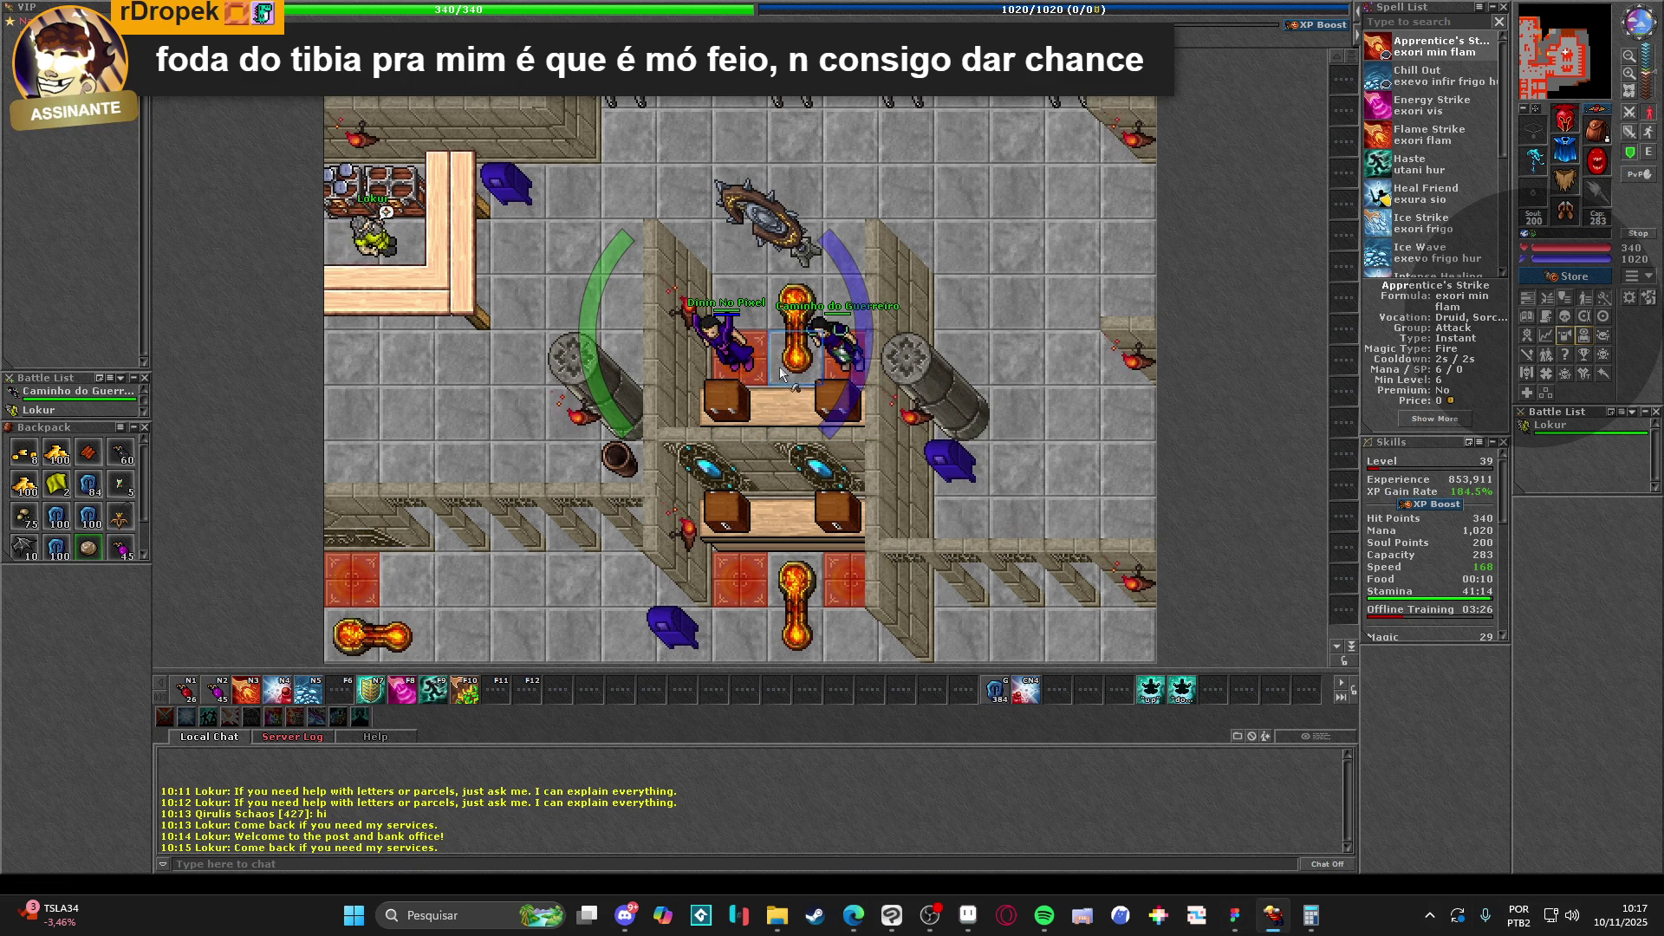
Inspect the other player, log out of Tibia with Ctrl+L, and switch away from the game.
{"action": "left_click", "coordinate": [784, 410], "text": "shift"}
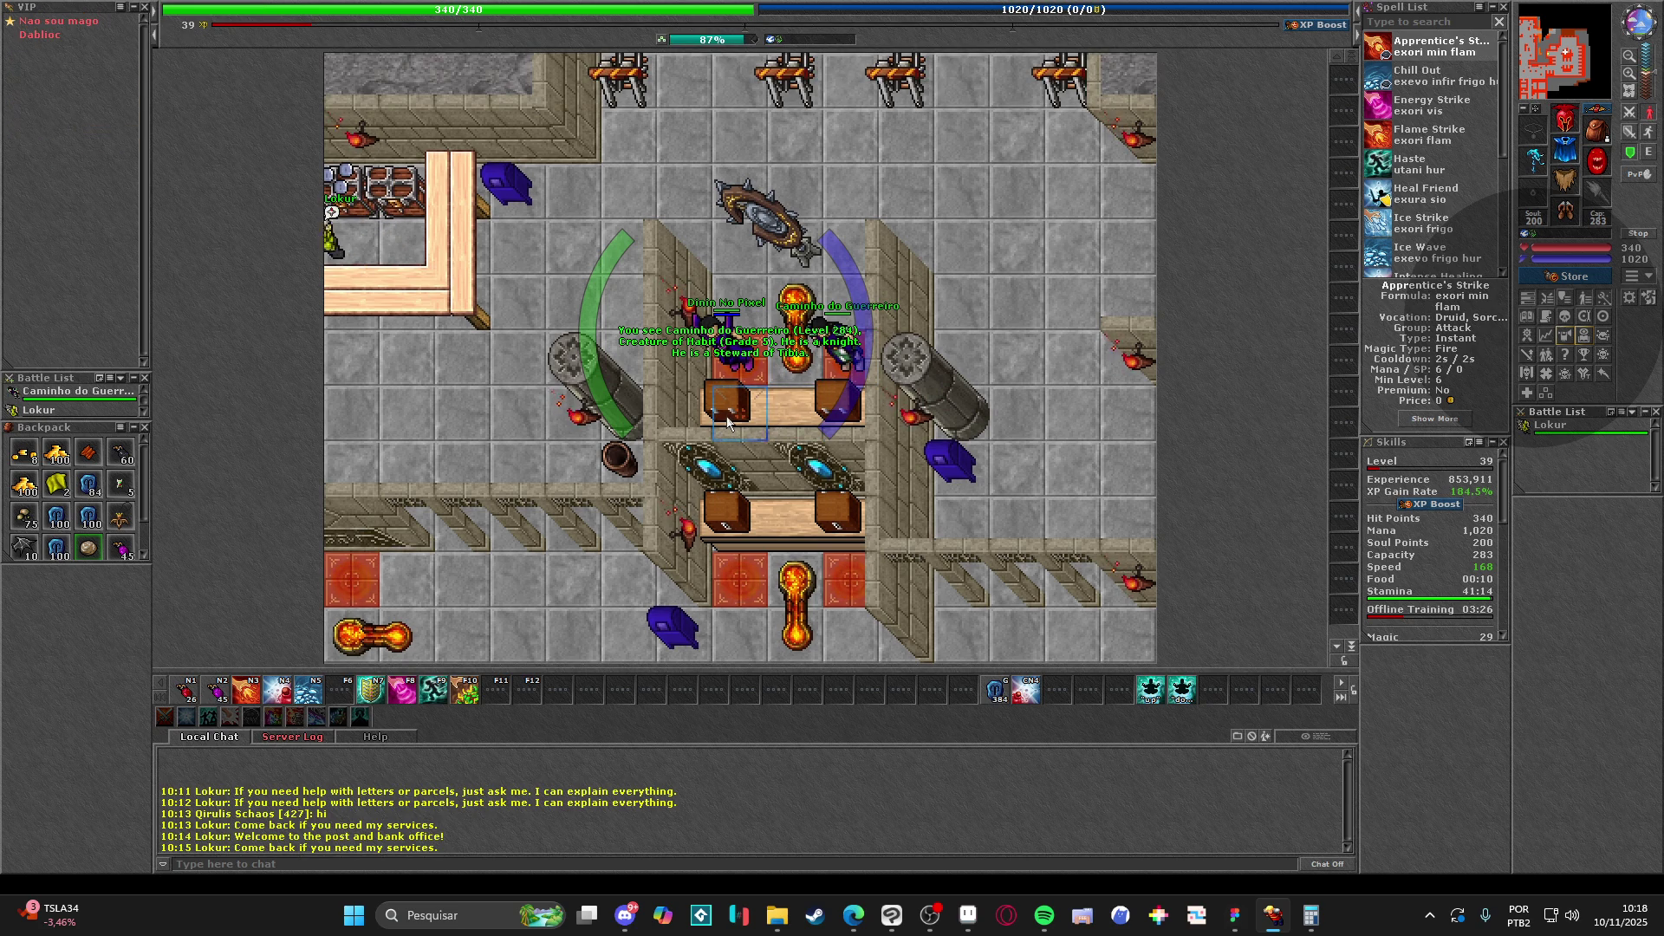
{"action": "key", "text": "ctrl+l"}
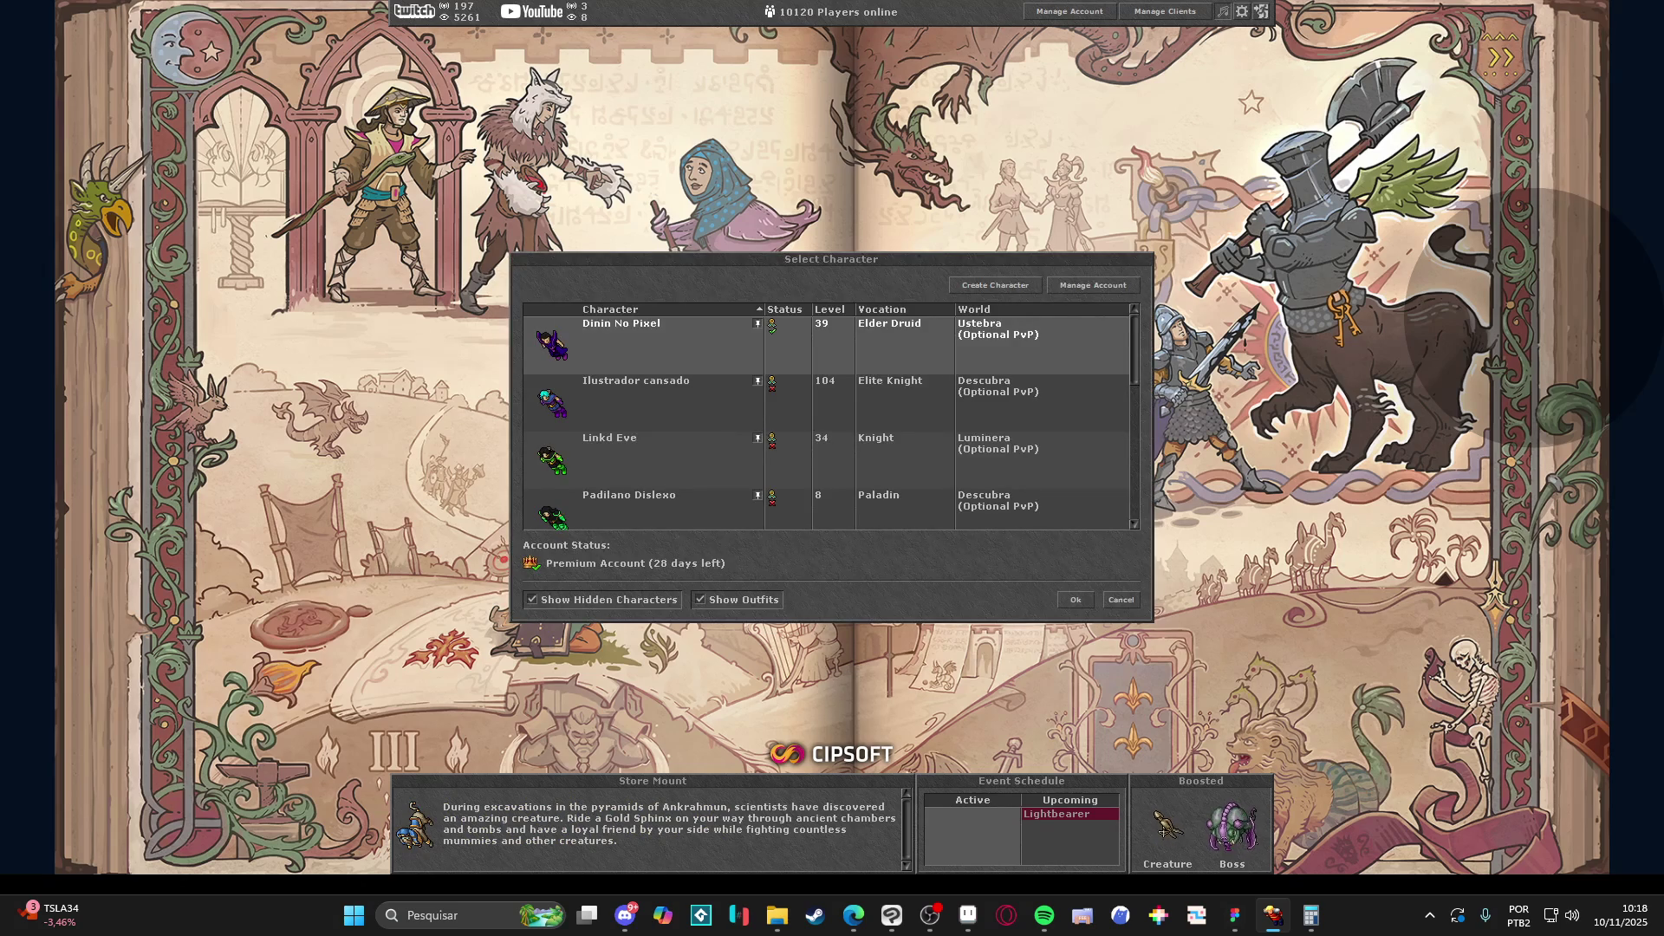
{"action": "key", "text": "alt+Tab"}
Bring up the Spiritalis file and pan from the Save/Load frame over to the System - Configs frame.
{"action": "left_click", "coordinate": [757, 917]}
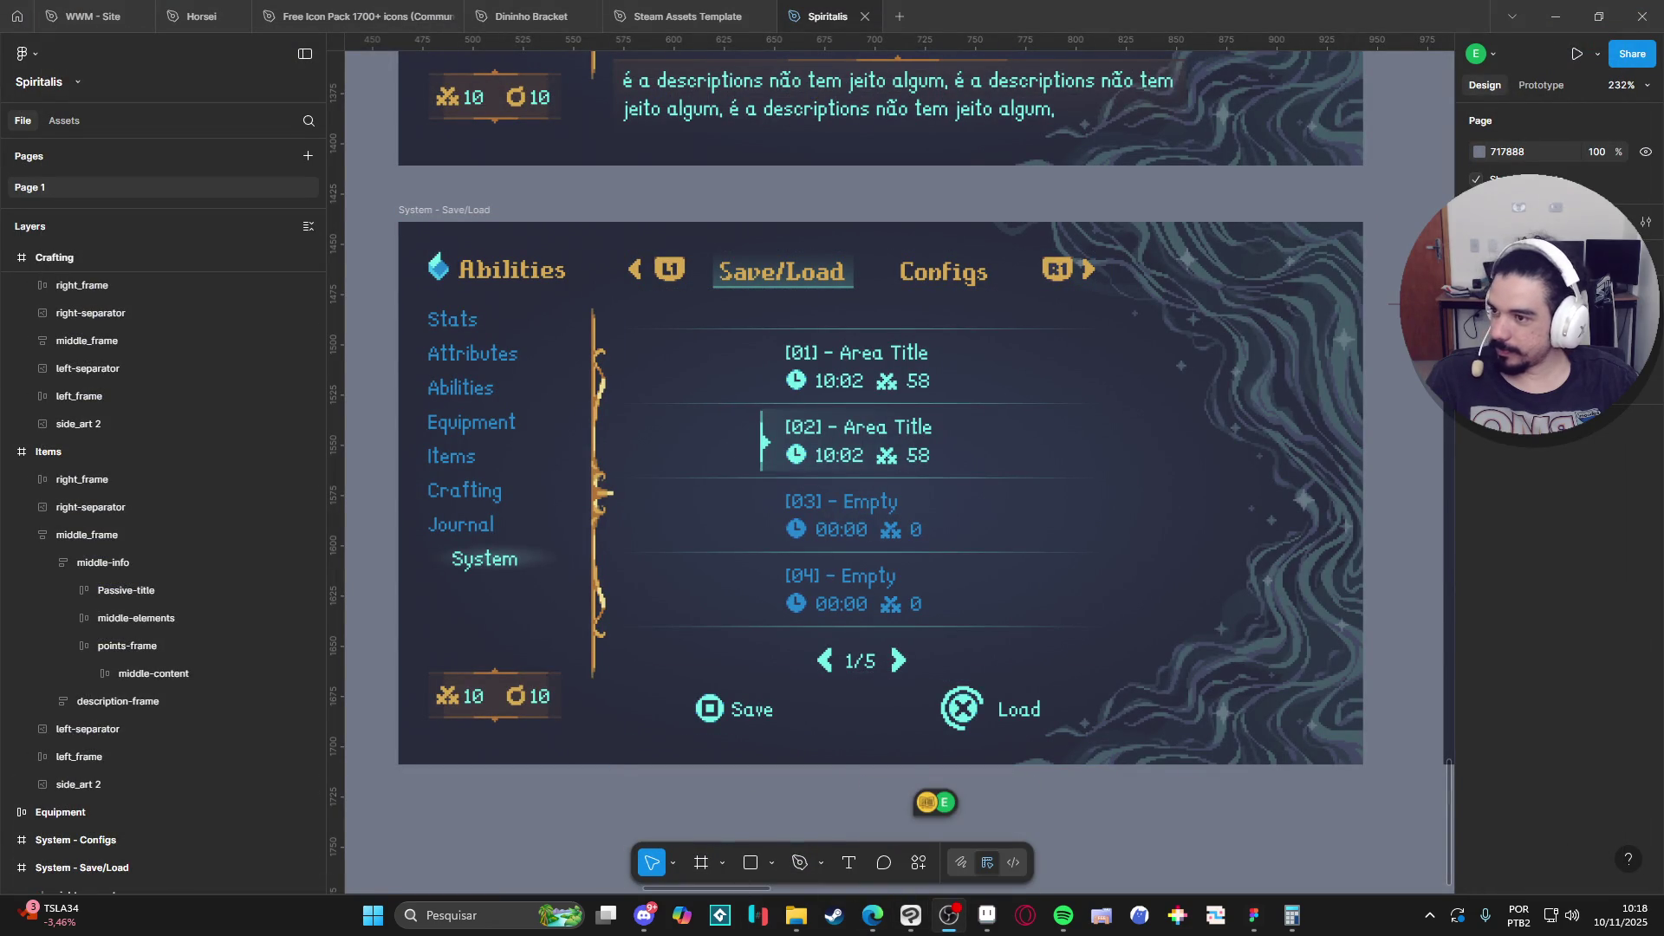
{"action": "scroll", "coordinate": [1056, 548], "scroll_direction": "down", "scroll_amount": 3}
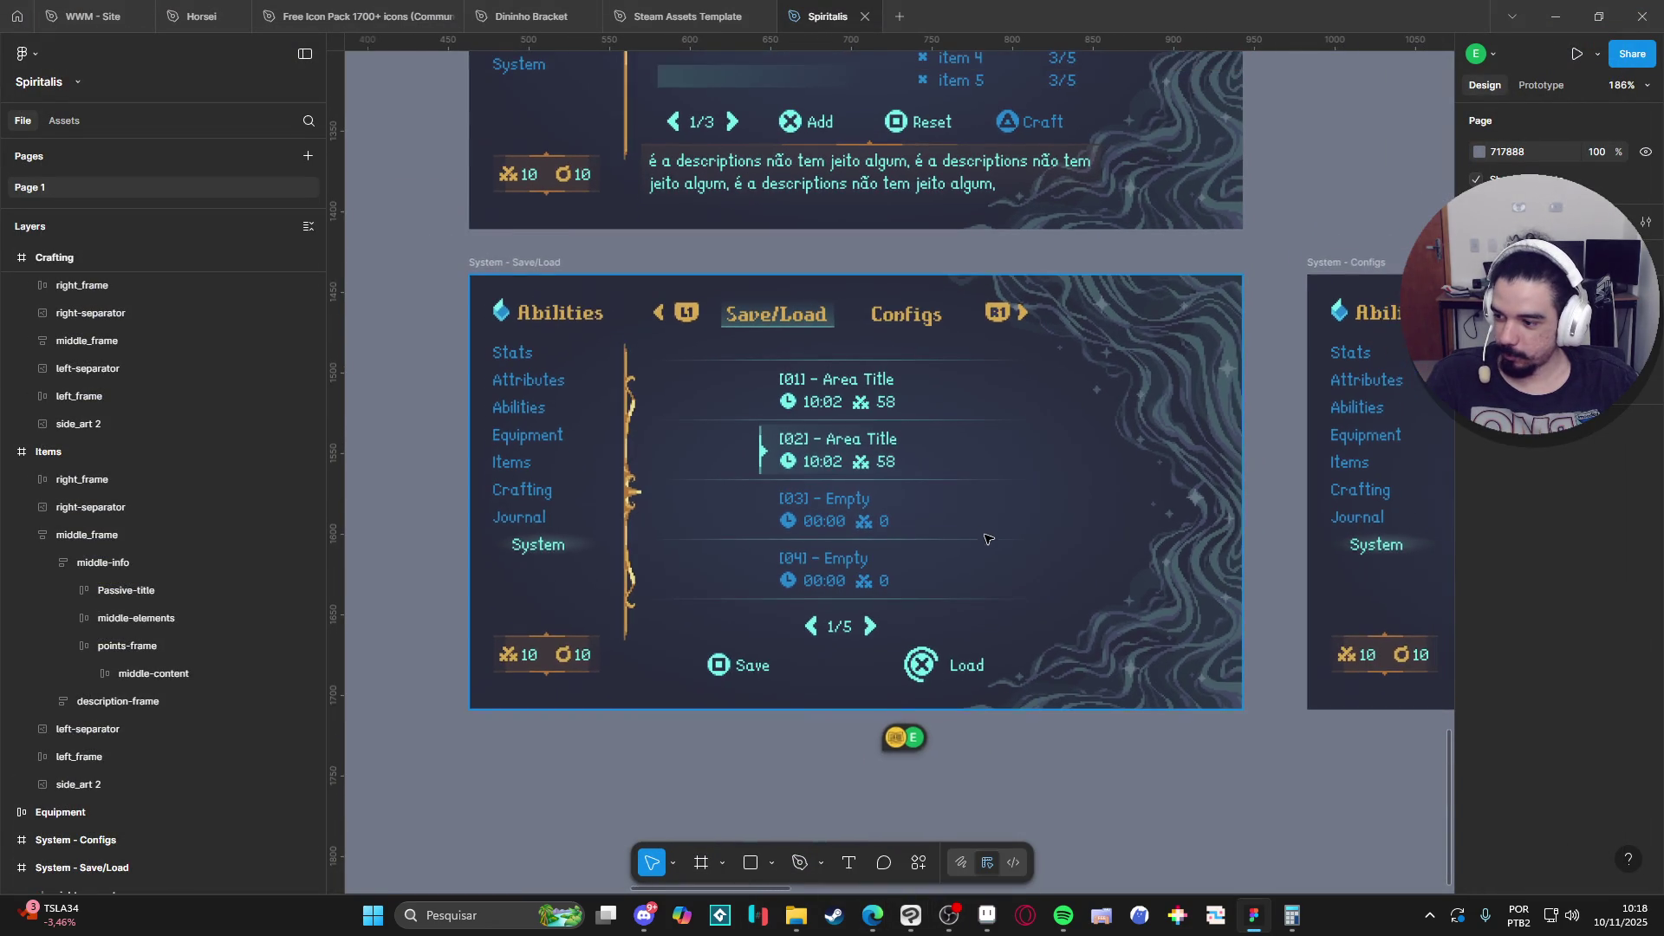
{"action": "left_click", "coordinate": [928, 575]}
{"action": "scroll", "coordinate": [919, 564], "scroll_direction": "down", "scroll_amount": 3}
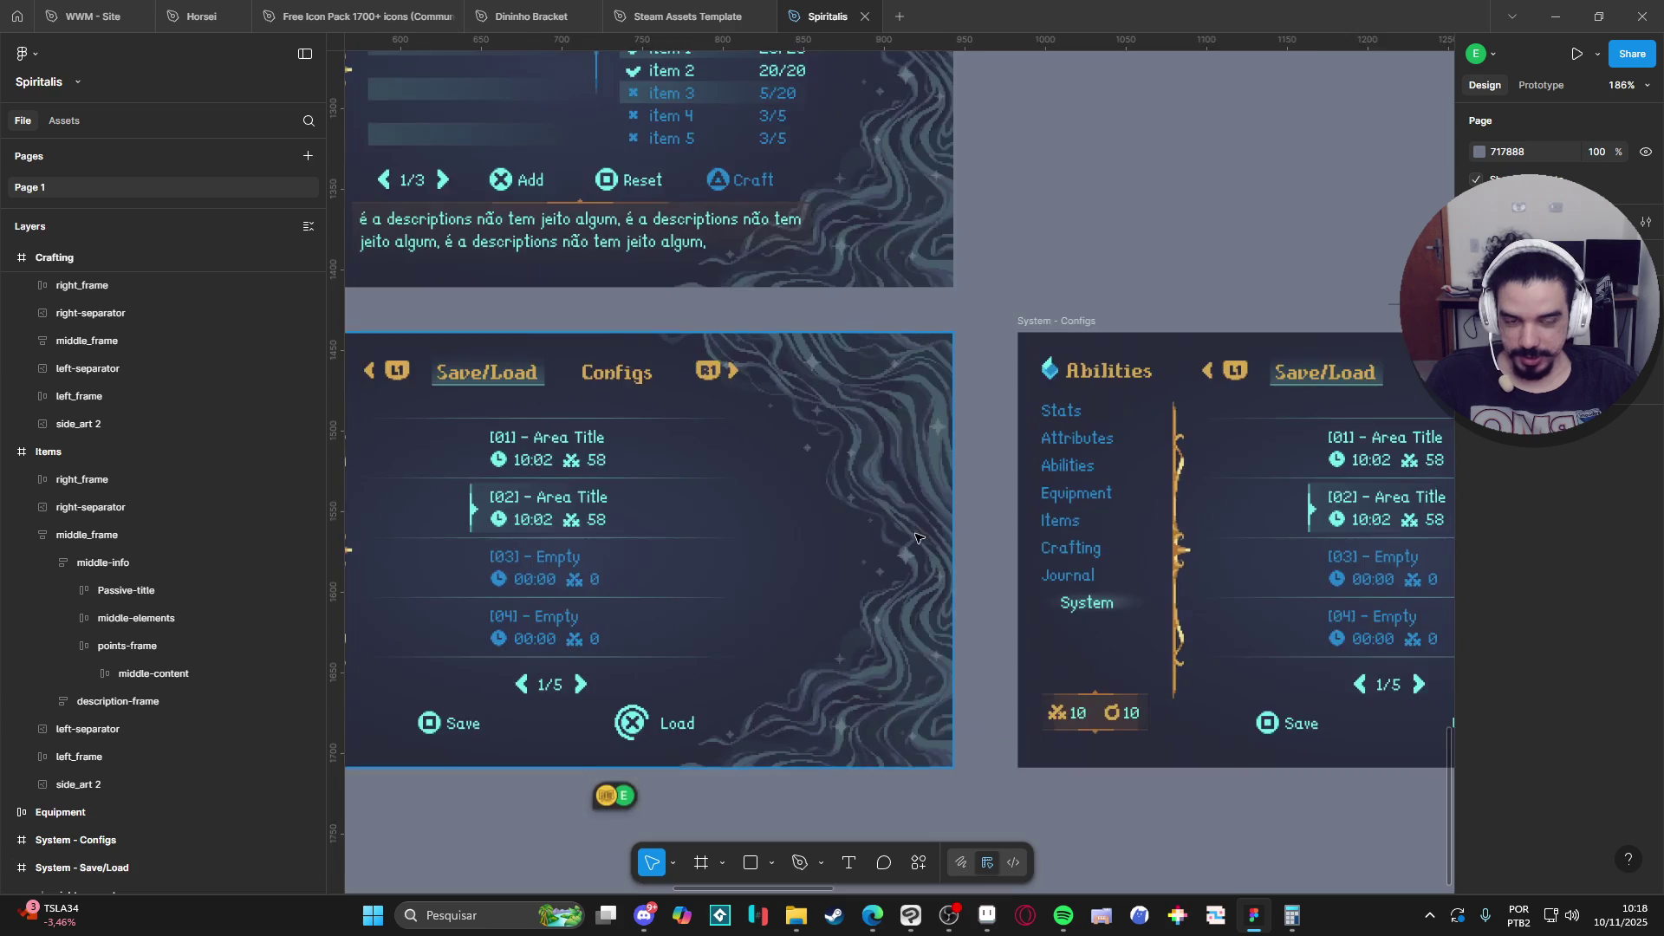
{"action": "scroll", "coordinate": [886, 548], "scroll_direction": "down", "scroll_amount": 1}
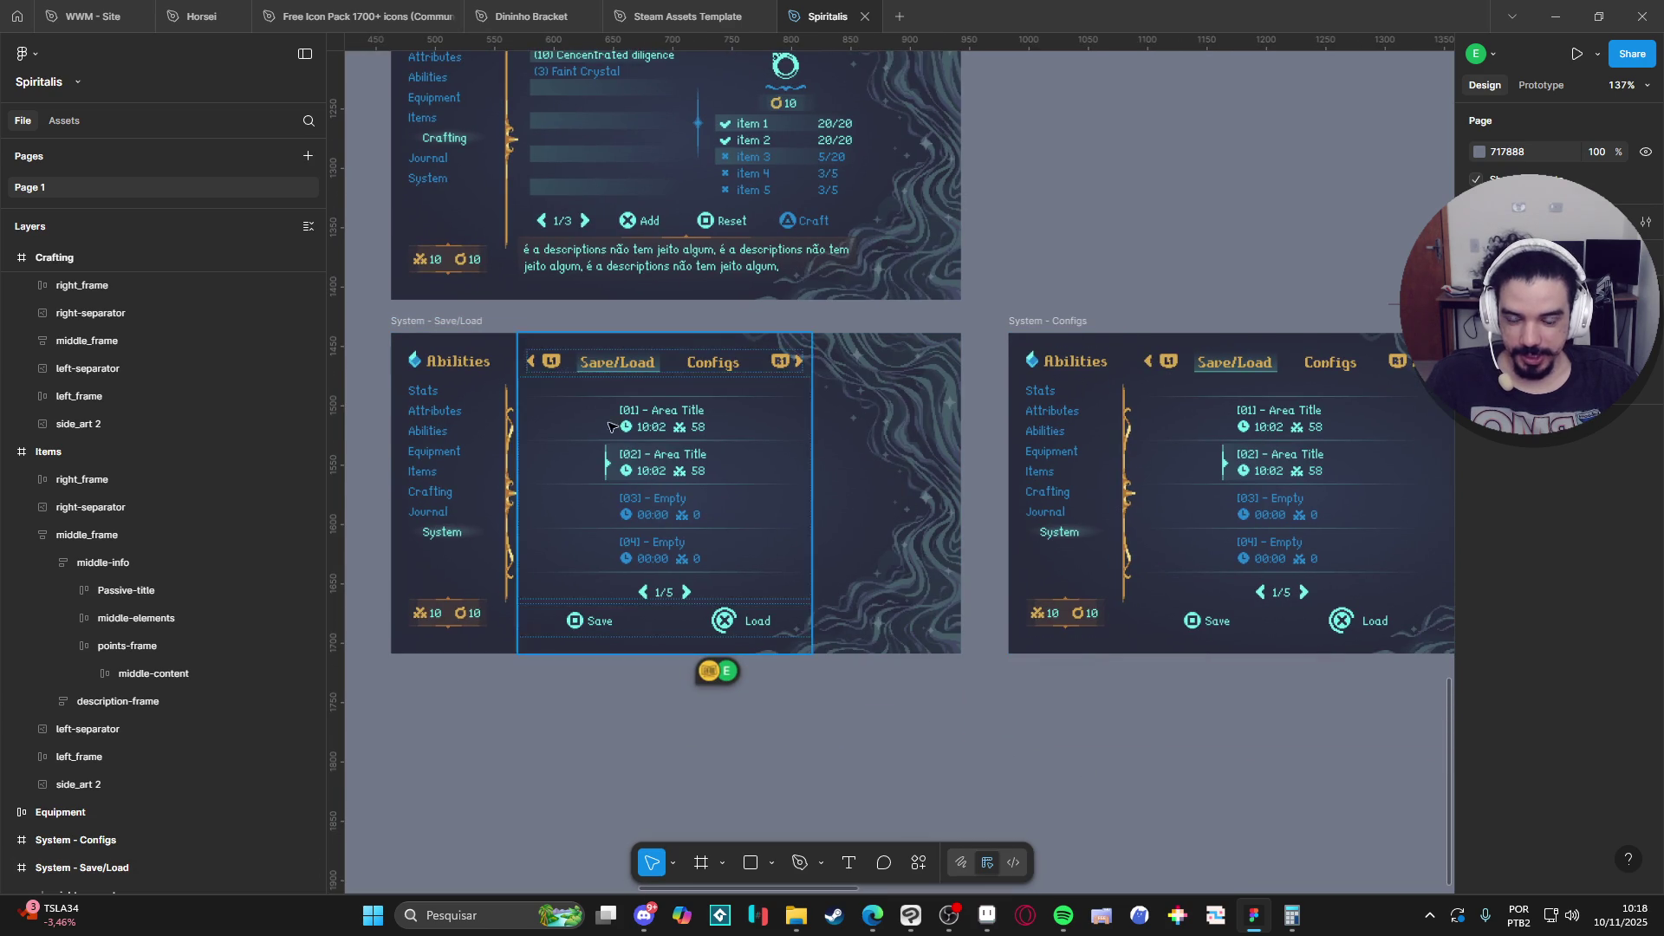
{"action": "left_click", "coordinate": [1141, 237]}
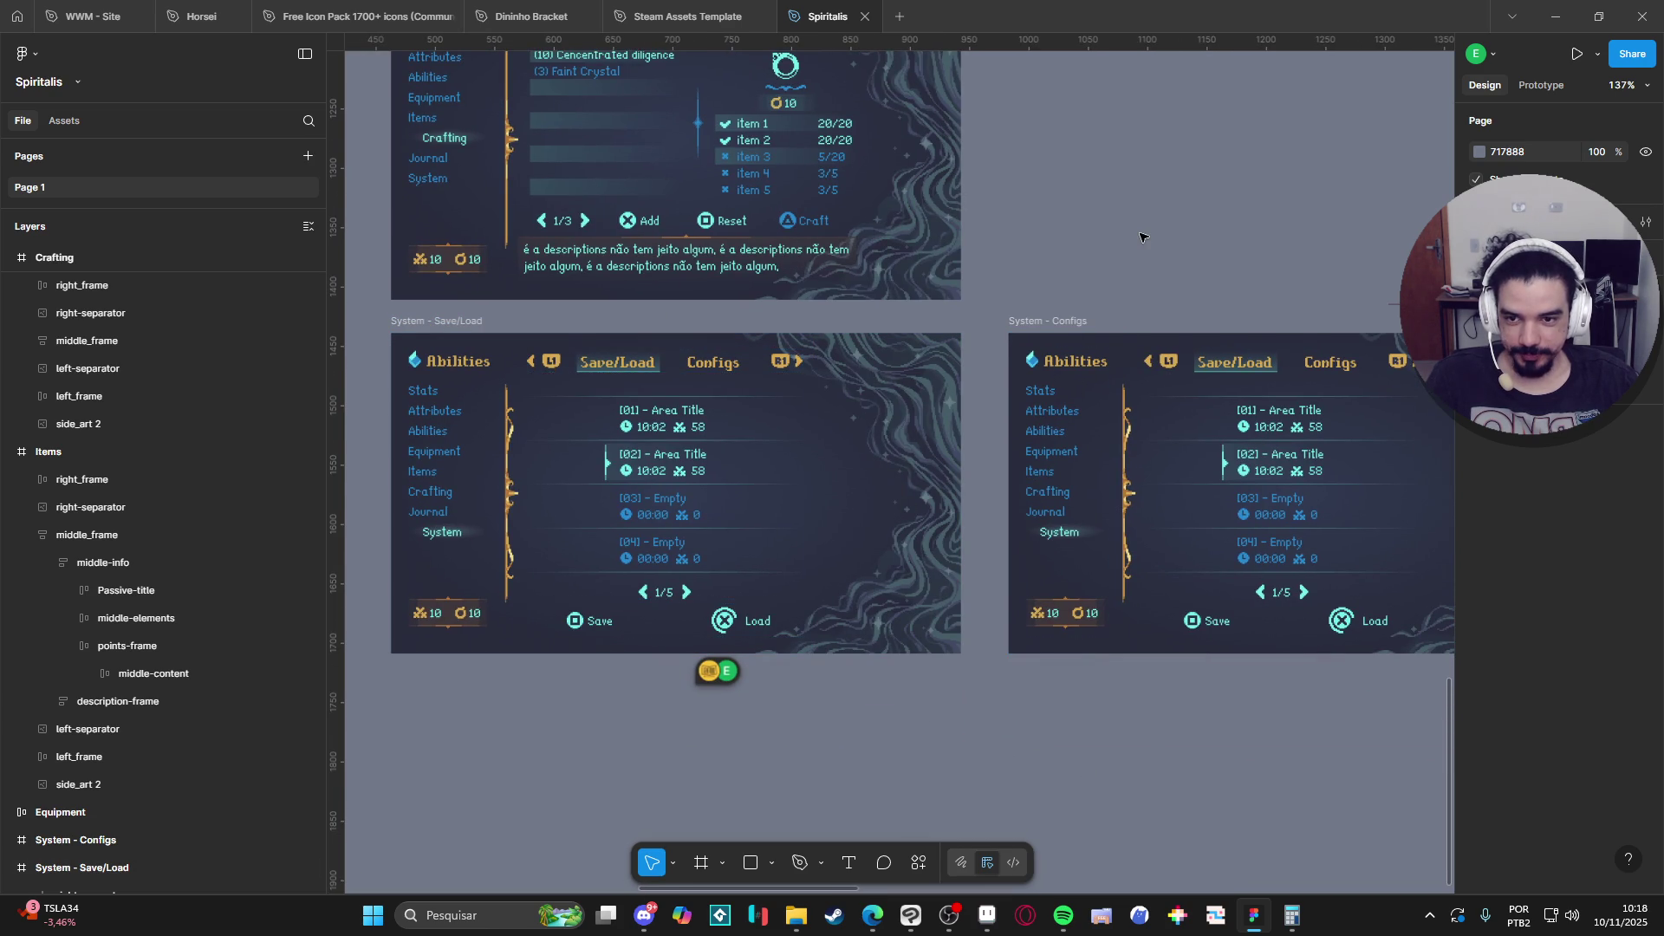
{"action": "left_click", "coordinate": [1046, 323]}
{"action": "left_click", "coordinate": [1174, 273]}
{"action": "left_click_drag", "start_coordinate": [1153, 333], "coordinate": [868, 331]}
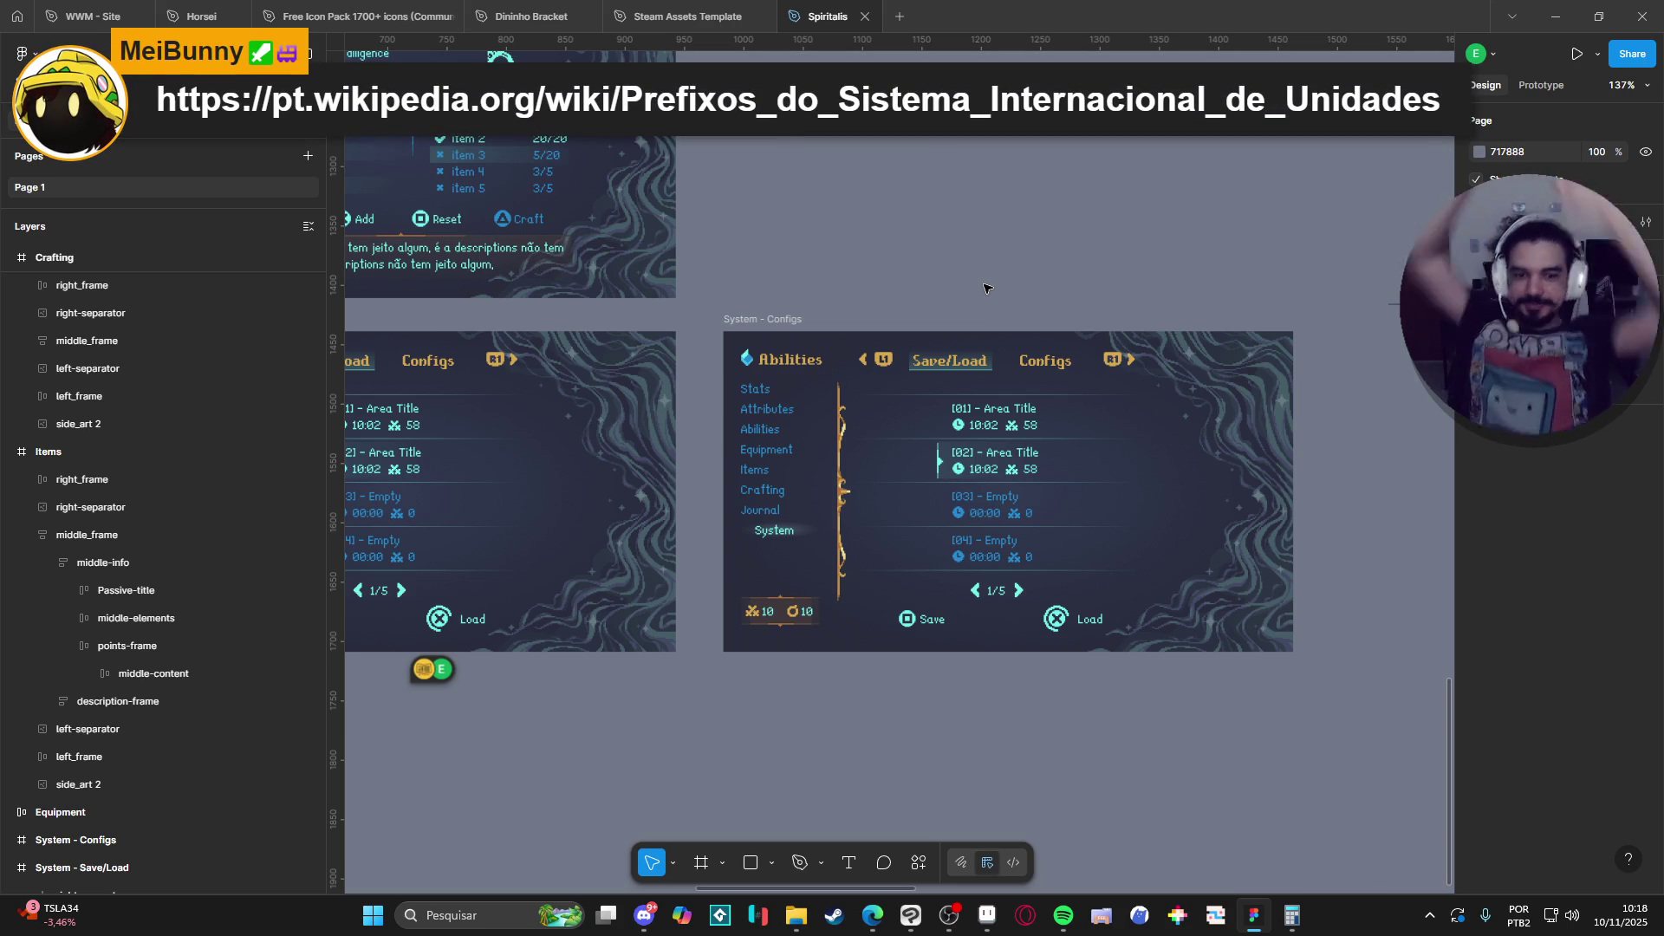
{"action": "scroll", "coordinate": [910, 338], "scroll_direction": "up", "scroll_amount": 5}
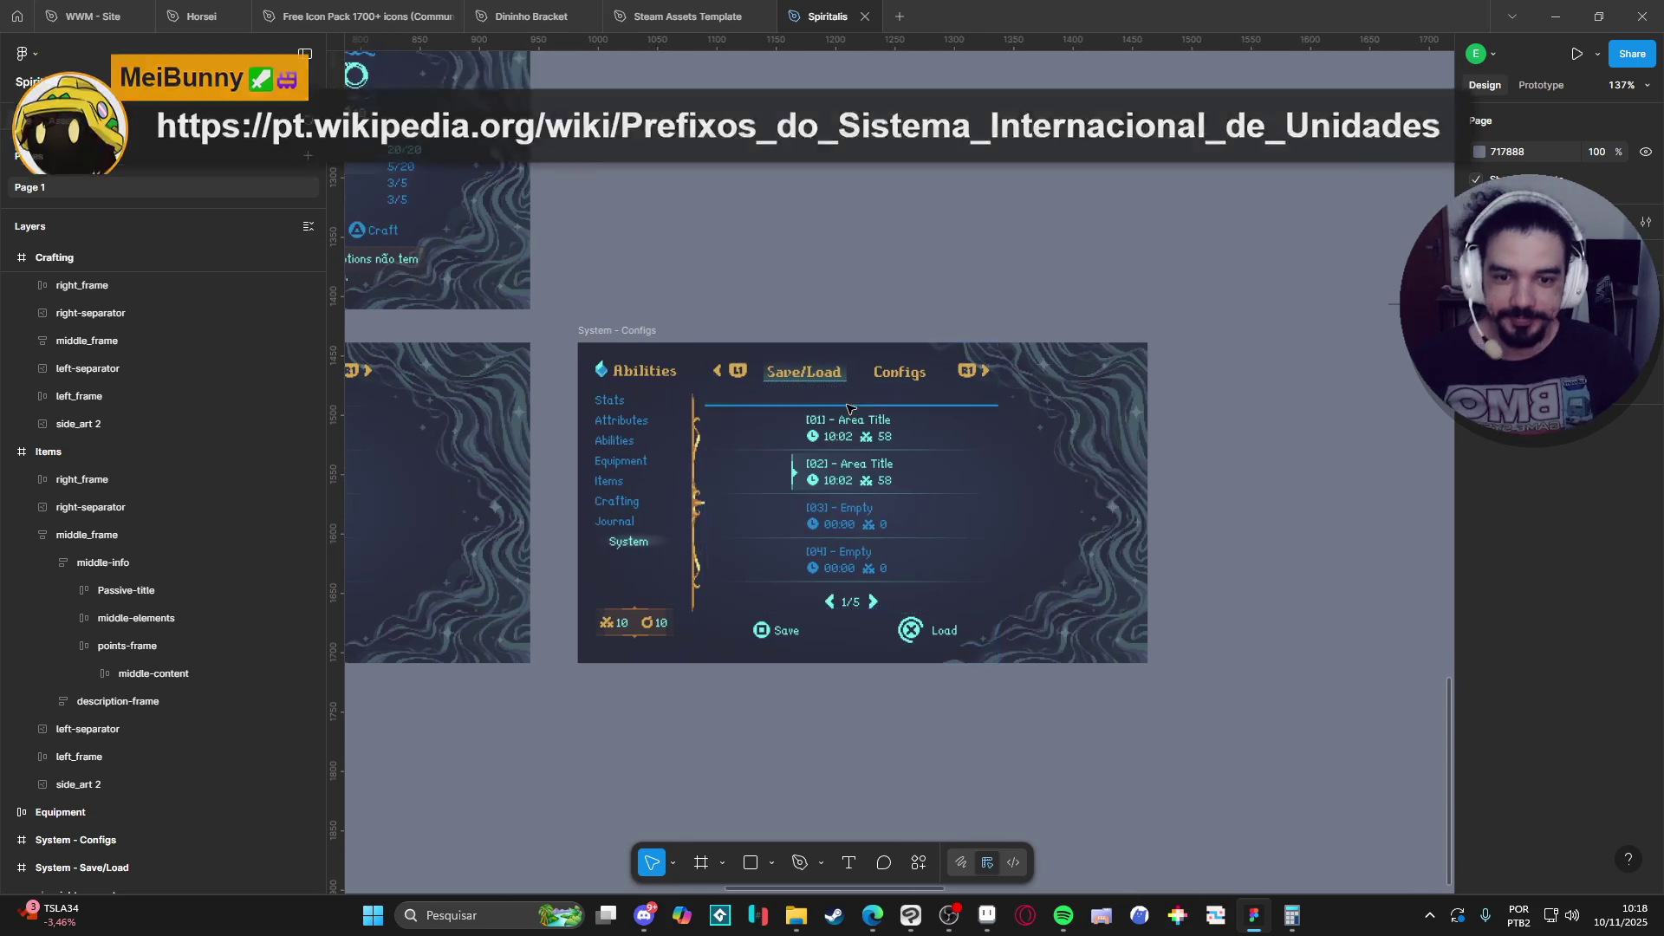
{"action": "left_click", "coordinate": [835, 373]}
{"action": "double_click", "coordinate": [823, 360]}
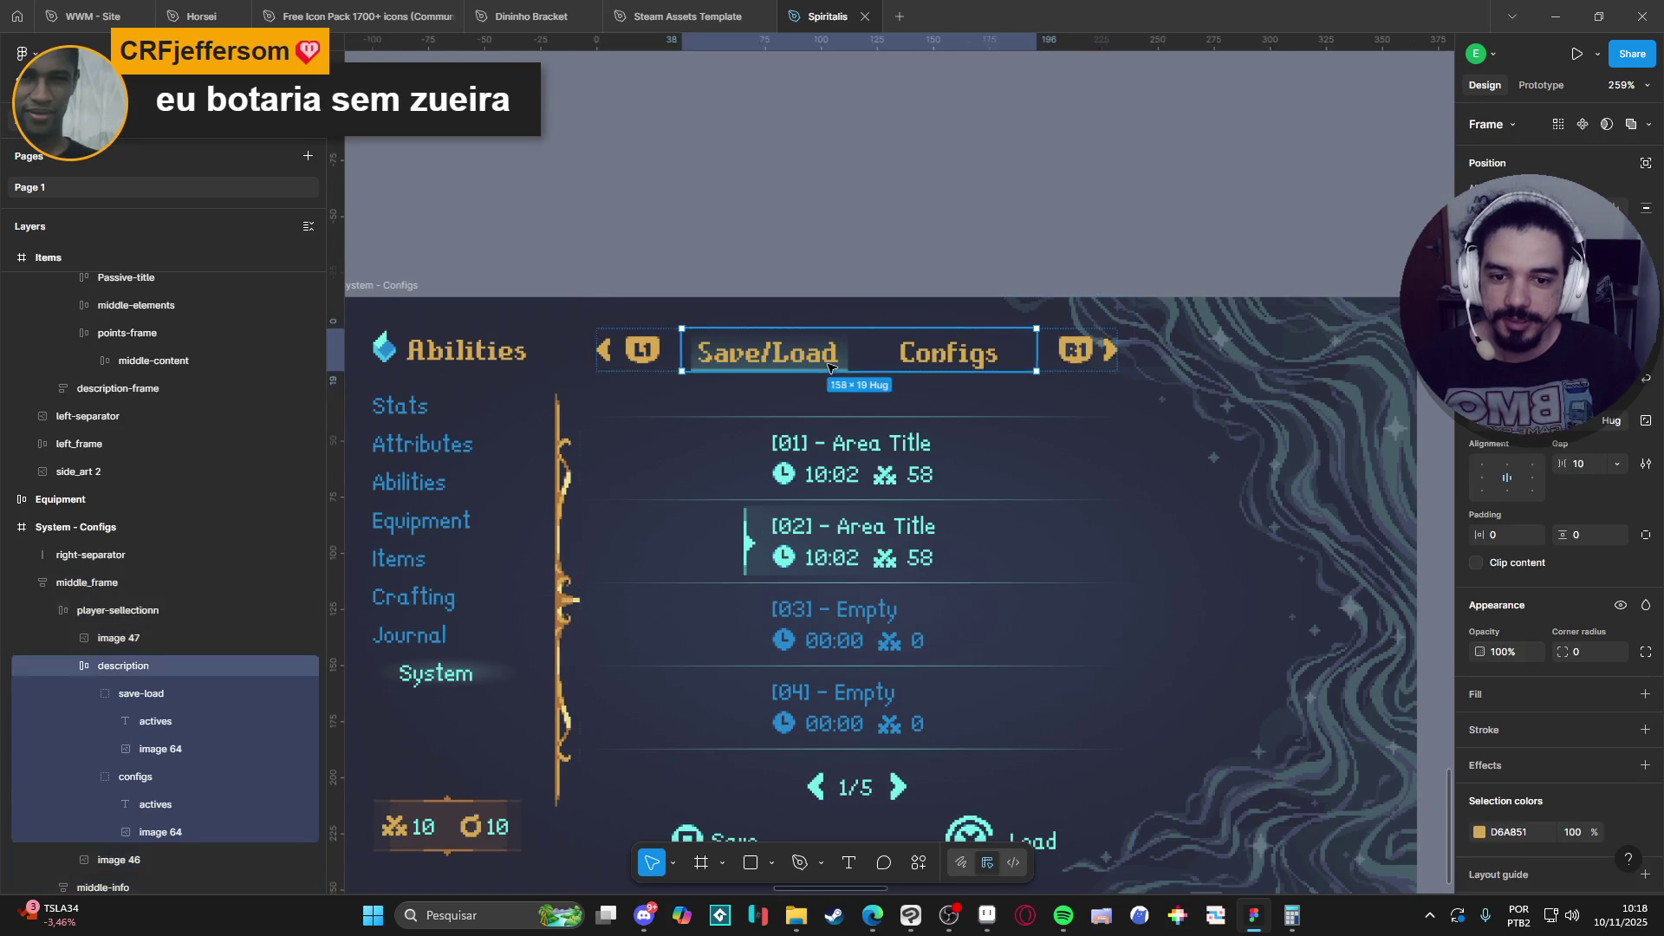
{"action": "double_click", "coordinate": [806, 355]}
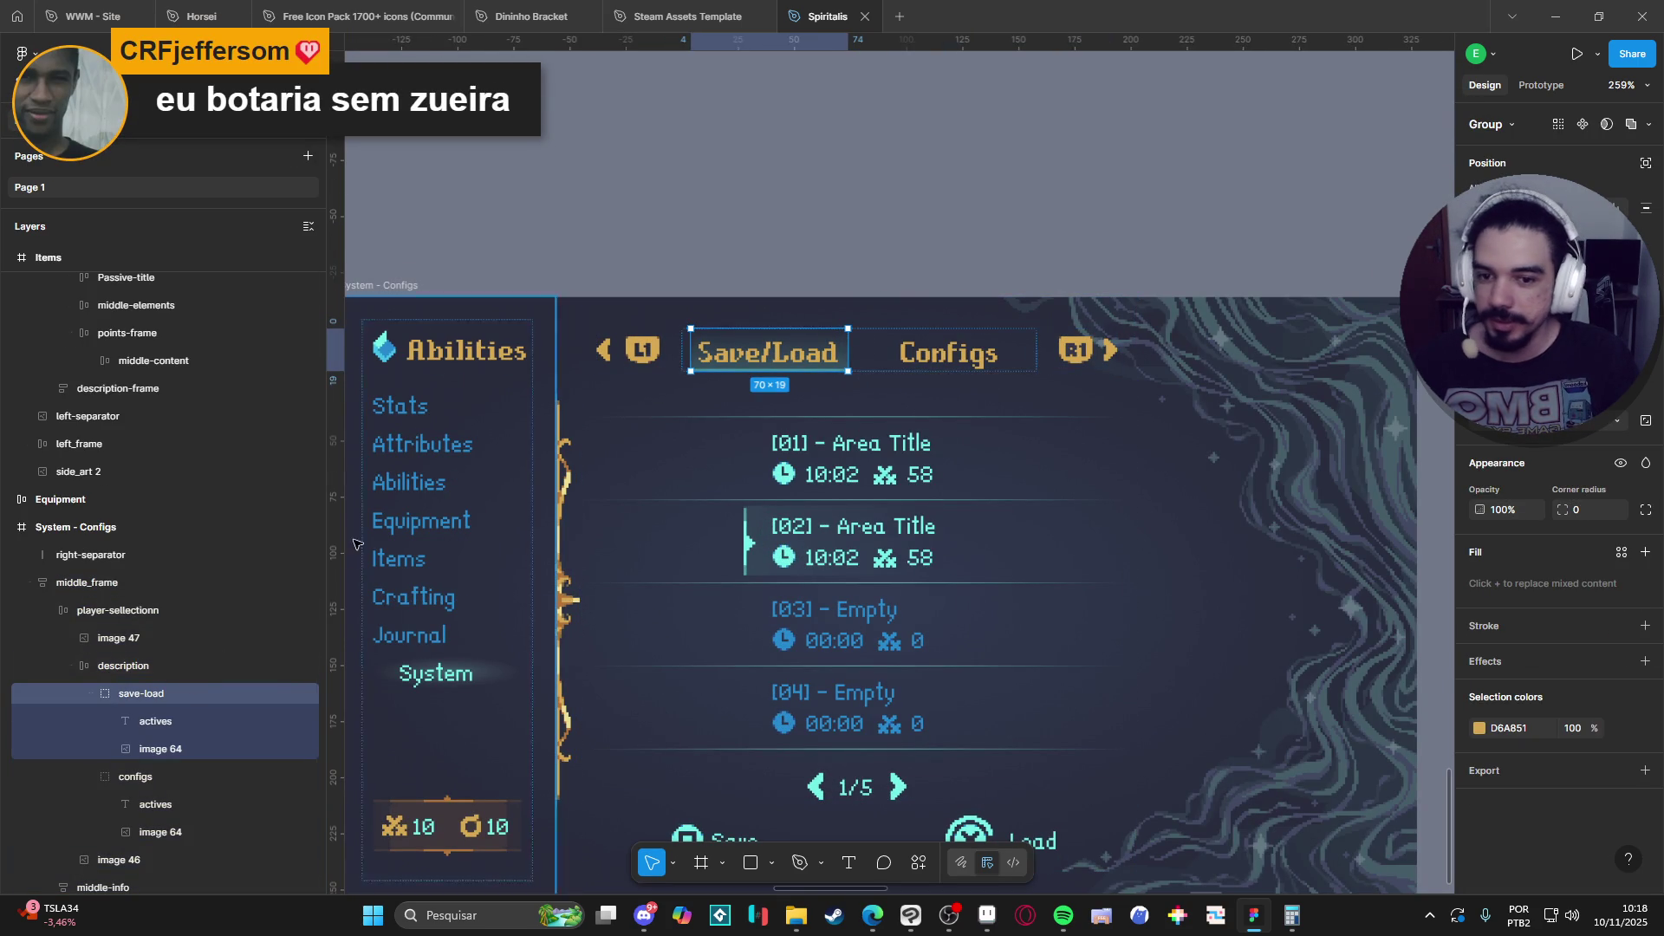
{"action": "left_click", "coordinate": [196, 742]}
{"action": "left_click", "coordinate": [184, 721]}
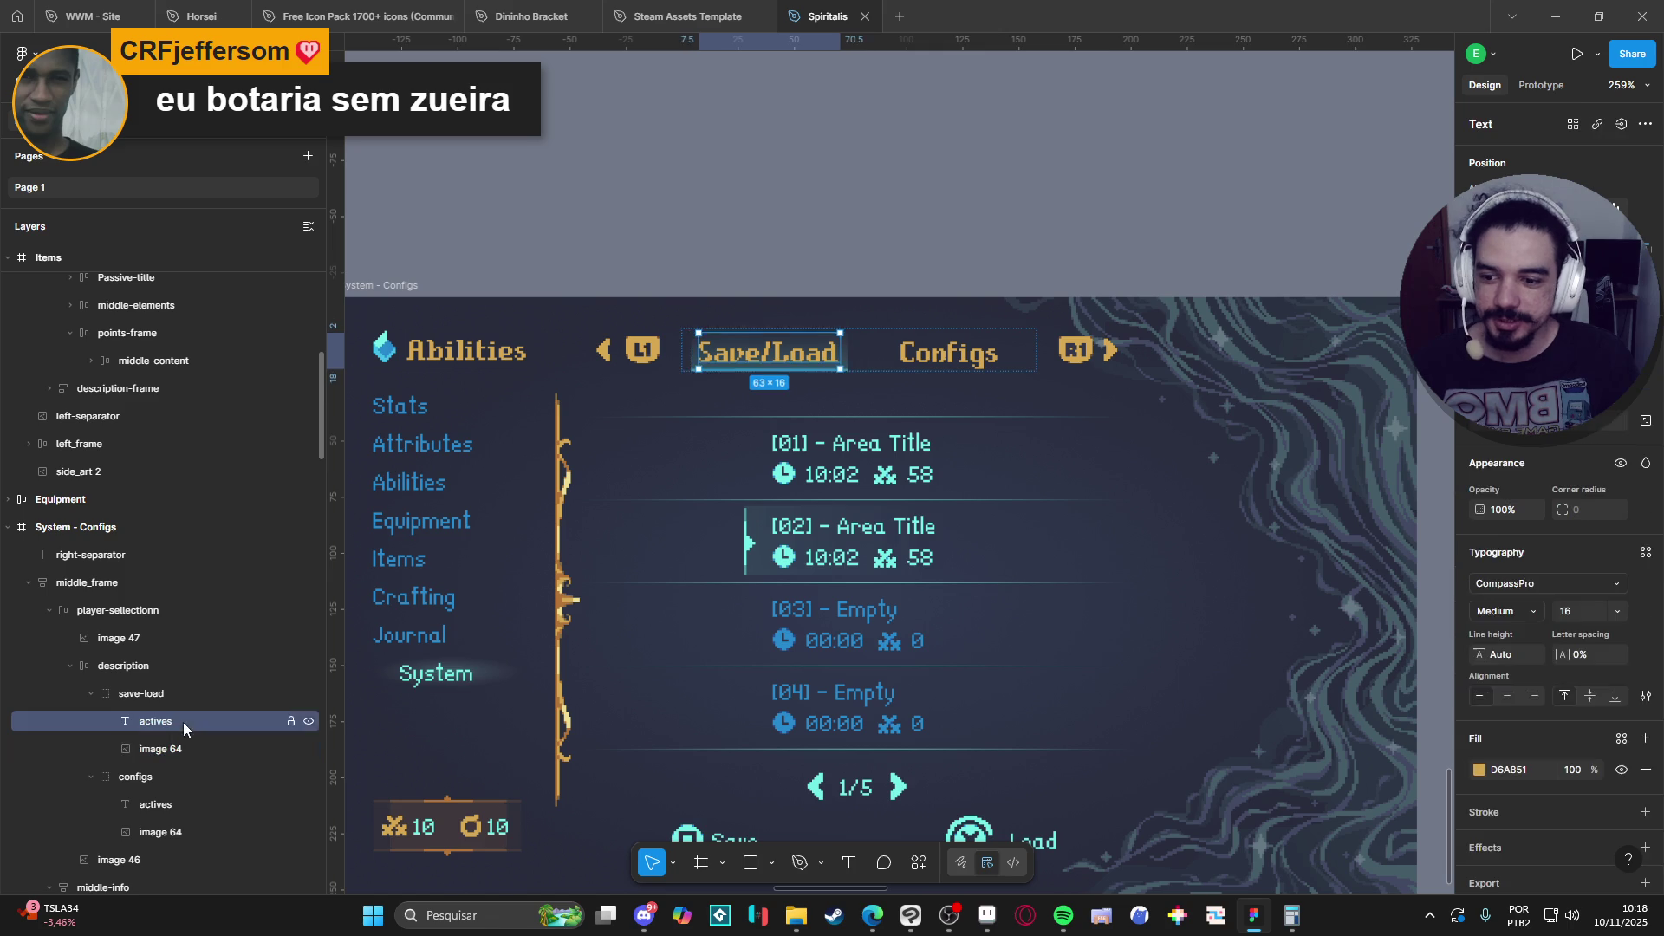
{"action": "left_click", "coordinate": [184, 751]}
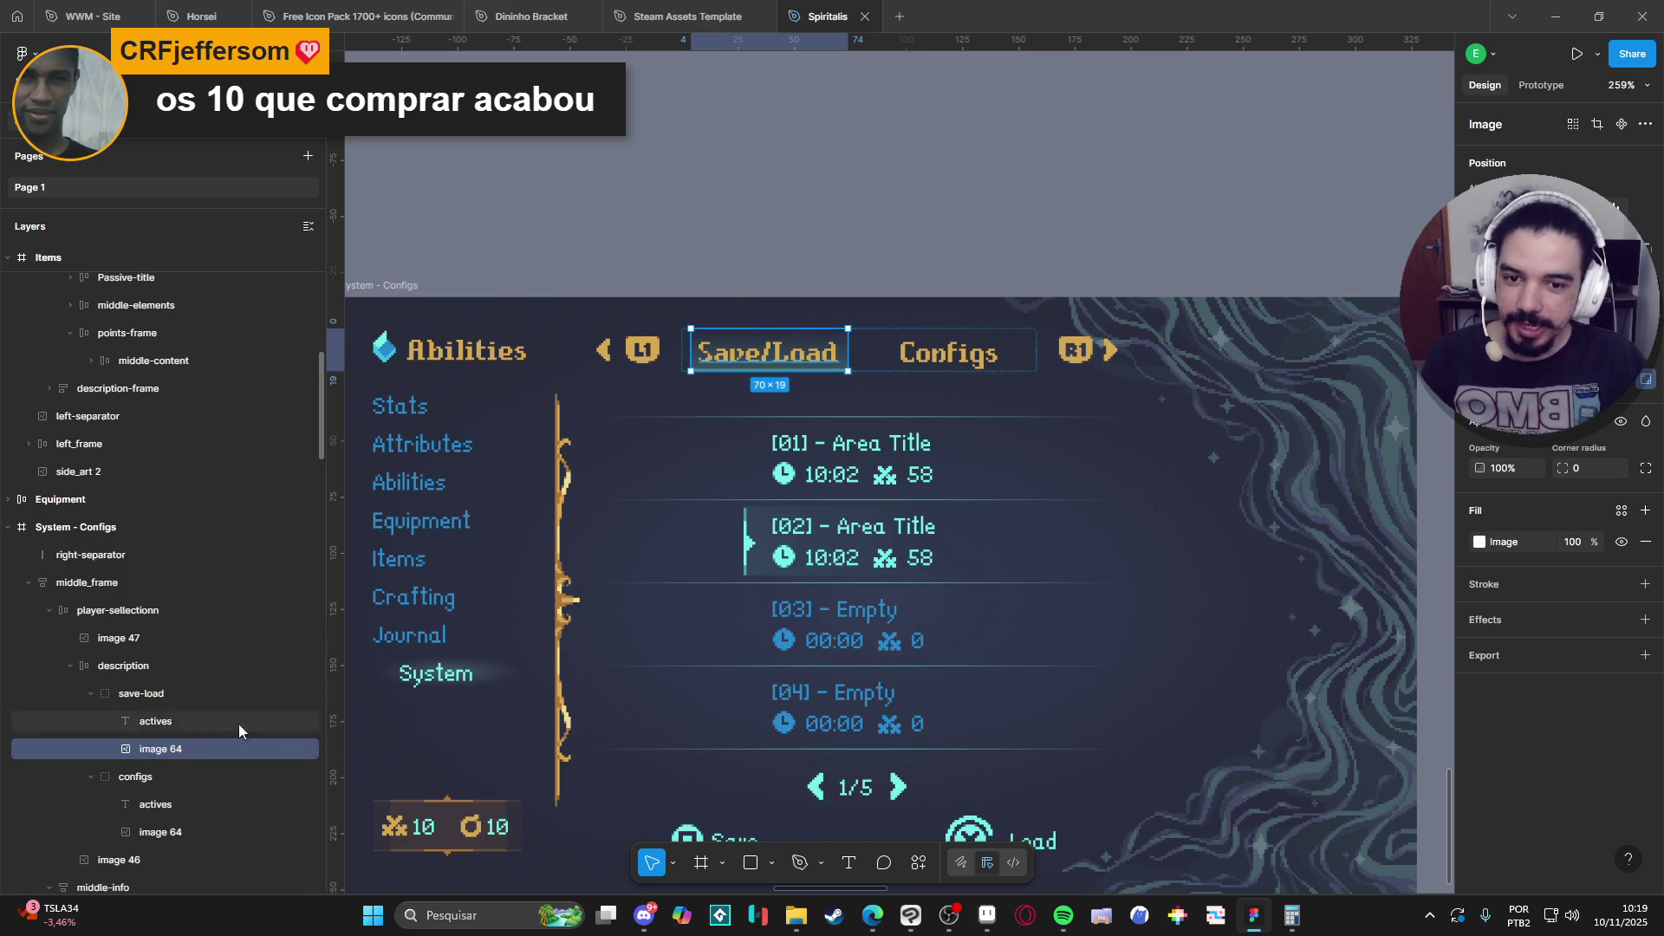
Set the save-load group's image 64 highlight to 0% opacity.
{"action": "left_click", "coordinate": [173, 694]}
{"action": "left_click", "coordinate": [90, 694]}
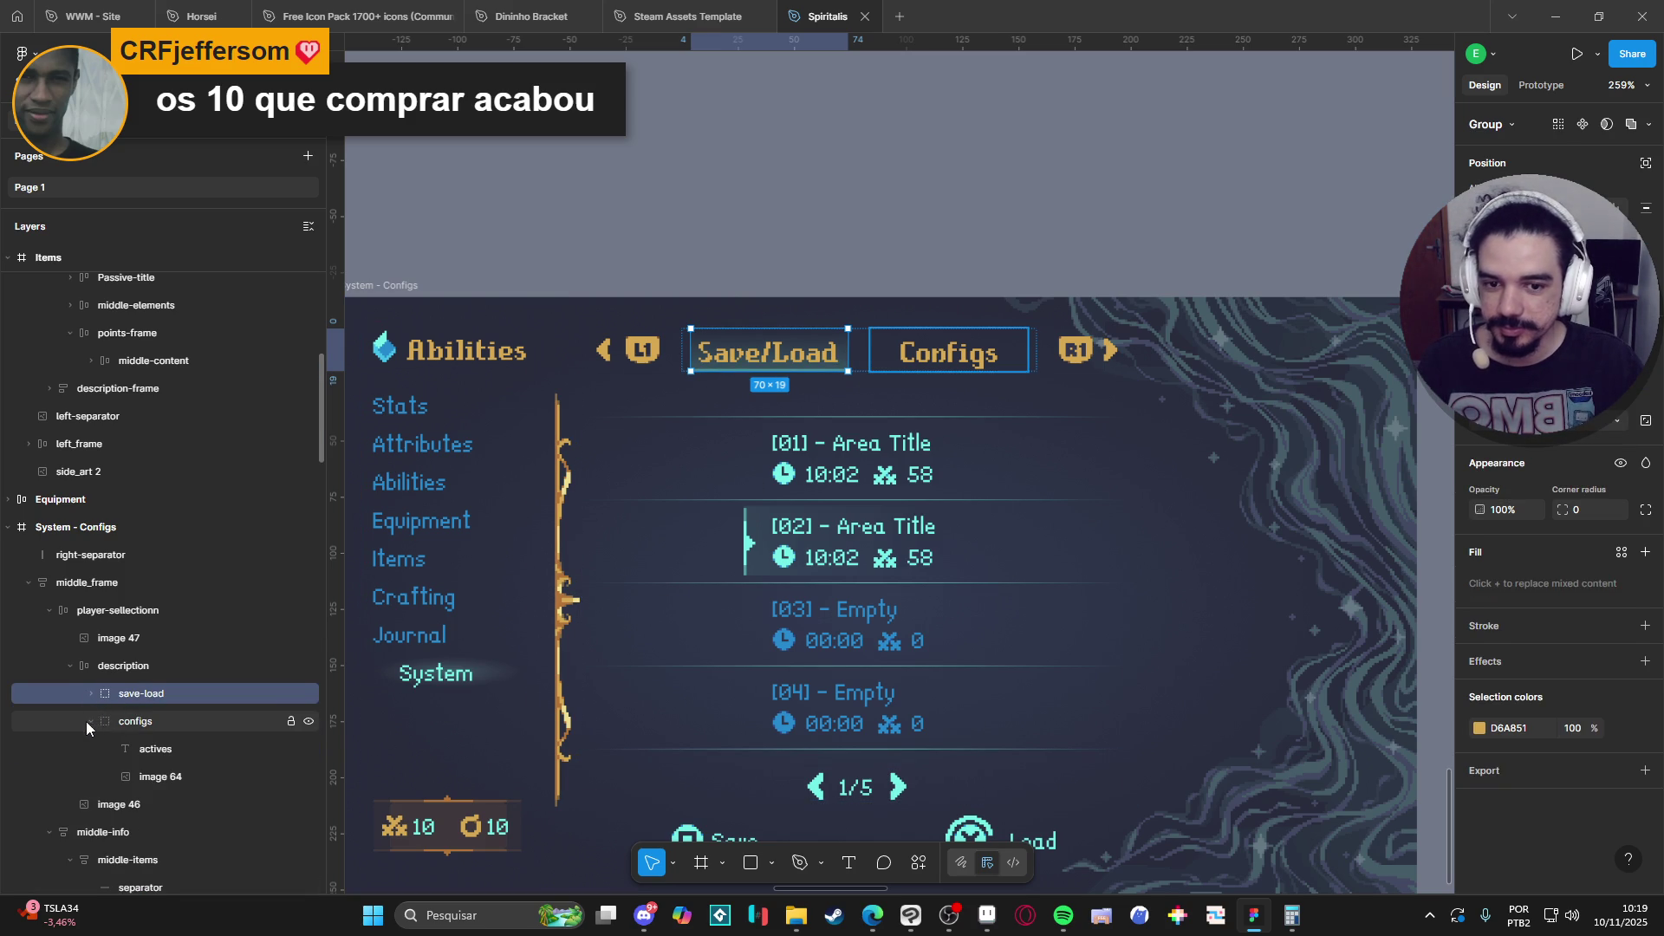
{"action": "left_click", "coordinate": [91, 693]}
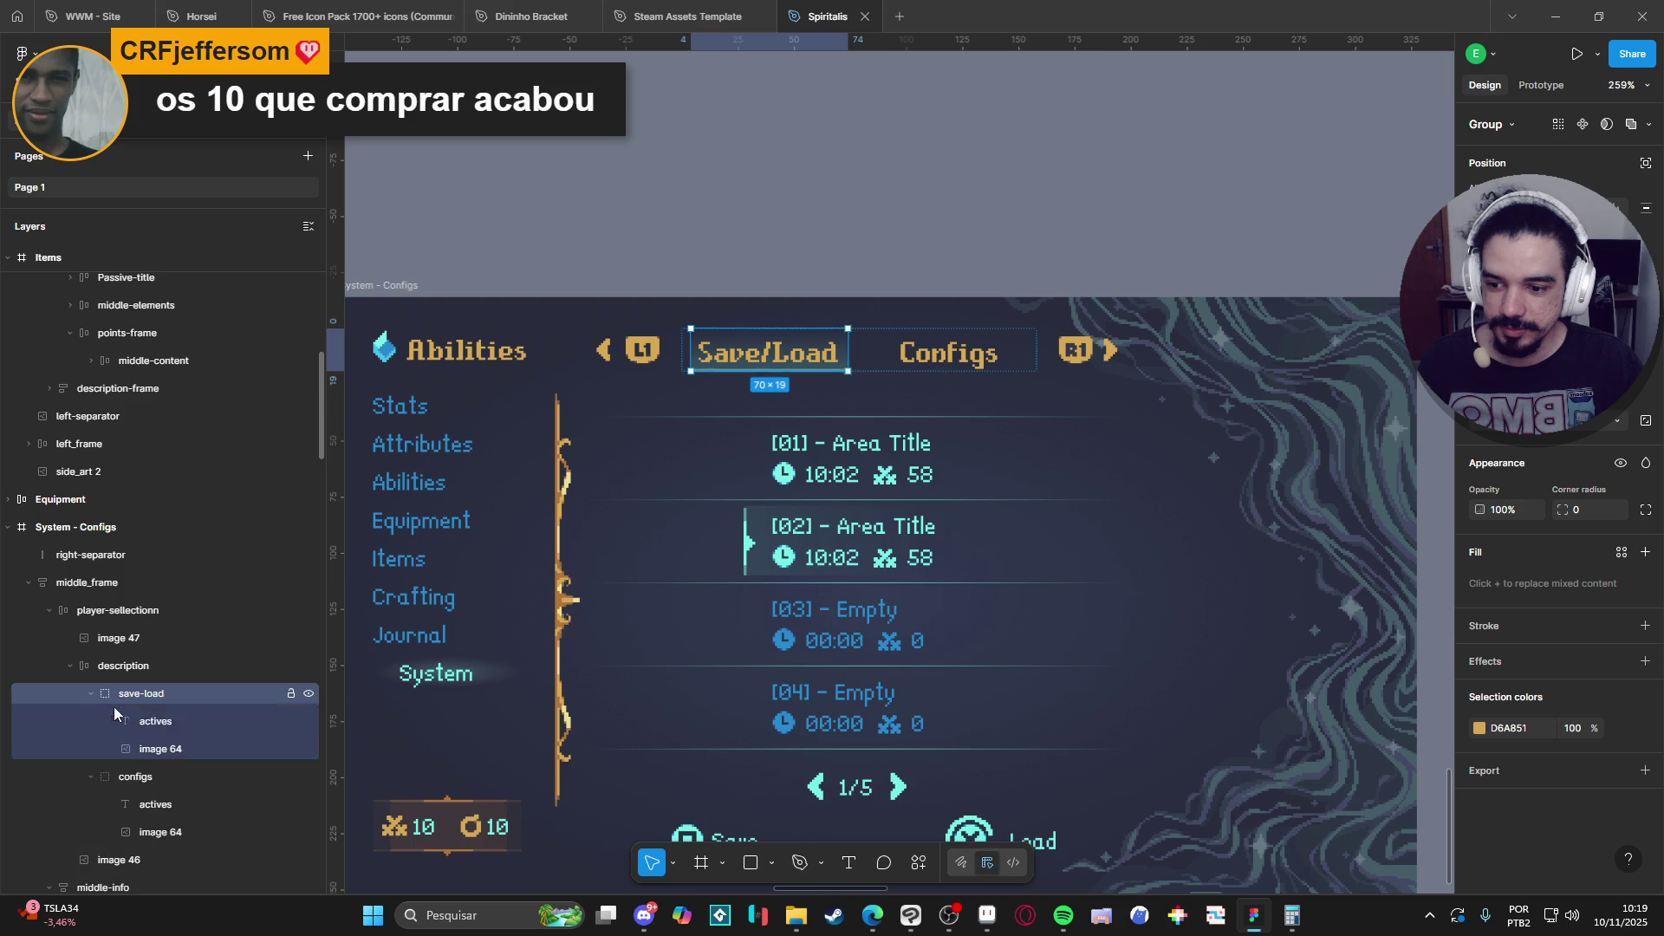
{"action": "left_click", "coordinate": [182, 748]}
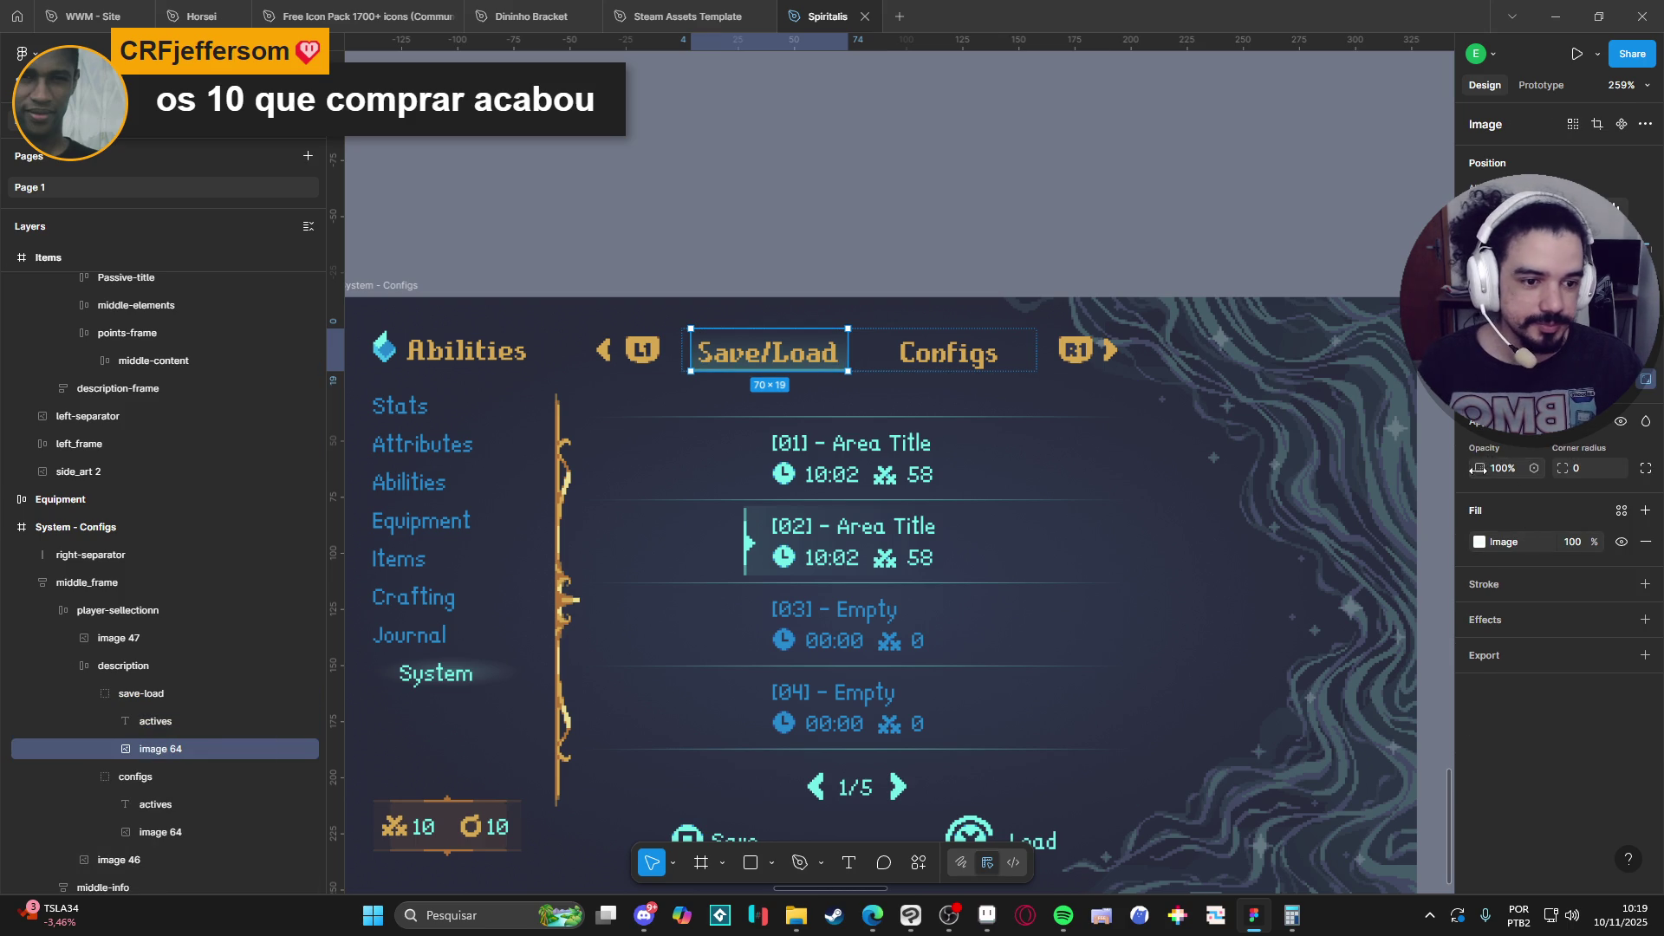
{"action": "key", "text": "0"}
{"action": "key", "text": "0"}
Inspect the configs tab group's text and highlight layers, ending with the whole configs group selected.
{"action": "left_click", "coordinate": [135, 776]}
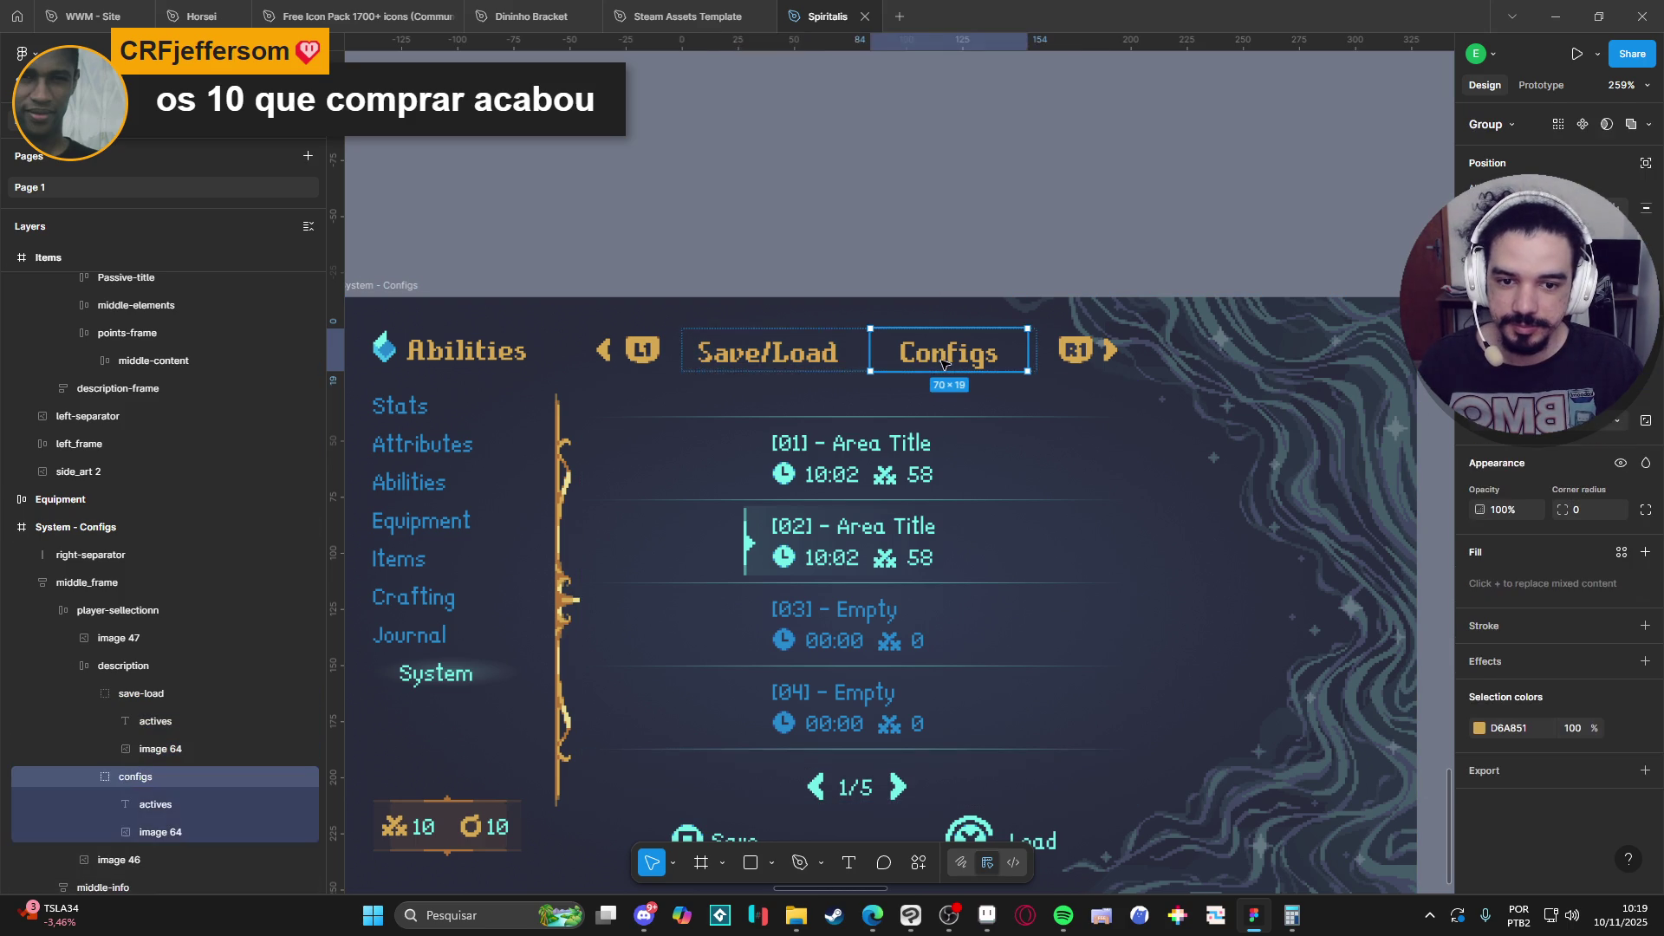
{"action": "left_click", "coordinate": [142, 693]}
{"action": "left_click", "coordinate": [165, 832]}
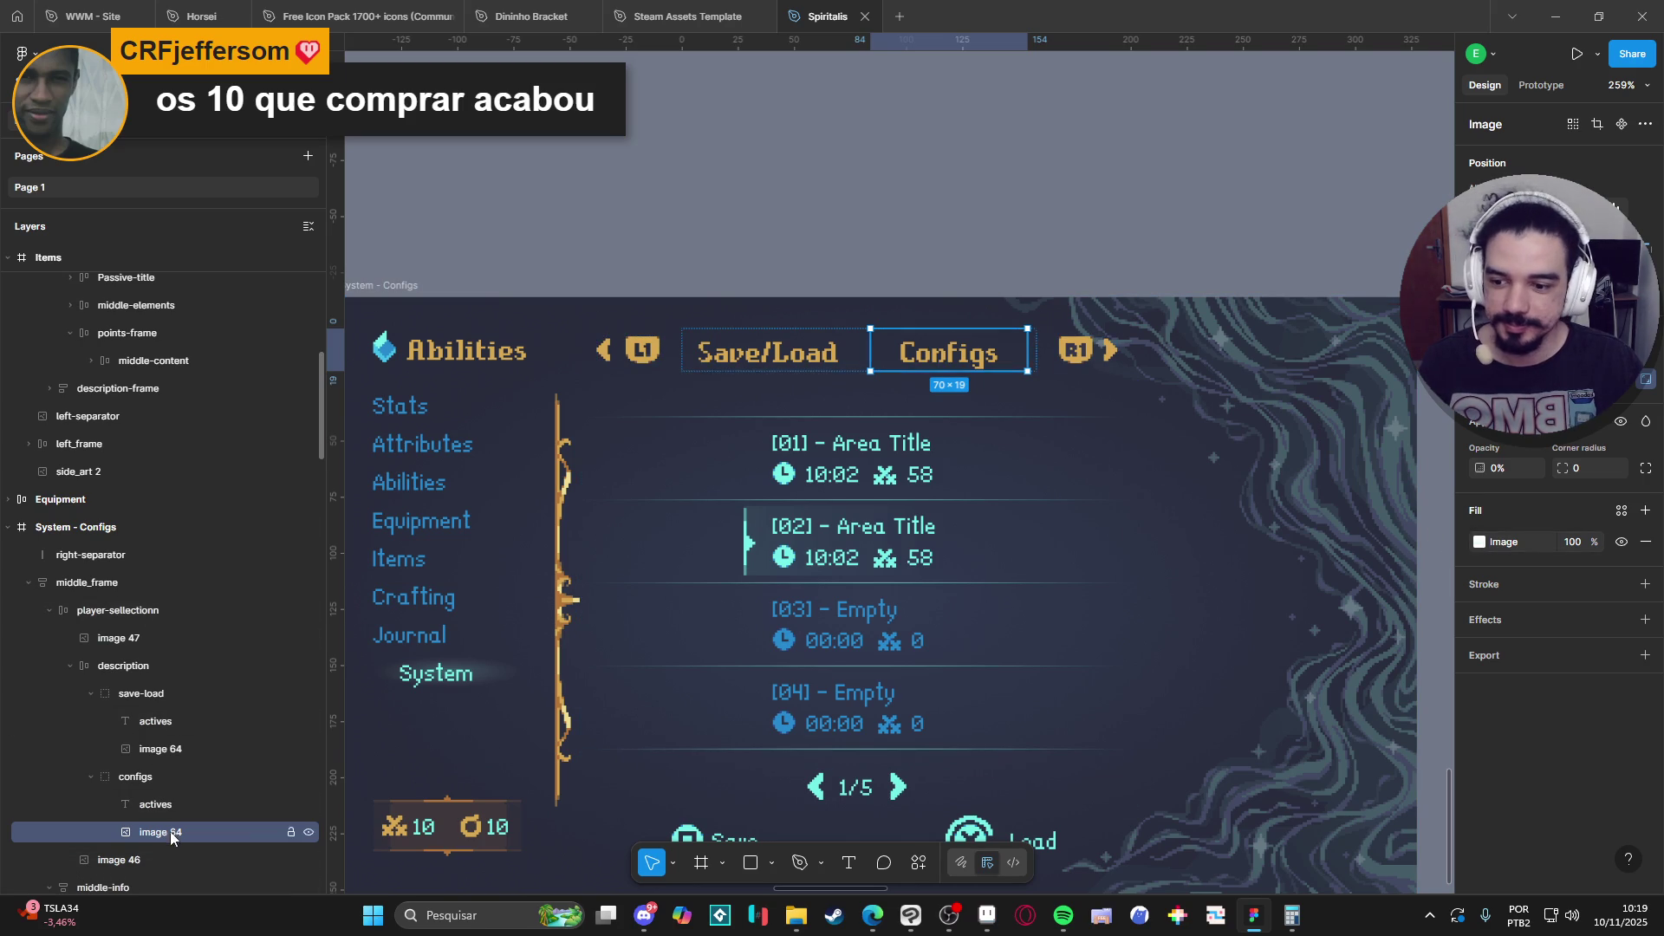
{"action": "left_click", "coordinate": [184, 778]}
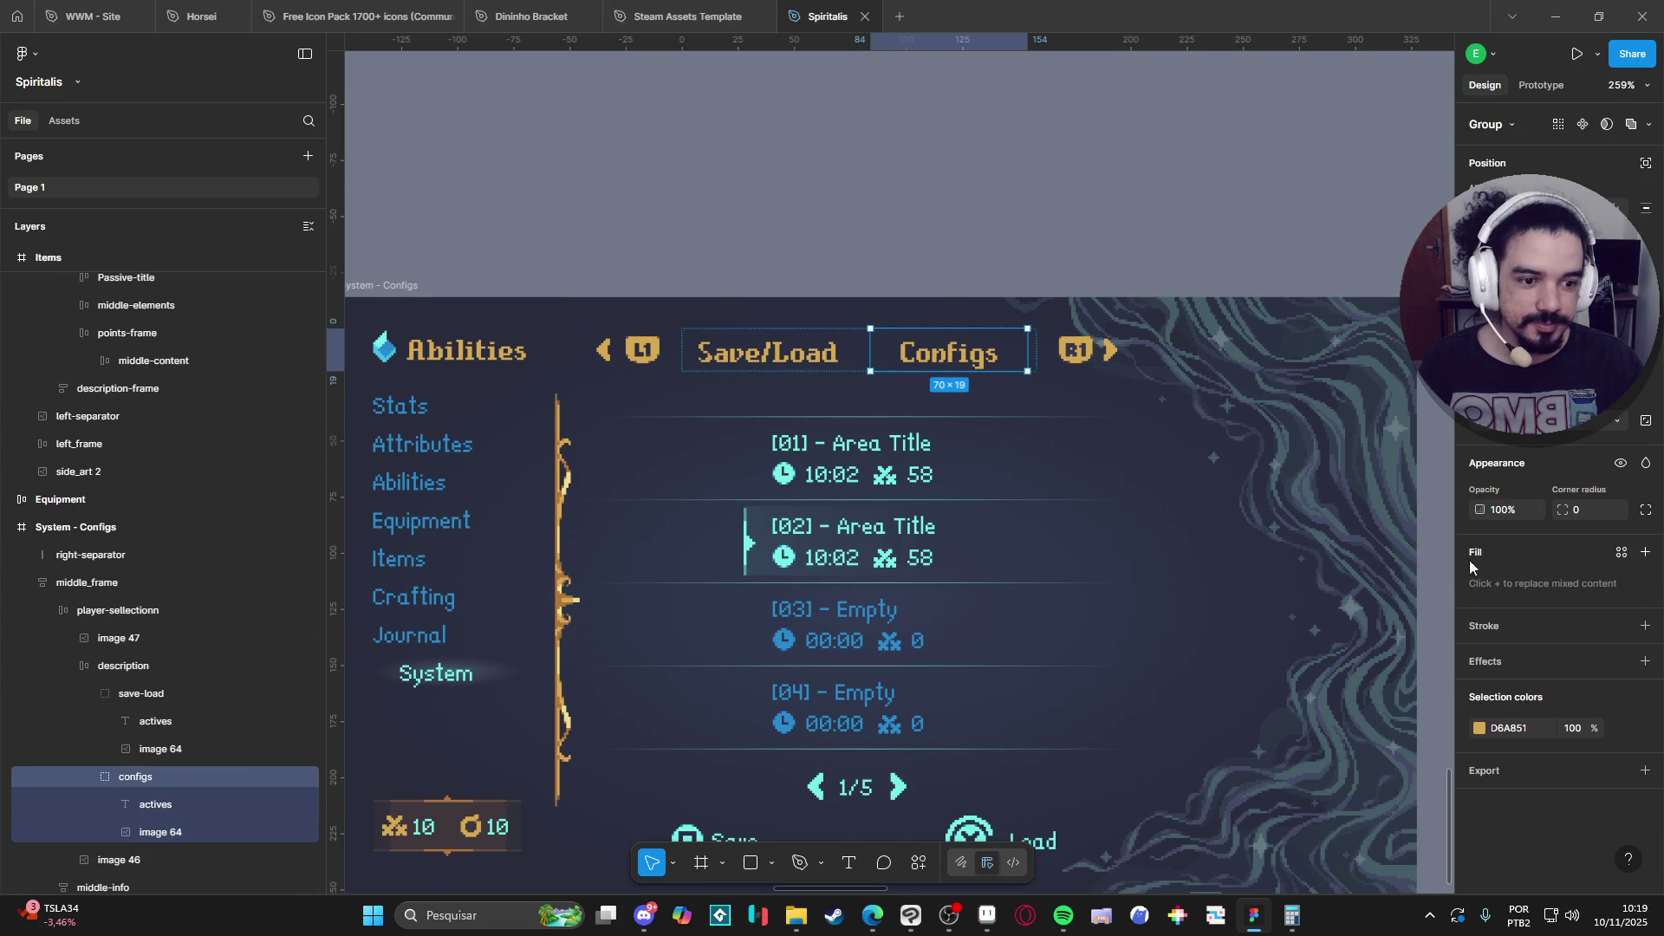
{"action": "left_click", "coordinate": [194, 806]}
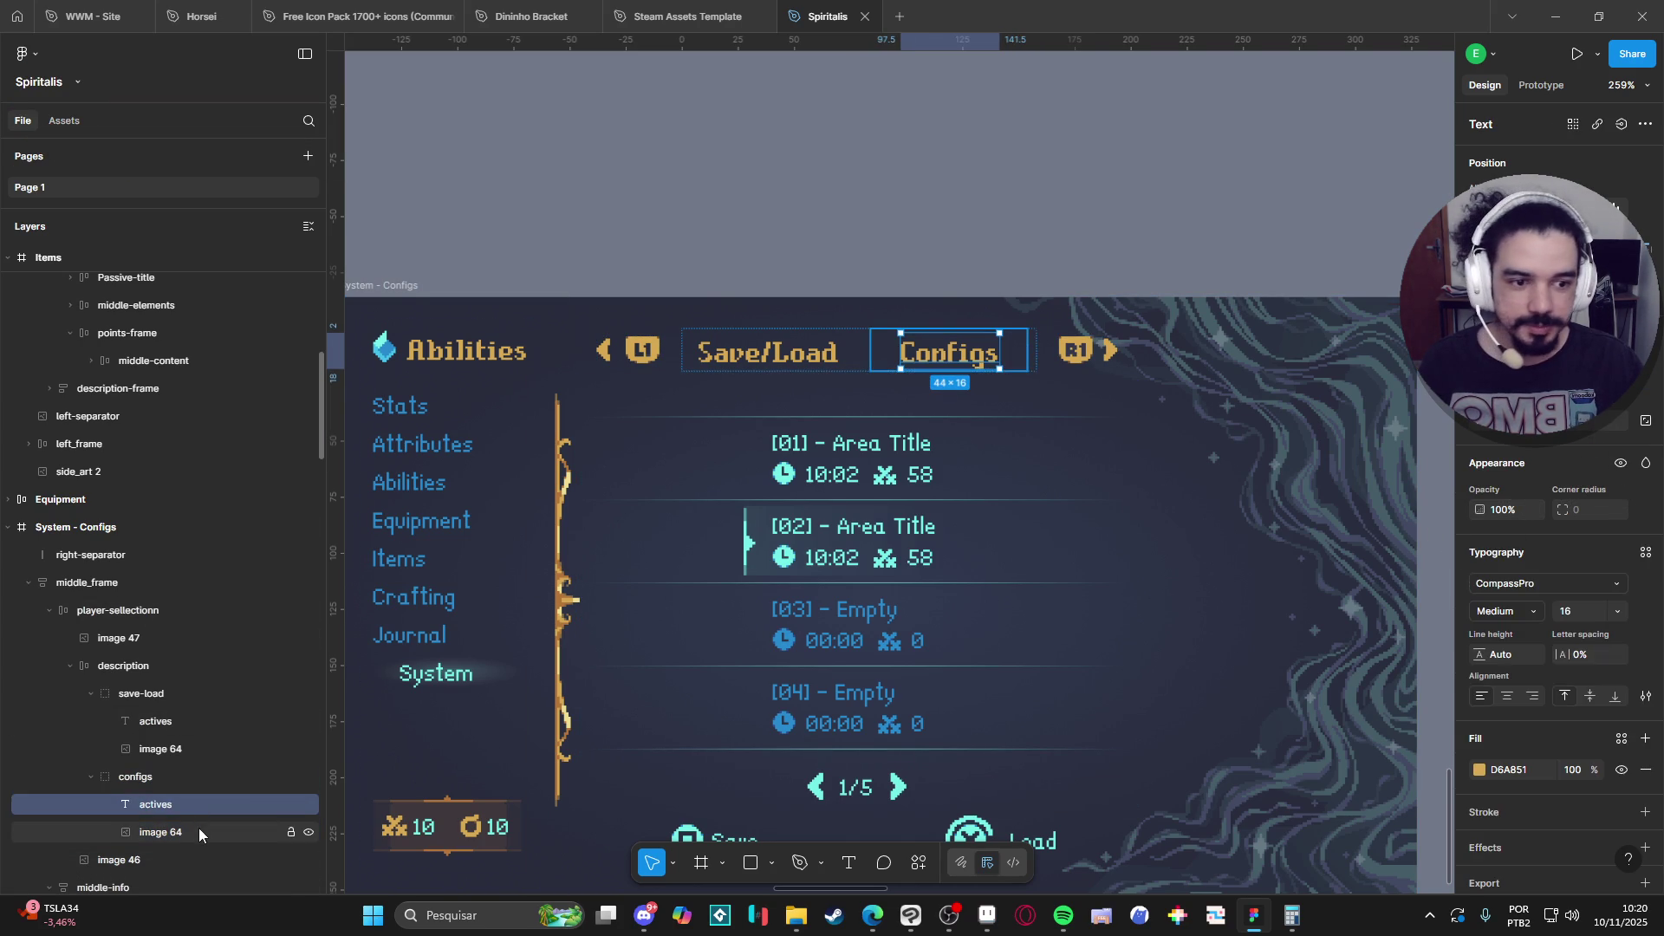
{"action": "left_click", "coordinate": [199, 830]}
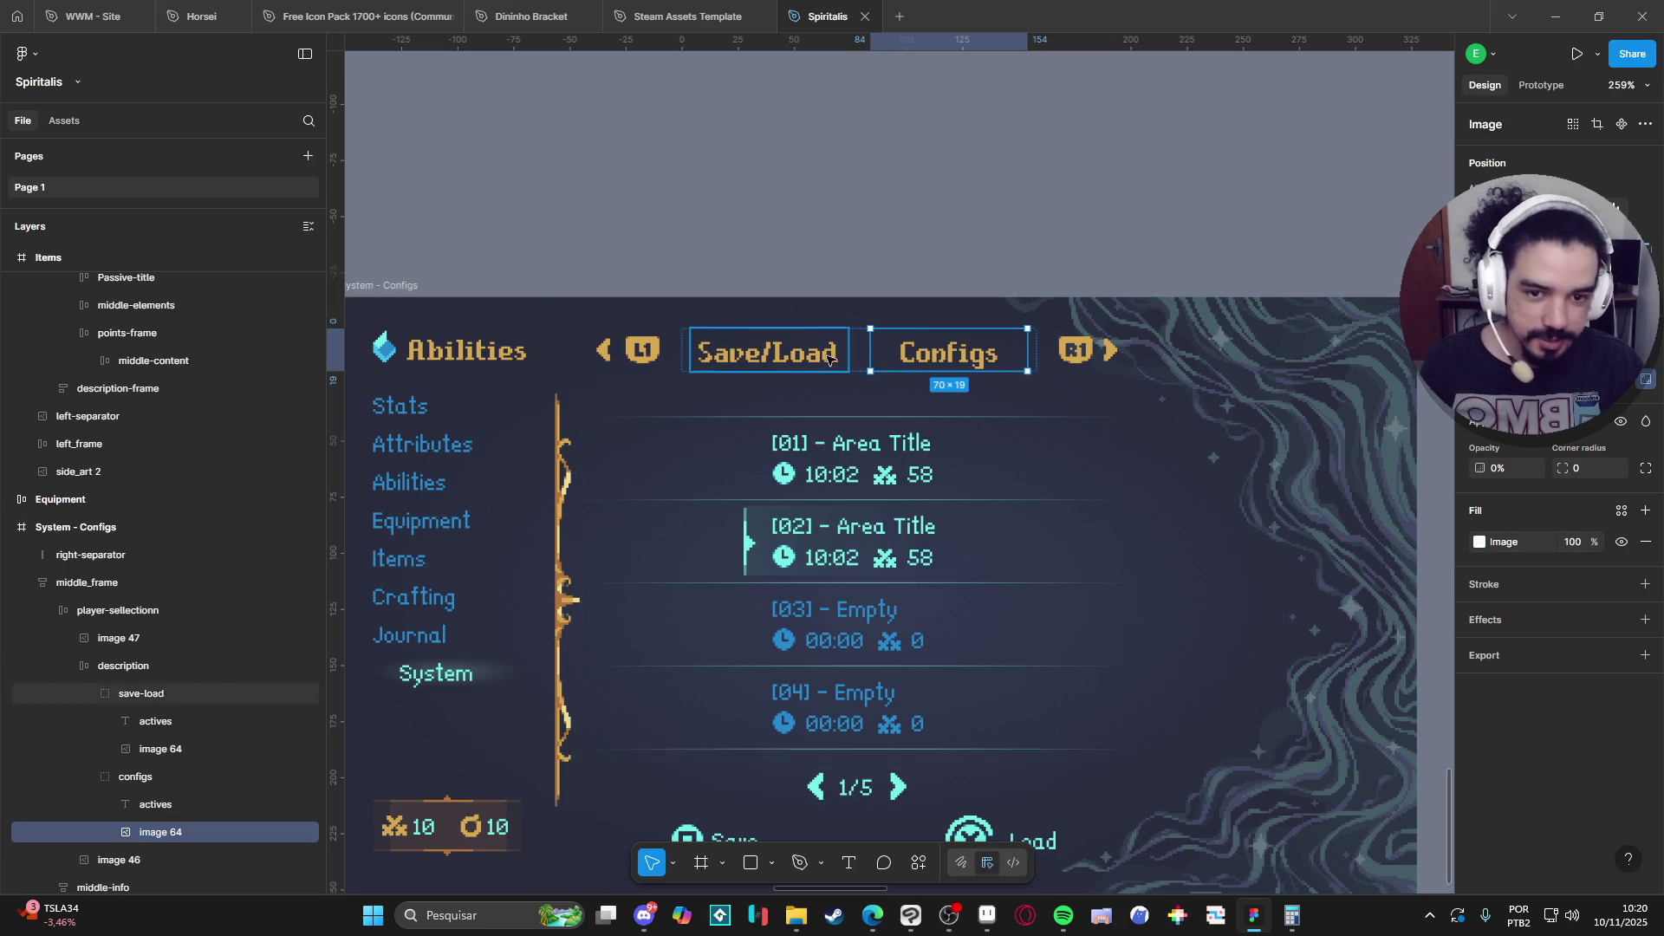
{"action": "scroll", "coordinate": [92, 815], "scroll_direction": "down", "scroll_amount": 2}
{"action": "left_click", "coordinate": [173, 776]}
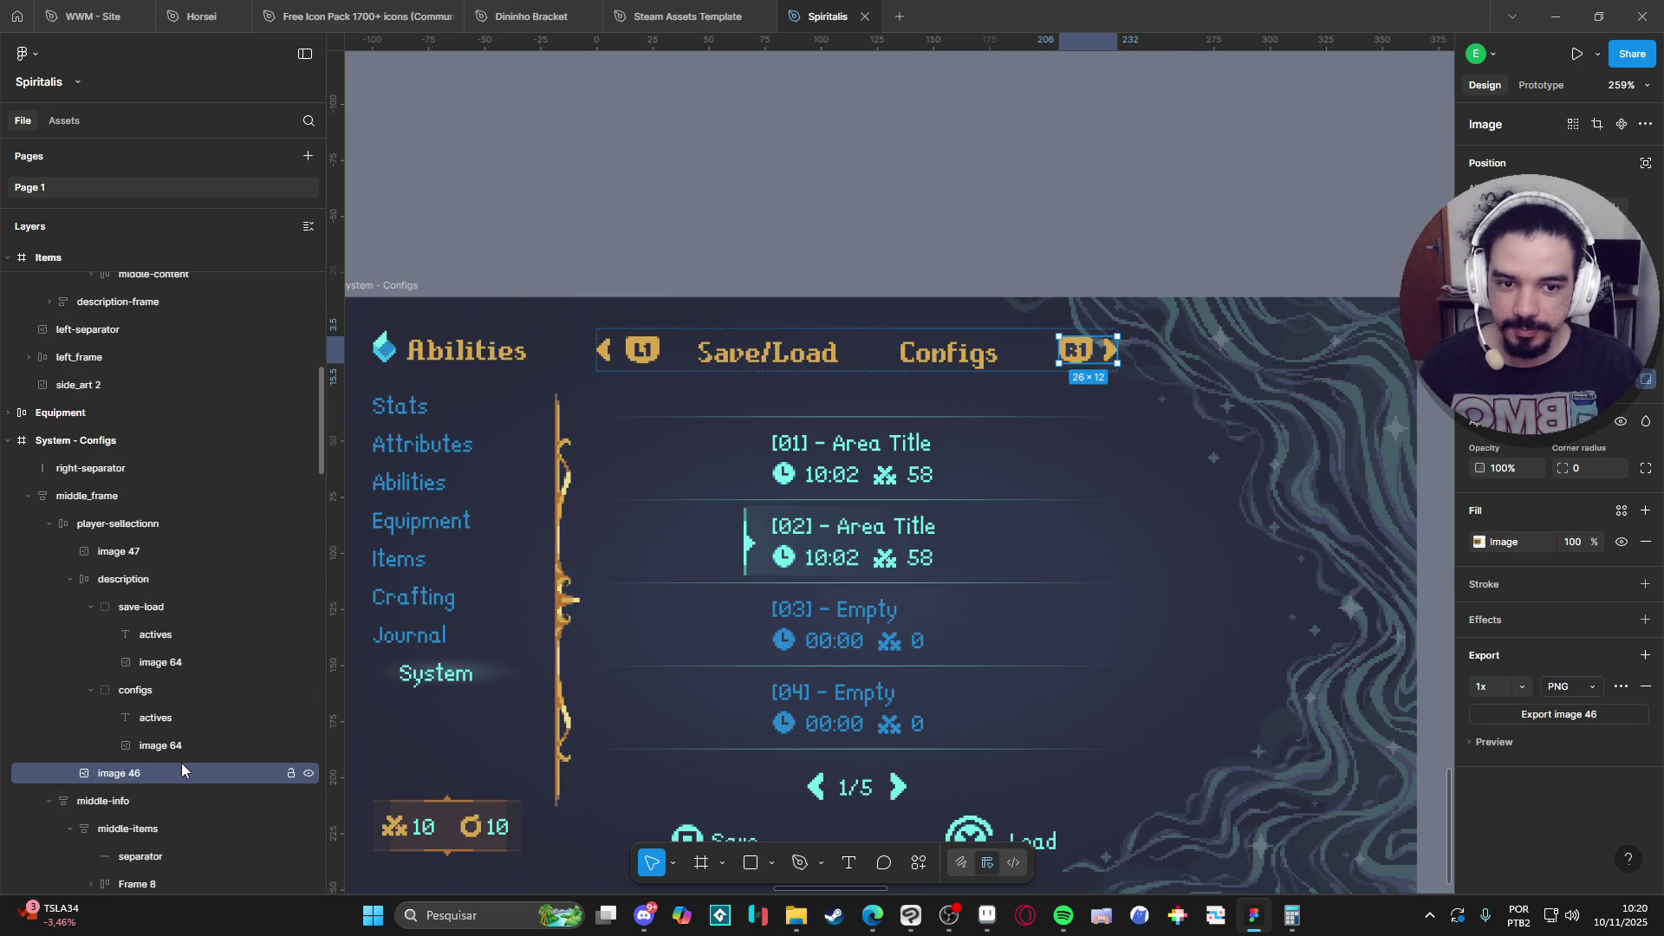
{"action": "left_click", "coordinate": [179, 745]}
{"action": "left_click", "coordinate": [139, 716]}
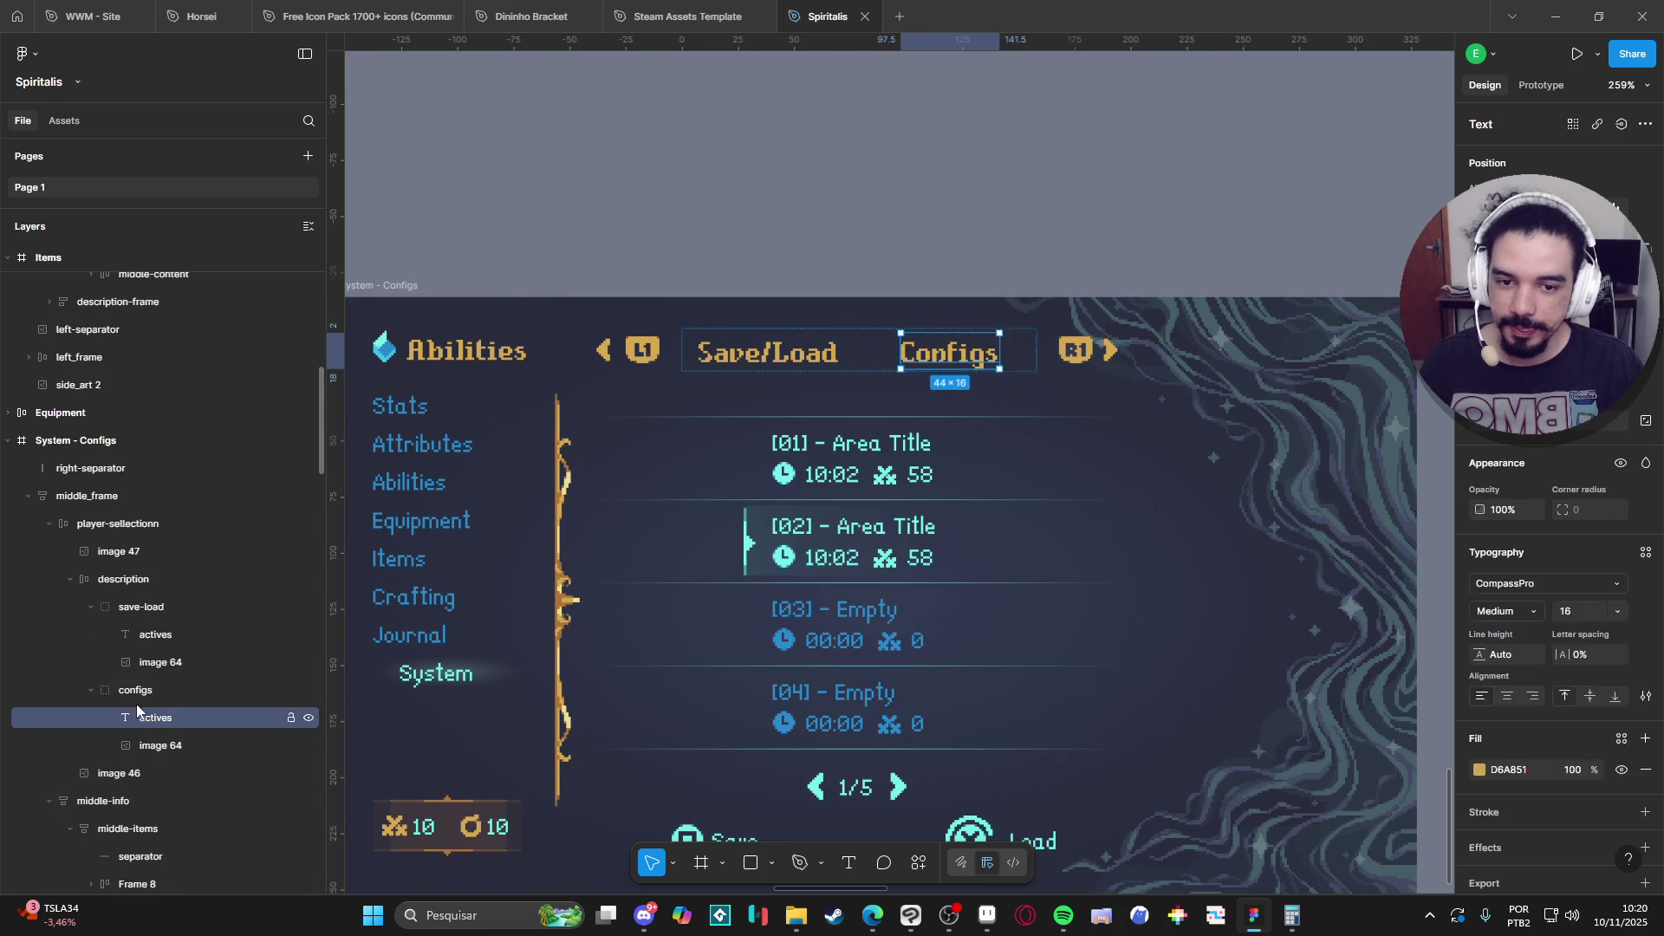
{"action": "key", "text": "shift+Return"}
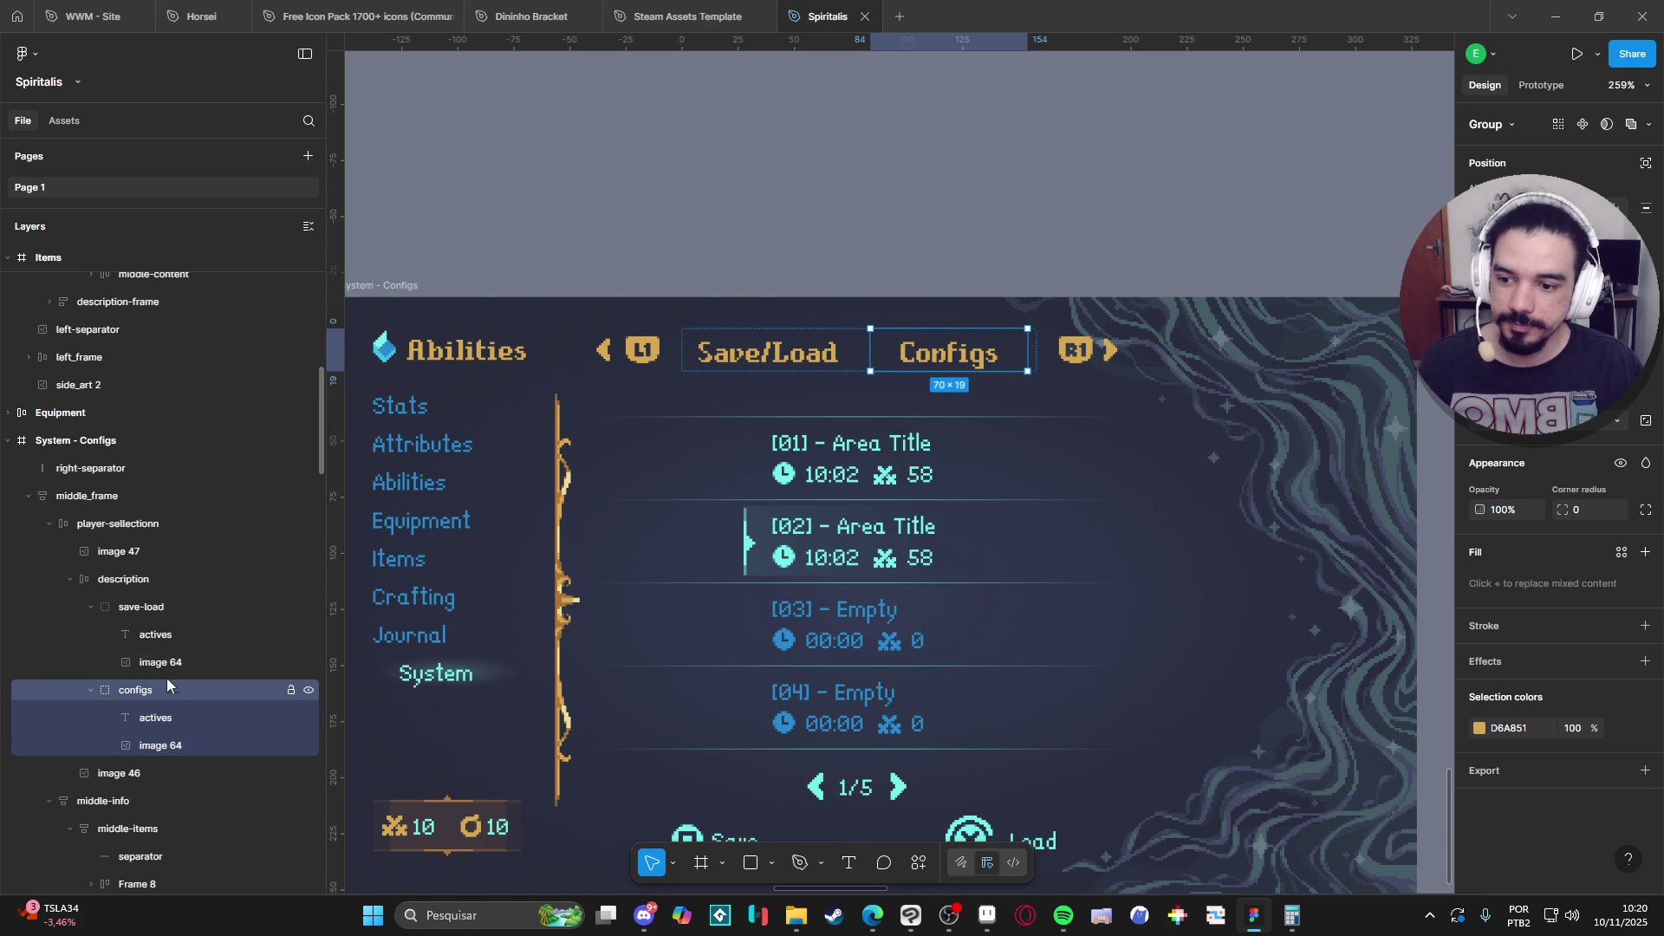
Replace the Configs tab with a duplicate of the save-load group, renamed 'onfigs'.
{"action": "key", "text": "Delete"}
{"action": "left_click", "coordinate": [174, 611]}
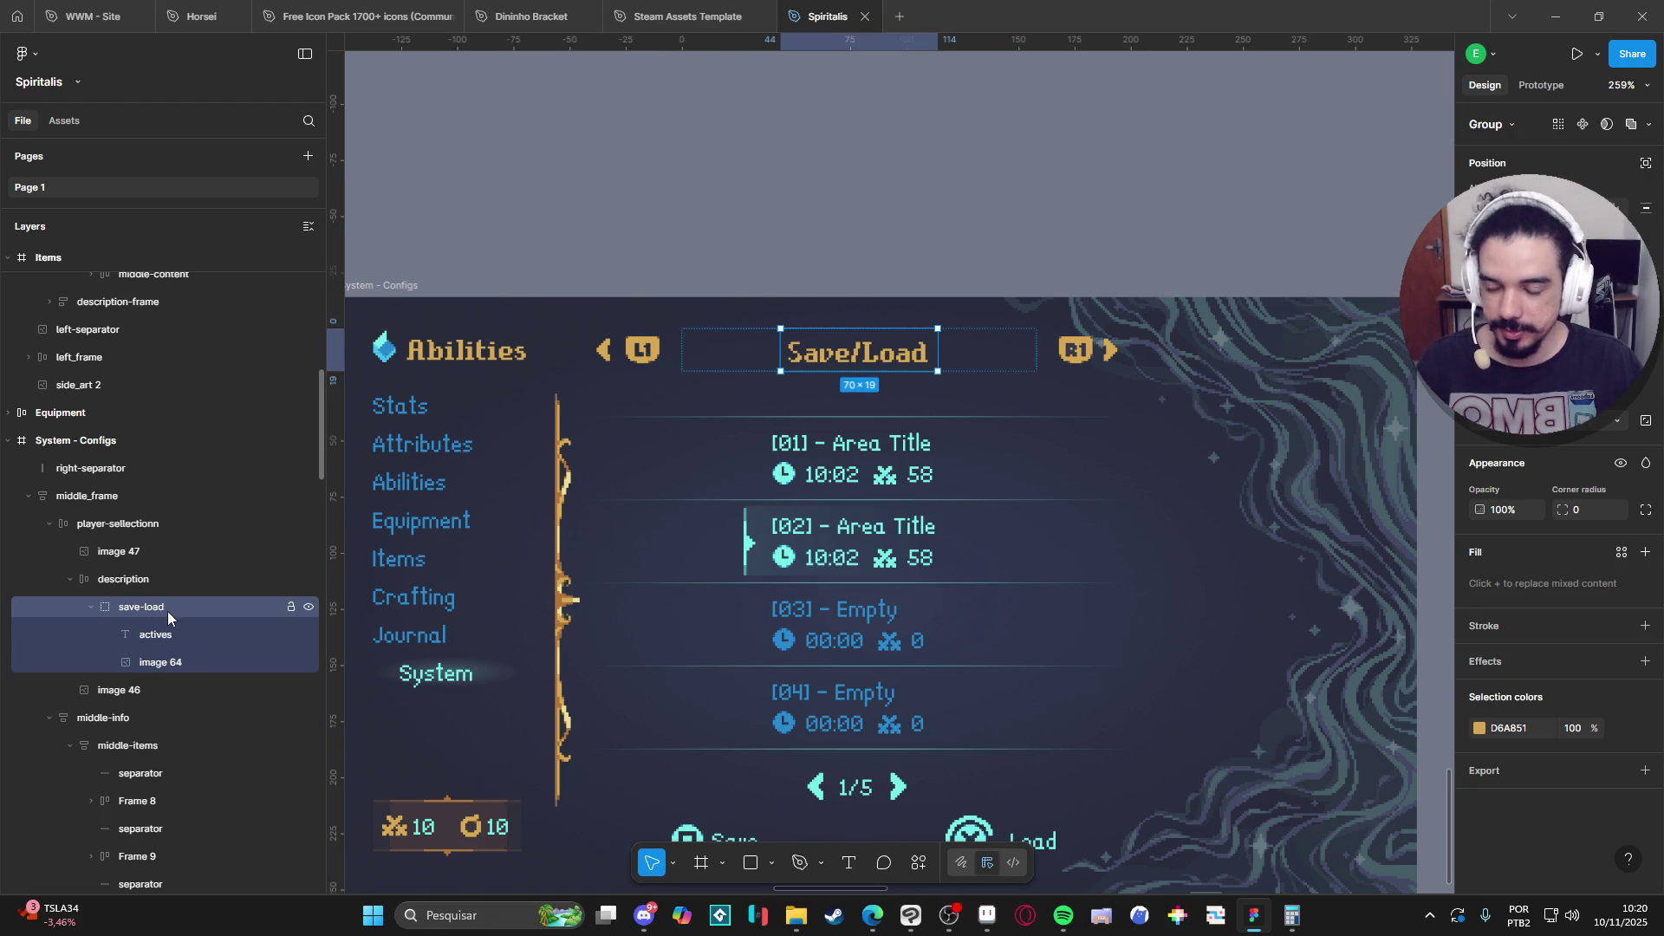
{"action": "key", "text": "ctrl+d"}
{"action": "double_click", "coordinate": [161, 690]}
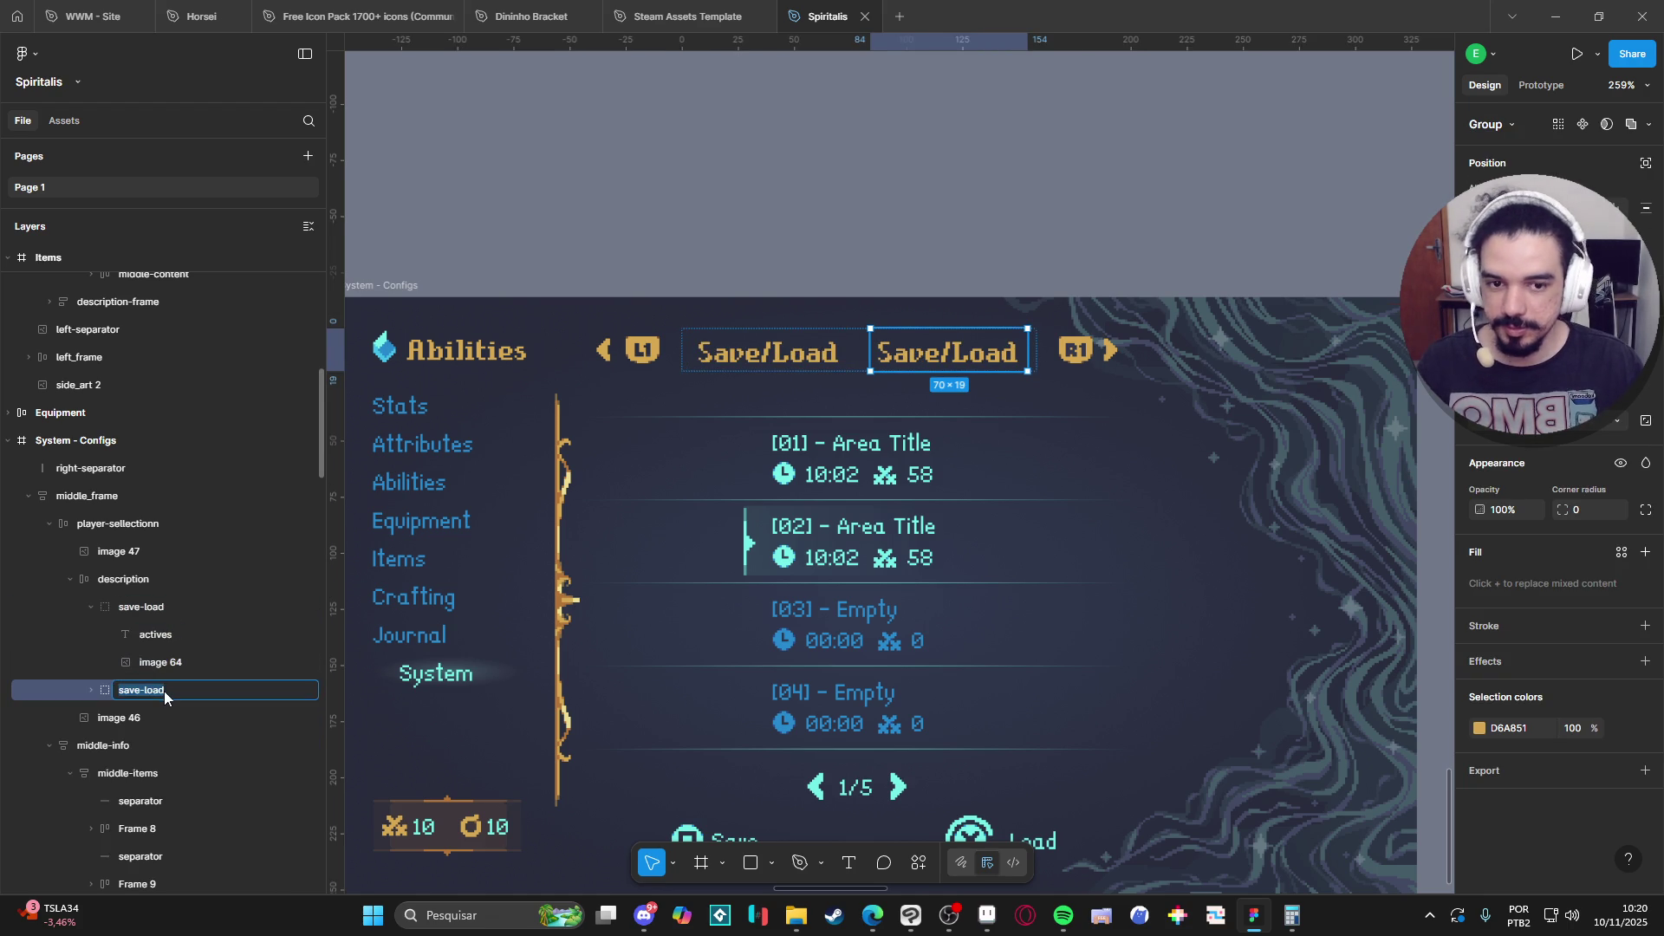
{"action": "type", "text": "onfigs"}
{"action": "key", "text": "Return"}
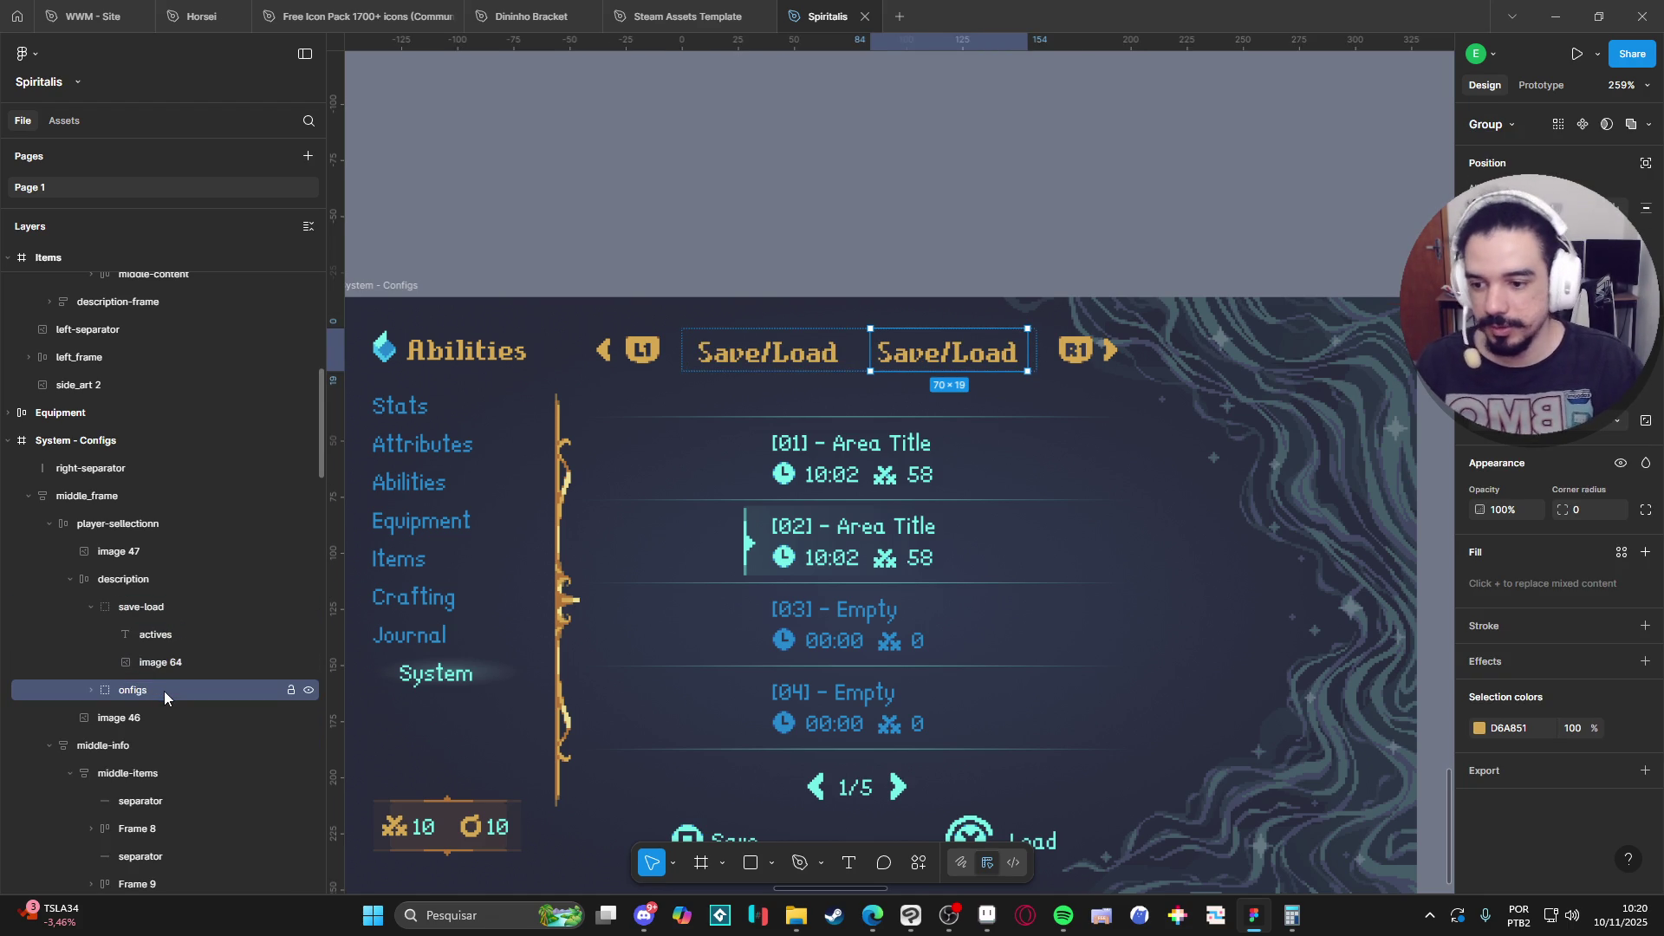
Fade out the duplicated tab's image 64 highlight and select the whole second tab group.
{"action": "left_click", "coordinate": [91, 690]}
{"action": "left_click", "coordinate": [164, 745]}
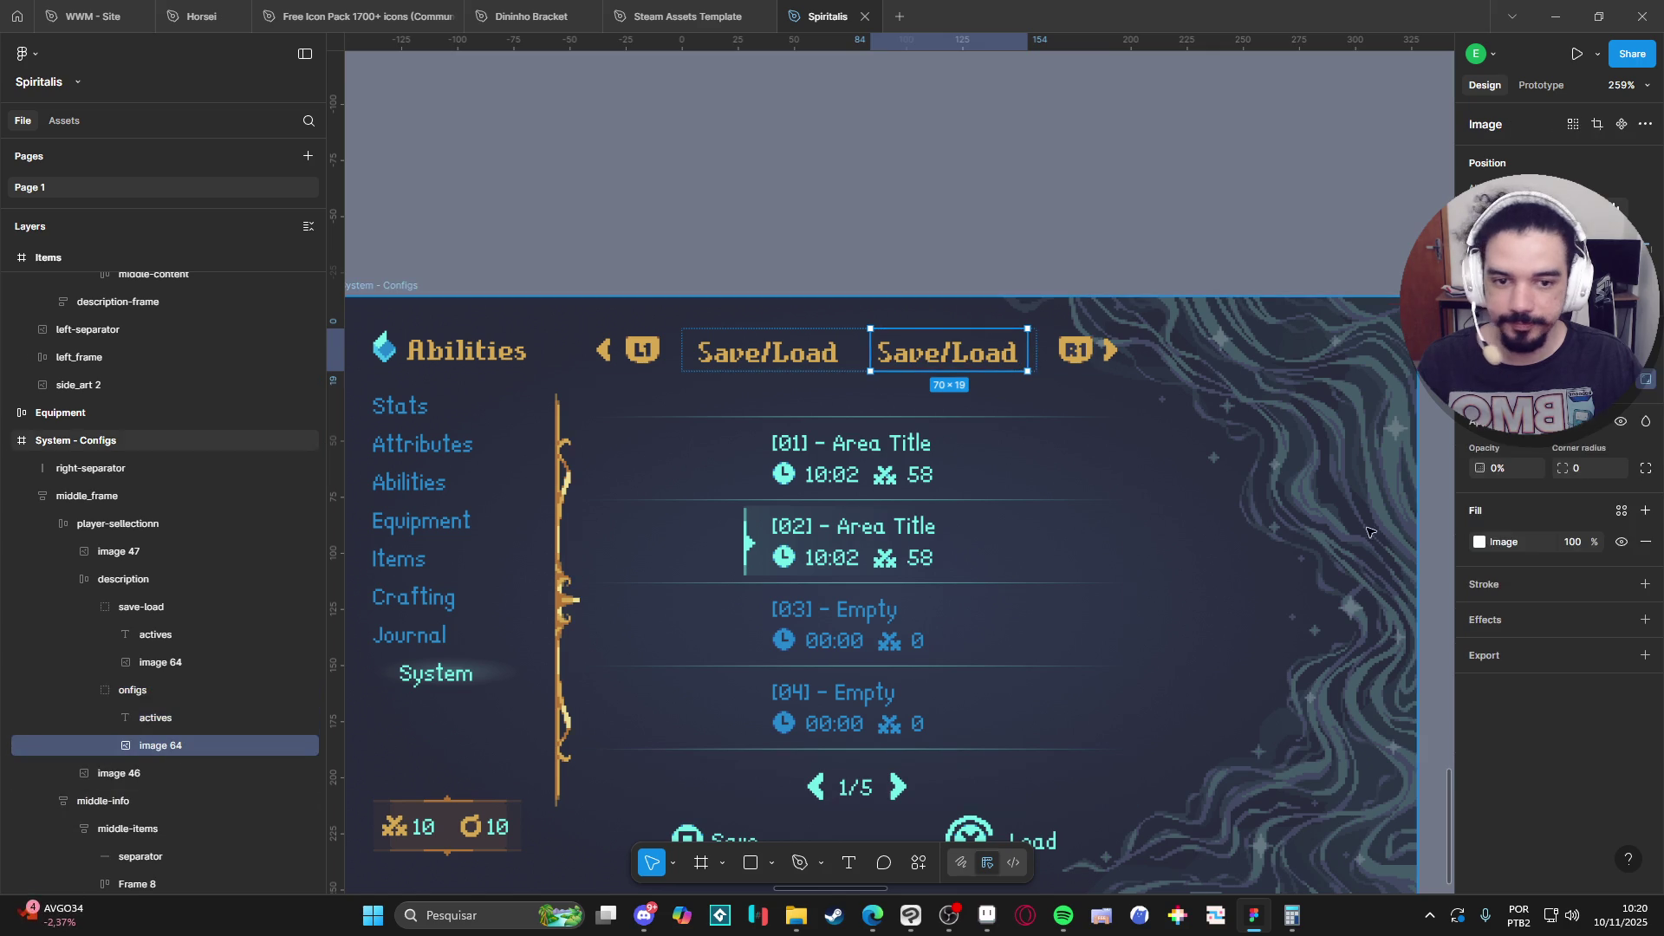
{"action": "left_click_drag", "start_coordinate": [1587, 540], "coordinate": [1438, 548]}
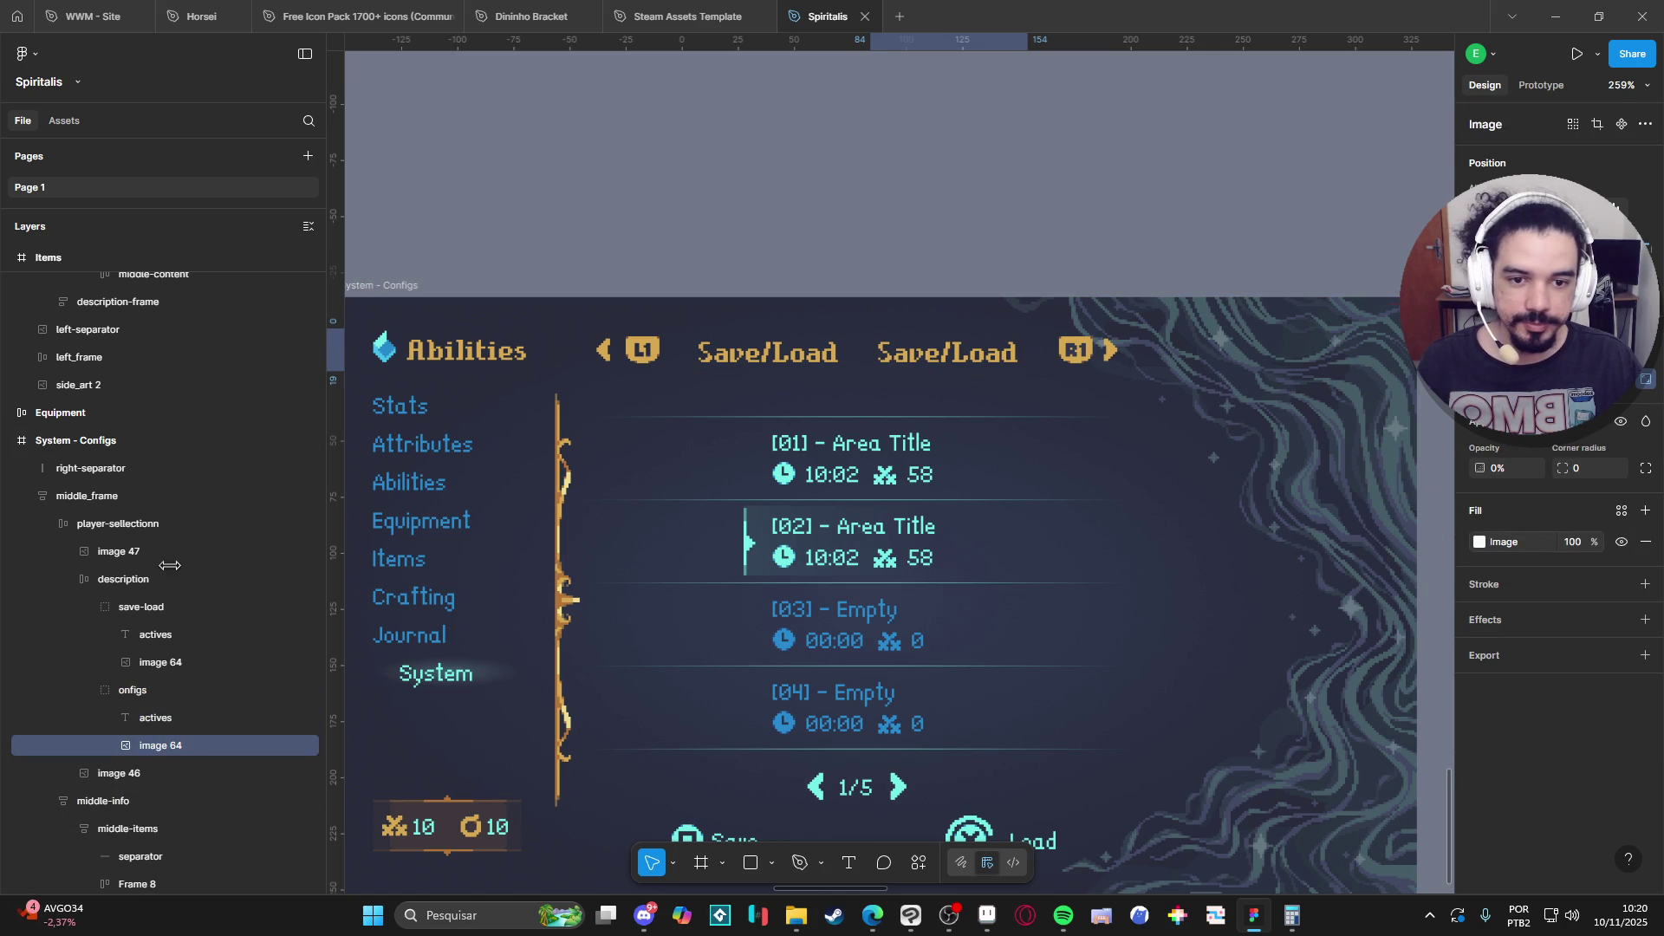
{"action": "left_click", "coordinate": [184, 719]}
{"action": "left_click", "coordinate": [210, 742]}
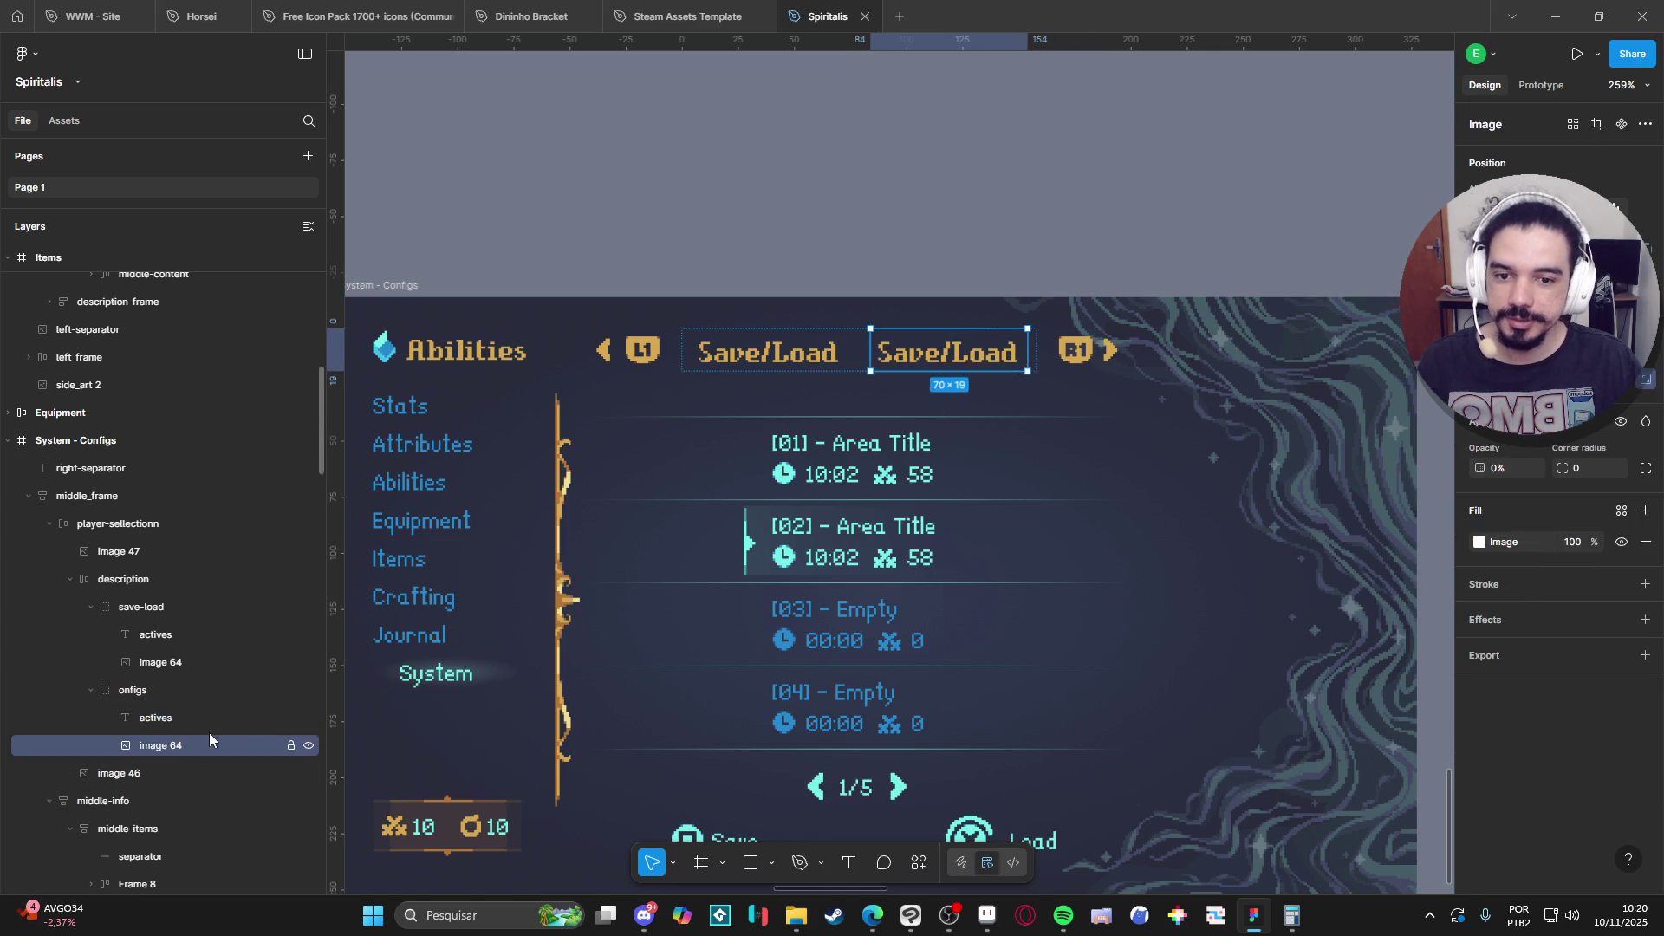
{"action": "key", "text": "shift+Return"}
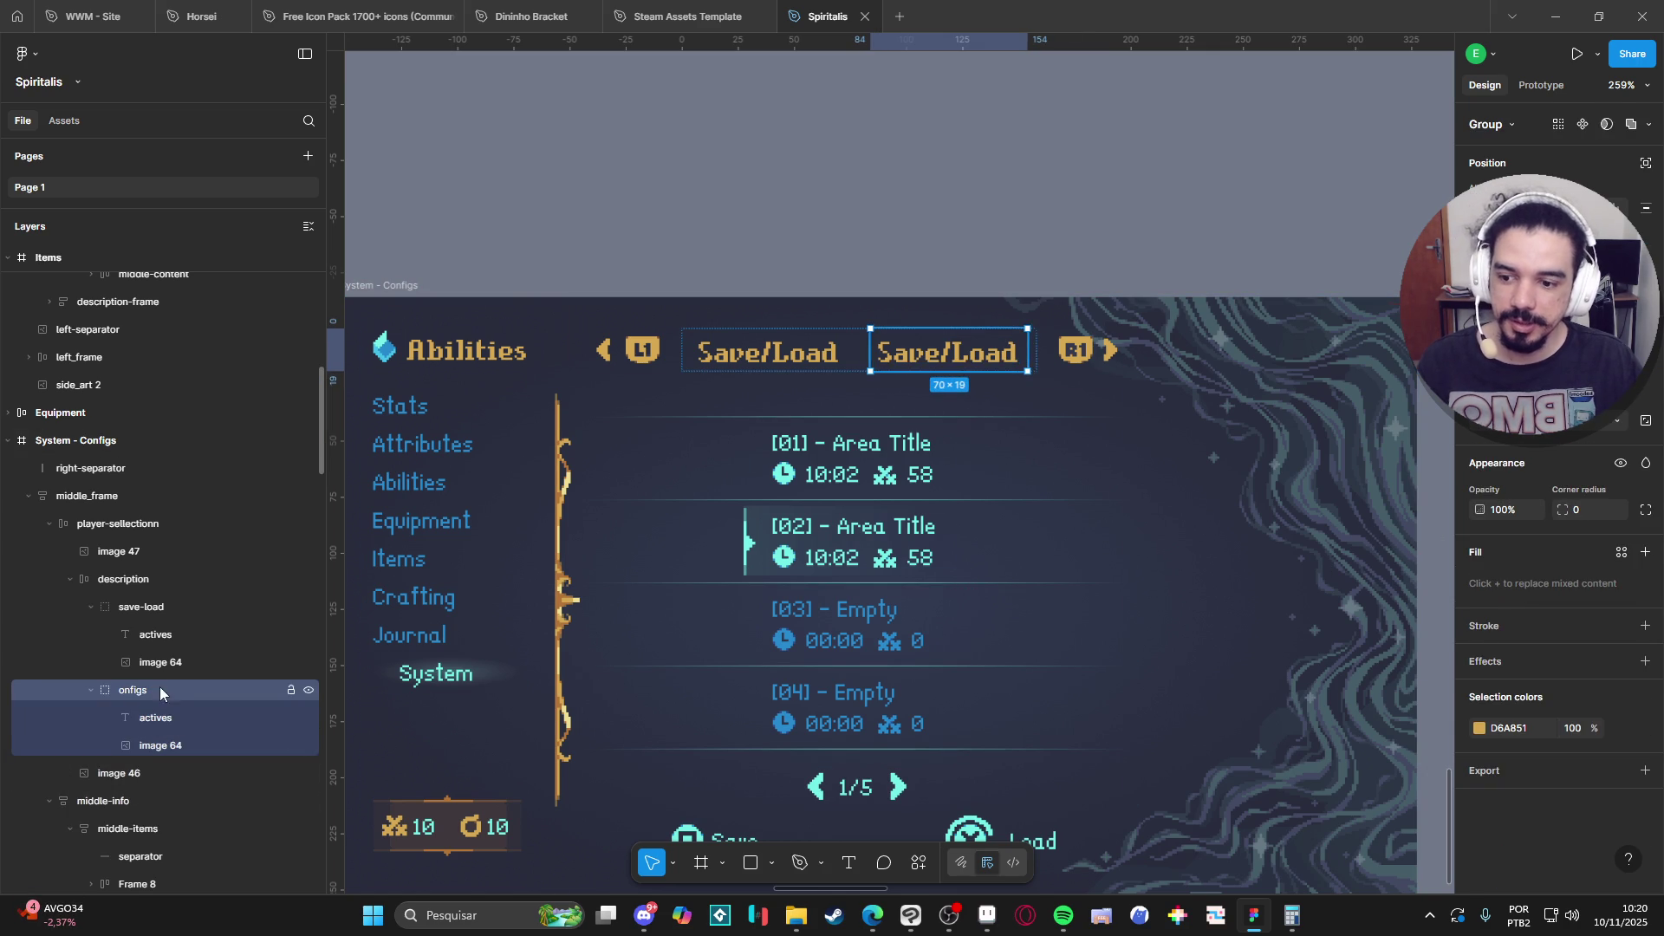
Delete the duplicated second tab, then undo with Ctrl+Z to restore it.
{"action": "key", "text": "Delete"}
{"action": "left_click", "coordinate": [143, 607]}
{"action": "left_click", "coordinate": [158, 664]}
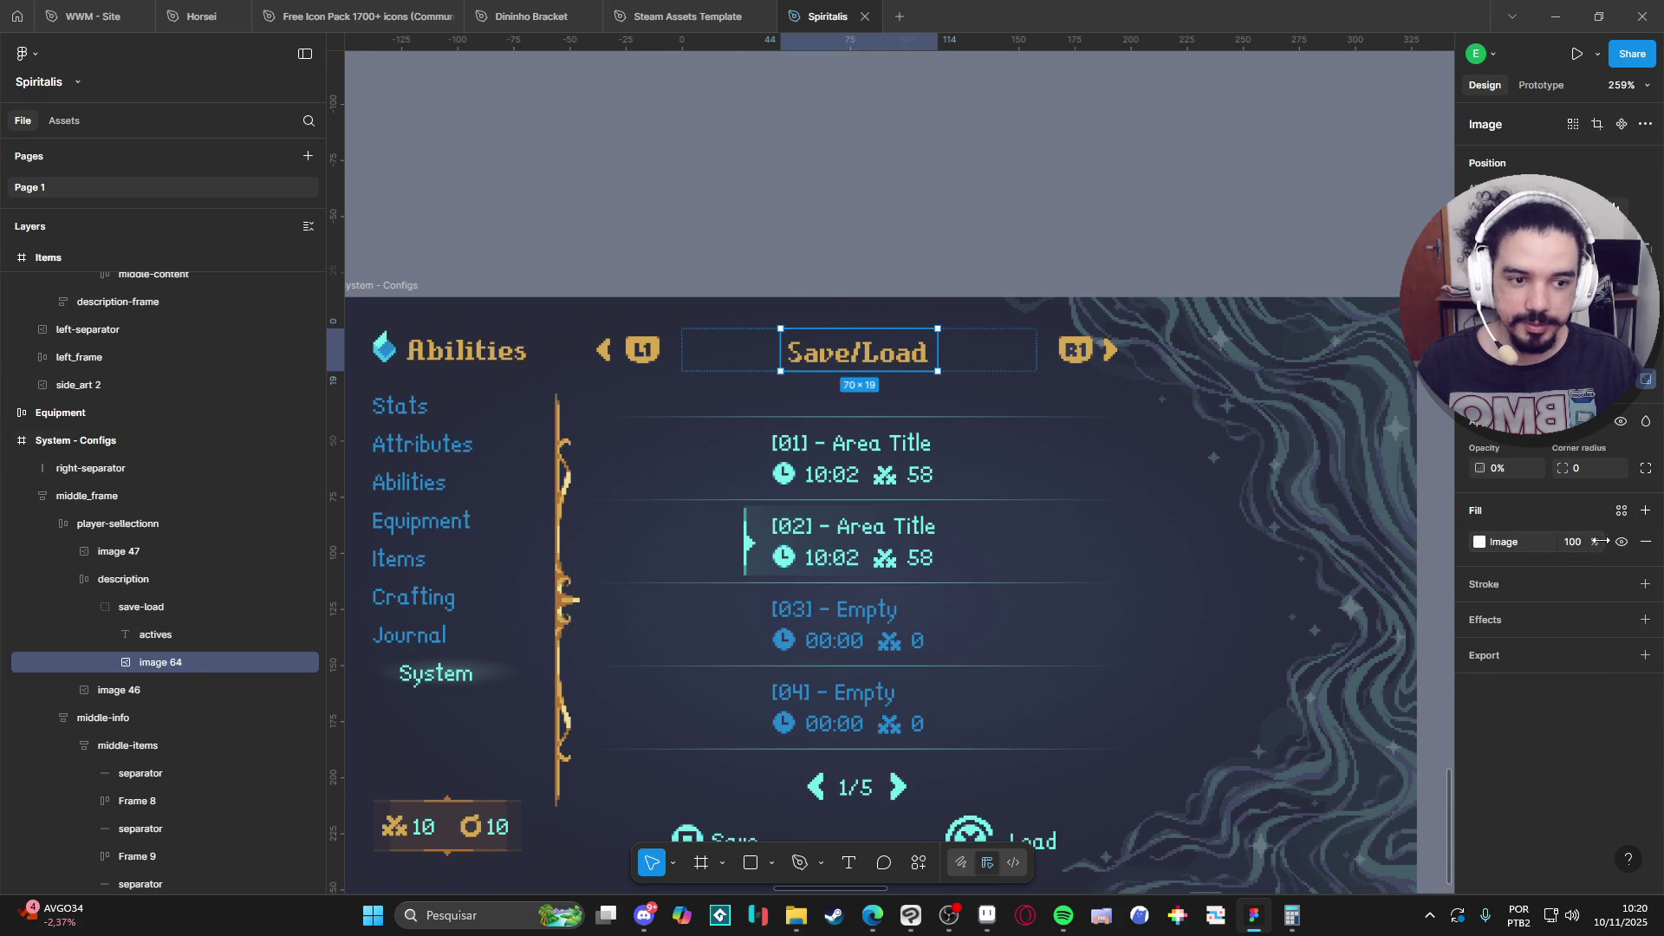
{"action": "left_click", "coordinate": [178, 607]}
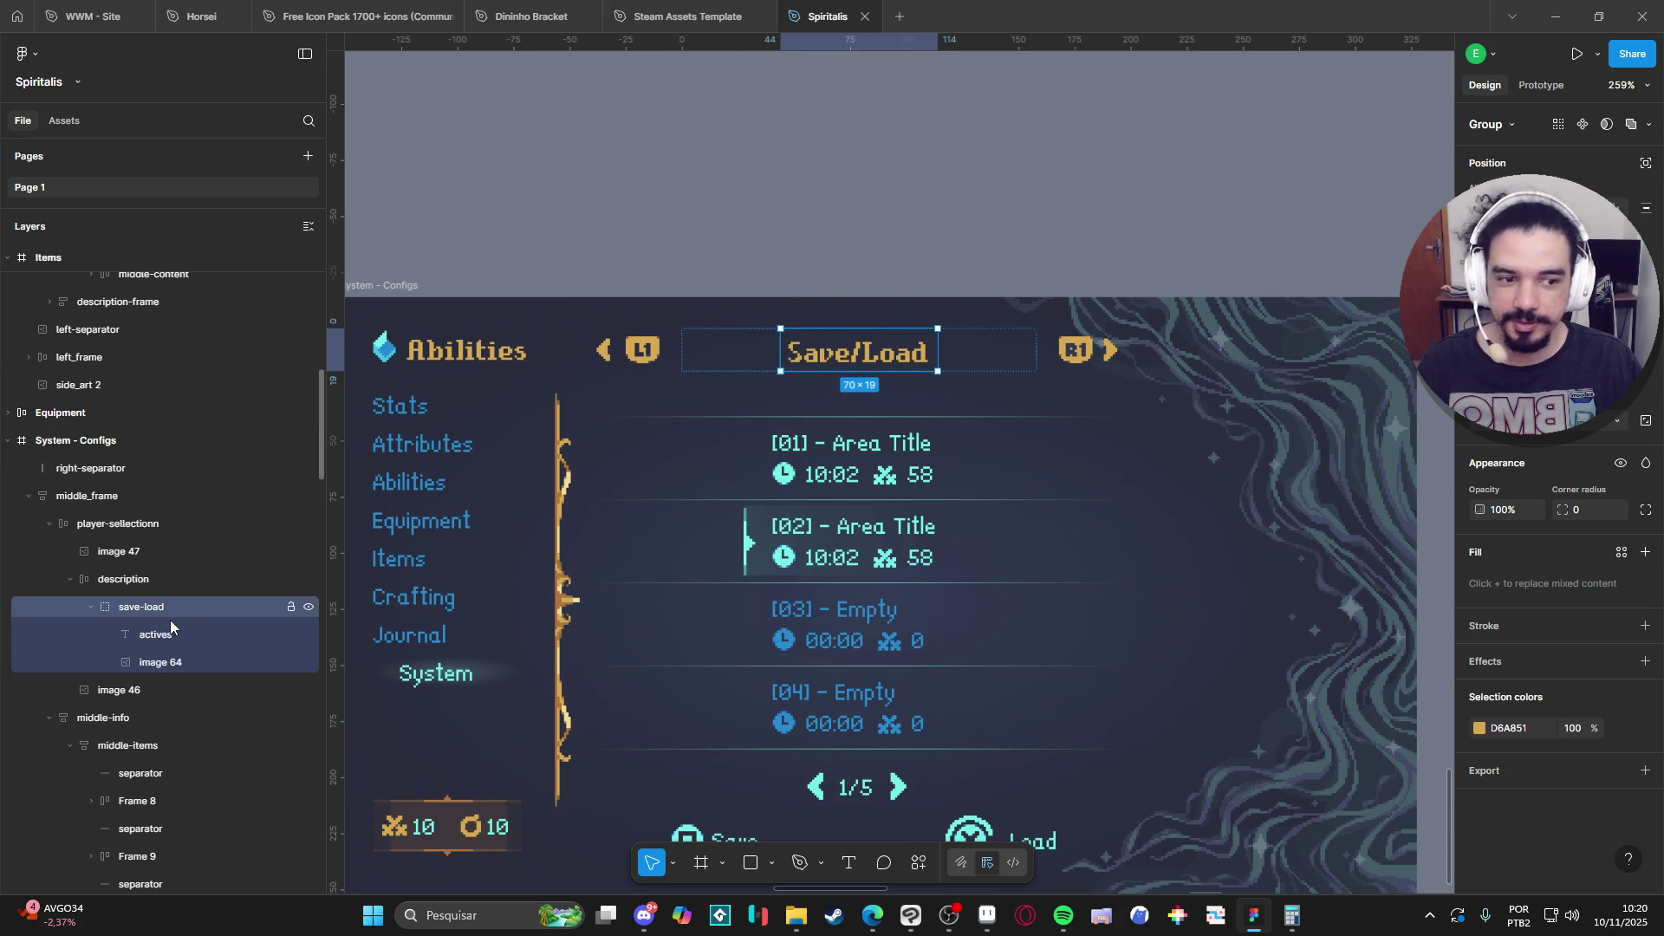
{"action": "key", "text": "ctrl+z"}
{"action": "key", "text": "ctrl+z"}
{"action": "key", "text": "ctrl+z"}
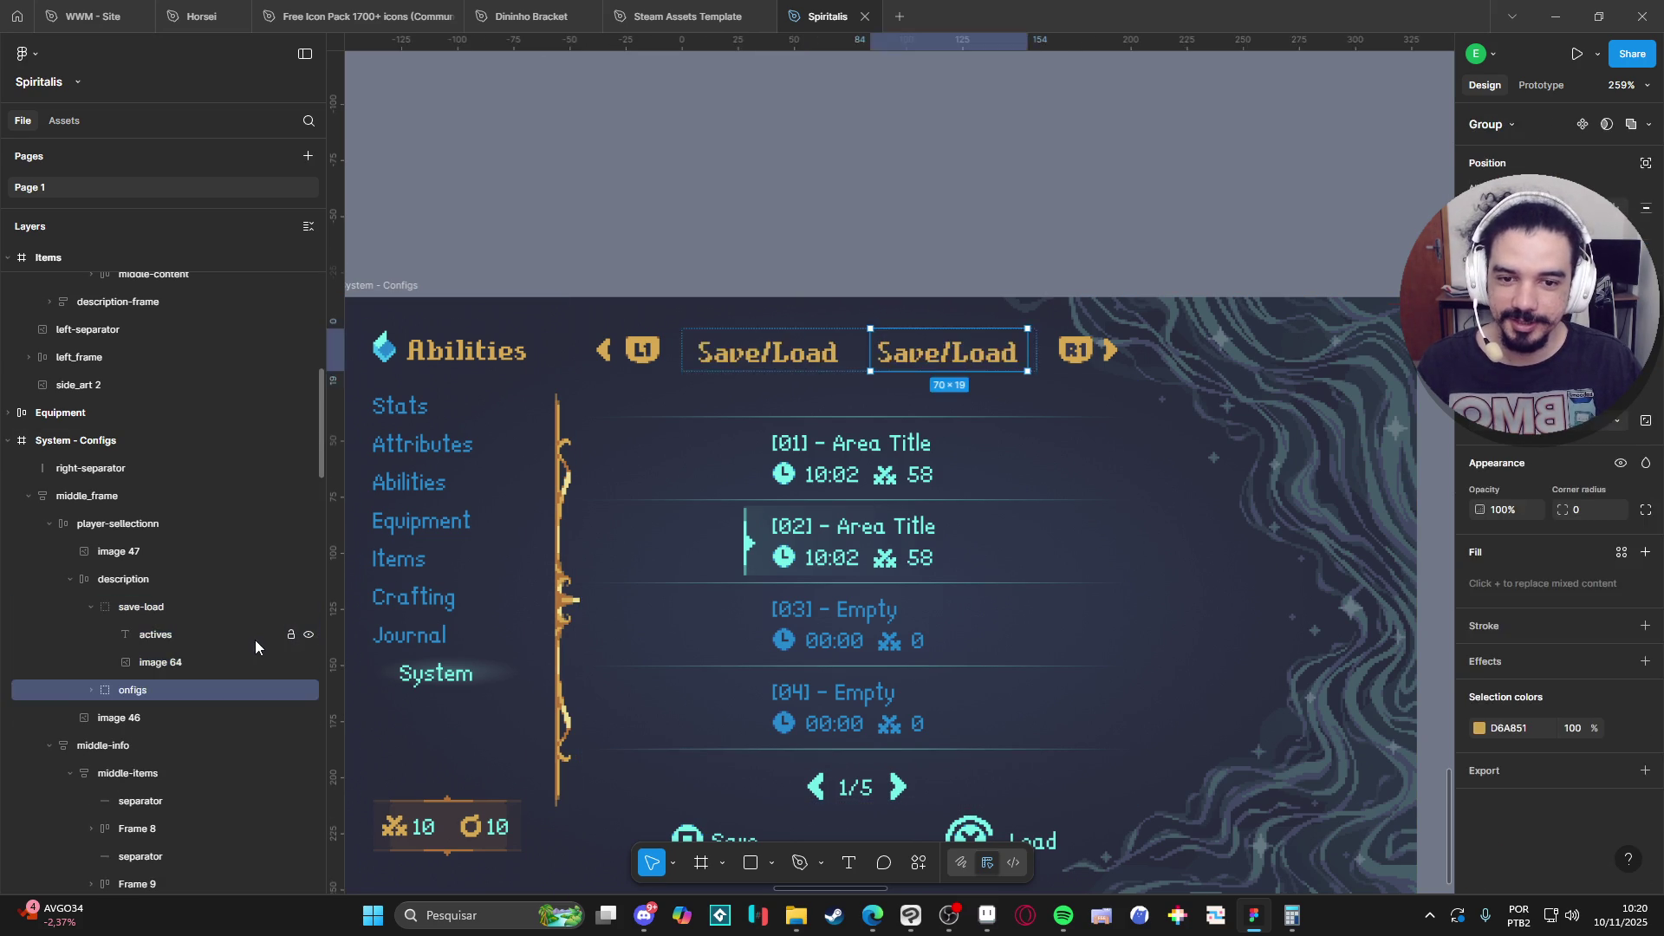
Step back through history to recover the Configs label and reset the highlight to full opacity.
{"action": "key", "text": "ctrl+z"}
{"action": "key", "text": "ctrl+z"}
{"action": "key", "text": "ctrl+z"}
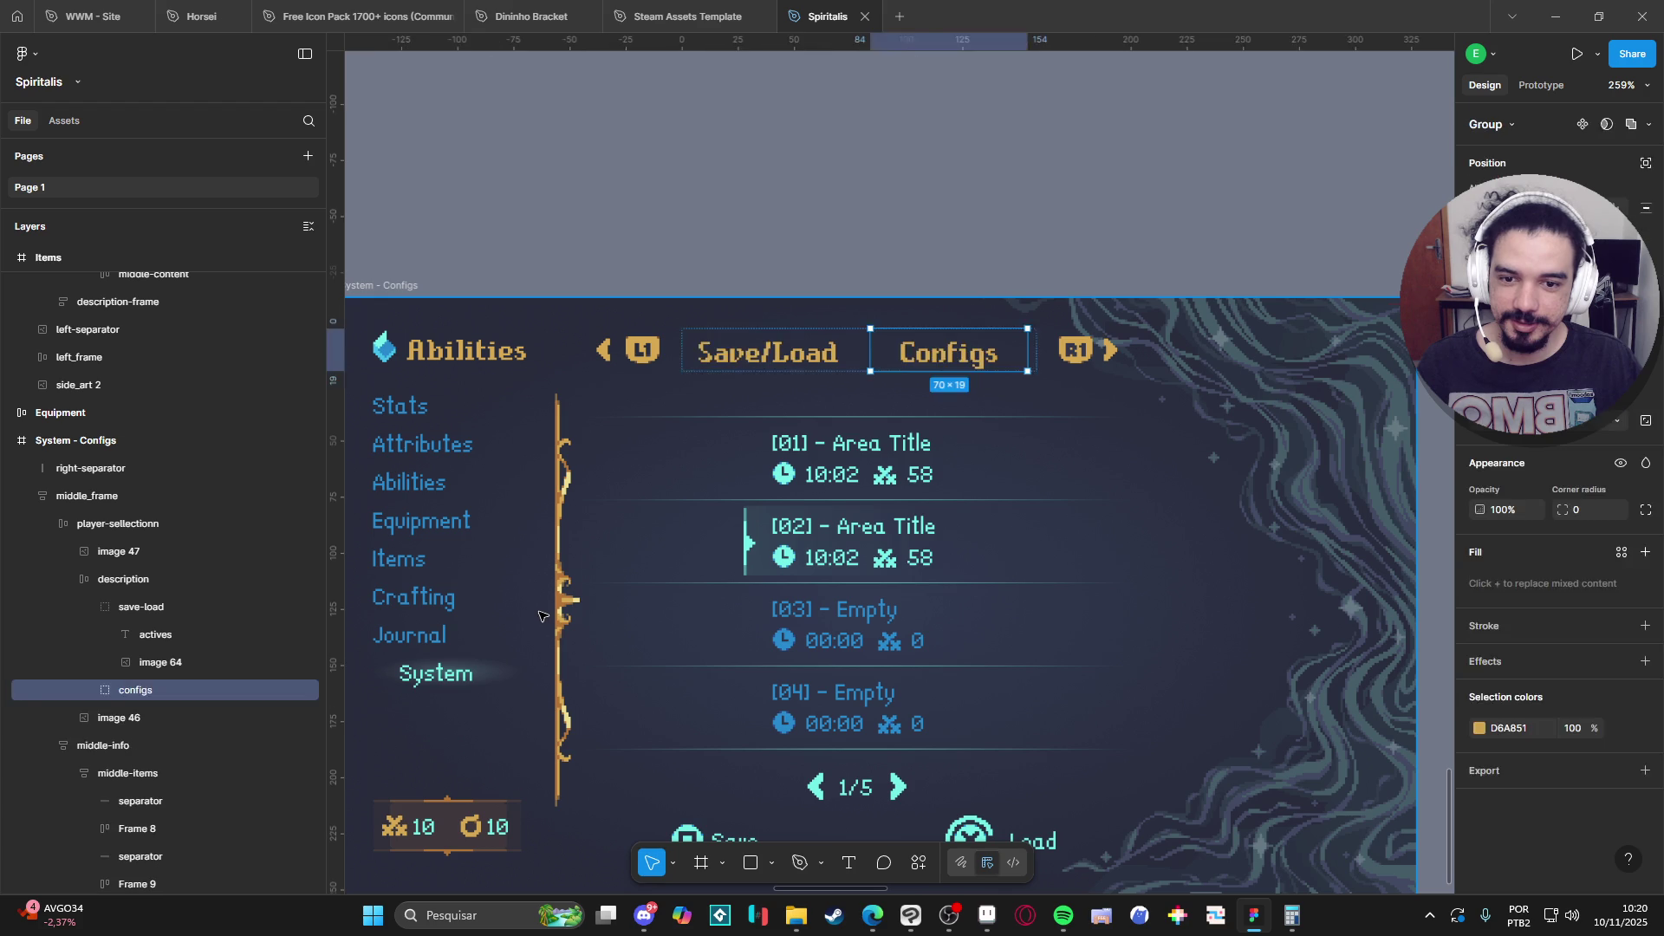
{"action": "key", "text": "Return"}
{"action": "key", "text": "Tab"}
{"action": "key", "text": "shift+Tab"}
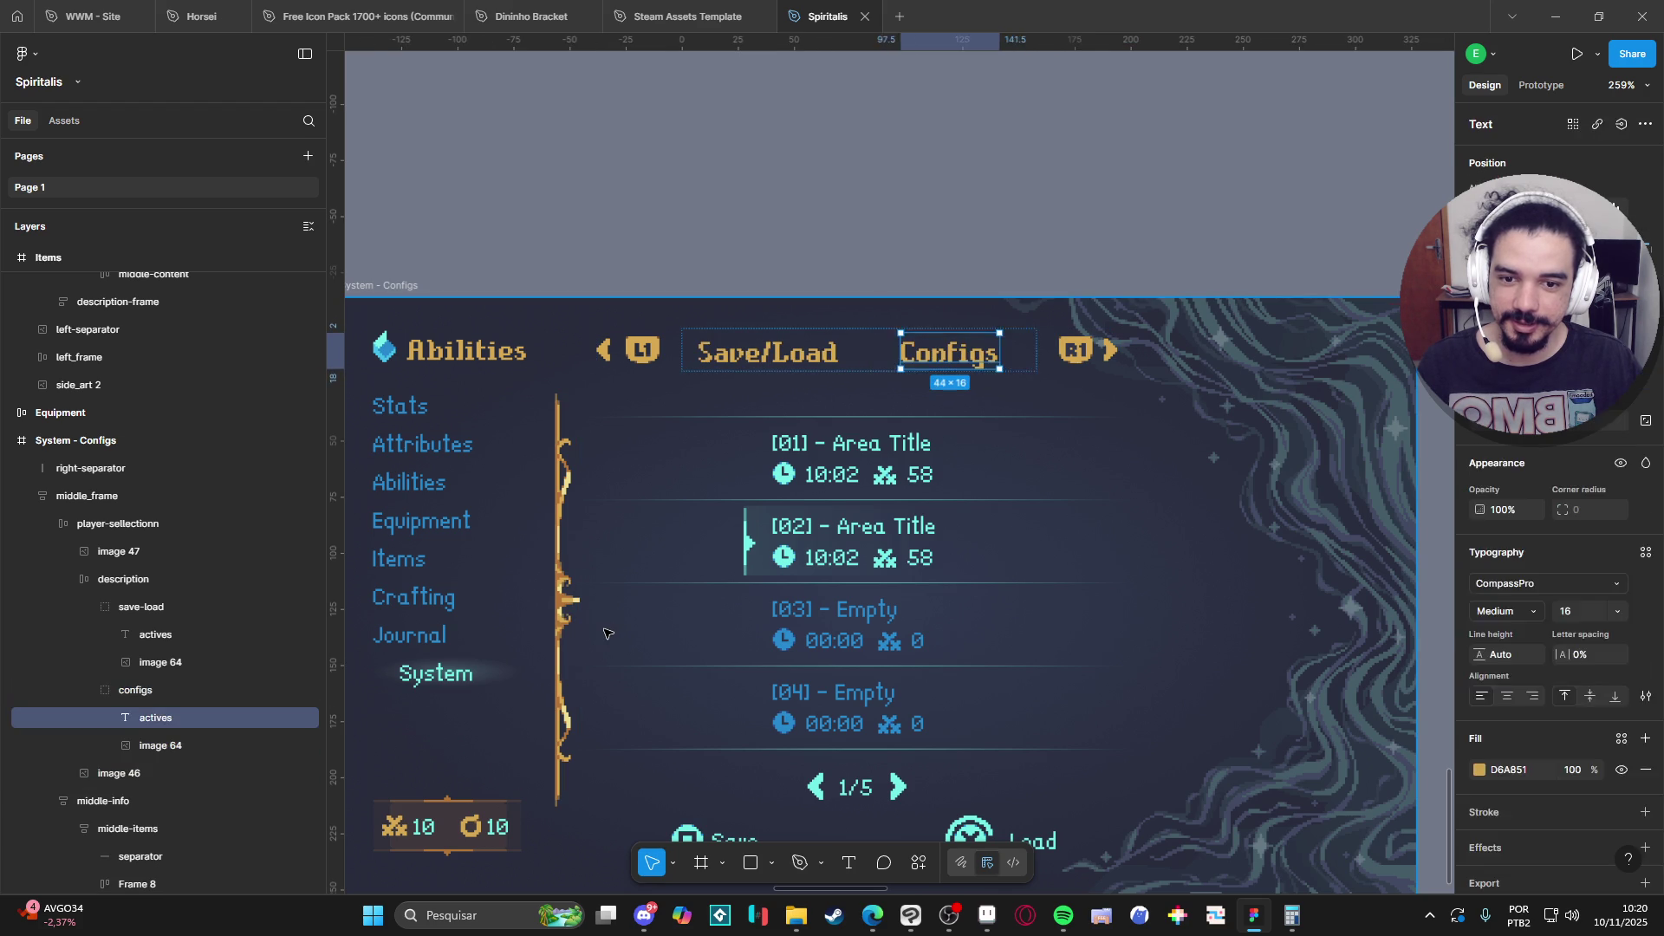
{"action": "key", "text": "shift+Return"}
{"action": "key", "text": "Return"}
{"action": "key", "text": "shift+Return"}
{"action": "key", "text": "shift+Tab"}
{"action": "key", "text": "Return"}
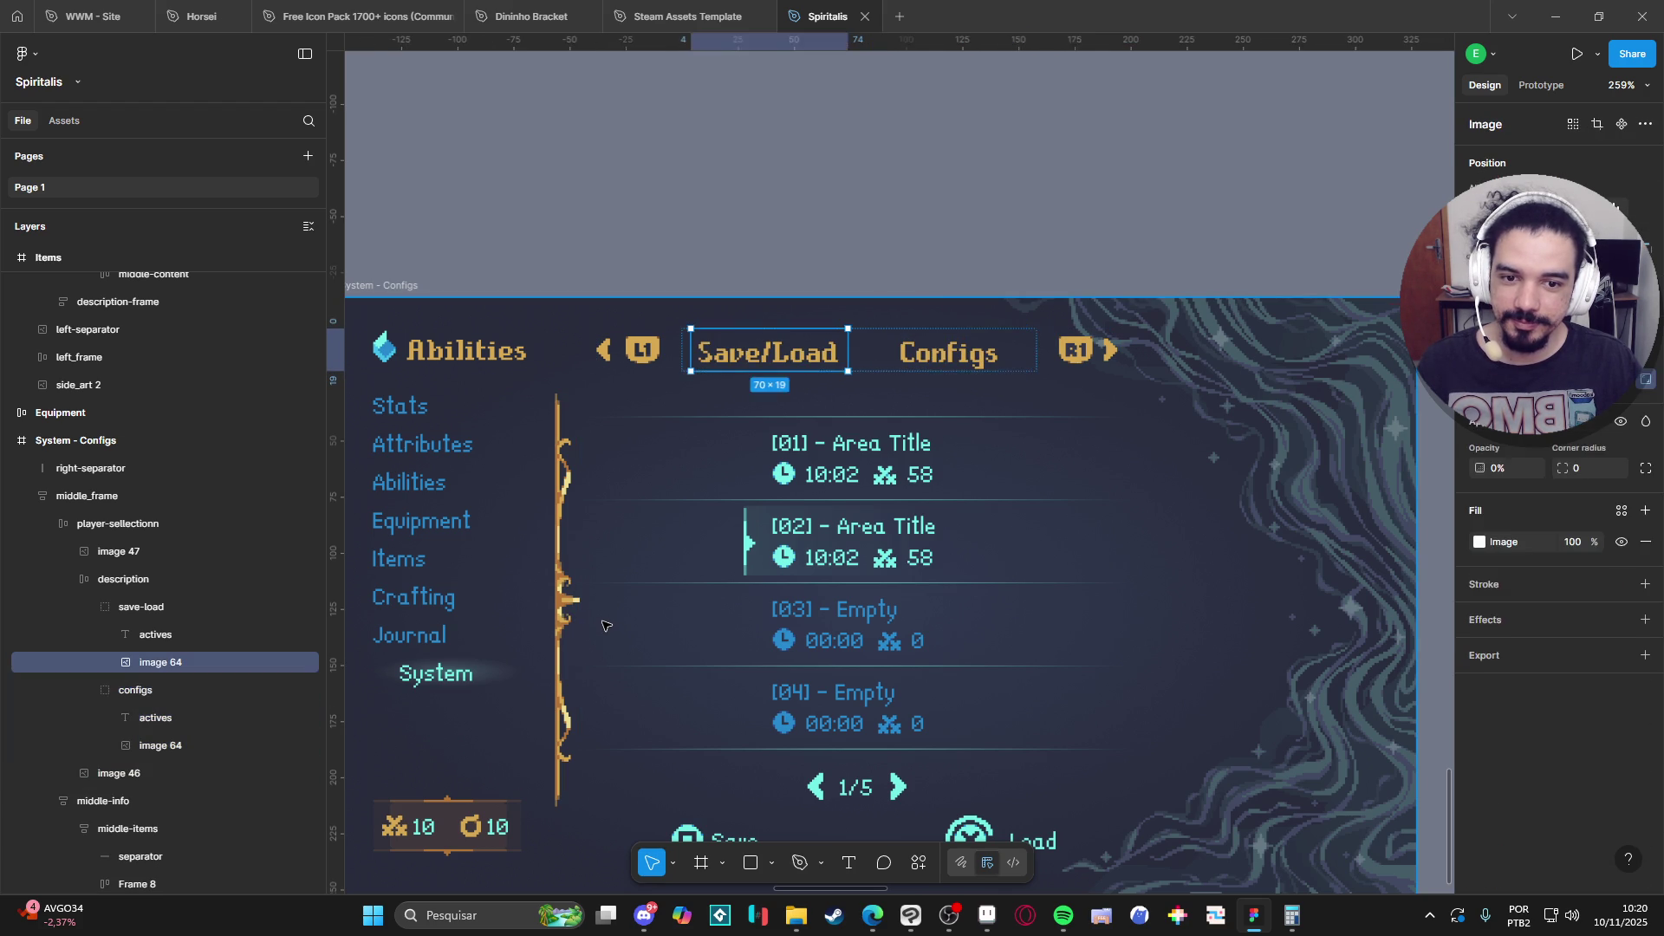
{"action": "key", "text": "0"}
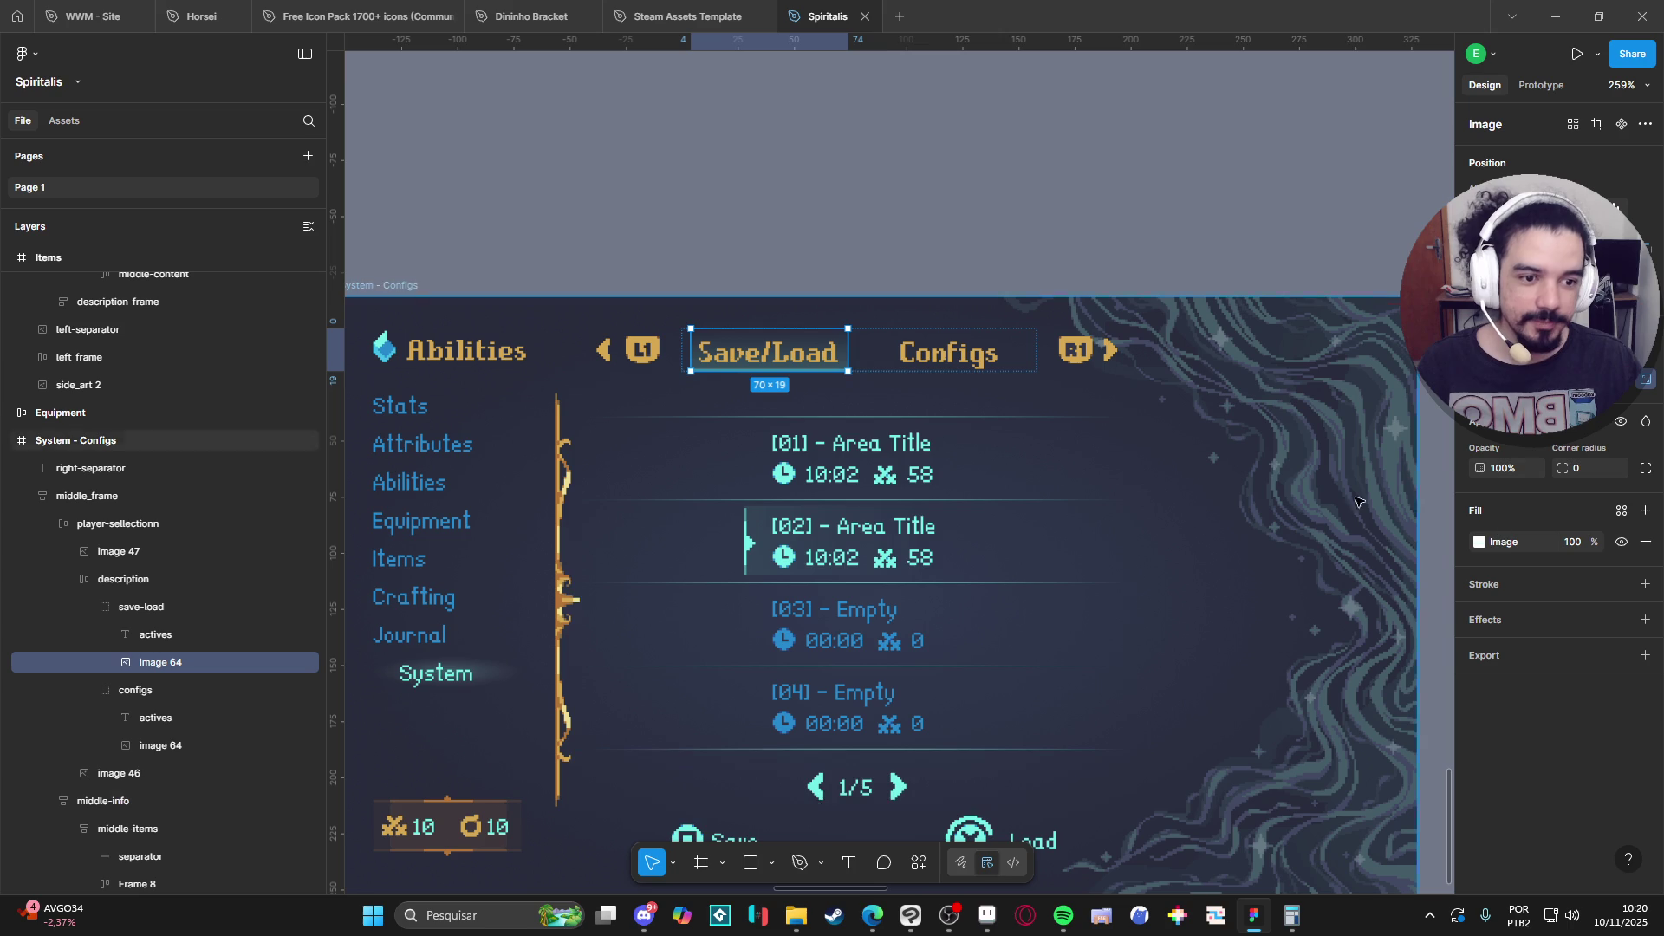
Set the Configs highlight to 100% and the Save/Load highlight to 0% opacity, then deselect.
{"action": "left_click", "coordinate": [175, 747]}
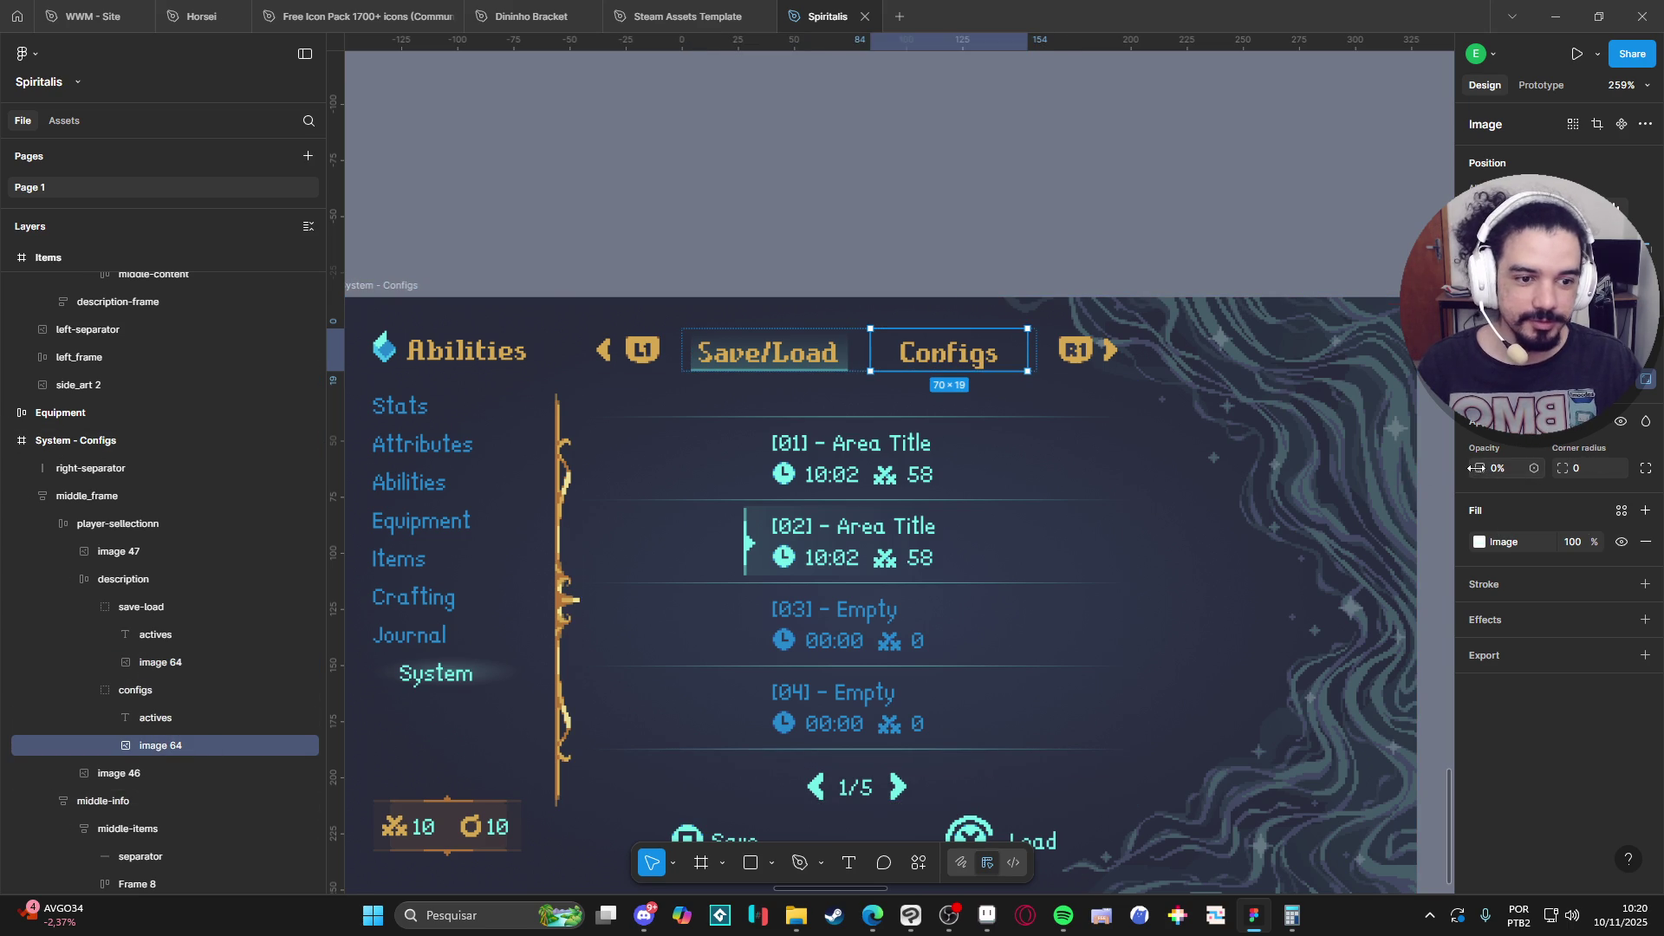
{"action": "key", "text": "0"}
{"action": "left_click", "coordinate": [160, 663]}
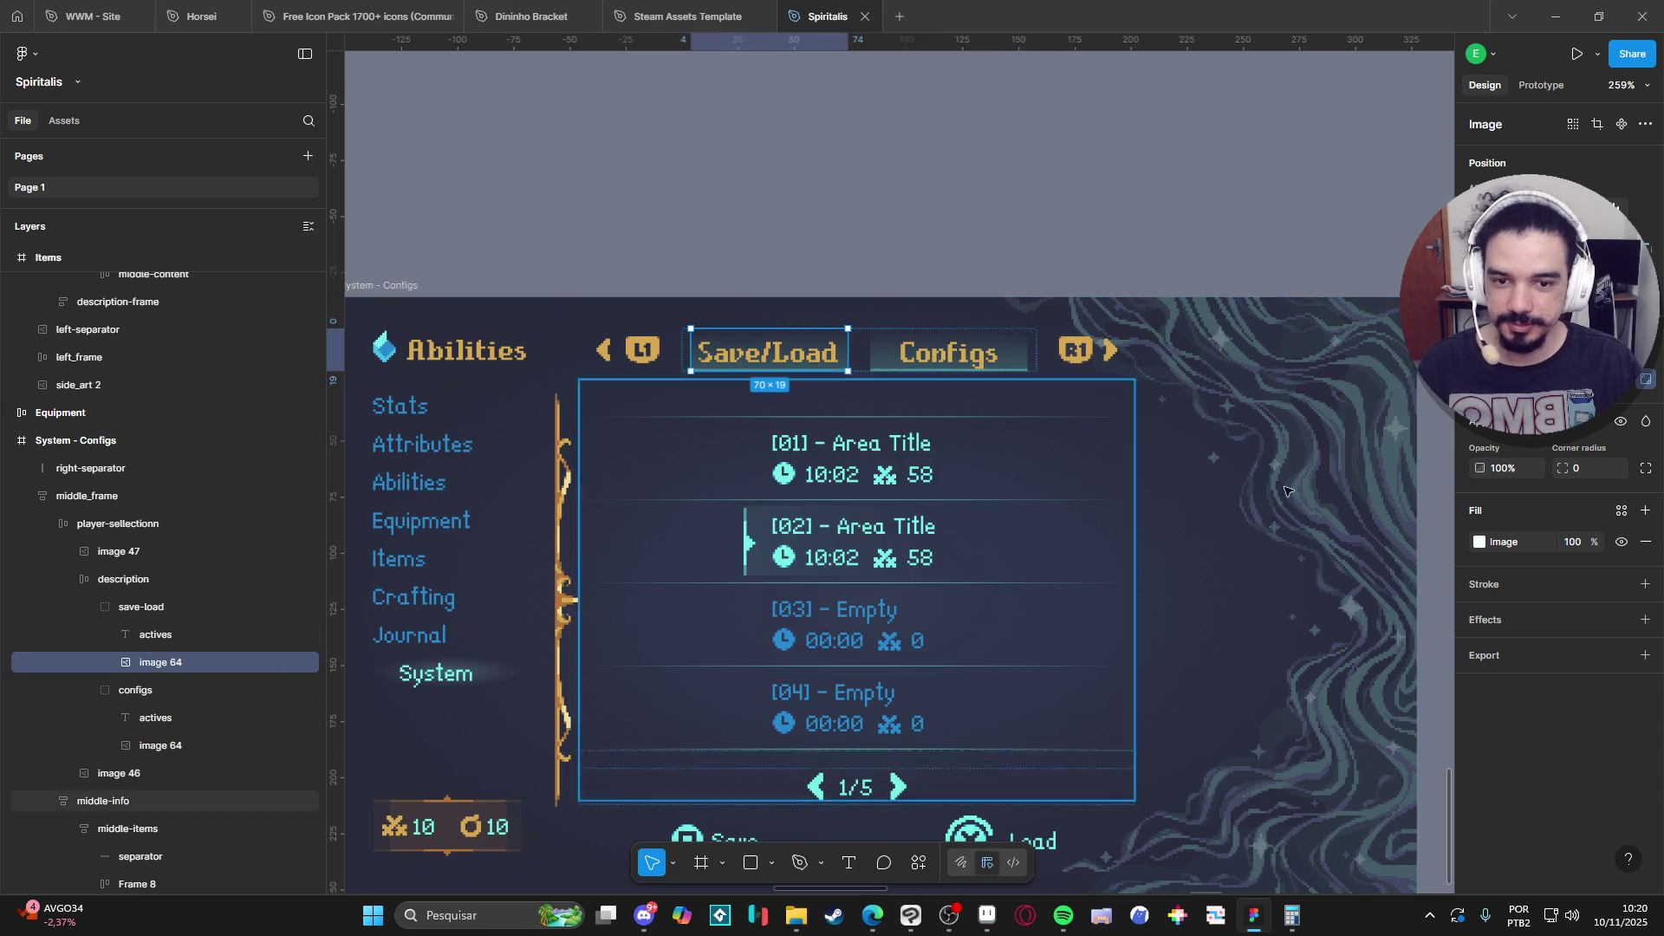
{"action": "key", "text": "0"}
{"action": "key", "text": "0"}
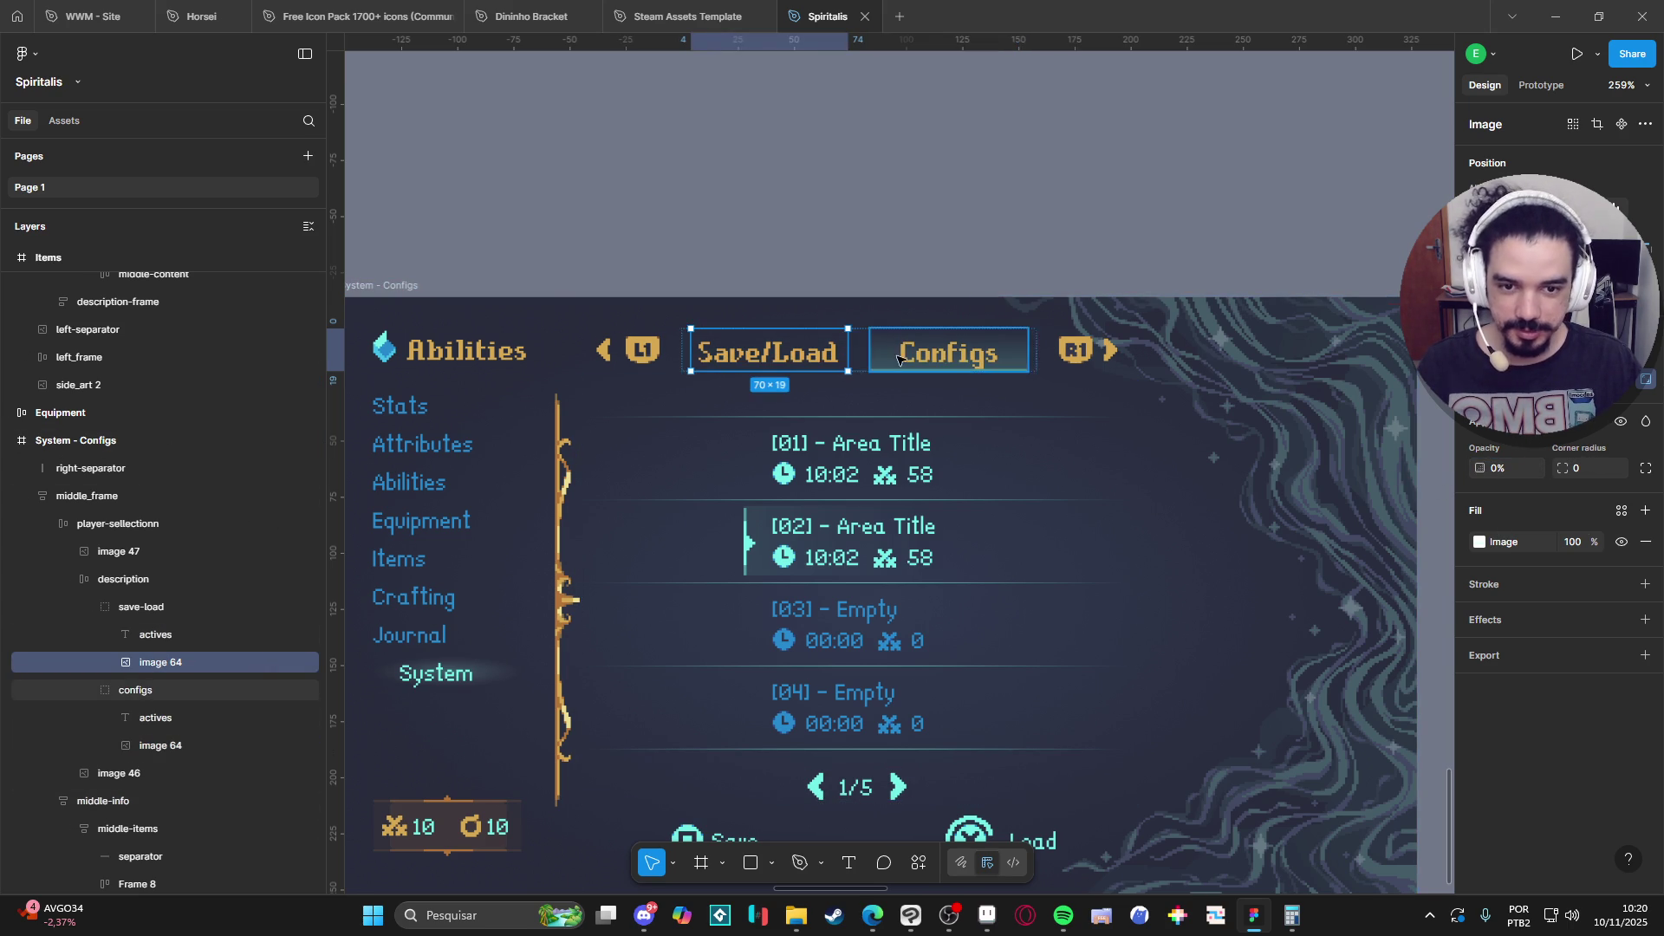
{"action": "left_click", "coordinate": [880, 216]}
Retype the first tab label as 'Salvar/Carregar', fixing the 'Caregar' typo.
{"action": "scroll", "coordinate": [910, 356], "scroll_direction": "down", "scroll_amount": 2}
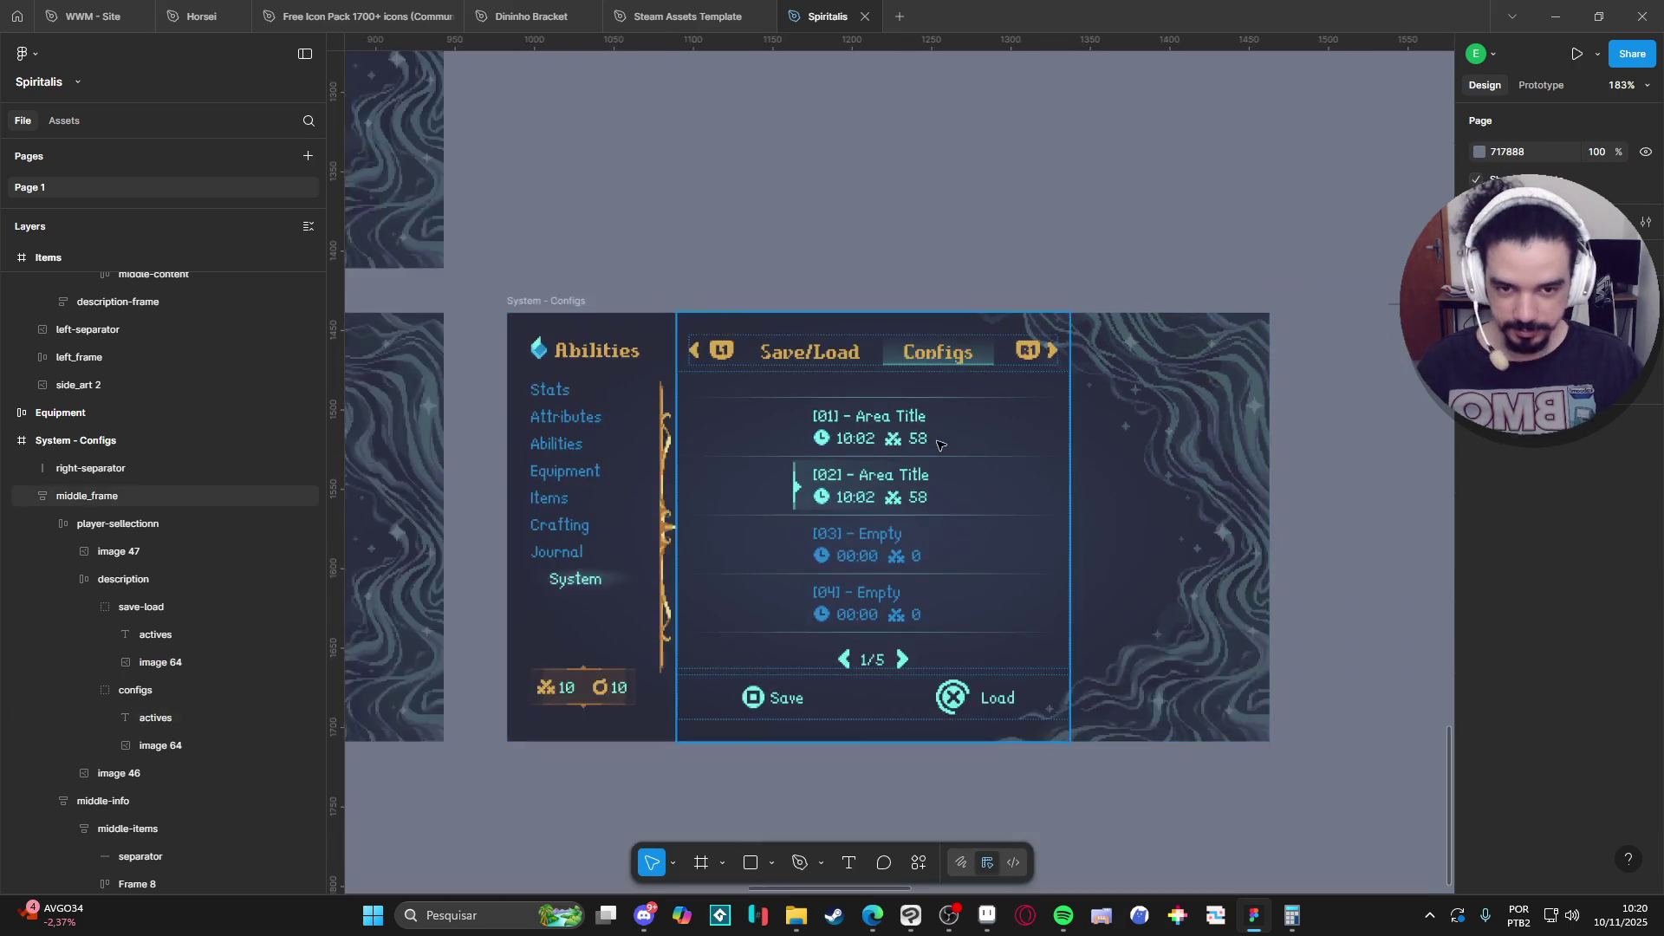
{"action": "scroll", "coordinate": [941, 445], "scroll_direction": "down", "scroll_amount": 2}
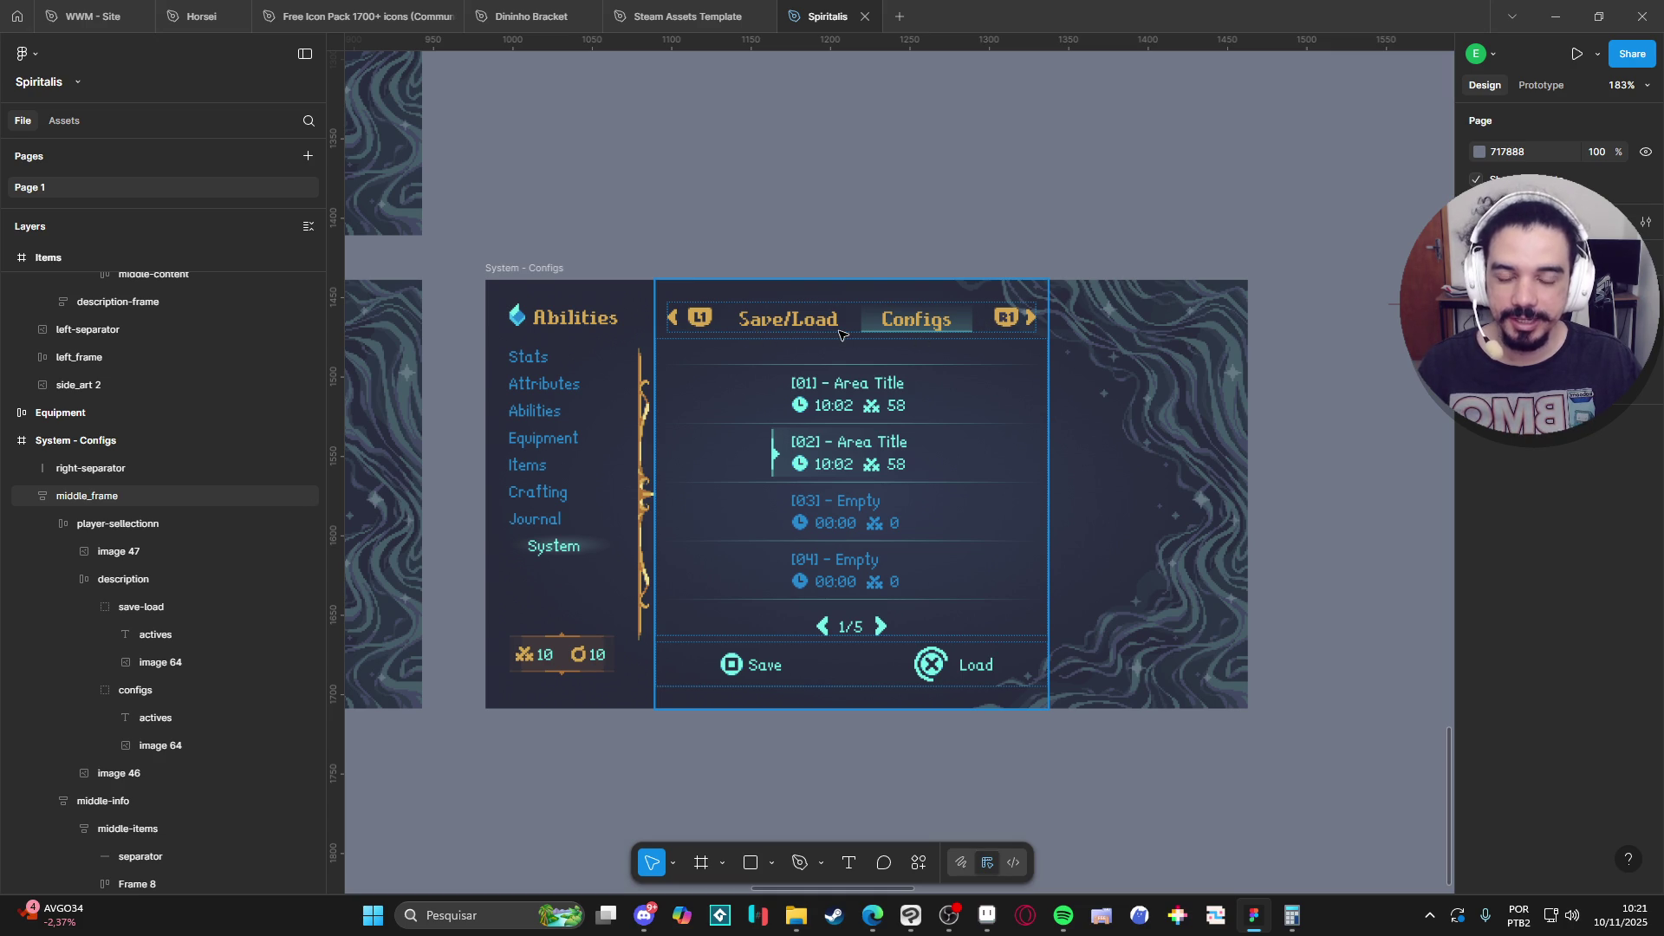
{"action": "double_click", "coordinate": [766, 333]}
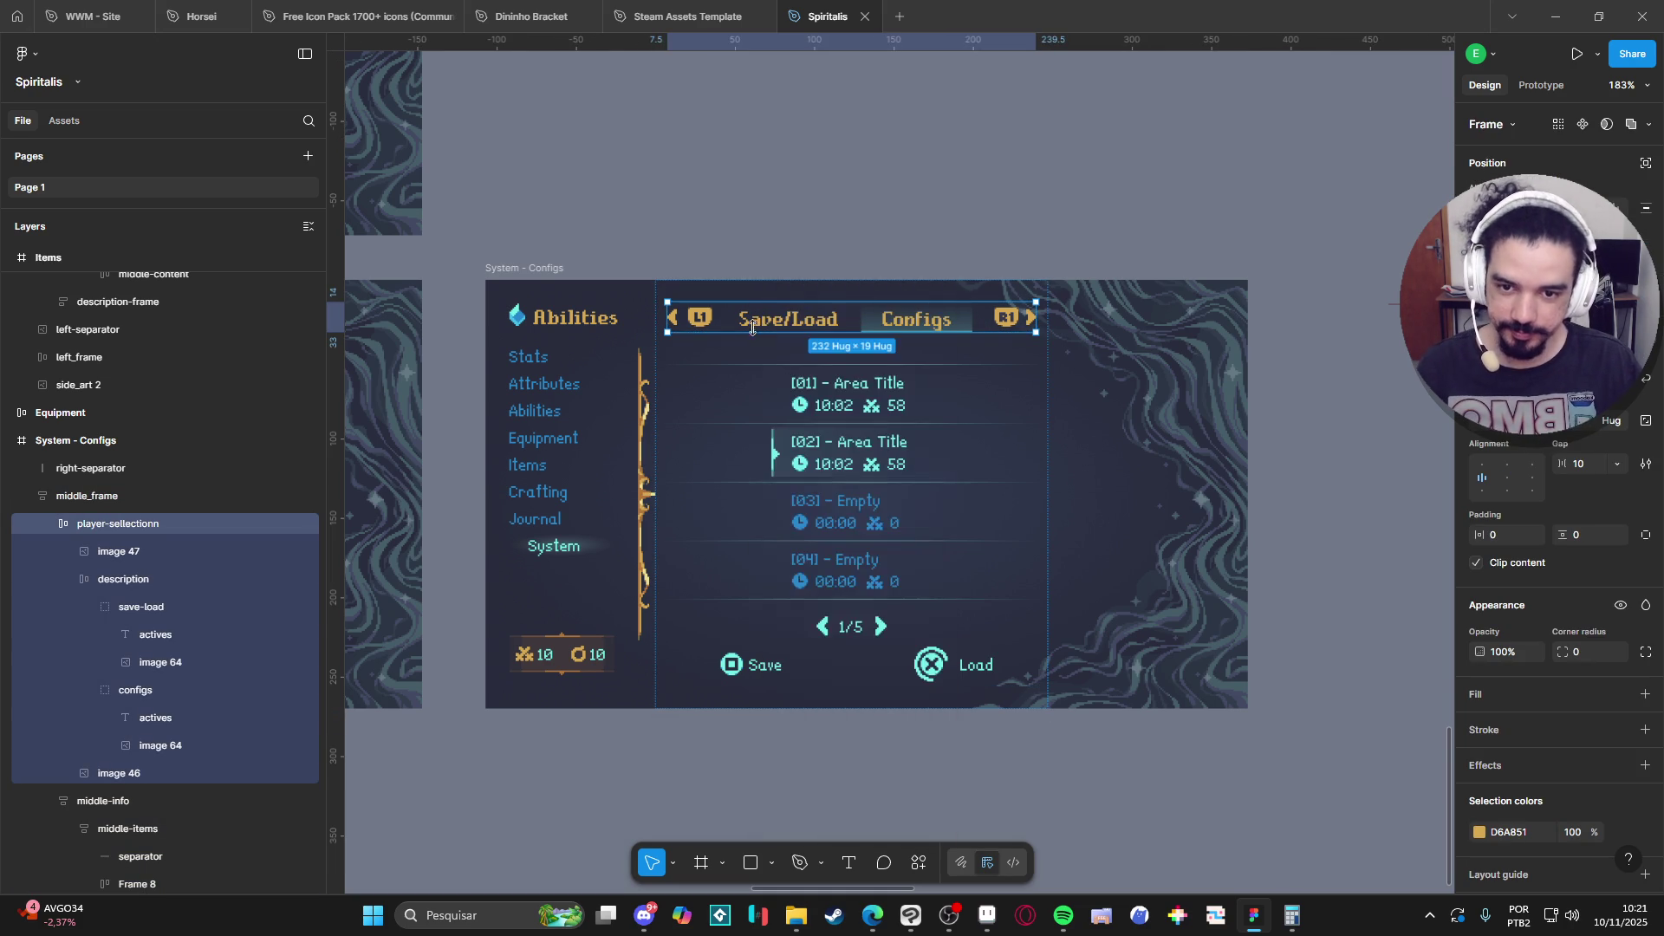
{"action": "double_click", "coordinate": [759, 327]}
{"action": "double_click", "coordinate": [756, 326]}
{"action": "double_click", "coordinate": [755, 325]}
{"action": "double_click", "coordinate": [754, 324]}
{"action": "left_click", "coordinate": [762, 324]}
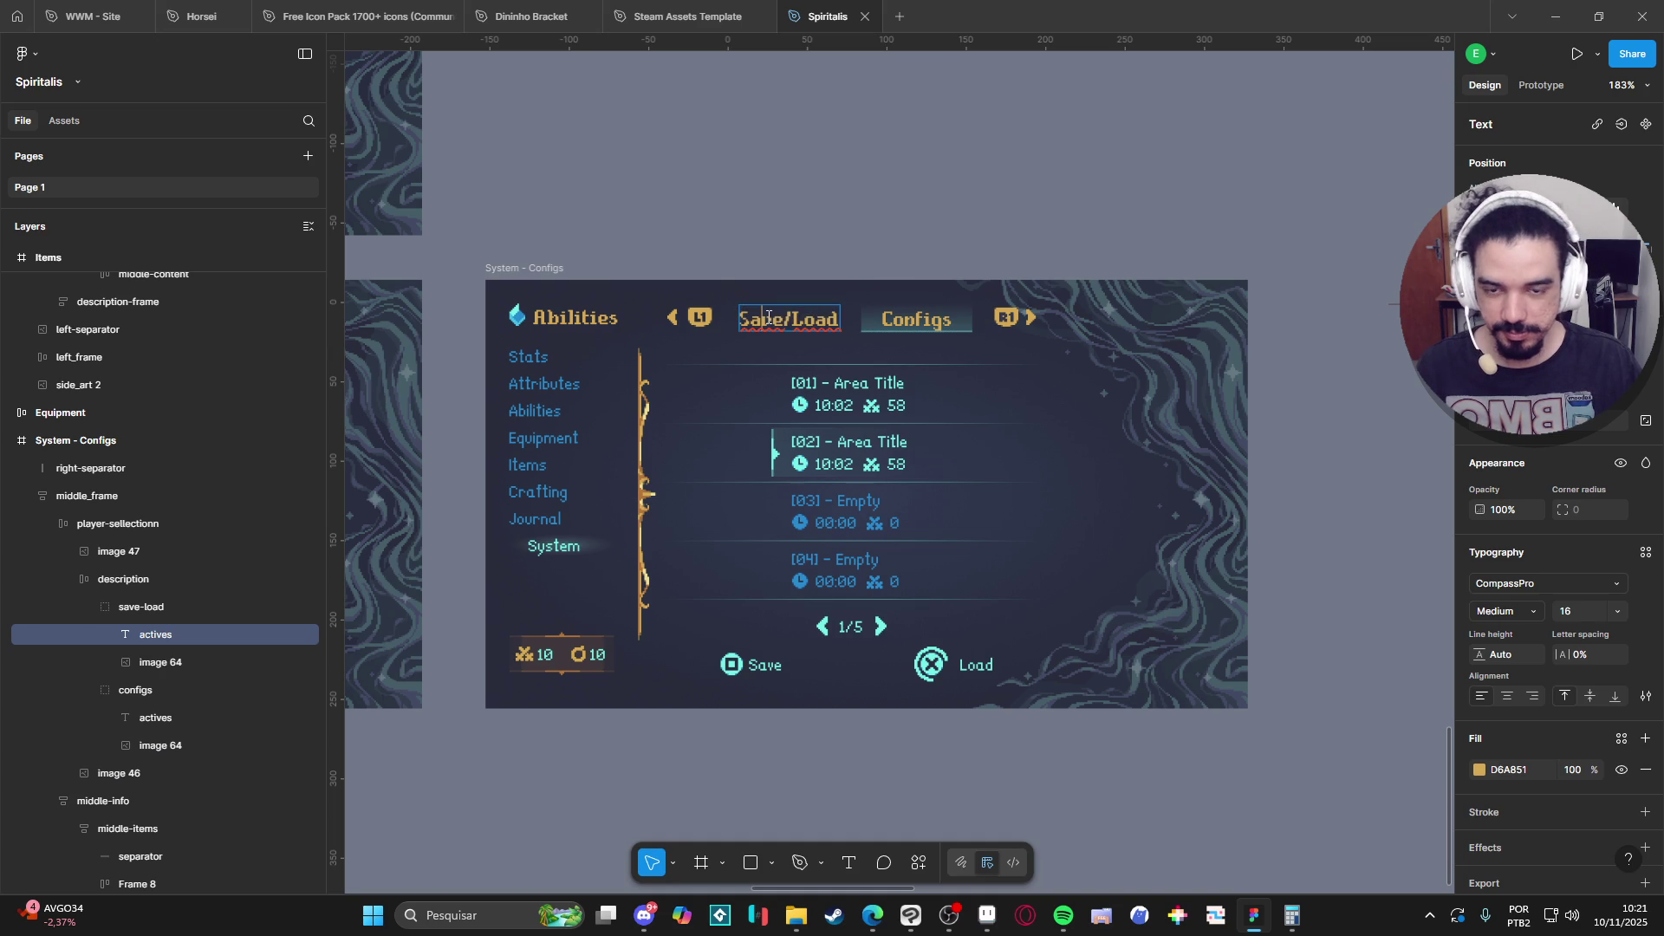
{"action": "left_click_drag", "start_coordinate": [787, 321], "coordinate": [694, 317]}
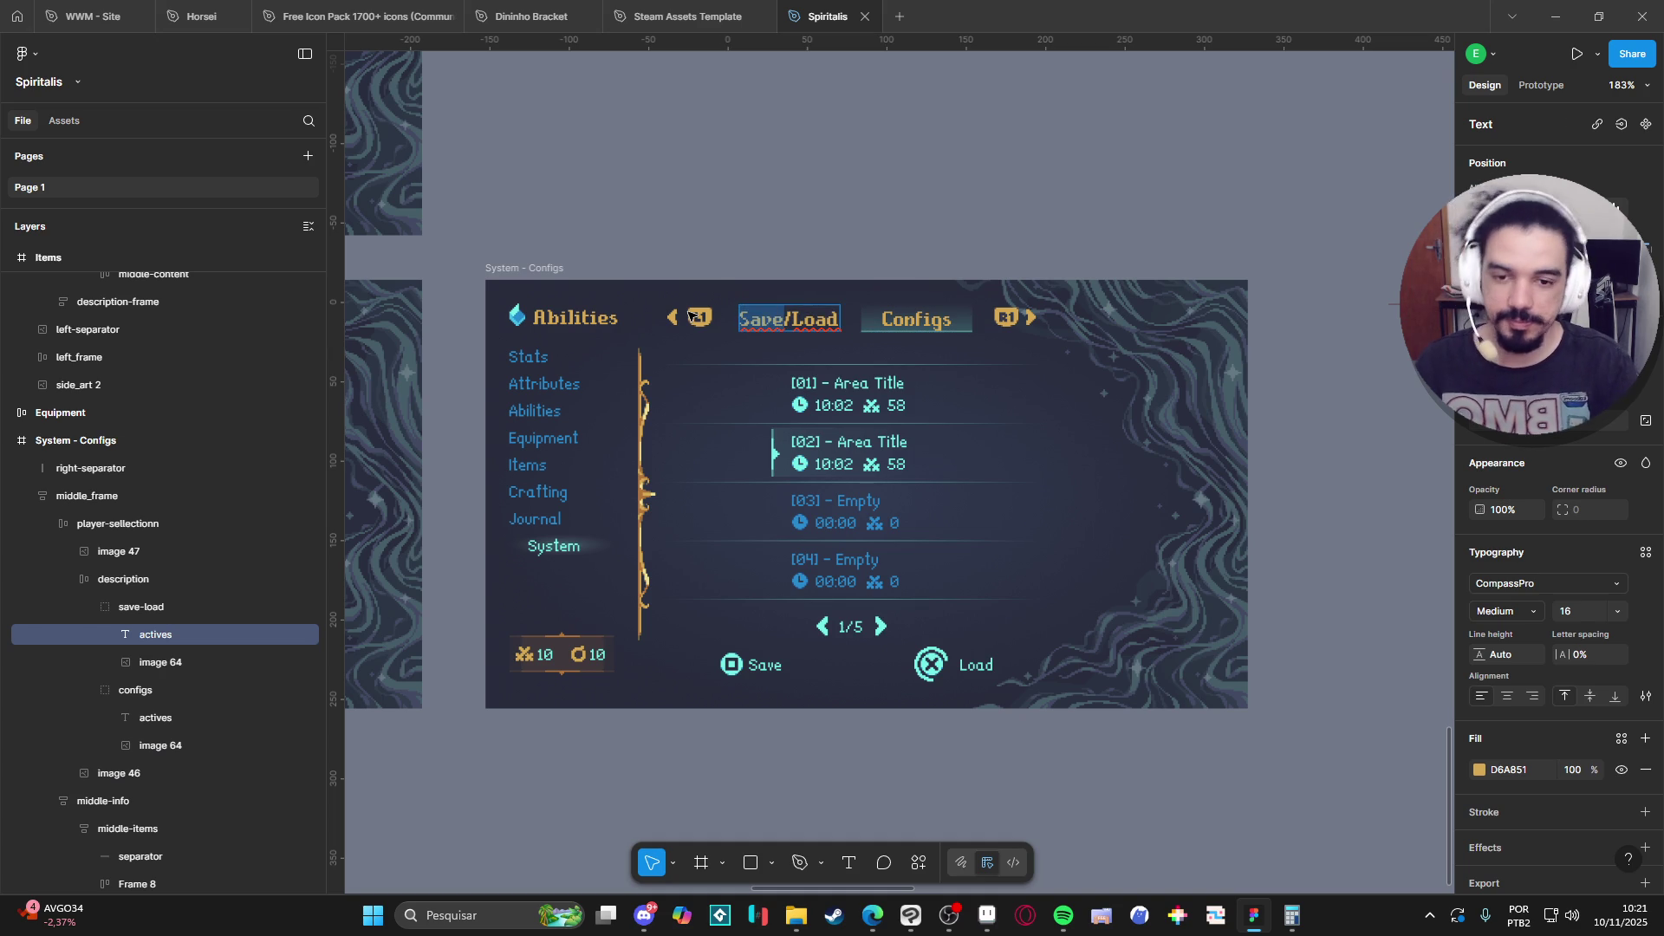
{"action": "type", "text": "Salvar"}
{"action": "key", "text": "shift+End"}
{"action": "type", "text": "/C"}
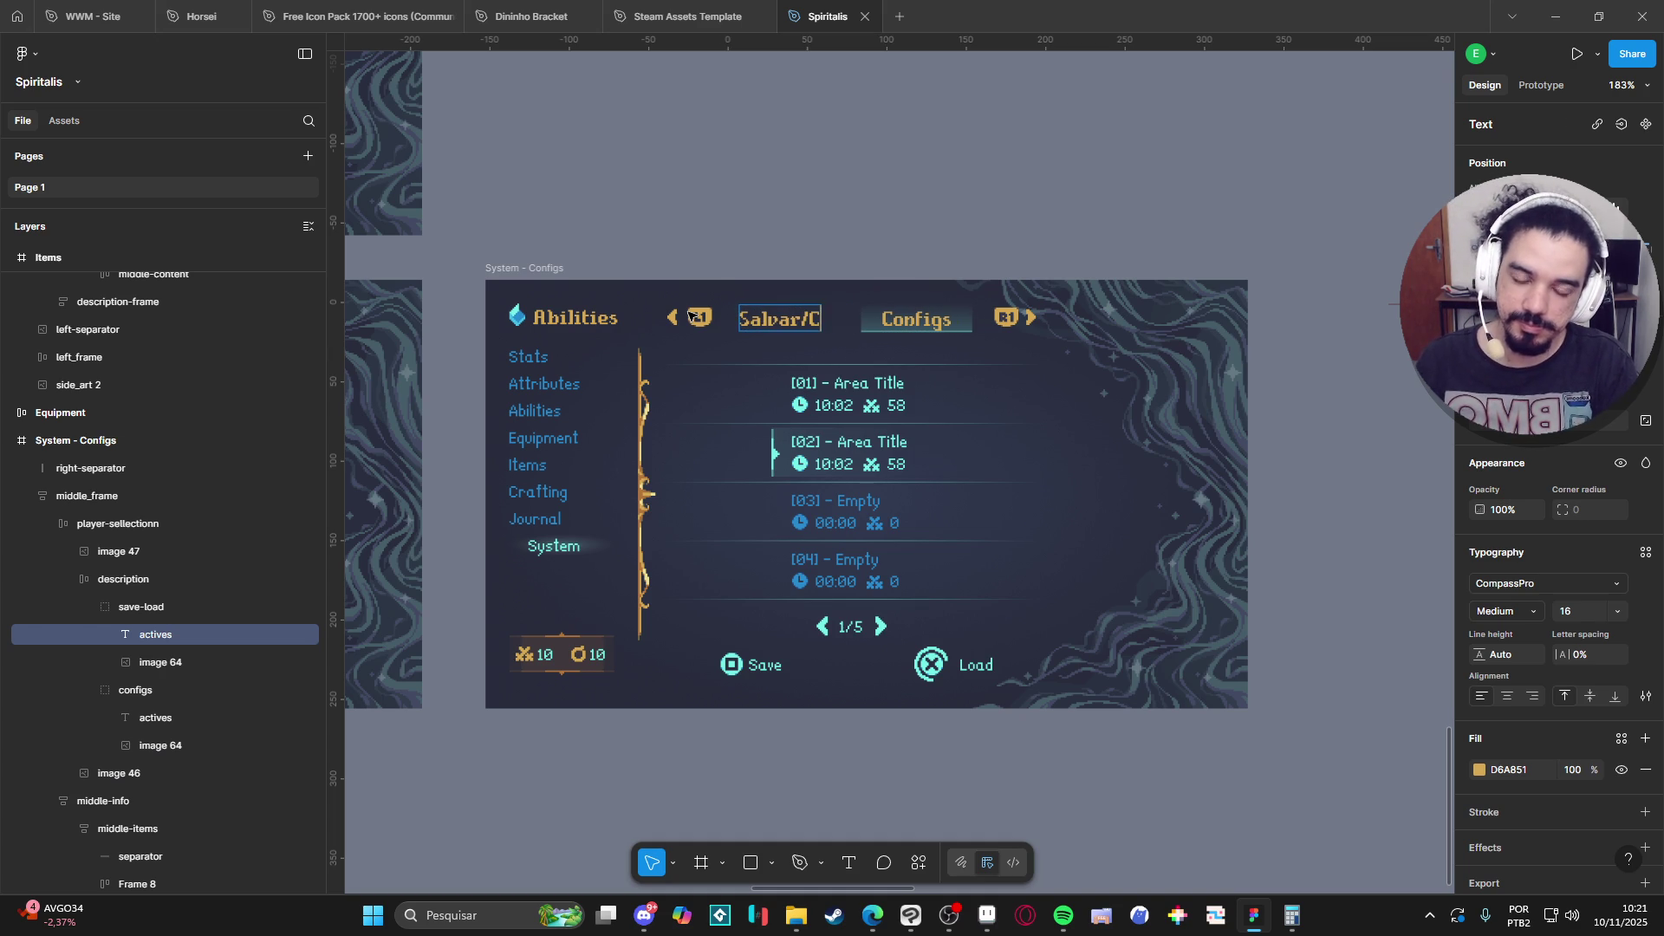
{"action": "type", "text": "aregar"}
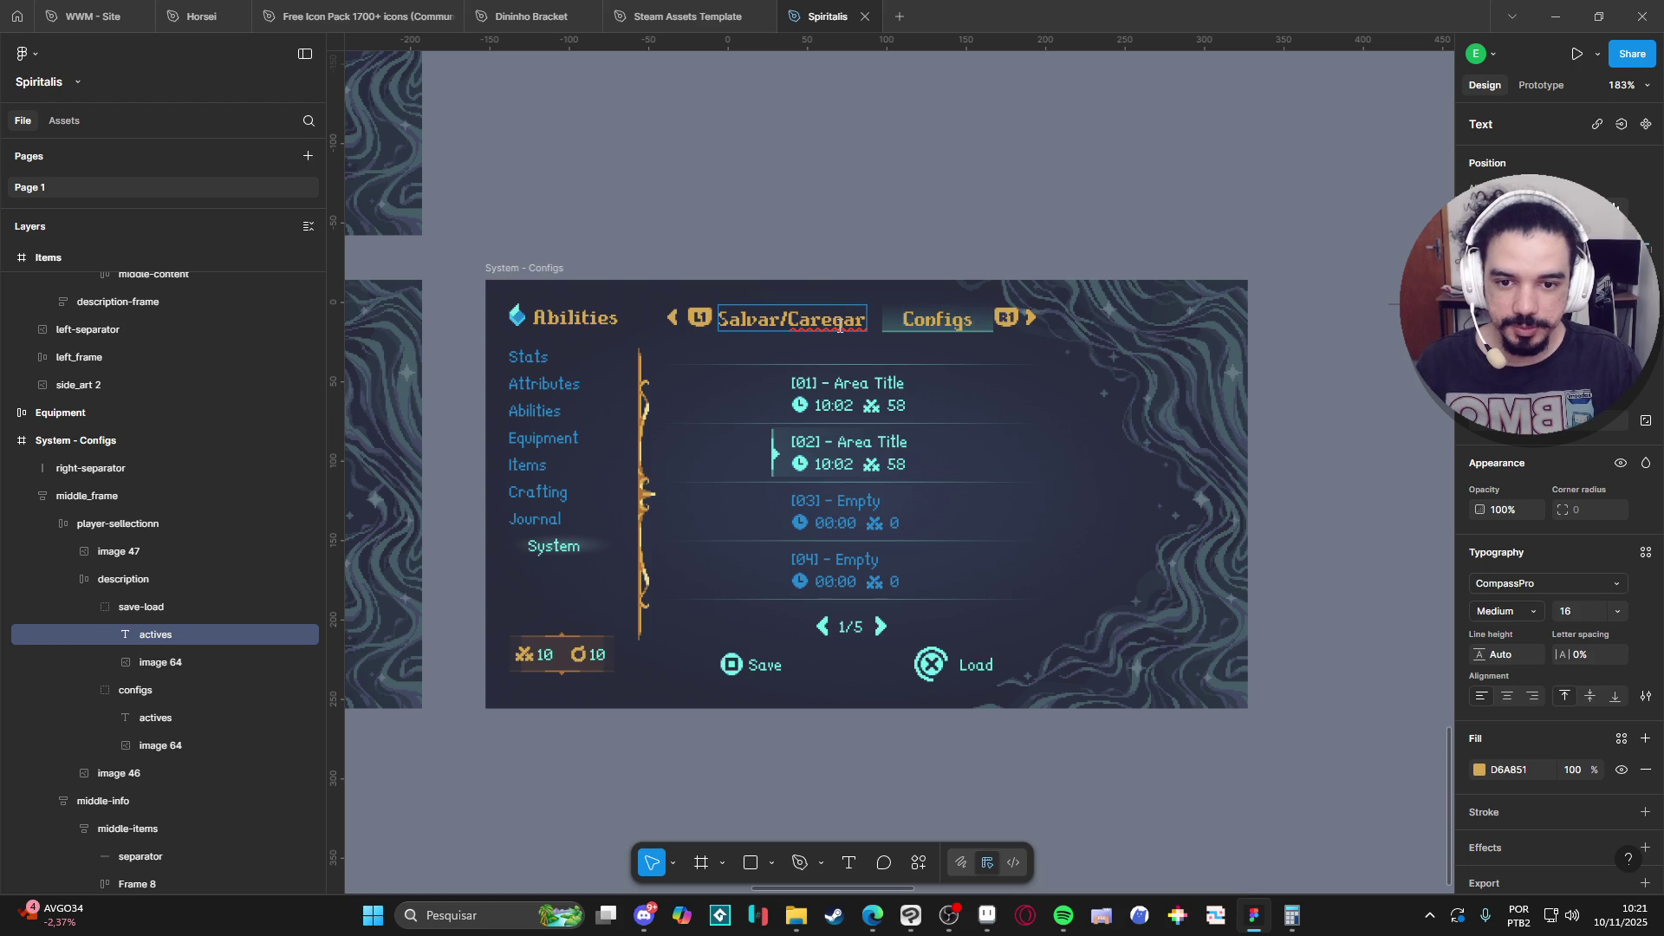
{"action": "left_click", "coordinate": [824, 321]}
{"action": "type", "text": "r"}
Try 'Configurações' on the Configs tab, then undo back to 'Salvar/Load' and select its text.
{"action": "double_click", "coordinate": [944, 319]}
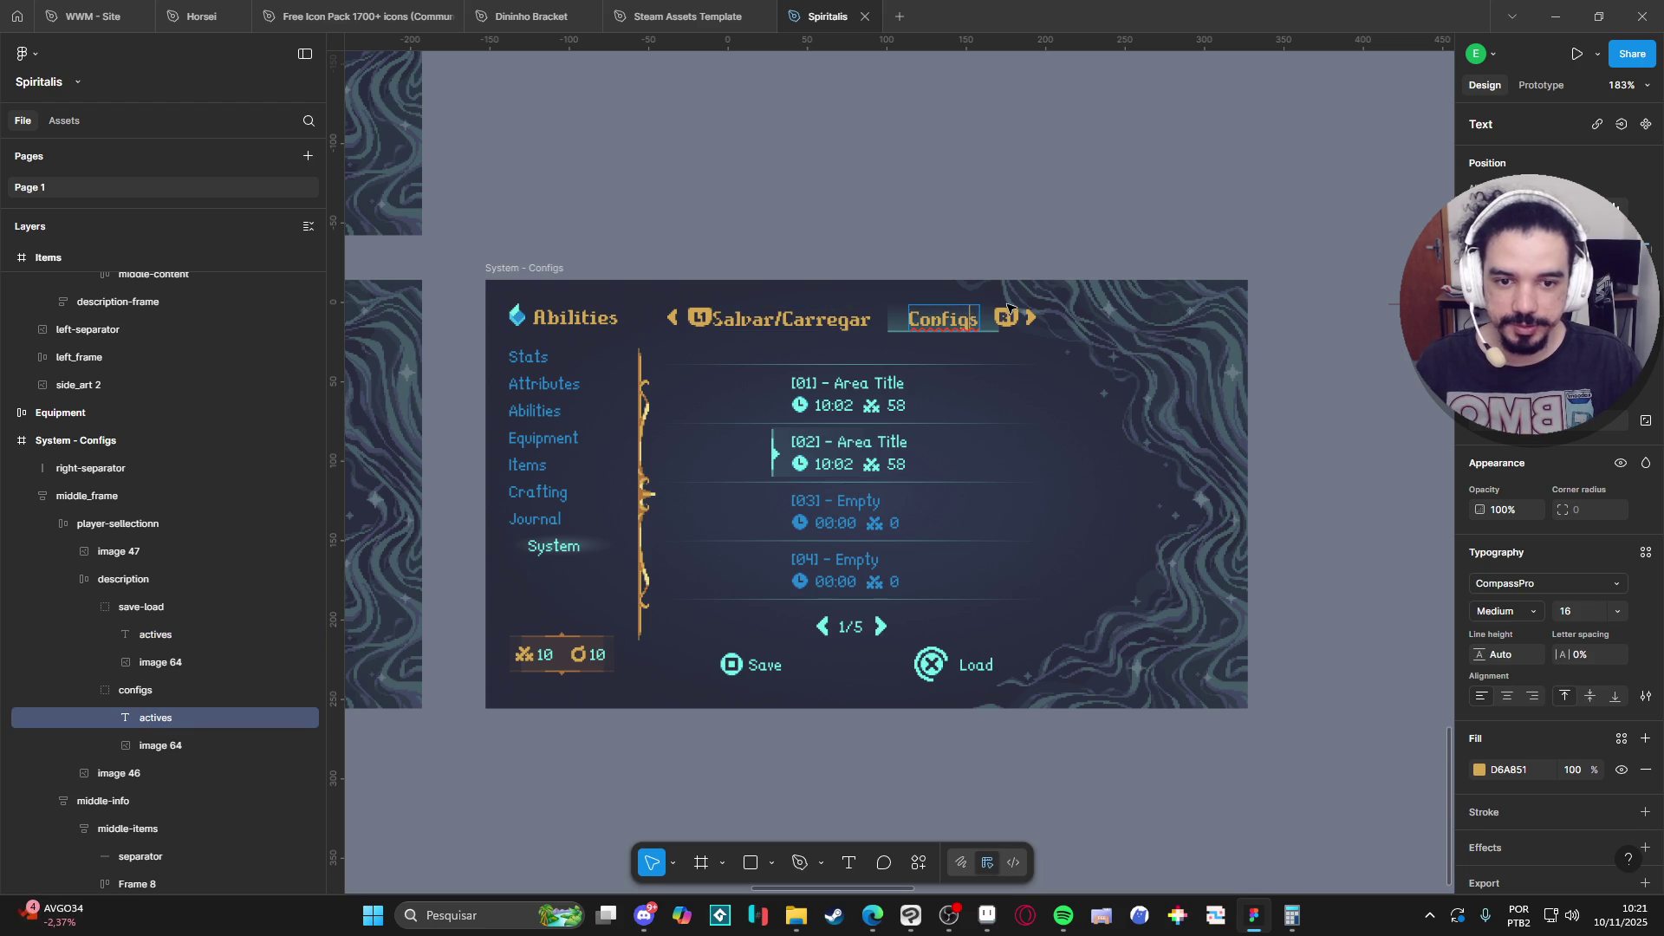
{"action": "type", "text": "Configurações"}
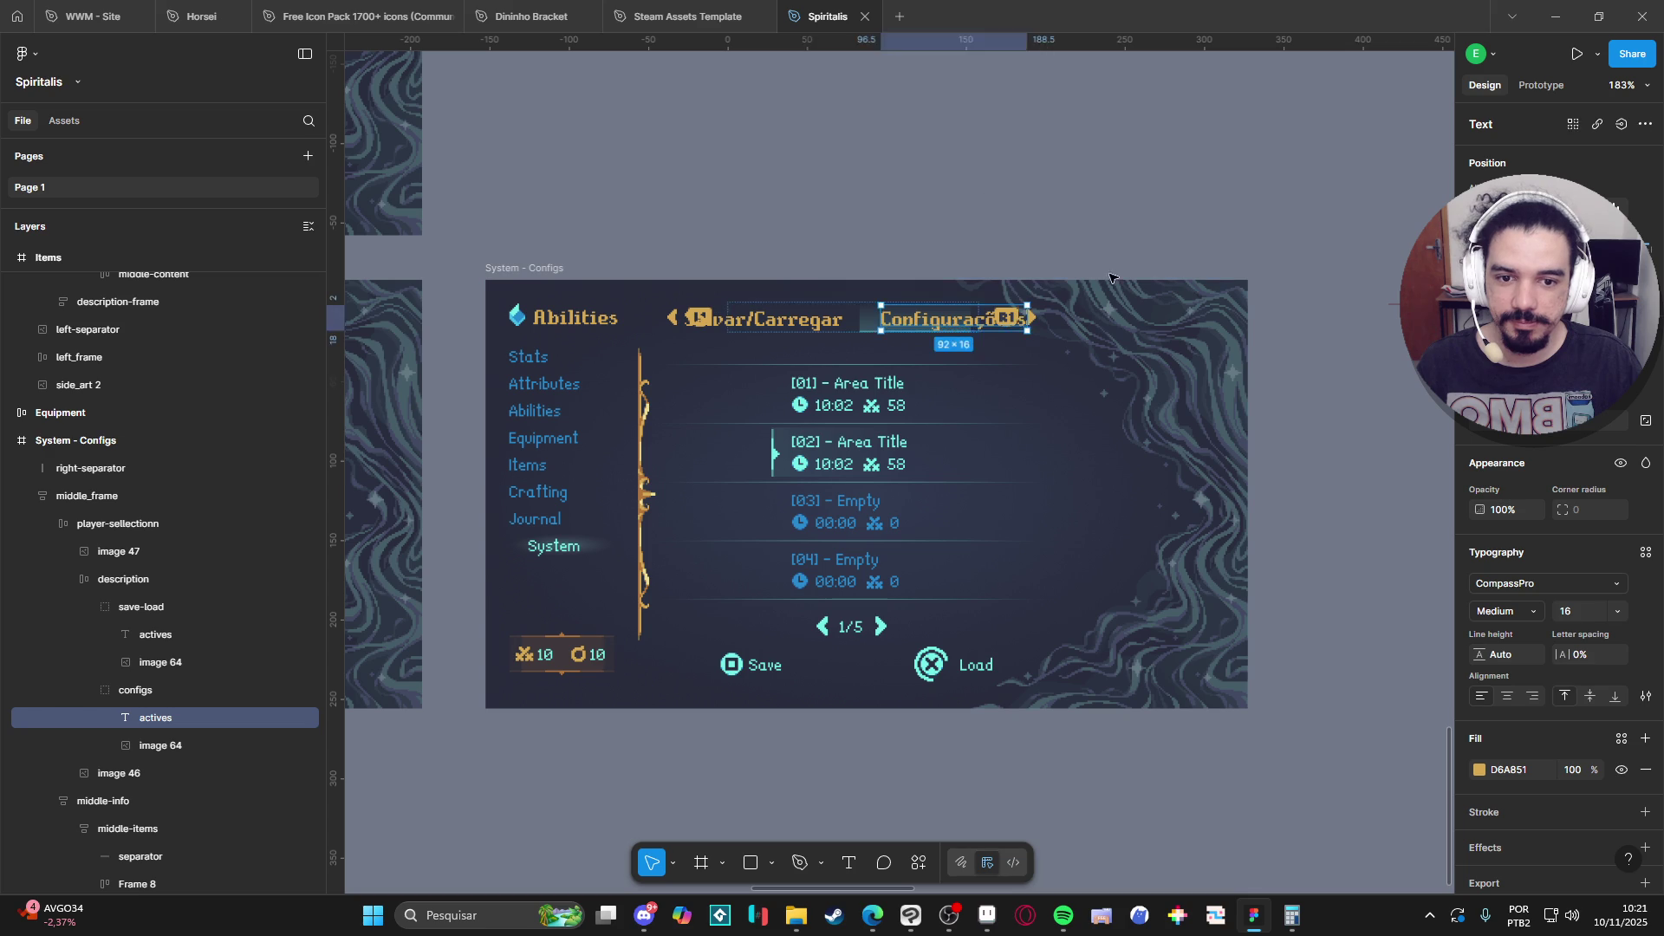
{"action": "key", "text": "ctrl+z"}
{"action": "key", "text": "ctrl+z"}
{"action": "key", "text": "ctrl+z"}
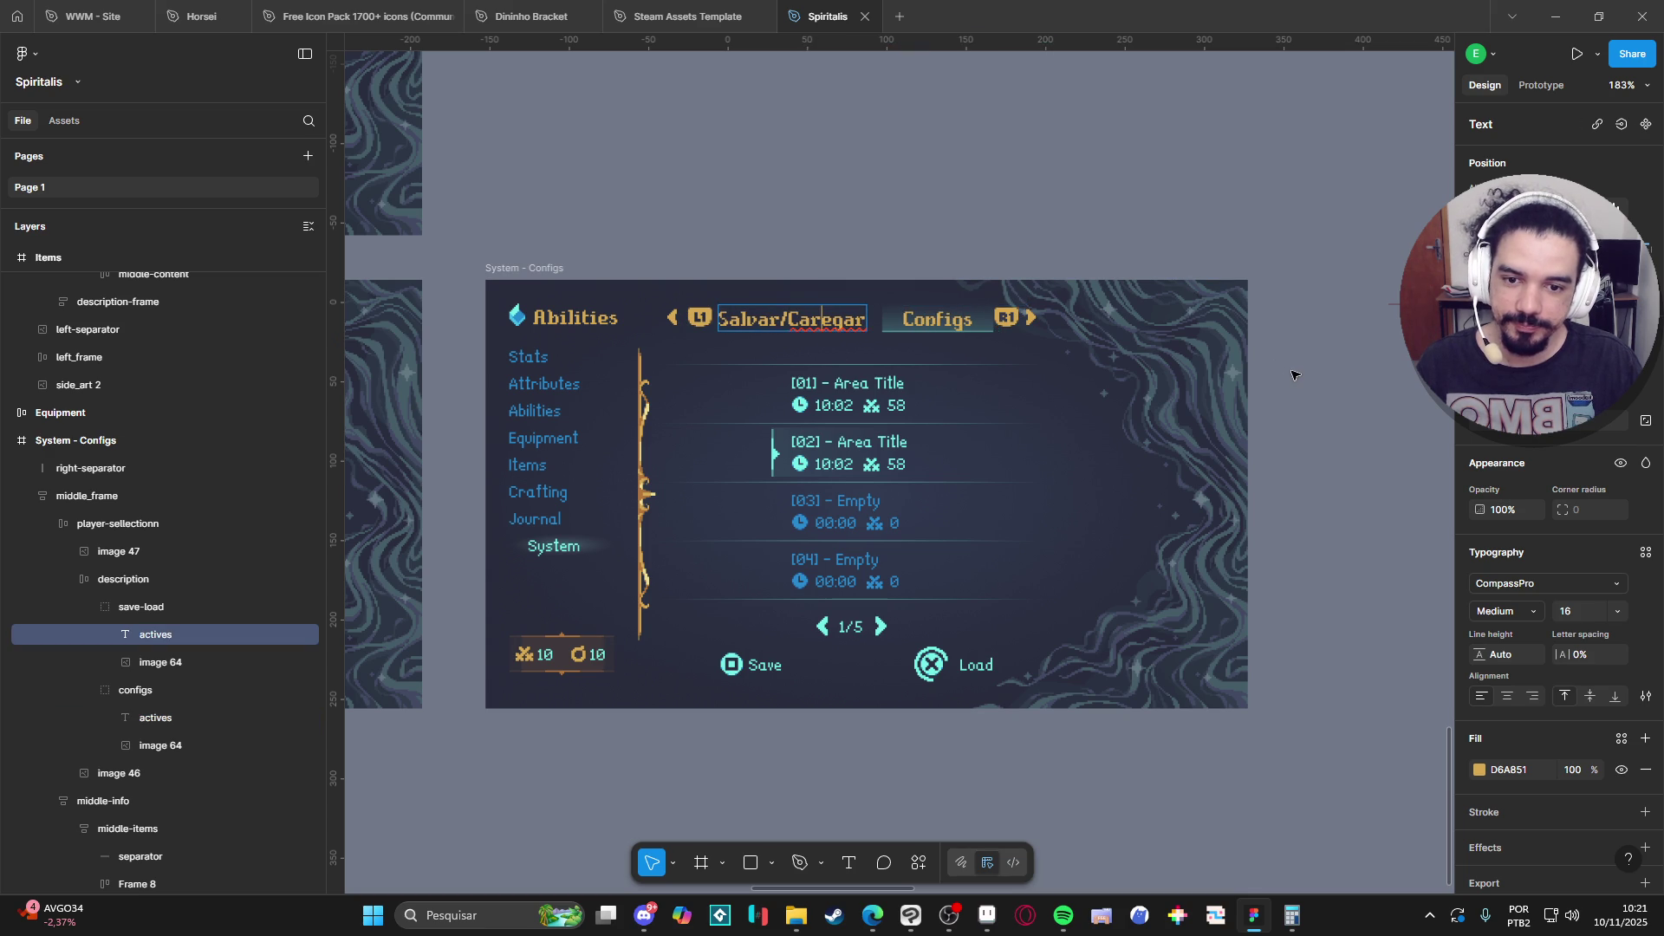
{"action": "key", "text": "ctrl+z"}
{"action": "key", "text": "ctrl+z"}
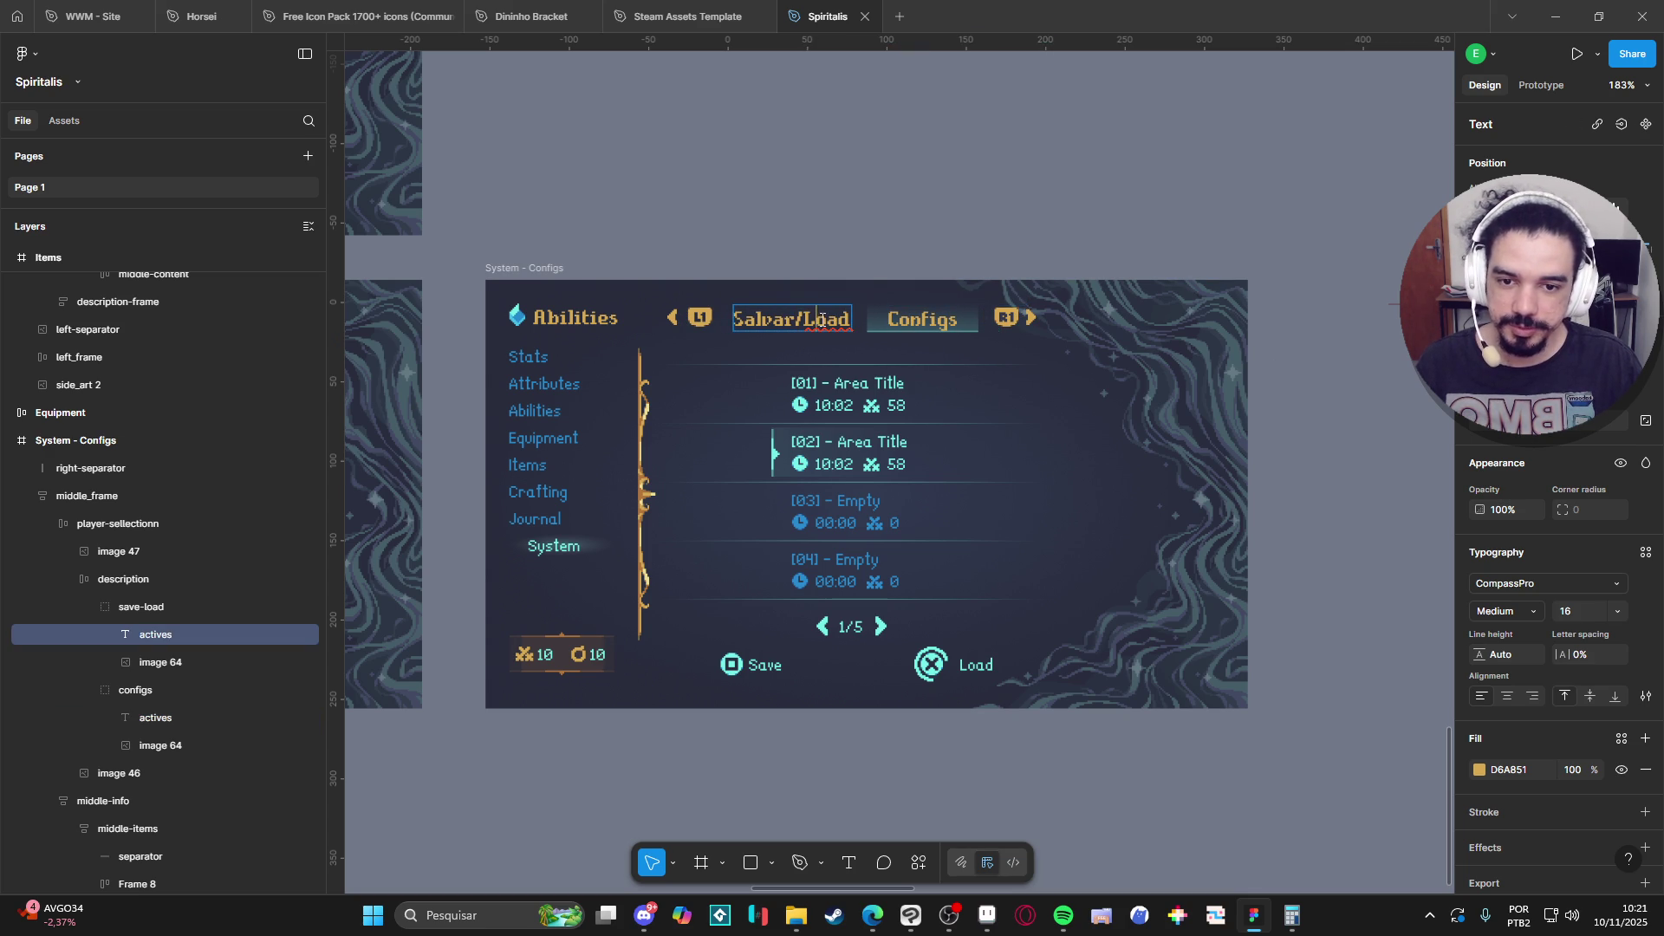
{"action": "key", "text": "ctrl+a"}
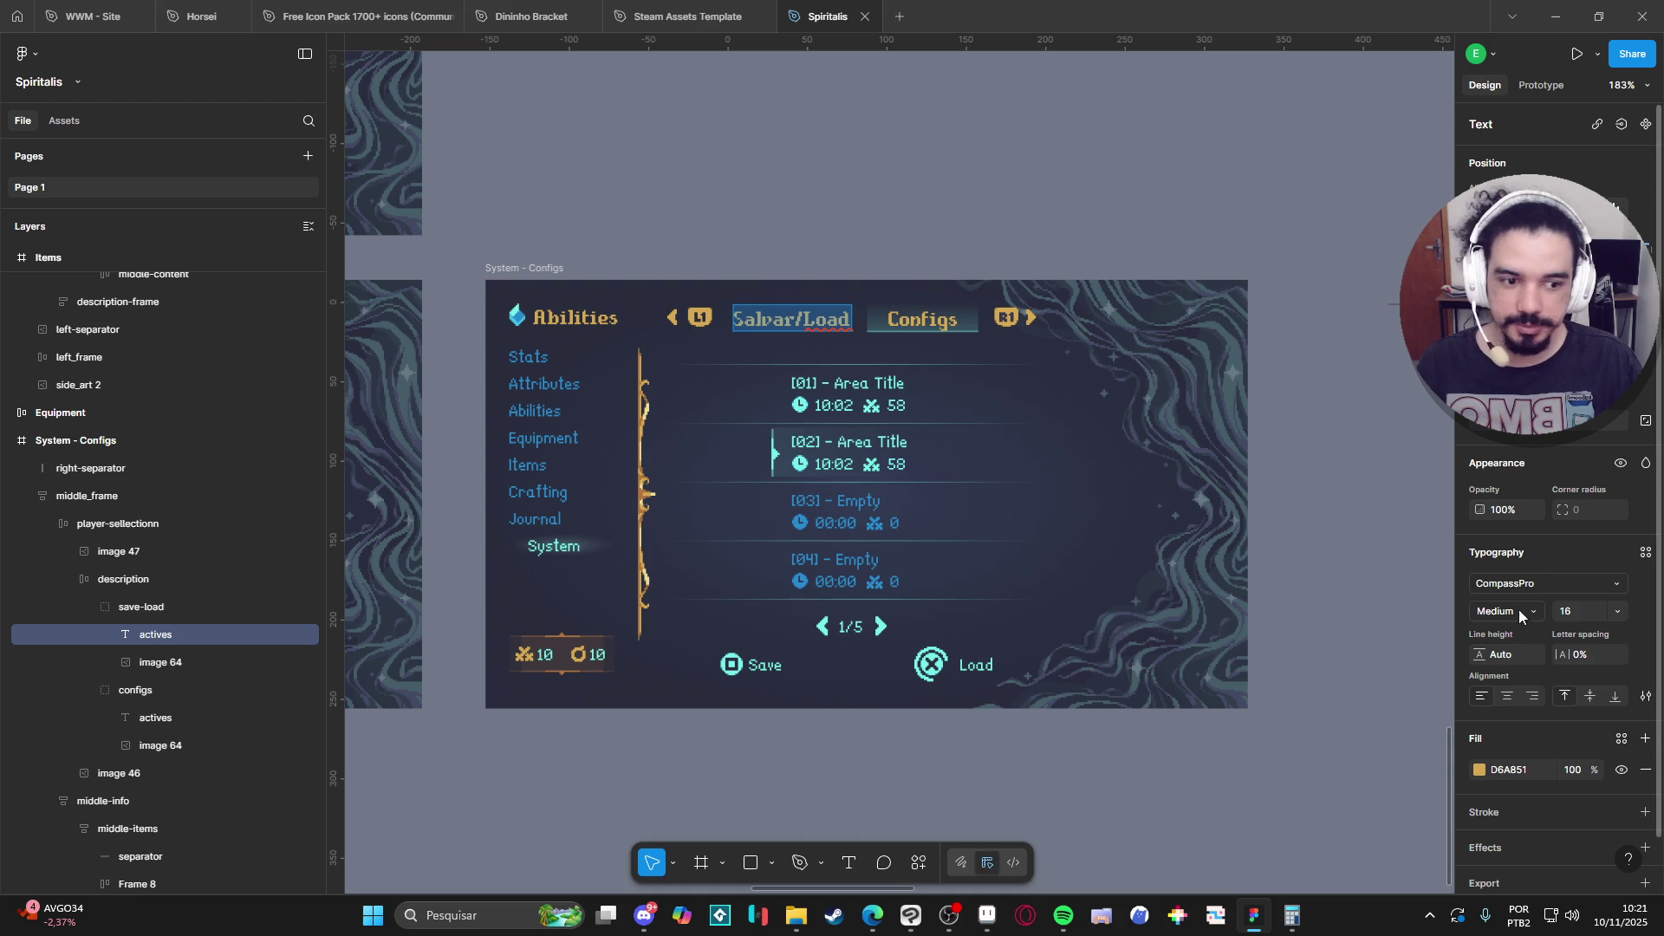
Set the Salvar/Load label to the LanaPixel font at size 11.
{"action": "left_click", "coordinate": [1550, 592]}
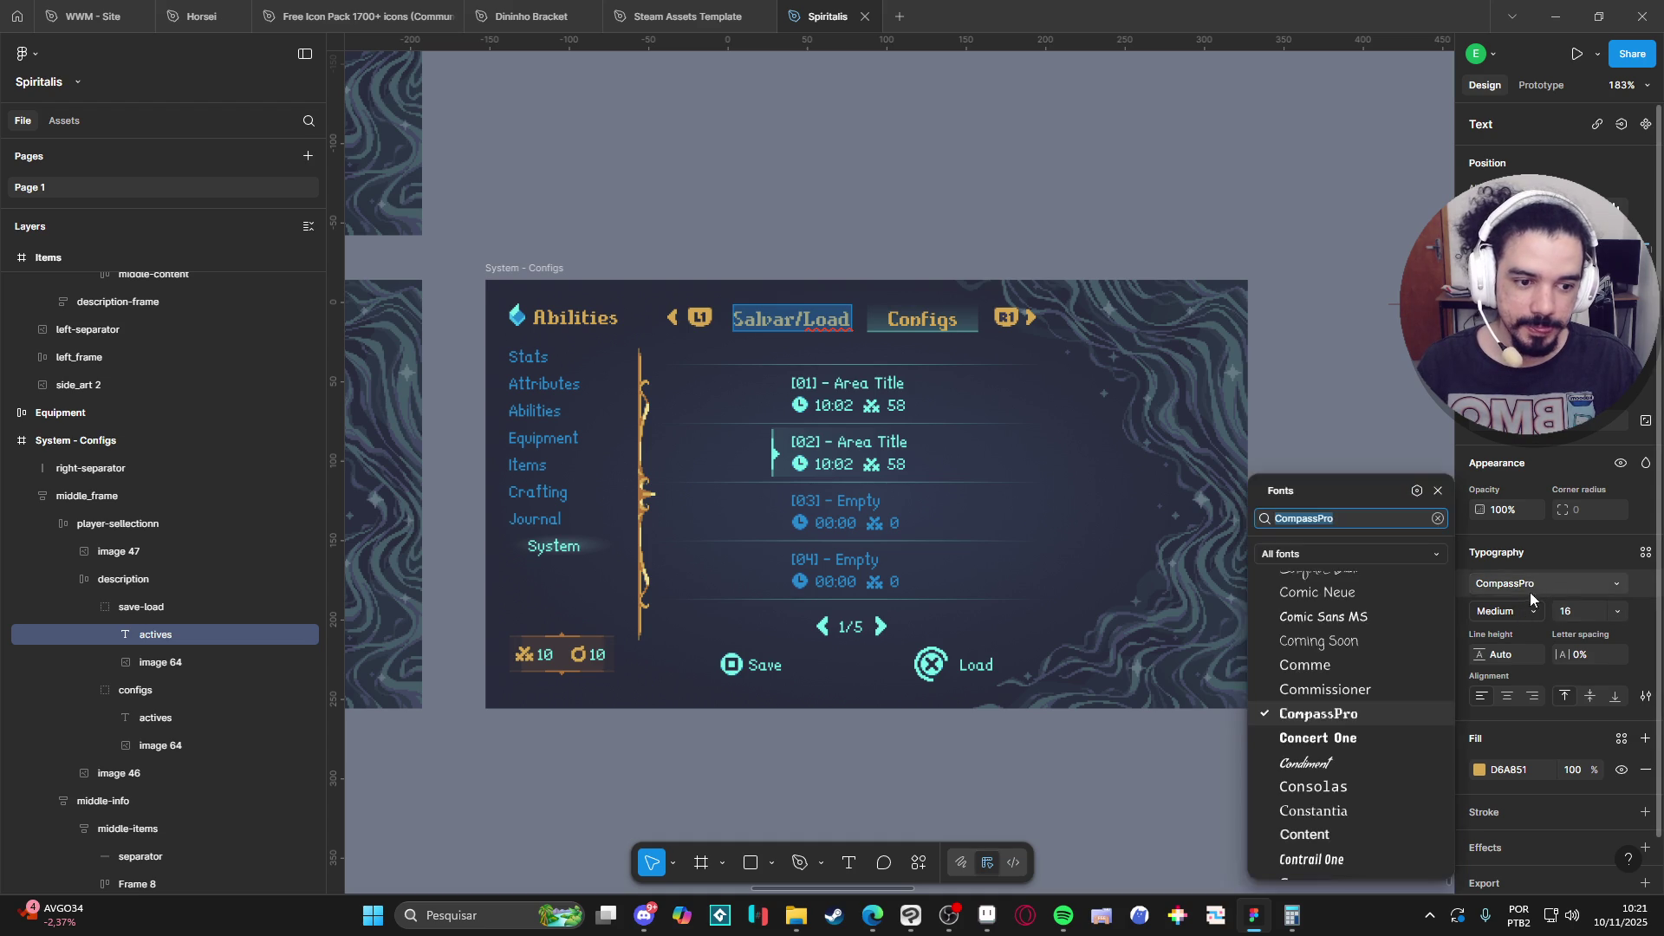
{"action": "type", "text": "lan"}
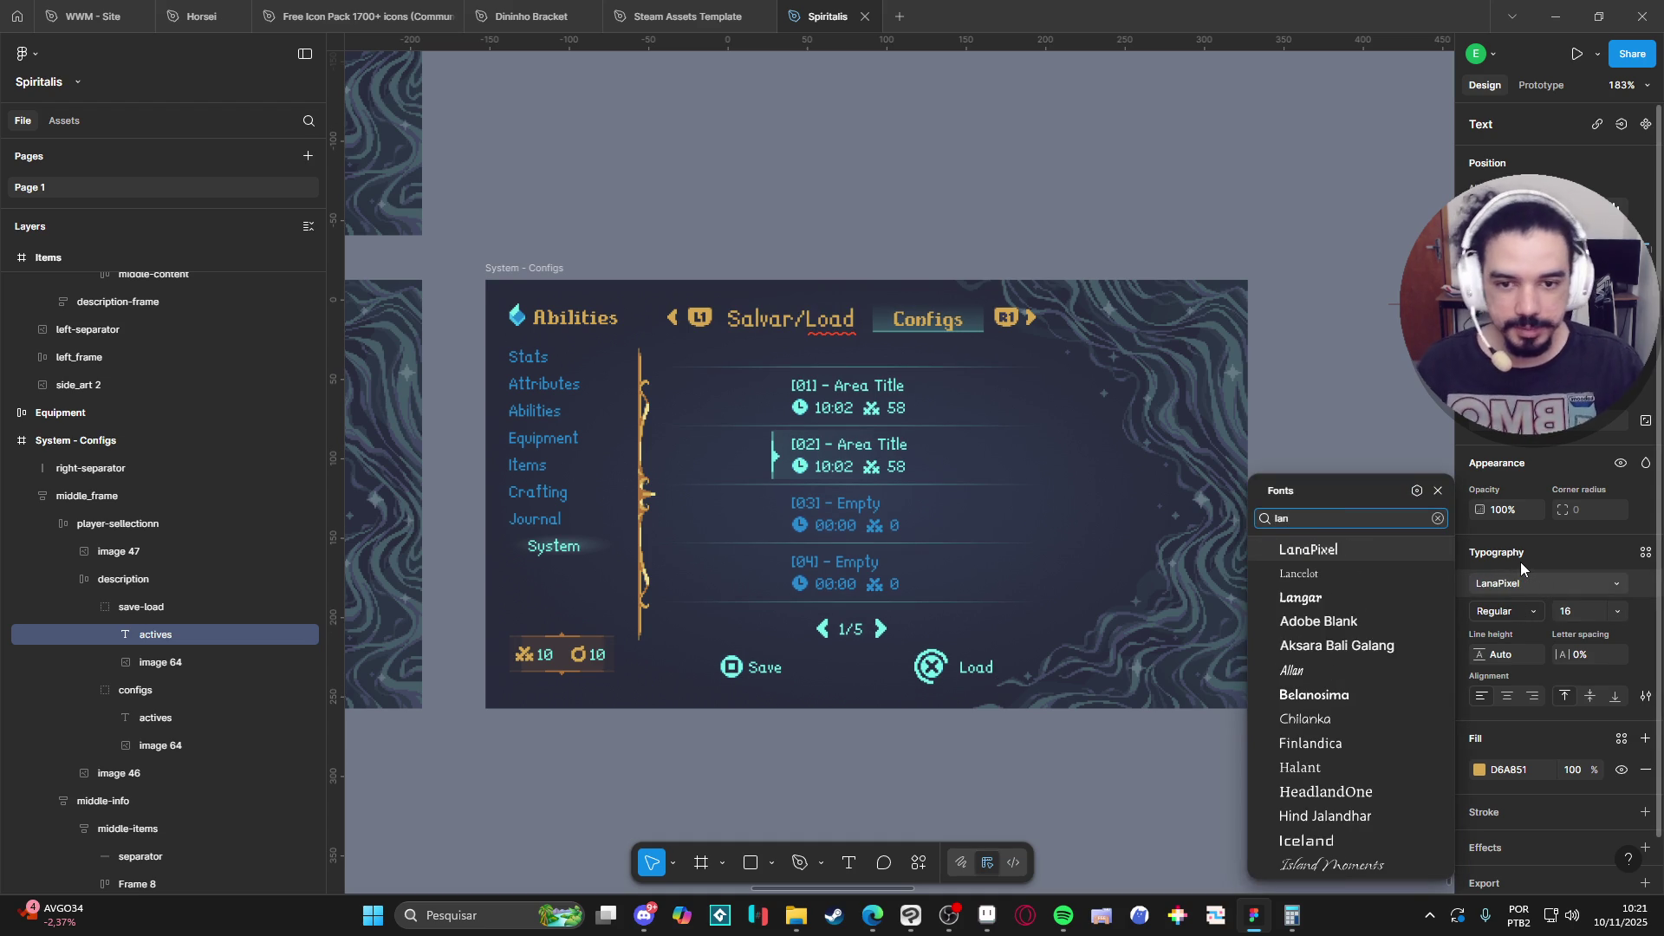
{"action": "left_click", "coordinate": [1382, 548]}
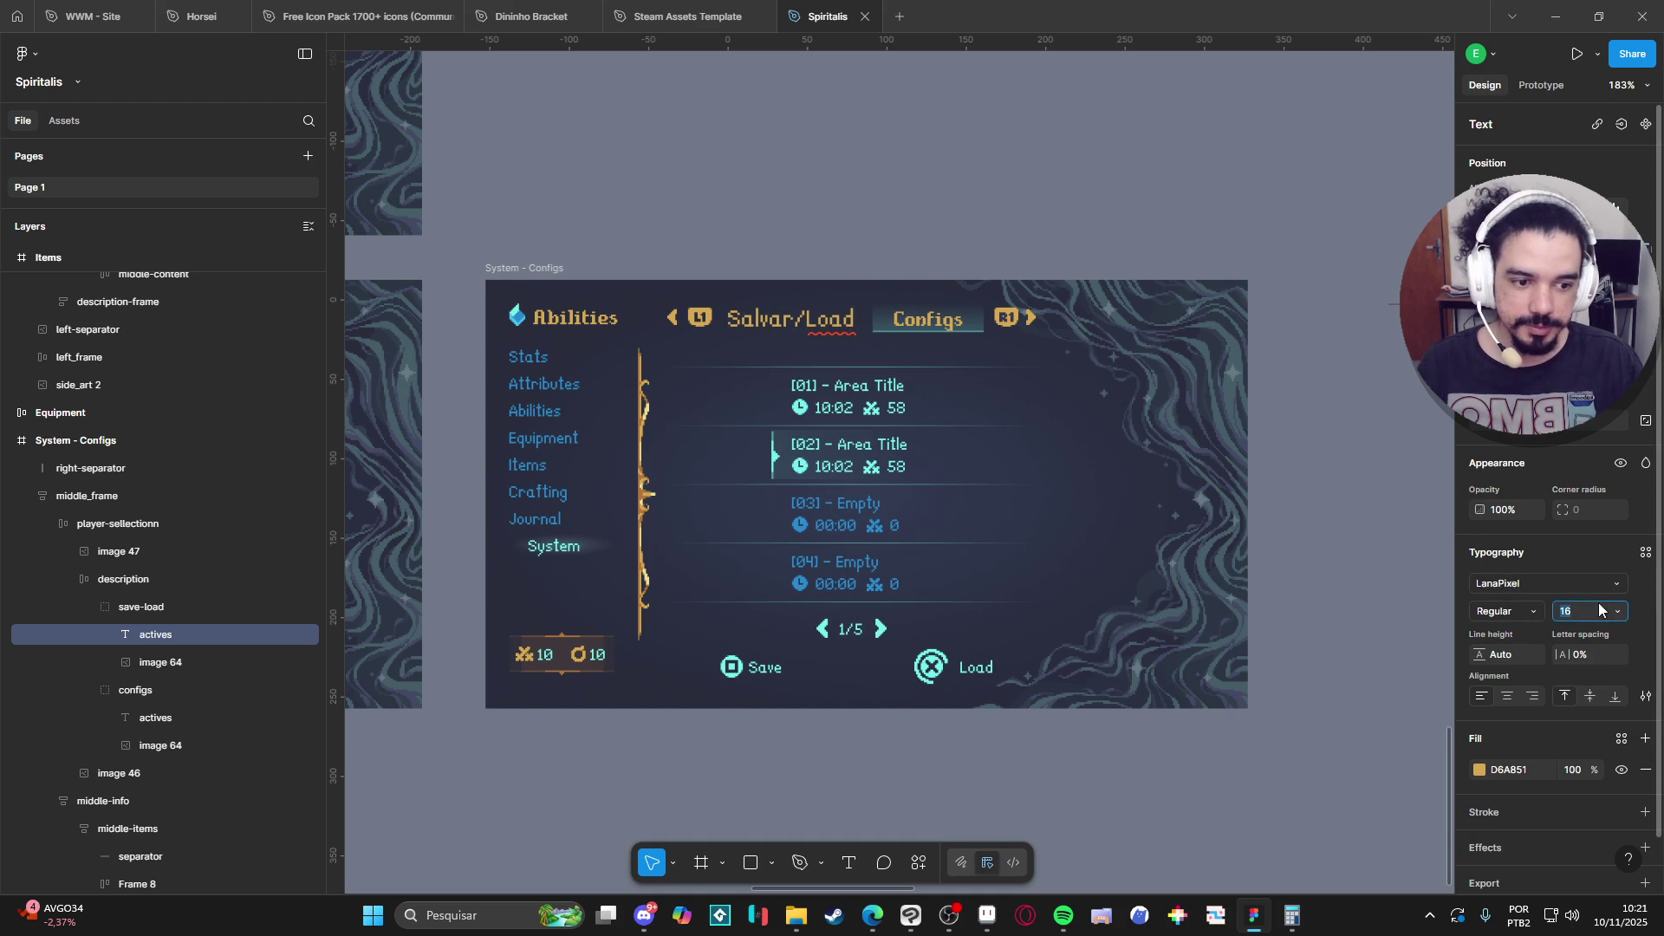
{"action": "type", "text": "11"}
{"action": "key", "text": "Return"}
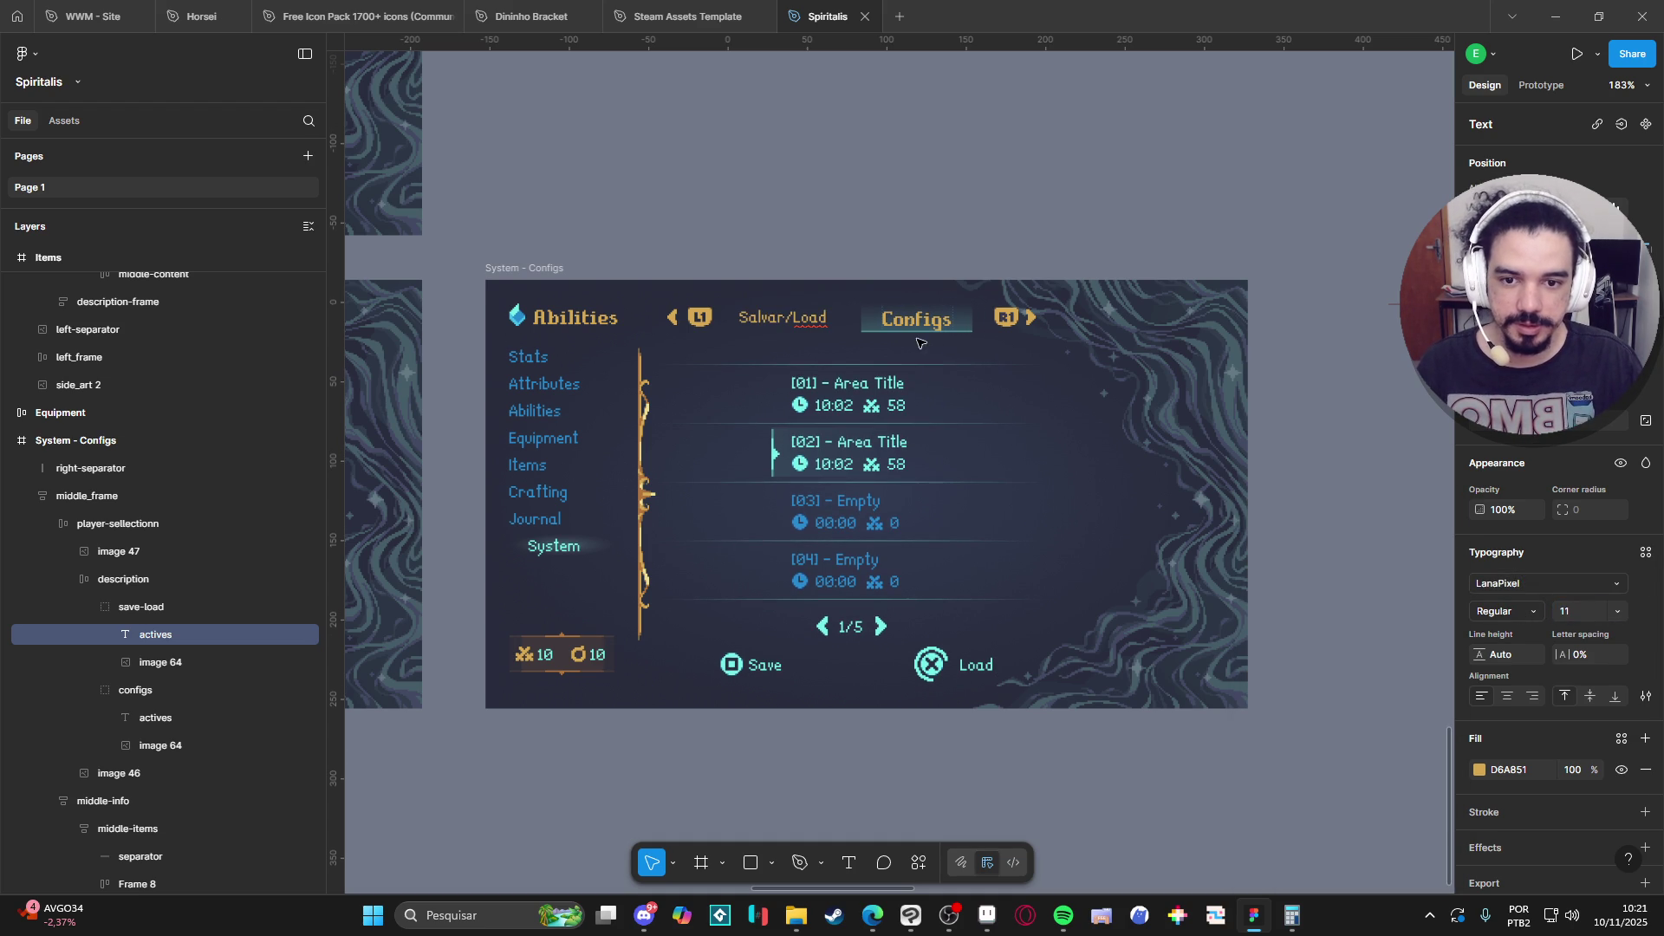
Give the Configs label the same LanaPixel font at size 11.
{"action": "left_click", "coordinate": [919, 326]}
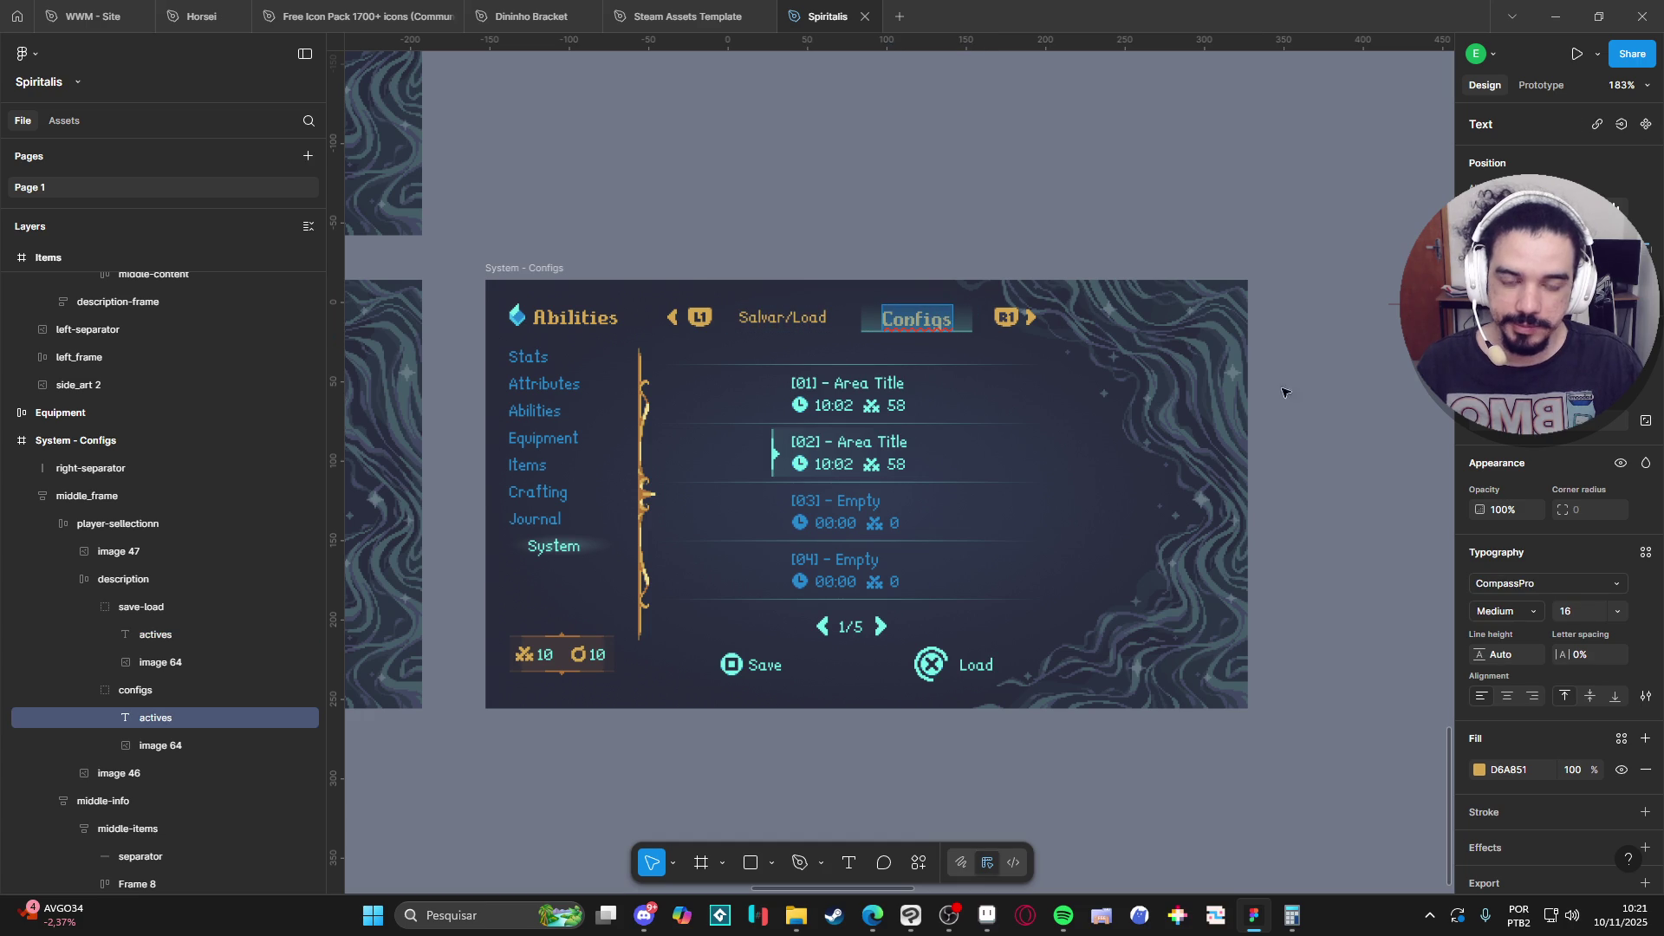
{"action": "left_click", "coordinate": [1573, 583]}
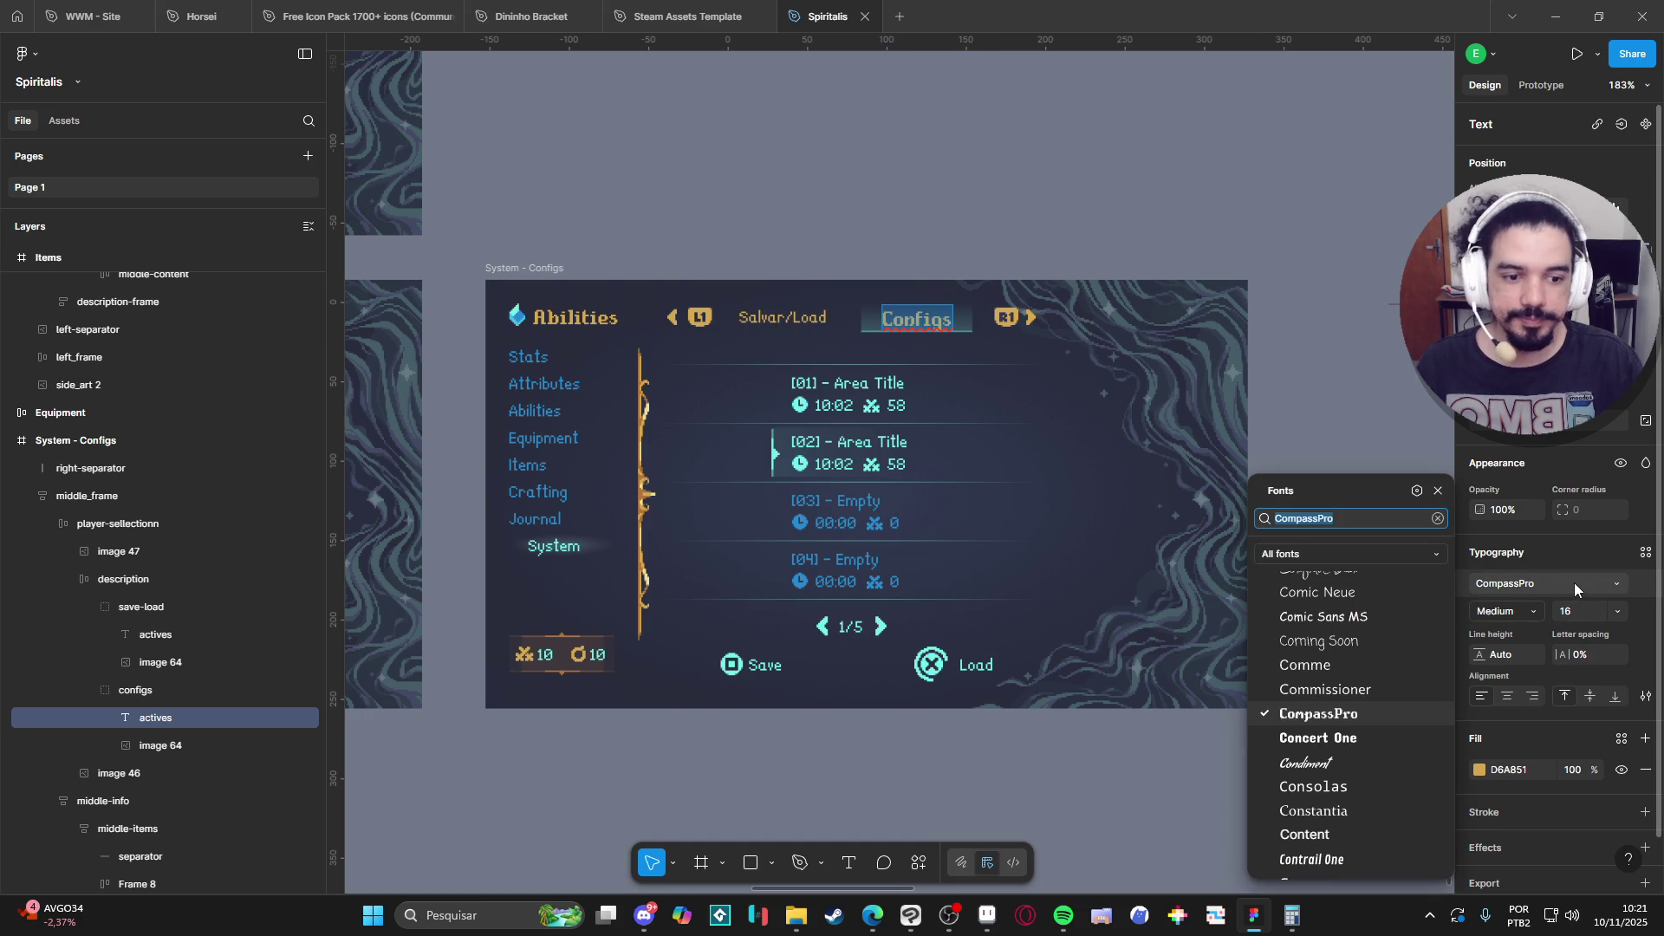
{"action": "type", "text": "lan"}
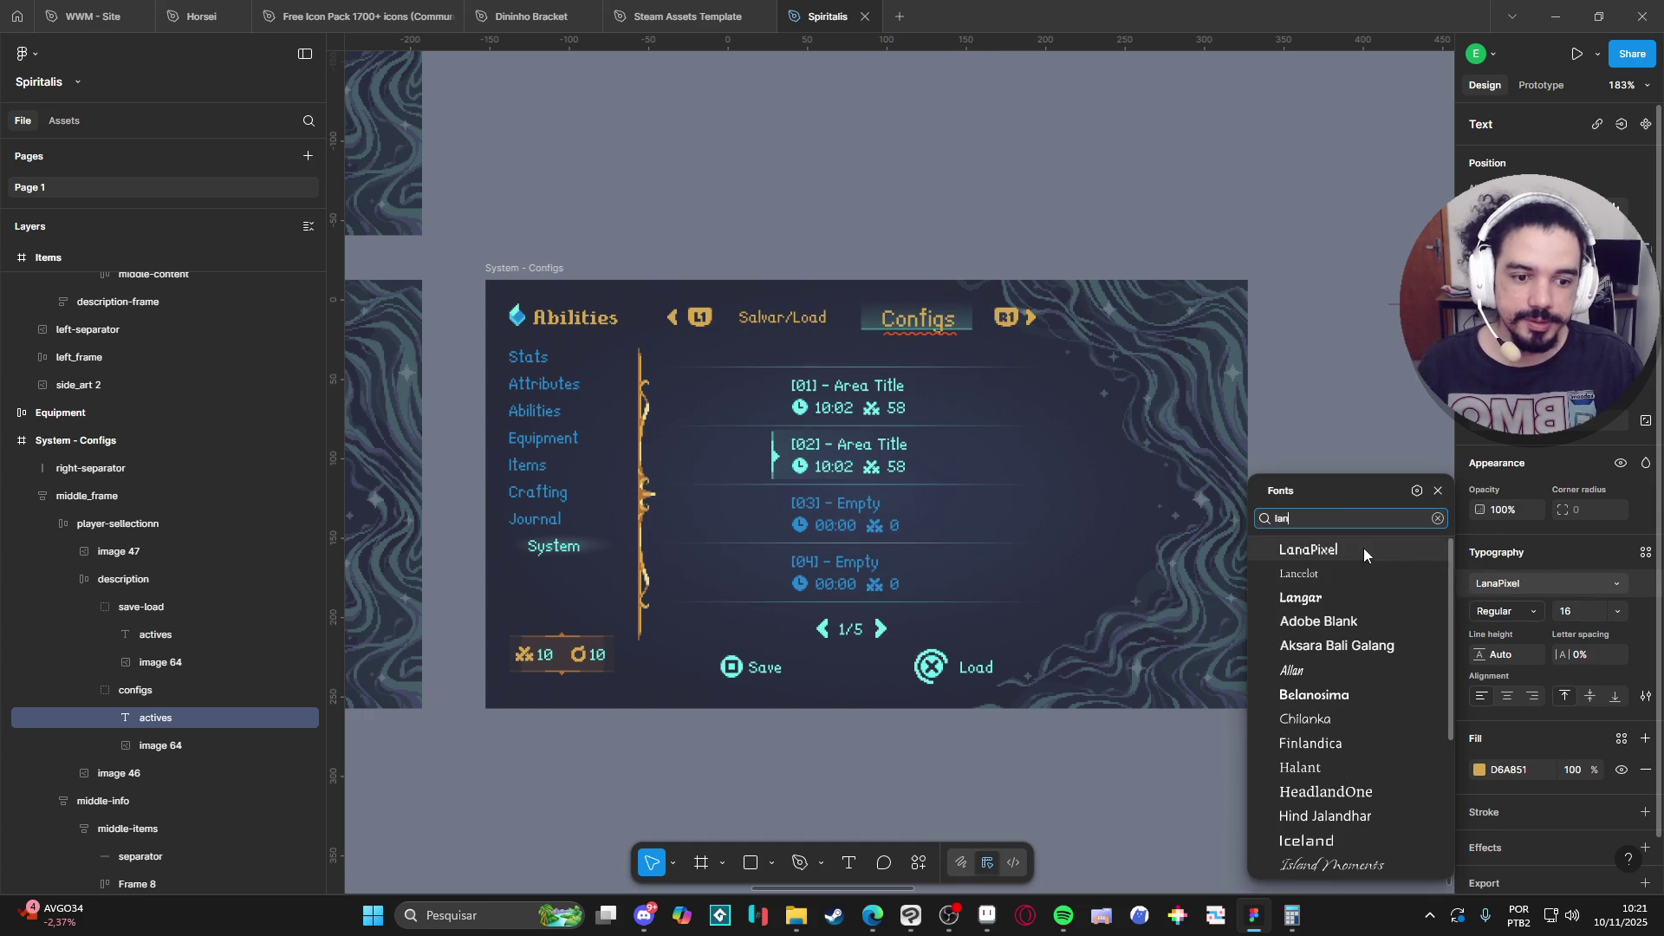
{"action": "left_click", "coordinate": [1364, 548]}
{"action": "type", "text": "11"}
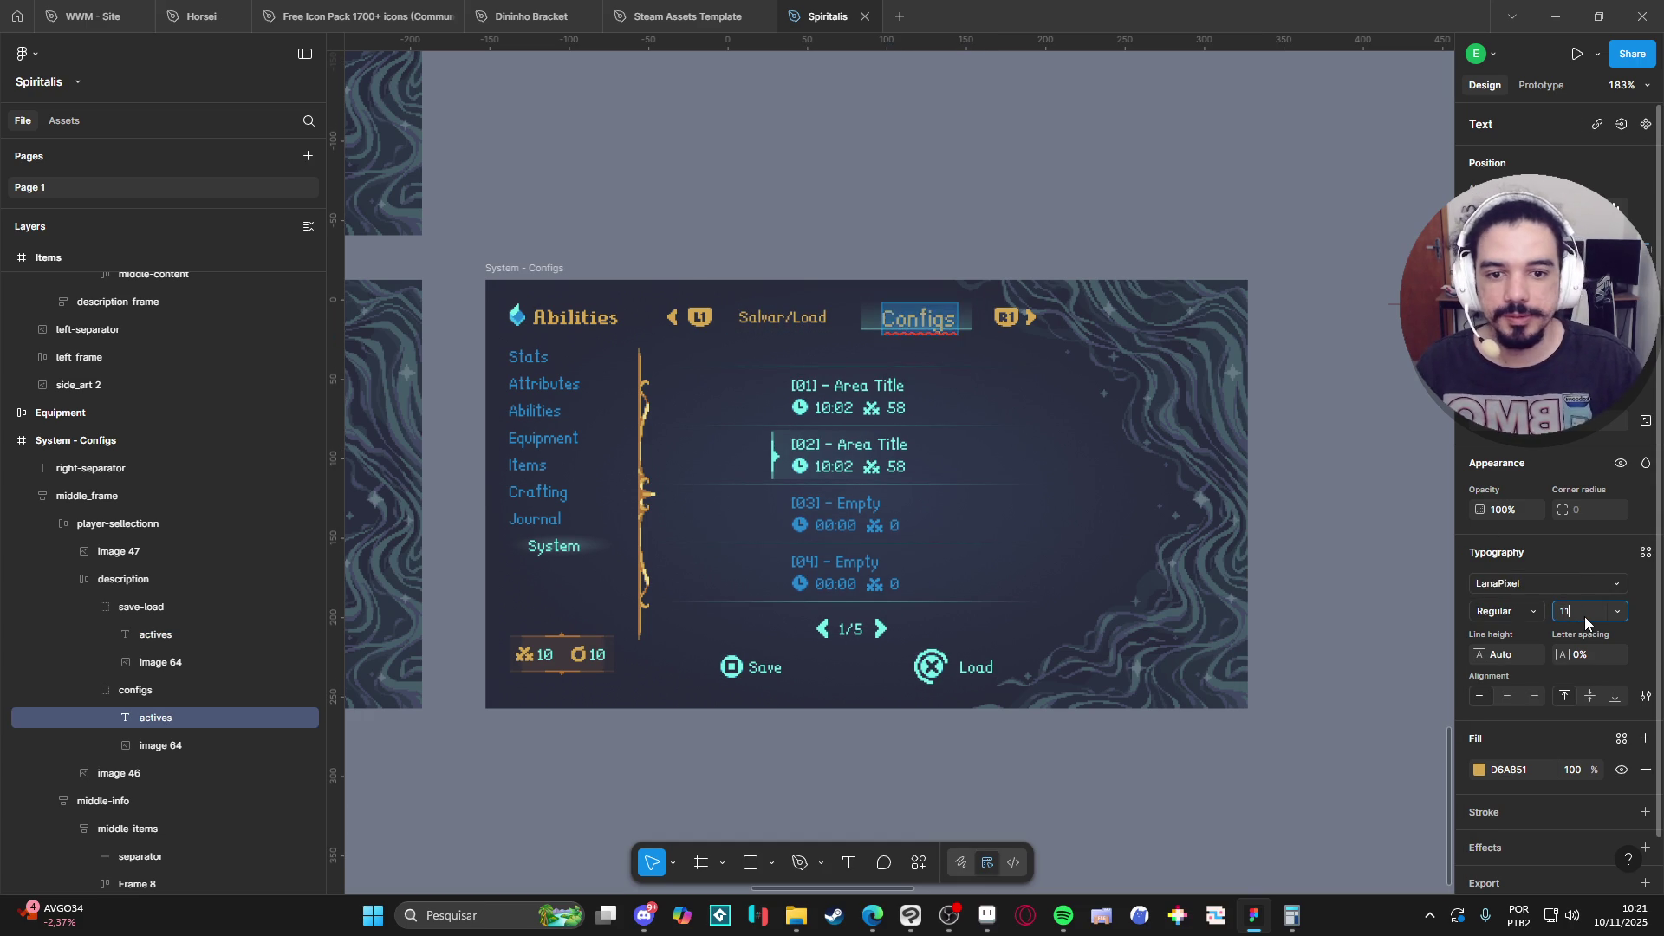
{"action": "key", "text": "Return"}
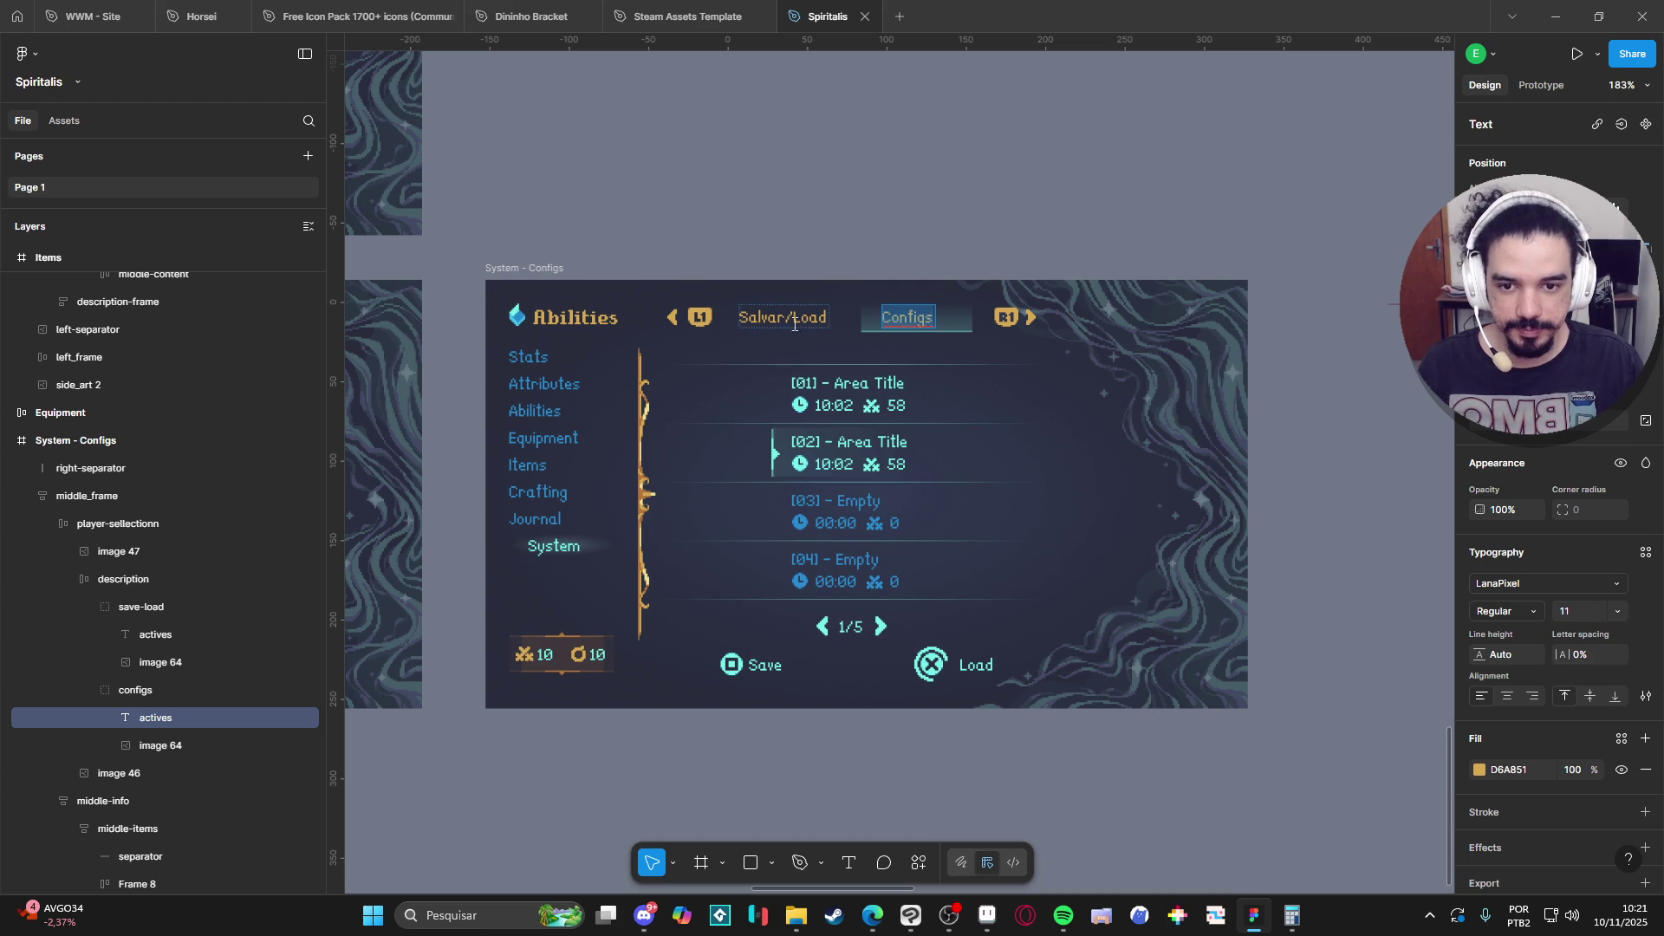
Rewrite the tab labels as 'Salvar/Carregar' and 'Configurações', removing the extra trailing s.
{"action": "left_click", "coordinate": [785, 319]}
{"action": "type", "text": "Salv"}
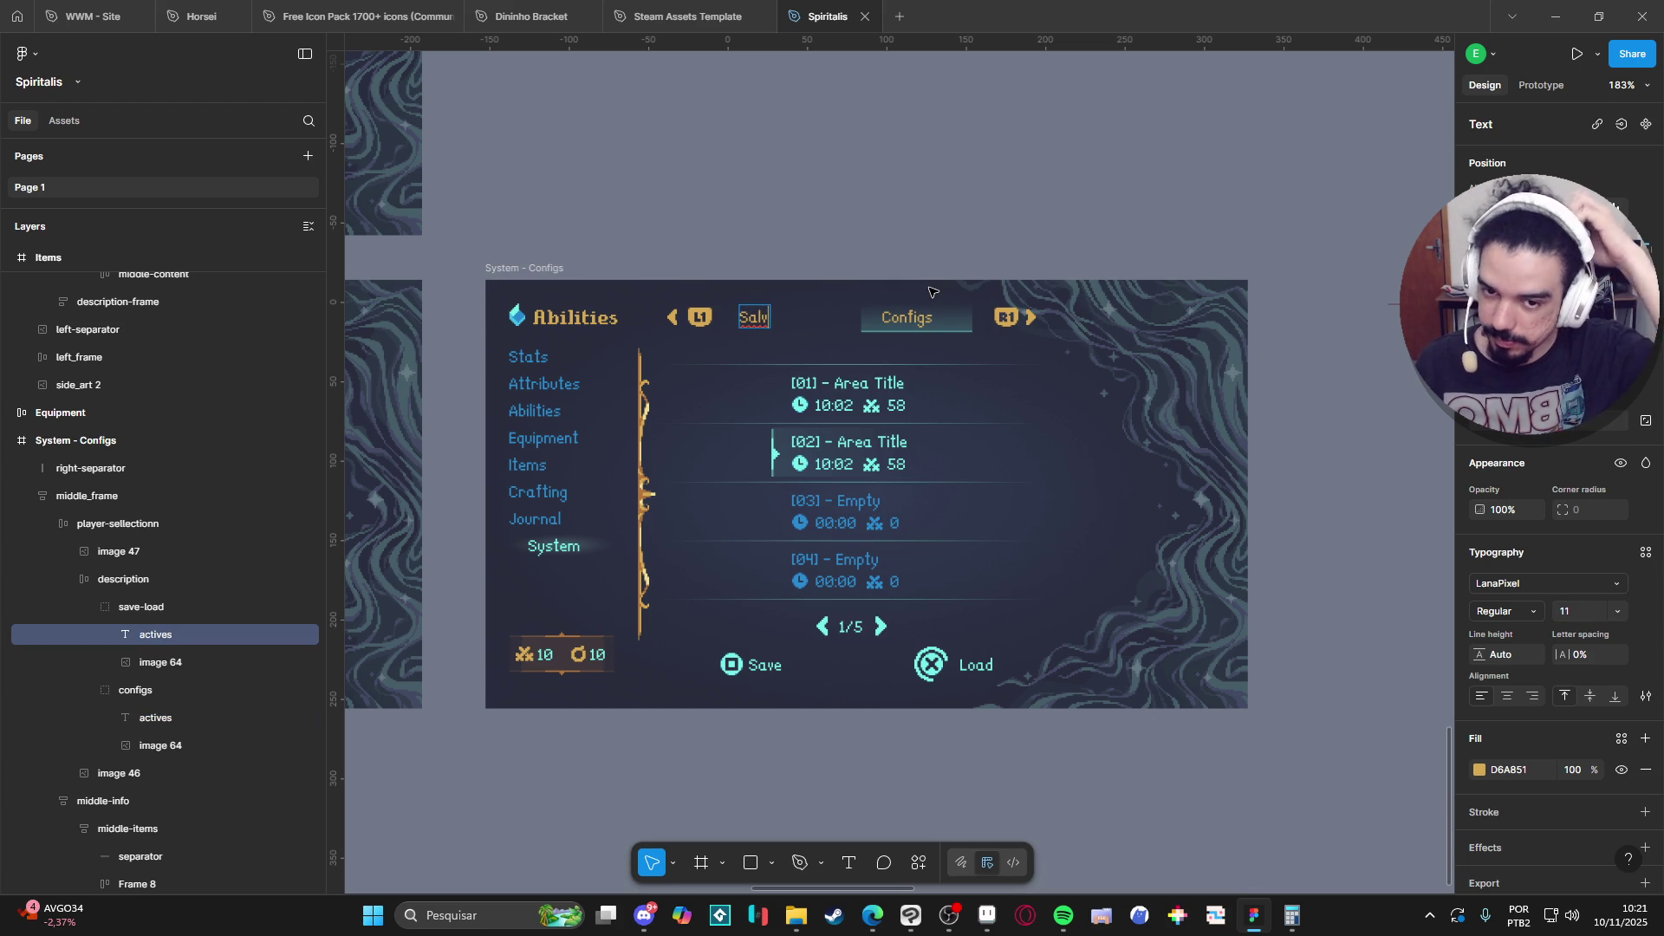
{"action": "type", "text": "ar/Carregar"}
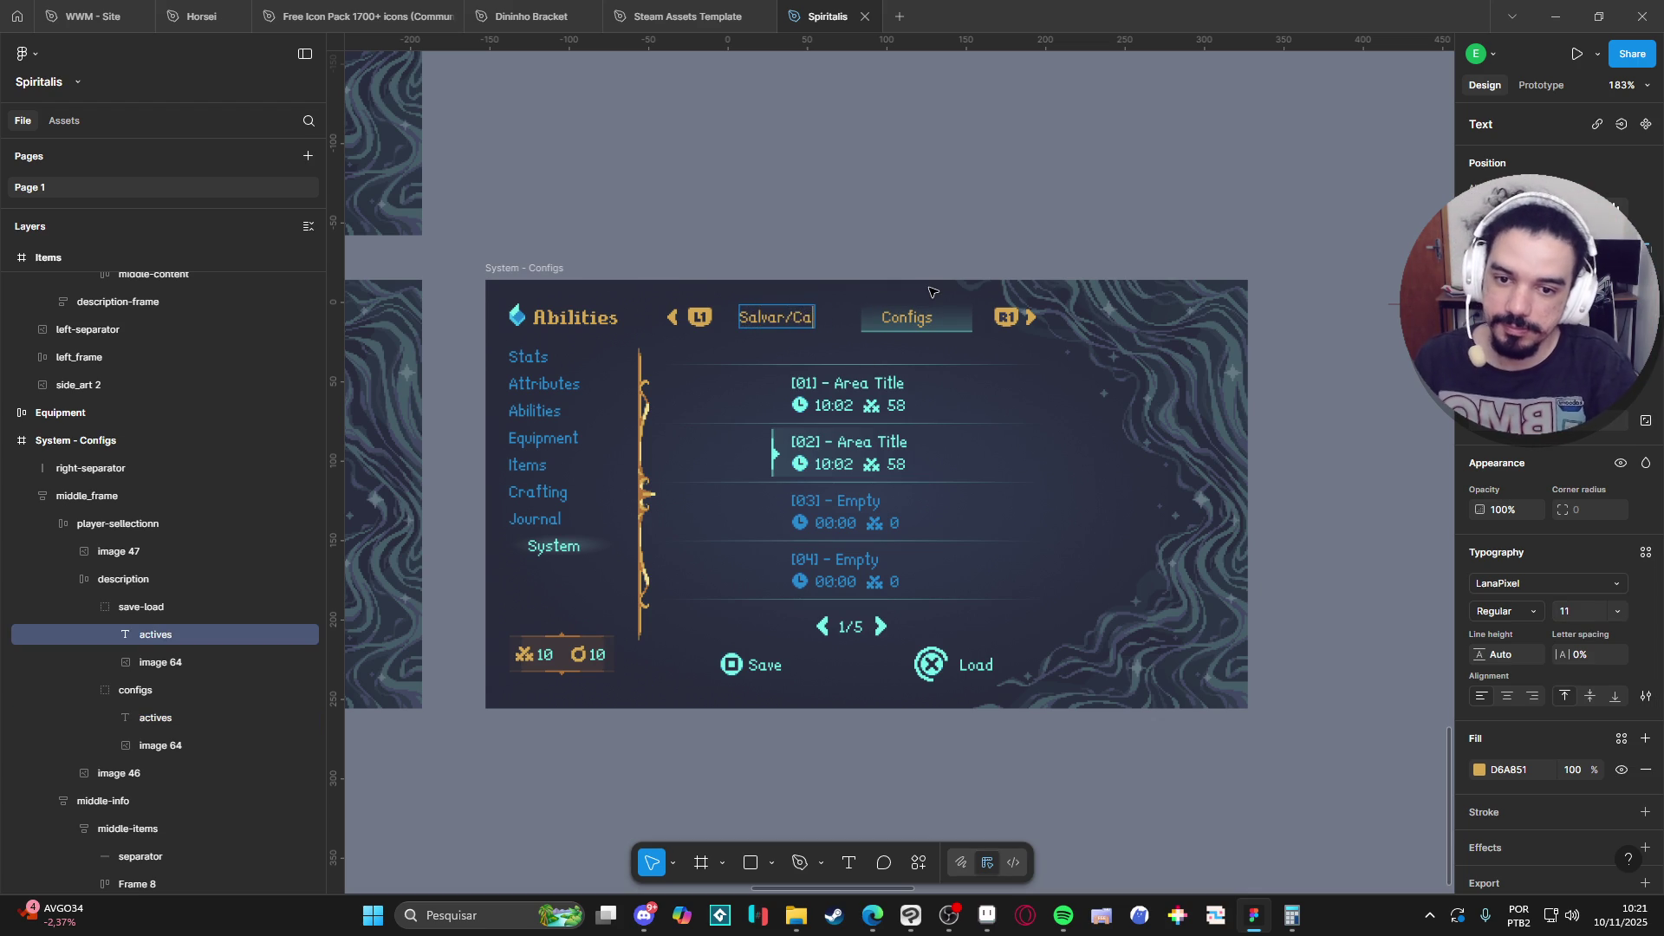
{"action": "double_click", "coordinate": [914, 317]}
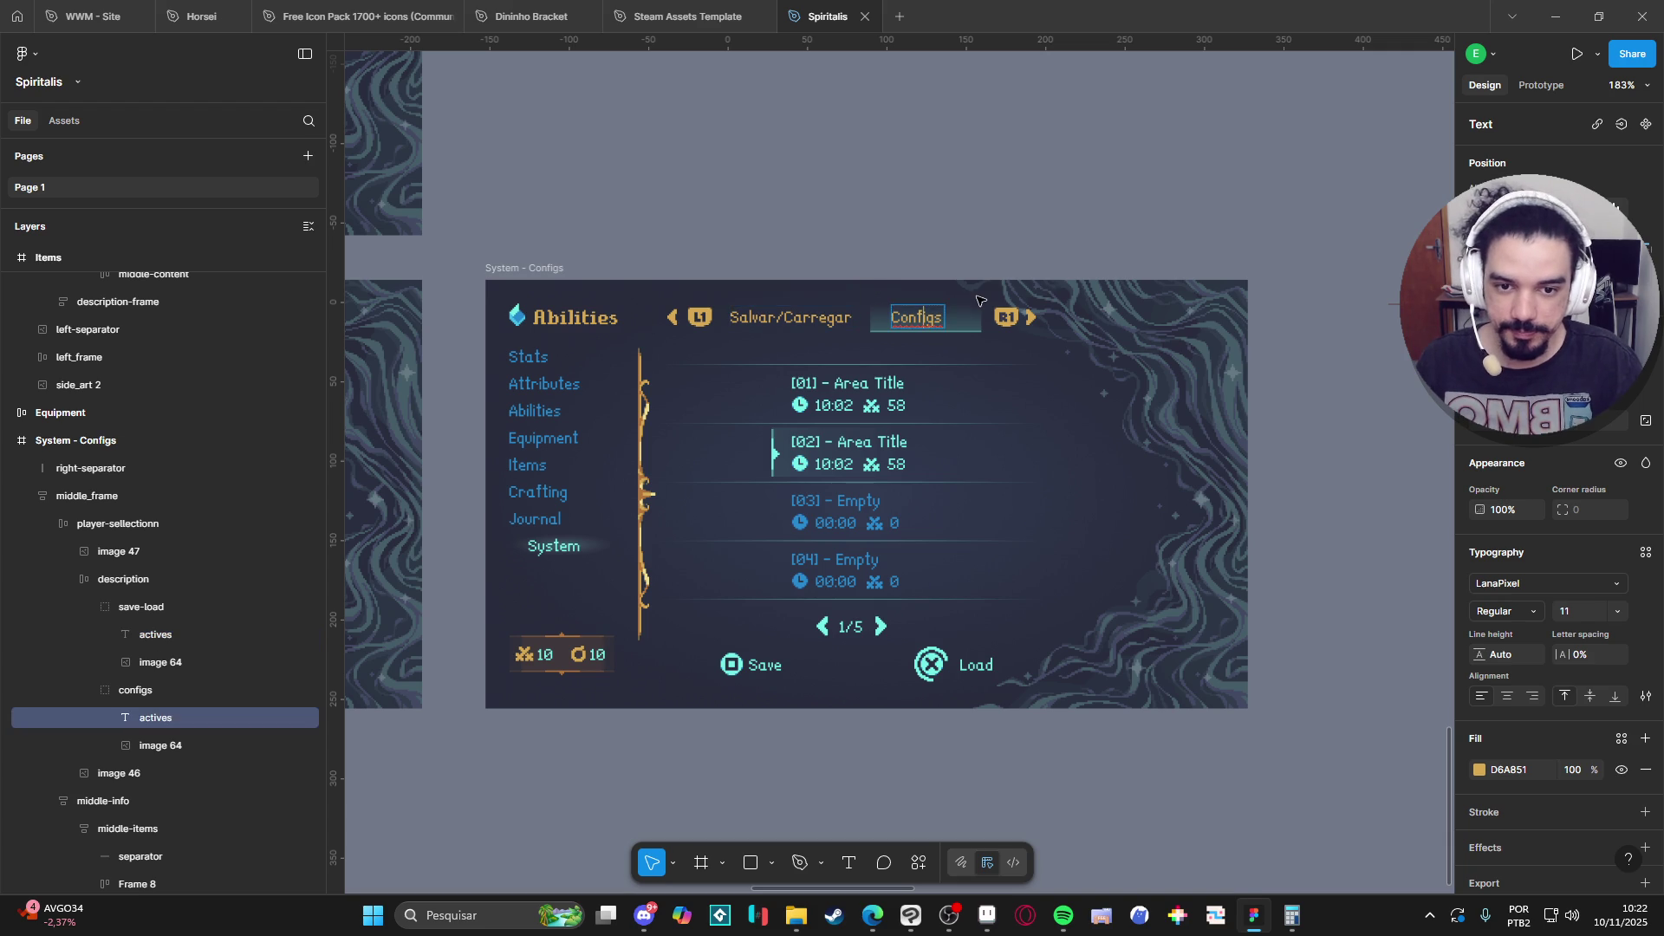
{"action": "type", "text": "urações"}
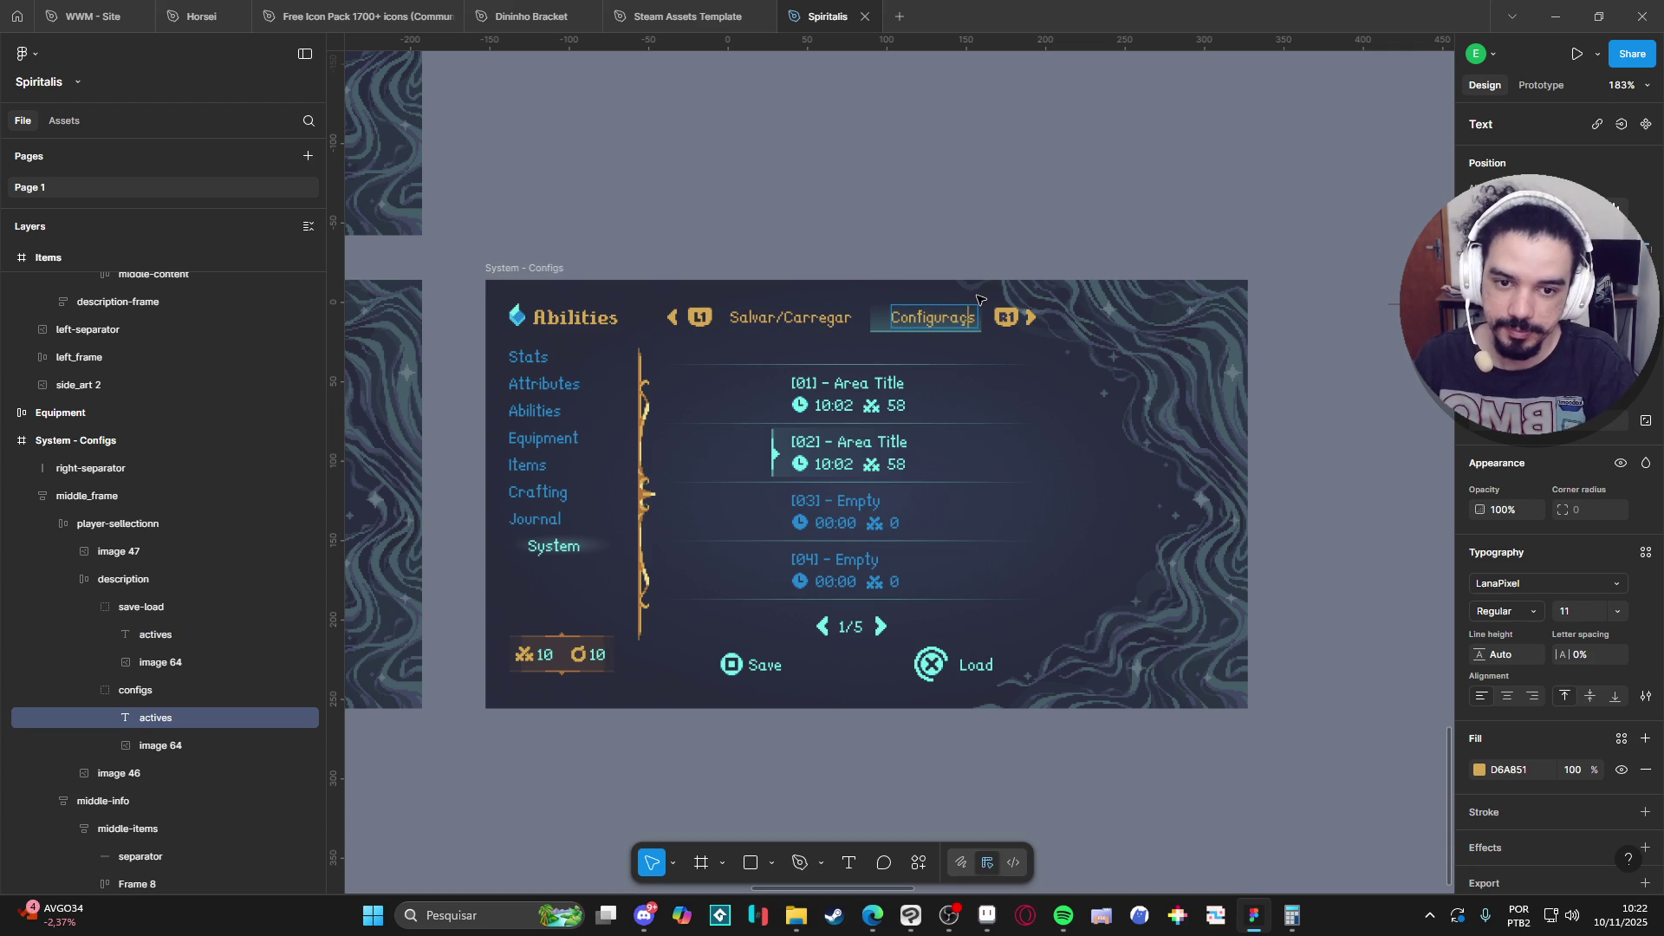
{"action": "key", "text": "BackSpace"}
{"action": "key", "text": "Escape"}
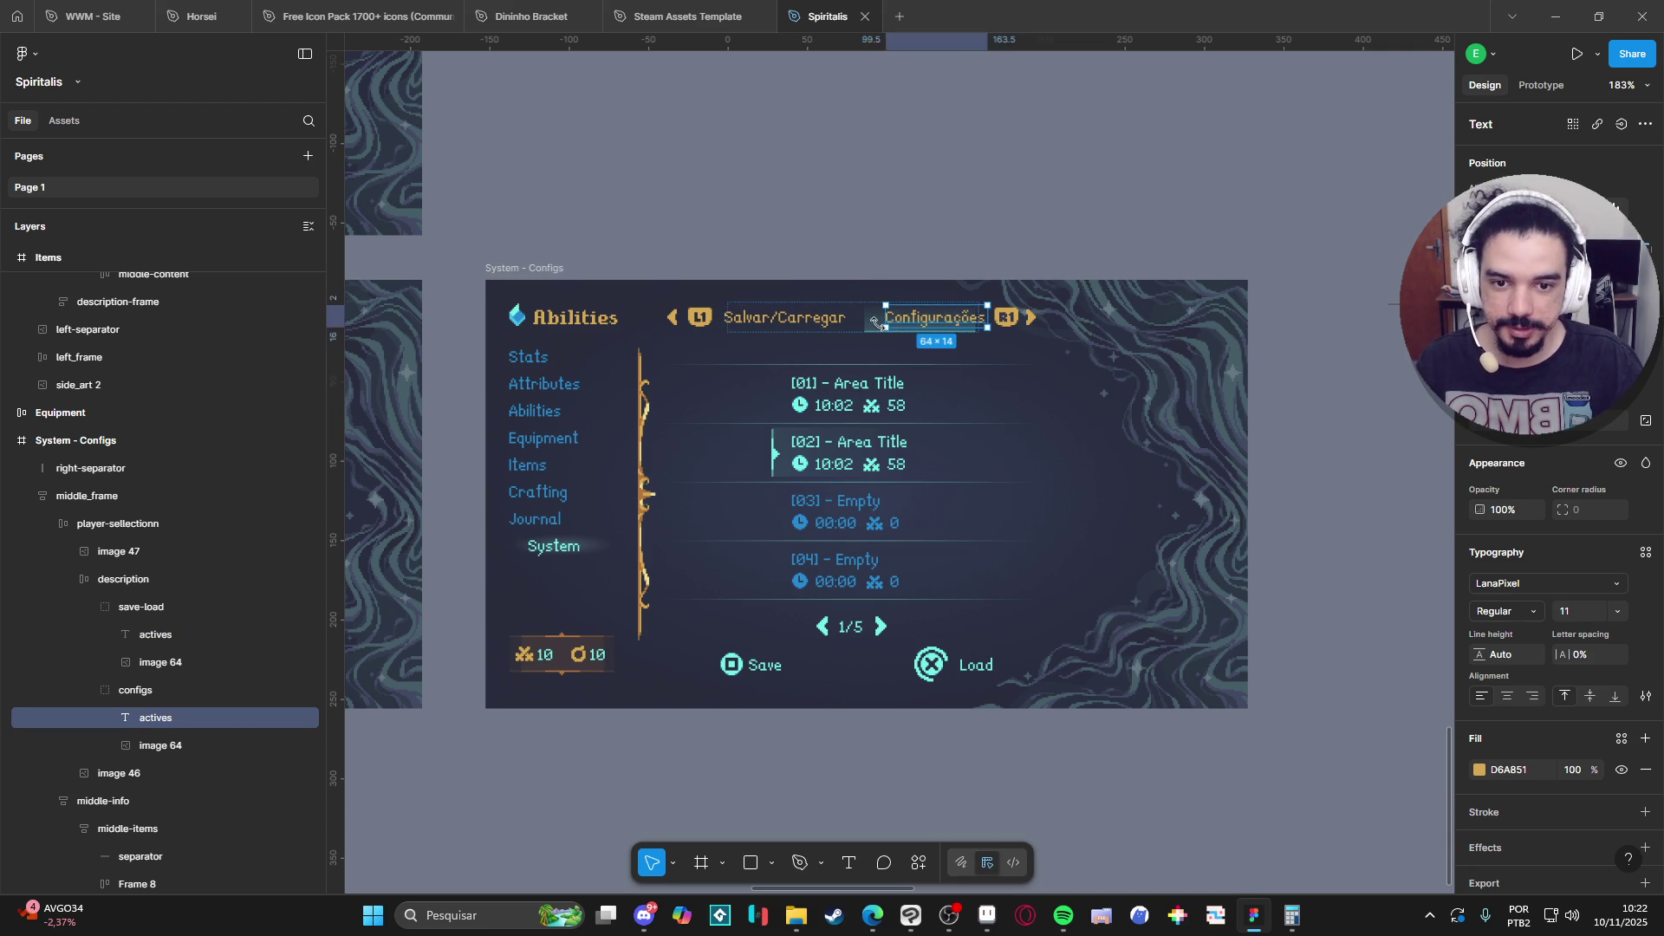
Horizontally centre the Configurações and Salvar/Carregar texts on their image 64 highlight boxes.
{"action": "left_click", "coordinate": [946, 326]}
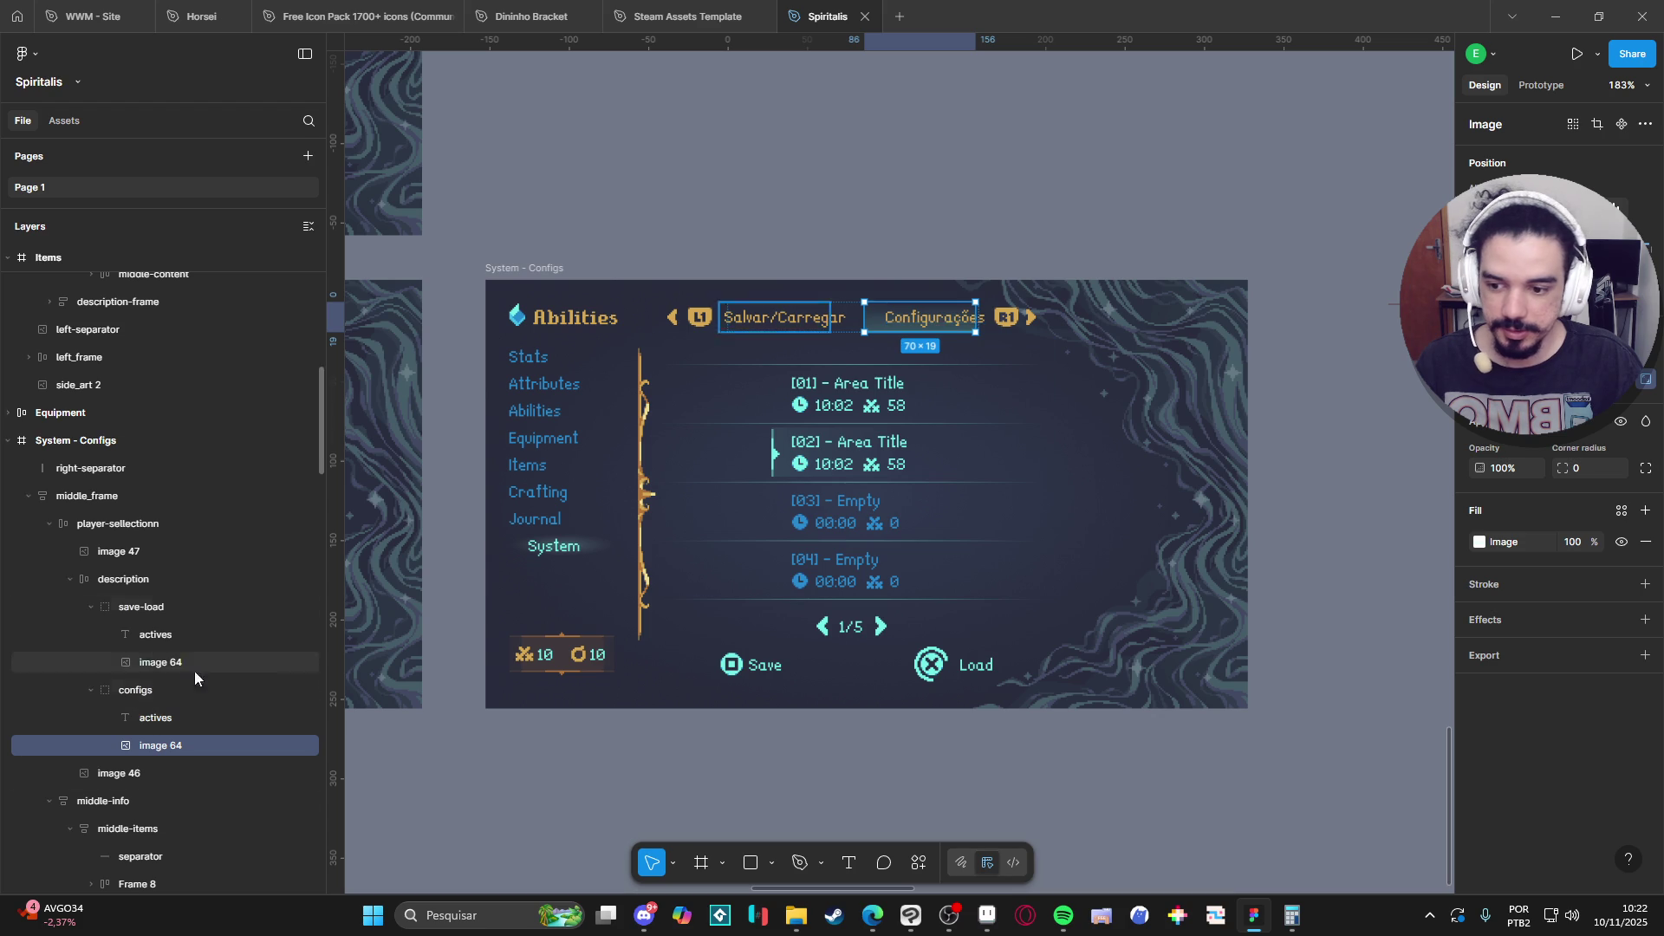
{"action": "left_click", "coordinate": [156, 718], "text": "shift"}
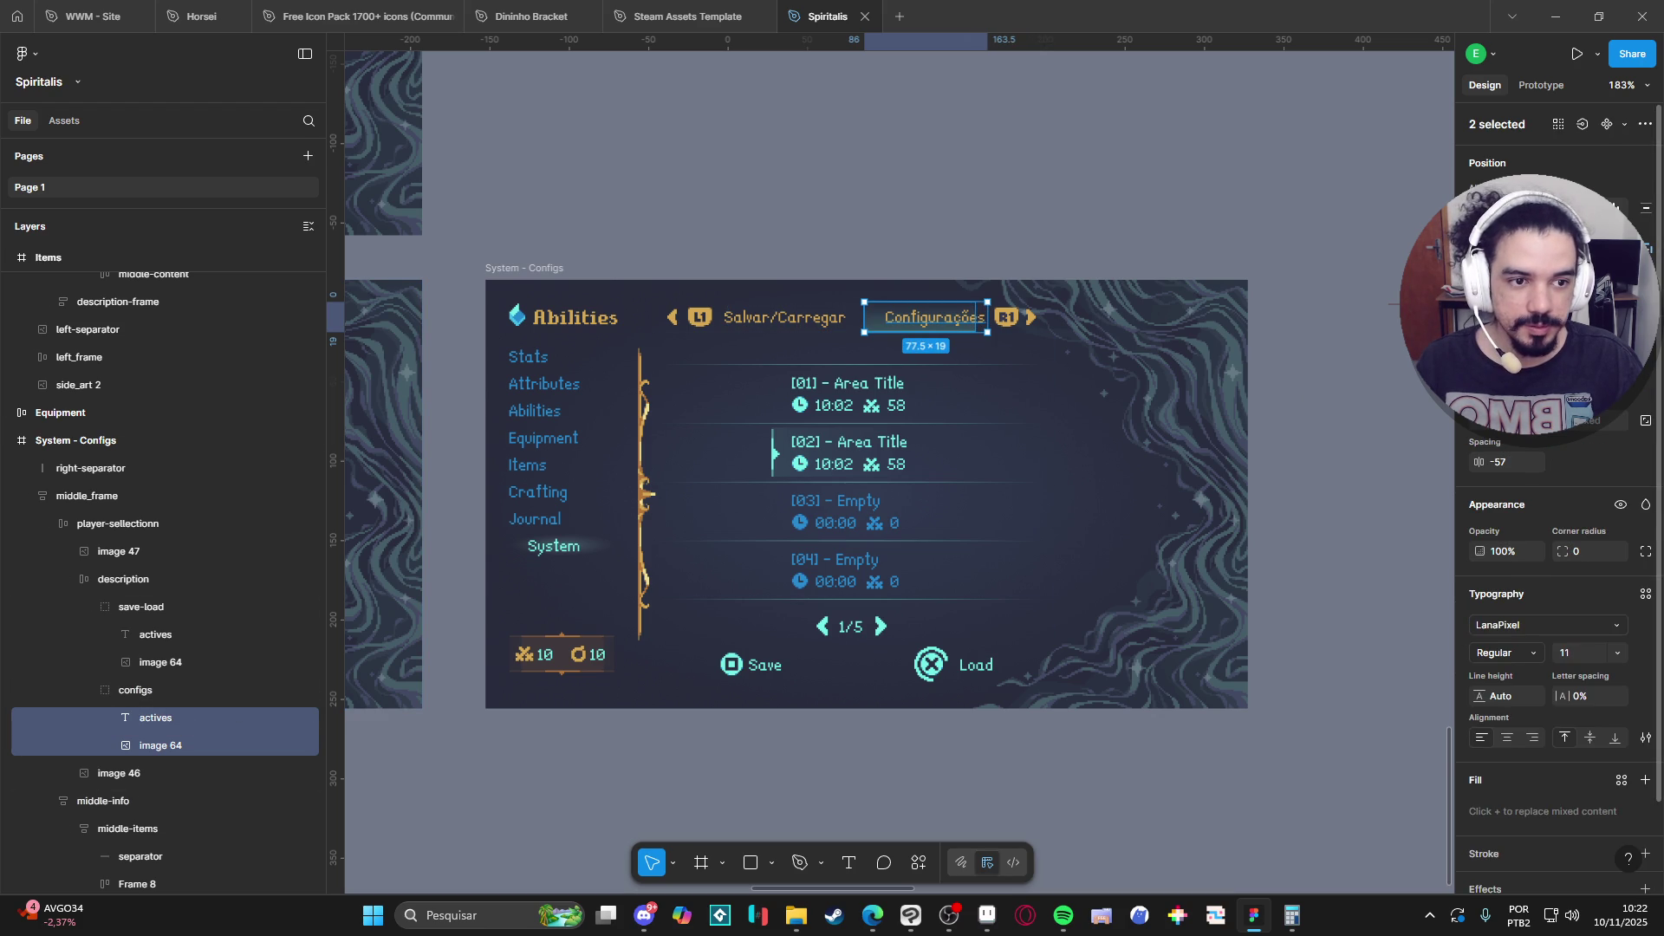
{"action": "key", "text": "alt+h"}
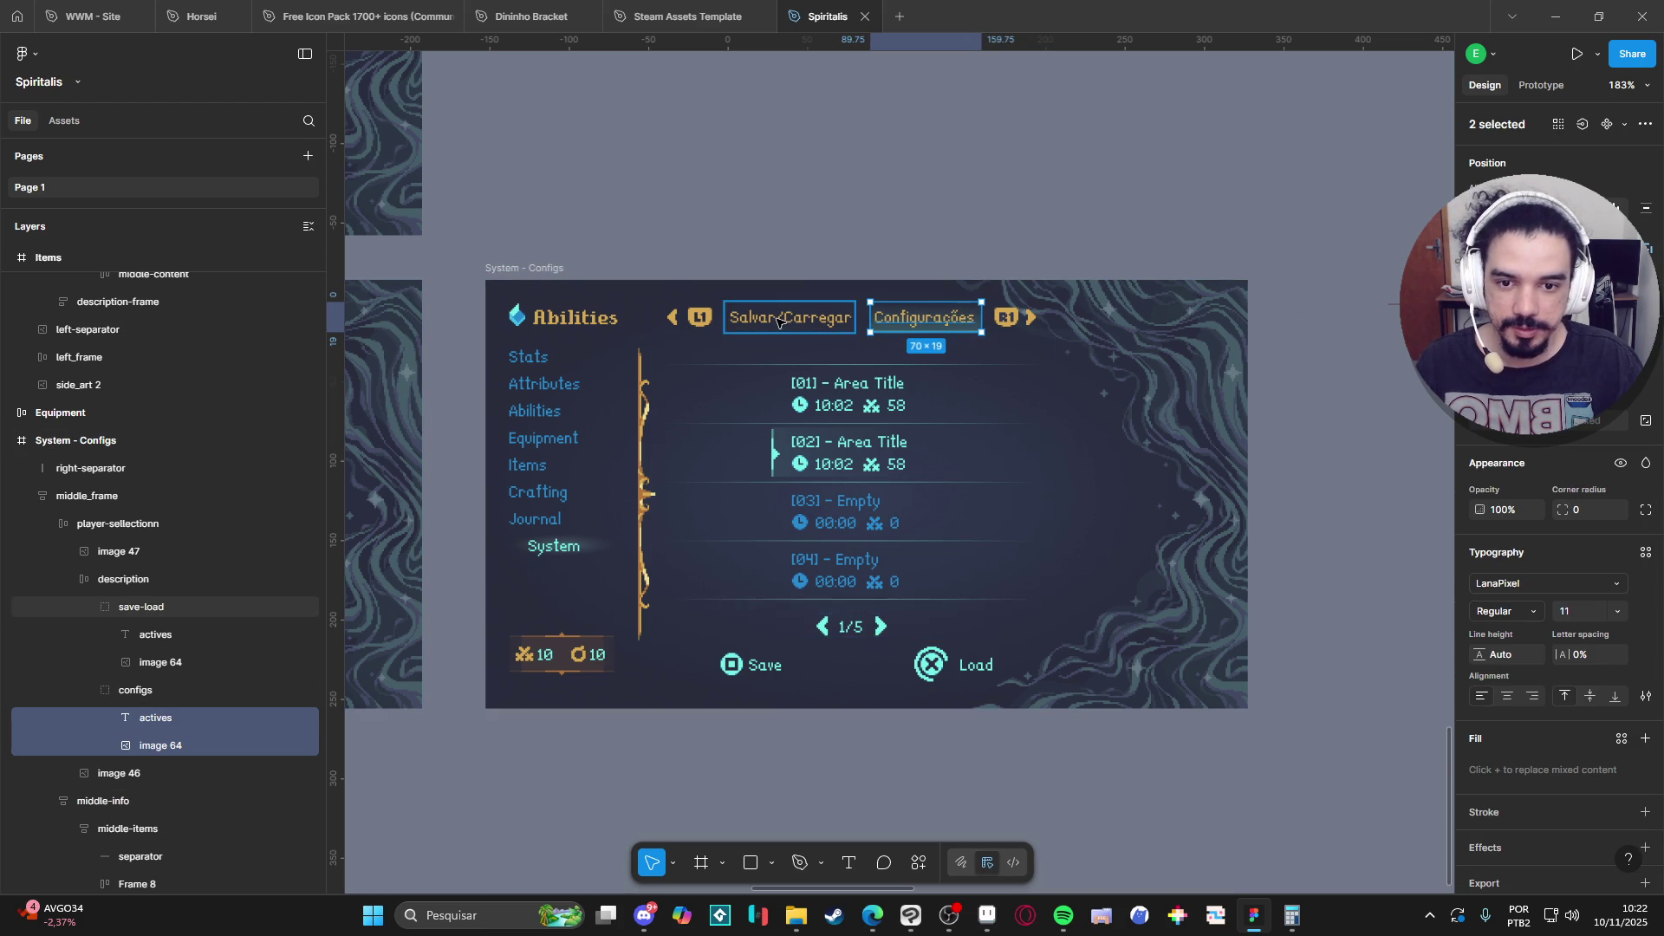
{"action": "left_click", "coordinate": [156, 635]}
{"action": "left_click", "coordinate": [160, 663], "text": "shift"}
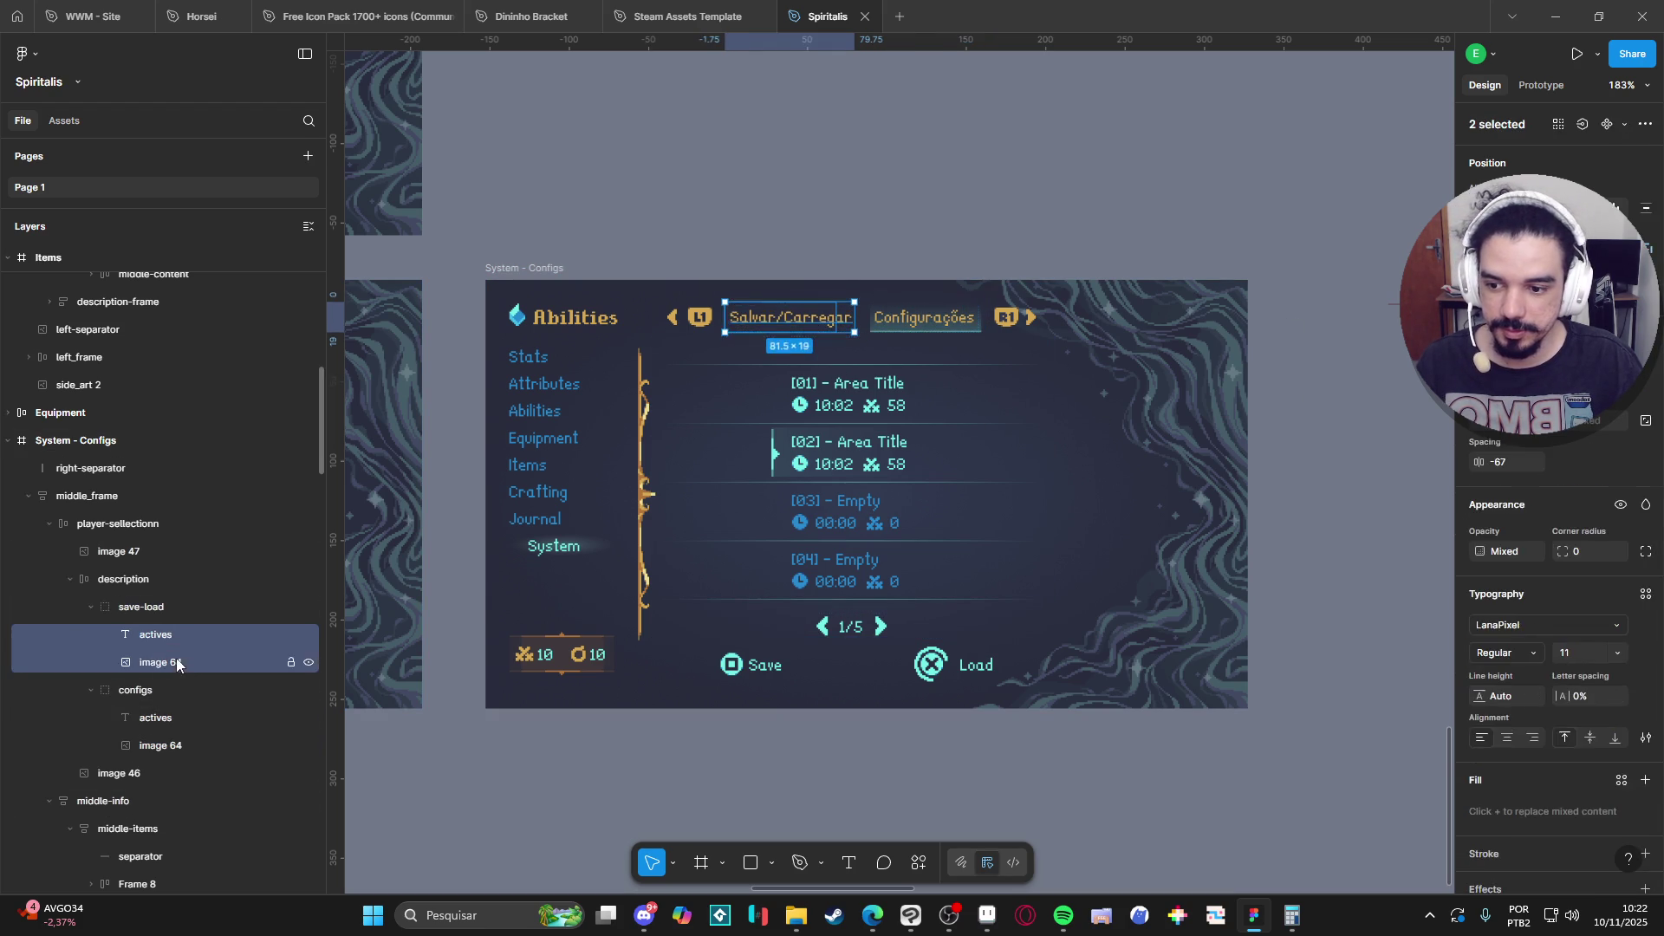
{"action": "key", "text": "alt+h"}
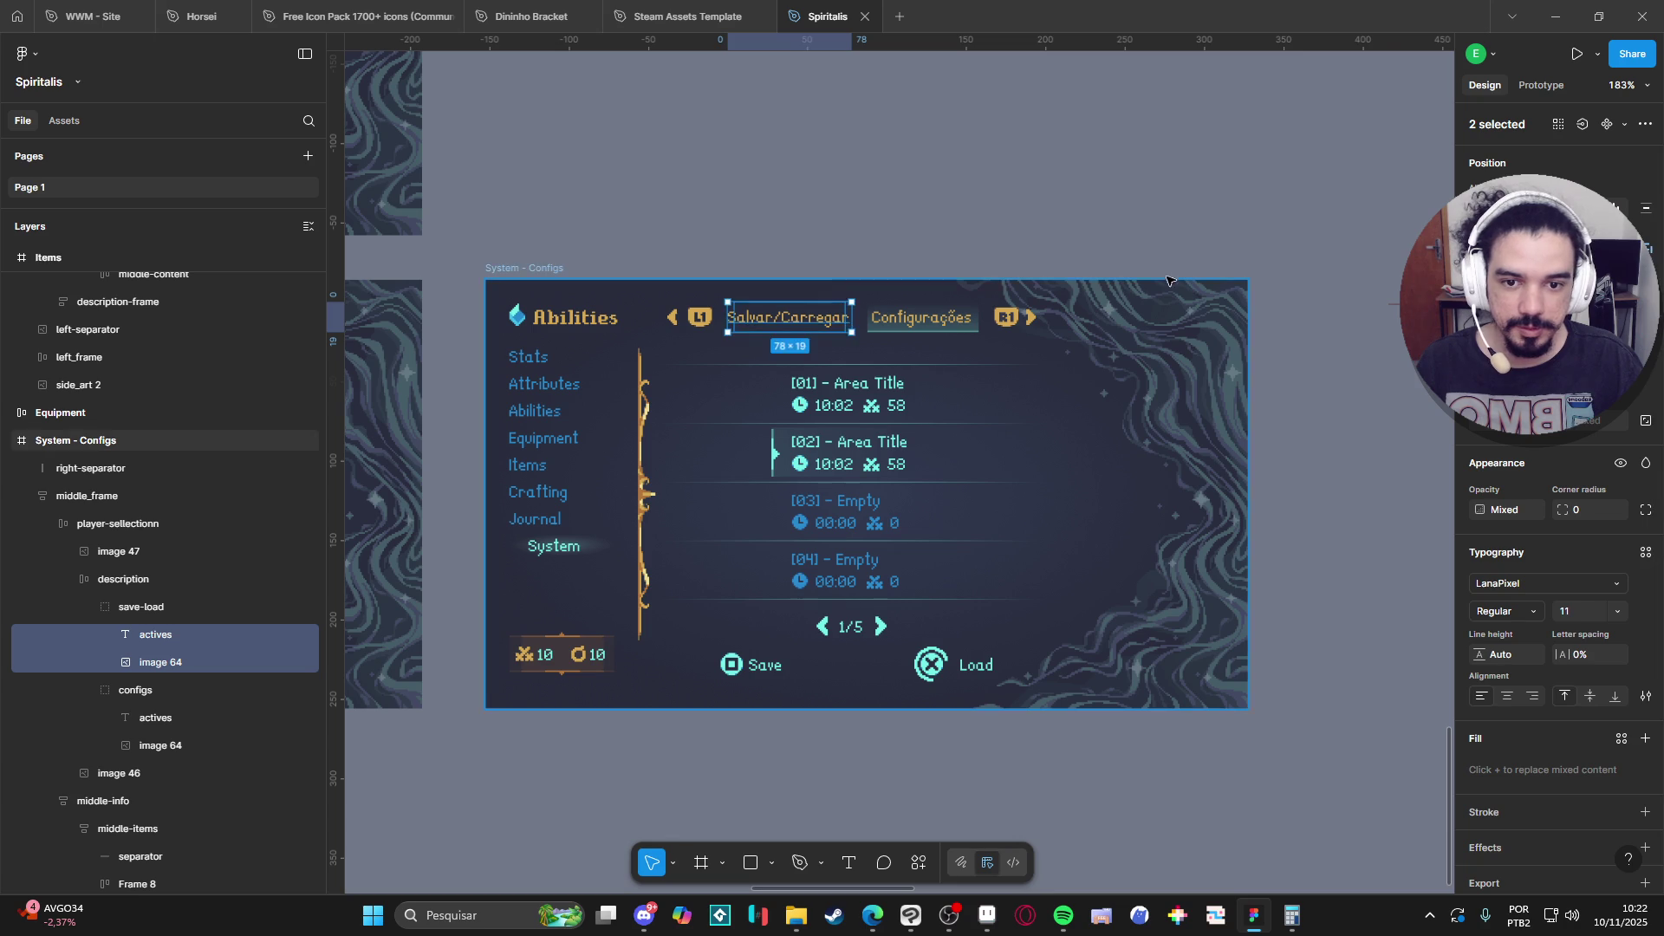
{"action": "left_click", "coordinate": [1301, 422]}
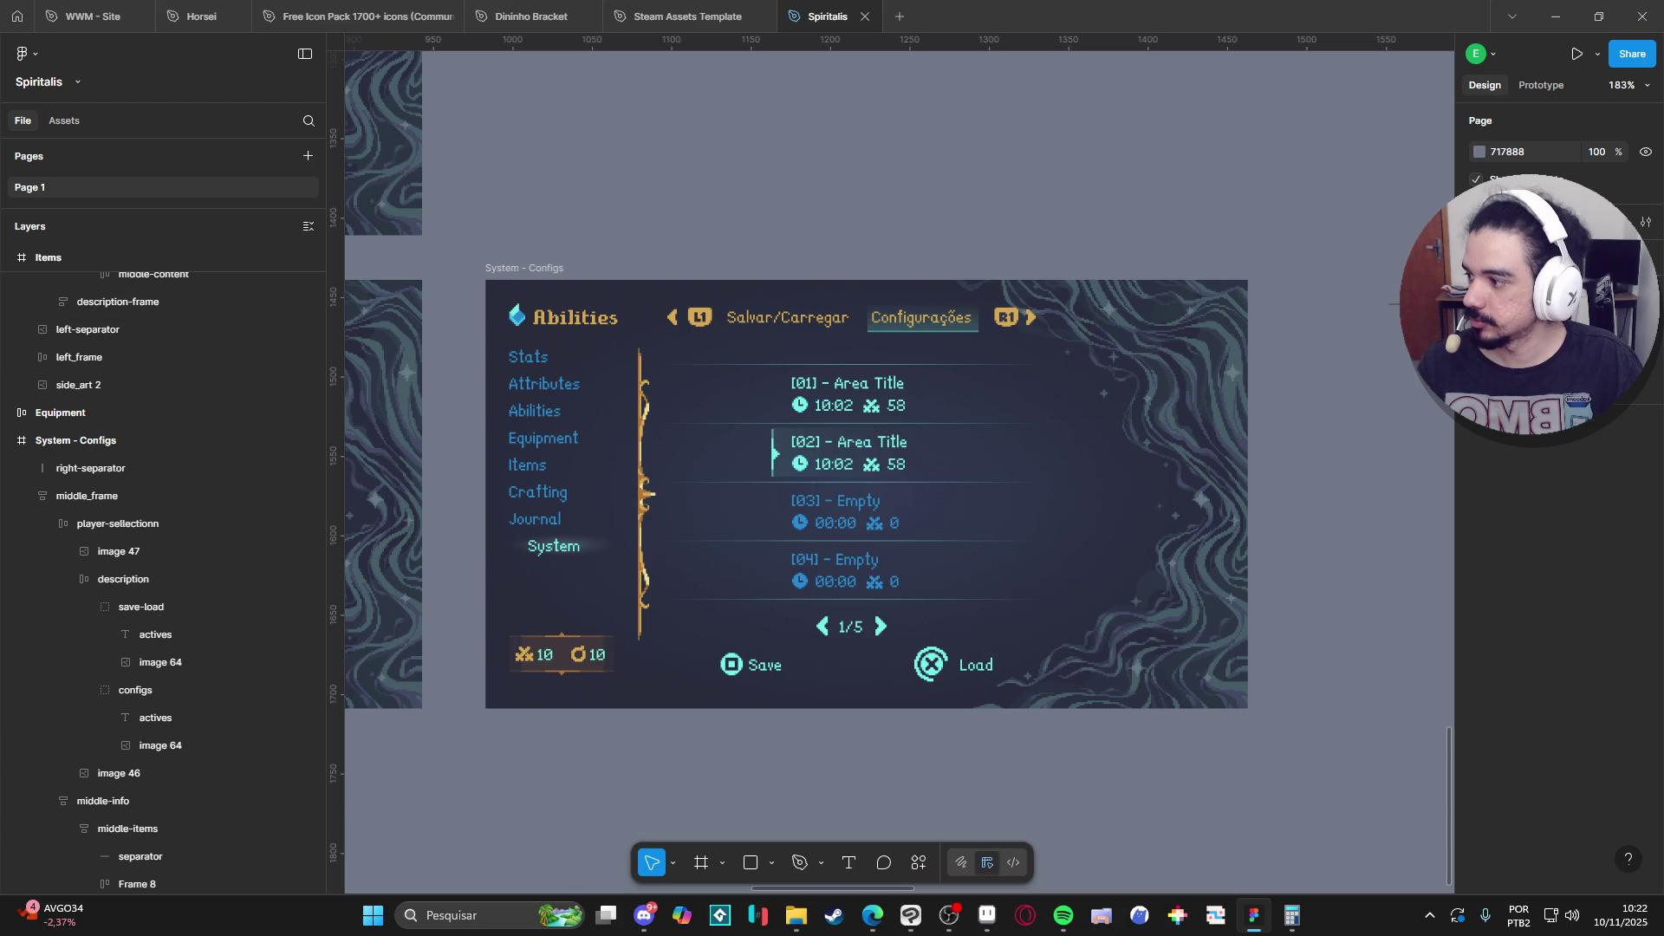
Switch from Figma to the Microsoft Edge window with Alt+Tab.
{"action": "key", "text": "alt+Tab"}
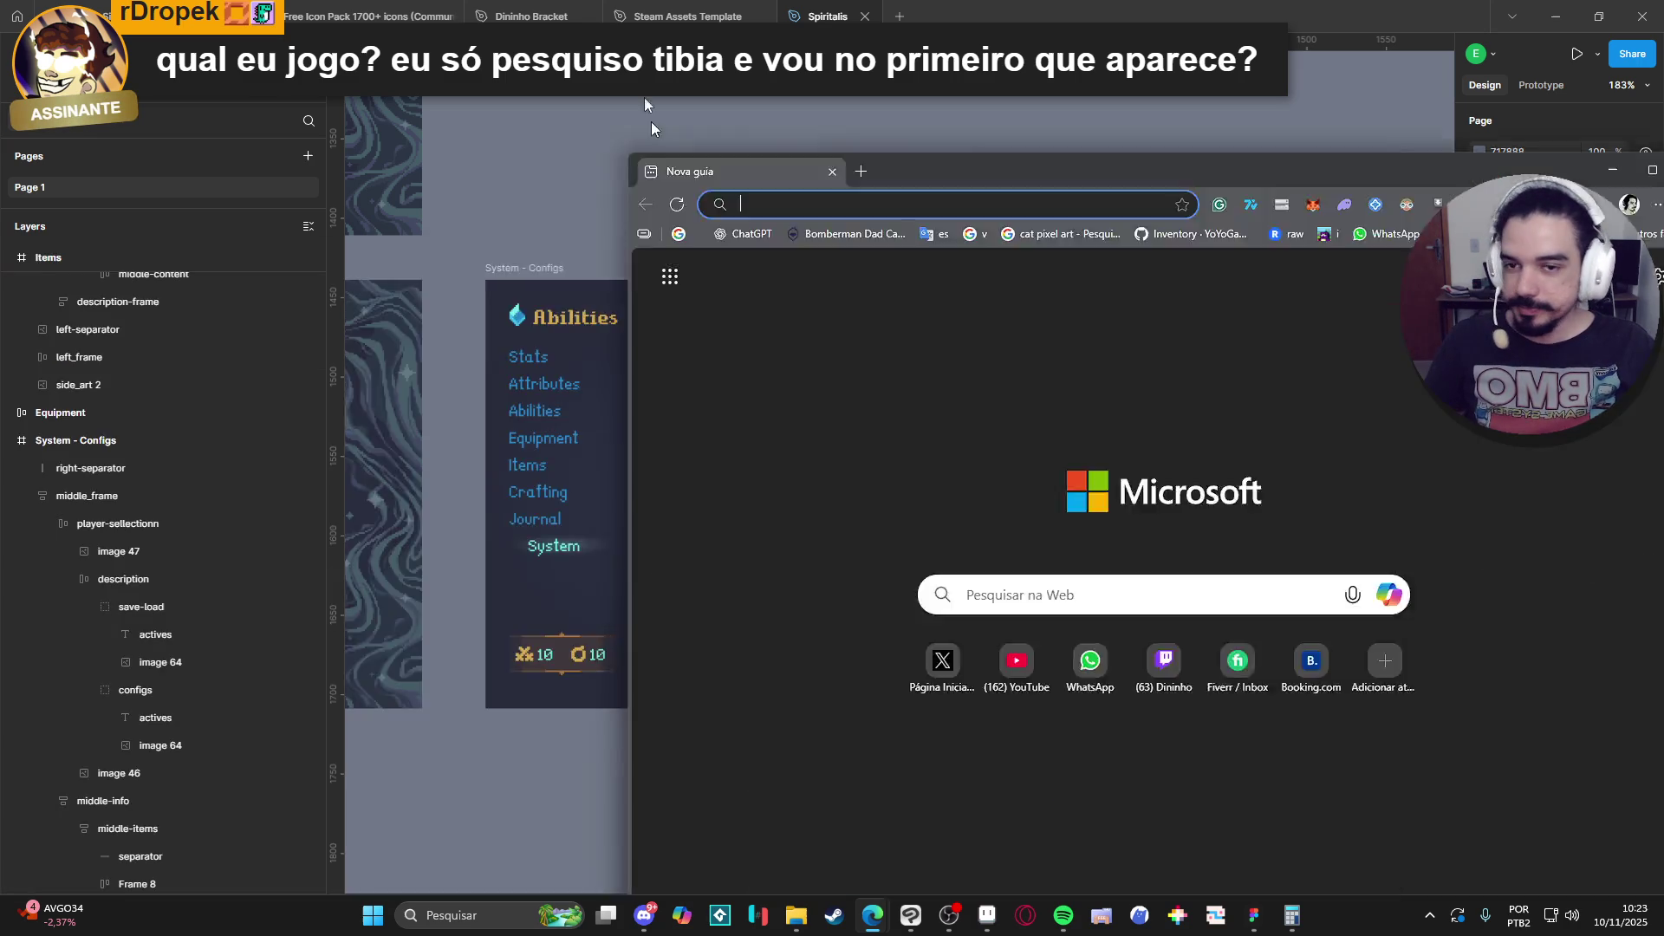
Maximize Edge, load the 'tibiay' address suggestion, and return to the Spiritalis design in Figma.
{"action": "left_click_drag", "start_coordinate": [659, 155], "coordinate": [641, 7]}
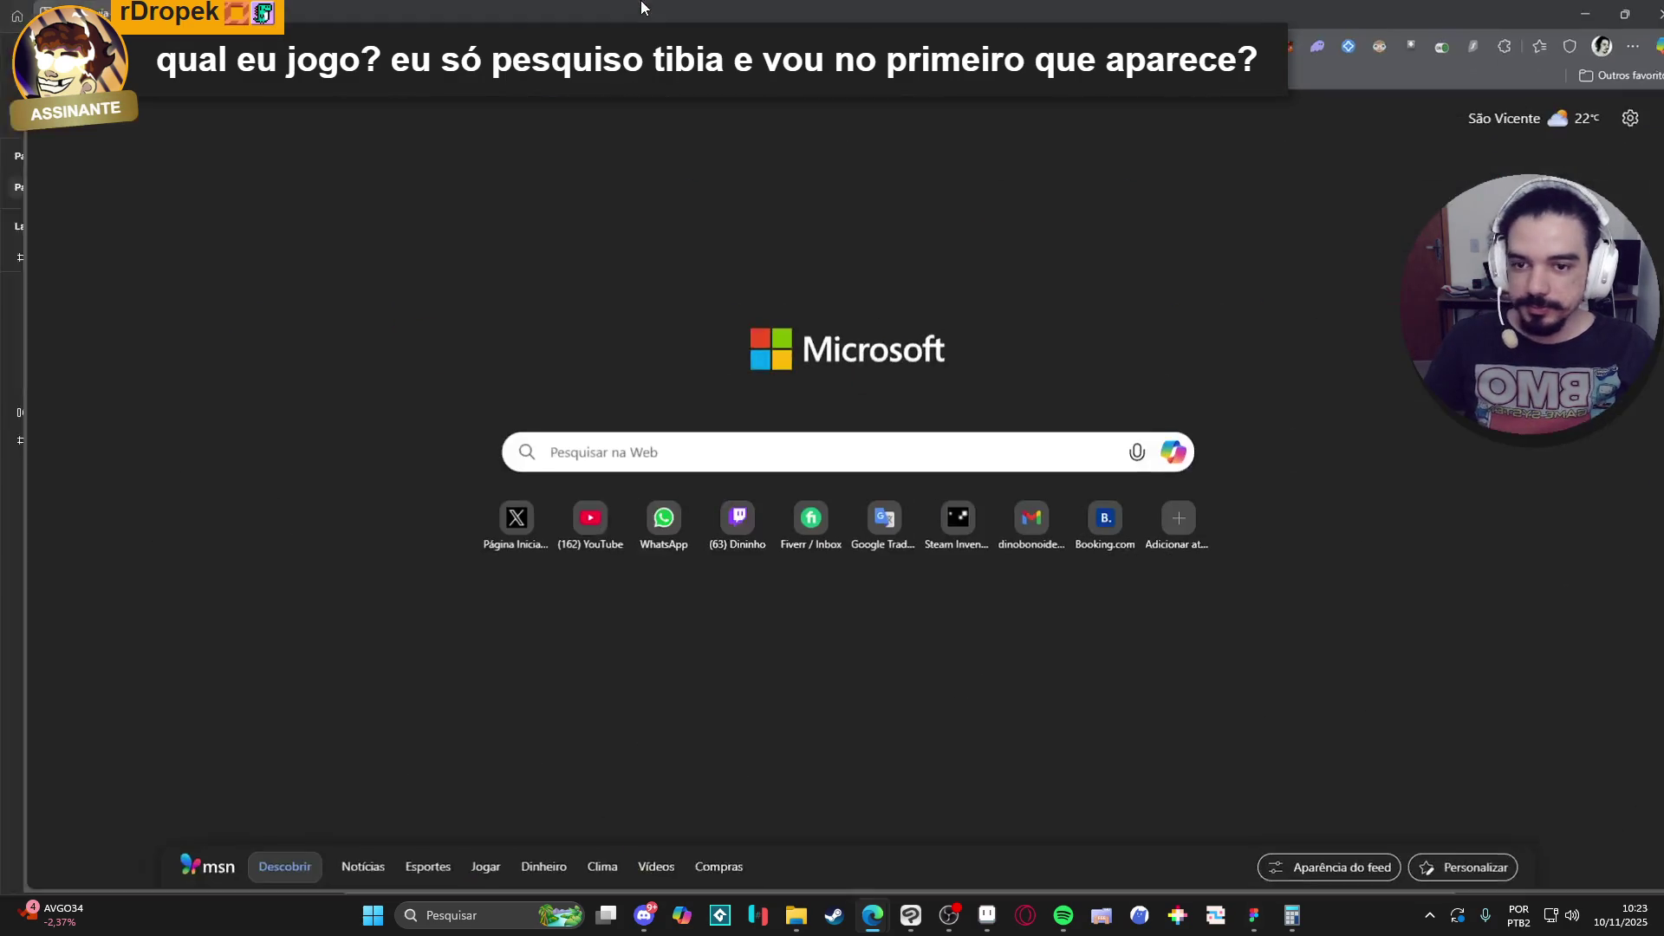
{"action": "type", "text": "tibia"}
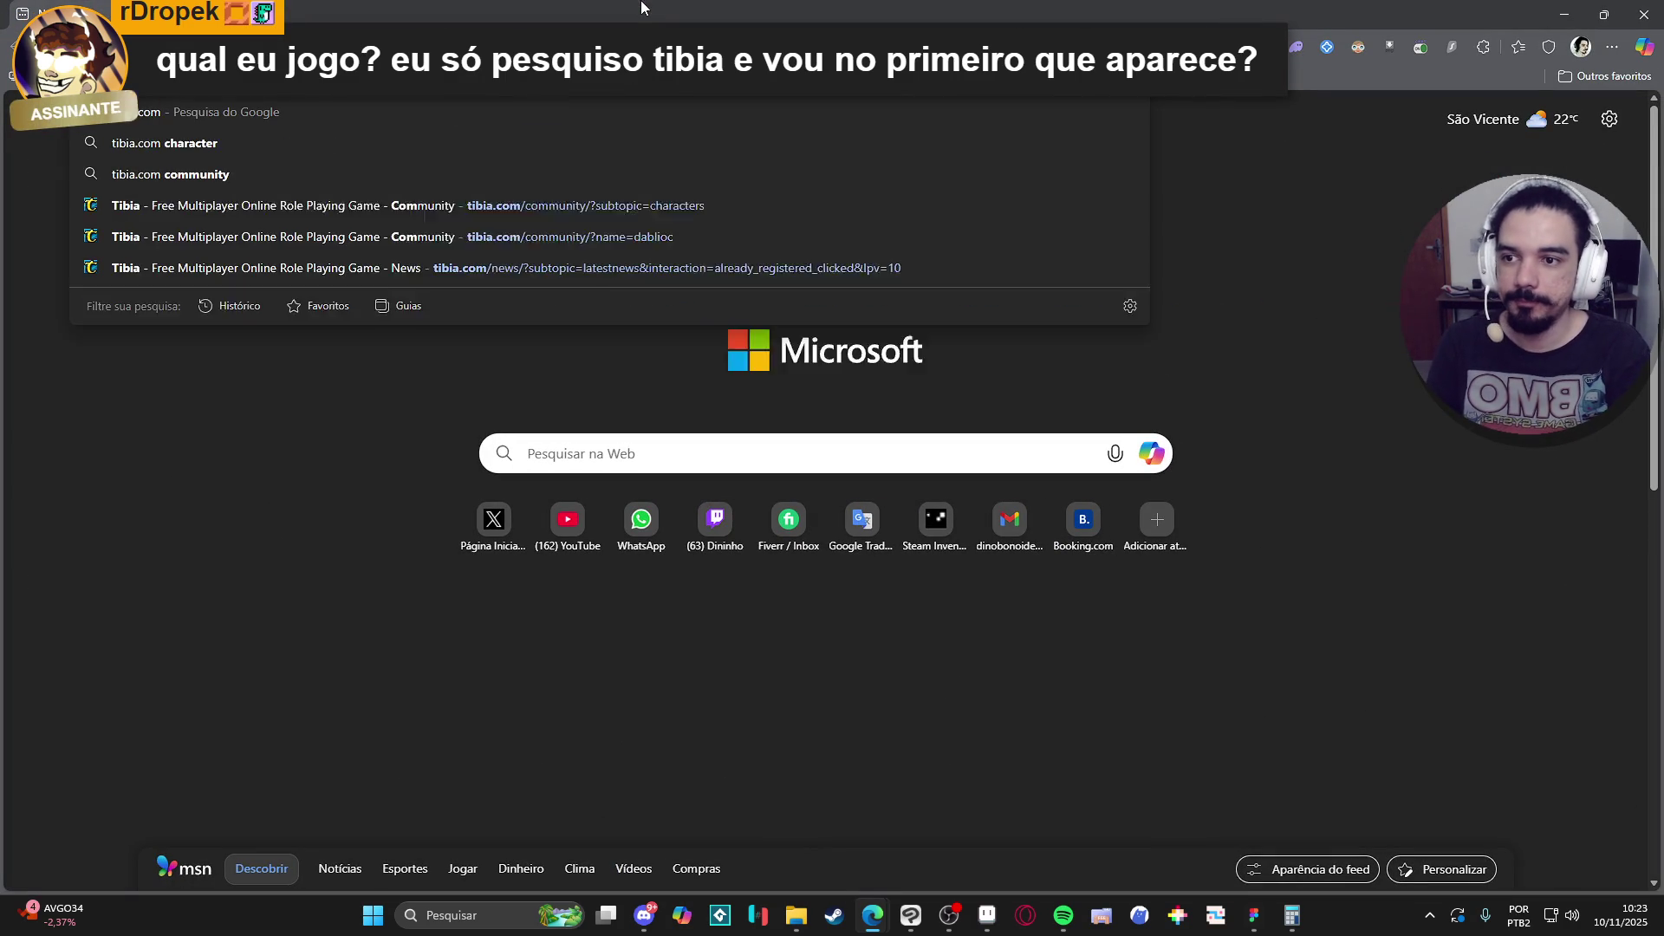
{"action": "type", "text": "y"}
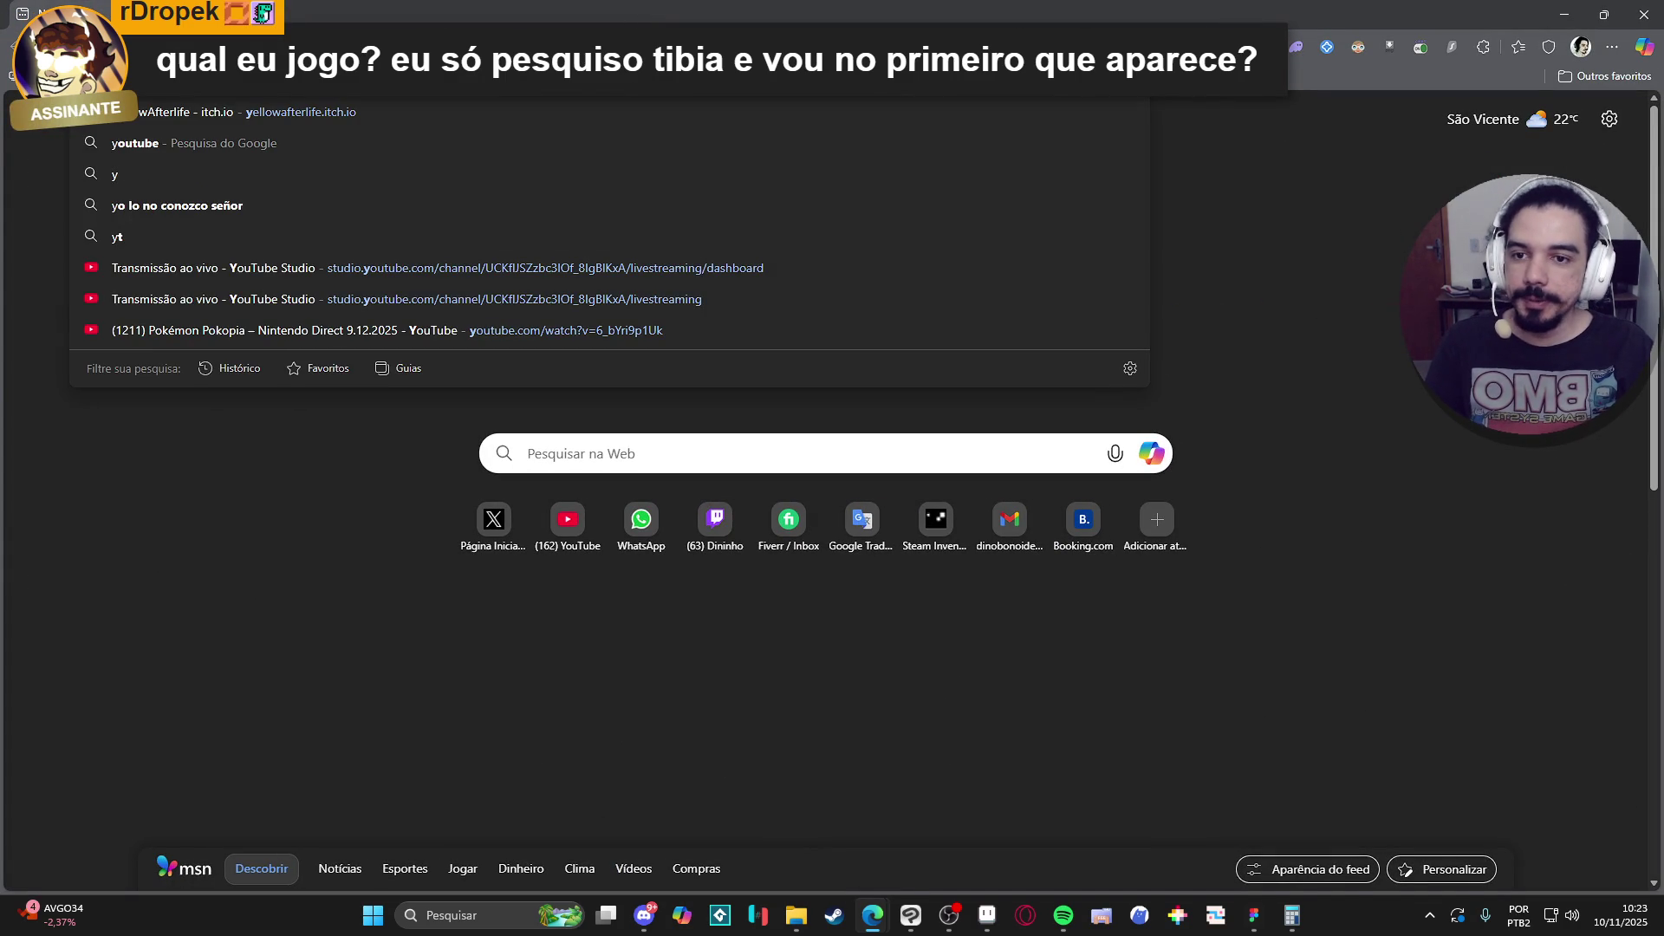
{"action": "key", "text": "Return"}
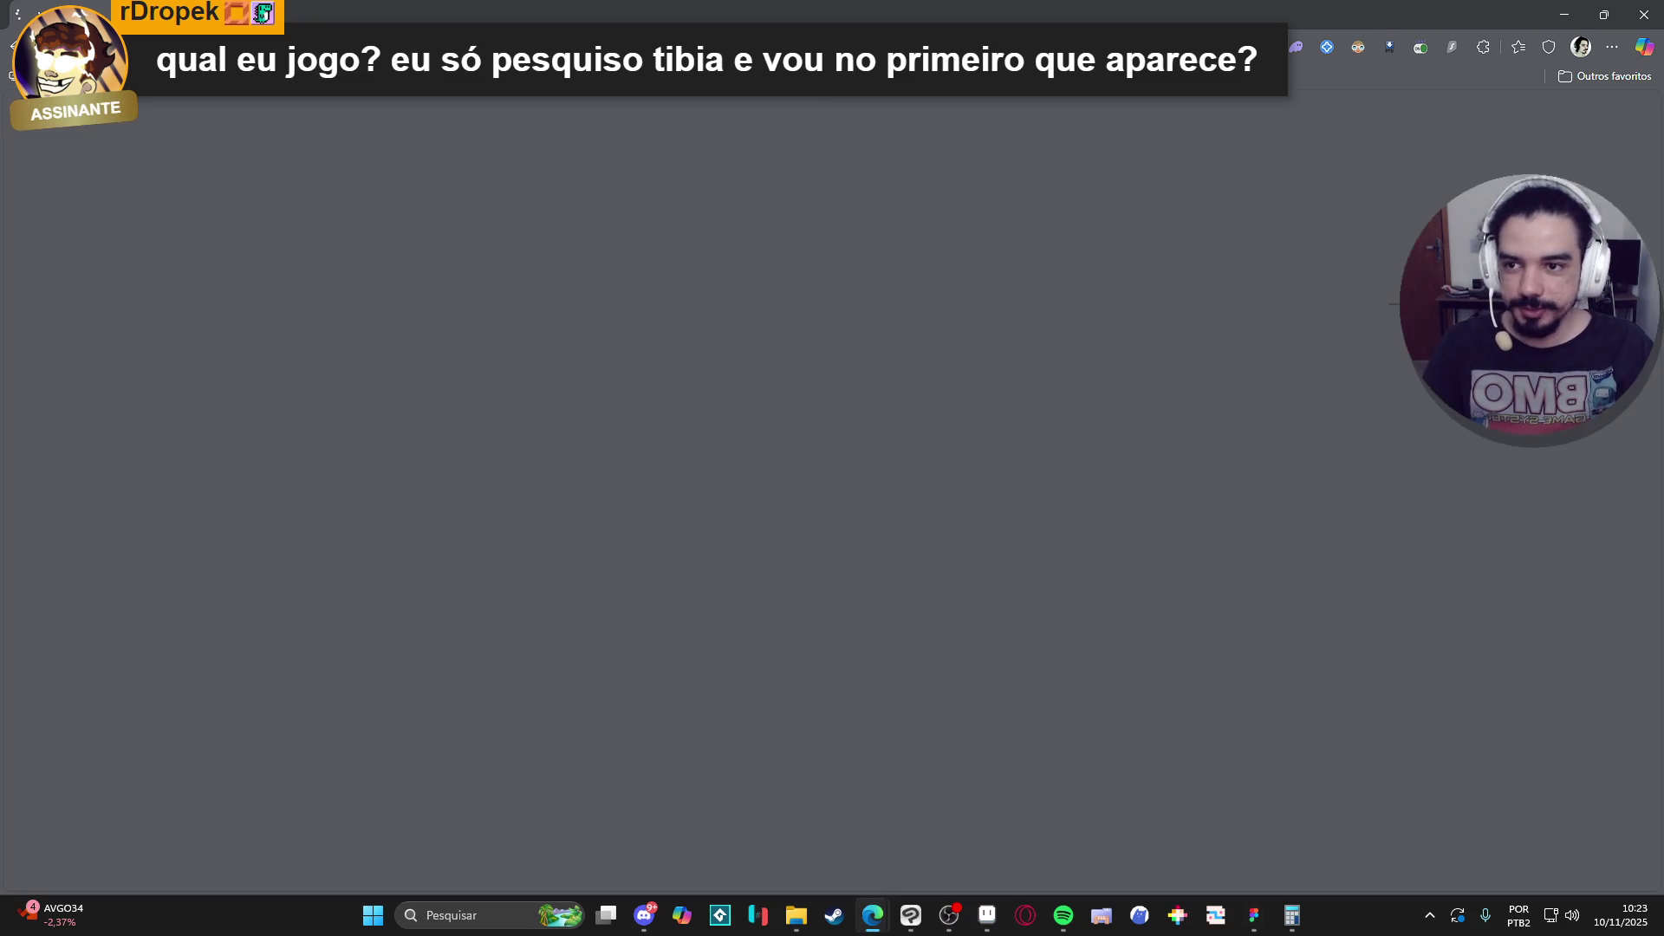
{"action": "key", "text": "alt+Tab"}
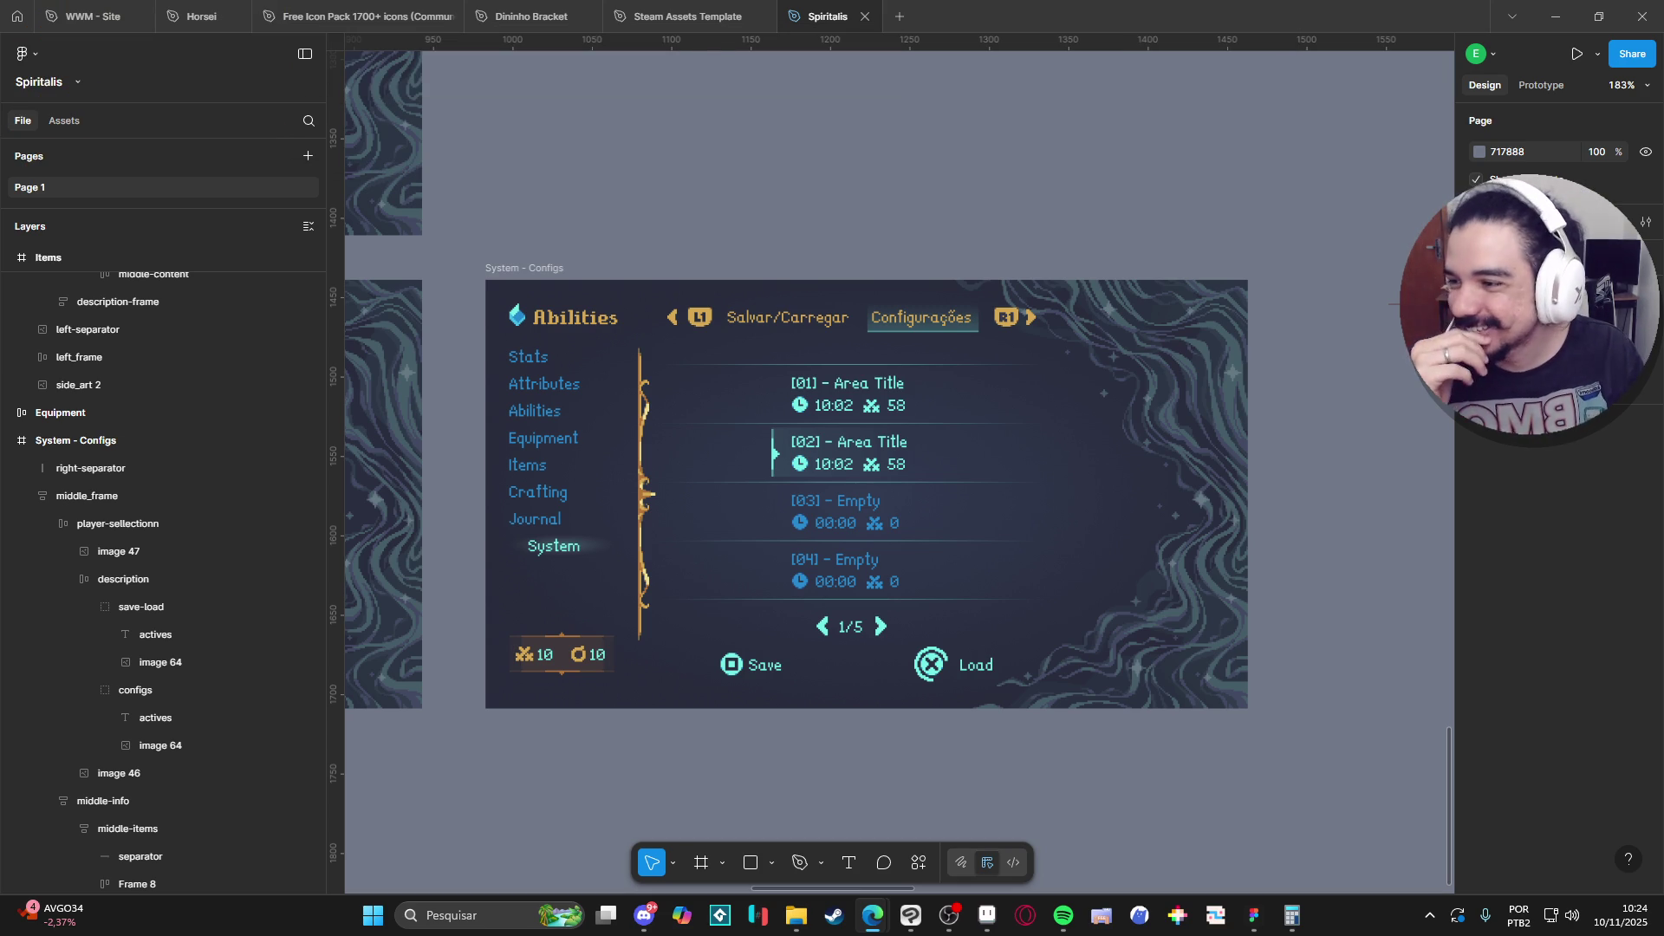
Copy the 'TIBIA É BRUTAL' YouTube video's URL with 'Copiar URL do vídeo', then minimize the browser.
{"action": "key", "text": "alt+Tab"}
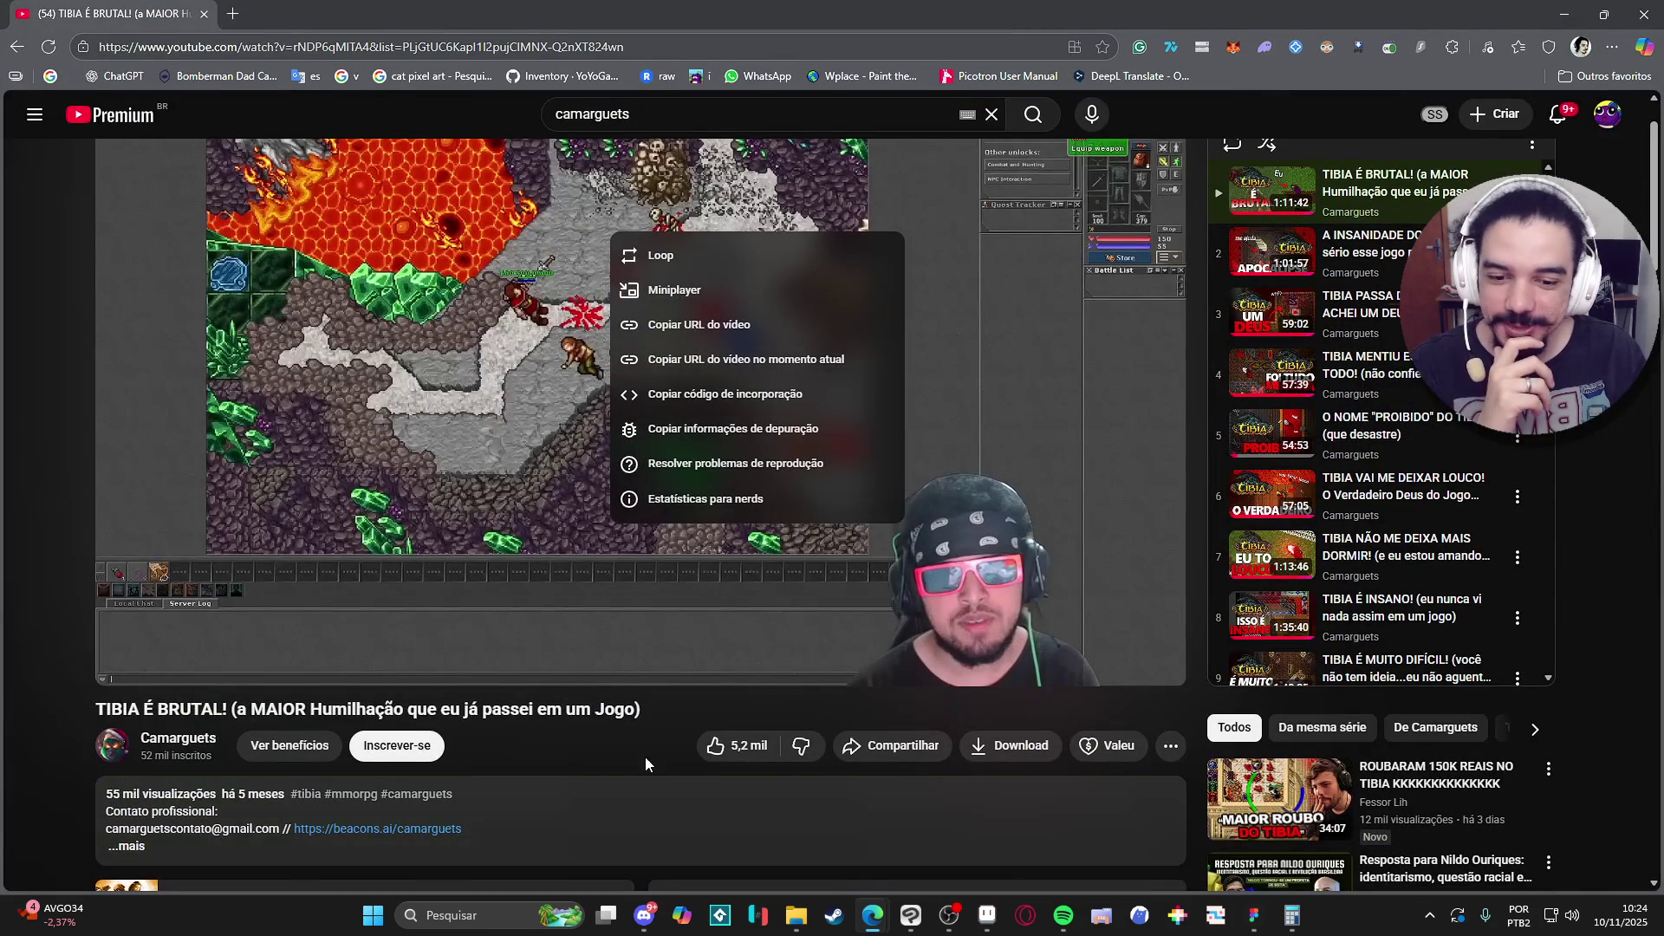
{"action": "left_click", "coordinate": [638, 756]}
{"action": "scroll", "coordinate": [637, 452], "scroll_direction": "up", "scroll_amount": 2}
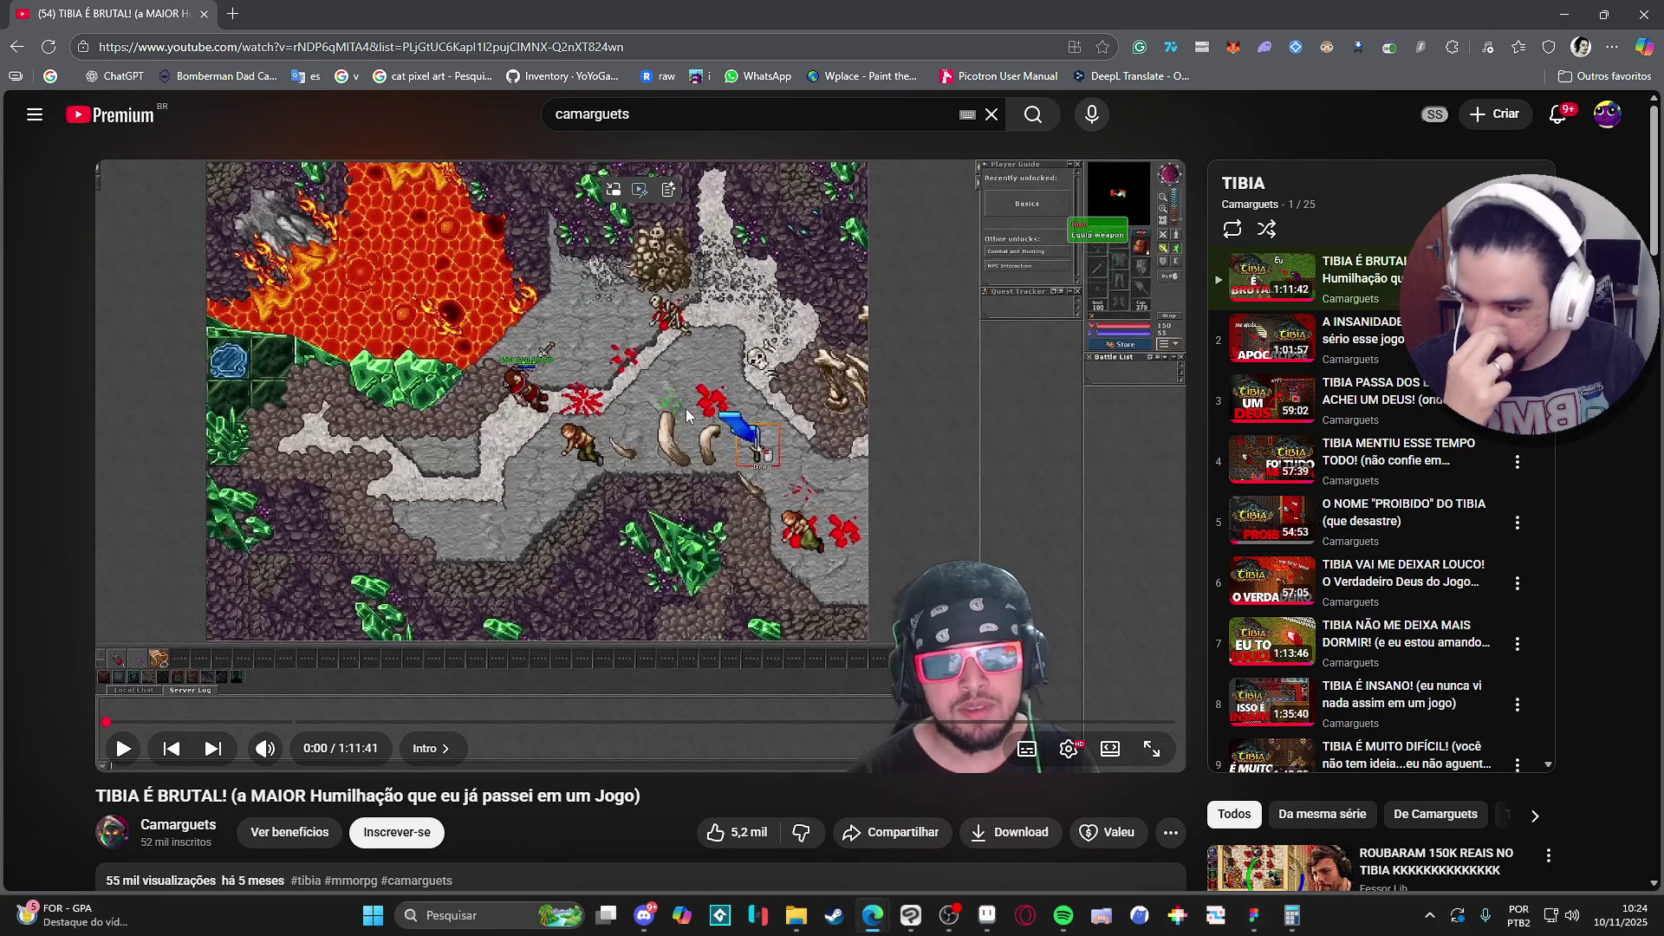
{"action": "right_click", "coordinate": [603, 266]}
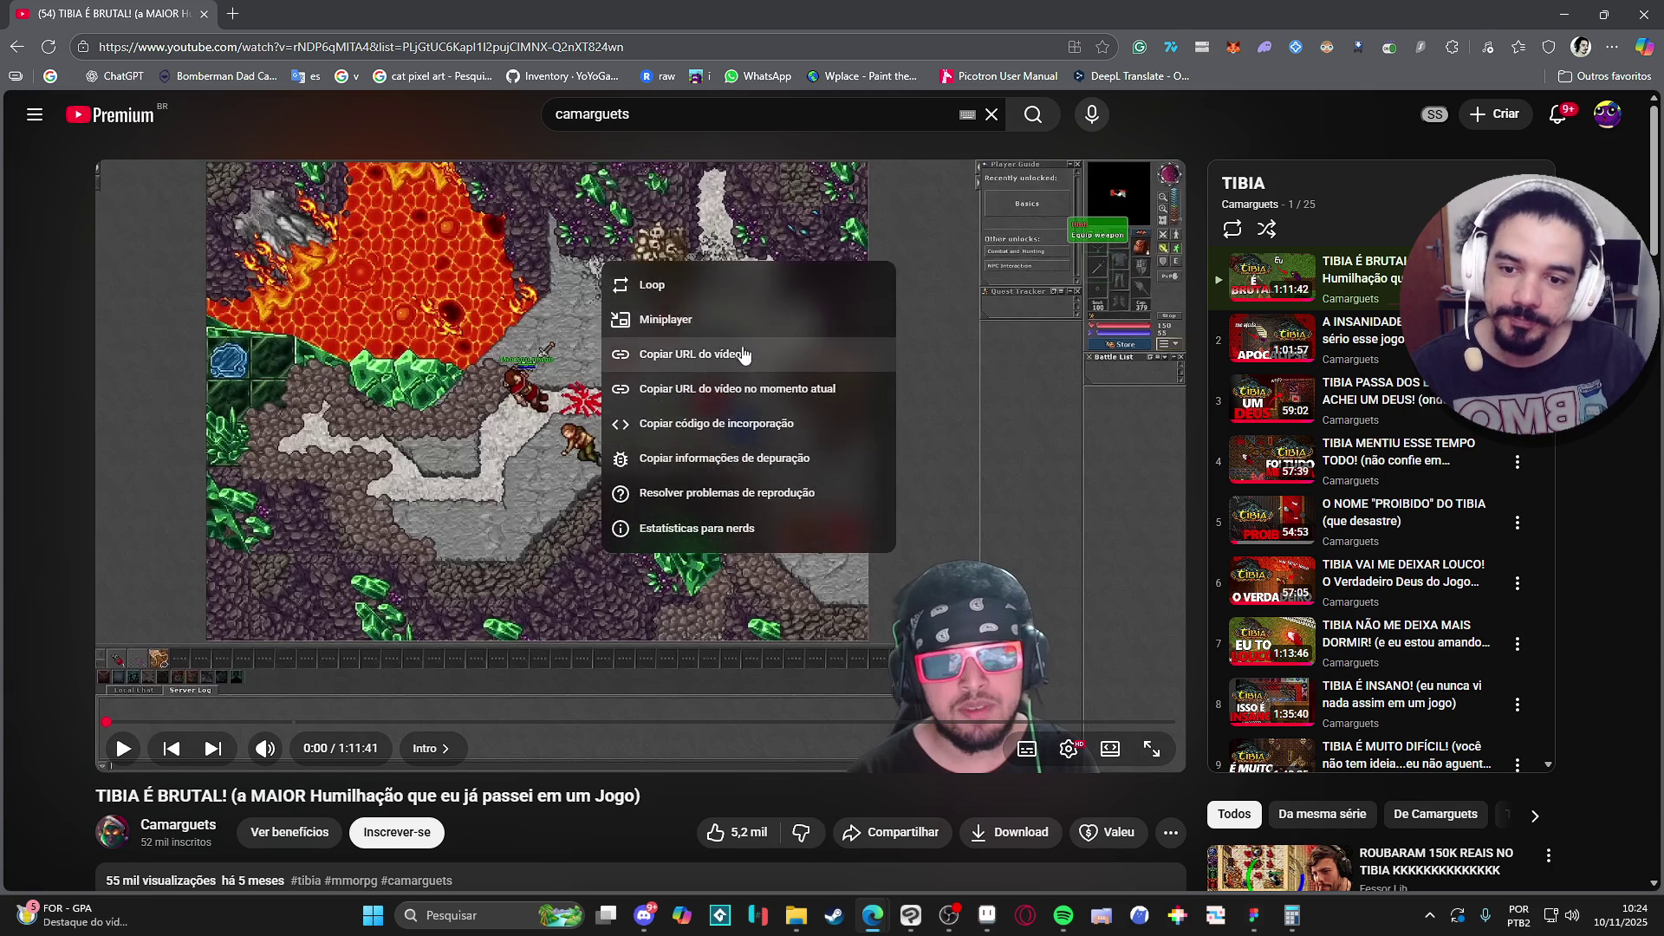
{"action": "left_click", "coordinate": [750, 356]}
{"action": "left_click", "coordinate": [1565, 15]}
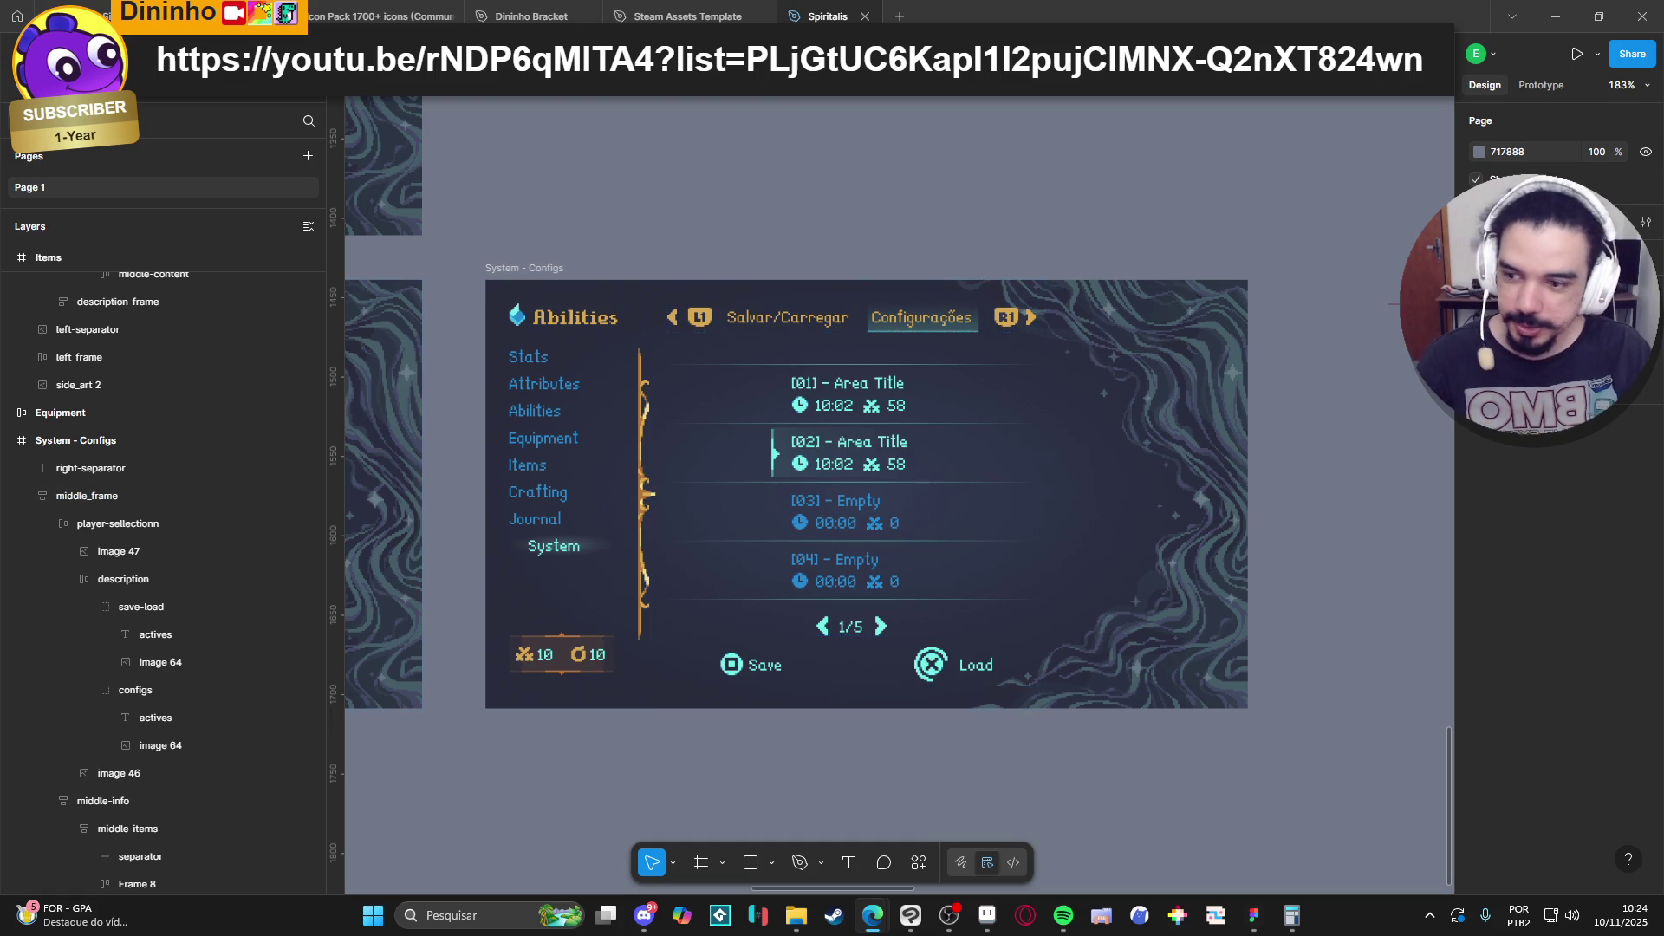
Load tibia.com in a new Edge tab to show its latest news page.
{"action": "key", "text": "alt+Tab"}
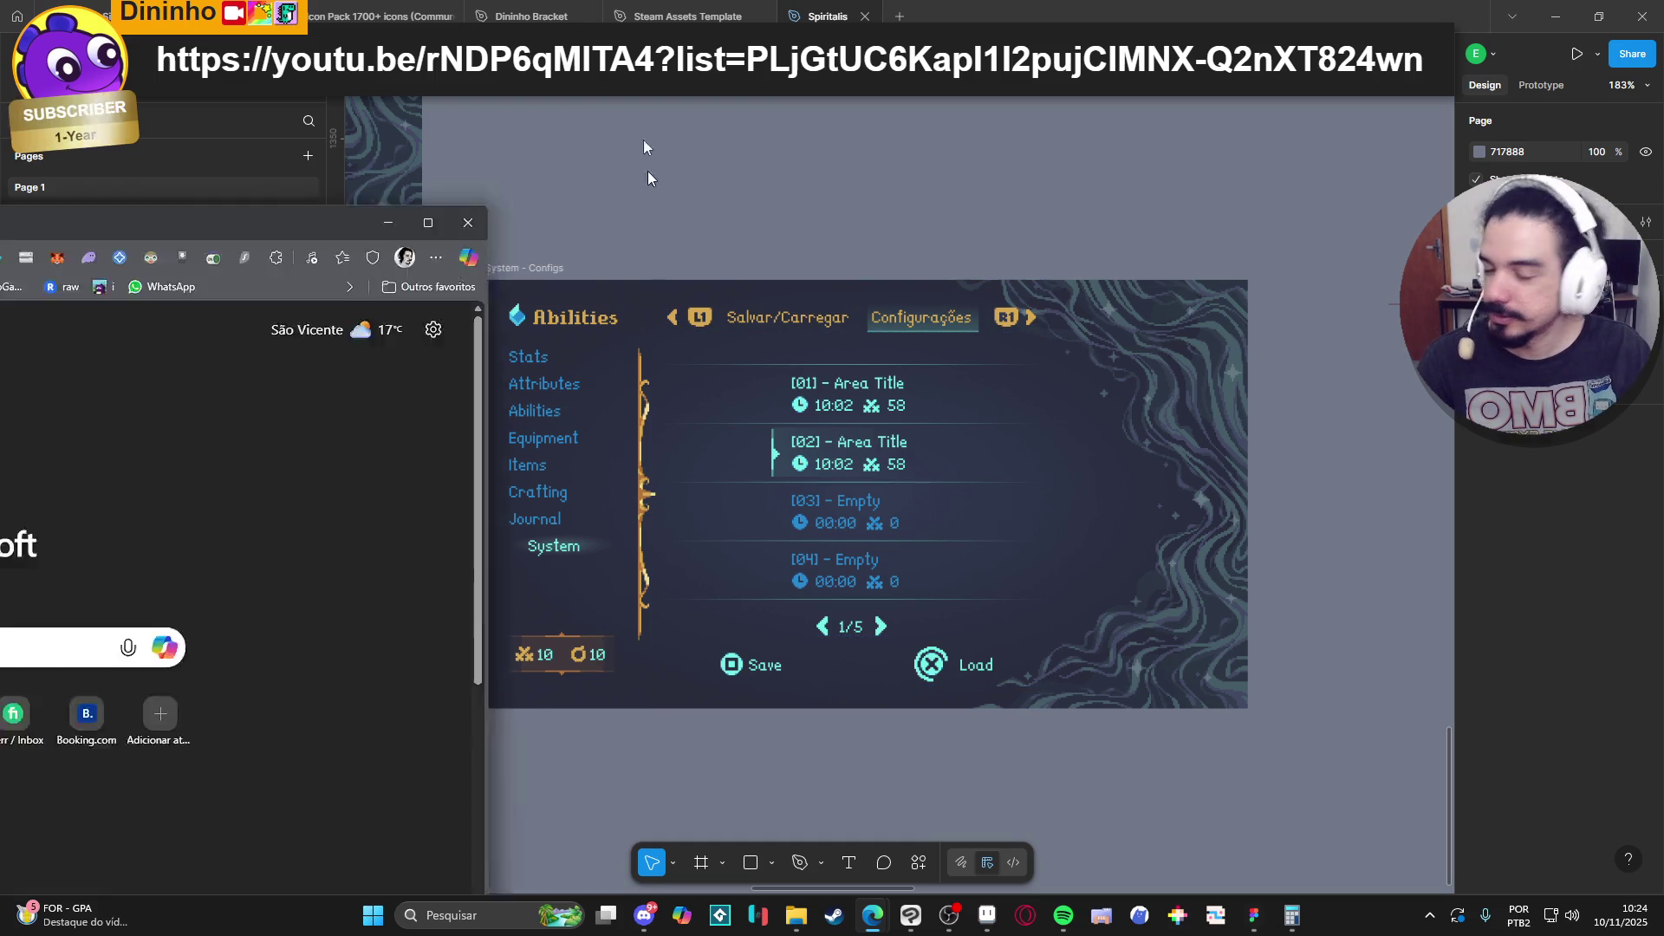
{"action": "type", "text": "tibia.com"}
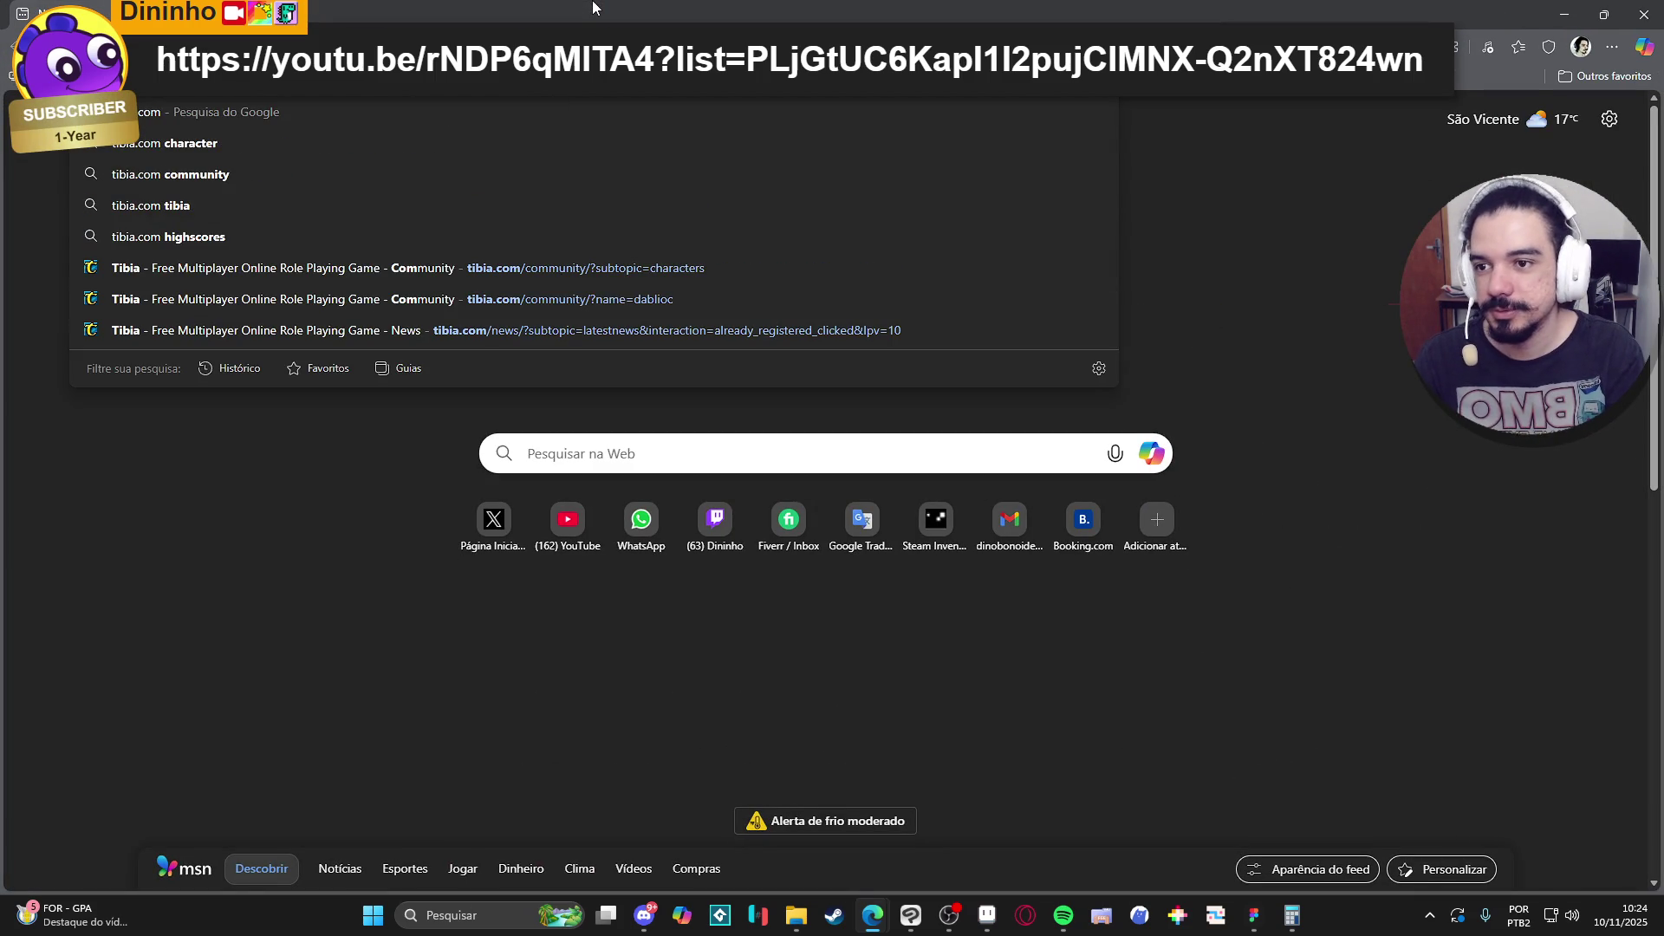
{"action": "key", "text": "Return"}
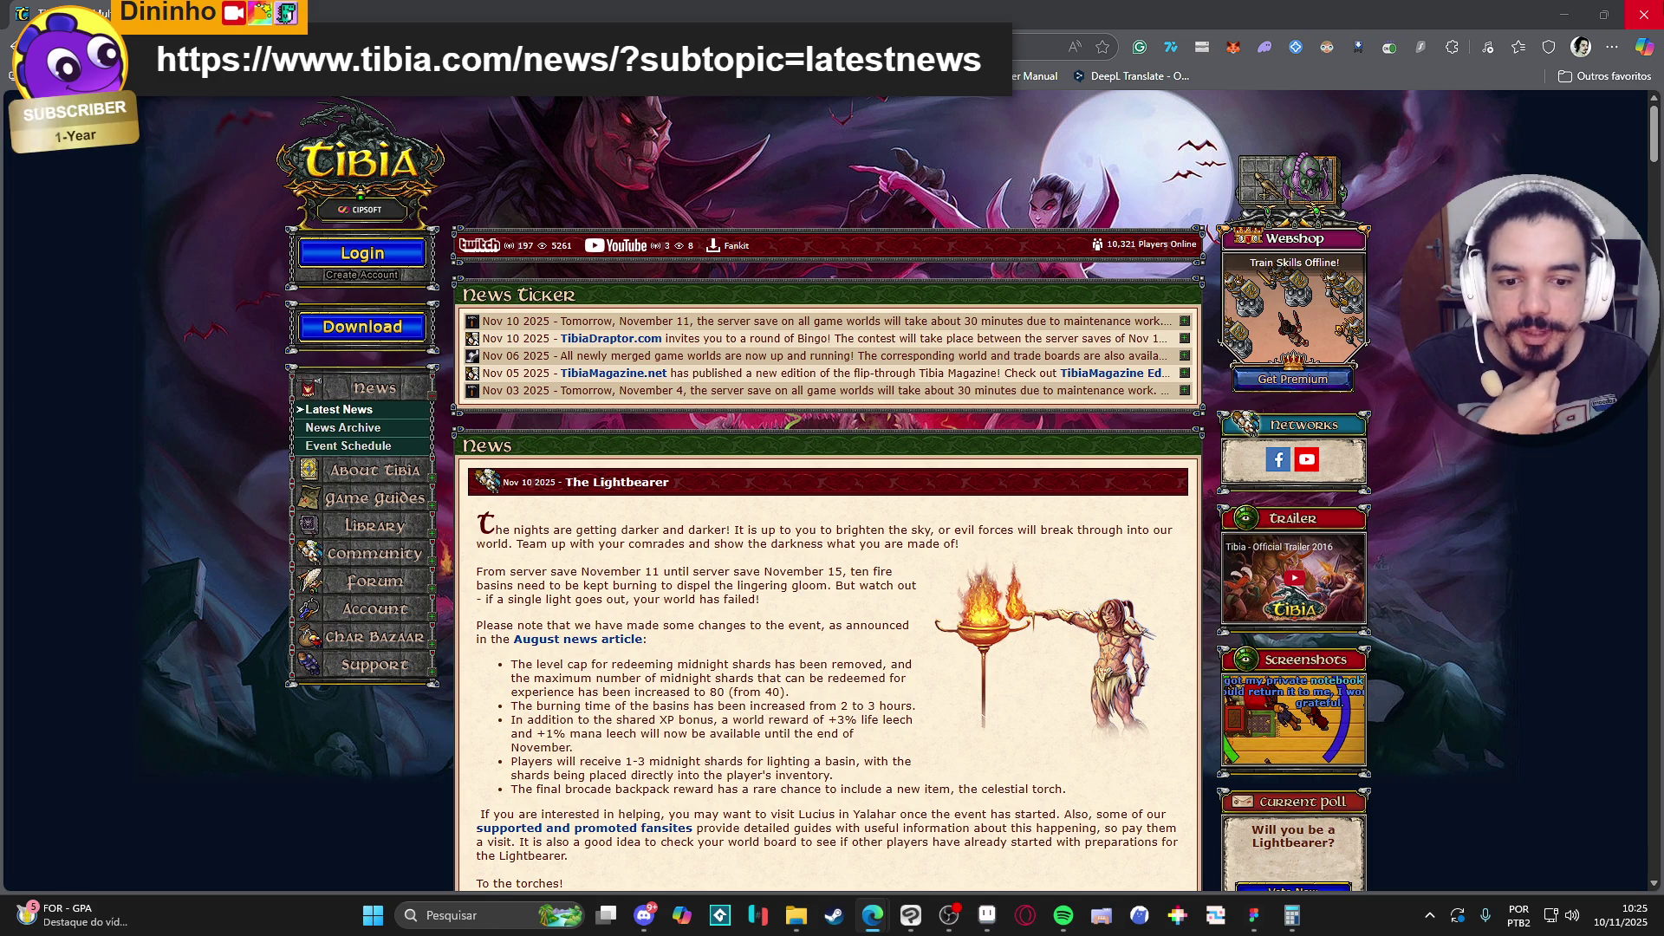
{"action": "left_click", "coordinate": [1645, 15]}
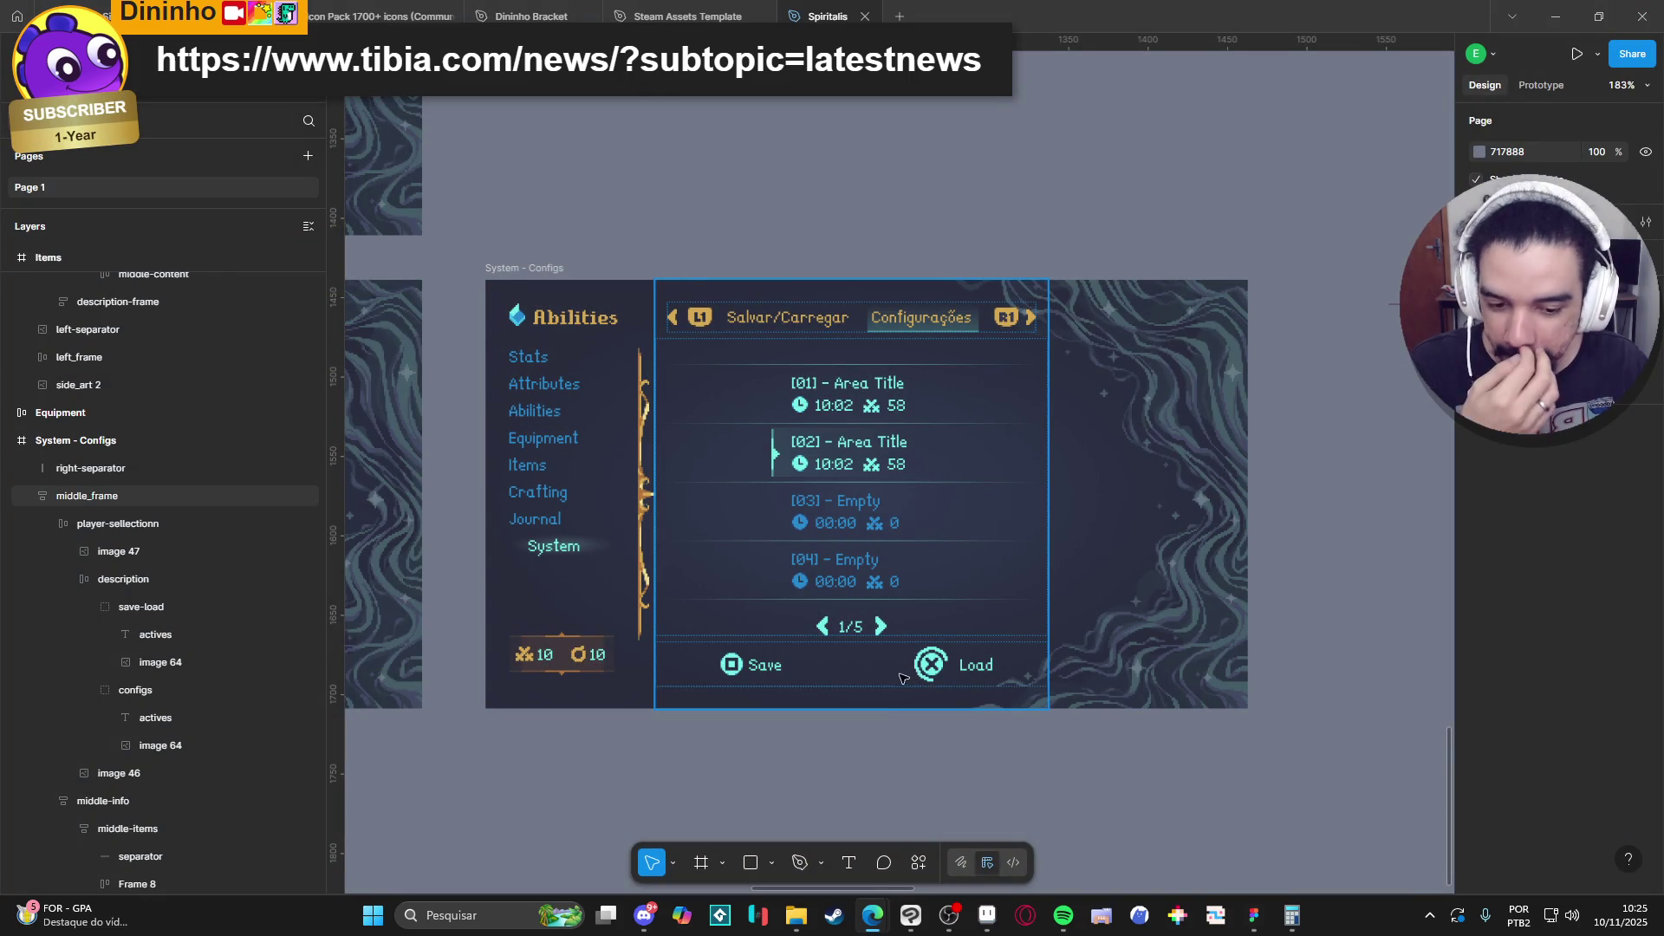
{"action": "left_click", "coordinate": [695, 792]}
{"action": "left_click", "coordinate": [511, 916]}
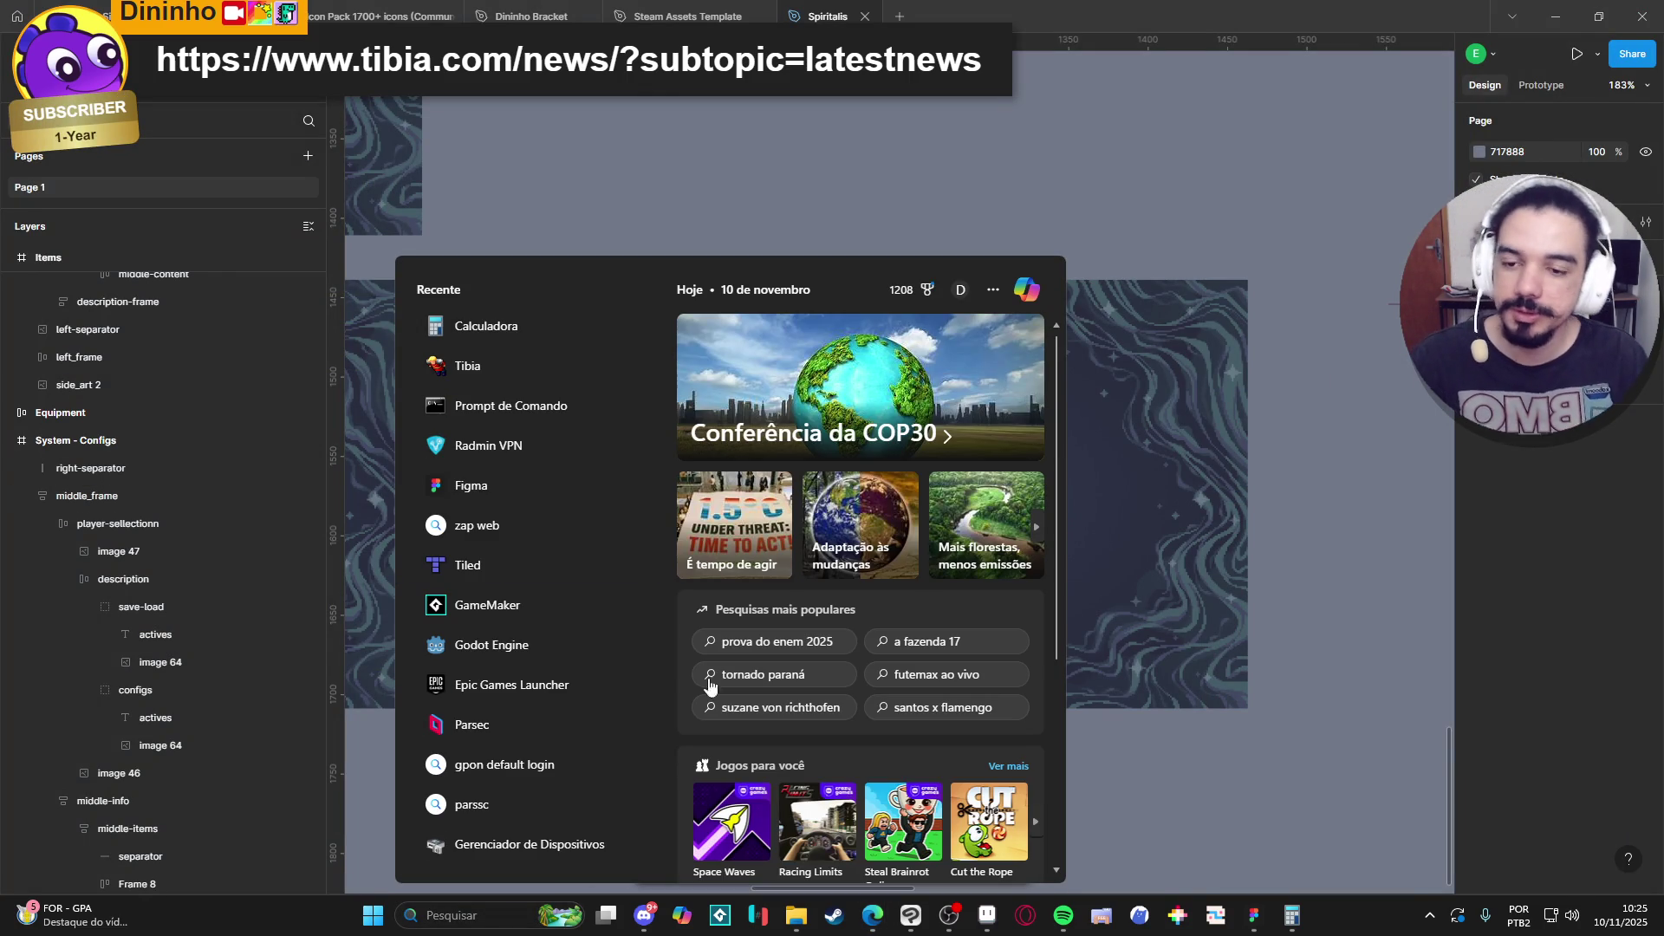
{"action": "left_click", "coordinate": [455, 366]}
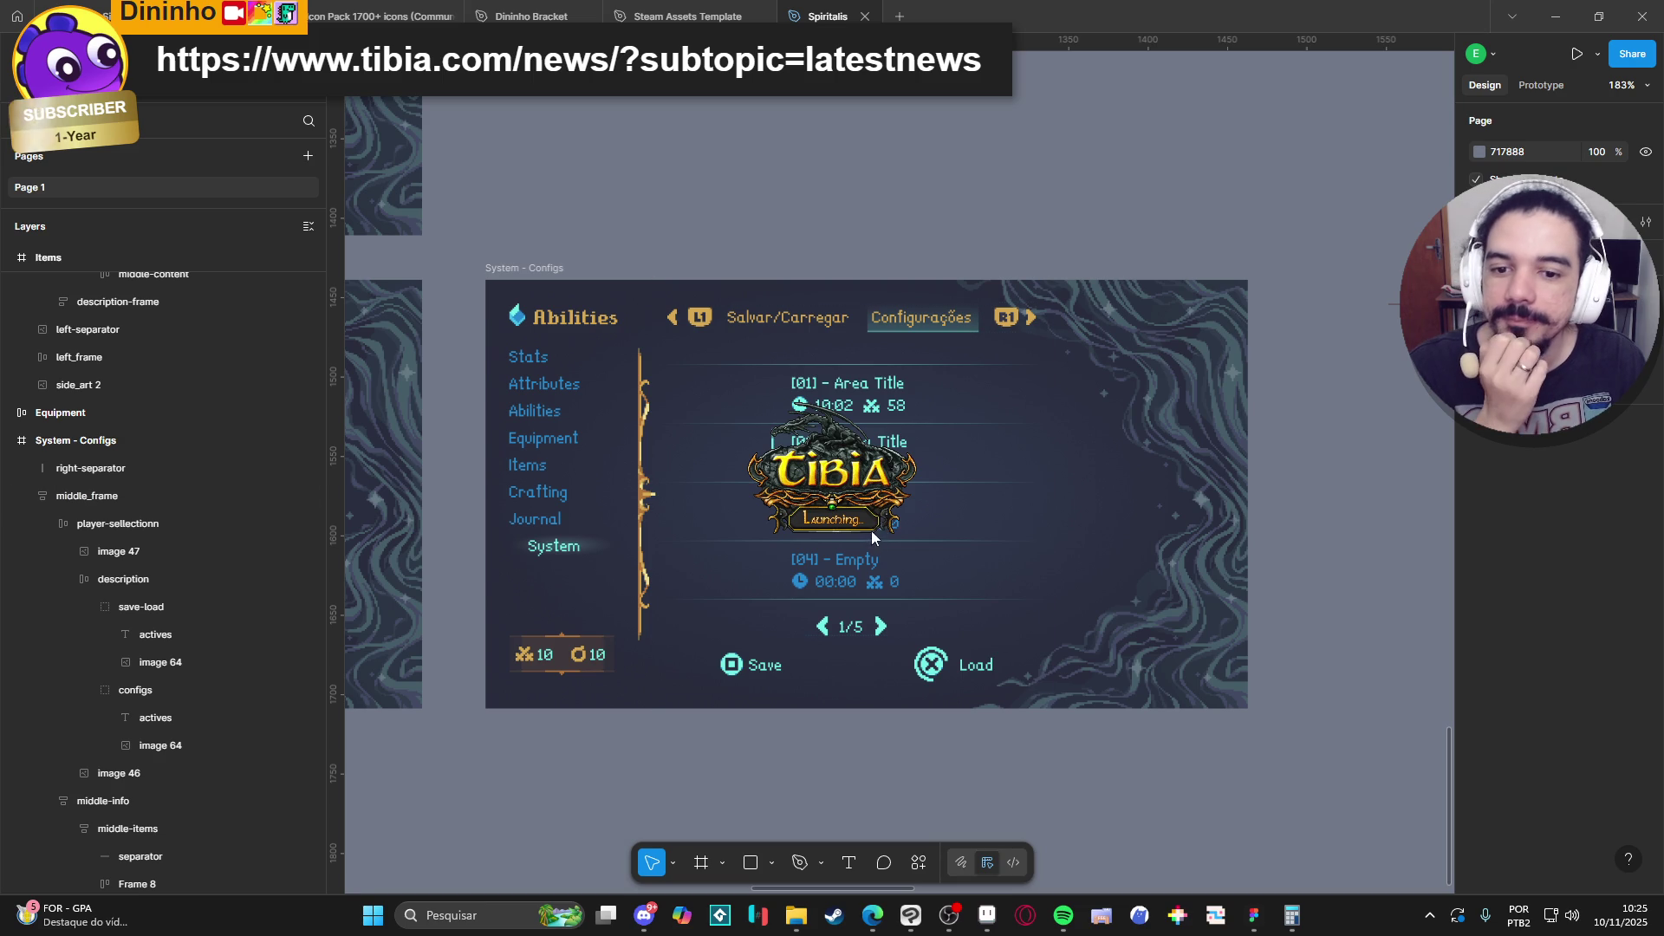
{"action": "left_click", "coordinate": [964, 559]}
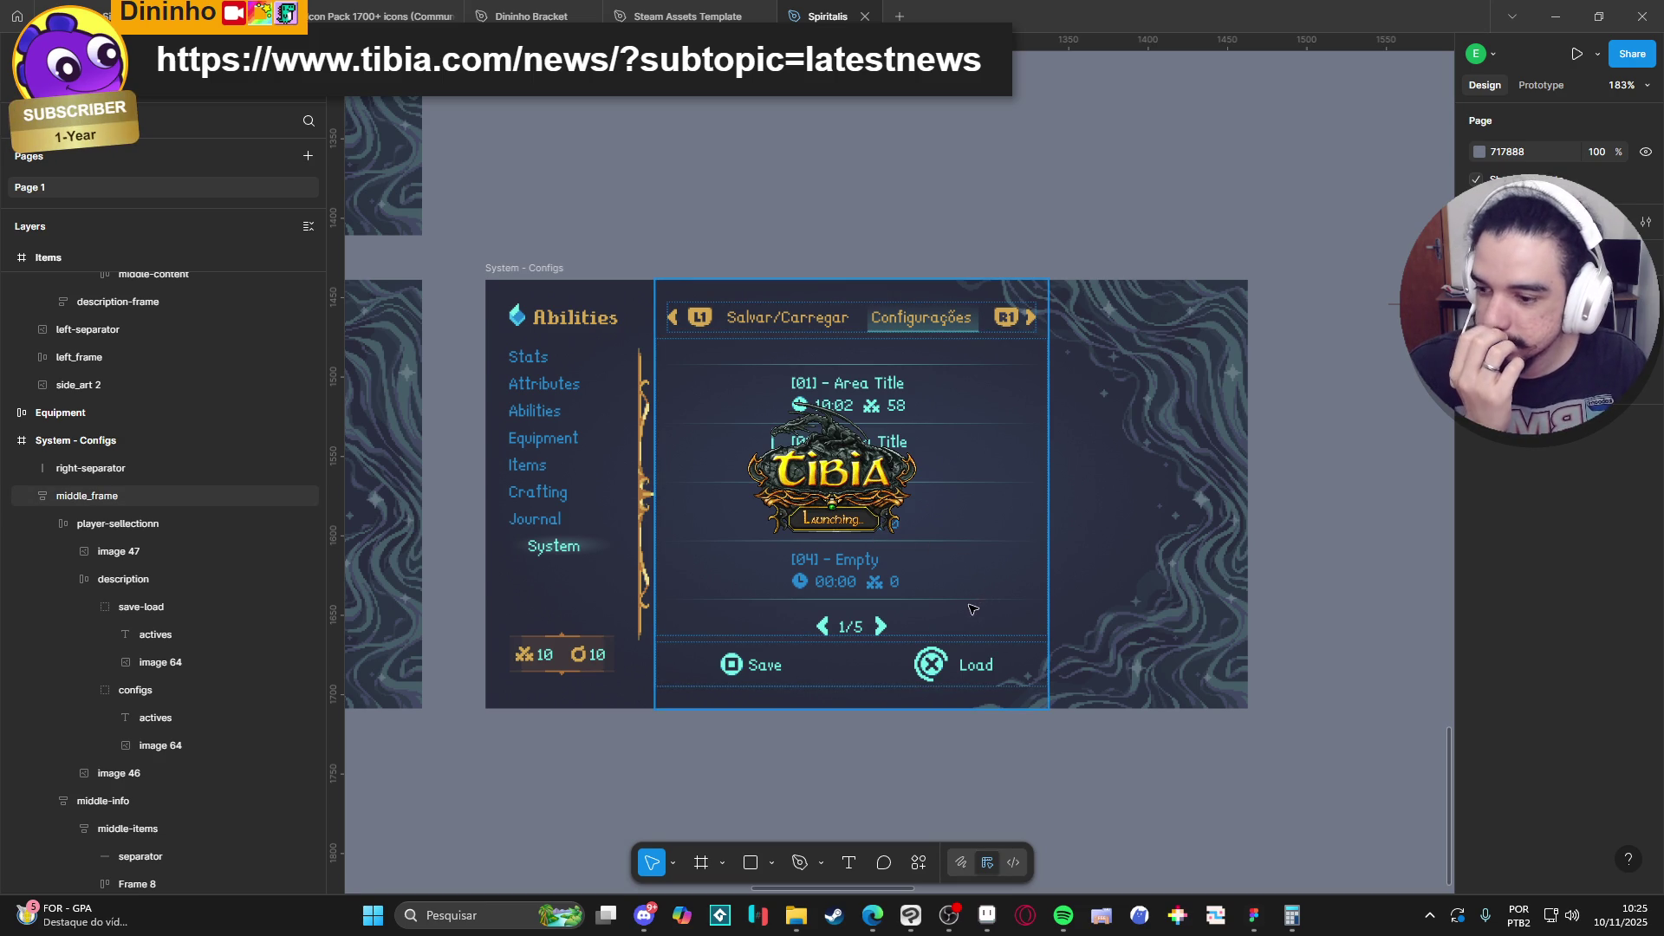
{"action": "left_click", "coordinate": [740, 579]}
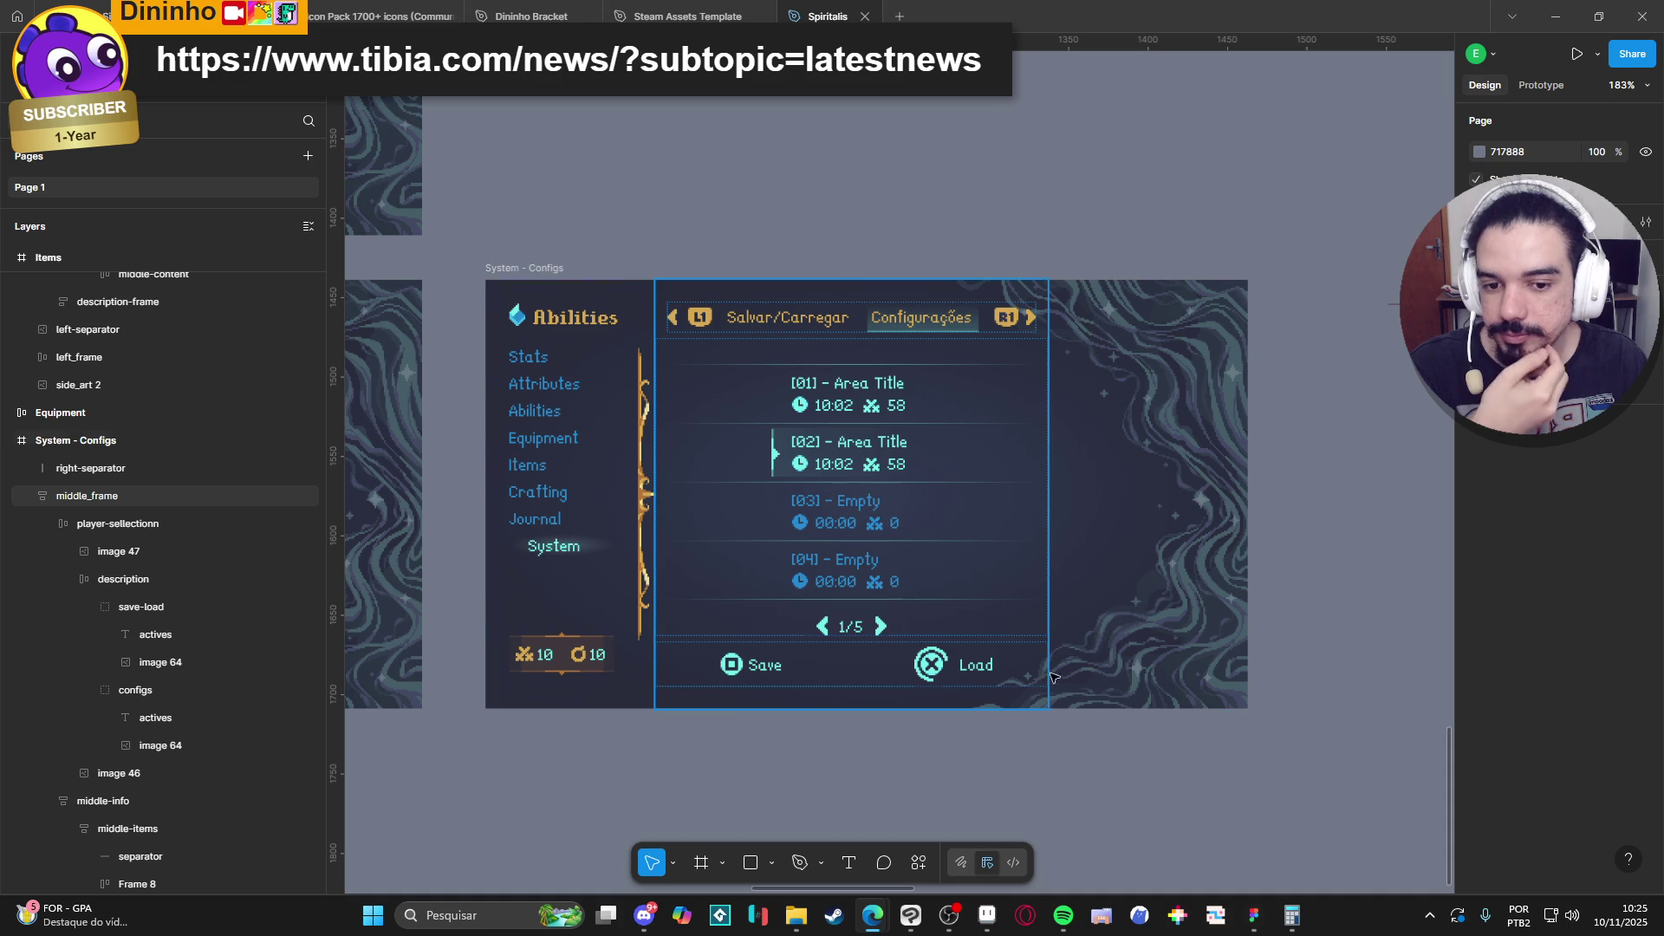
{"action": "key", "text": "Escape"}
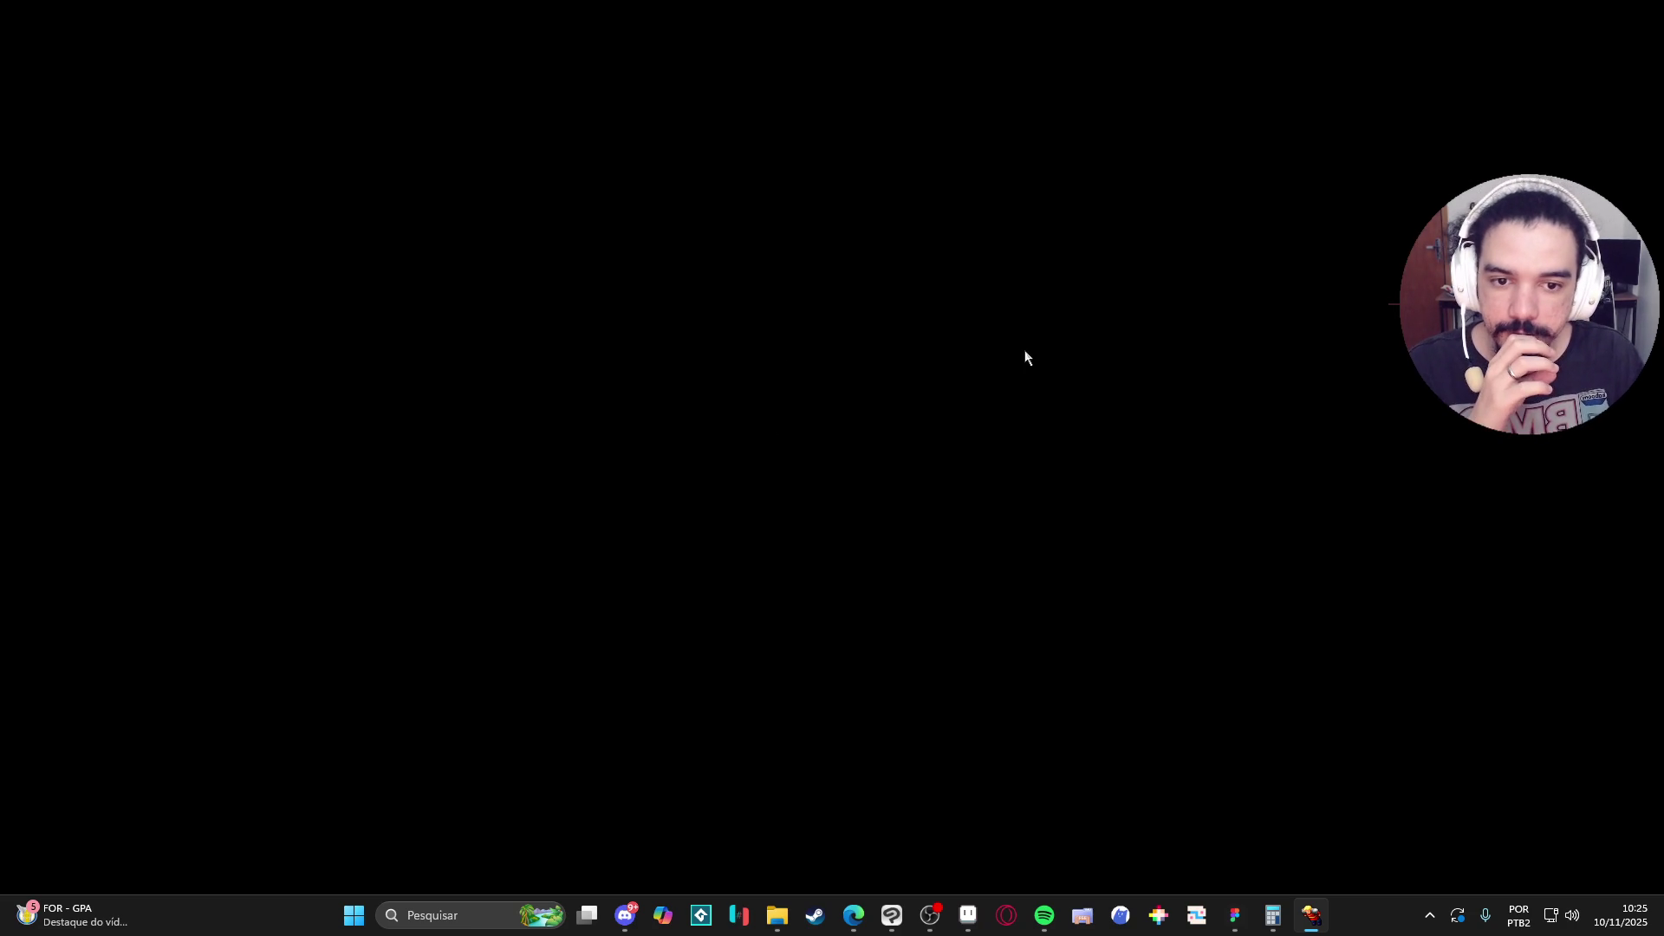
{"action": "key", "text": "alt+Tab"}
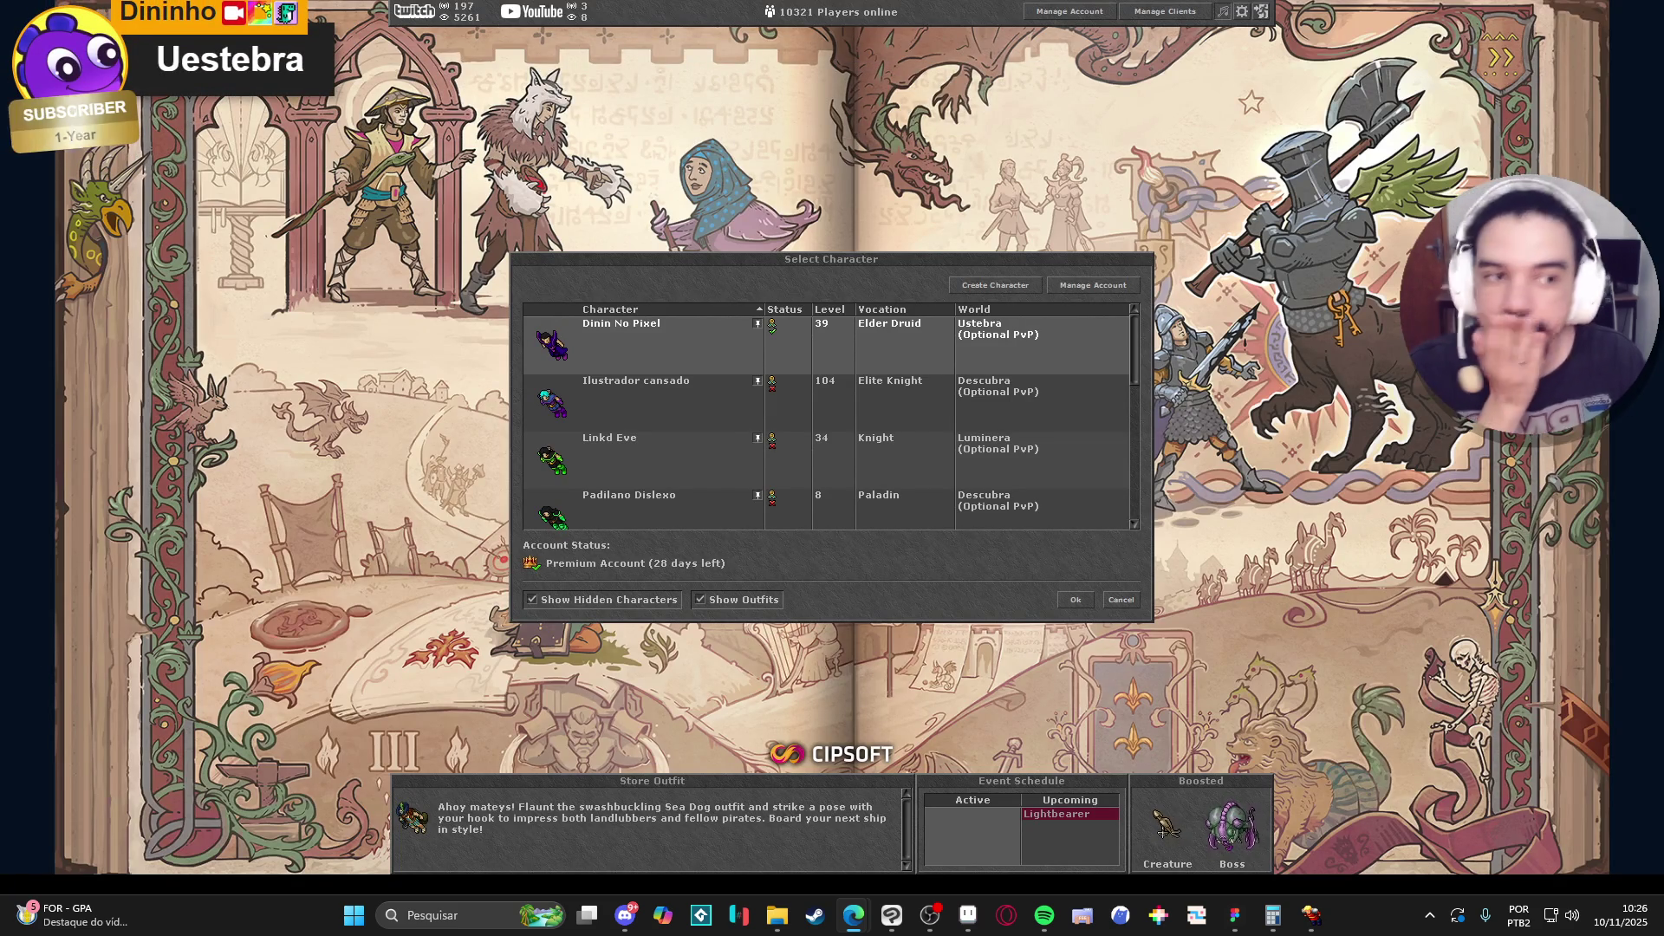
{"action": "key", "text": "alt+Tab"}
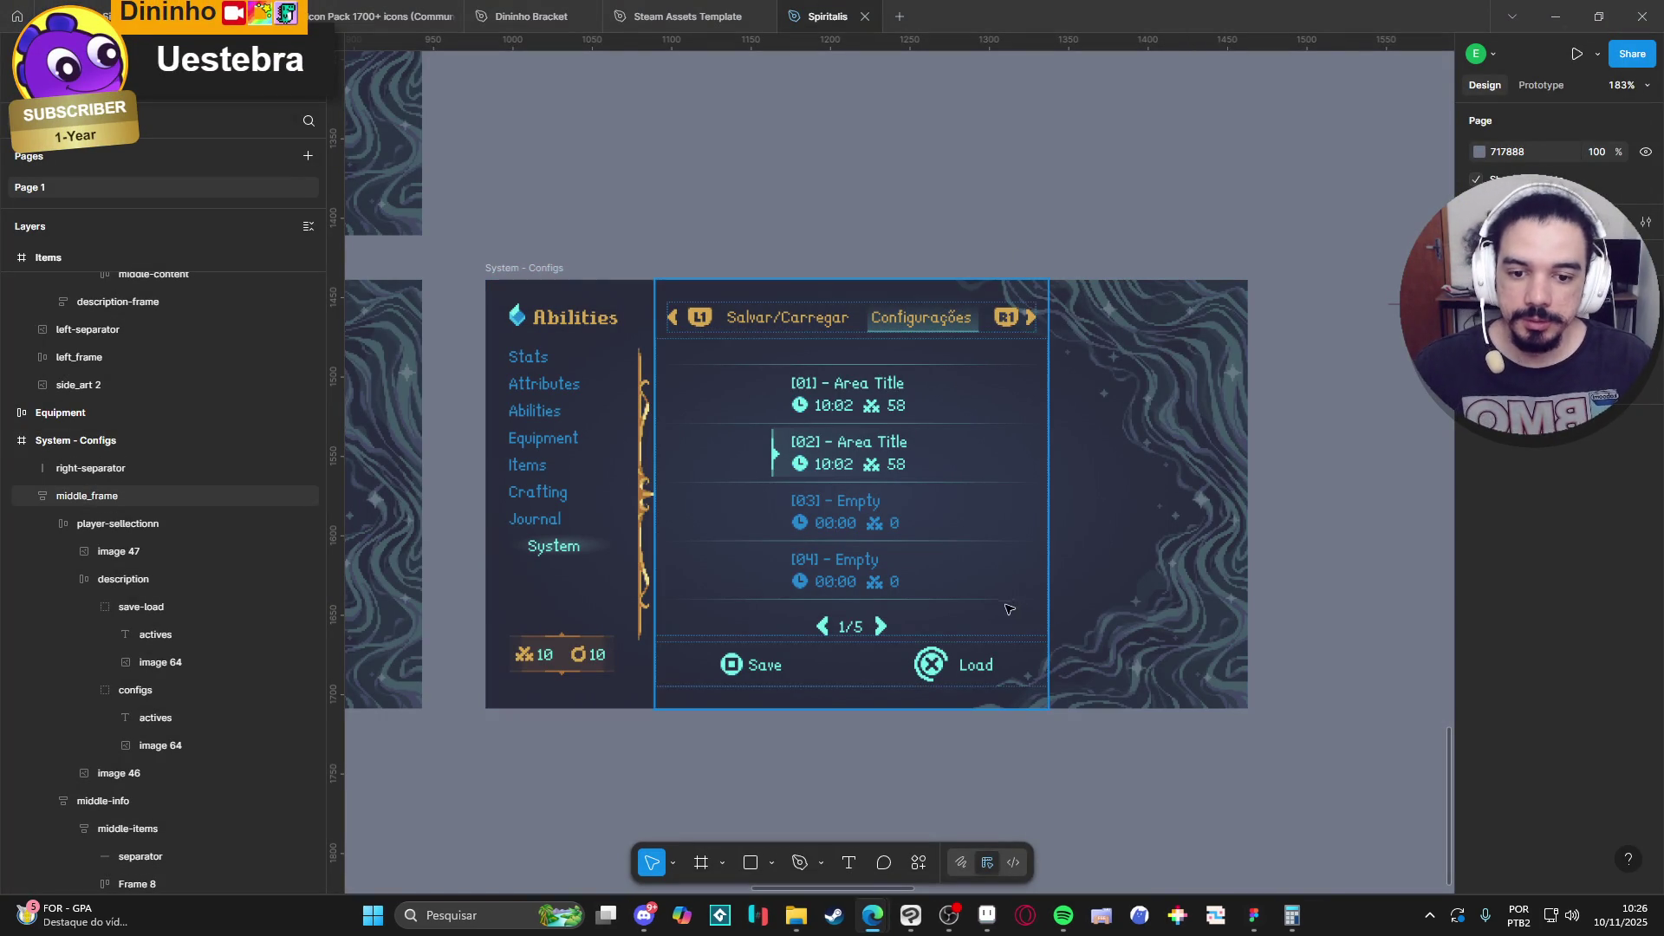
Delete the [02] Area Title, [03] Empty and [04] Empty save rows from the middle-items list.
{"action": "scroll", "coordinate": [931, 454], "scroll_direction": "left", "scroll_amount": 1}
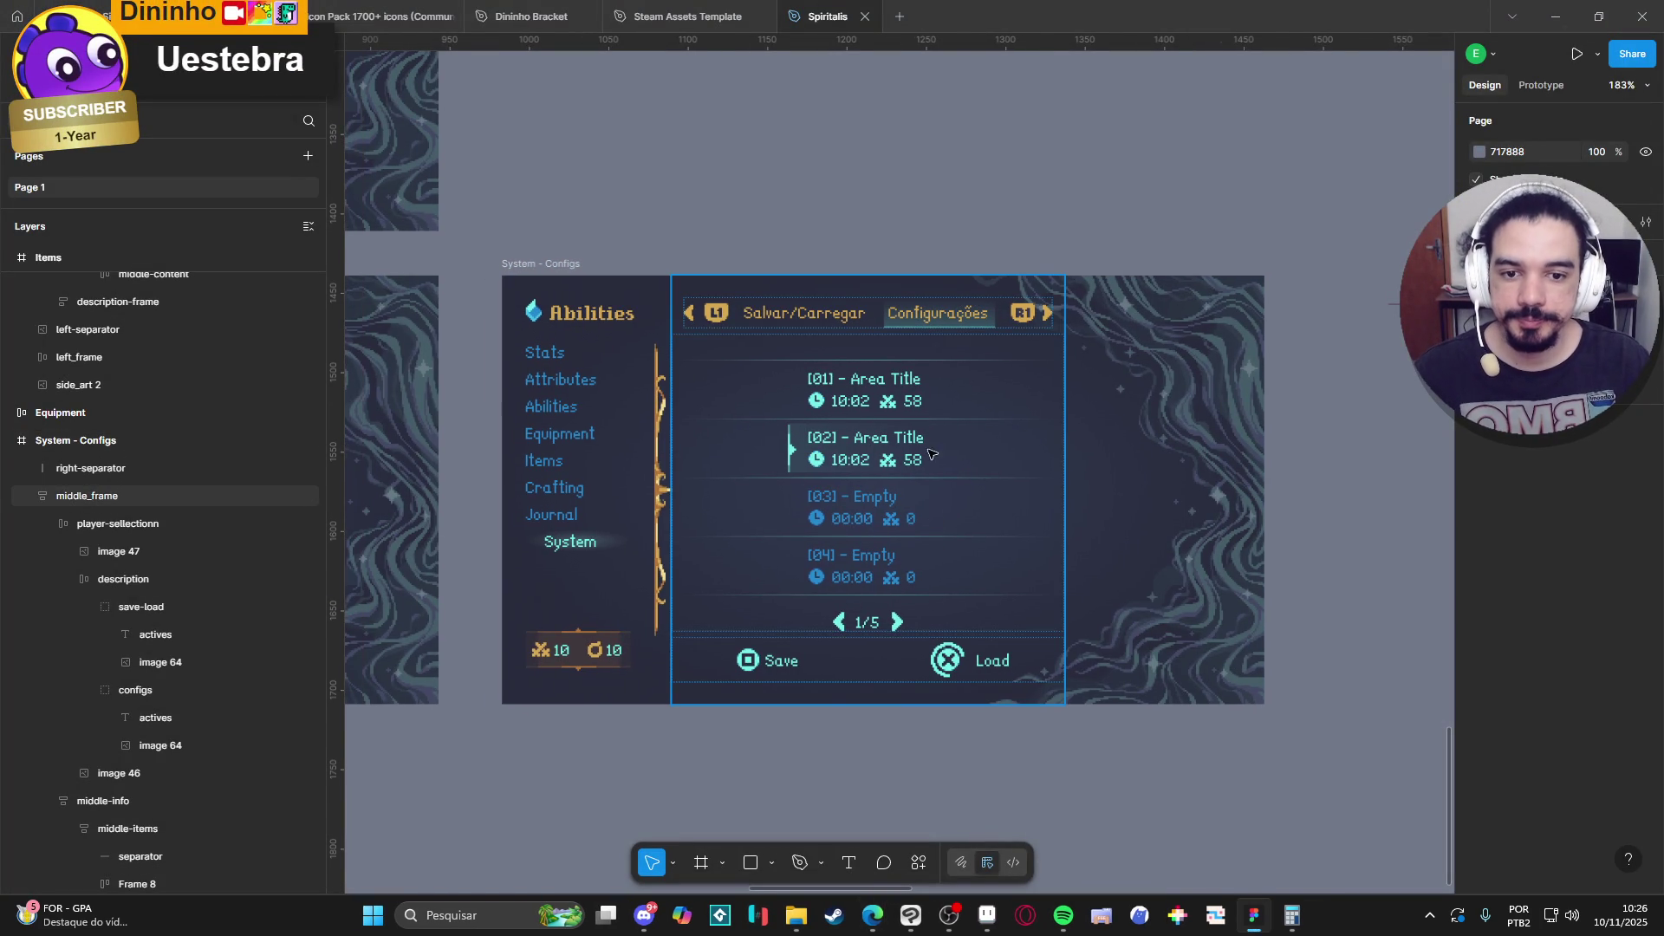
{"action": "double_click", "coordinate": [867, 399]}
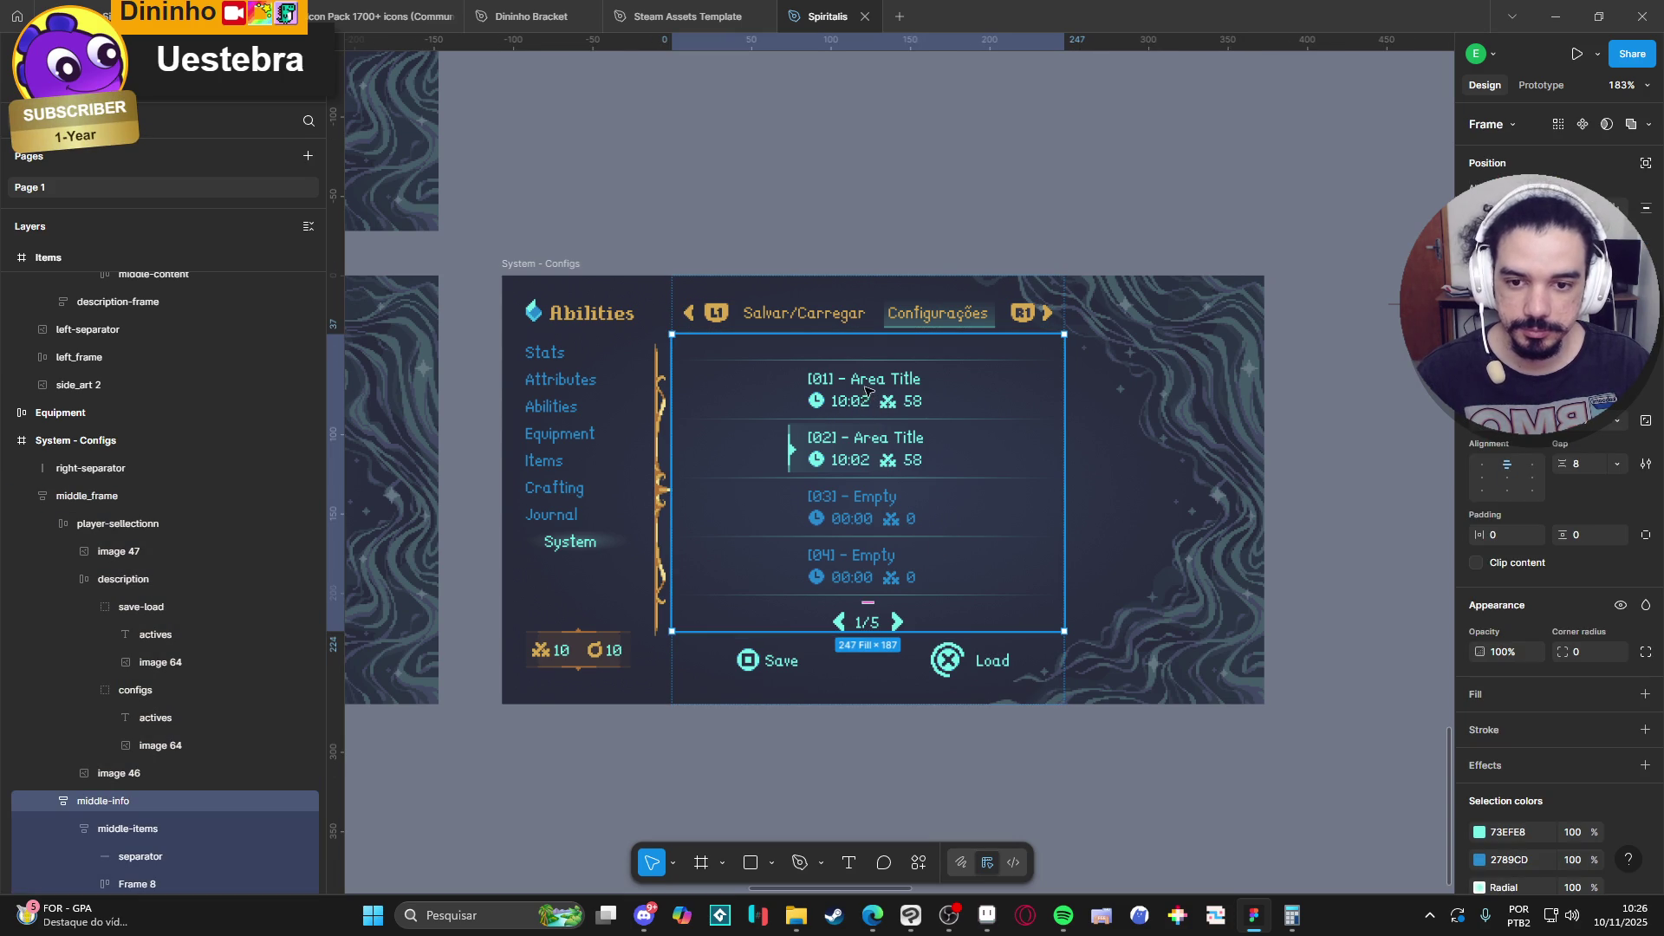
{"action": "double_click", "coordinate": [843, 458]}
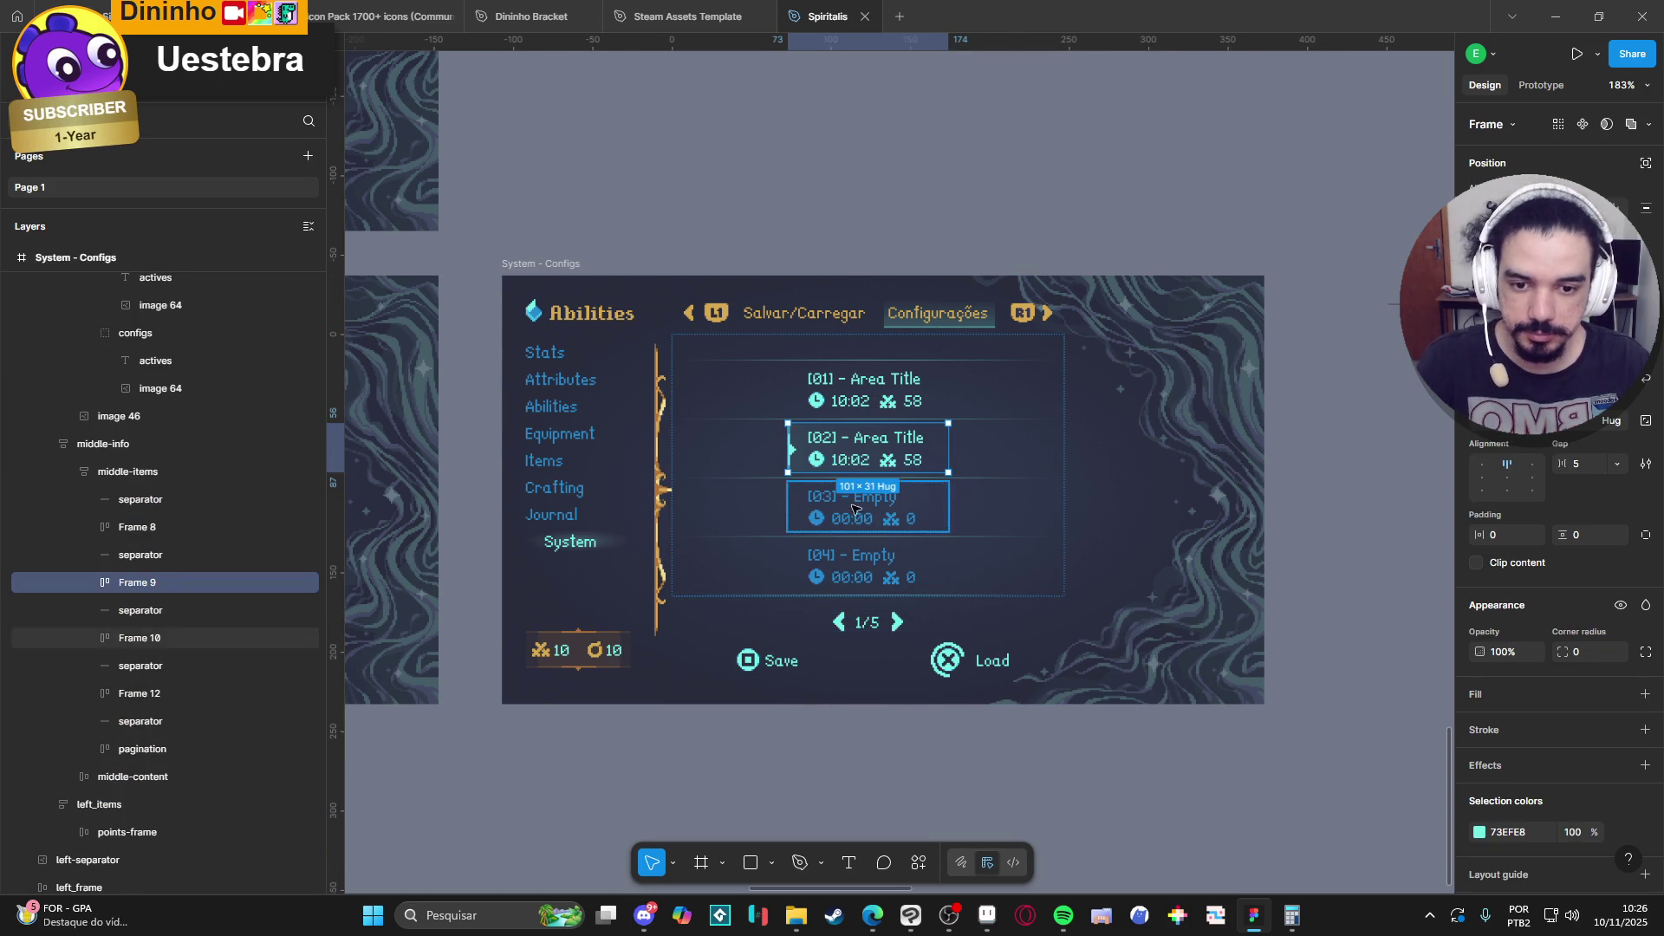
{"action": "key", "text": "Delete"}
{"action": "left_click", "coordinate": [854, 462]}
{"action": "left_click", "coordinate": [856, 460]}
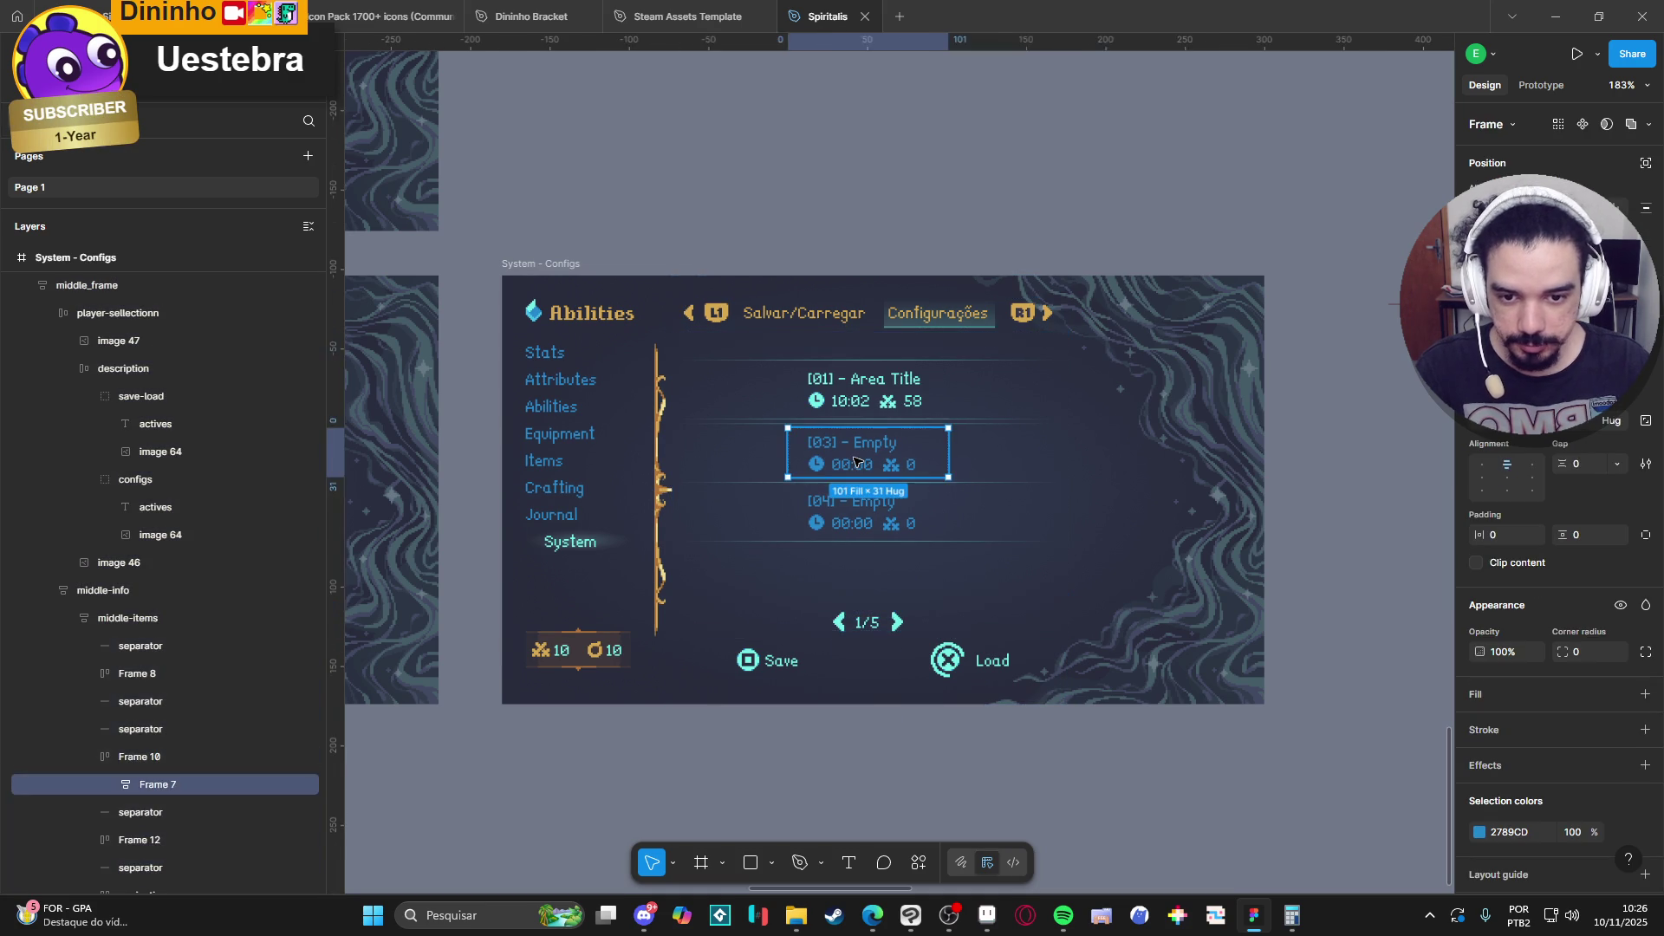
{"action": "key", "text": "Delete"}
{"action": "left_click", "coordinate": [881, 427]}
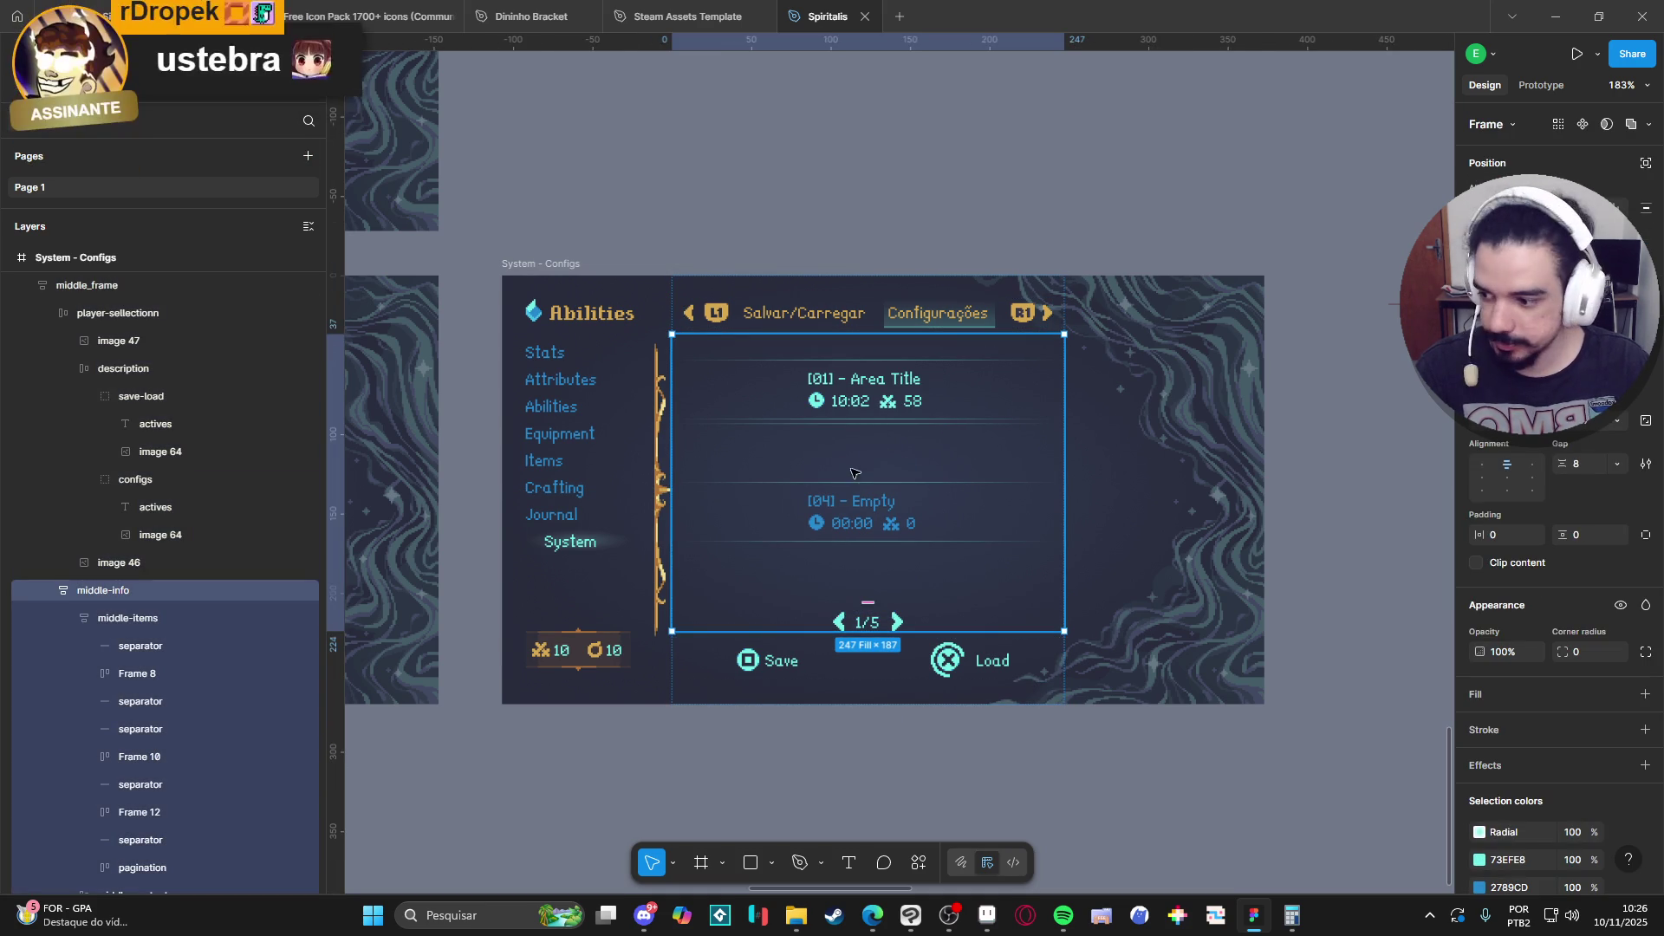
{"action": "left_click", "coordinate": [867, 514]}
{"action": "key", "text": "Delete"}
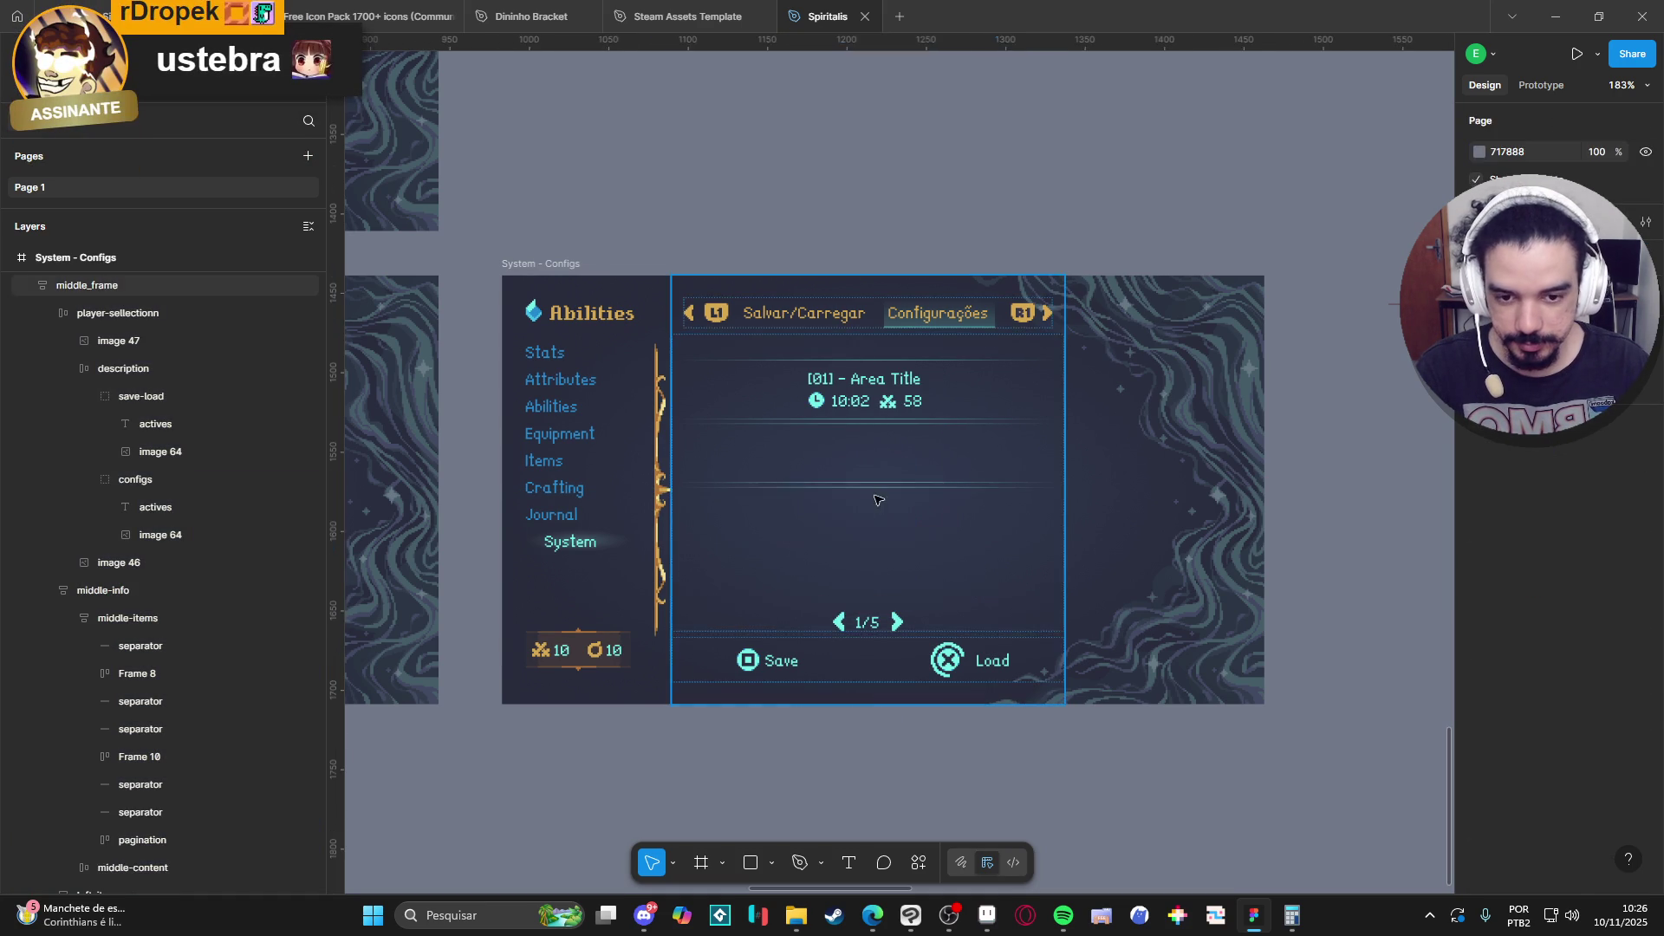
Remove the leftover separator lines and the extra separator layer from the shortened list.
{"action": "left_click", "coordinate": [879, 491]}
{"action": "left_click", "coordinate": [878, 491]}
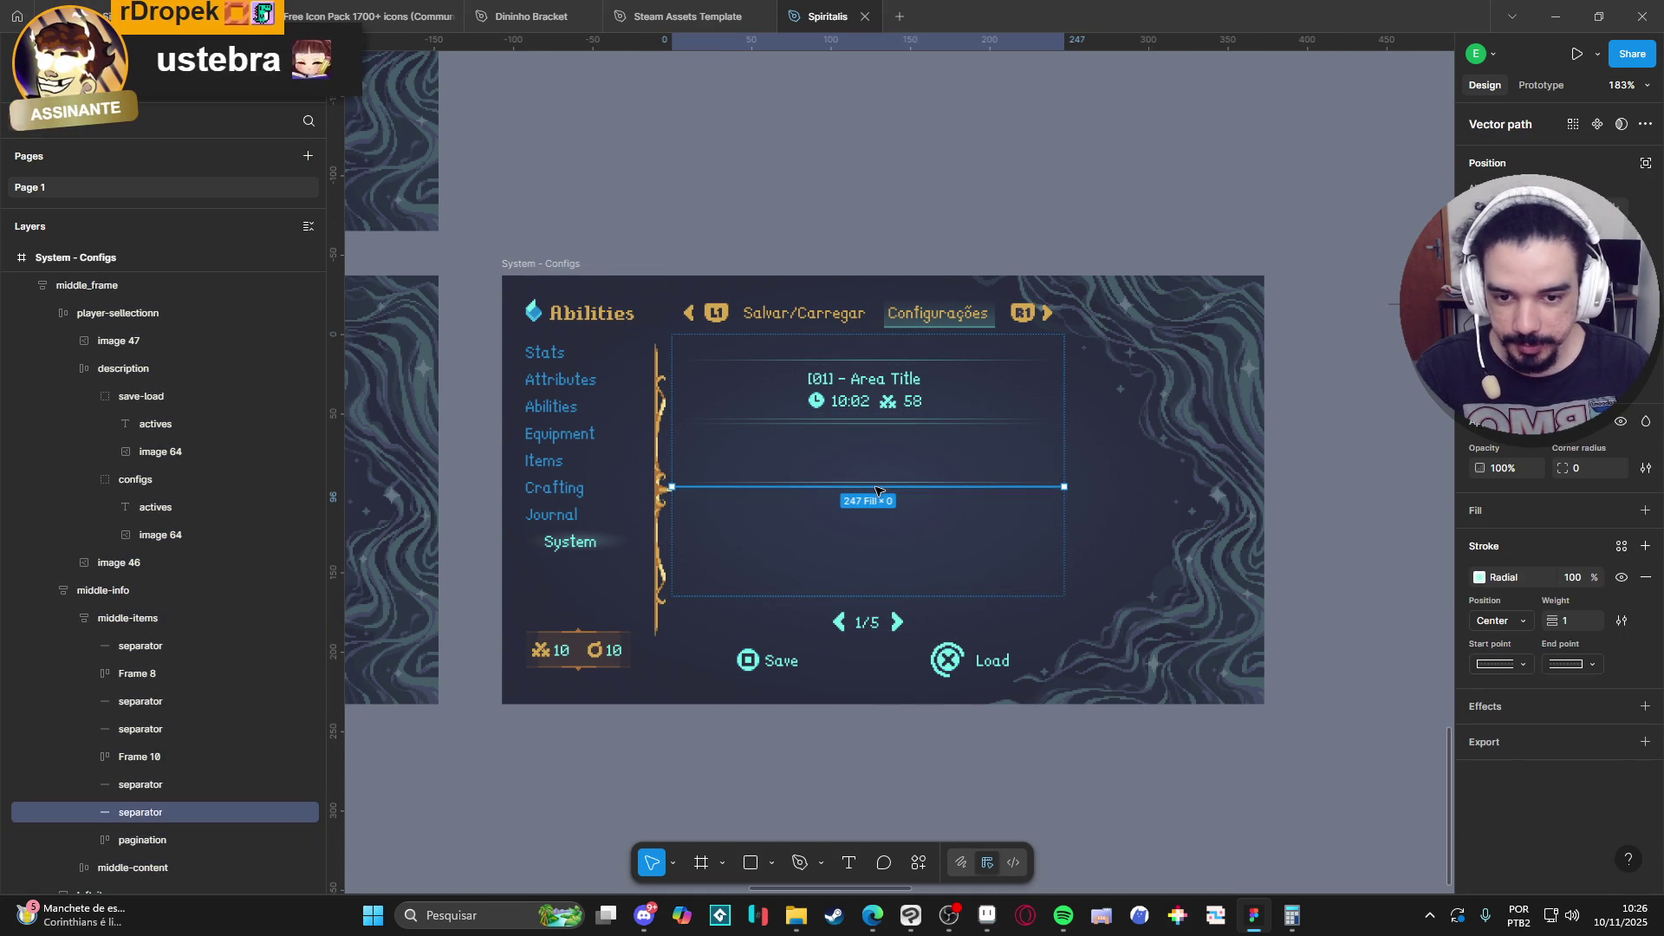
{"action": "key", "text": "Delete"}
{"action": "left_click", "coordinate": [870, 484]}
{"action": "left_click", "coordinate": [871, 483]}
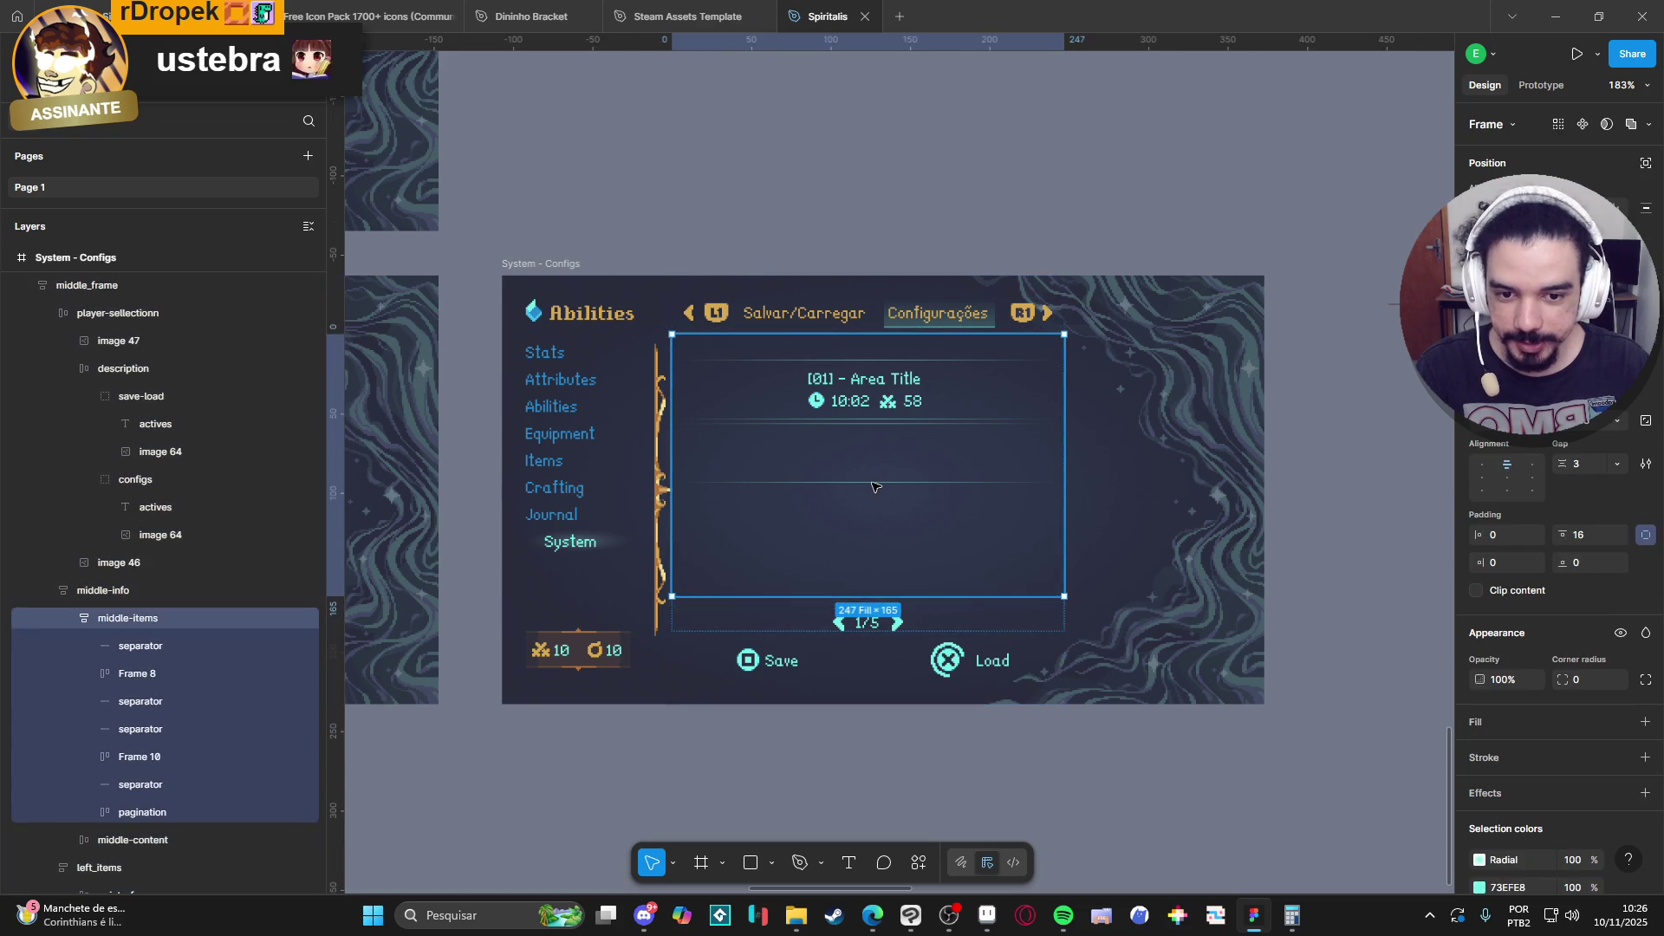
{"action": "left_click", "coordinate": [871, 484]}
{"action": "key", "text": "Delete"}
{"action": "left_click", "coordinate": [890, 431]}
{"action": "left_click", "coordinate": [887, 427]}
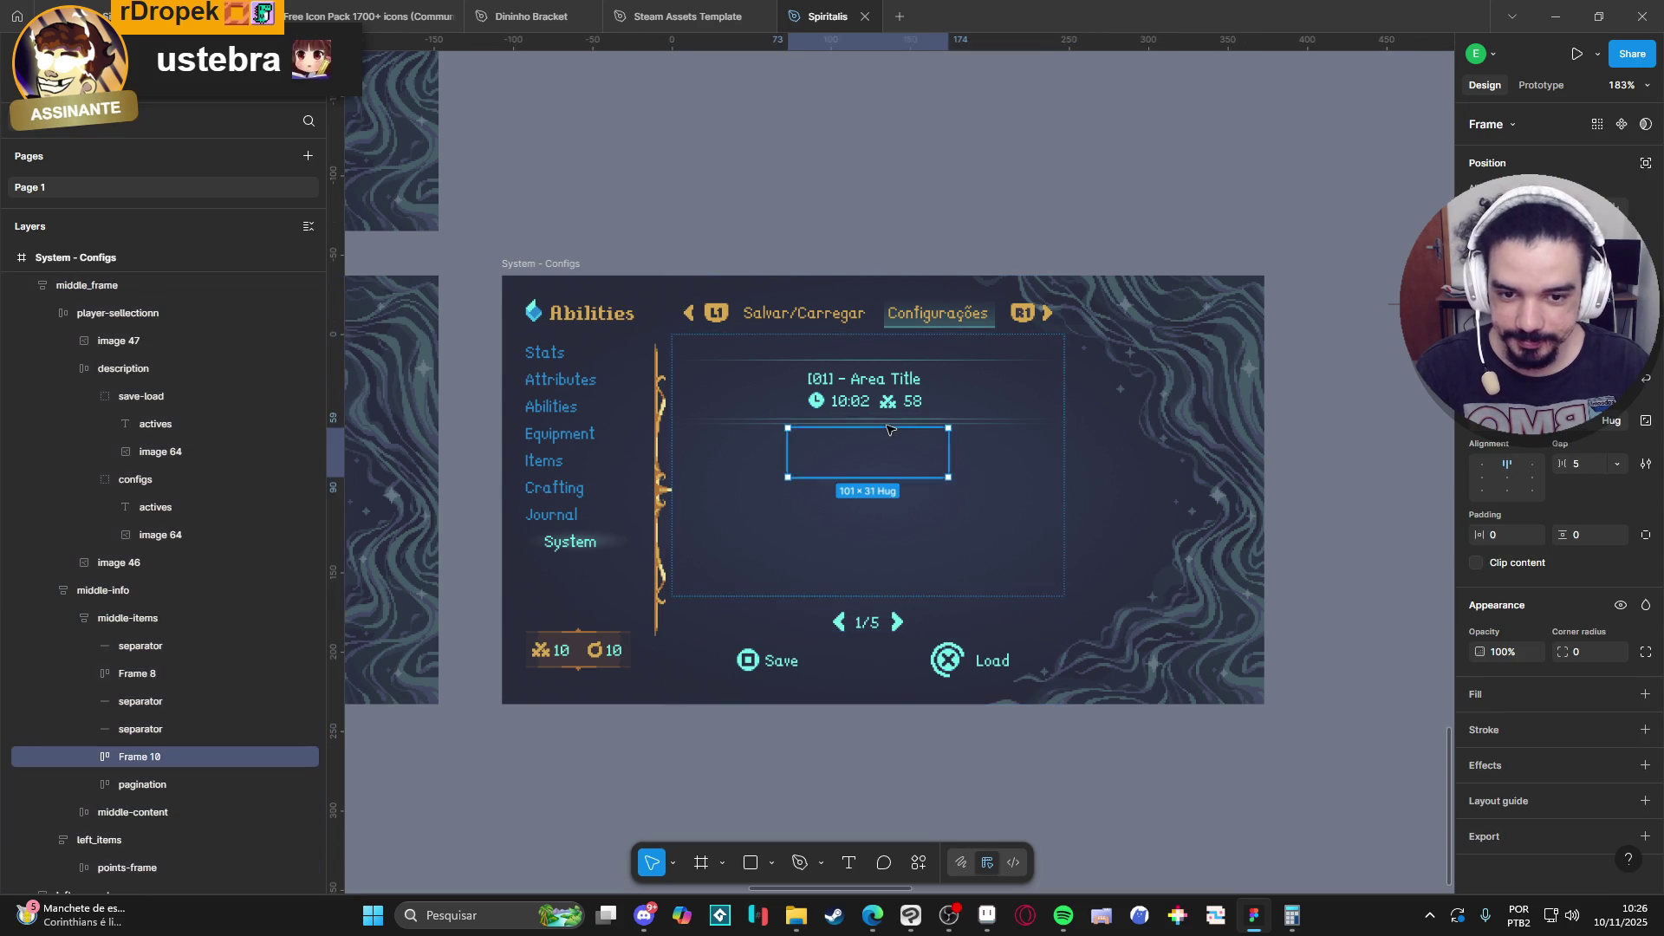
{"action": "left_click", "coordinate": [145, 729]}
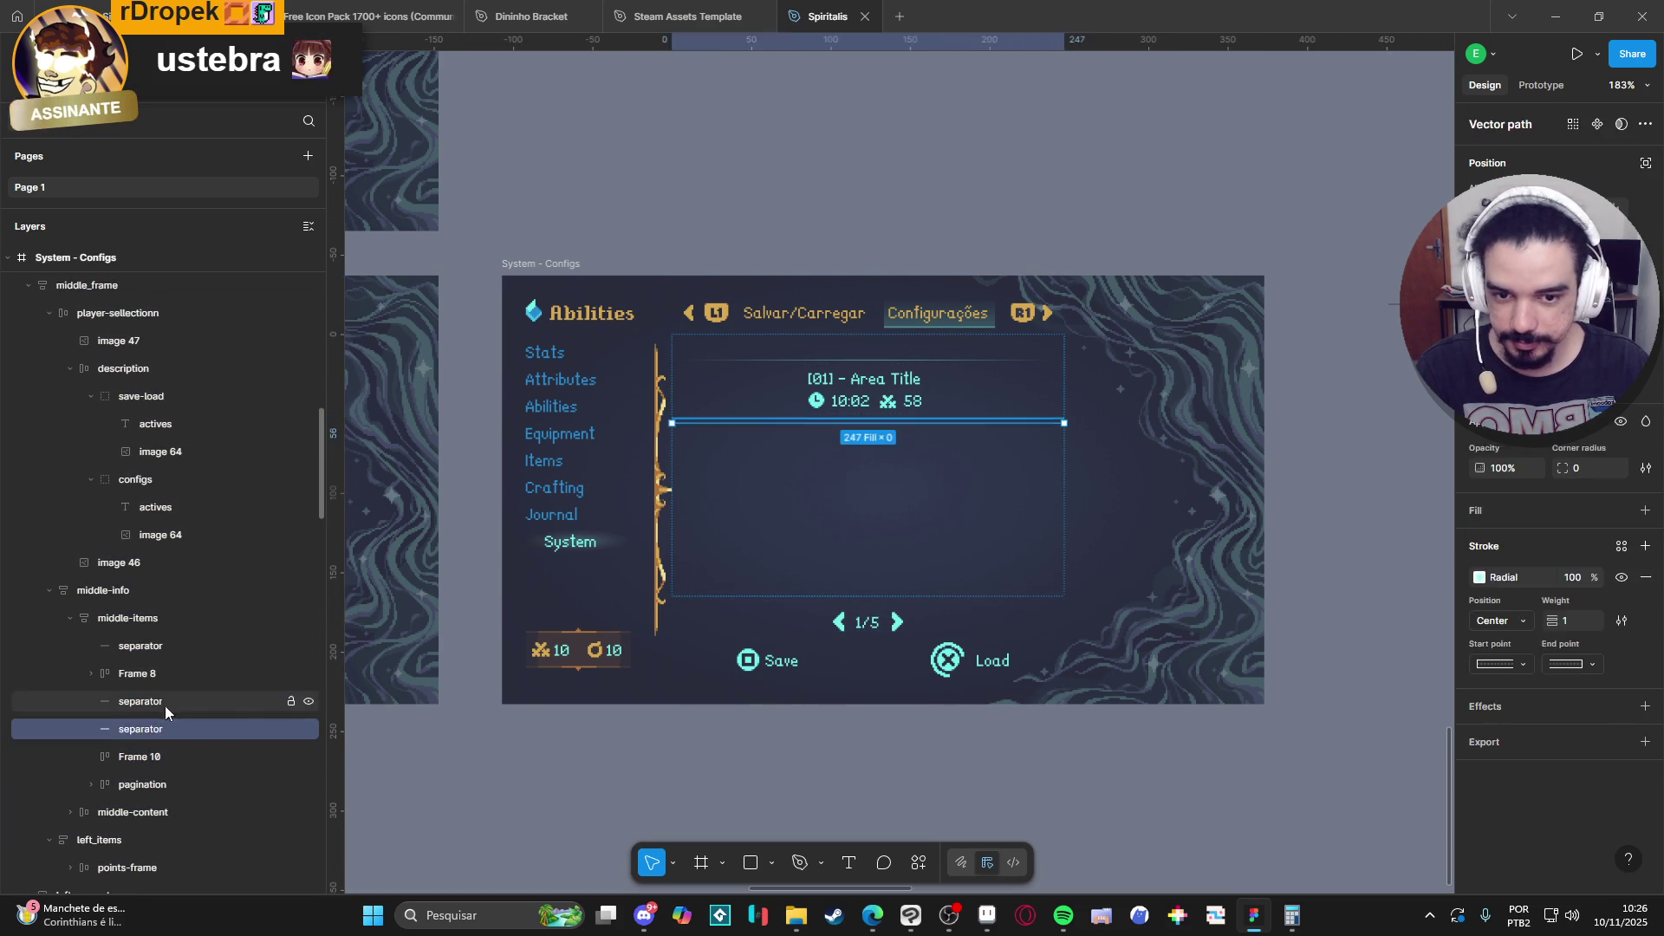
{"action": "key", "text": "Delete"}
Select the remaining separators, the Abilities title text and the middle-items list.
{"action": "left_click", "coordinate": [168, 699]}
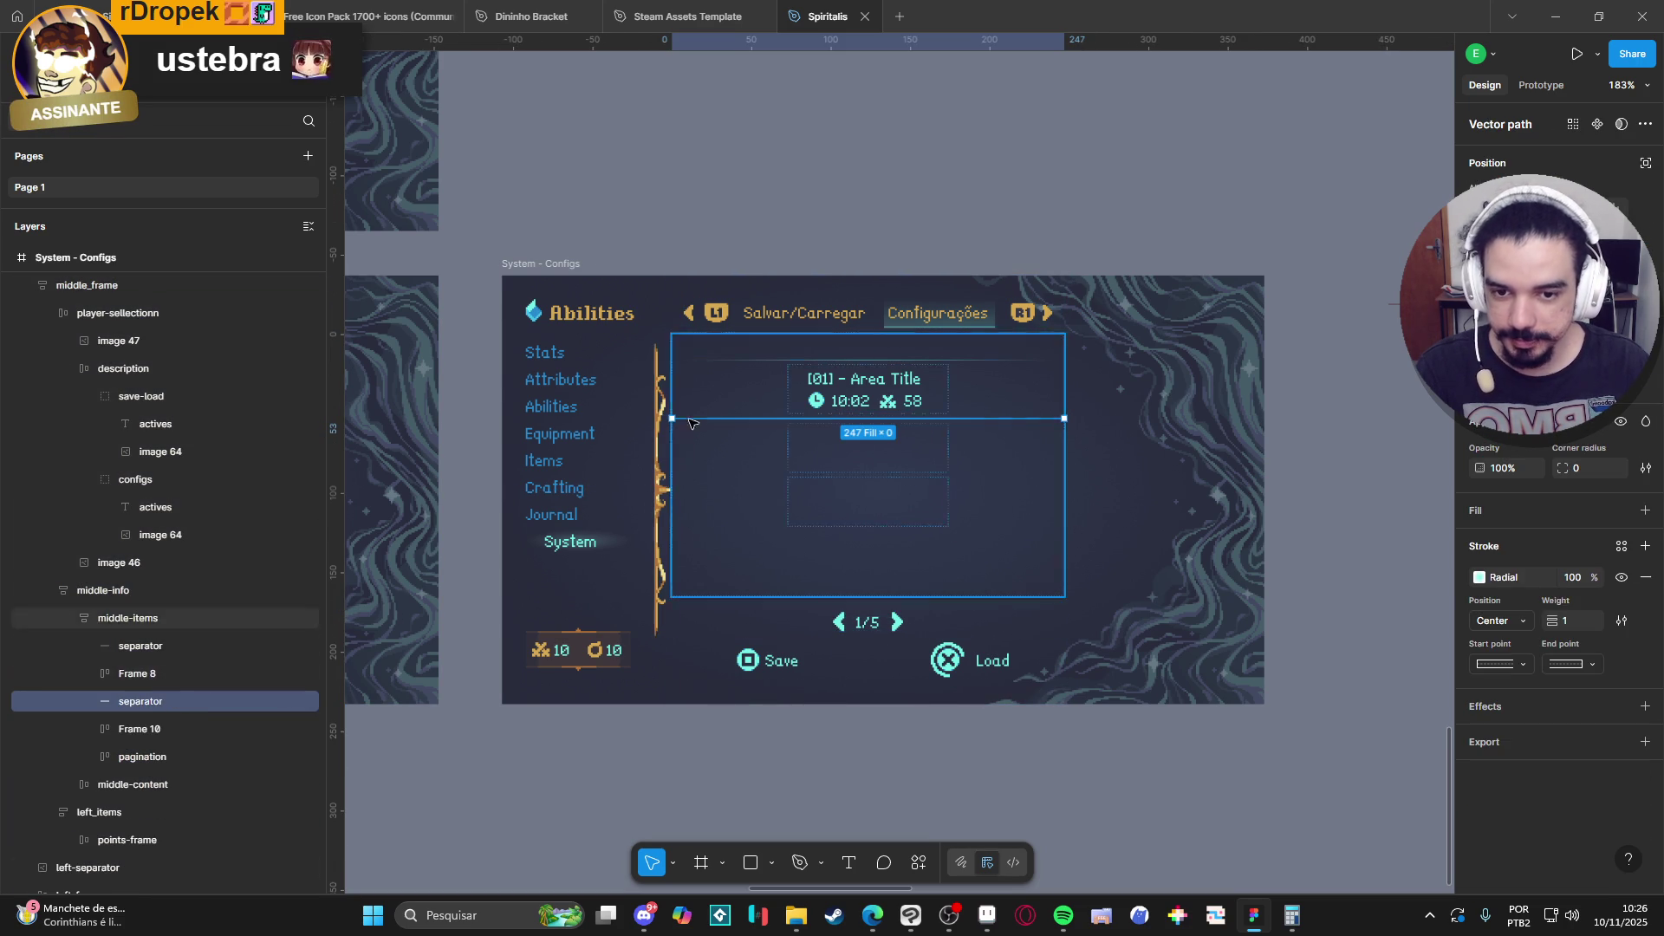
{"action": "left_click", "coordinate": [740, 360]}
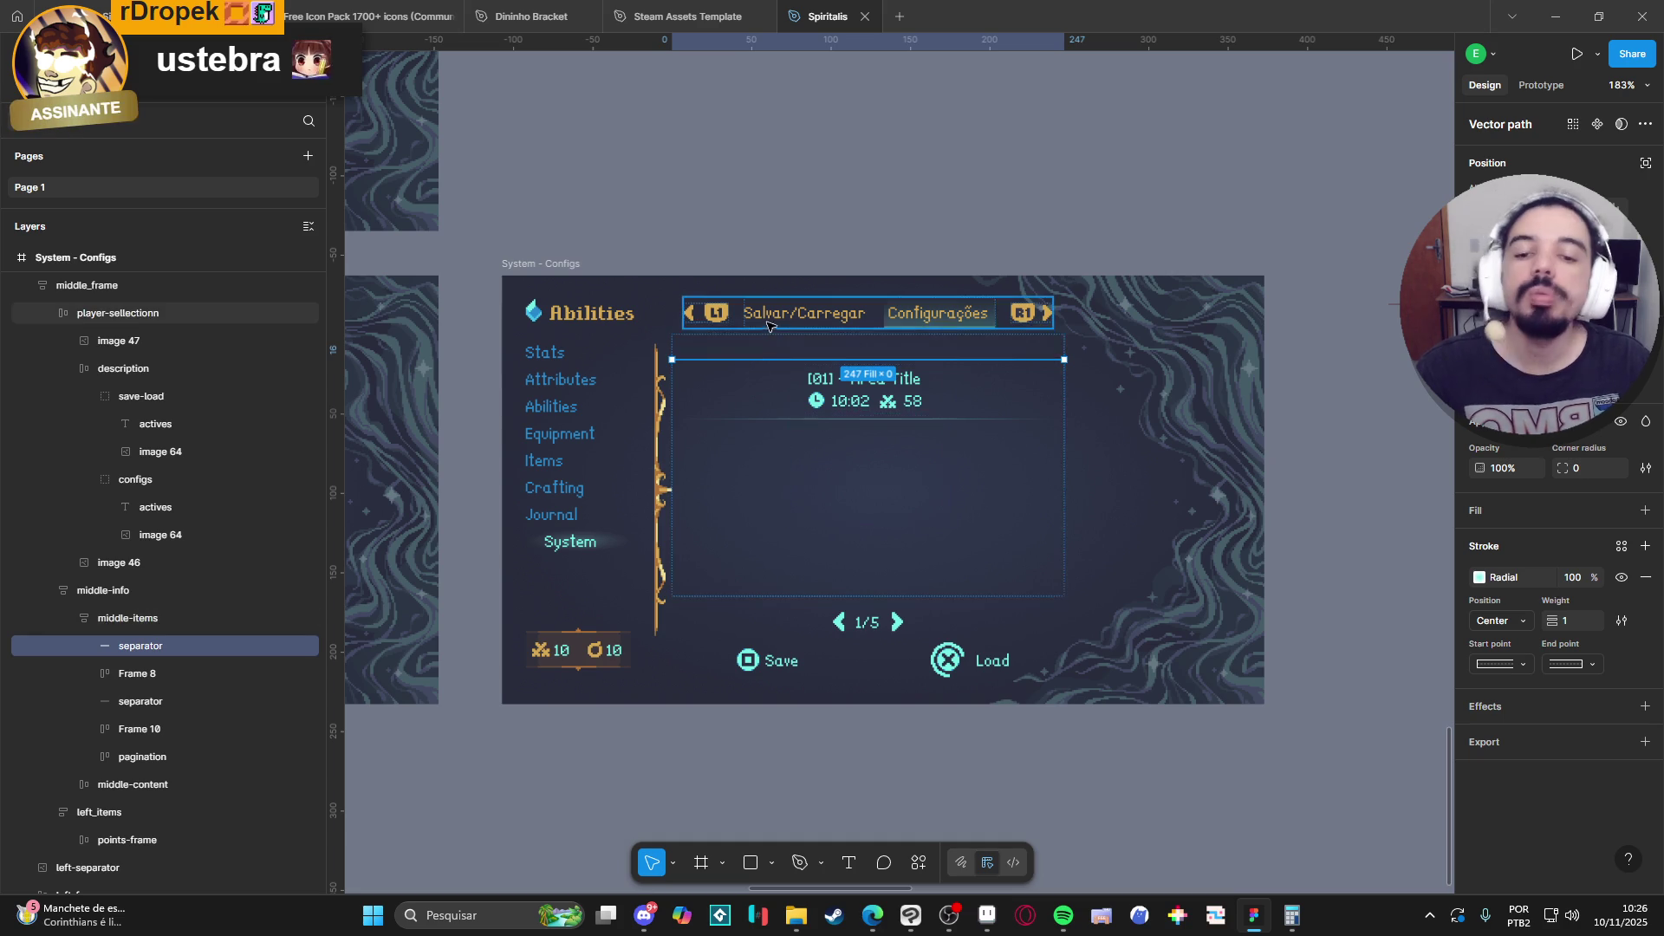
{"action": "left_click", "coordinate": [631, 318]}
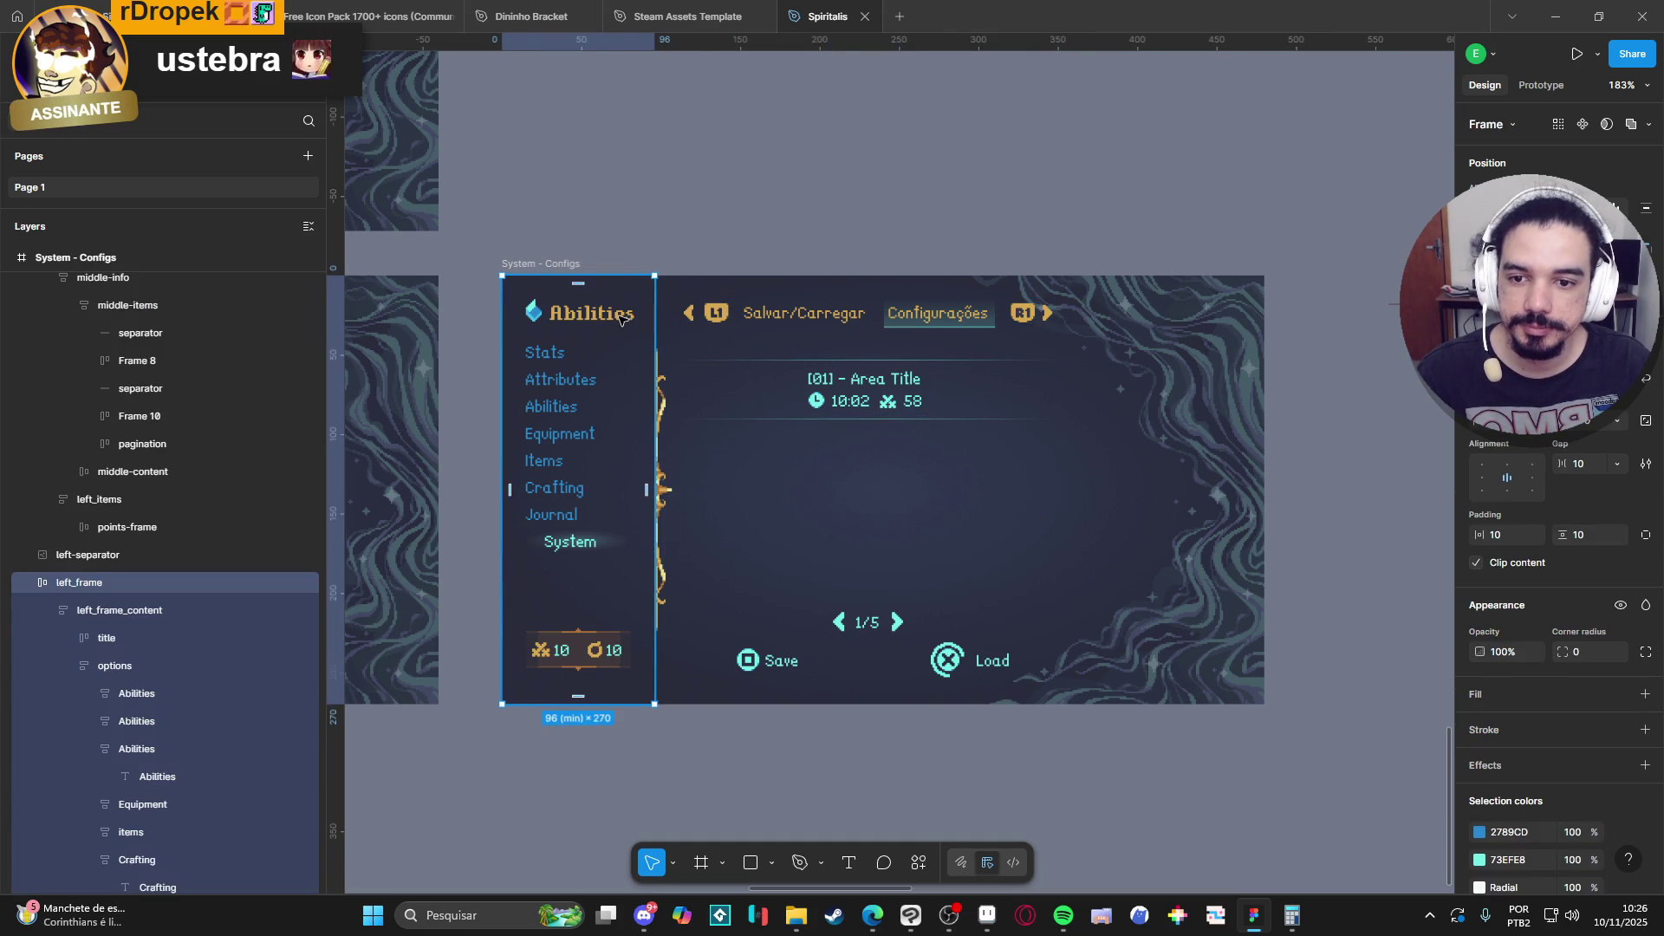
{"action": "double_click", "coordinate": [621, 320]}
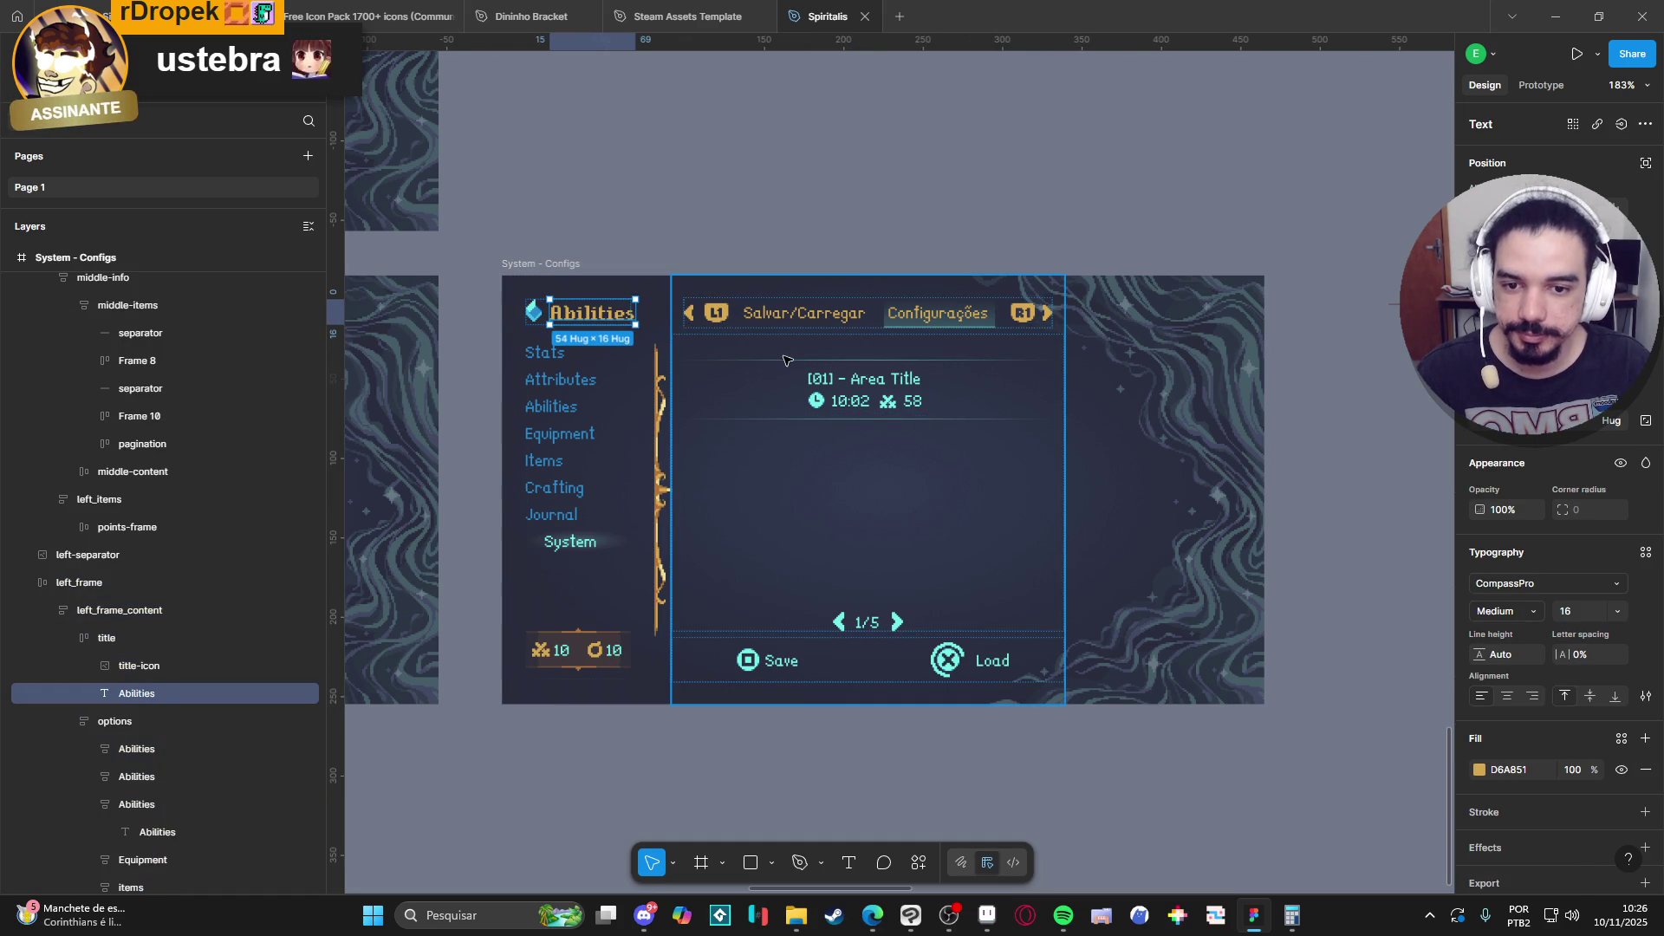
{"action": "left_click", "coordinate": [813, 384]}
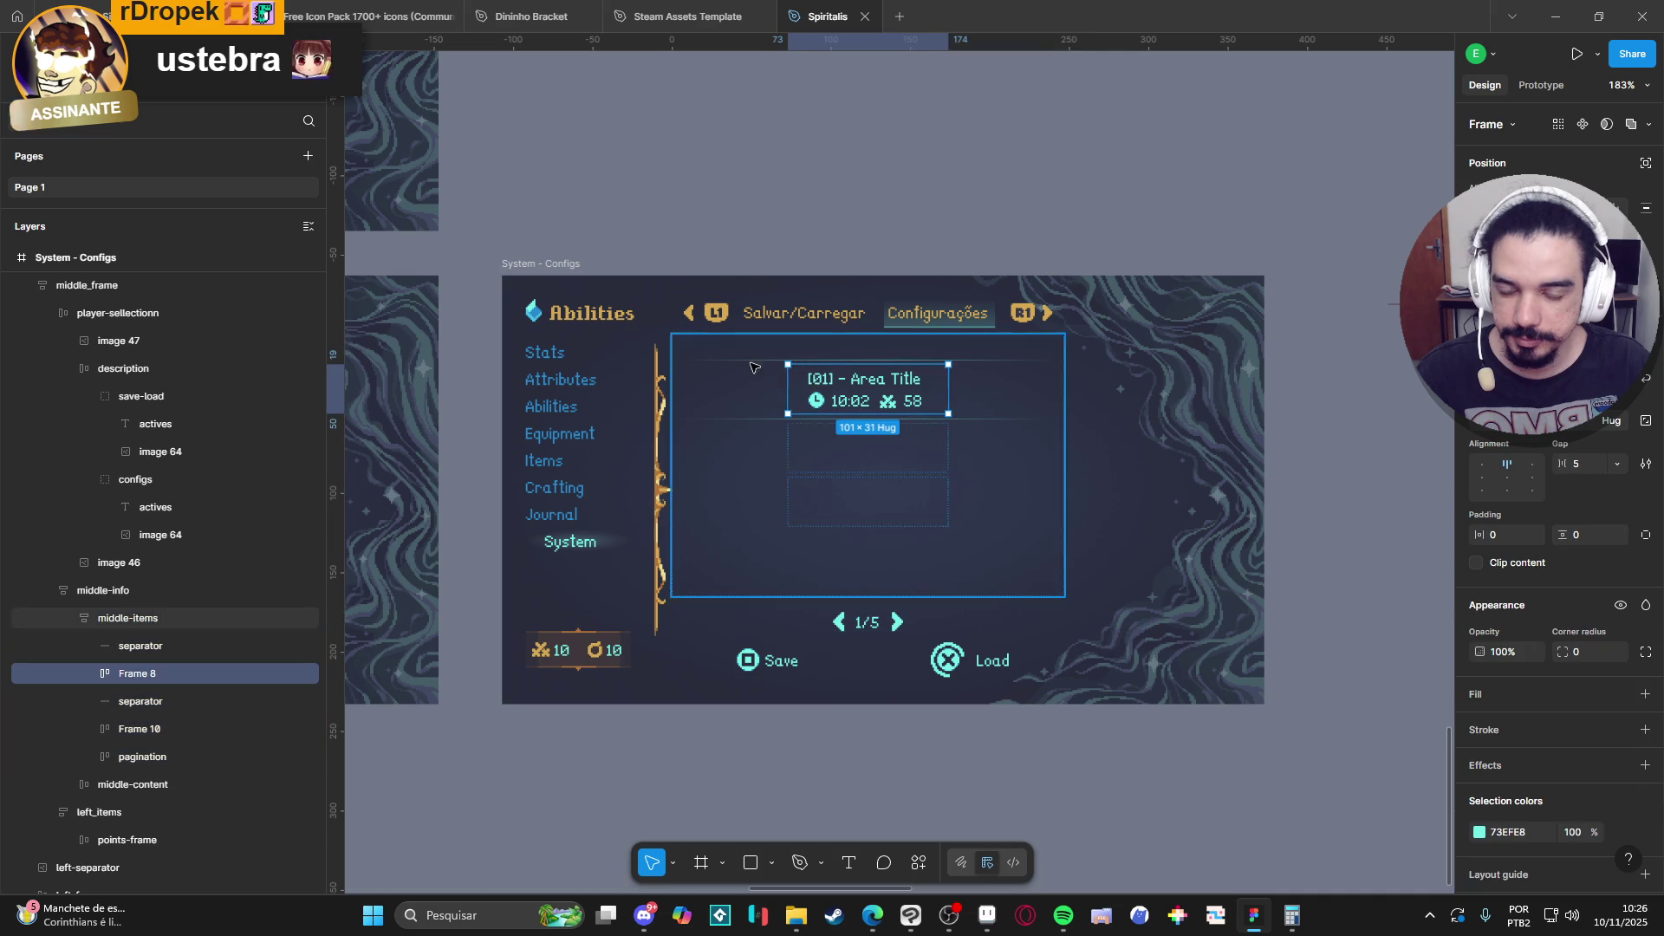
{"action": "left_click", "coordinate": [239, 646]}
Paste the Abilities title at the top of the list, make it full width, and retitle it 'Video'.
{"action": "left_click", "coordinate": [145, 622]}
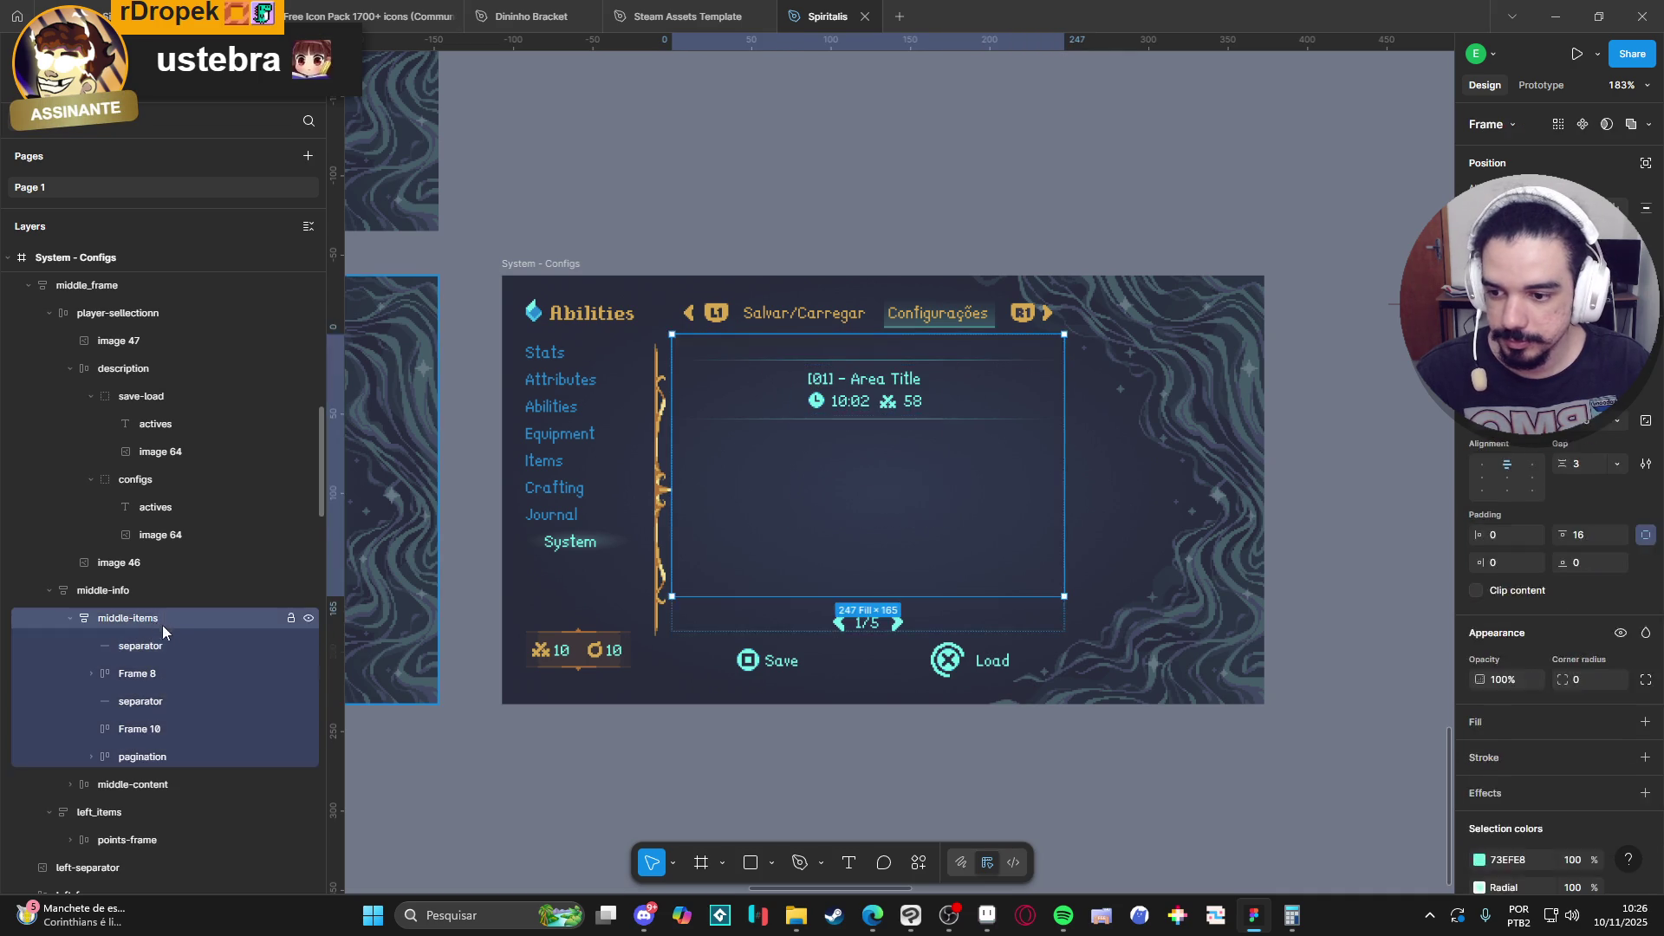
{"action": "key", "text": "ctrl+v"}
{"action": "left_click_drag", "start_coordinate": [158, 776], "coordinate": [175, 637]}
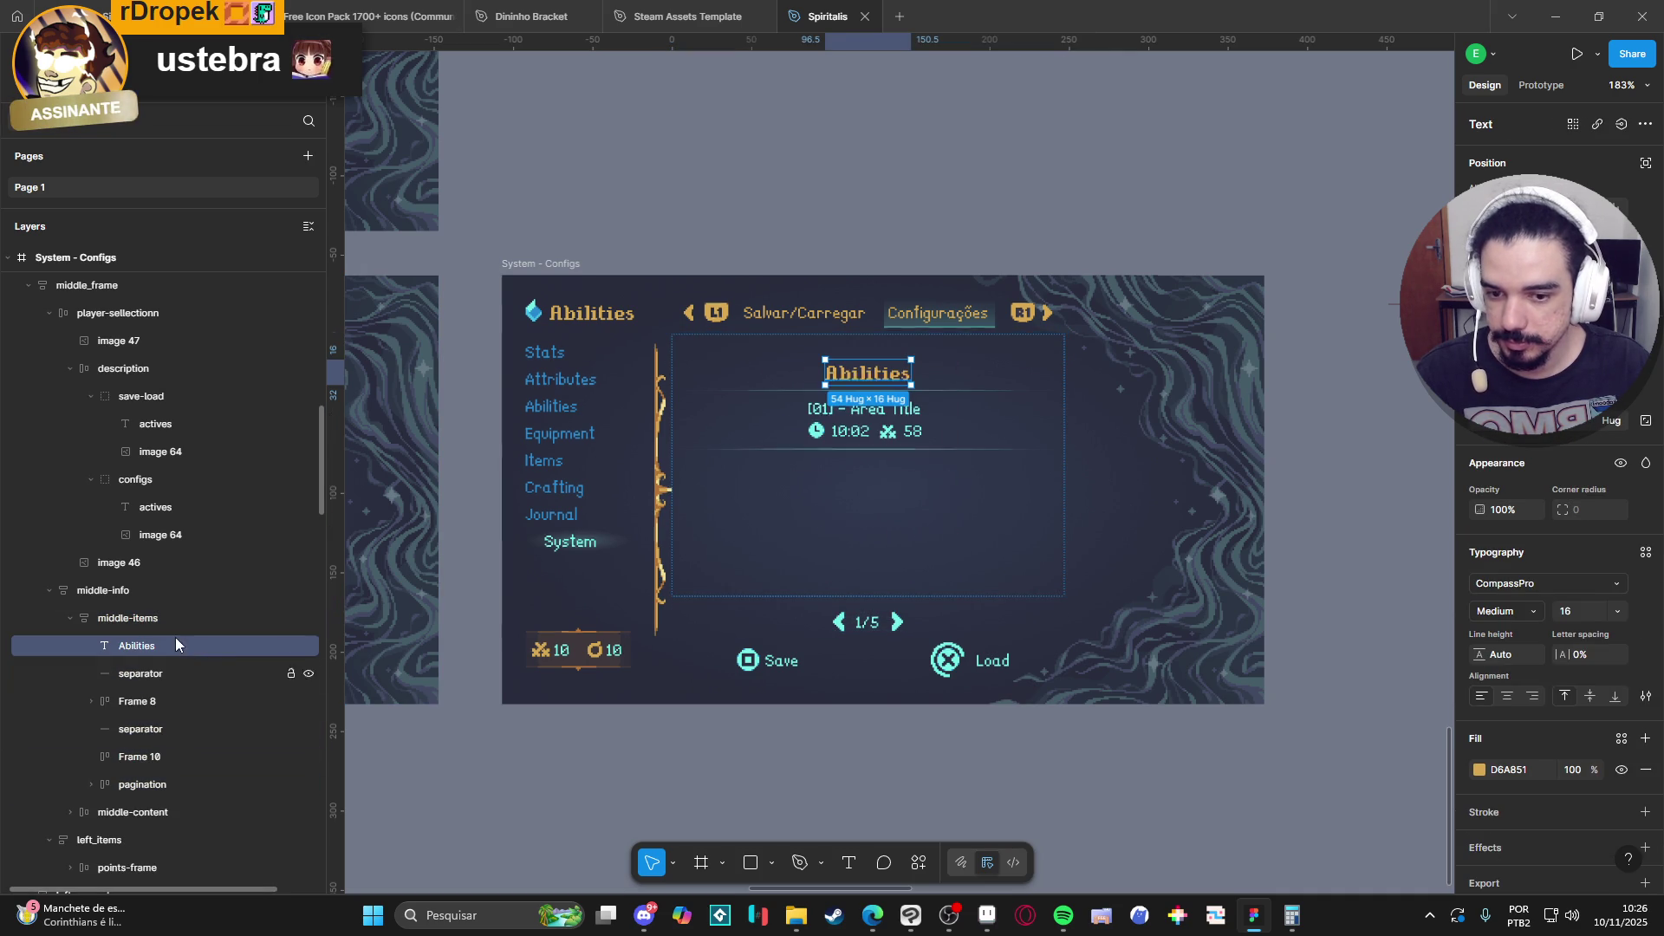
{"action": "left_click", "coordinate": [1522, 422]}
{"action": "left_click", "coordinate": [1515, 444]}
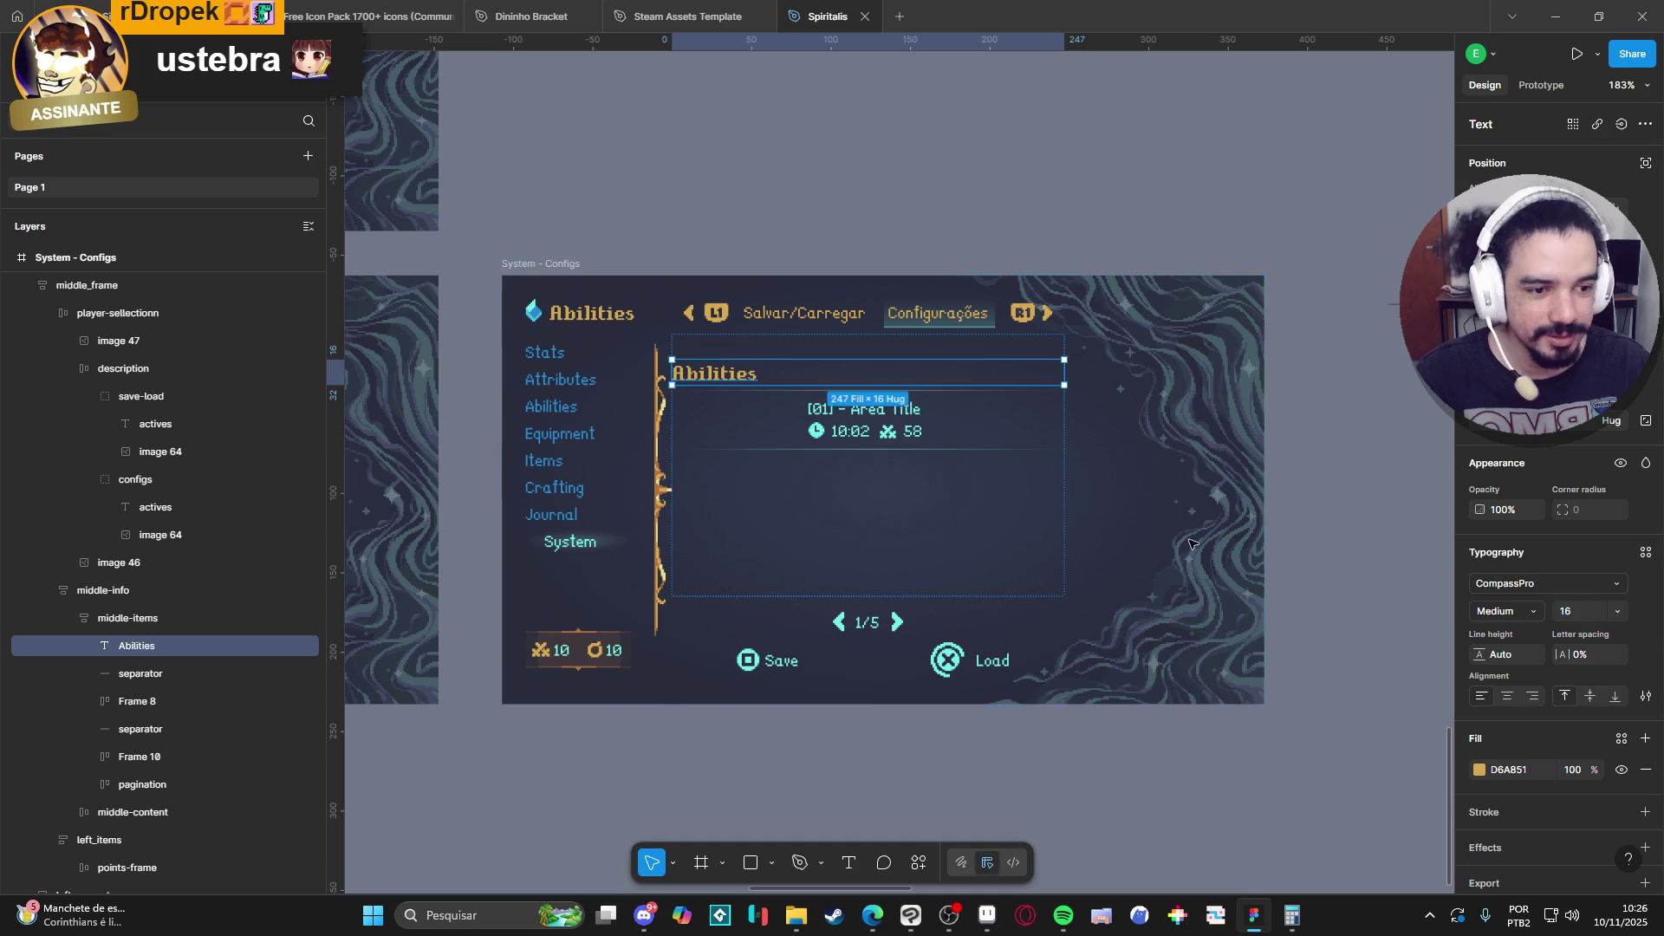
{"action": "double_click", "coordinate": [738, 374]}
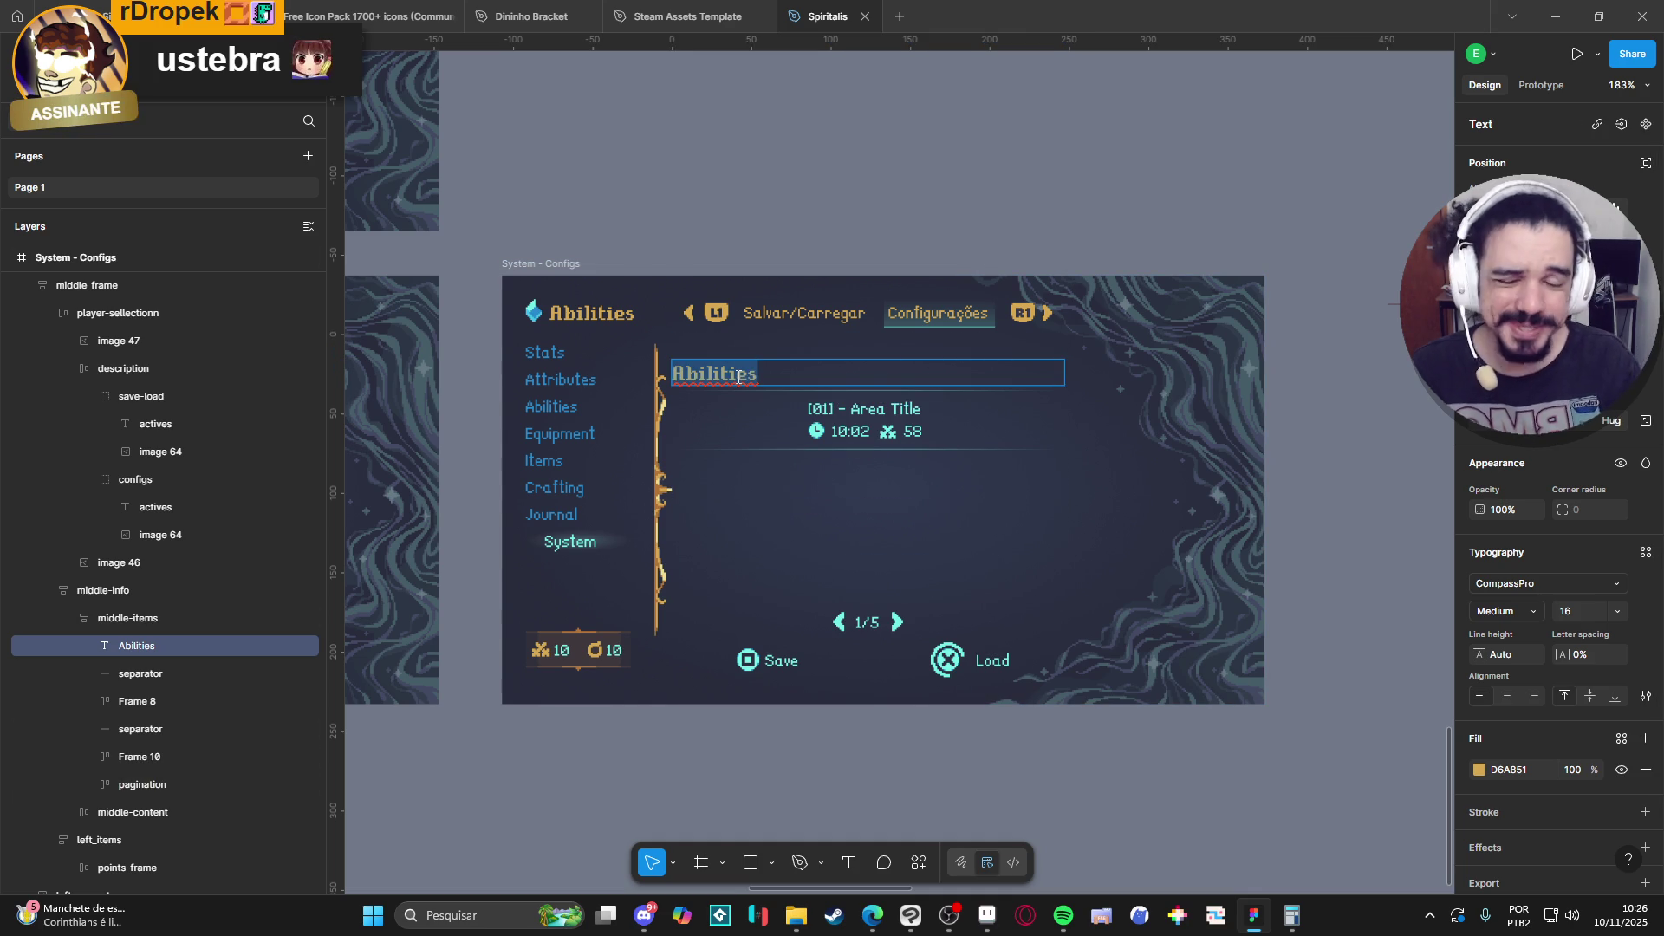
{"action": "type", "text": "Video"}
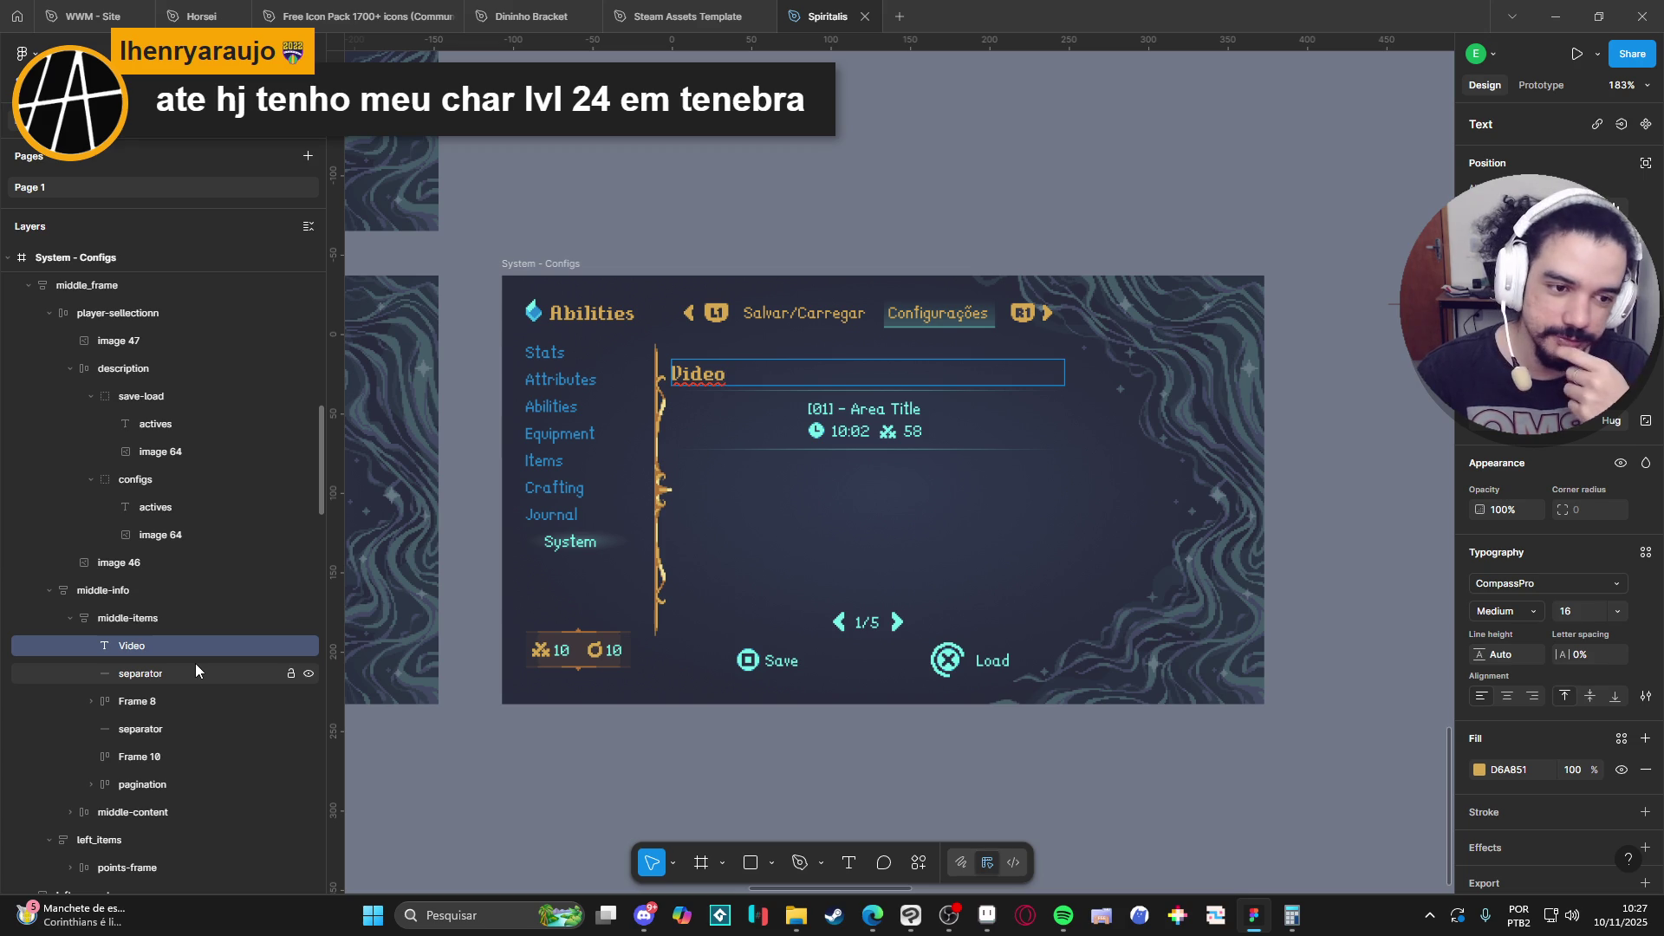
Delete the empty Frame 10 box and the empty pagination layer from the middle column.
{"action": "left_click", "coordinate": [667, 784]}
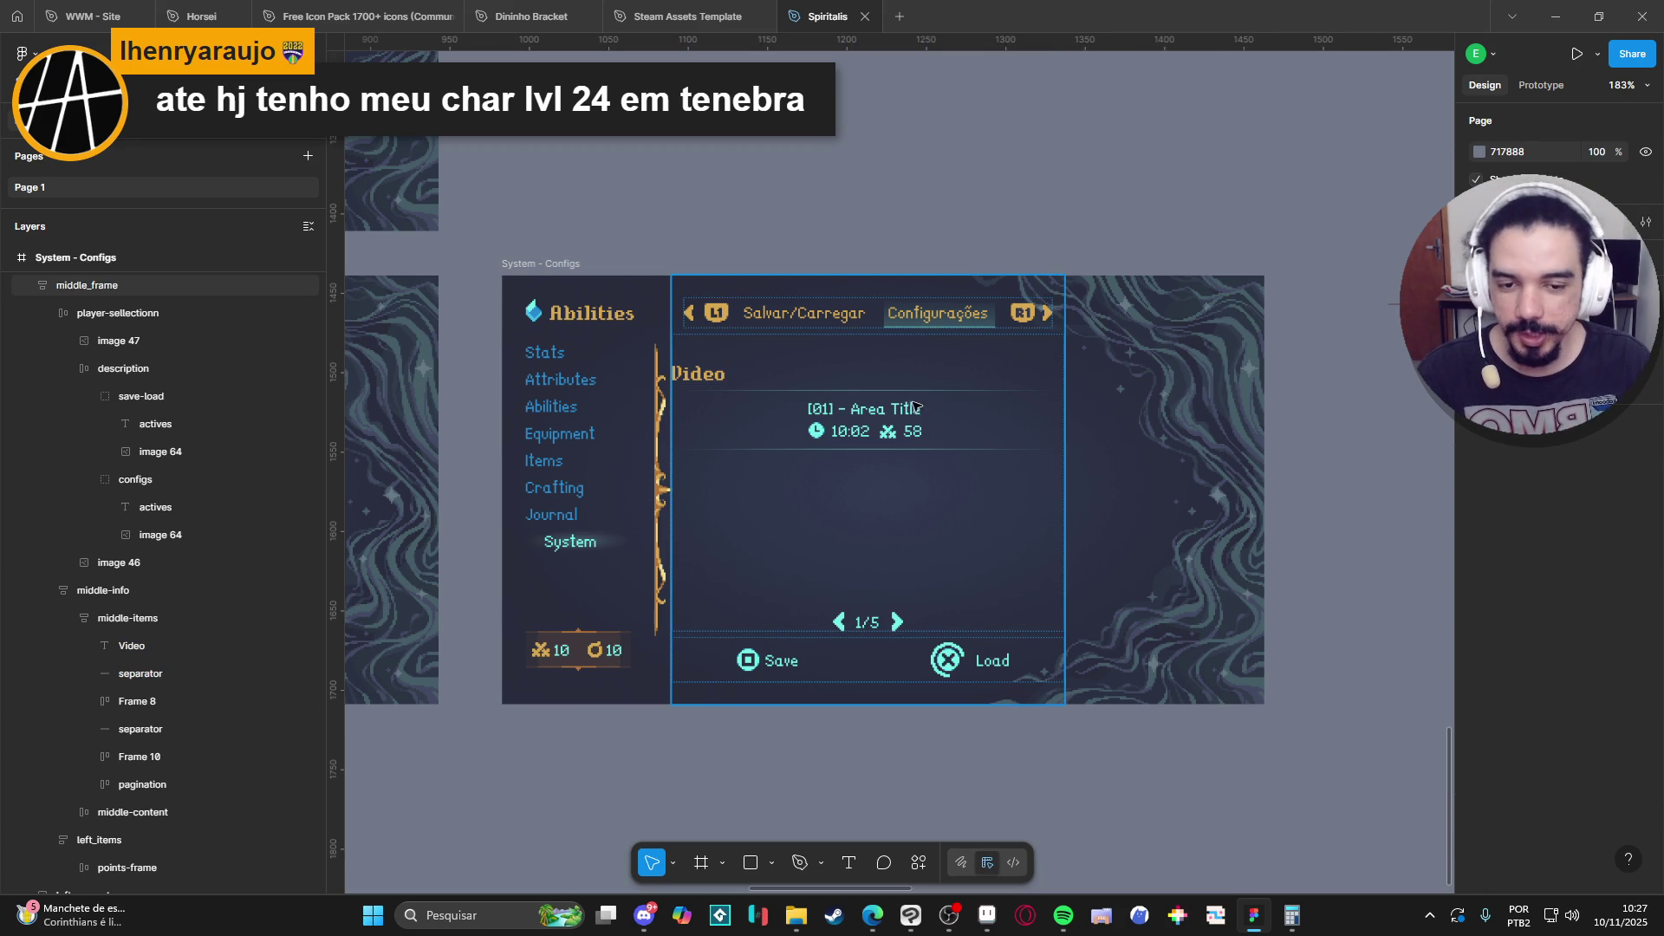
{"action": "left_click", "coordinate": [692, 391]}
{"action": "double_click", "coordinate": [691, 391]}
{"action": "double_click", "coordinate": [692, 382]}
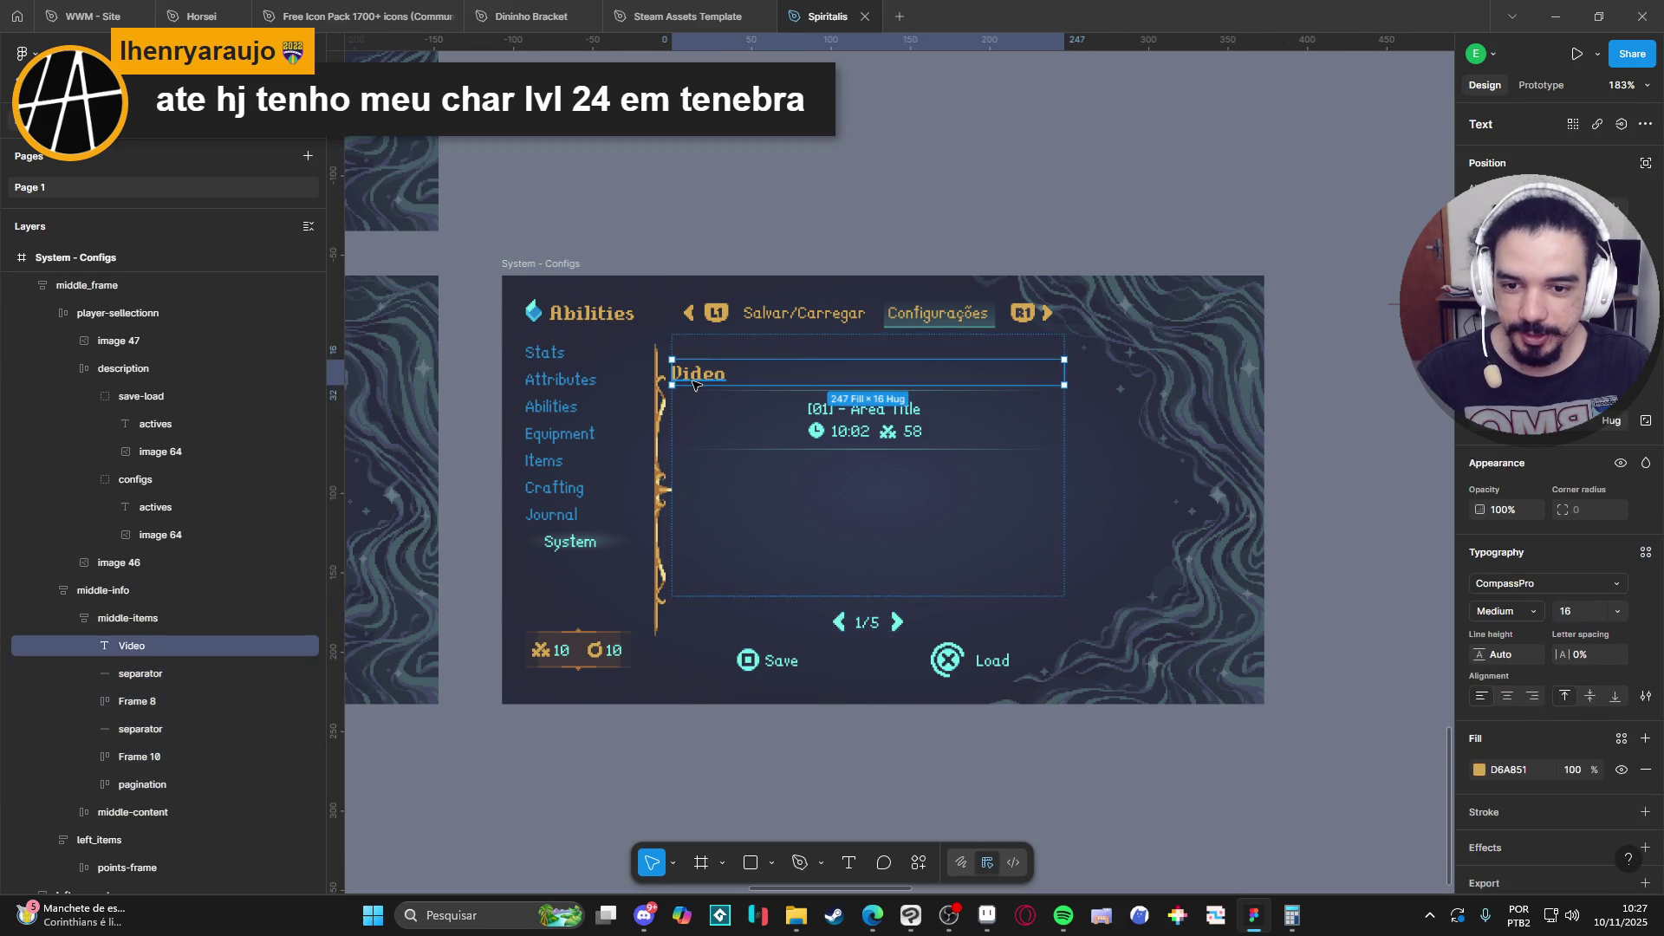
{"action": "left_click", "coordinate": [895, 756]}
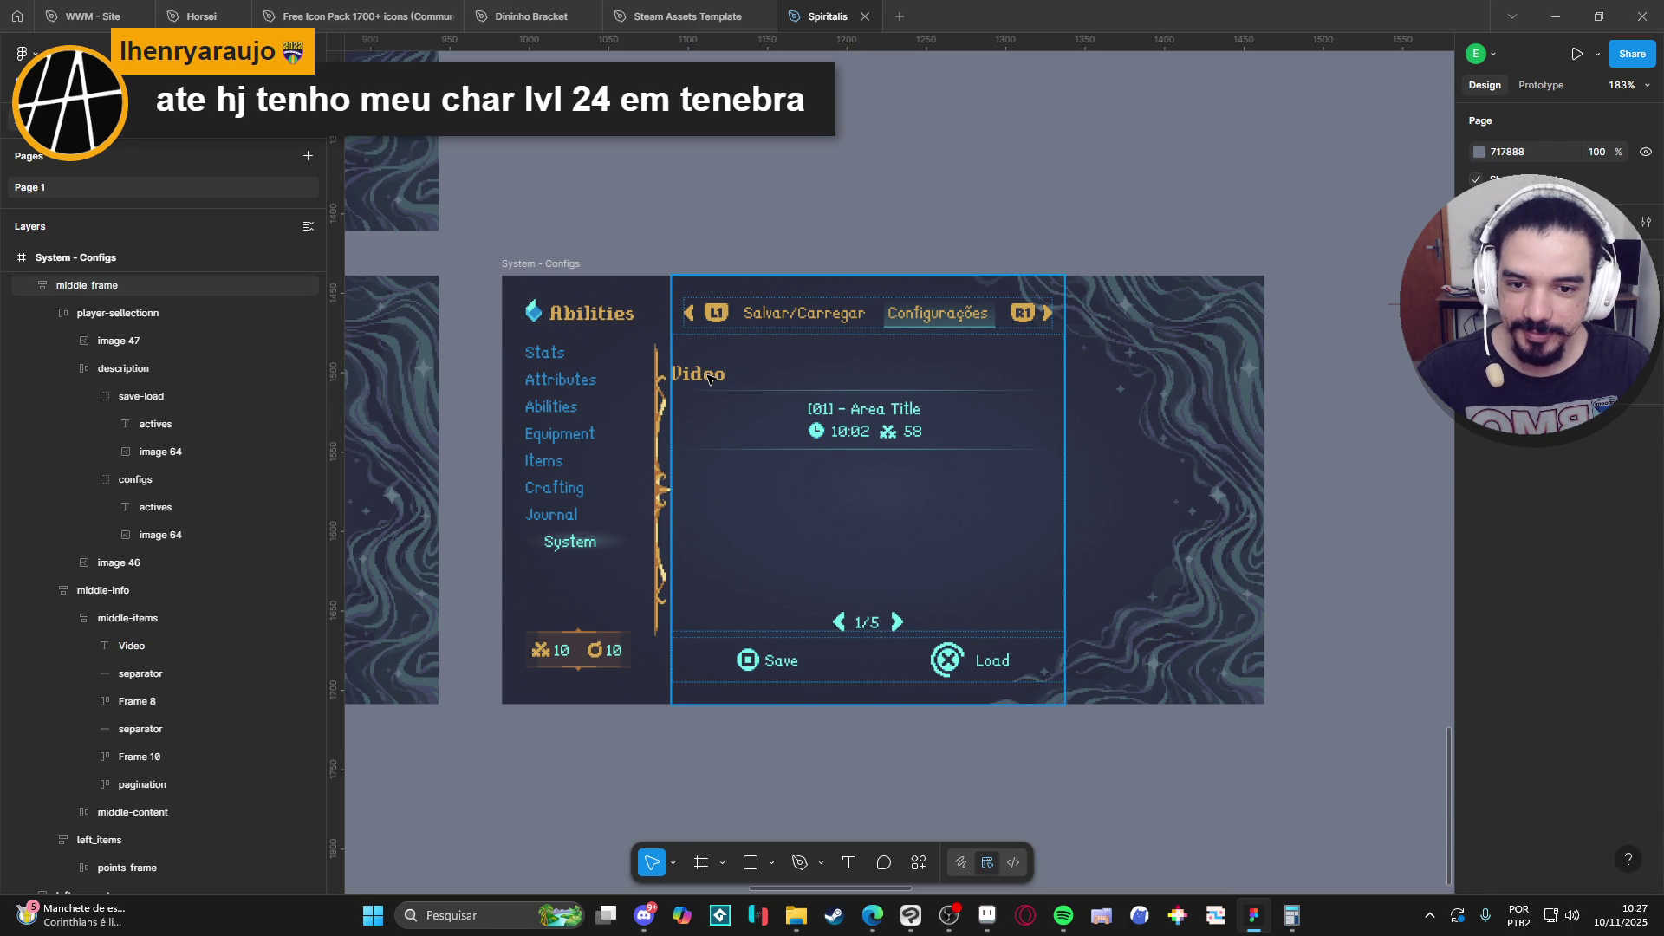
{"action": "left_click", "coordinate": [709, 379]}
{"action": "left_click", "coordinate": [159, 646]}
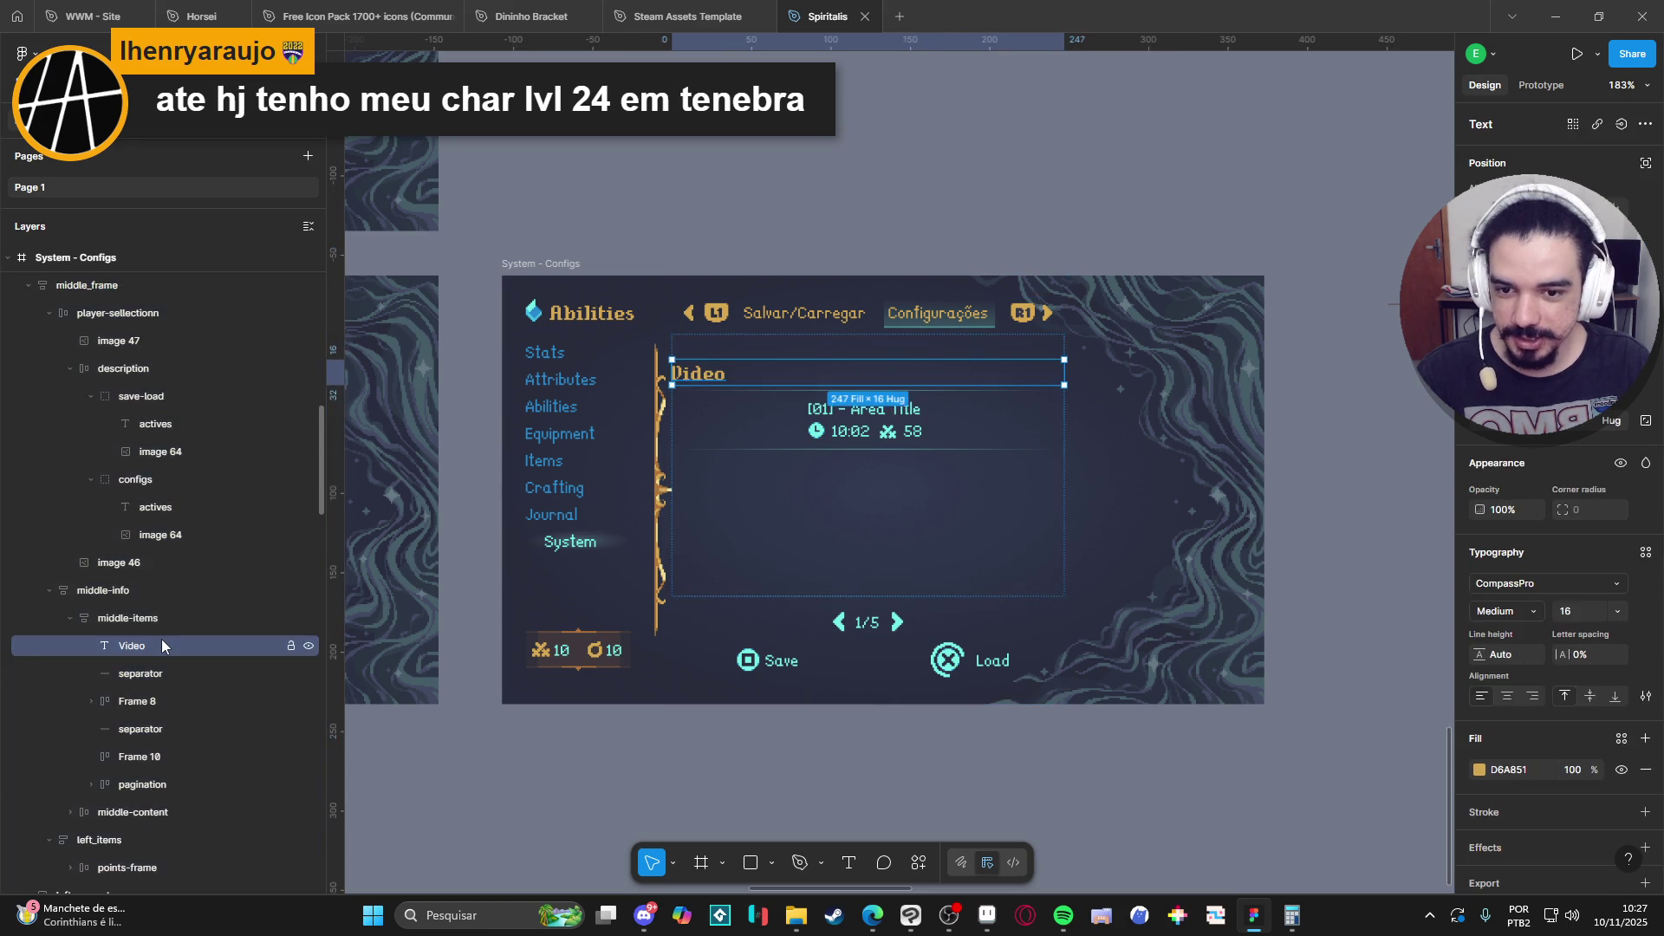
{"action": "scroll", "coordinate": [158, 643], "scroll_direction": "down", "scroll_amount": 2}
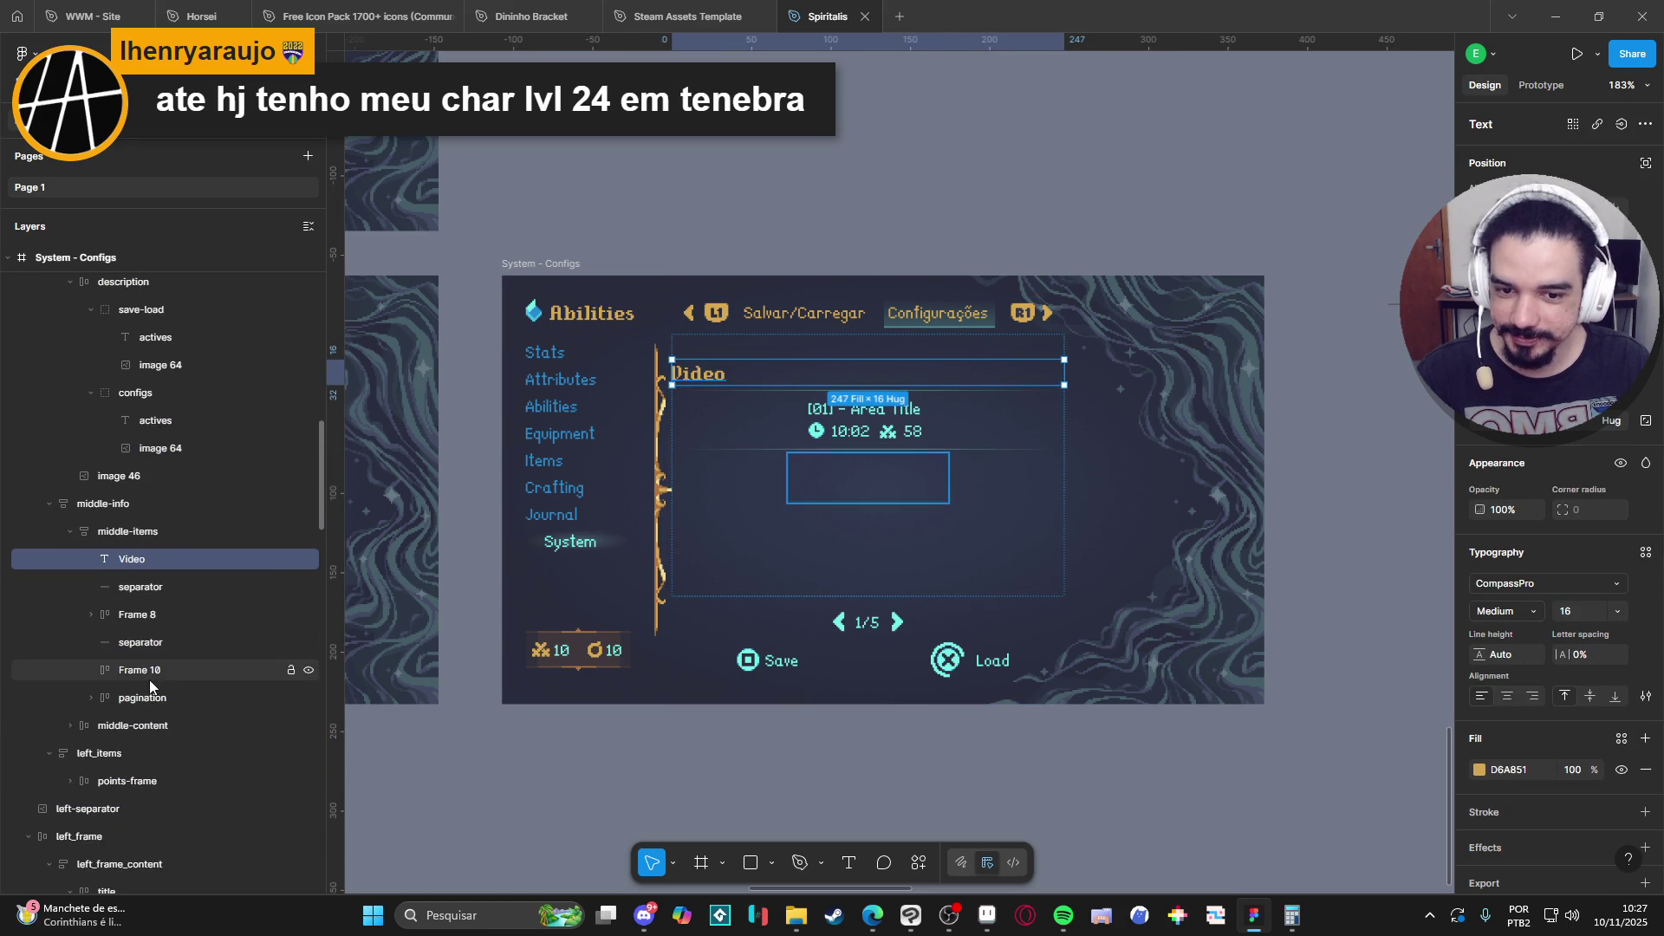
{"action": "left_click", "coordinate": [149, 680]}
{"action": "key", "text": "Delete"}
{"action": "left_click", "coordinate": [149, 677]}
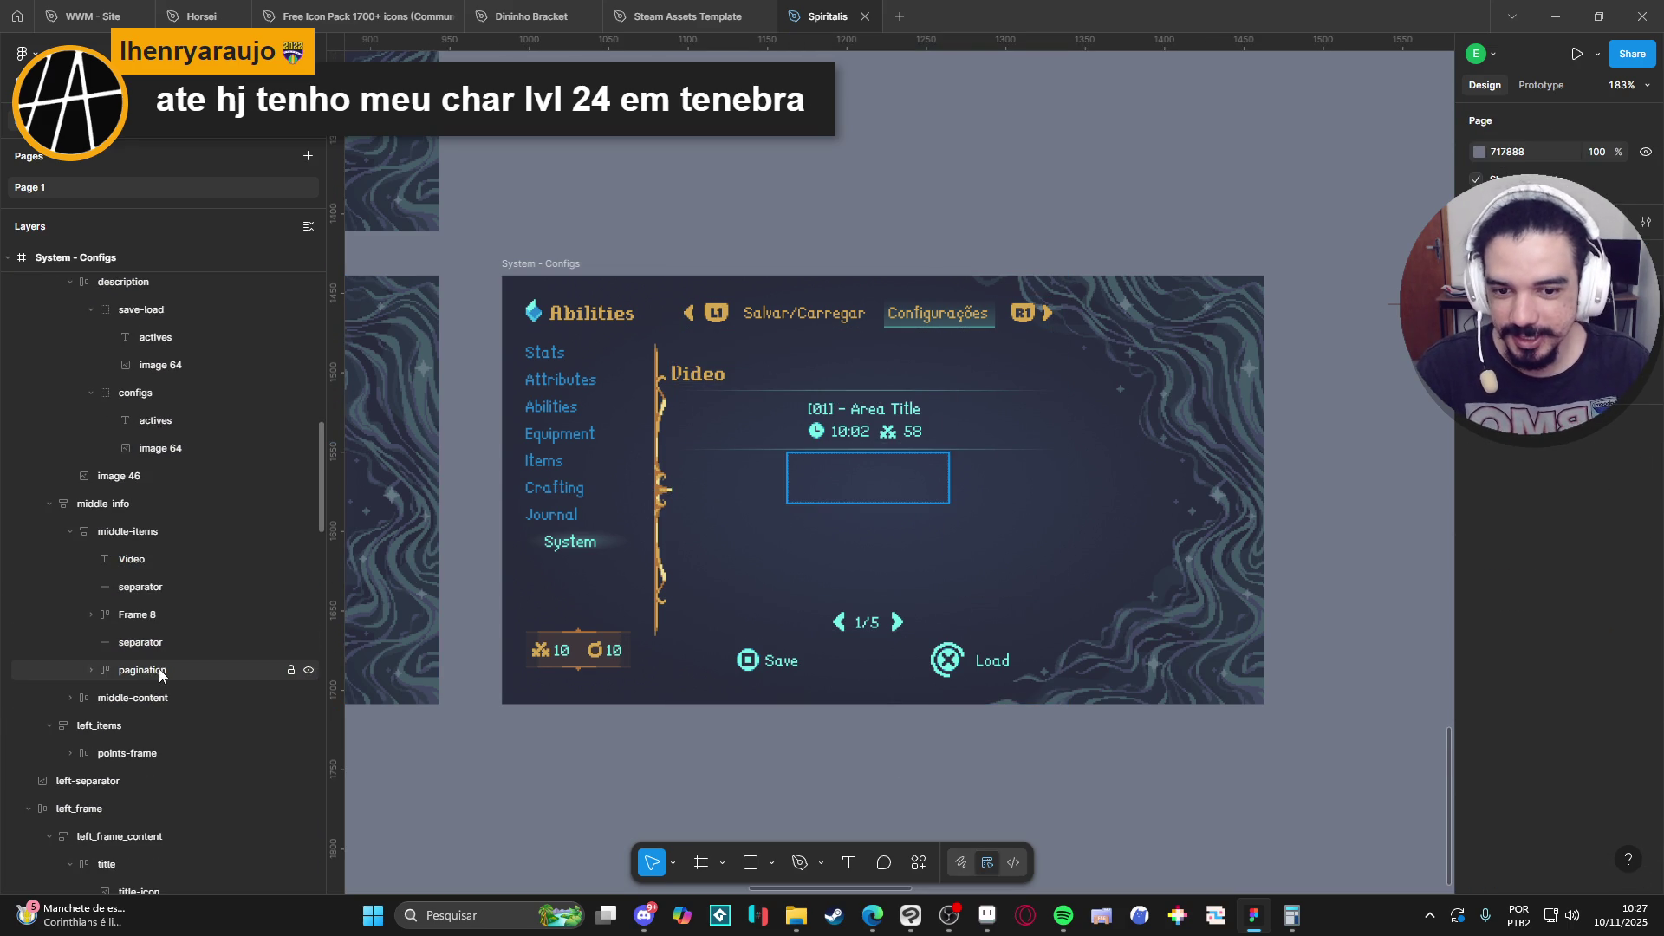
{"action": "key", "text": "Delete"}
Duplicate the Video heading below the last separator and rename the copy 'Audio'.
{"action": "left_click", "coordinate": [812, 494]}
{"action": "double_click", "coordinate": [813, 494]}
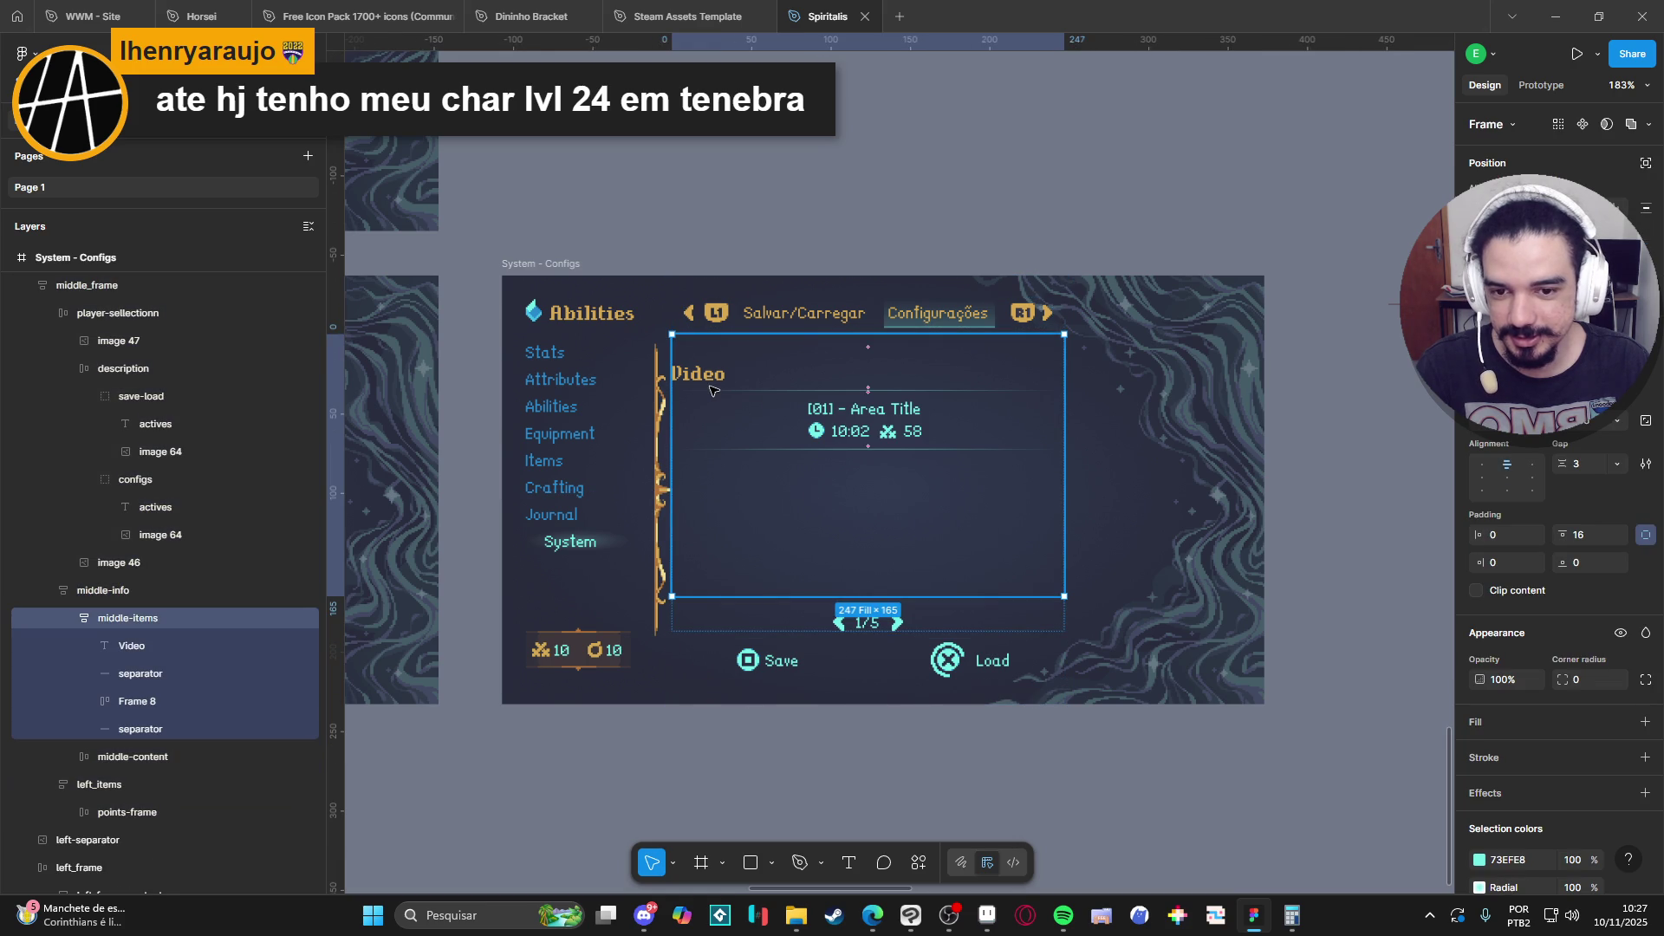
{"action": "left_click", "coordinate": [189, 642]}
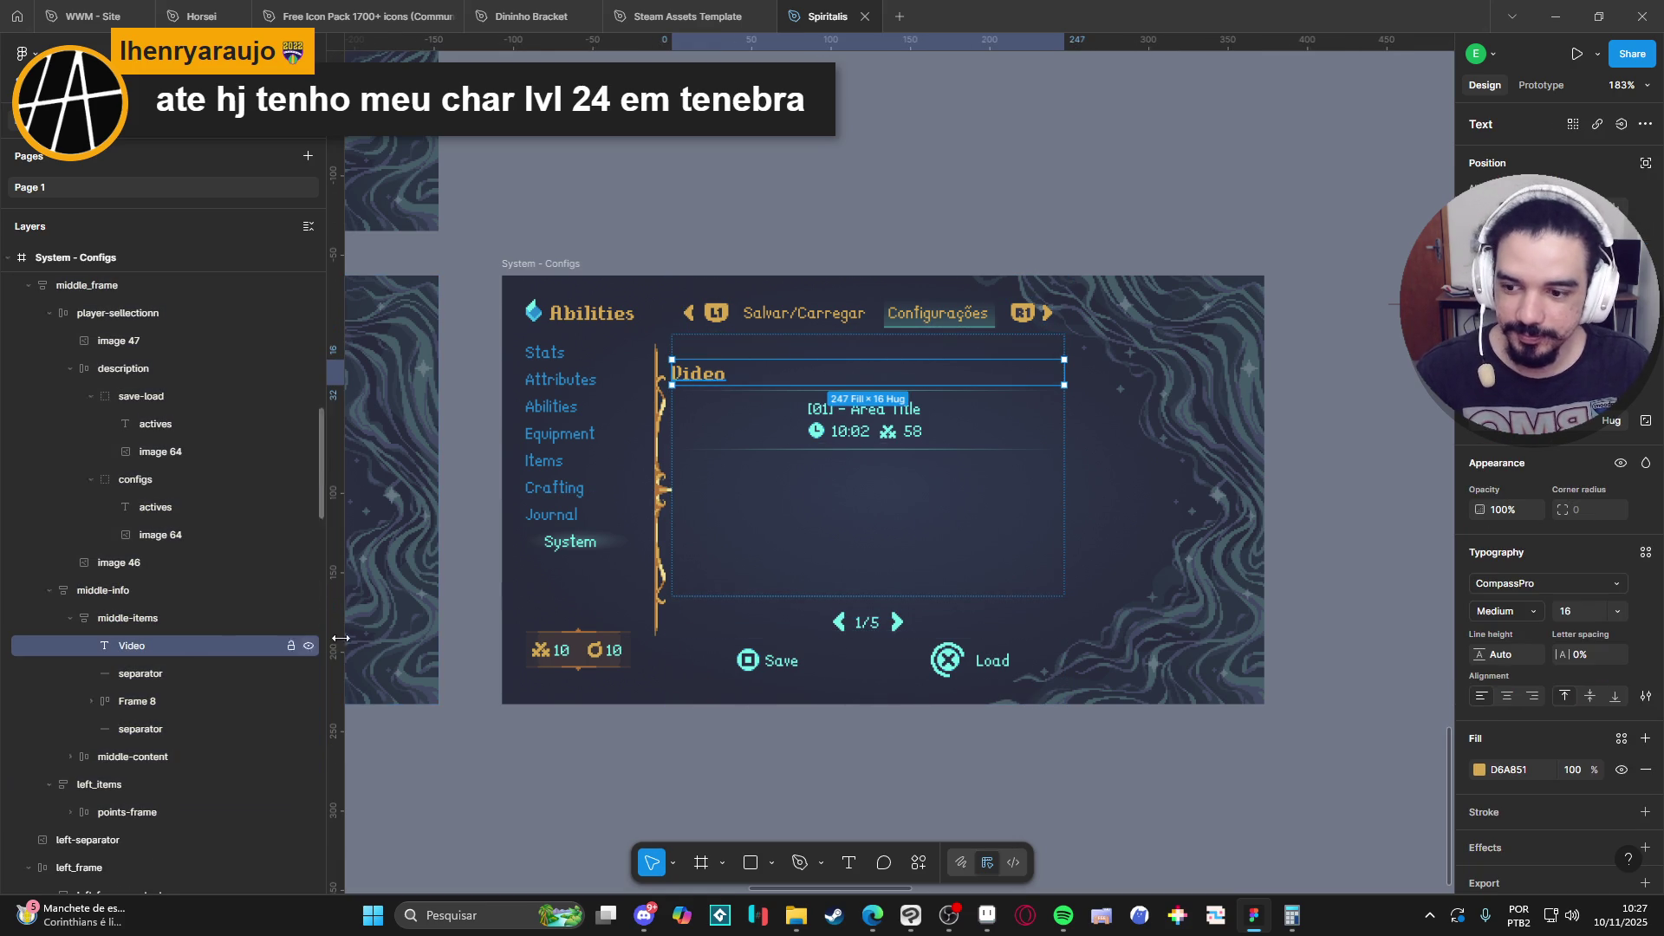
{"action": "key", "text": "ctrl+d"}
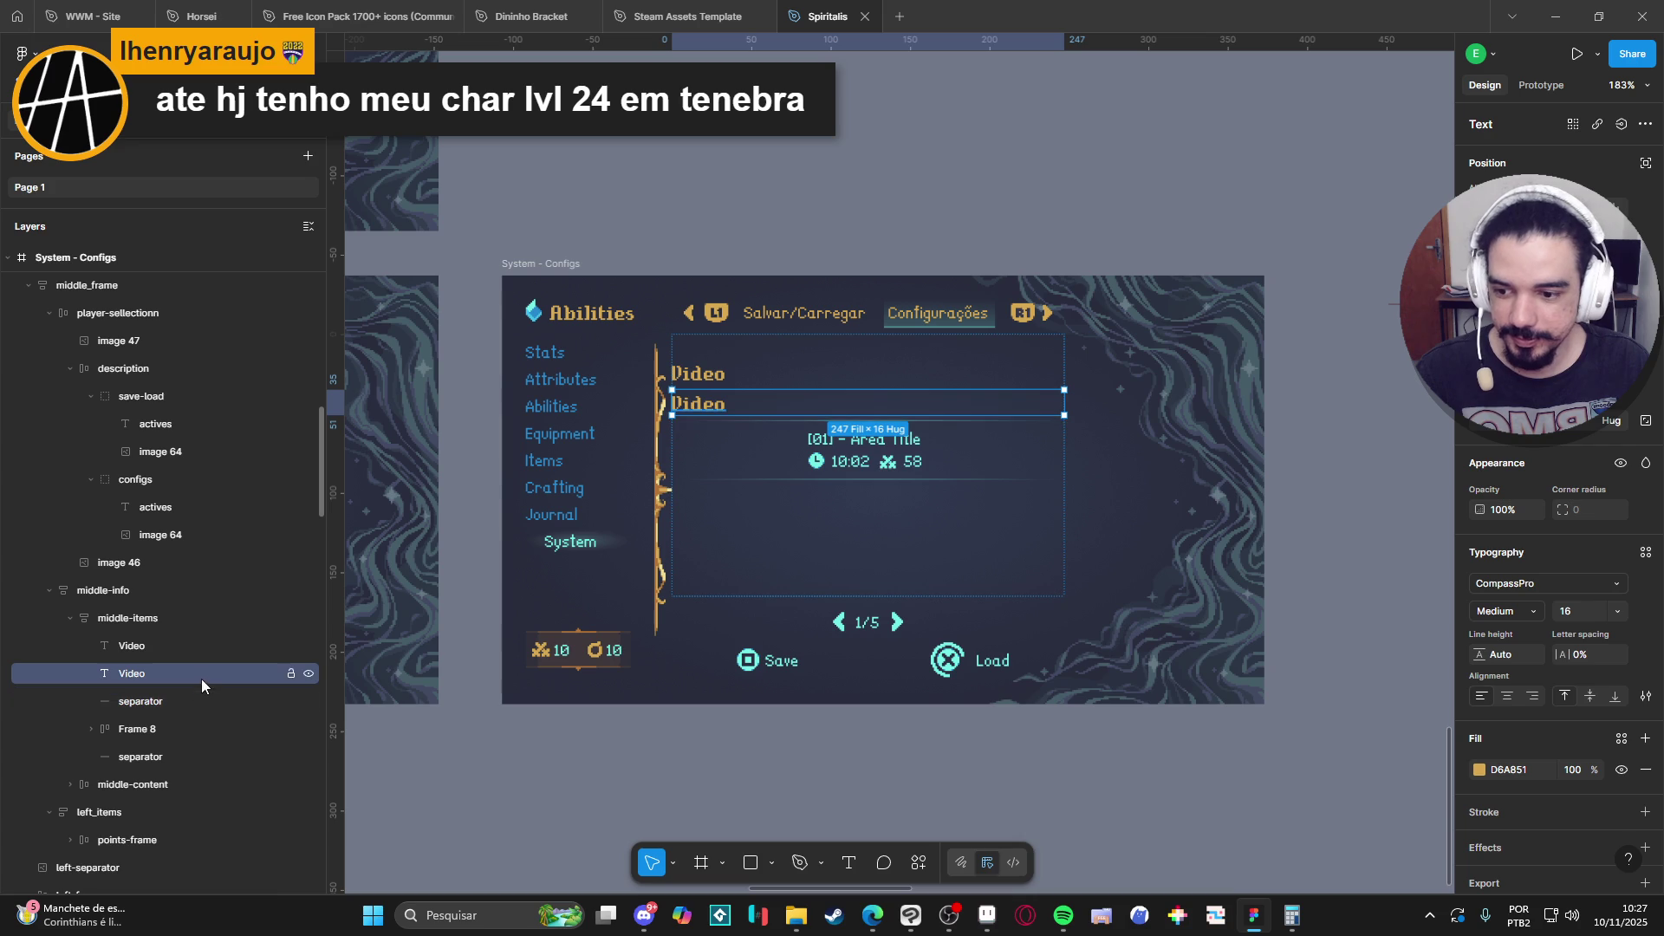
{"action": "left_click_drag", "start_coordinate": [201, 678], "coordinate": [213, 760]}
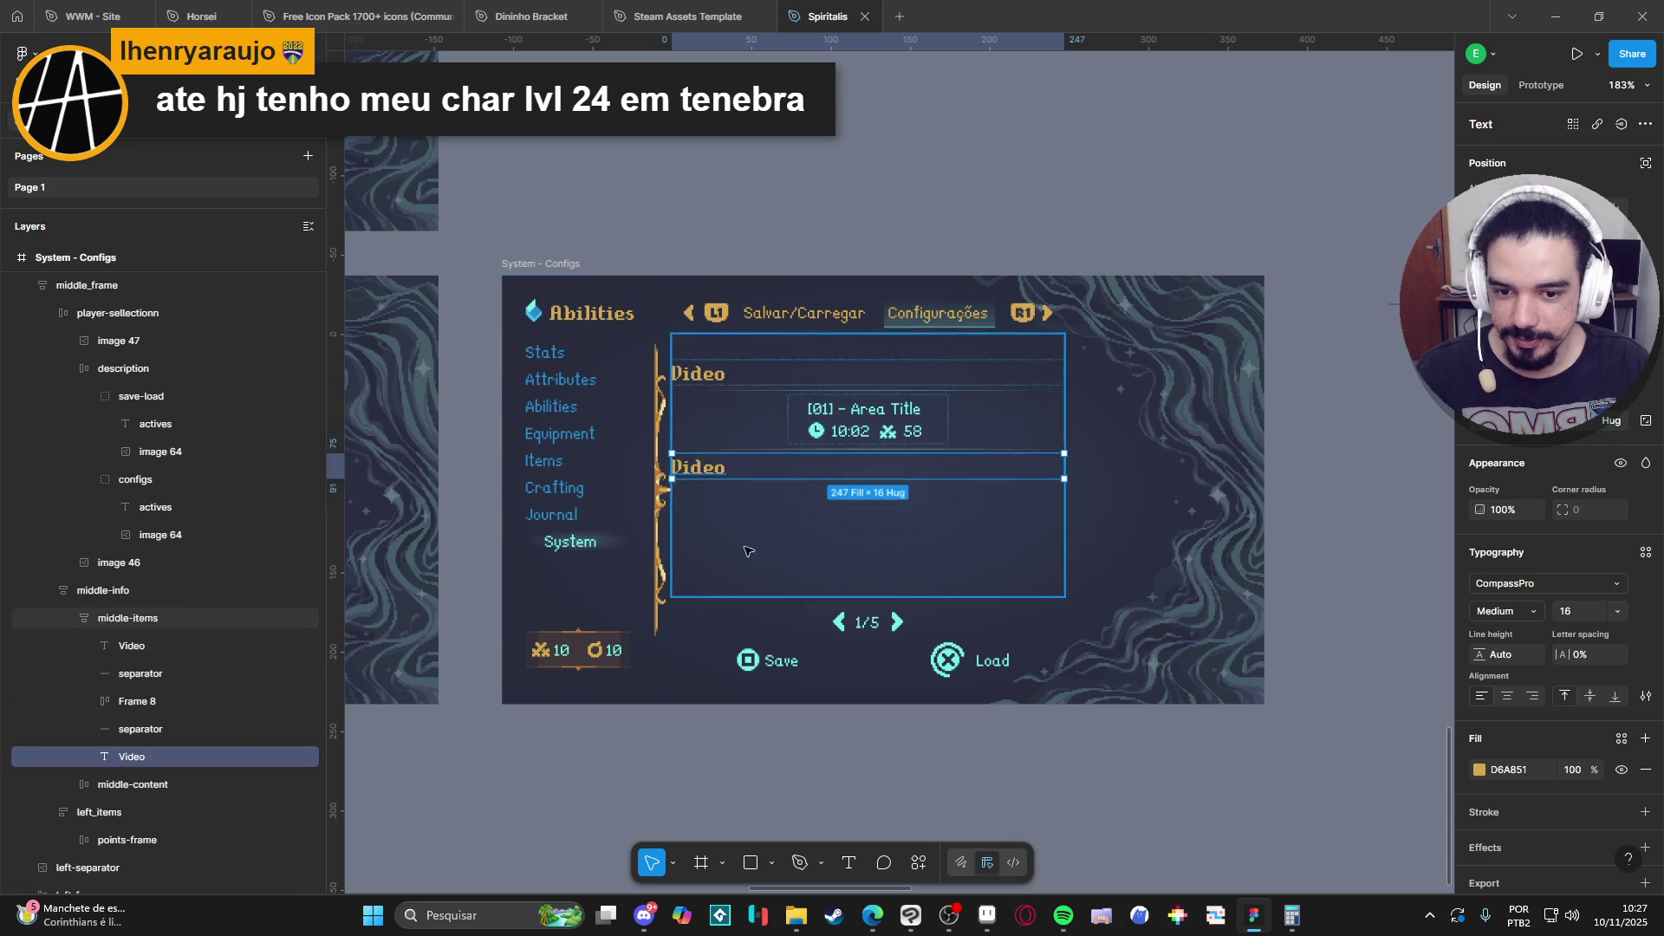
{"action": "double_click", "coordinate": [703, 469]}
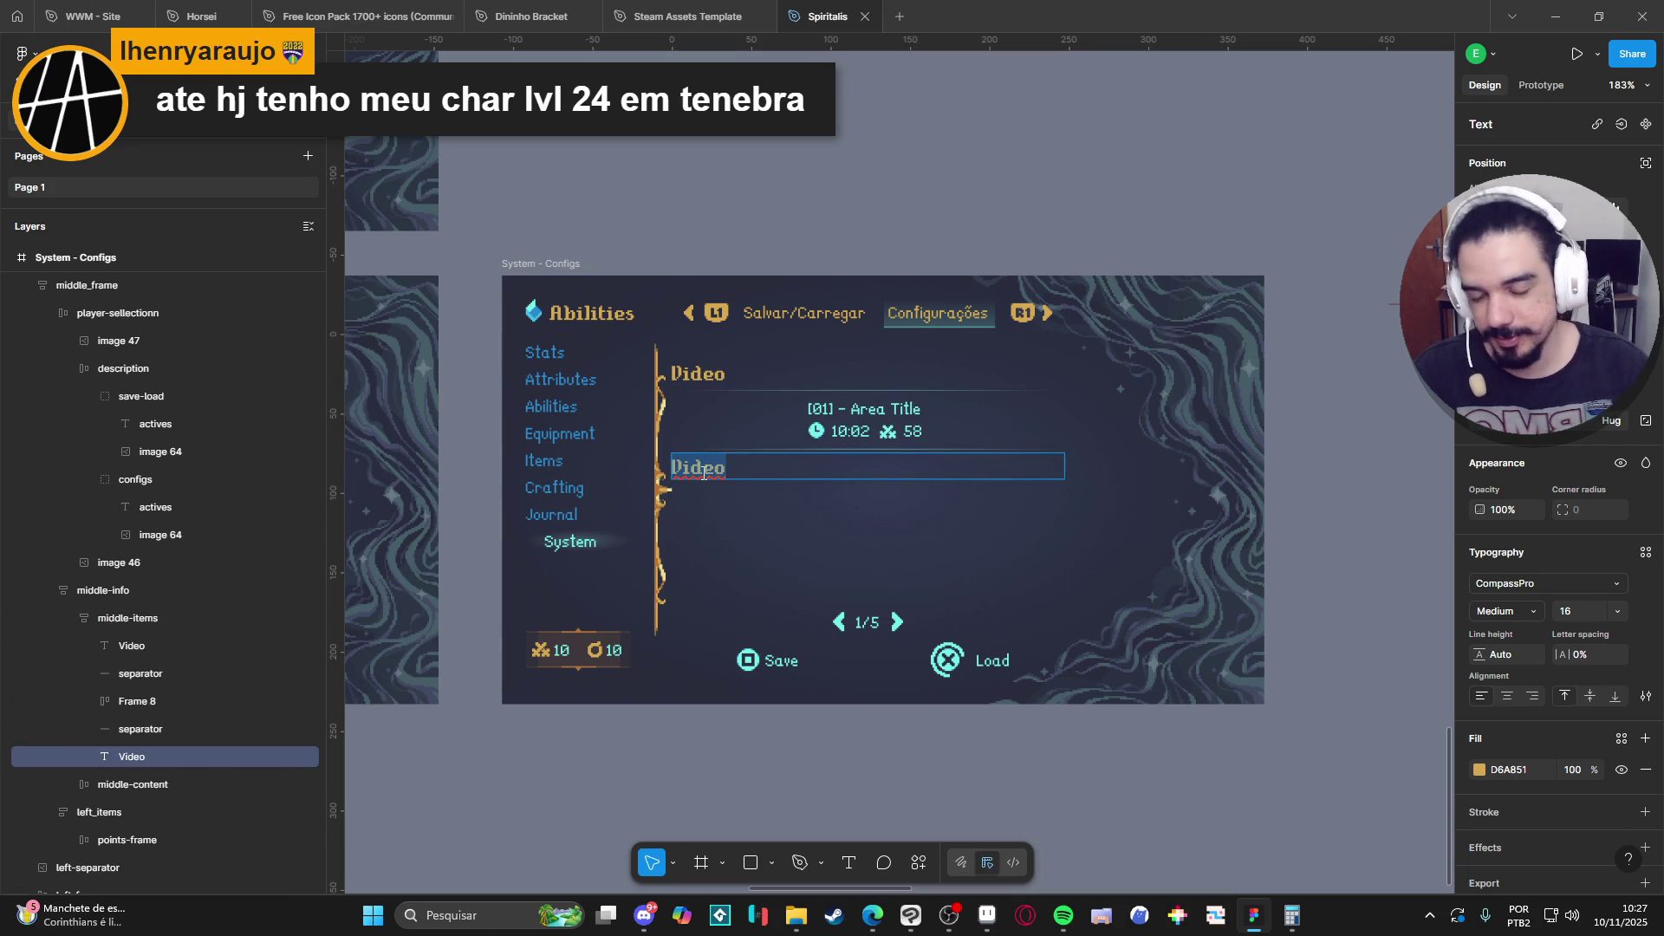
{"action": "type", "text": "Audio"}
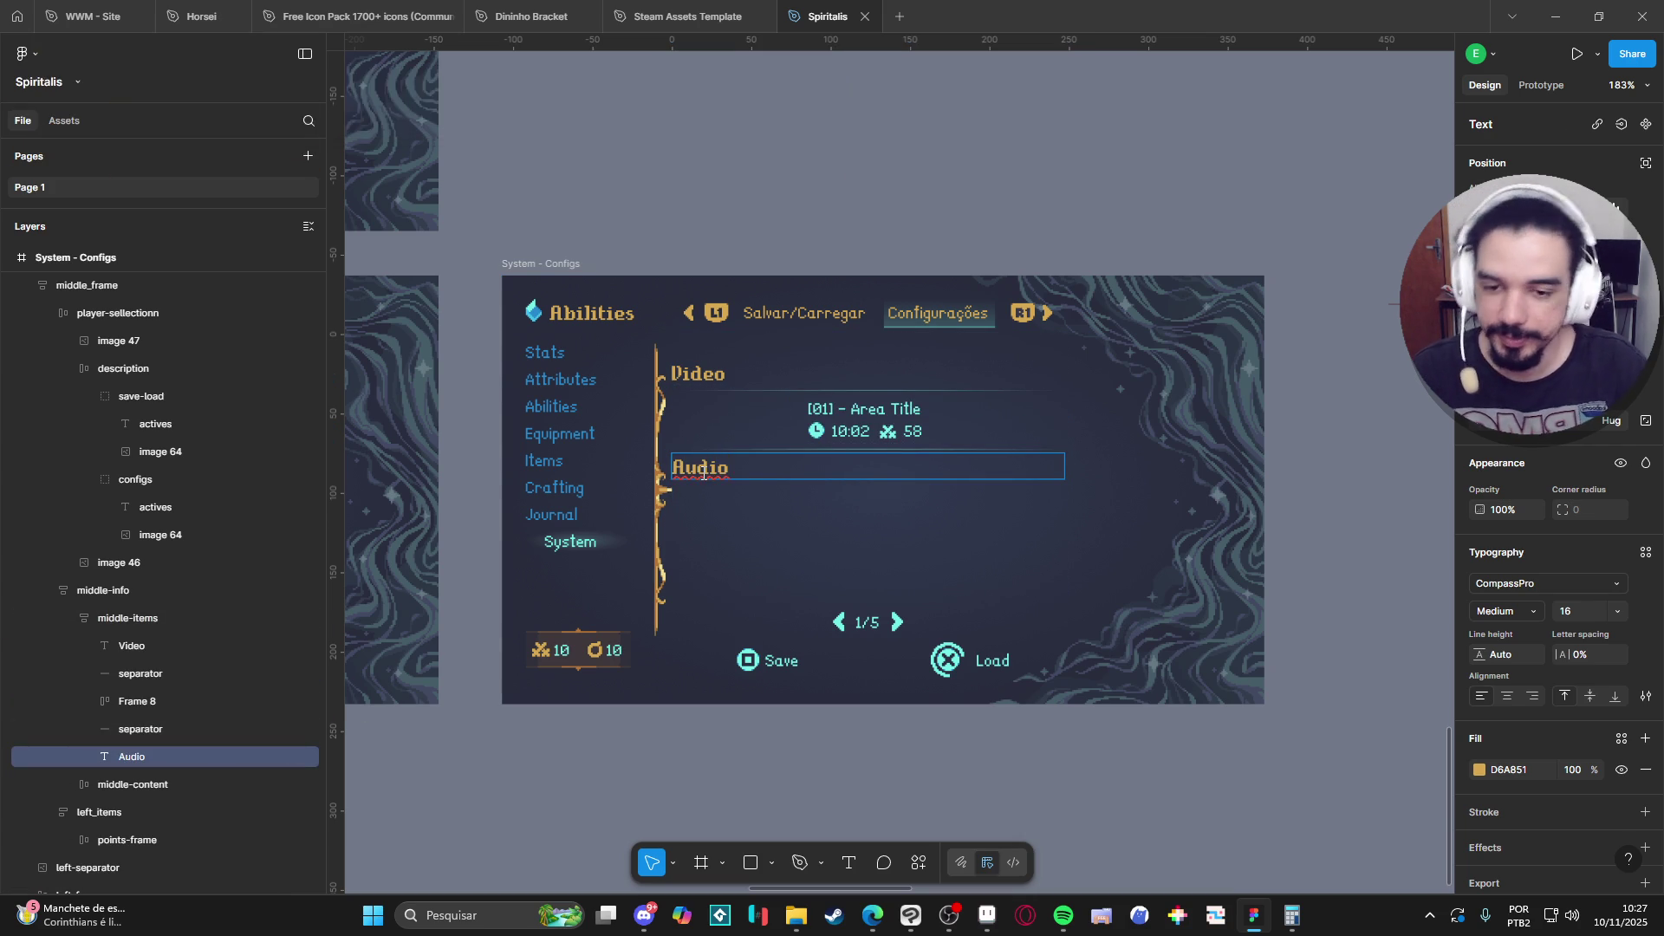
{"action": "key", "text": "Escape"}
{"action": "left_click", "coordinate": [988, 779]}
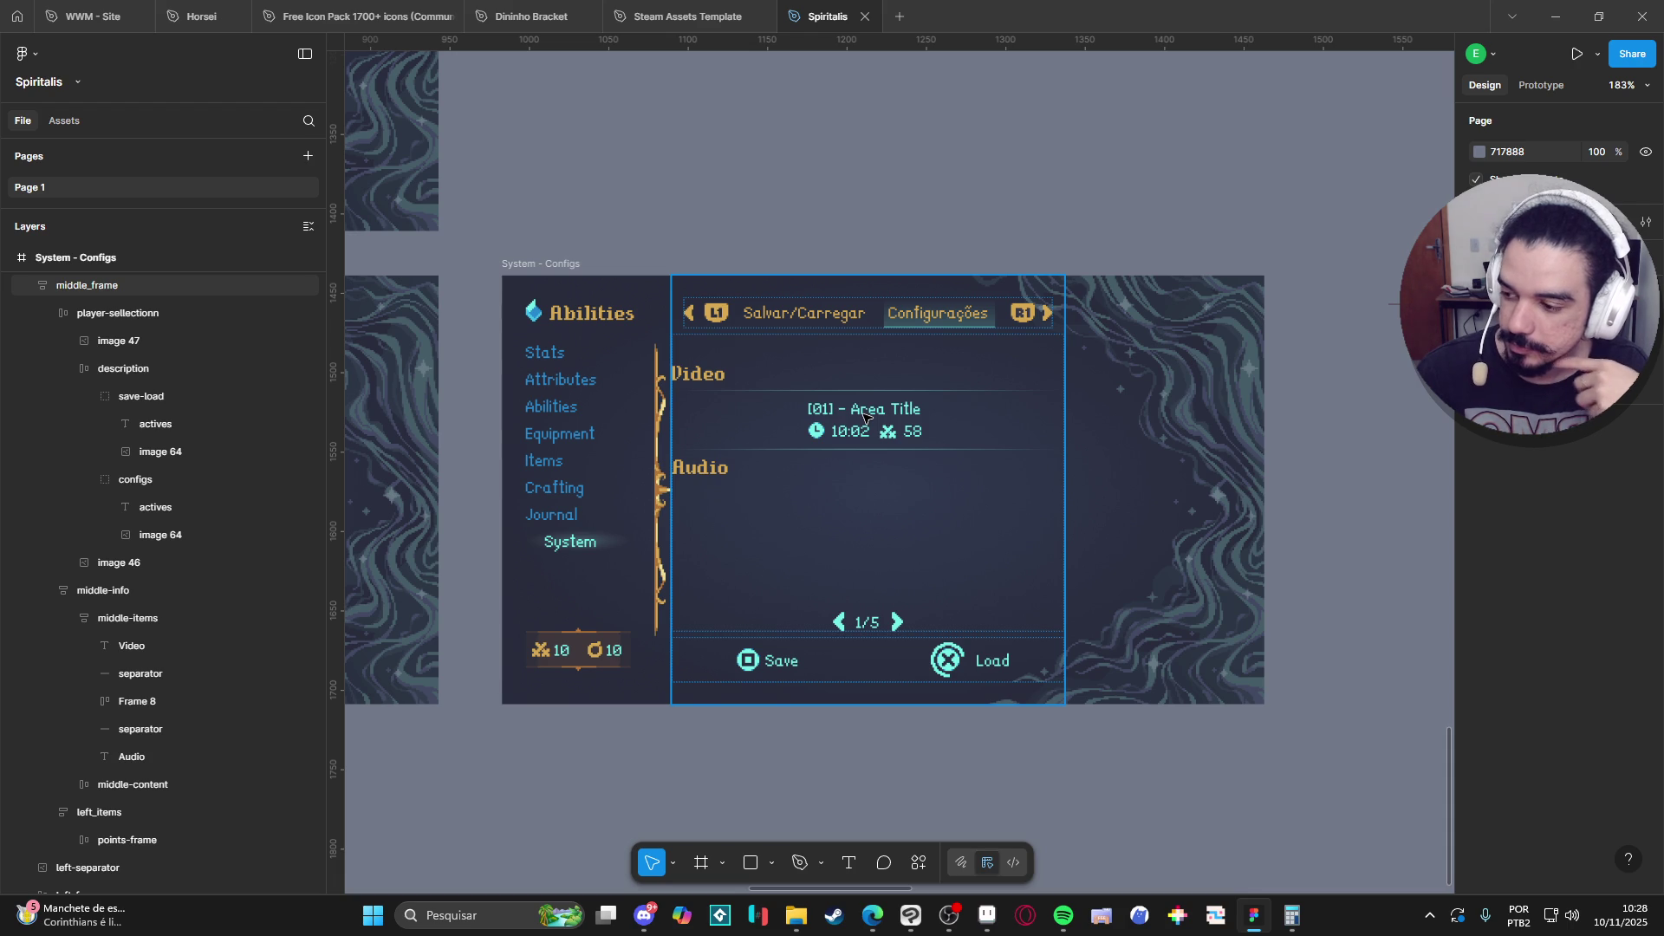
Minimize Figma and Aseprite, close Clip Studio Paint, and launch Sea of Stars from the desktop.
{"action": "left_click", "coordinate": [497, 917]}
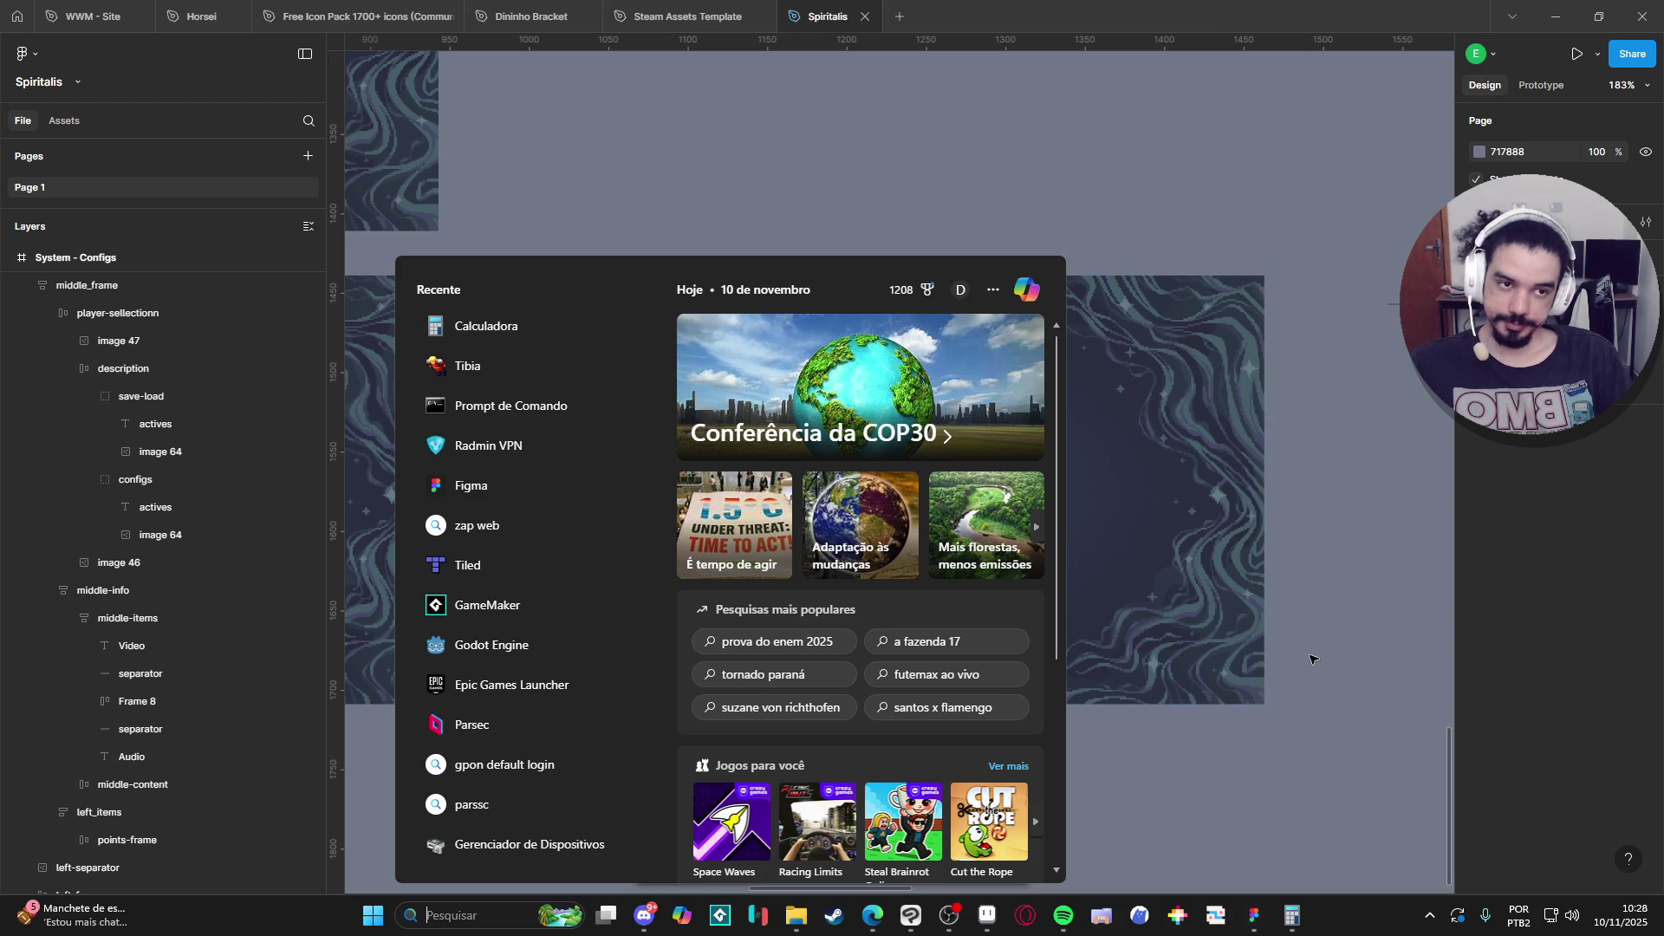
{"action": "left_click", "coordinate": [1556, 16]}
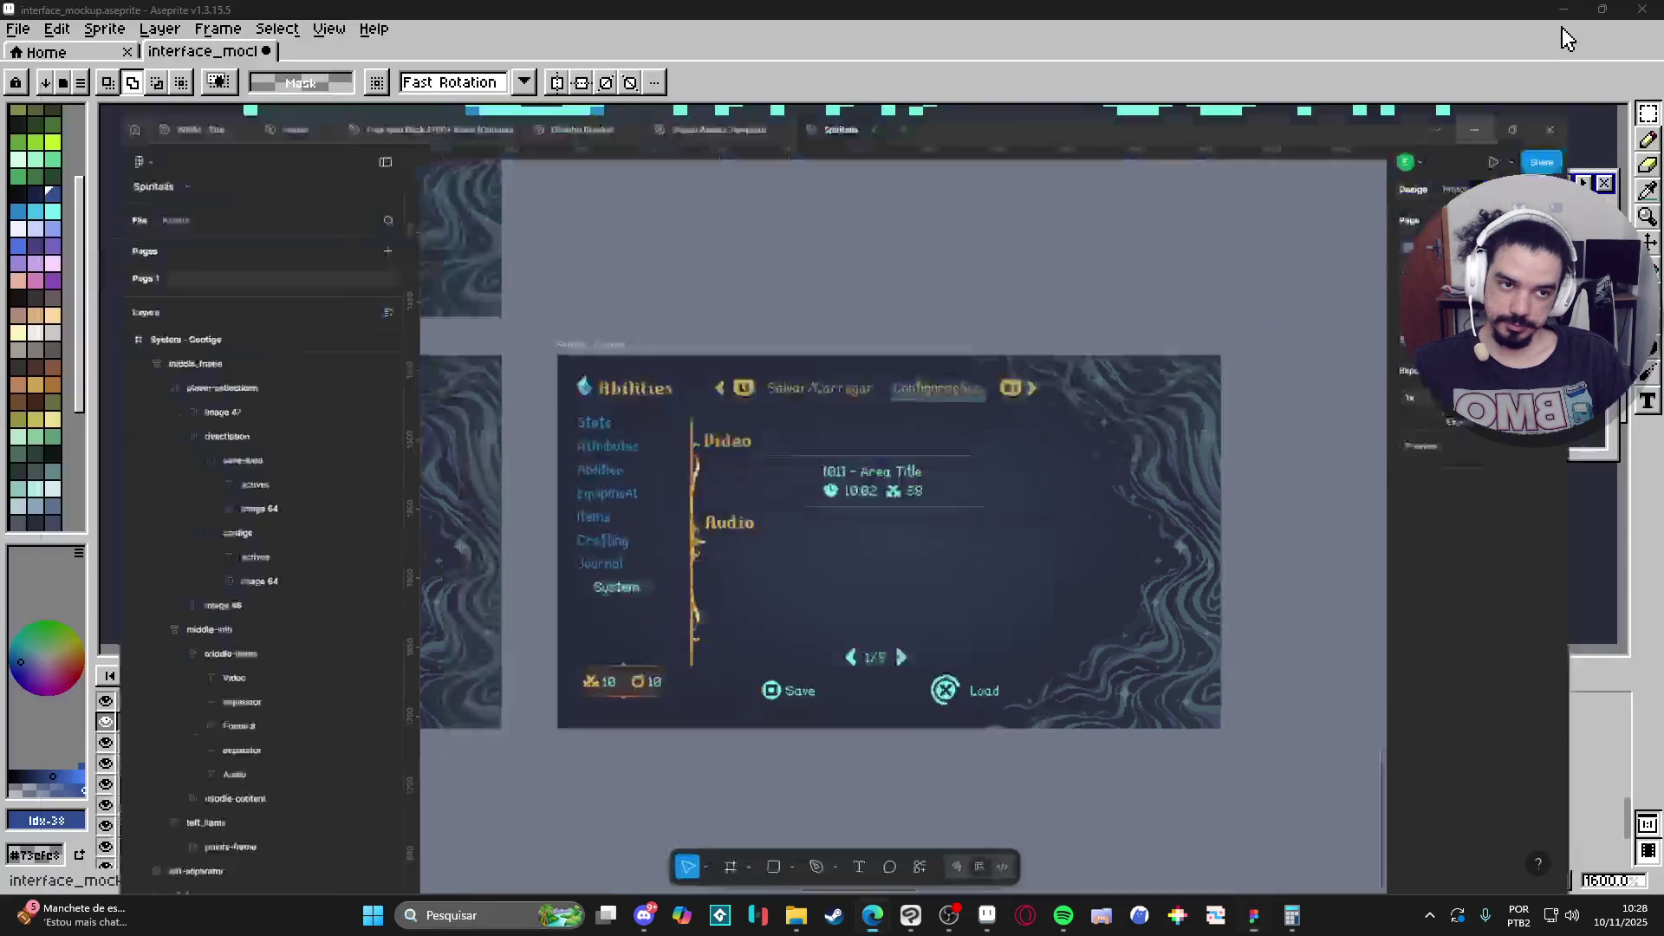
{"action": "double_click", "coordinate": [1560, 6]}
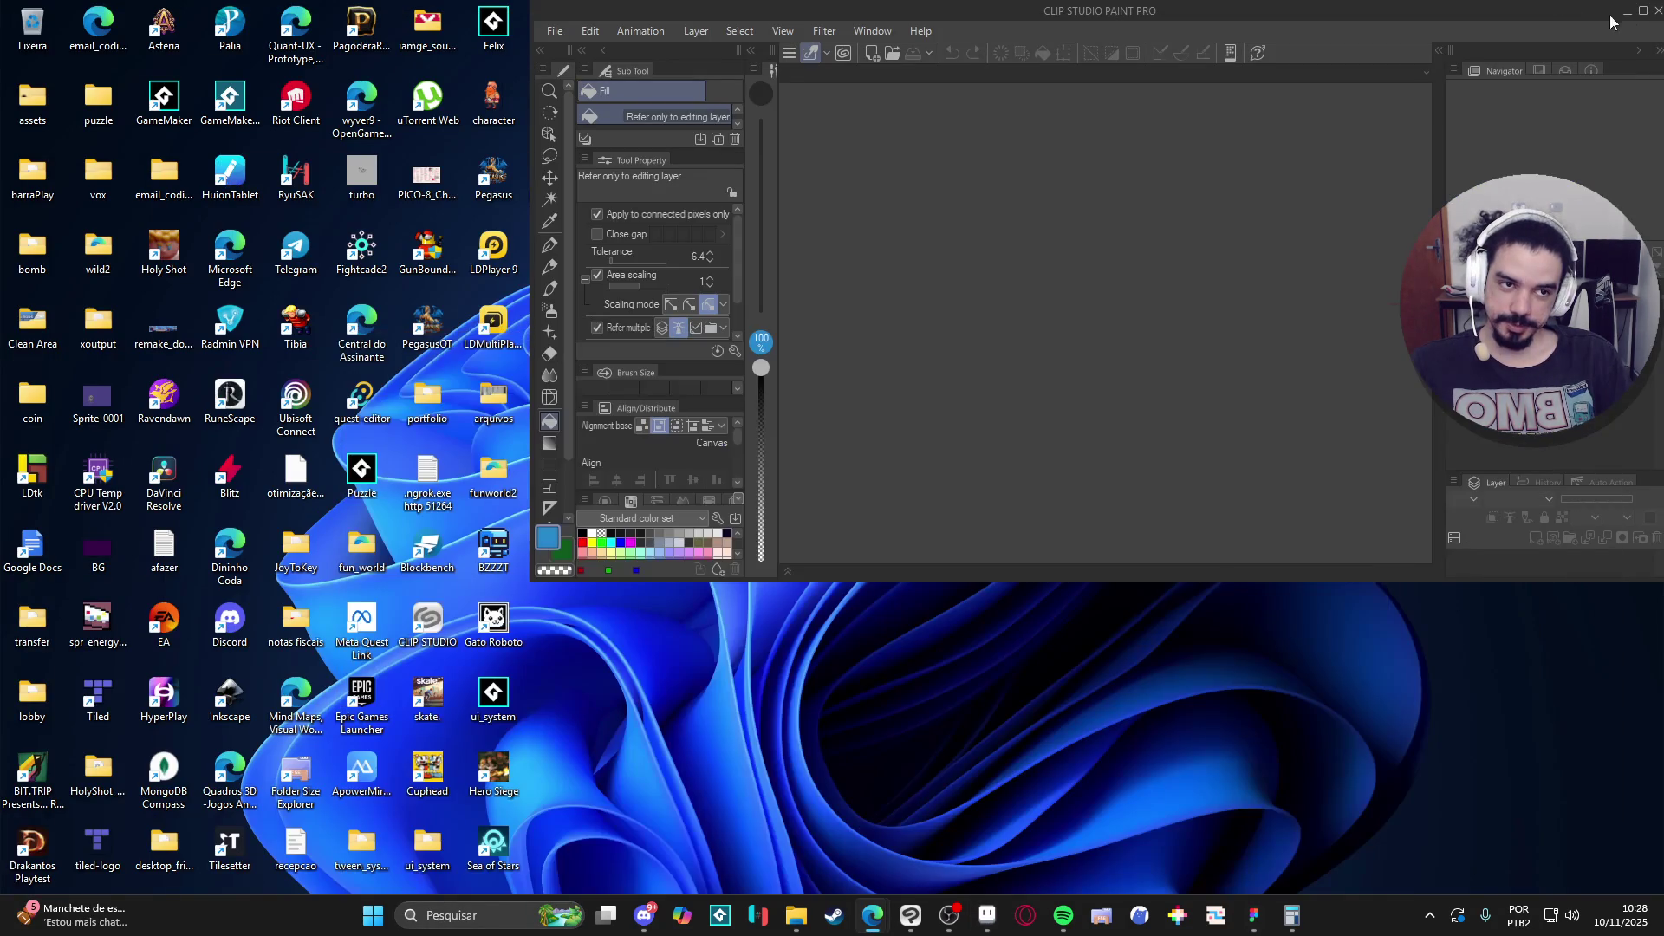
{"action": "left_click", "coordinate": [1657, 10]}
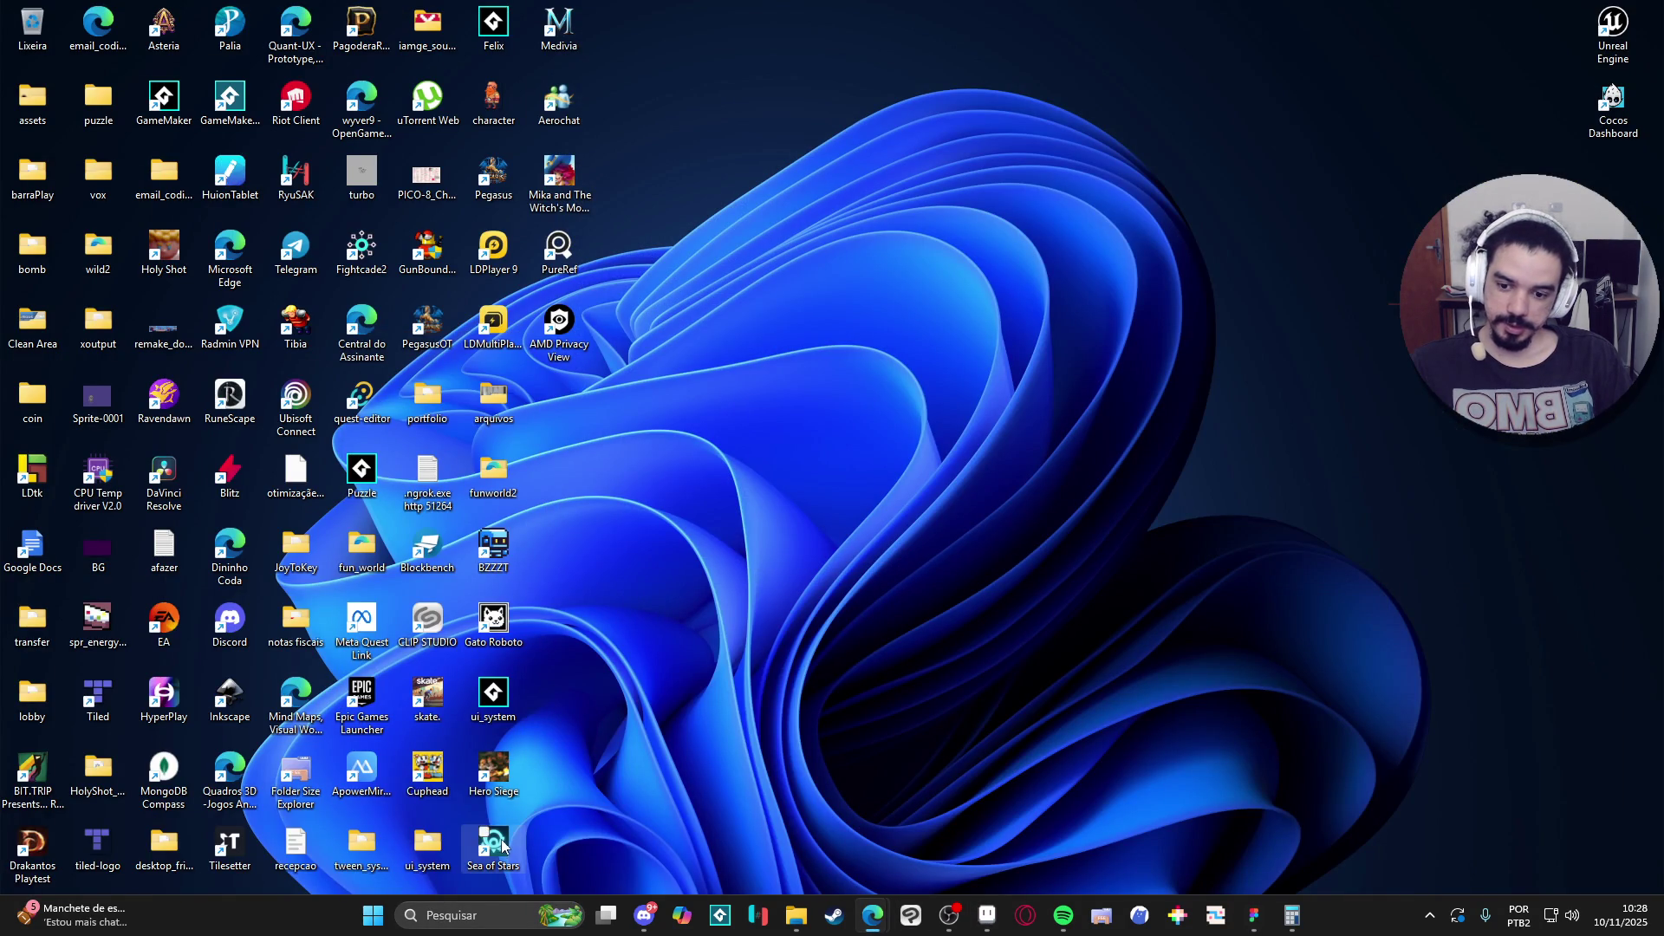
{"action": "double_click", "coordinate": [503, 843]}
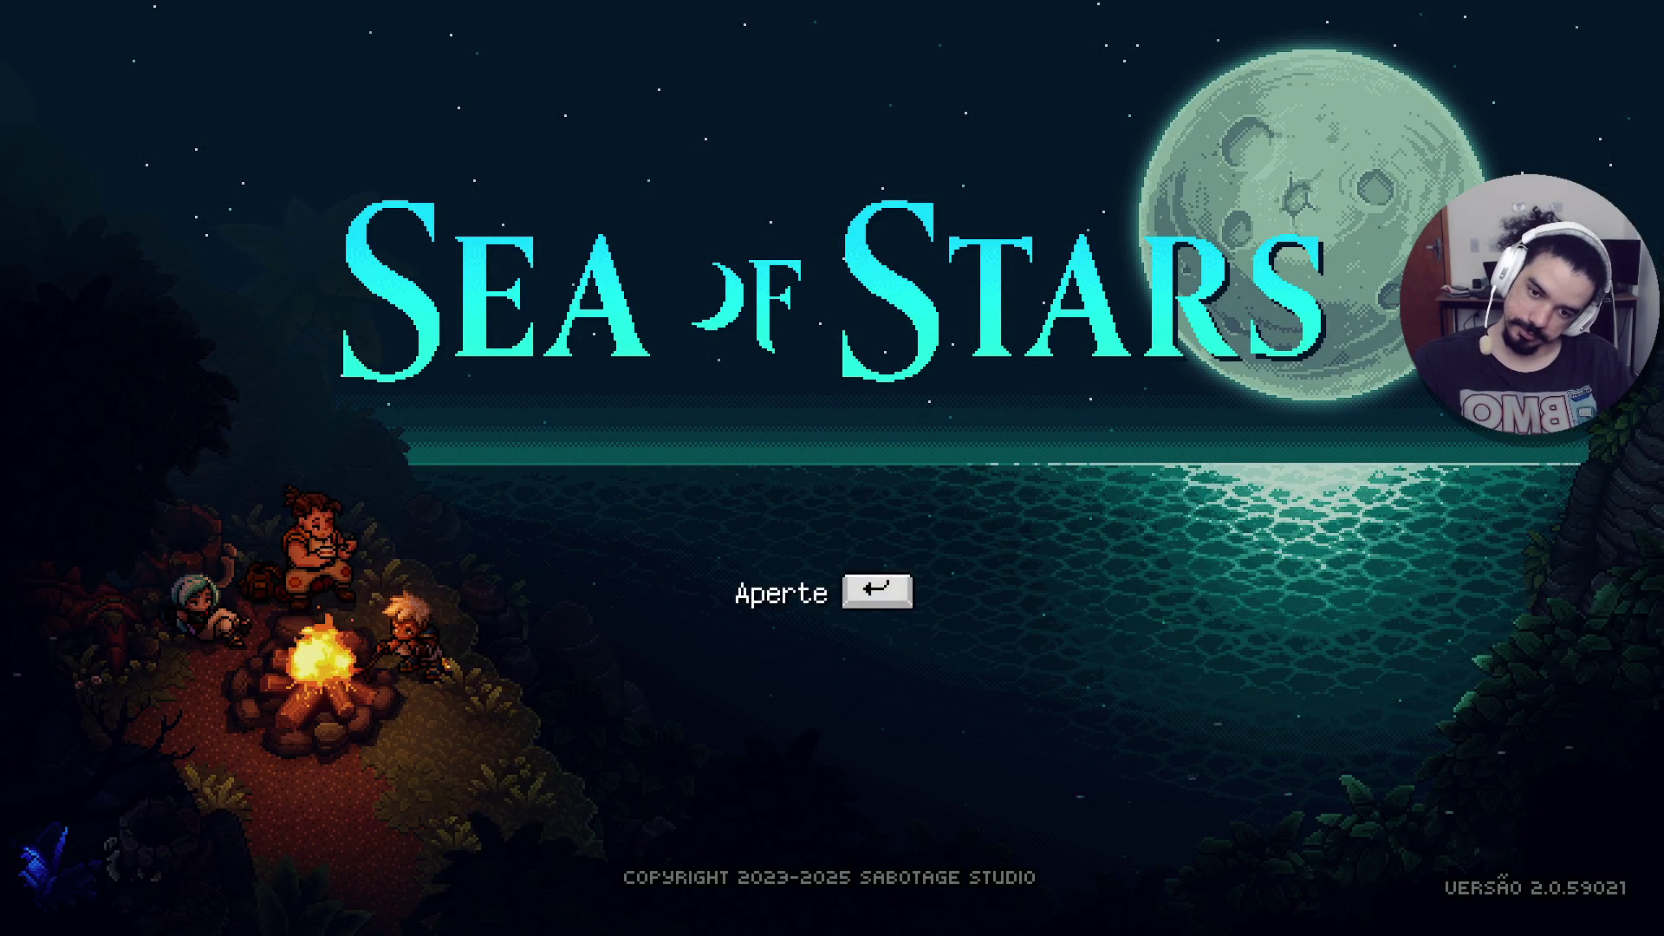
Go from the title screen into the options, keeping the language on Português.
{"action": "key", "text": "Return"}
{"action": "key", "text": "Down"}
{"action": "key", "text": "Down"}
{"action": "key", "text": "Down"}
{"action": "key", "text": "Return"}
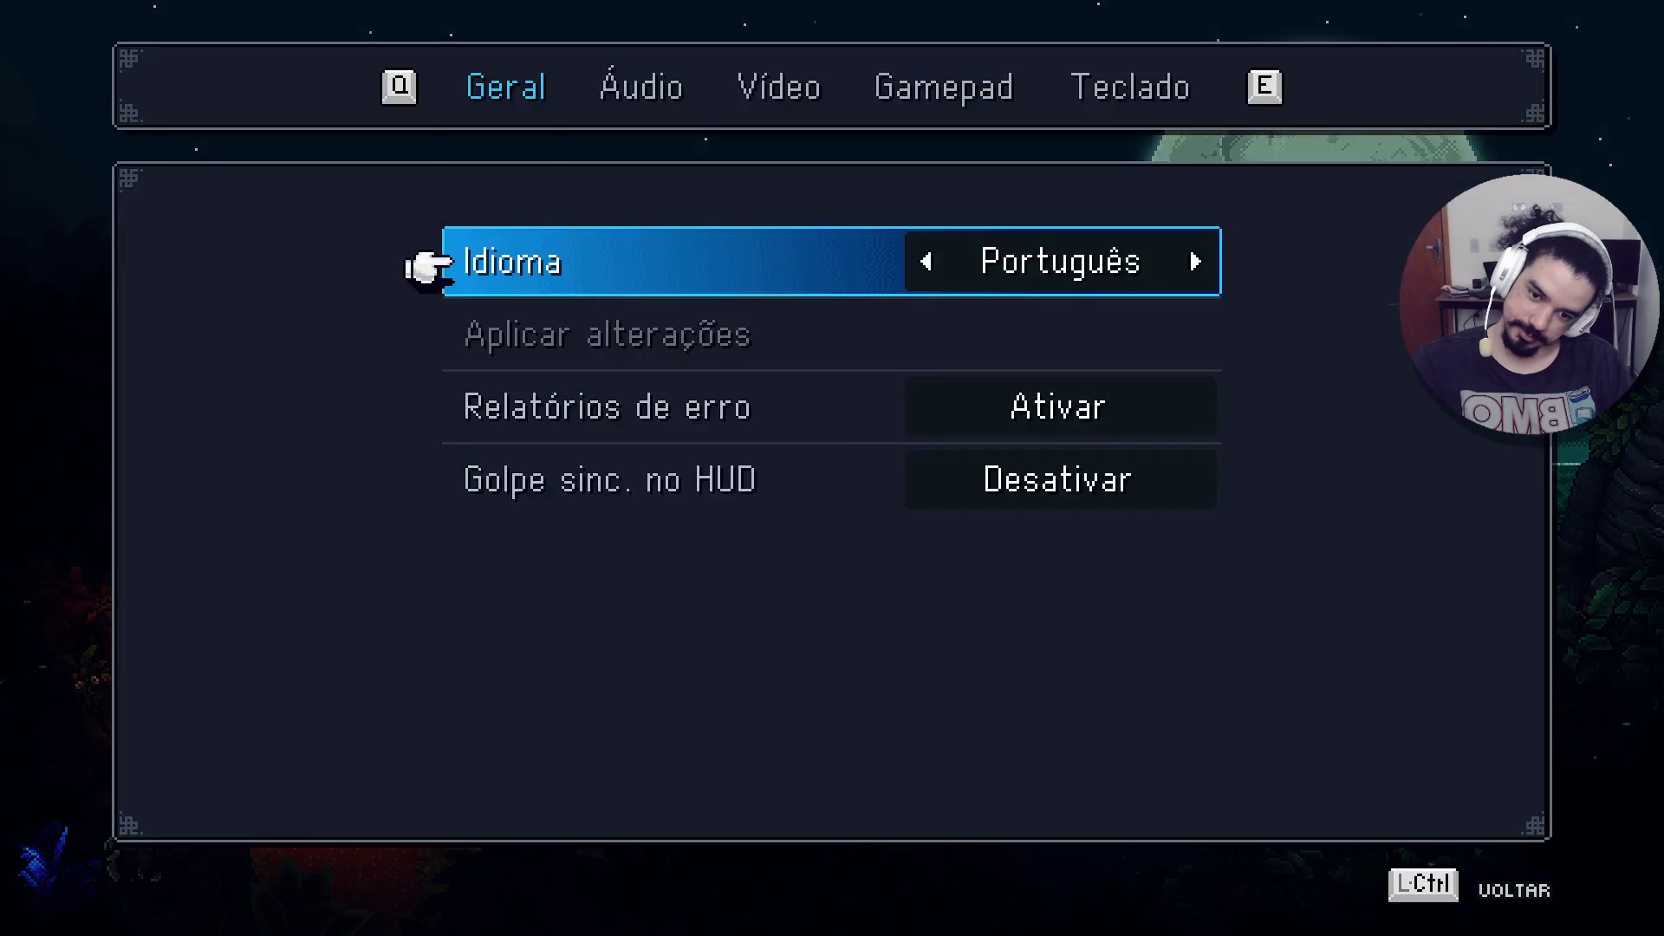
{"action": "key", "text": "Right"}
{"action": "key", "text": "Left"}
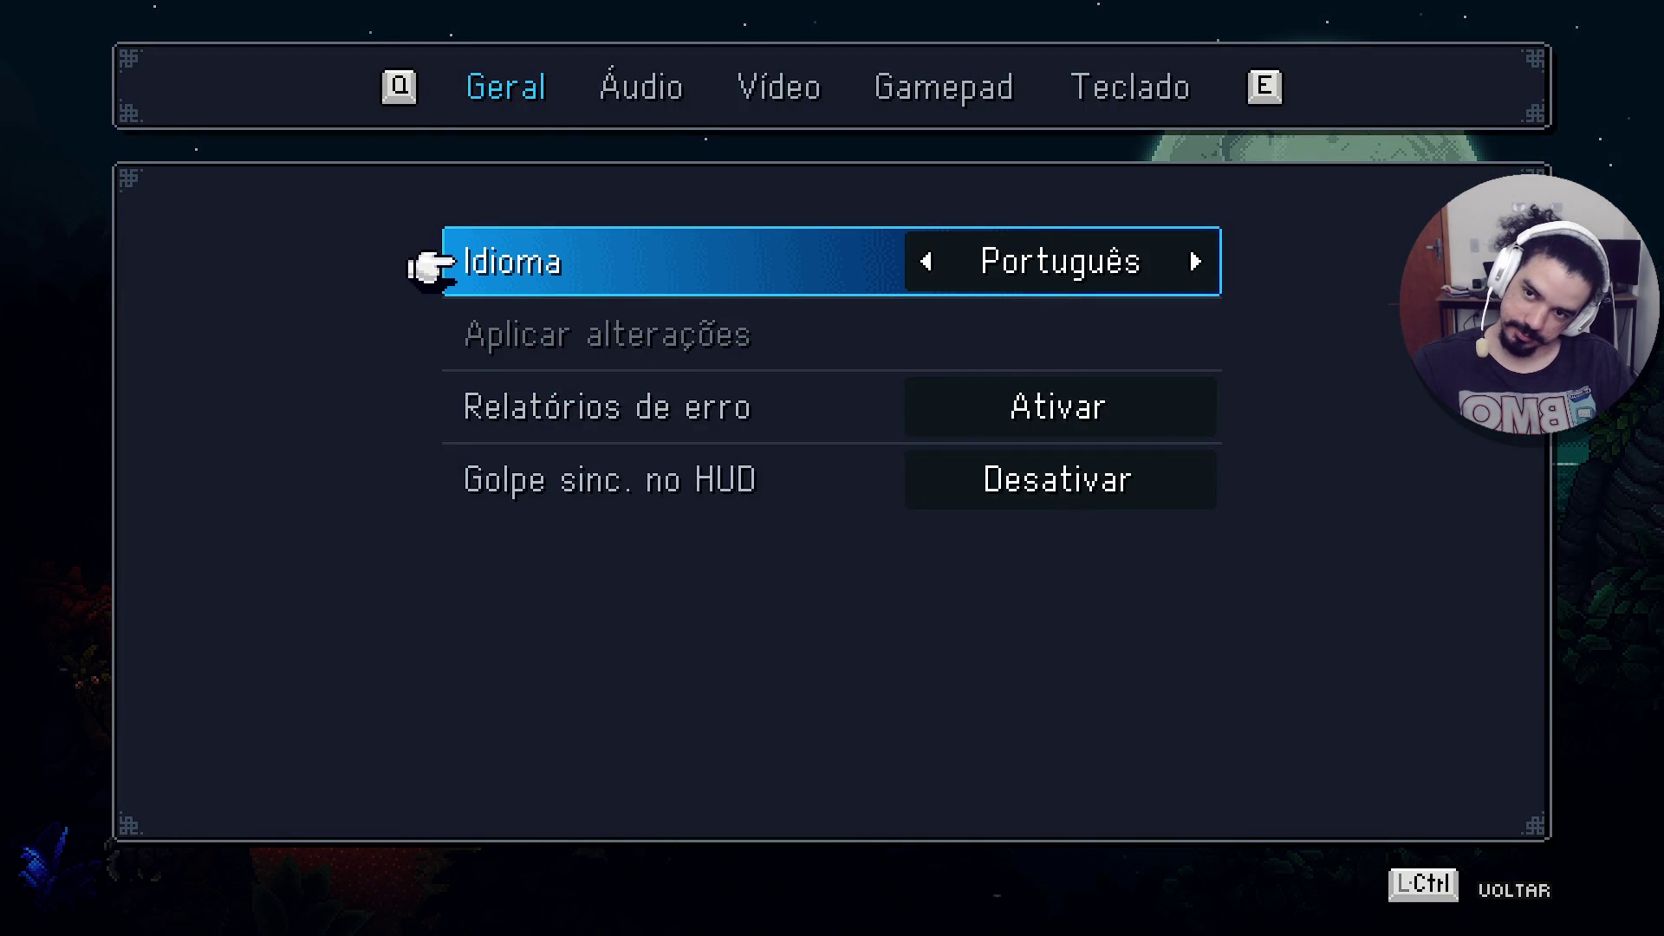
Browse the Vídeo, Gamepad and Áudio options pages, checking brightness, display mode and resolution.
{"action": "key", "text": "e"}
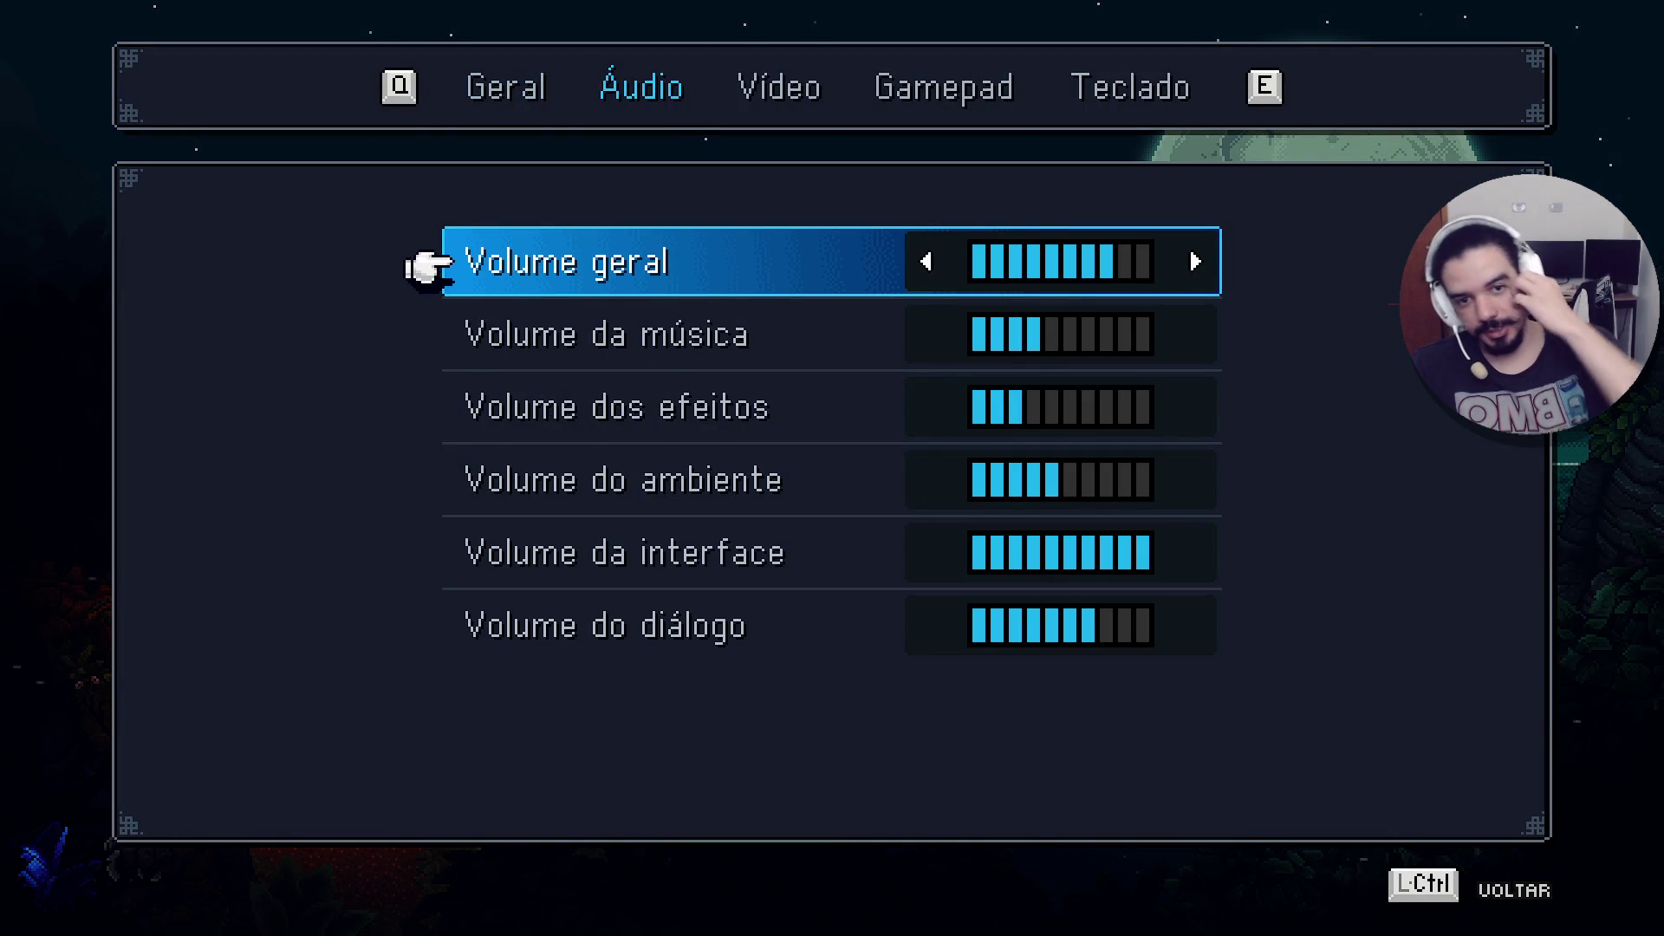
{"action": "key", "text": "e"}
{"action": "key", "text": "q"}
{"action": "key", "text": "e"}
{"action": "key", "text": "e"}
{"action": "key", "text": "e"}
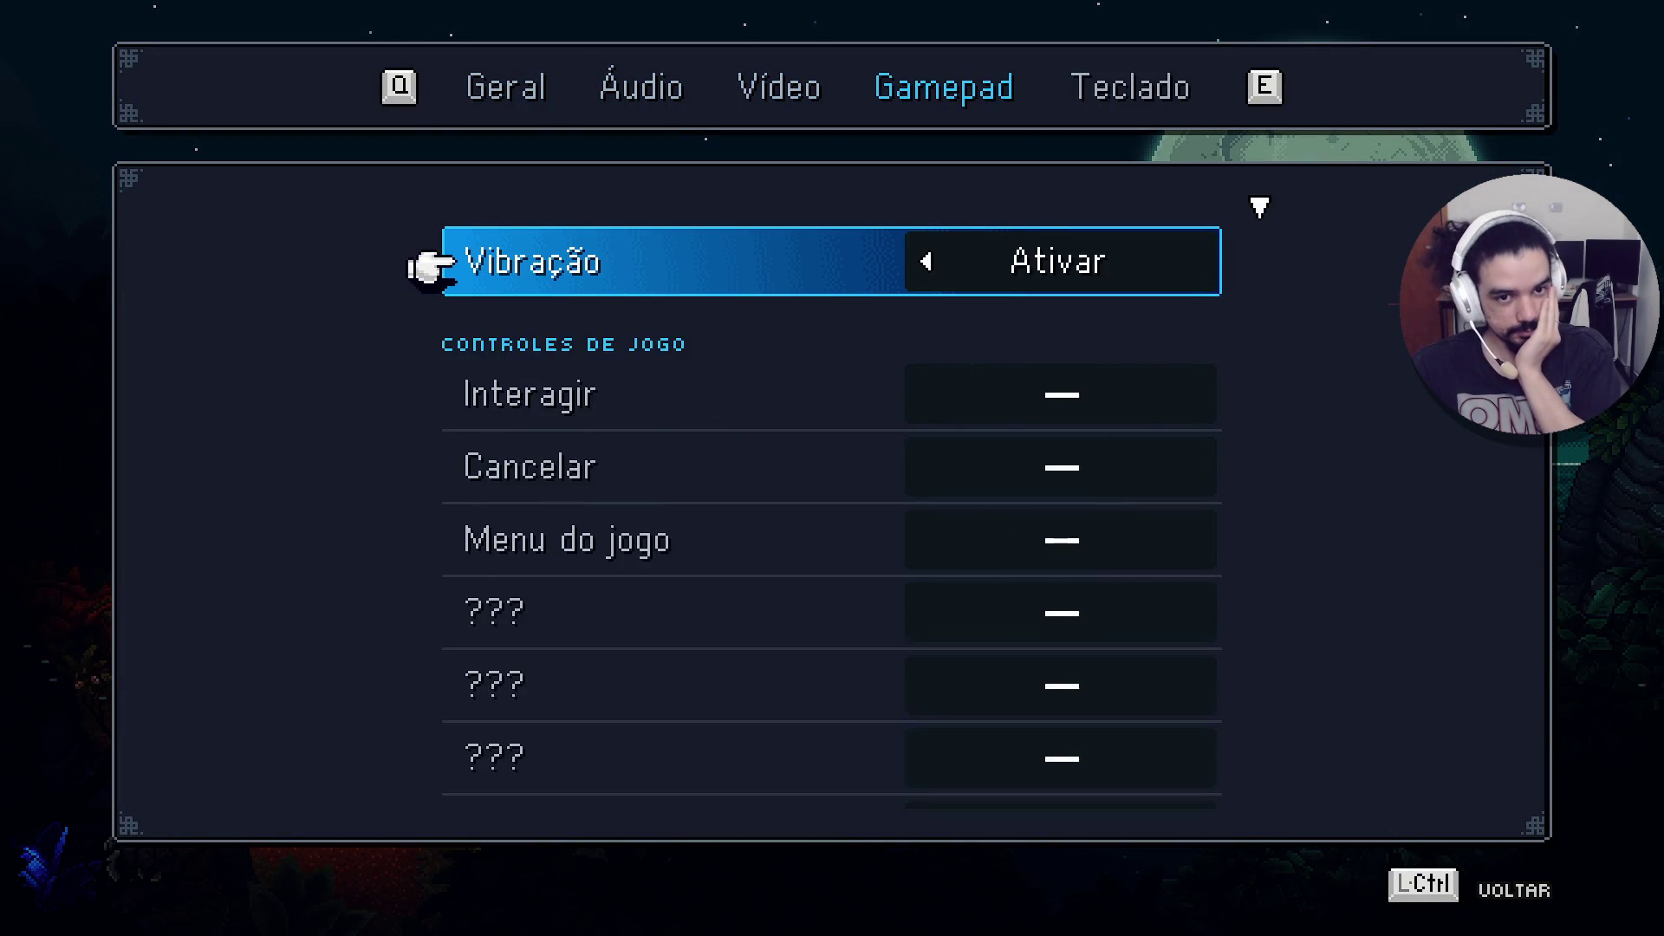
{"action": "key", "text": "q"}
{"action": "key", "text": "q"}
{"action": "key", "text": "q"}
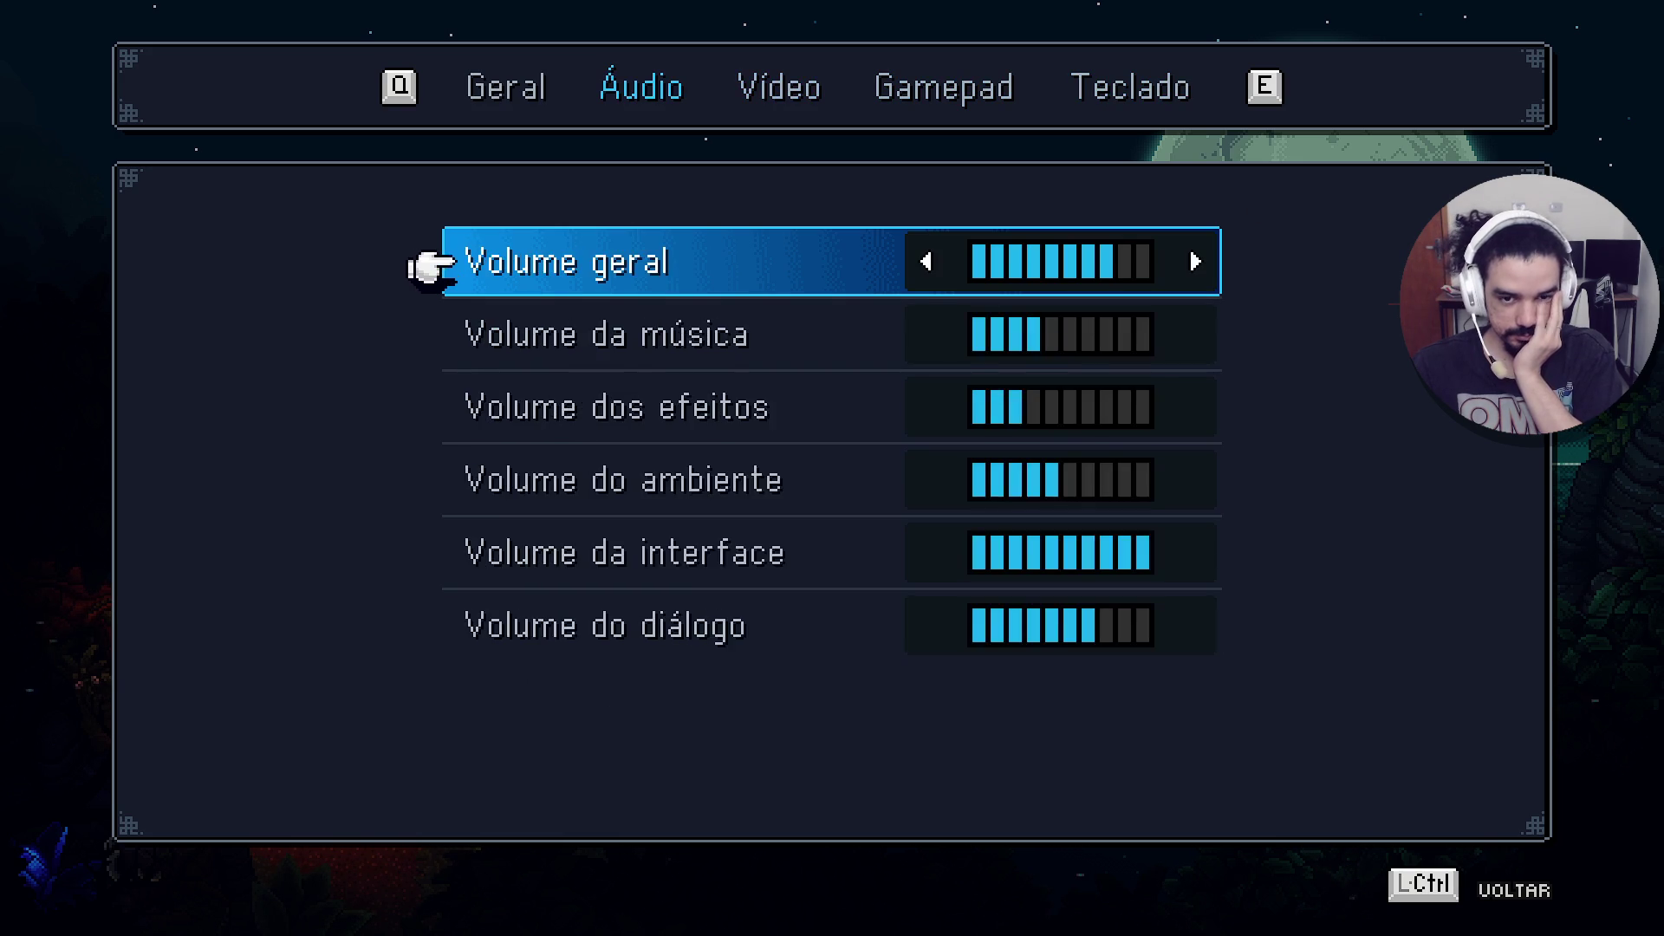
{"action": "key", "text": "e"}
{"action": "key", "text": "Down"}
{"action": "key", "text": "Up"}
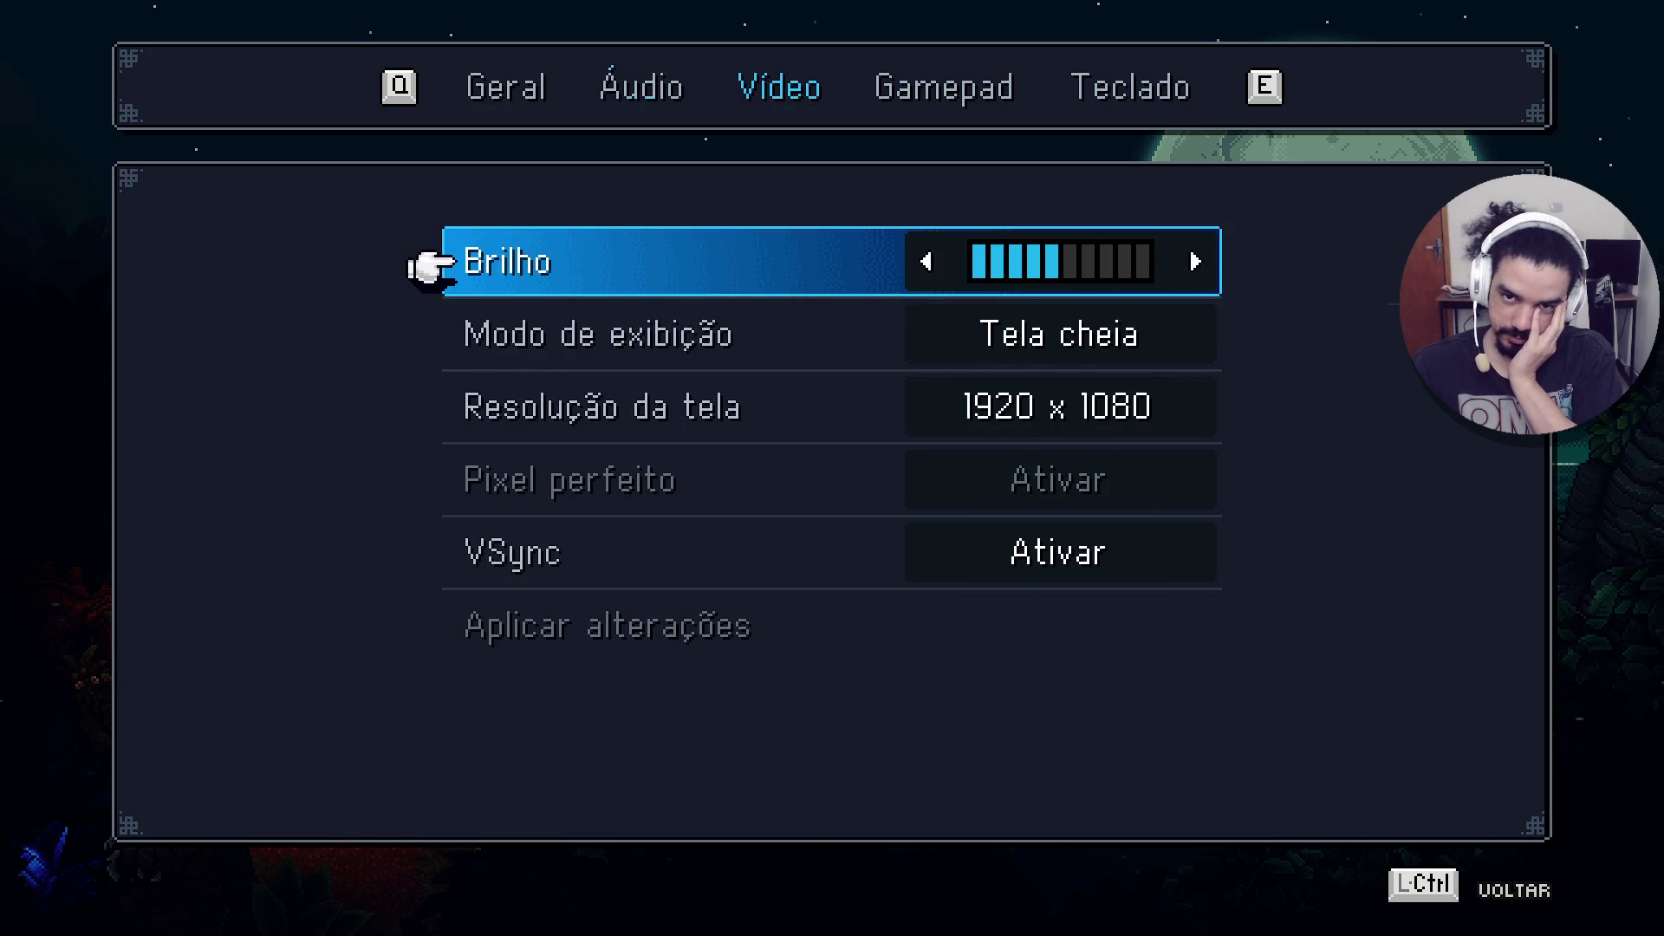
{"action": "key", "text": "q"}
{"action": "key", "text": "e"}
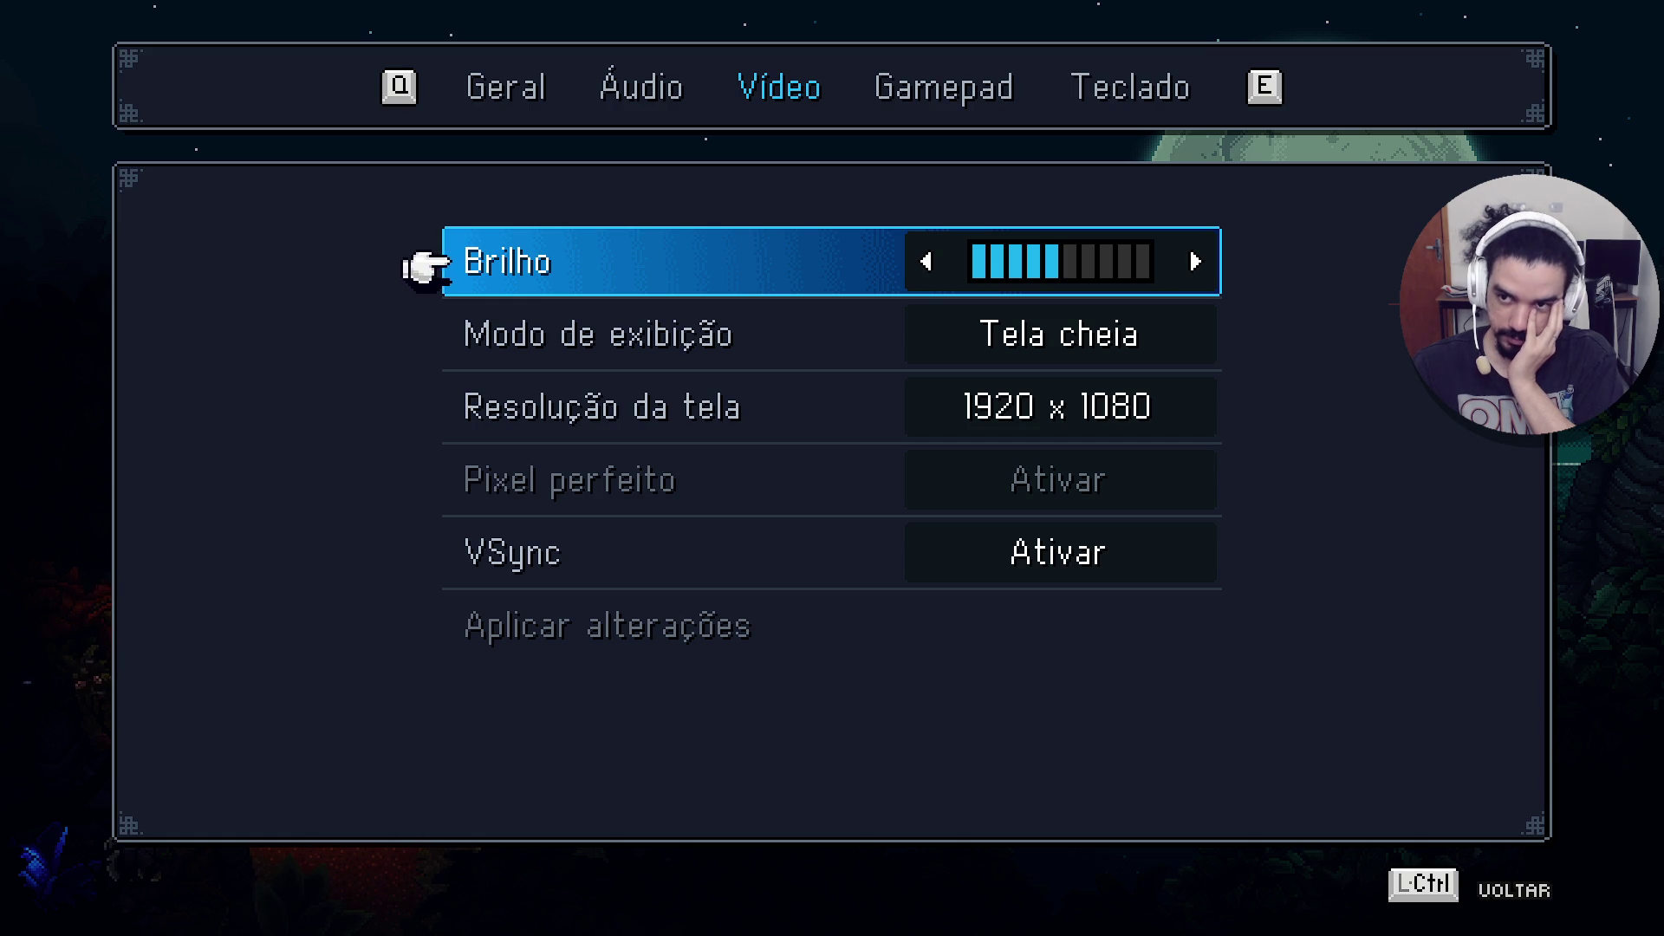
{"action": "key", "text": "Down"}
{"action": "key", "text": "Down"}
{"action": "key", "text": "Up"}
{"action": "key", "text": "Up"}
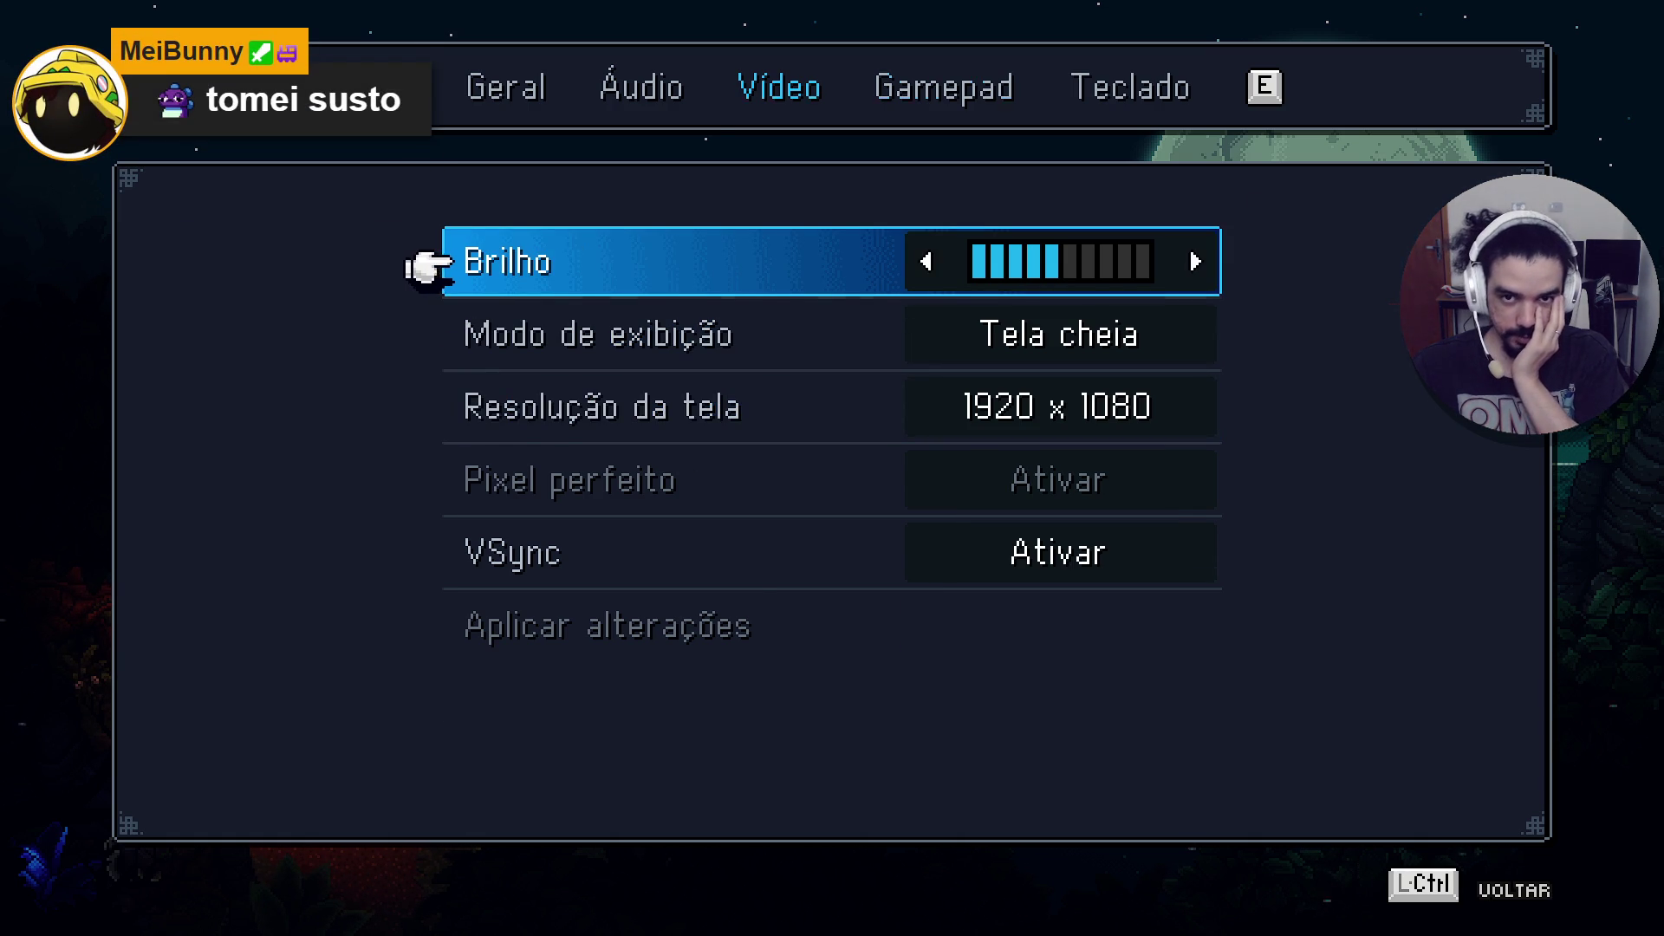
{"action": "key", "text": "e"}
{"action": "key", "text": "q"}
{"action": "key", "text": "q"}
Lower the music volume to one bar and the overall volume to four bars.
{"action": "key", "text": "Down"}
{"action": "key", "text": "Down"}
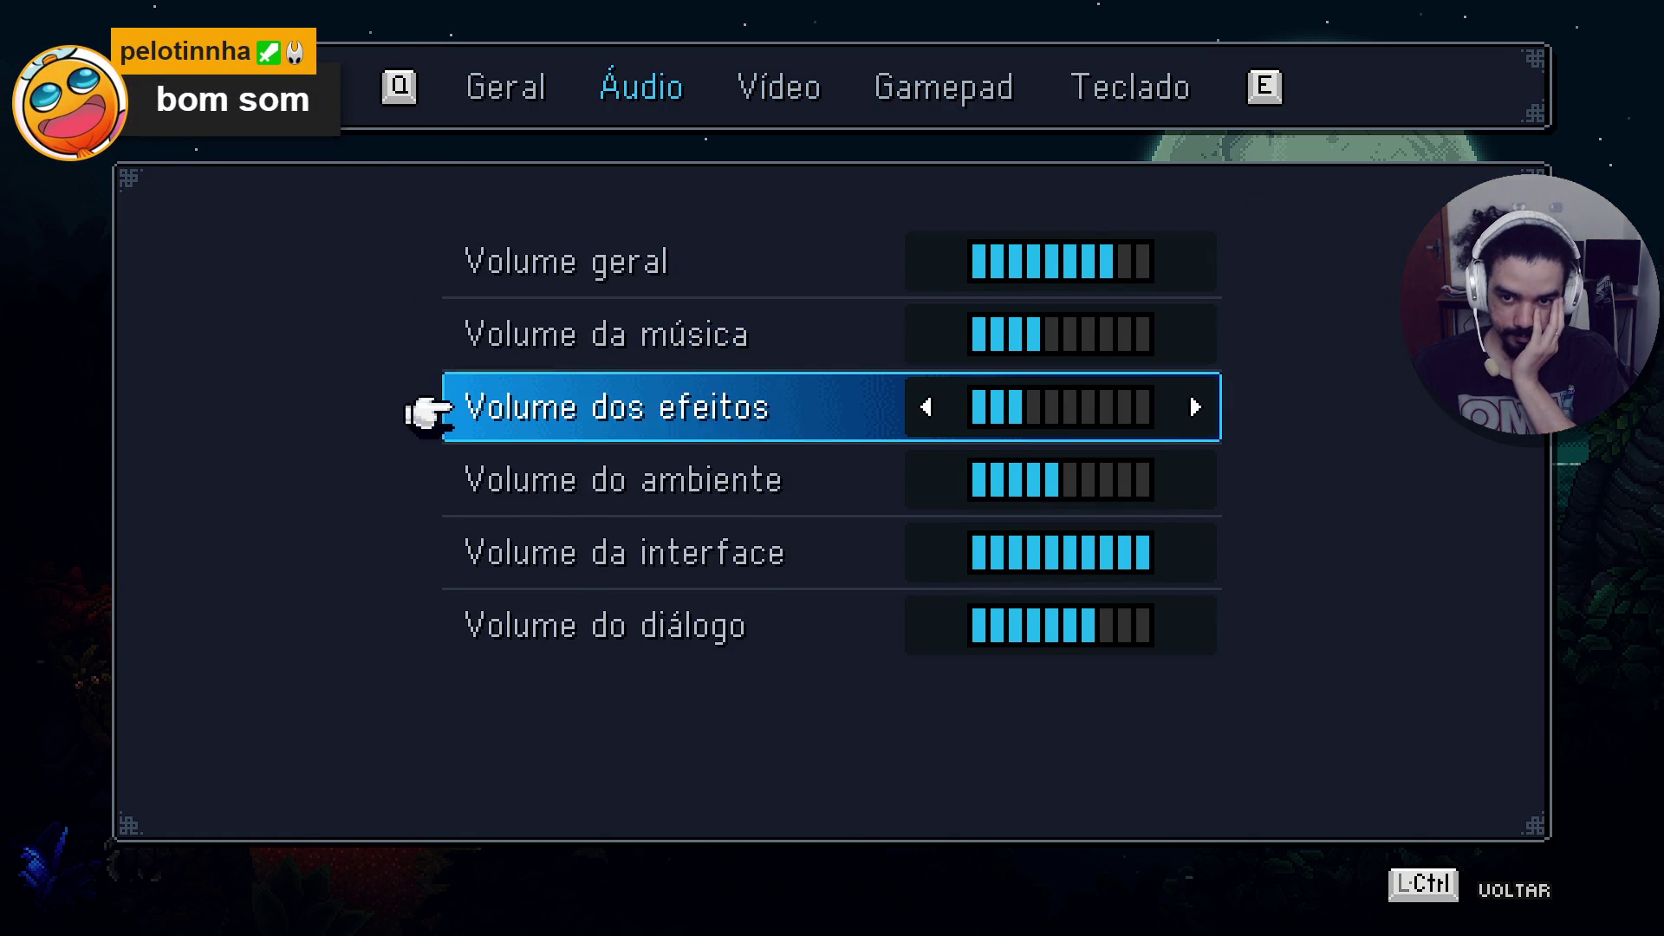
{"action": "key", "text": "Down"}
{"action": "key", "text": "Up"}
{"action": "key", "text": "Left"}
{"action": "key", "text": "Left"}
{"action": "key", "text": "Up"}
{"action": "key", "text": "Left"}
{"action": "key", "text": "Left"}
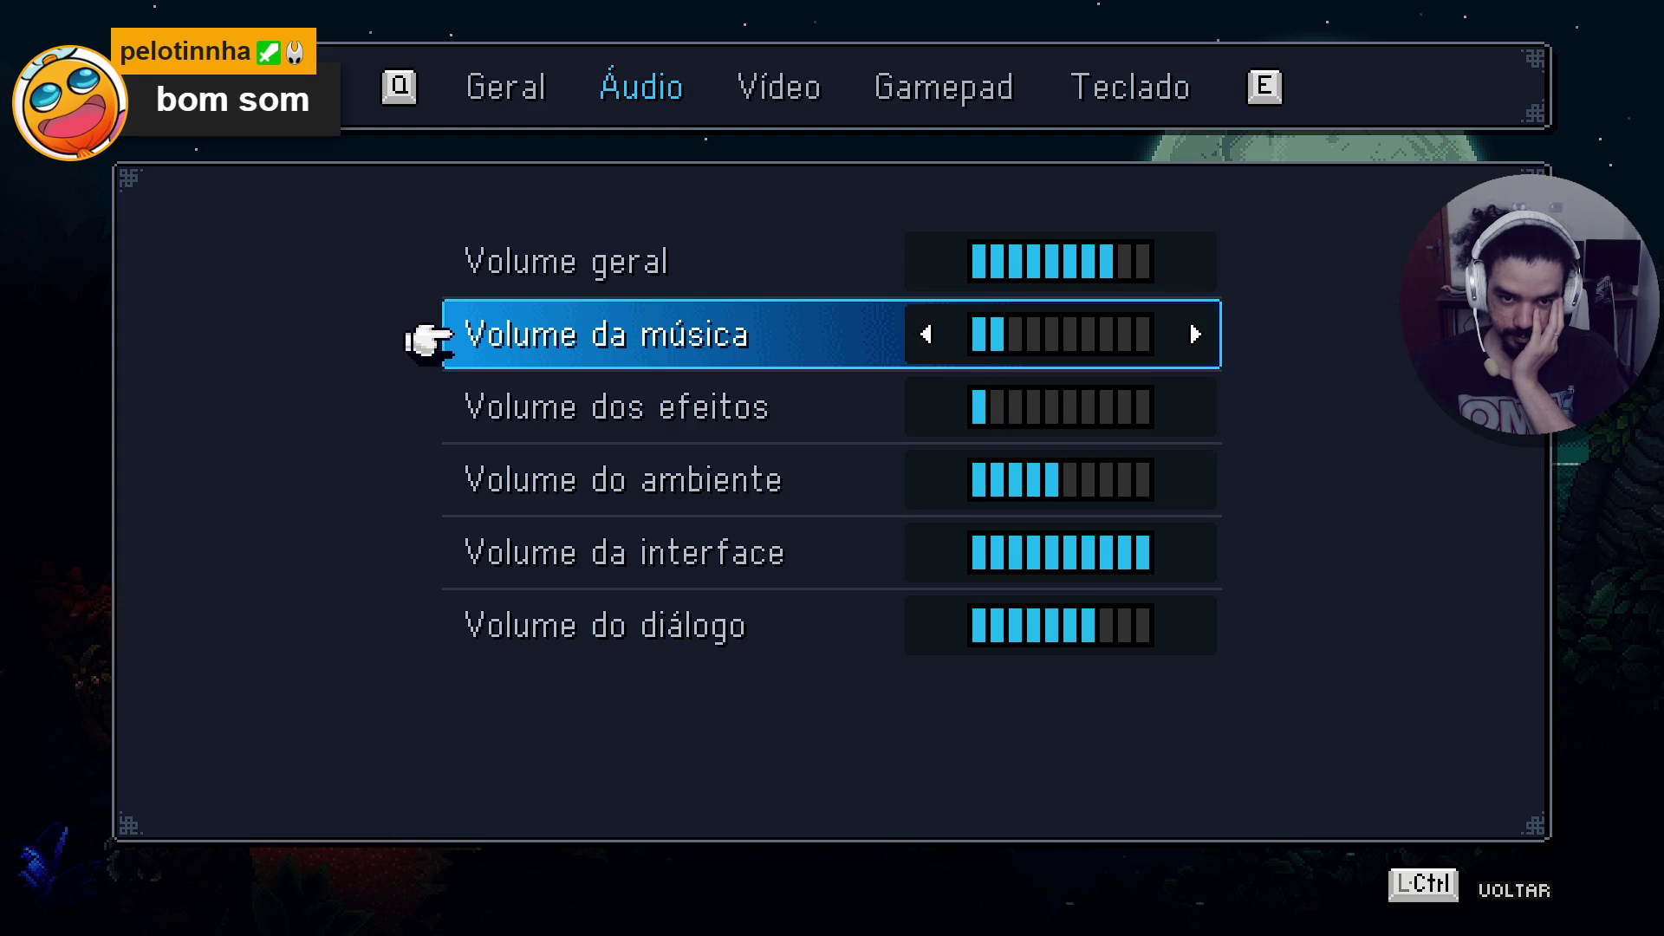
{"action": "key", "text": "Left"}
{"action": "key", "text": "Up"}
{"action": "key", "text": "Left"}
{"action": "key", "text": "Left"}
{"action": "key", "text": "Left"}
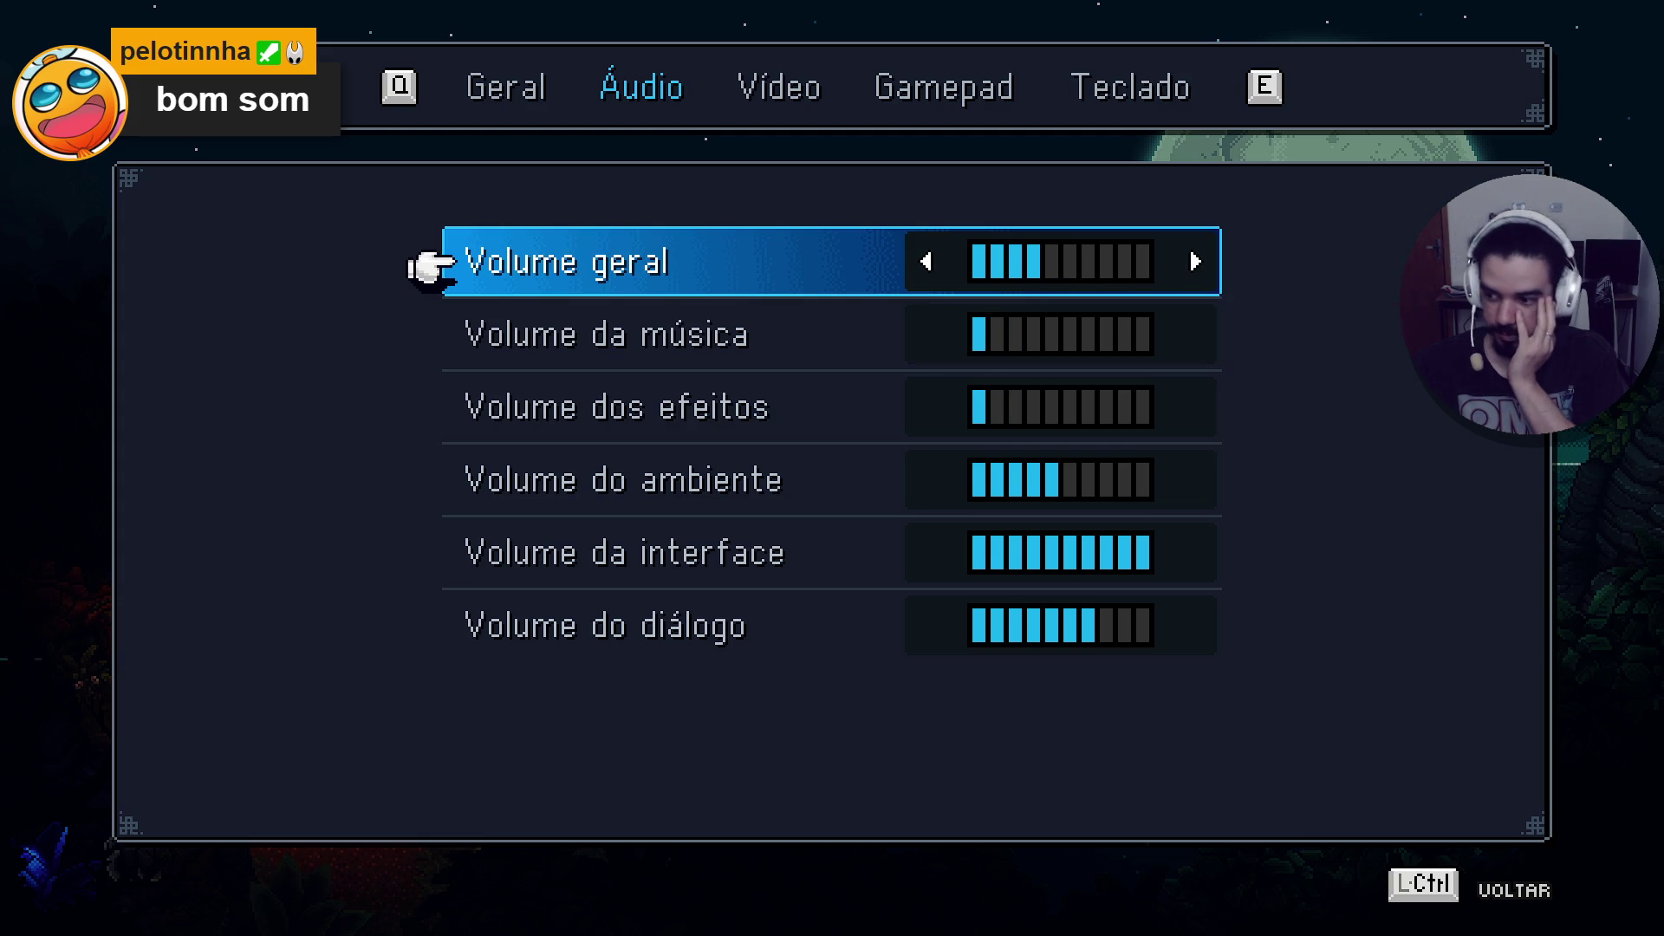
Revisit the options pages and step through the Áudio volume rows from Volume geral to Volume da interface.
{"action": "key", "text": "e"}
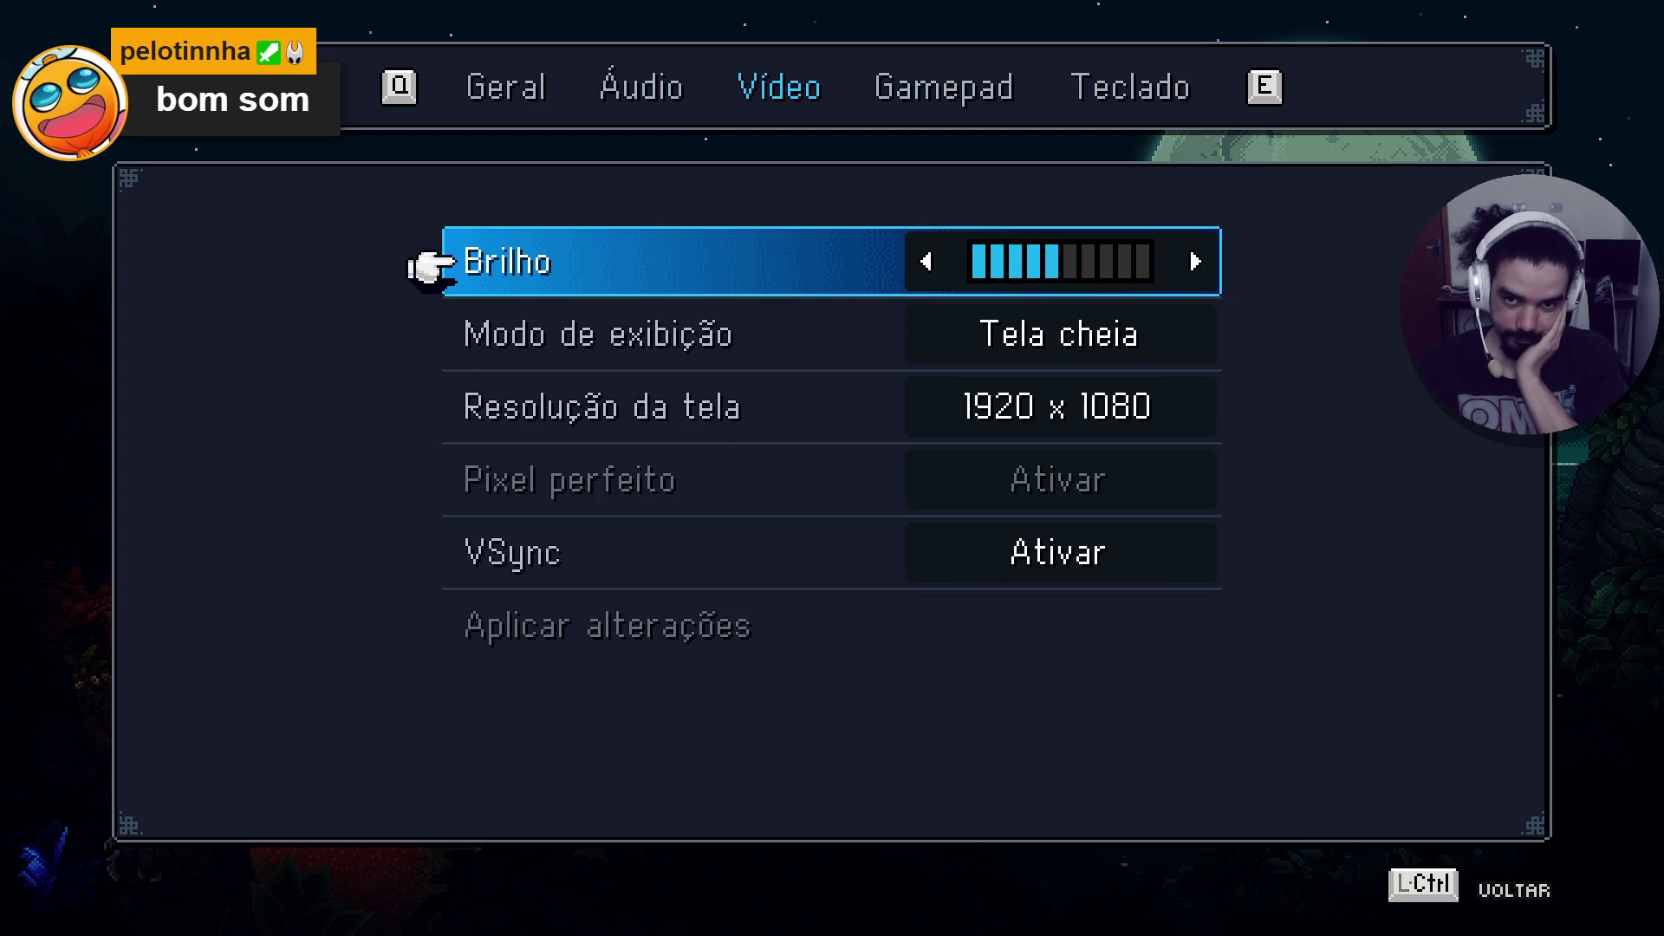
{"action": "key", "text": "e"}
{"action": "key", "text": "q"}
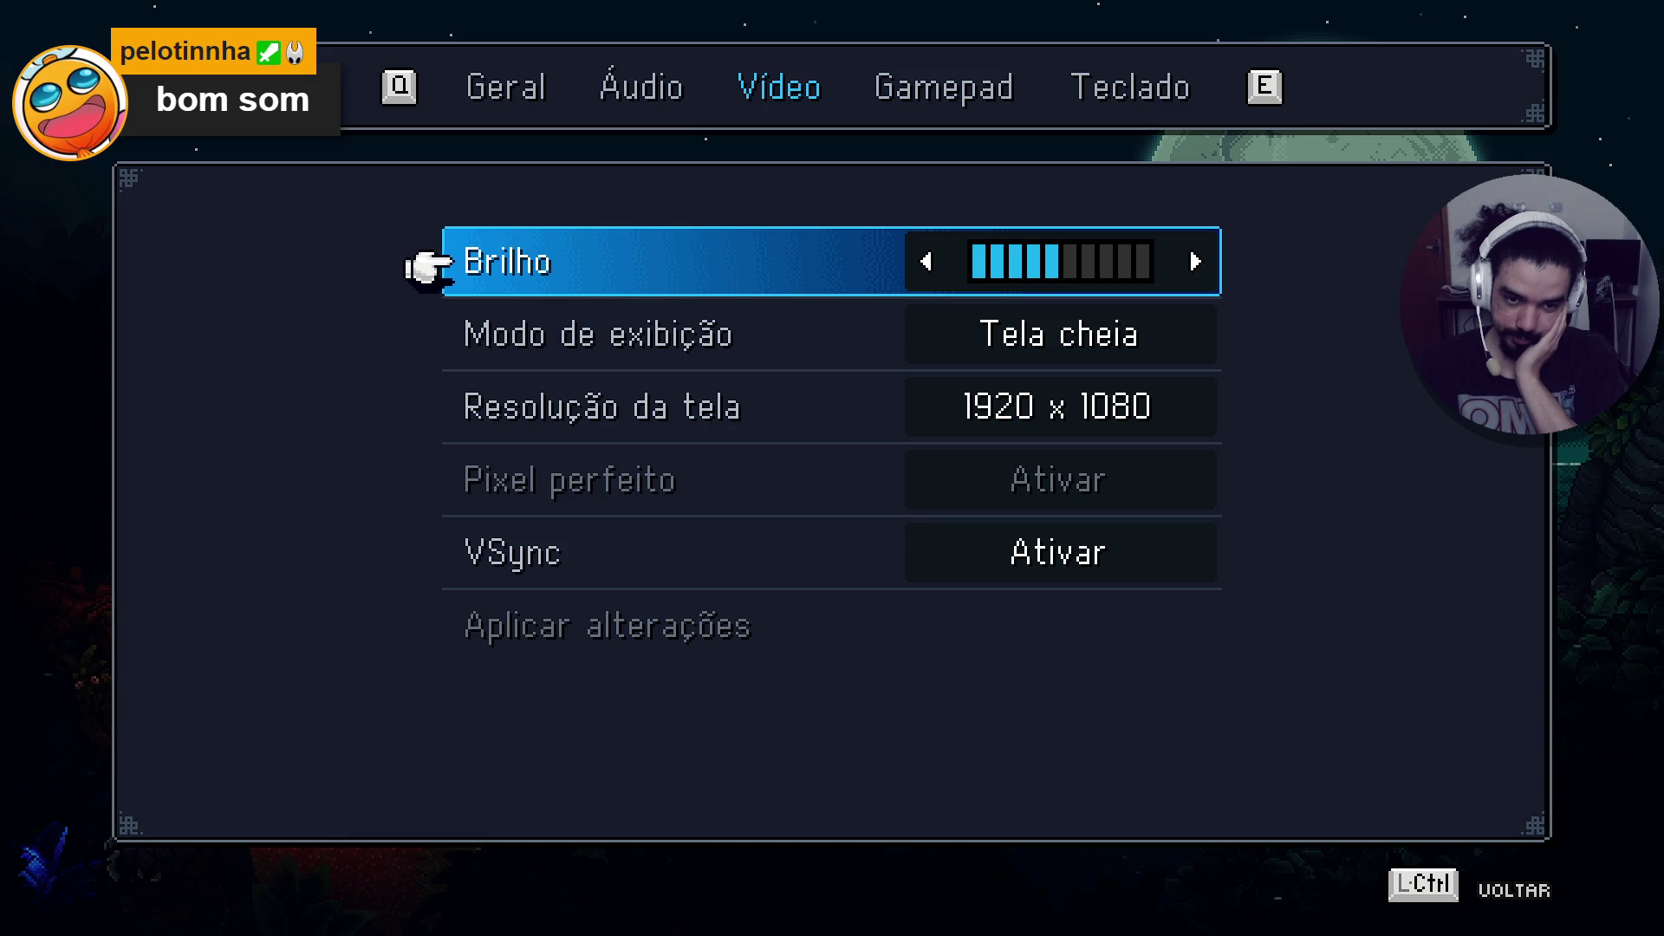
{"action": "key", "text": "q"}
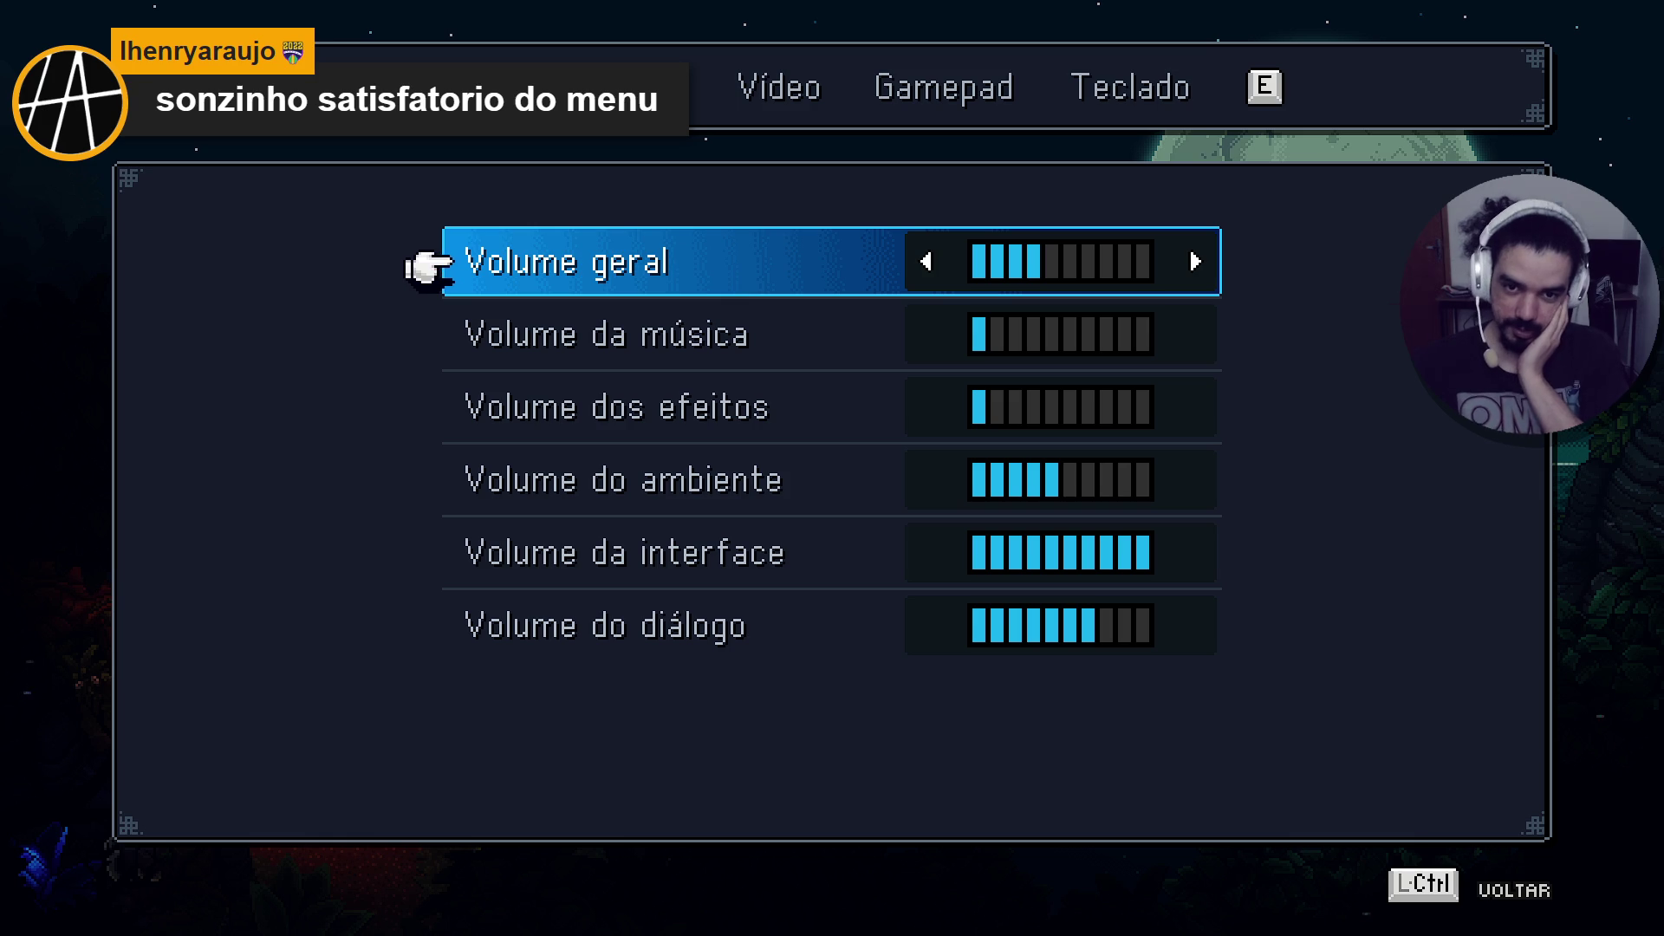
{"action": "key", "text": "Down"}
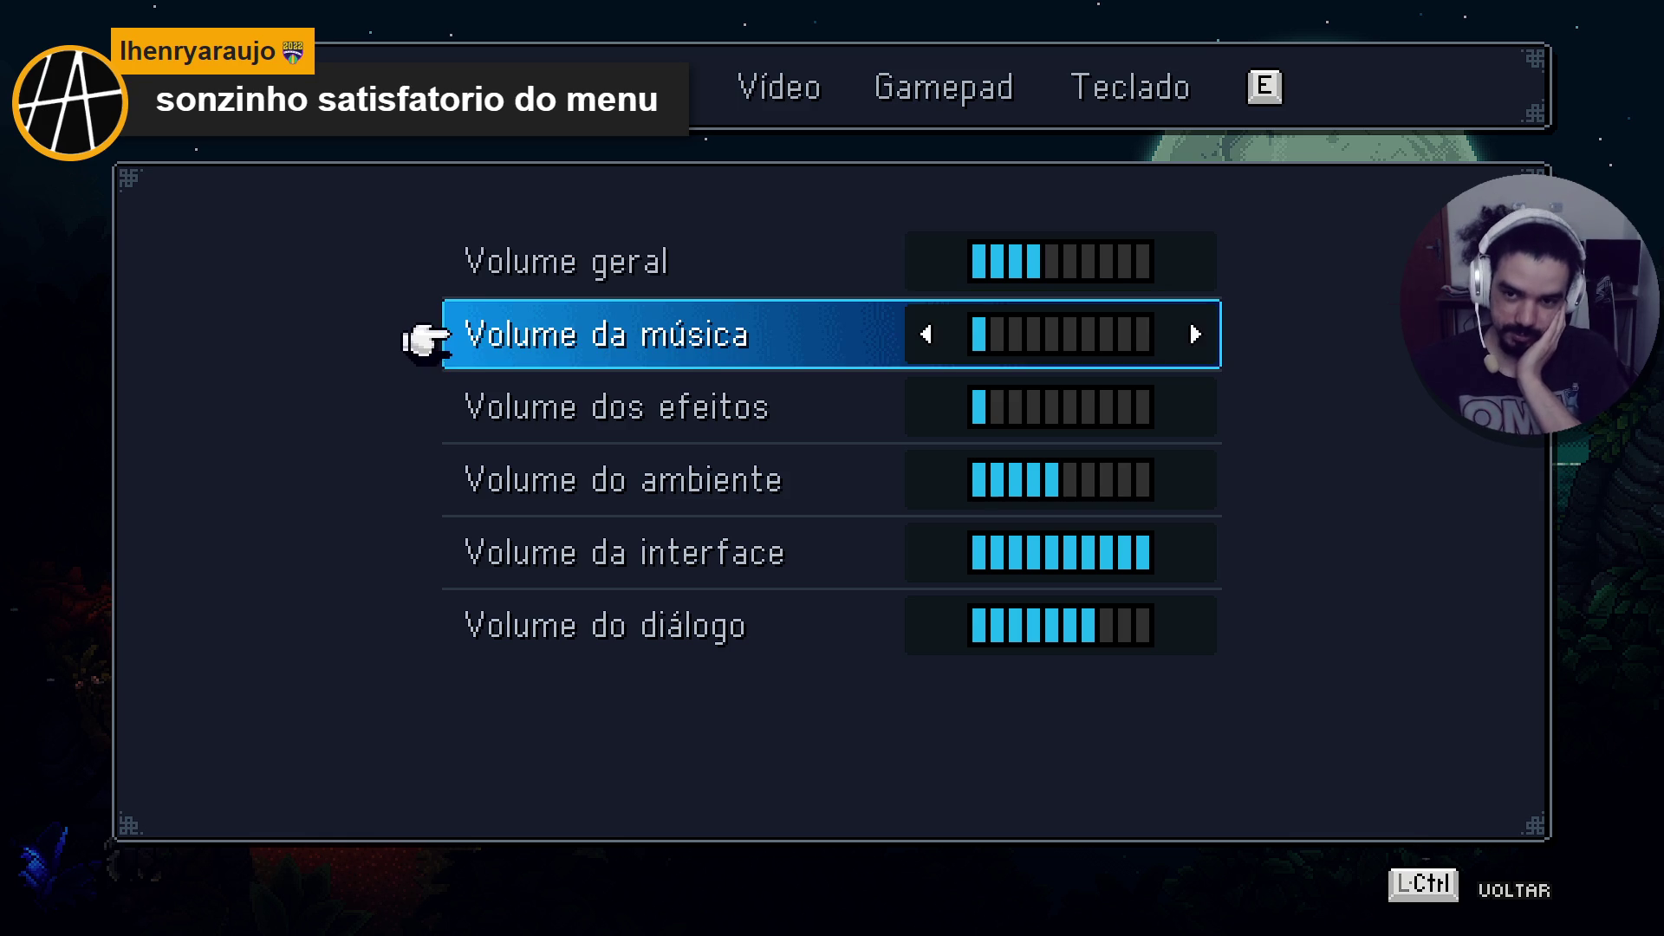
{"action": "key", "text": "Down"}
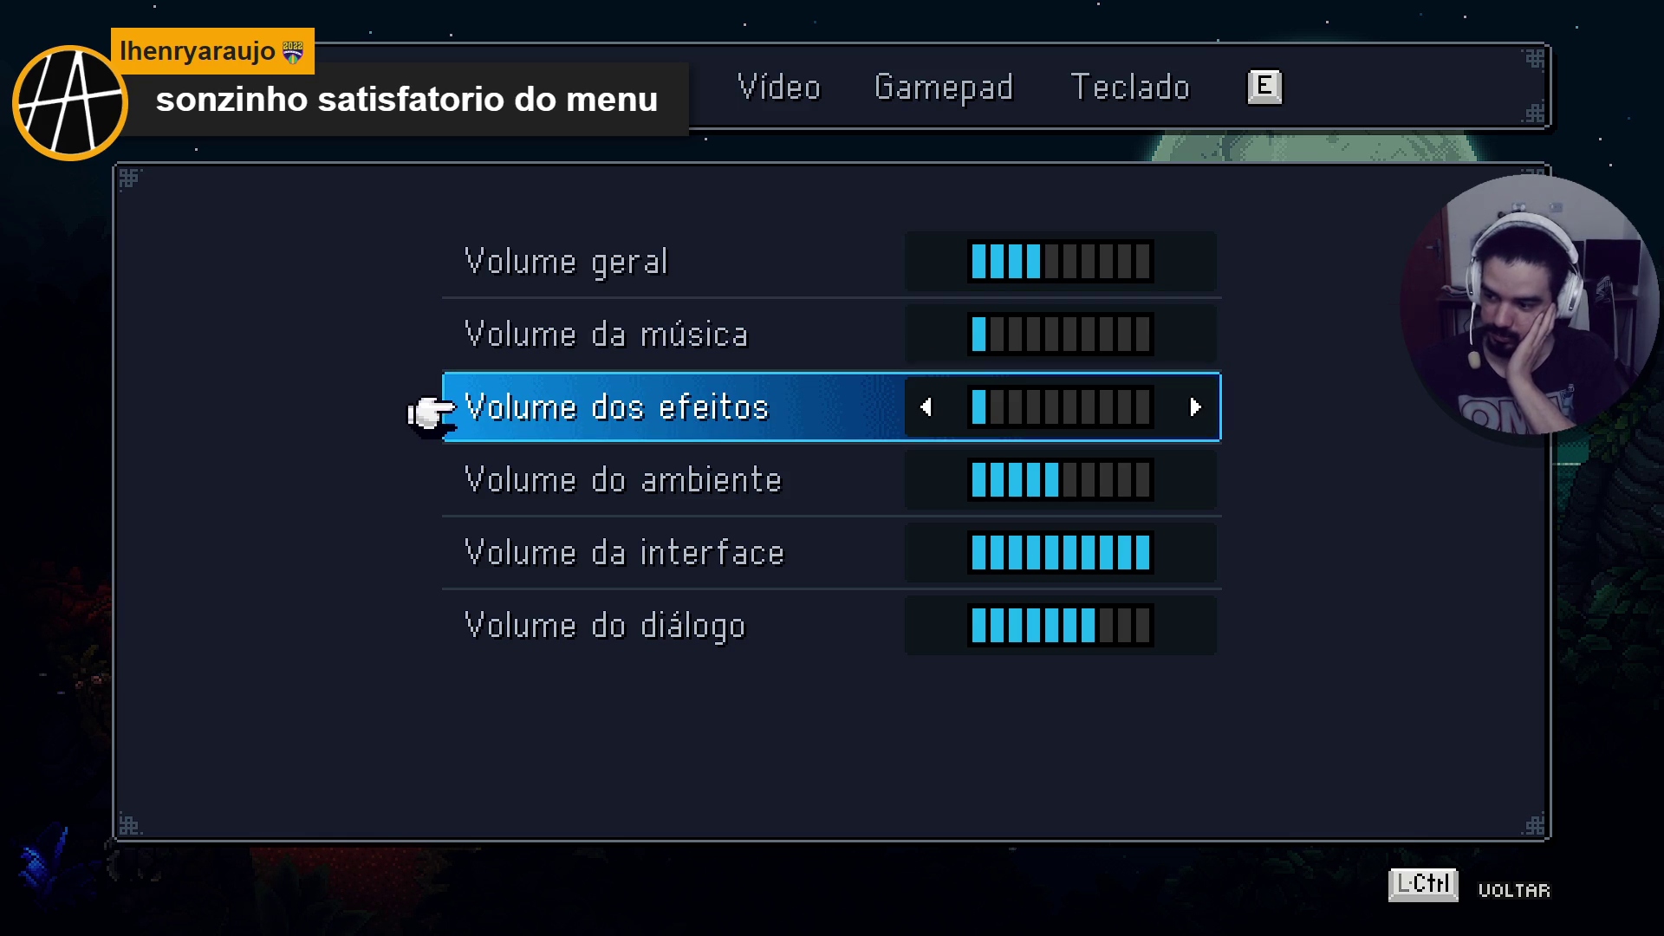
{"action": "key", "text": "Down"}
{"action": "key", "text": "Up"}
{"action": "key", "text": "Up"}
{"action": "key", "text": "Up"}
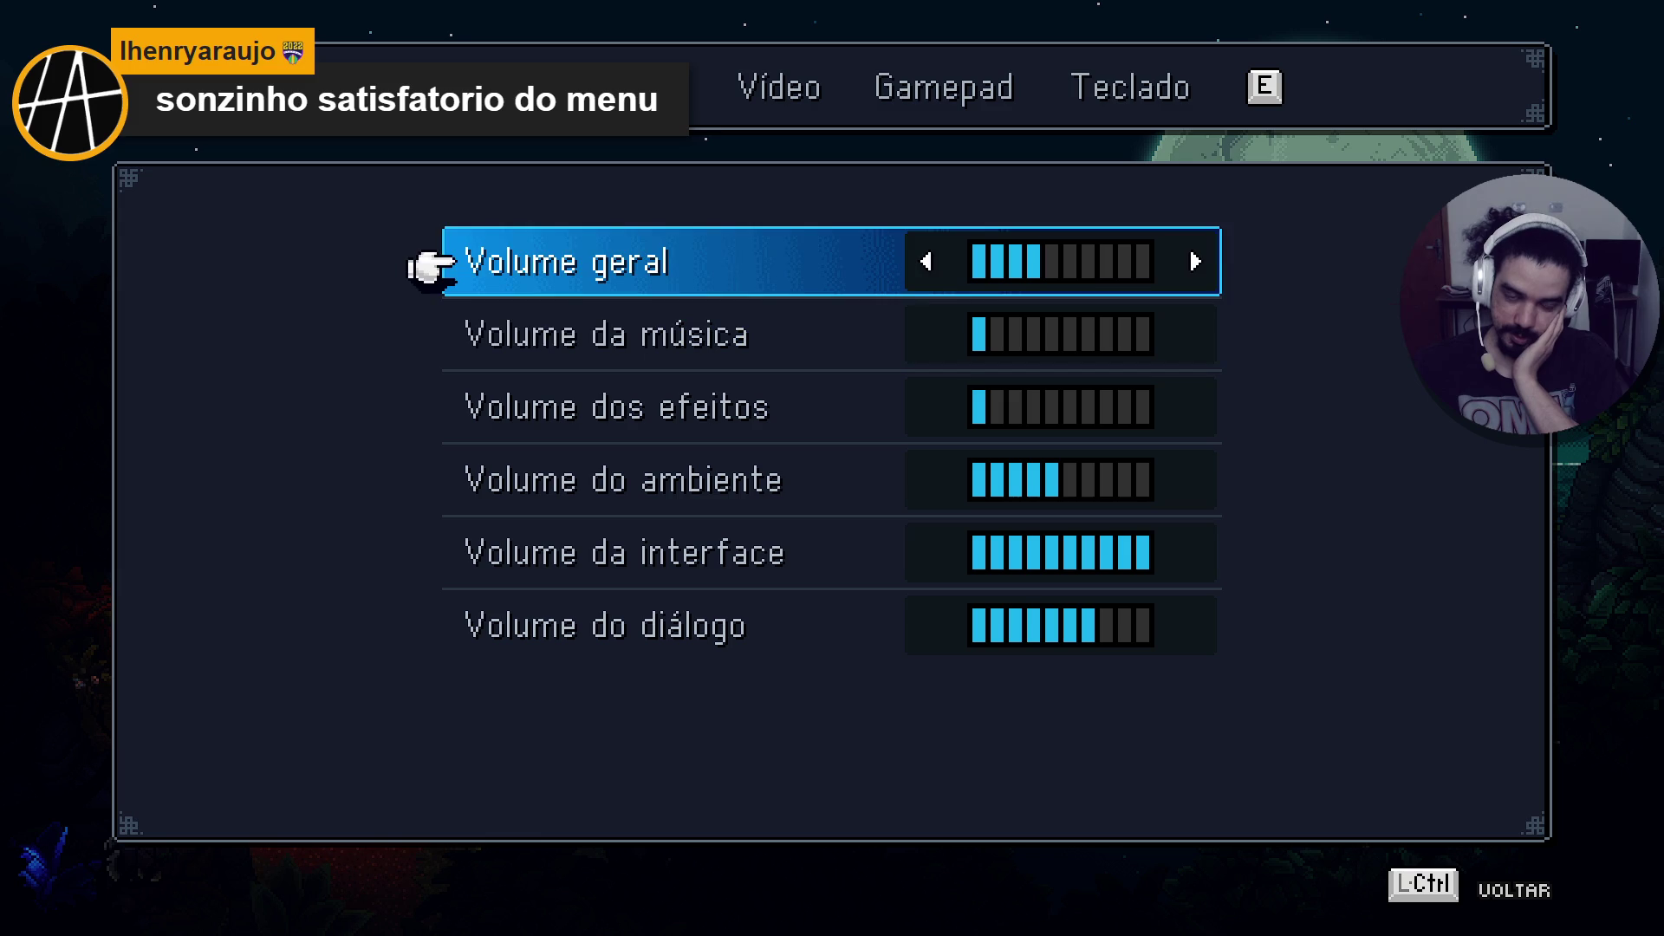
{"action": "key", "text": "Down"}
{"action": "key", "text": "Up"}
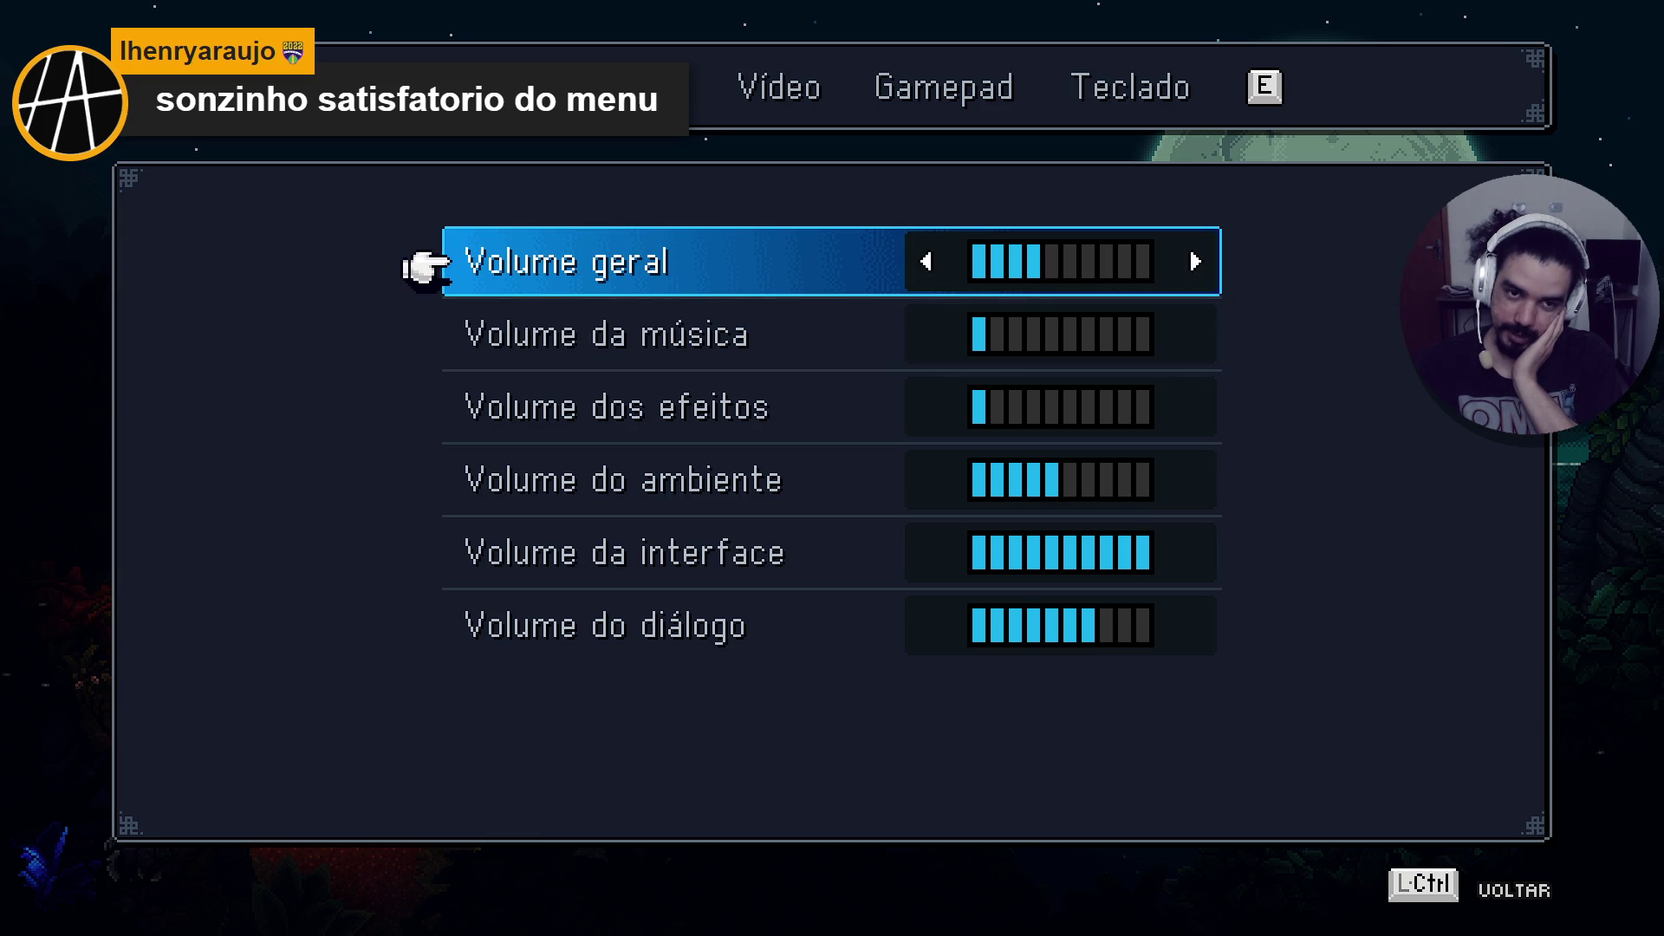
{"action": "key", "text": "Down"}
{"action": "key", "text": "Down"}
{"action": "key", "text": "Down"}
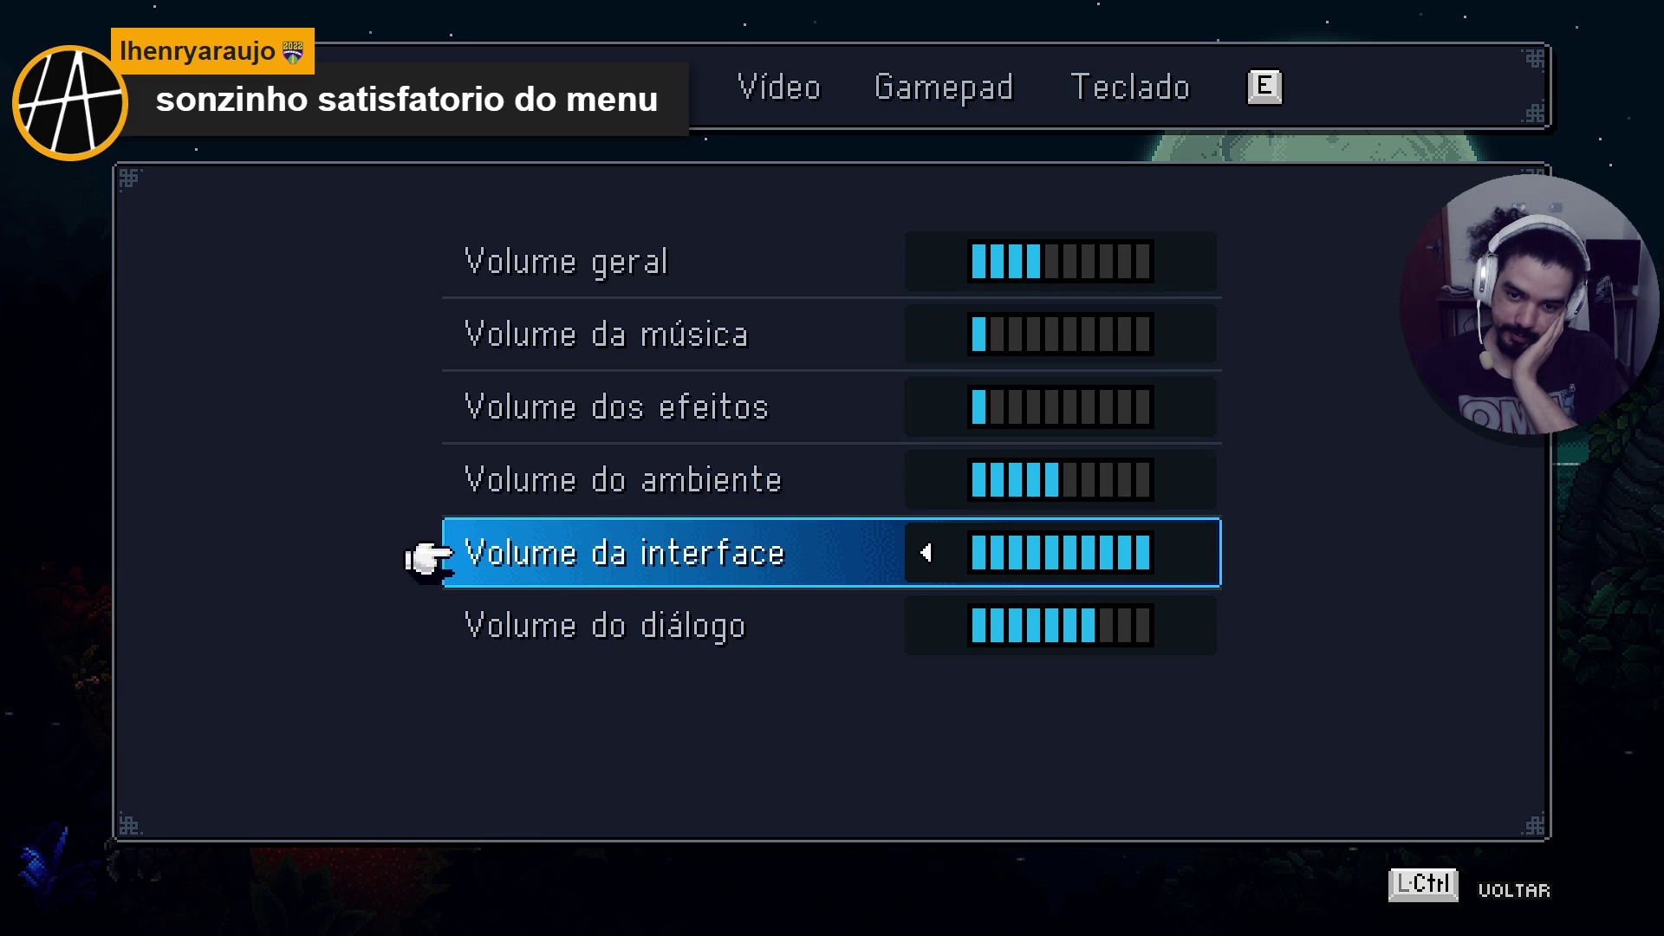
{"action": "key", "text": "Up"}
{"action": "key", "text": "Up"}
{"action": "key", "text": "Up"}
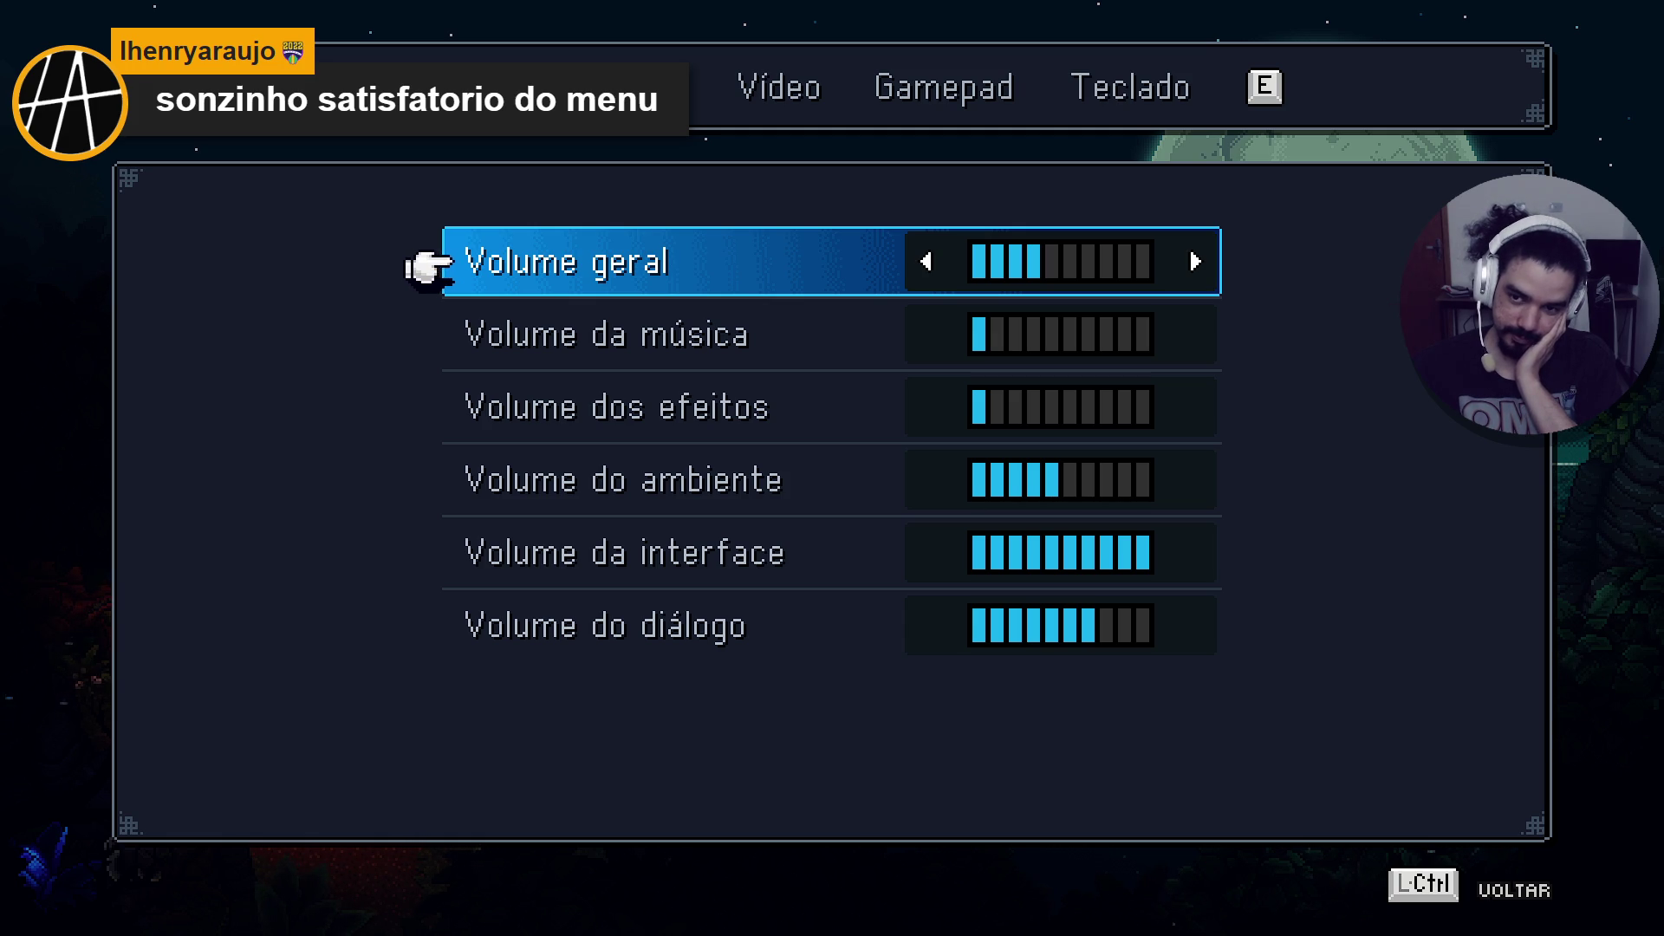
{"action": "key", "text": "Down"}
{"action": "key", "text": "Down"}
{"action": "key", "text": "Down"}
{"action": "key", "text": "Up"}
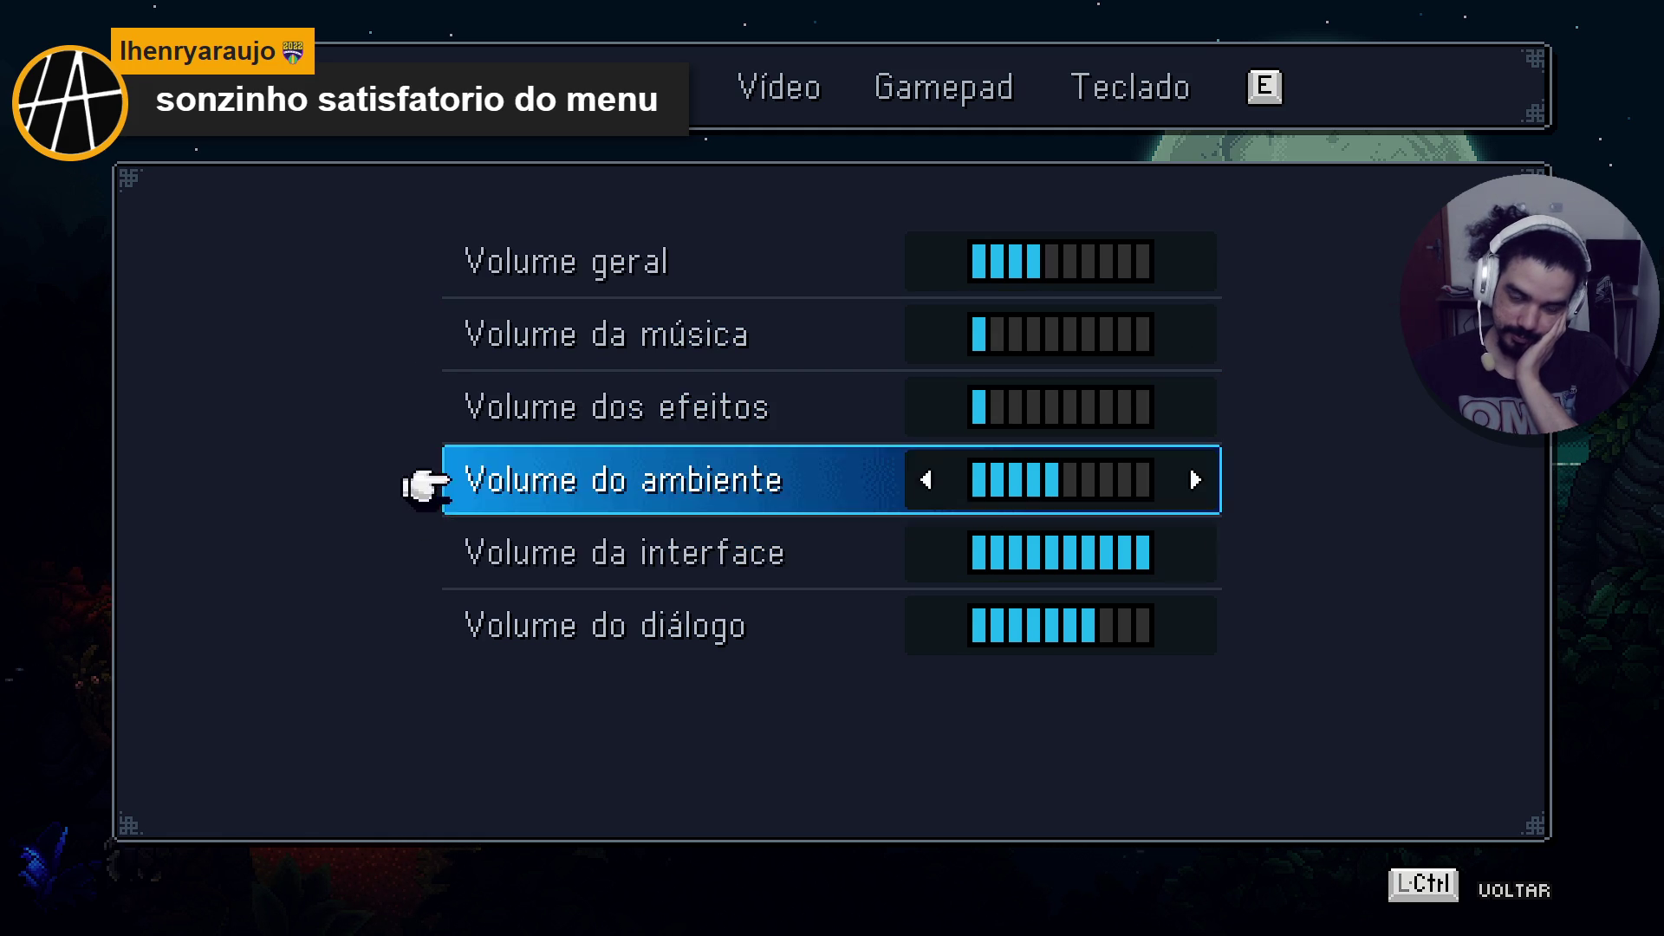
{"action": "key", "text": "Up"}
{"action": "key", "text": "Up"}
{"action": "key", "text": "Up"}
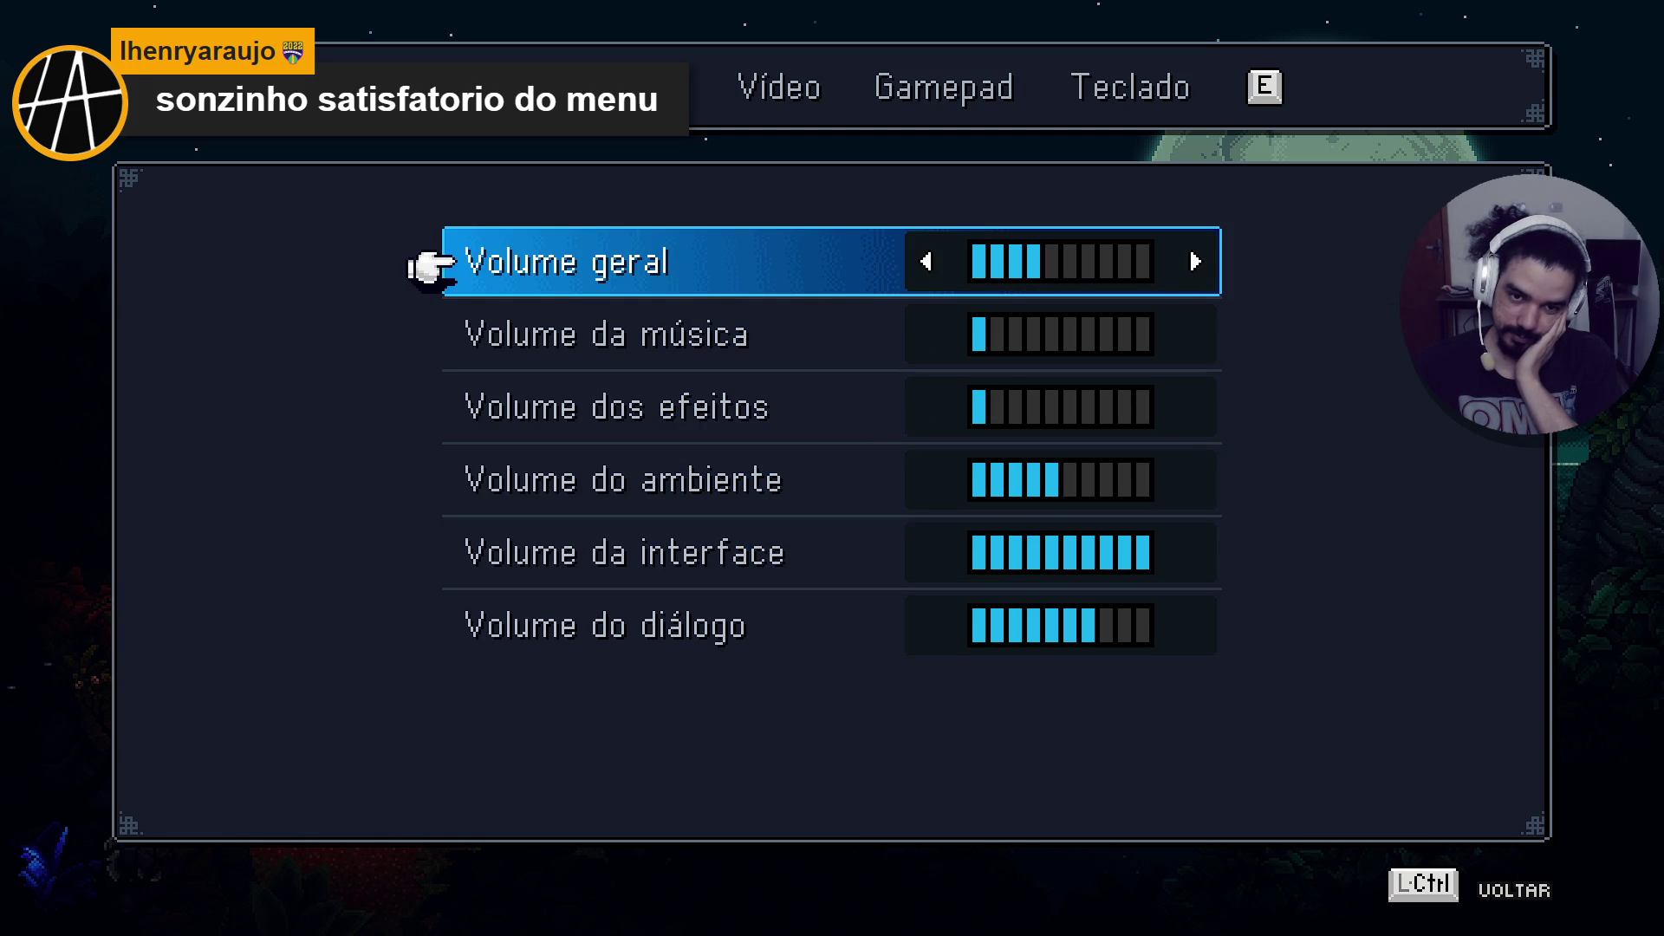
Settle Volume da música at one bar and back out to the main menu.
{"action": "key", "text": "Down"}
{"action": "key", "text": "Left"}
{"action": "key", "text": "Right"}
{"action": "key", "text": "Left"}
{"action": "key", "text": "Right"}
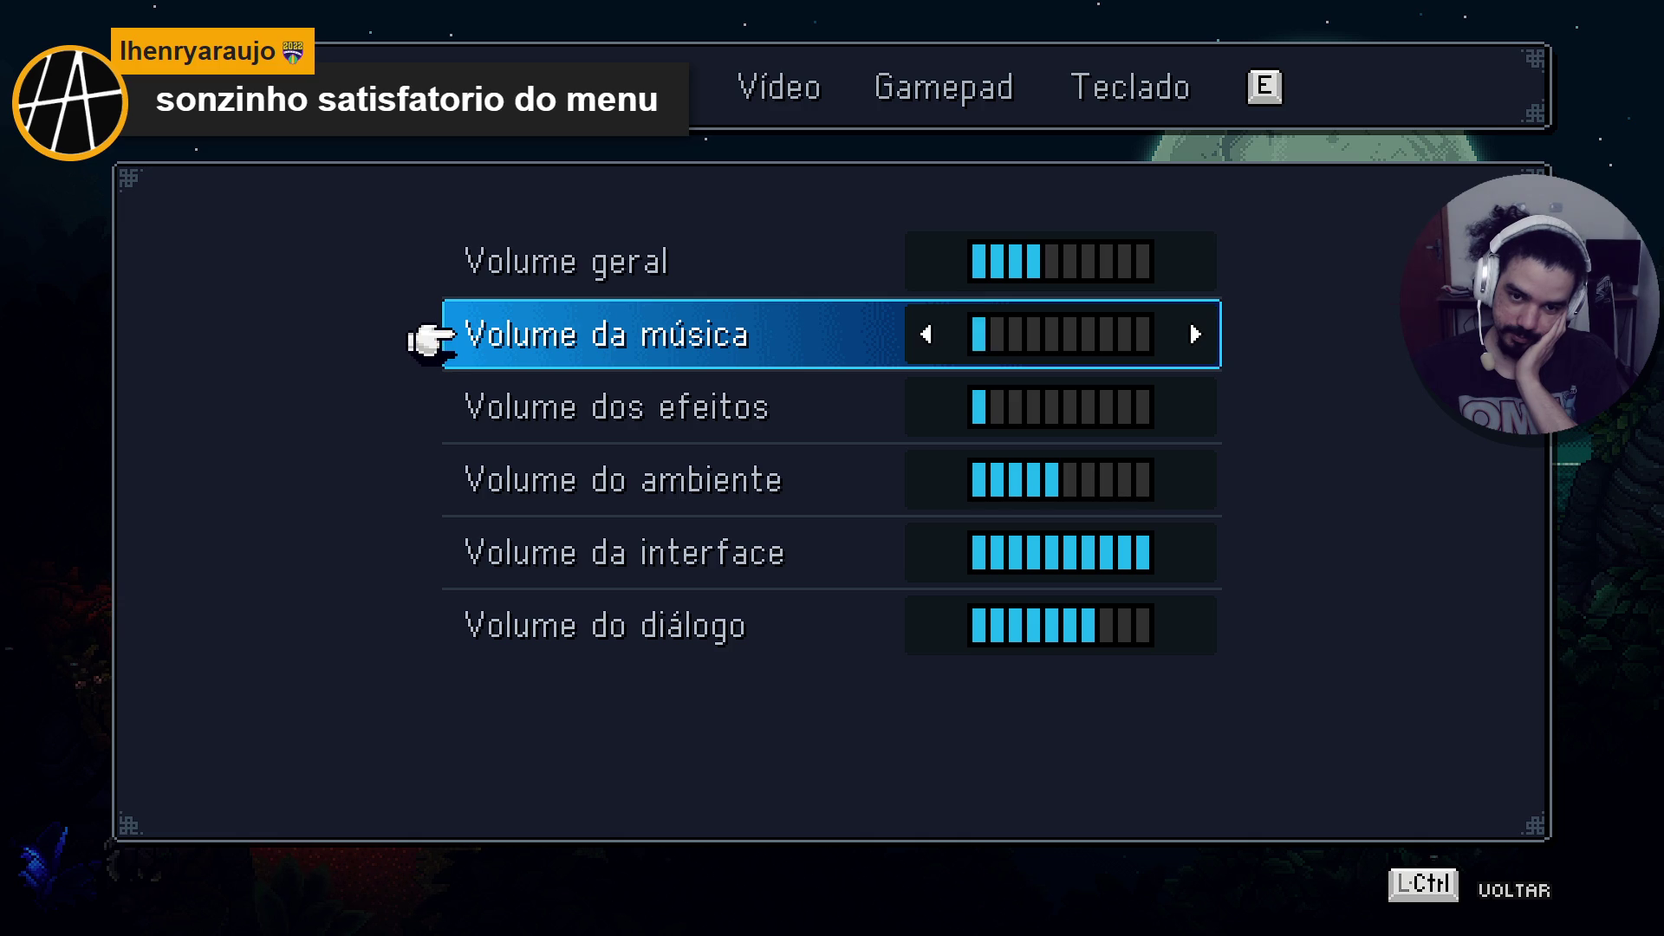
{"action": "key", "text": "Left"}
{"action": "key", "text": "Right"}
{"action": "key", "text": "Left"}
{"action": "key", "text": "Right"}
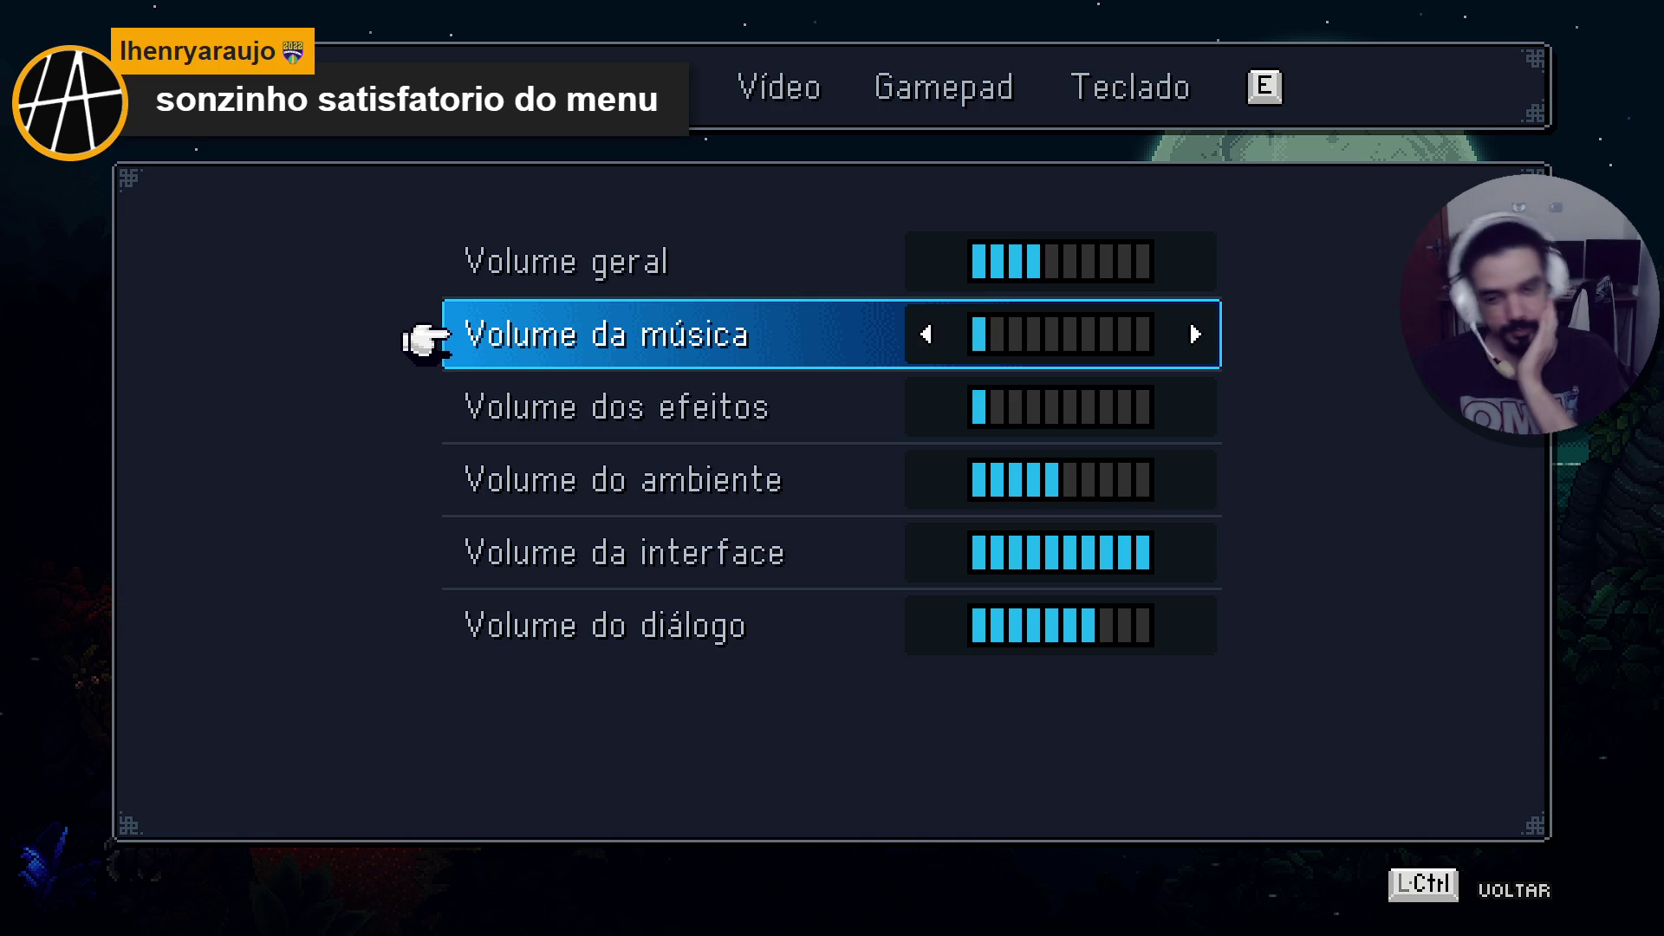
{"action": "key", "text": "Right"}
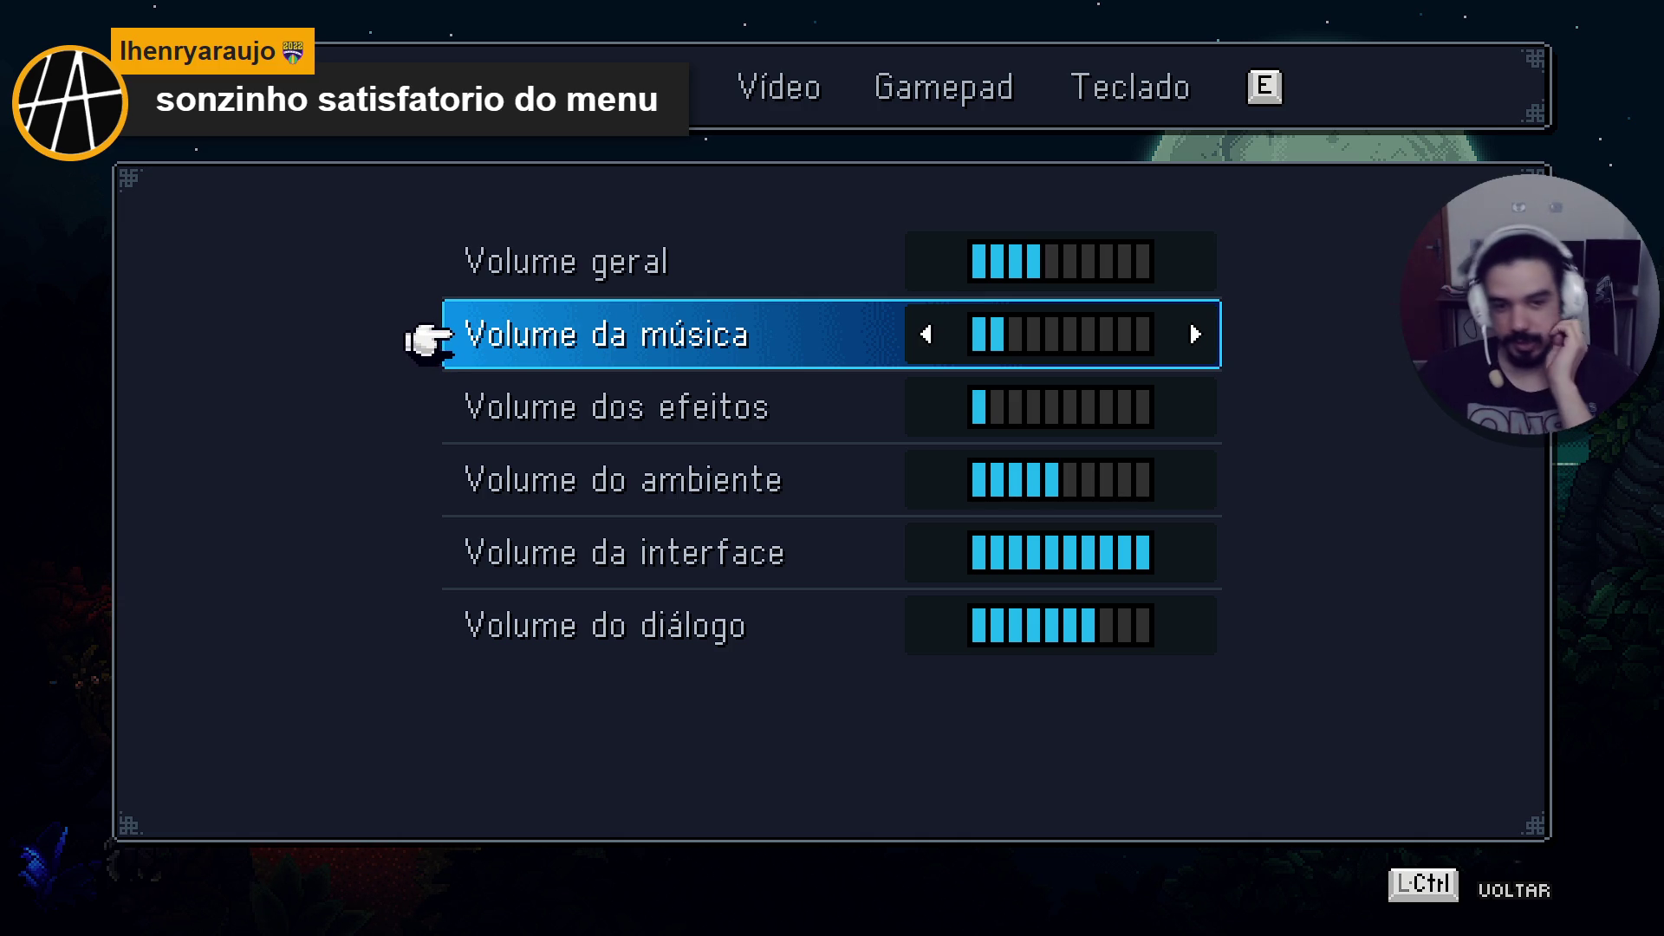
{"action": "key", "text": "Right"}
{"action": "key", "text": "Right"}
{"action": "key", "text": "Left"}
{"action": "key", "text": "Left"}
{"action": "key", "text": "Left"}
{"action": "key", "text": "ctrl"}
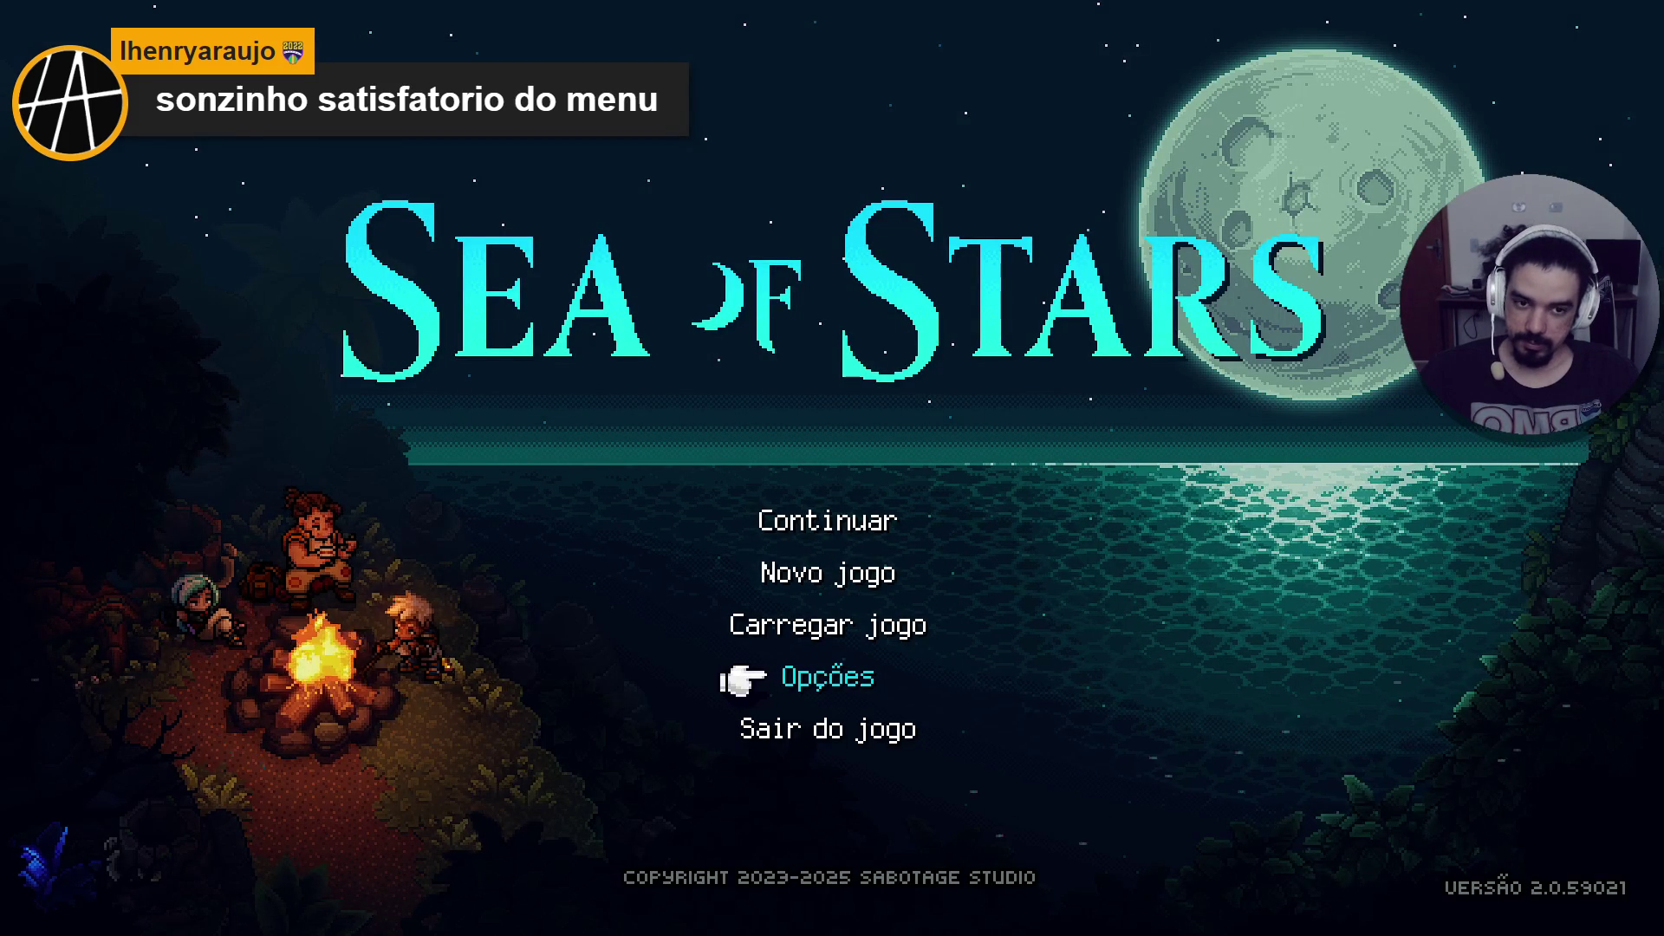
Minimize the game, view the Aseprite Save/Load mockup zoomed out to 200%, and return to Figma.
{"action": "key", "text": "super+d"}
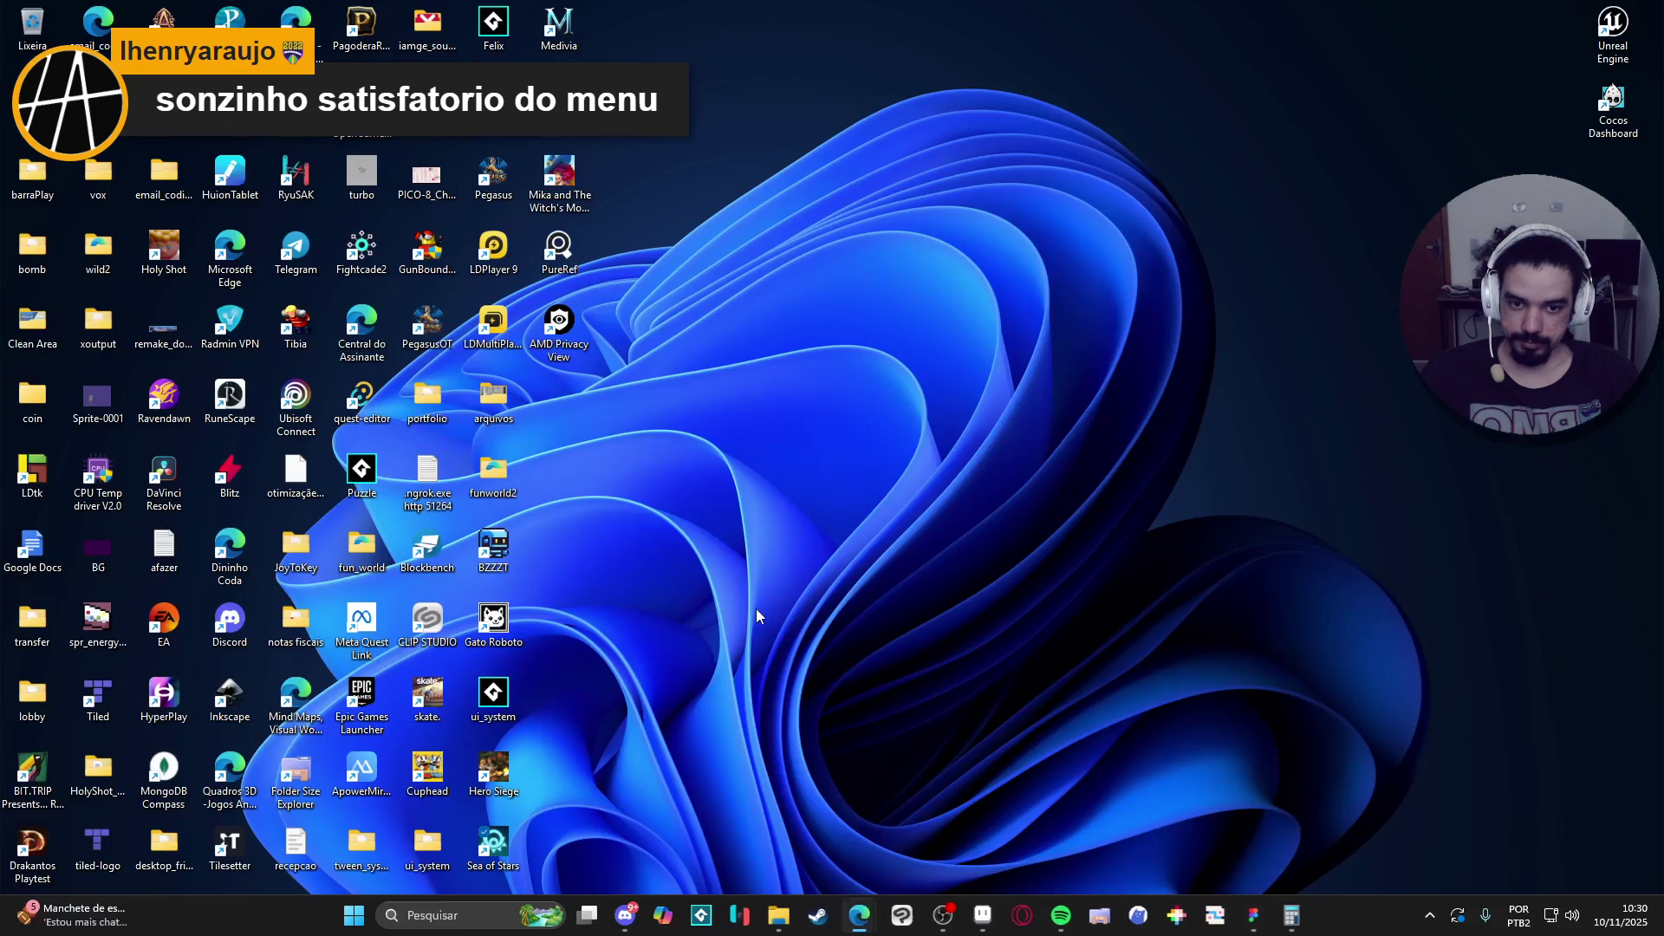
{"action": "left_click", "coordinate": [999, 931]}
{"action": "scroll", "coordinate": [747, 438], "scroll_direction": "down", "scroll_amount": 7}
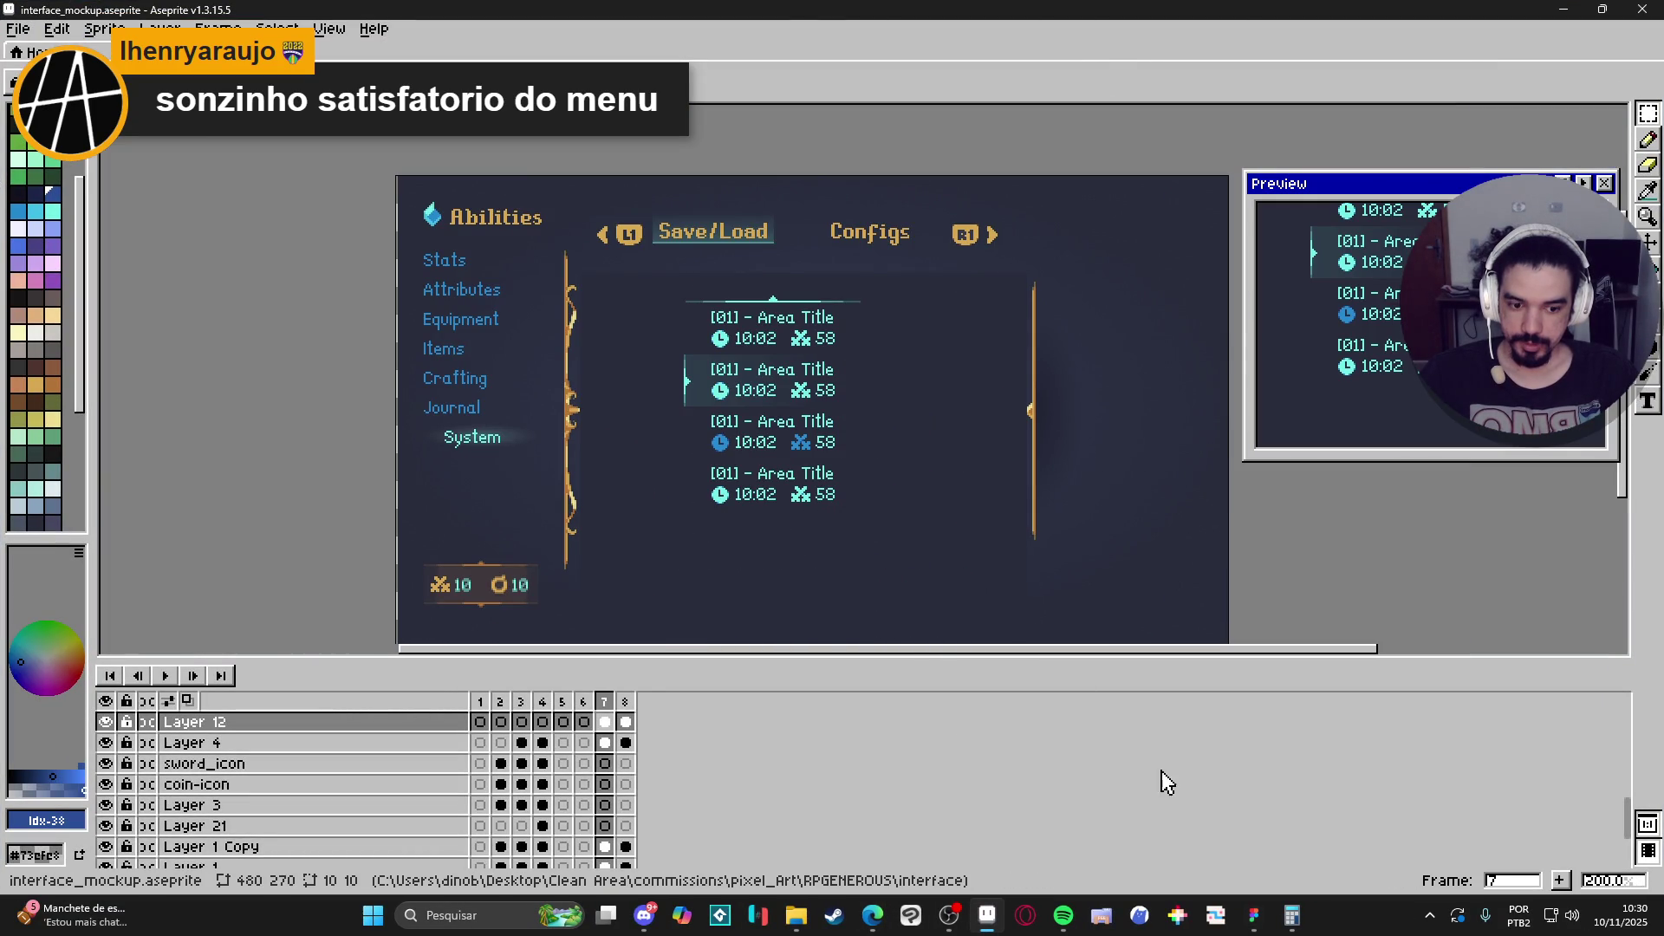
{"action": "left_click", "coordinate": [1254, 916]}
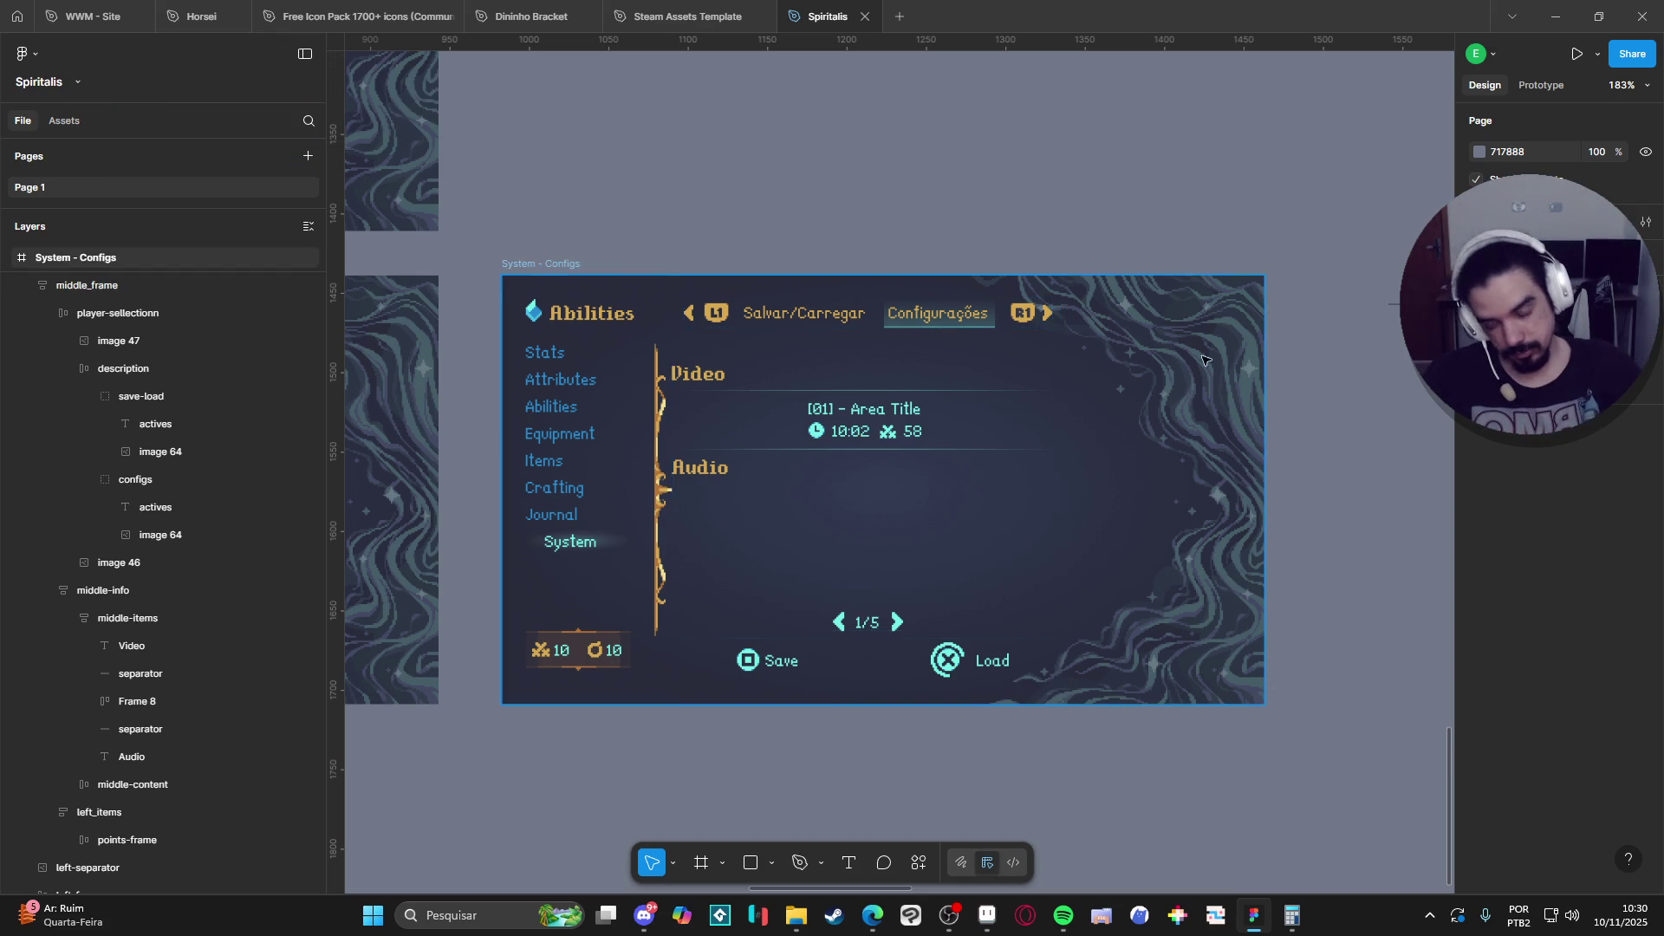
Drill into middle_frame down to image 67 in the Area Title entry and turn crop off.
{"action": "scroll", "coordinate": [964, 501], "scroll_direction": "left", "scroll_amount": 5}
{"action": "scroll", "coordinate": [964, 501], "scroll_direction": "down", "scroll_amount": 2, "text": "ctrl"}
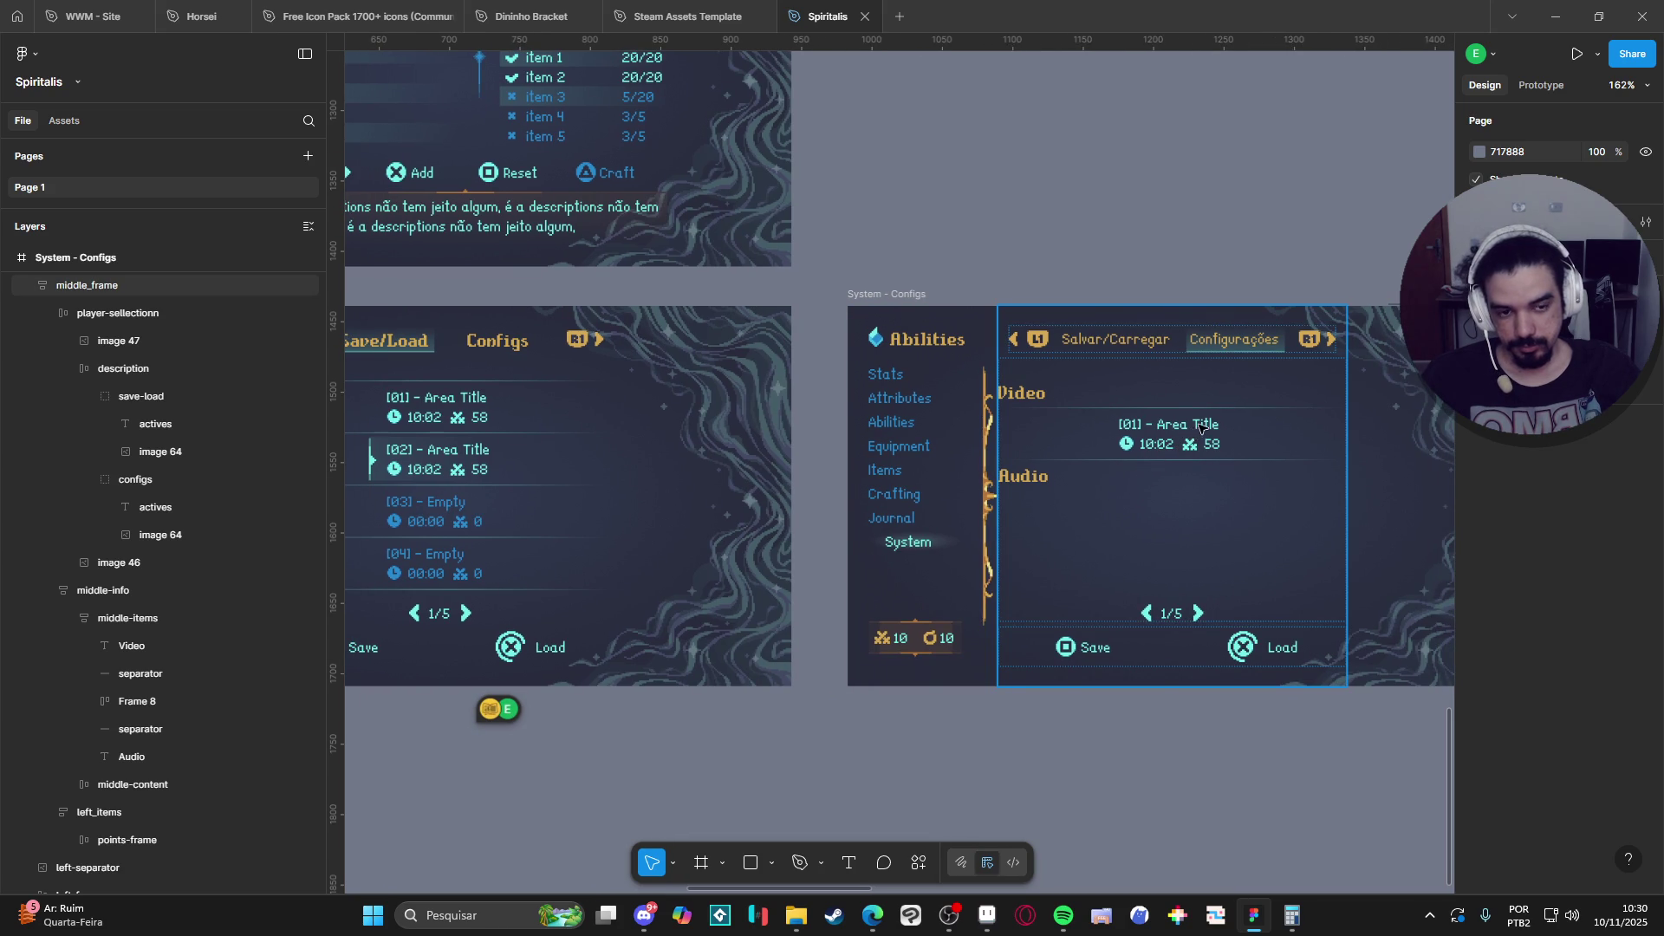
{"action": "left_click", "coordinate": [1173, 447]}
{"action": "double_click", "coordinate": [1176, 446]}
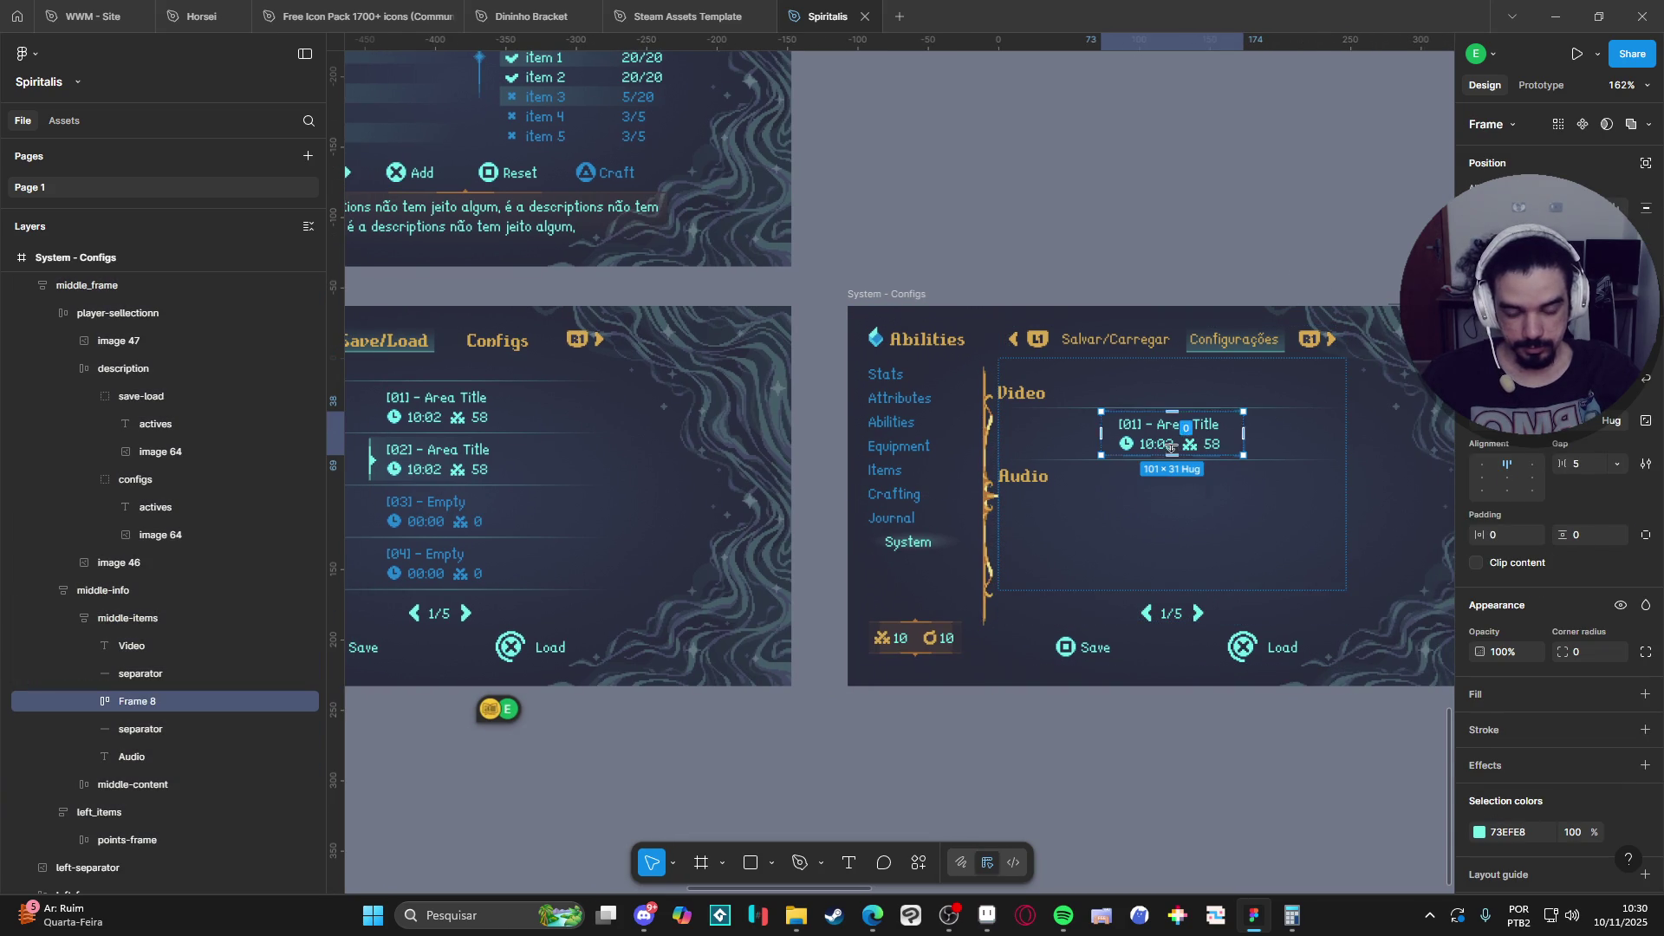
{"action": "double_click", "coordinate": [1210, 447]}
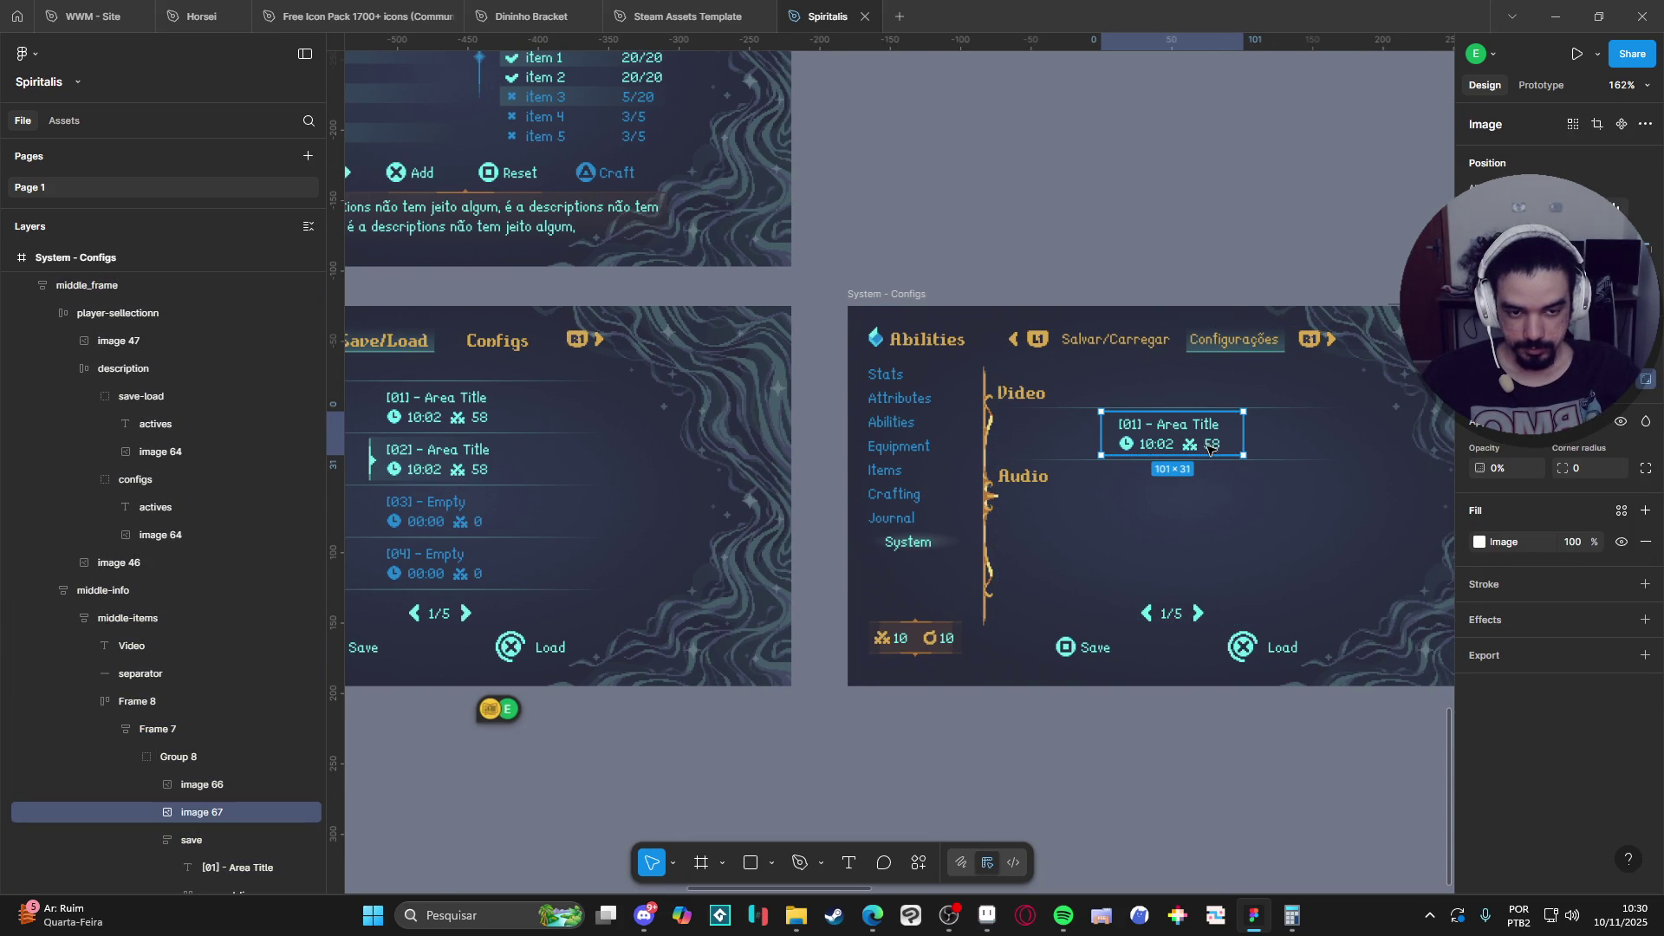
{"action": "scroll", "coordinate": [1210, 449], "scroll_direction": "up", "scroll_amount": 5}
{"action": "double_click", "coordinate": [1210, 448]}
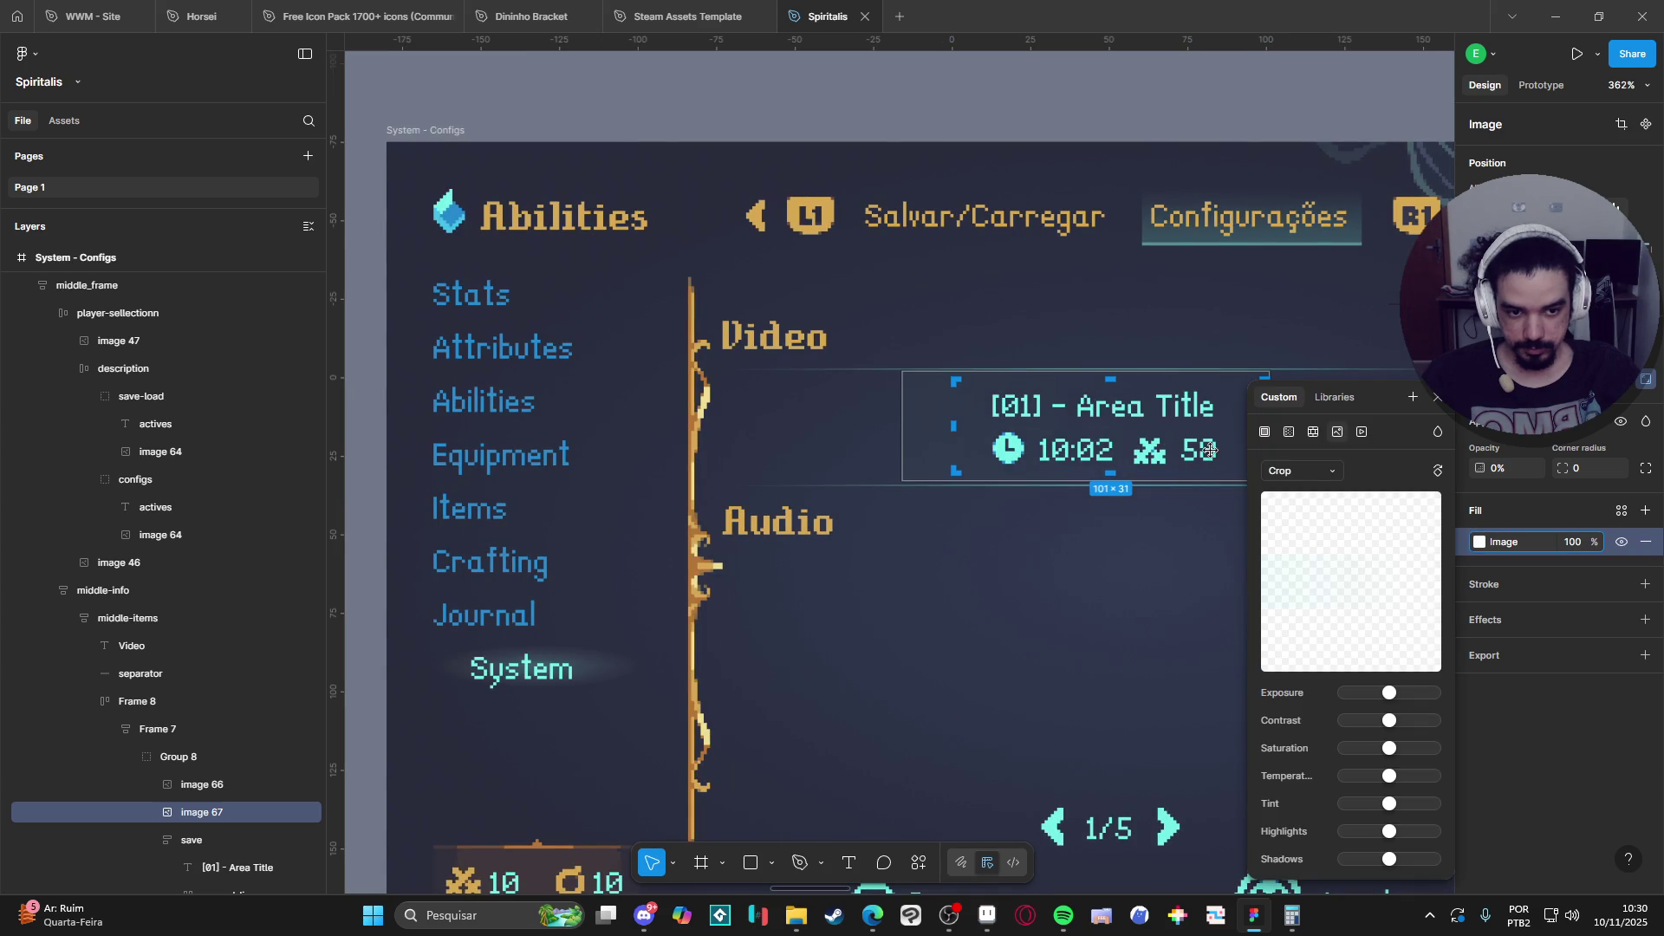
{"action": "left_click", "coordinate": [1435, 397]}
{"action": "left_click", "coordinate": [154, 840]}
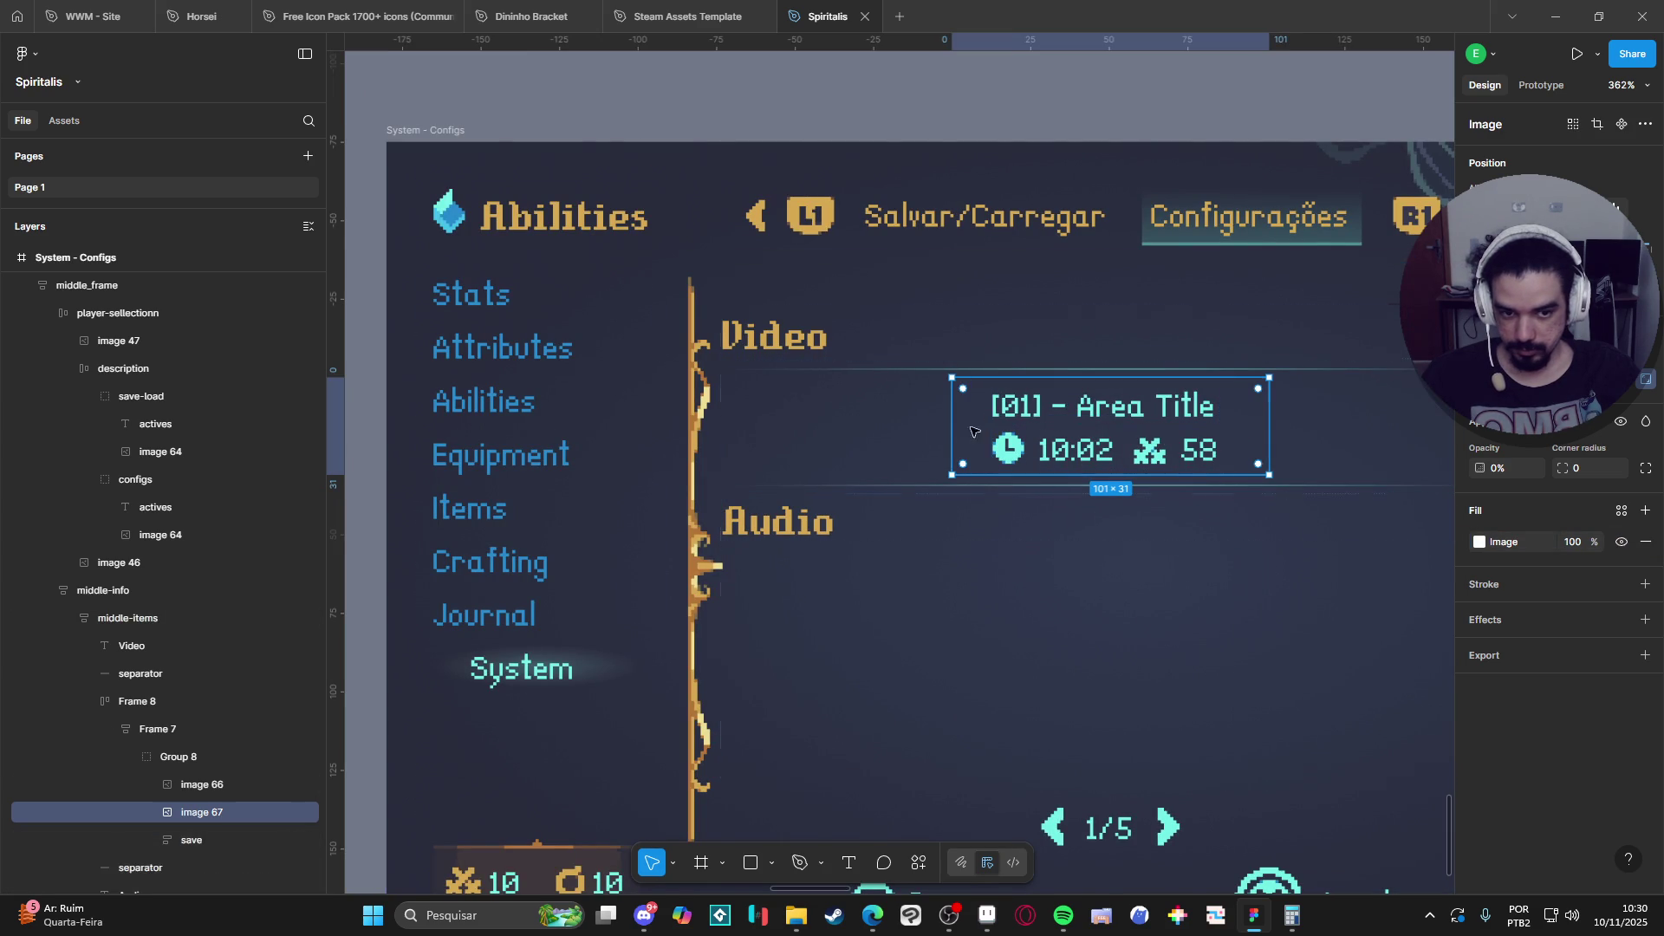
Center the Area Title entry and expose Frame 8 > Frame 7 > Group 8 in Layers.
{"action": "left_click_drag", "start_coordinate": [1083, 444], "coordinate": [861, 424]}
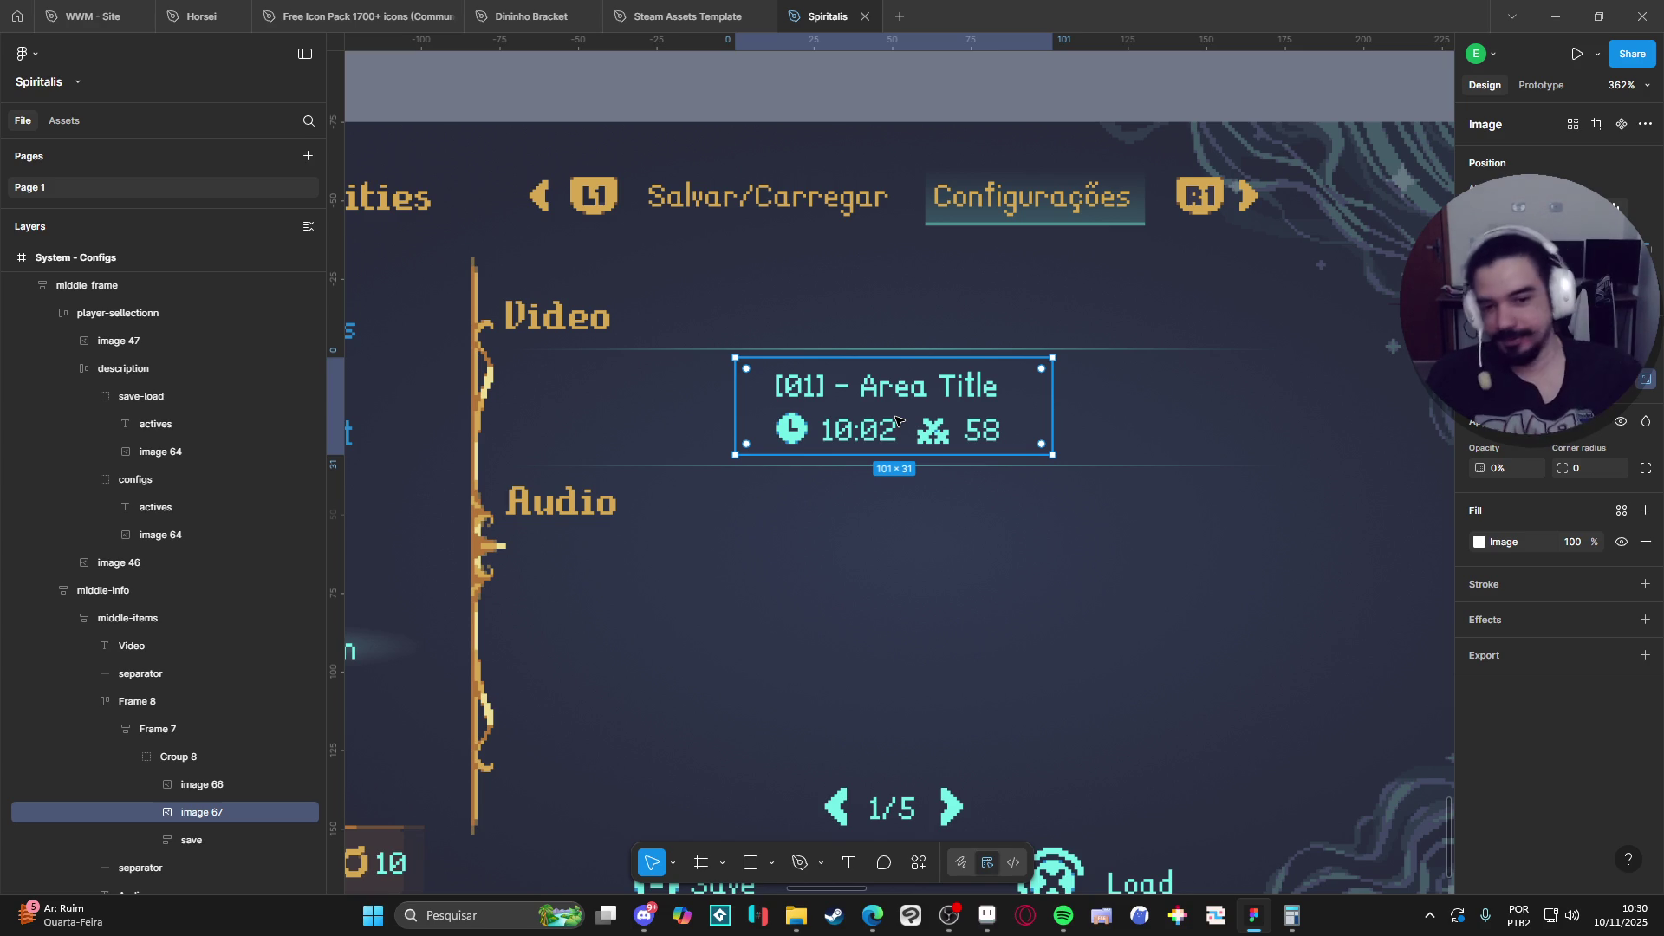
{"action": "scroll", "coordinate": [897, 420], "scroll_direction": "down", "scroll_amount": 5}
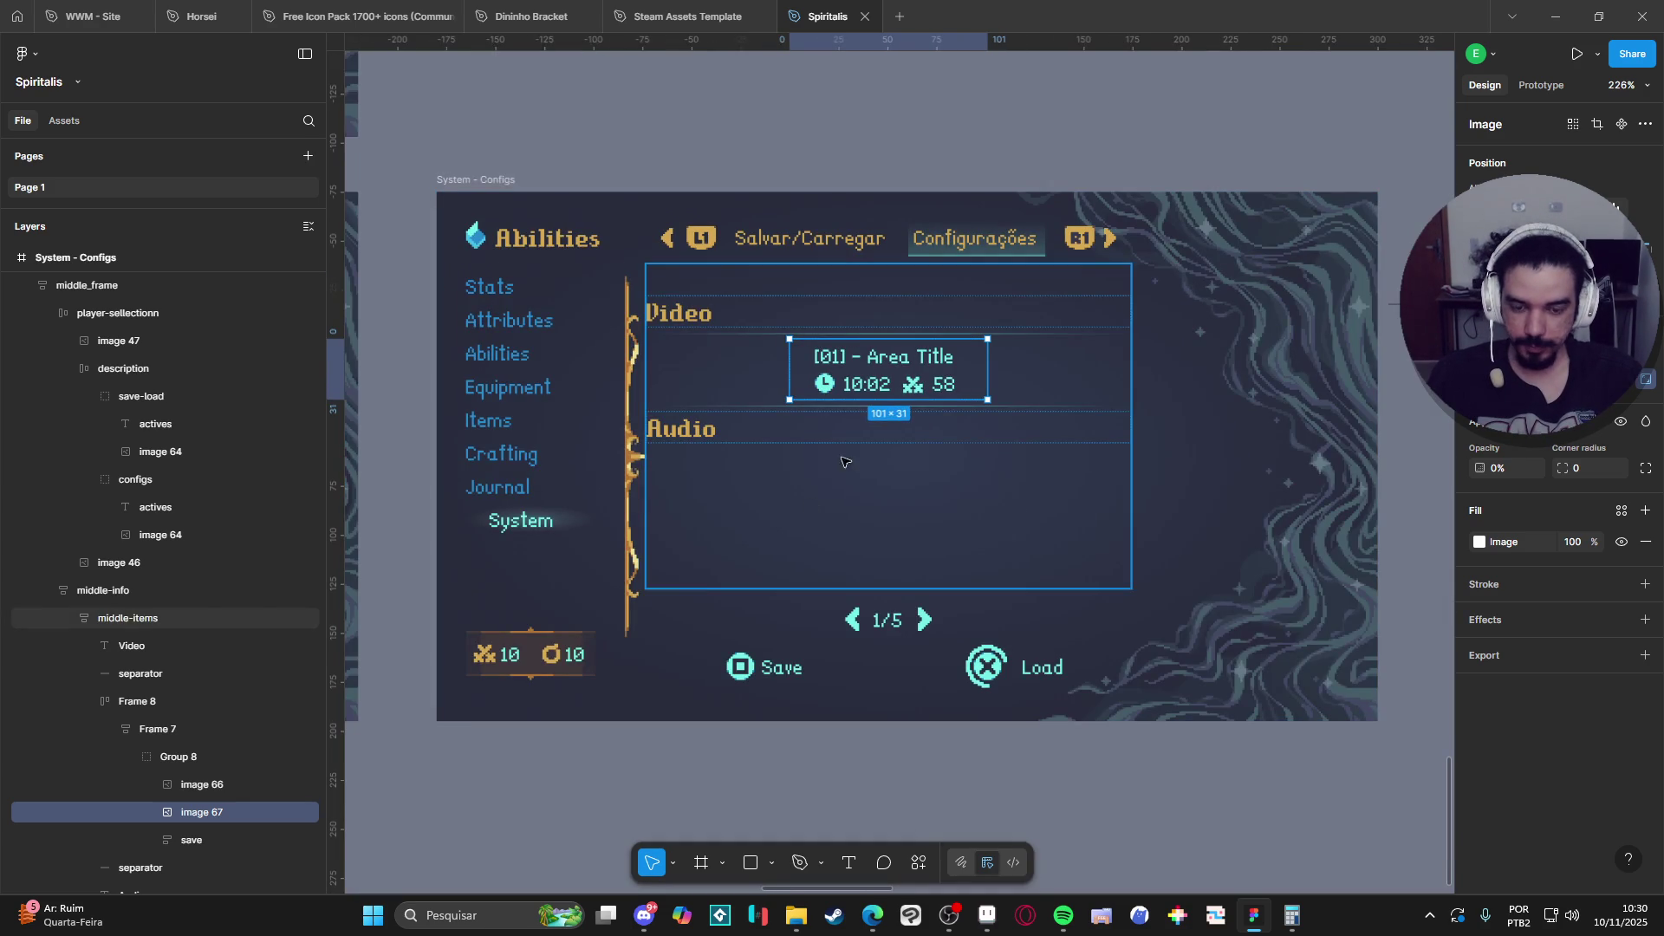
{"action": "scroll", "coordinate": [846, 461], "scroll_direction": "down", "scroll_amount": 5}
{"action": "mouse_move", "coordinate": [810, 295]}
{"action": "left_mouse_down"}
{"action": "mouse_move", "coordinate": [896, 425]}
{"action": "mouse_move", "coordinate": [873, 364]}
{"action": "left_mouse_up"}
{"action": "scroll", "coordinate": [947, 449], "scroll_direction": "up", "scroll_amount": 5}
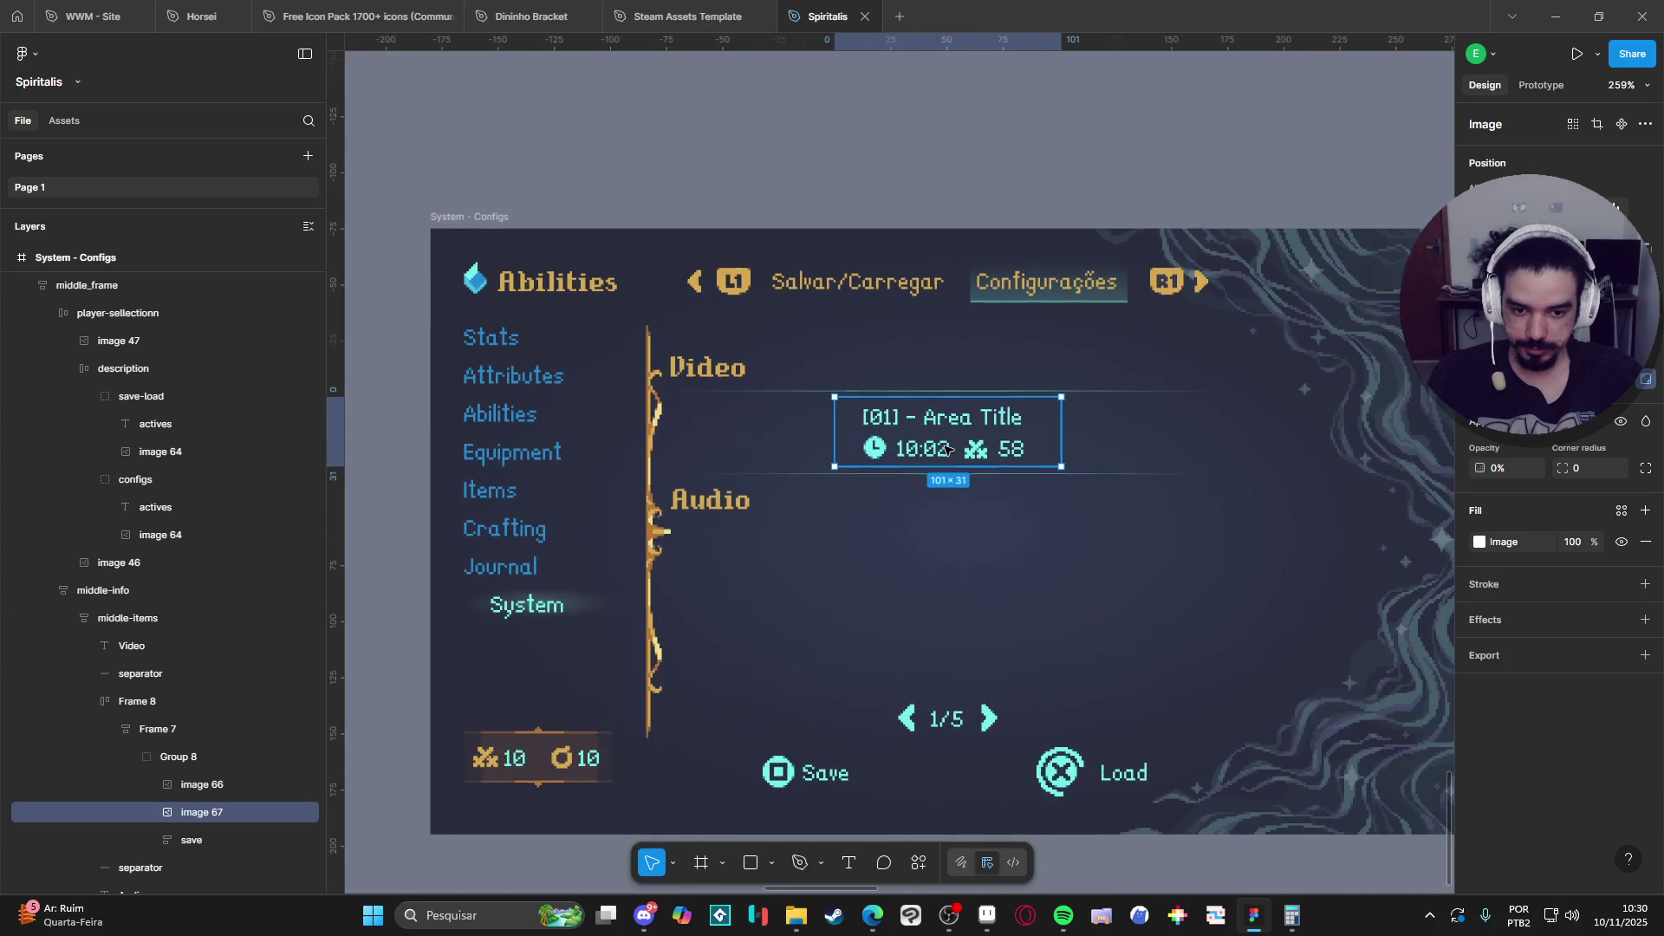
{"action": "left_click", "coordinate": [926, 719]}
{"action": "left_click", "coordinate": [943, 420]}
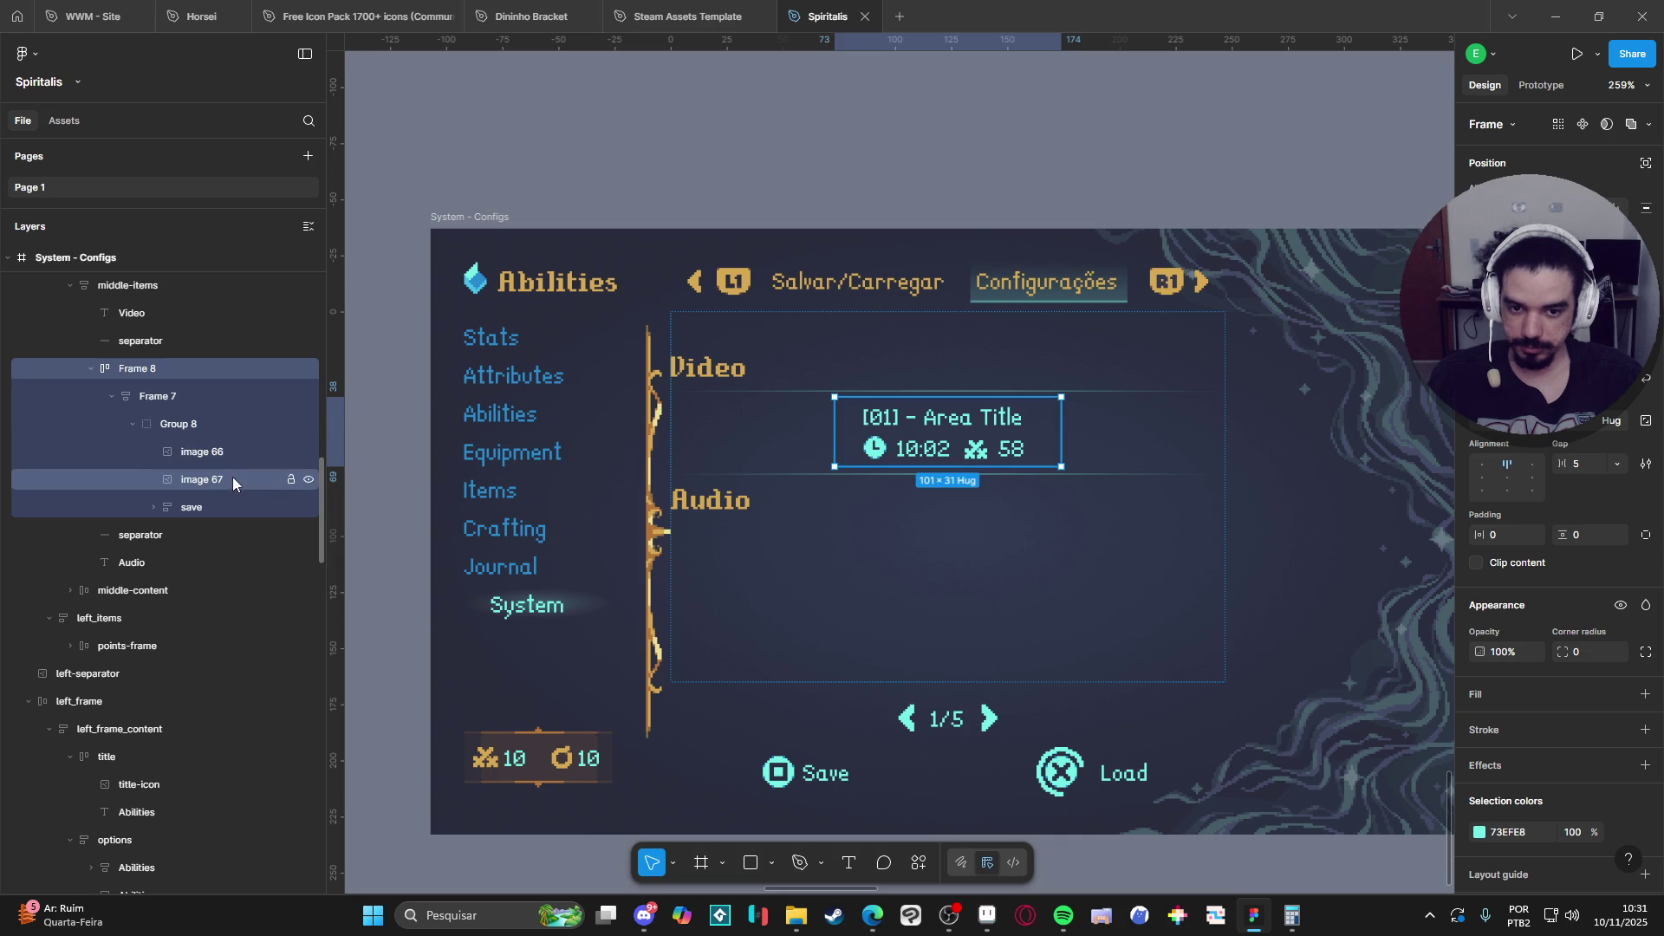
{"action": "scroll", "coordinate": [232, 476], "scroll_direction": "up", "scroll_amount": 3}
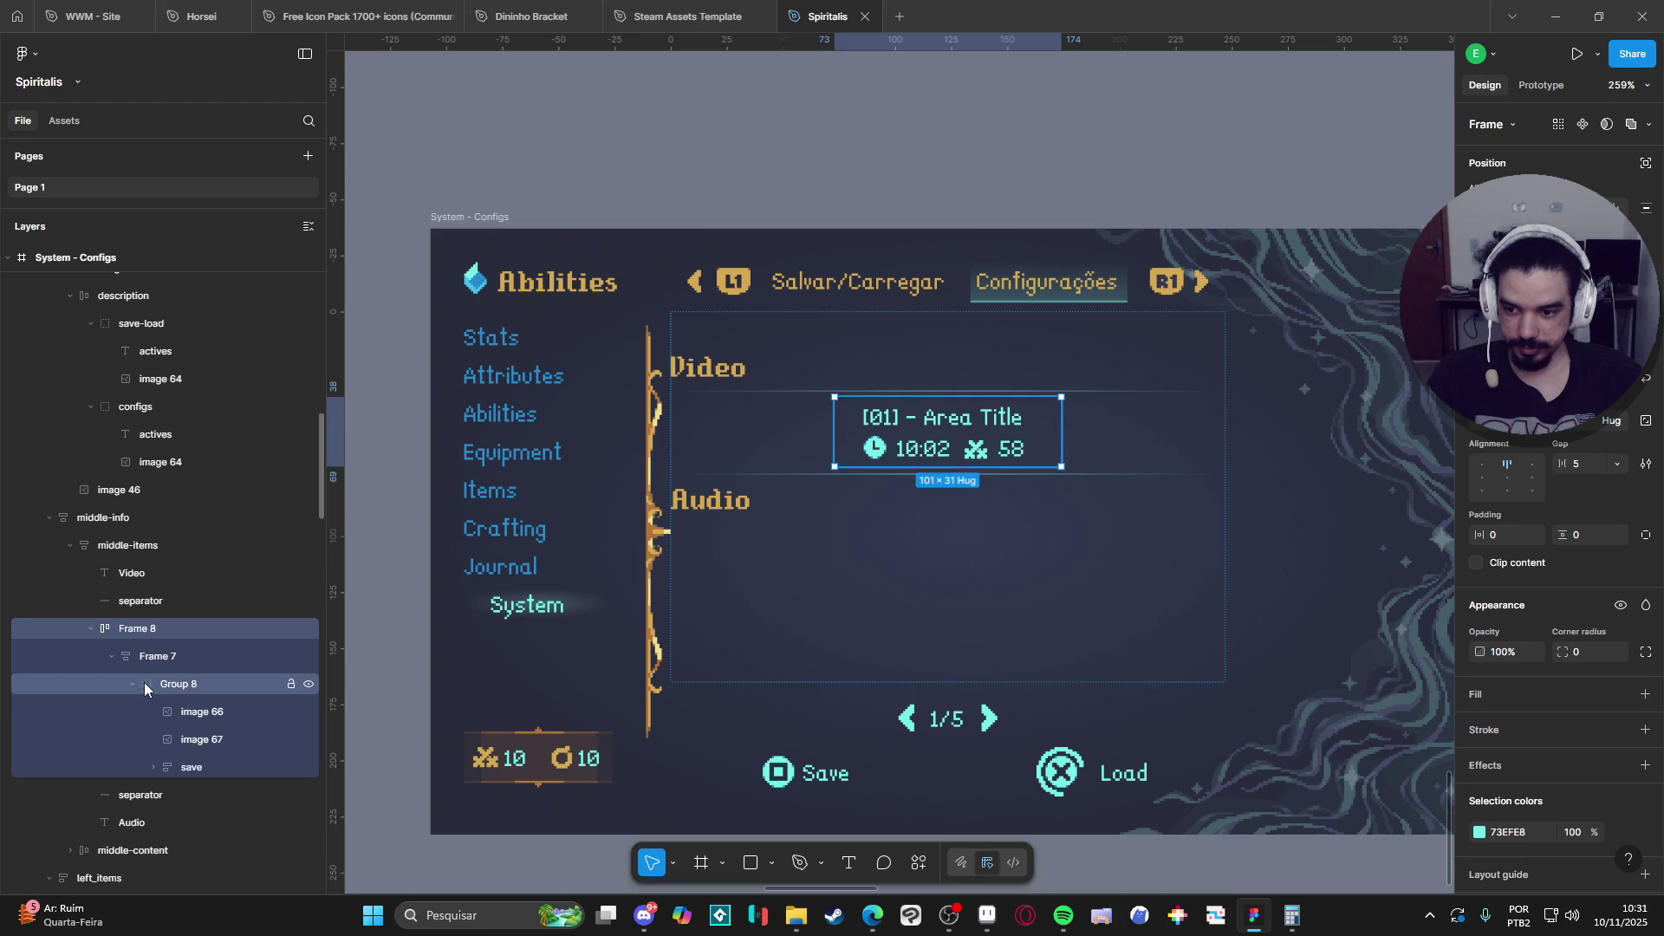
Raise the arrow image's opacity, then set image 67's layer opacity from 0% to 100%.
{"action": "left_click", "coordinate": [194, 717]}
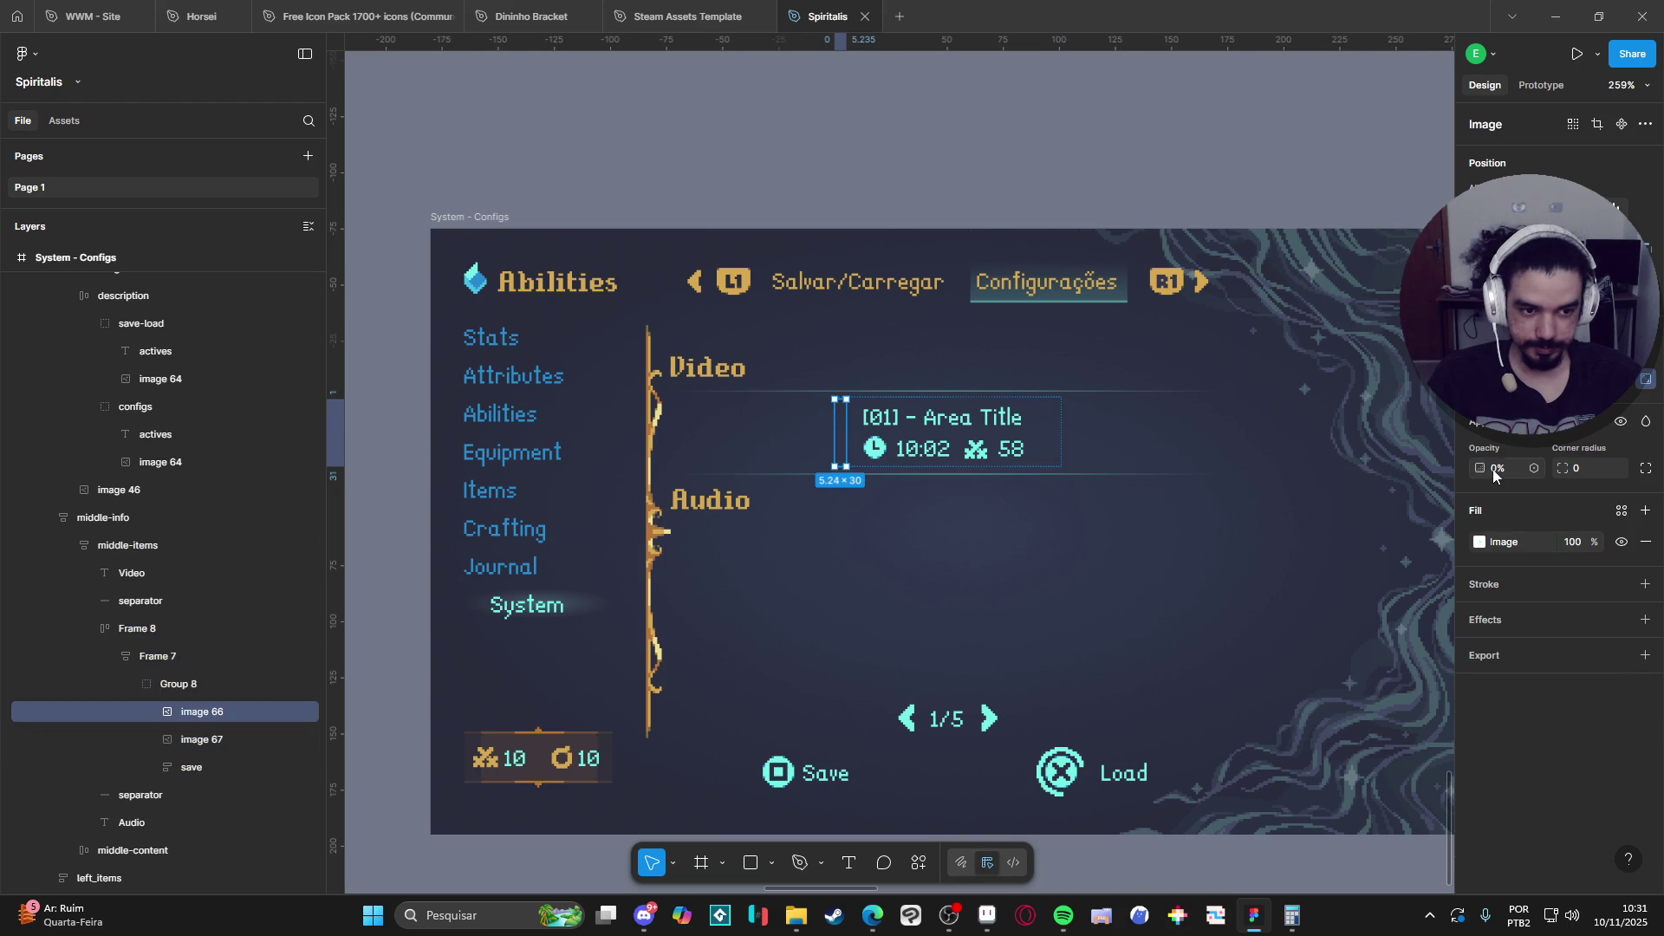
{"action": "mouse_move", "coordinate": [1493, 470]}
{"action": "left_mouse_down"}
{"action": "mouse_move", "coordinate": [1604, 472]}
{"action": "mouse_move", "coordinate": [7, 498]}
{"action": "mouse_move", "coordinate": [257, 509]}
{"action": "left_mouse_up"}
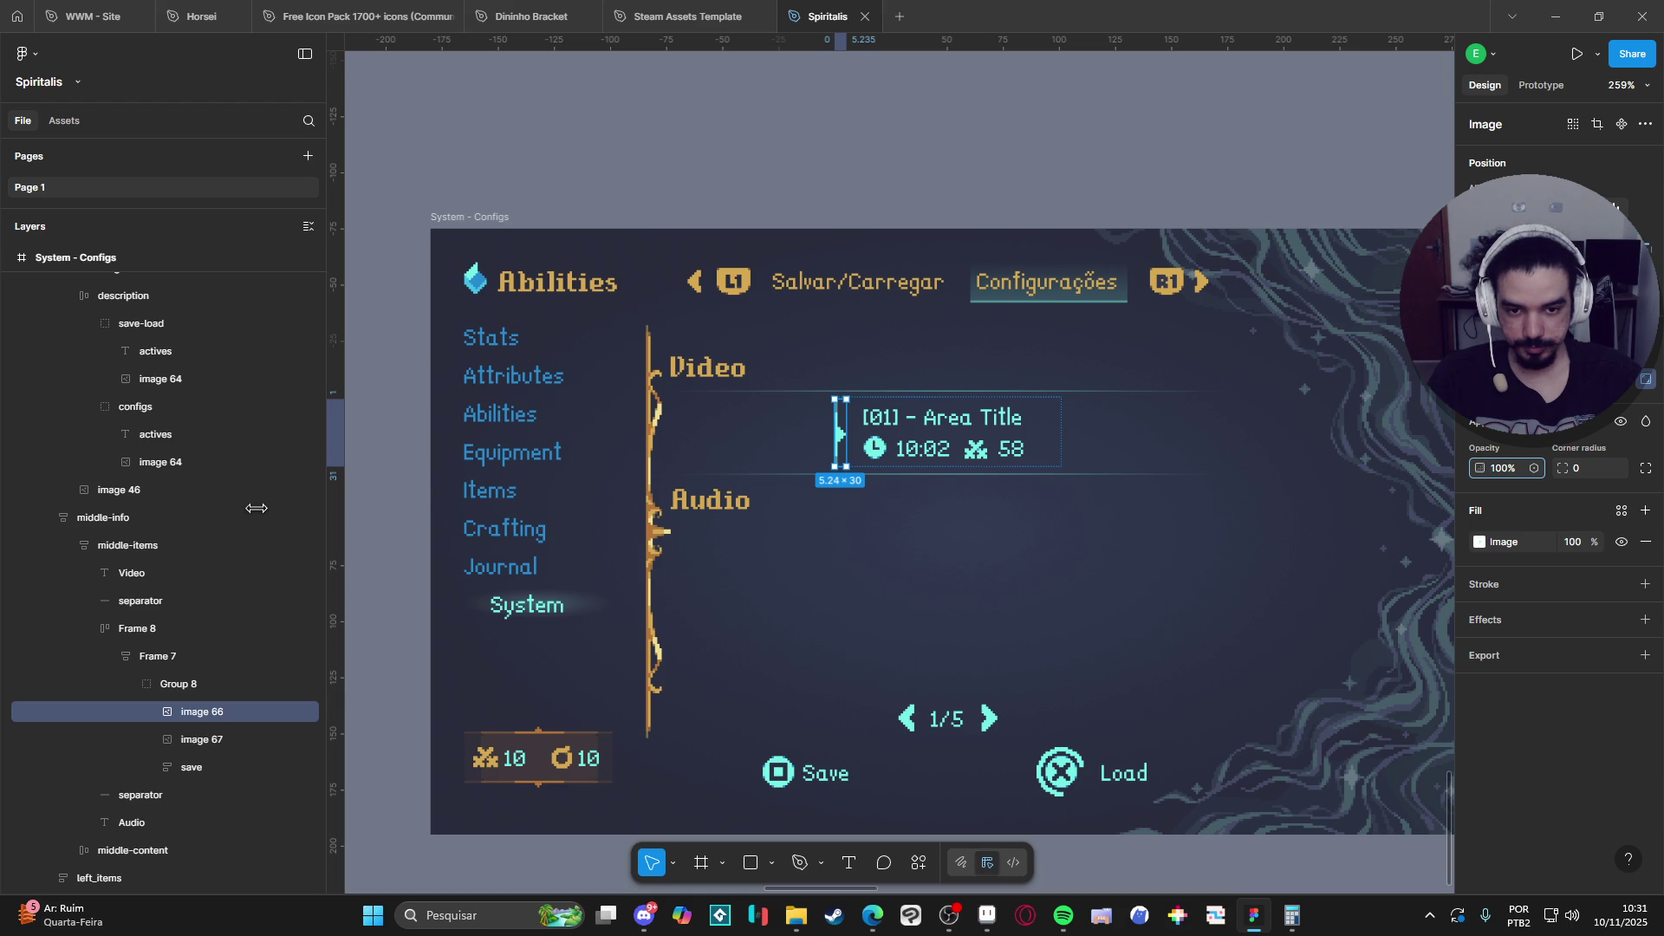
{"action": "left_click", "coordinate": [289, 737]}
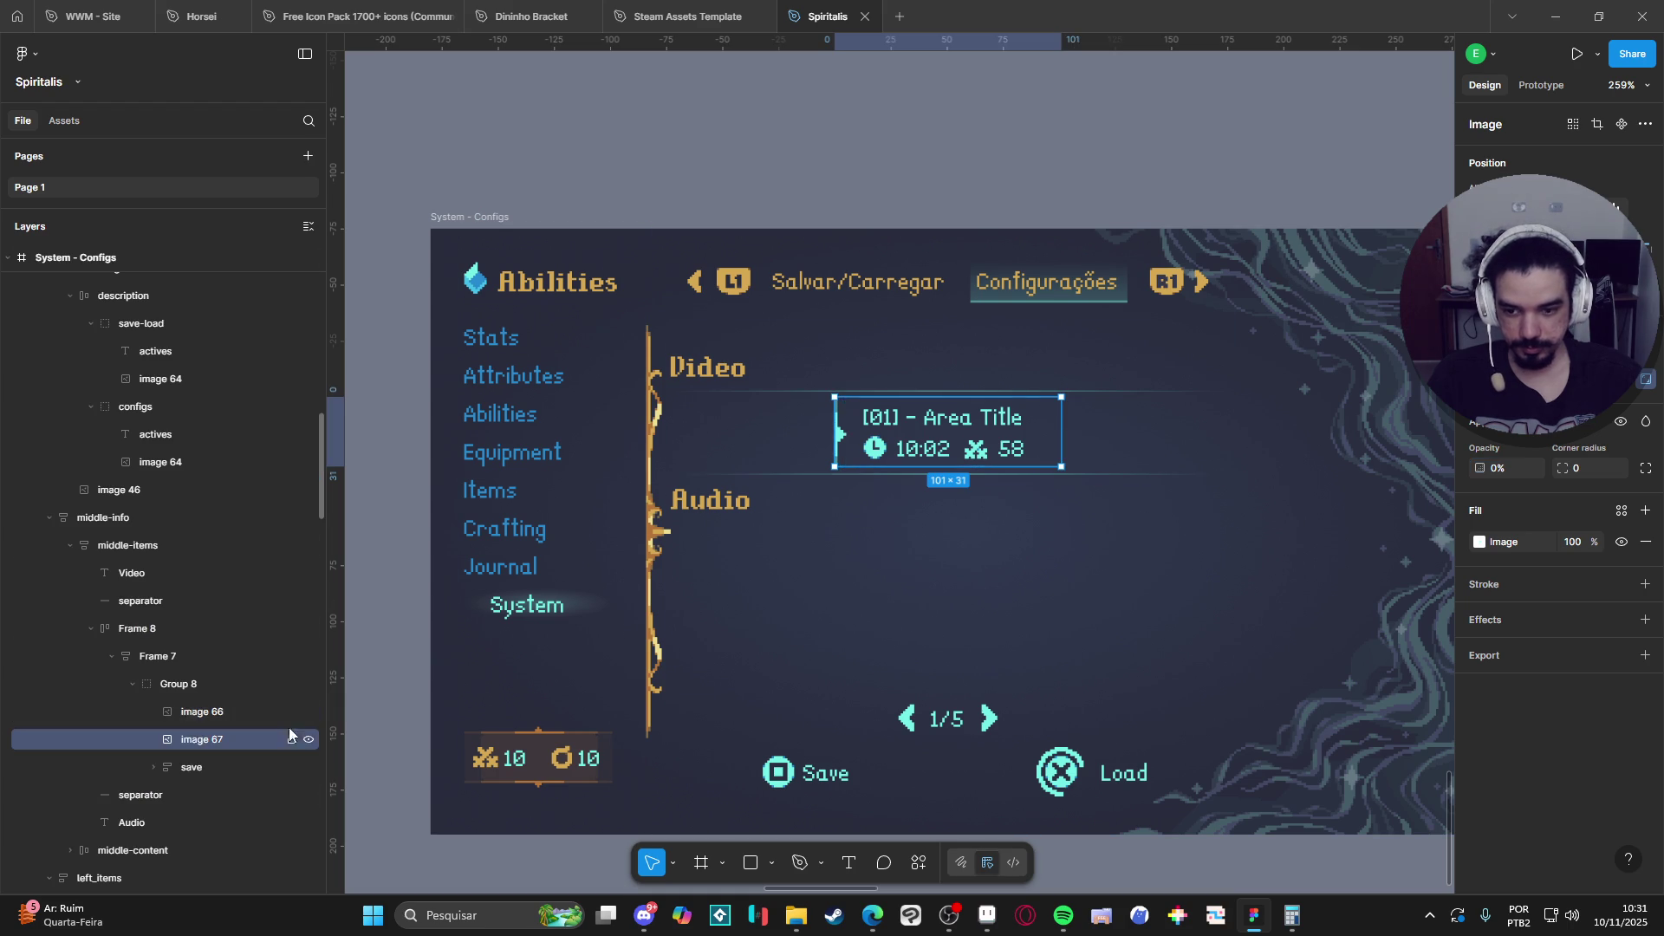
{"action": "key", "text": "0"}
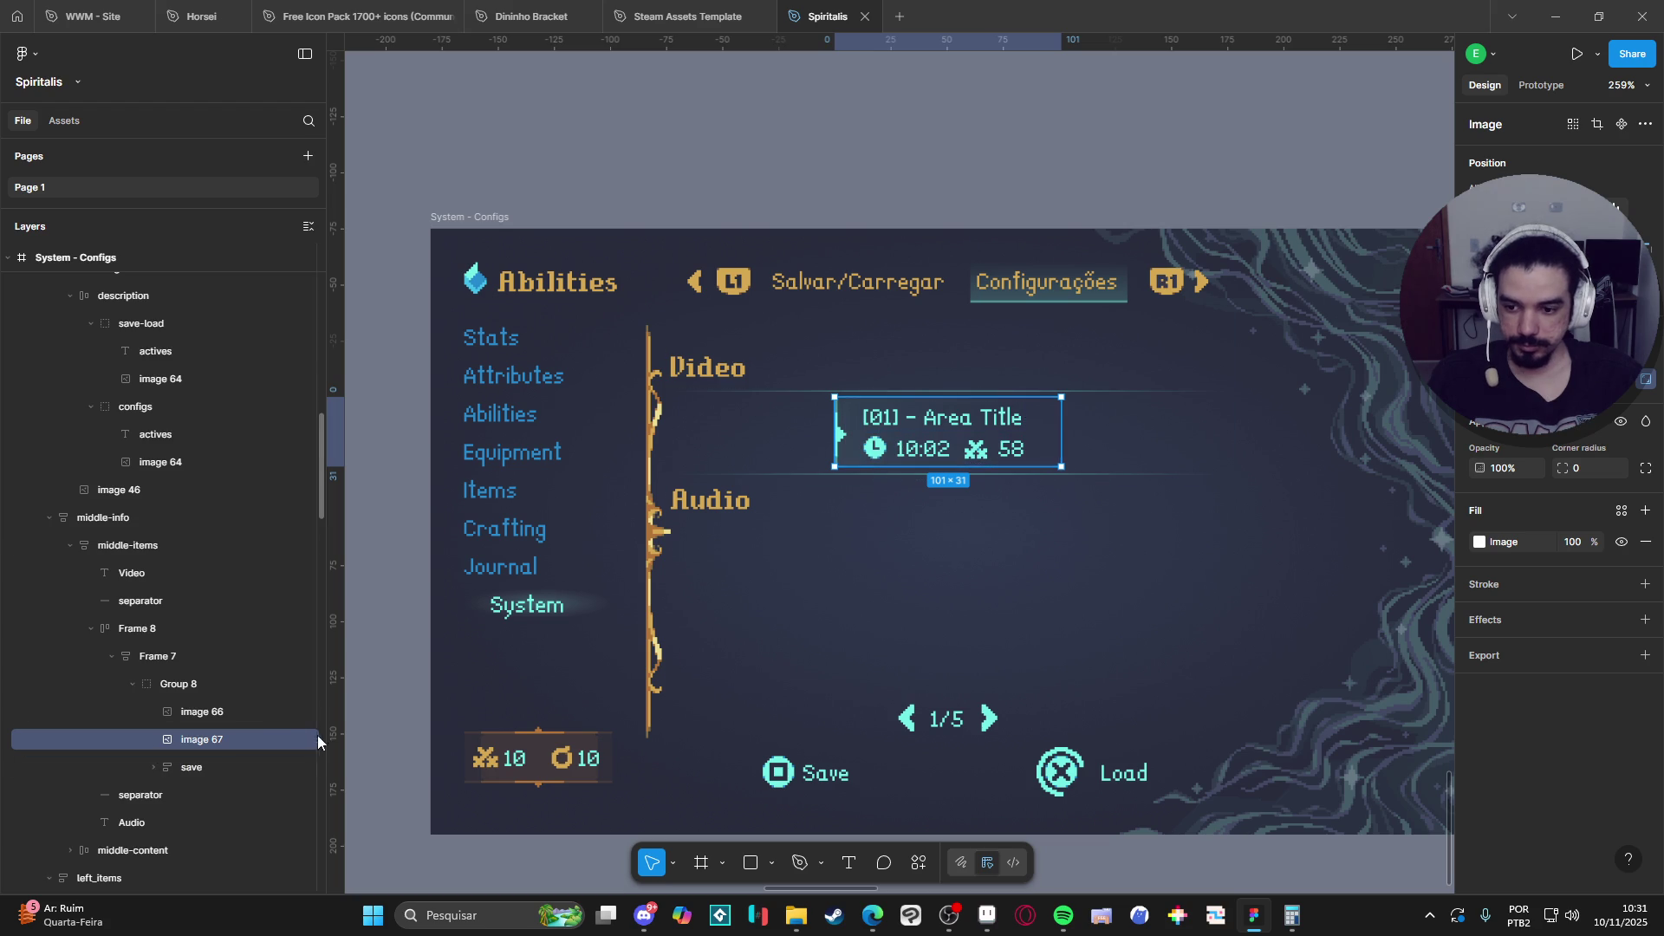
Delete the image 67 and image 66 background layers, keeping Group 8.
{"action": "key", "text": "Delete"}
{"action": "left_click", "coordinate": [211, 710]}
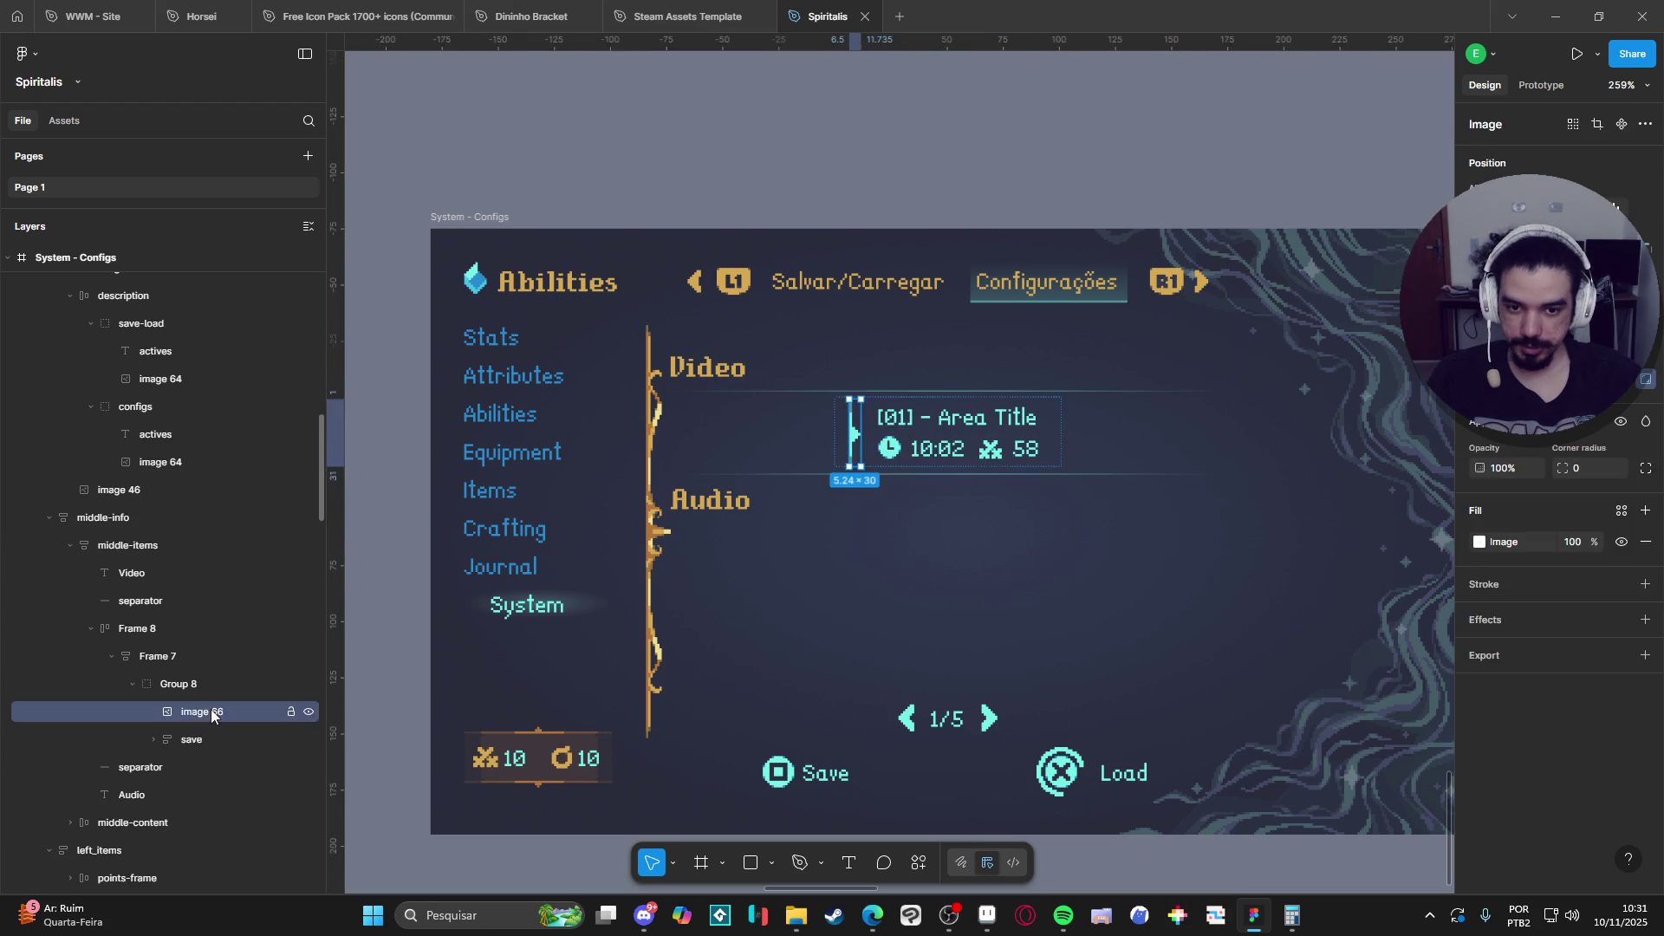
{"action": "key", "text": "Delete"}
{"action": "left_click", "coordinate": [193, 688]}
{"action": "left_click", "coordinate": [186, 712]}
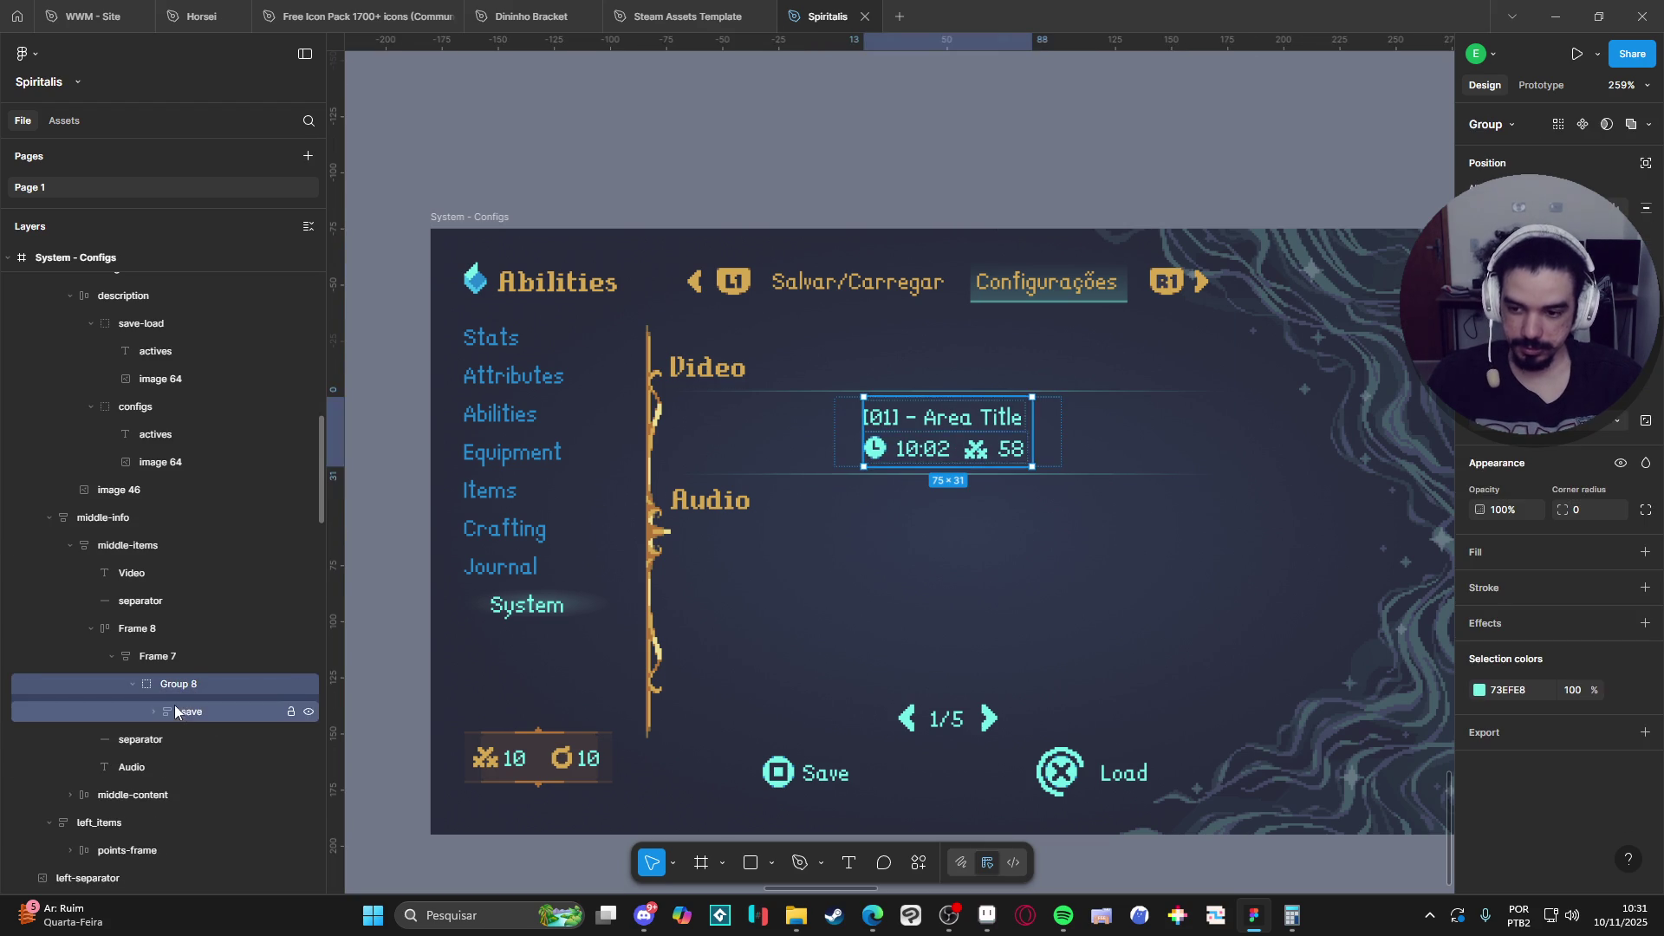
{"action": "left_click", "coordinate": [133, 684]}
{"action": "left_click", "coordinate": [143, 685]}
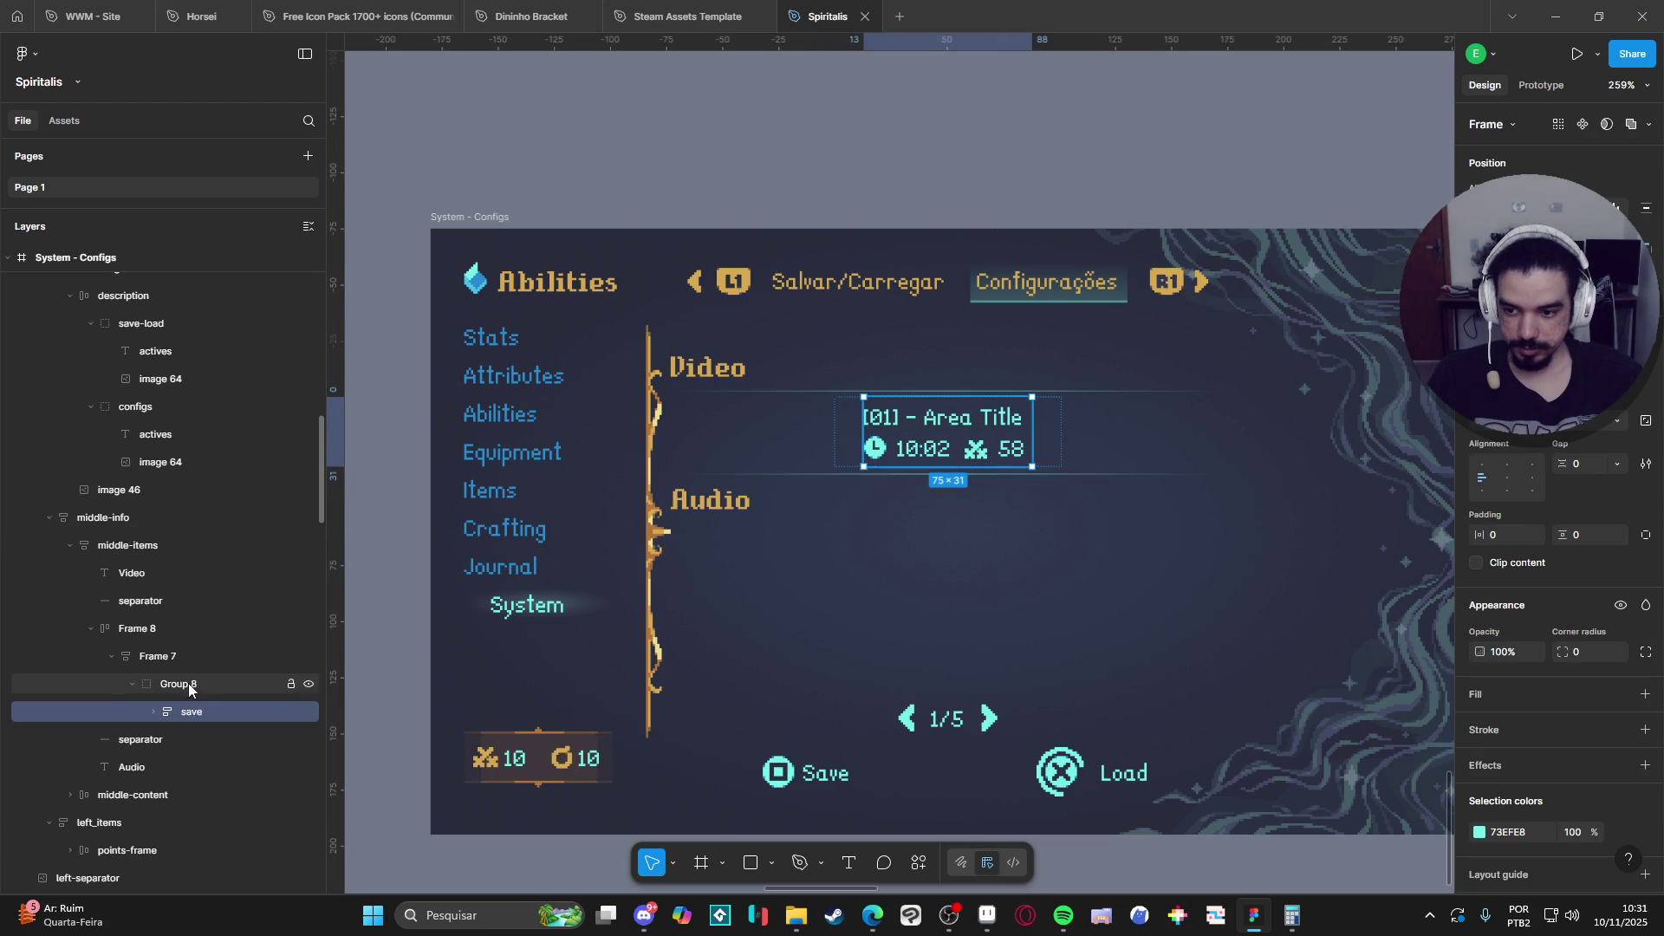
{"action": "key", "text": "Delete"}
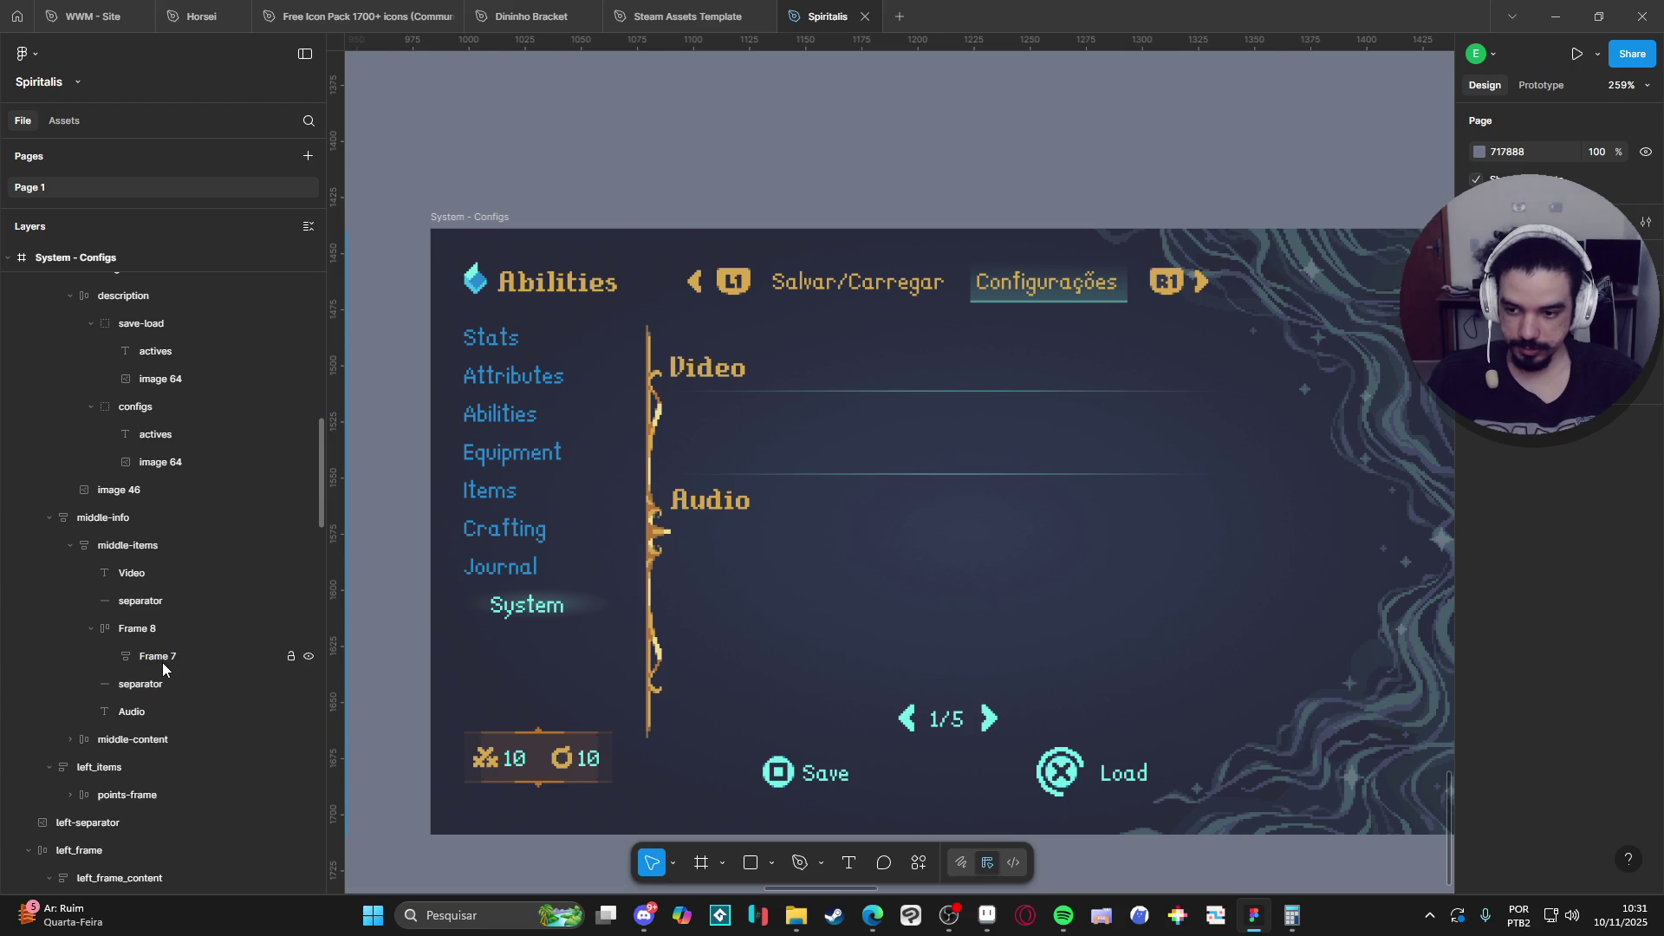
{"action": "key", "text": "ctrl+z"}
Move the save frame out of Group 8 into Frame 7 and delete the second-line timer row.
{"action": "left_click", "coordinate": [134, 684]}
{"action": "left_click", "coordinate": [193, 710]}
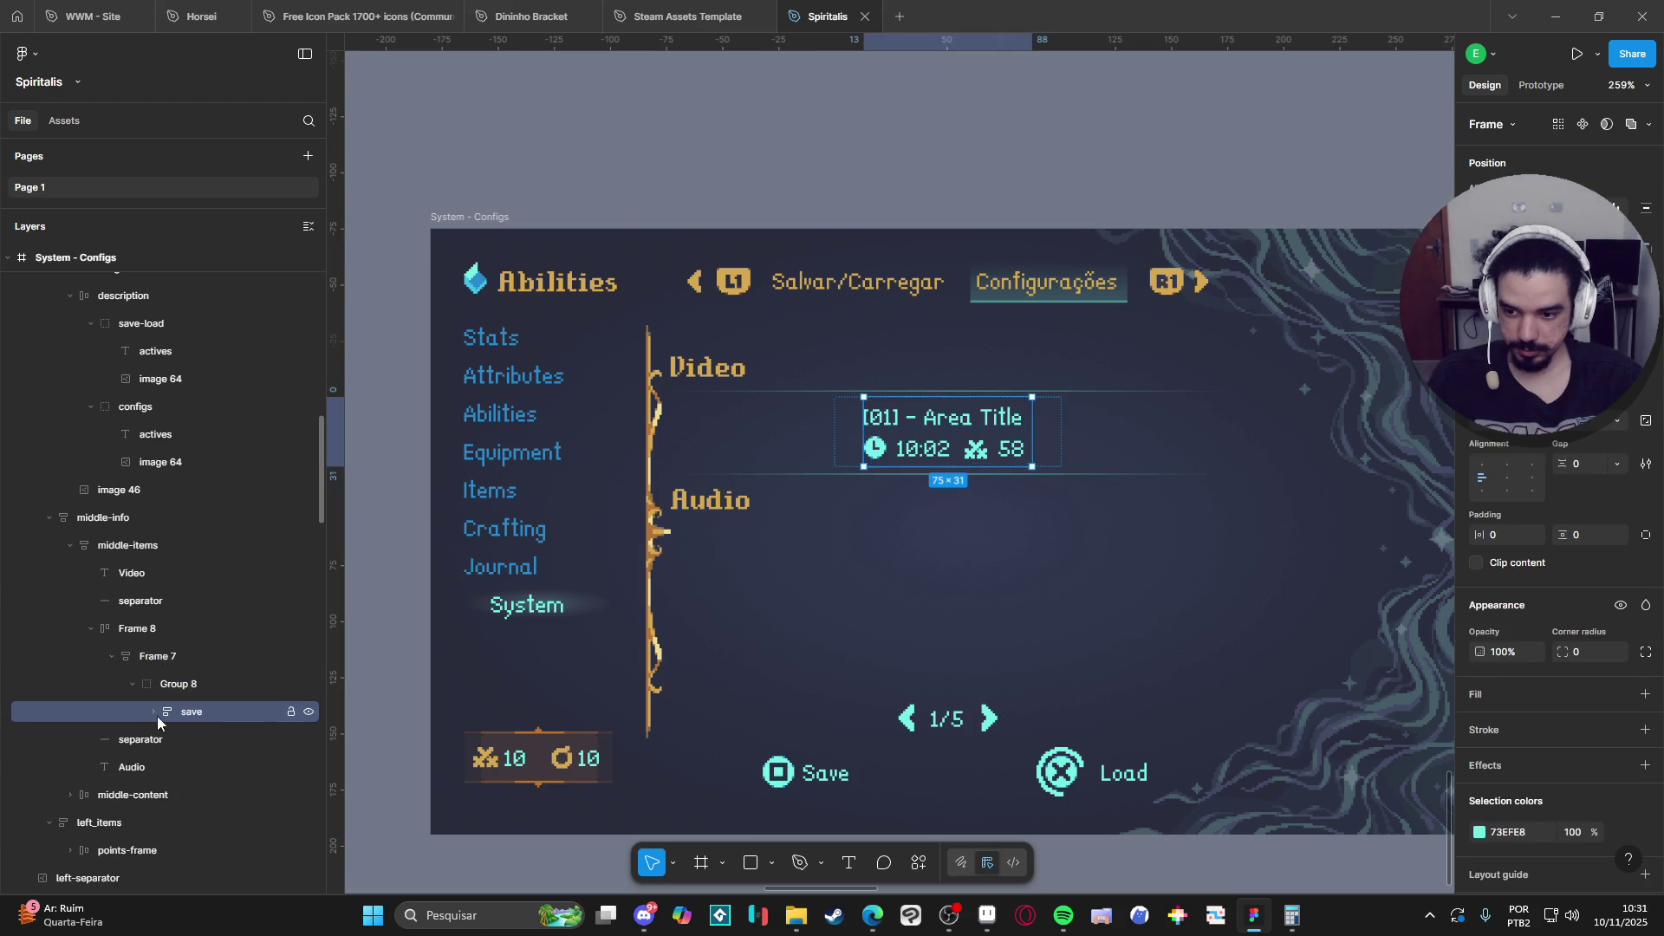
{"action": "left_click", "coordinate": [155, 712]}
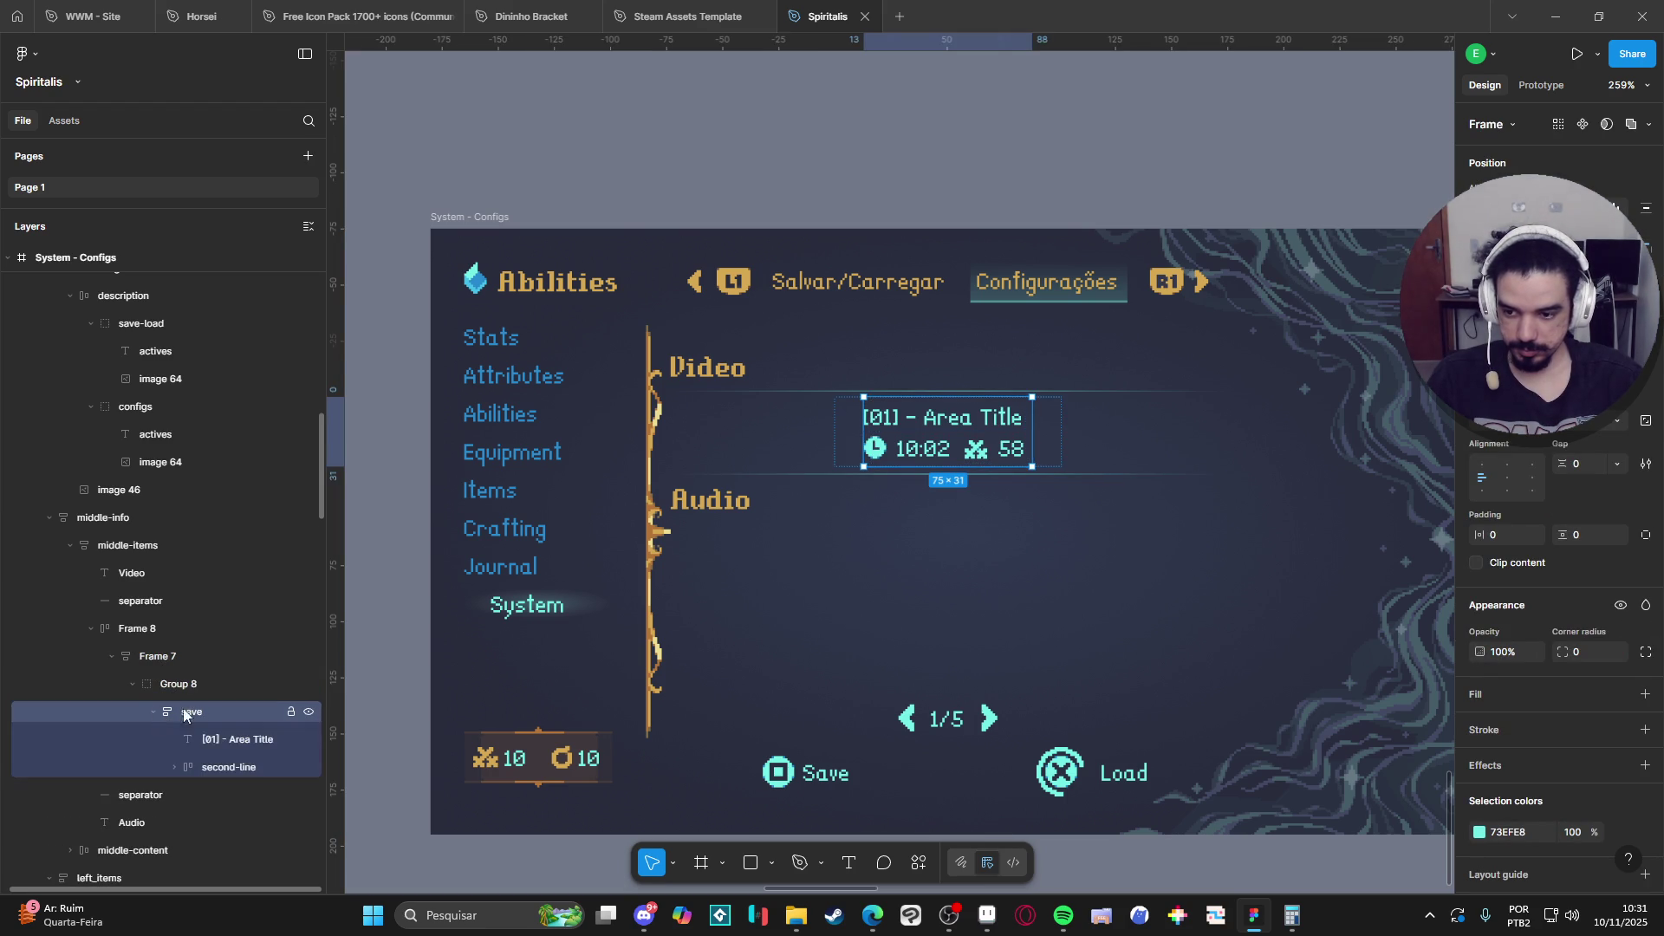
{"action": "mouse_move", "coordinate": [208, 710]}
{"action": "left_mouse_down"}
{"action": "mouse_move", "coordinate": [227, 679]}
{"action": "mouse_move", "coordinate": [215, 693]}
{"action": "left_mouse_up"}
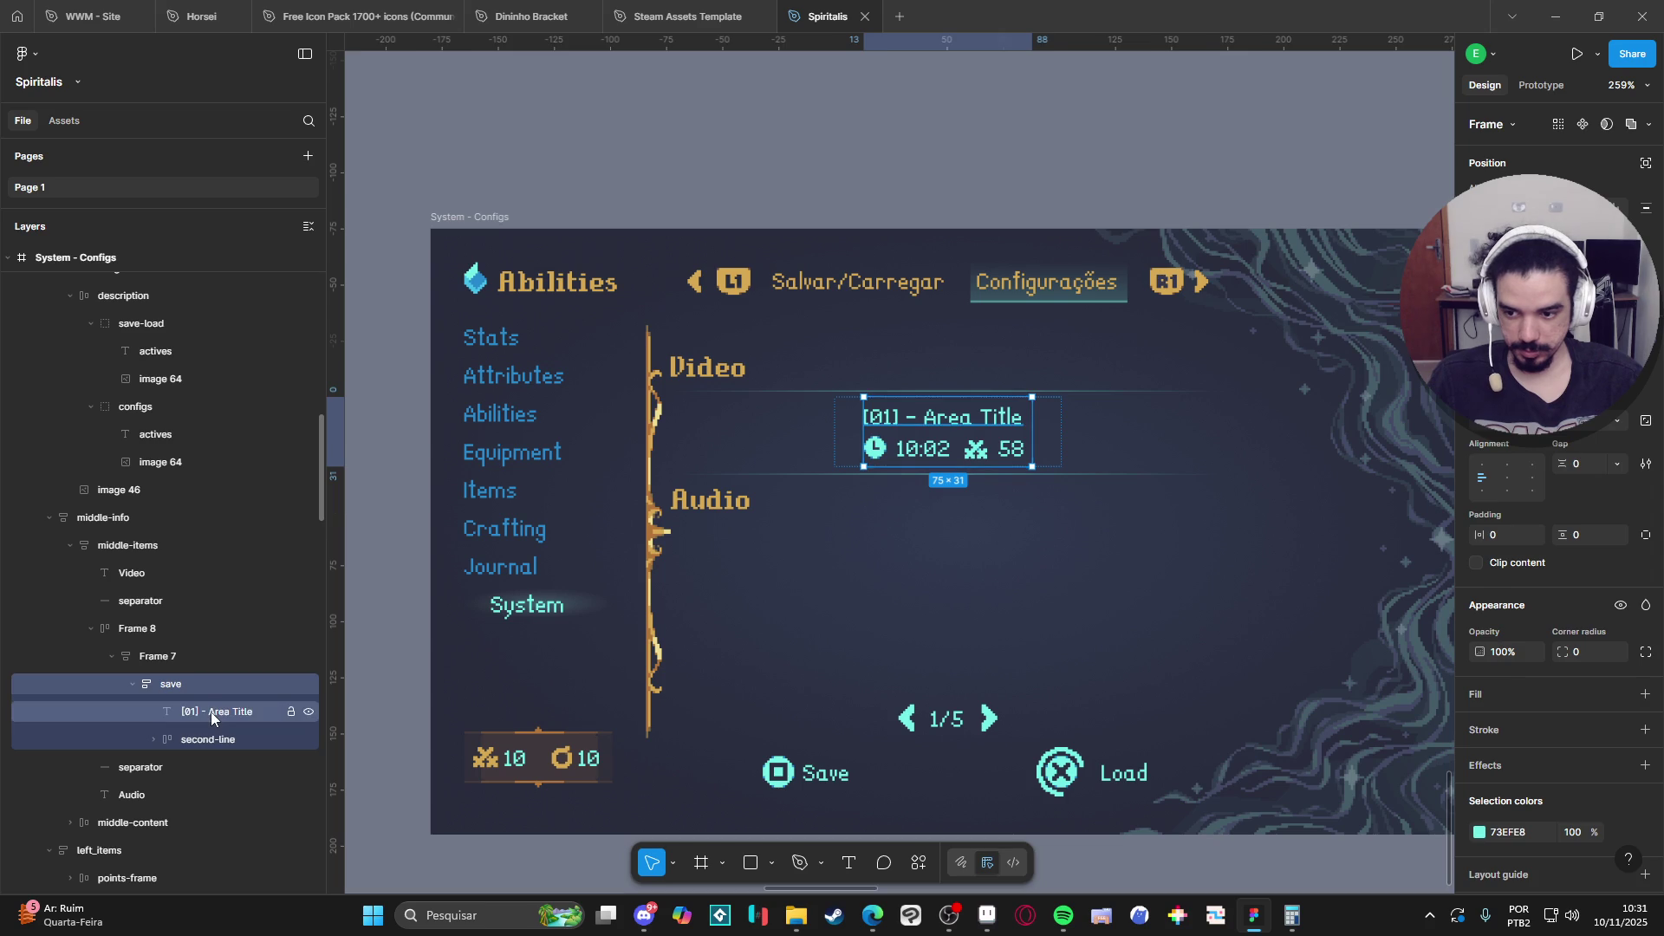
{"action": "left_click", "coordinate": [211, 711]}
{"action": "left_click", "coordinate": [185, 742]}
{"action": "key", "text": "Delete"}
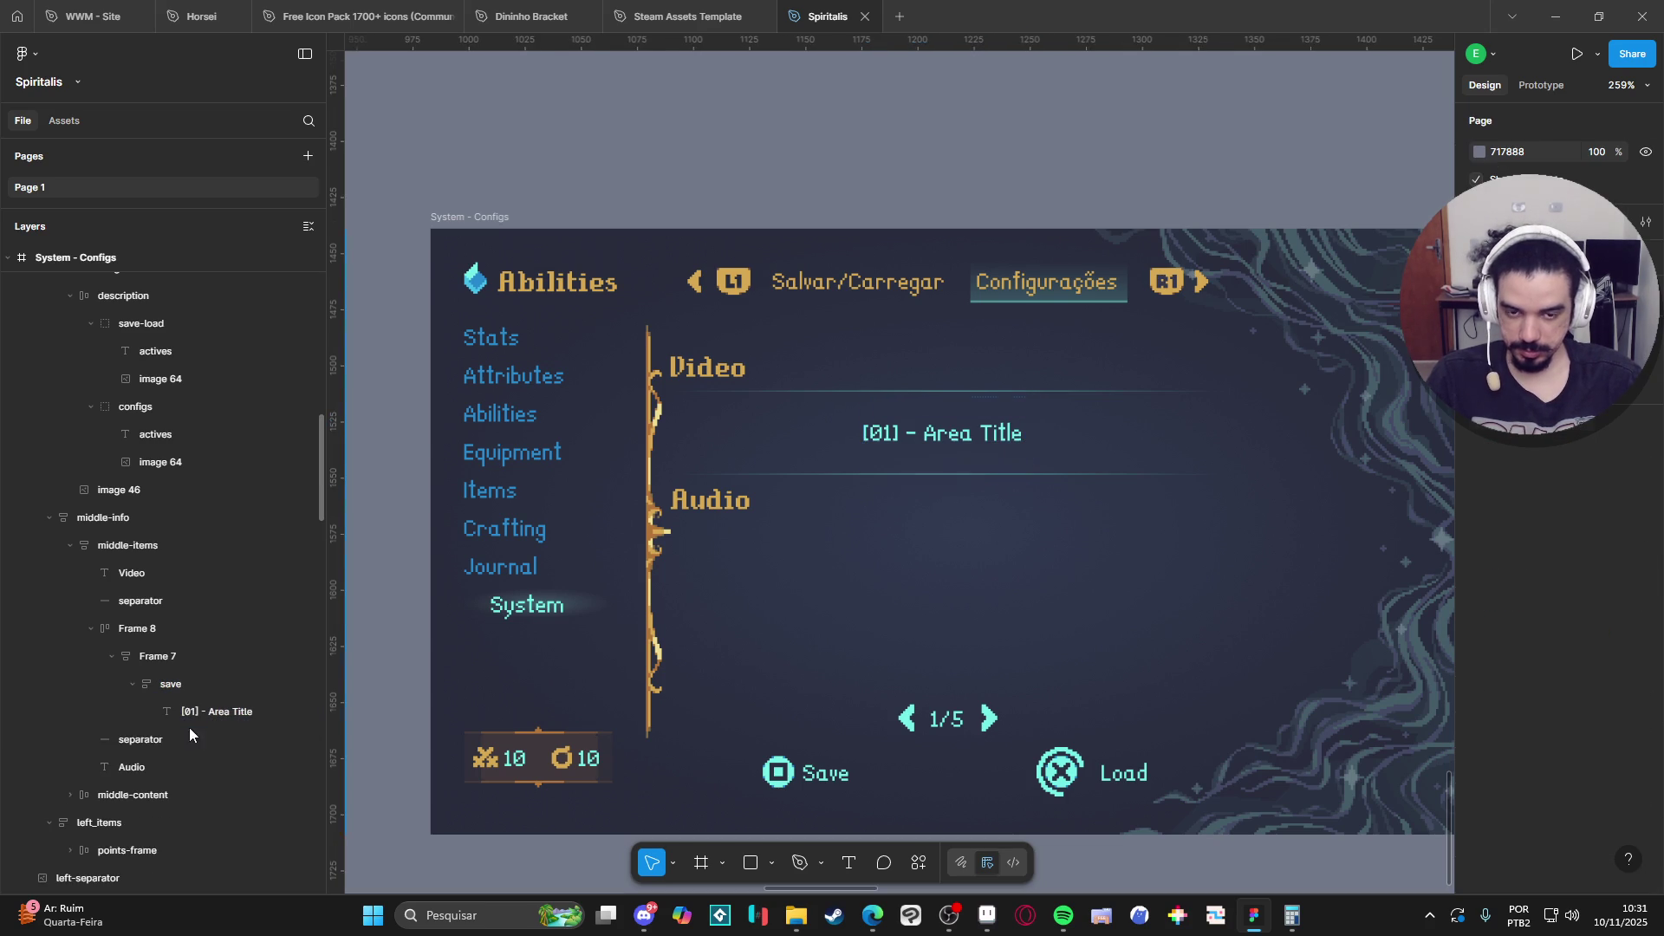
{"action": "left_click", "coordinate": [217, 711]}
Replace the '[01] - Area Title' label text with 'Resolution'.
{"action": "double_click", "coordinate": [975, 438]}
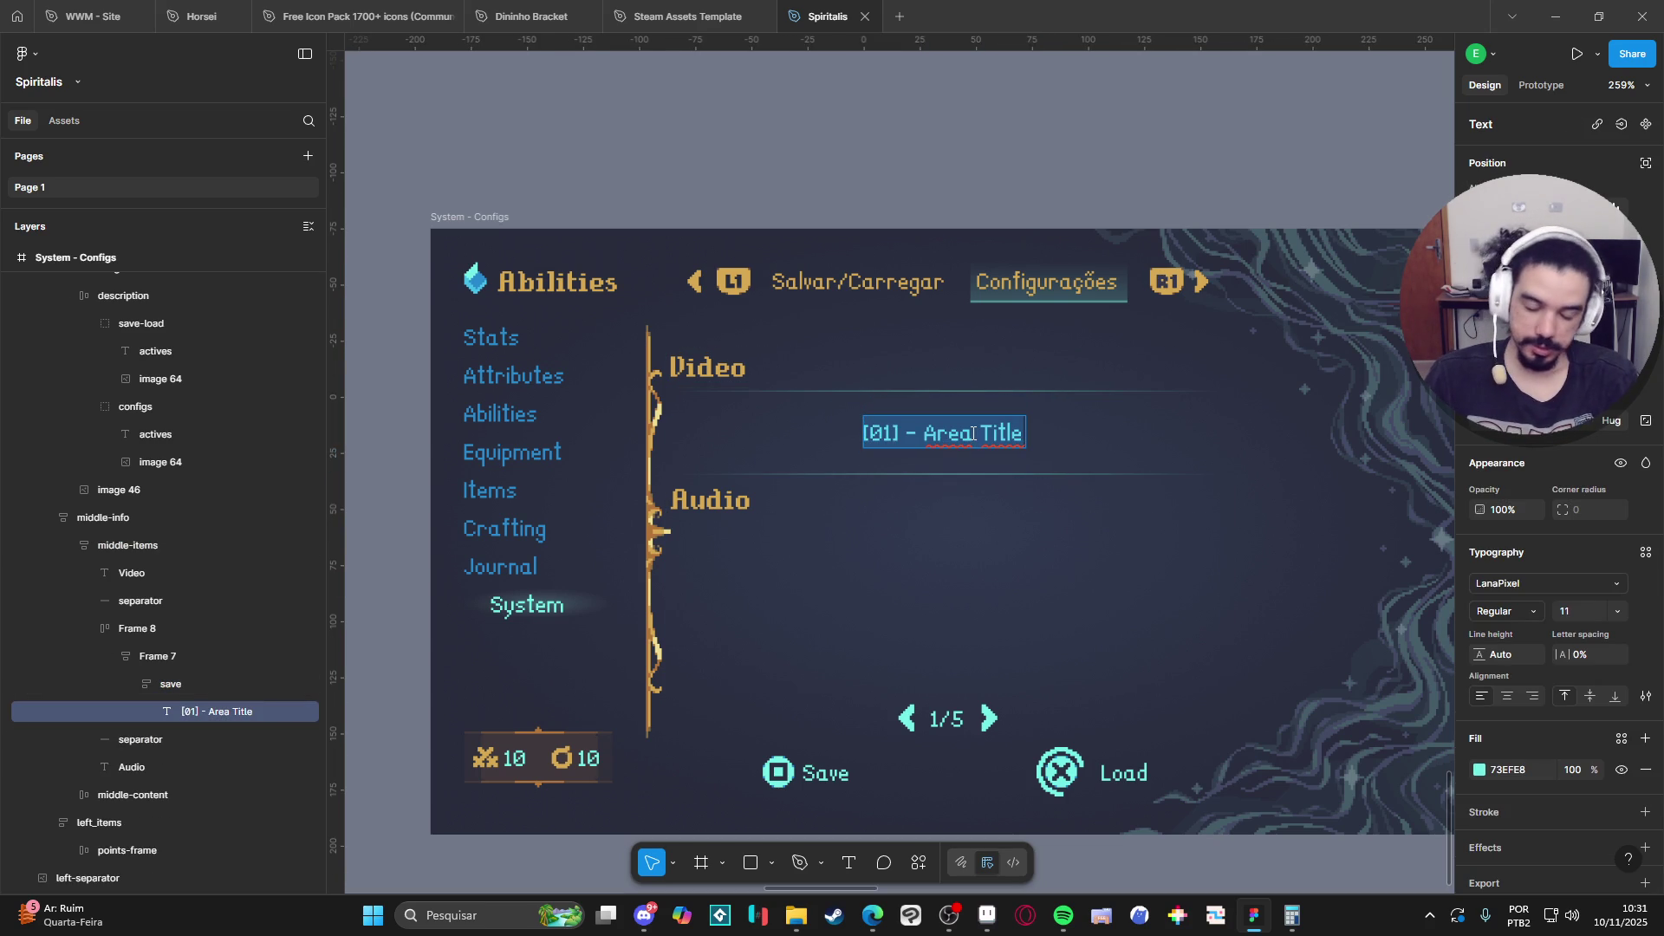
{"action": "type", "text": "Resoluti"}
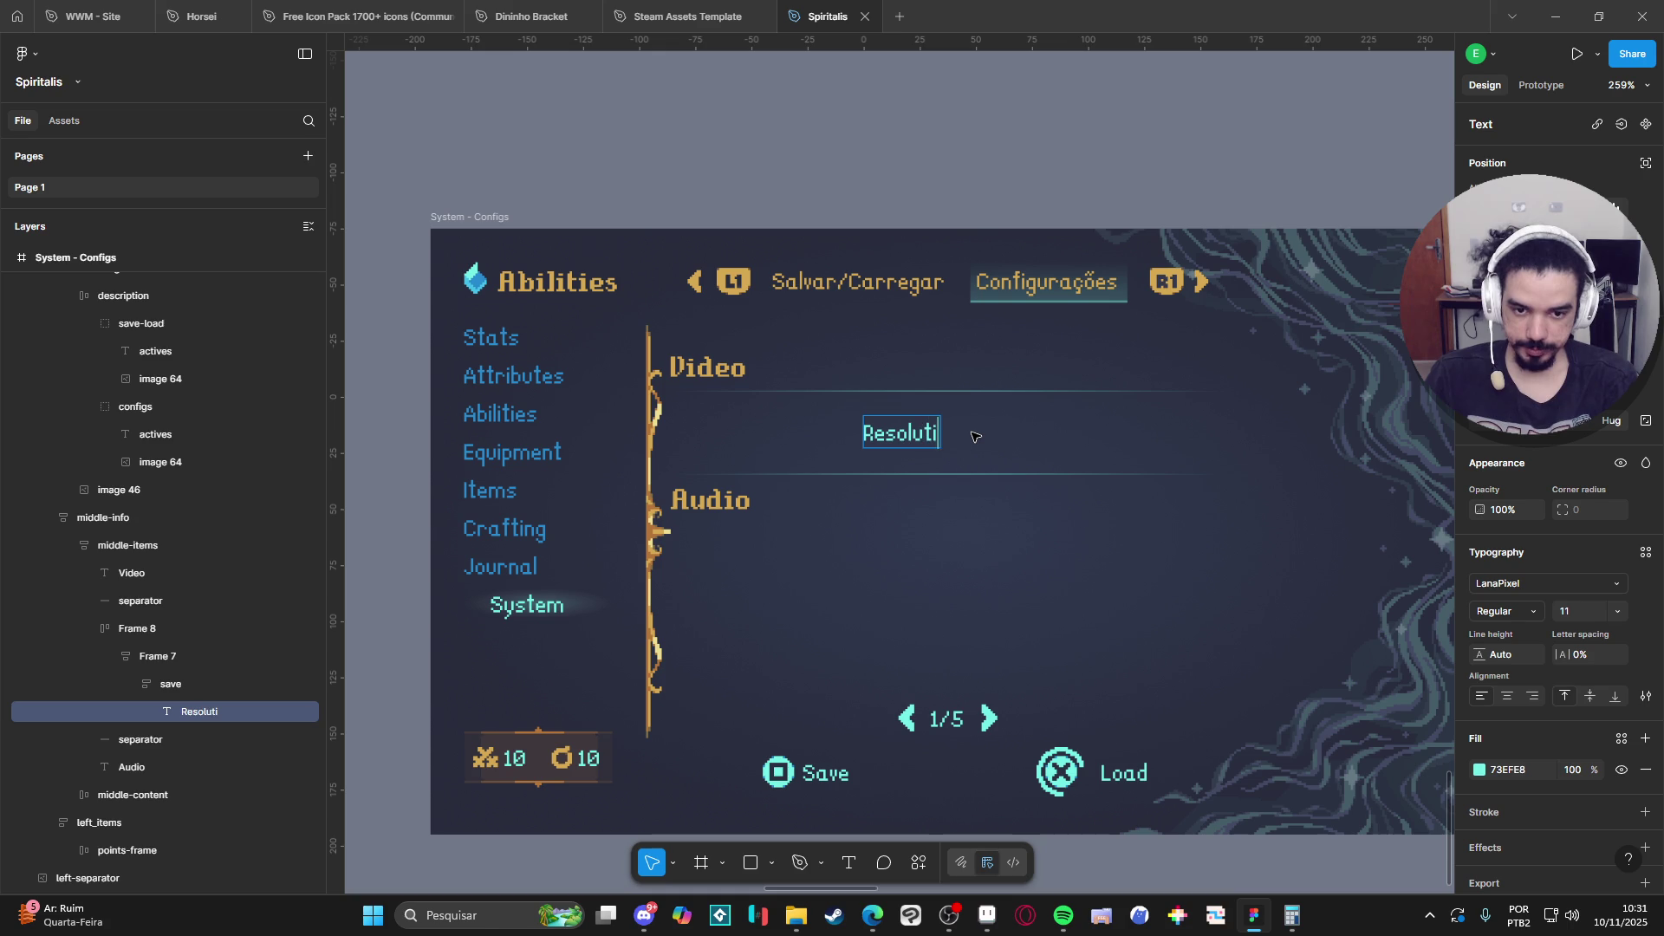
{"action": "type", "text": "on"}
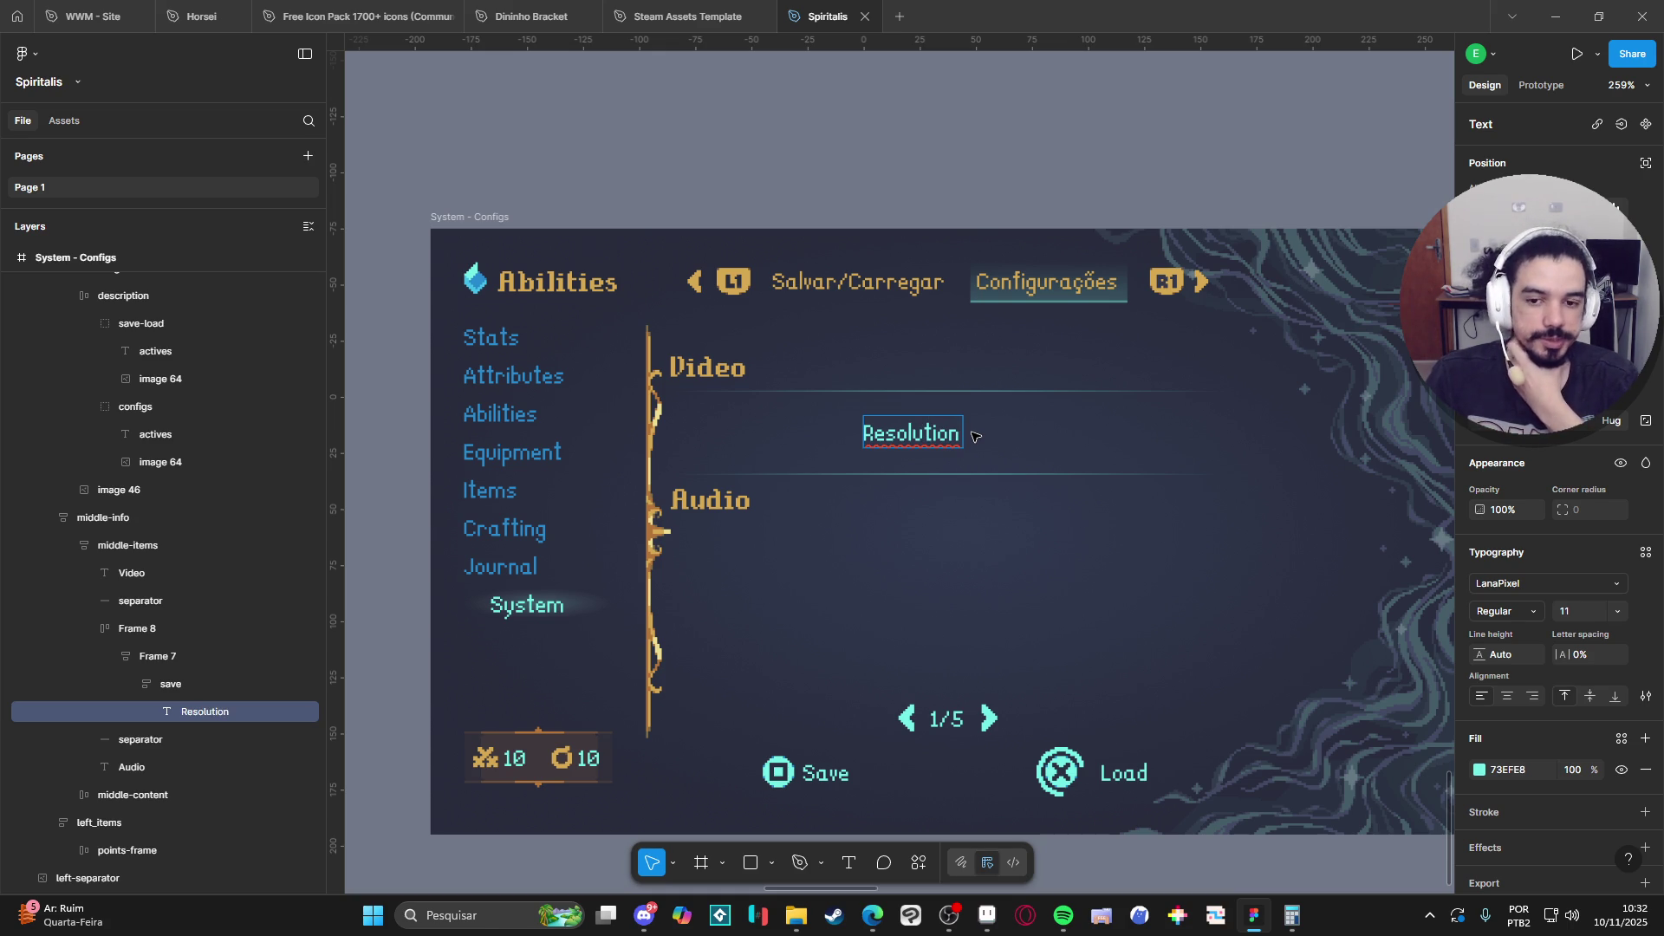
{"action": "left_click", "coordinate": [685, 368]}
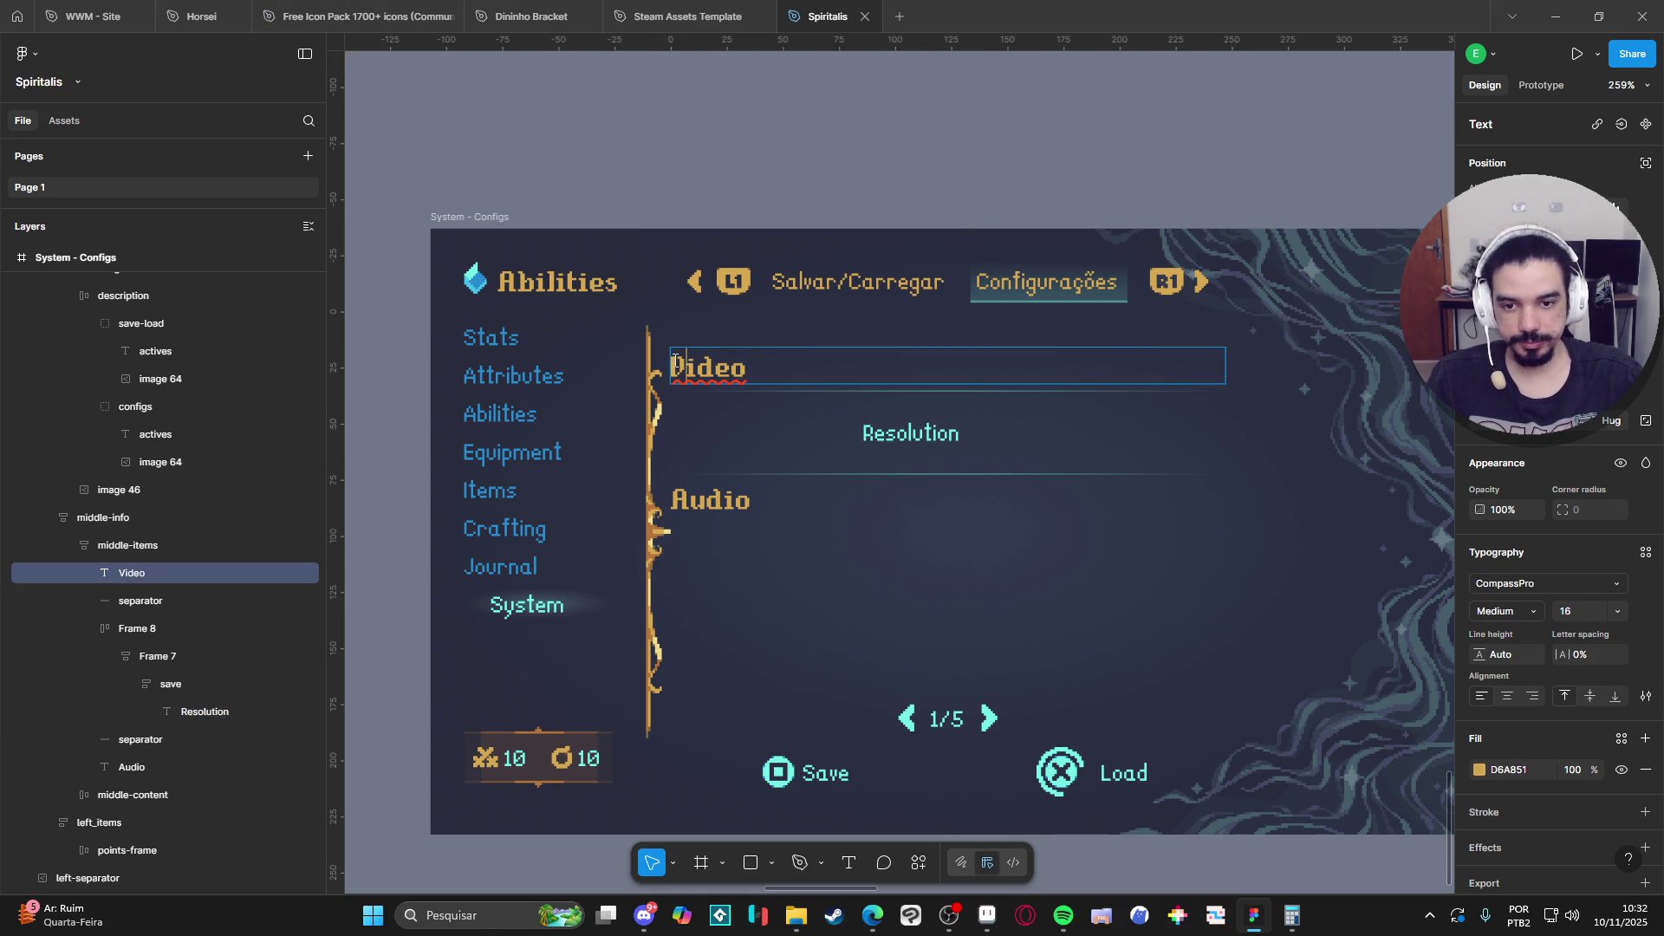
{"action": "double_click", "coordinate": [687, 363]}
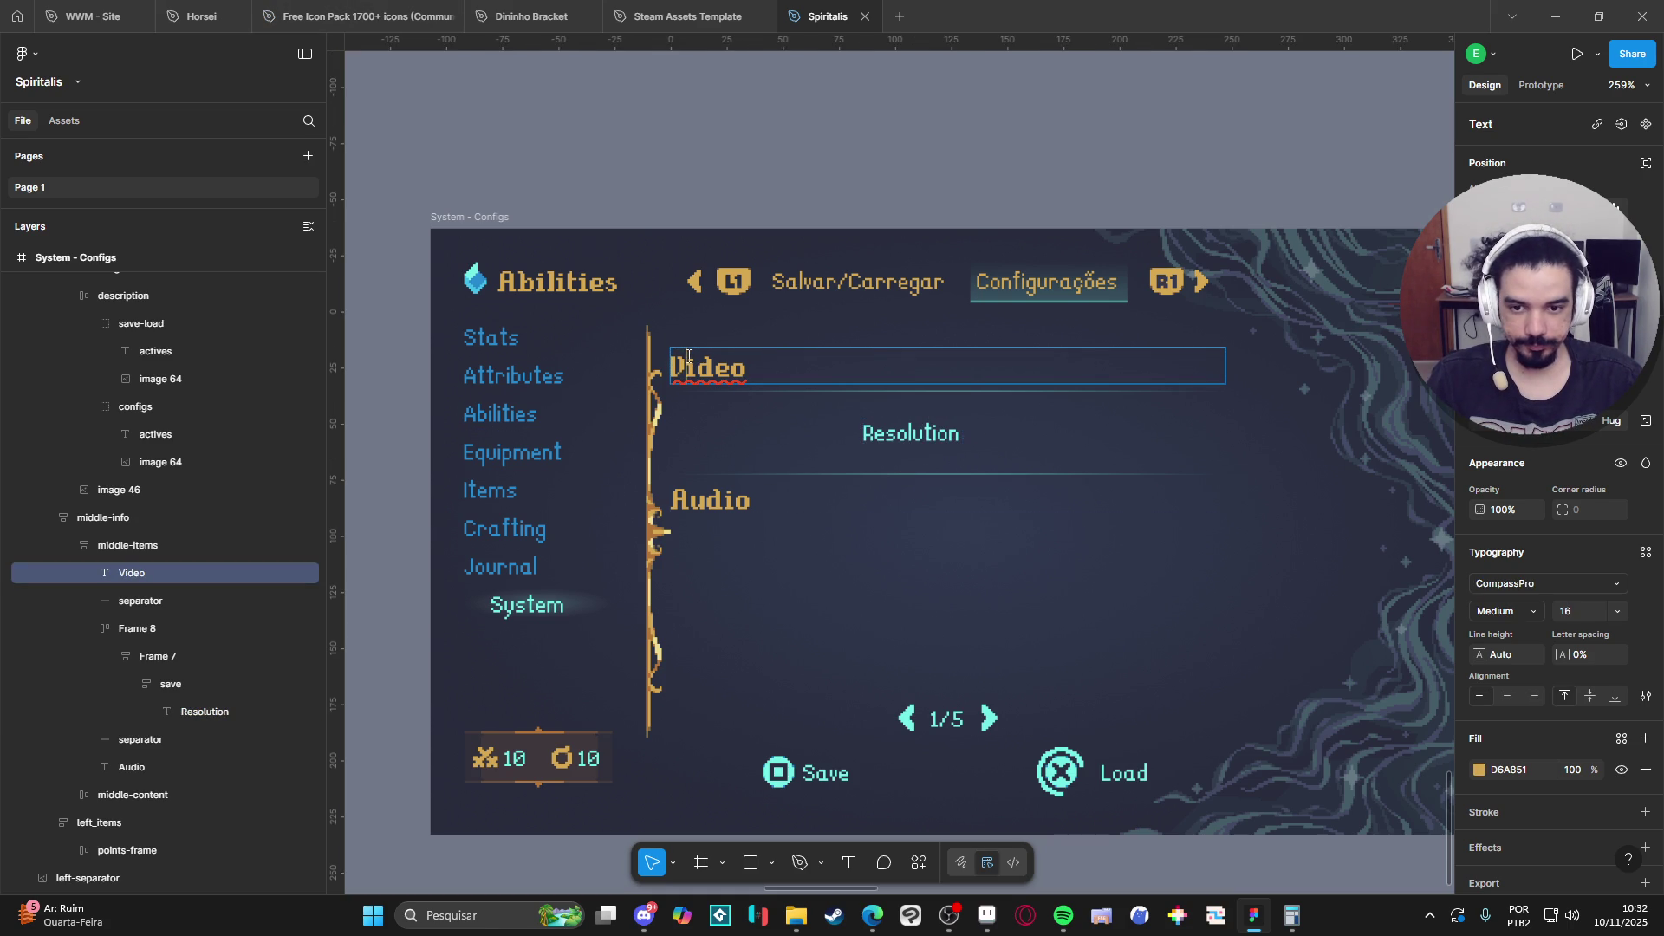
{"action": "left_click", "coordinate": [954, 440]}
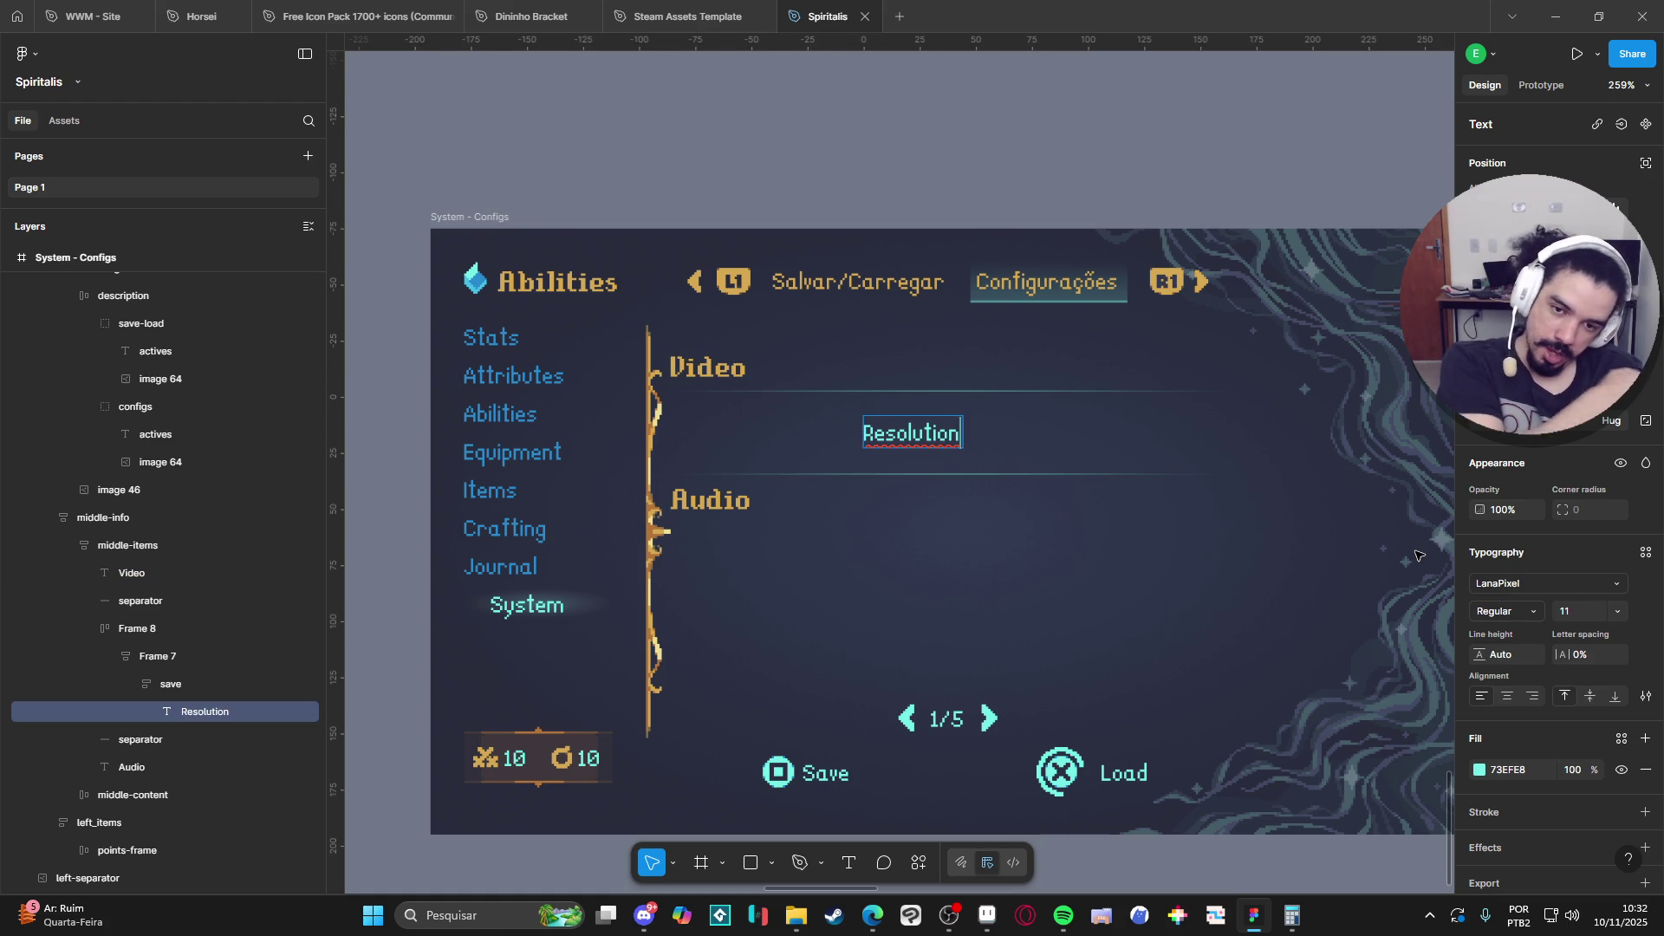
{"action": "left_click", "coordinate": [178, 686]}
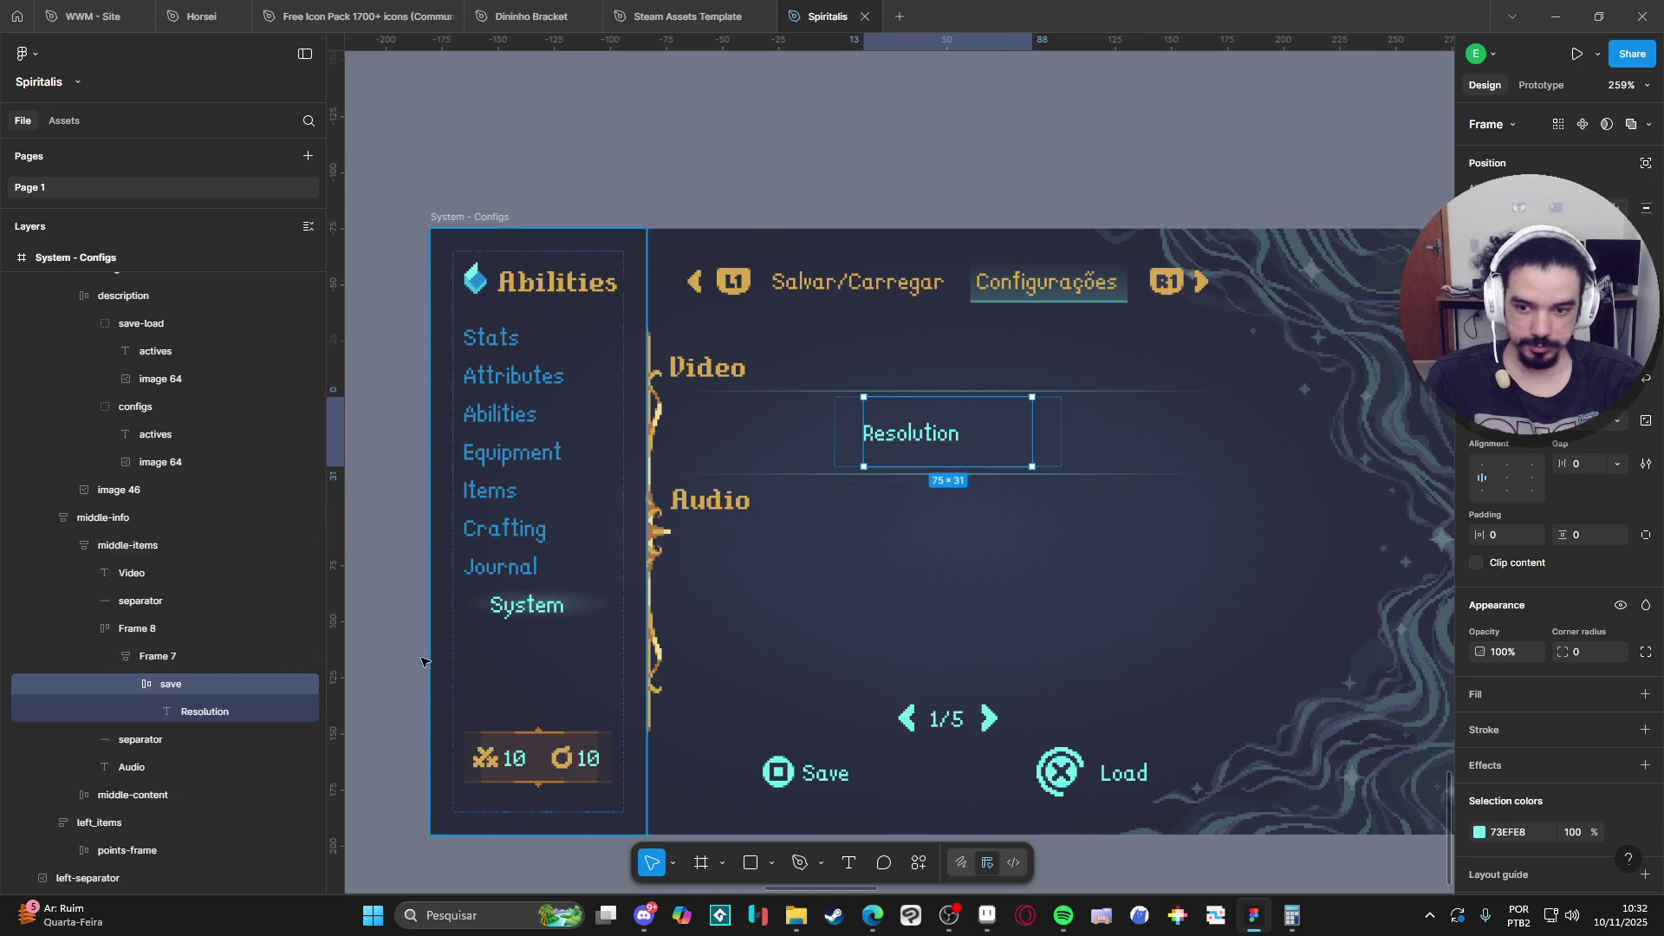
{"action": "left_click", "coordinate": [217, 711]}
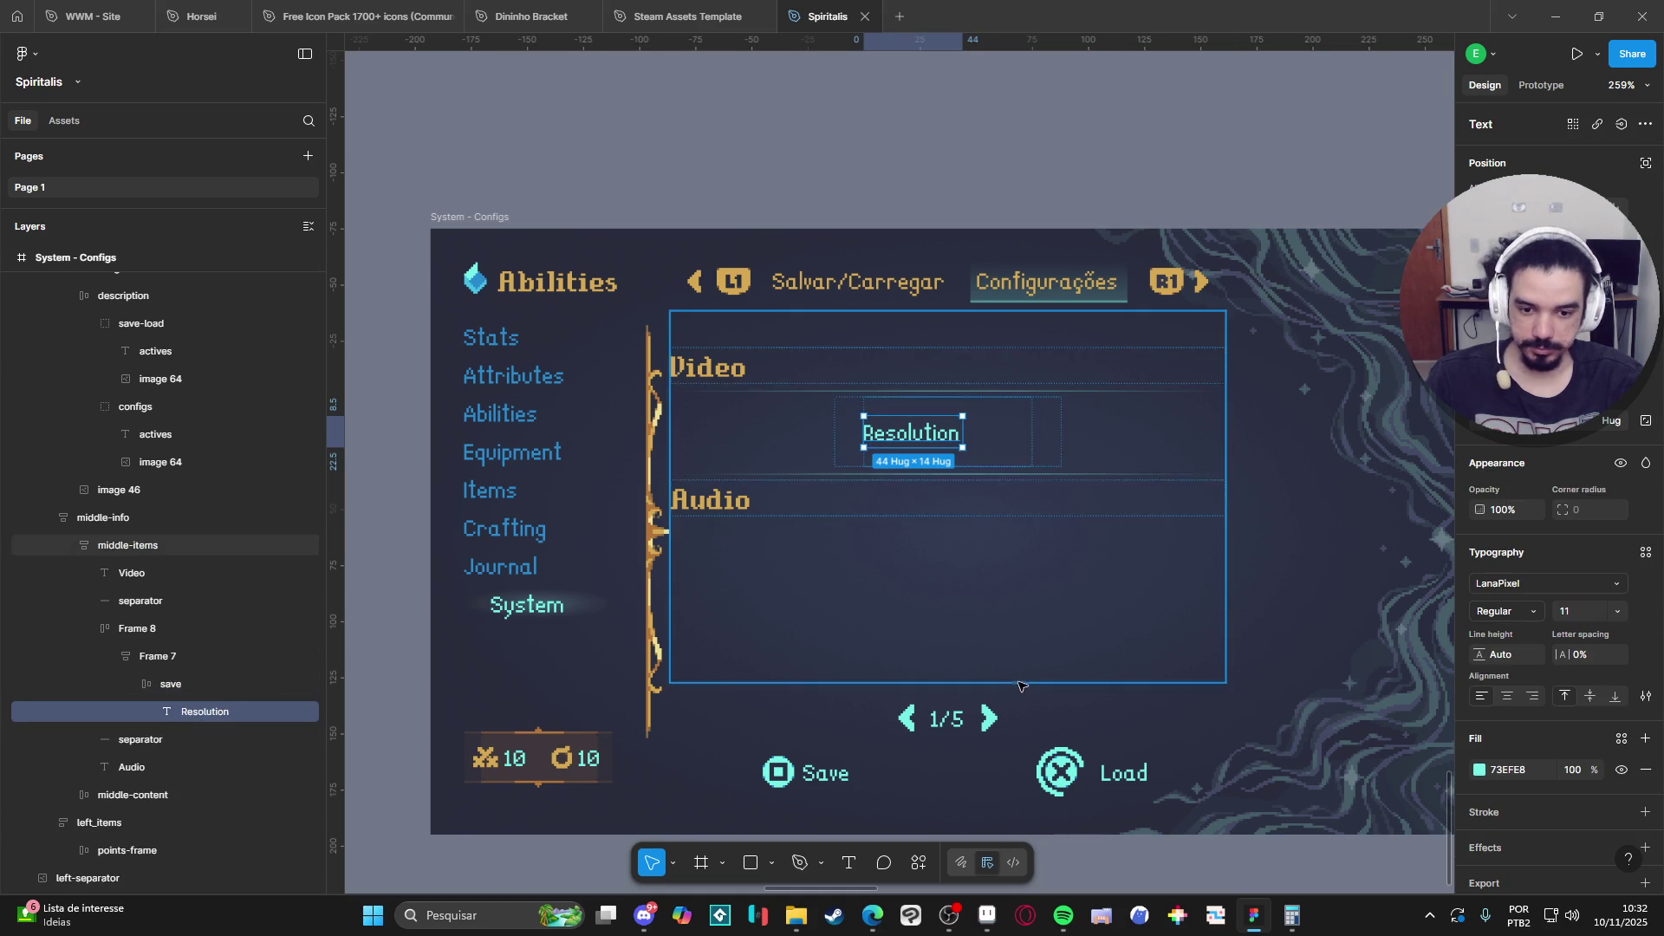
Paste the pagination arrow into the save frame and place it to the right of Resolution.
{"action": "left_click", "coordinate": [905, 726]}
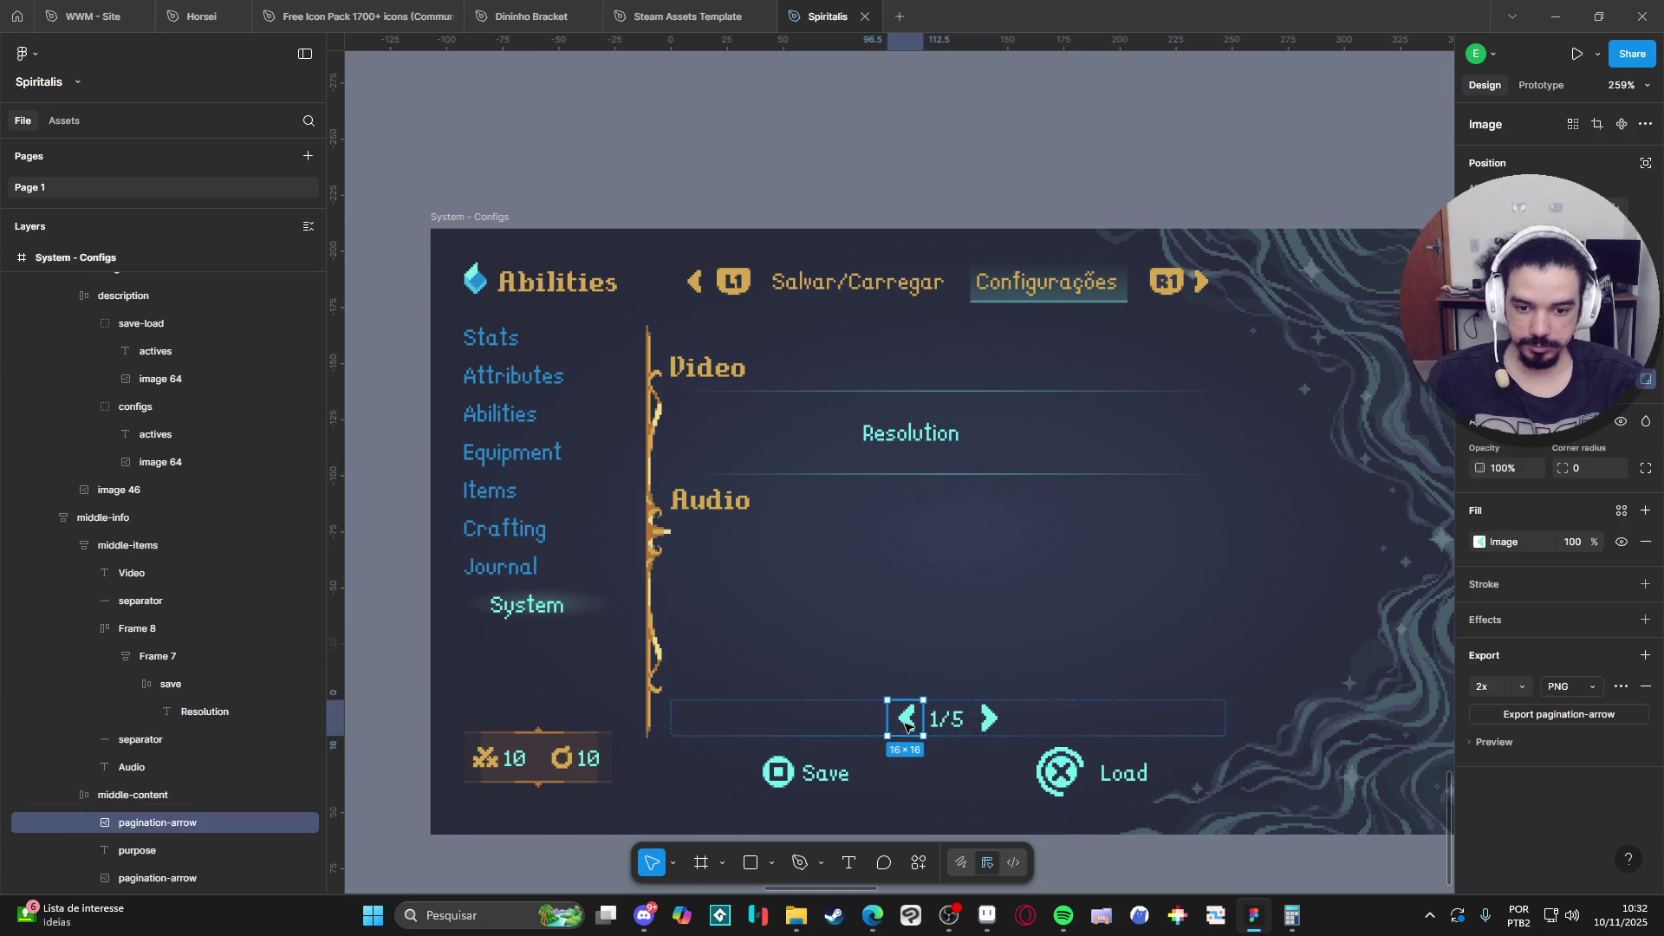
{"action": "left_click", "coordinate": [128, 545]}
{"action": "left_click", "coordinate": [137, 628]}
{"action": "left_click", "coordinate": [190, 681]}
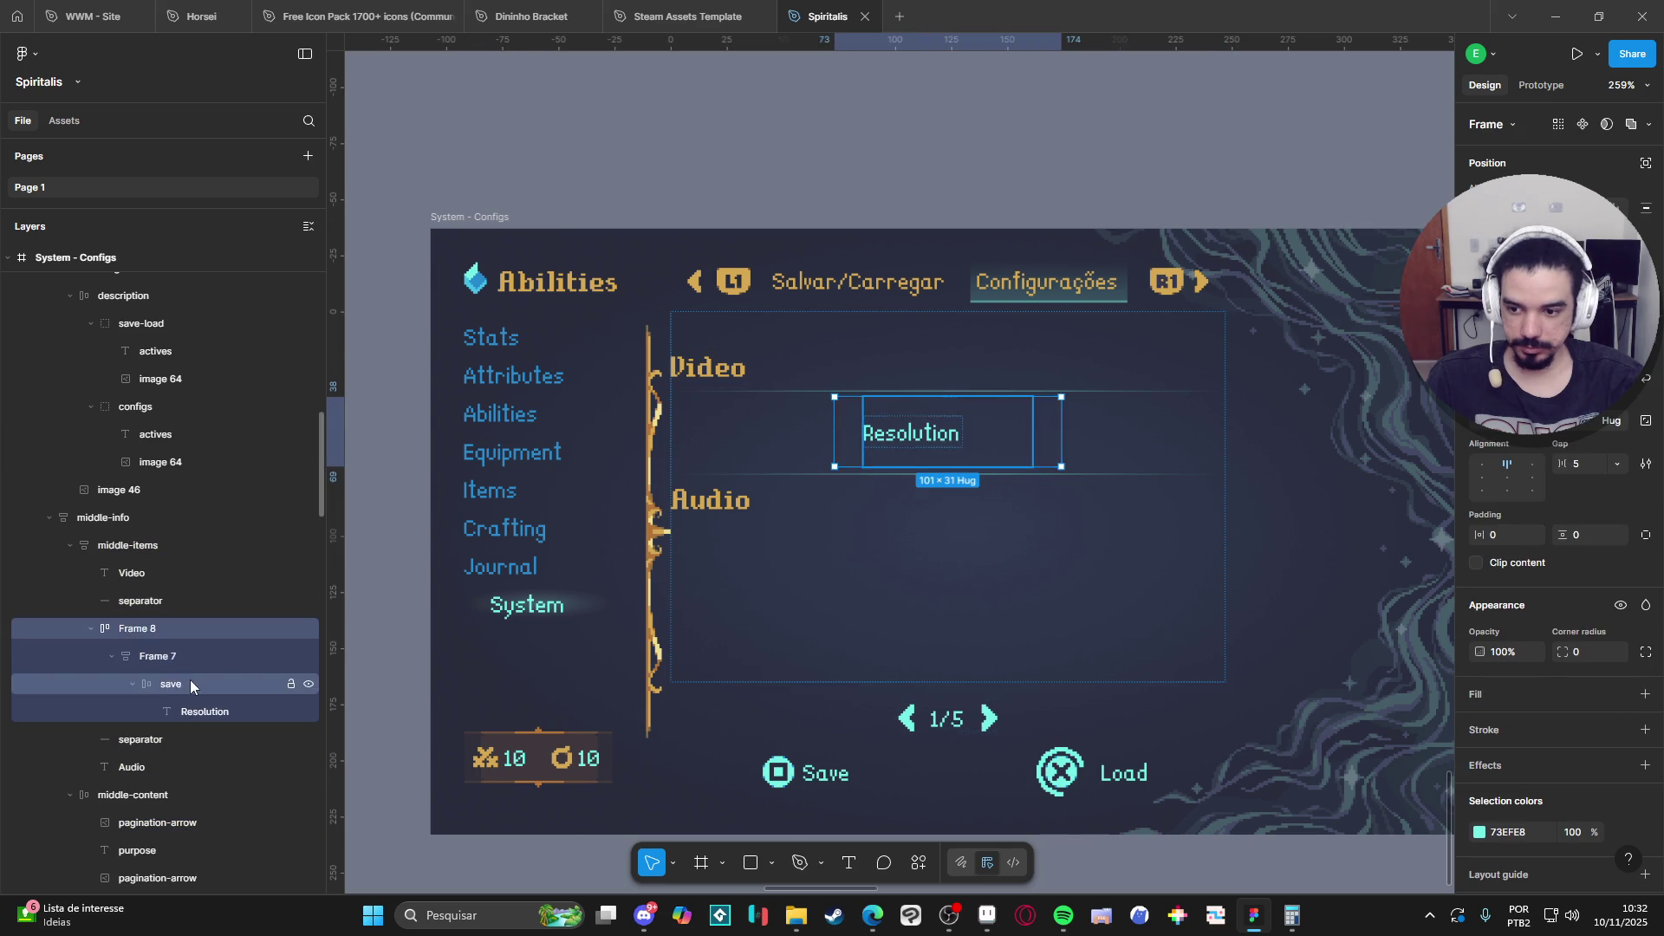
{"action": "key", "text": "ctrl+v"}
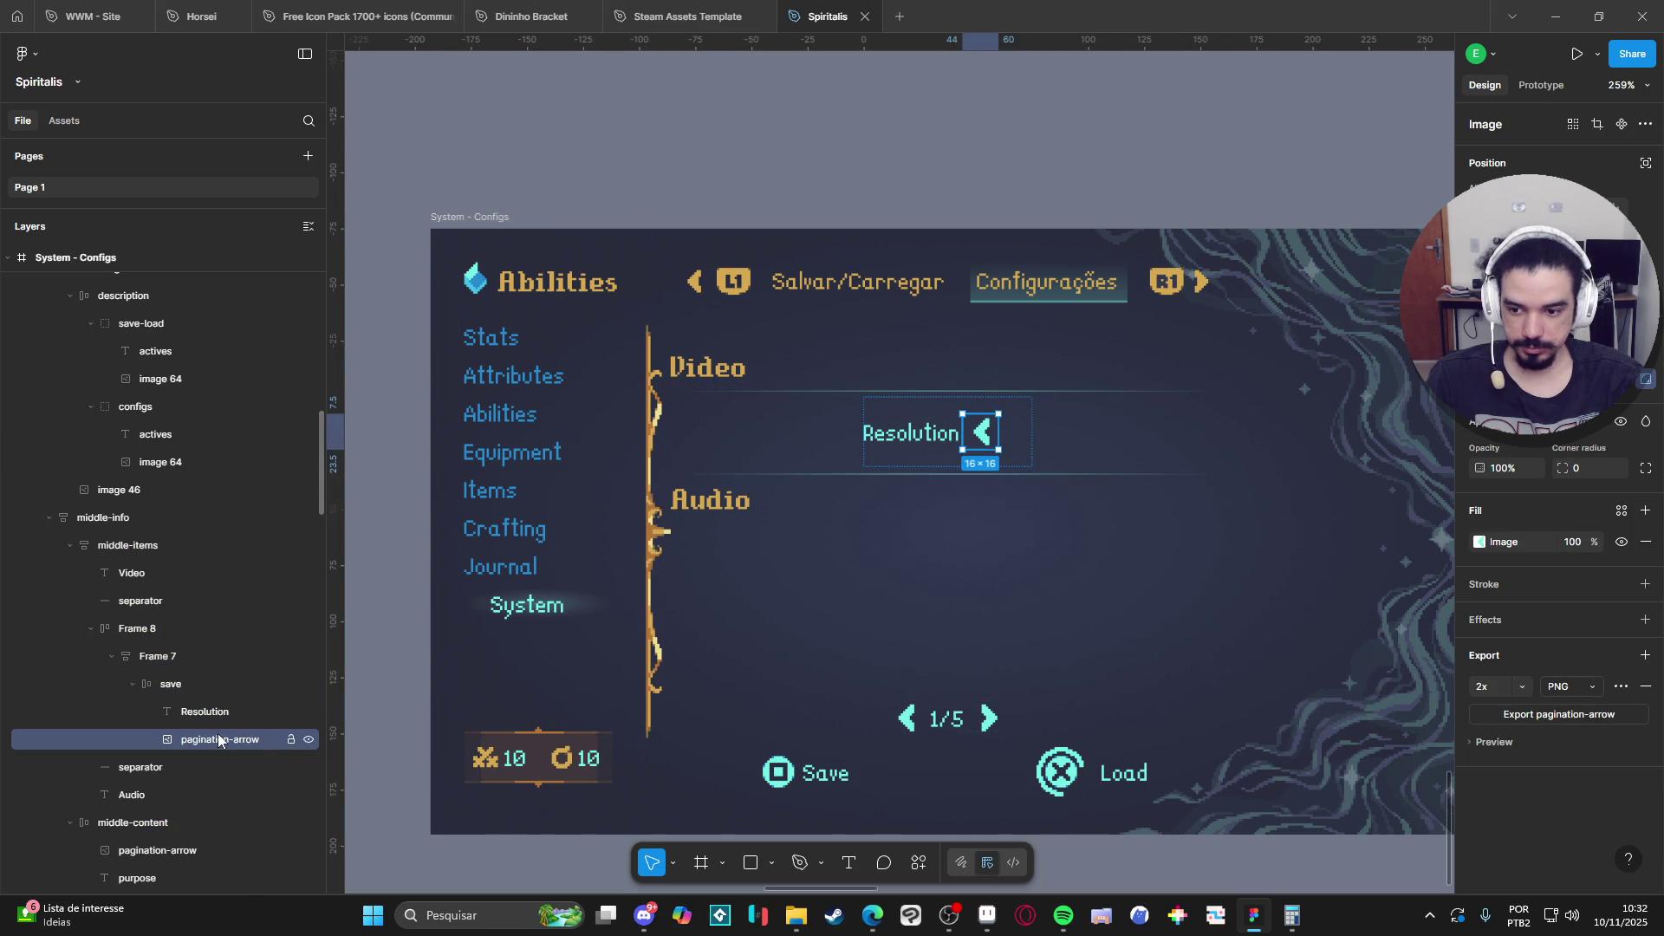
{"action": "left_click_drag", "start_coordinate": [217, 739], "coordinate": [216, 706]}
{"action": "left_click", "coordinate": [1001, 726]}
{"action": "left_click", "coordinate": [999, 724]}
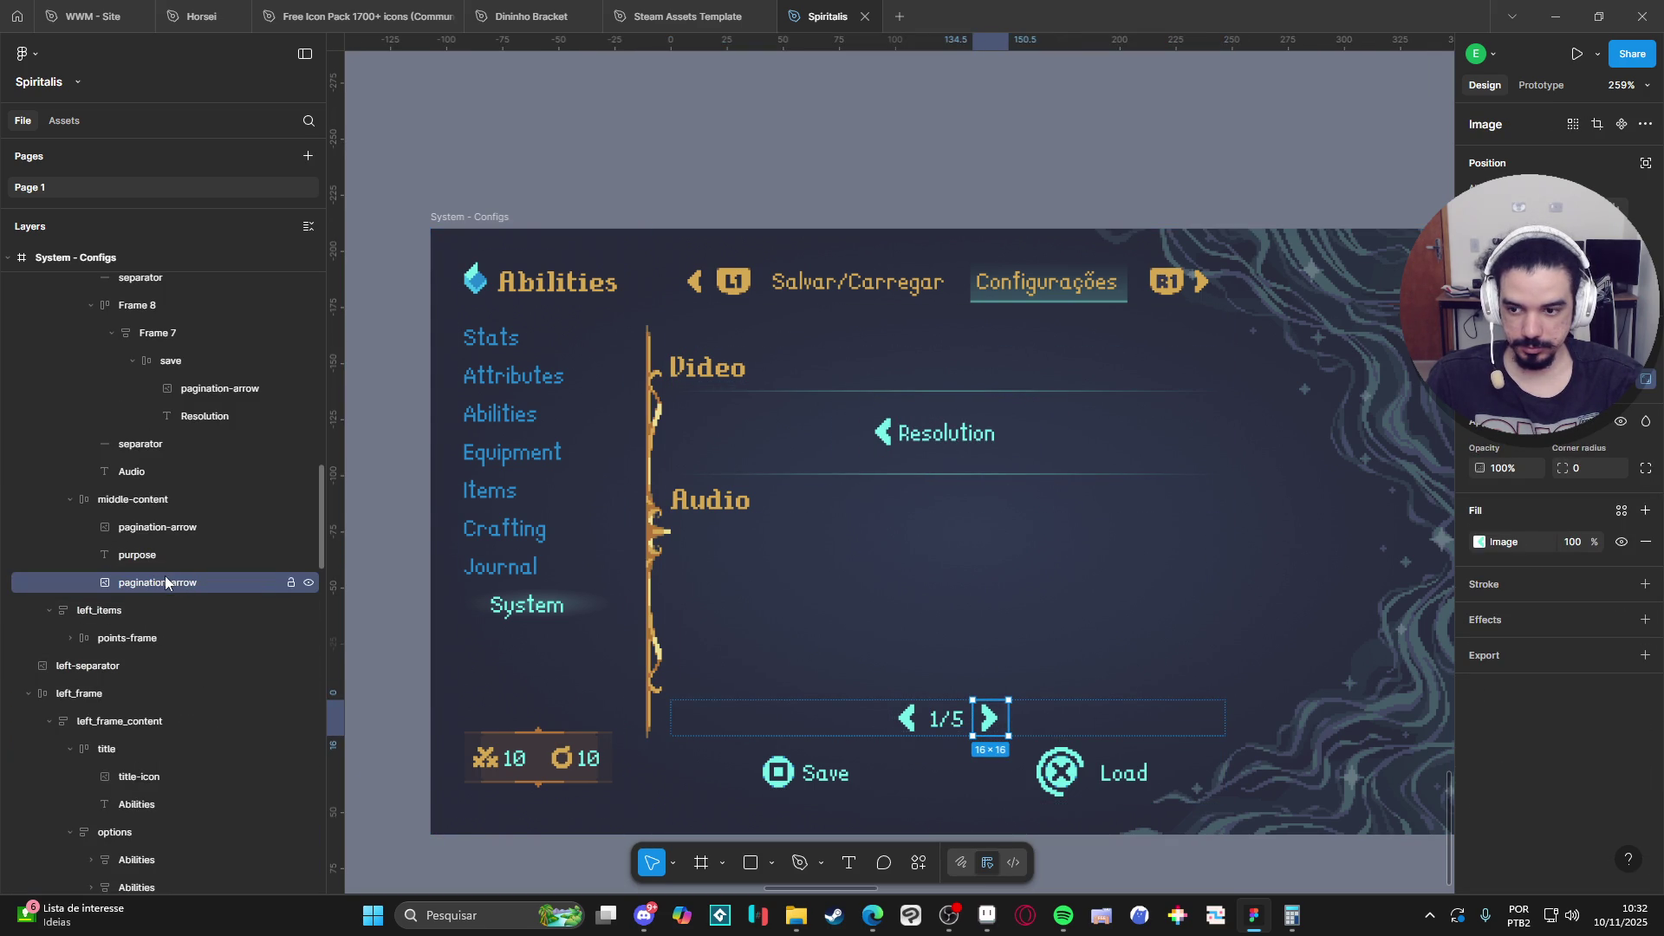
{"action": "left_click_drag", "start_coordinate": [158, 575], "coordinate": [166, 545]}
{"action": "key", "text": "ctrl+z"}
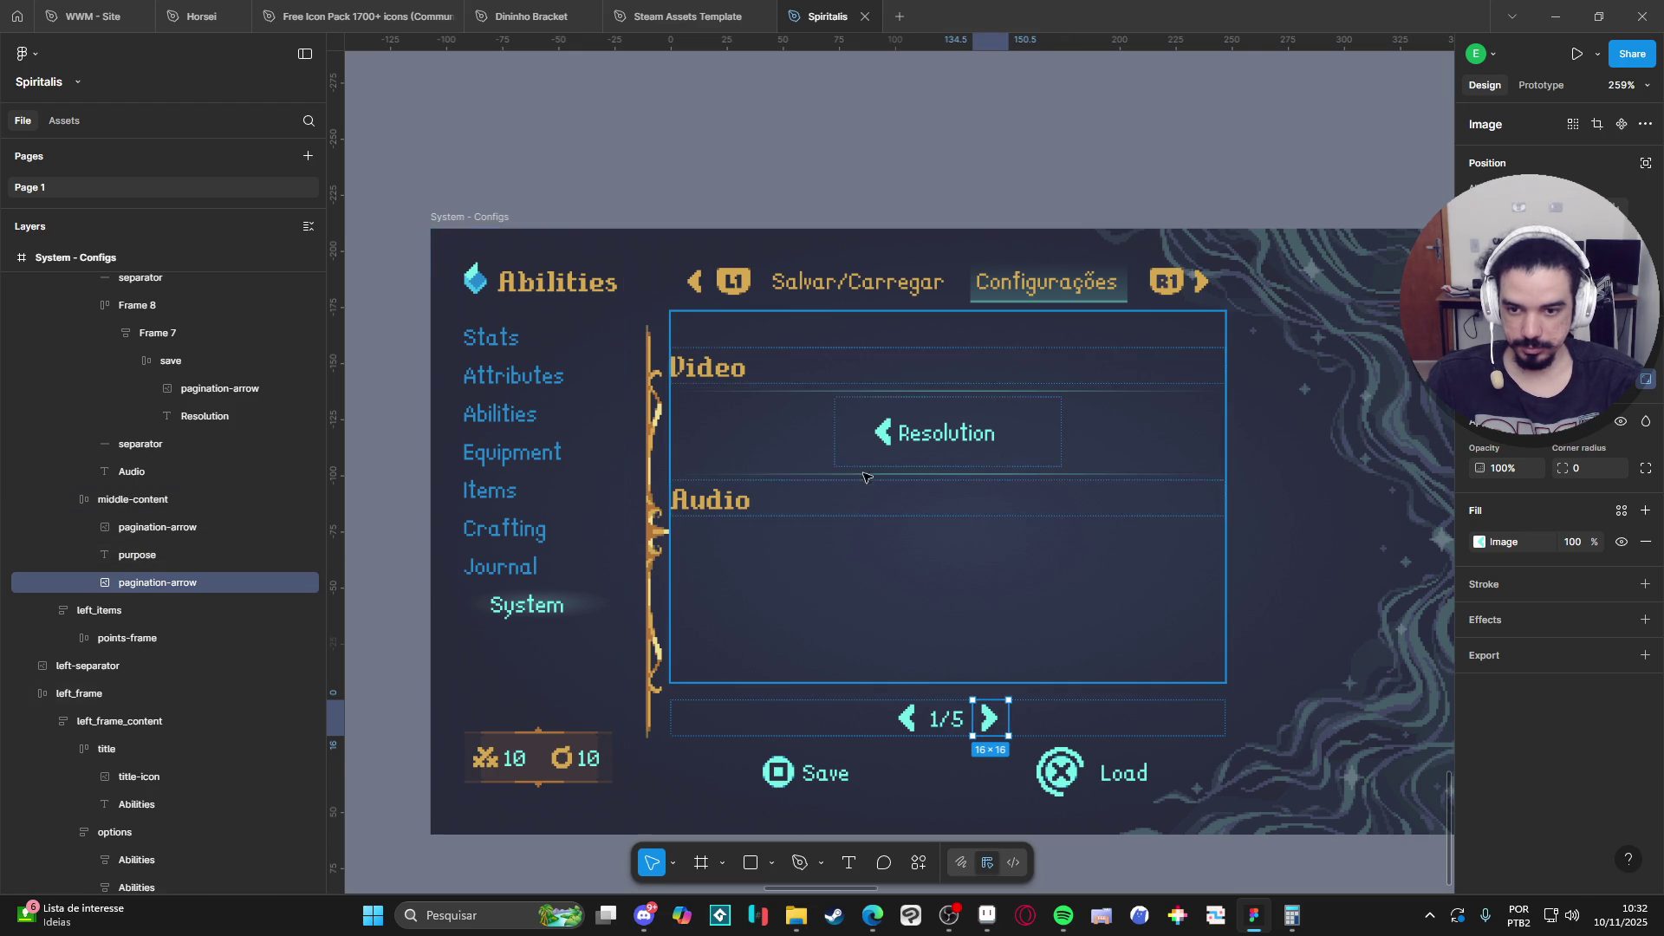
{"action": "left_click", "coordinate": [932, 451]}
{"action": "double_click", "coordinate": [931, 443]}
{"action": "mouse_move", "coordinate": [232, 454]}
{"action": "left_mouse_down"}
{"action": "mouse_move", "coordinate": [227, 475]}
{"action": "mouse_move", "coordinate": [216, 454]}
{"action": "mouse_move", "coordinate": [227, 486]}
{"action": "left_mouse_up"}
Change the copied text to '1920x1080' and paste a right arrow after it.
{"action": "left_click", "coordinate": [227, 459]}
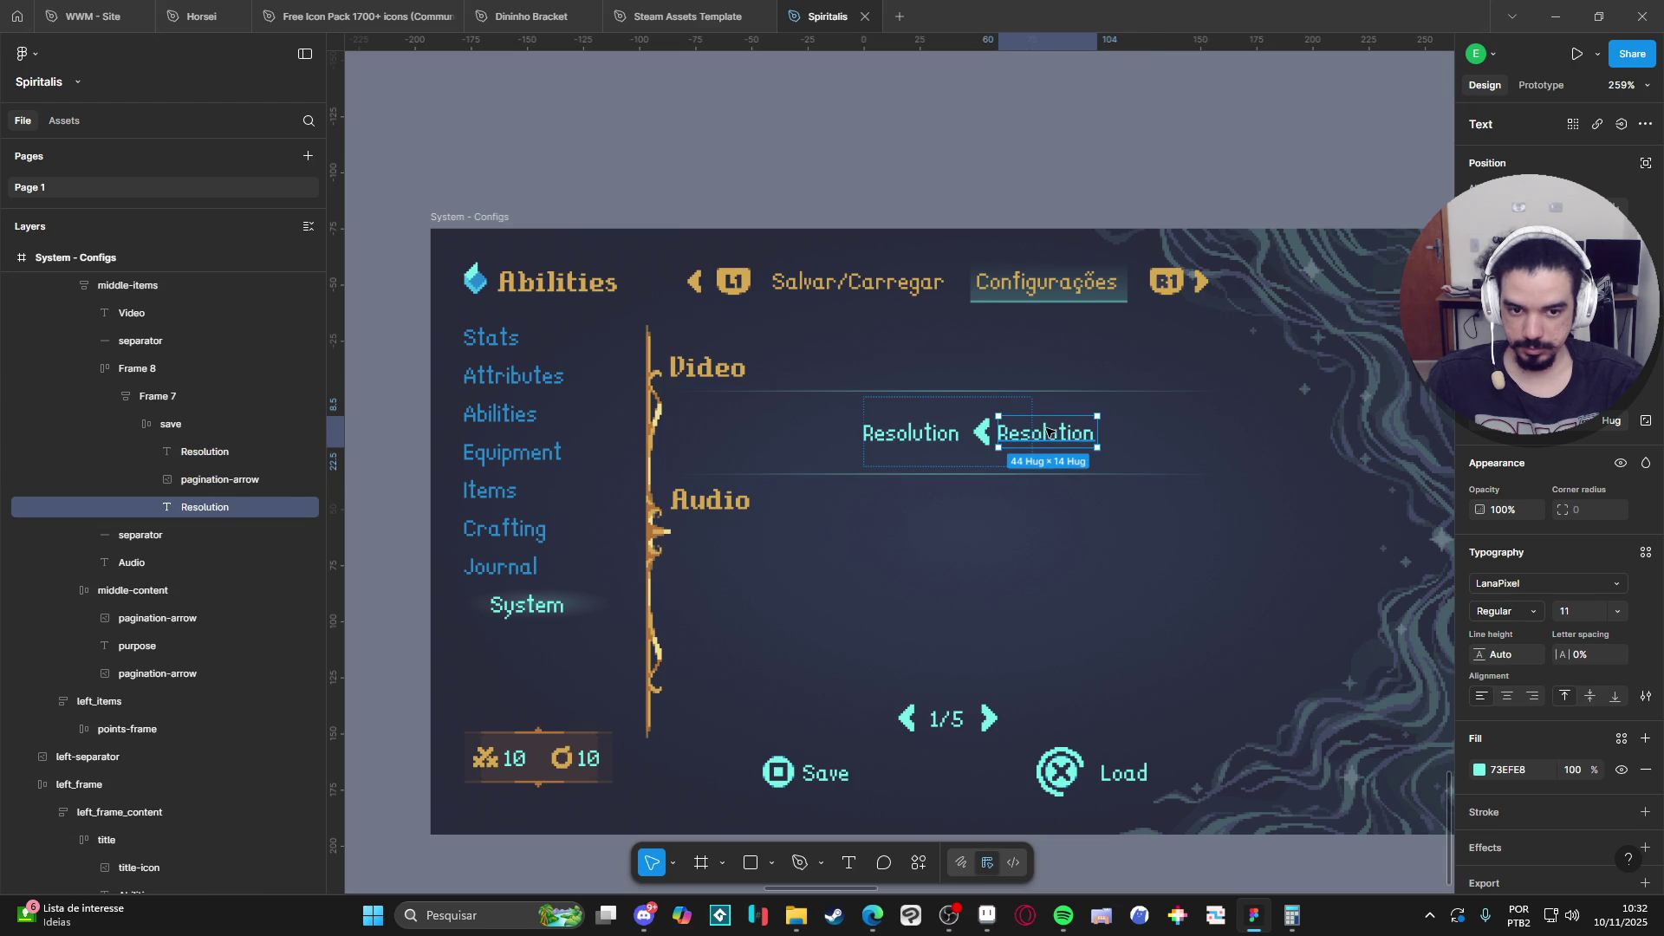
{"action": "key", "text": "Return"}
{"action": "type", "text": "1"}
{"action": "key", "text": "BackSpace"}
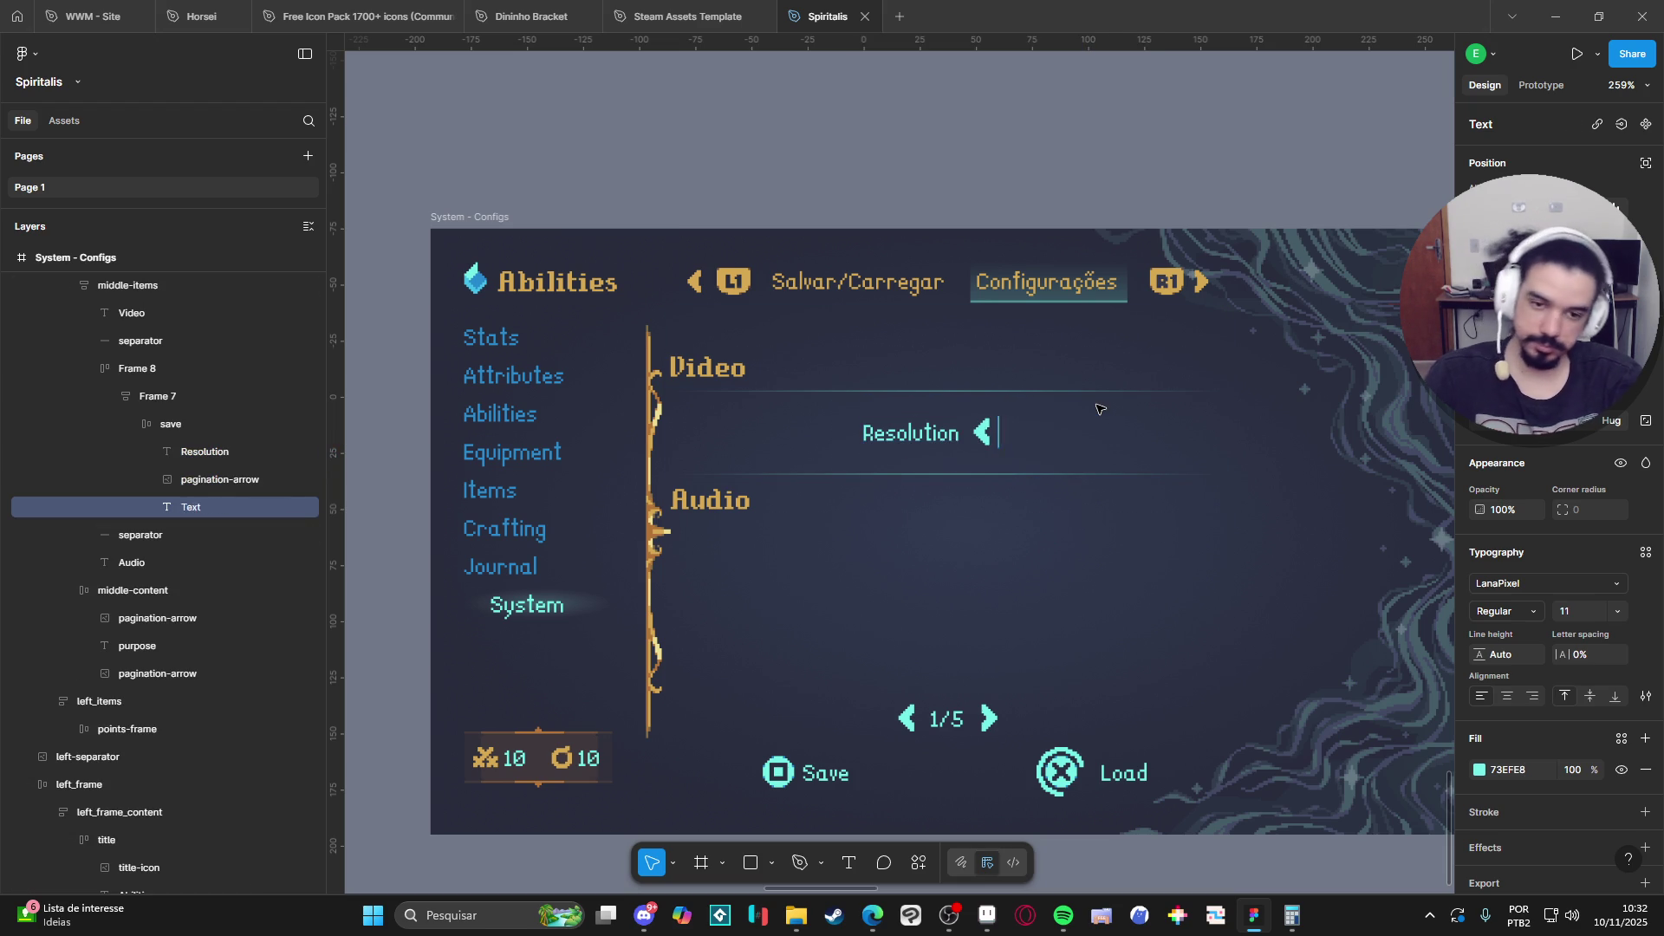
{"action": "type", "text": "1920"}
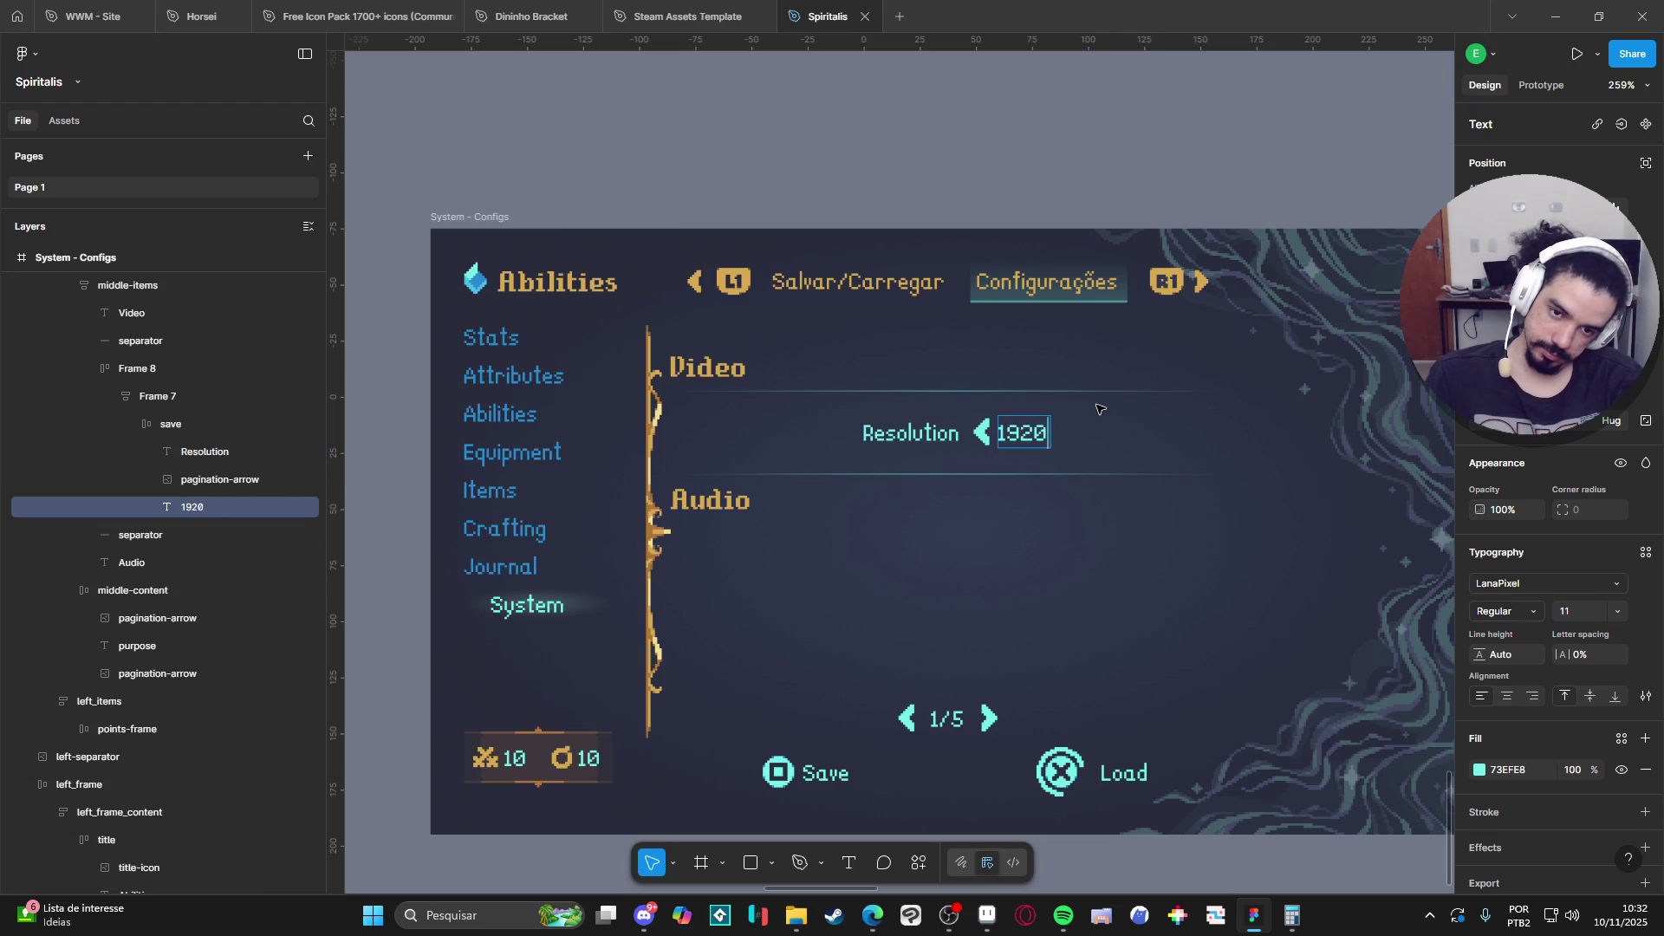
{"action": "type", "text": "x1080"}
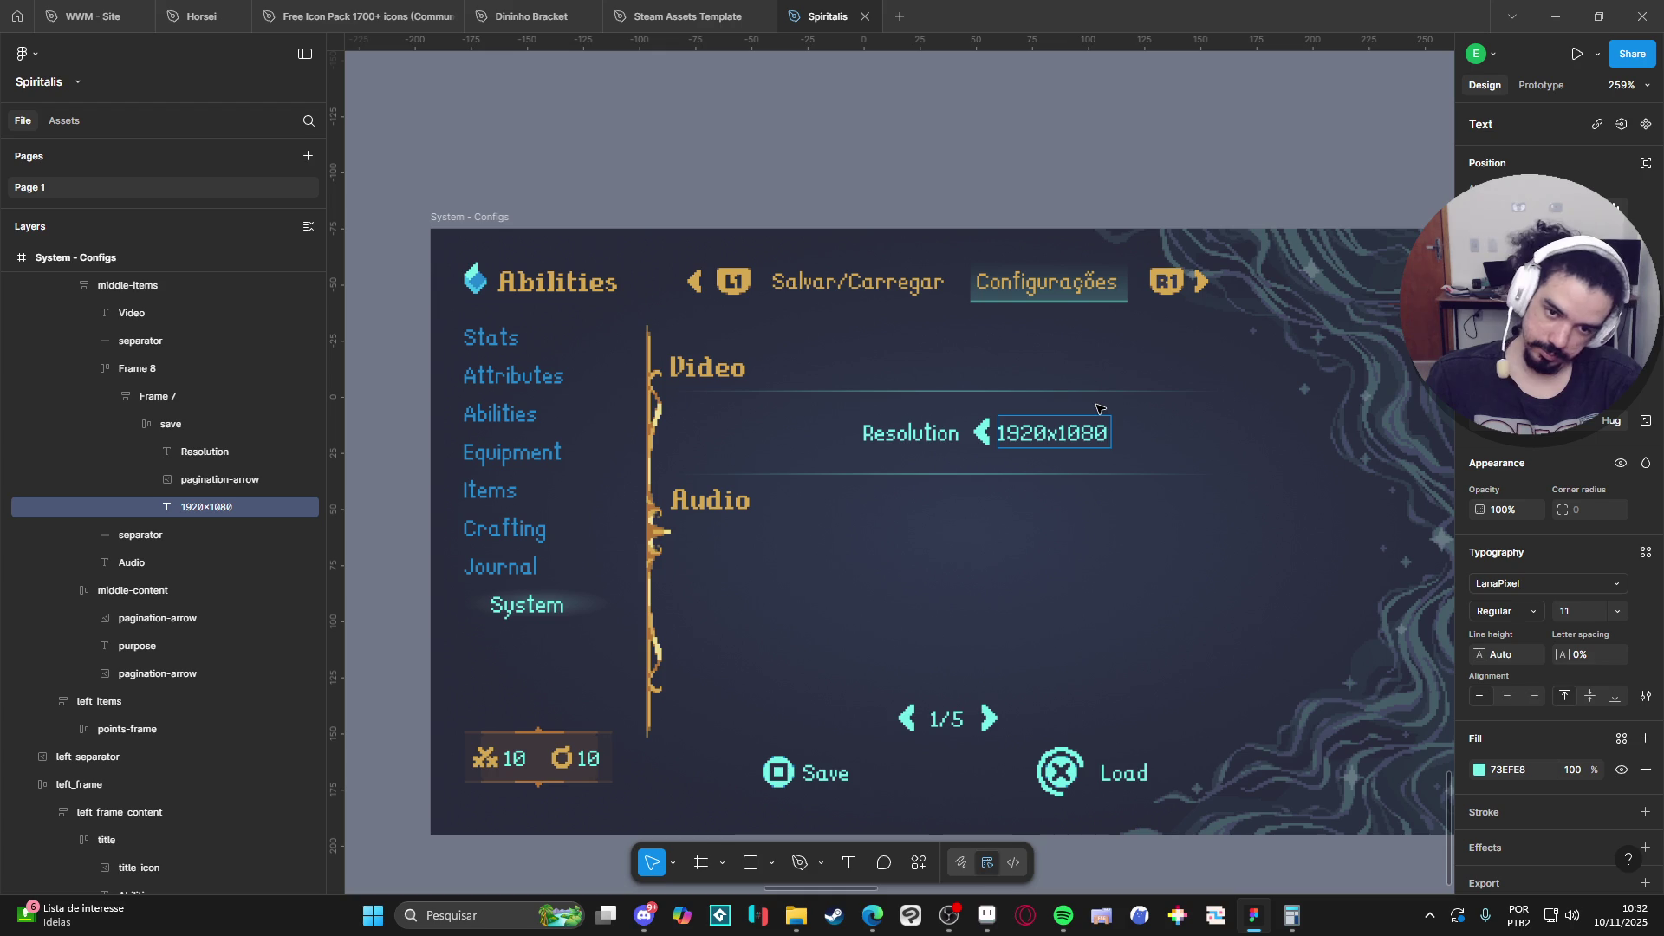
{"action": "key", "text": "Escape"}
{"action": "key", "text": "Escape"}
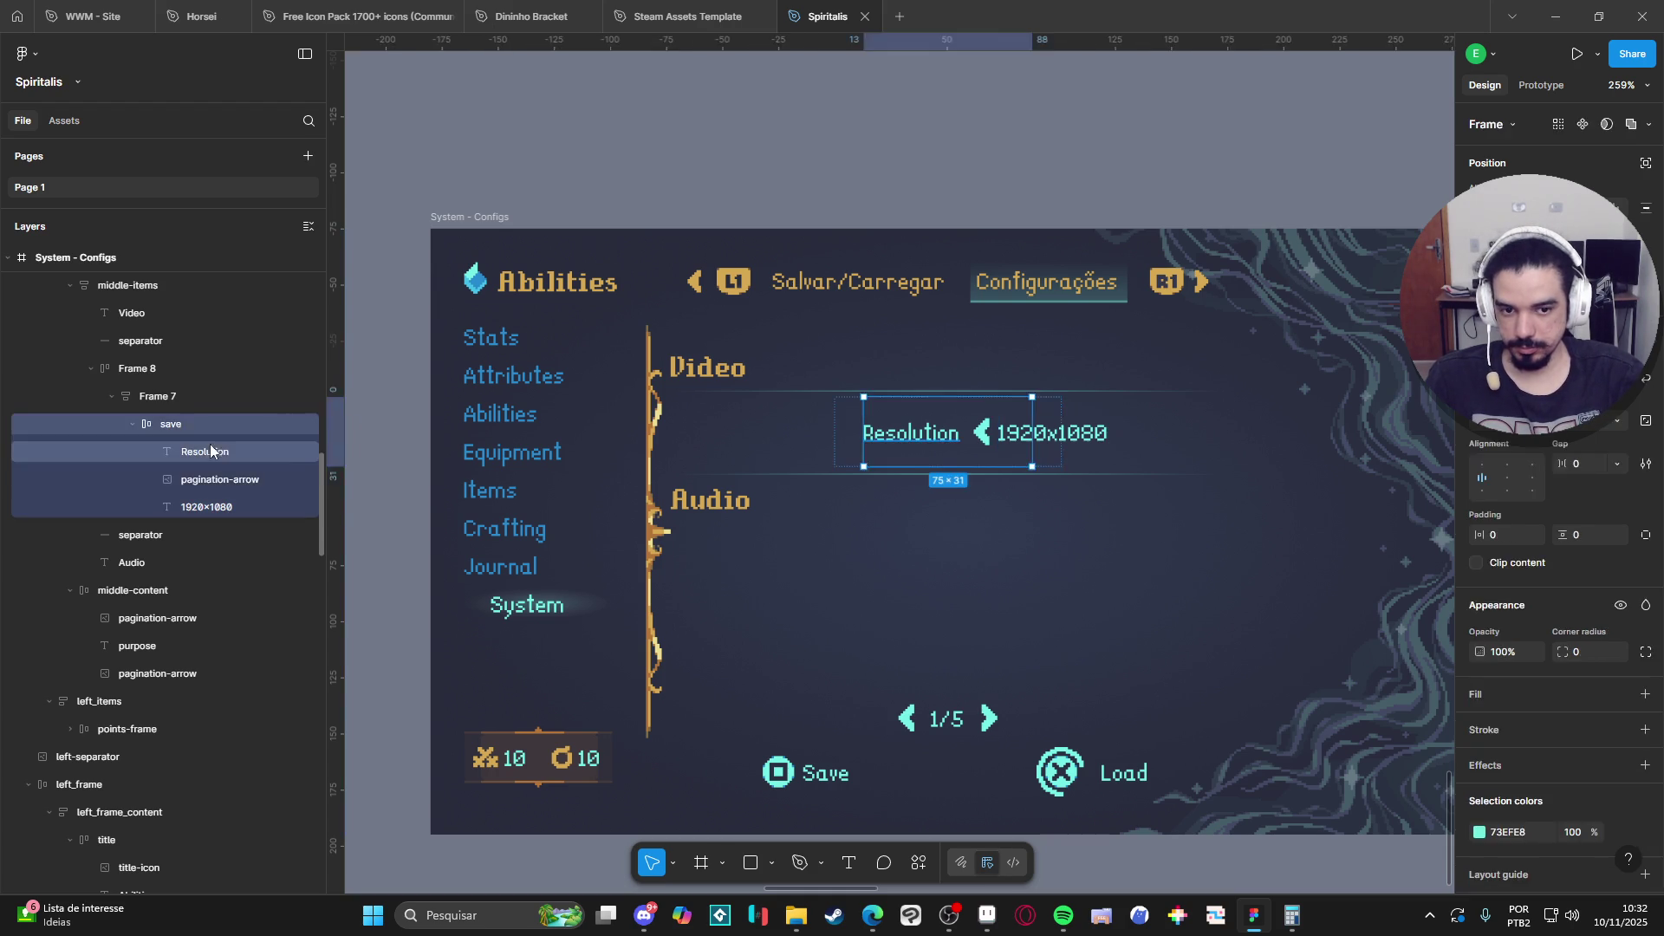
{"action": "key", "text": "ctrl+v"}
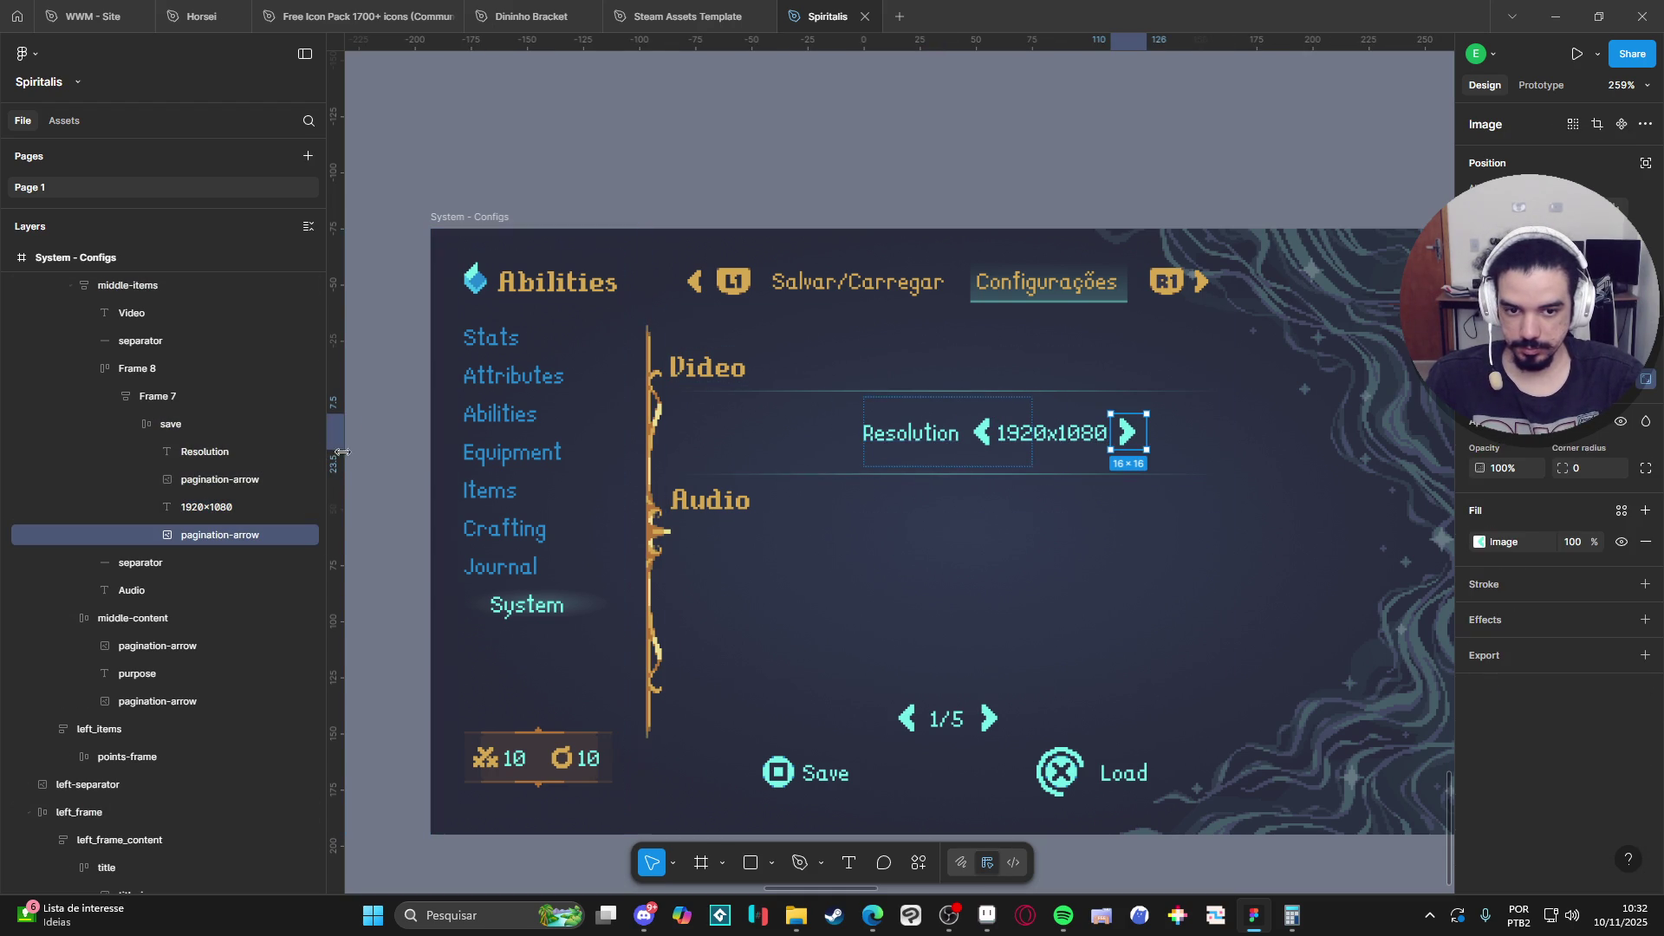
{"action": "left_click", "coordinate": [191, 422]}
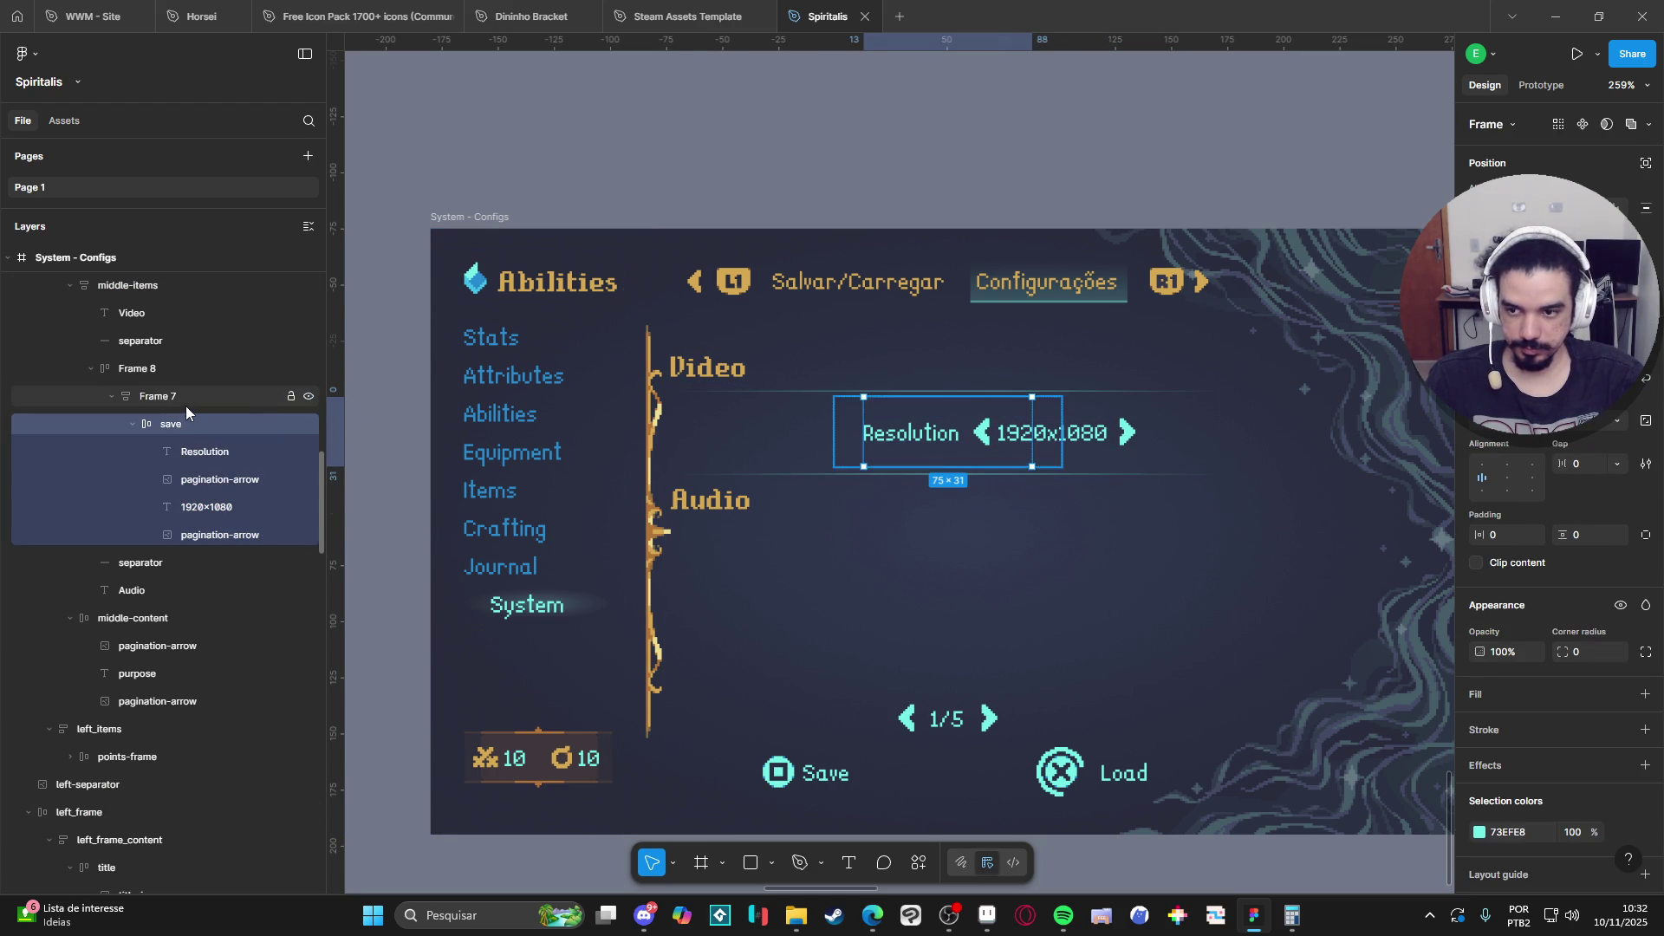
Set the row frame's width to Fill container and center its contents.
{"action": "left_click", "coordinate": [189, 400]}
{"action": "left_click", "coordinate": [1528, 424]}
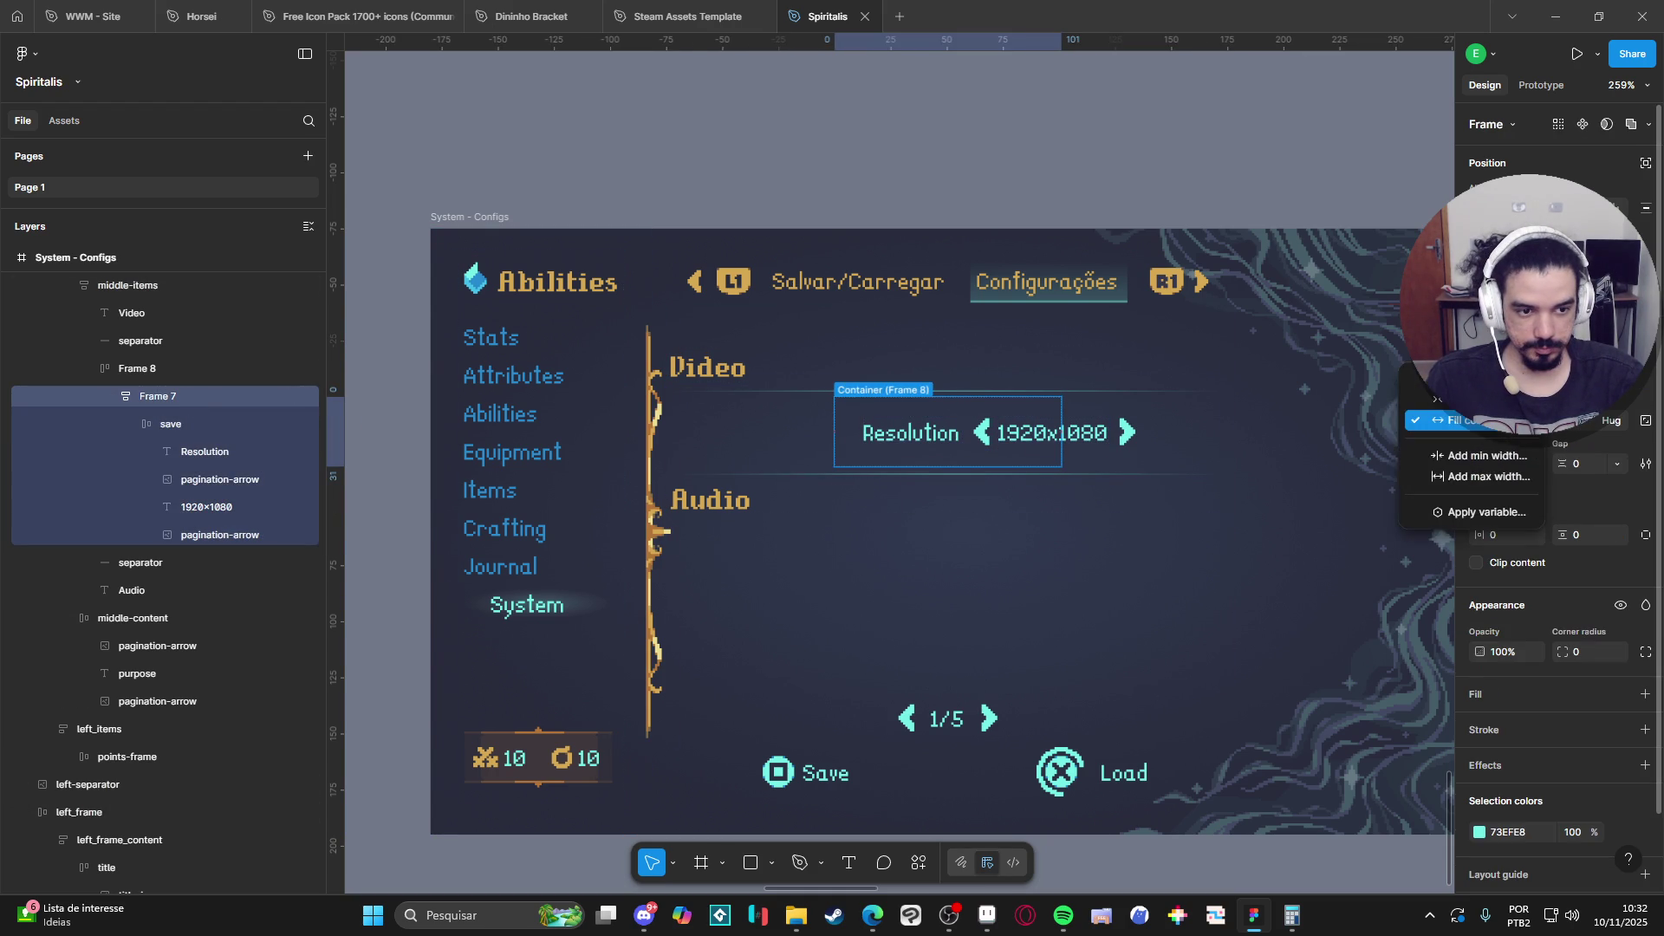
{"action": "key", "text": "Escape"}
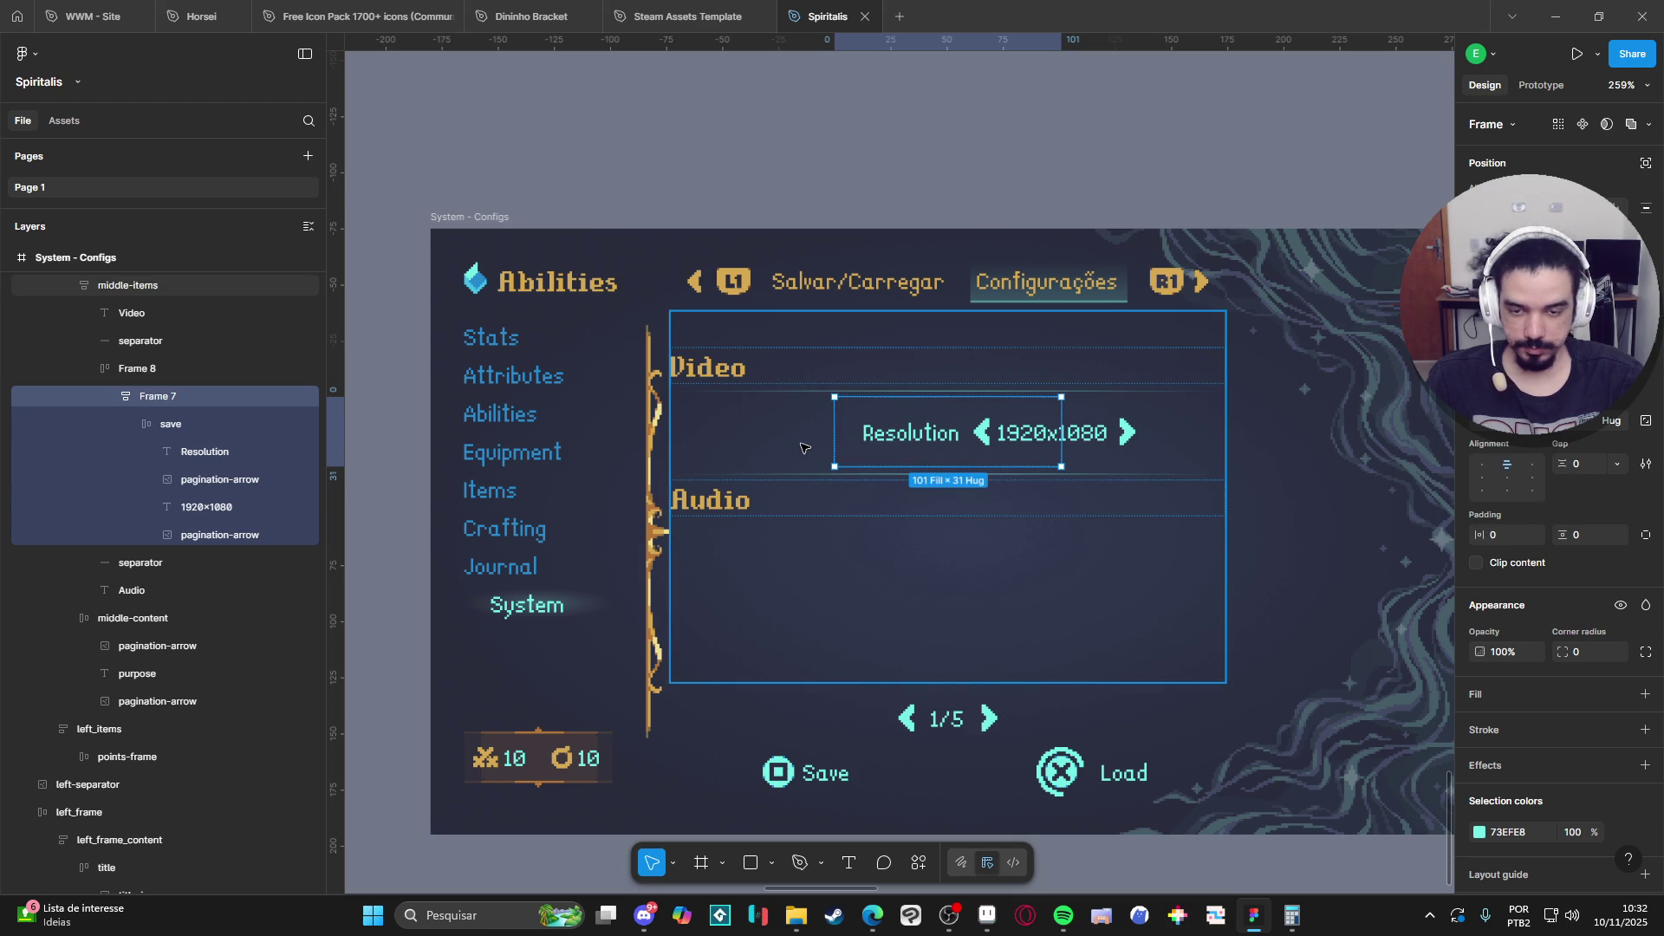
{"action": "left_click", "coordinate": [142, 367]}
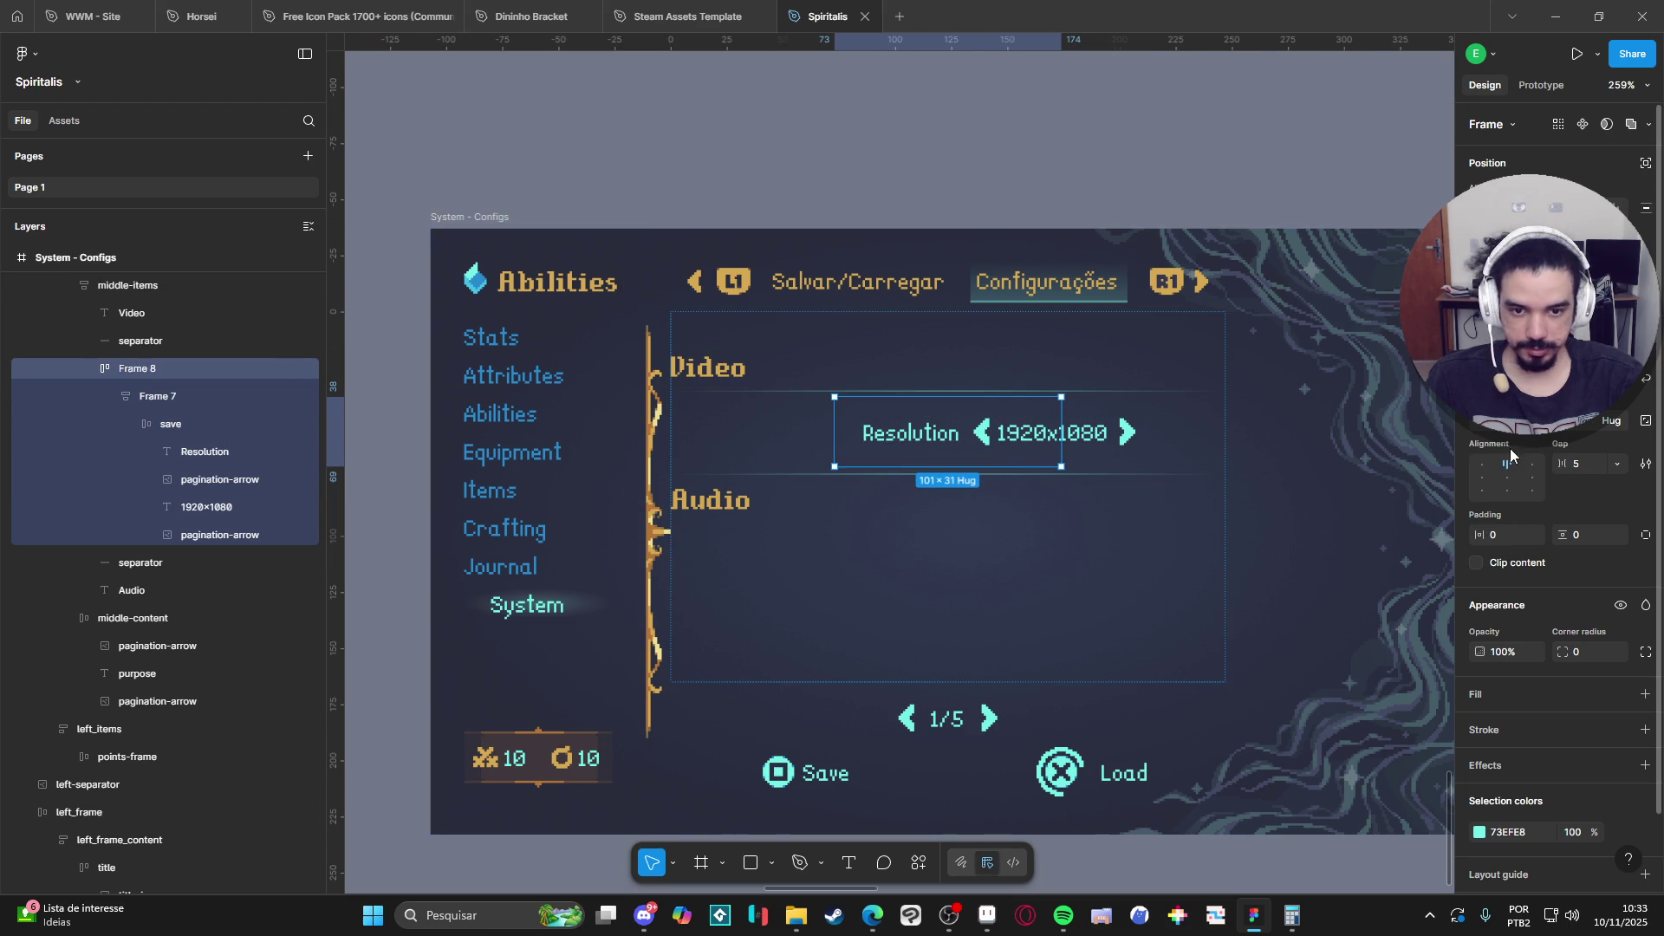
{"action": "left_click", "coordinate": [1530, 425]}
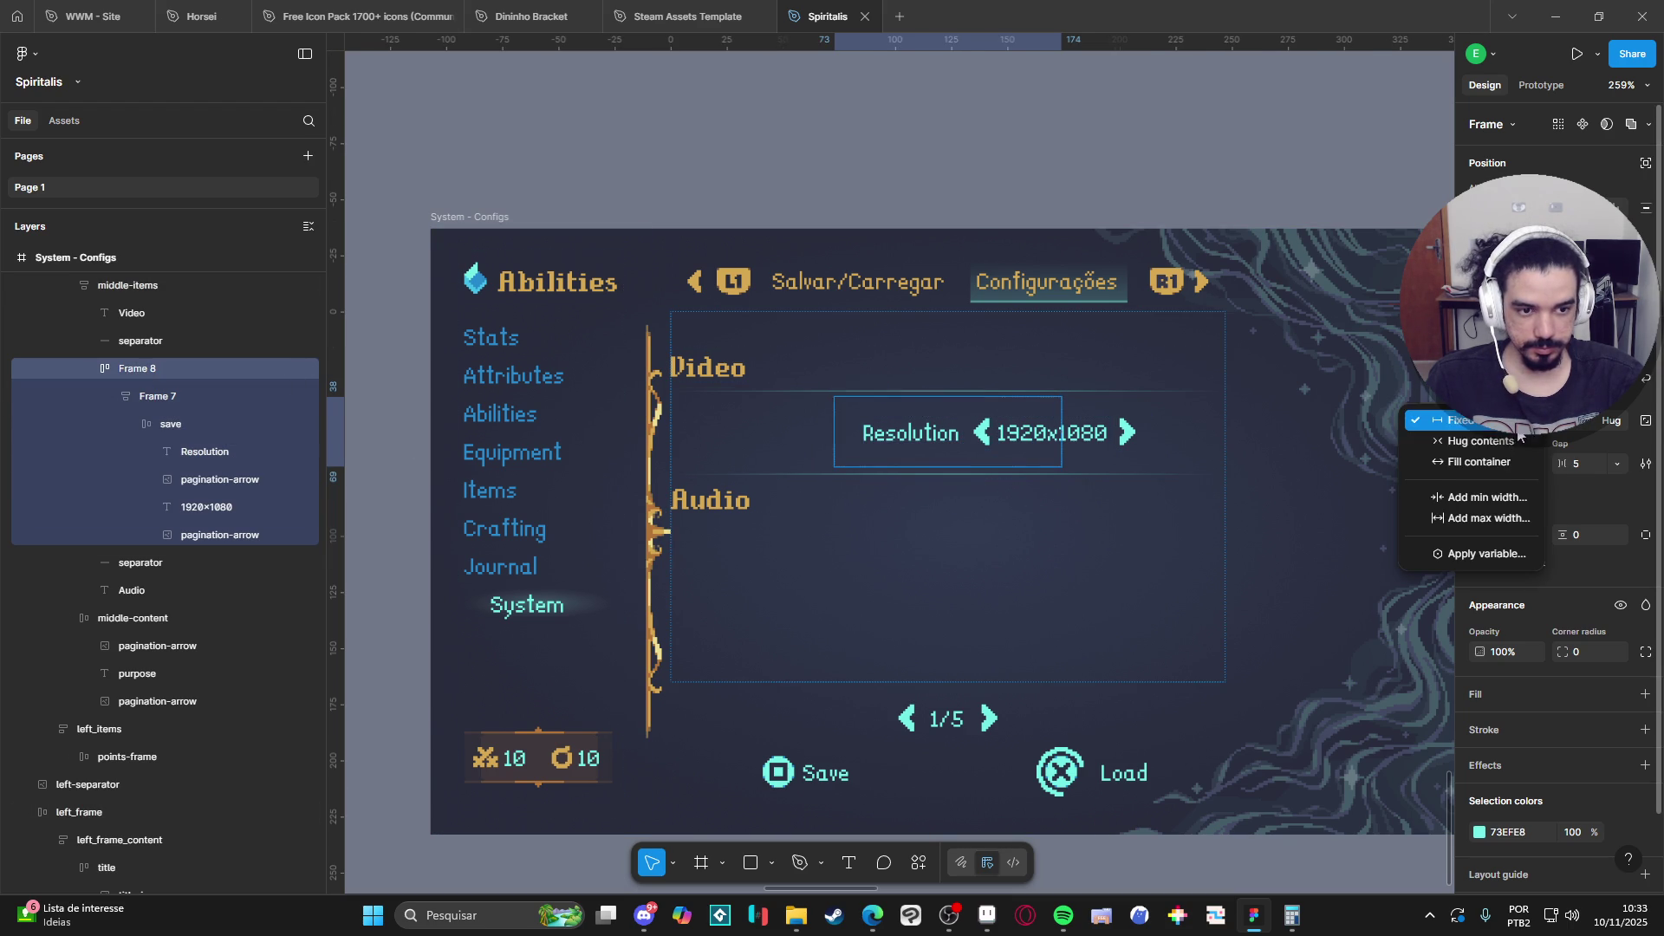
{"action": "left_click", "coordinate": [1479, 462]}
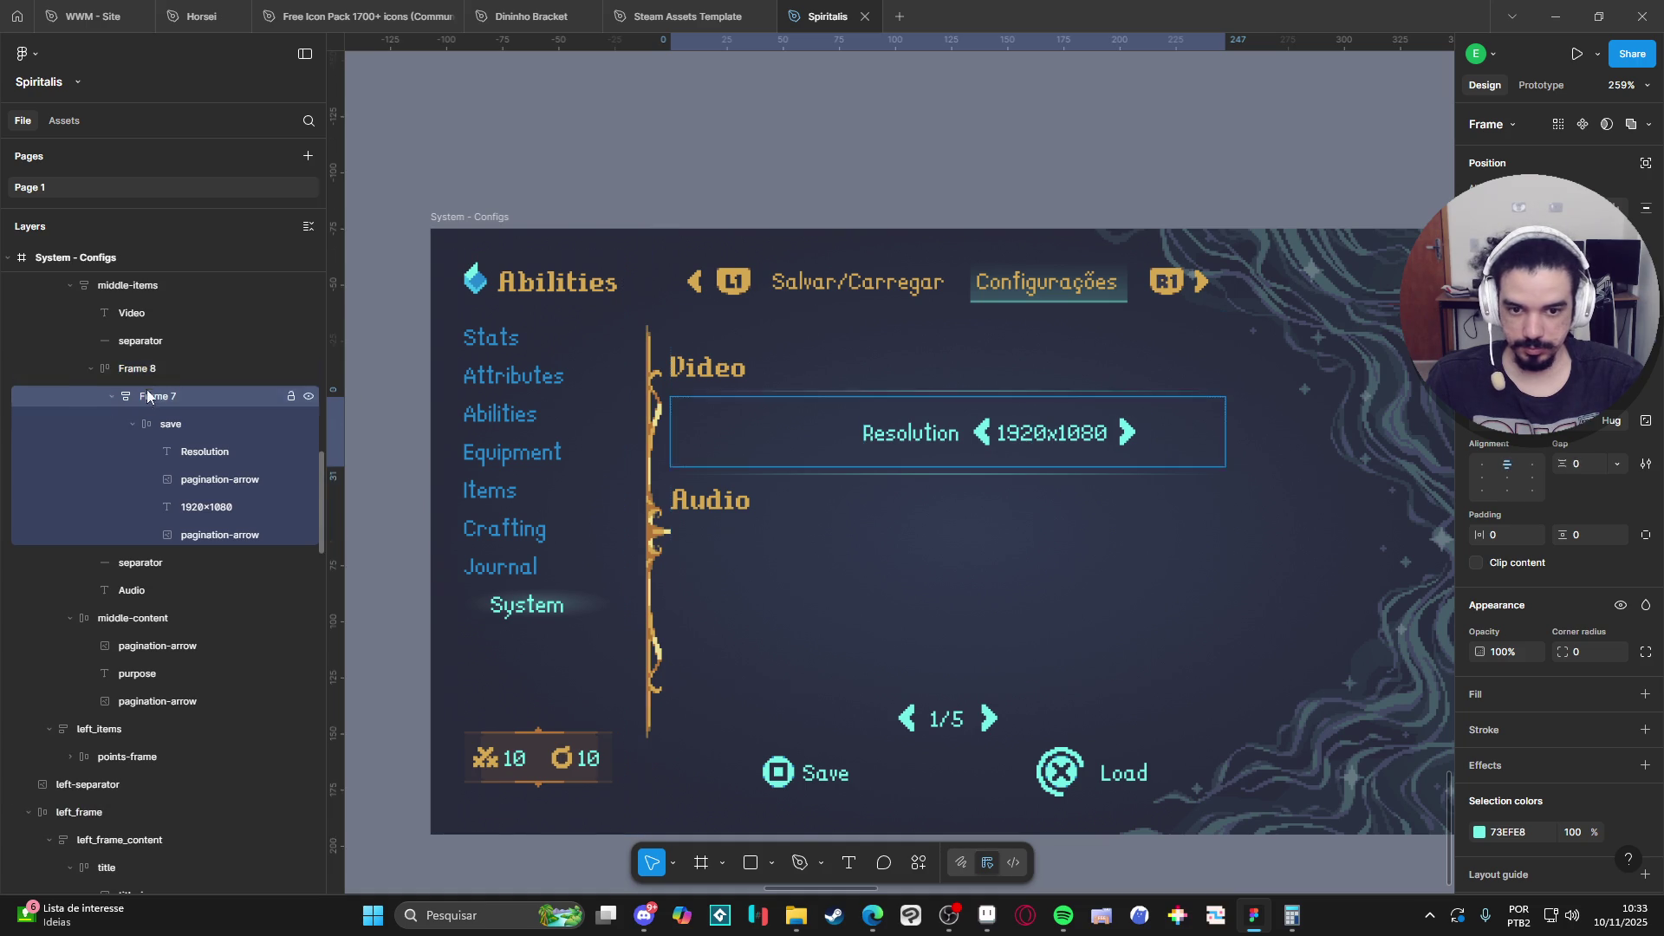
{"action": "left_click", "coordinate": [165, 371]}
{"action": "left_click", "coordinate": [1508, 477]}
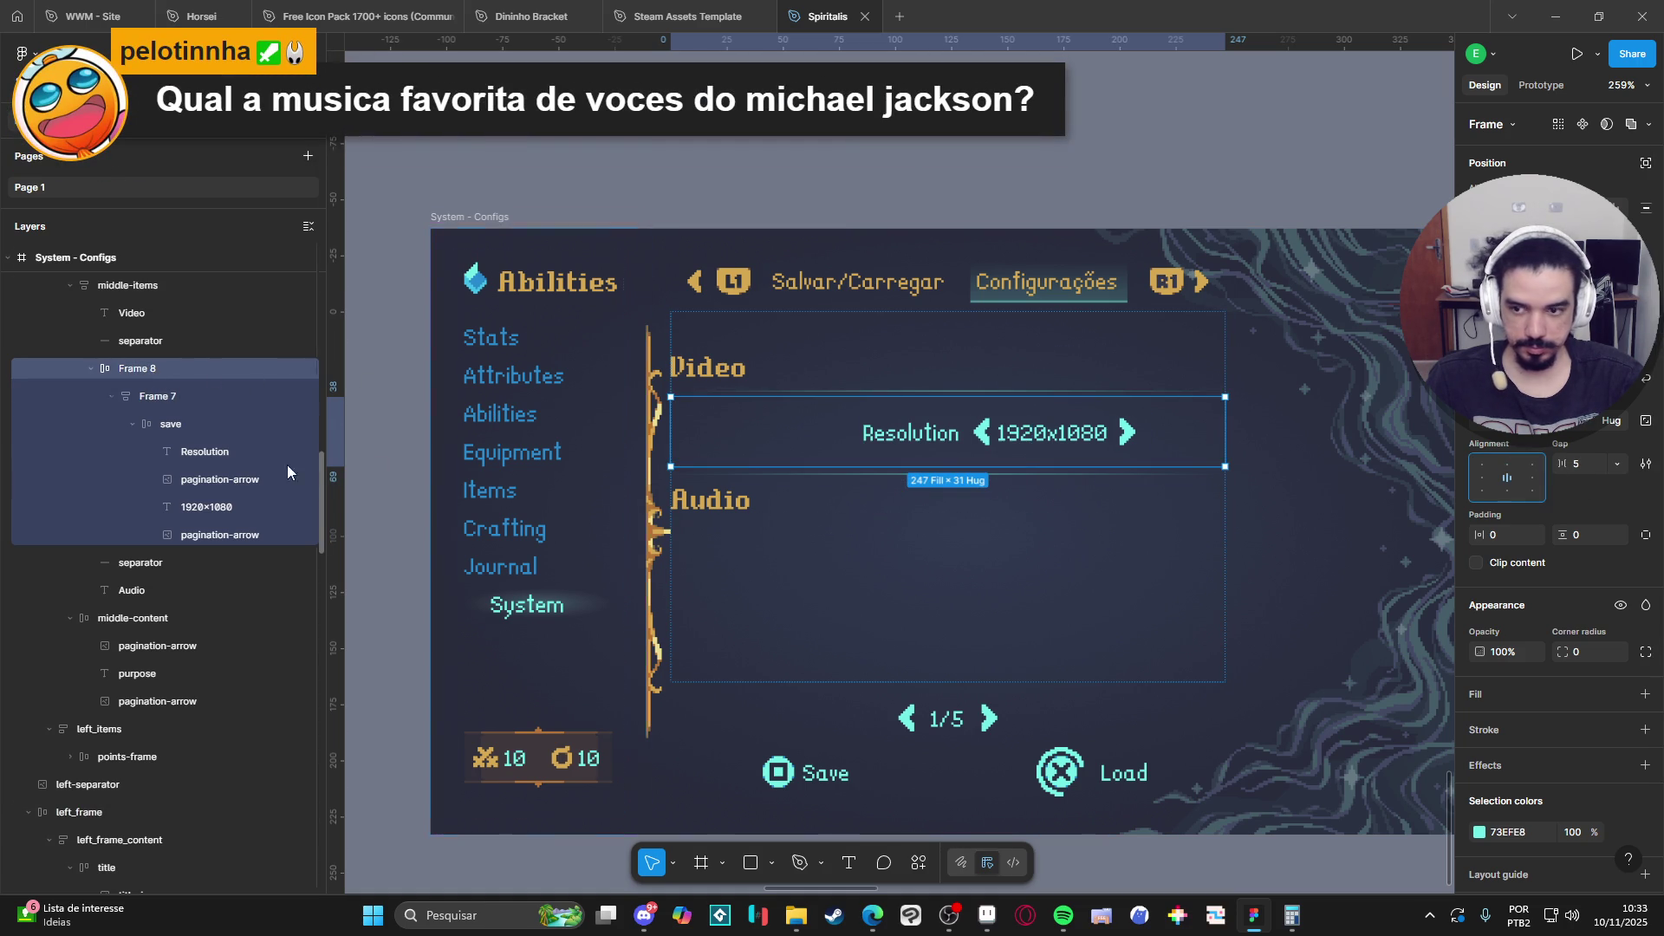
{"action": "left_click", "coordinate": [189, 395]}
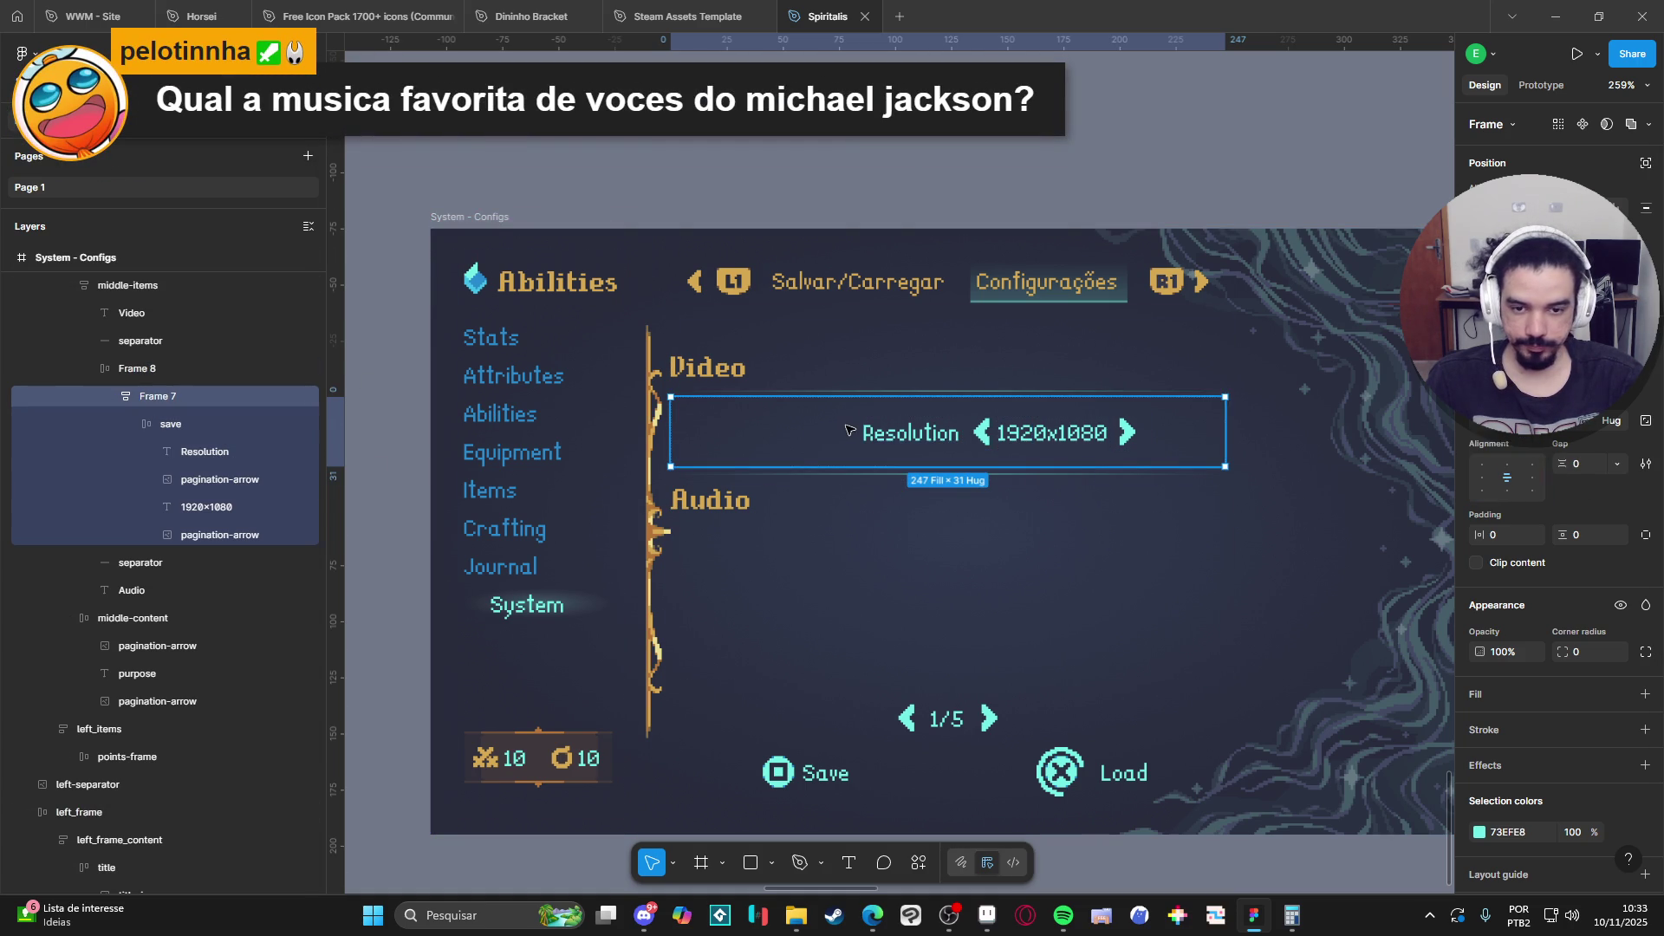
Center the Resolution and 1920x1080 text alignment horizontally and vertically.
{"action": "double_click", "coordinate": [876, 434]}
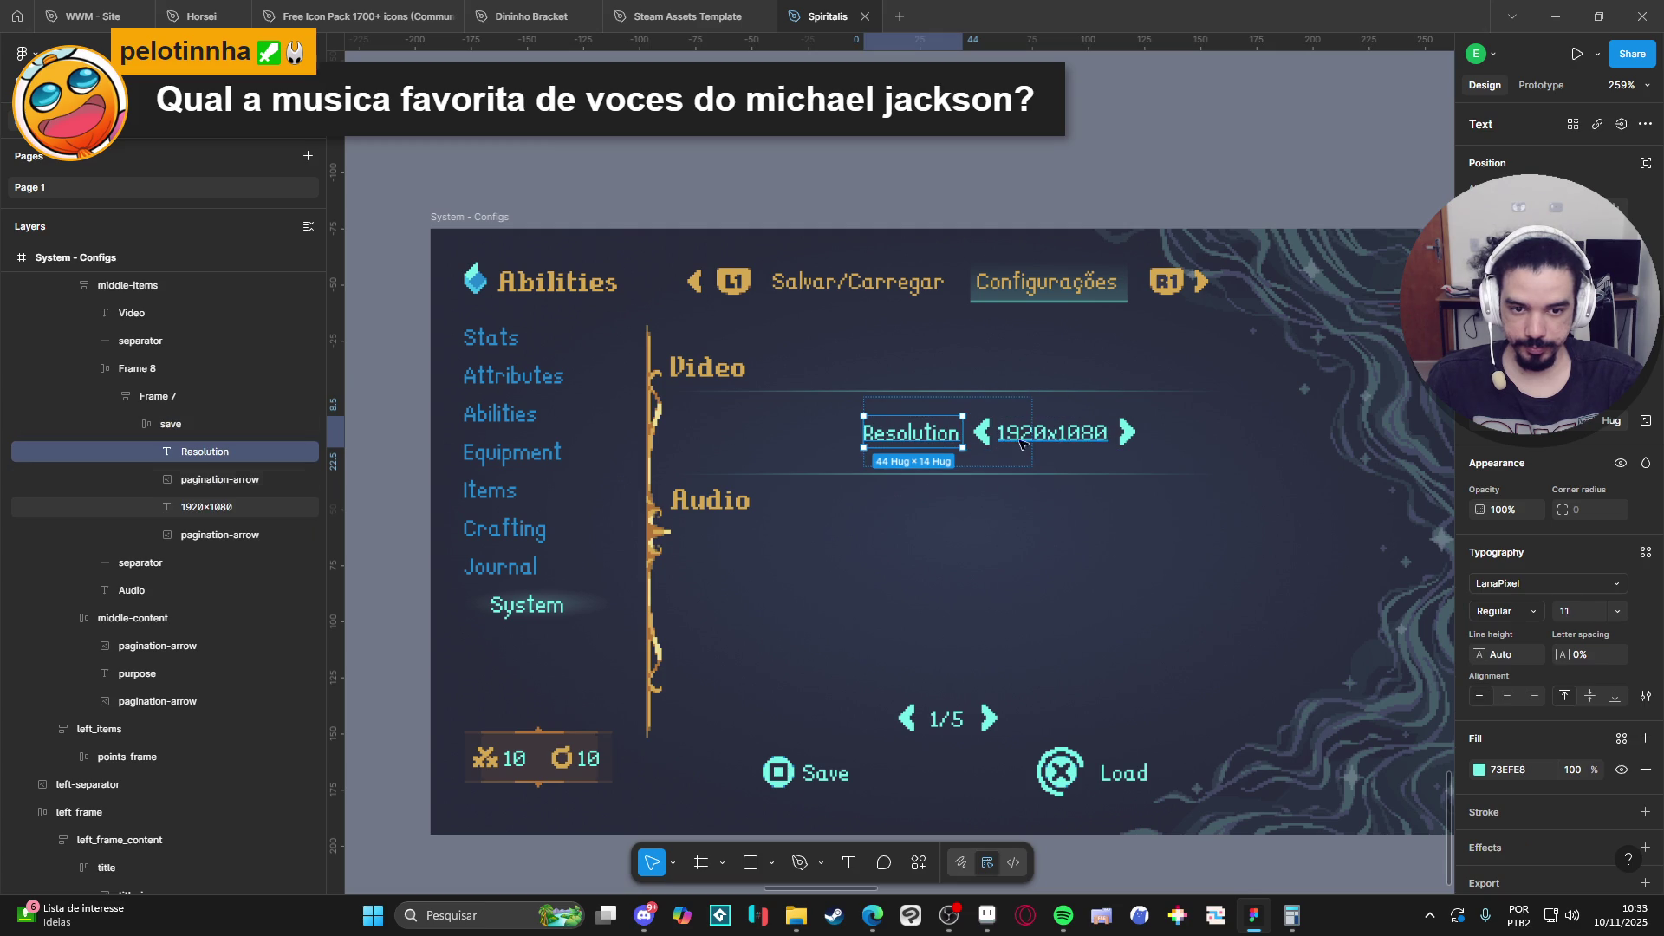
{"action": "left_click", "coordinate": [217, 482]}
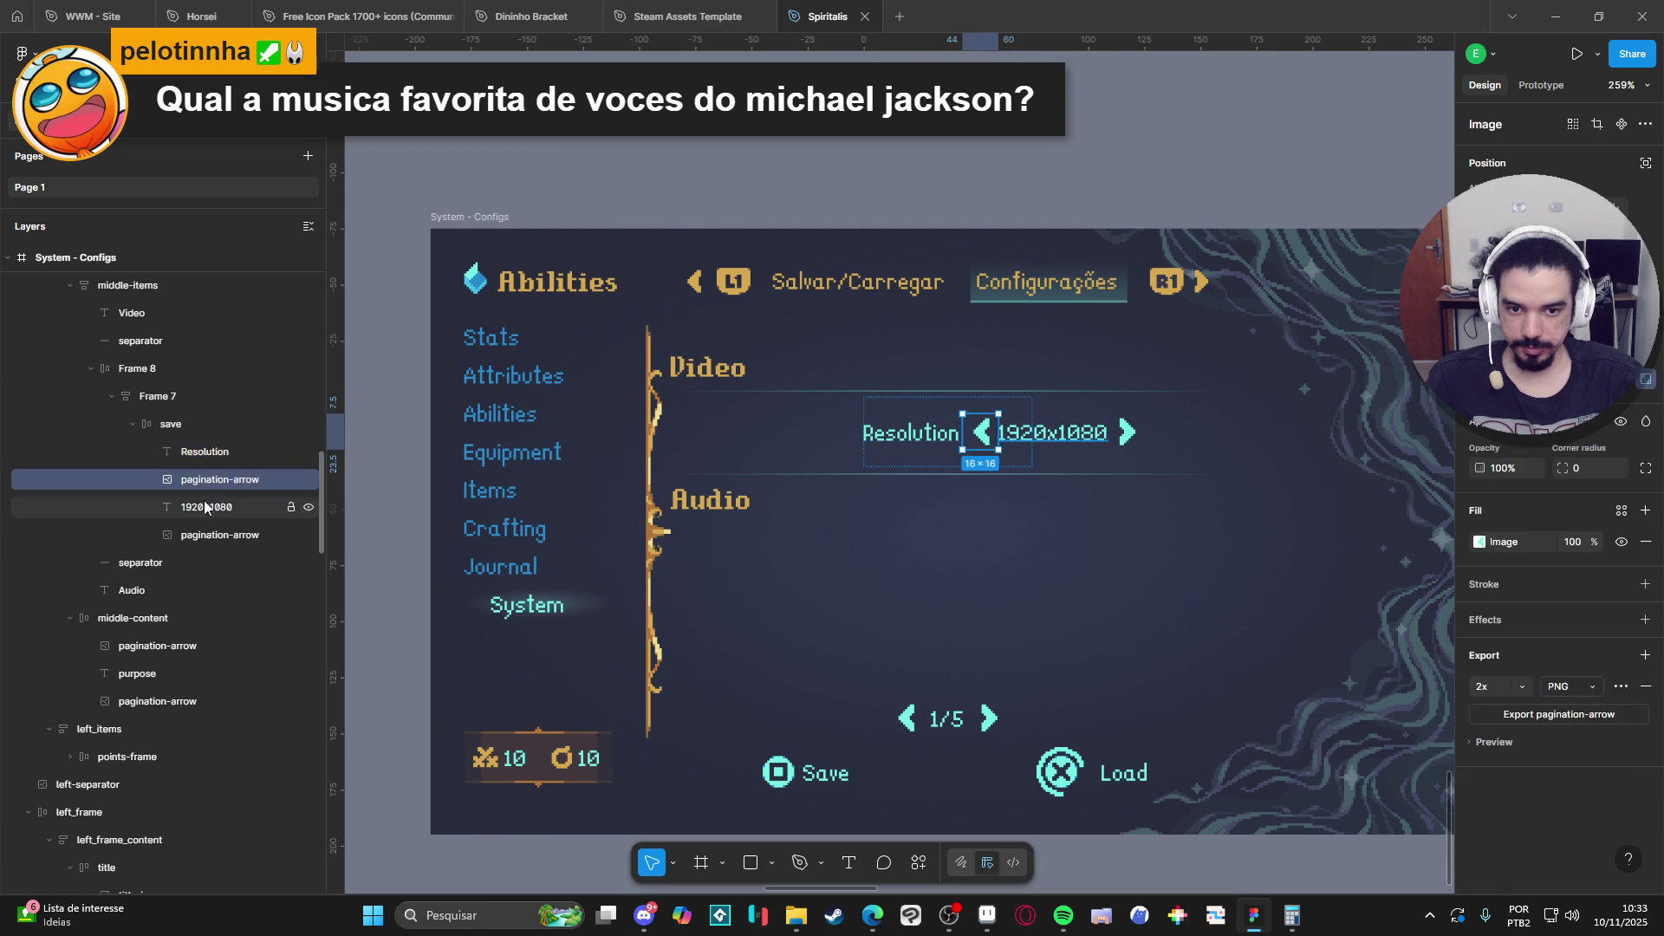
{"action": "left_click", "coordinate": [206, 507]}
{"action": "left_click", "coordinate": [195, 532]}
{"action": "left_click", "coordinate": [198, 508]}
{"action": "left_click", "coordinate": [201, 451]}
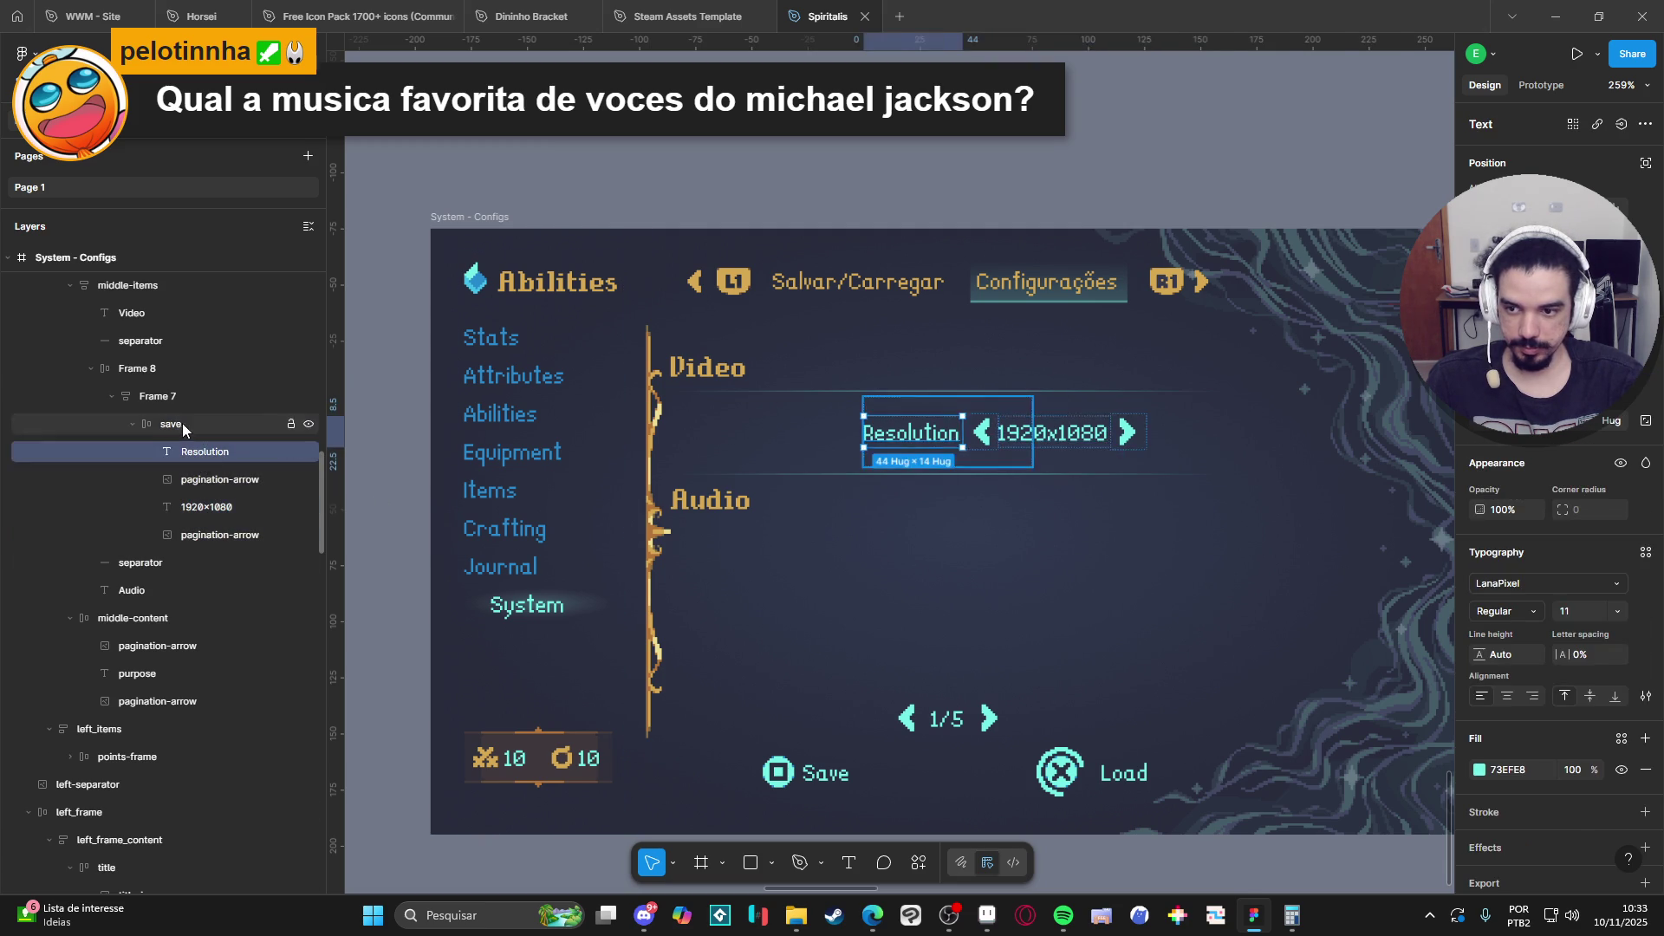
{"action": "left_click", "coordinate": [184, 425]}
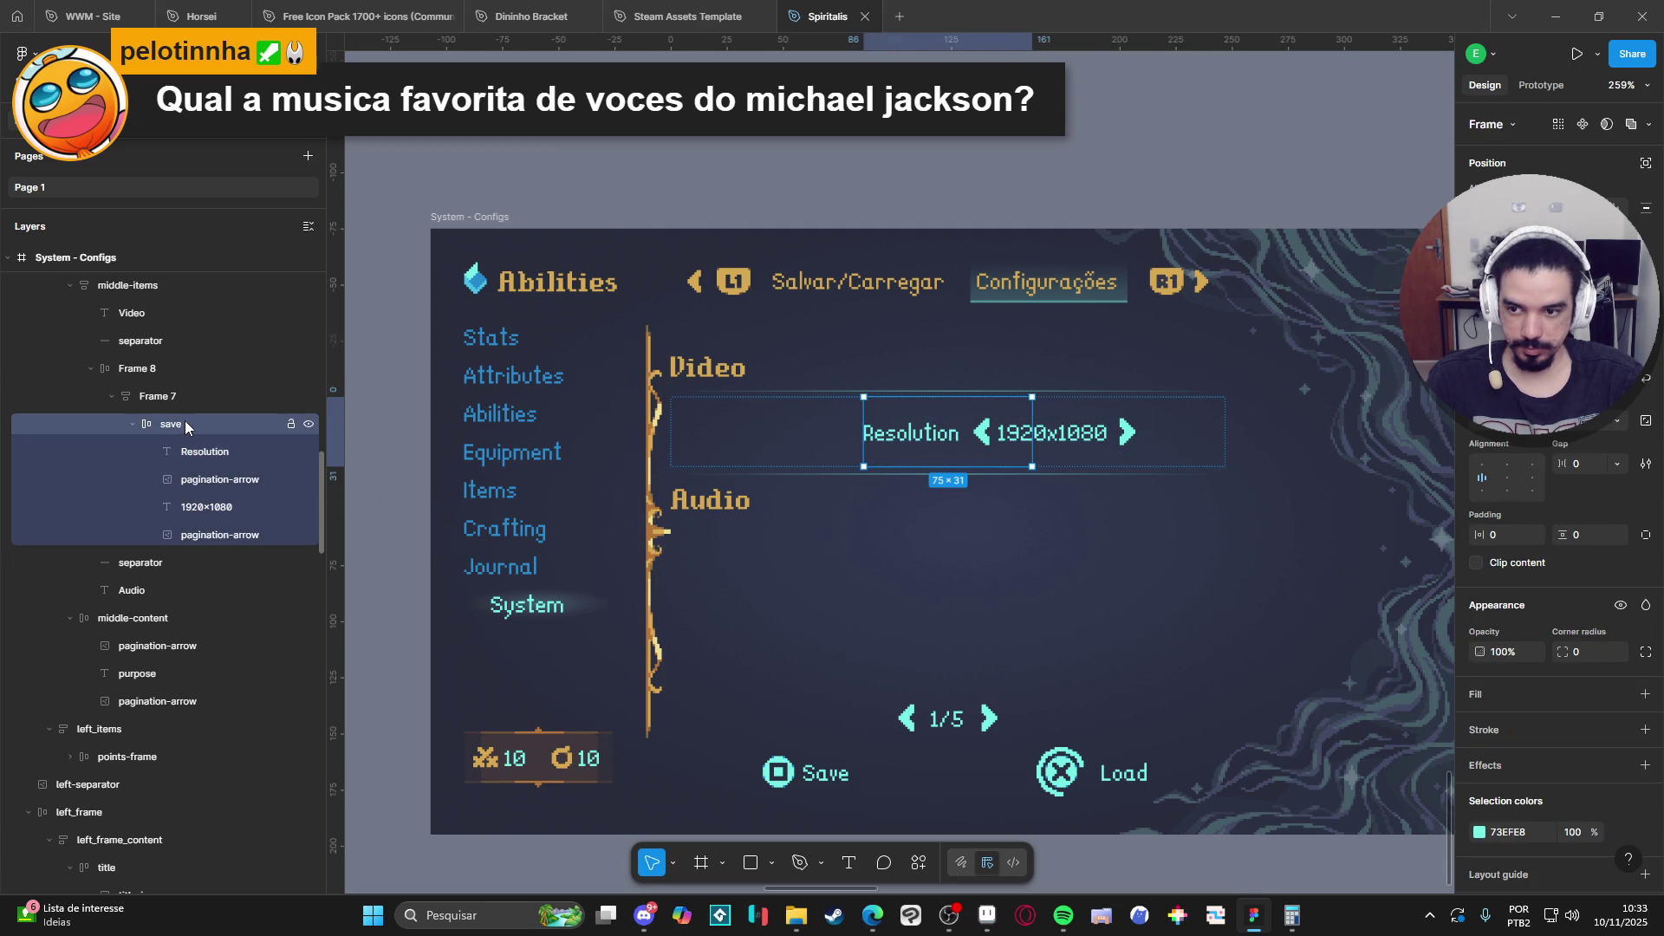
{"action": "left_click", "coordinate": [180, 399]}
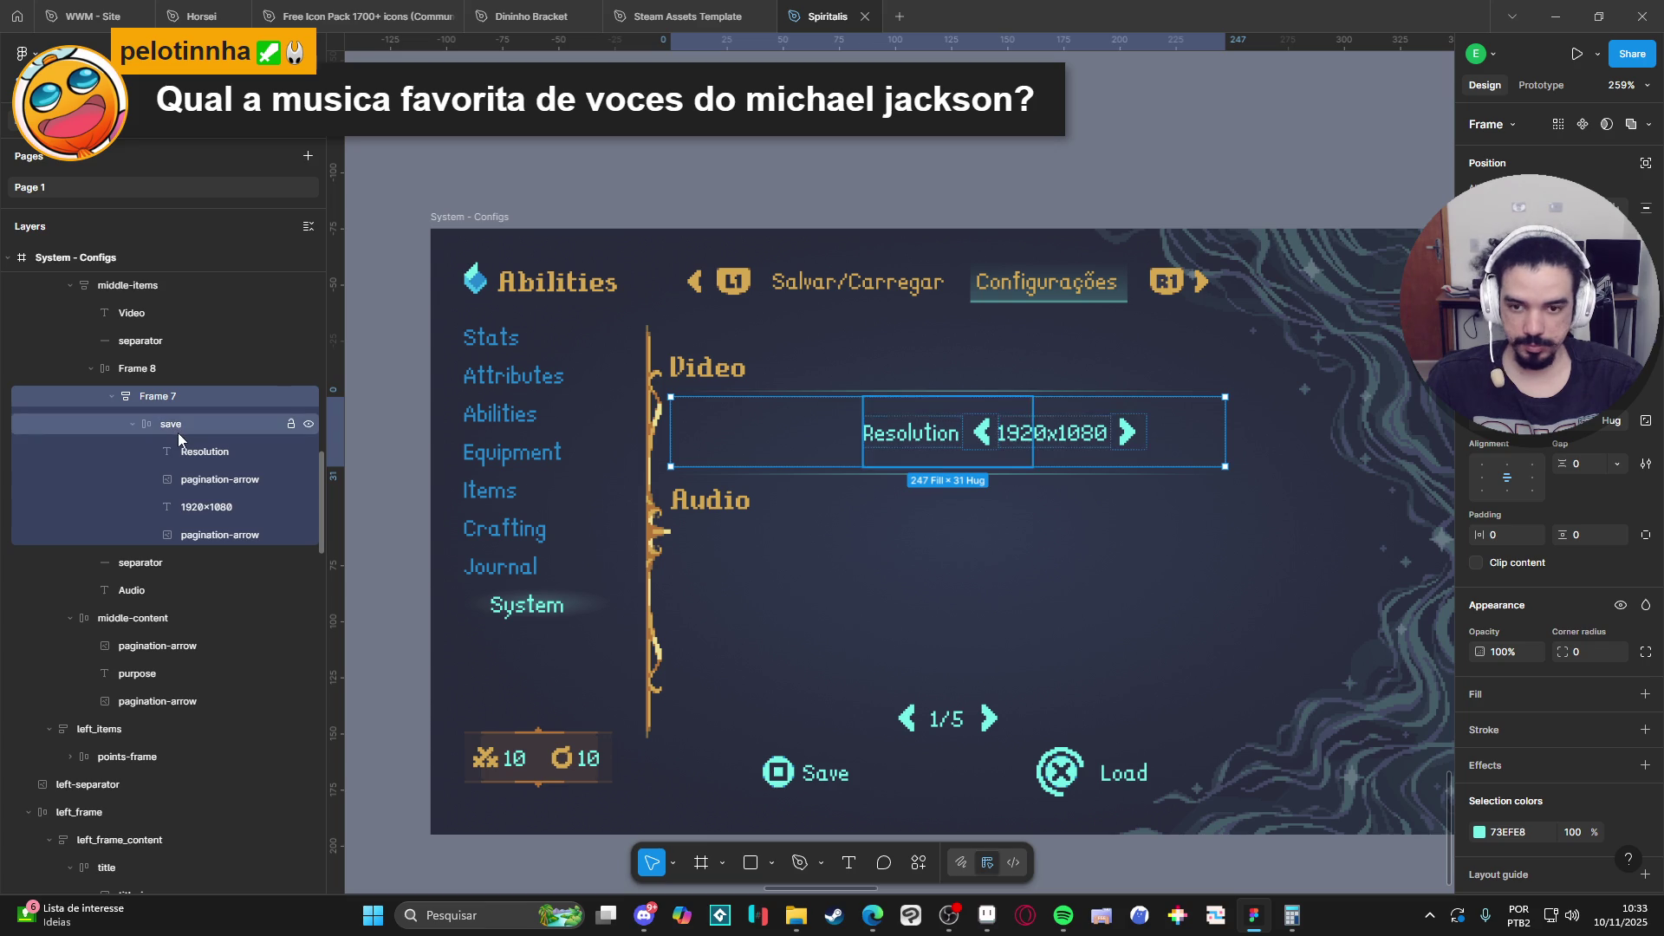
{"action": "left_click", "coordinate": [179, 433]}
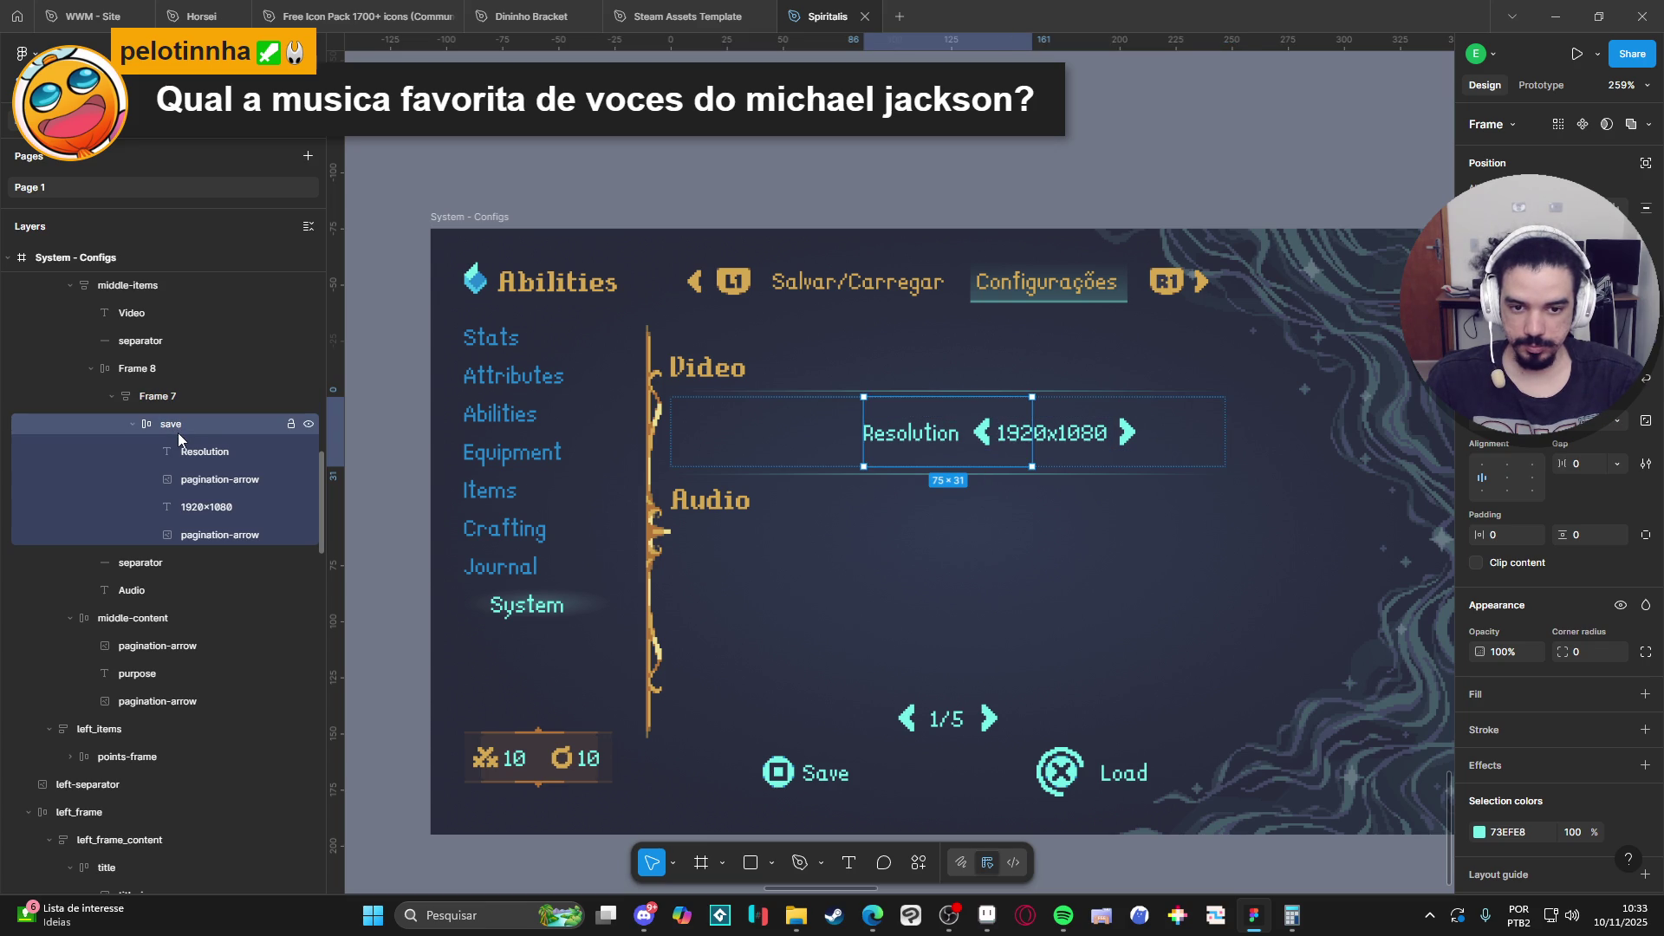
{"action": "left_click", "coordinate": [200, 453]}
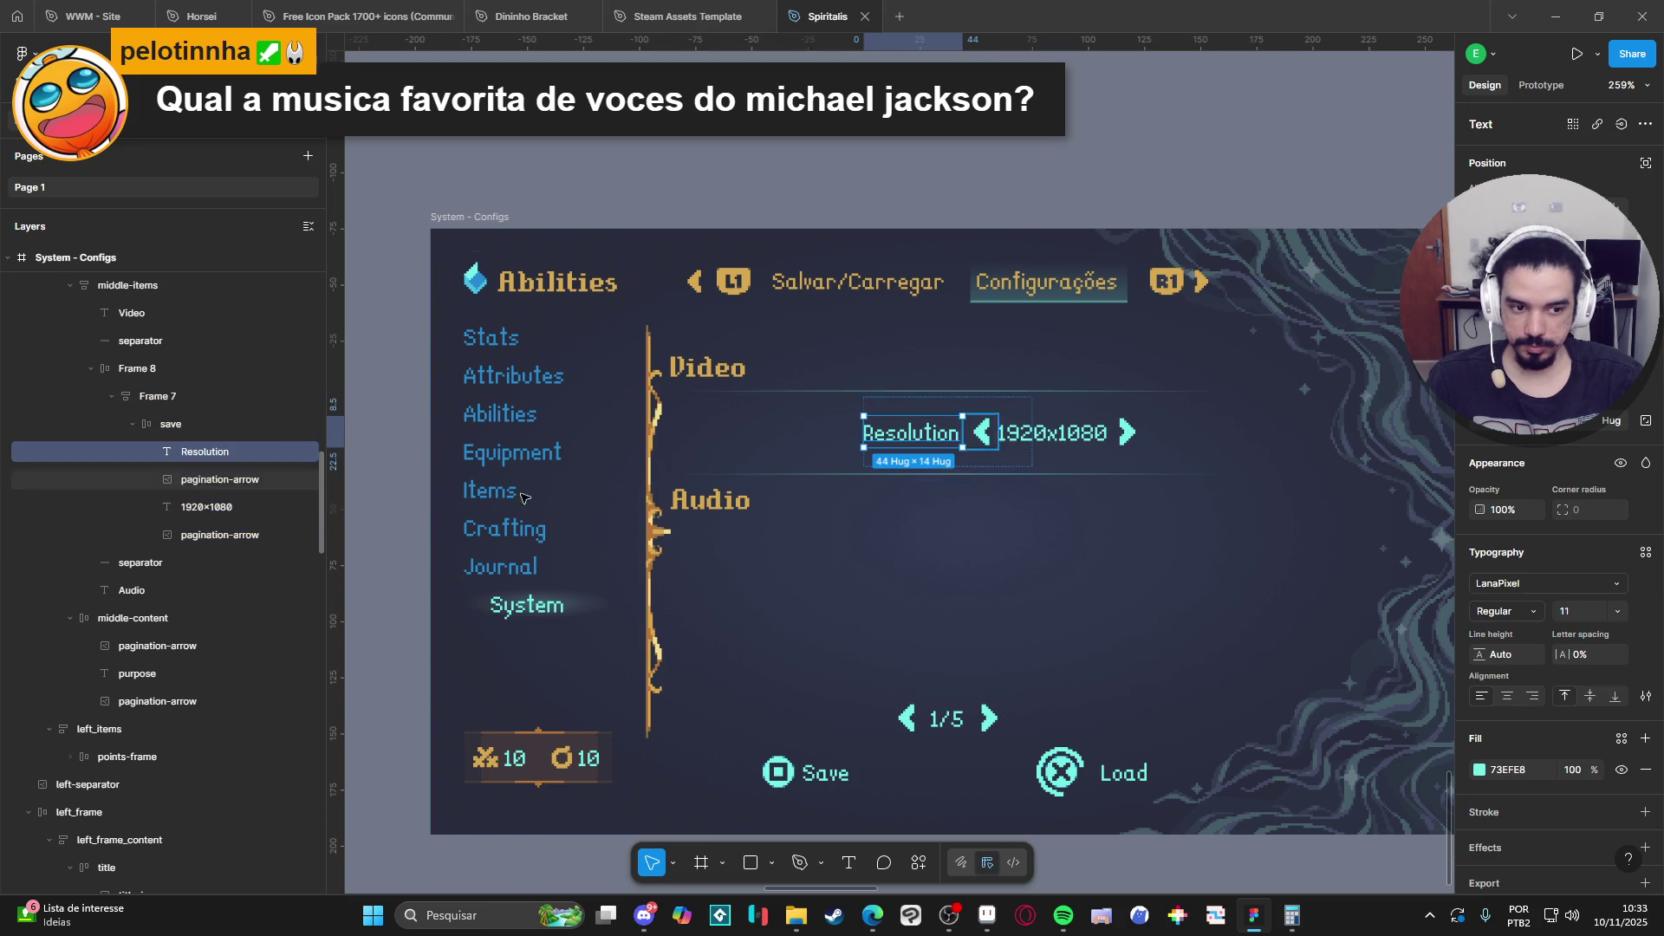
{"action": "left_click", "coordinate": [1510, 698]}
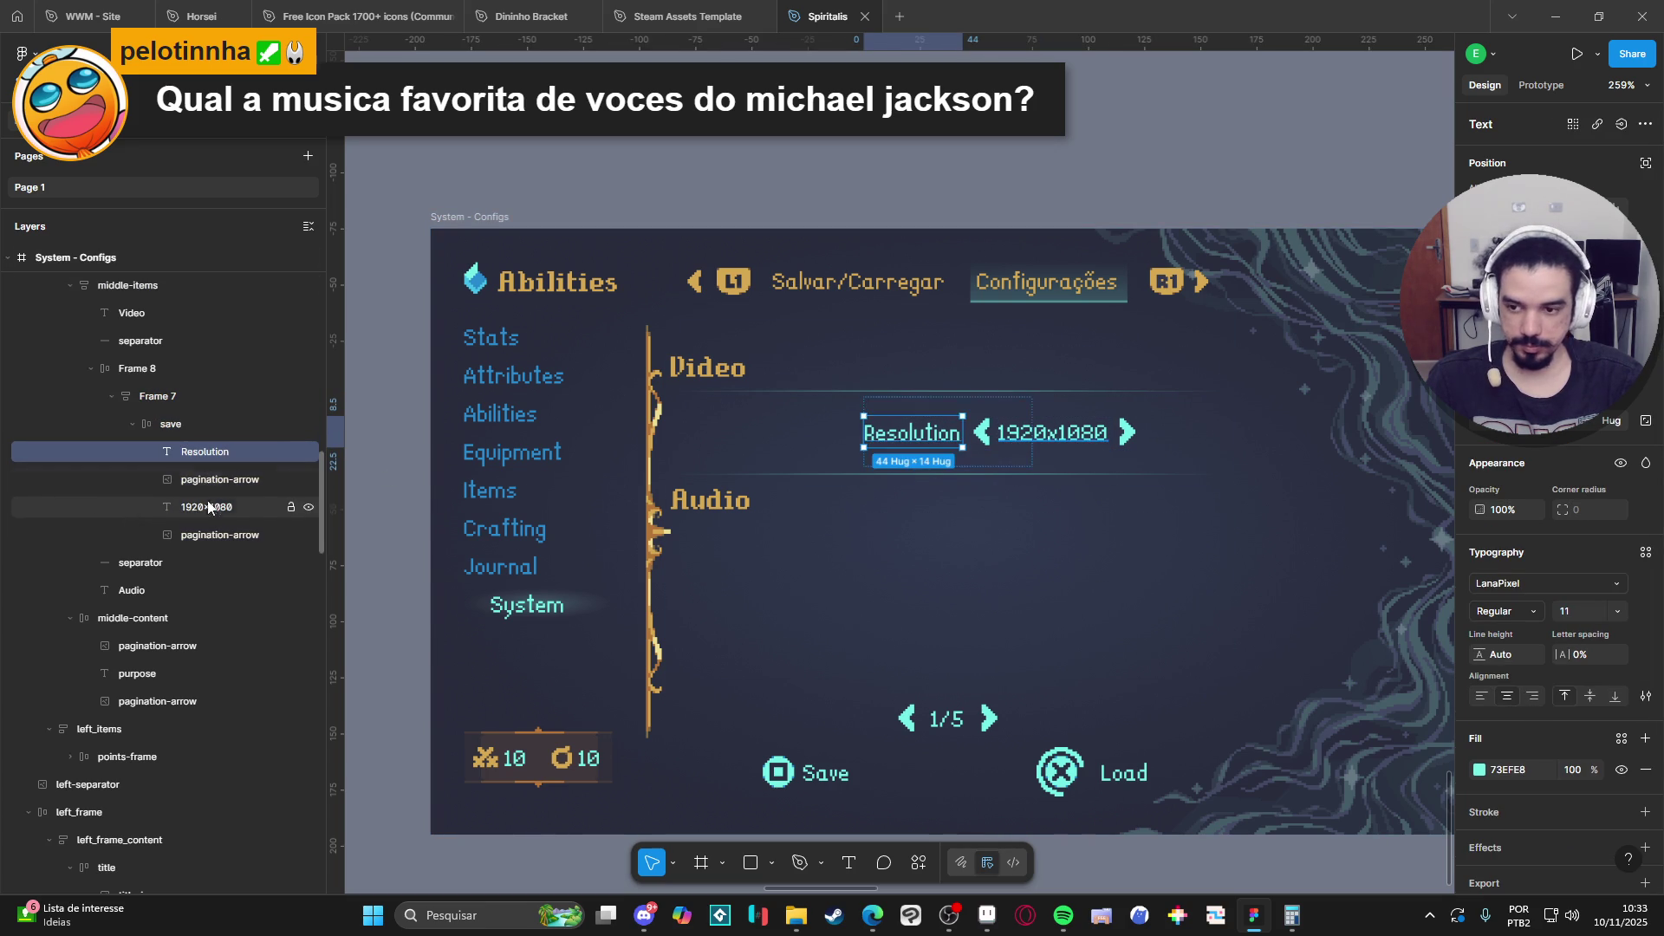
{"action": "left_click", "coordinate": [1094, 429]}
{"action": "left_click", "coordinate": [1509, 697]}
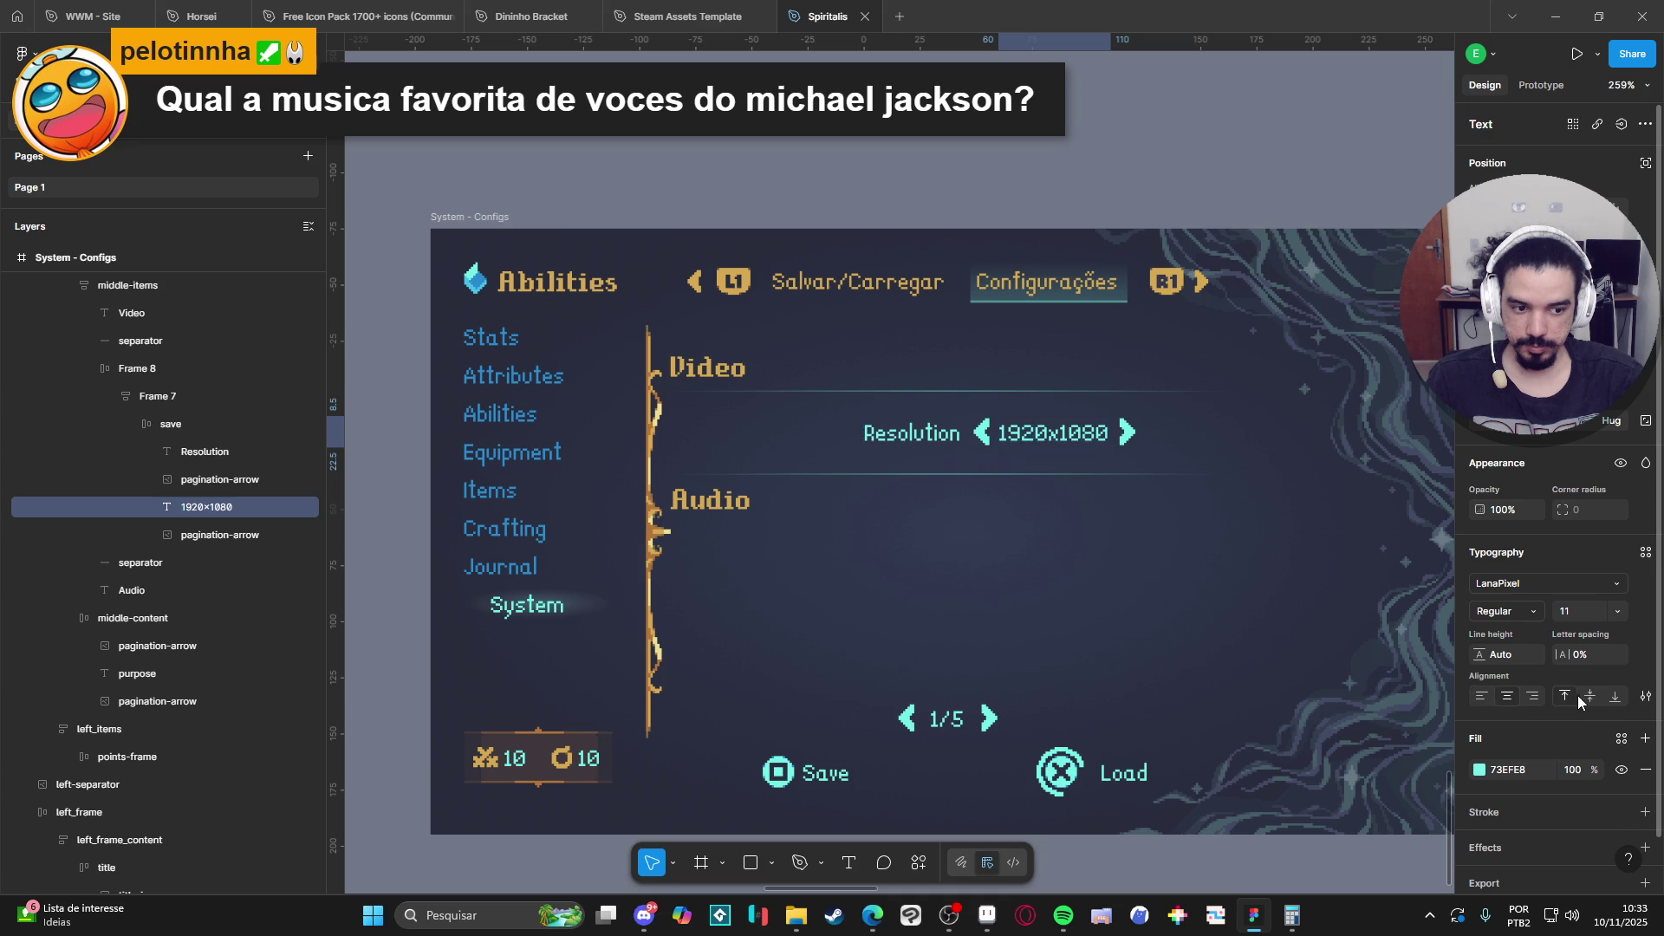
{"action": "left_click", "coordinate": [1590, 697]}
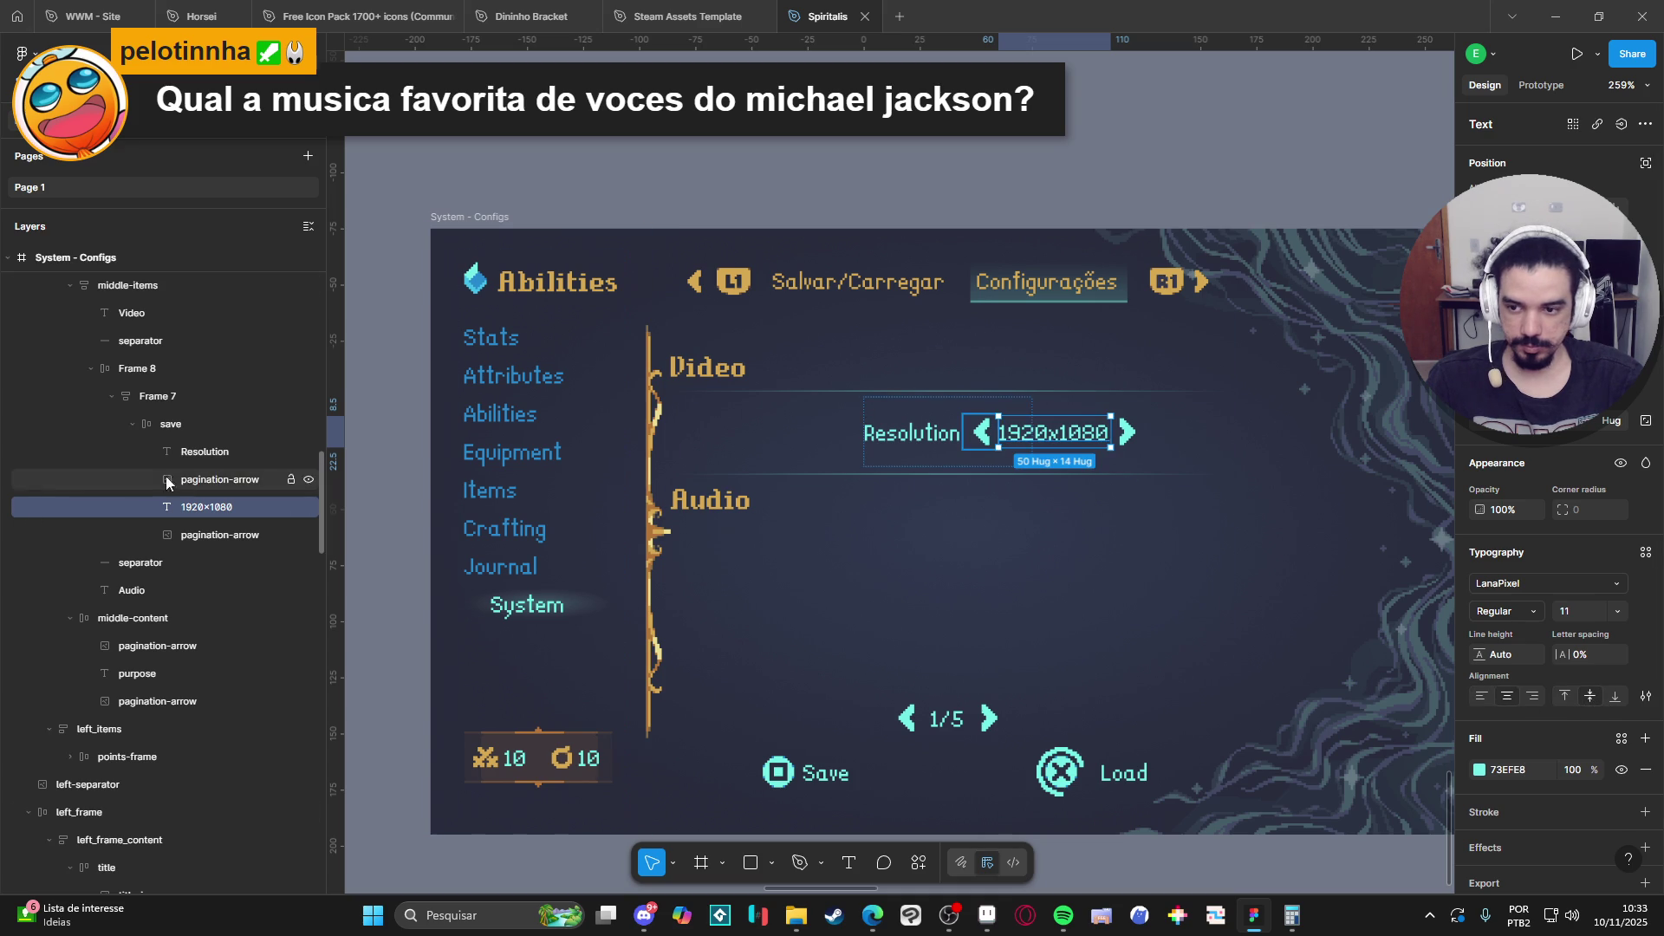
Make the save frame Fill container width with horizontal padding of 22.
{"action": "left_click", "coordinate": [177, 430]}
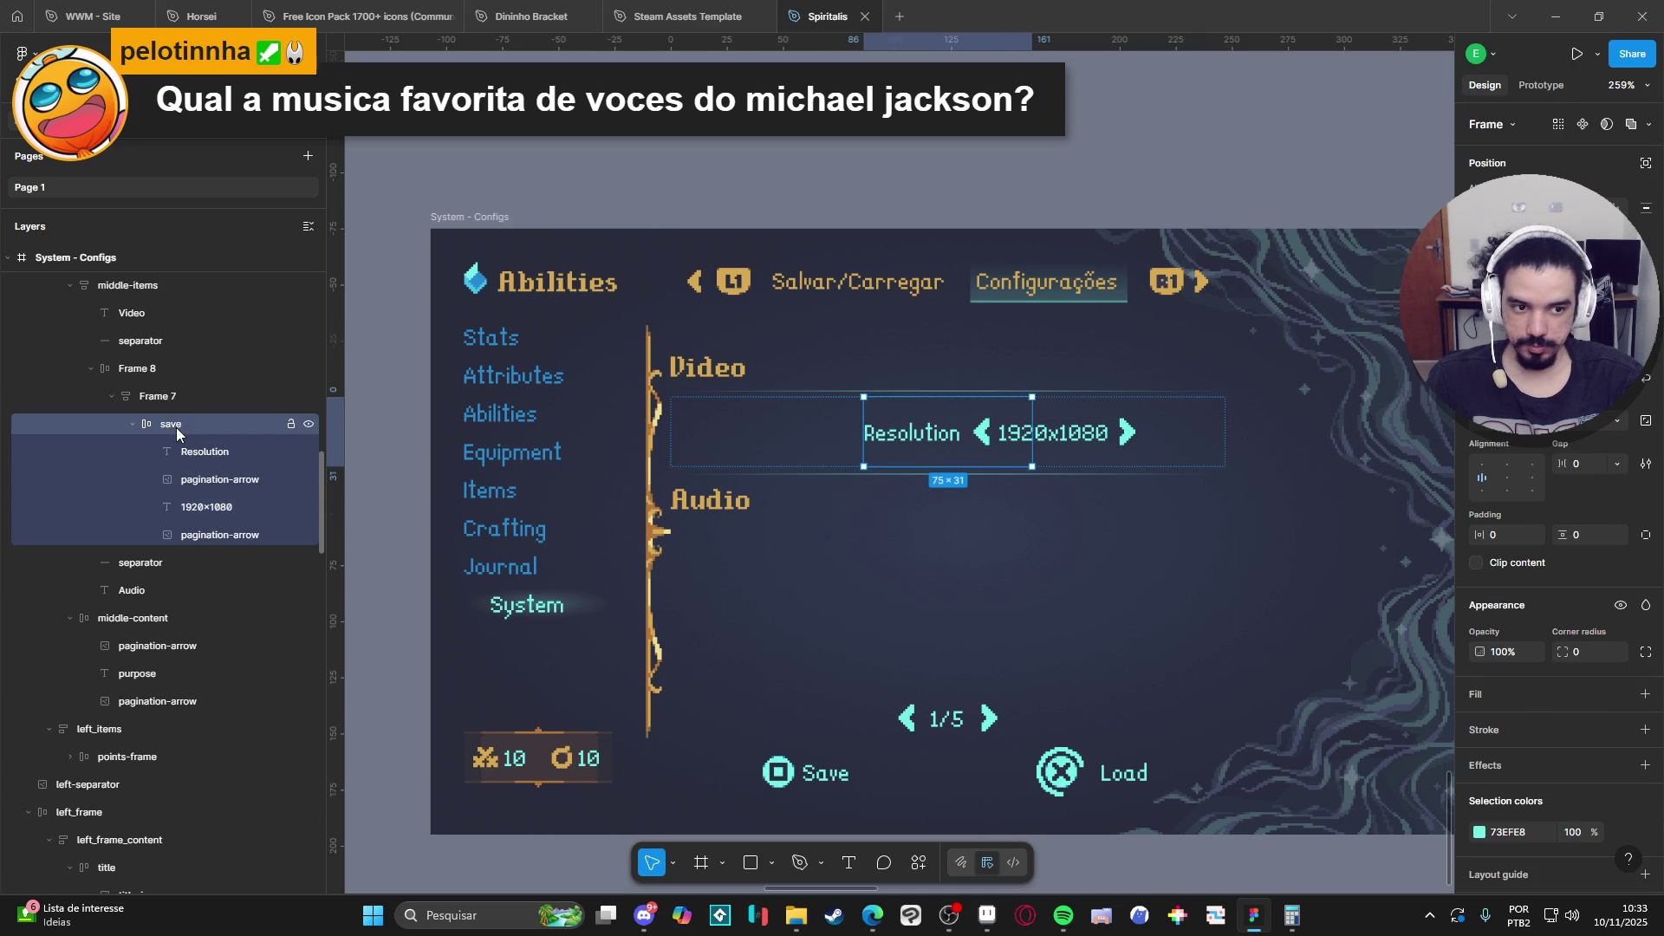
{"action": "left_click", "coordinate": [1508, 420]}
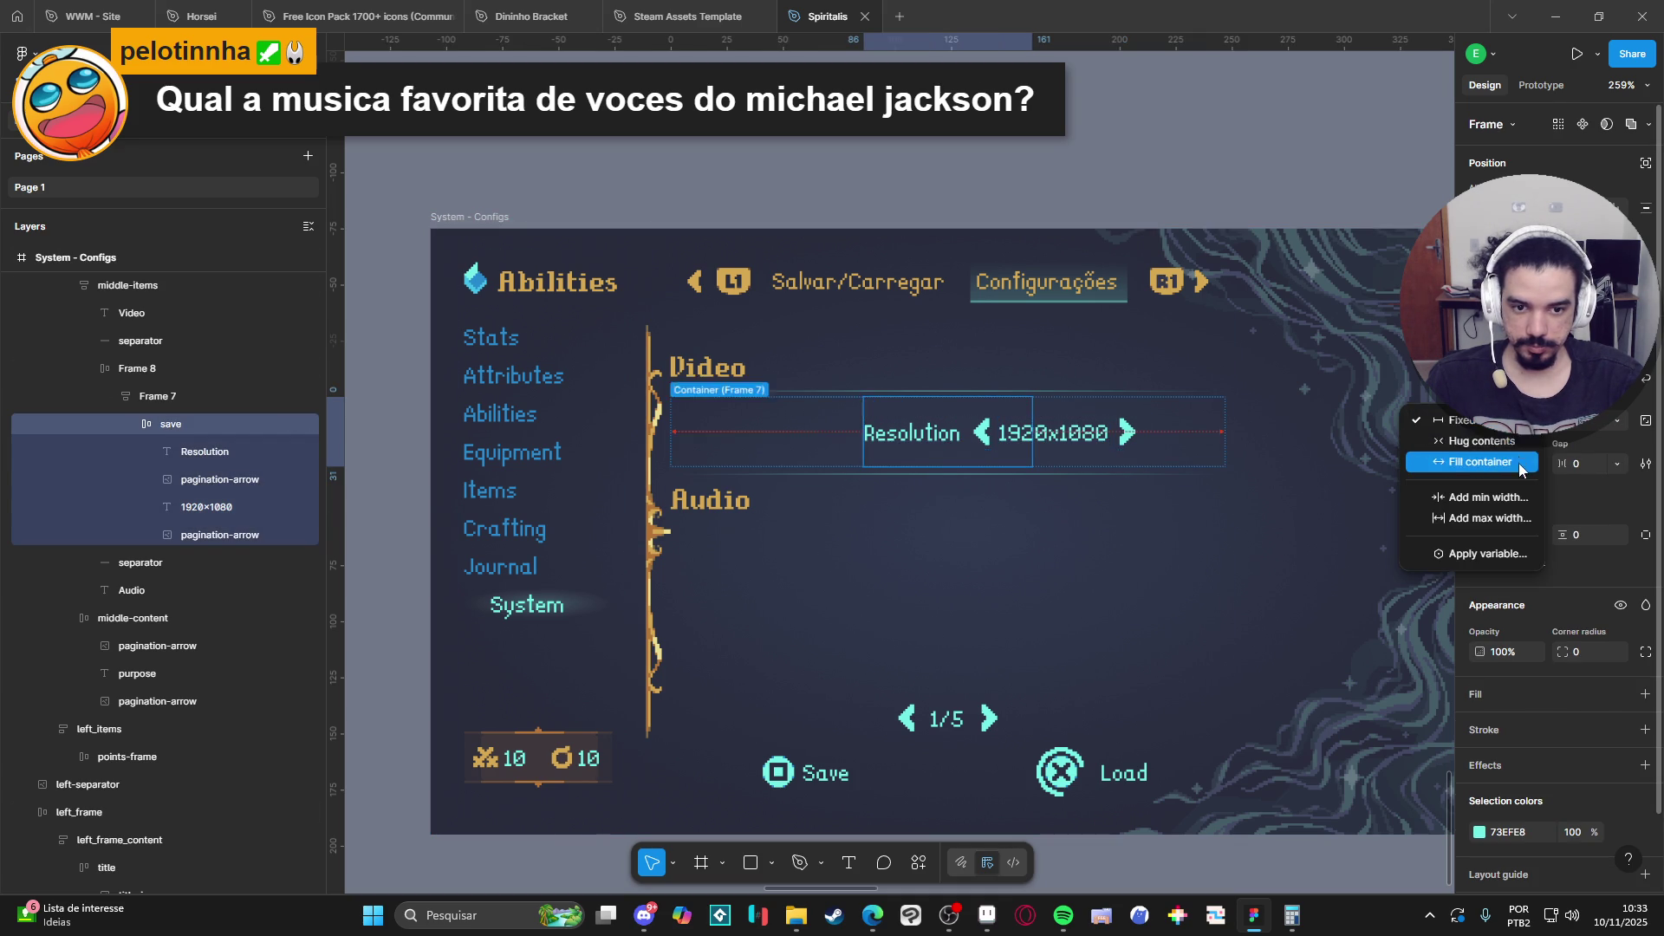
{"action": "left_click", "coordinate": [1519, 469]}
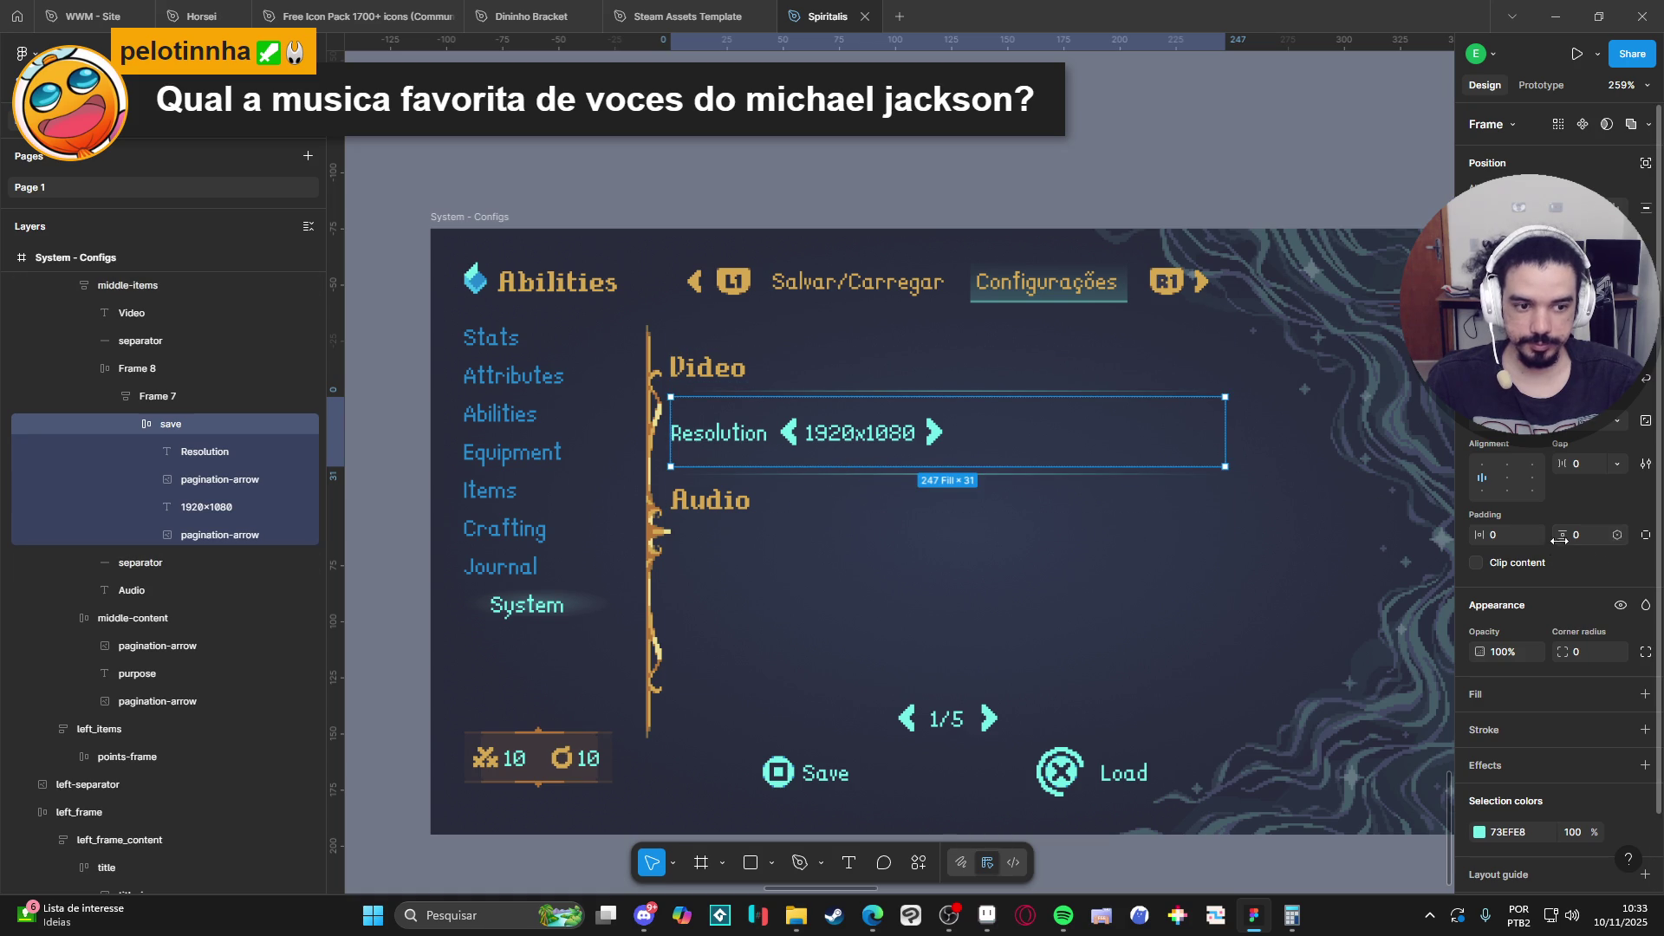
{"action": "mouse_move", "coordinate": [1480, 535]}
{"action": "left_mouse_down"}
{"action": "mouse_move", "coordinate": [1514, 546]}
{"action": "mouse_move", "coordinate": [1501, 550]}
{"action": "left_mouse_up"}
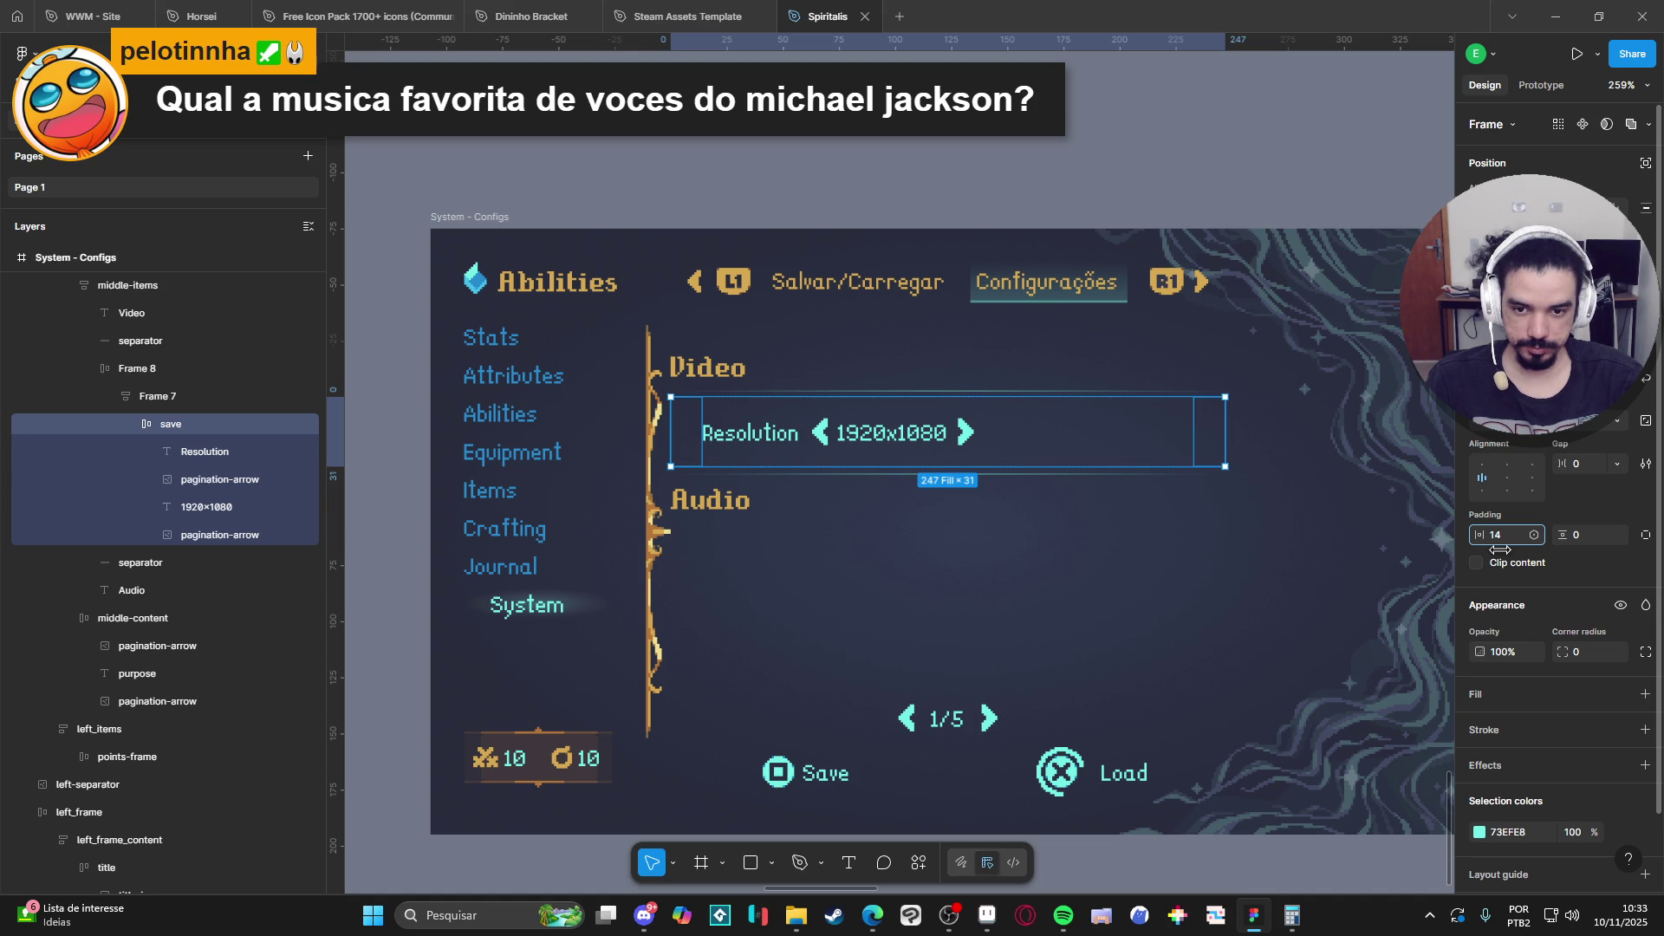
{"action": "left_click_drag", "start_coordinate": [1500, 549], "coordinate": [1514, 555]}
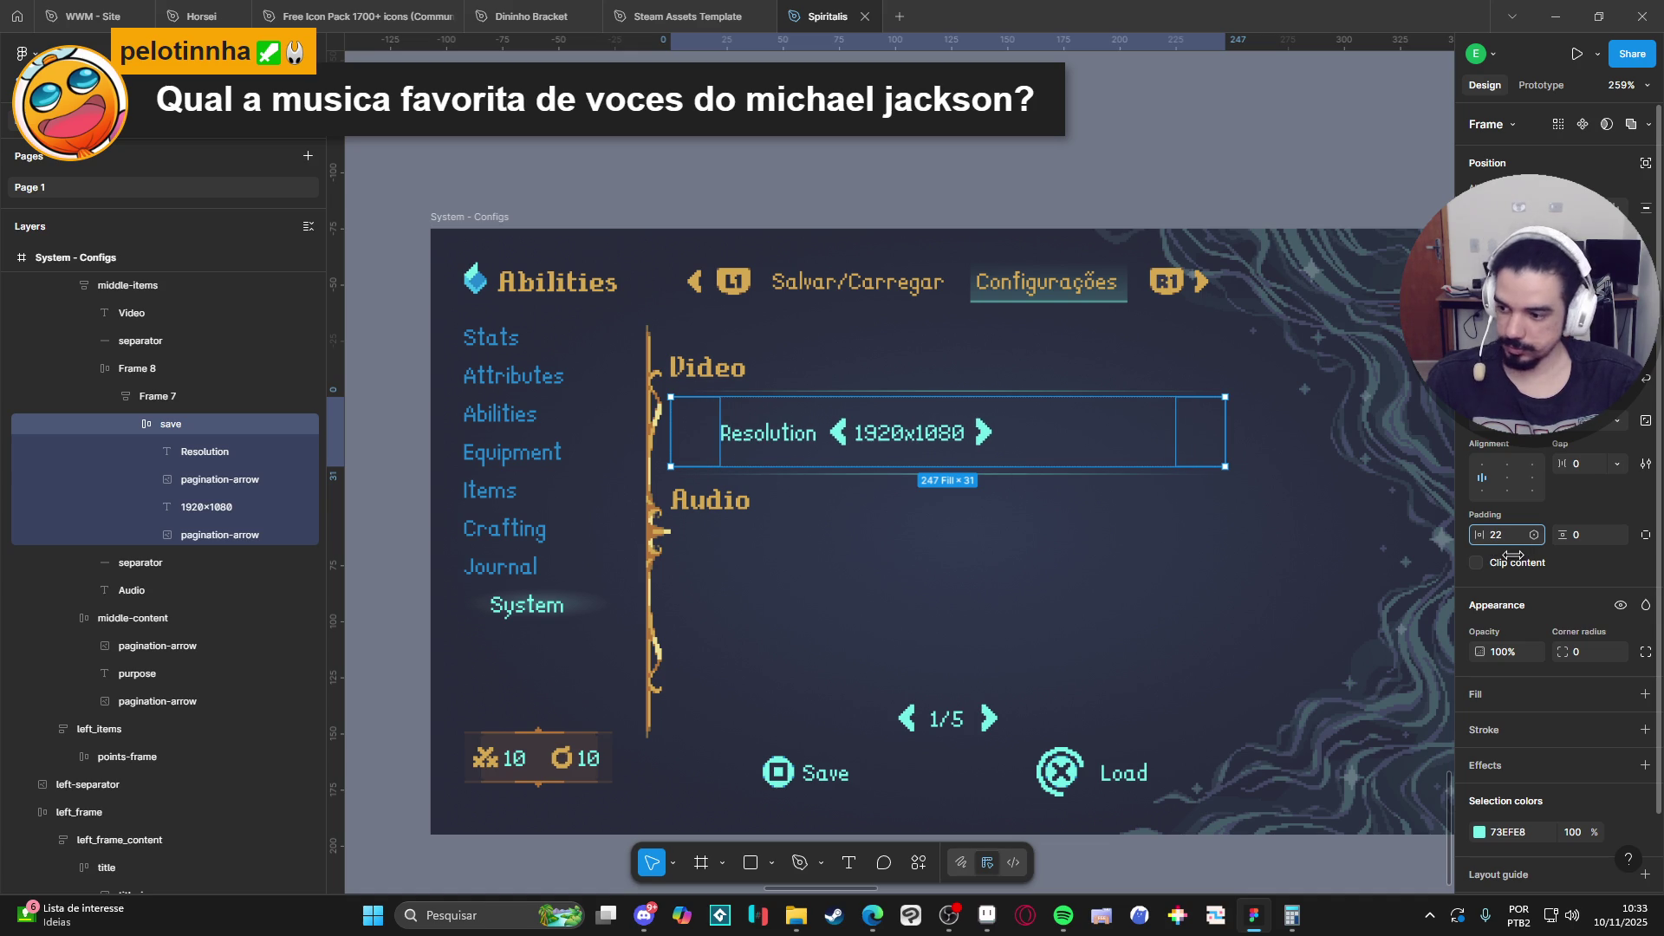
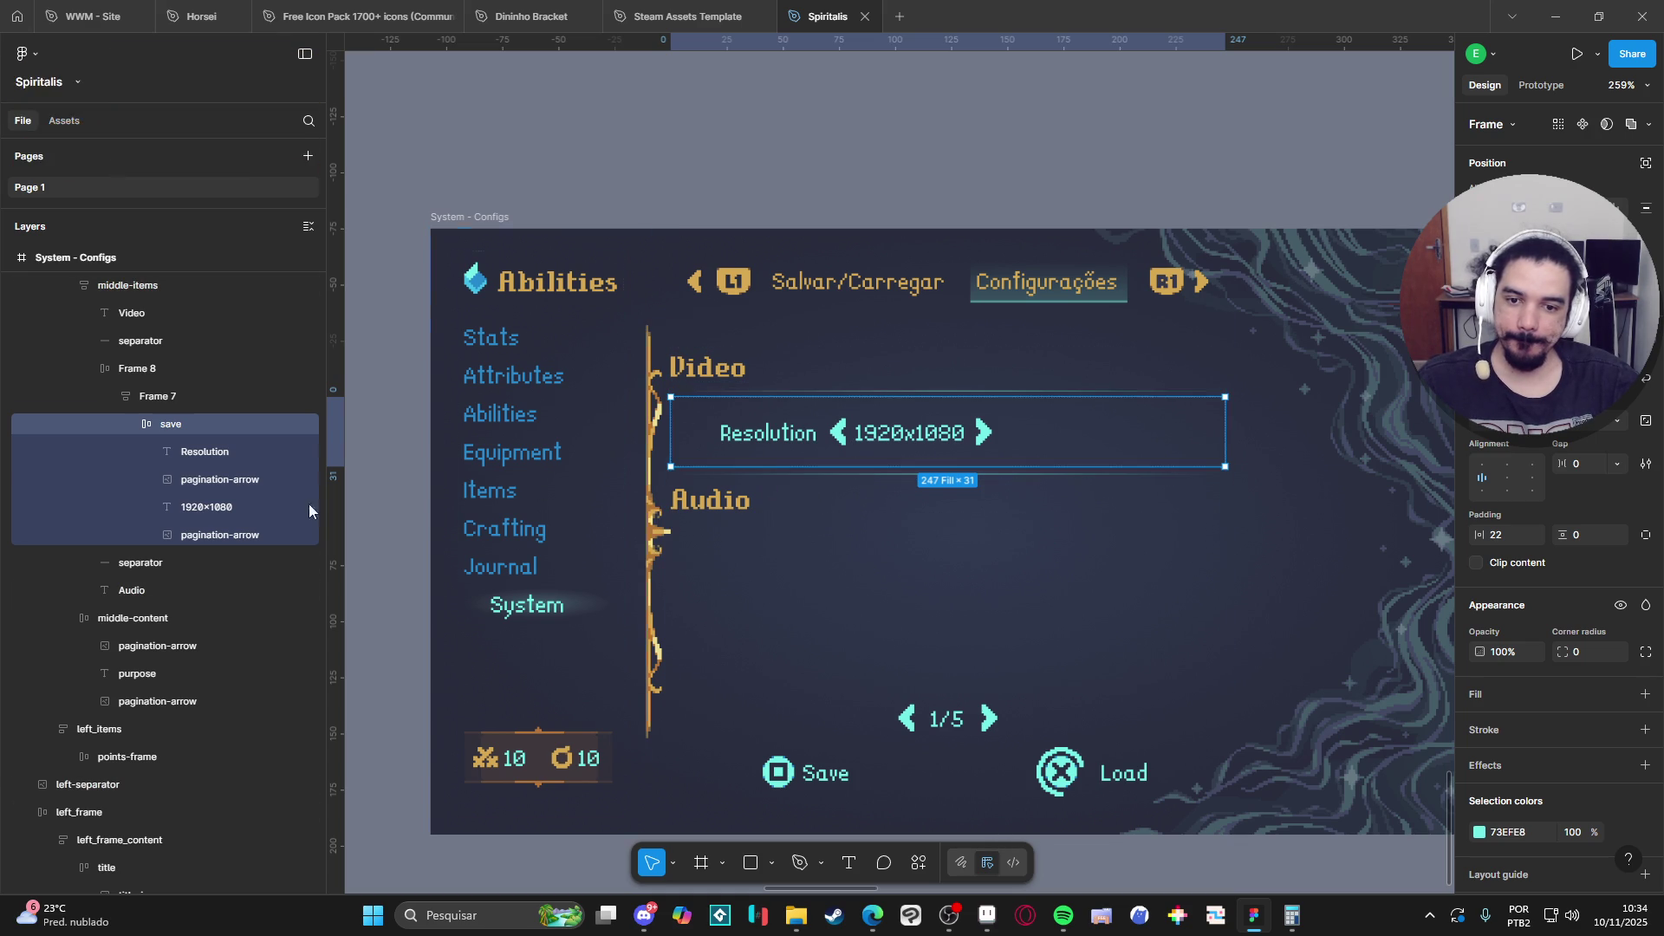
Group both pagination arrows and the 1920x1080 label into a new auto-layout frame, Frame 9.
{"action": "left_click_drag", "start_coordinate": [806, 436], "coordinate": [832, 435]}
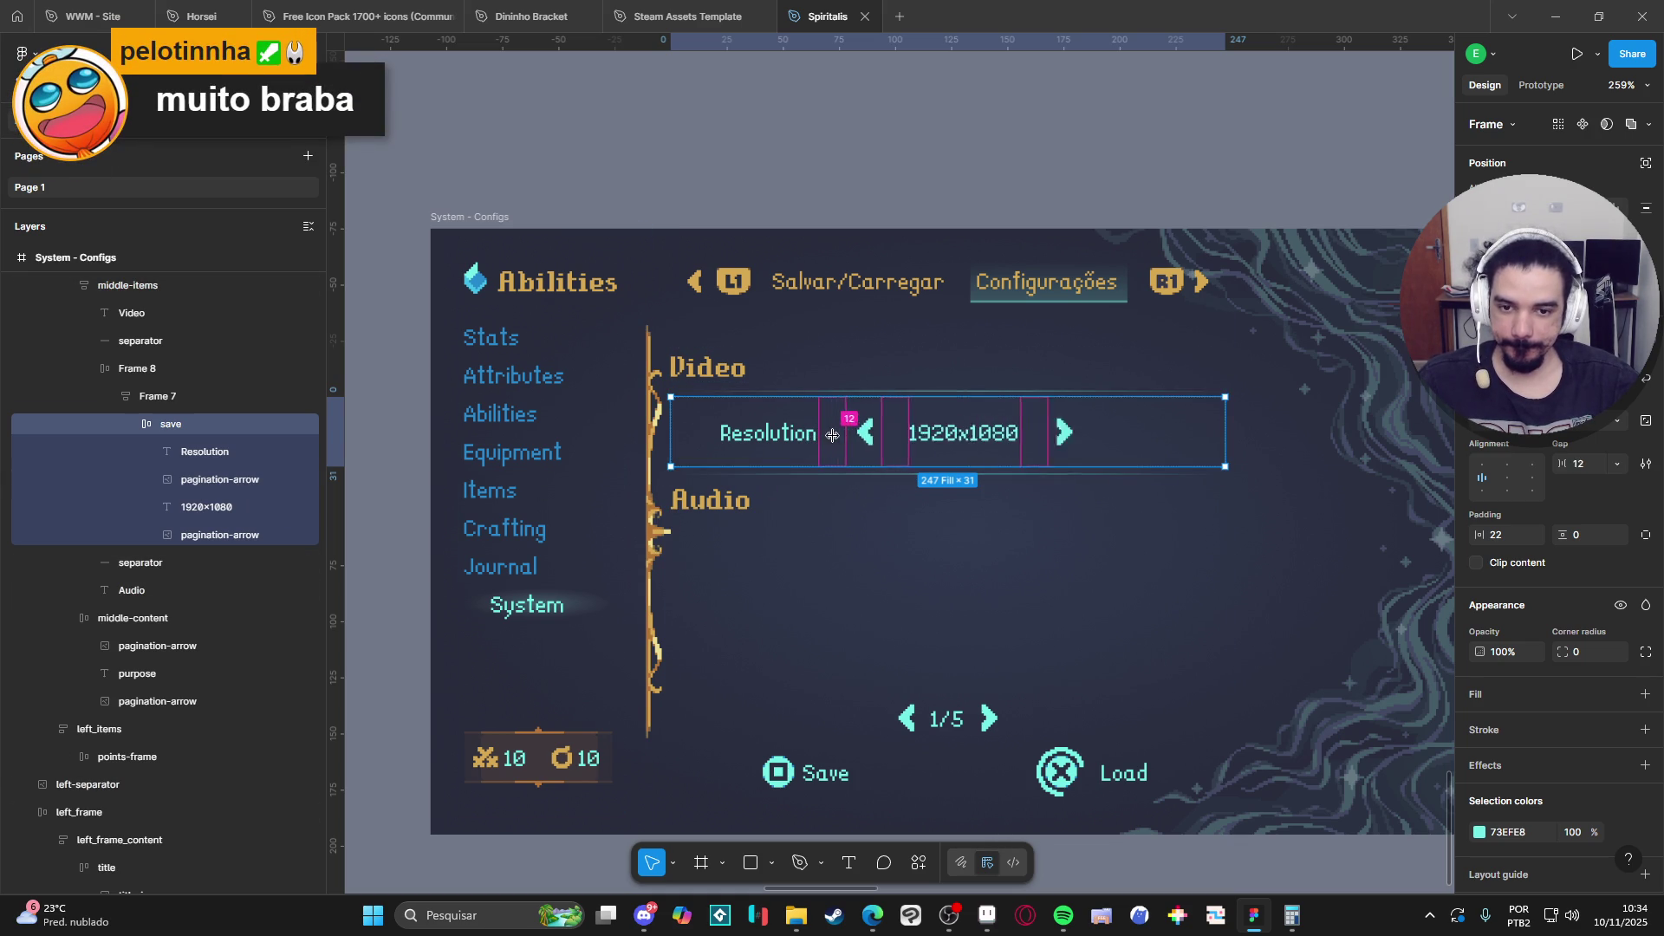
{"action": "key", "text": "ctrl+z"}
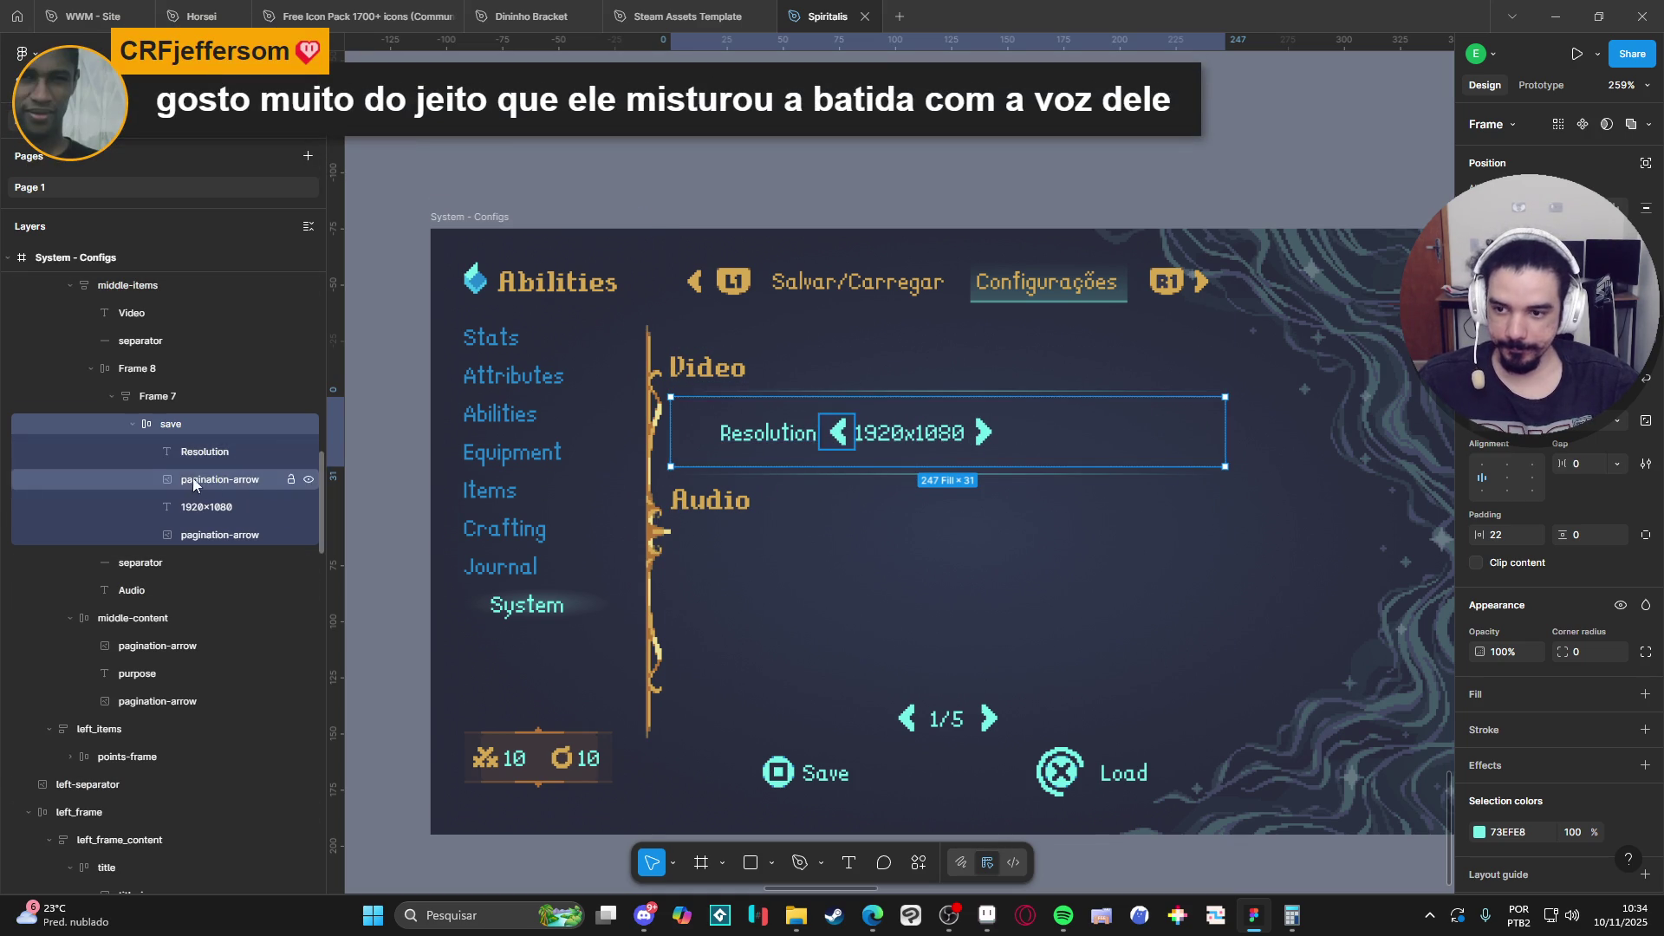
{"action": "left_click", "coordinate": [185, 454]}
{"action": "left_click", "coordinate": [203, 480]}
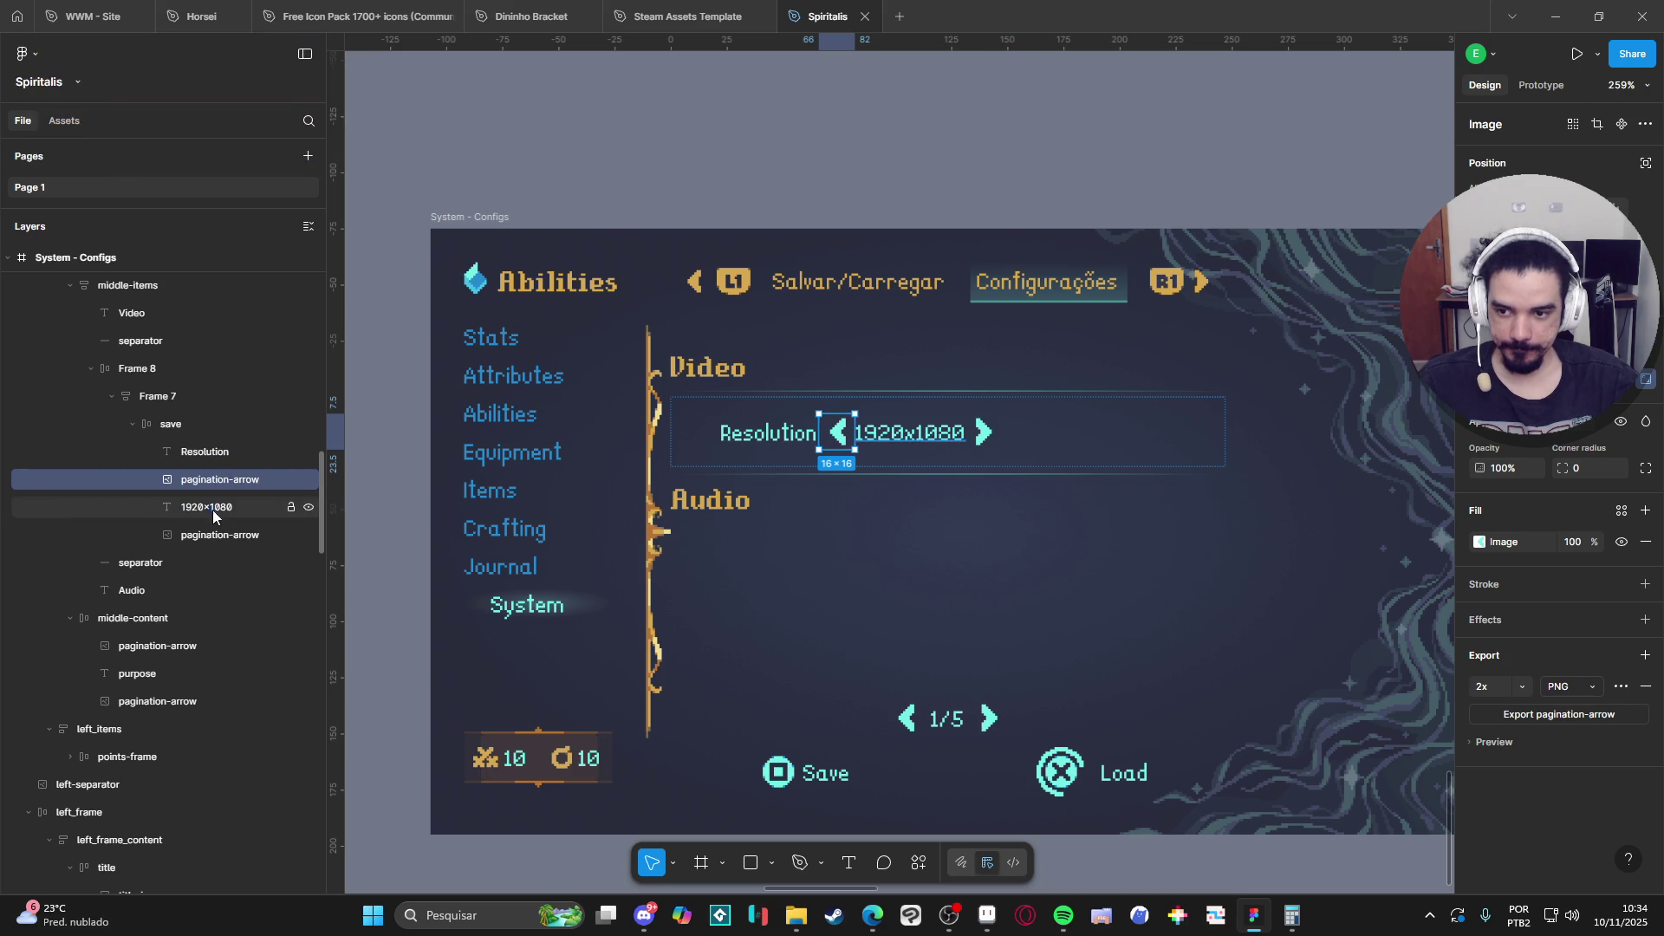
{"action": "left_click", "coordinate": [218, 537]}
{"action": "left_click", "coordinate": [211, 505]}
{"action": "left_click", "coordinate": [215, 480]}
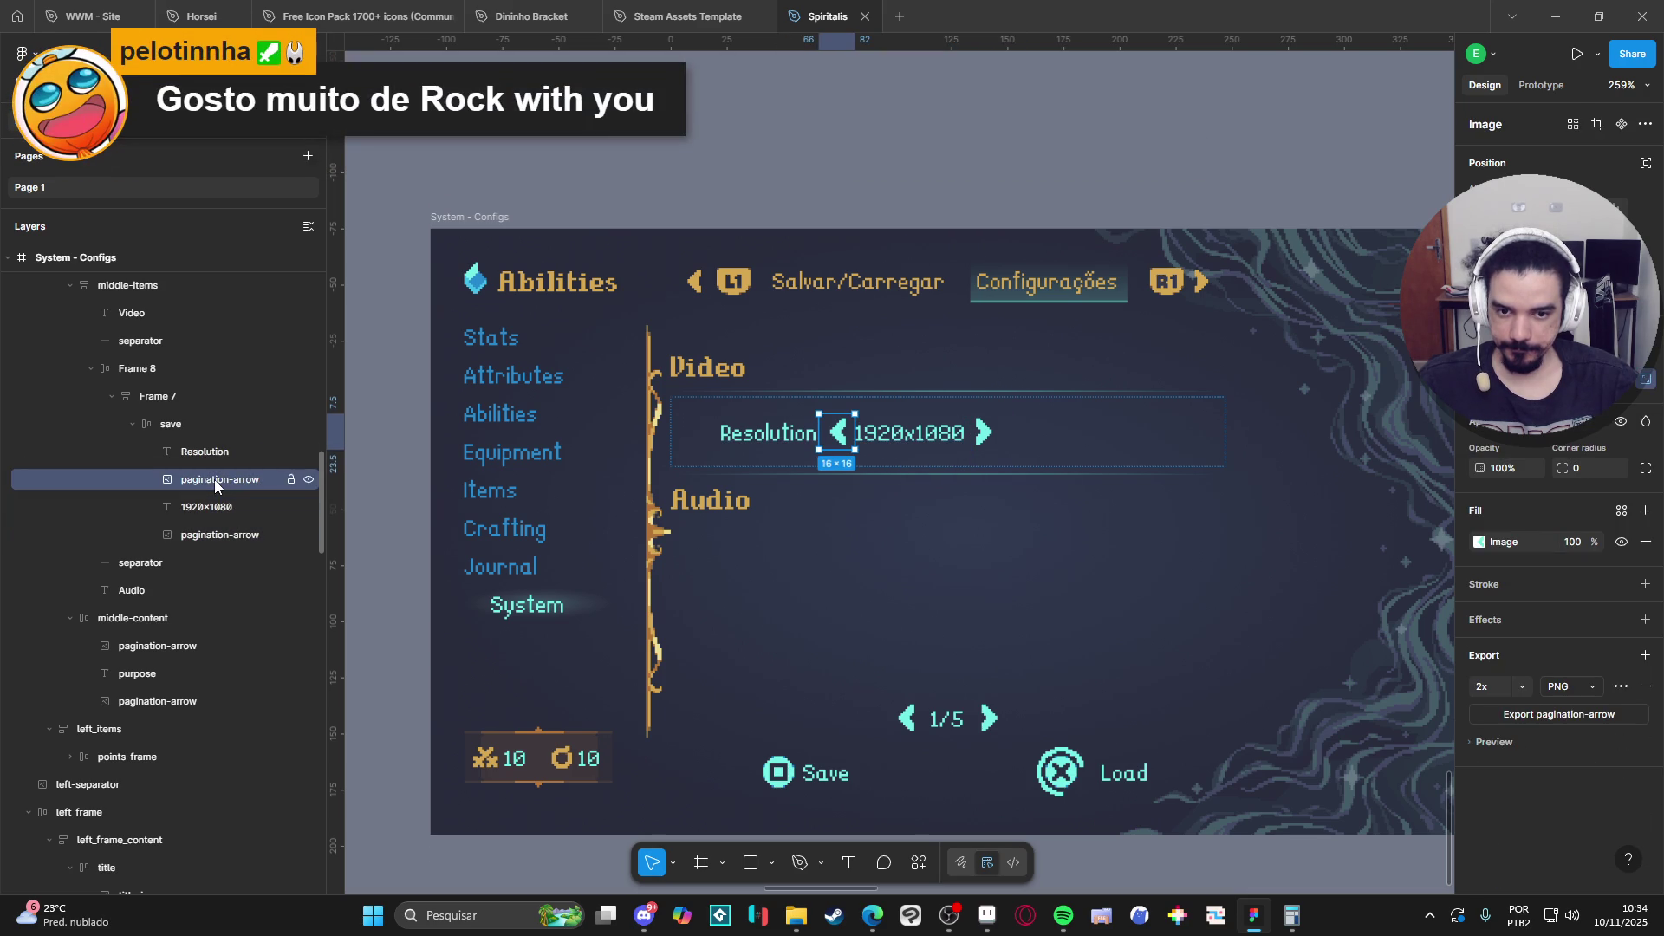
{"action": "left_click", "coordinate": [211, 533], "text": "shift"}
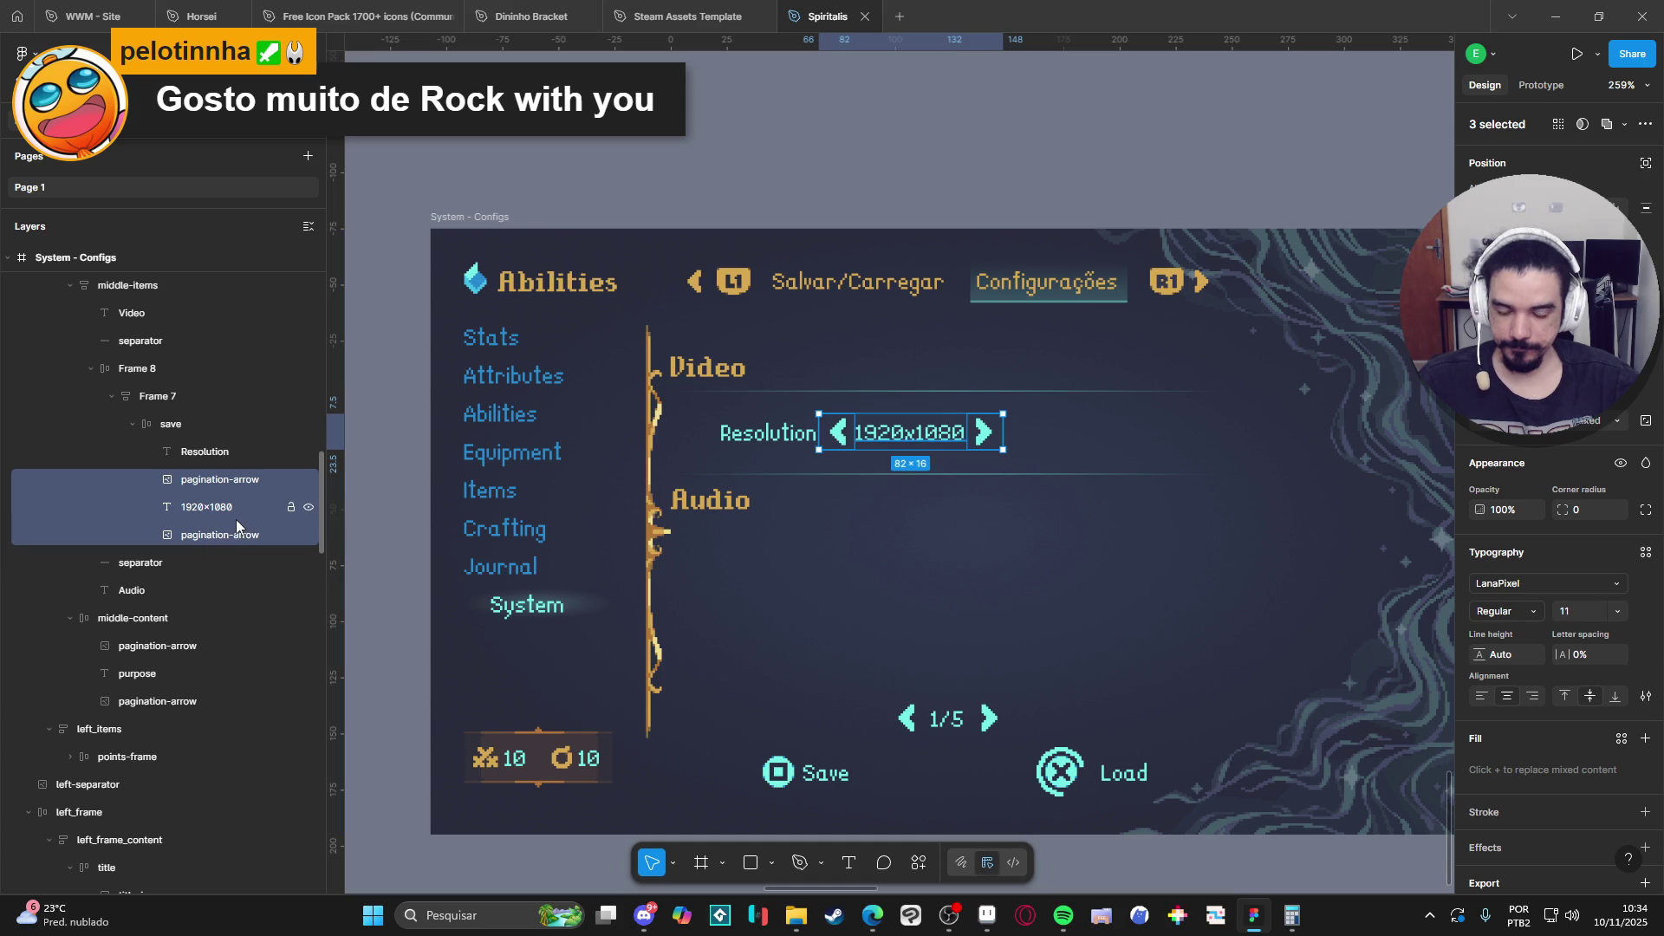
{"action": "key", "text": "ctrl+g"}
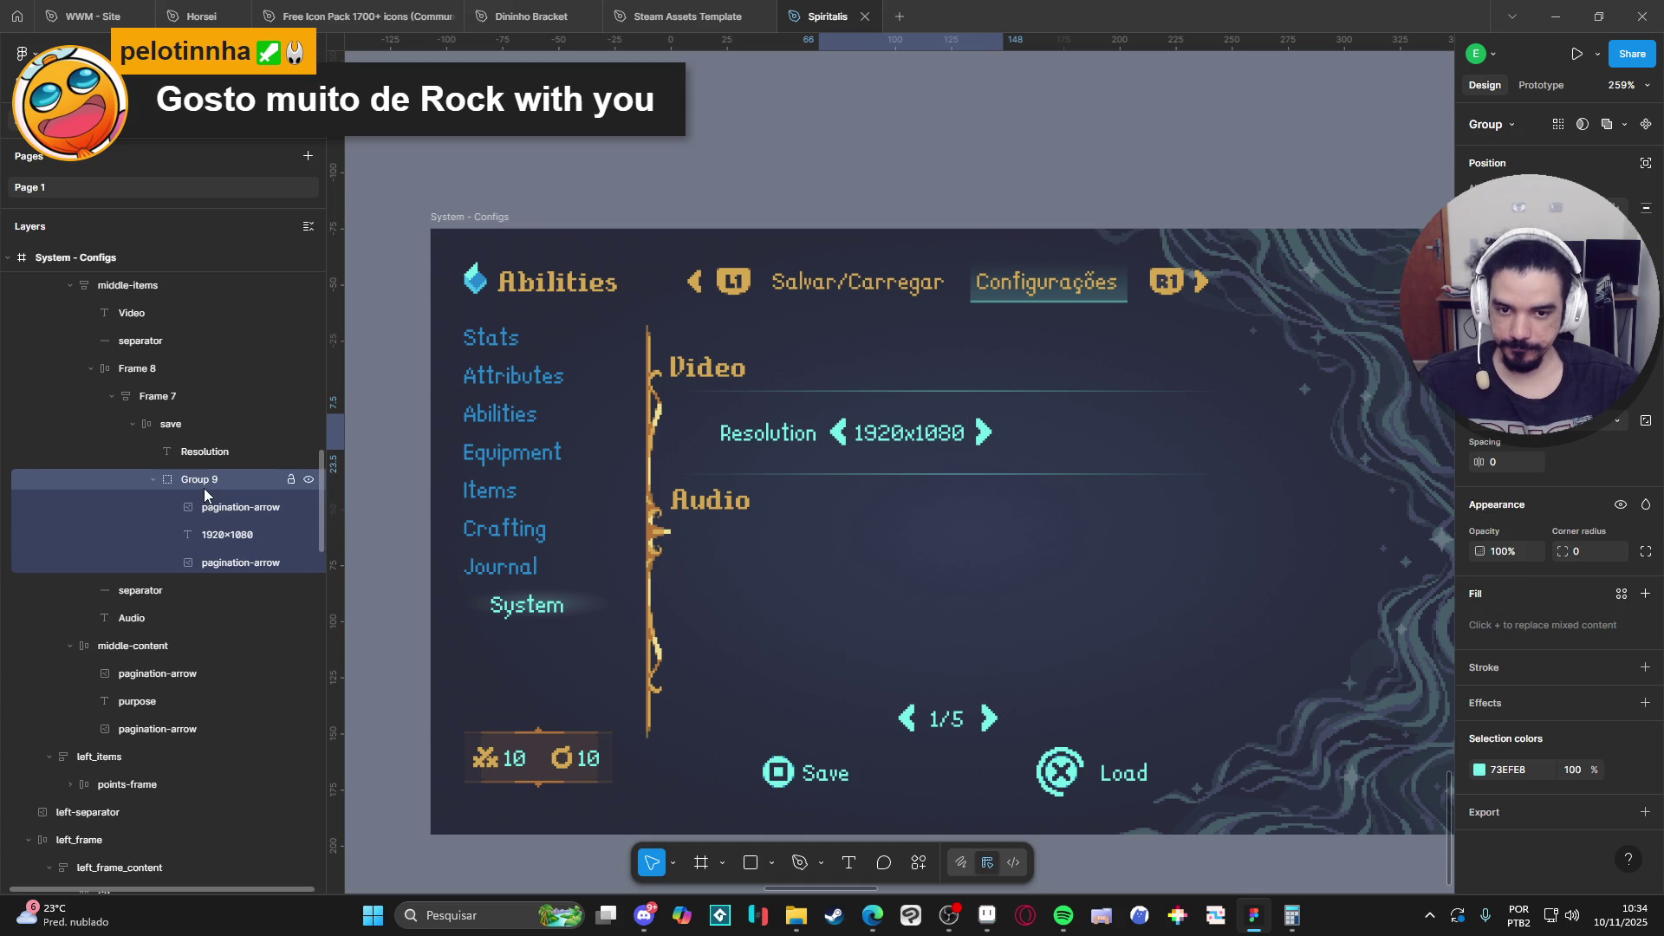
{"action": "key", "text": "shift+a"}
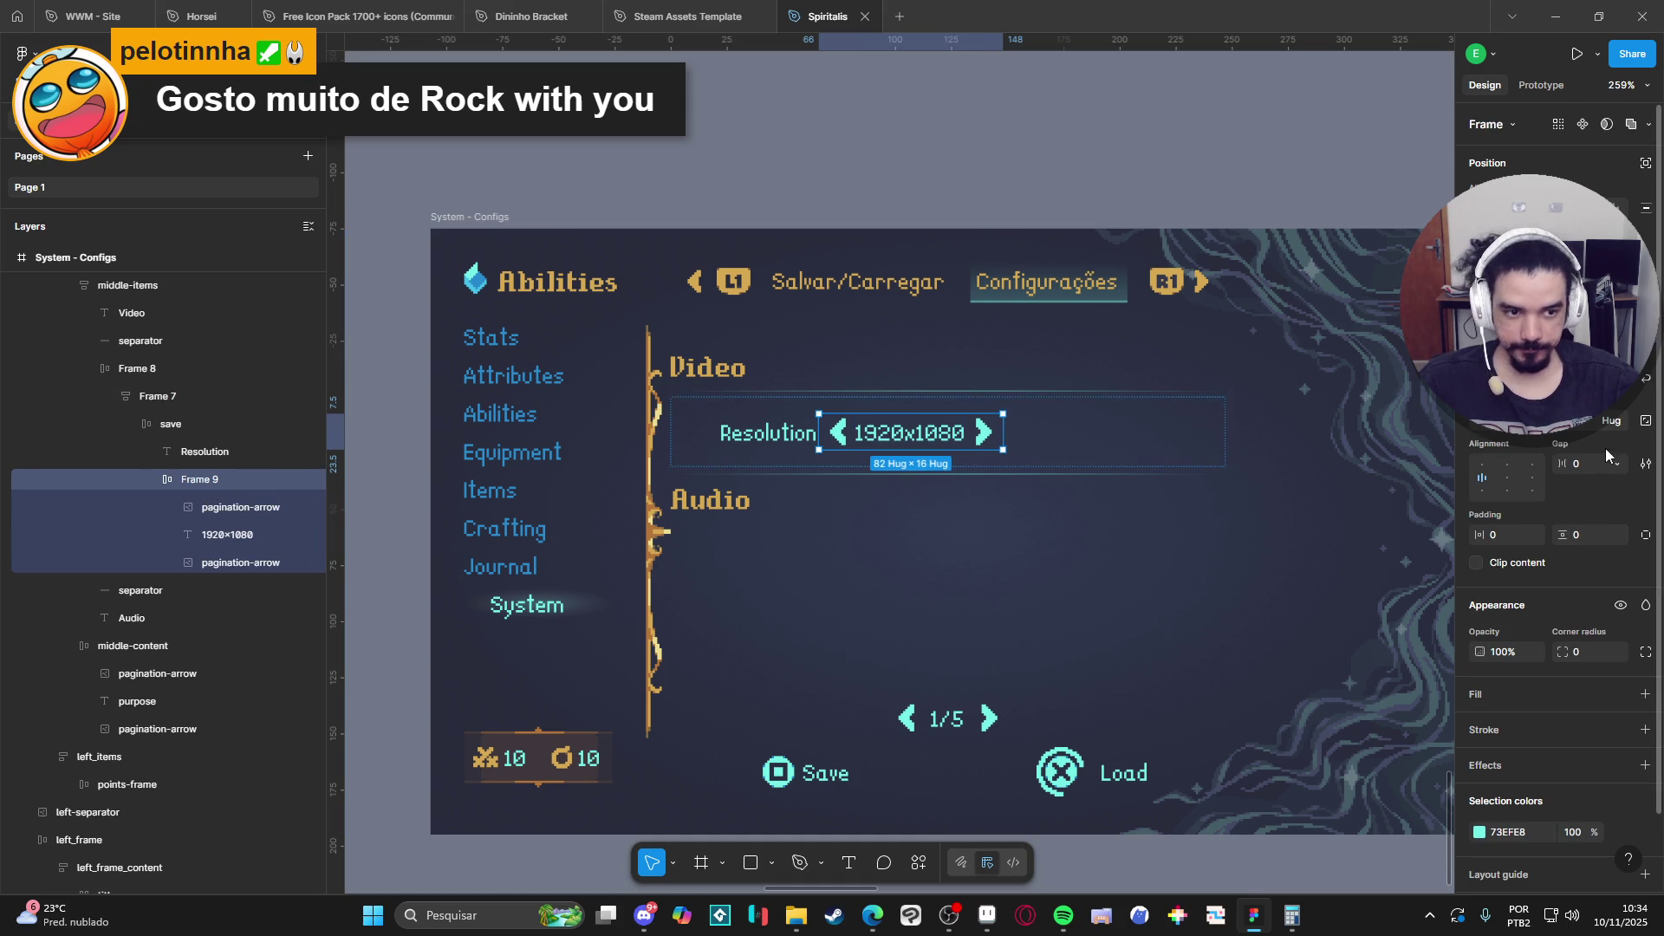
Centre Frame 9's contents and set its width to Fill container.
{"action": "left_click", "coordinate": [1504, 478]}
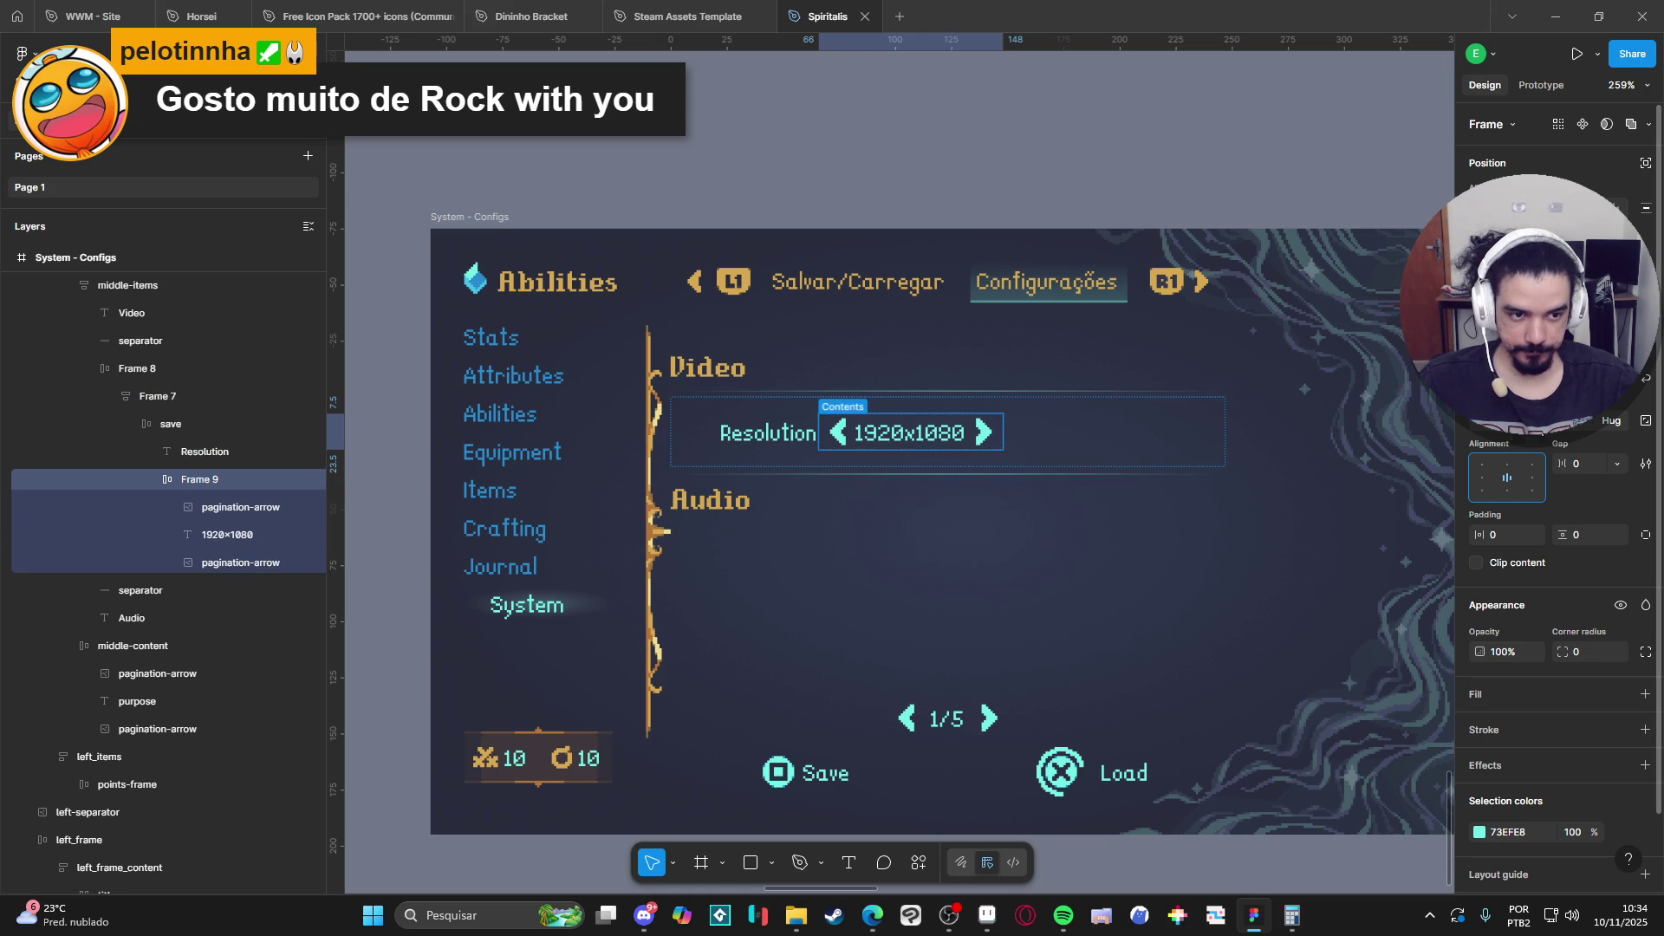
{"action": "left_click", "coordinate": [1474, 421]}
{"action": "left_click", "coordinate": [1516, 439]}
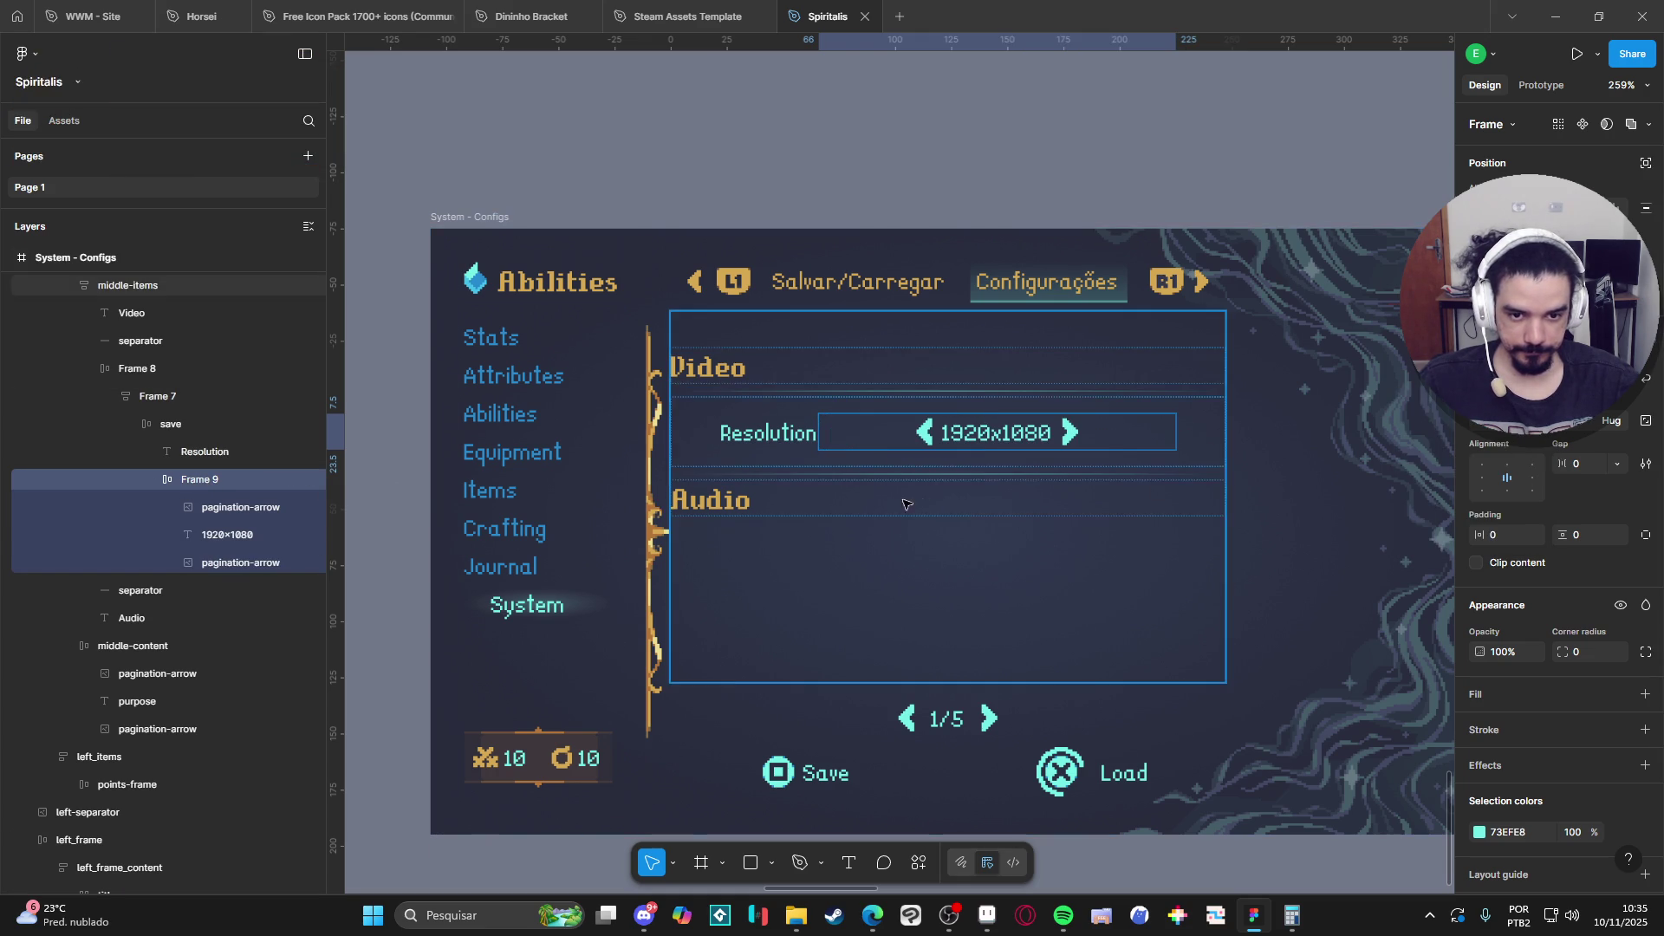
Inspect the Resolution label and its parent row frame, then clear the selection.
{"action": "left_click", "coordinate": [764, 438]}
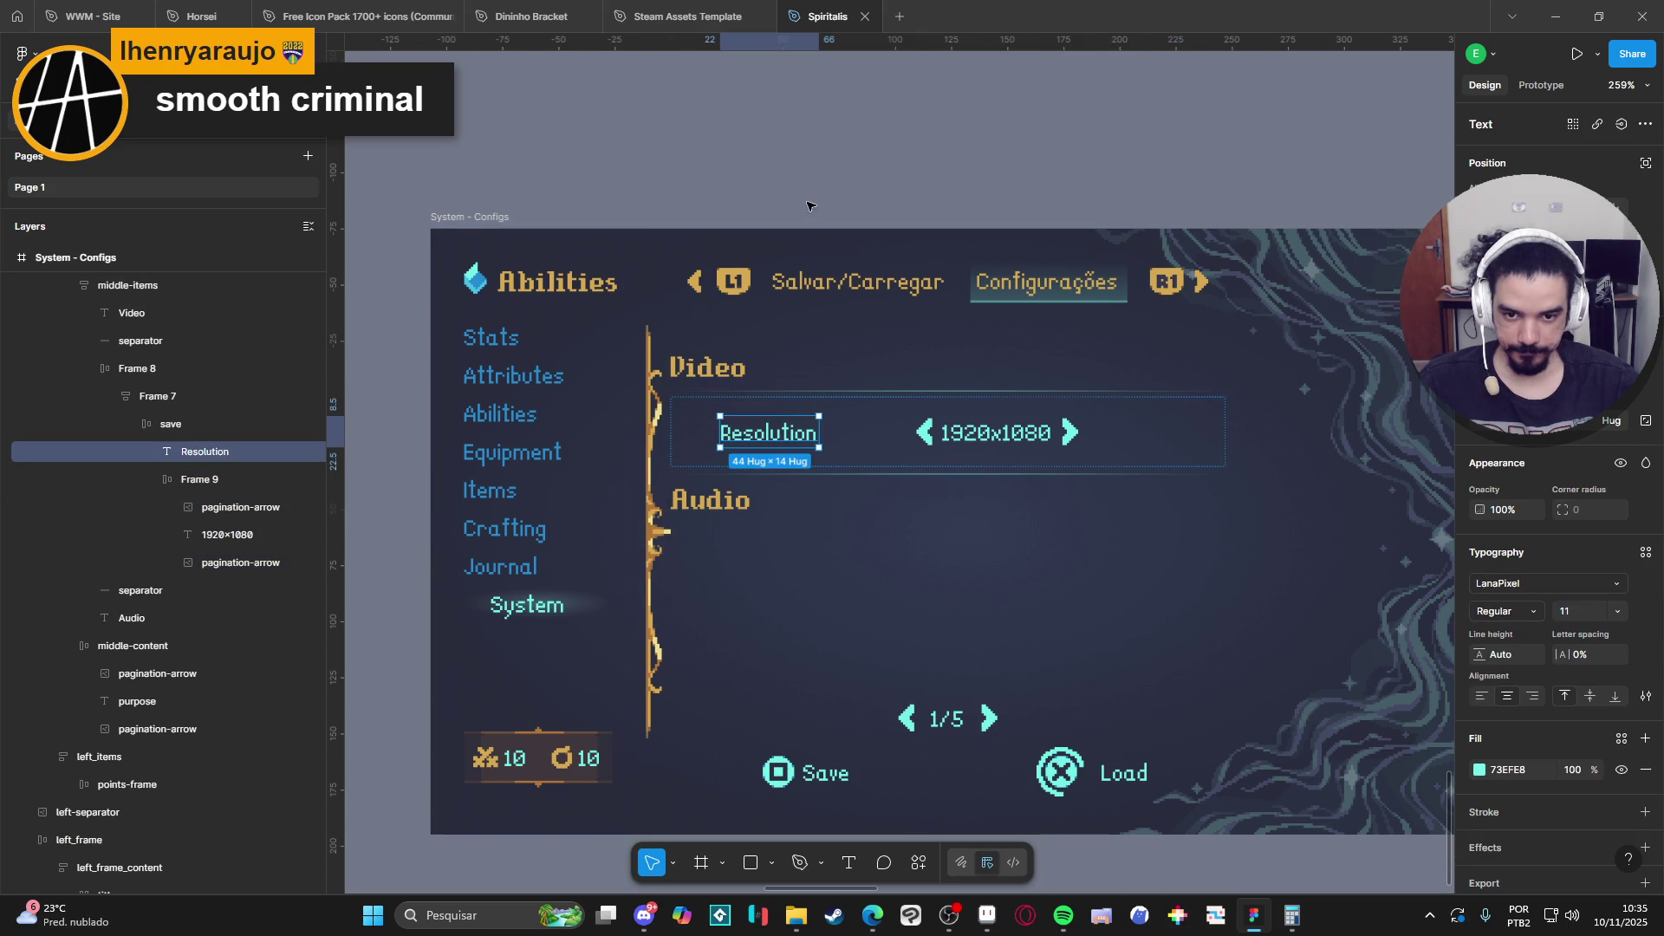
{"action": "key", "text": "Escape"}
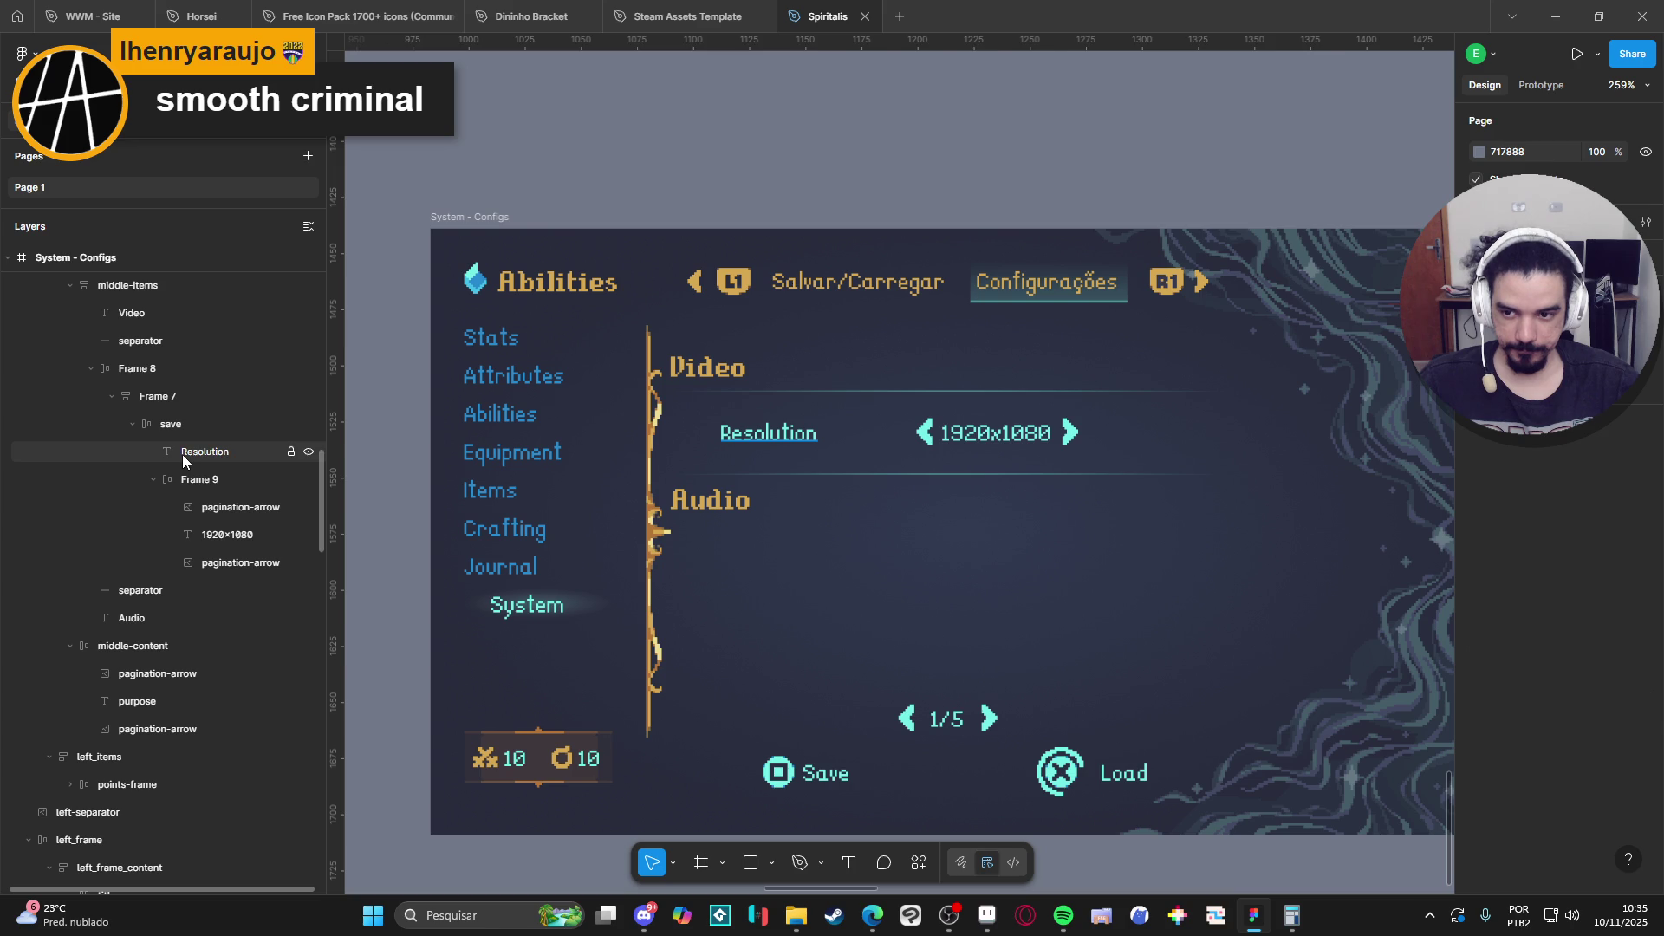
{"action": "left_click", "coordinate": [182, 455]}
{"action": "left_click", "coordinate": [156, 480]}
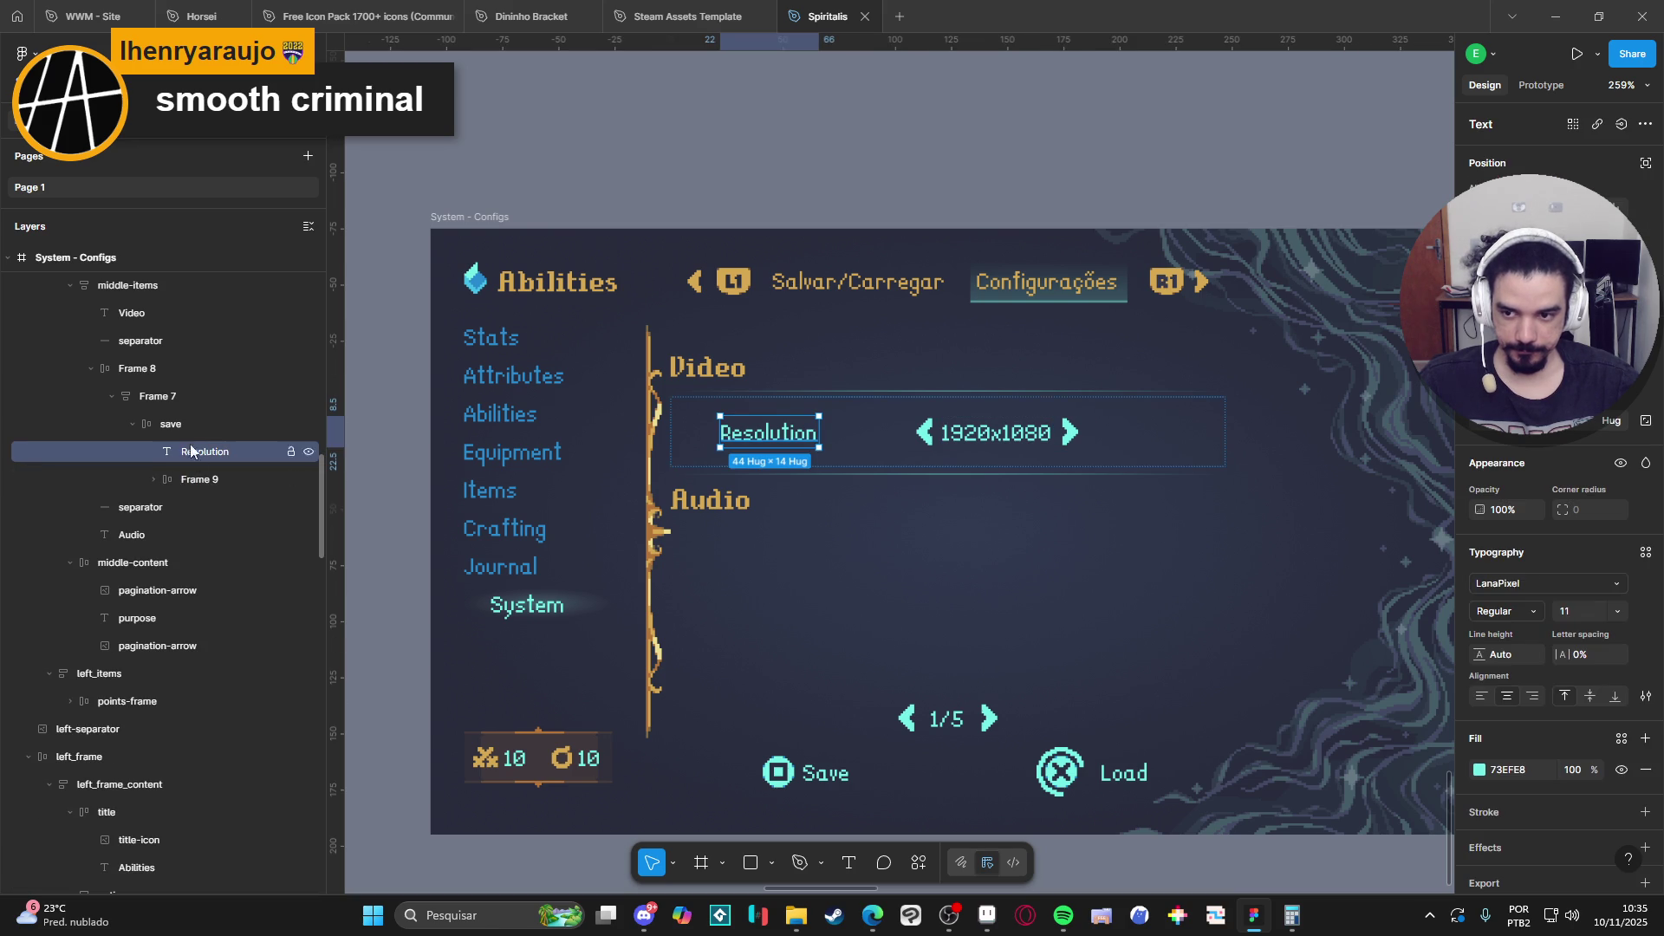
{"action": "left_click", "coordinate": [185, 428]}
{"action": "left_click", "coordinate": [190, 461]}
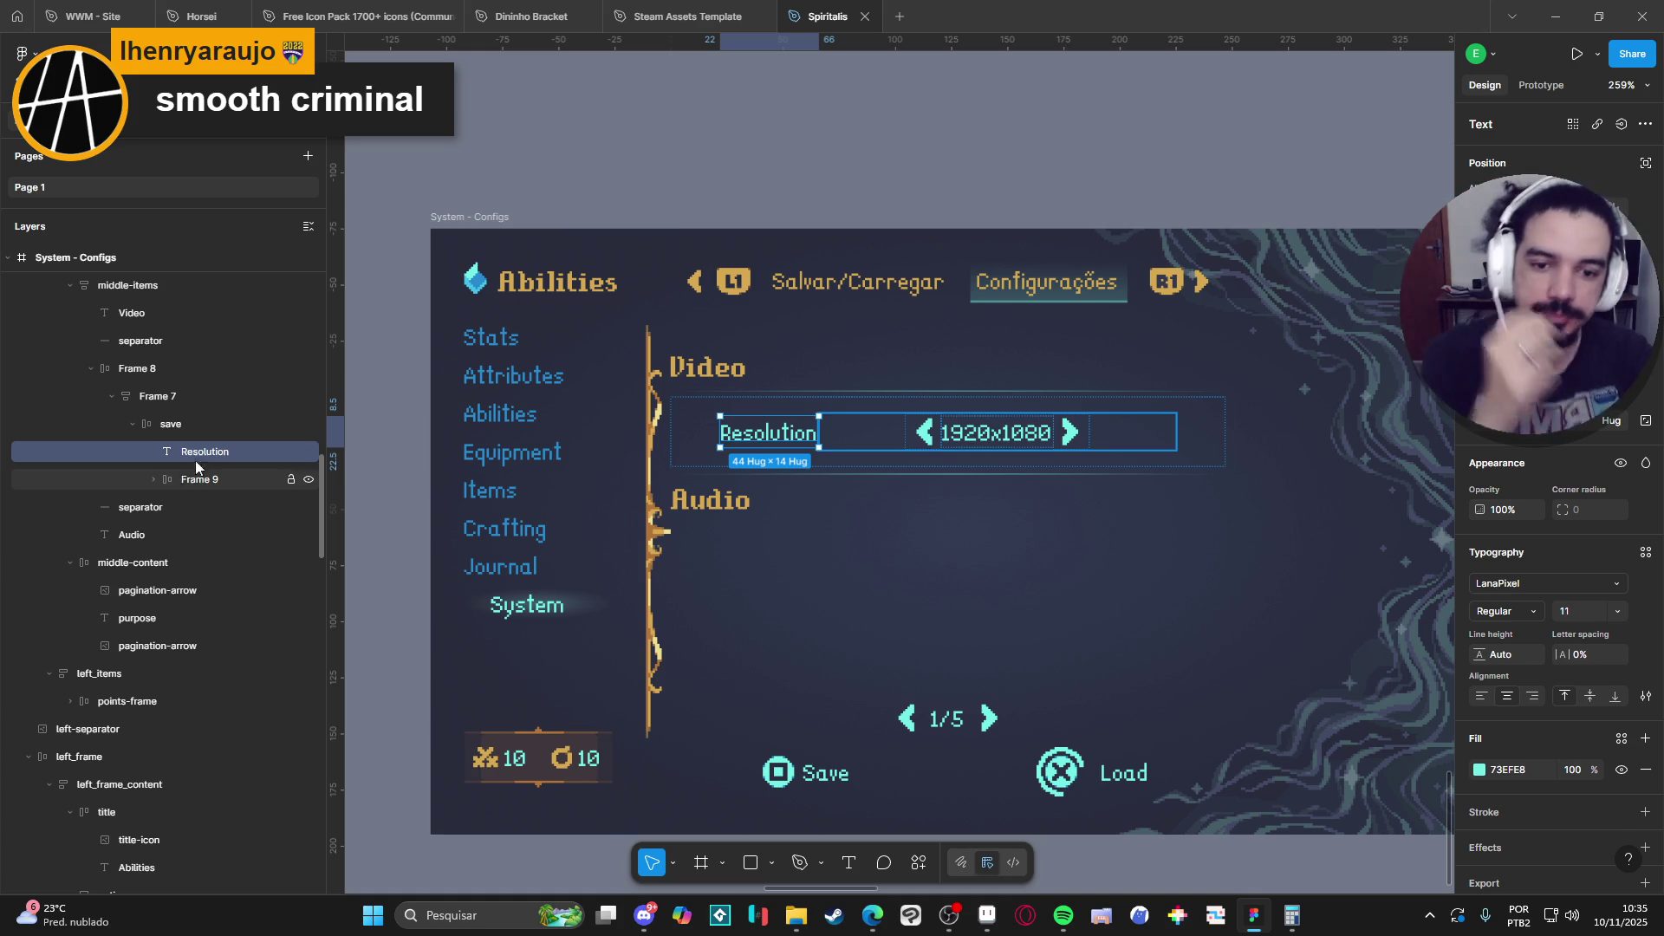
{"action": "left_click", "coordinate": [931, 186]}
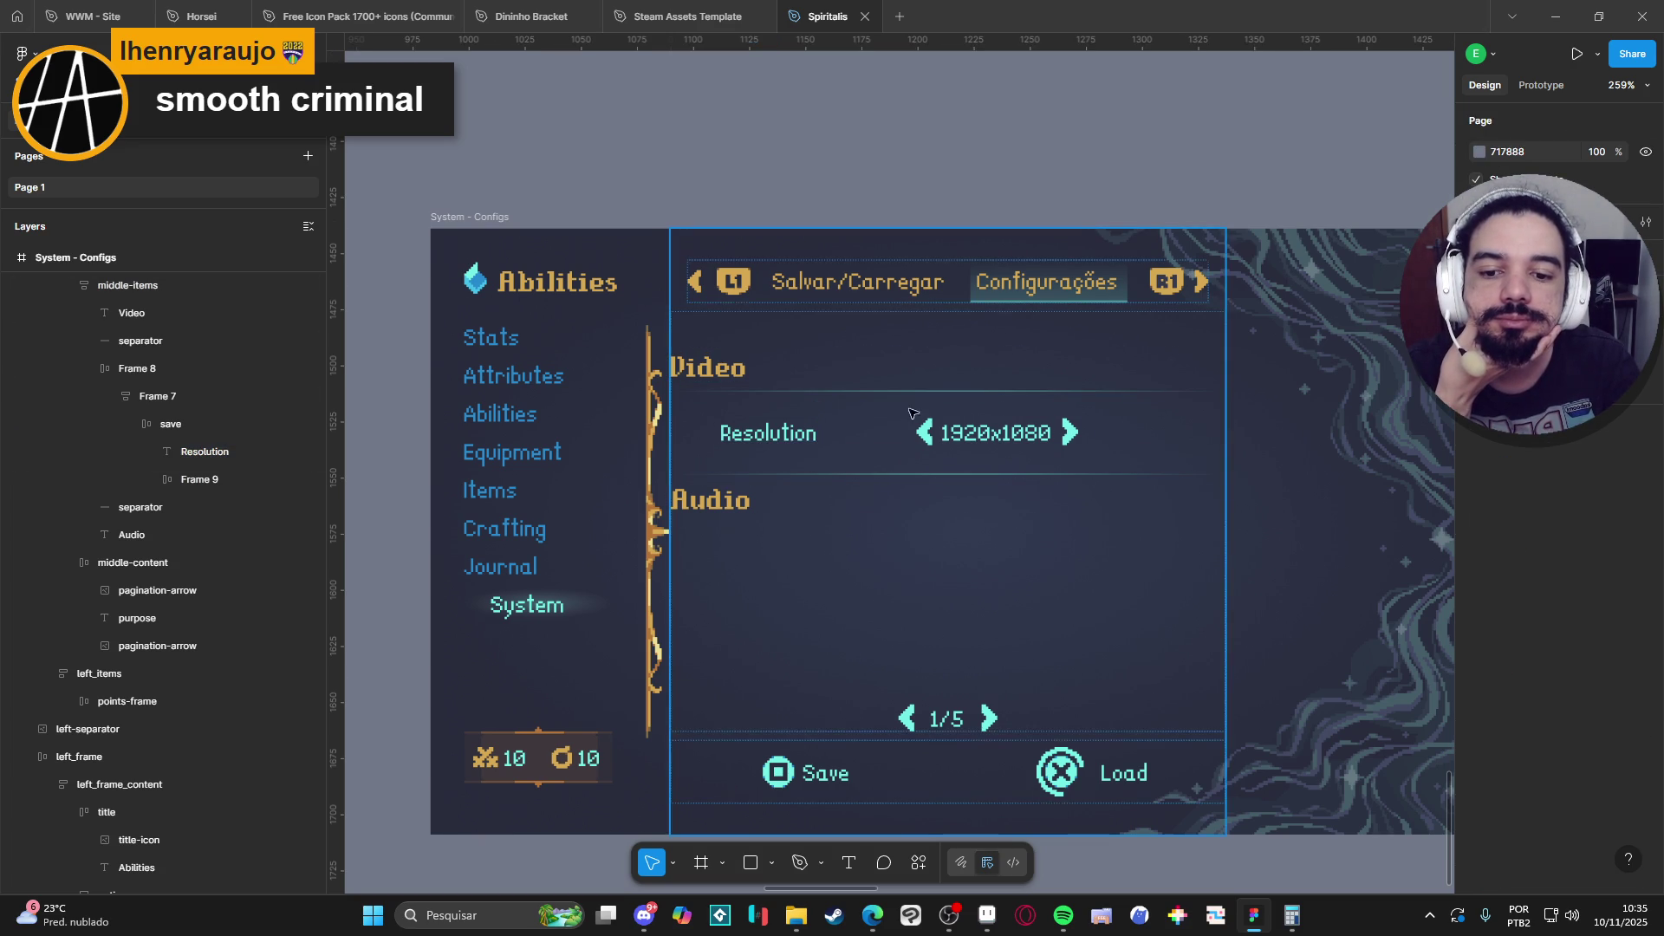
Move the second separator line below the Audio heading in the Layers panel.
{"action": "left_click", "coordinate": [848, 476]}
{"action": "left_click", "coordinate": [839, 476]}
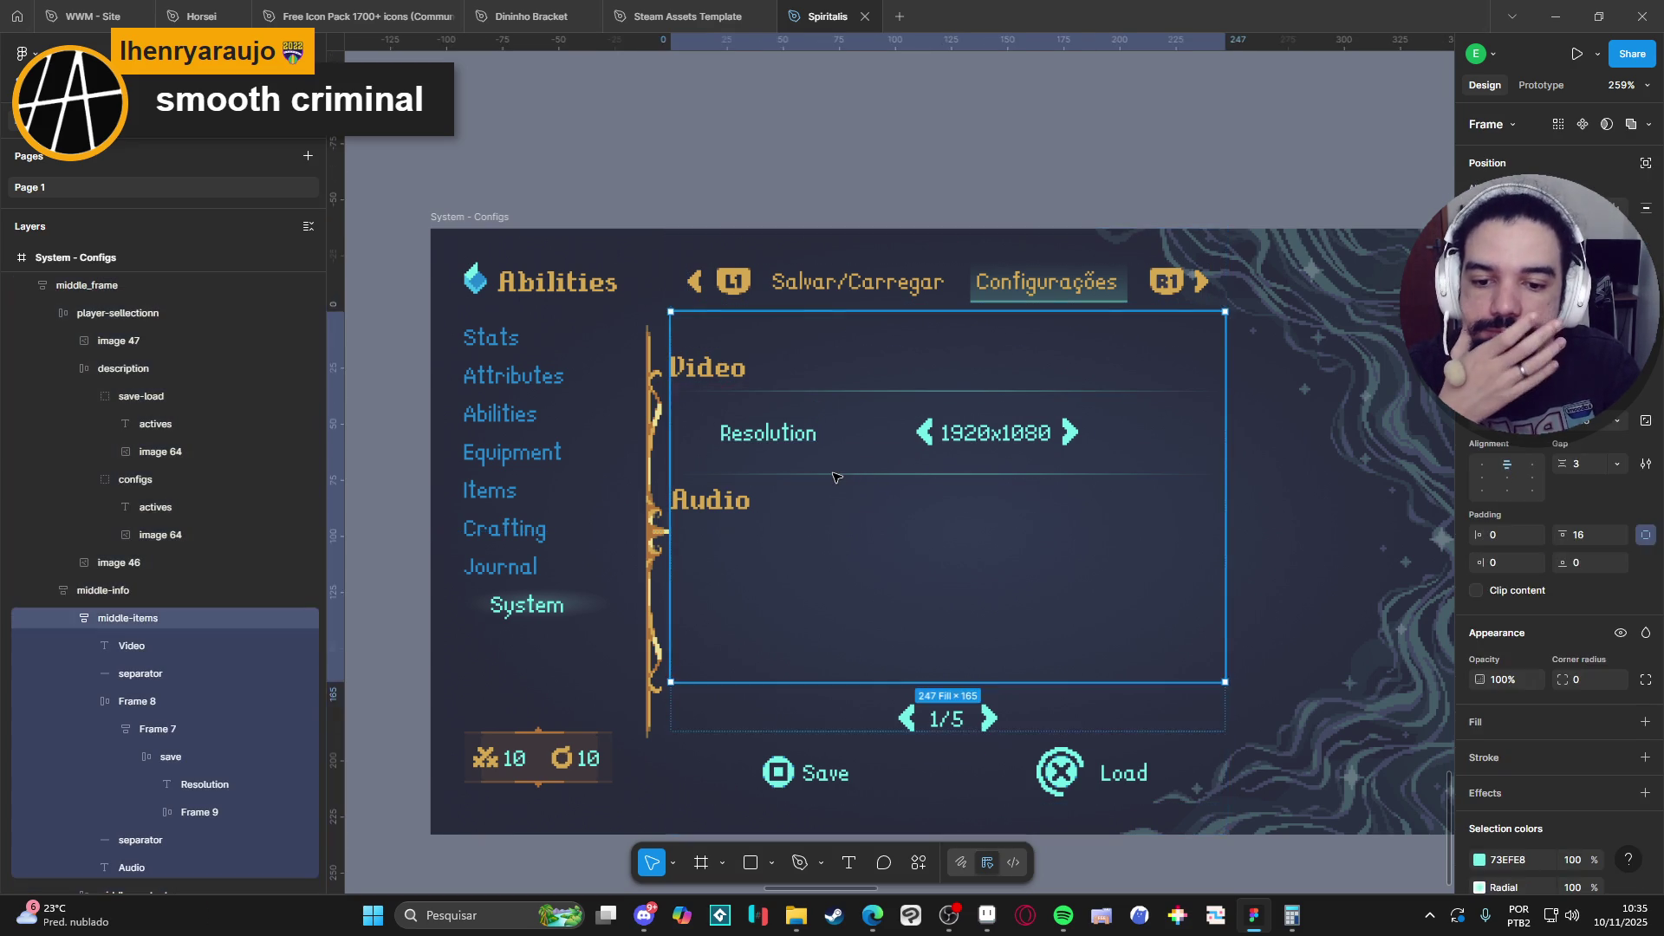
{"action": "left_click", "coordinate": [835, 476]}
{"action": "scroll", "coordinate": [173, 754], "scroll_direction": "down", "scroll_amount": 5}
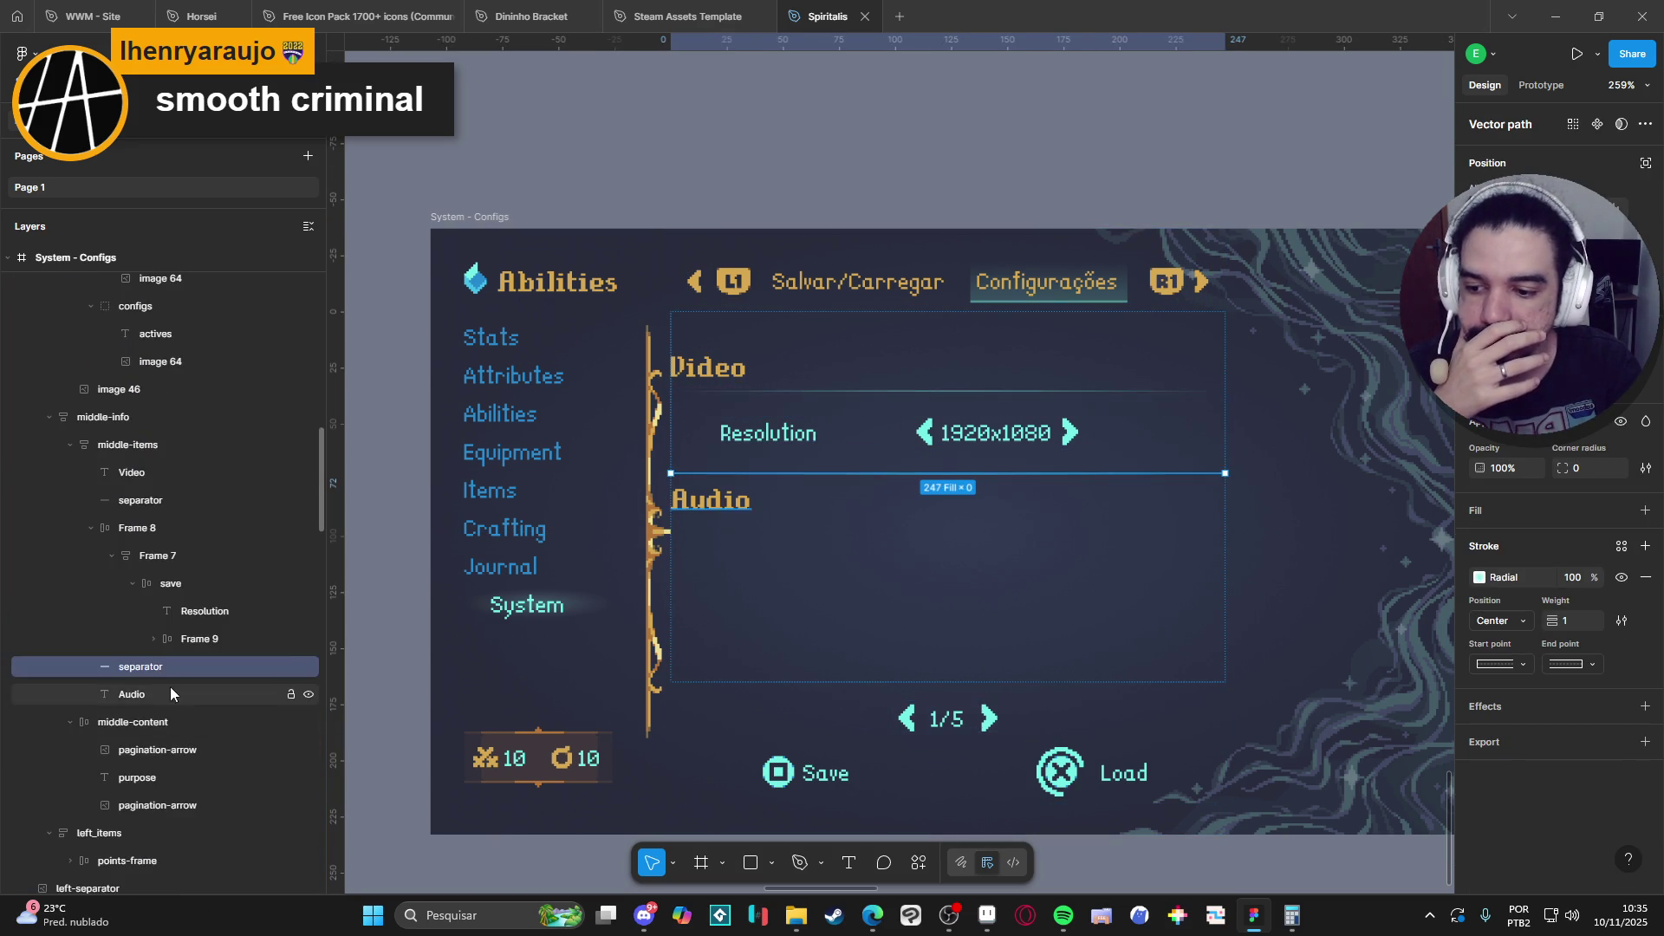
{"action": "left_click_drag", "start_coordinate": [170, 674], "coordinate": [181, 700]}
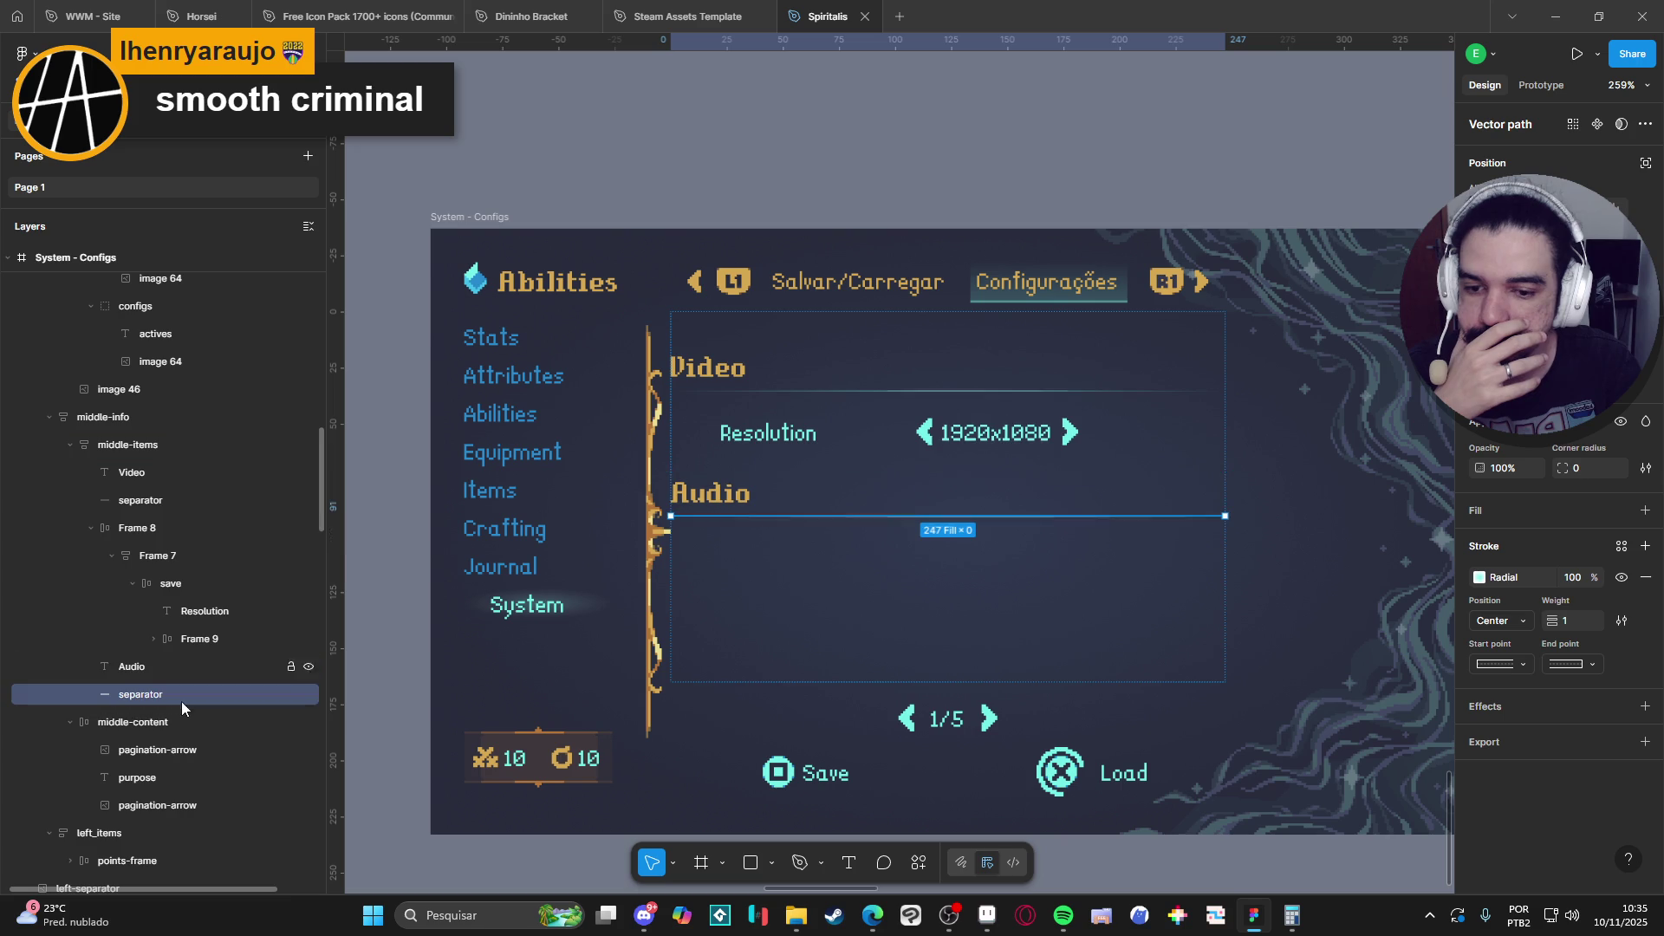
{"action": "left_click", "coordinate": [918, 153]}
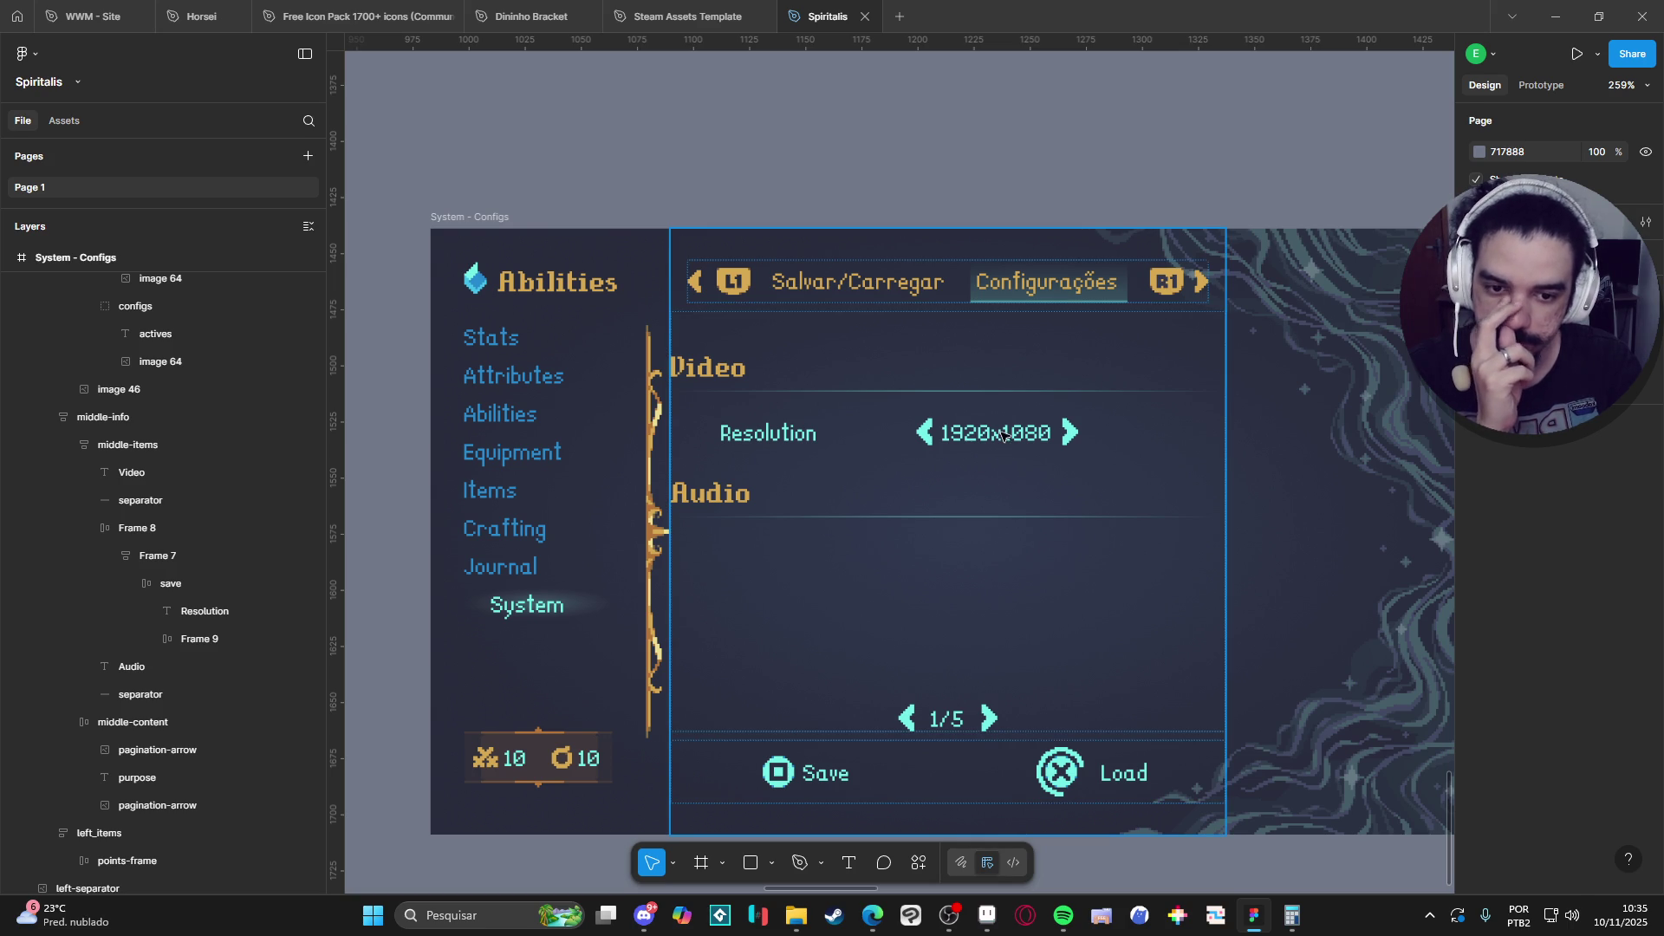
{"action": "left_click", "coordinate": [826, 435]}
{"action": "left_click", "coordinate": [827, 435]}
Rename the save row layer to 'Resolution' and set its height to Hug contents.
{"action": "left_click", "coordinate": [826, 436]}
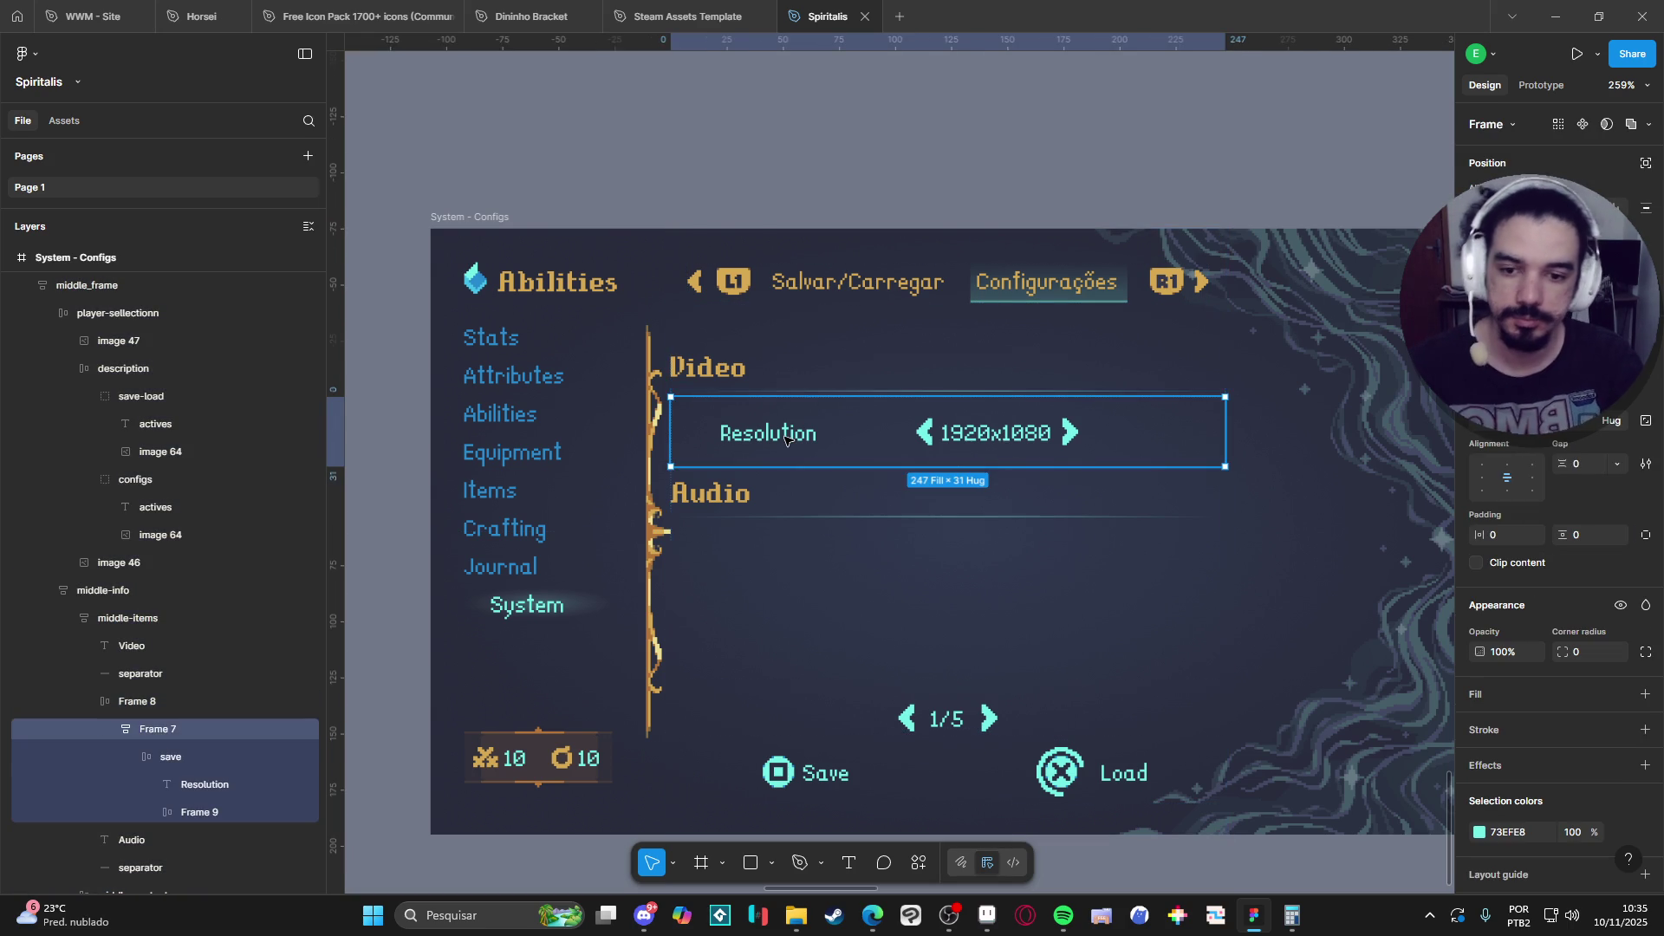
{"action": "left_click", "coordinate": [826, 435]}
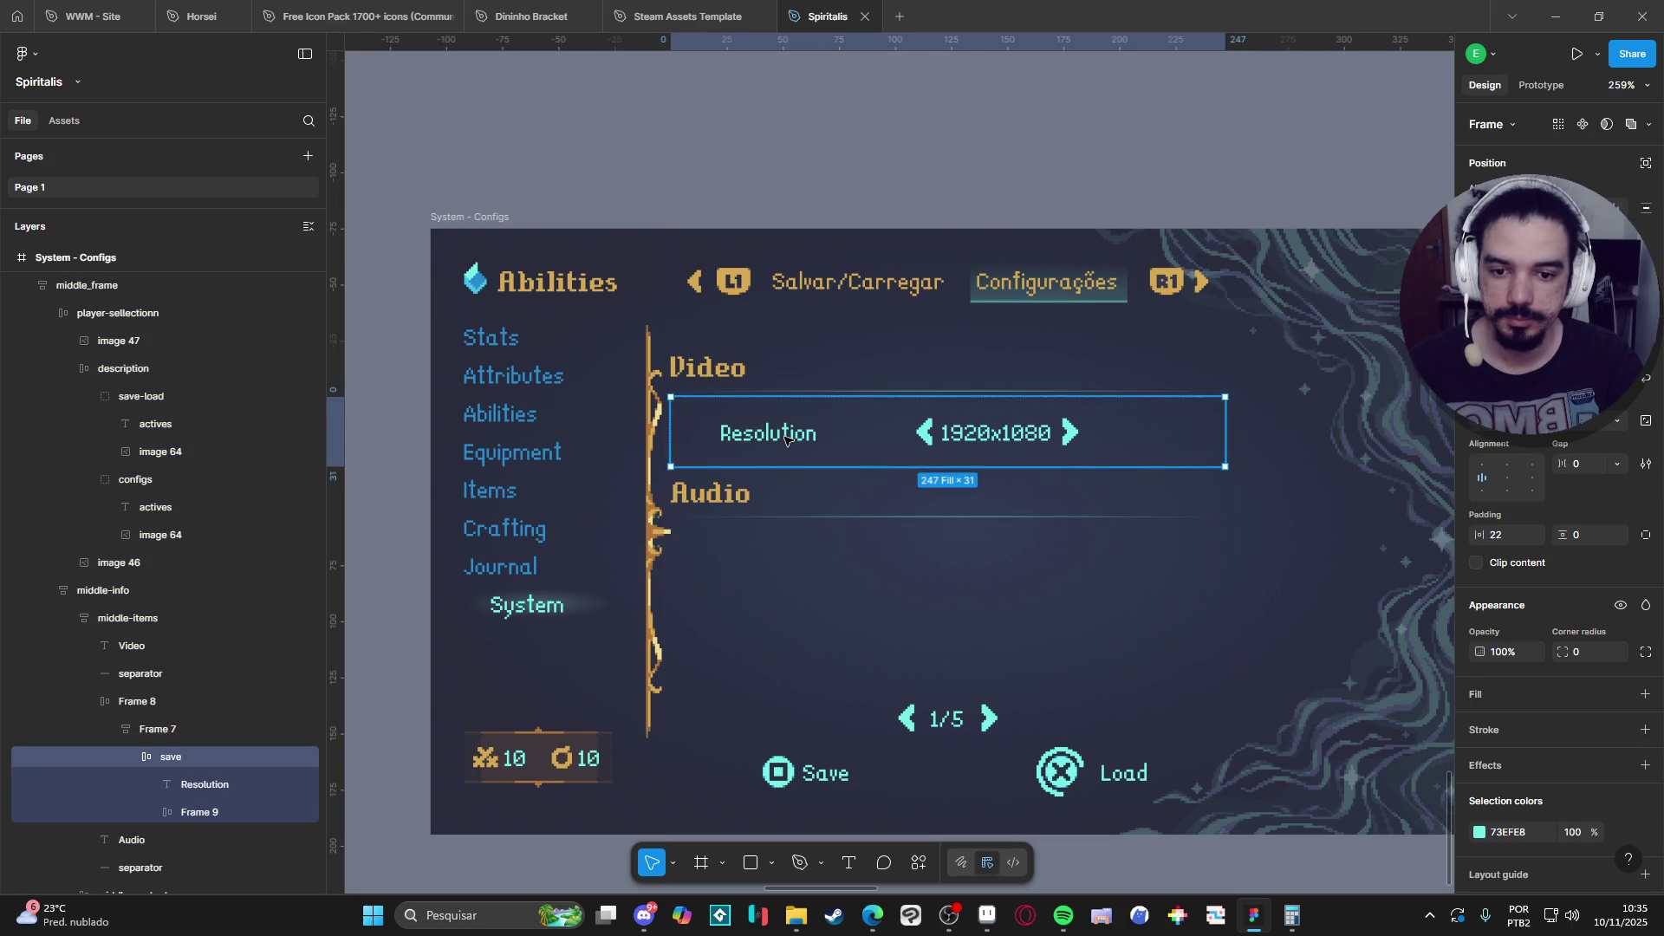
{"action": "left_click", "coordinate": [151, 757]}
{"action": "double_click", "coordinate": [169, 757]}
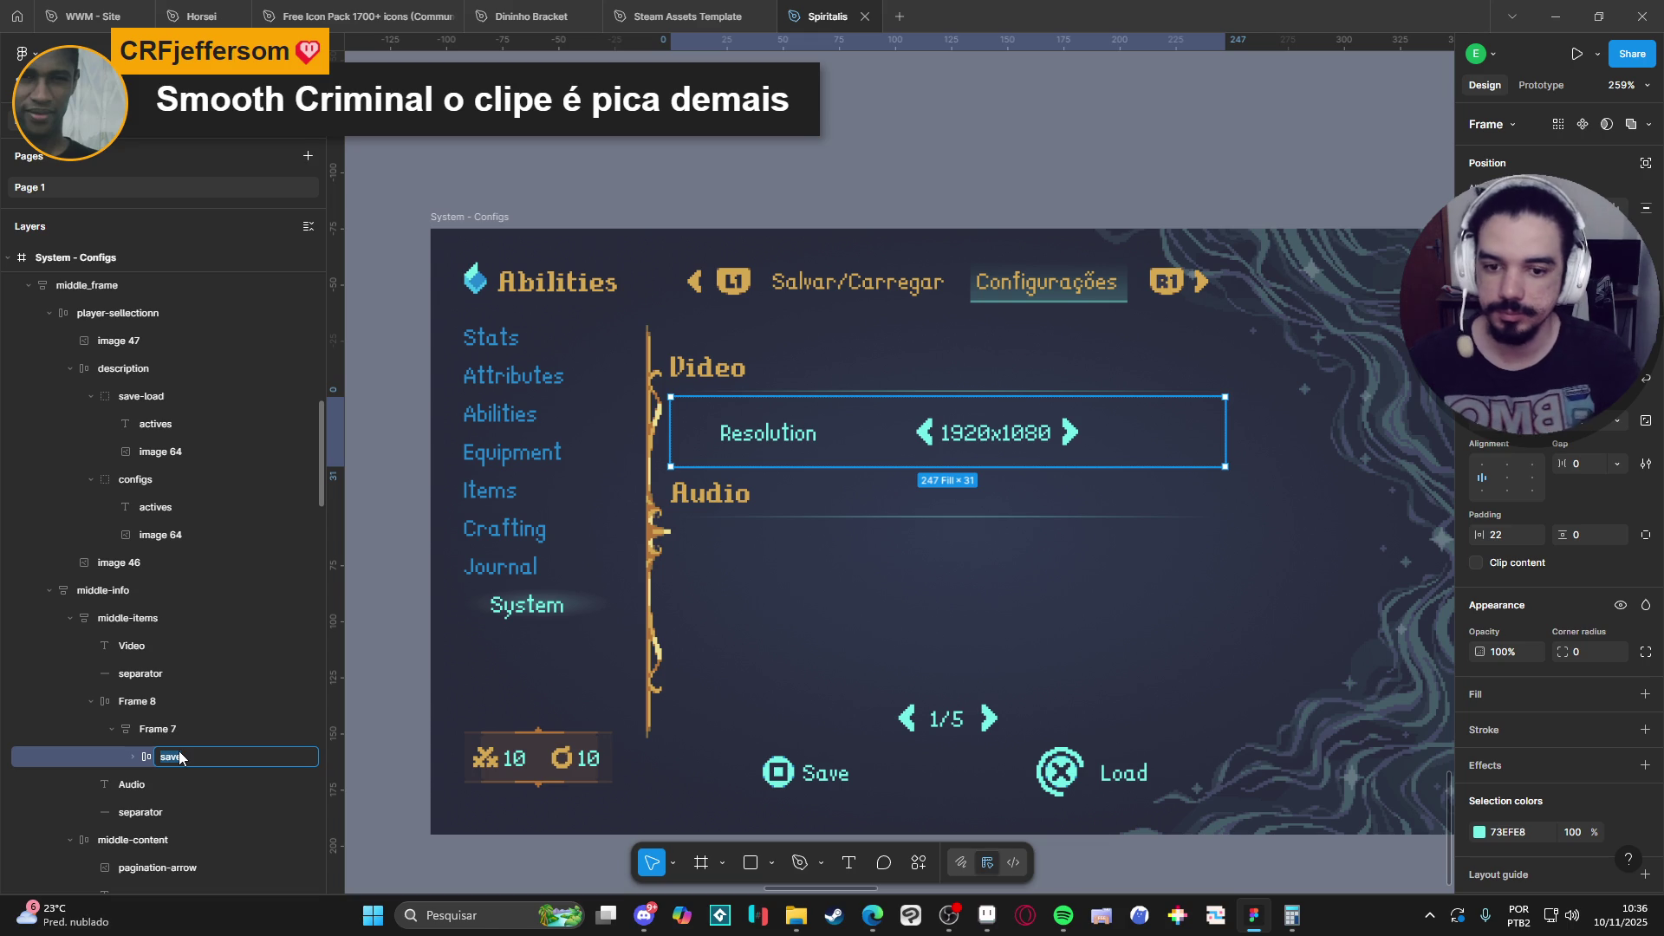
{"action": "type", "text": "Resolution"}
{"action": "key", "text": "Return"}
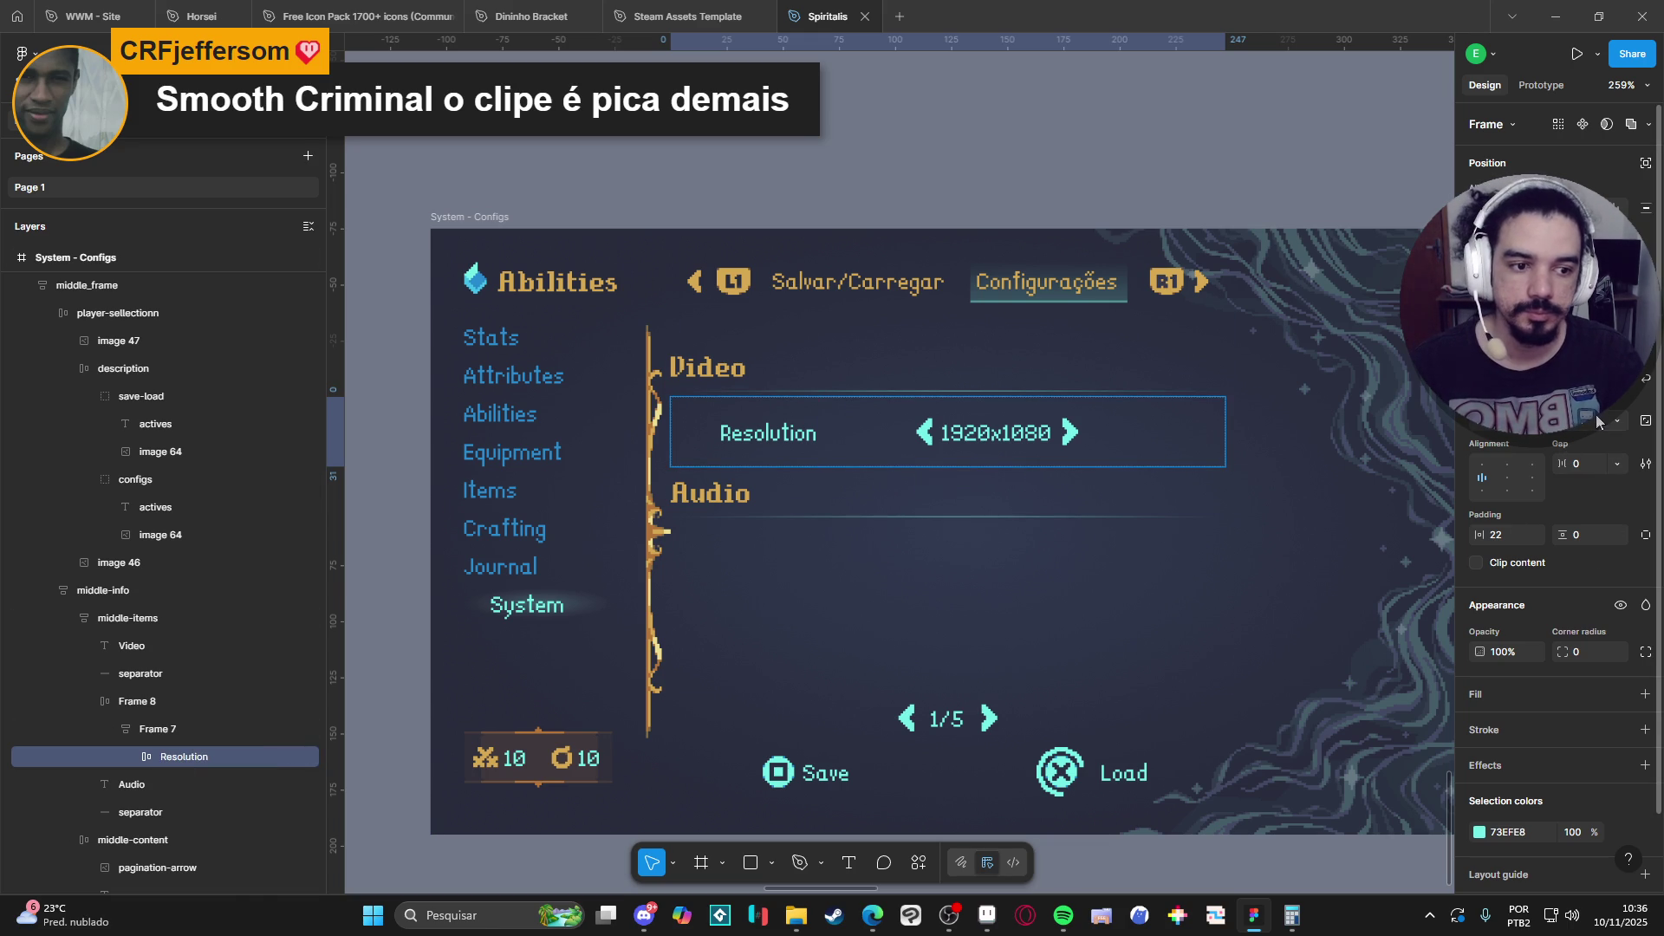
{"action": "left_click", "coordinate": [1627, 427]}
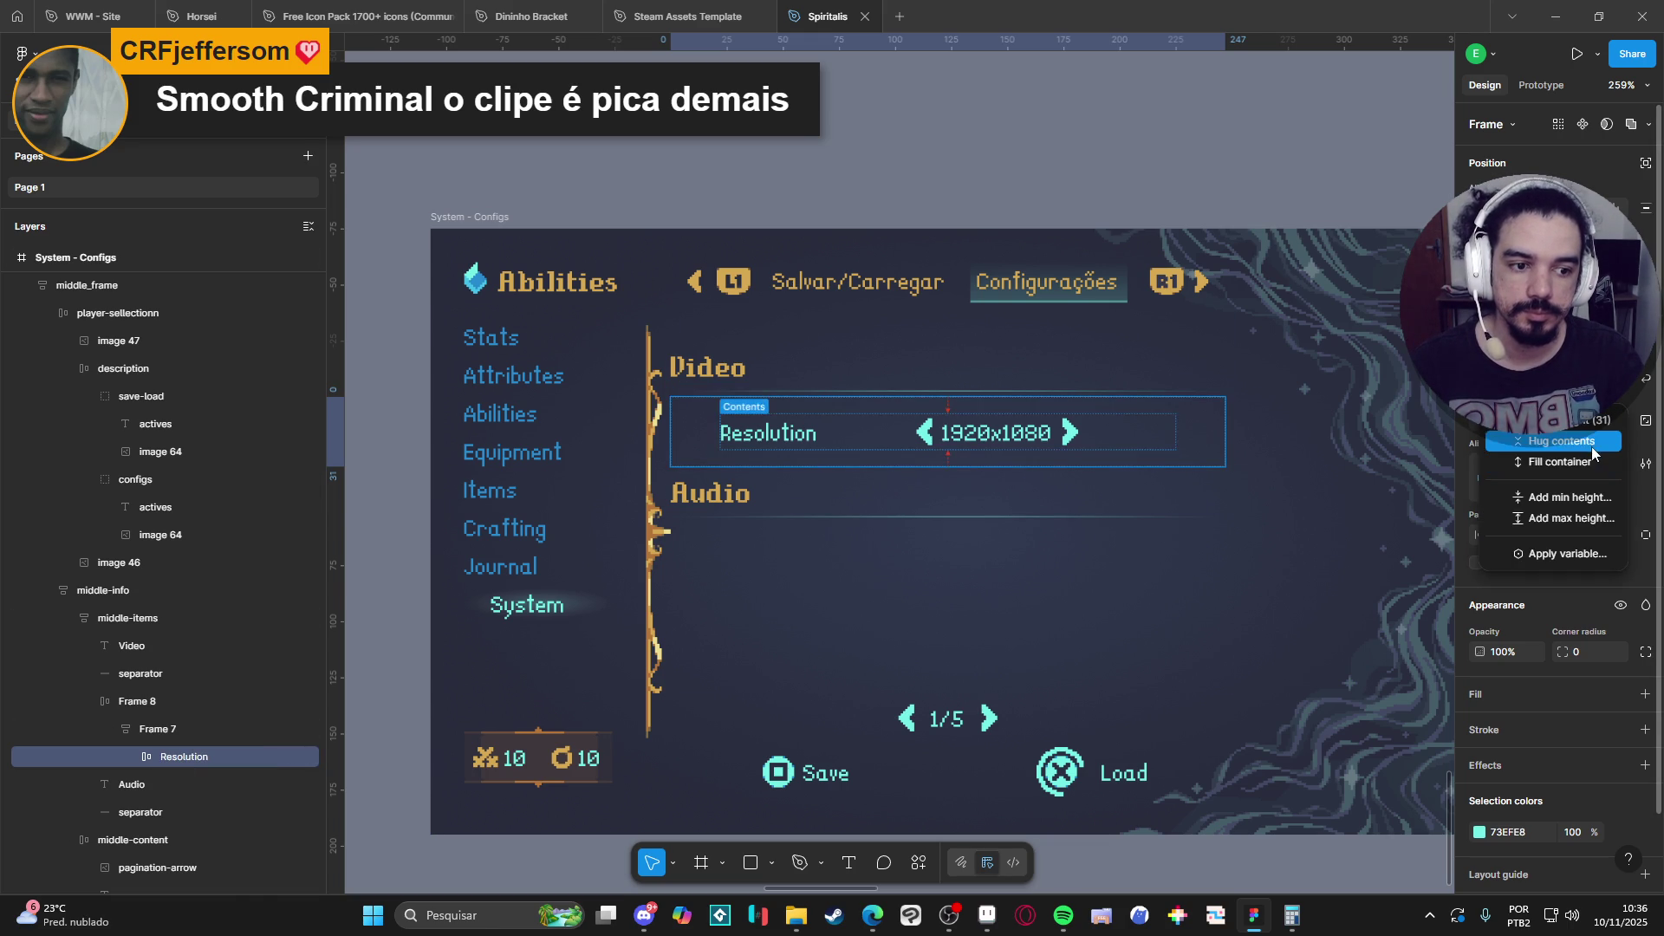
{"action": "left_click", "coordinate": [1556, 442]}
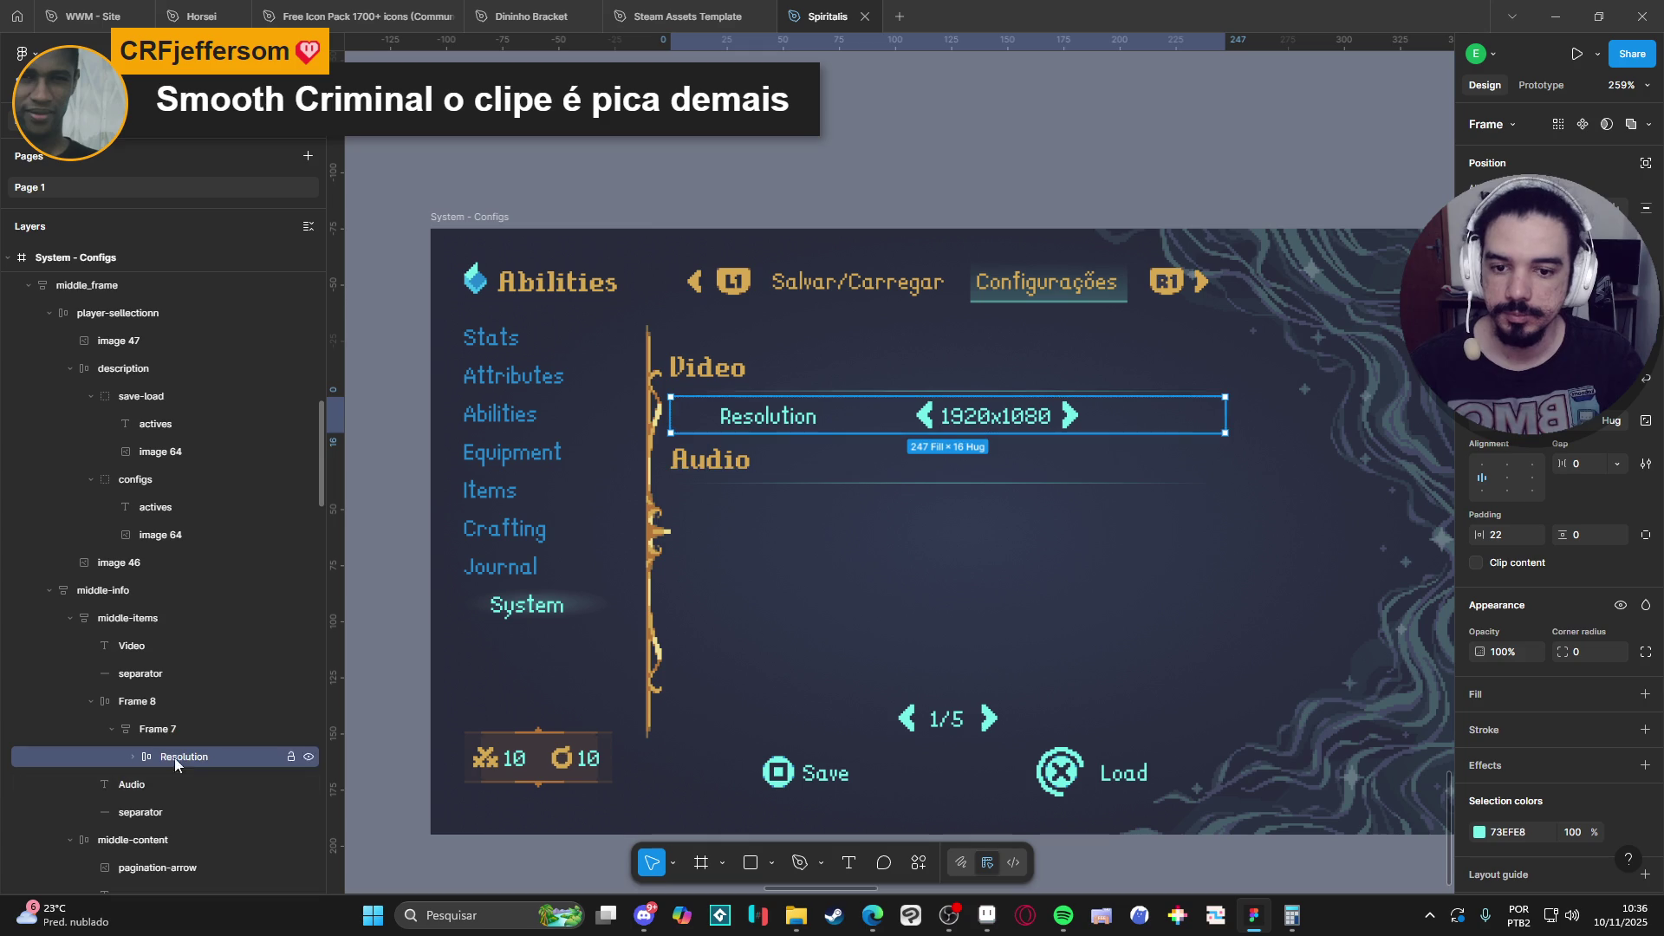
Duplicate the Resolution row and left-align the arrows and value in the upper copy.
{"action": "key", "text": "ctrl+d"}
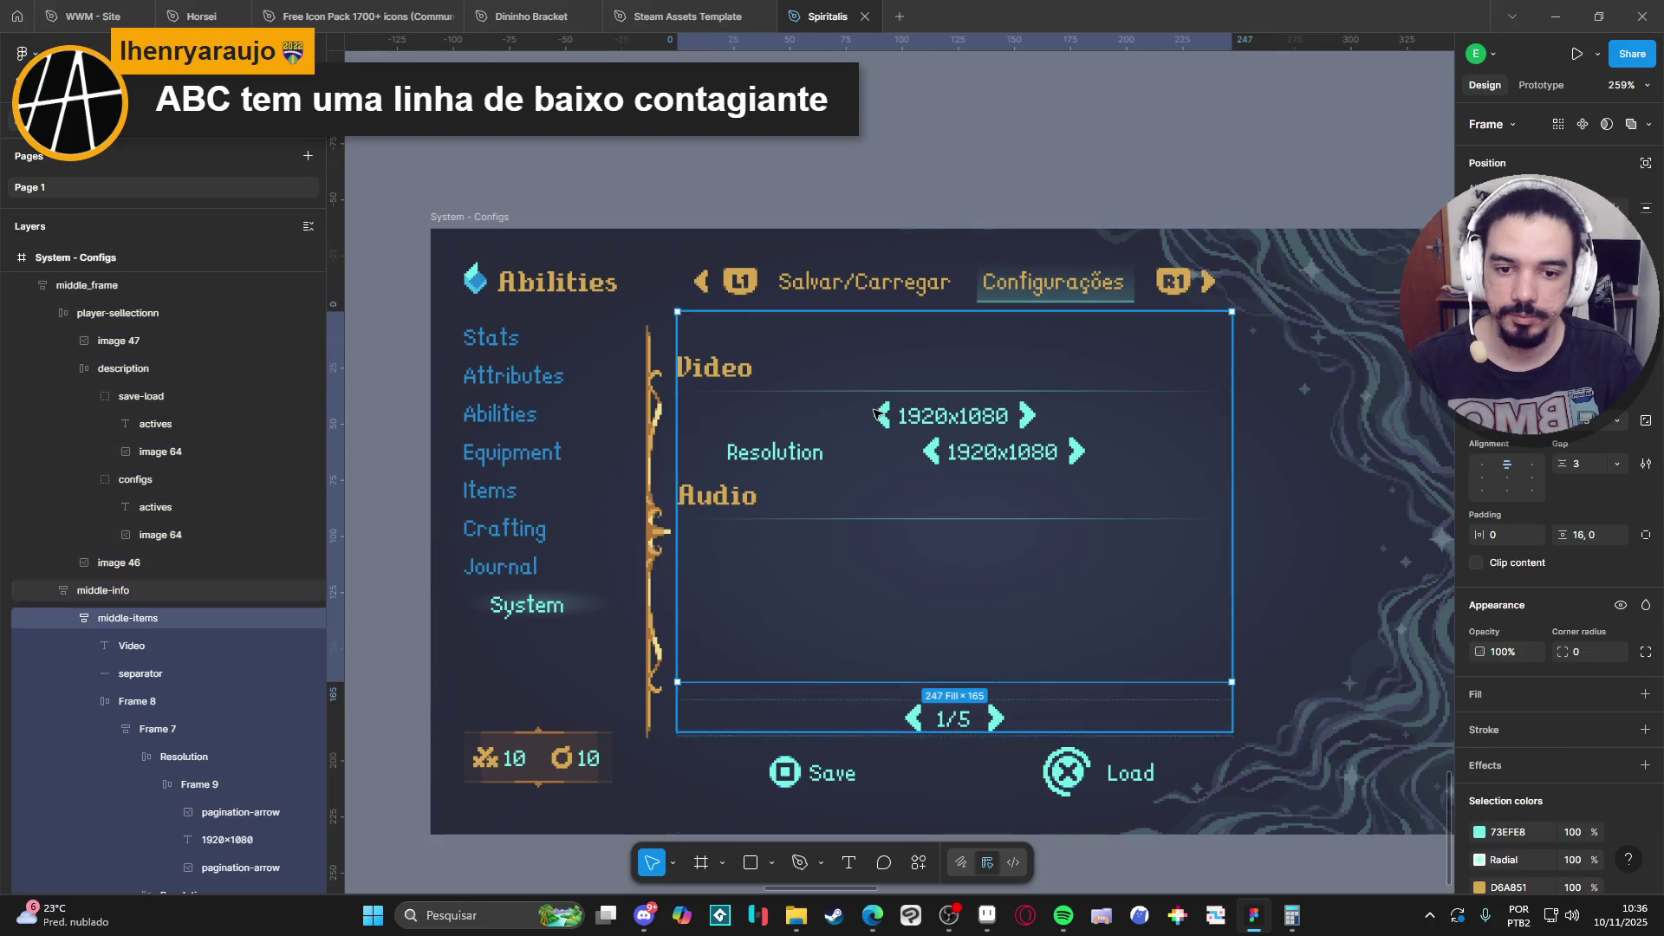
{"action": "key", "text": "shift+Return"}
{"action": "left_click", "coordinate": [878, 415]}
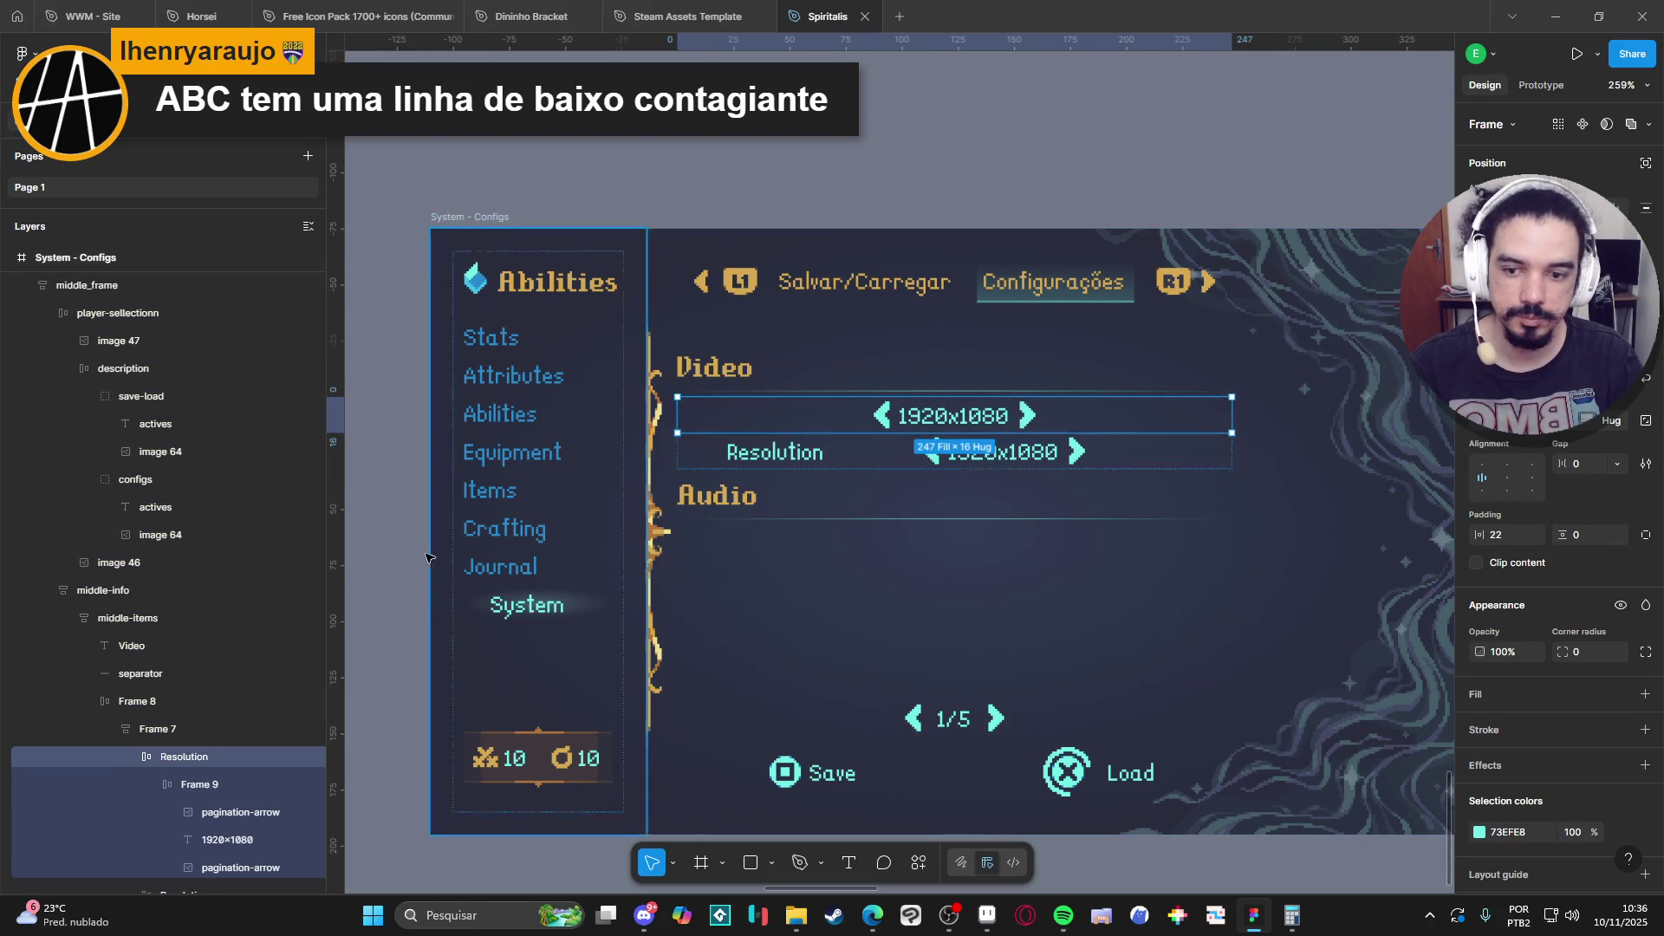
{"action": "left_click", "coordinate": [200, 785]}
{"action": "scroll", "coordinate": [212, 699], "scroll_direction": "down", "scroll_amount": 2}
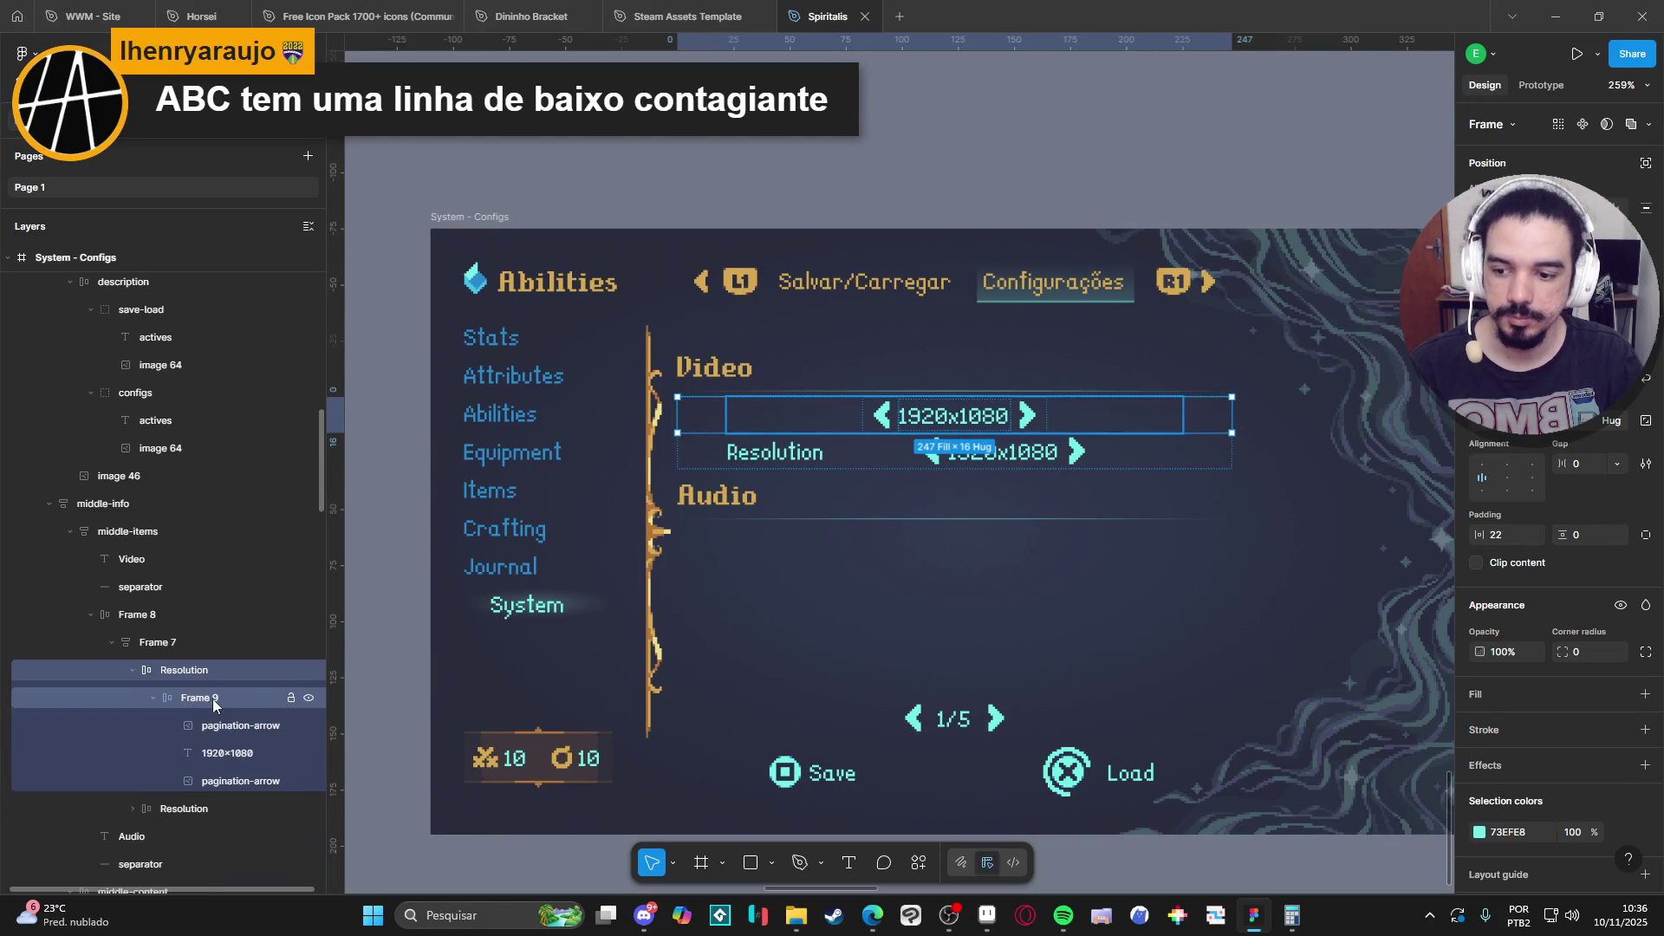
{"action": "left_click", "coordinate": [1483, 480]}
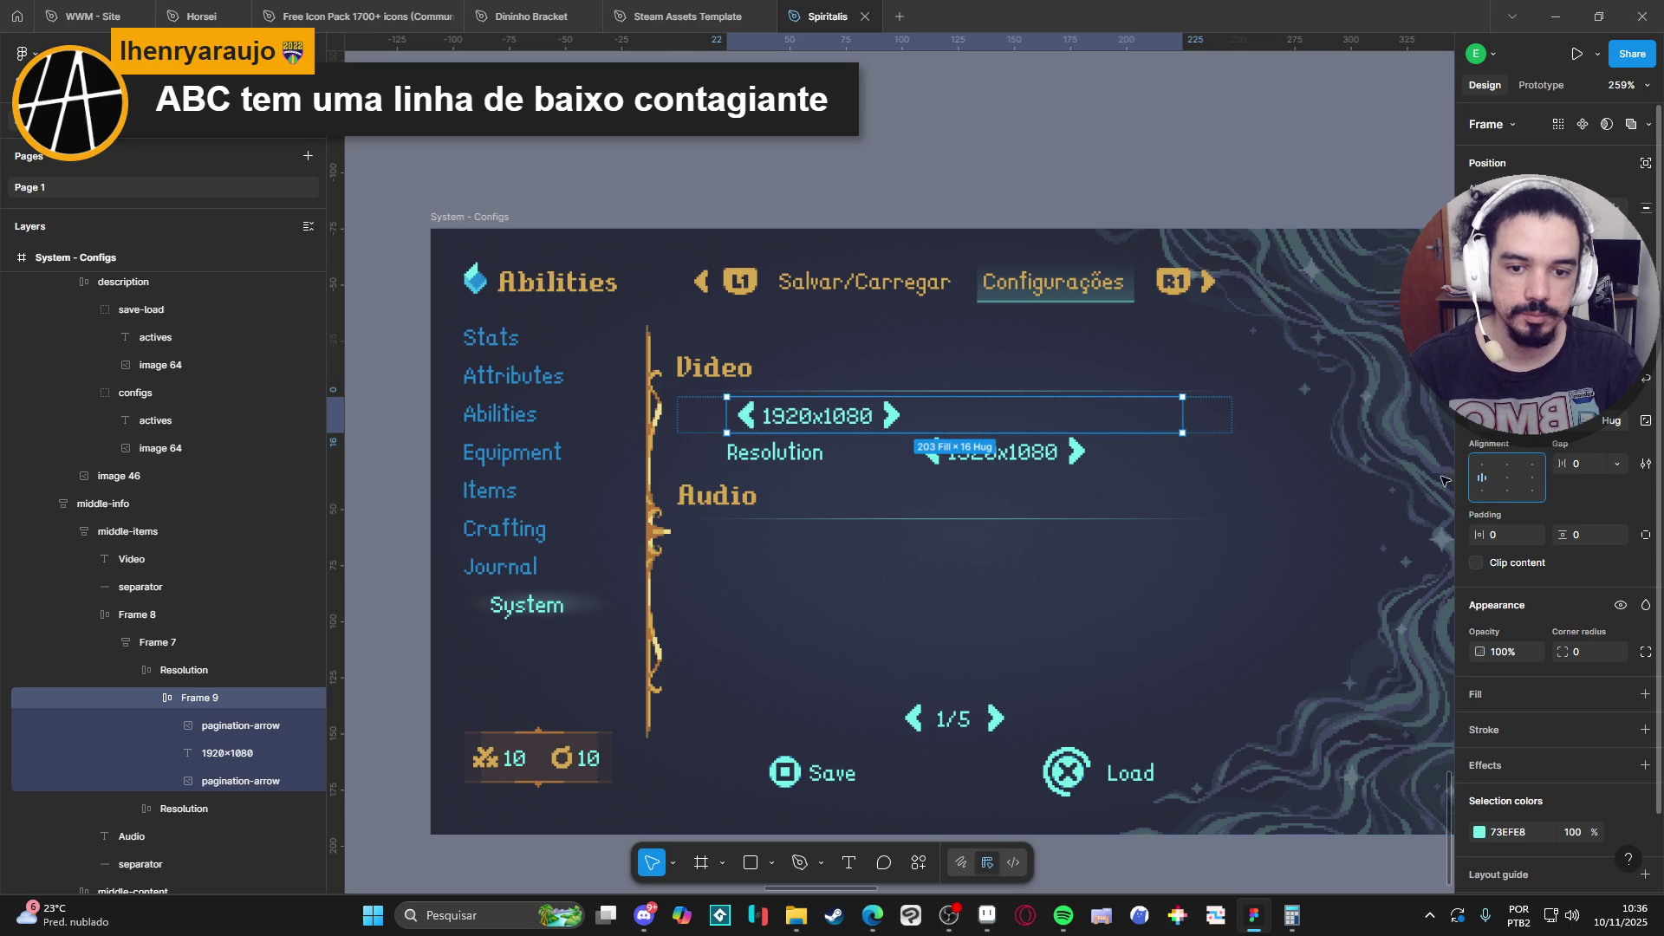
Change the upper row's 1920x1080 text to 'Full Screen'.
{"action": "left_click", "coordinate": [818, 419]}
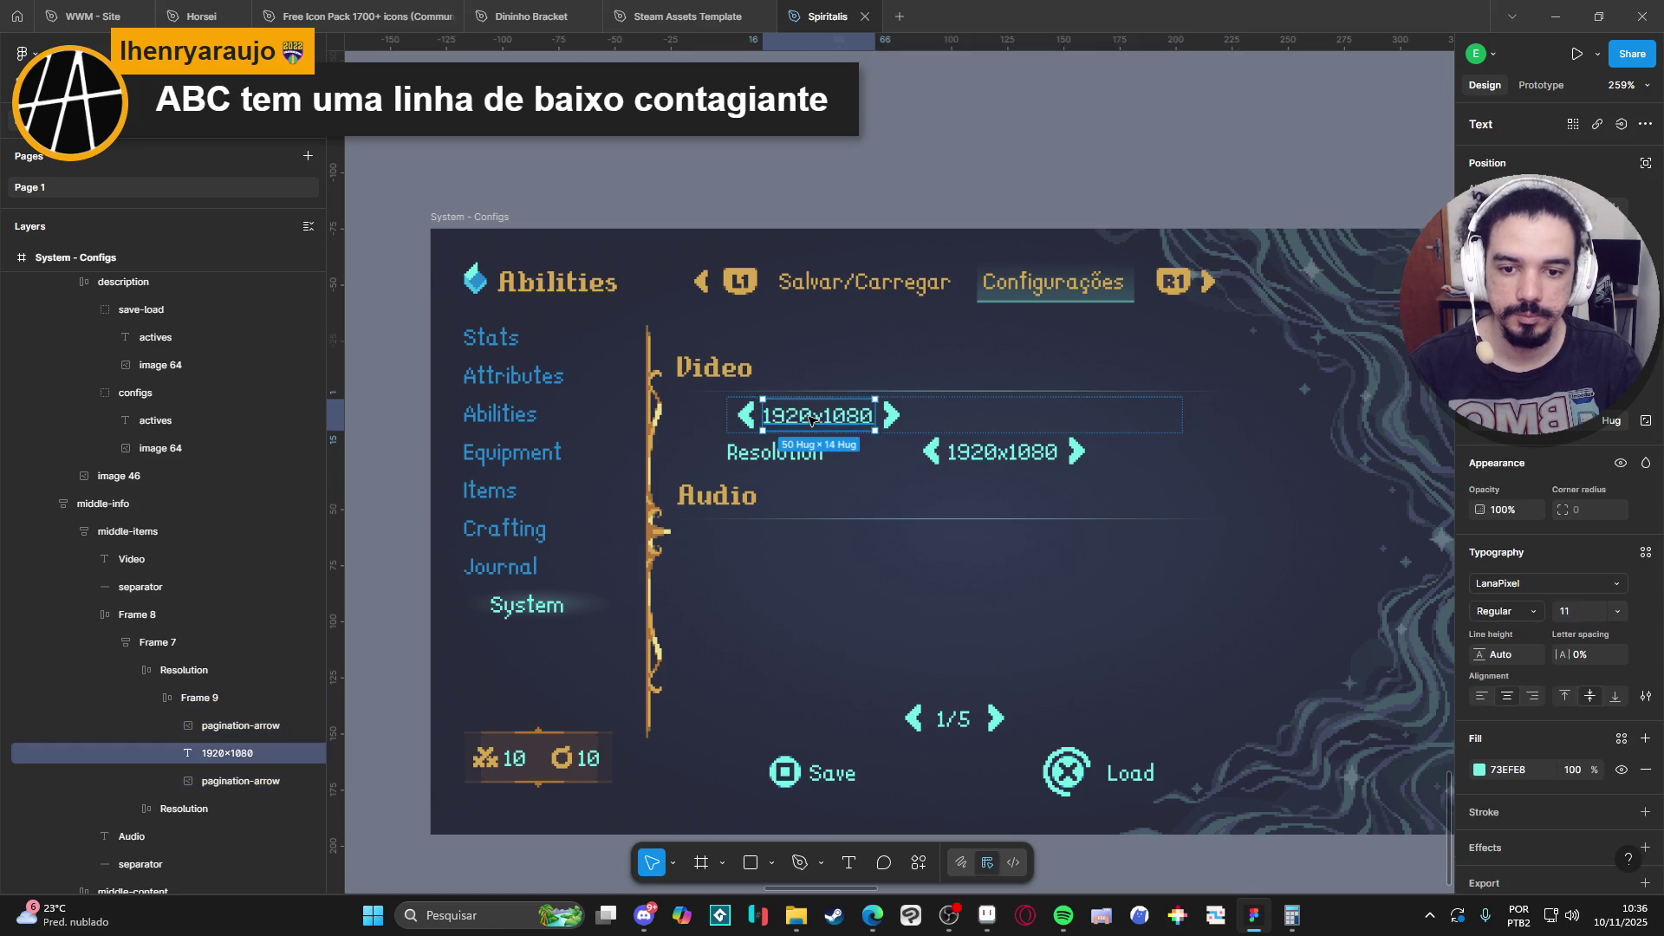
{"action": "double_click", "coordinate": [858, 424]}
{"action": "type", "text": "F"}
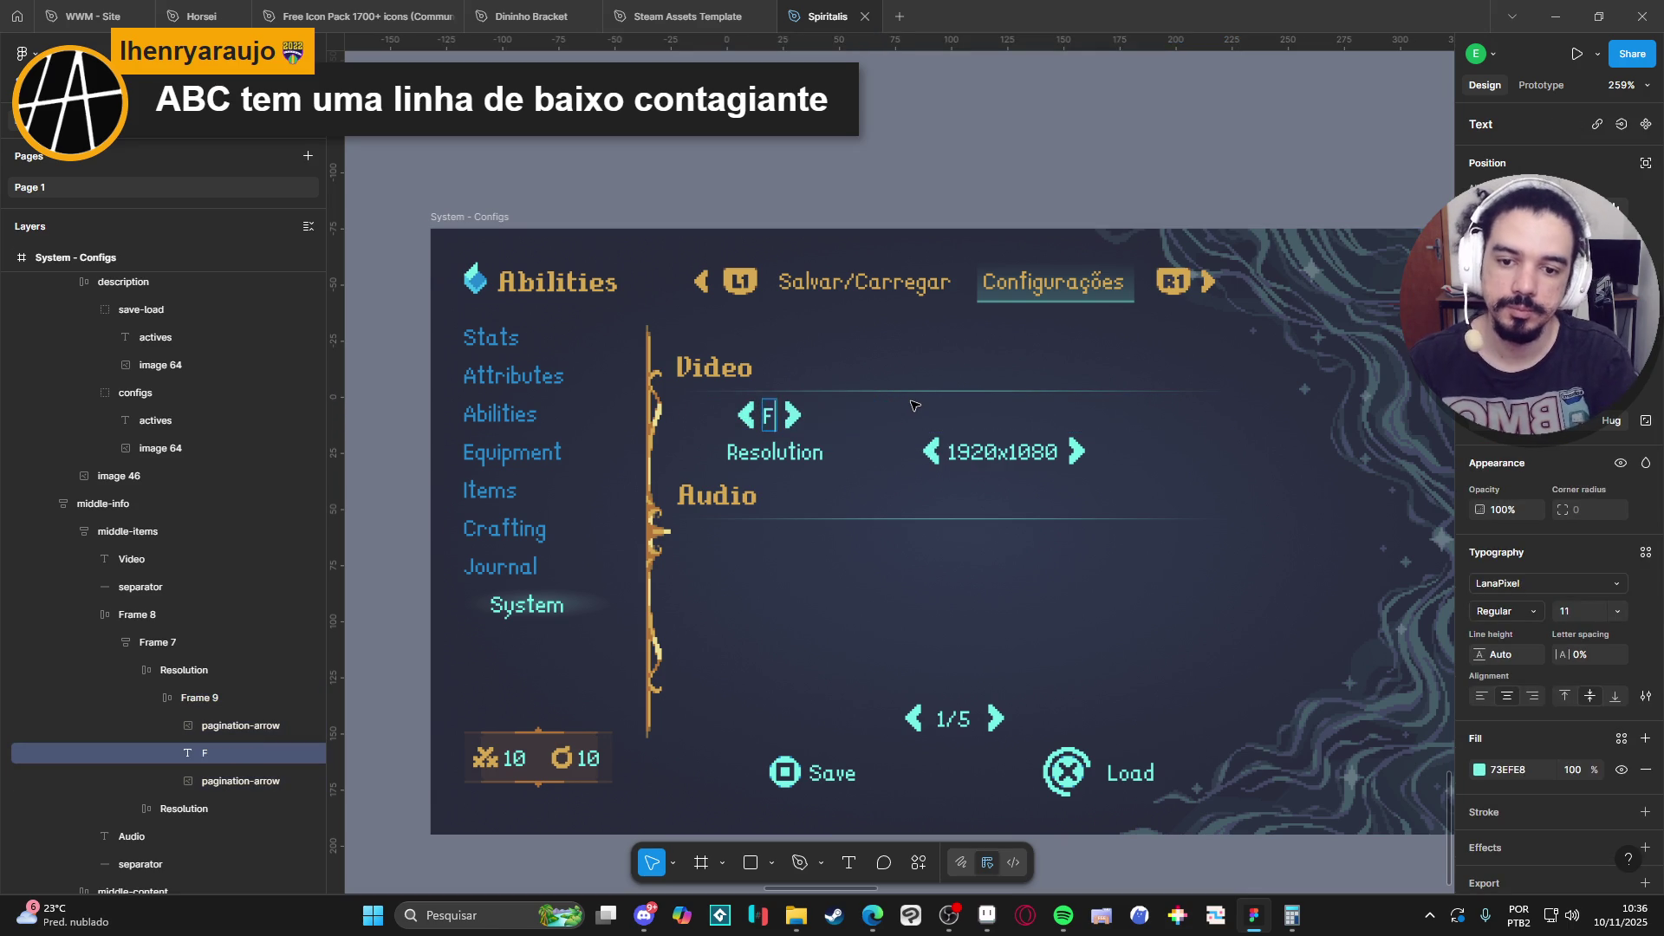
{"action": "type", "text": "ull Screen"}
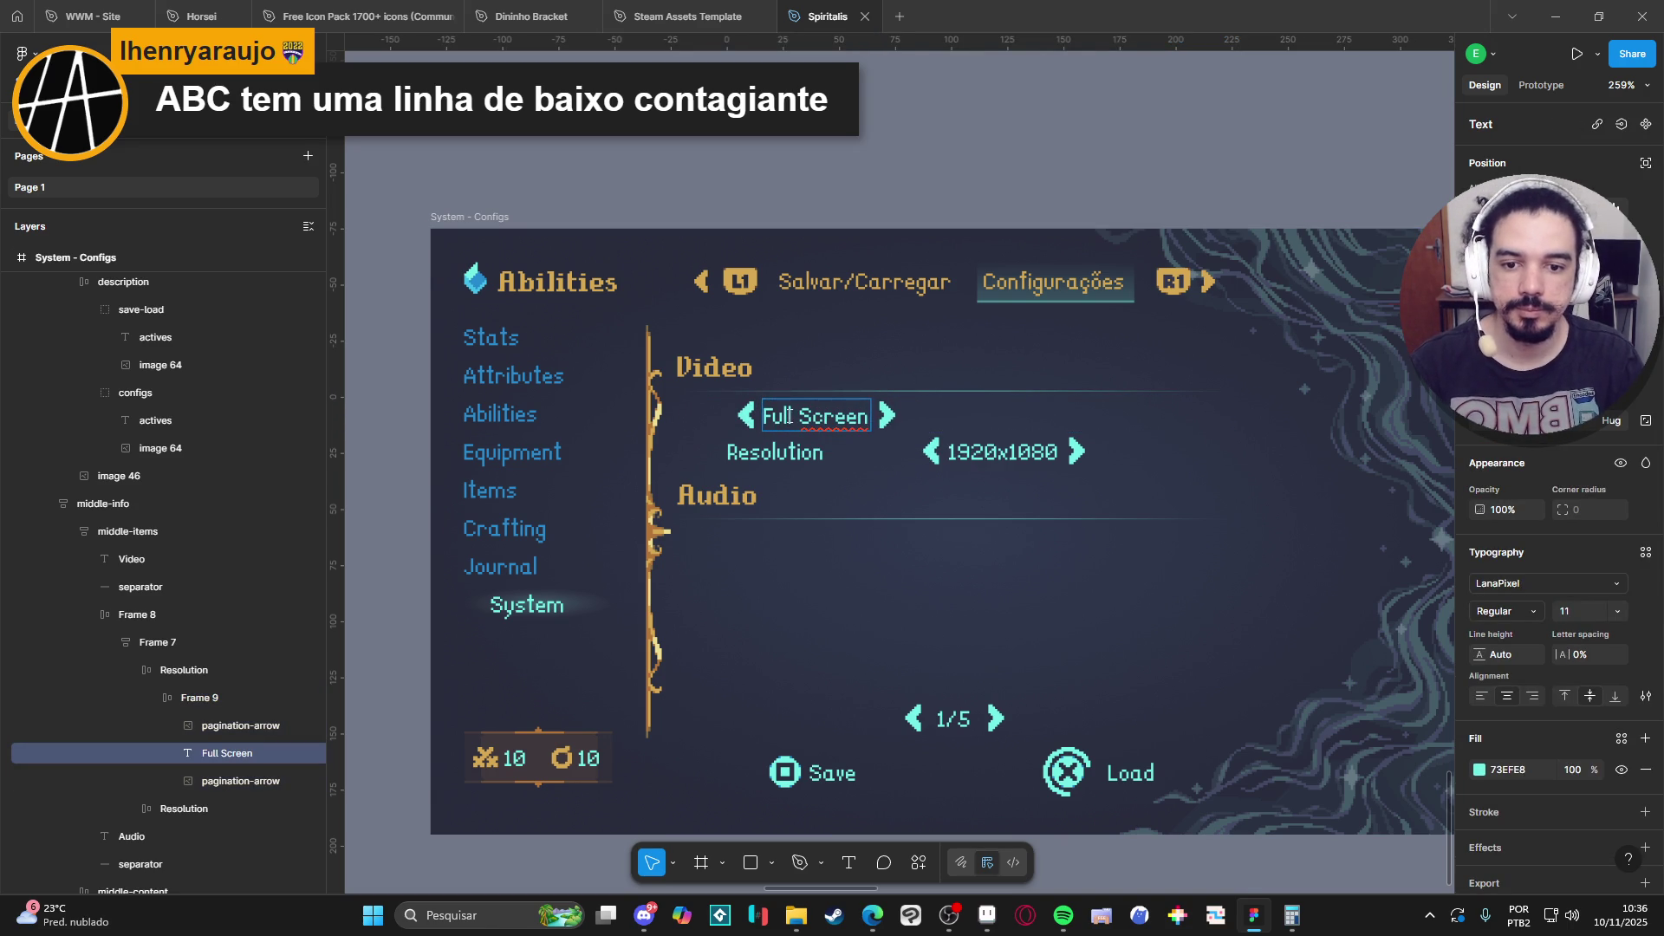
{"action": "key", "text": "Escape"}
{"action": "key", "text": "ctrl+z"}
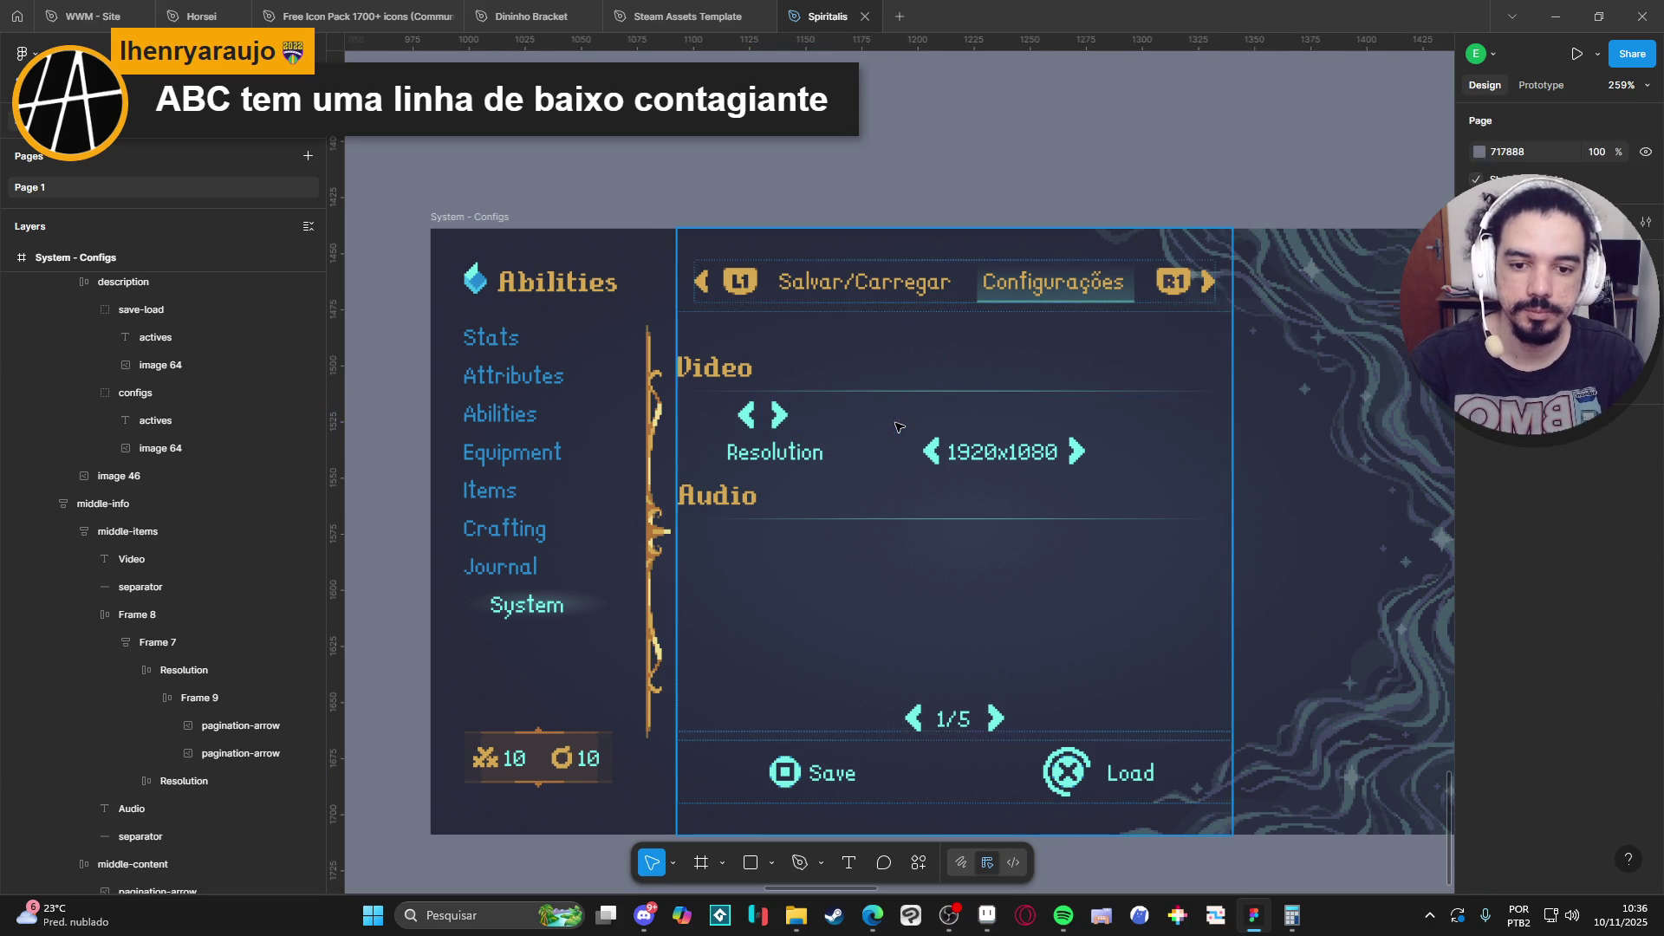
{"action": "key", "text": "ctrl+shift+z"}
Delete the right arrow beside Full Screen, then check the row's remaining arrow group.
{"action": "left_click", "coordinate": [886, 416]}
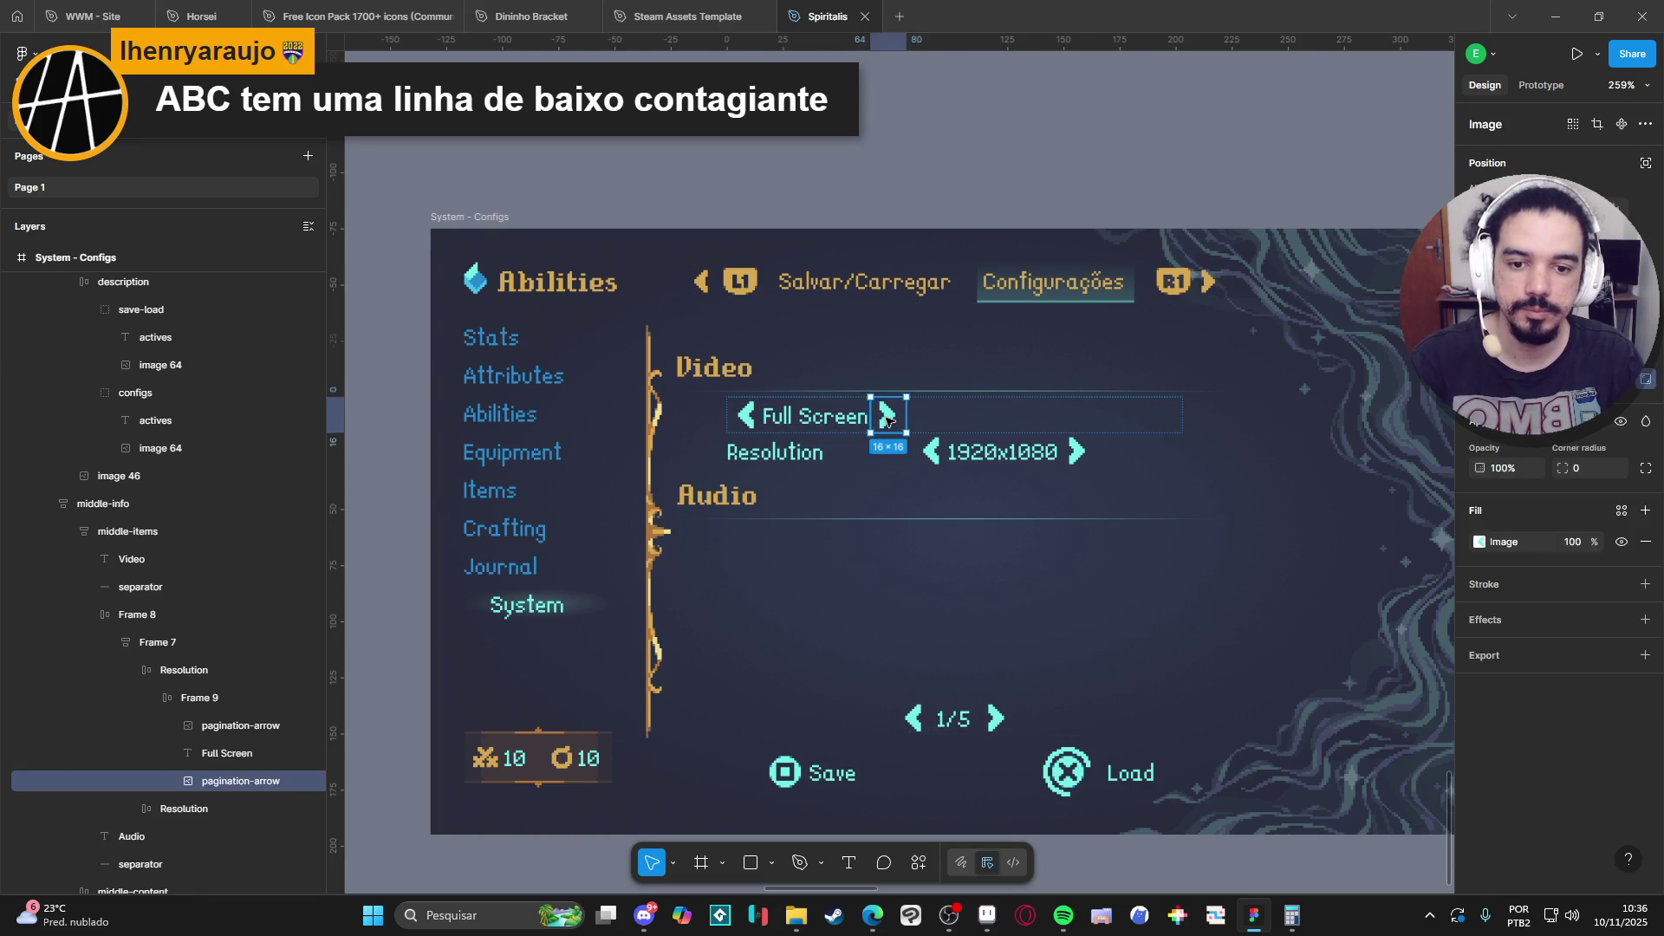
{"action": "key", "text": "Delete"}
{"action": "left_click", "coordinate": [750, 426]}
{"action": "double_click", "coordinate": [751, 425]}
{"action": "double_click", "coordinate": [752, 425]}
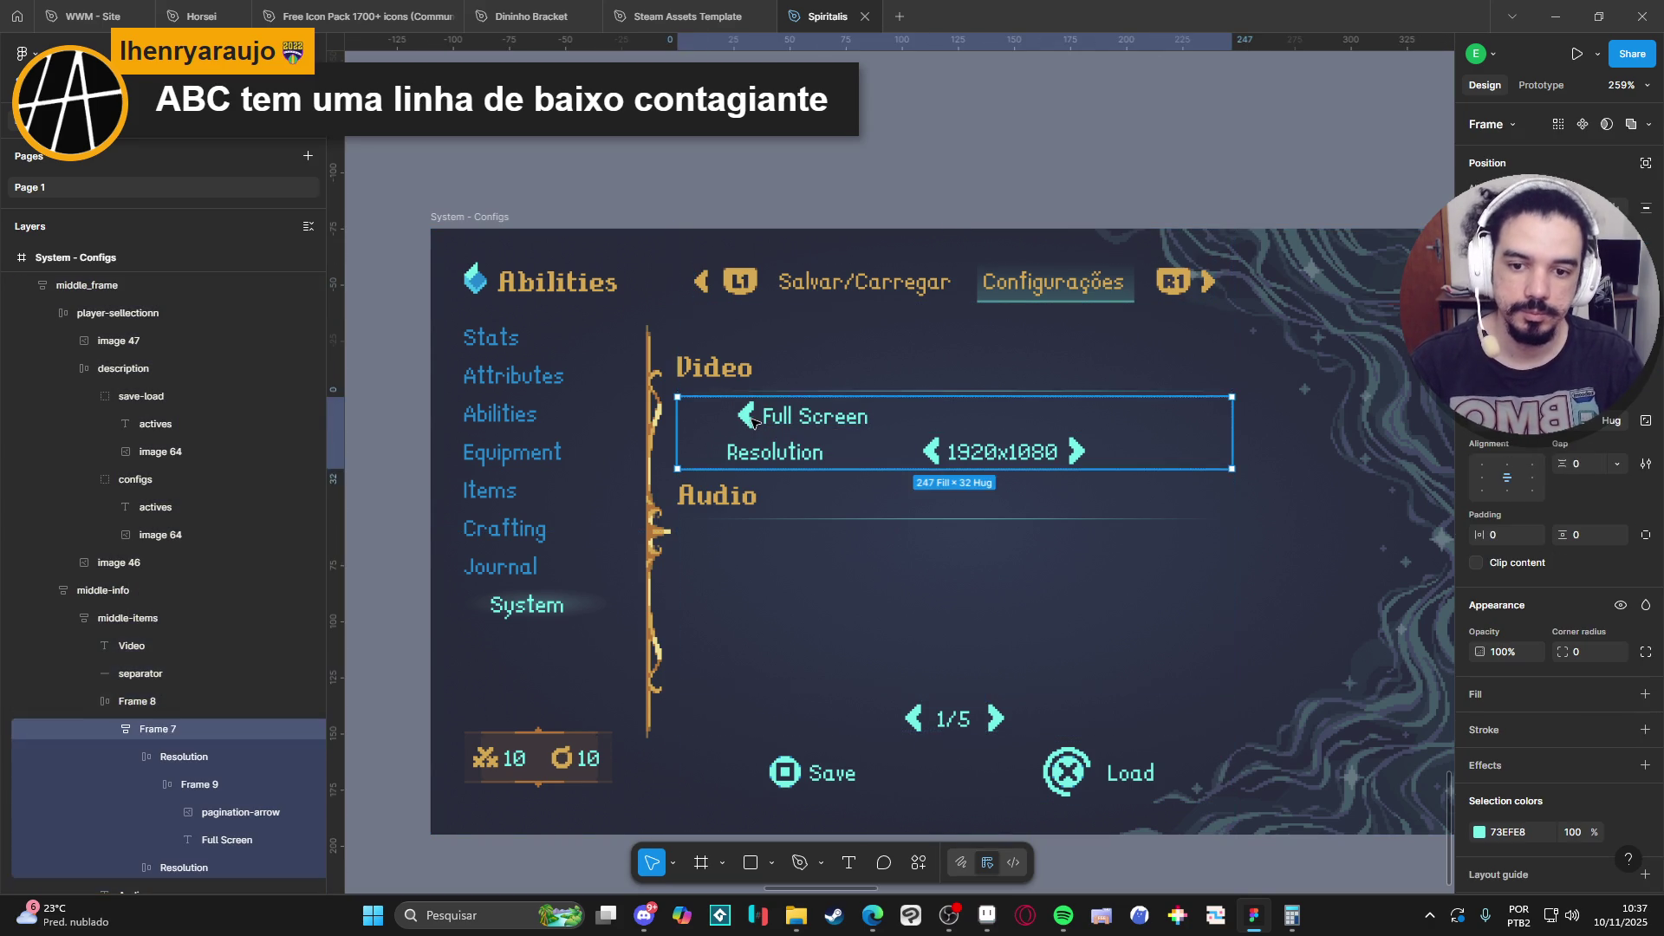
{"action": "double_click", "coordinate": [752, 424]}
{"action": "double_click", "coordinate": [754, 422]}
{"action": "double_click", "coordinate": [752, 421]}
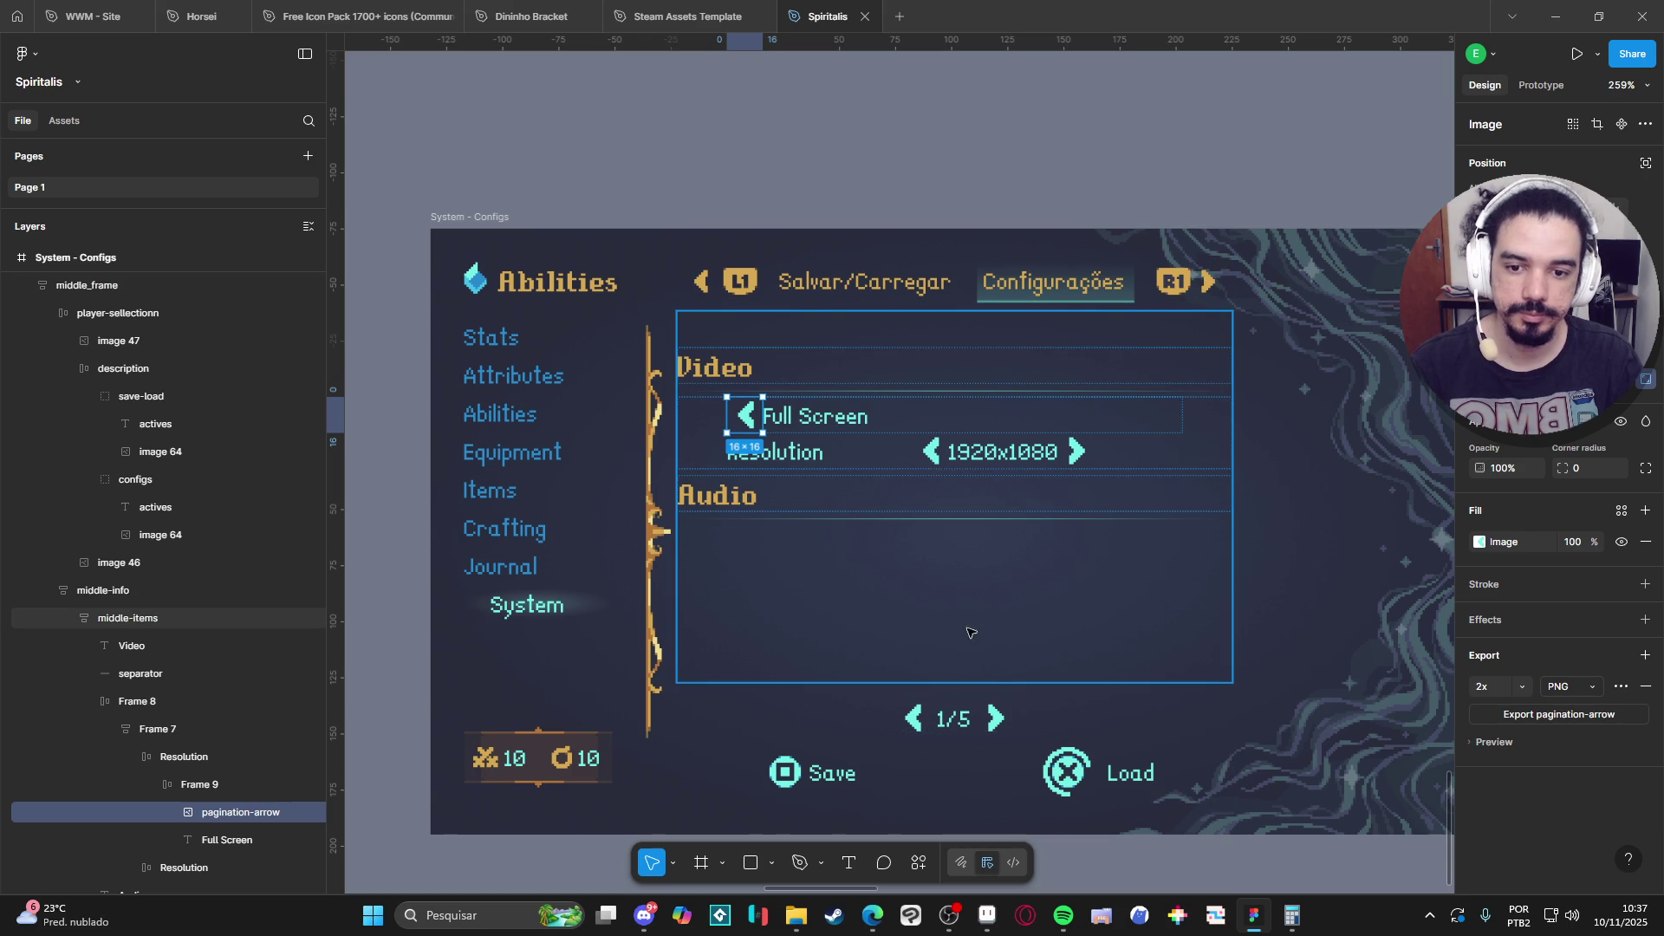
{"action": "left_click", "coordinate": [822, 448]}
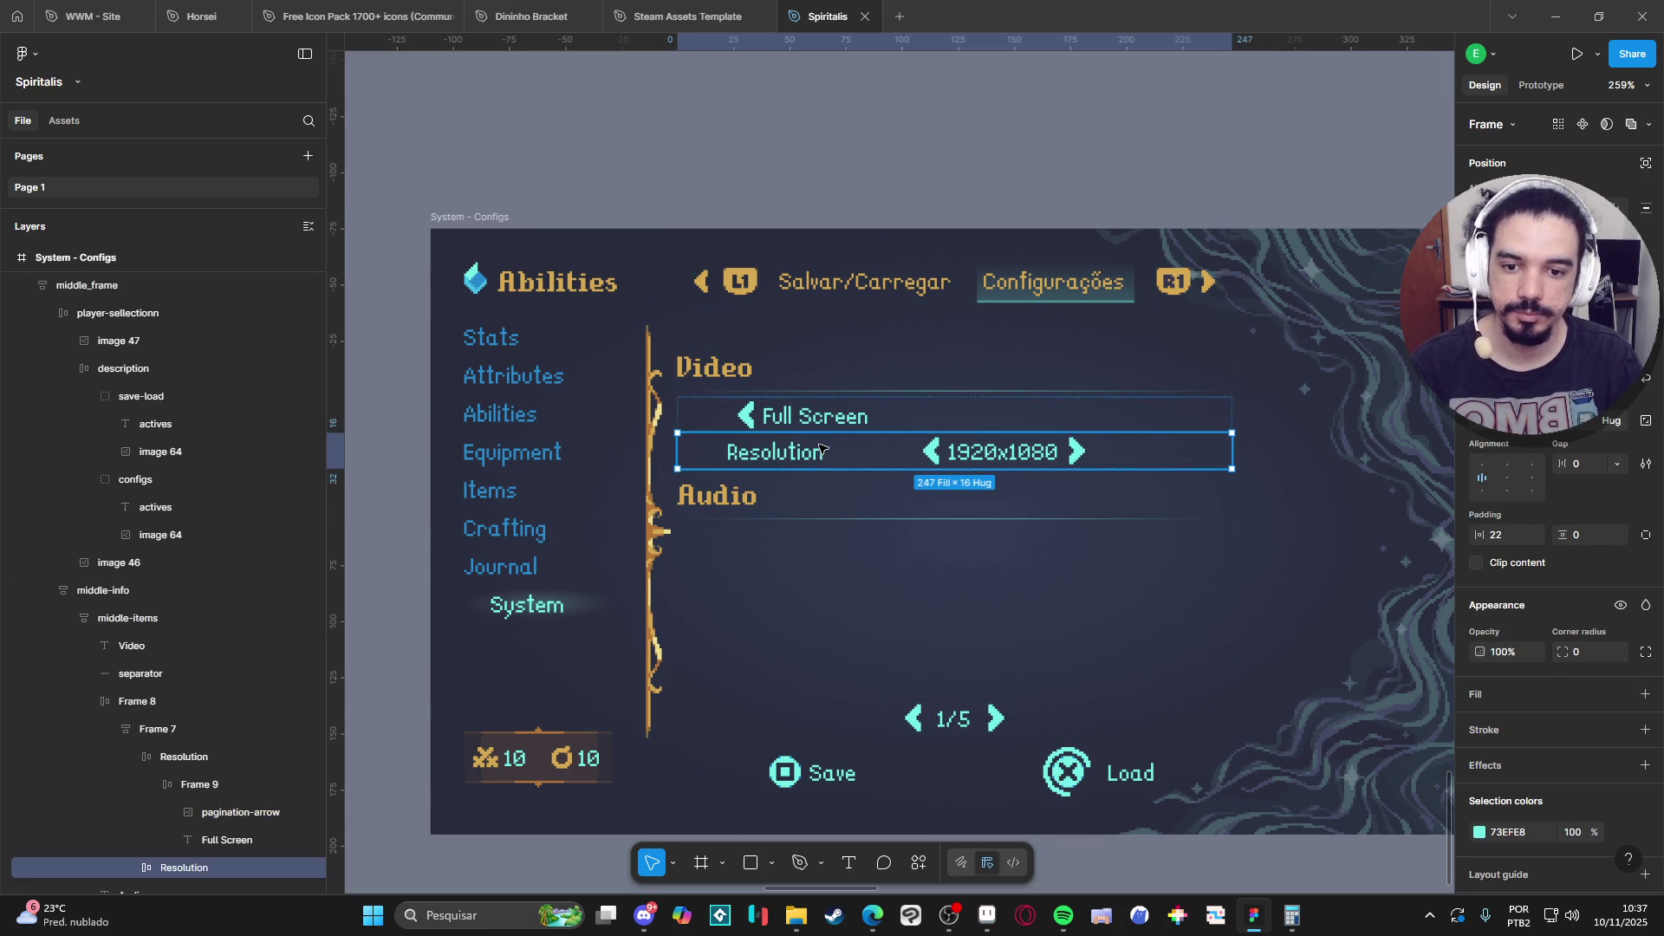
{"action": "left_click", "coordinate": [96, 704]}
Rename the upper row's layer from Resolution to 'Full Scren'.
{"action": "left_click", "coordinate": [128, 731]}
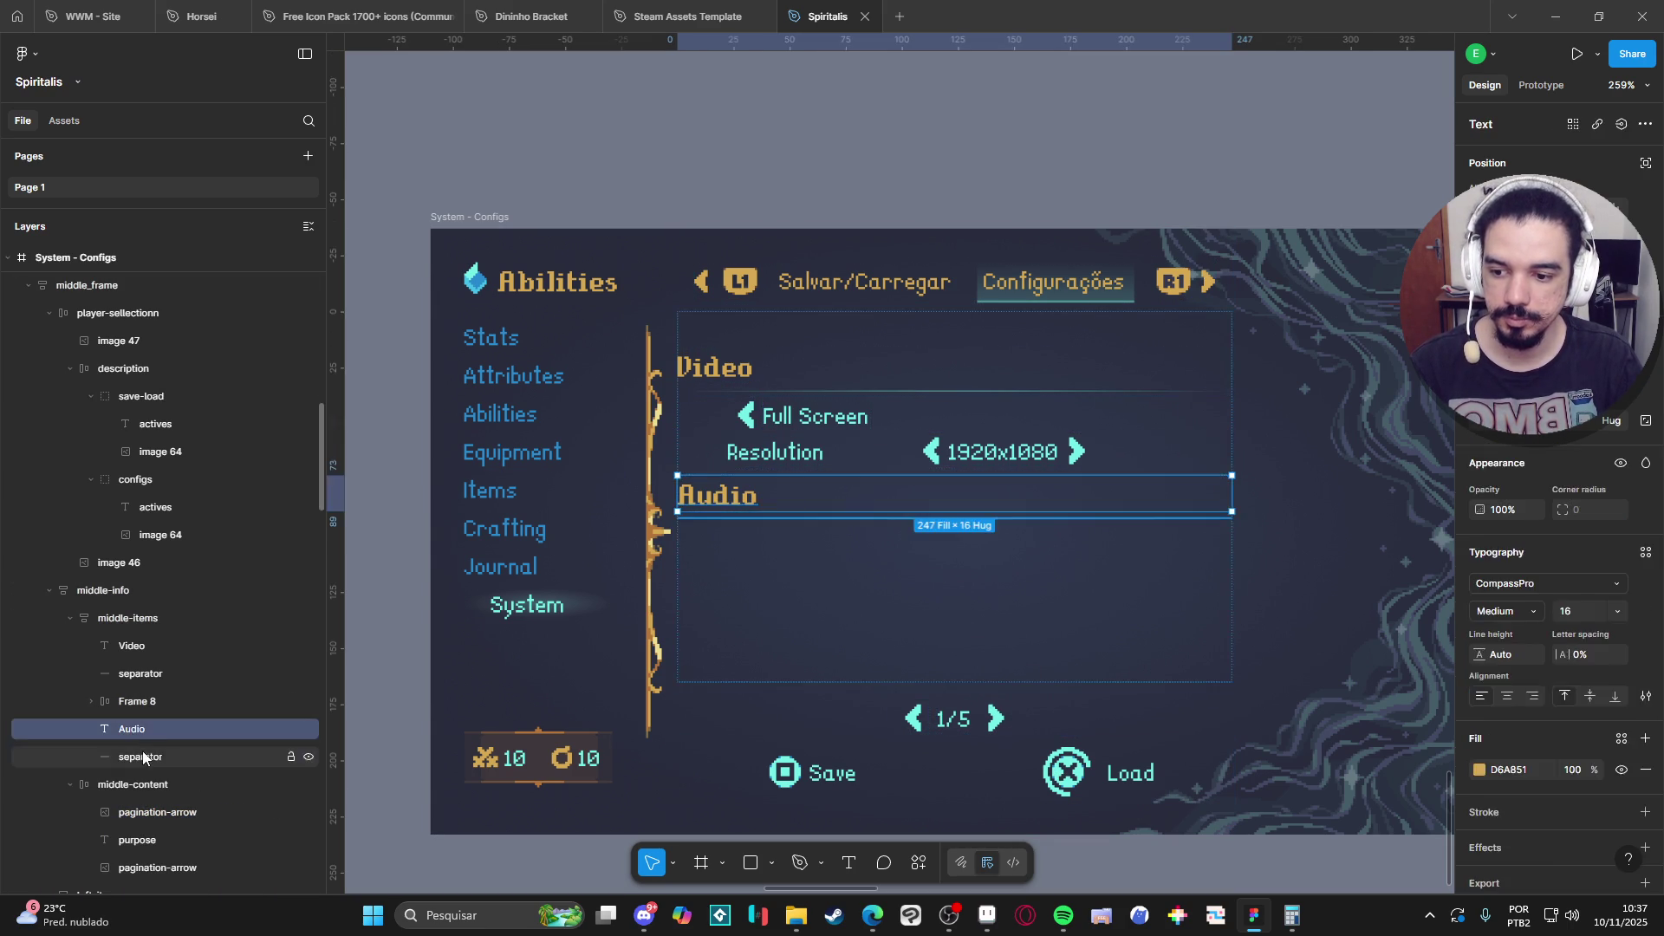
{"action": "left_click", "coordinate": [174, 701]}
{"action": "double_click", "coordinate": [838, 452]}
{"action": "double_click", "coordinate": [838, 452]}
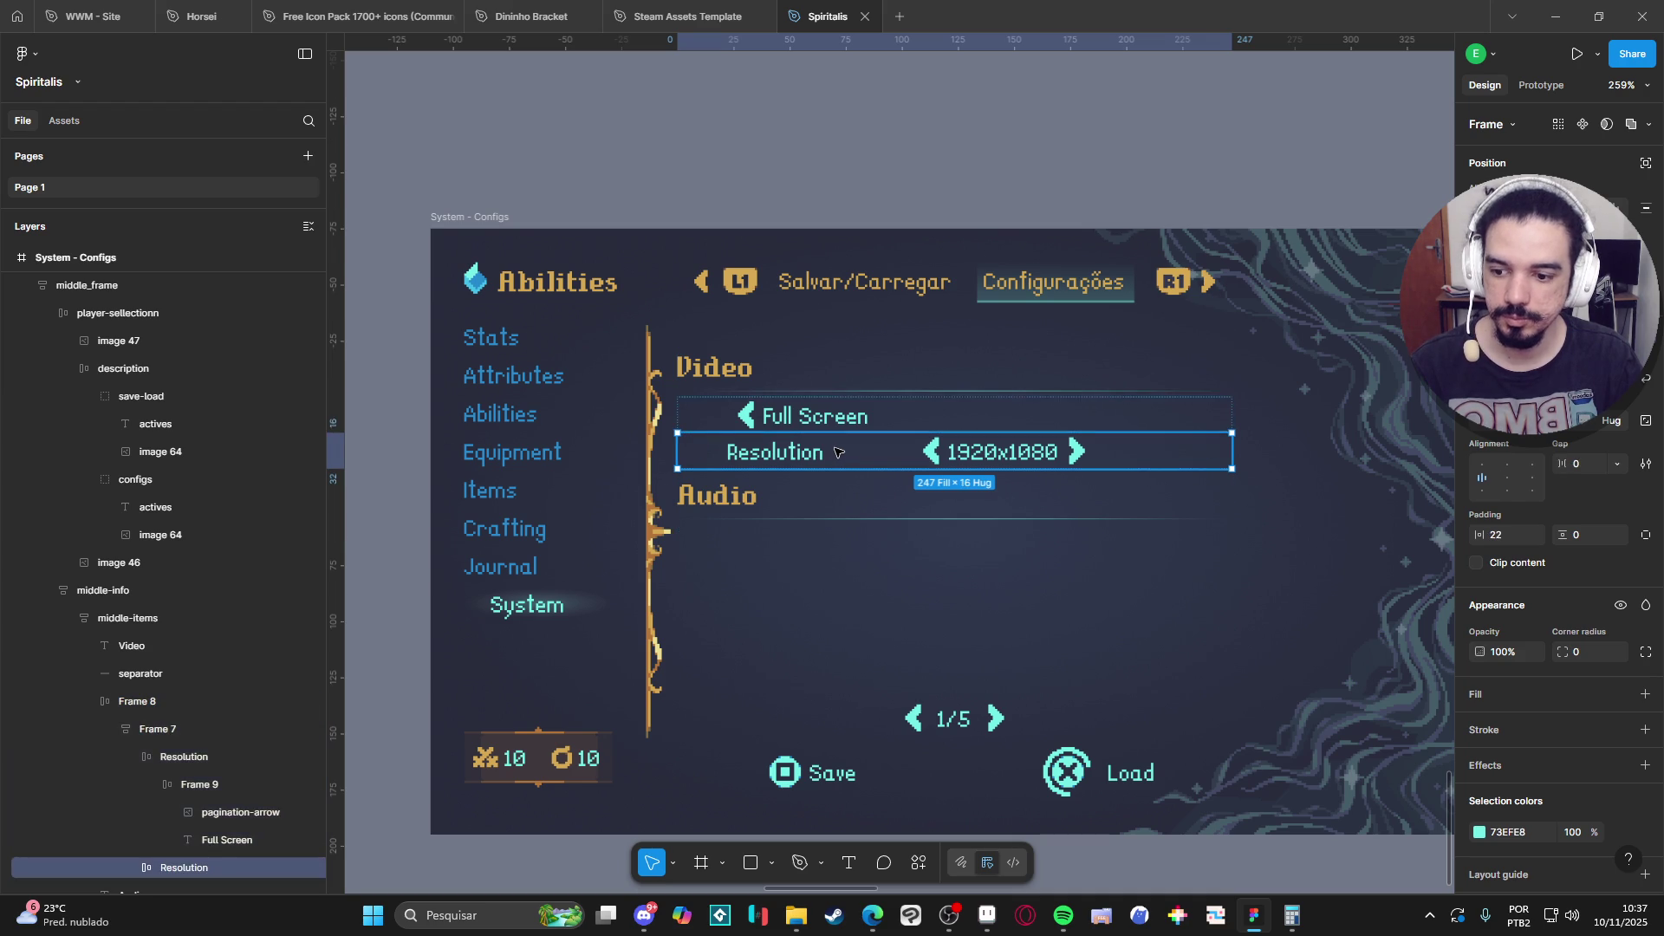
{"action": "scroll", "coordinate": [165, 780], "scroll_direction": "down", "scroll_amount": 2}
{"action": "double_click", "coordinate": [184, 670]}
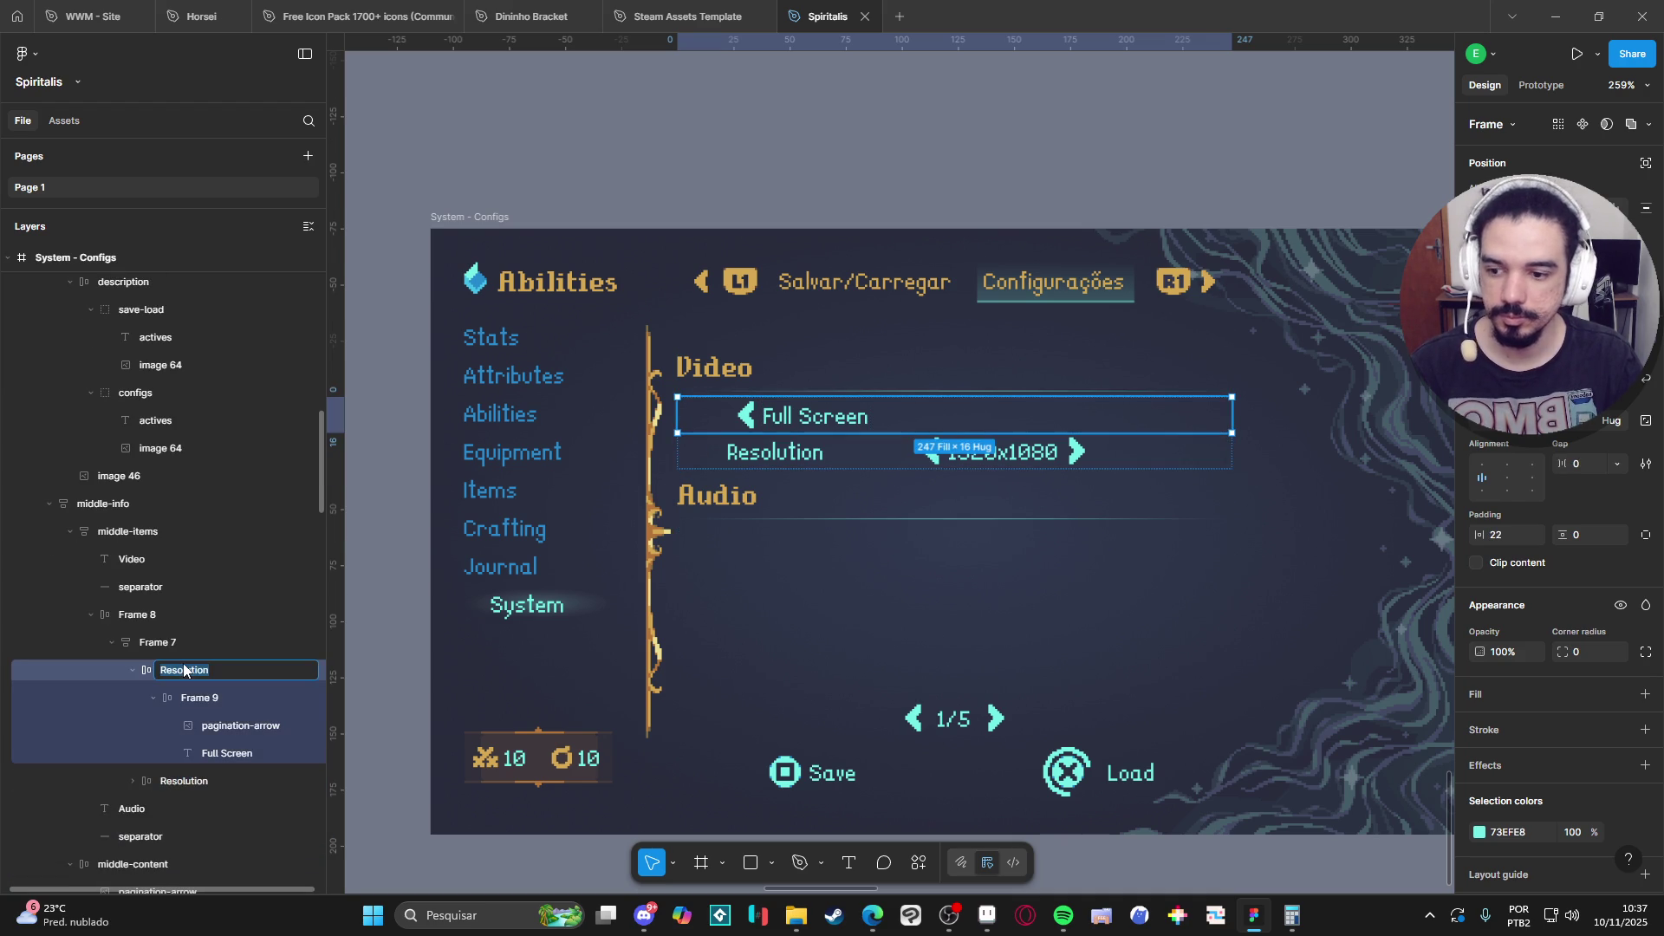
{"action": "type", "text": "Full Scren"}
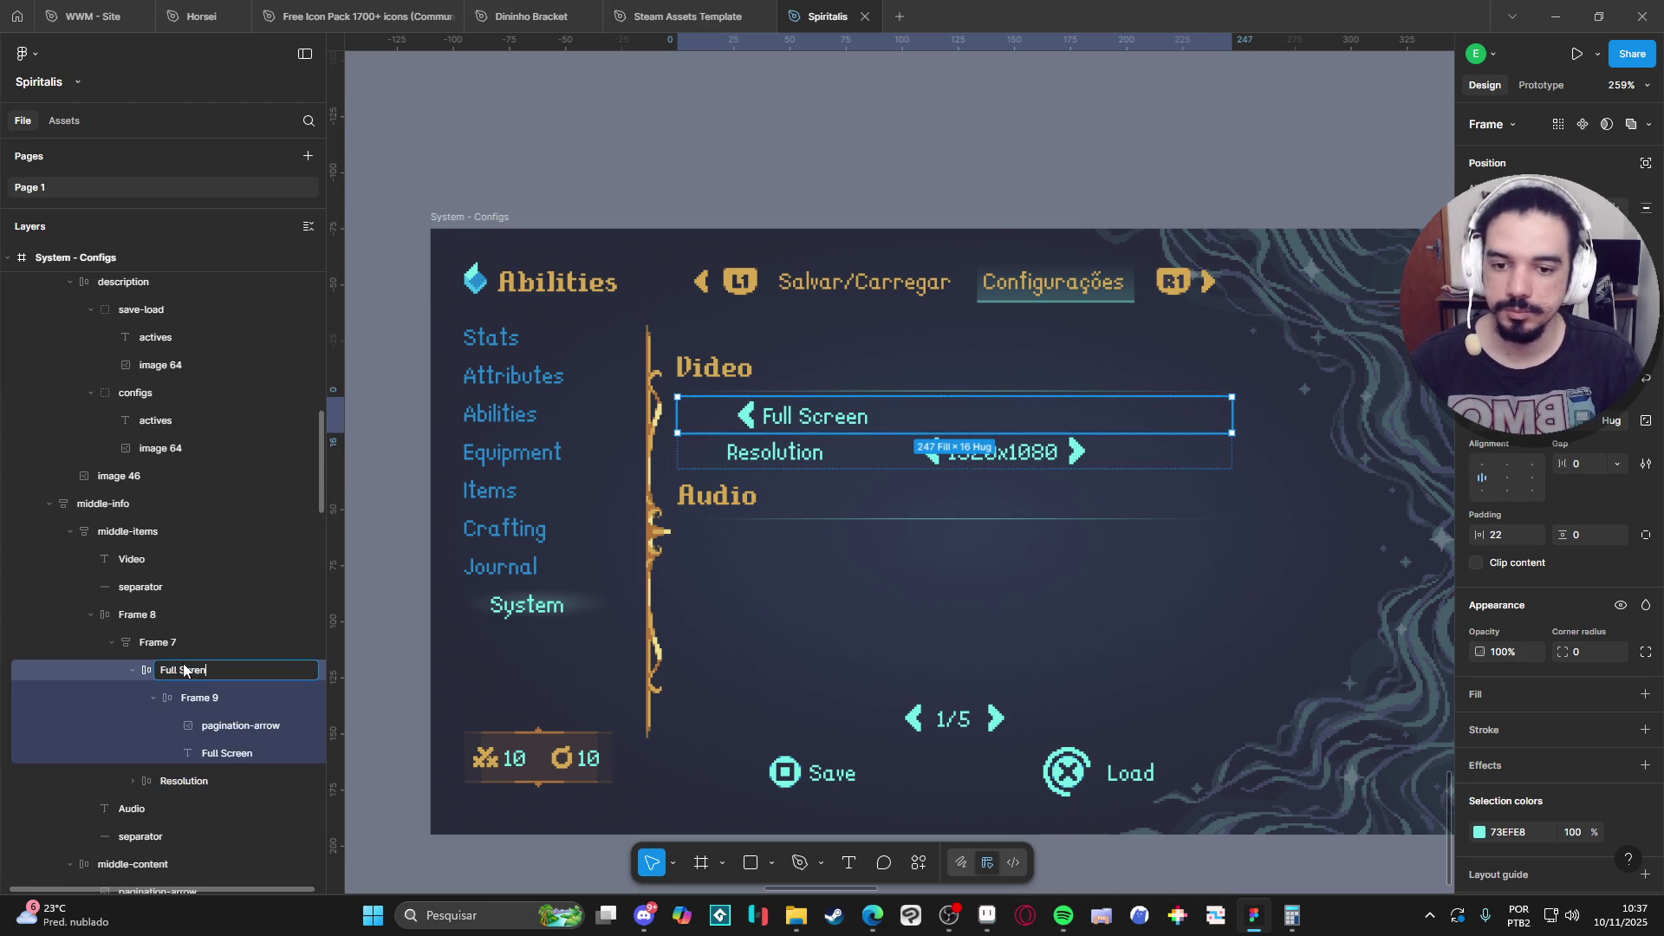
{"action": "key", "text": "Return"}
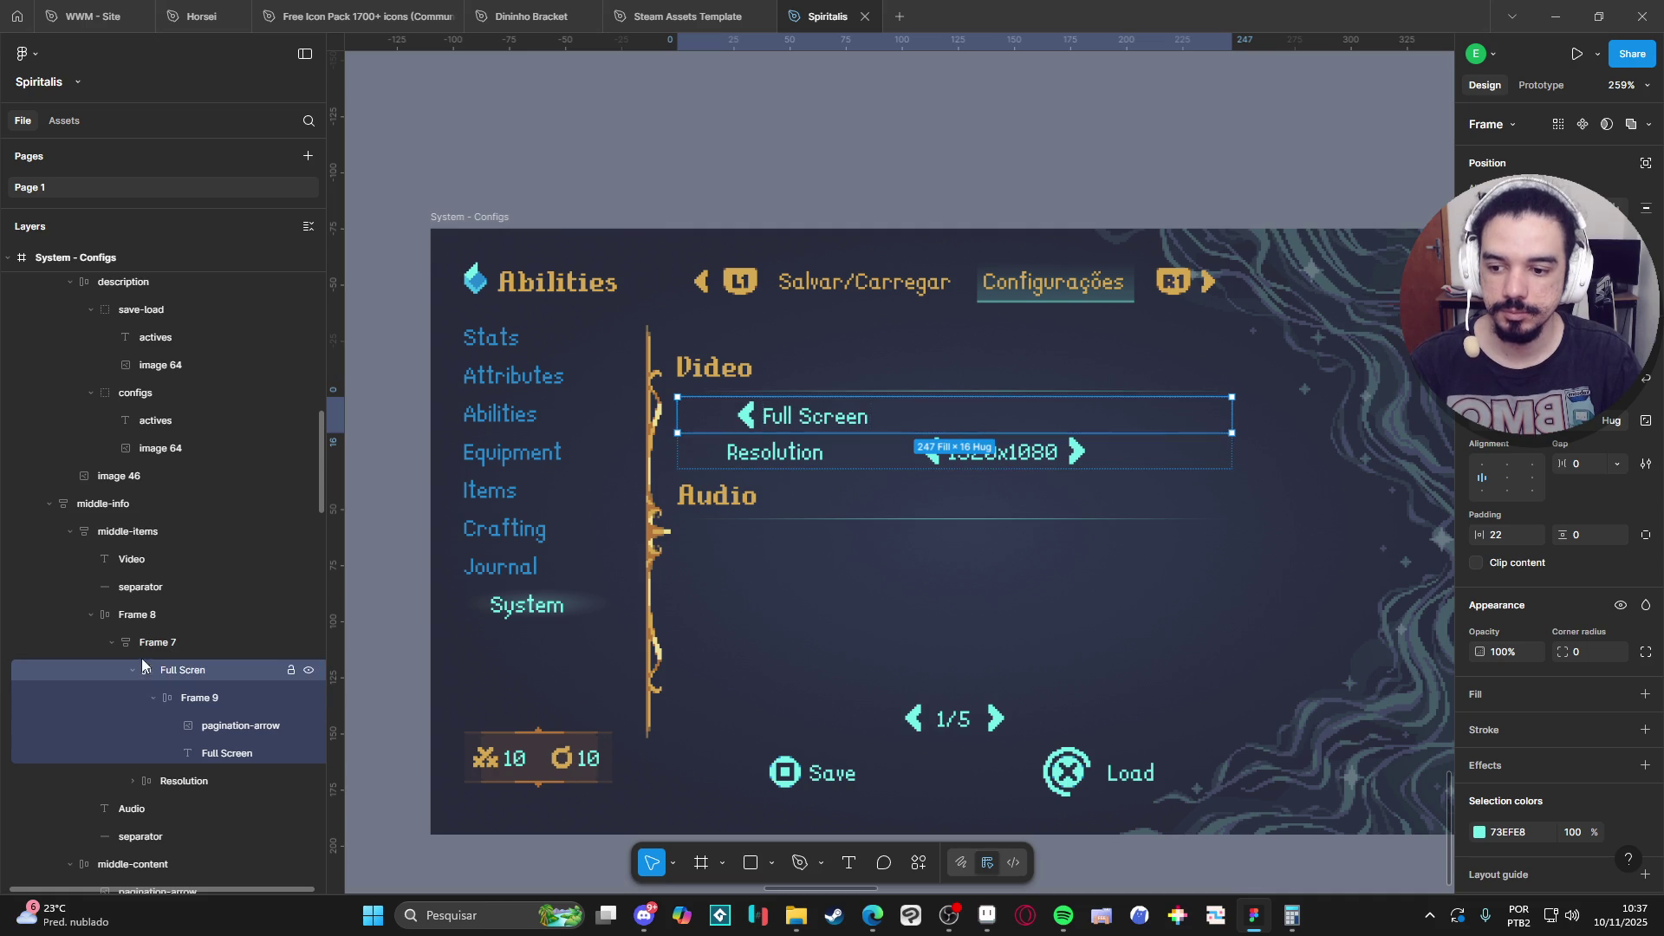
{"action": "left_click", "coordinate": [133, 670]}
{"action": "left_click", "coordinate": [155, 700]}
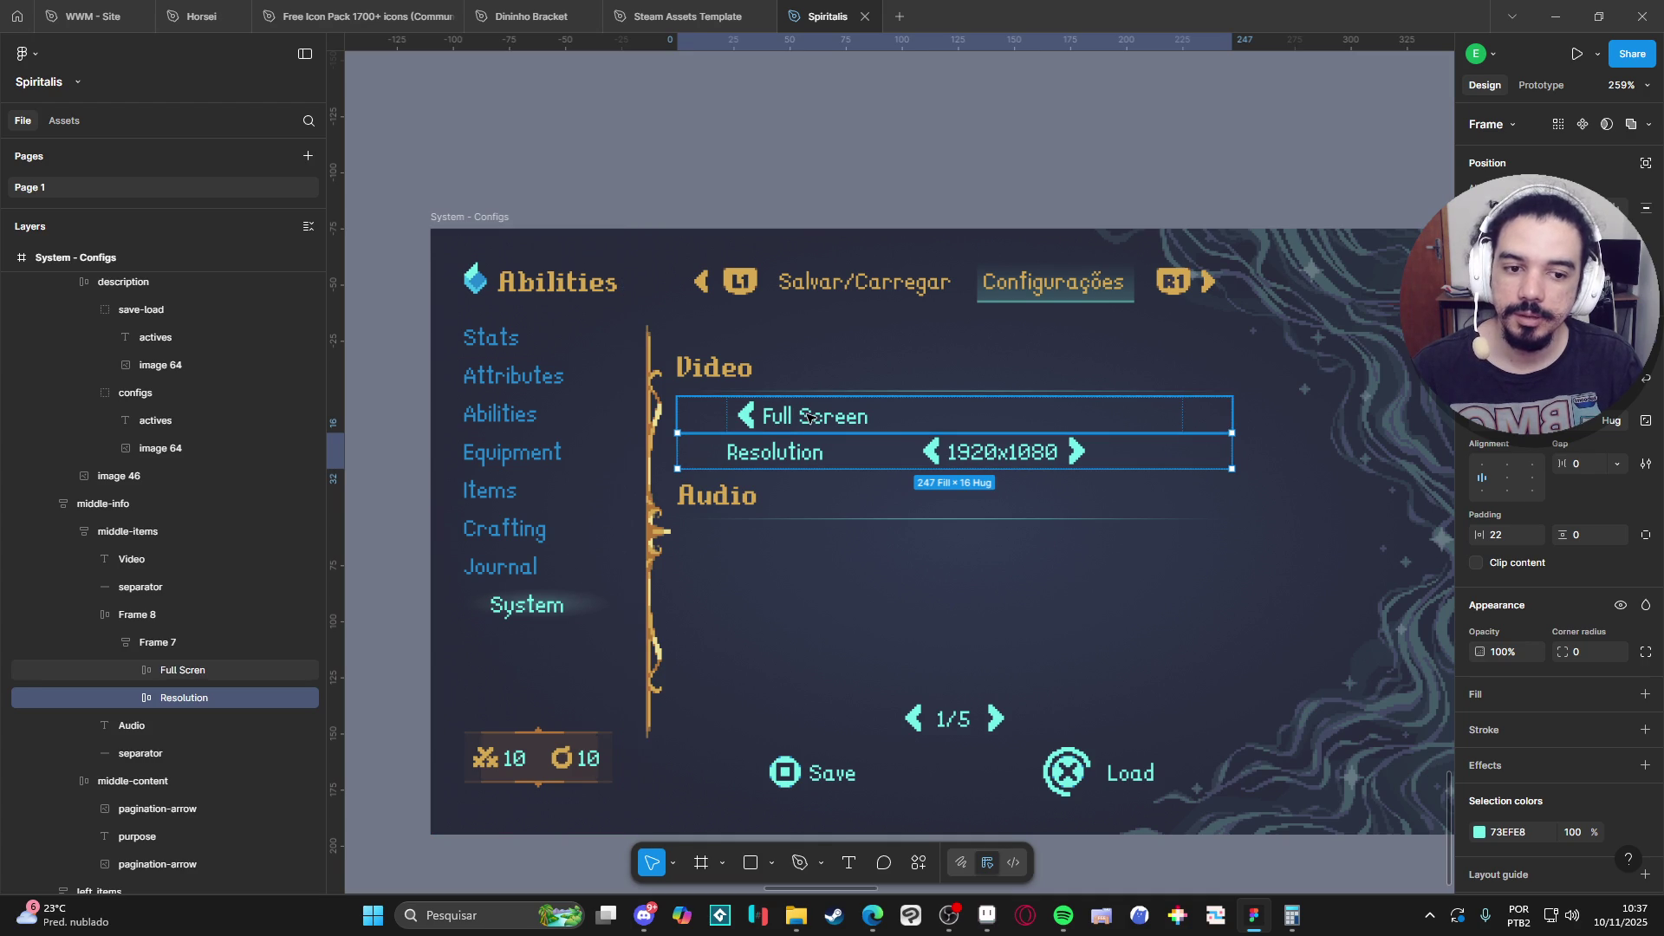
Inspect the Full Screen and Resolution rows, their arrow groups and padding.
{"action": "left_click", "coordinate": [748, 416]}
{"action": "left_click", "coordinate": [756, 414]}
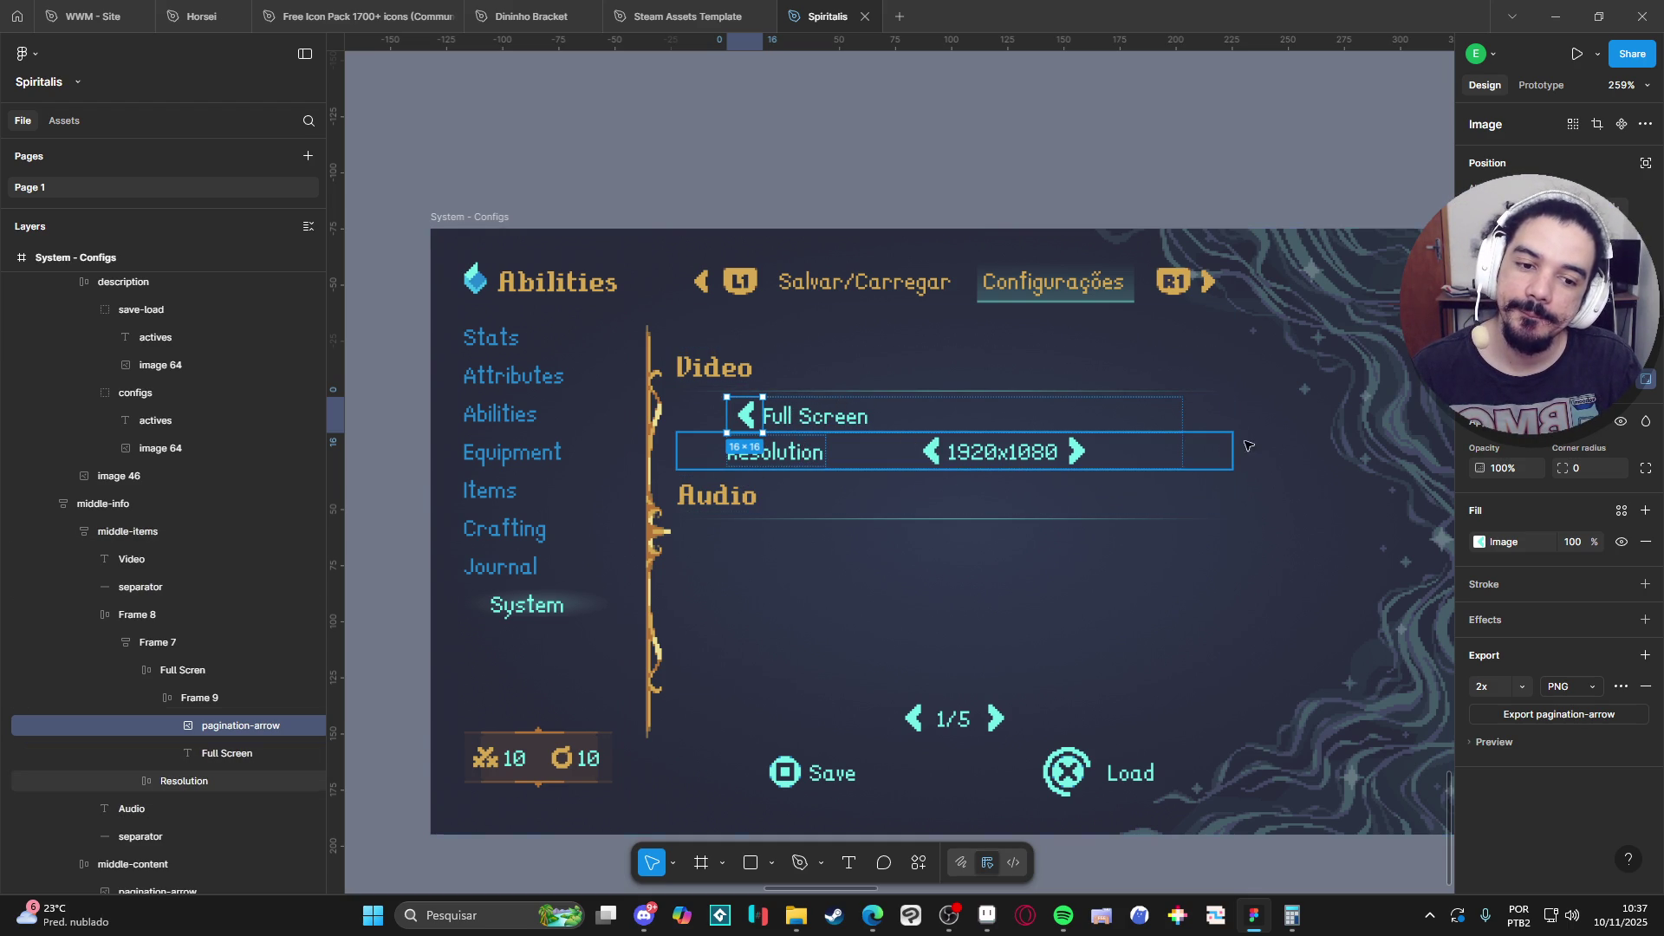
{"action": "left_click", "coordinate": [1083, 442]}
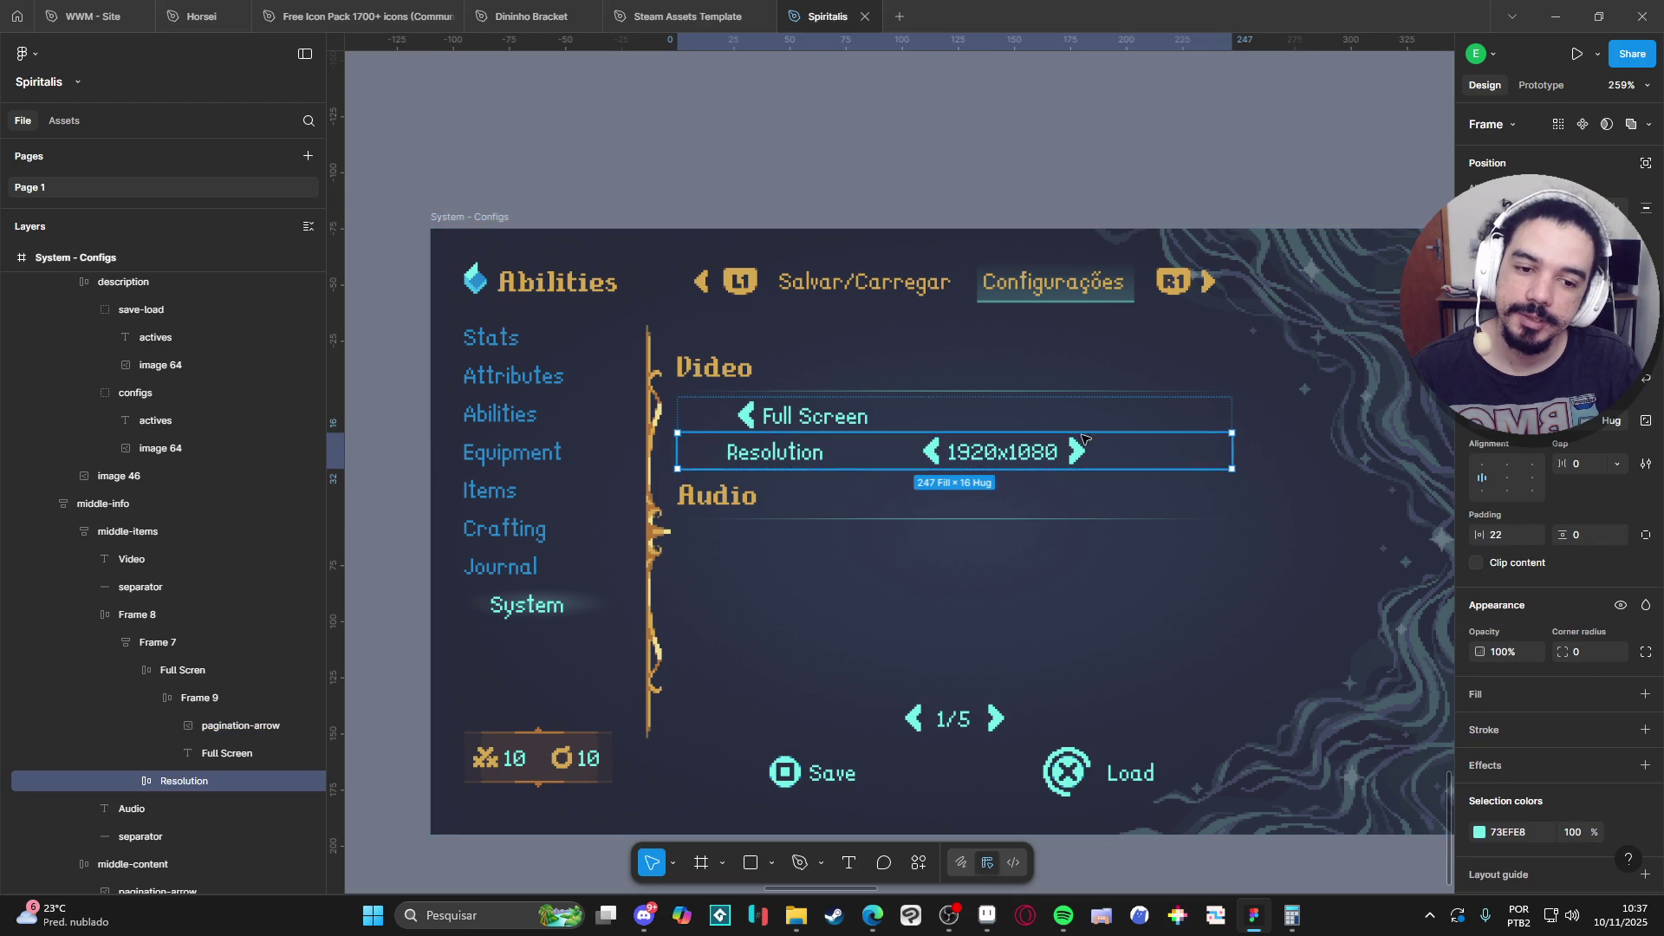
{"action": "left_click", "coordinate": [1044, 423]}
{"action": "left_click", "coordinate": [1167, 459]}
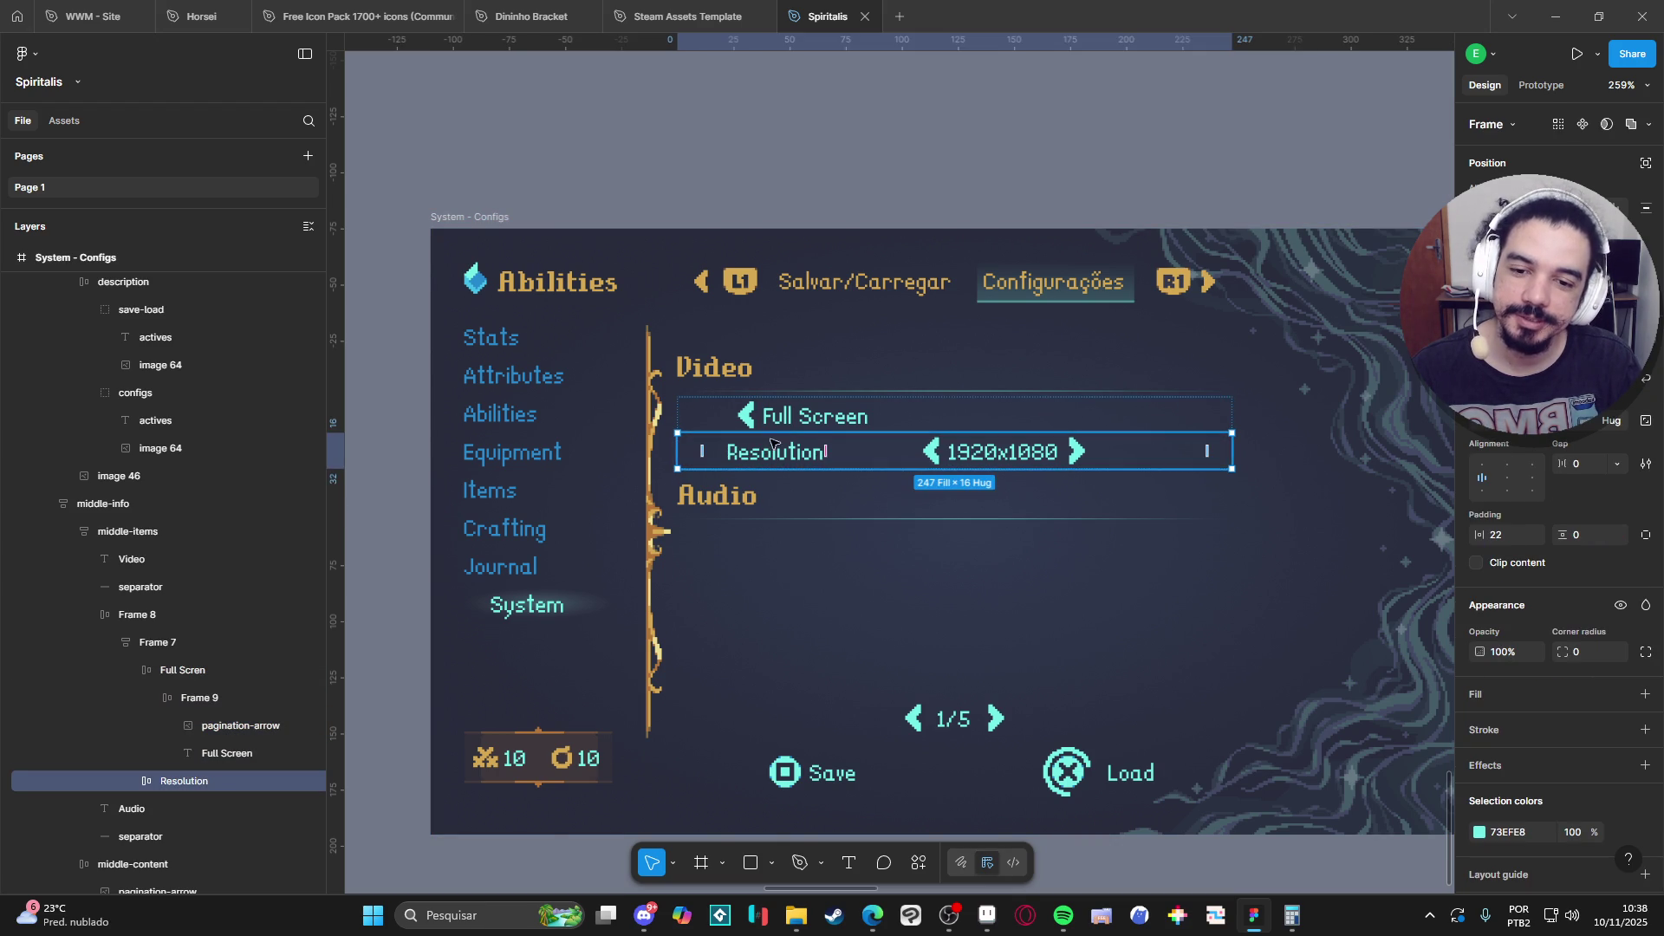
{"action": "left_click", "coordinate": [750, 420]}
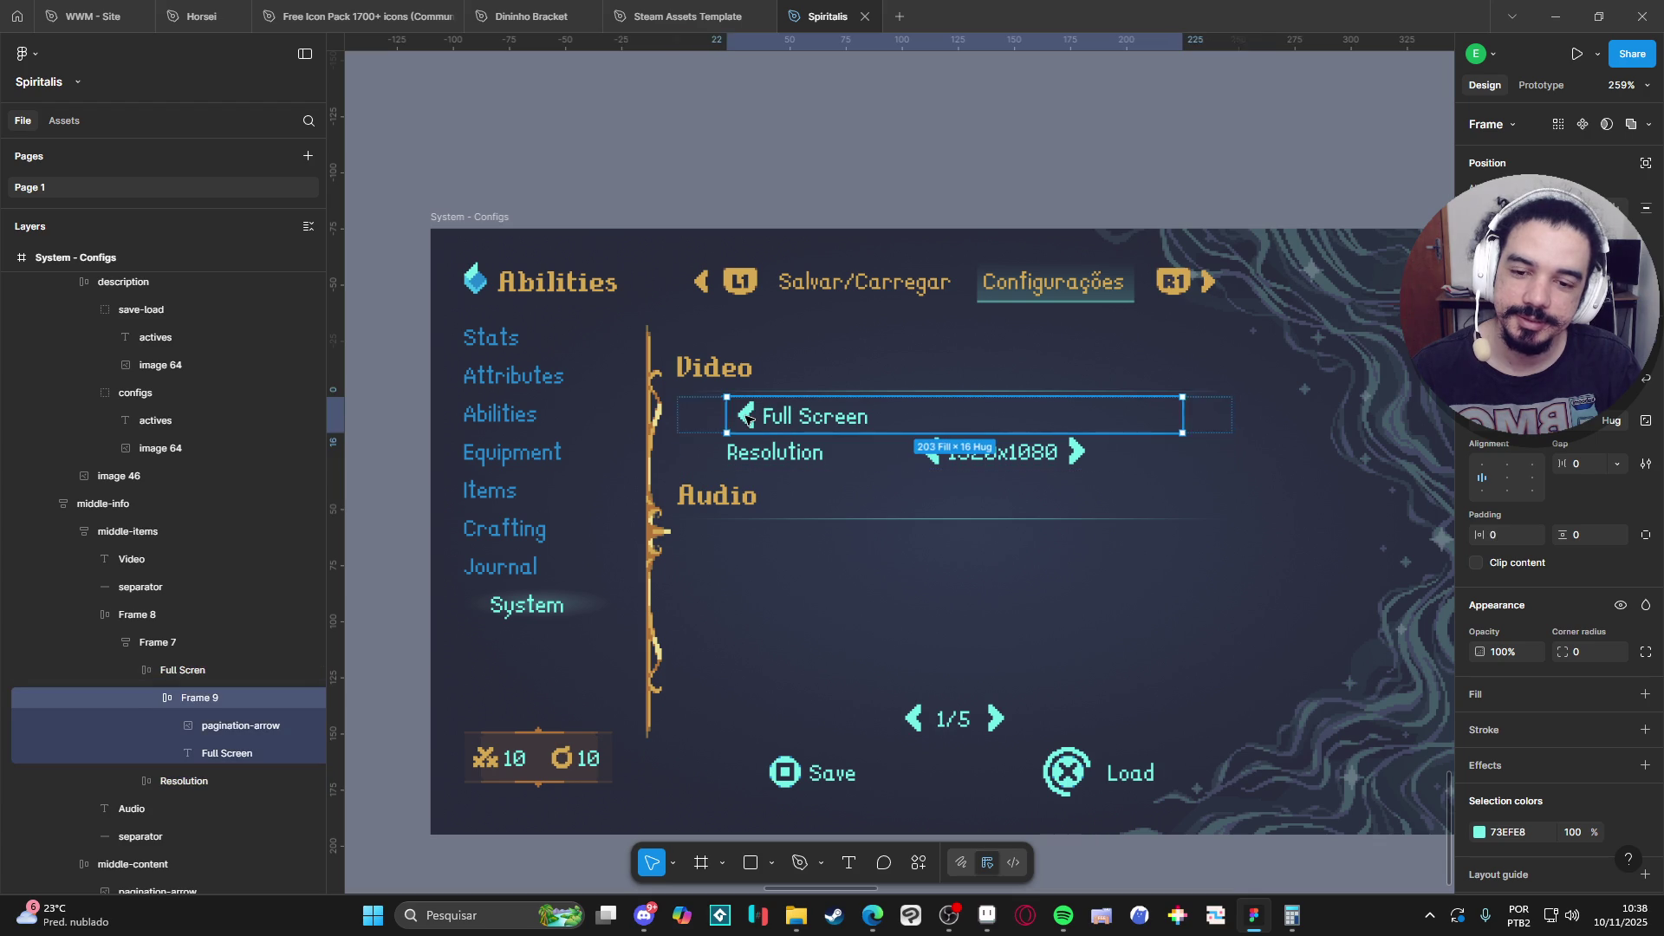
{"action": "key", "text": "Tab"}
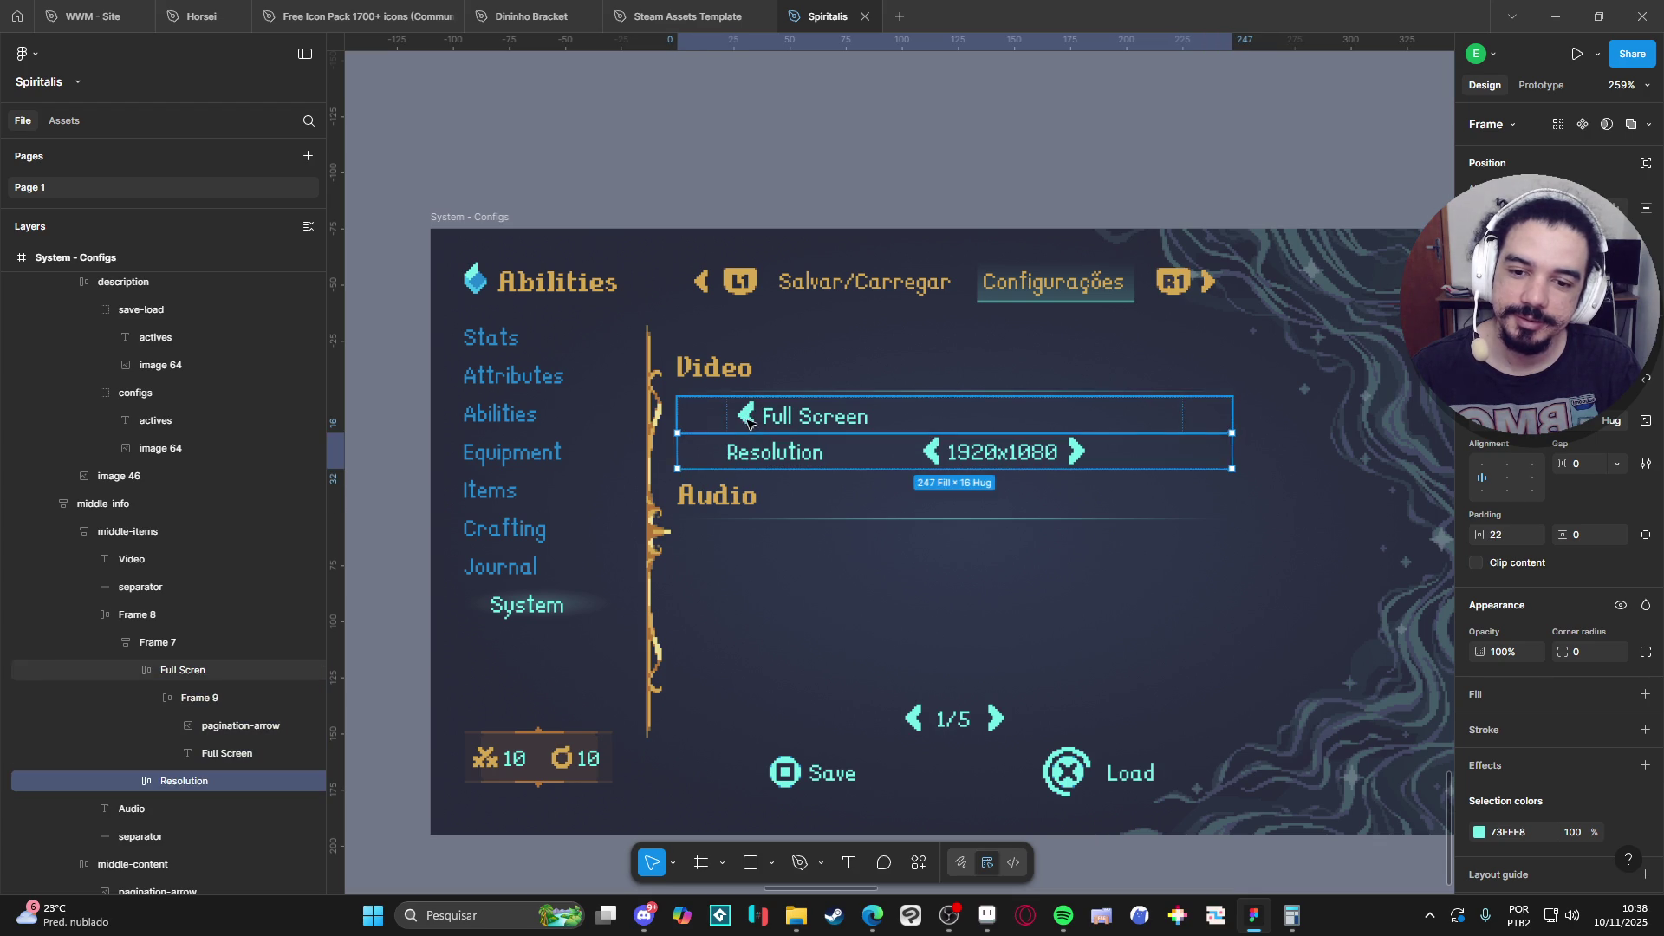
{"action": "left_click", "coordinate": [750, 421]}
{"action": "double_click", "coordinate": [750, 420]}
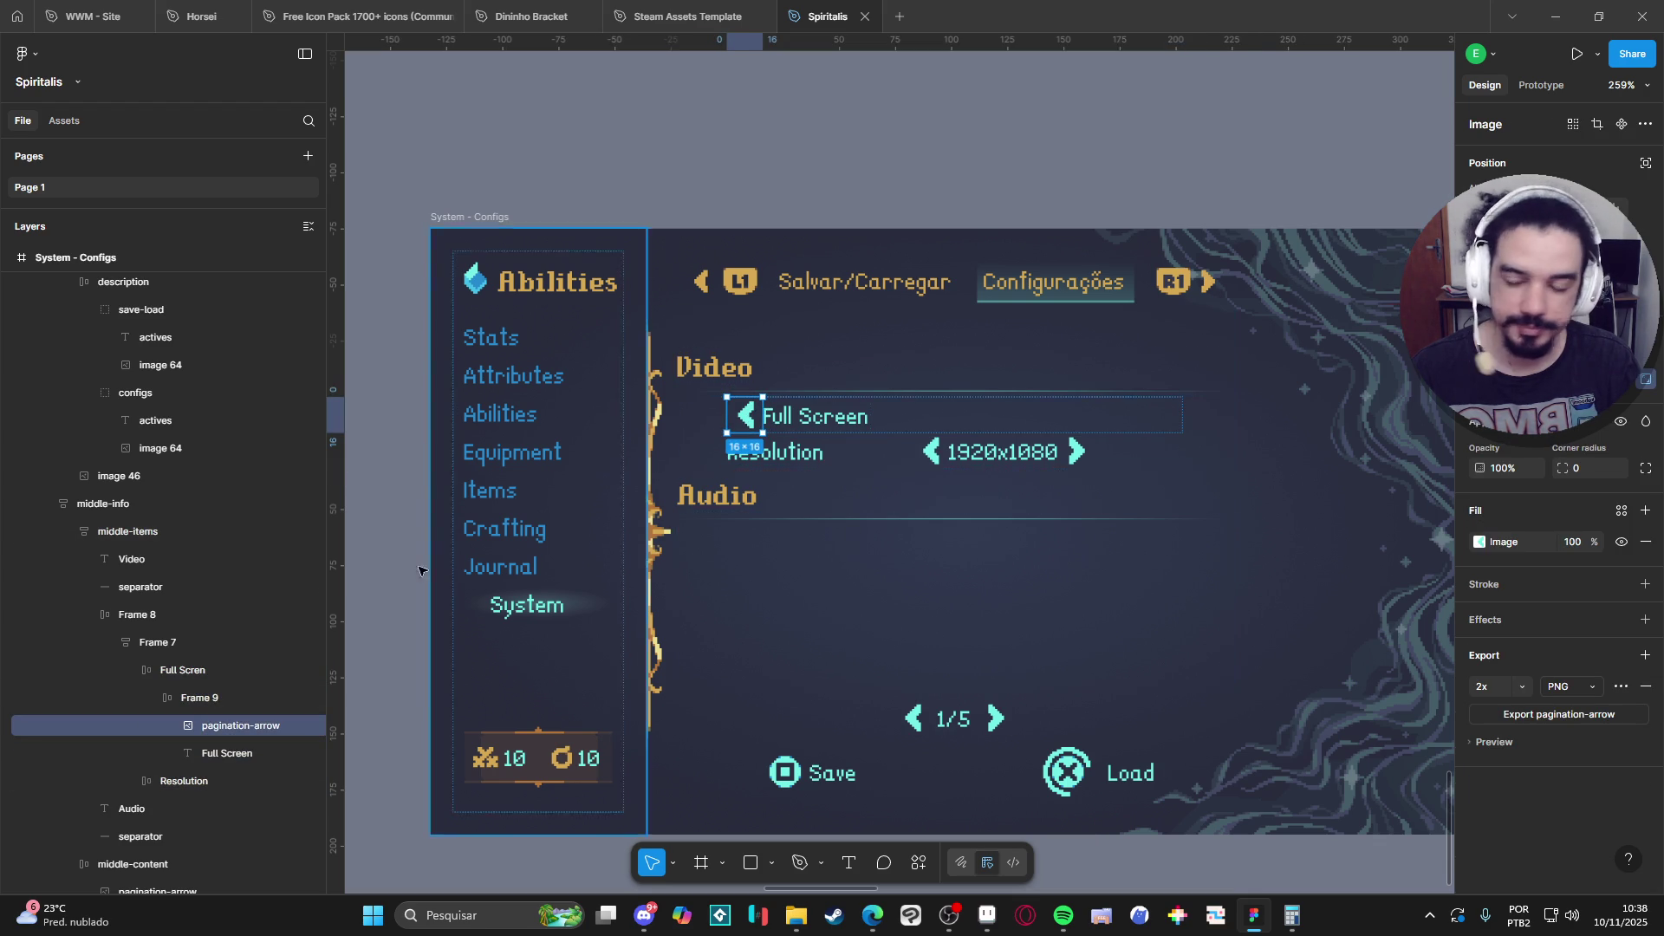
{"action": "left_click", "coordinate": [178, 698]}
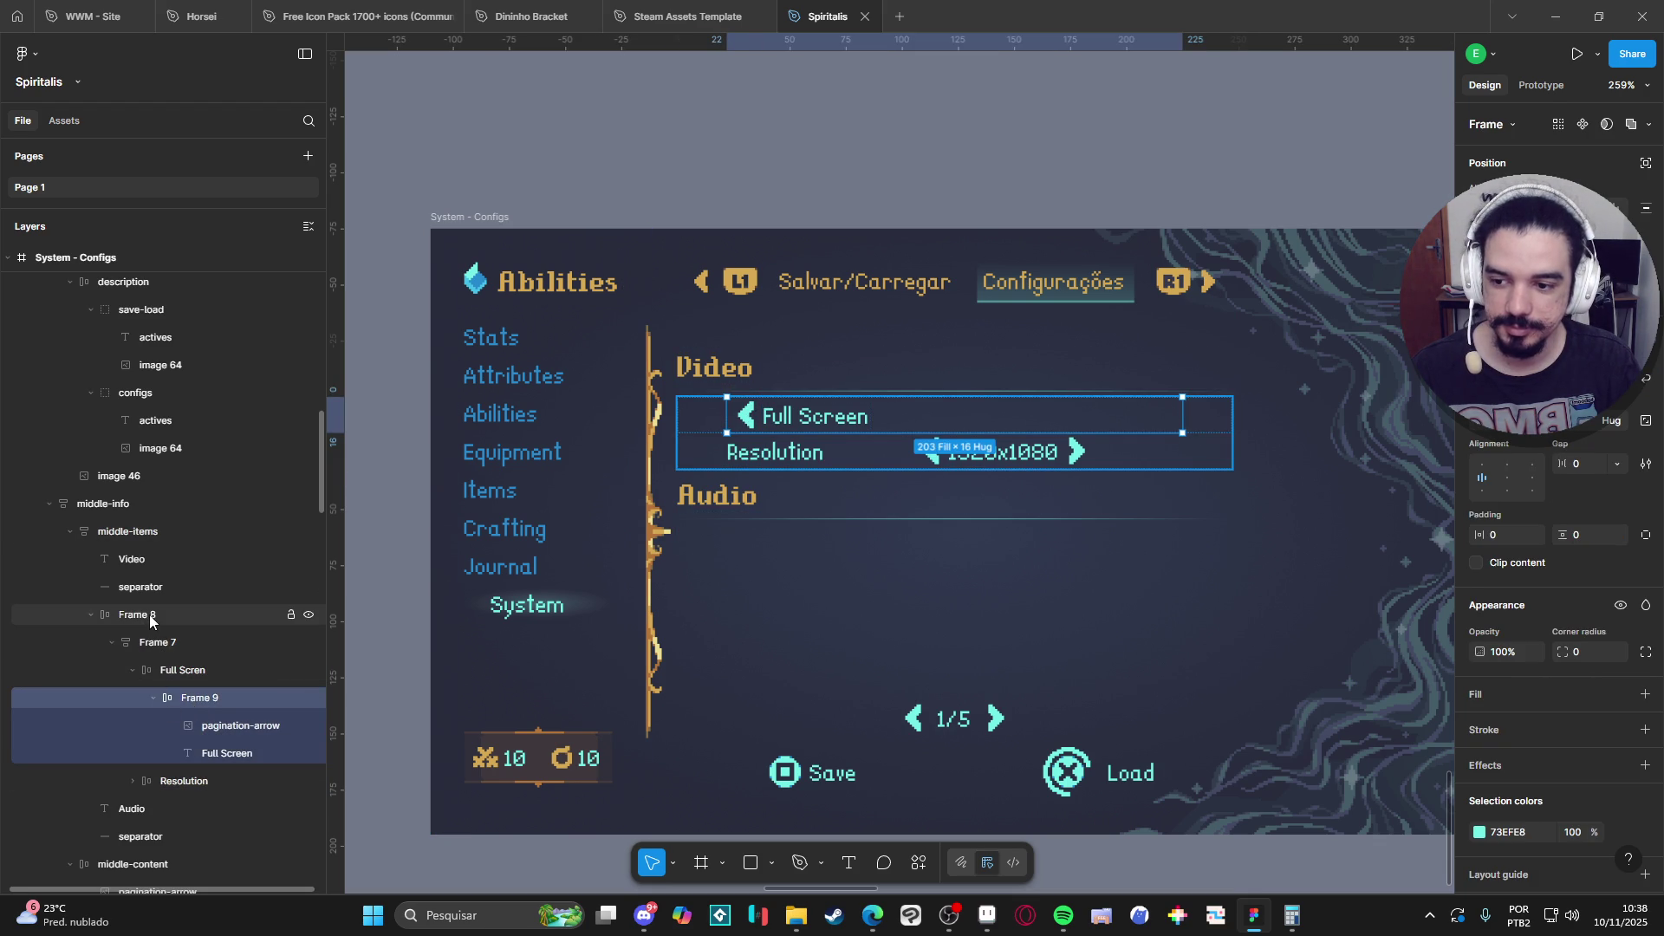
{"action": "left_click", "coordinate": [175, 675]}
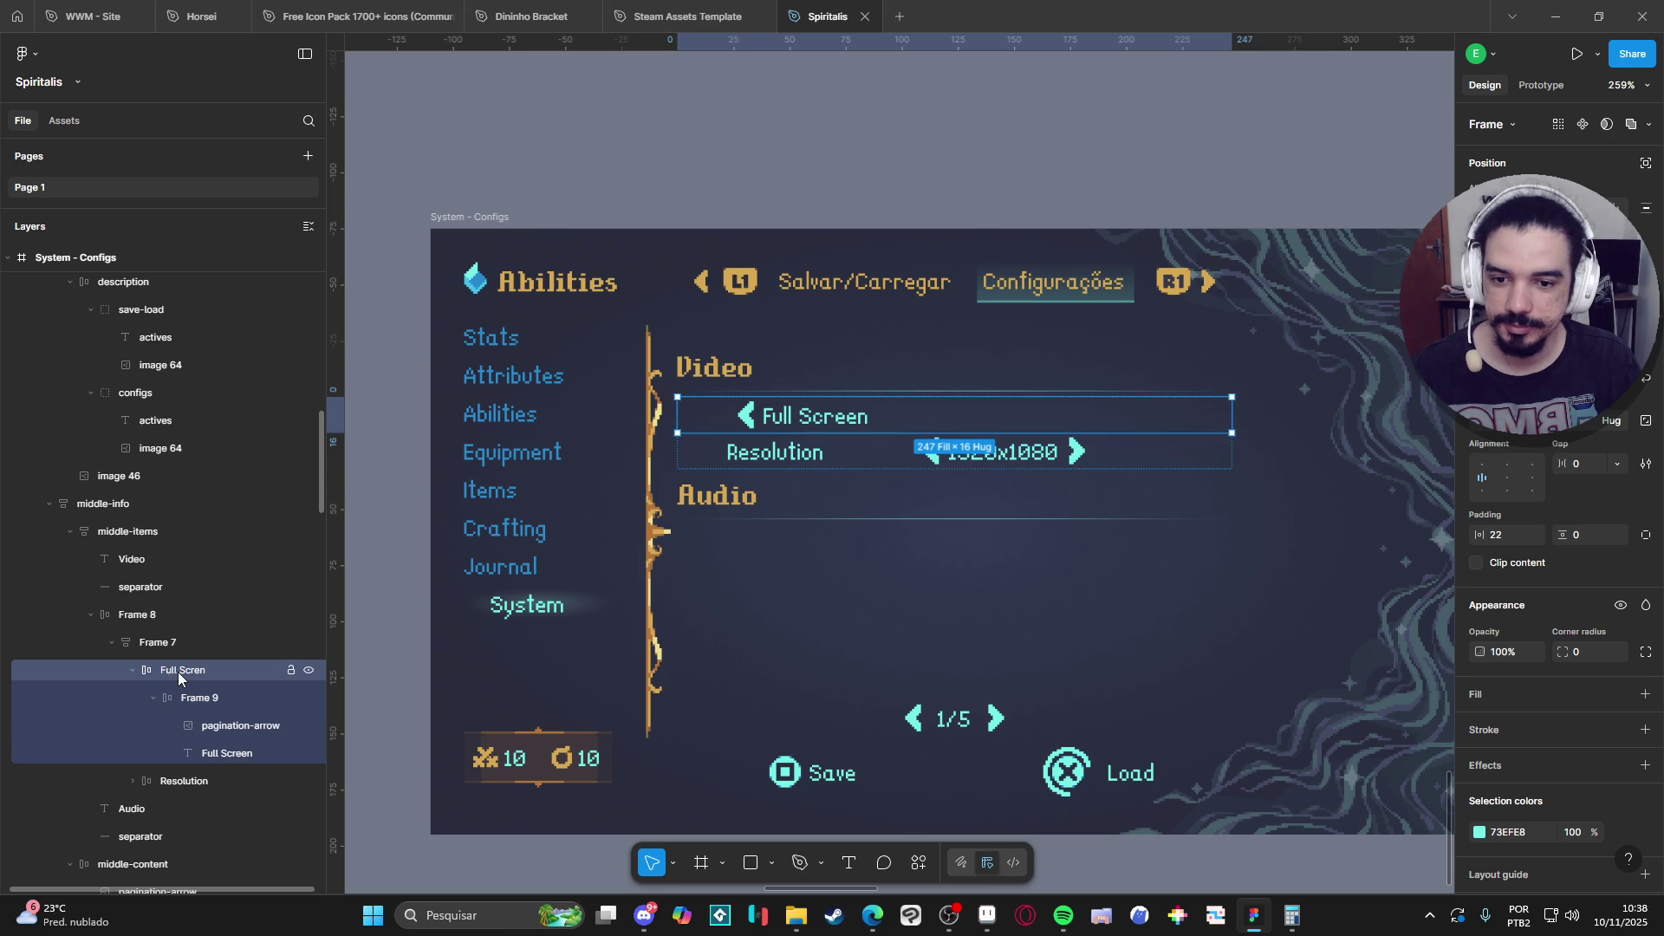
Save the Aseprite interface mockup with Ctrl+S.
{"action": "left_click", "coordinate": [988, 915]}
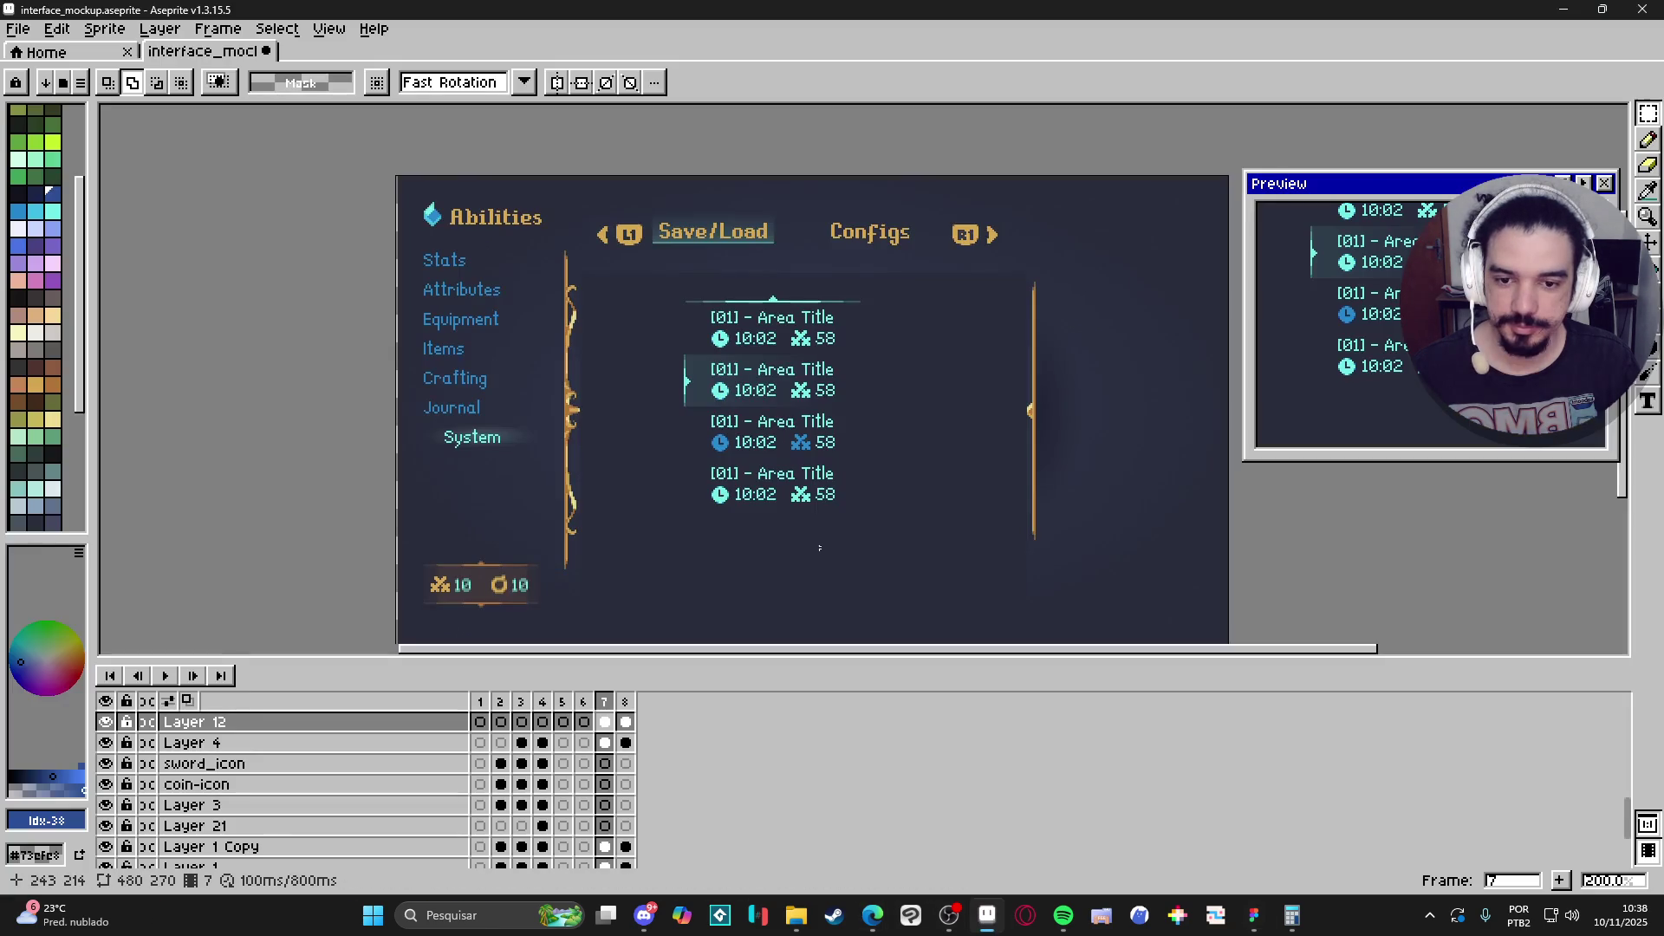
{"action": "key", "text": "plus"}
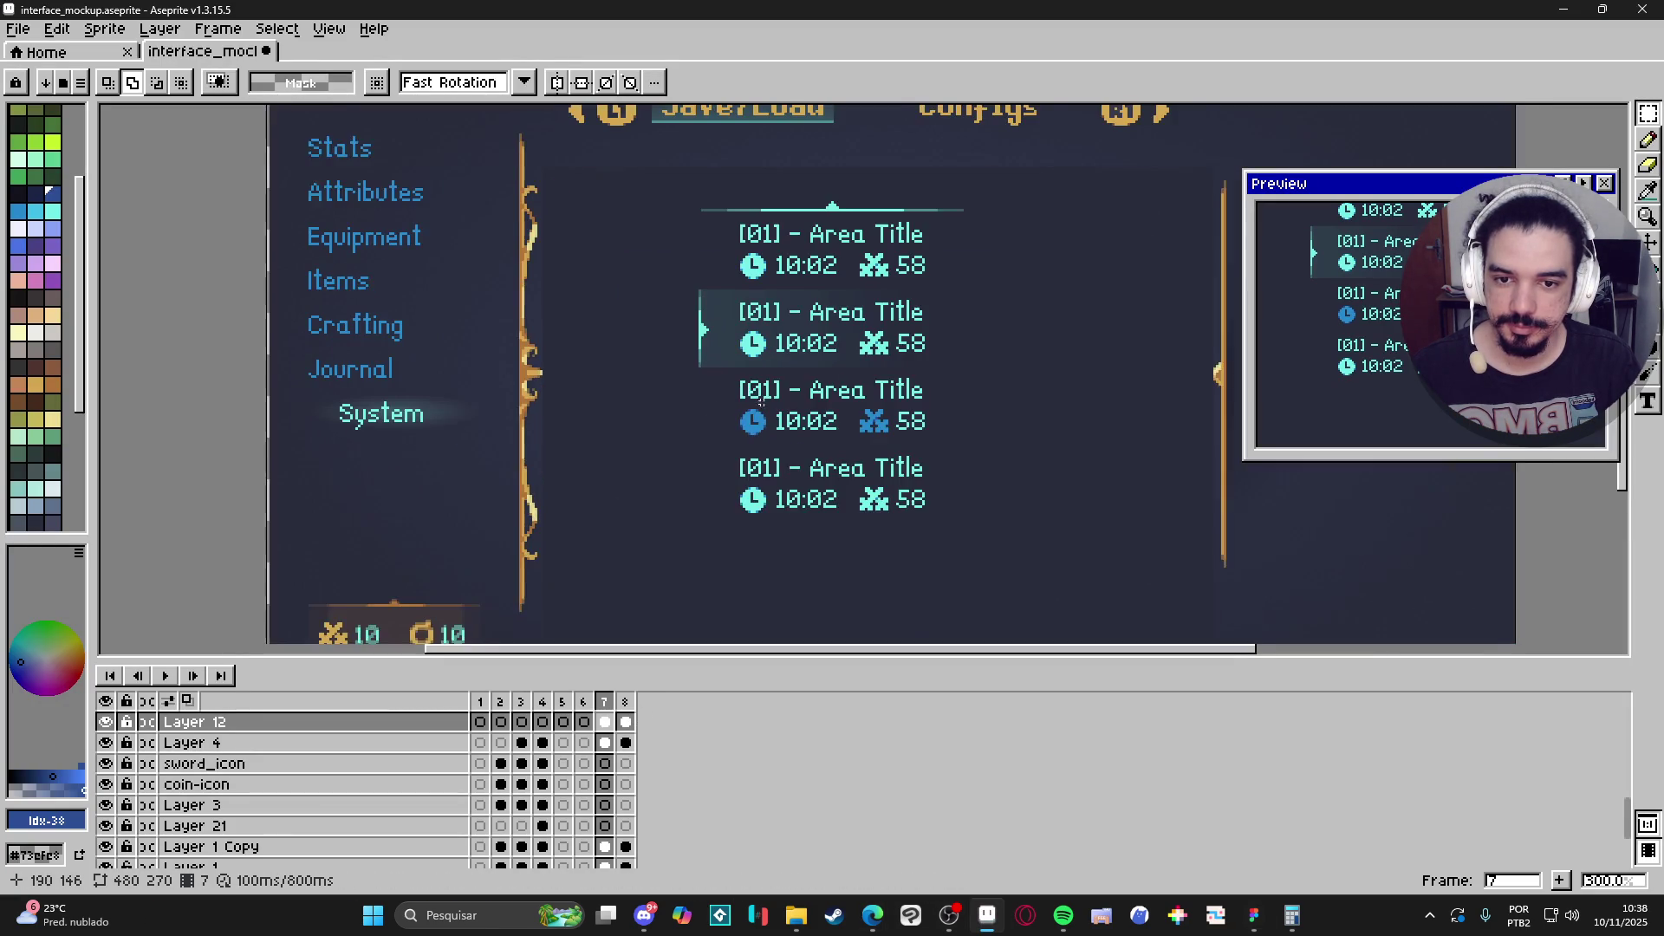
{"action": "key", "text": "ctrl+s"}
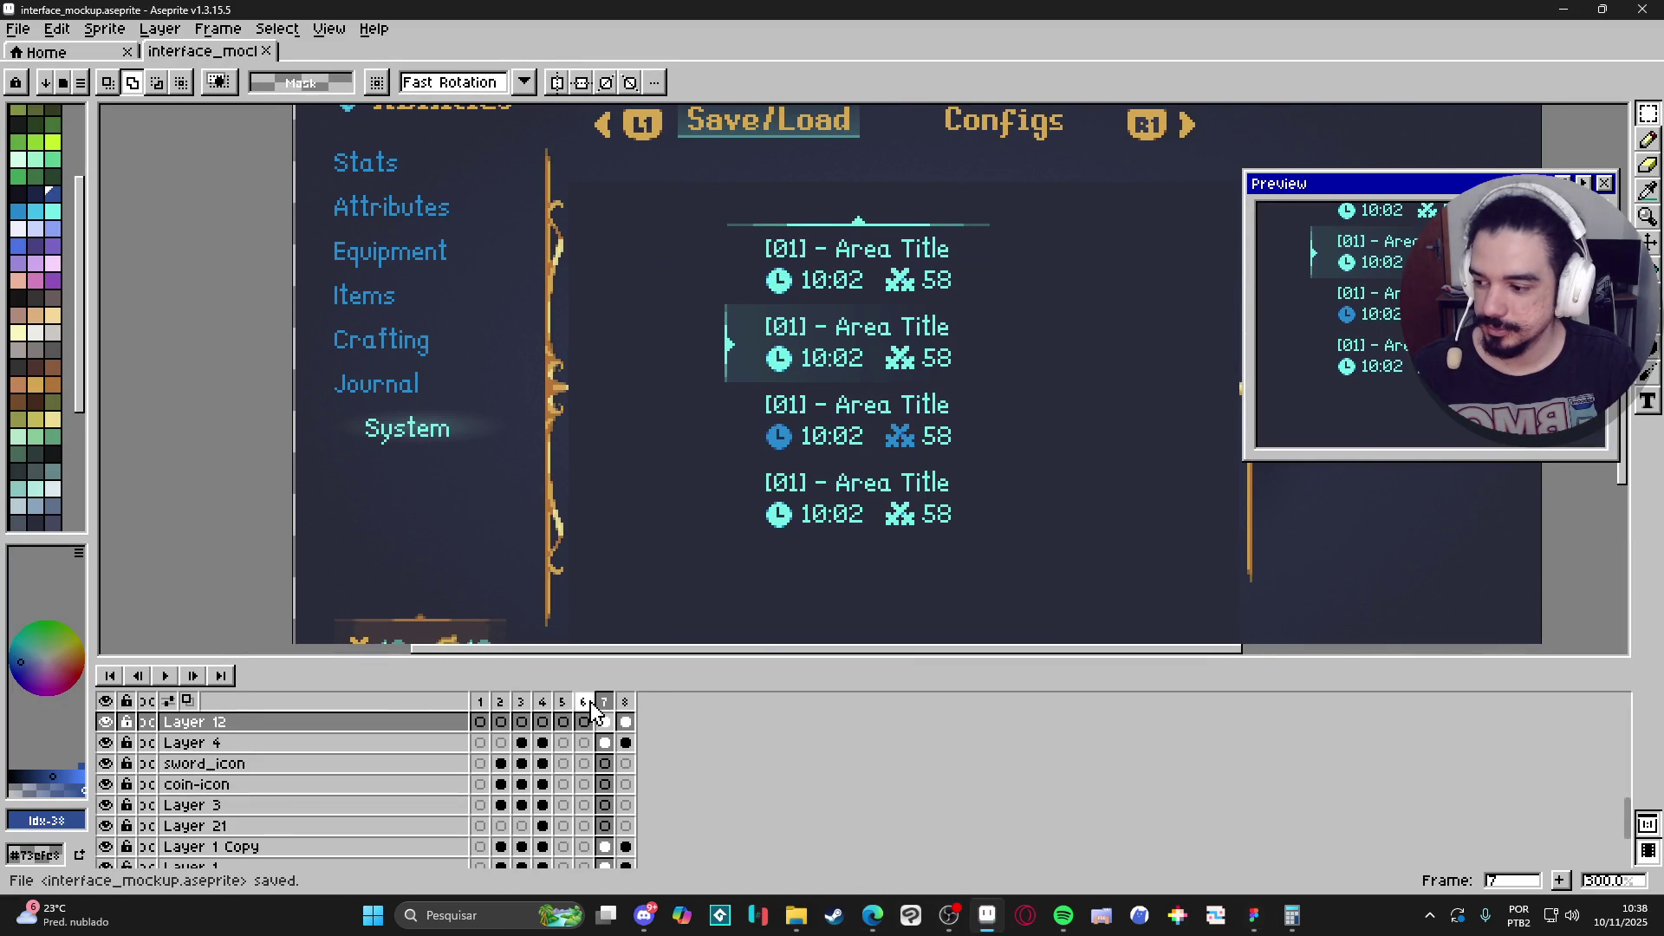
Review the Items, UI elements sheet, Main and Save/Load frames of the mockup.
{"action": "key", "text": "Left"}
{"action": "key", "text": "Left"}
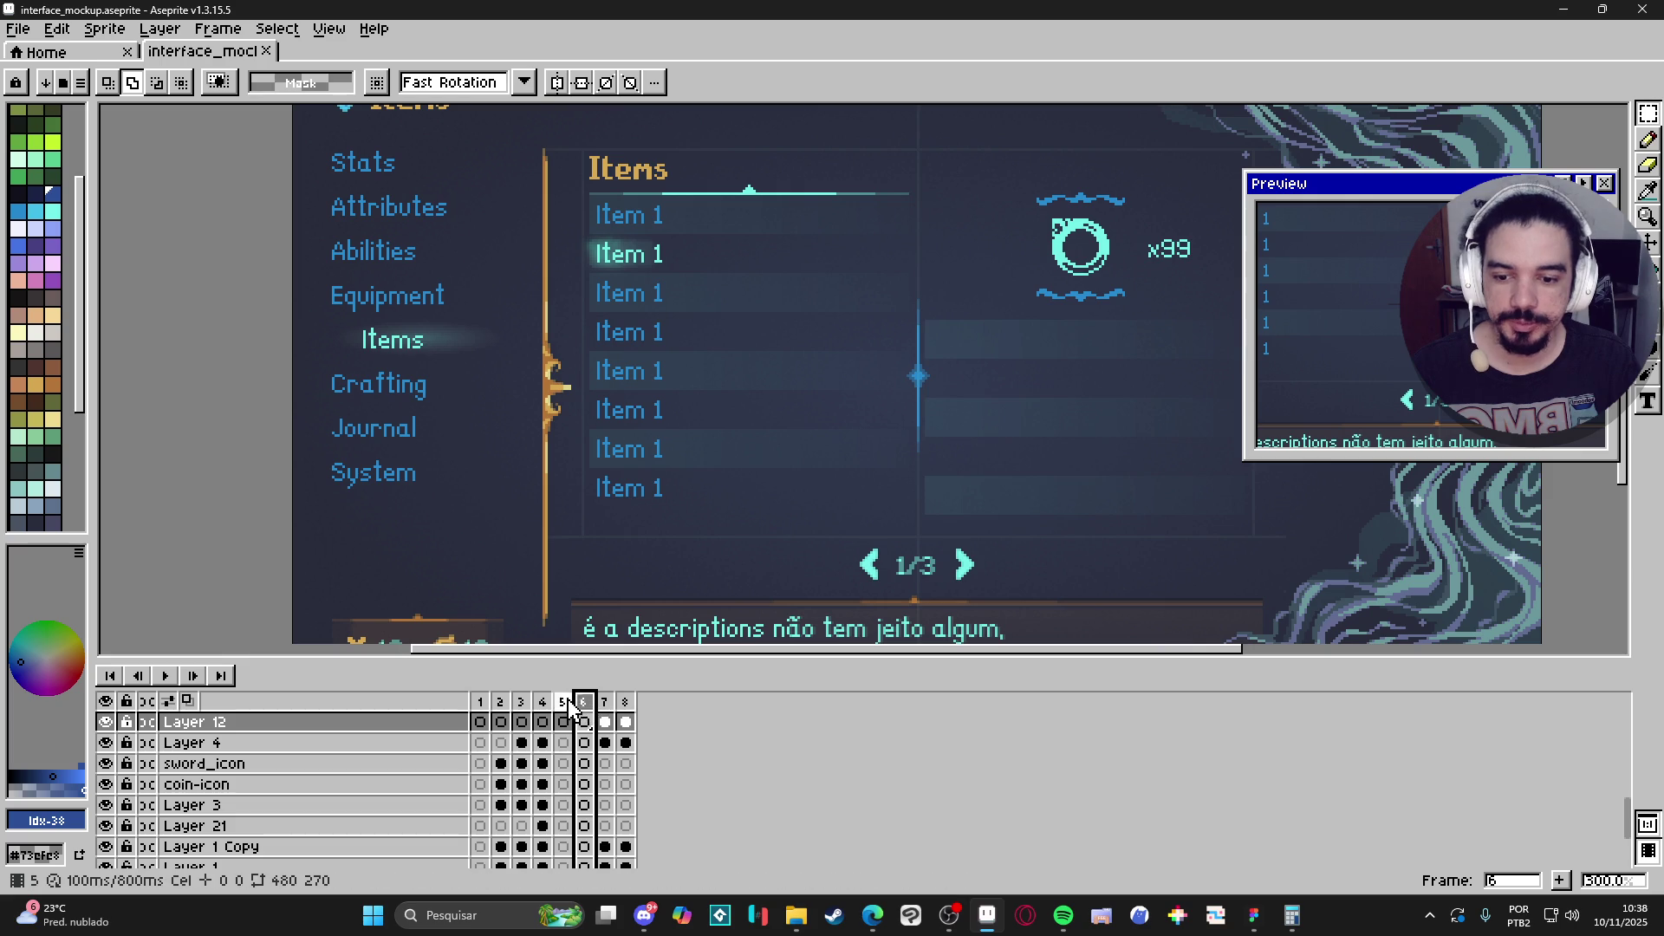
{"action": "left_click", "coordinate": [542, 701]}
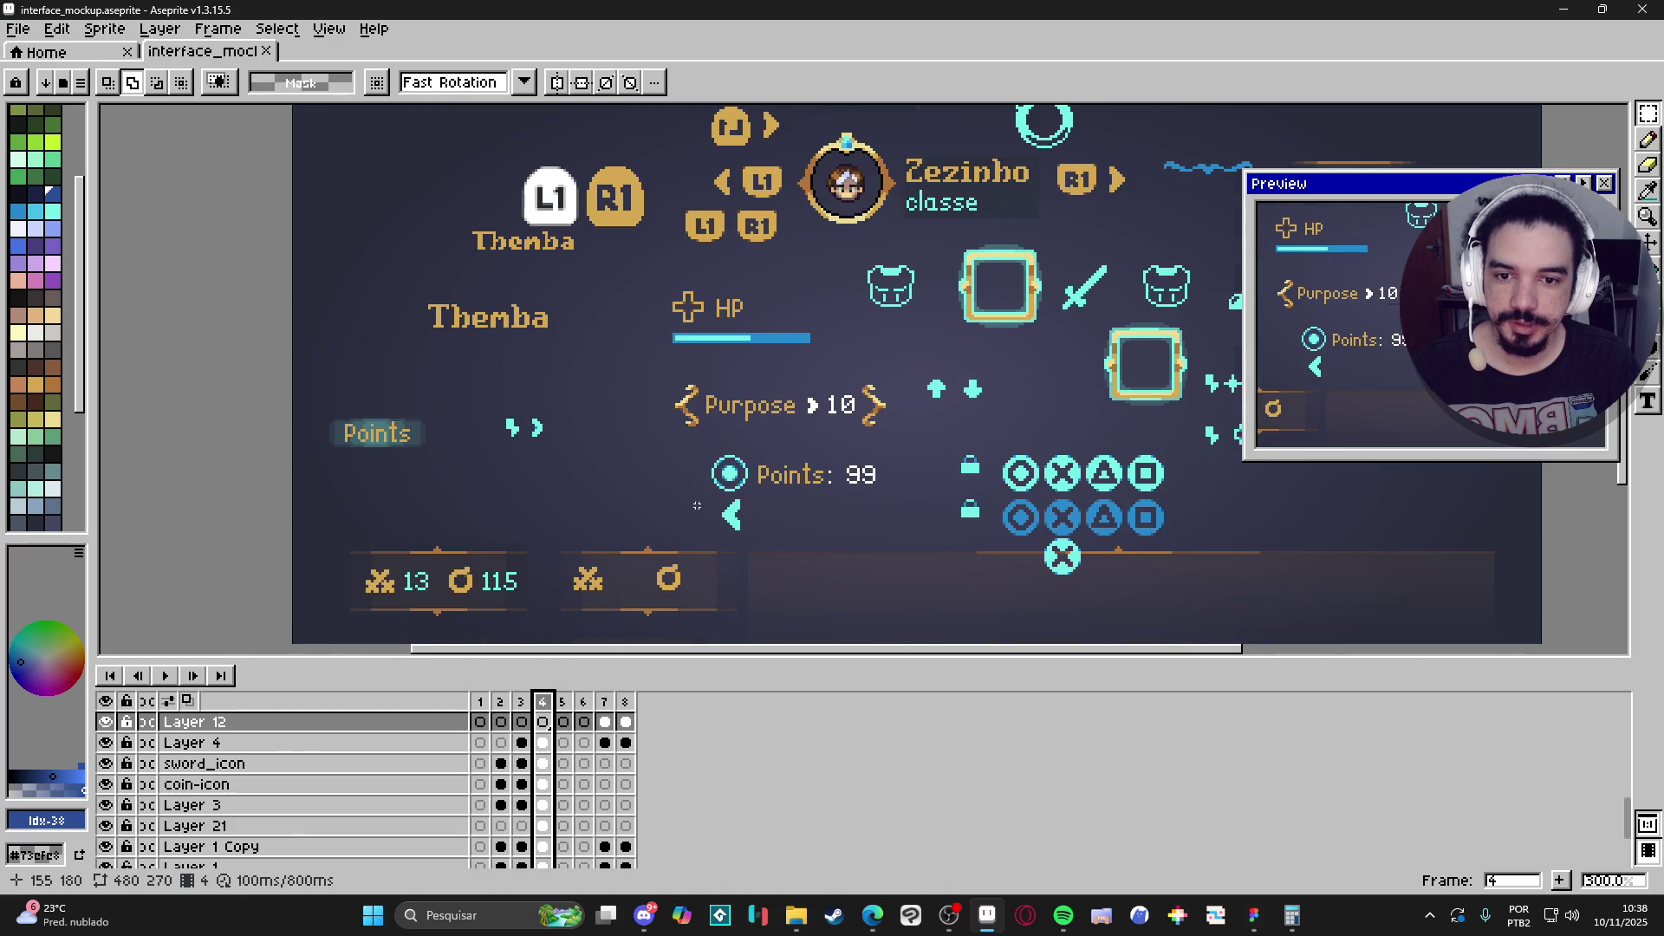
{"action": "scroll", "coordinate": [700, 502], "scroll_direction": "down", "scroll_amount": 1}
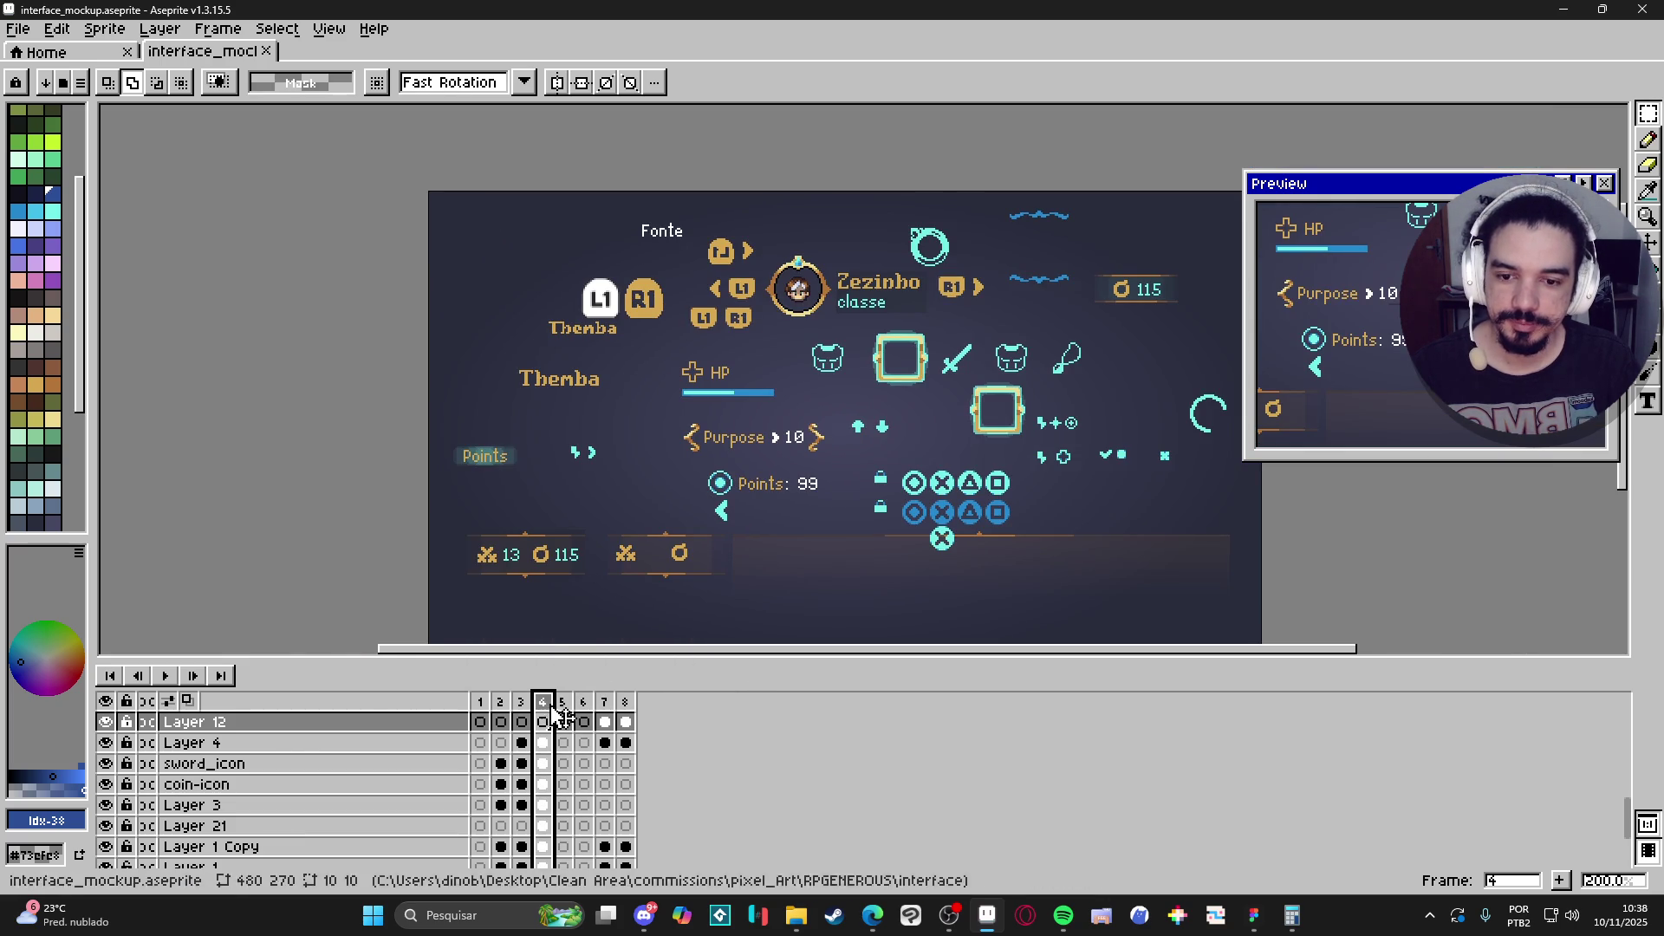
{"action": "key", "text": "Left"}
{"action": "left_click", "coordinate": [502, 721]}
{"action": "left_click", "coordinate": [480, 721]}
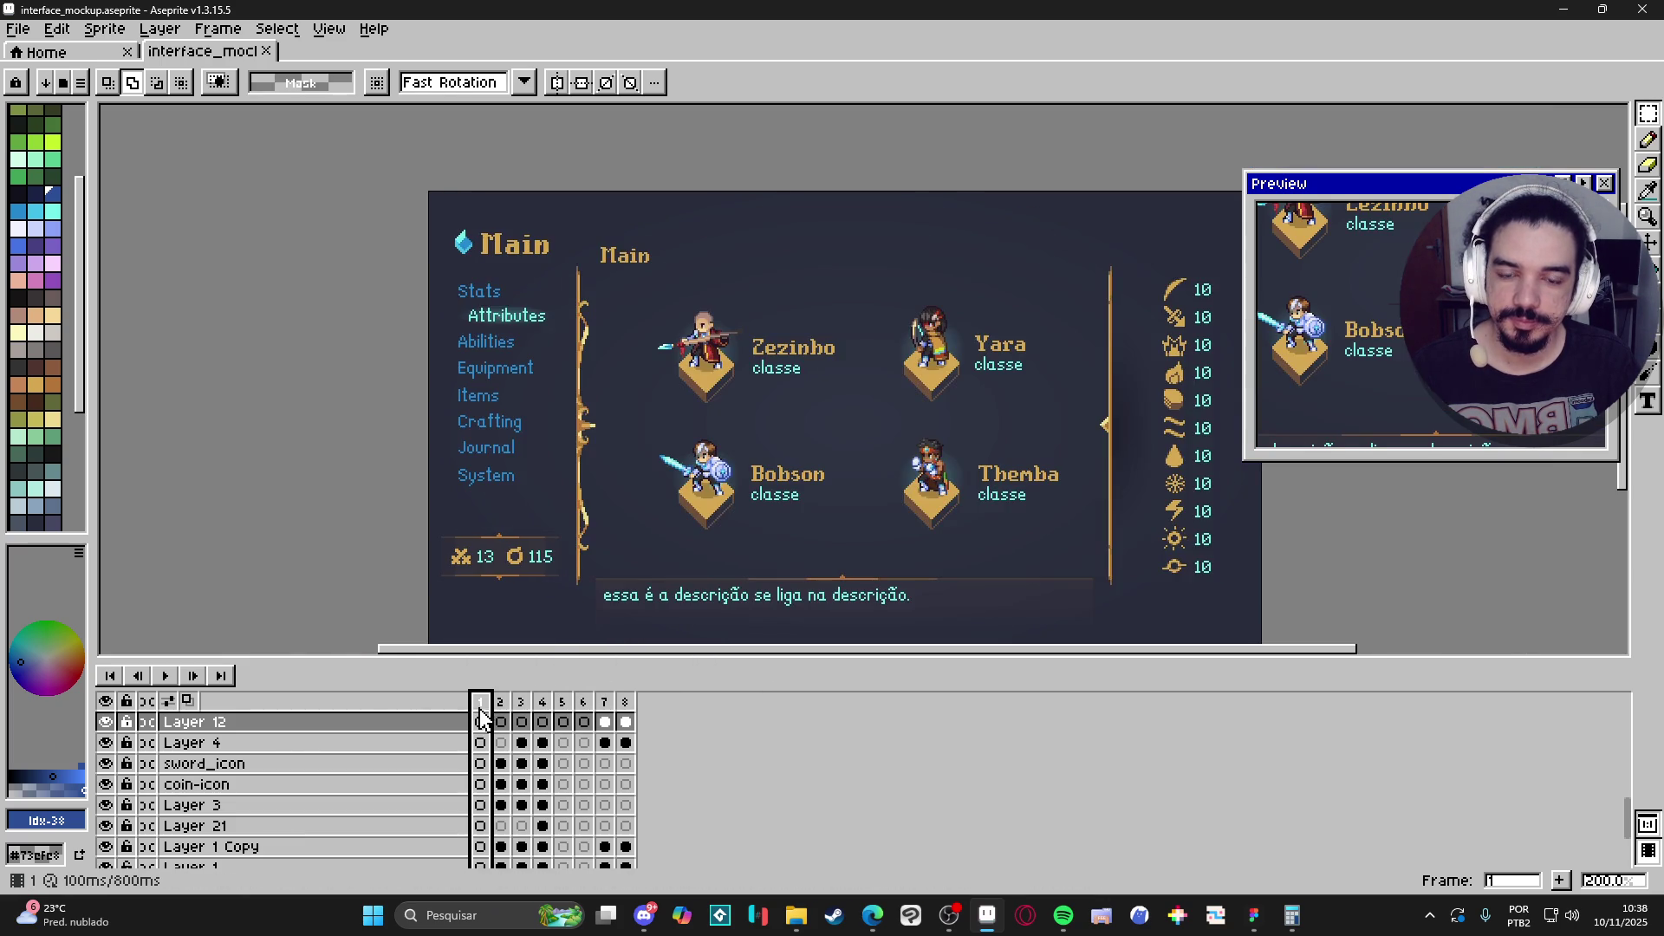
{"action": "left_click", "coordinate": [605, 716]}
{"action": "left_click", "coordinate": [584, 701]}
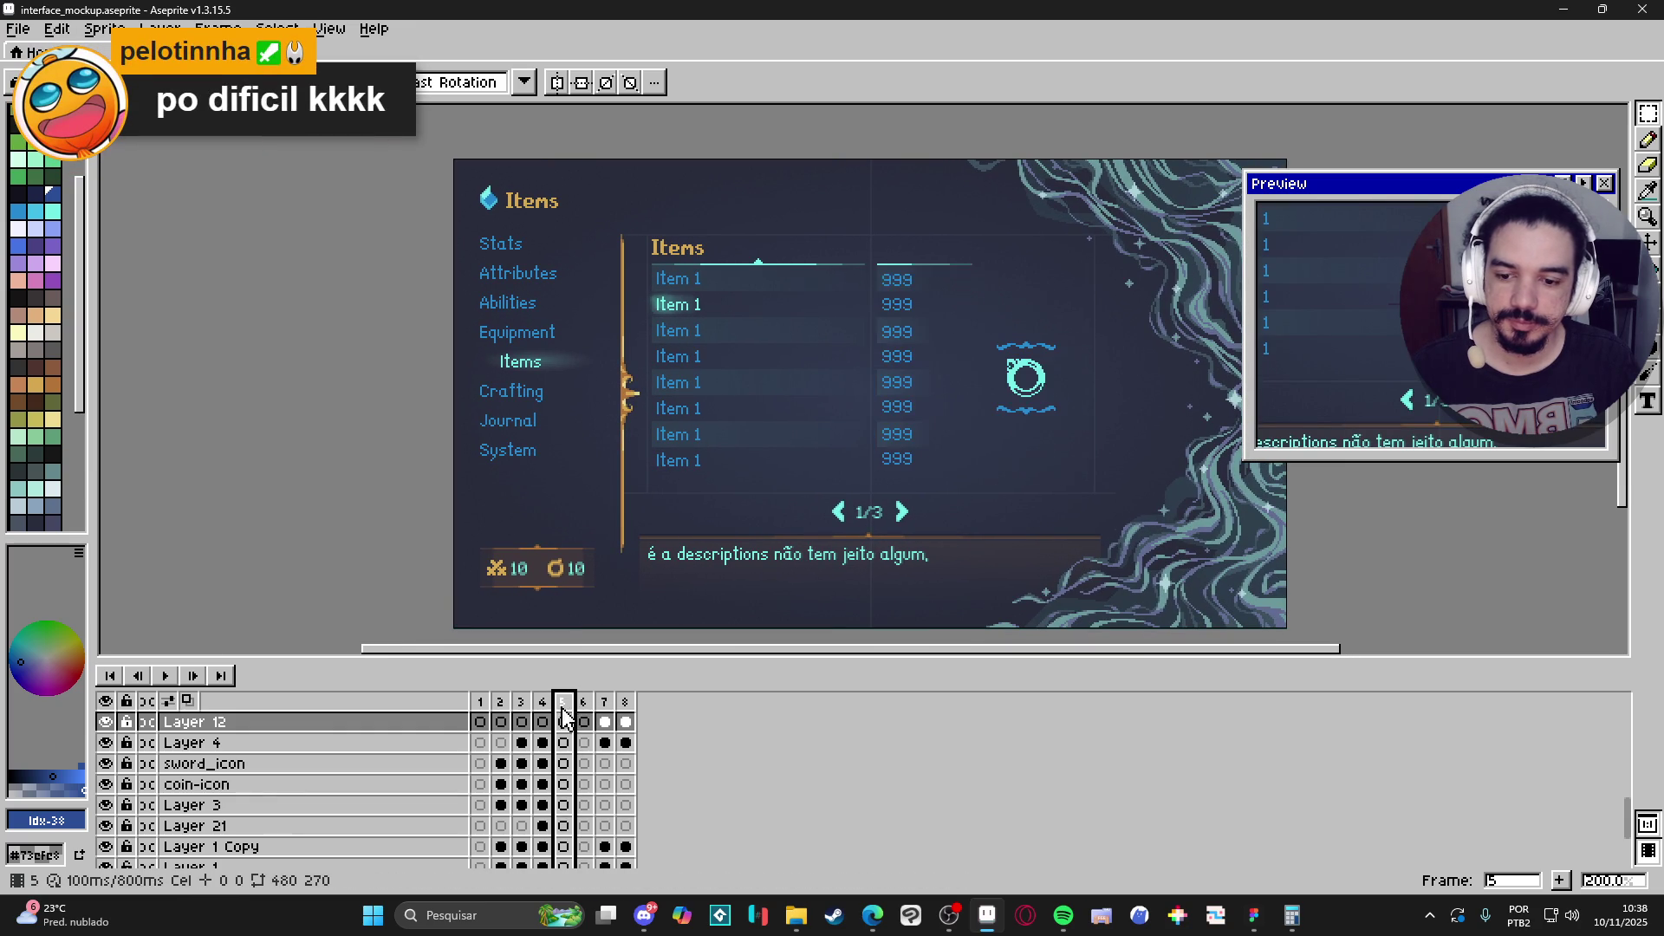
{"action": "left_click", "coordinate": [542, 706]}
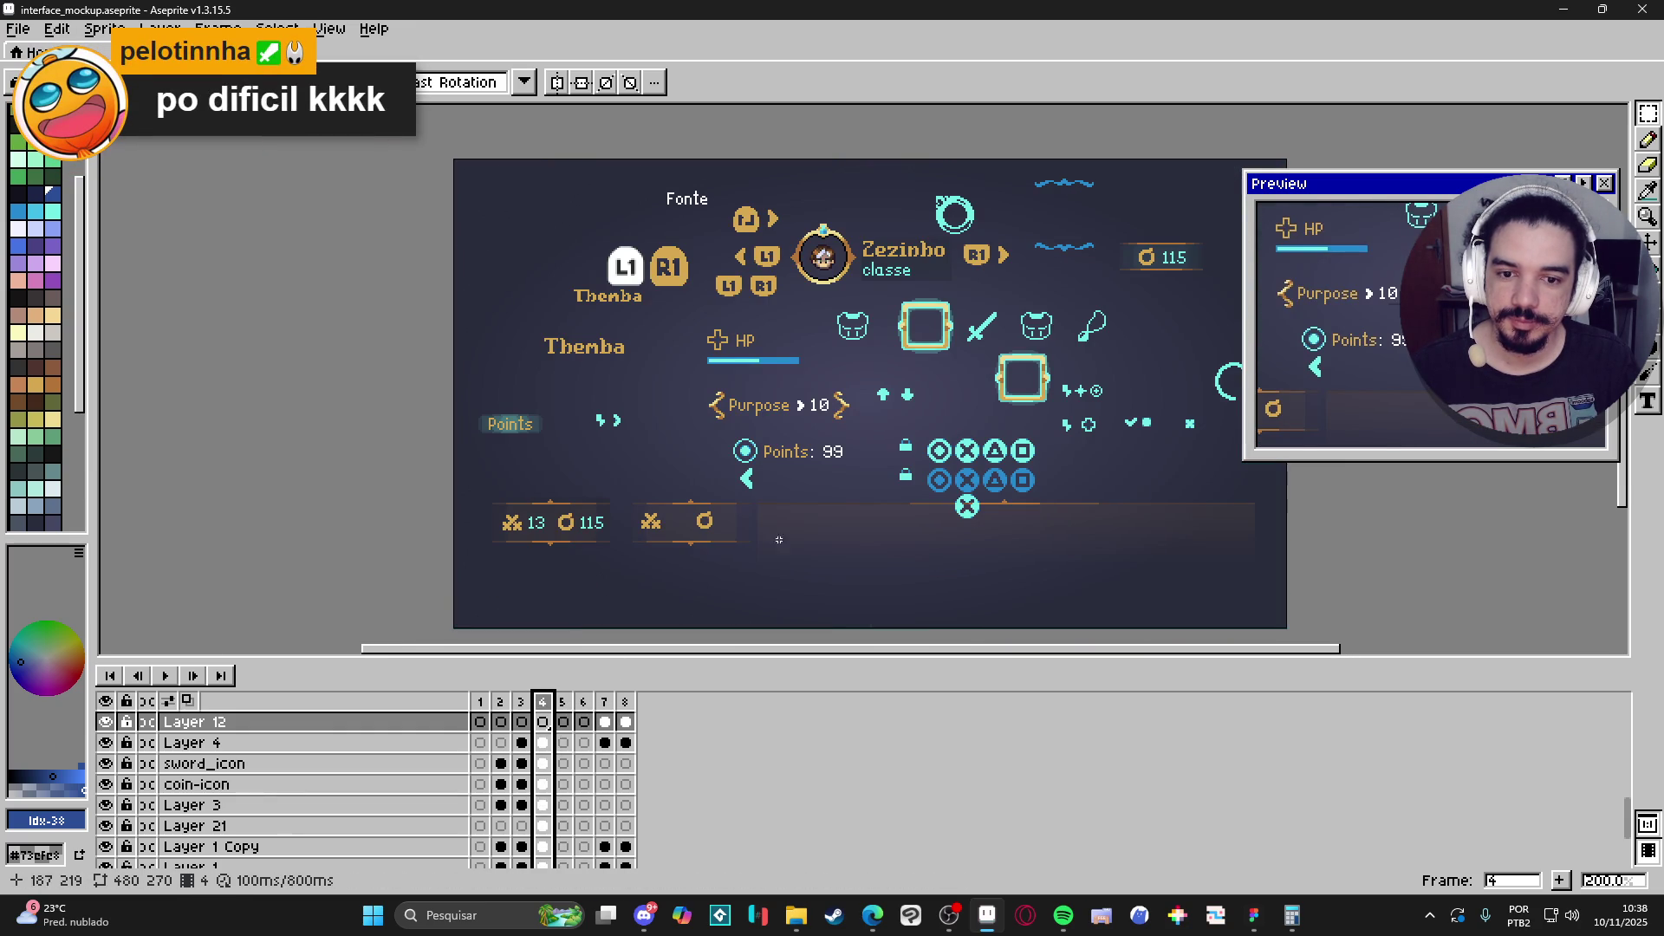
{"action": "left_click_drag", "start_coordinate": [948, 487], "coordinate": [834, 507]}
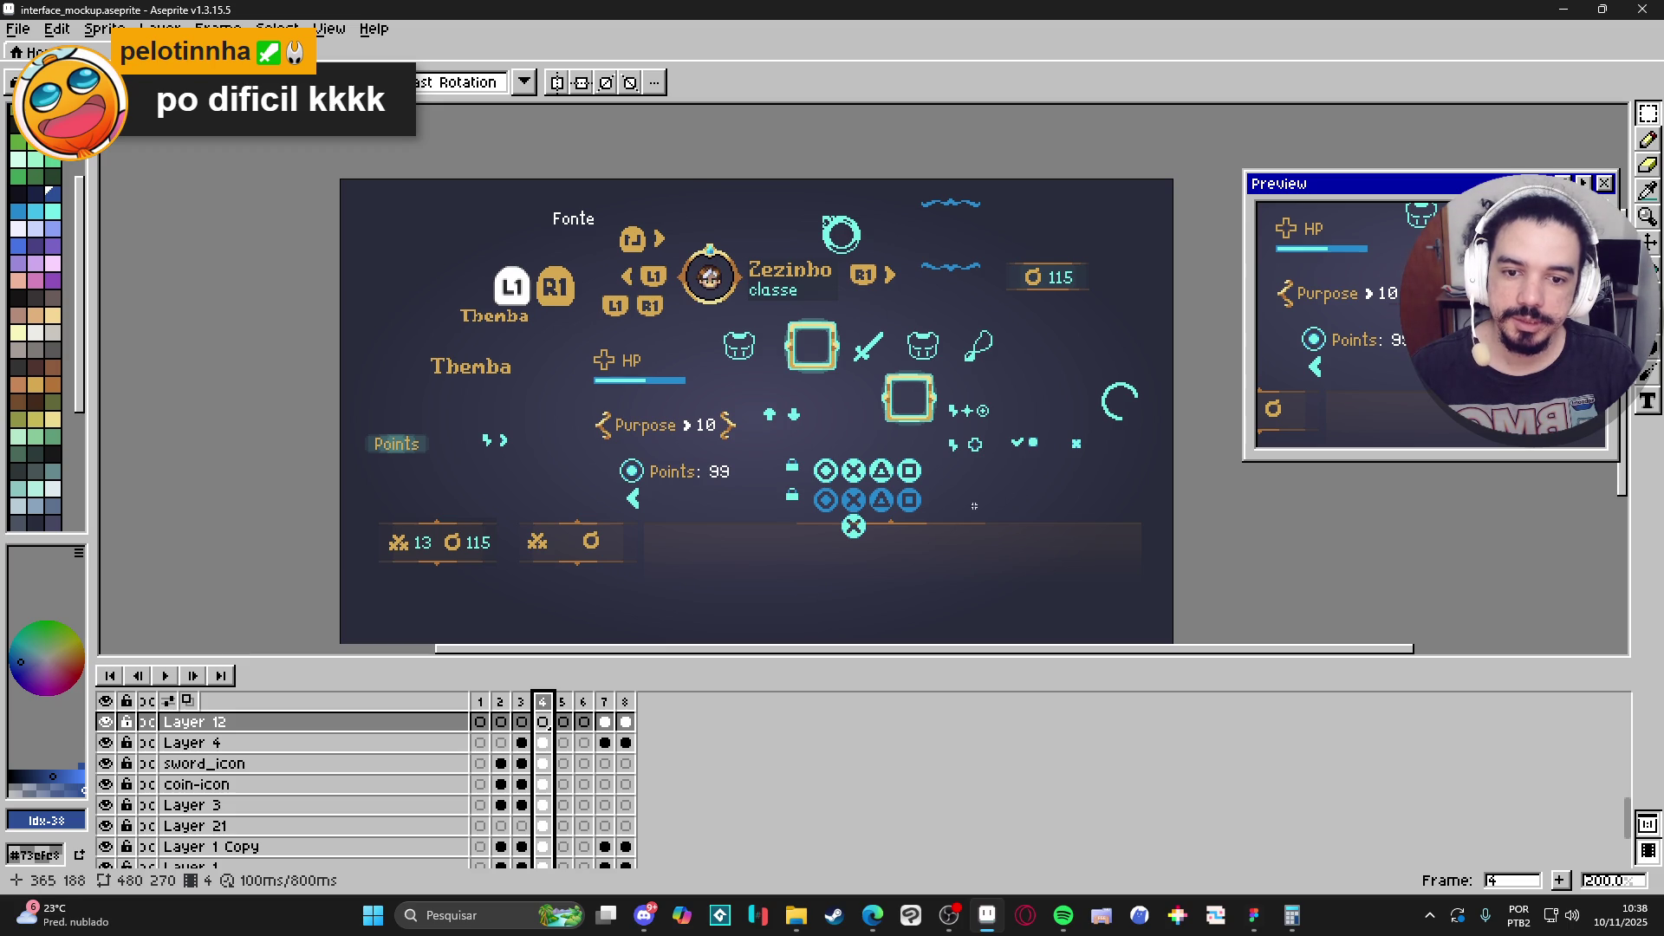
Step forward through the later frames to the battle scene, then return to Figma.
{"action": "left_click", "coordinate": [564, 704]}
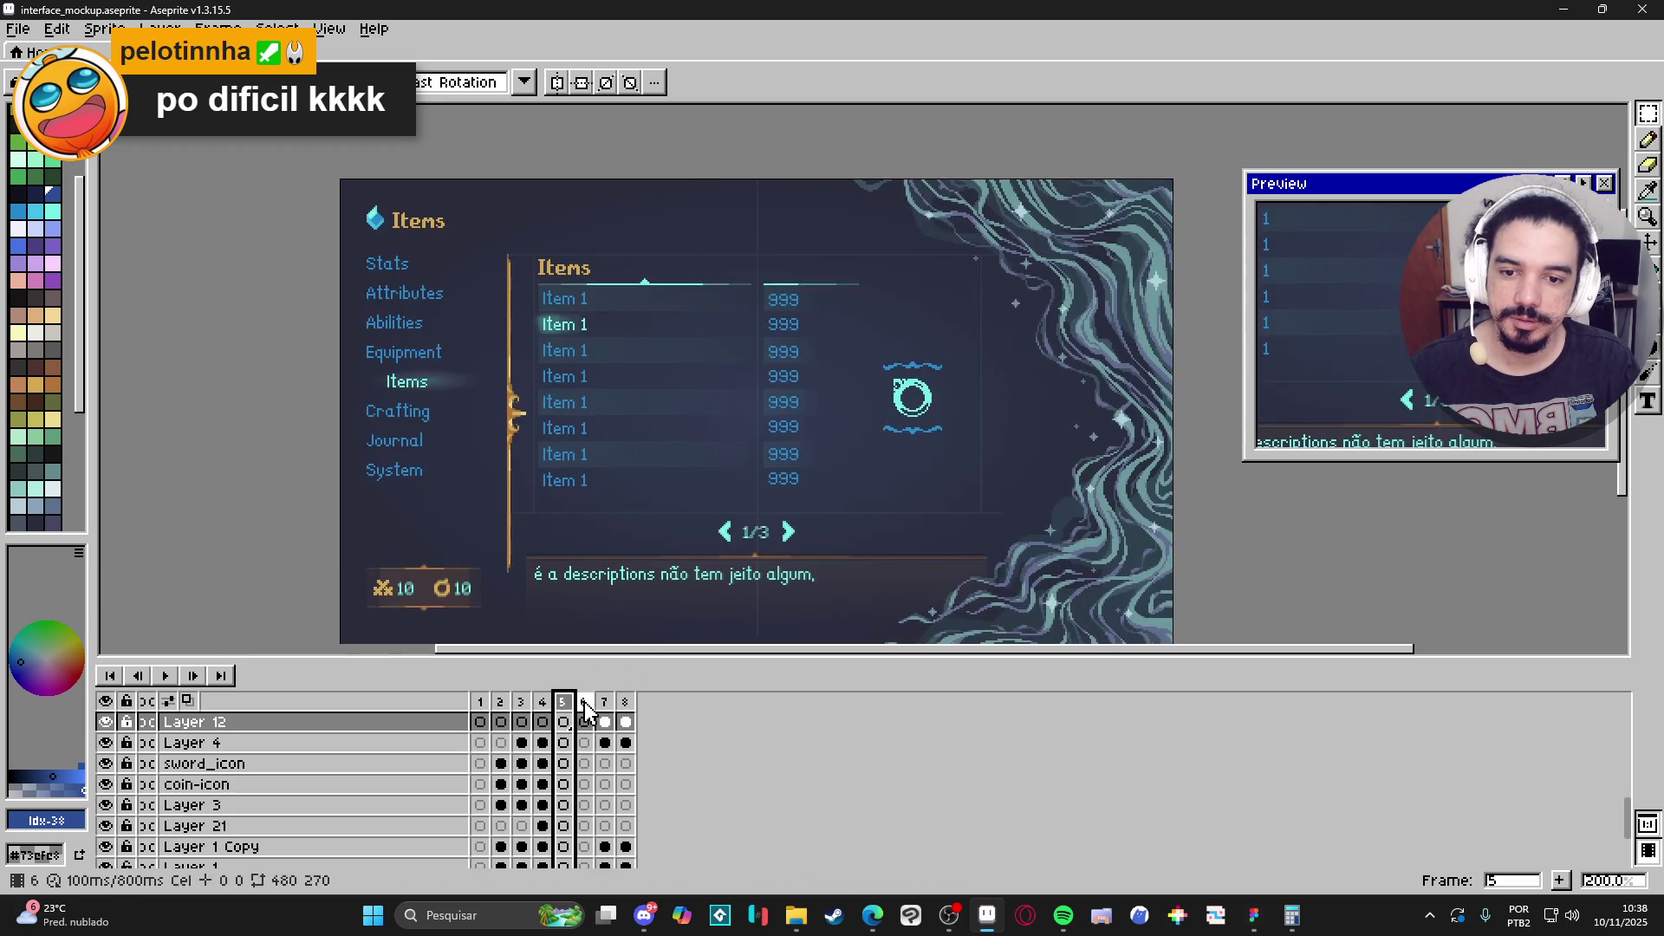
{"action": "left_click", "coordinate": [586, 711]}
{"action": "left_click", "coordinate": [606, 710]}
{"action": "left_click", "coordinate": [626, 711]}
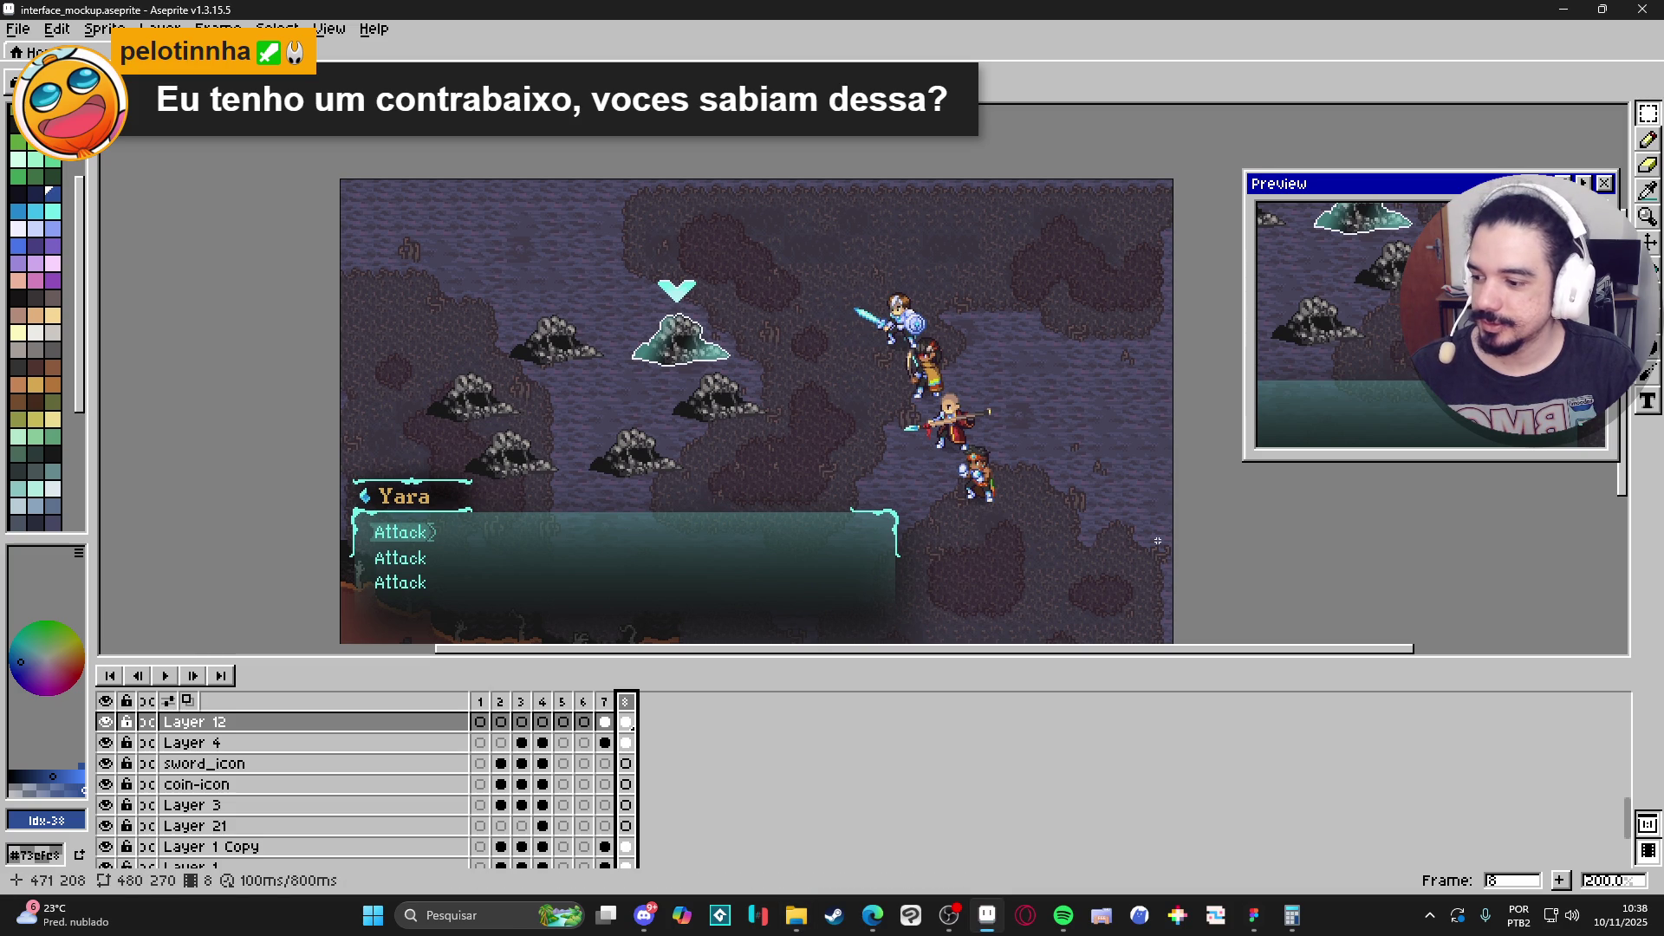
{"action": "left_click", "coordinate": [1261, 917]}
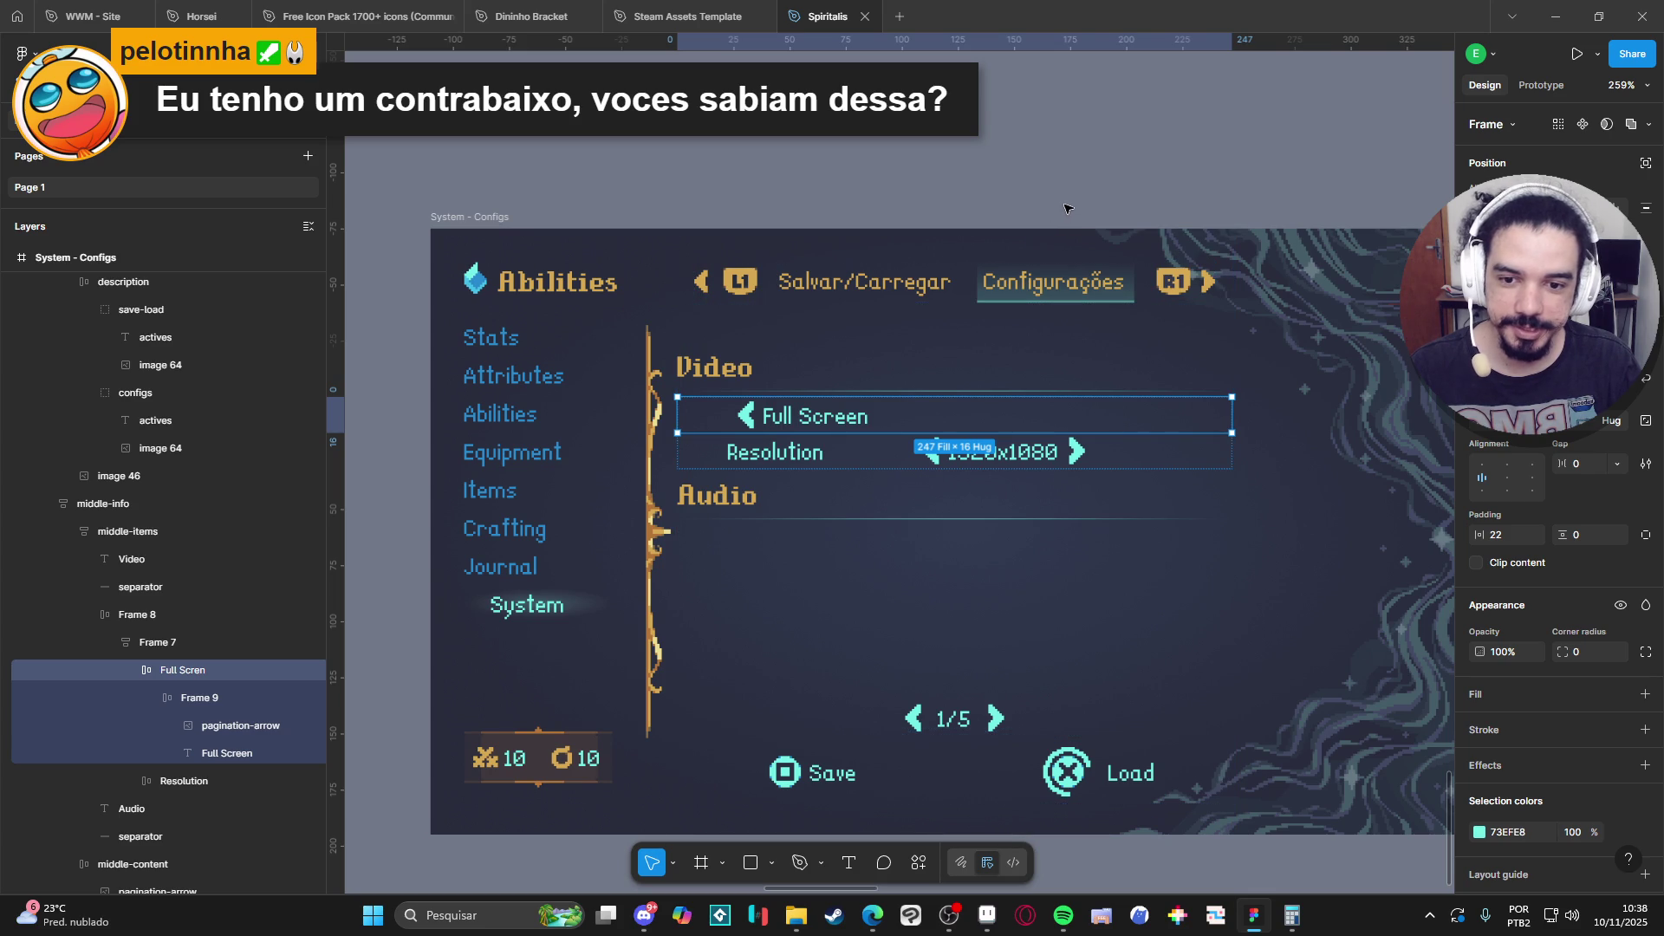
Select the hollow circle icon beside Converging Light in the Abilities screen.
{"action": "scroll", "coordinate": [1061, 211], "scroll_direction": "down", "scroll_amount": 10}
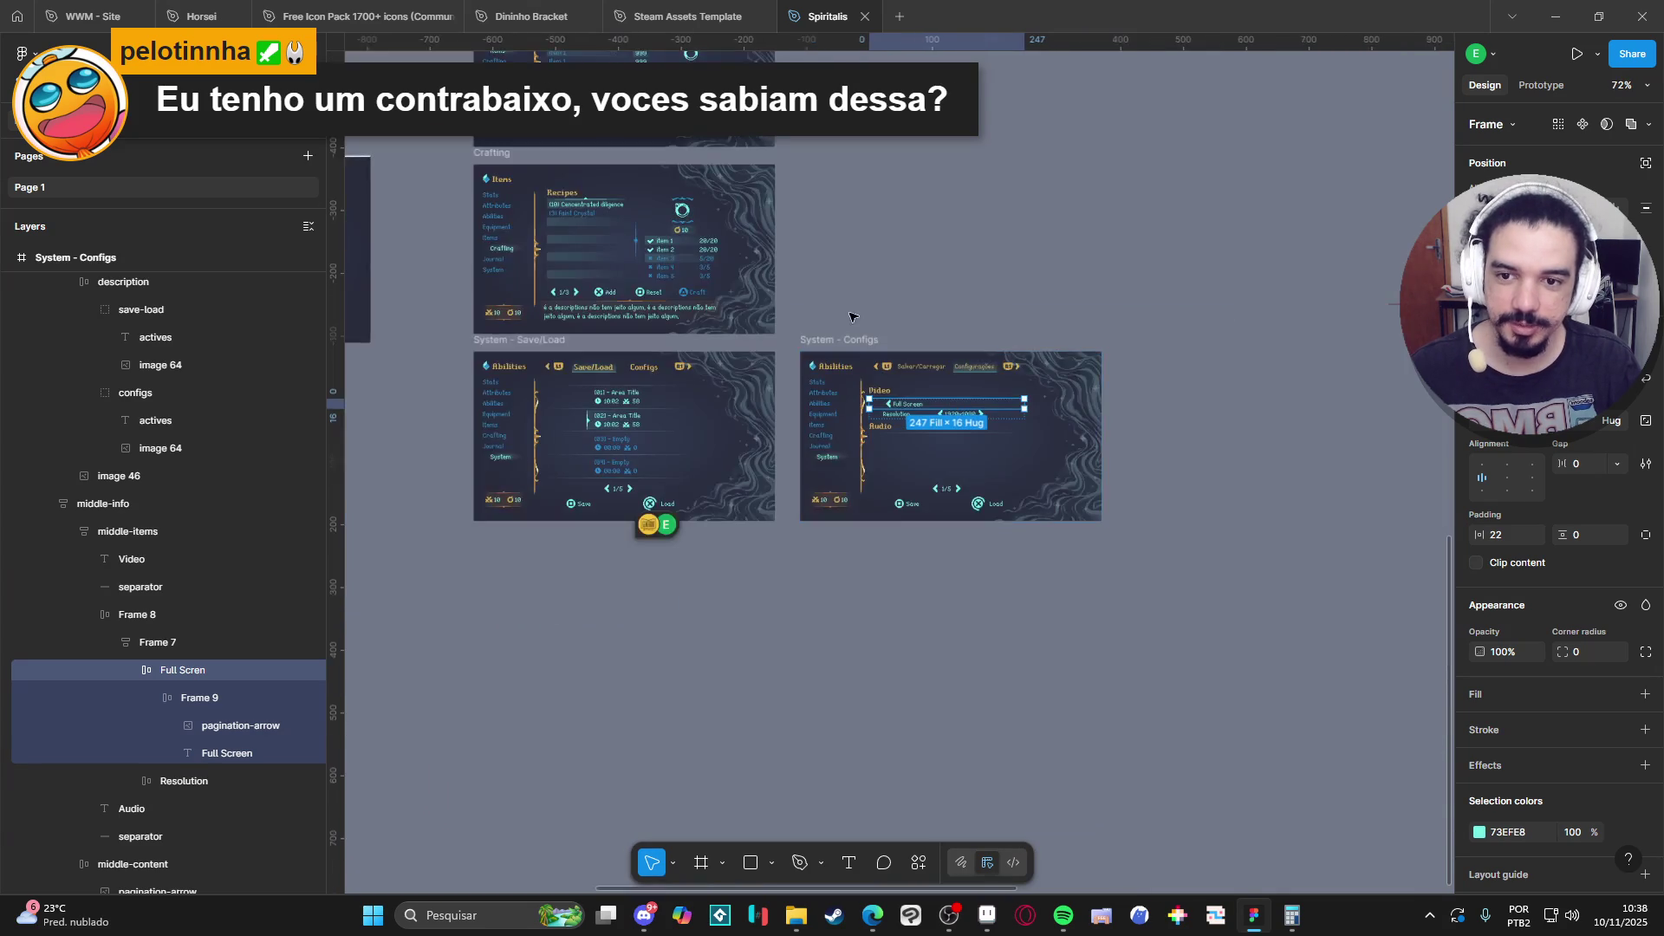
{"action": "scroll", "coordinate": [704, 328], "scroll_direction": "up", "scroll_amount": 1}
{"action": "scroll", "coordinate": [704, 327], "scroll_direction": "left", "scroll_amount": 1}
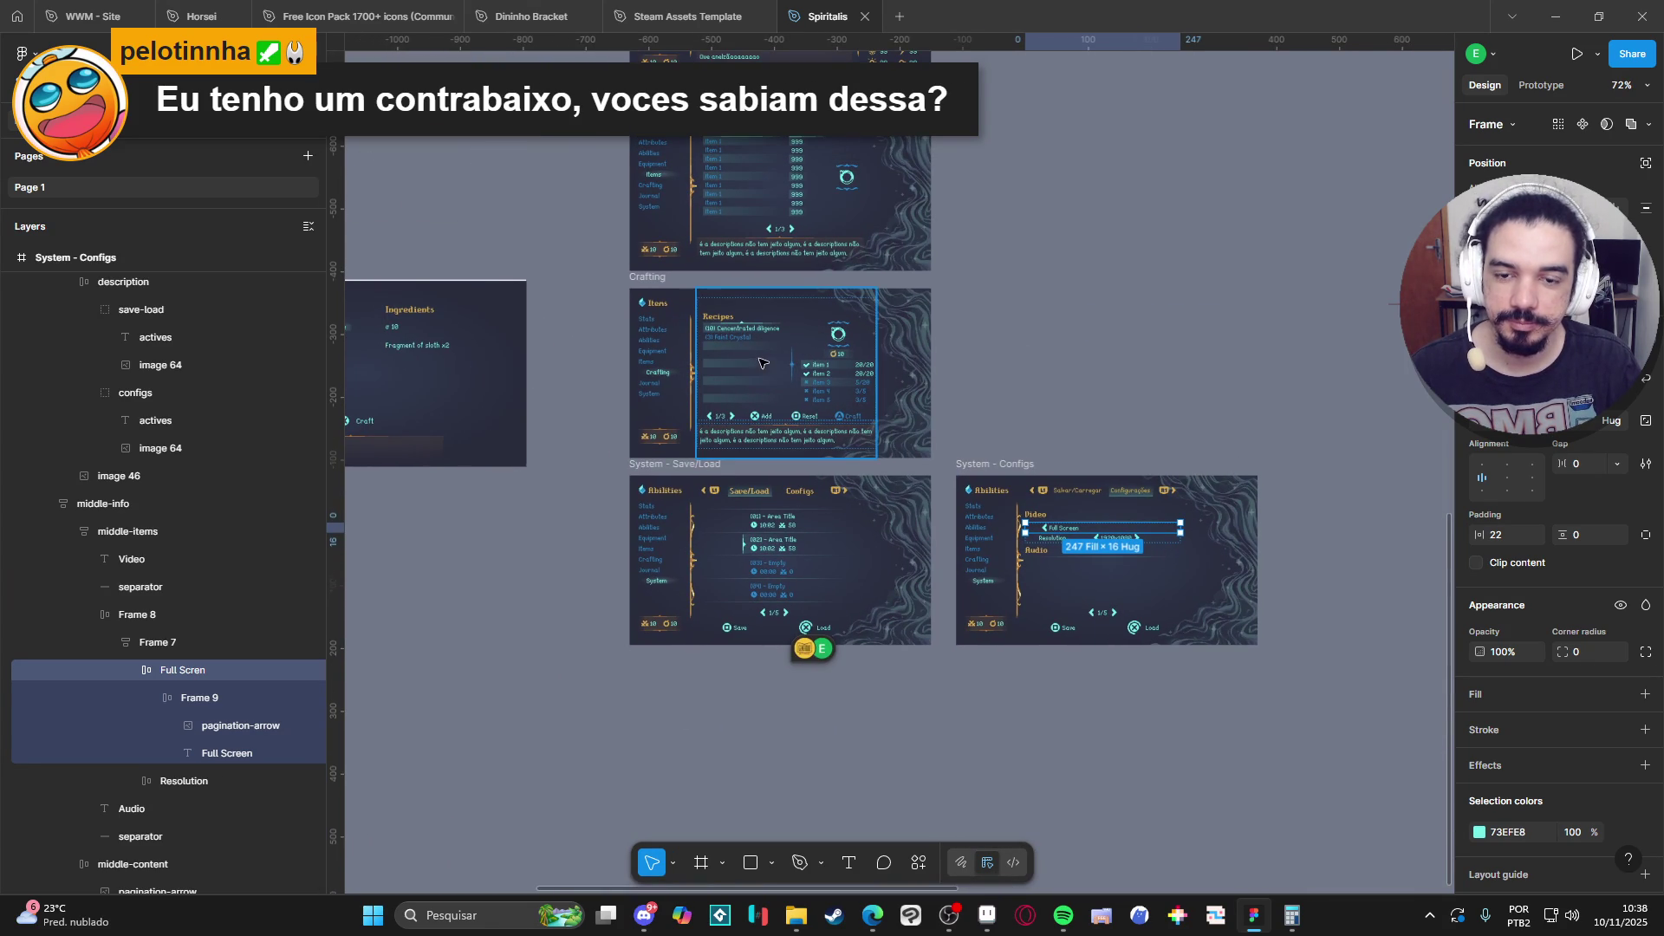
{"action": "scroll", "coordinate": [789, 518], "scroll_direction": "up", "scroll_amount": 5}
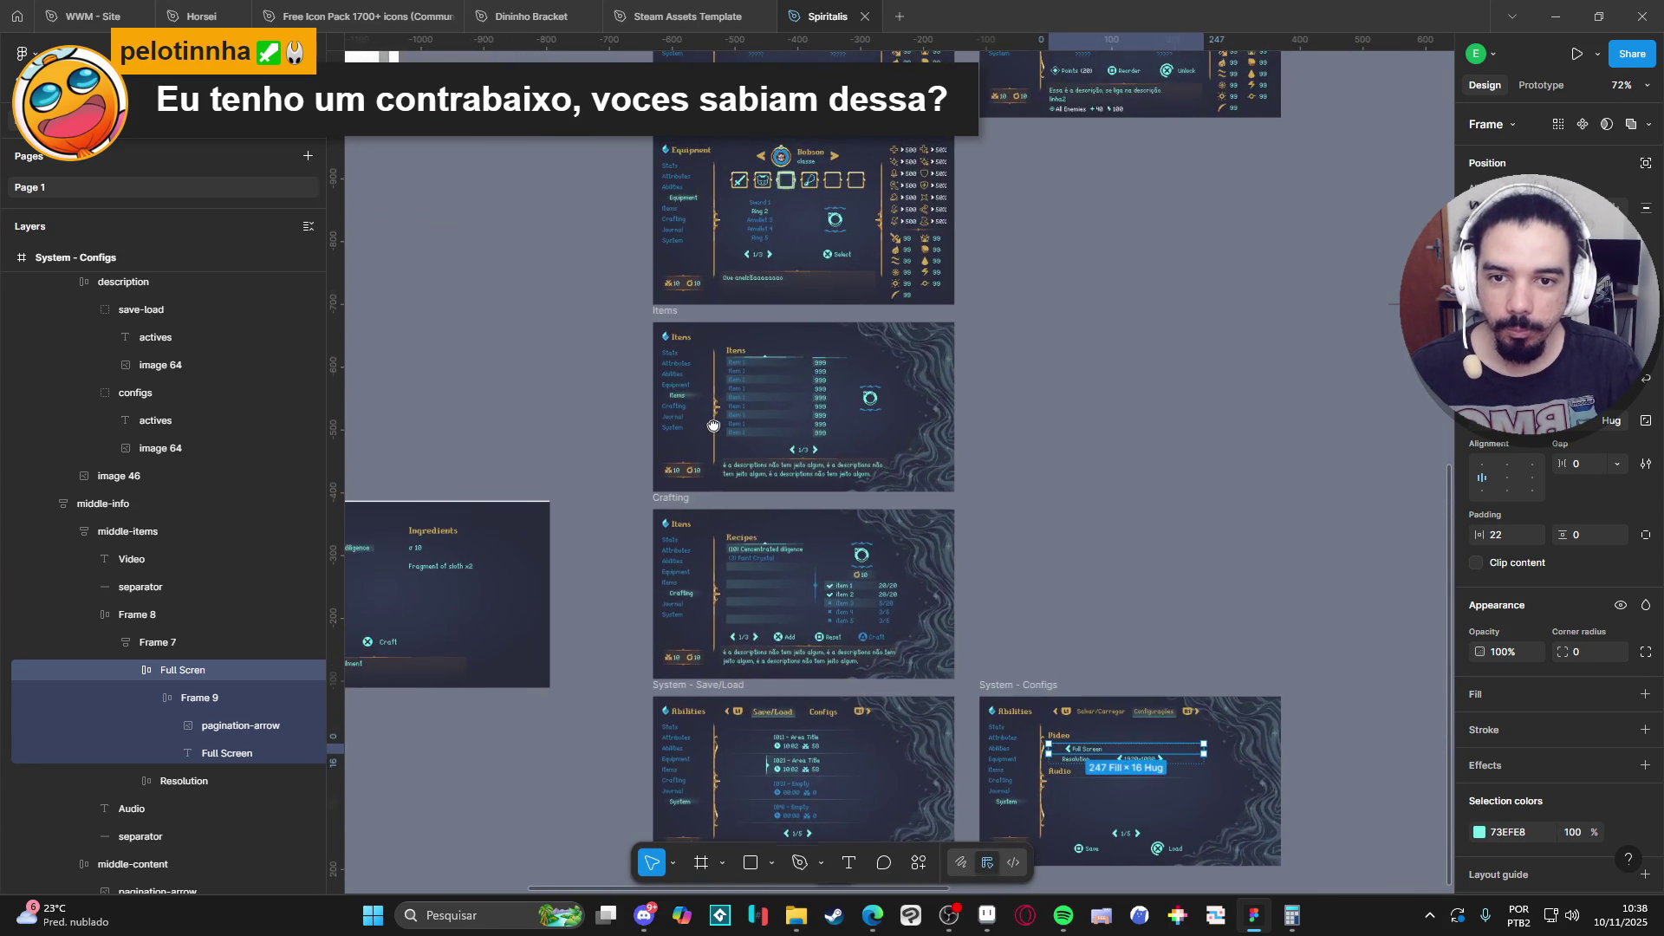
{"action": "scroll", "coordinate": [789, 518], "scroll_direction": "up", "scroll_amount": 5}
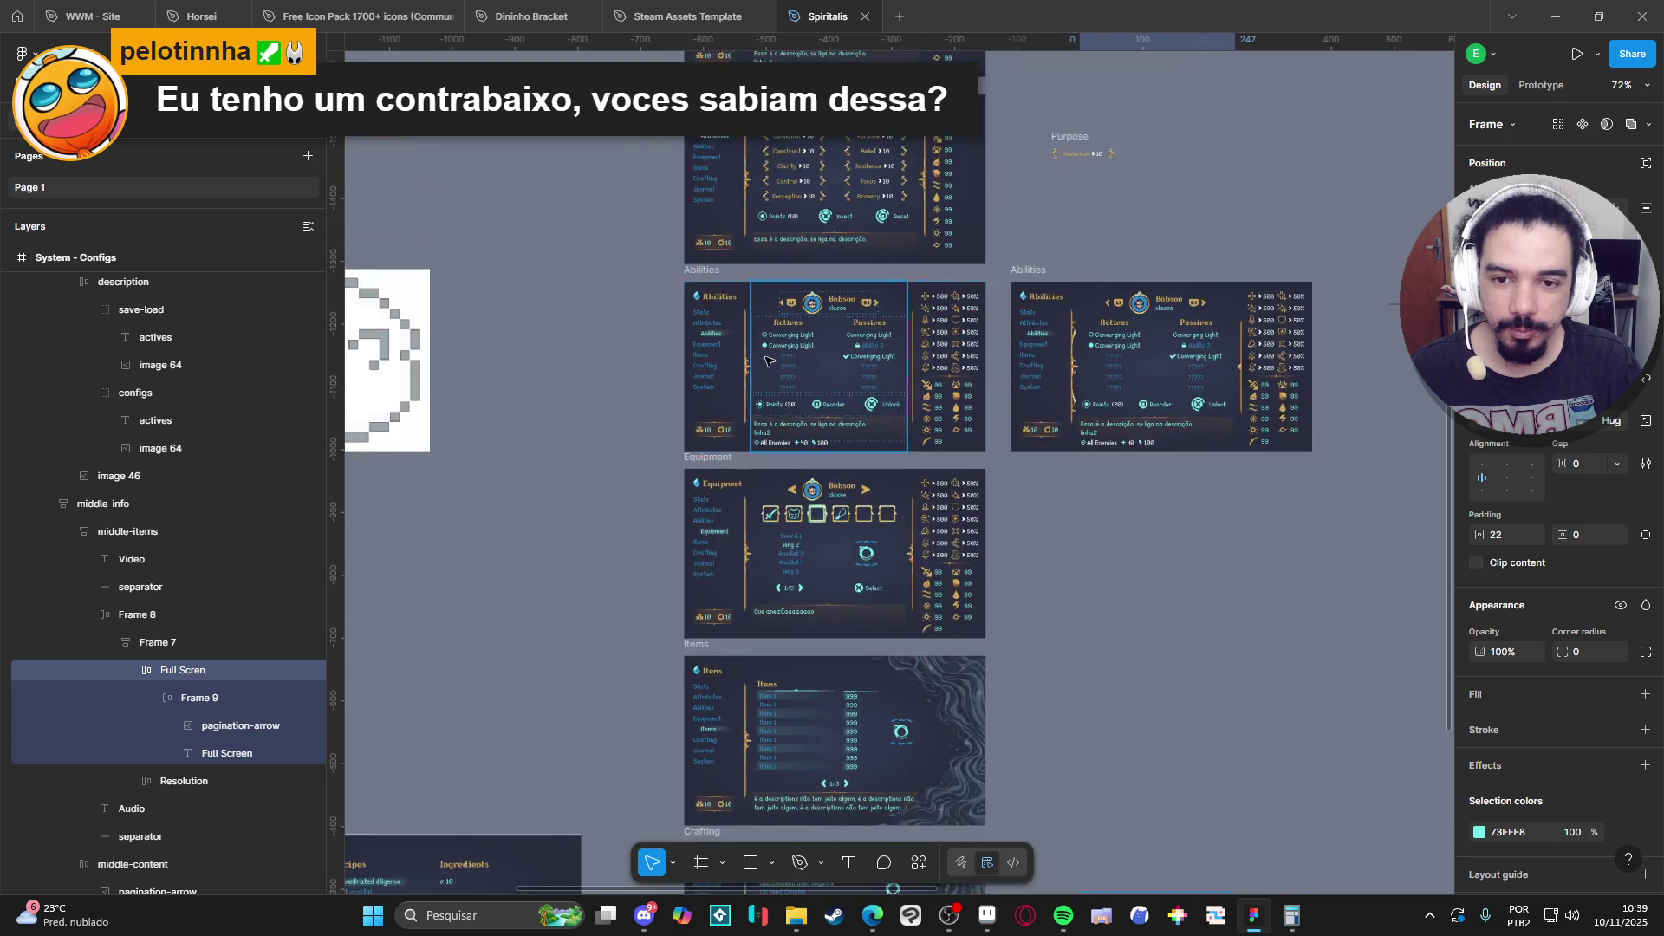
{"action": "scroll", "coordinate": [783, 303], "scroll_direction": "up", "scroll_amount": 10}
{"action": "left_click", "coordinate": [787, 313]}
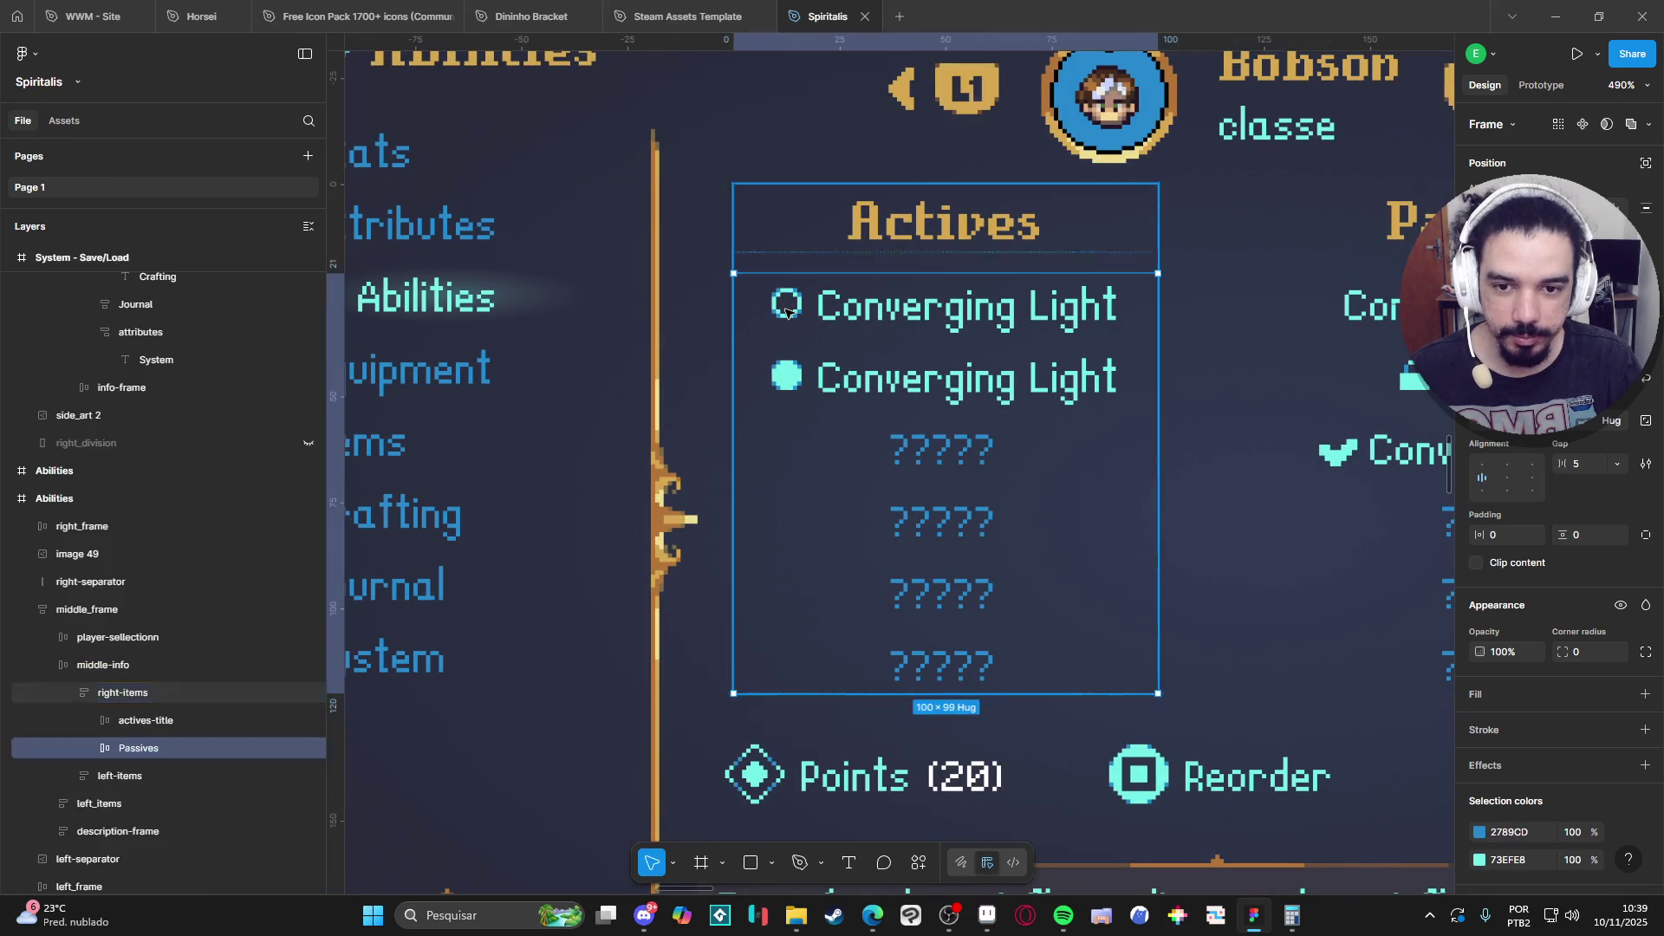
{"action": "double_click", "coordinate": [786, 312]}
{"action": "double_click", "coordinate": [786, 312]}
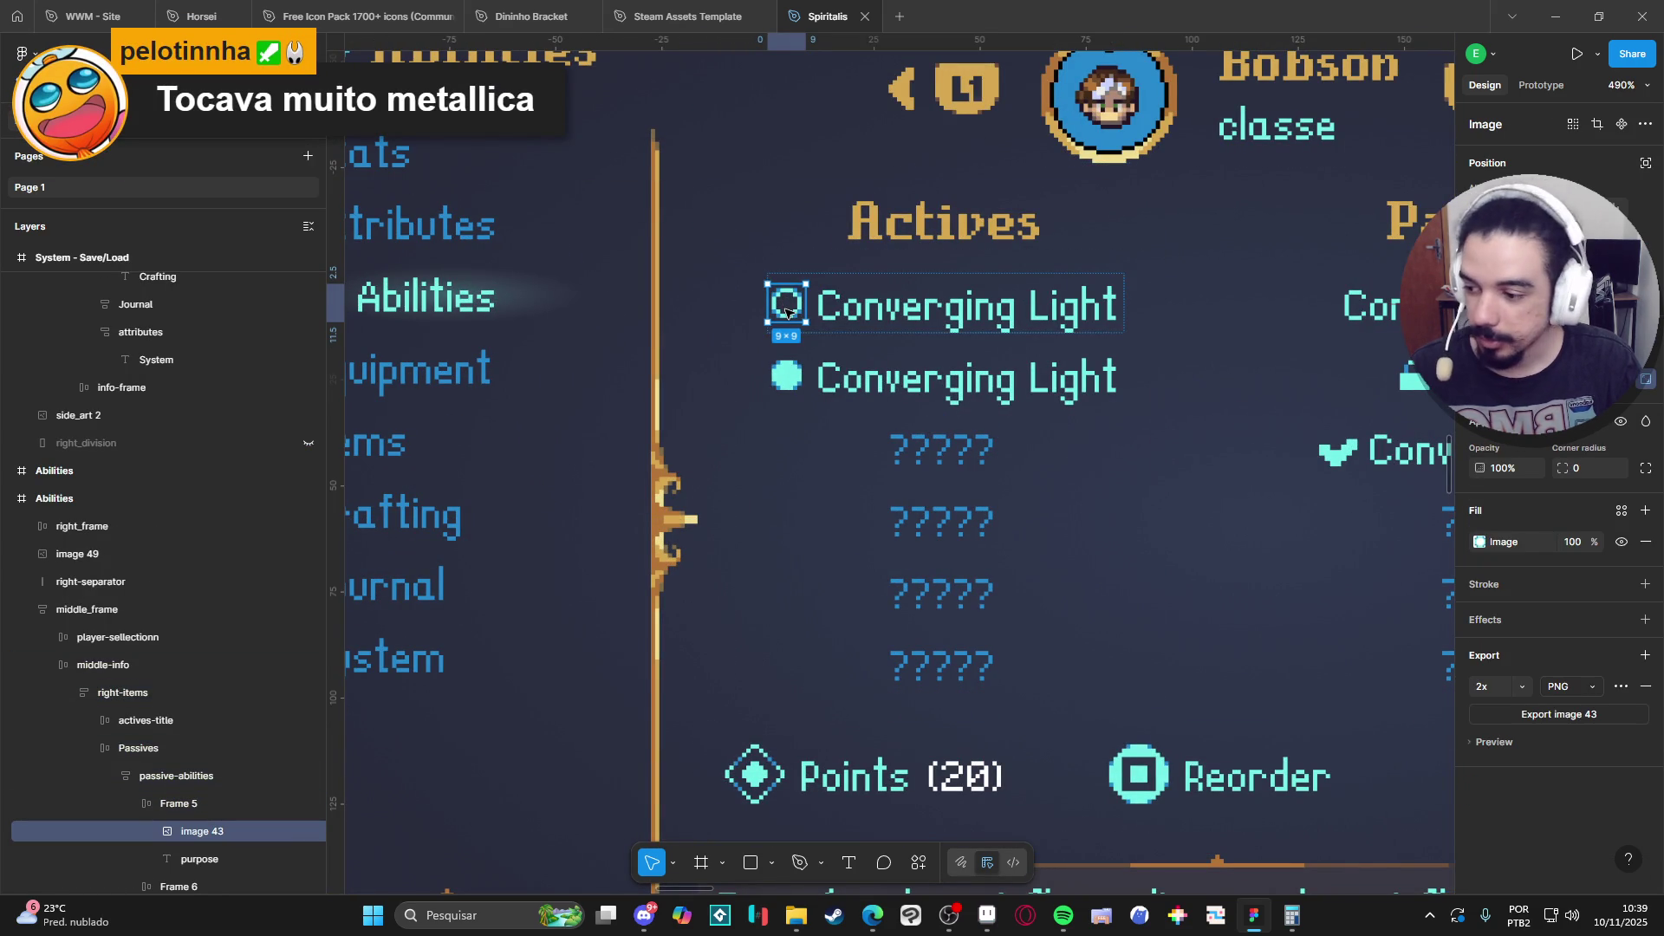
Zoom back in on the System - Configs screen's Full Screen row.
{"action": "scroll", "coordinate": [786, 312], "scroll_direction": "down", "scroll_amount": 15}
{"action": "scroll", "coordinate": [941, 457], "scroll_direction": "up", "scroll_amount": 3}
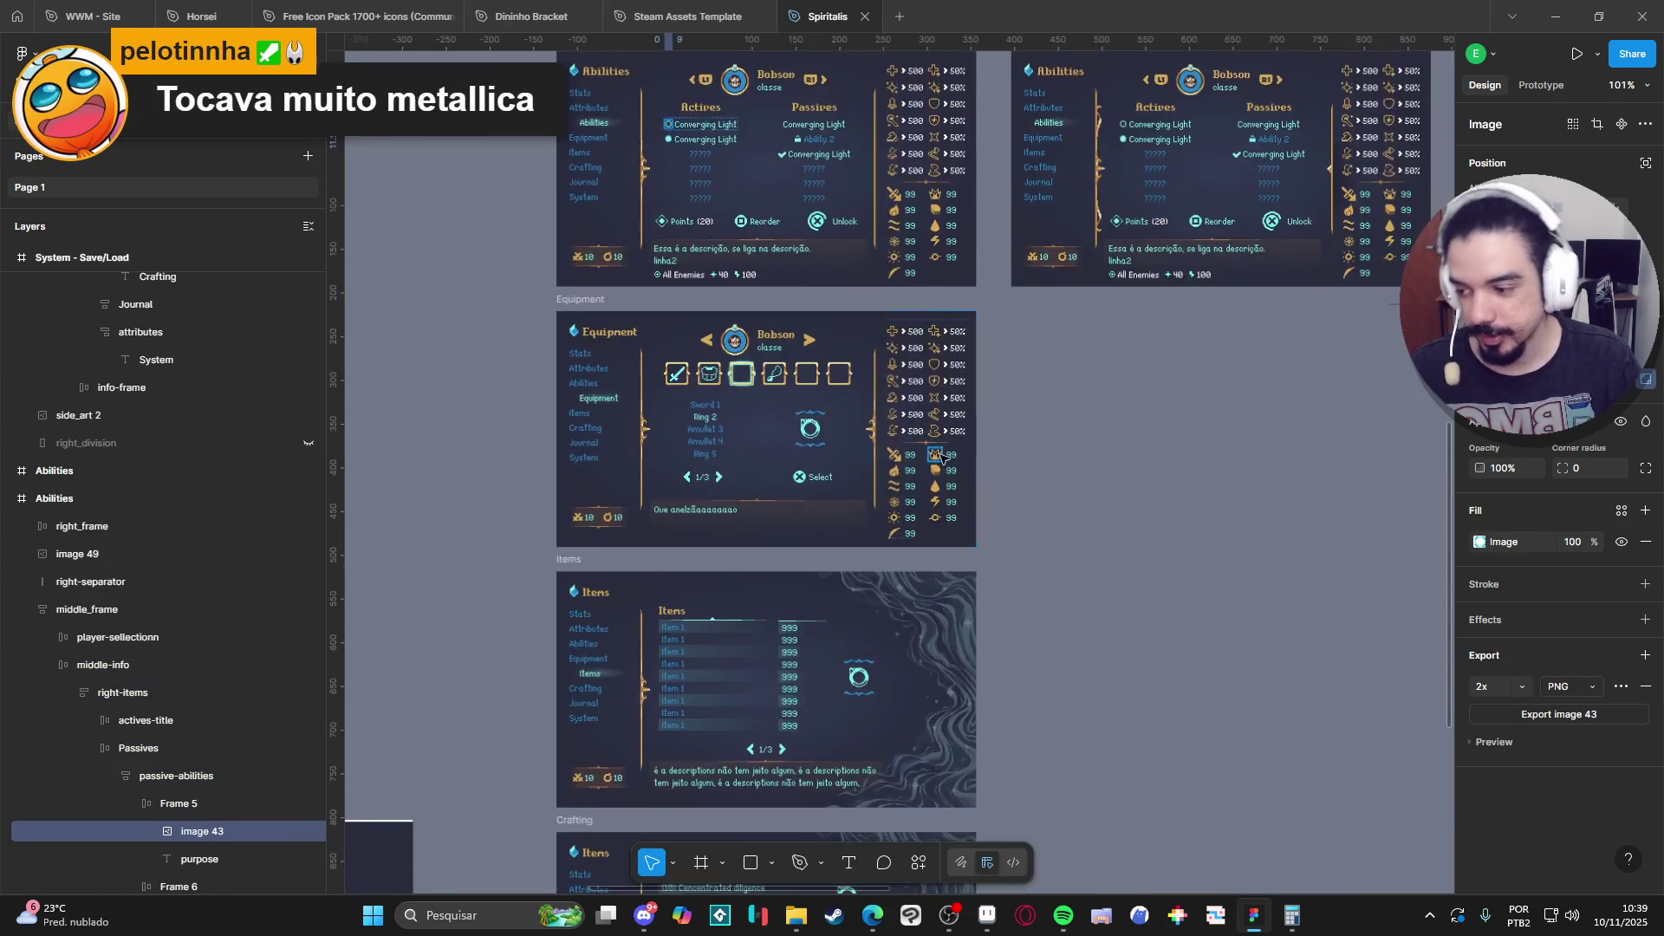
{"action": "scroll", "coordinate": [941, 458], "scroll_direction": "down", "scroll_amount": 5}
{"action": "scroll", "coordinate": [924, 408], "scroll_direction": "up", "scroll_amount": 10}
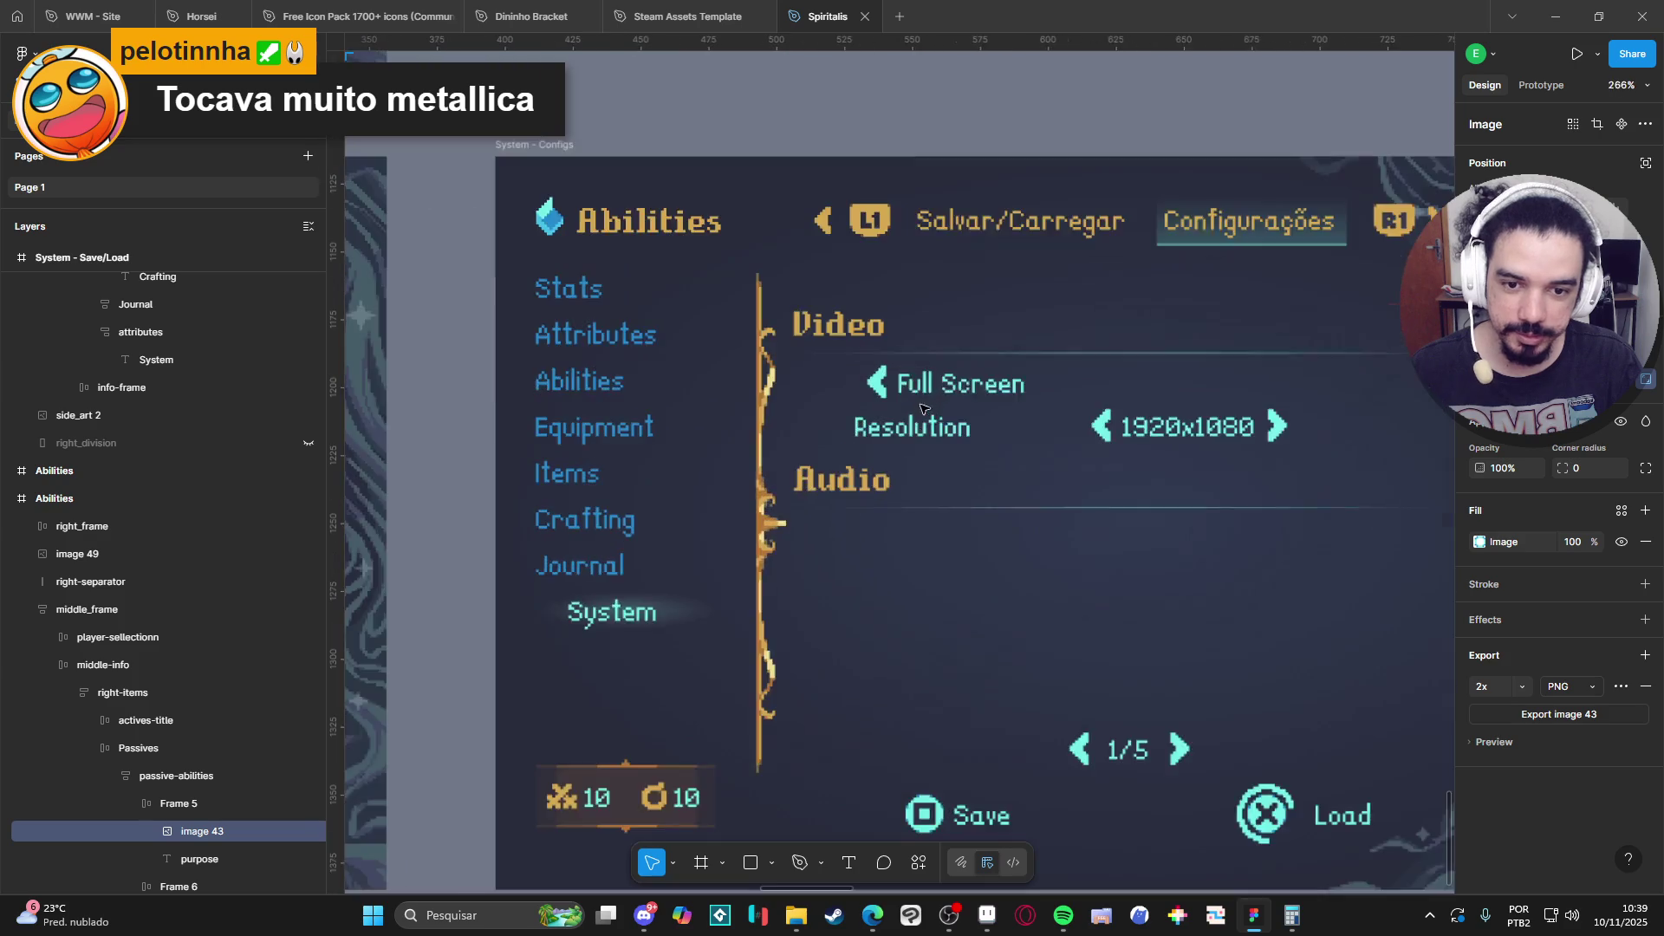
{"action": "scroll", "coordinate": [924, 408], "scroll_direction": "up", "scroll_amount": 5}
Paste the circle icon at the front of the Full Screen row and delete the pagination arrow.
{"action": "left_click", "coordinate": [863, 391]}
{"action": "double_click", "coordinate": [864, 390]}
{"action": "double_click", "coordinate": [864, 390]}
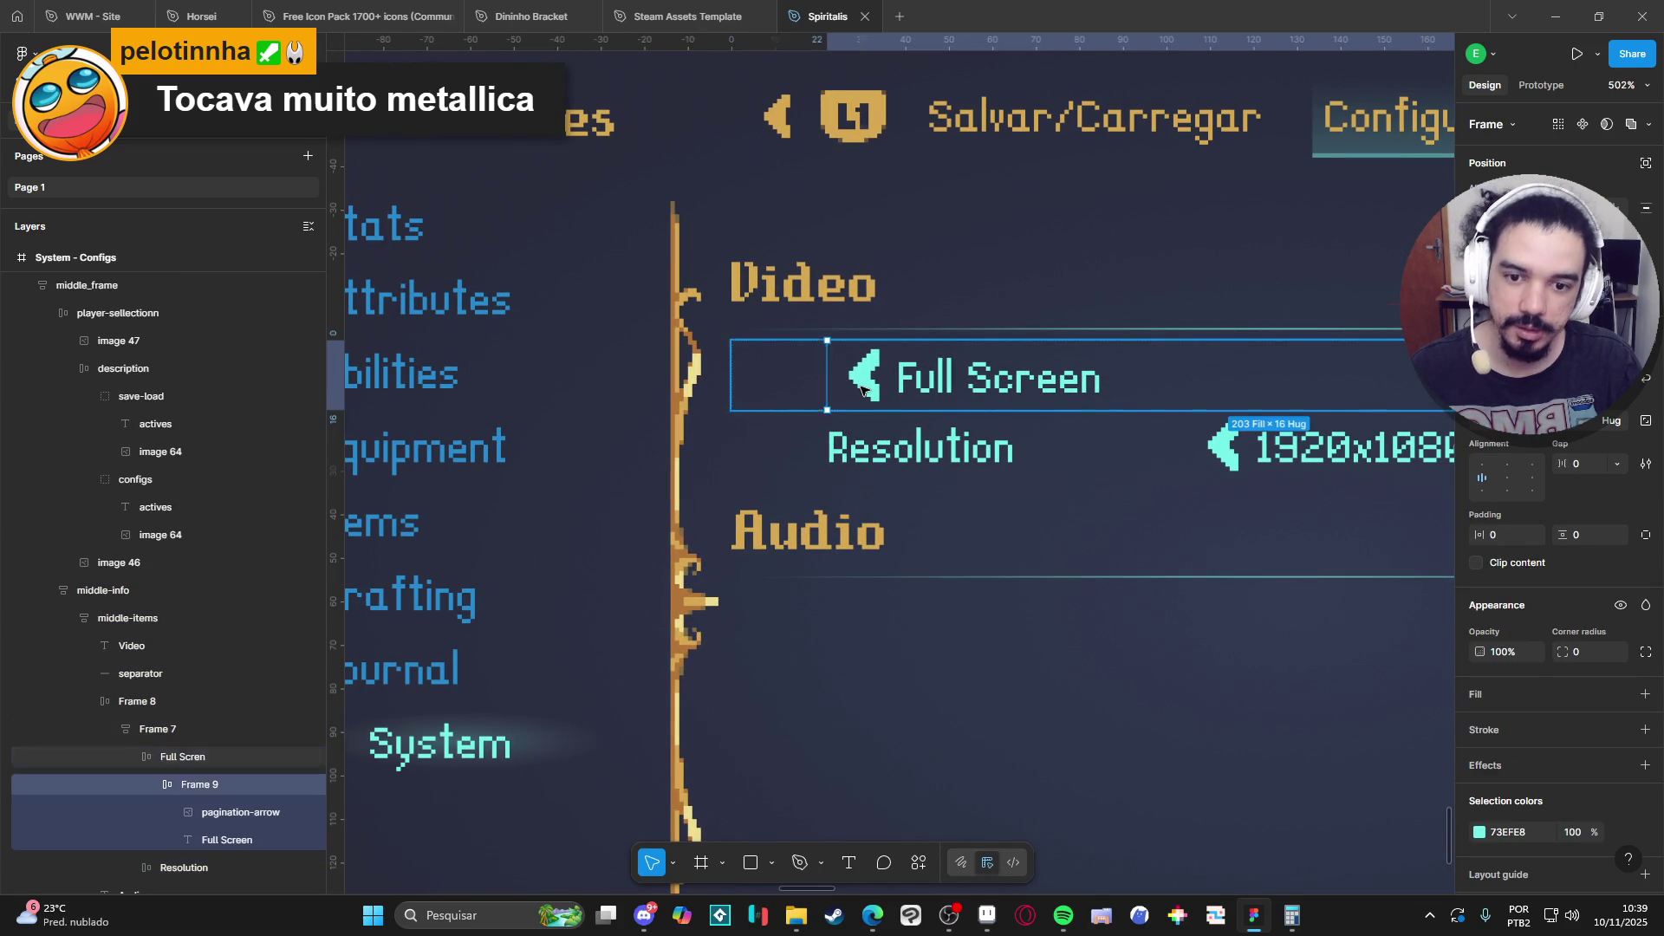
{"action": "key", "text": "ctrl+v"}
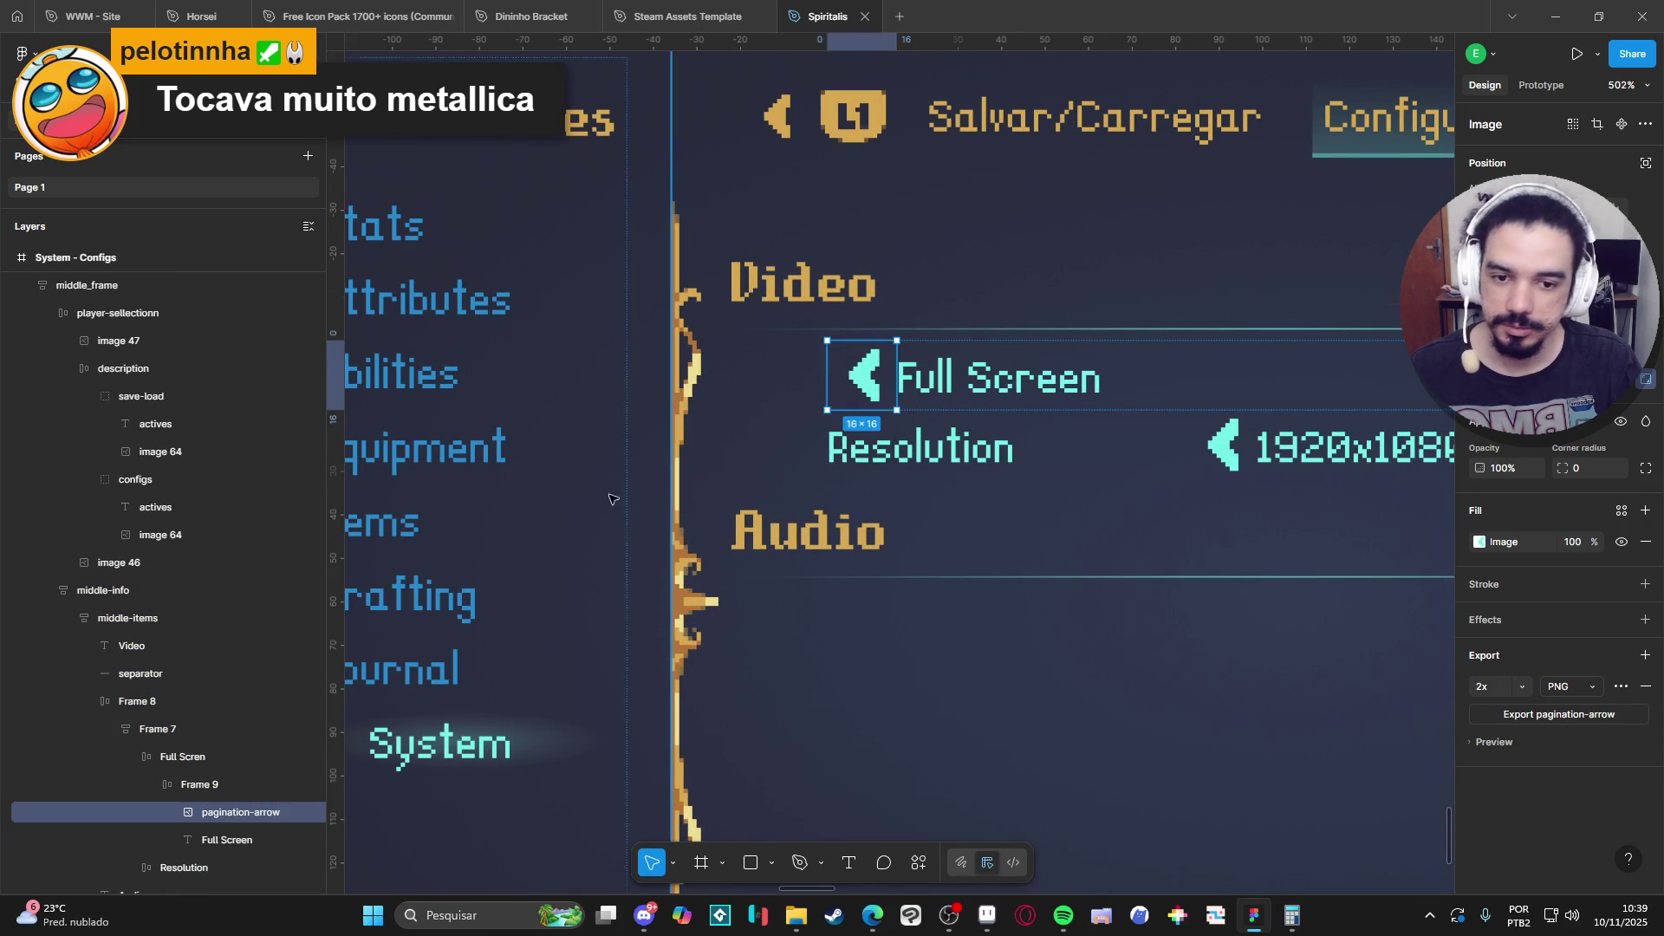
{"action": "key", "text": "Right"}
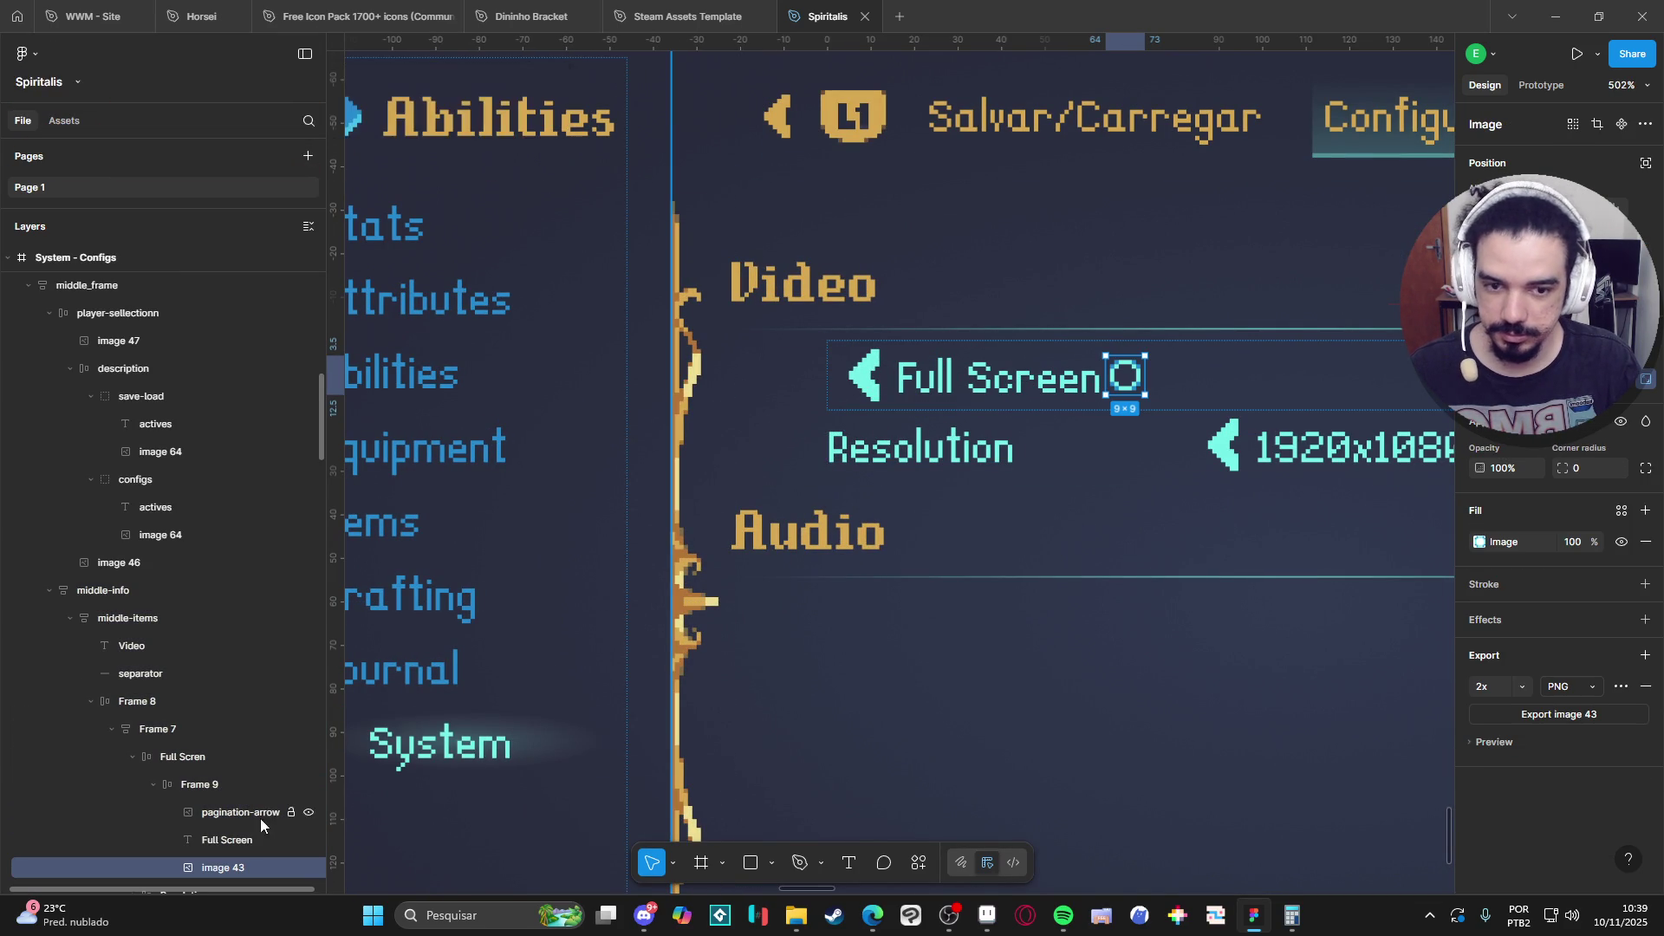
{"action": "left_click_drag", "start_coordinate": [231, 862], "coordinate": [239, 803]}
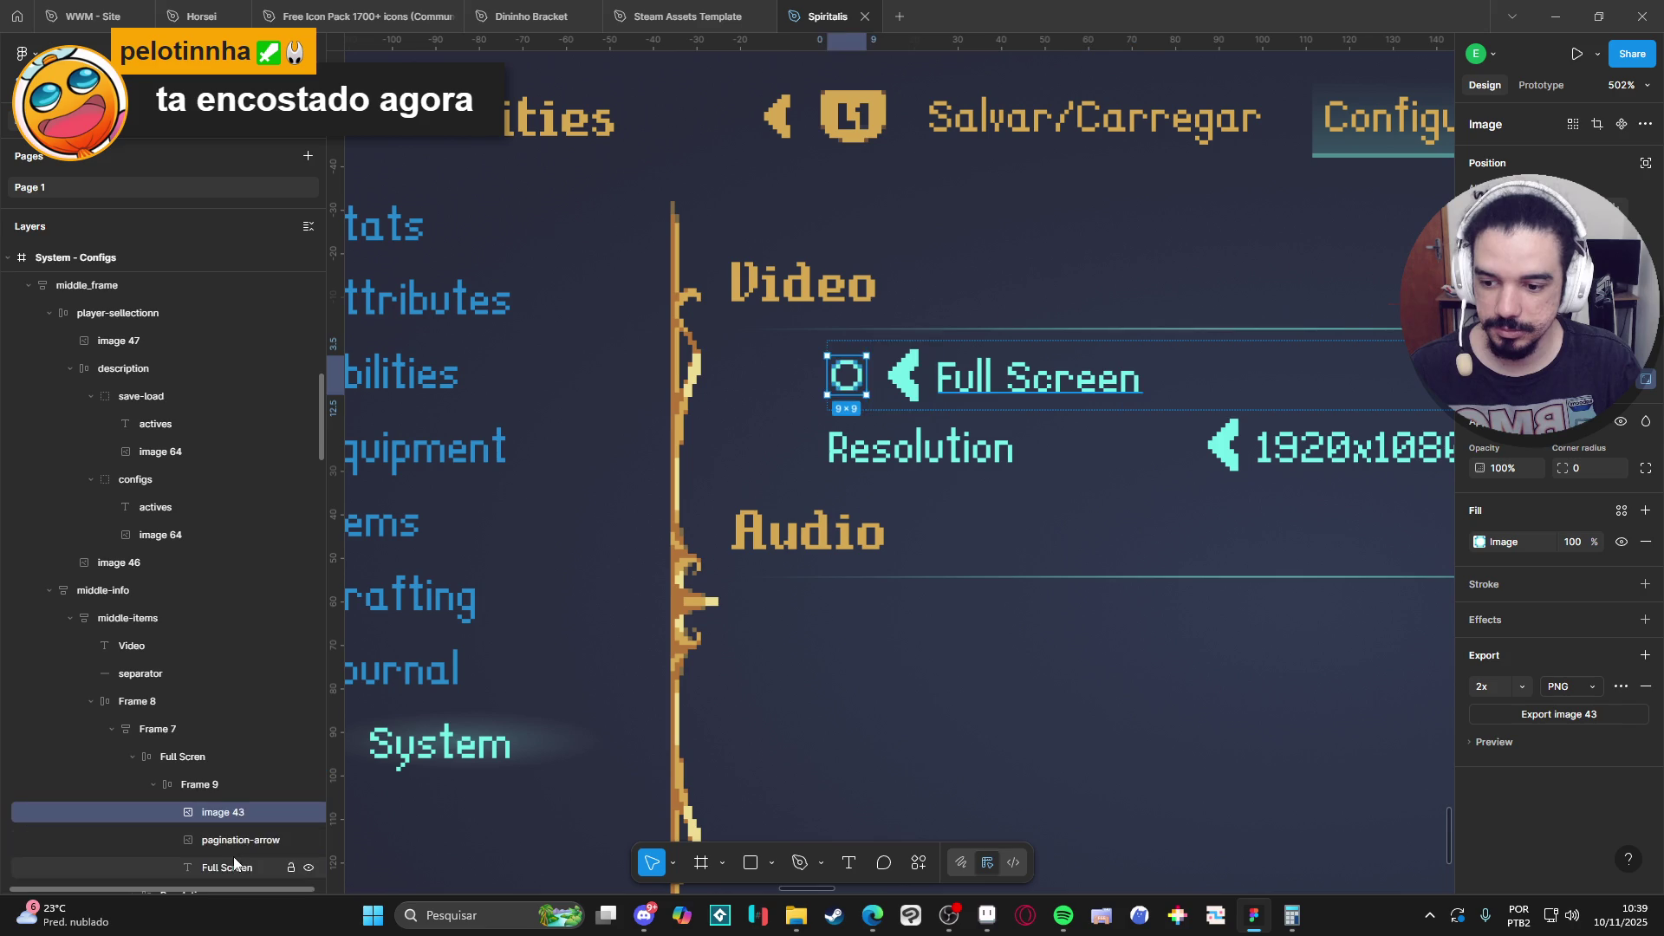
{"action": "left_click", "coordinate": [232, 841]}
{"action": "key", "text": "Delete"}
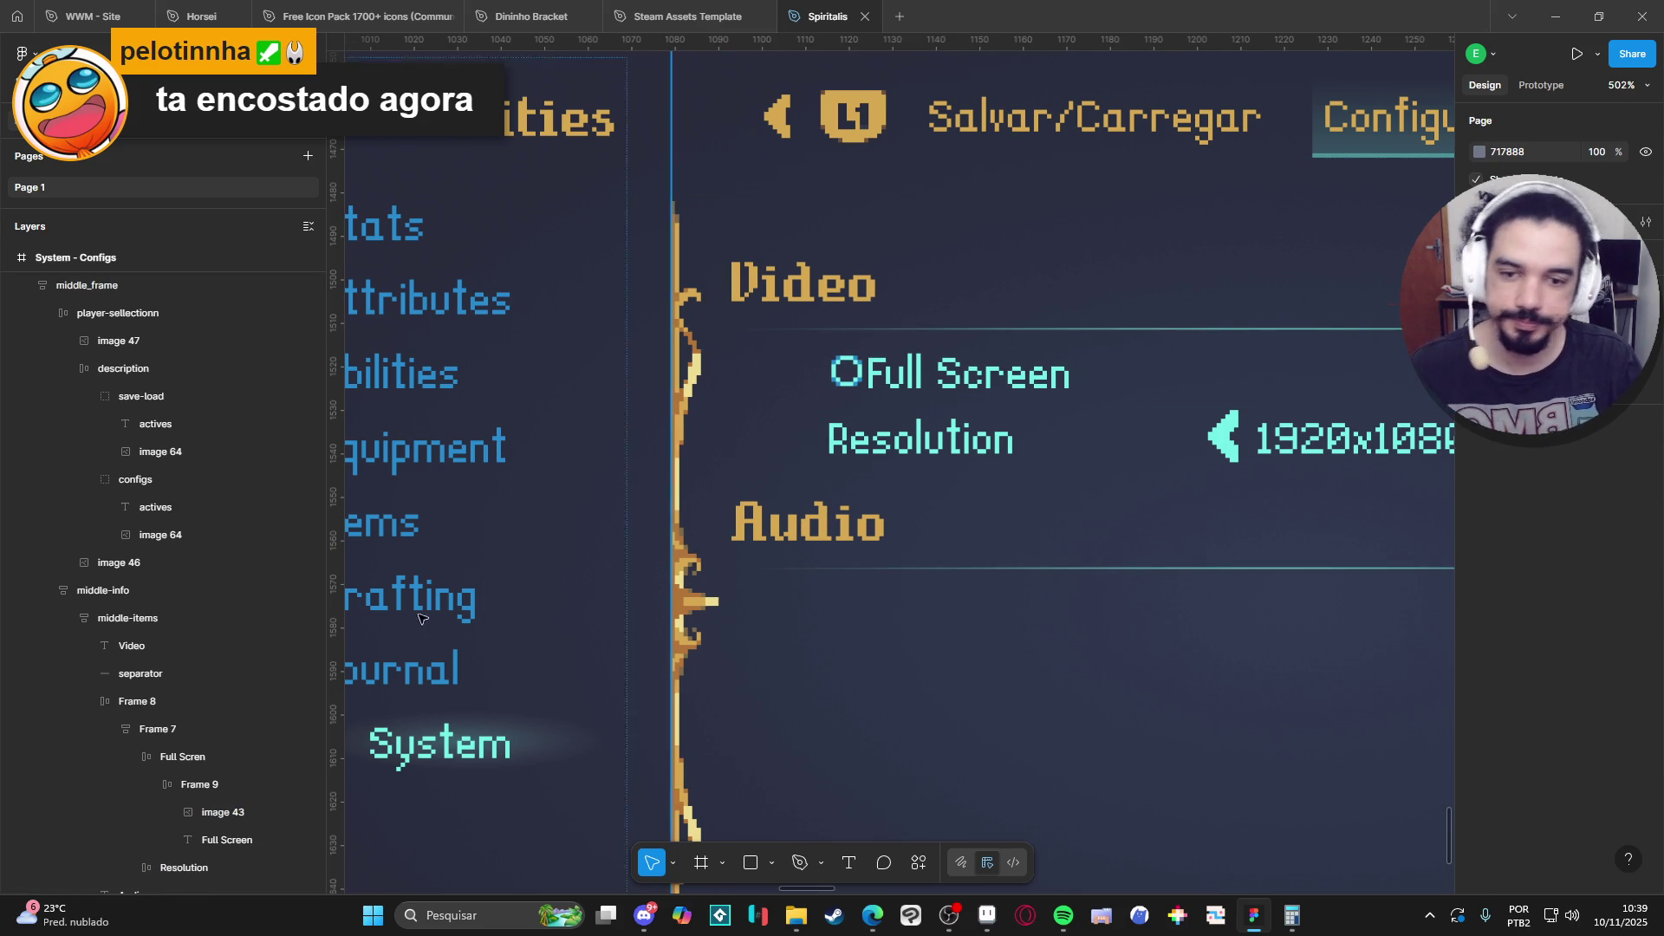
Set Frame 9's auto-layout gap to 5 between the circle and the label.
{"action": "left_click", "coordinate": [190, 785]}
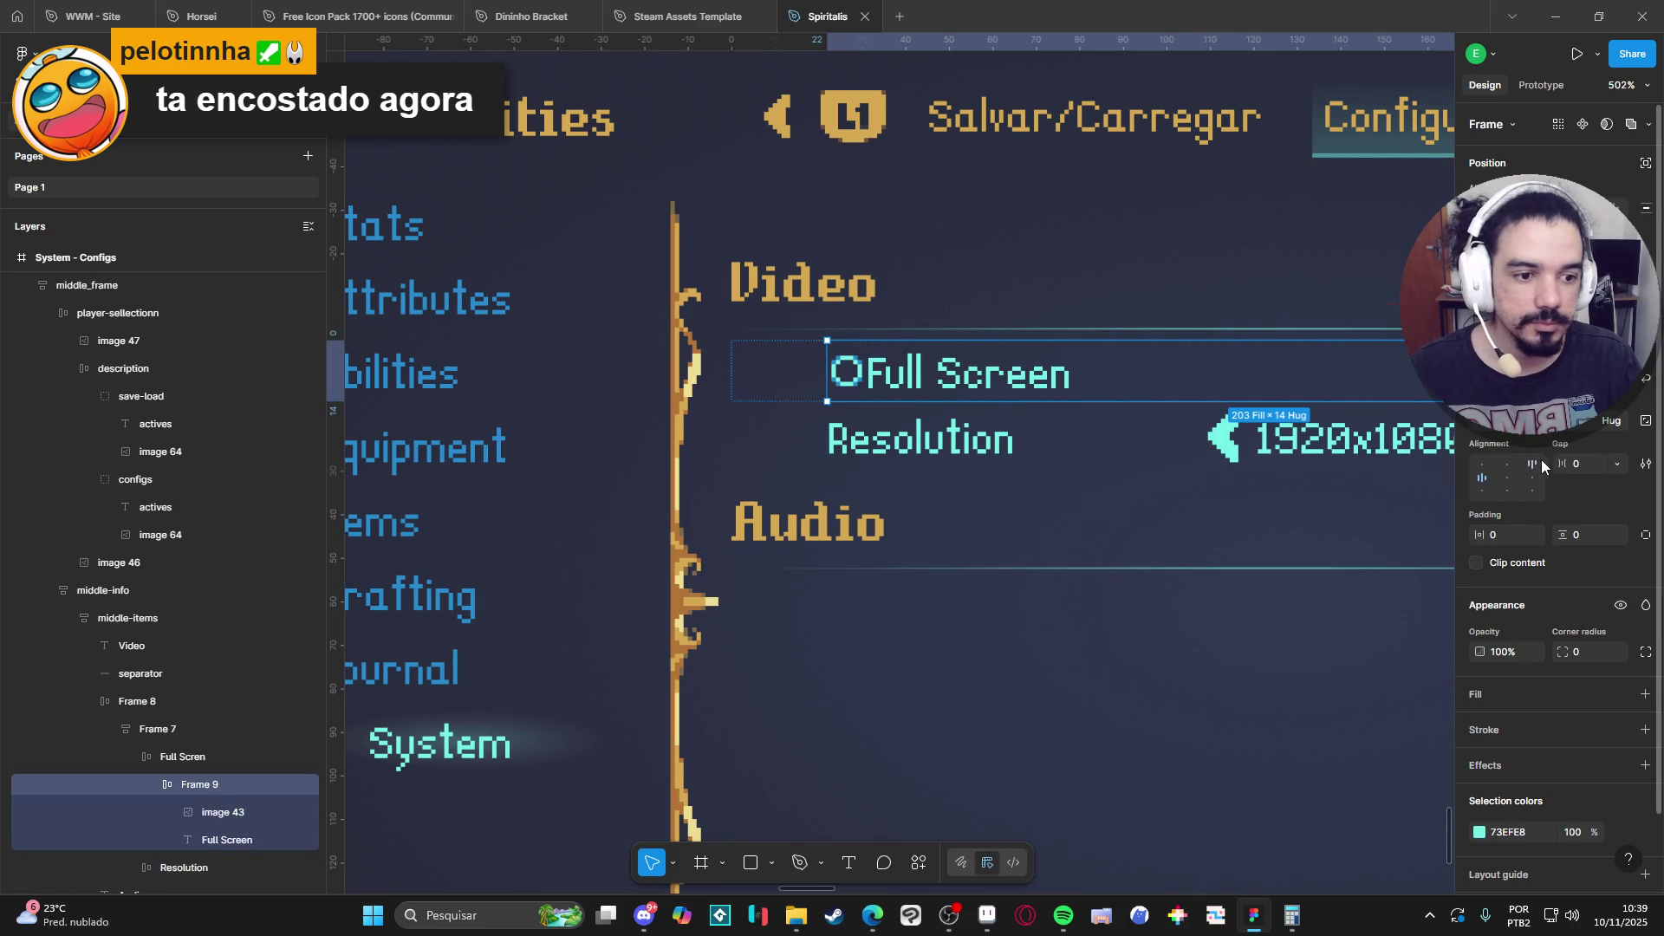
{"action": "left_click_drag", "start_coordinate": [1573, 465], "coordinate": [1588, 465]}
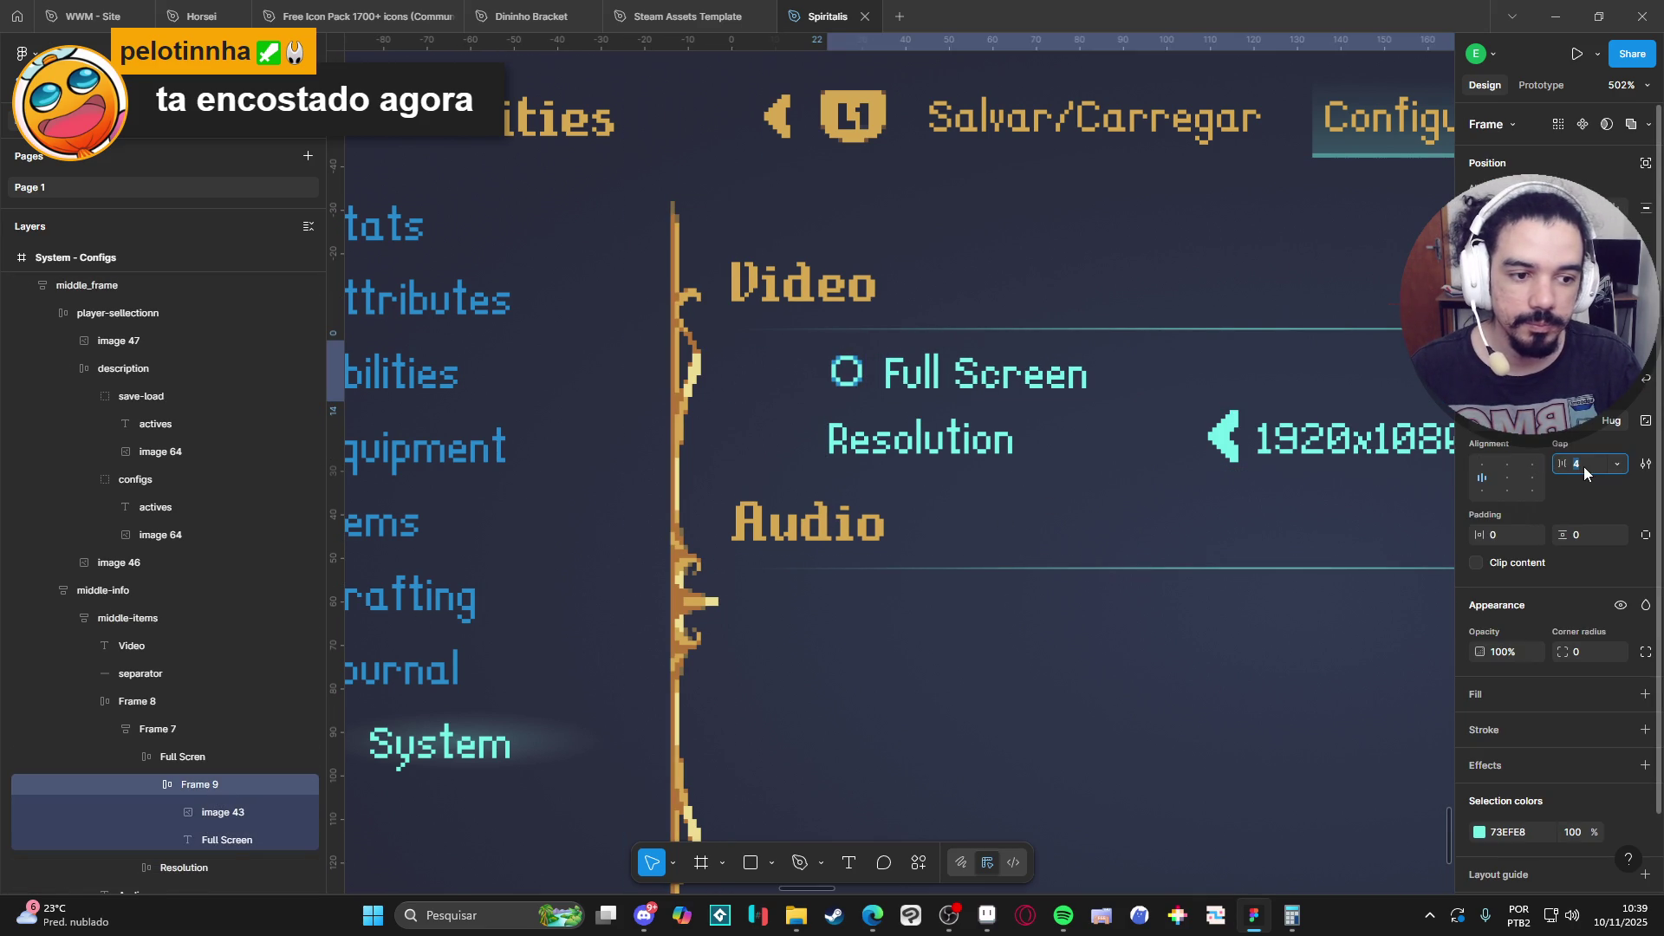
{"action": "type", "text": "5"}
{"action": "key", "text": "Return"}
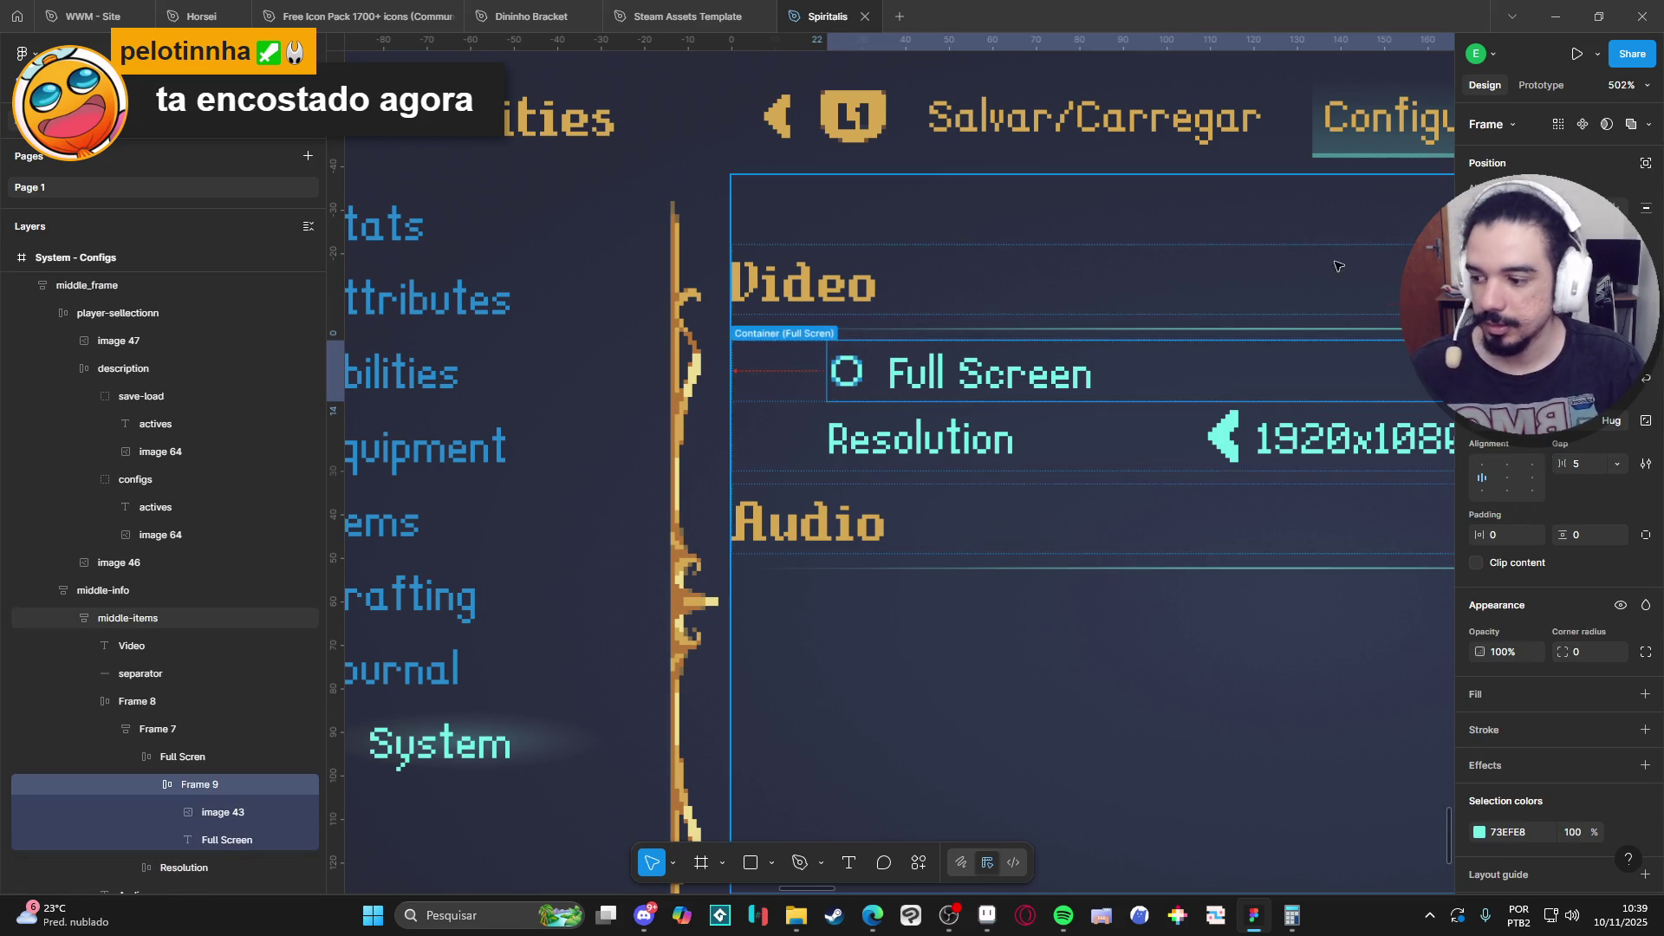
{"action": "scroll", "coordinate": [967, 408], "scroll_direction": "down", "scroll_amount": 5, "text": "ctrl"}
{"action": "scroll", "coordinate": [1091, 425], "scroll_direction": "right", "scroll_amount": 4}
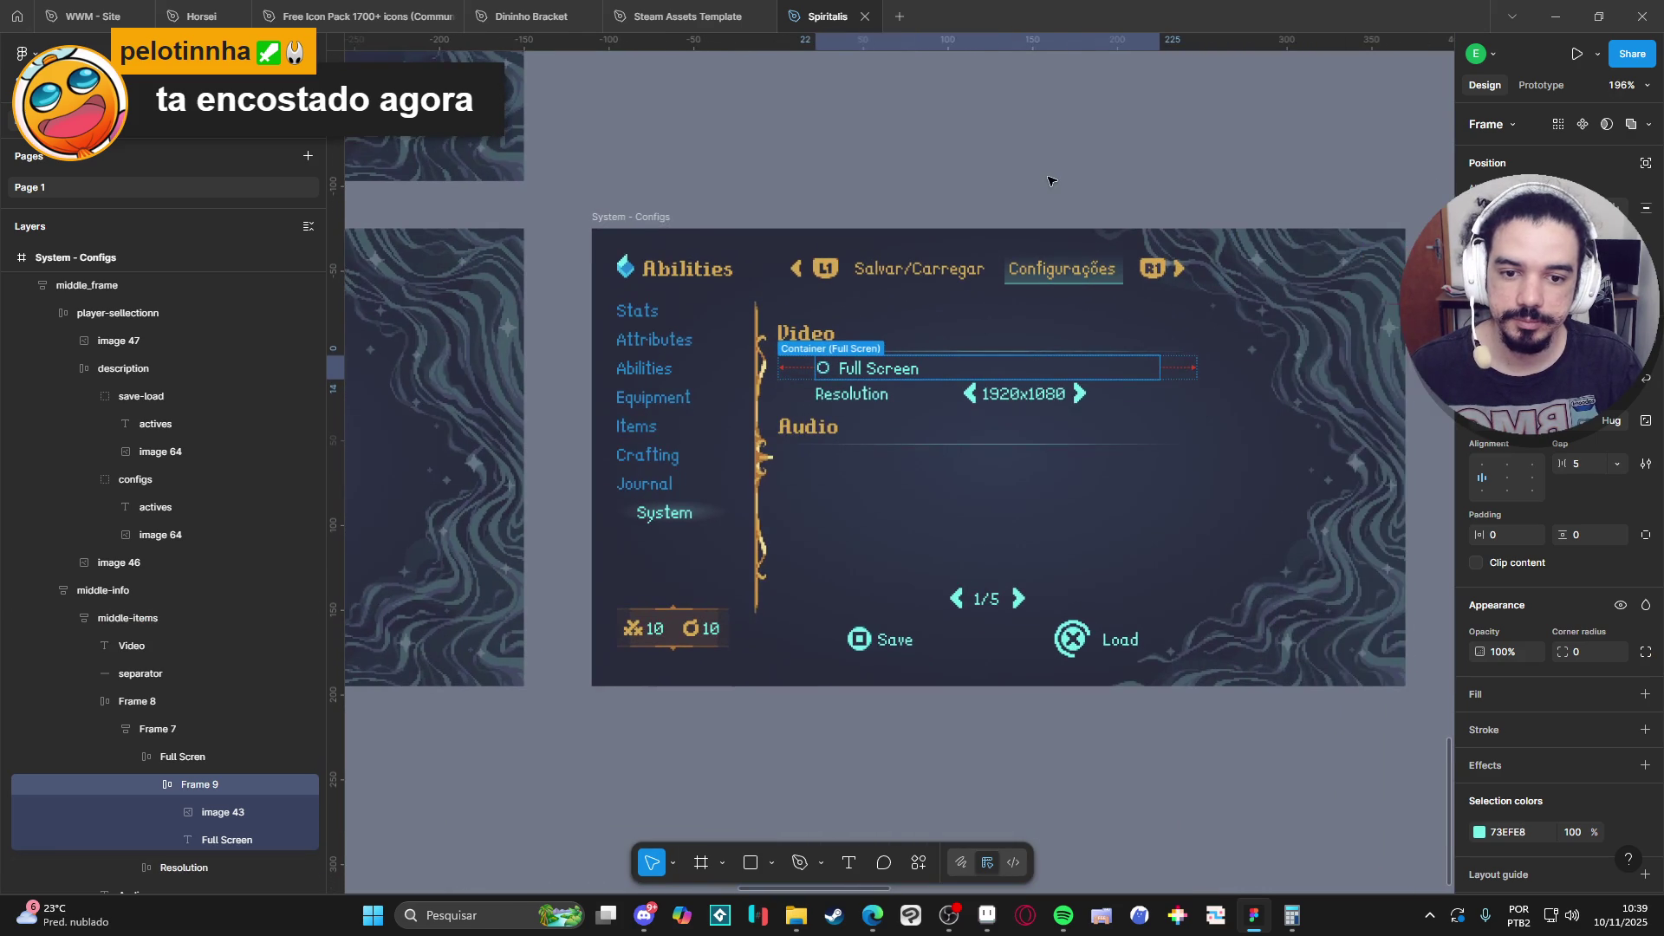
{"action": "left_click", "coordinate": [1052, 178]}
{"action": "scroll", "coordinate": [1127, 398], "scroll_direction": "right", "scroll_amount": 1}
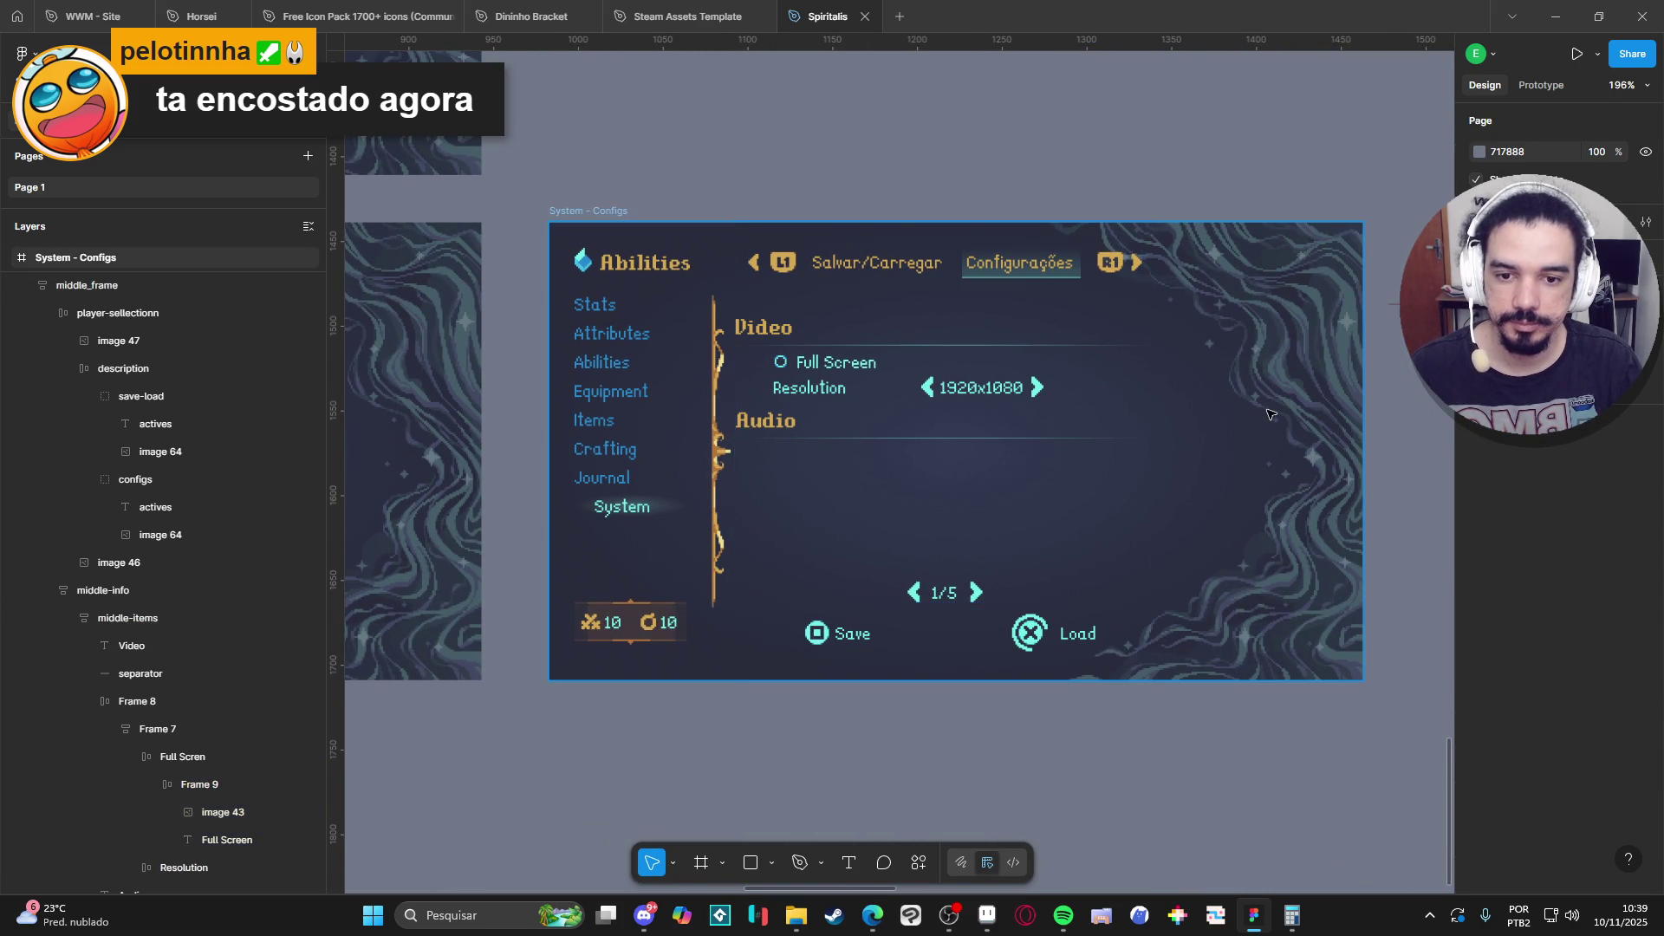
Inspect the Full Screen row's circle-and-label frame, then clear the selection.
{"action": "left_click", "coordinate": [816, 366]}
{"action": "double_click", "coordinate": [817, 369]}
{"action": "double_click", "coordinate": [817, 369]}
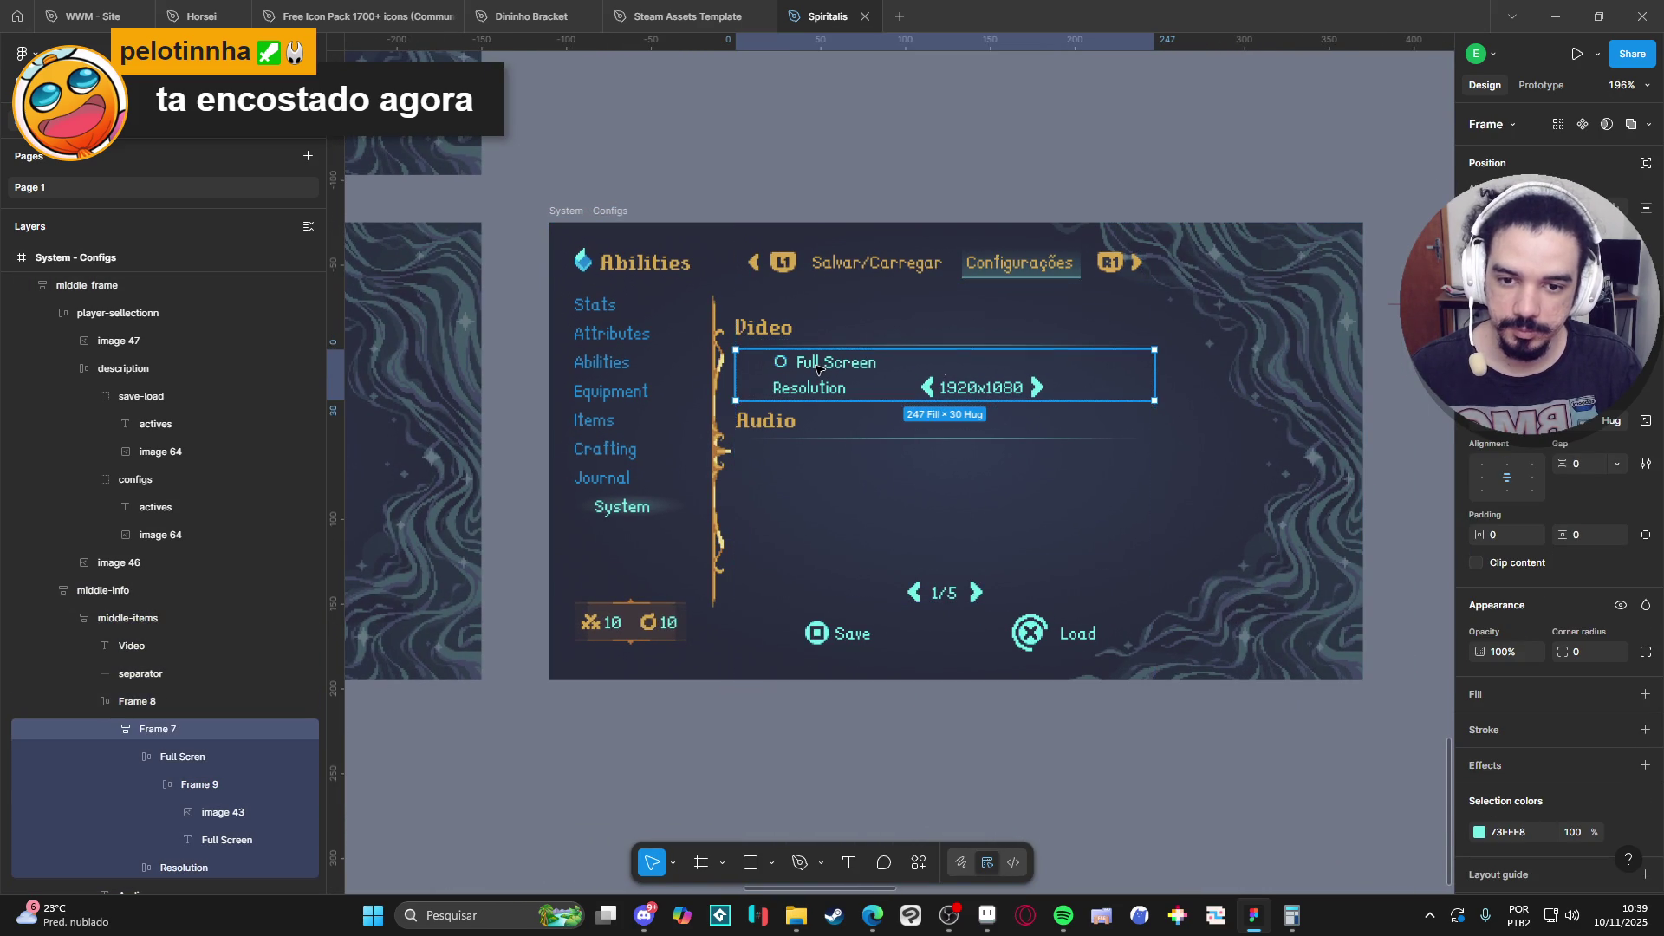
{"action": "double_click", "coordinate": [817, 369]}
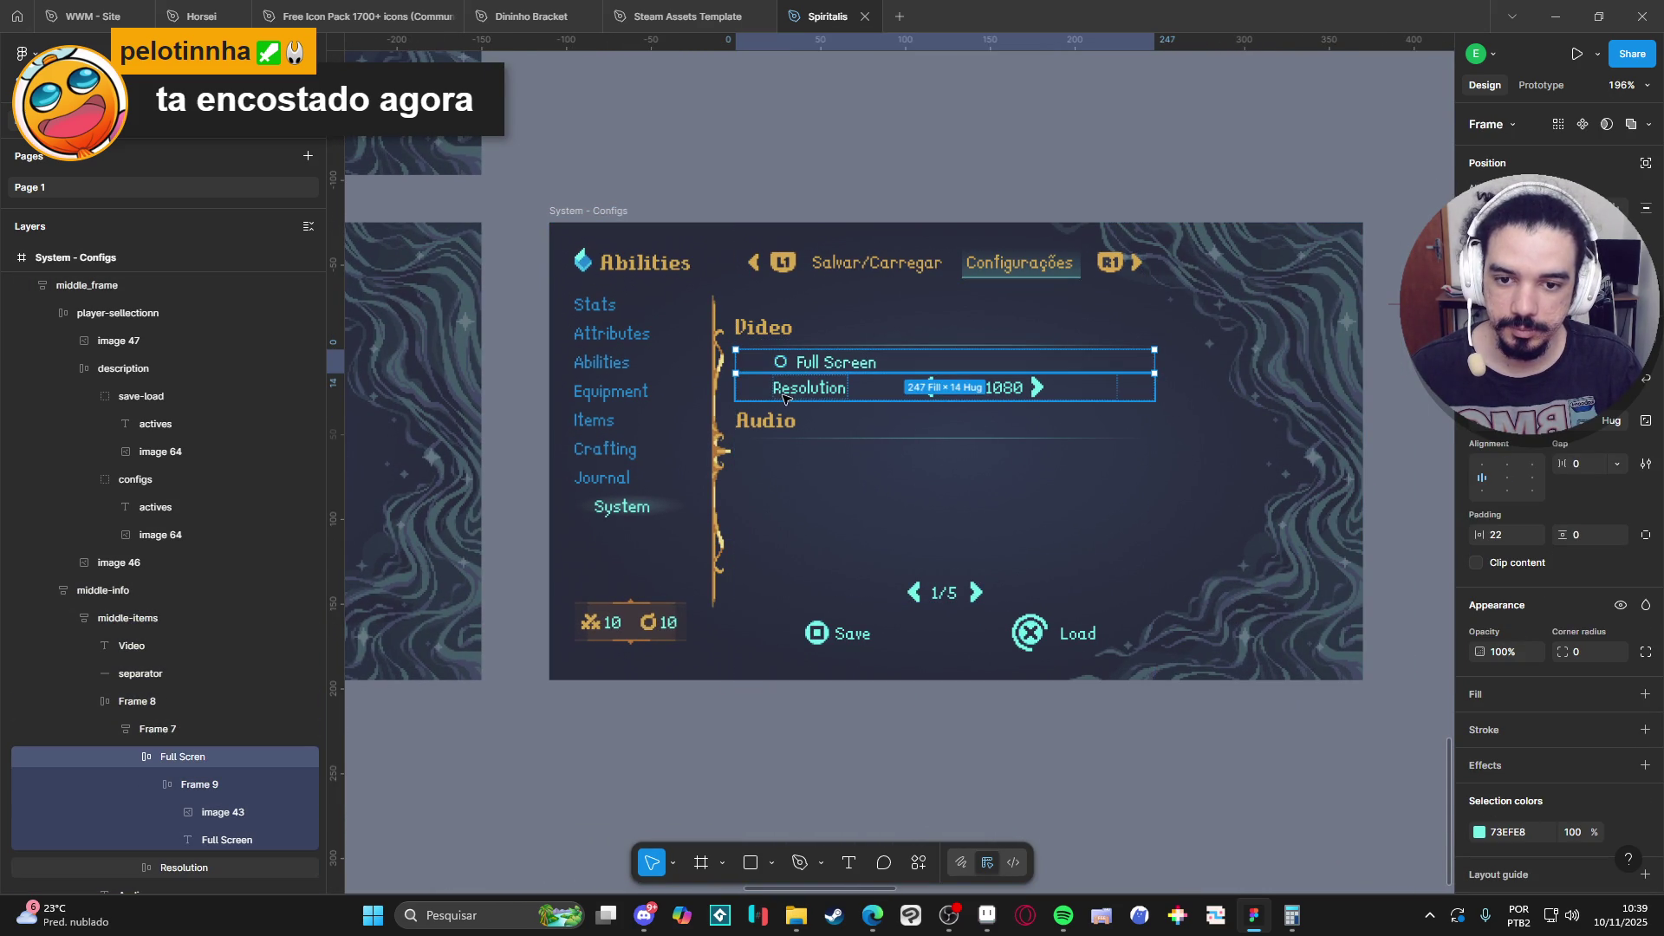
{"action": "double_click", "coordinate": [795, 371]}
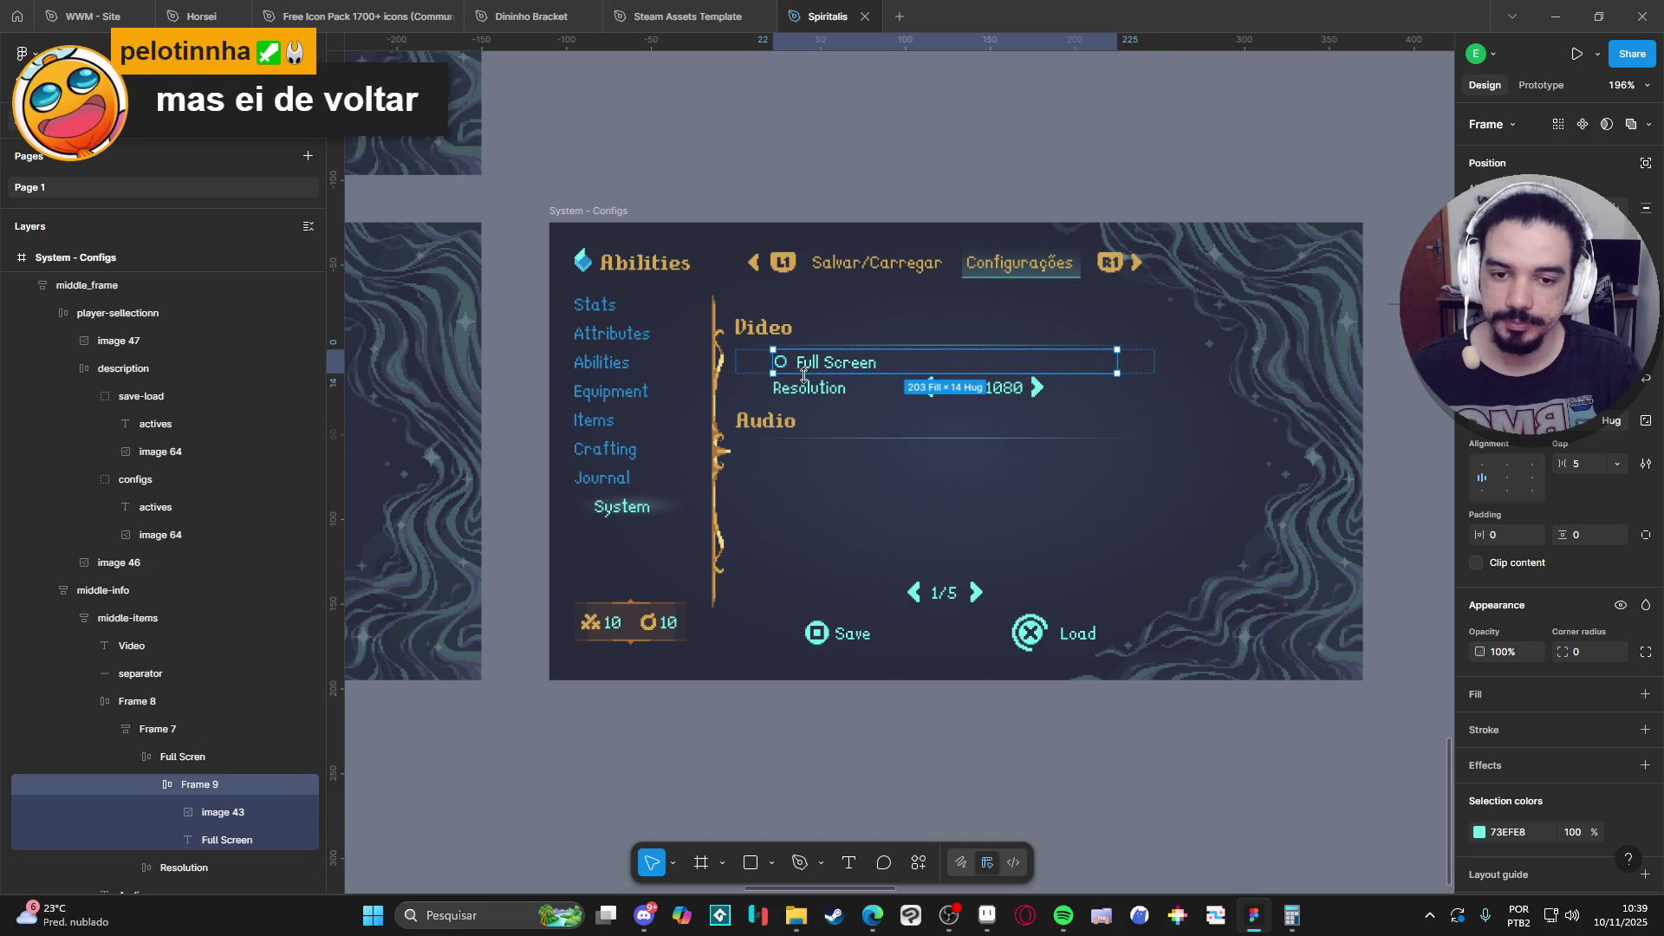
{"action": "left_click", "coordinate": [994, 163]}
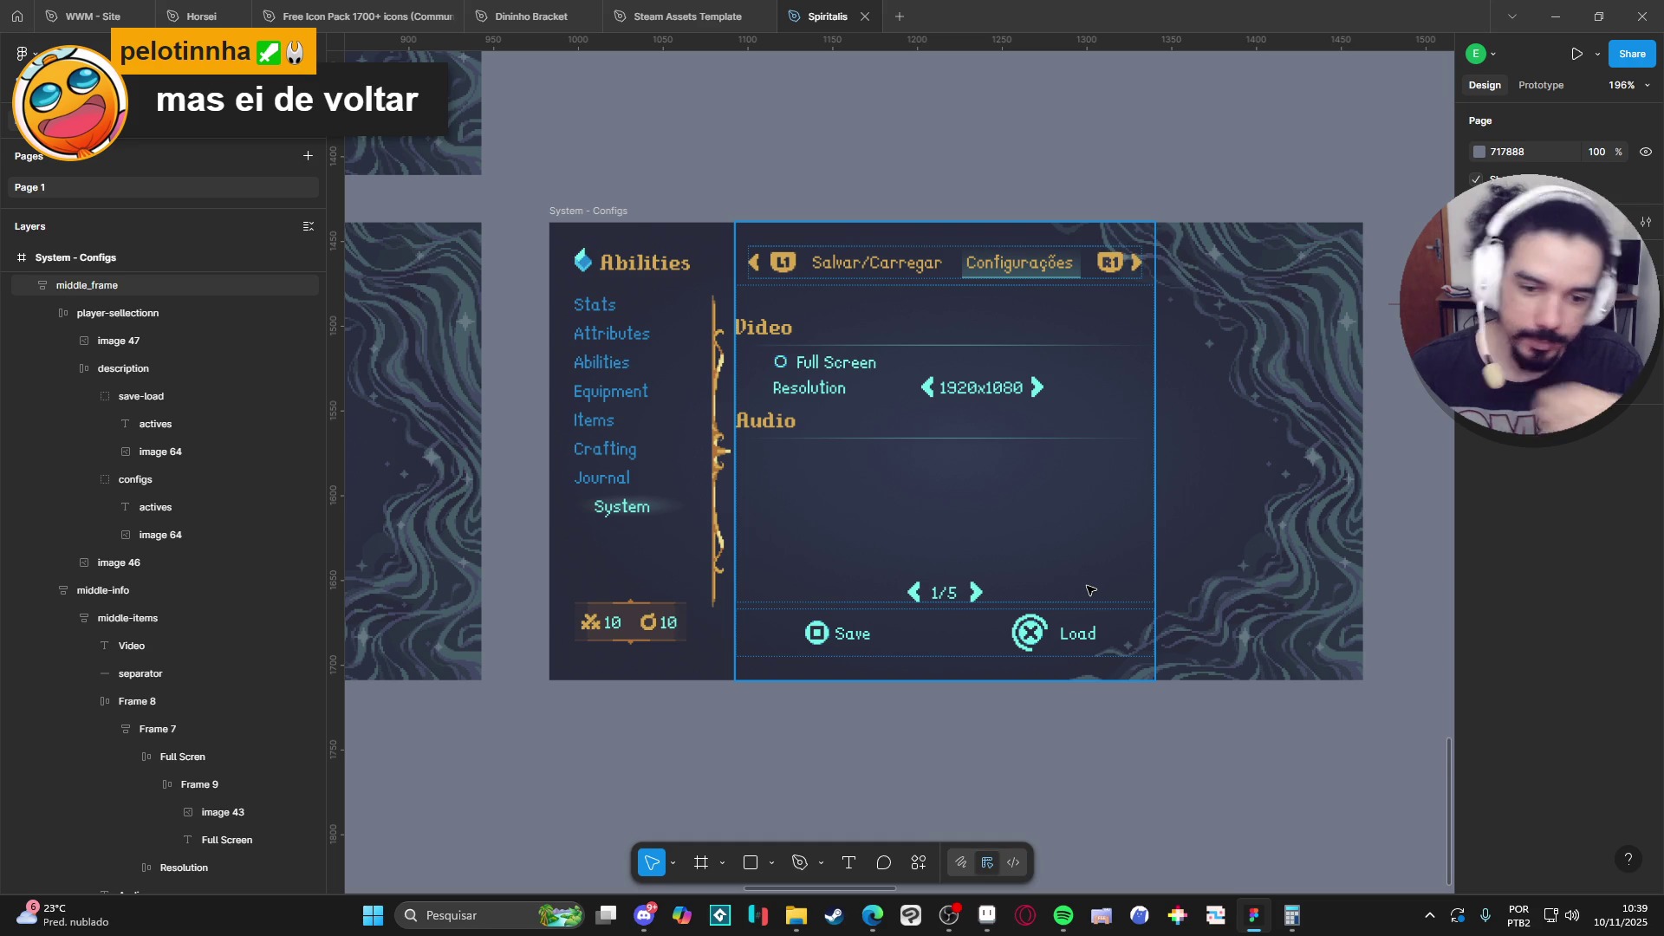
Zoom around the Configs screen, then switch to the Aseprite interface mockup.
{"action": "scroll", "coordinate": [1090, 590], "scroll_direction": "down", "scroll_amount": 5}
{"action": "scroll", "coordinate": [991, 589], "scroll_direction": "up", "scroll_amount": 3}
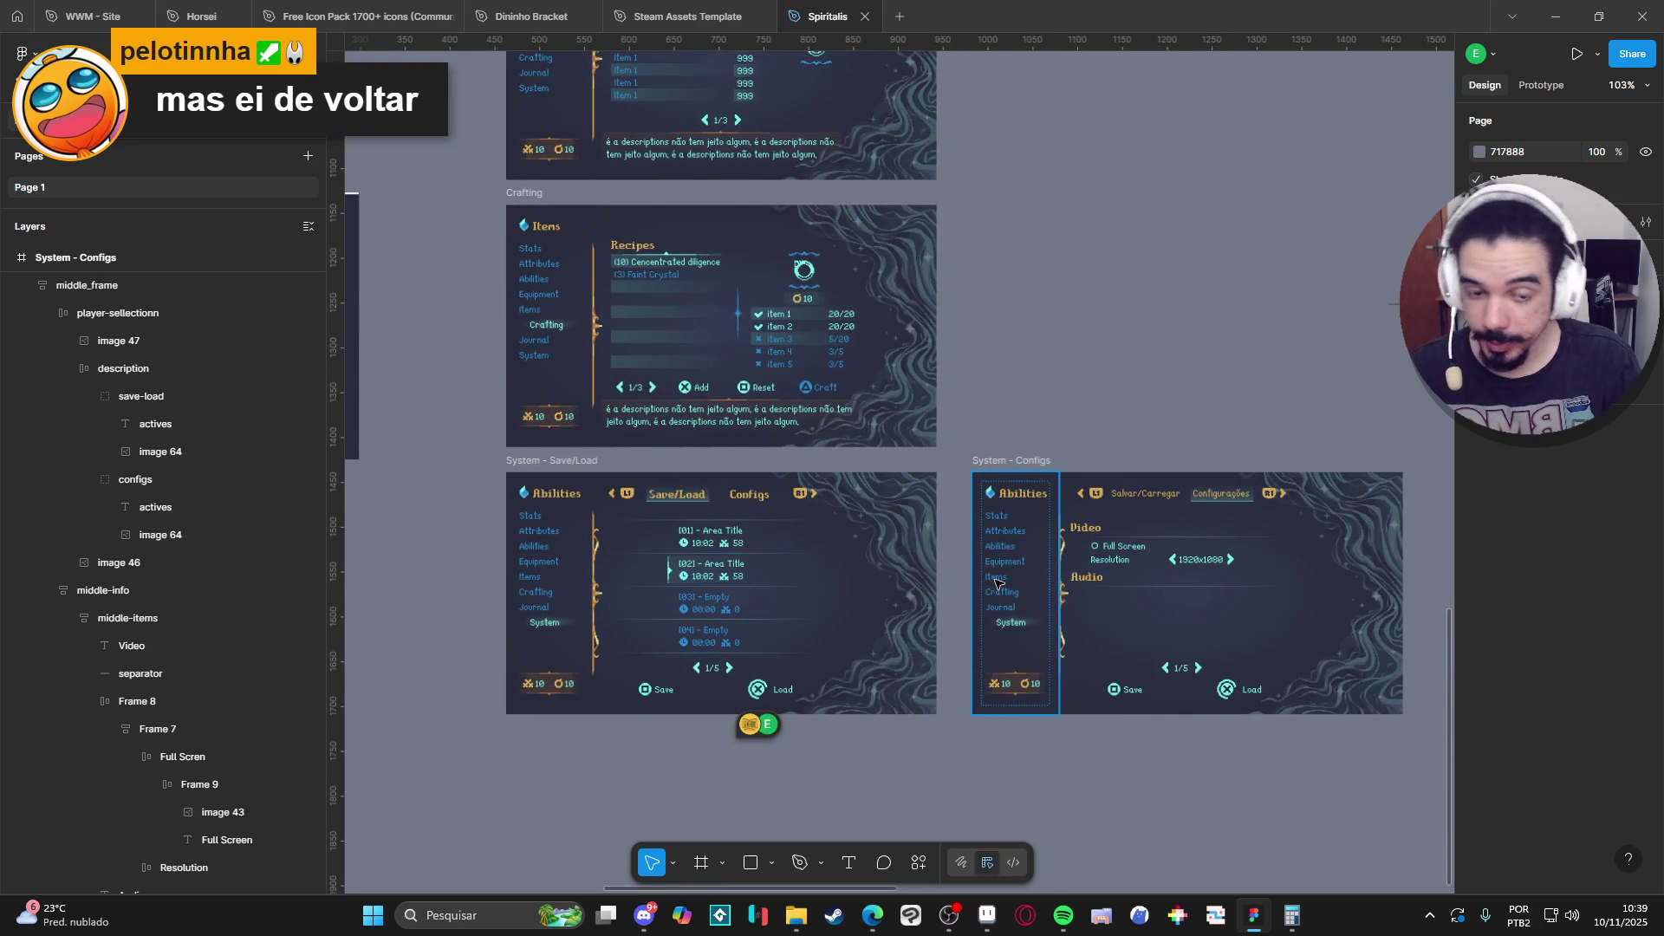
{"action": "scroll", "coordinate": [997, 583], "scroll_direction": "up", "scroll_amount": 6}
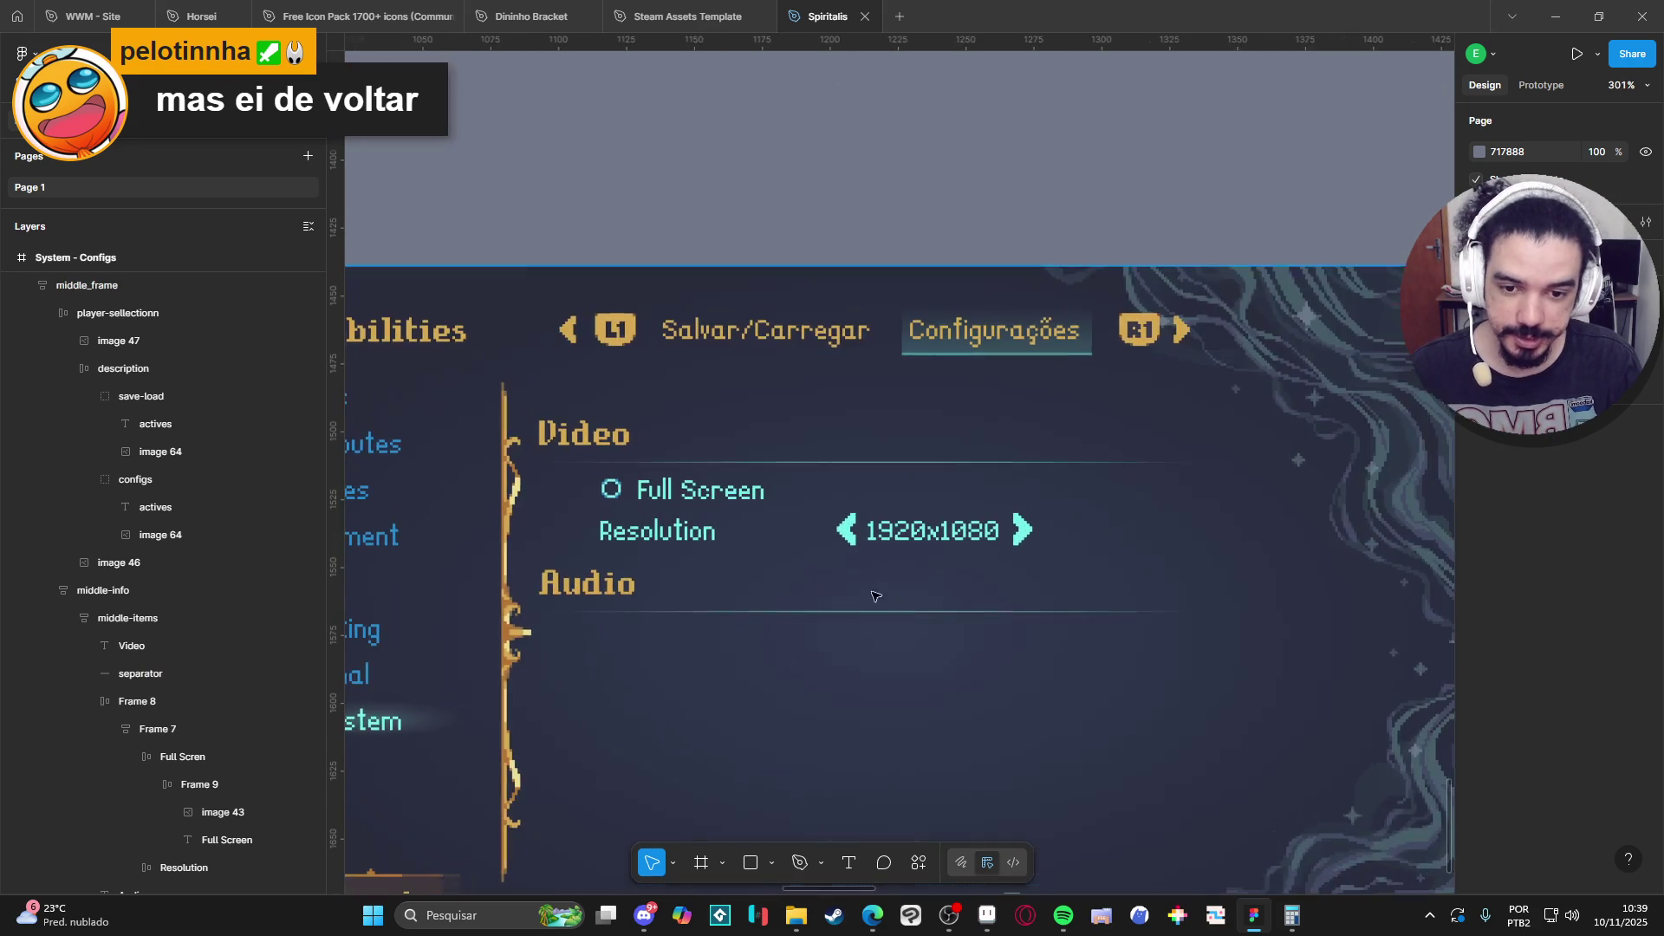
{"action": "scroll", "coordinate": [875, 596], "scroll_direction": "down", "scroll_amount": 3}
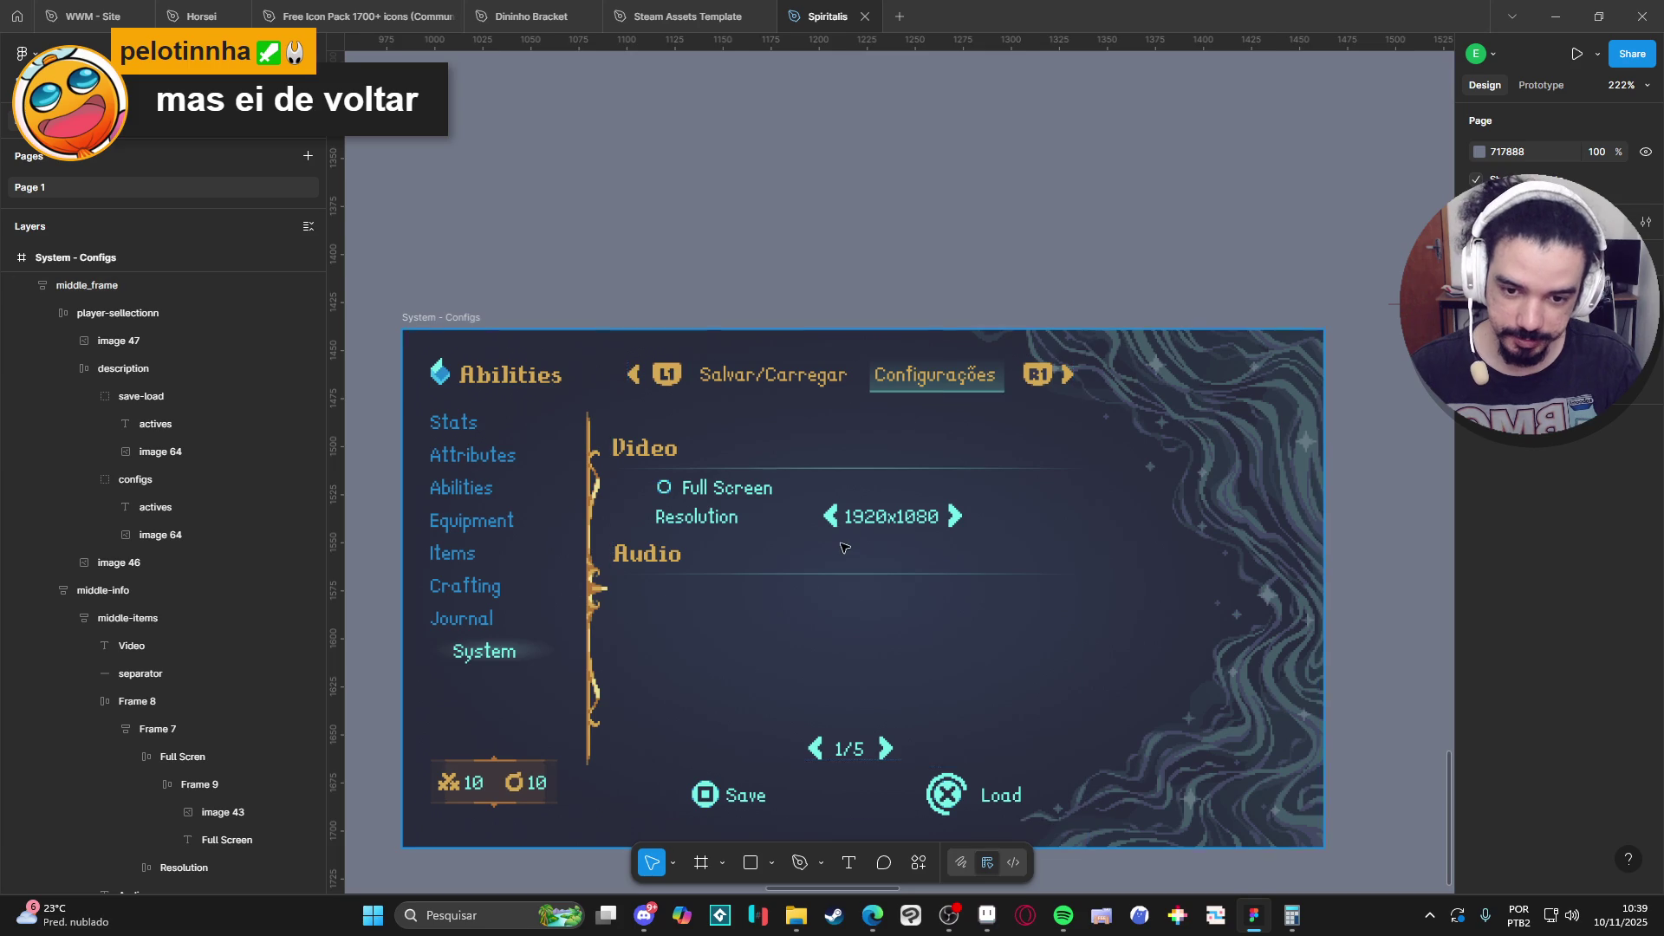
{"action": "scroll", "coordinate": [843, 547], "scroll_direction": "down", "scroll_amount": 2}
{"action": "left_click", "coordinate": [988, 915]}
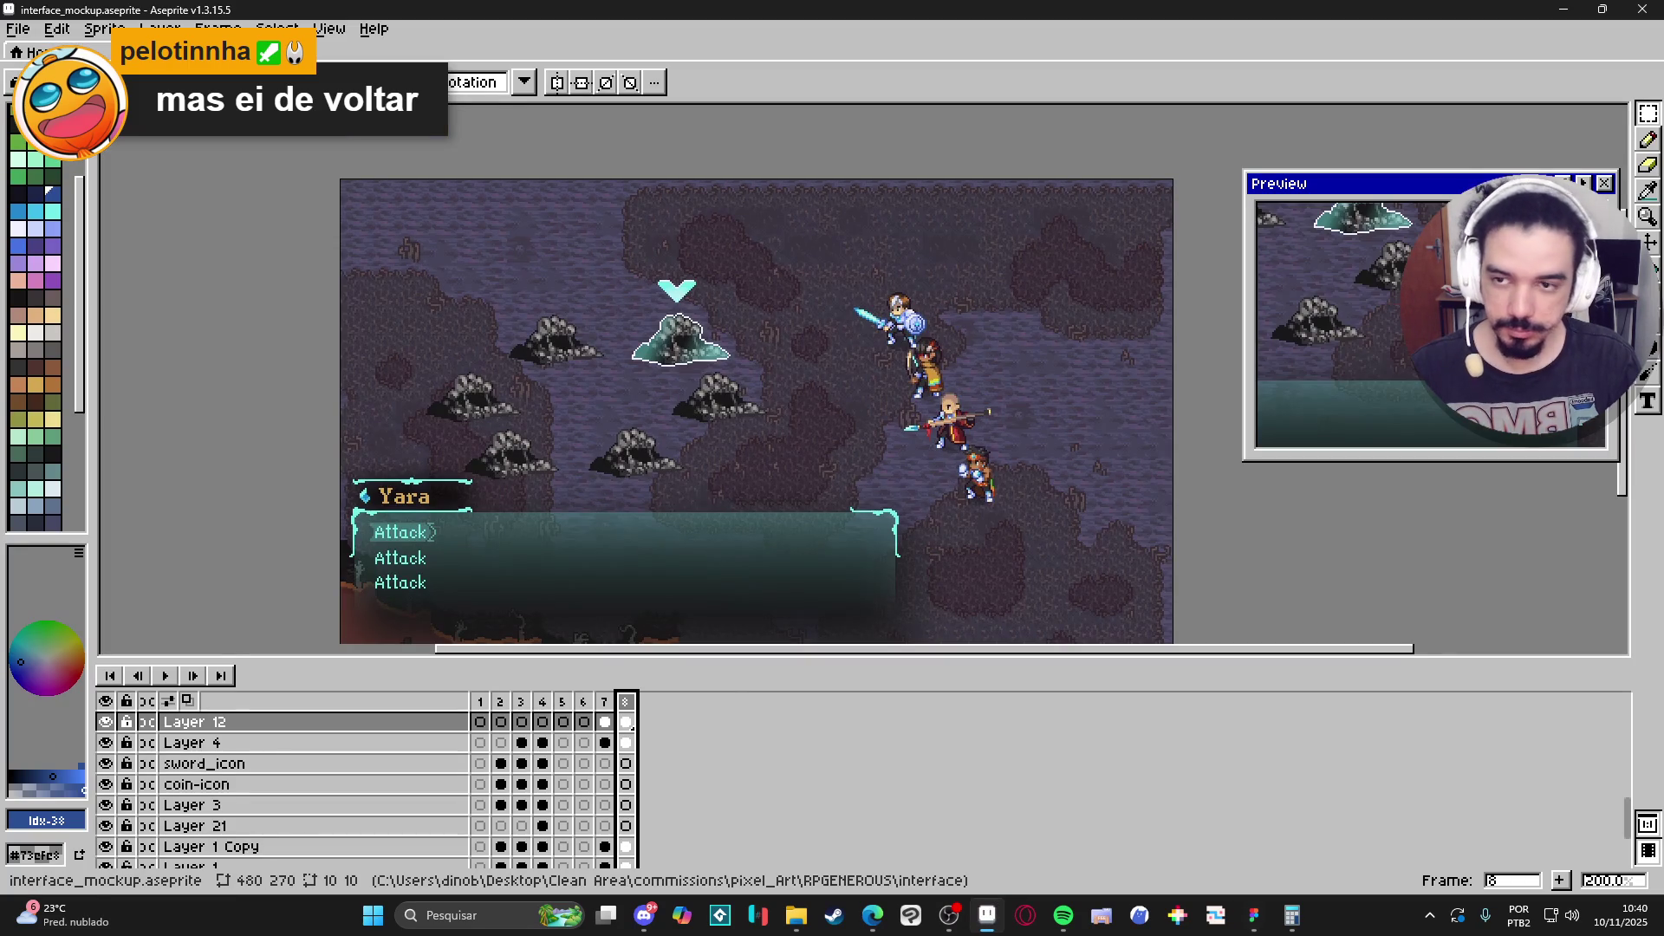
Step through the mockup's timeline frames to find the HUD elements frame.
{"action": "left_click_drag", "start_coordinate": [613, 728], "coordinate": [579, 713]}
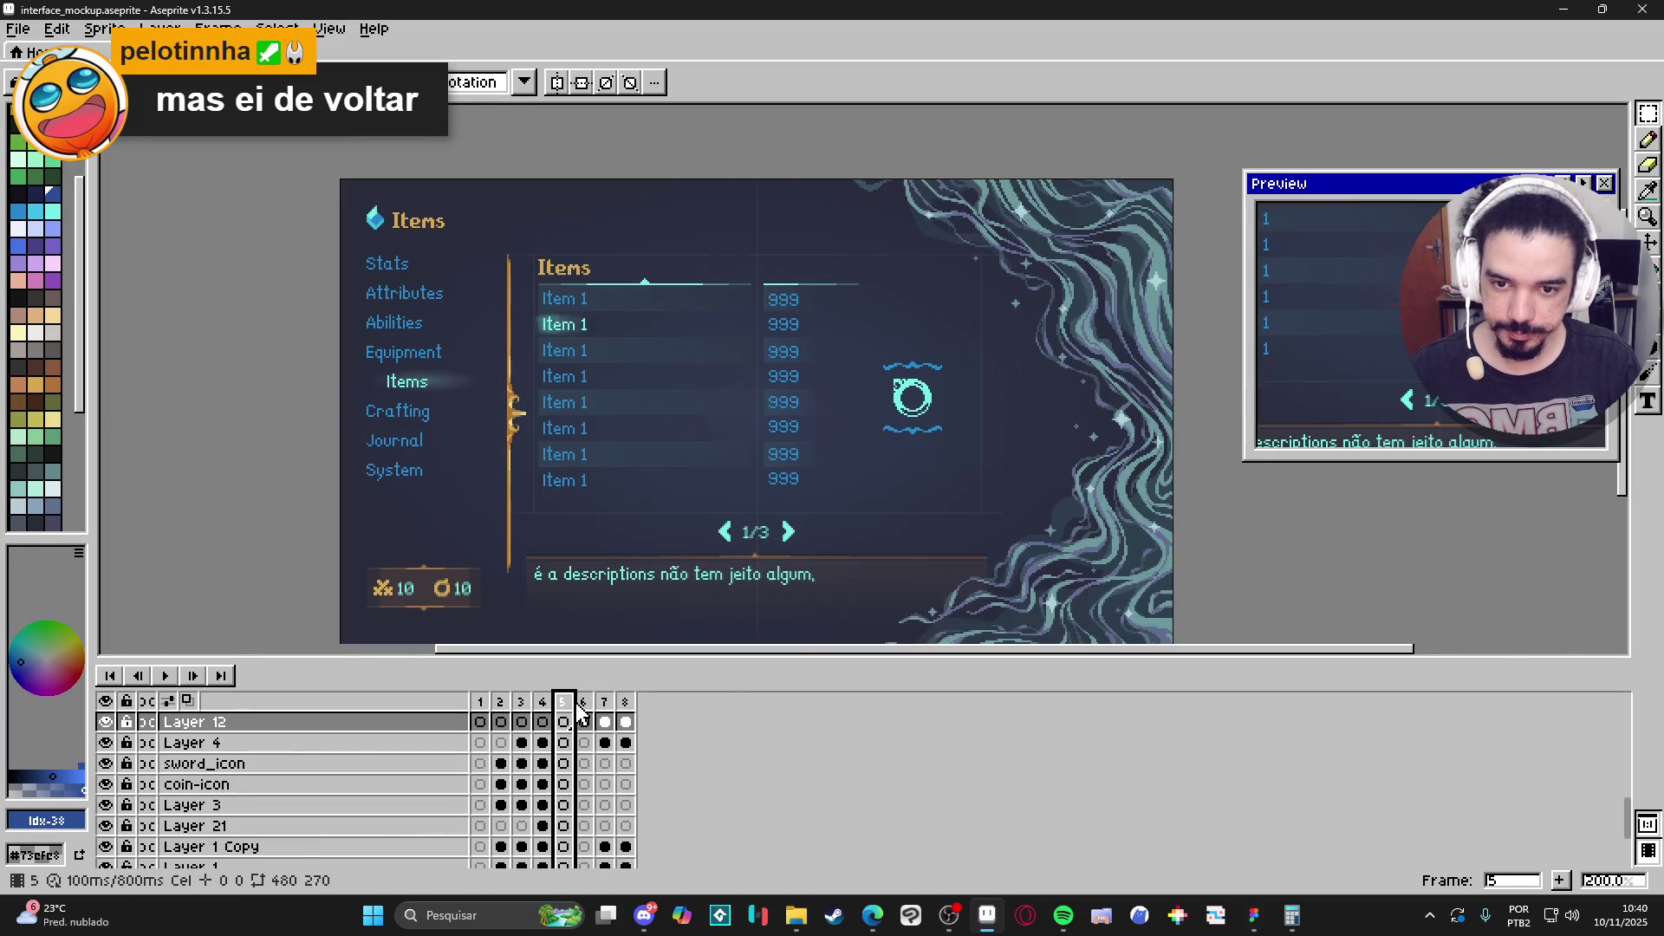
{"action": "left_click", "coordinate": [547, 712]}
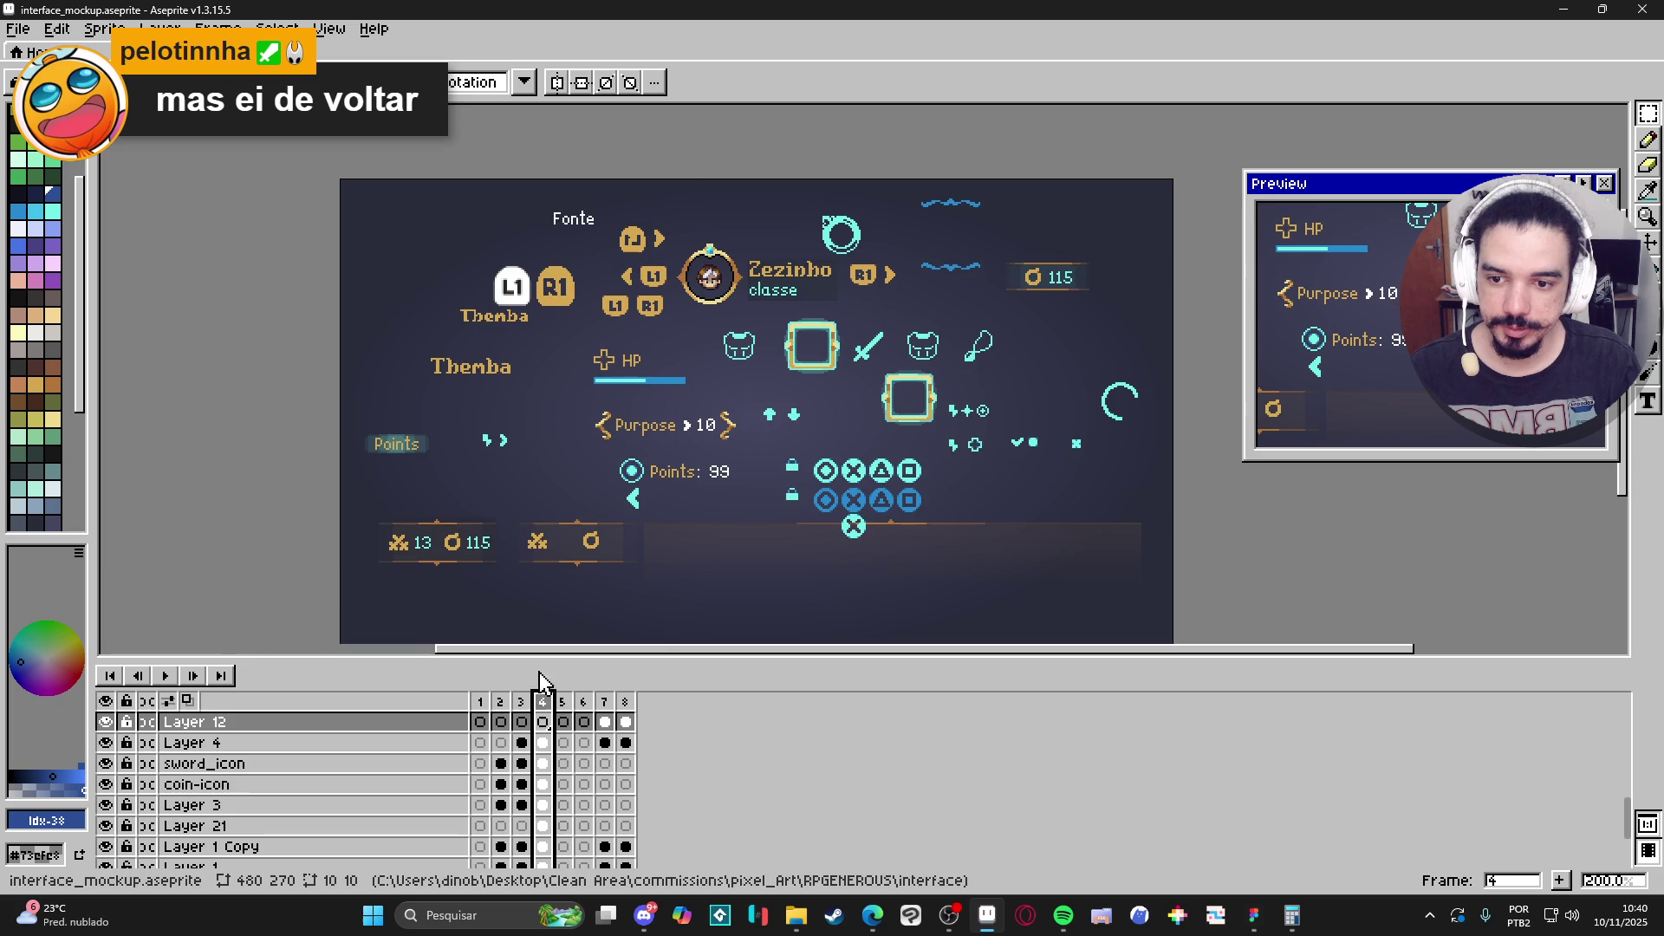
{"action": "scroll", "coordinate": [507, 433], "scroll_direction": "up", "scroll_amount": 10}
{"action": "key", "text": "Up"}
{"action": "key", "text": "Up"}
{"action": "key", "text": "Up"}
{"action": "key", "text": "Left"}
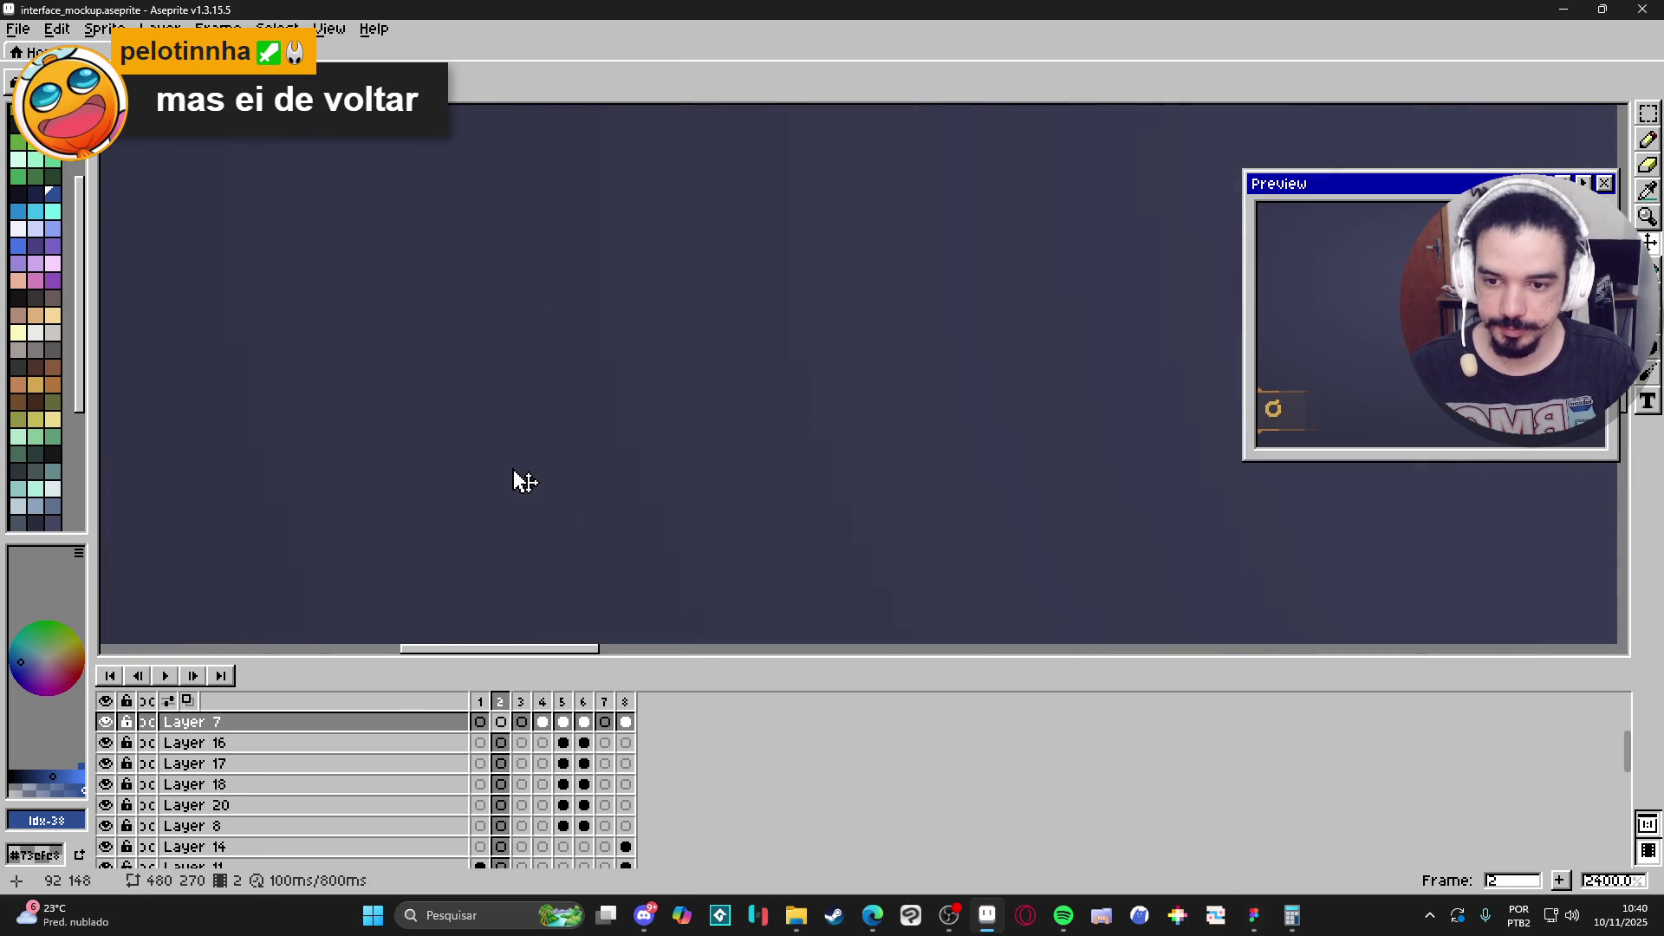
{"action": "key", "text": "Down"}
{"action": "key", "text": "Down"}
{"action": "key", "text": "Down"}
{"action": "scroll", "coordinate": [576, 615], "scroll_direction": "down", "scroll_amount": 10}
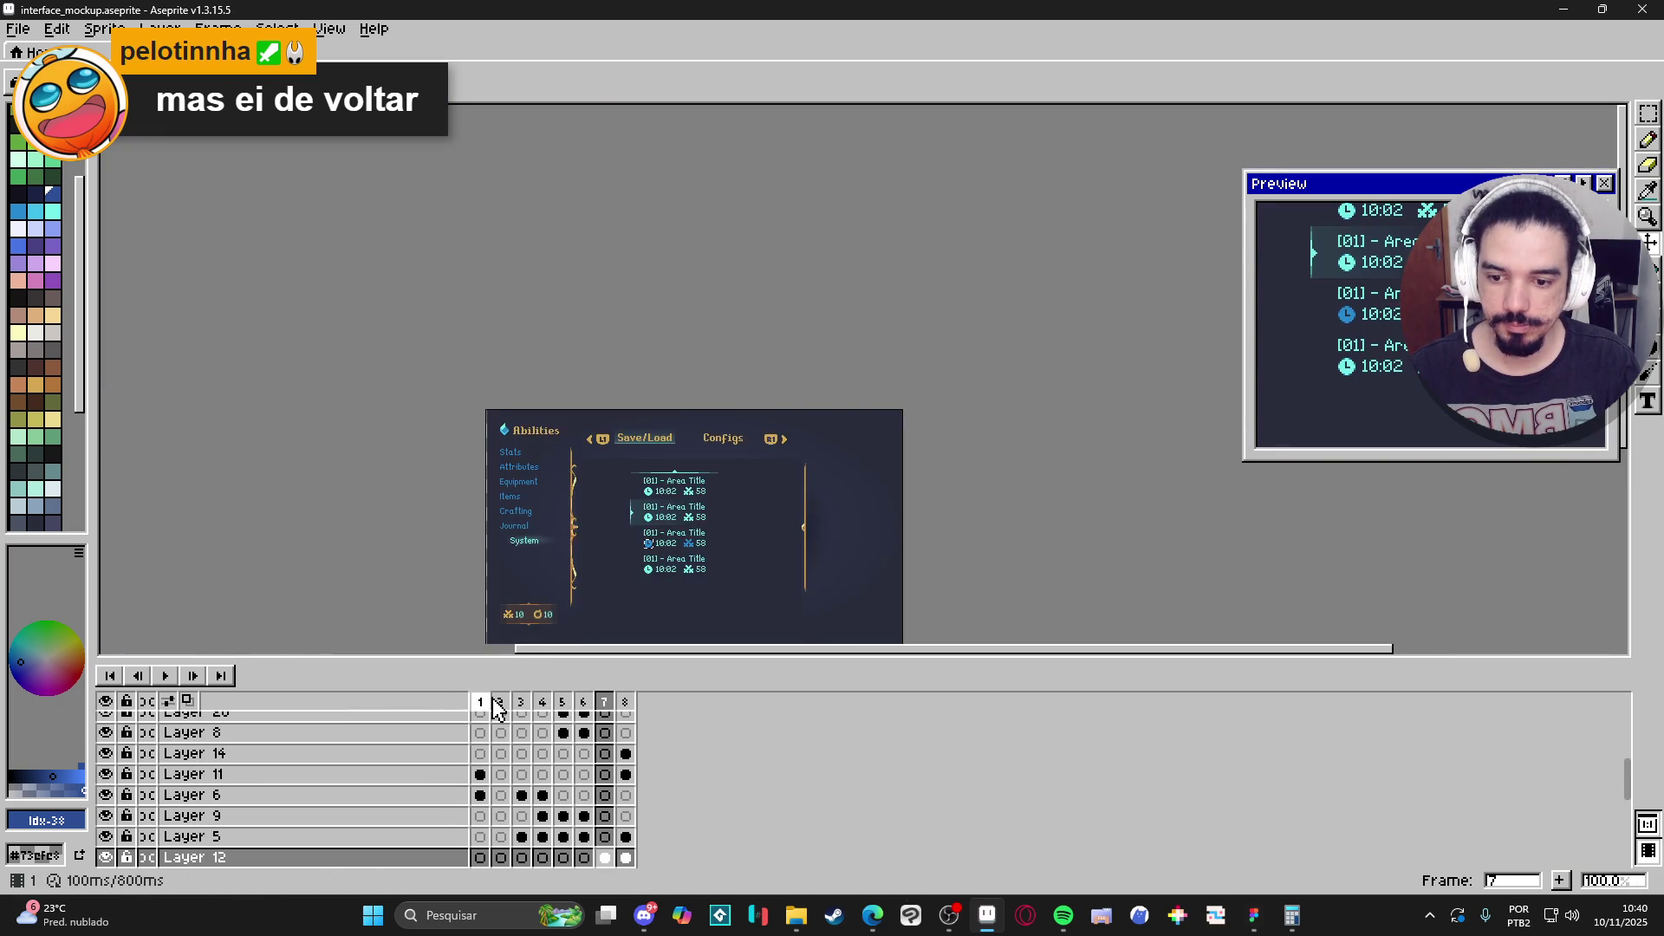
{"action": "left_click", "coordinate": [501, 702]}
{"action": "left_click", "coordinate": [605, 702]}
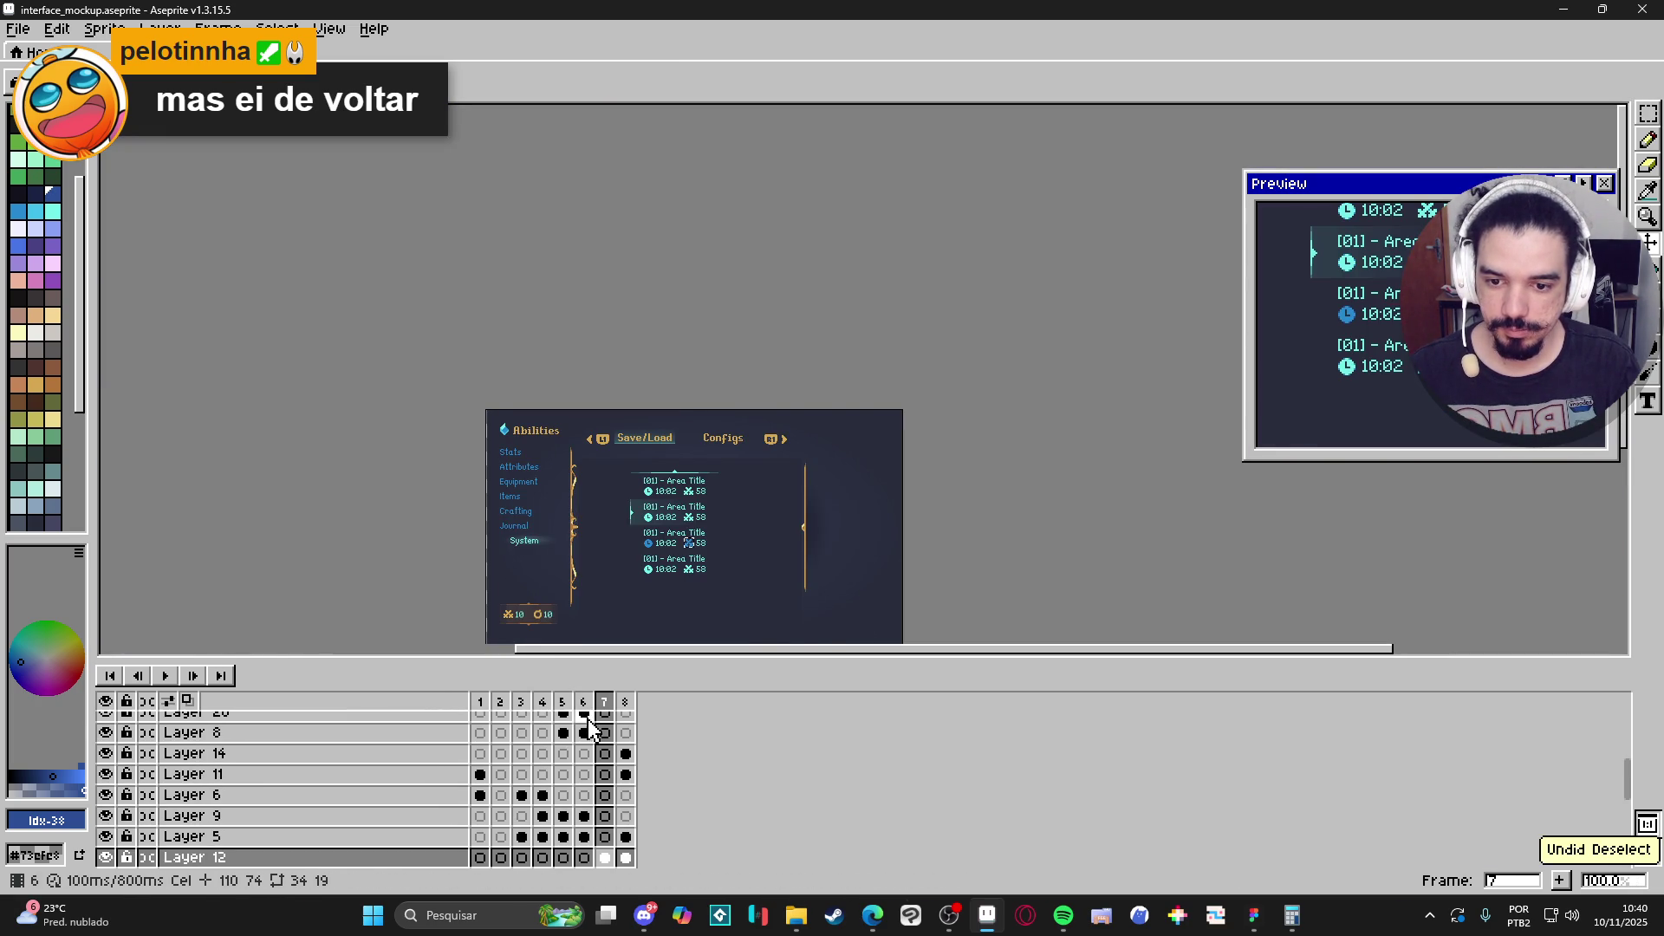
{"action": "left_click", "coordinate": [521, 702]}
{"action": "left_click", "coordinate": [542, 702]}
On frame 4, marquee-select the right small cyan arrow and copy it.
{"action": "scroll", "coordinate": [572, 572], "scroll_direction": "up", "scroll_amount": 7}
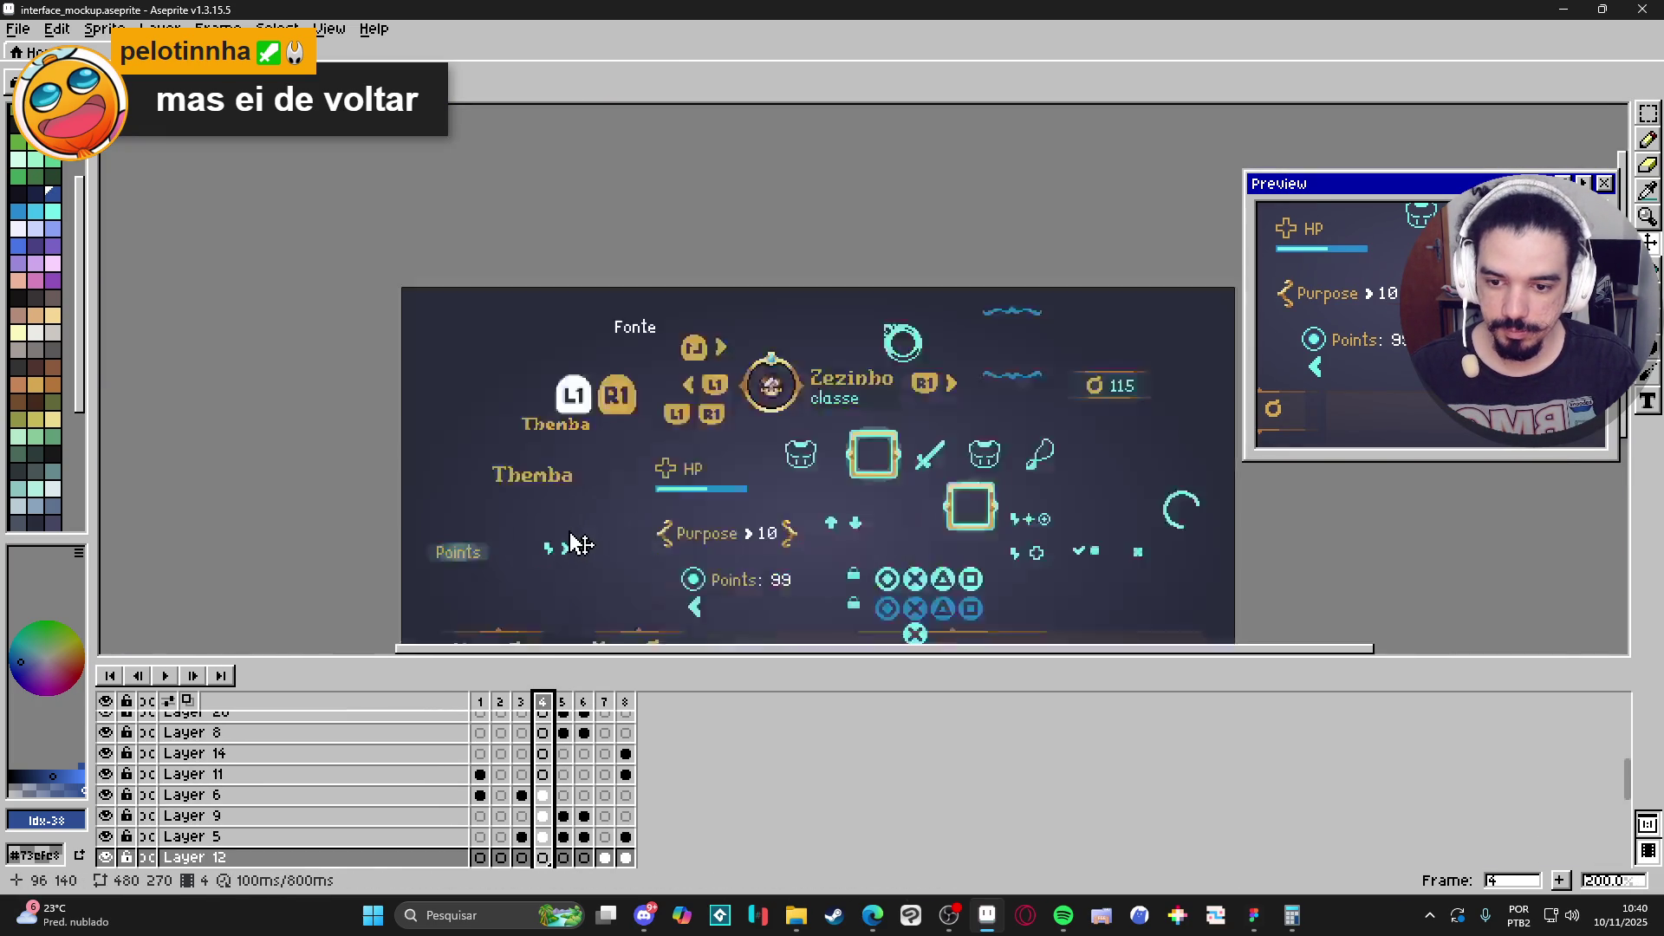
{"action": "left_click", "coordinate": [599, 596], "text": "ctrl"}
{"action": "key", "text": "Left"}
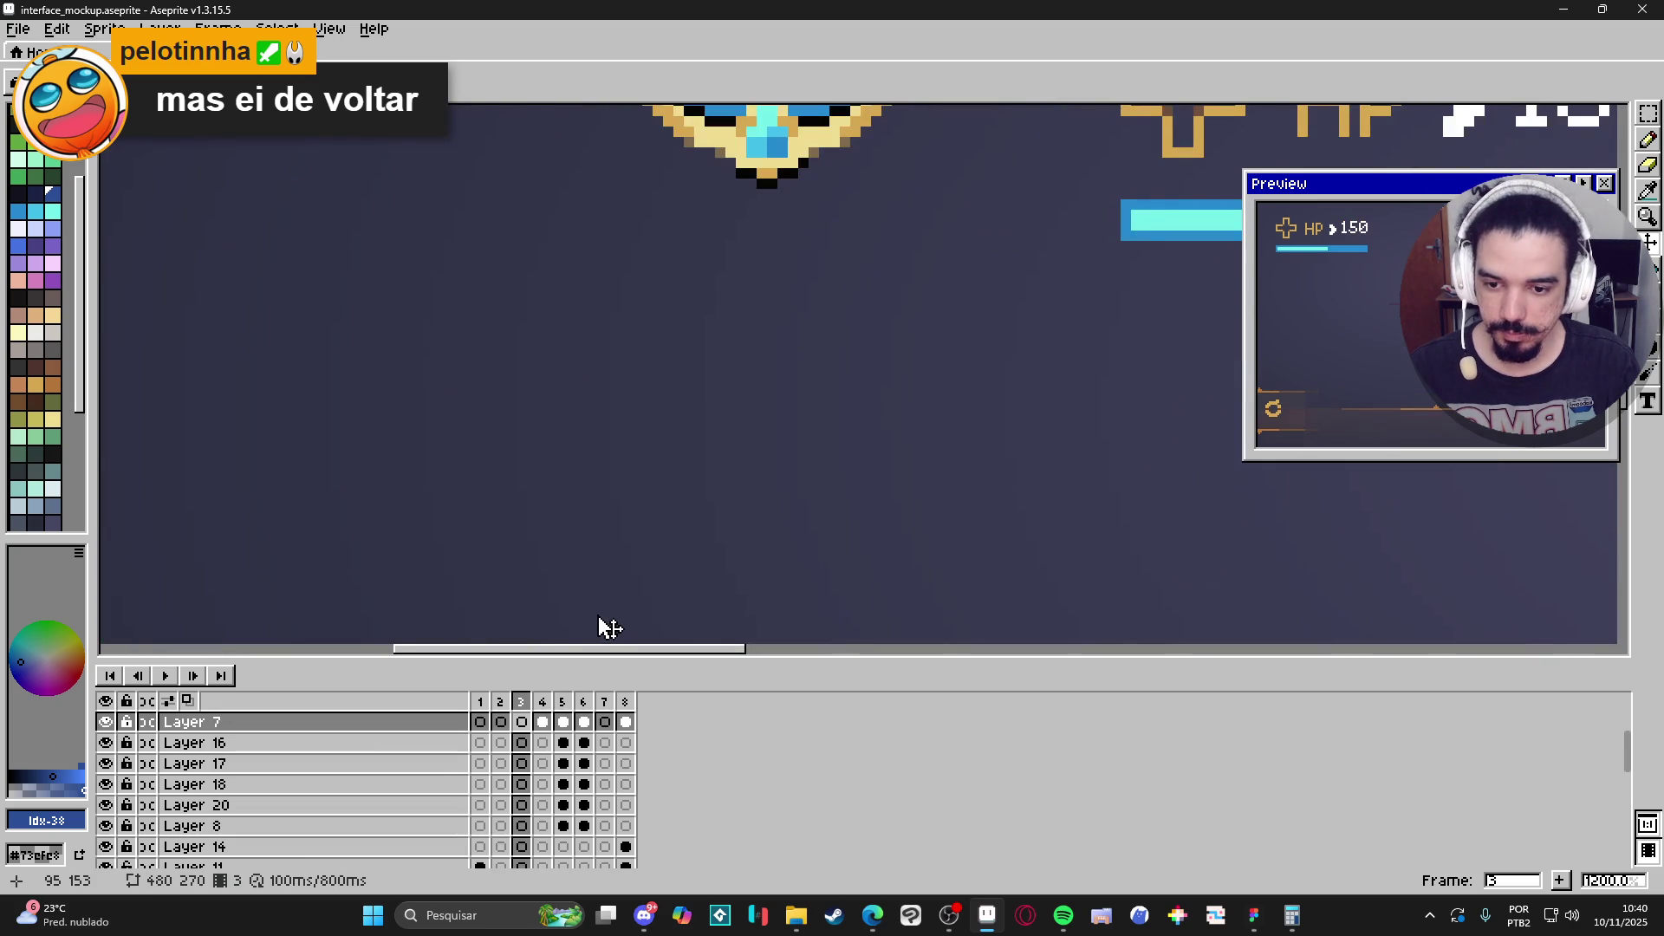
{"action": "left_click", "coordinate": [543, 703]}
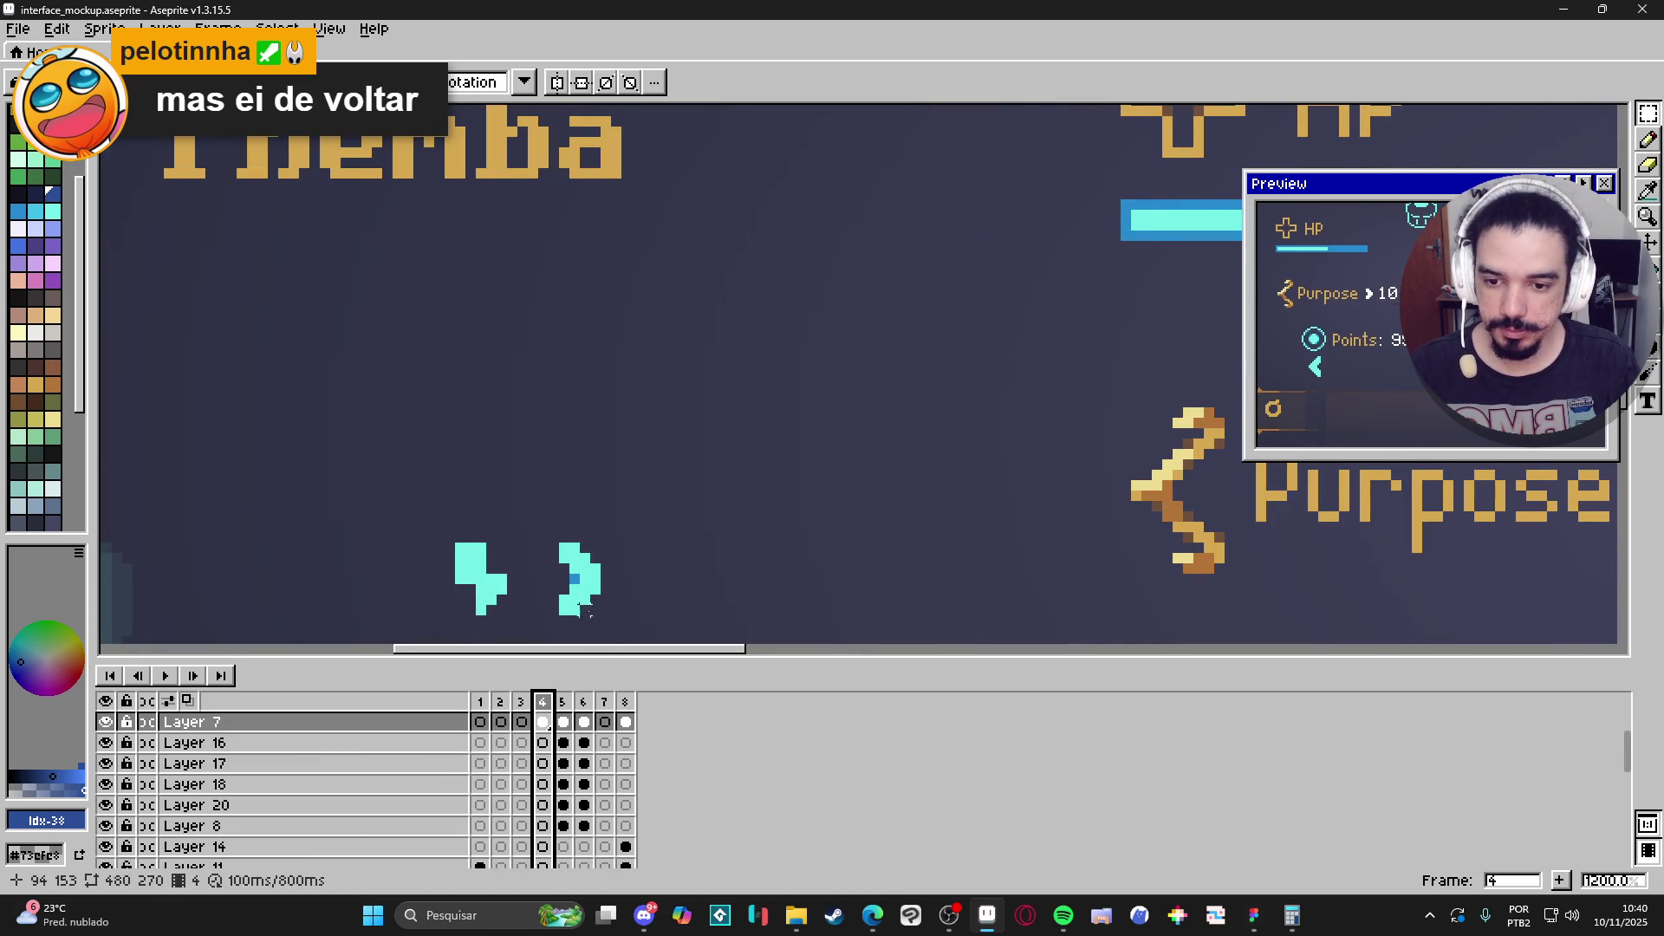
{"action": "left_click_drag", "start_coordinate": [596, 609], "coordinate": [543, 556]}
{"action": "key", "text": "ctrl+d"}
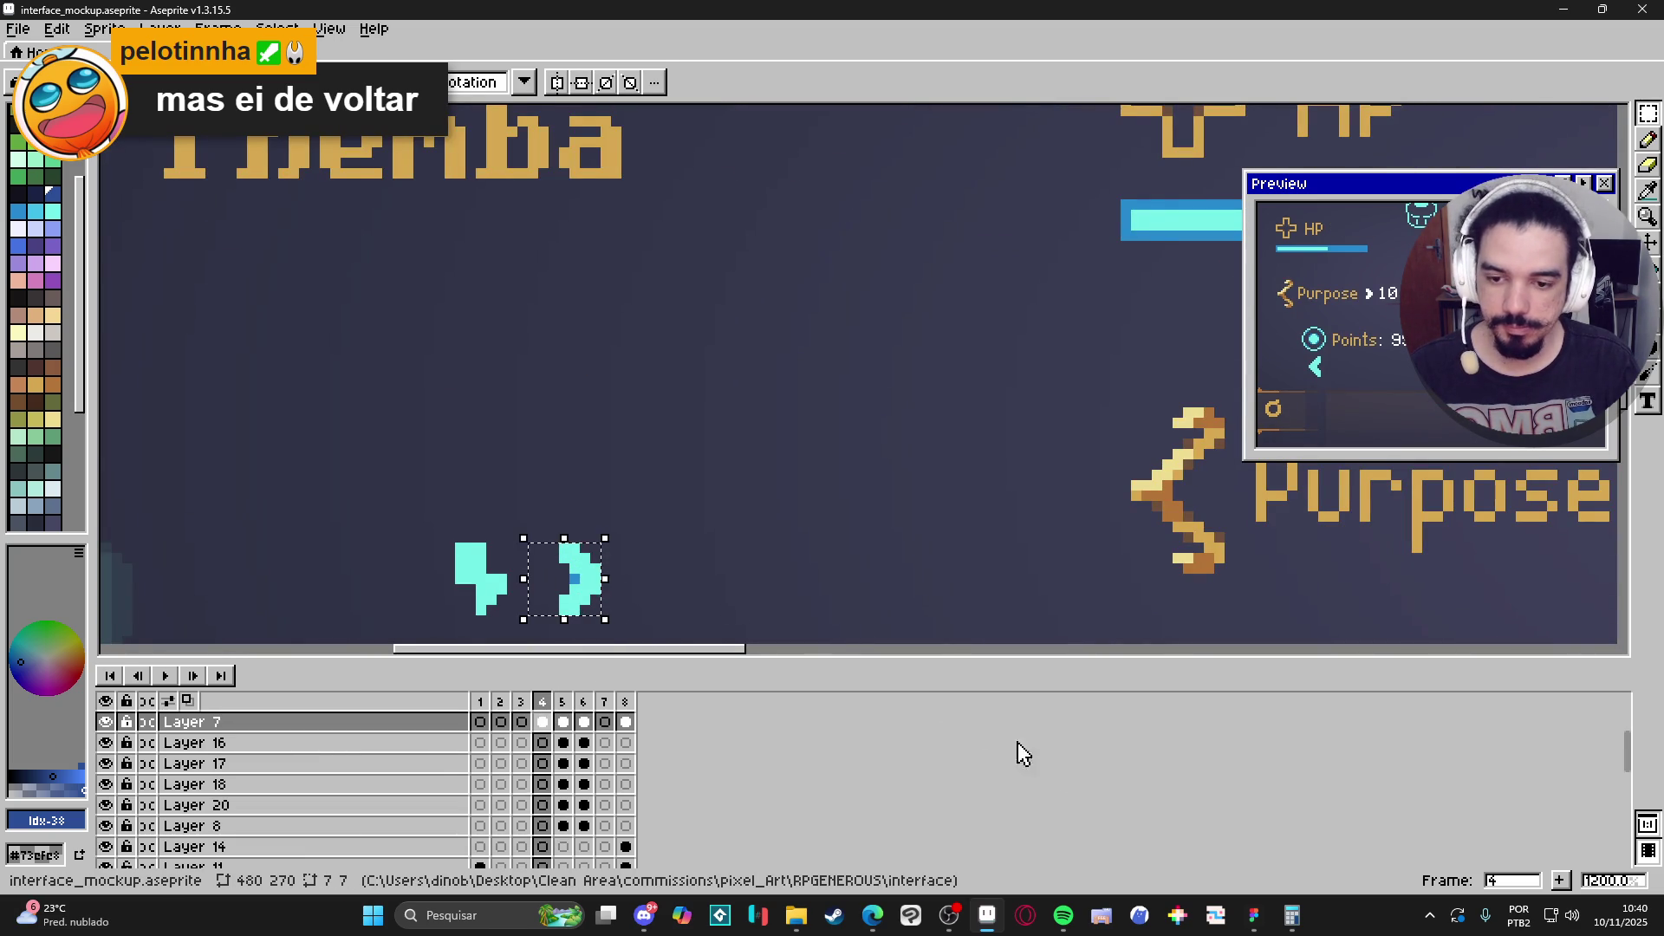
In Figma, drill into the Resolution row's group and paste the small cyan arrow.
{"action": "left_click", "coordinate": [1259, 924]}
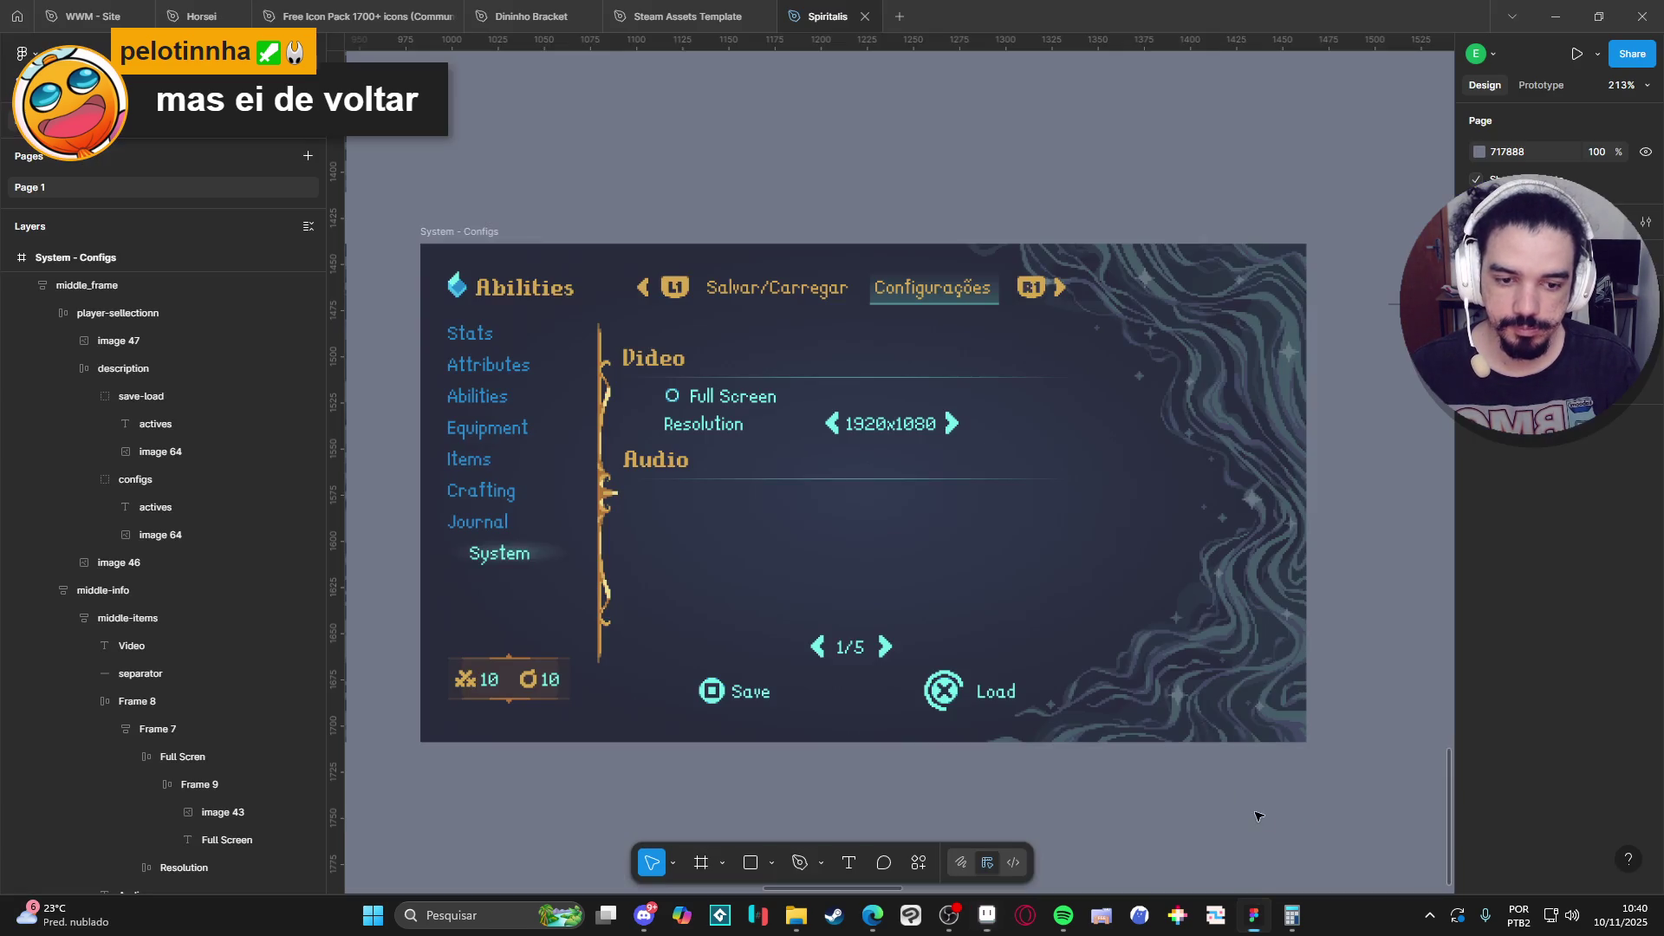
{"action": "left_click", "coordinate": [833, 431]}
{"action": "double_click", "coordinate": [833, 431]}
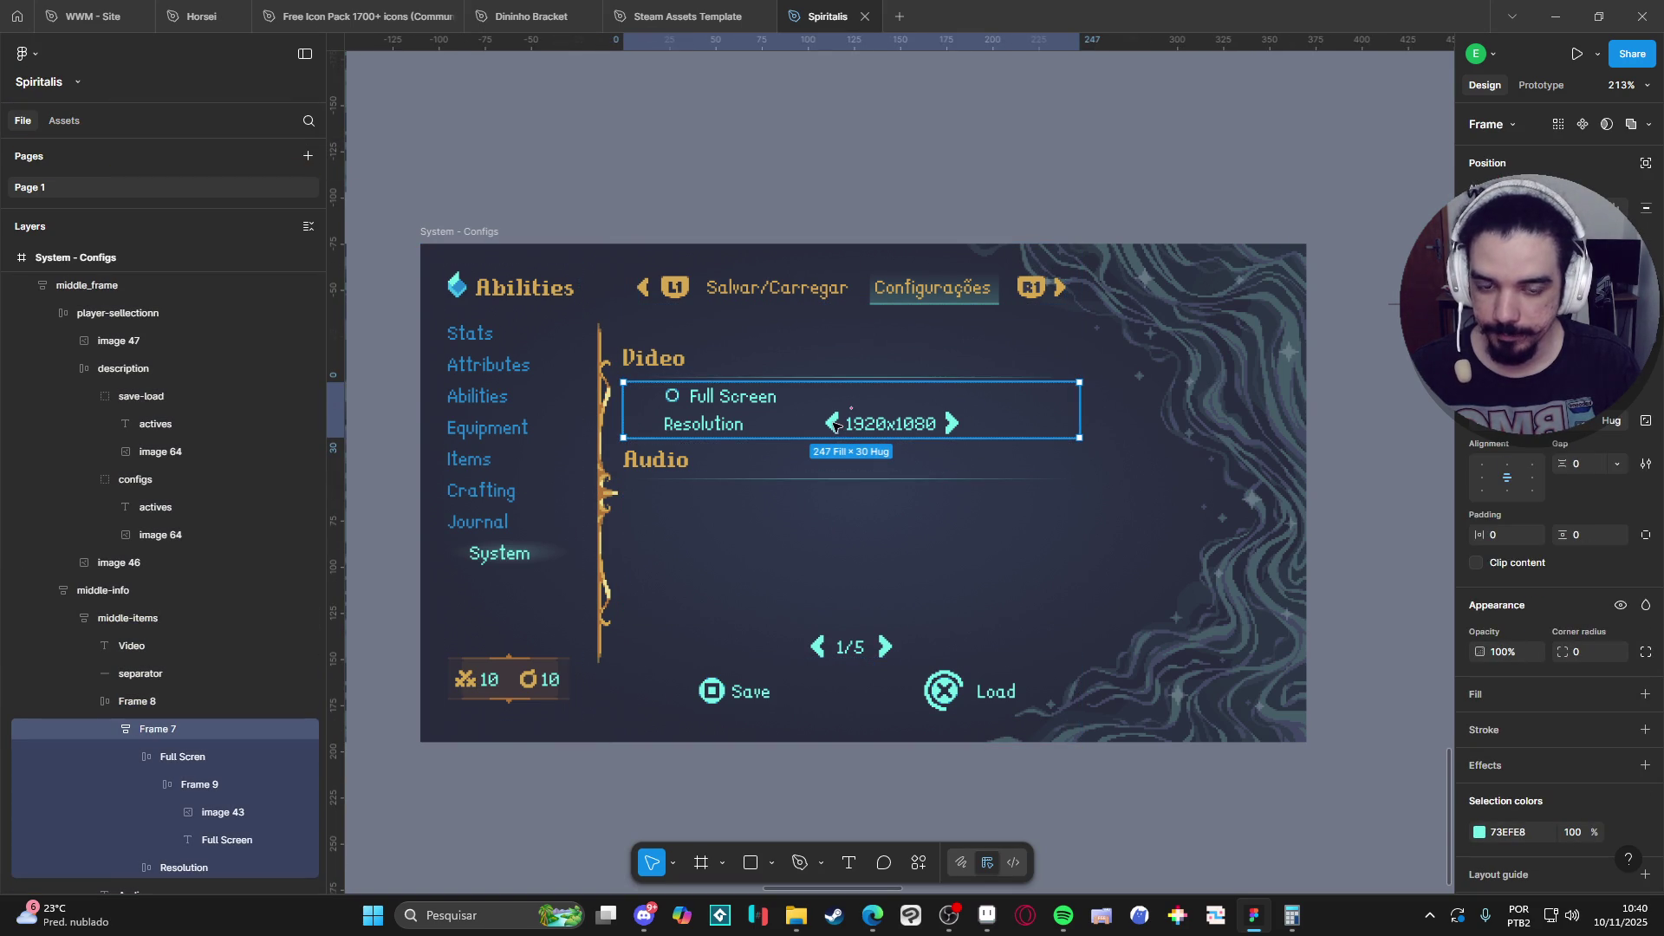
{"action": "double_click", "coordinate": [836, 426]}
{"action": "double_click", "coordinate": [832, 426]}
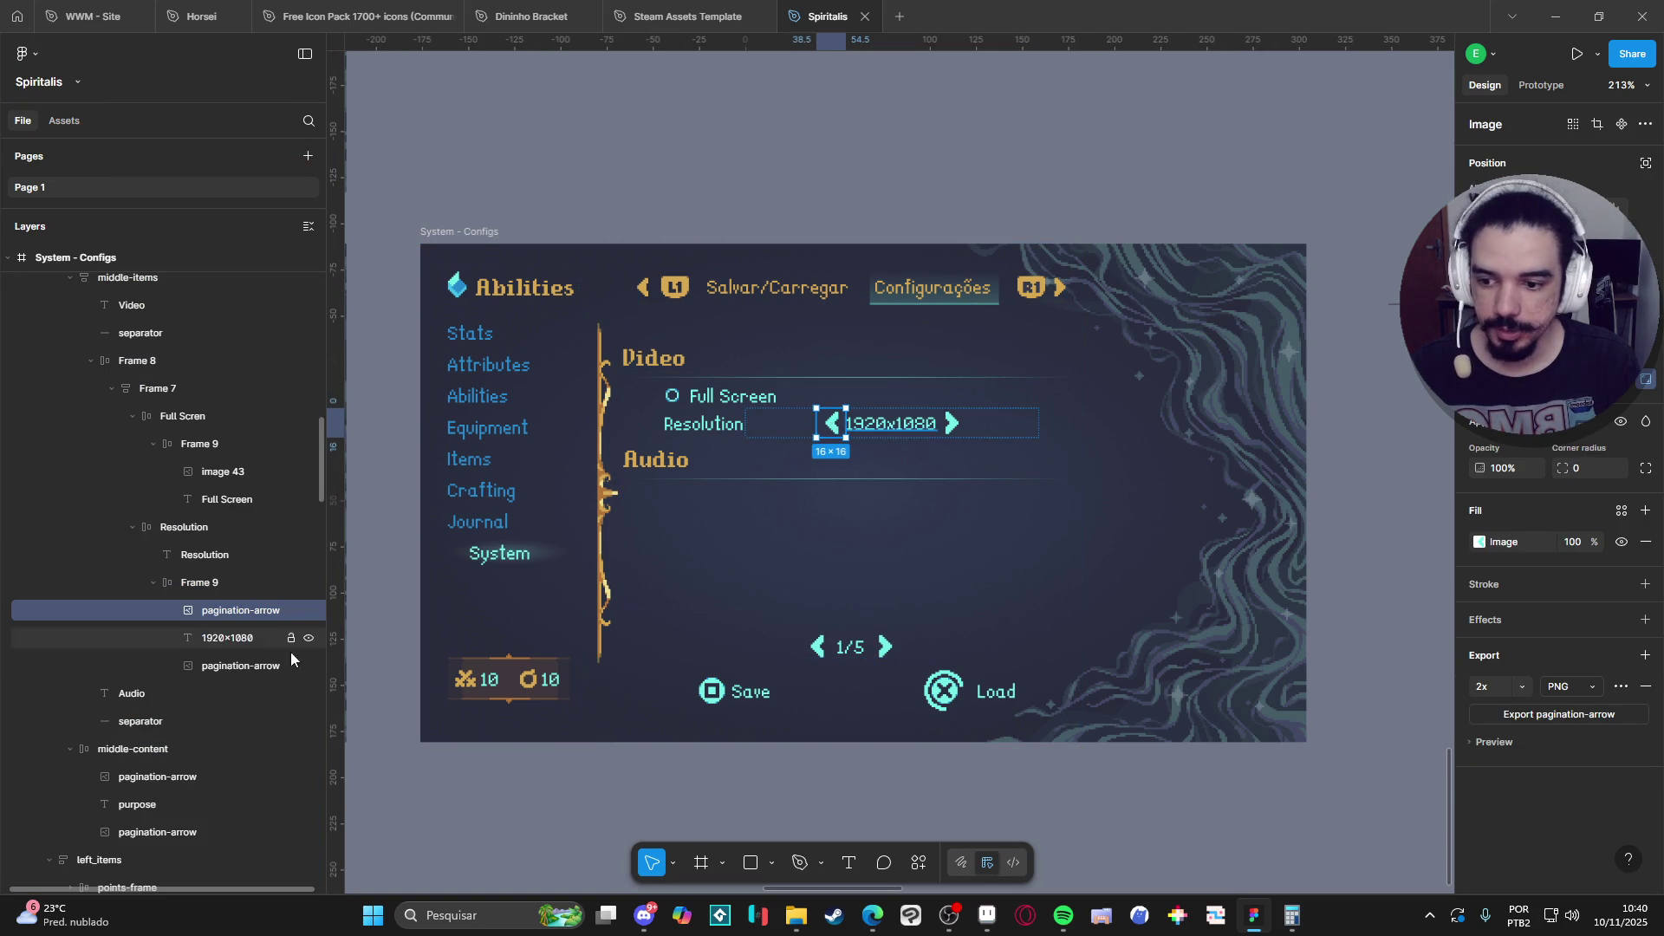
{"action": "left_click", "coordinate": [251, 582]}
{"action": "key", "text": "ctrl+v"}
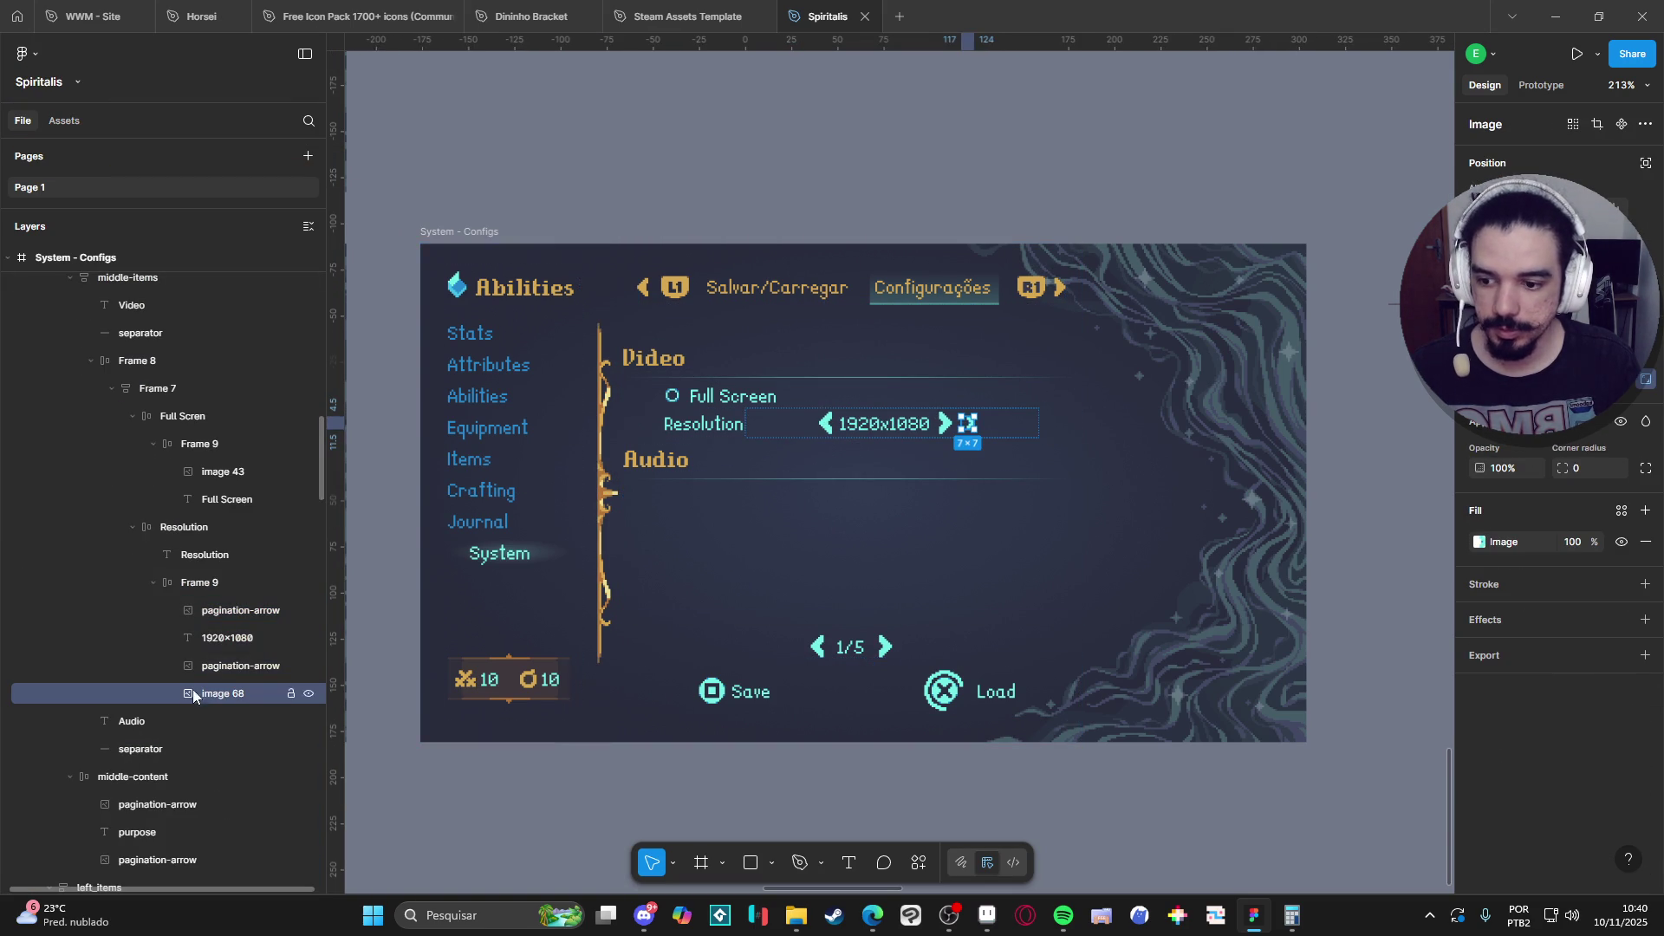
Delete the large right and left arrows beside 1920x1080.
{"action": "left_click", "coordinate": [237, 667]}
{"action": "key", "text": "Delete"}
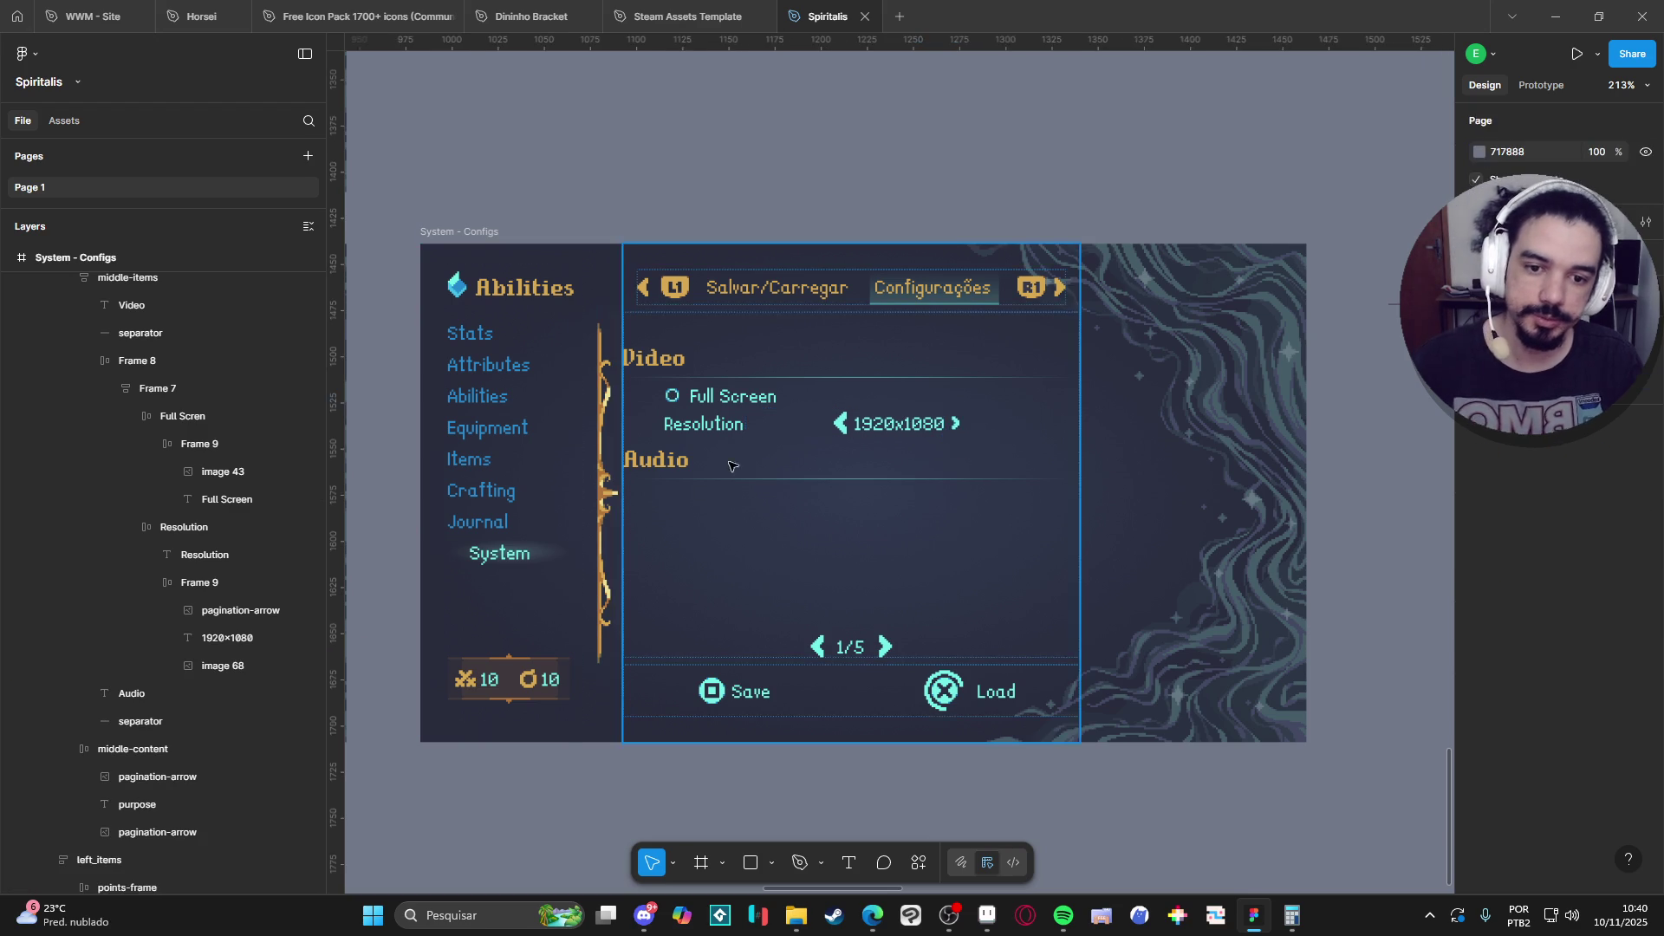
{"action": "left_click", "coordinate": [845, 424]}
{"action": "double_click", "coordinate": [846, 424]}
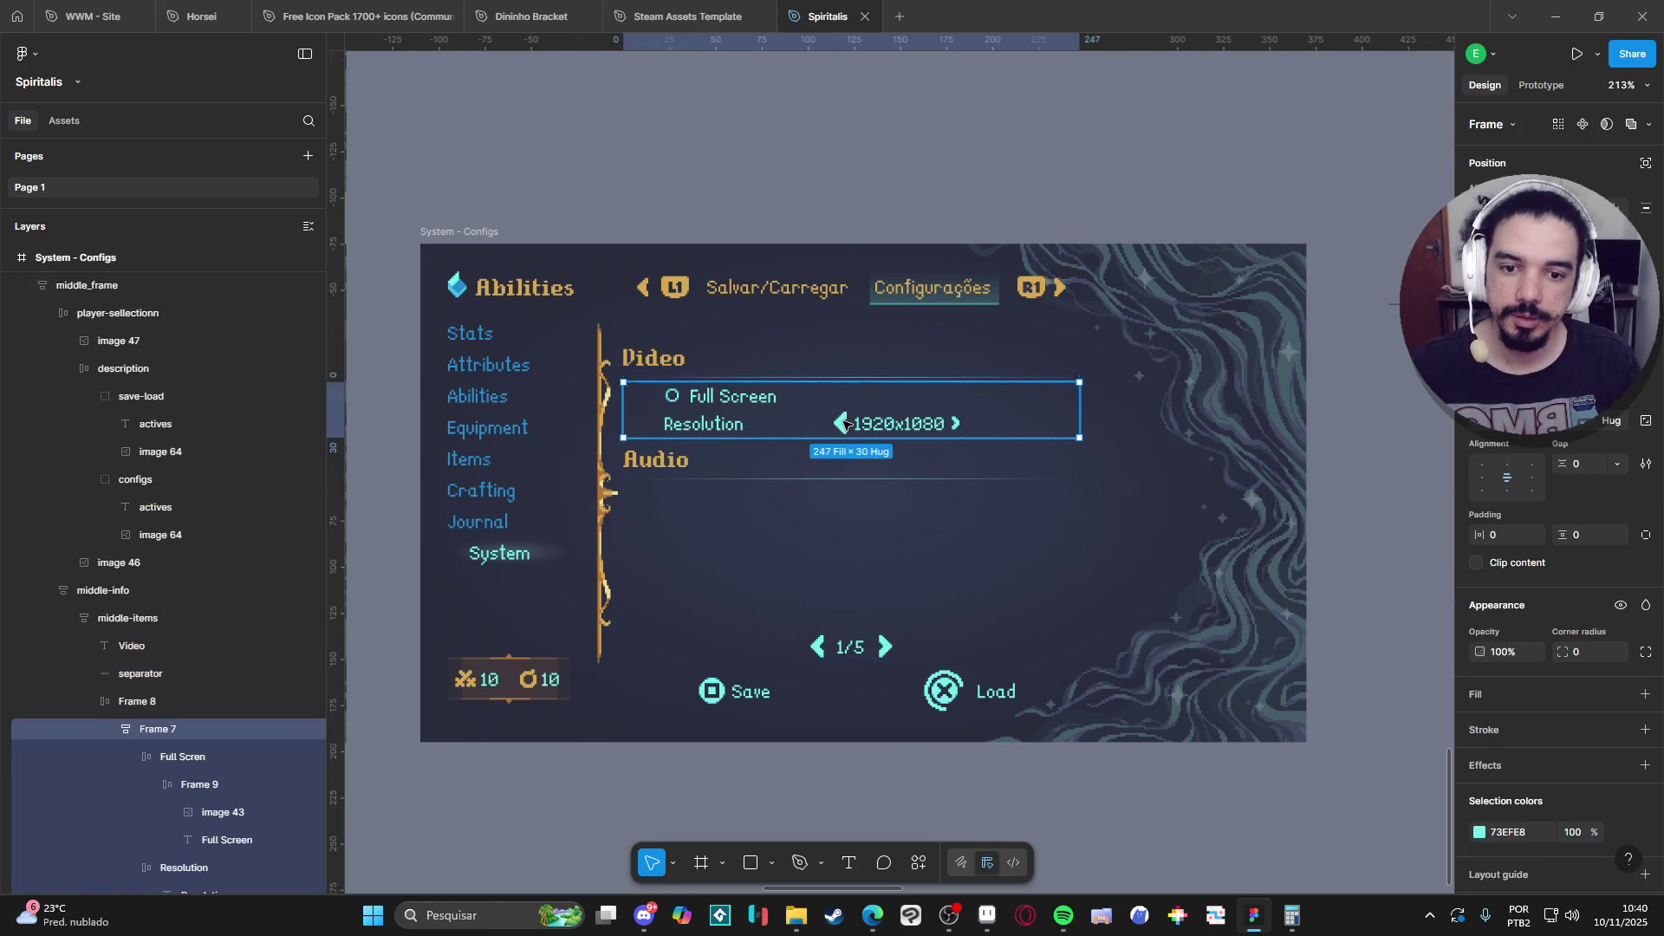
{"action": "double_click", "coordinate": [845, 424]}
{"action": "double_click", "coordinate": [845, 424]}
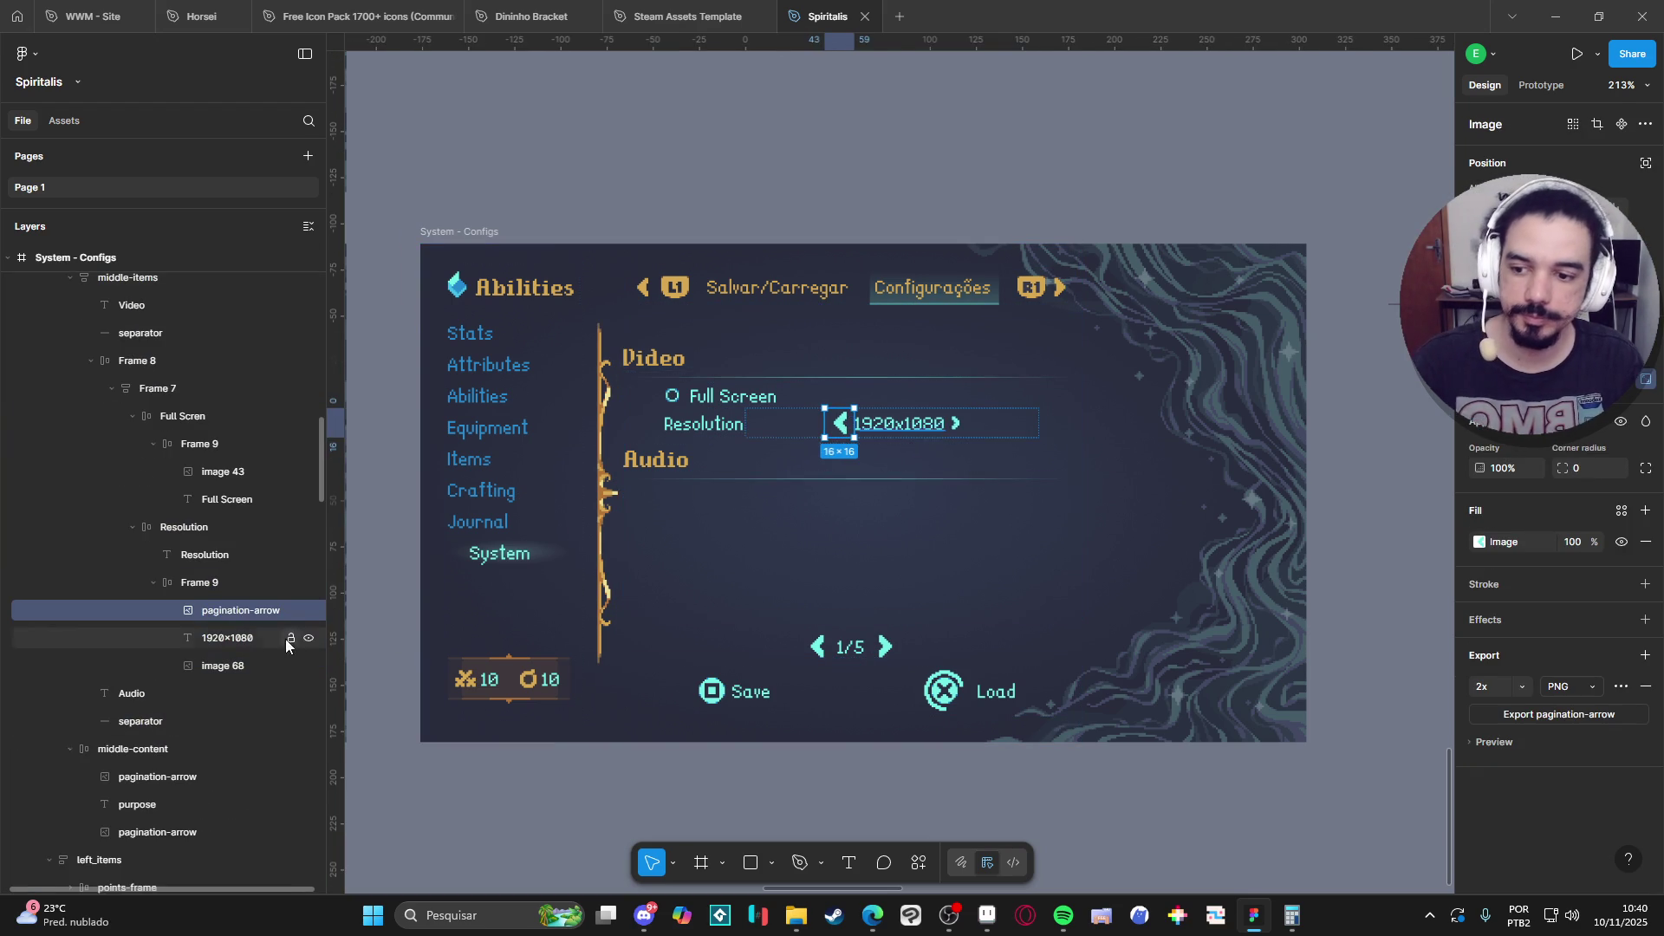
{"action": "key", "text": "Delete"}
Paste a second small arrow and place it before 1920x1080 in the layer order.
{"action": "left_click", "coordinate": [234, 583]}
{"action": "key", "text": "ctrl+v"}
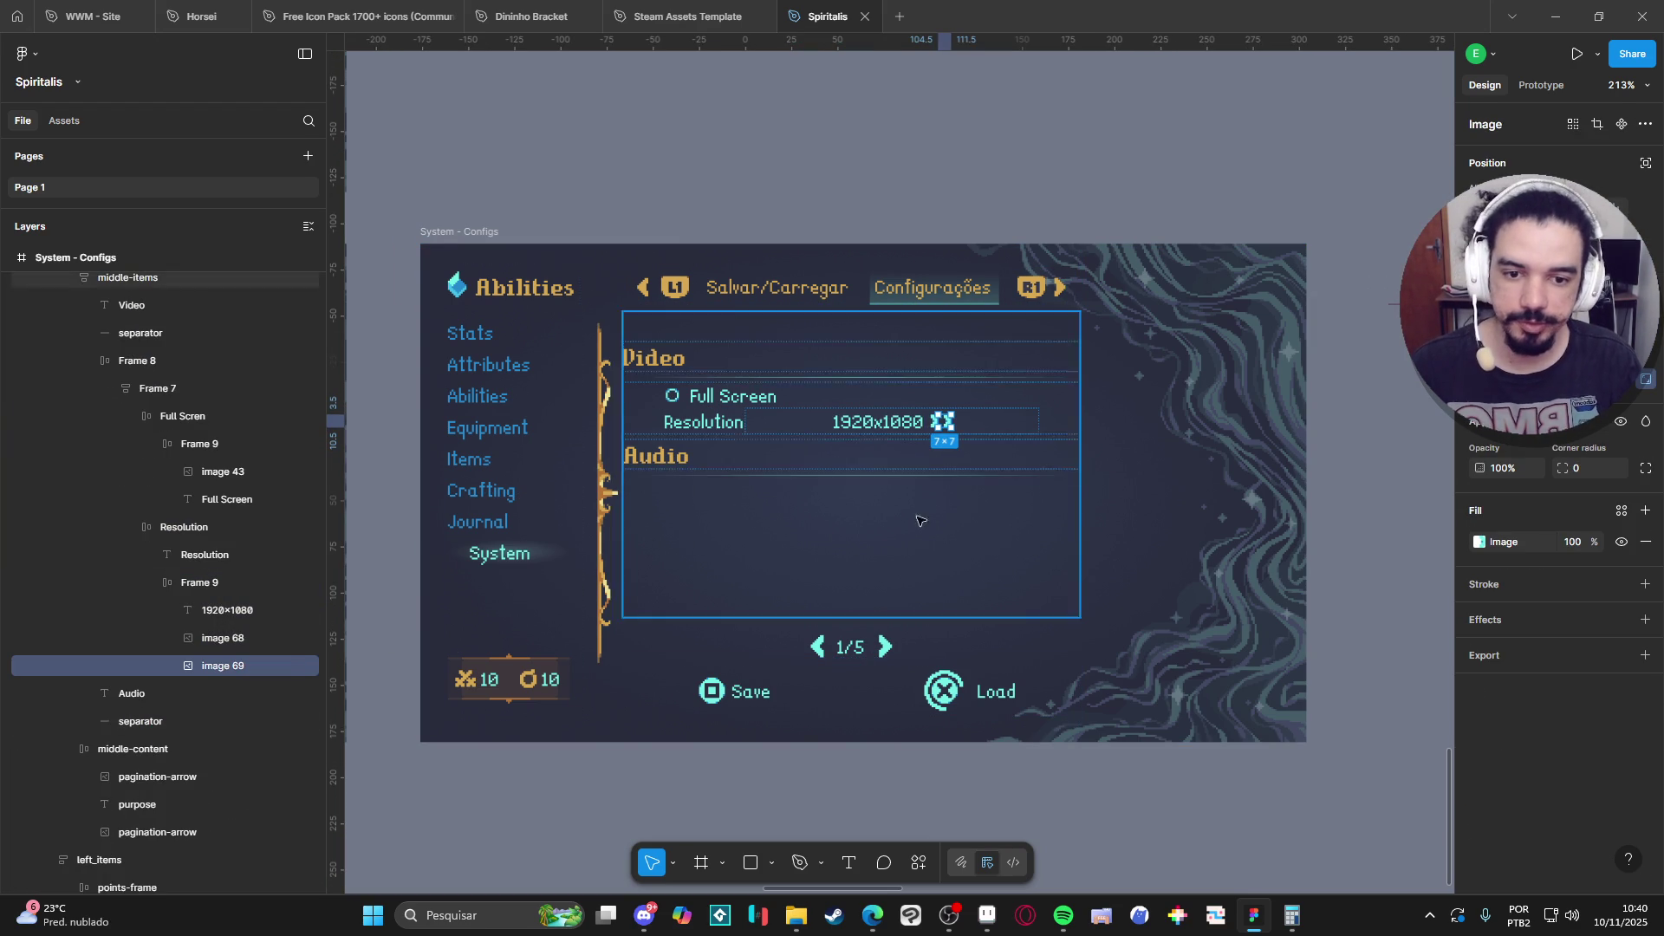
{"action": "left_click_drag", "start_coordinate": [213, 666], "coordinate": [219, 609]}
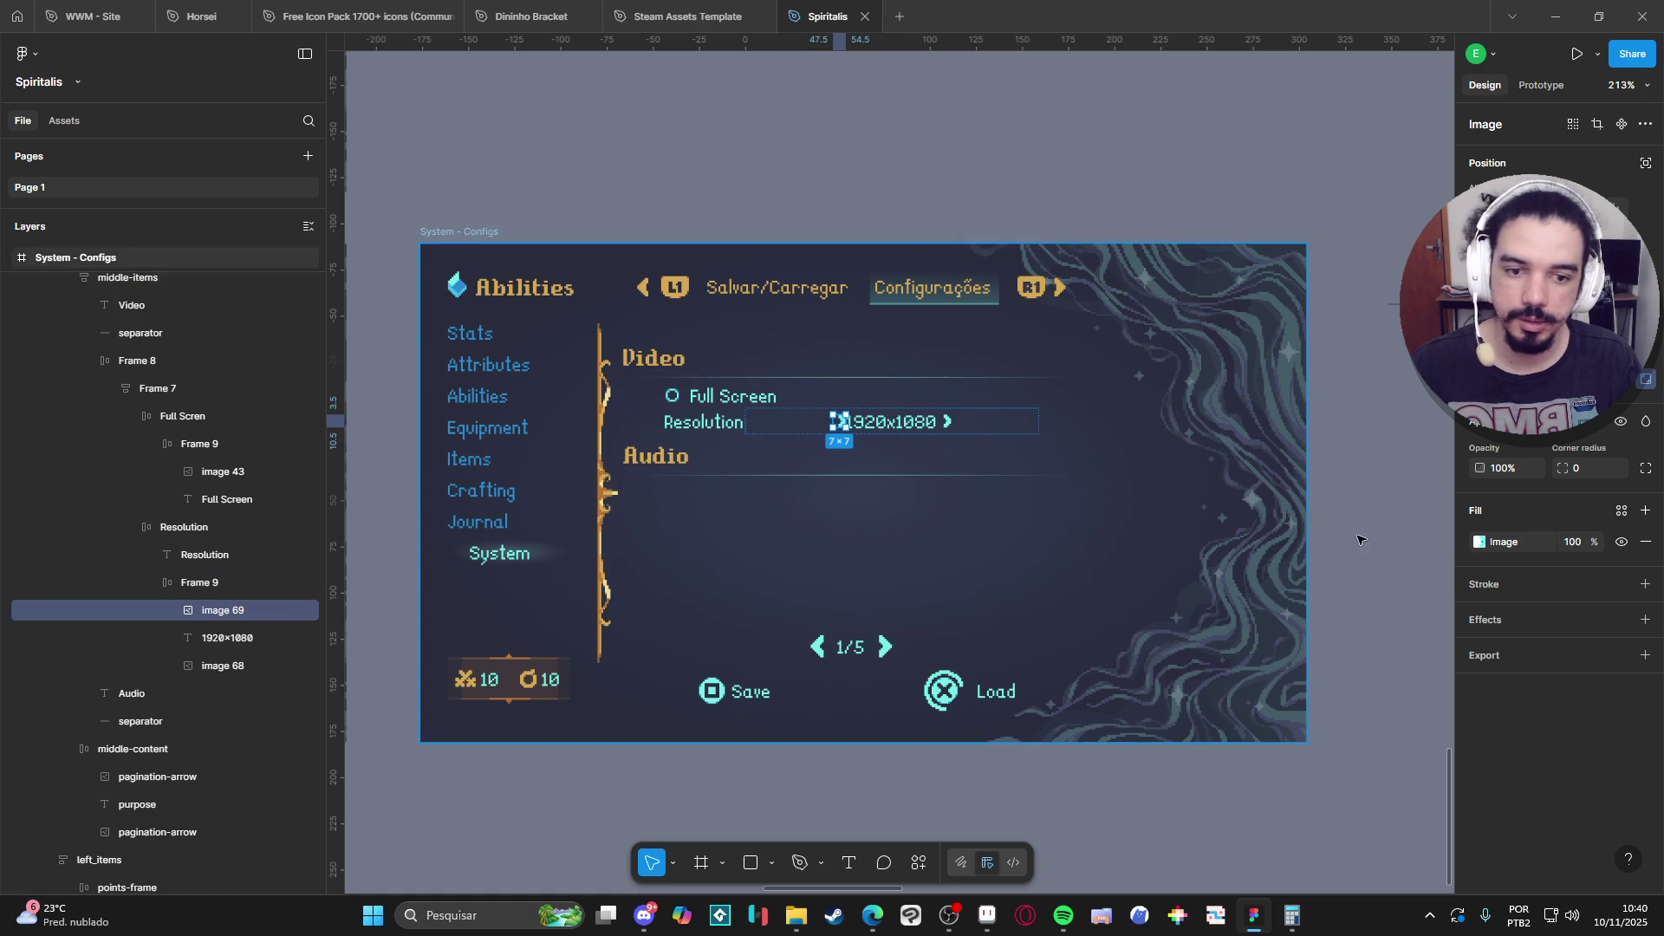
{"action": "left_click", "coordinate": [1357, 600]}
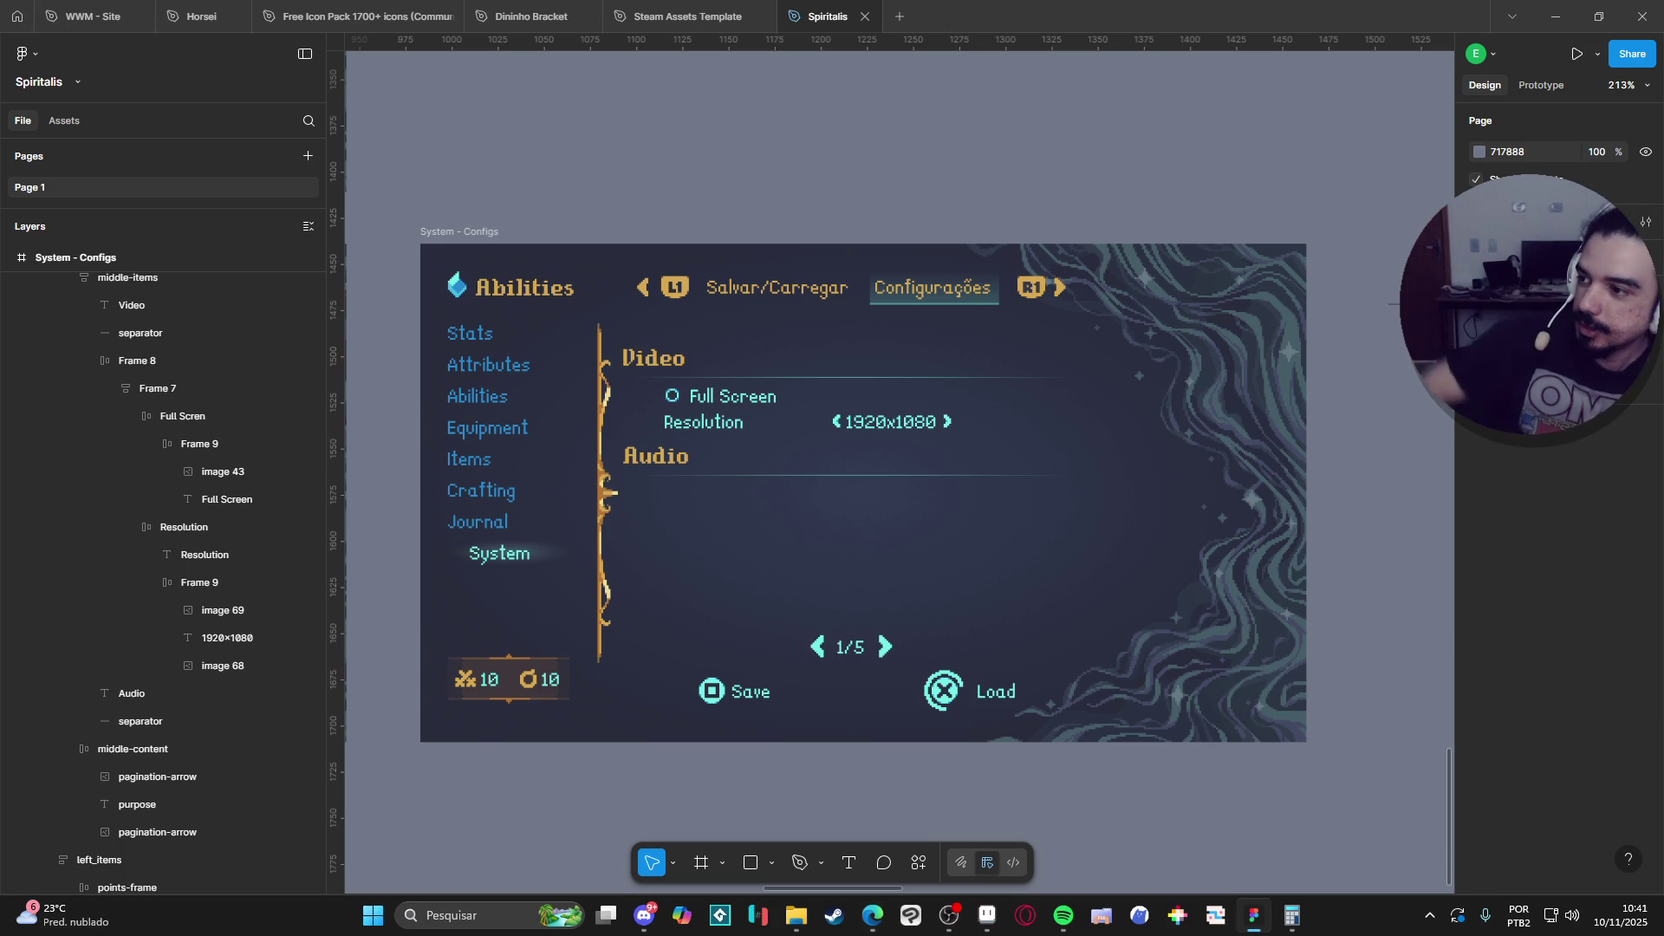
Close the background YouTube TIBIA video tab in Edge.
{"action": "mouse_move", "coordinate": [873, 915]}
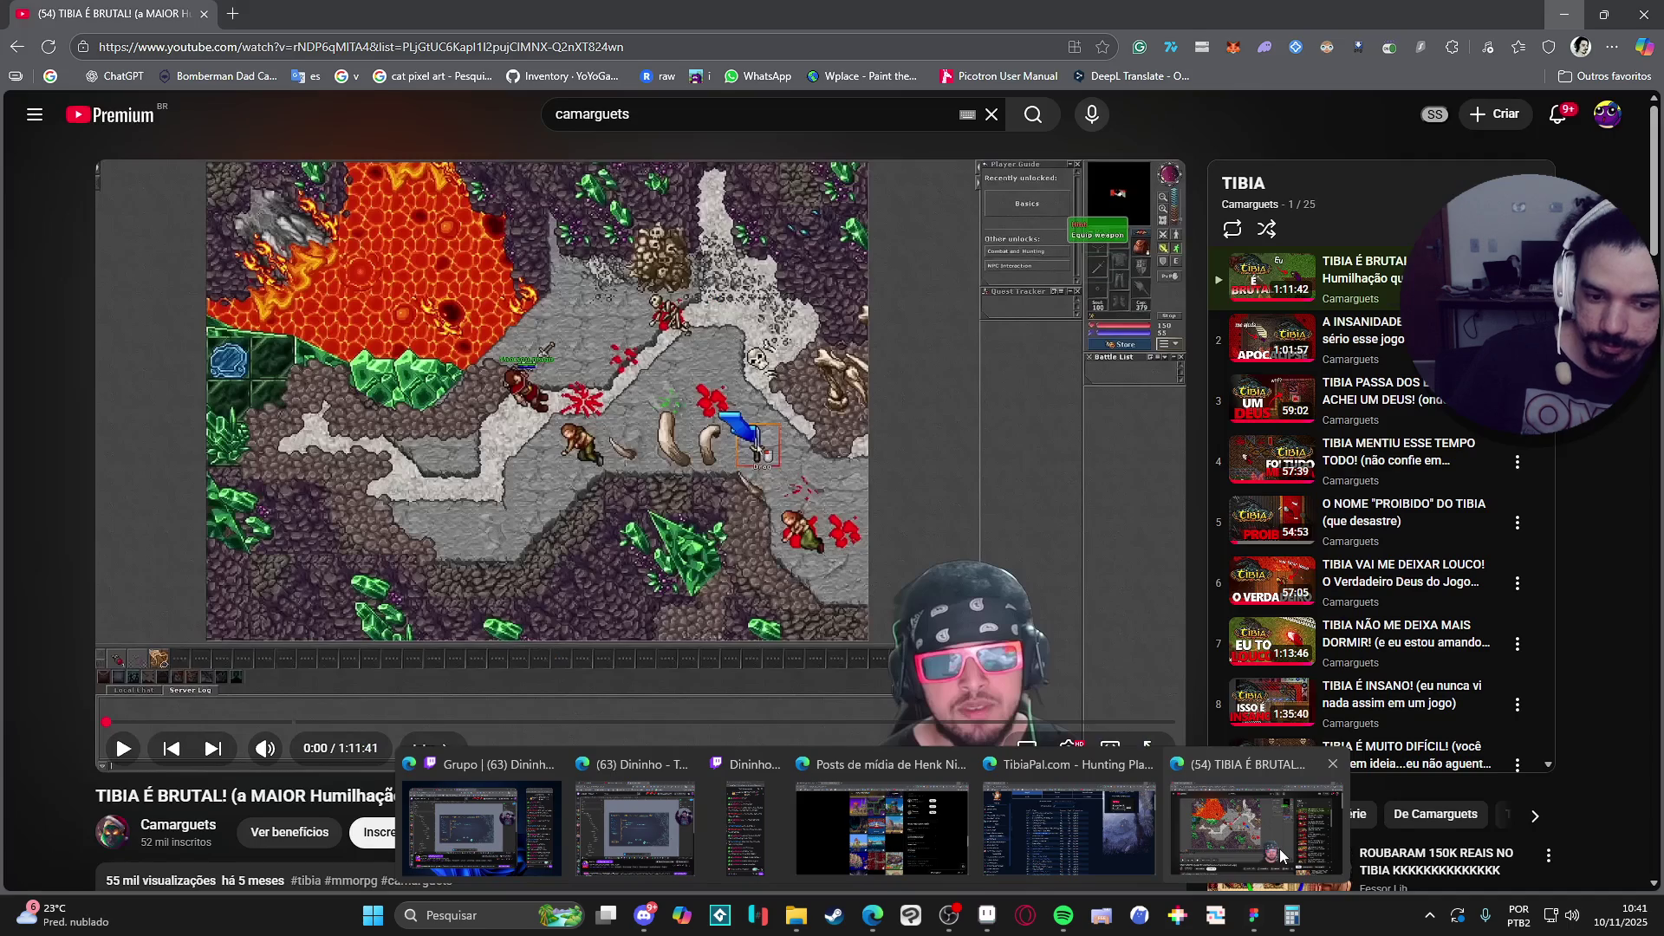
{"action": "middle_click", "coordinate": [1281, 857]}
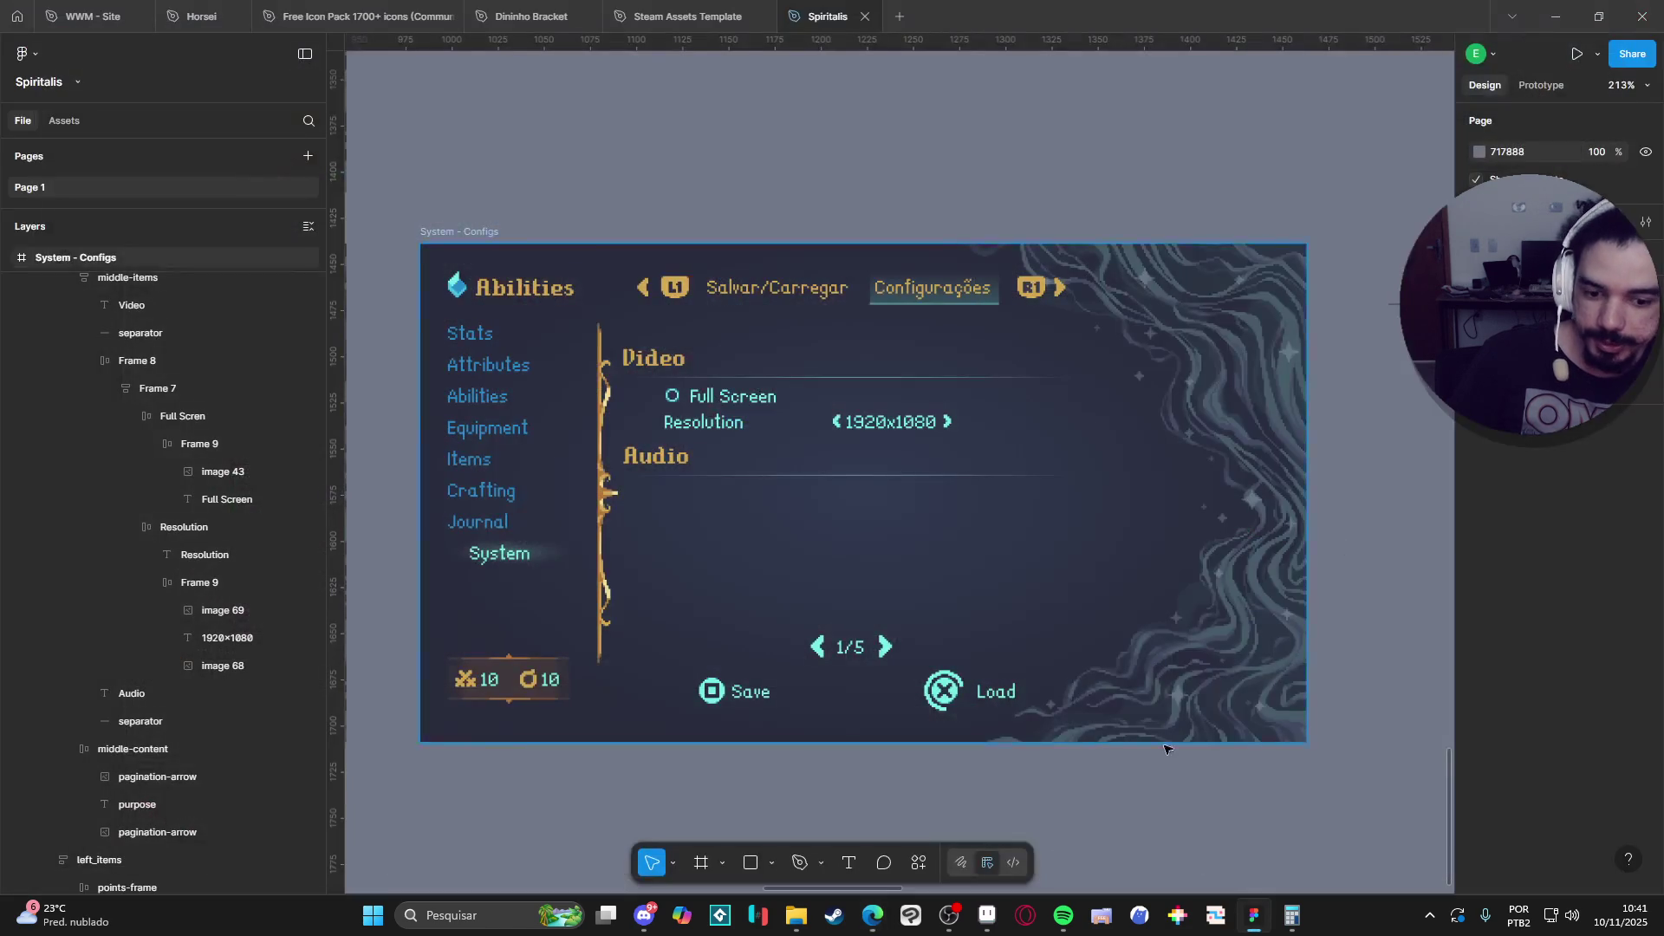
{"action": "mouse_move", "coordinate": [873, 916]}
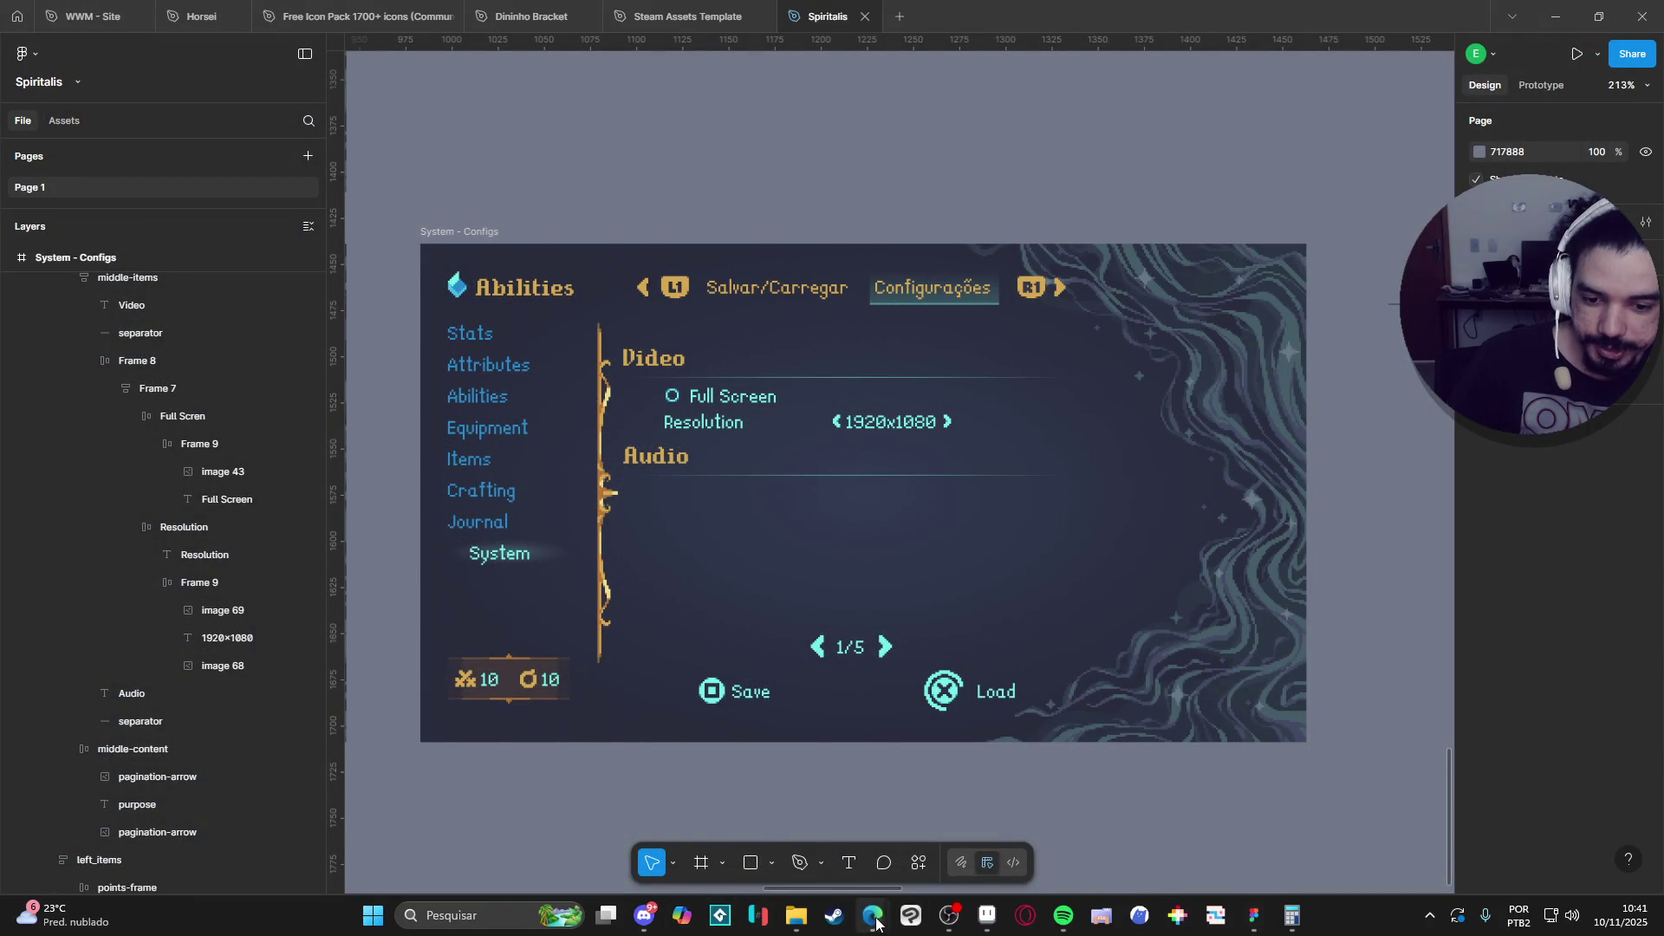
{"action": "left_click", "coordinate": [1047, 846]}
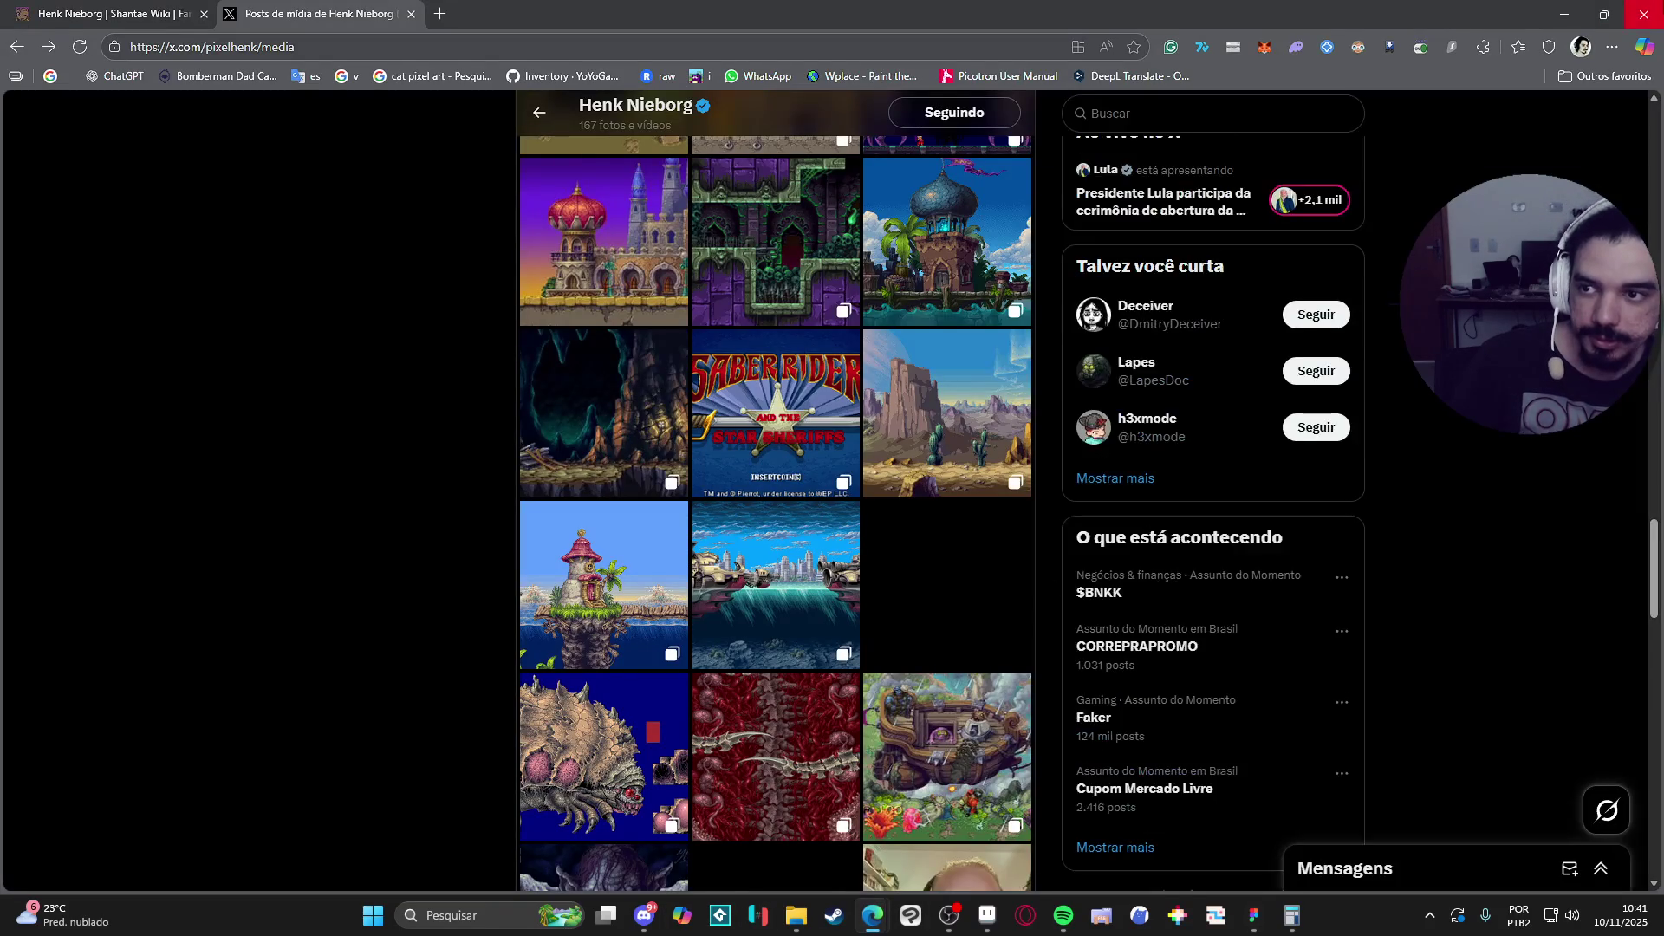
{"action": "left_click", "coordinate": [875, 920]}
{"action": "mouse_move", "coordinate": [878, 925]}
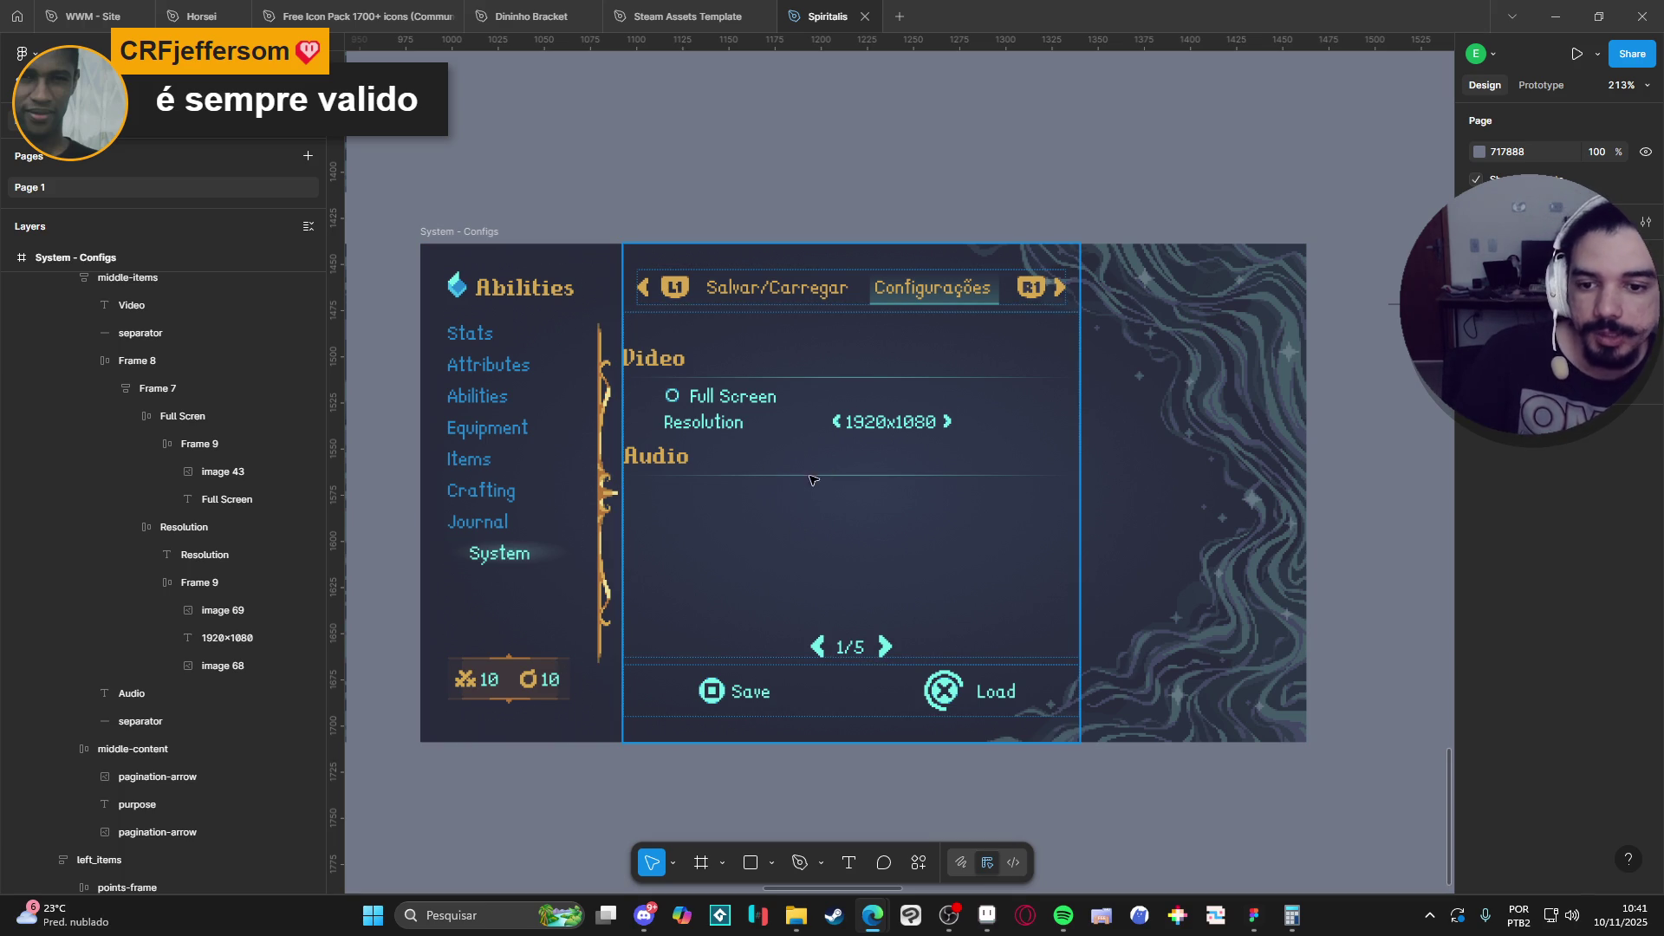
{"action": "scroll", "coordinate": [727, 469], "scroll_direction": "up", "scroll_amount": 5}
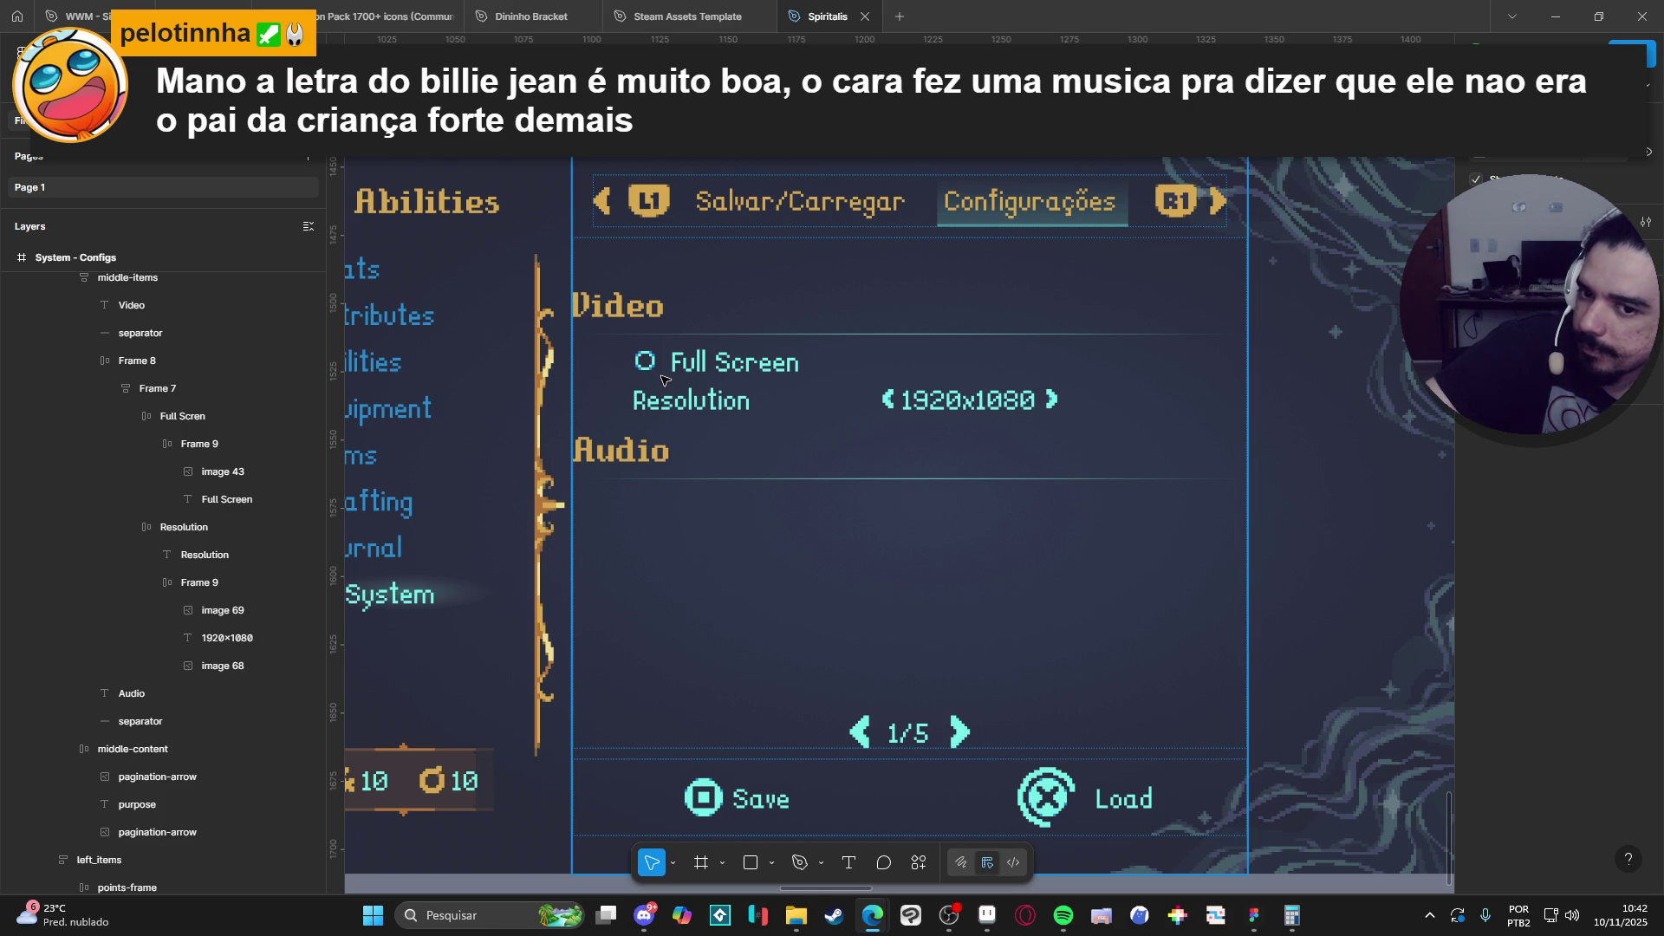
{"action": "left_click", "coordinate": [663, 366]}
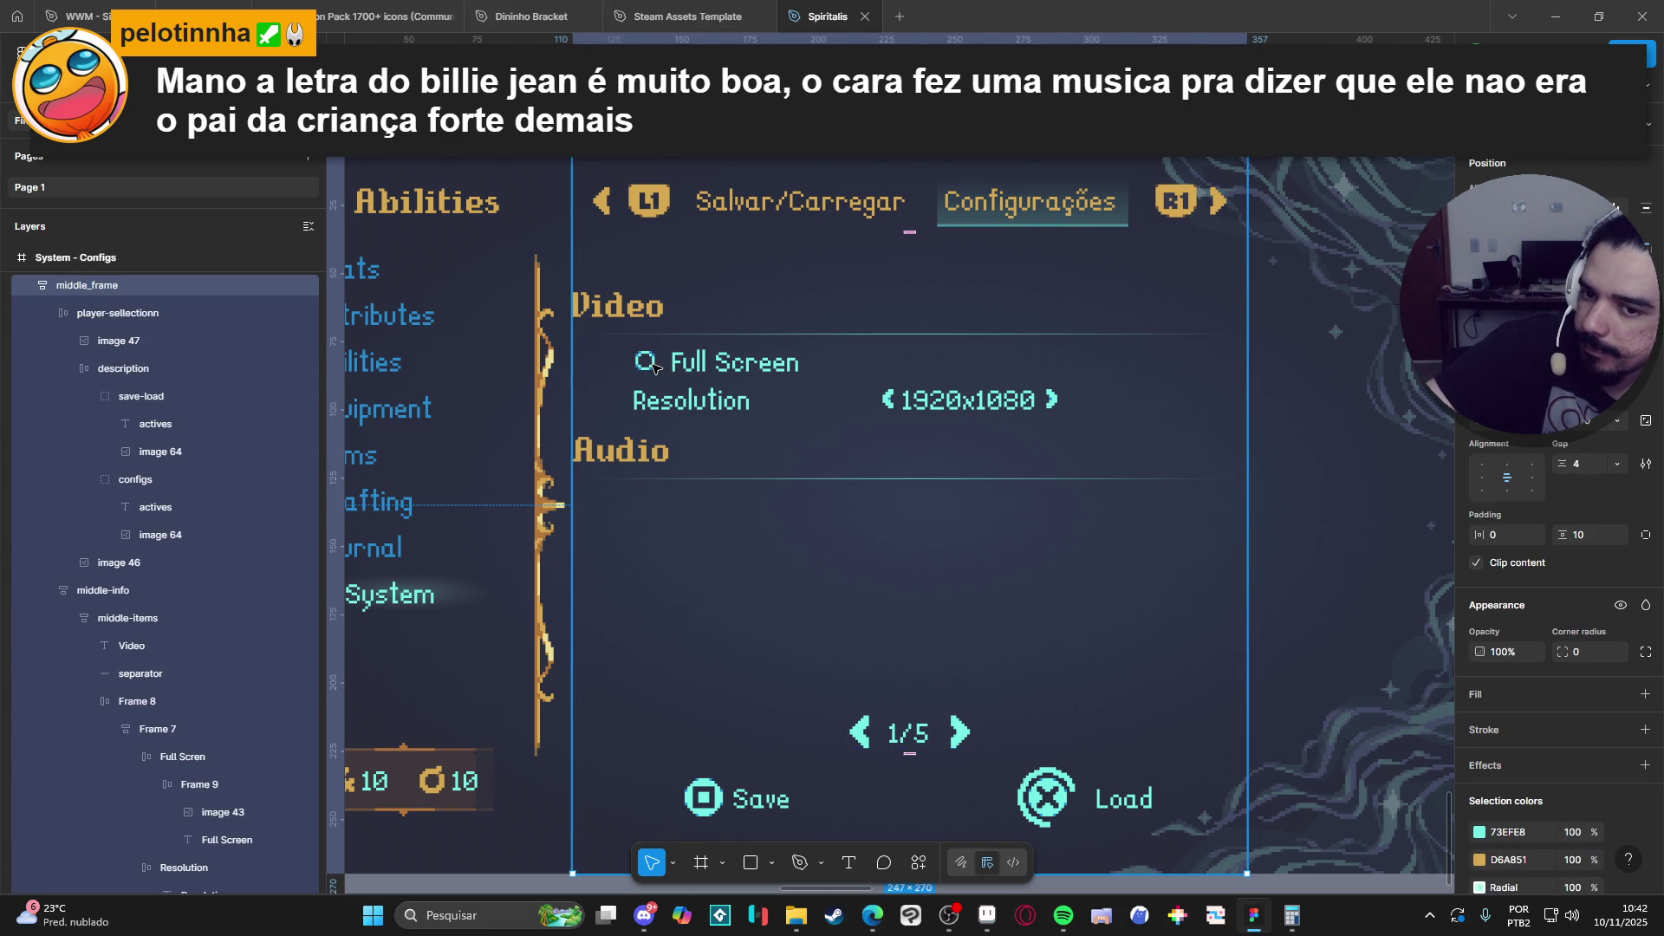
{"action": "double_click", "coordinate": [655, 366]}
{"action": "double_click", "coordinate": [655, 366]}
{"action": "double_click", "coordinate": [655, 366]}
{"action": "double_click", "coordinate": [655, 366]}
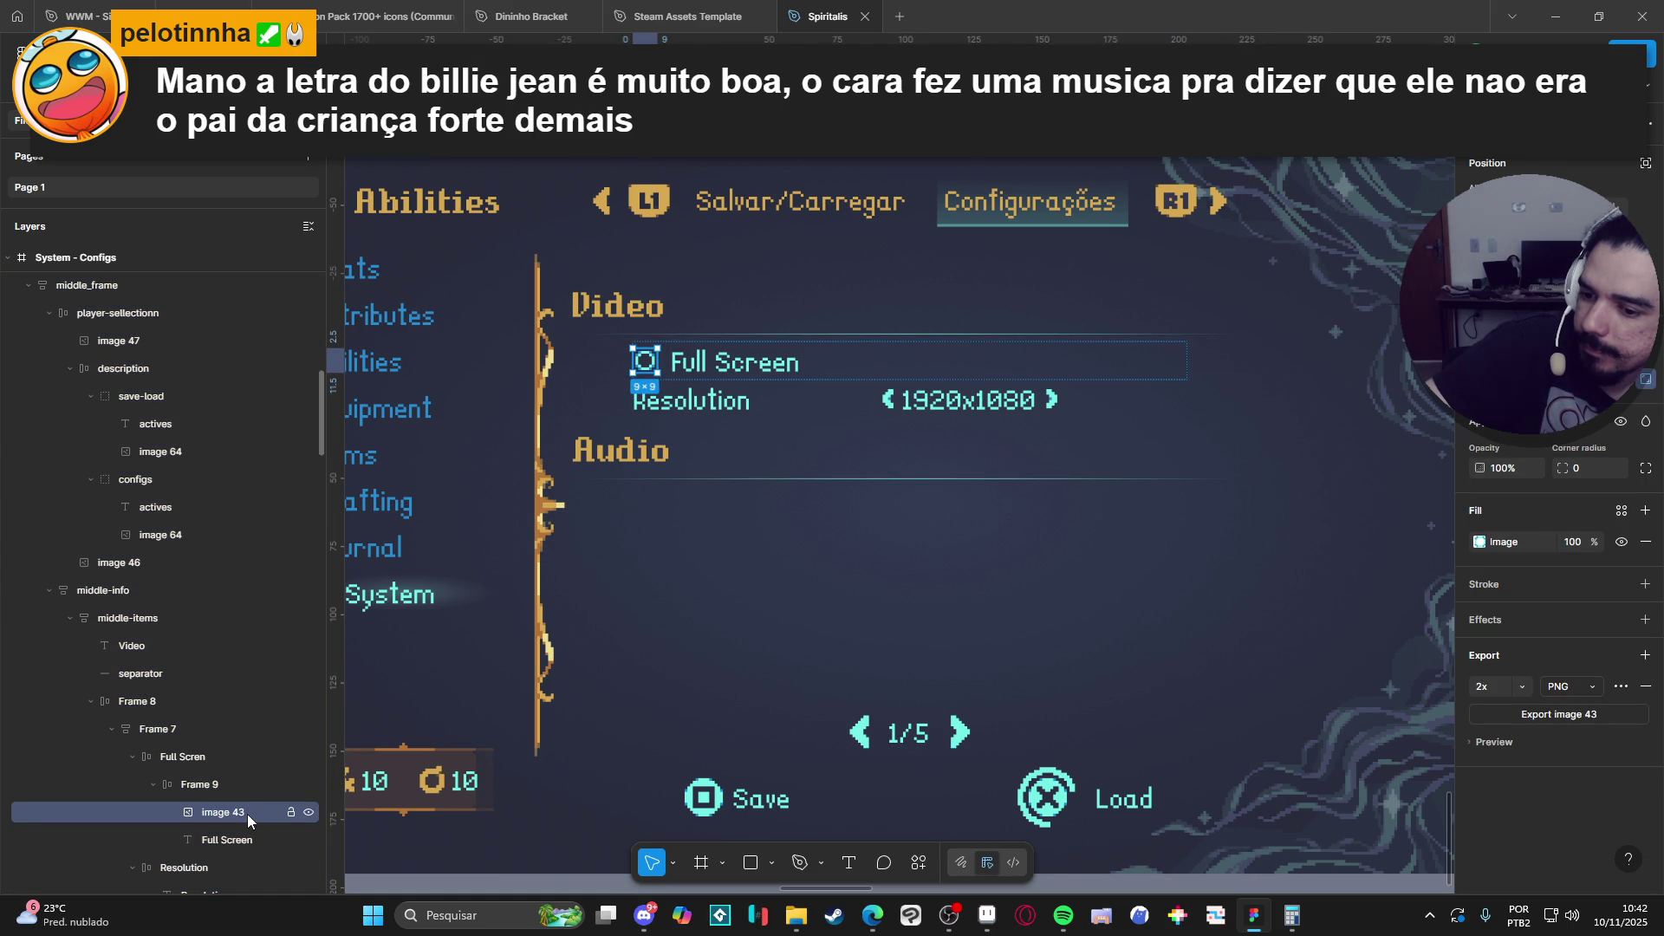
{"action": "mouse_move", "coordinate": [247, 814]}
{"action": "left_mouse_down"}
{"action": "mouse_move", "coordinate": [242, 850]}
{"action": "mouse_move", "coordinate": [236, 808]}
{"action": "left_mouse_up"}
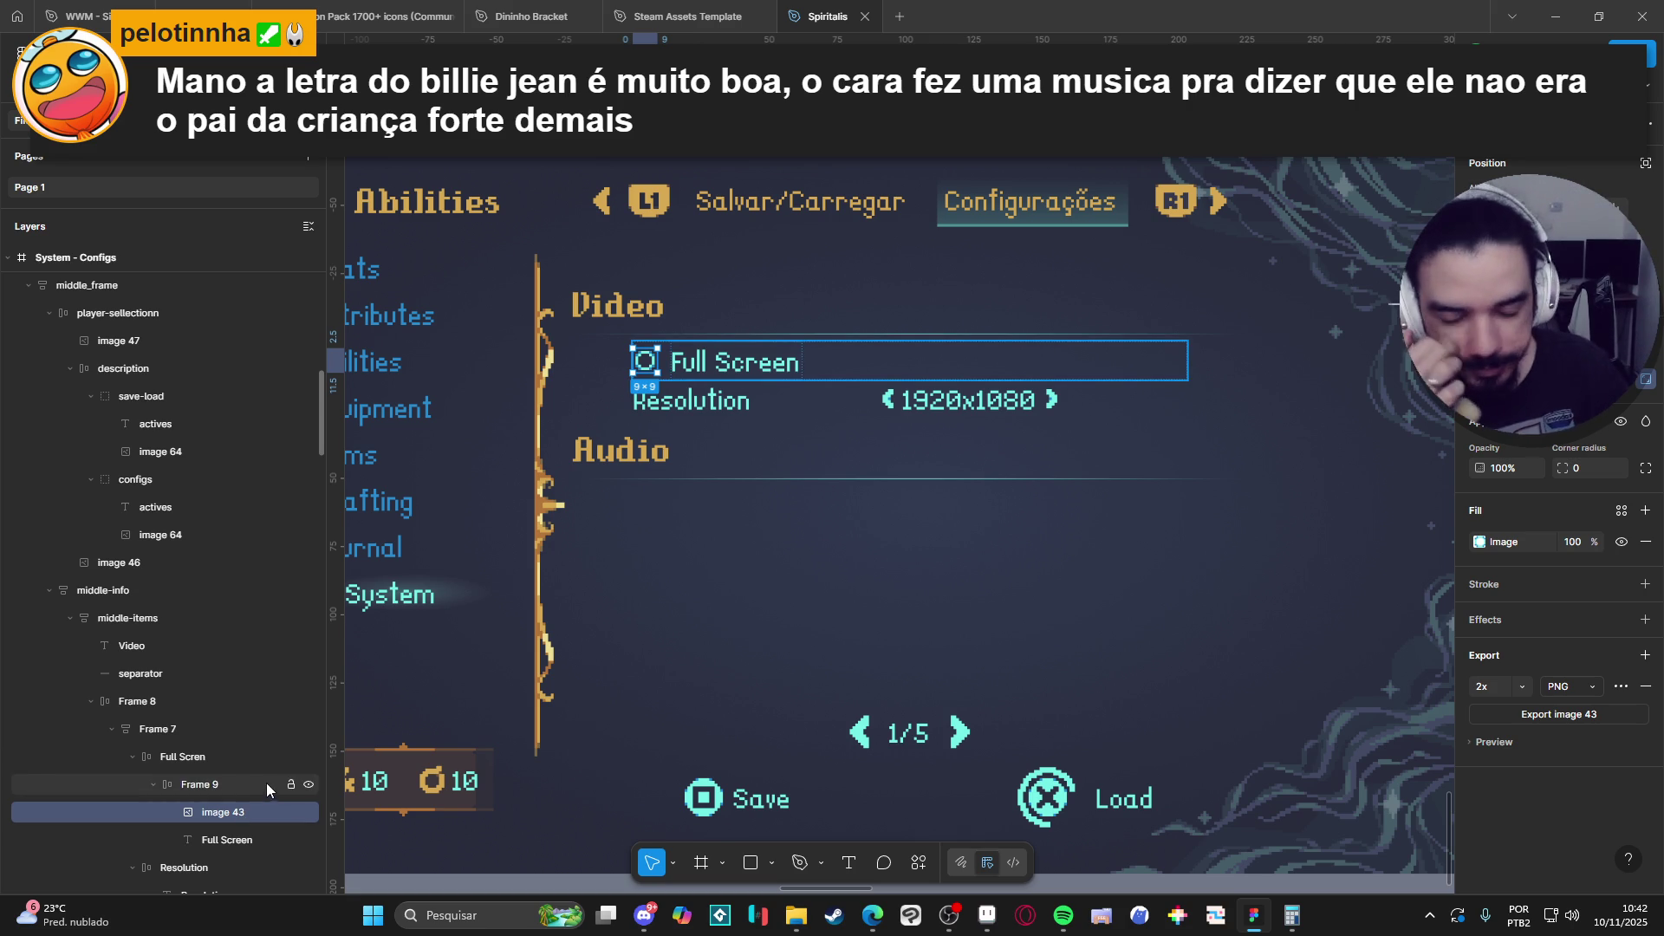
Launch GameMaker from Windows search with 'ga', then return to Figma while it loads.
{"action": "left_click", "coordinate": [463, 912]}
{"action": "type", "text": "game"}
{"action": "key", "text": "Return"}
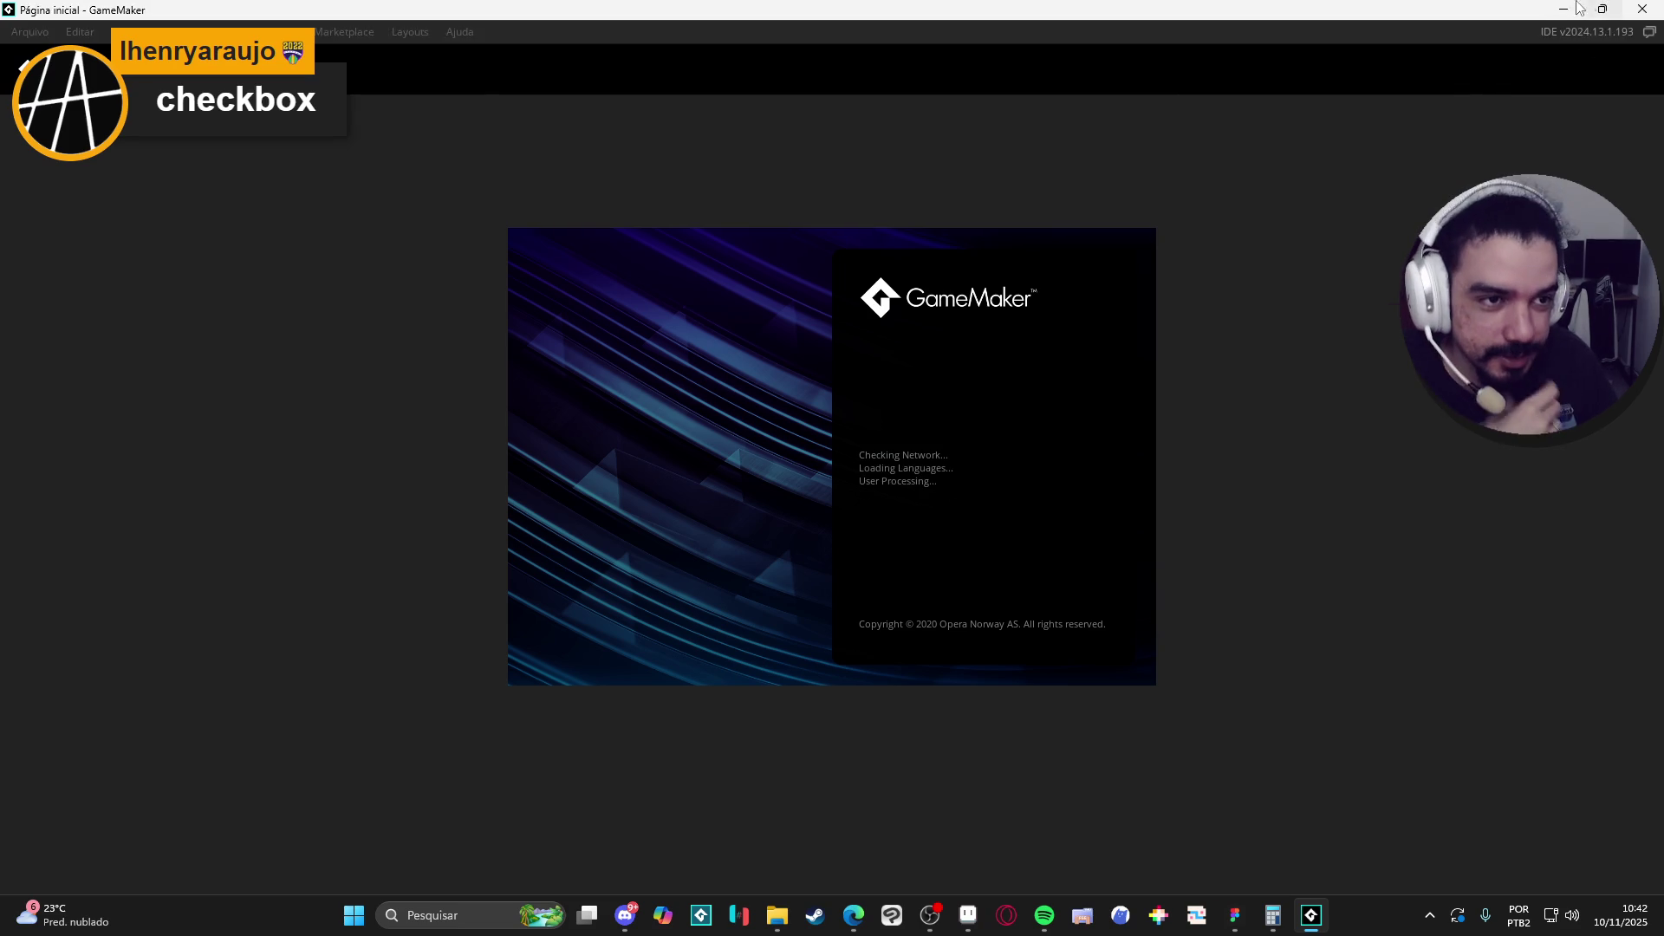
{"action": "key", "text": "alt+Tab"}
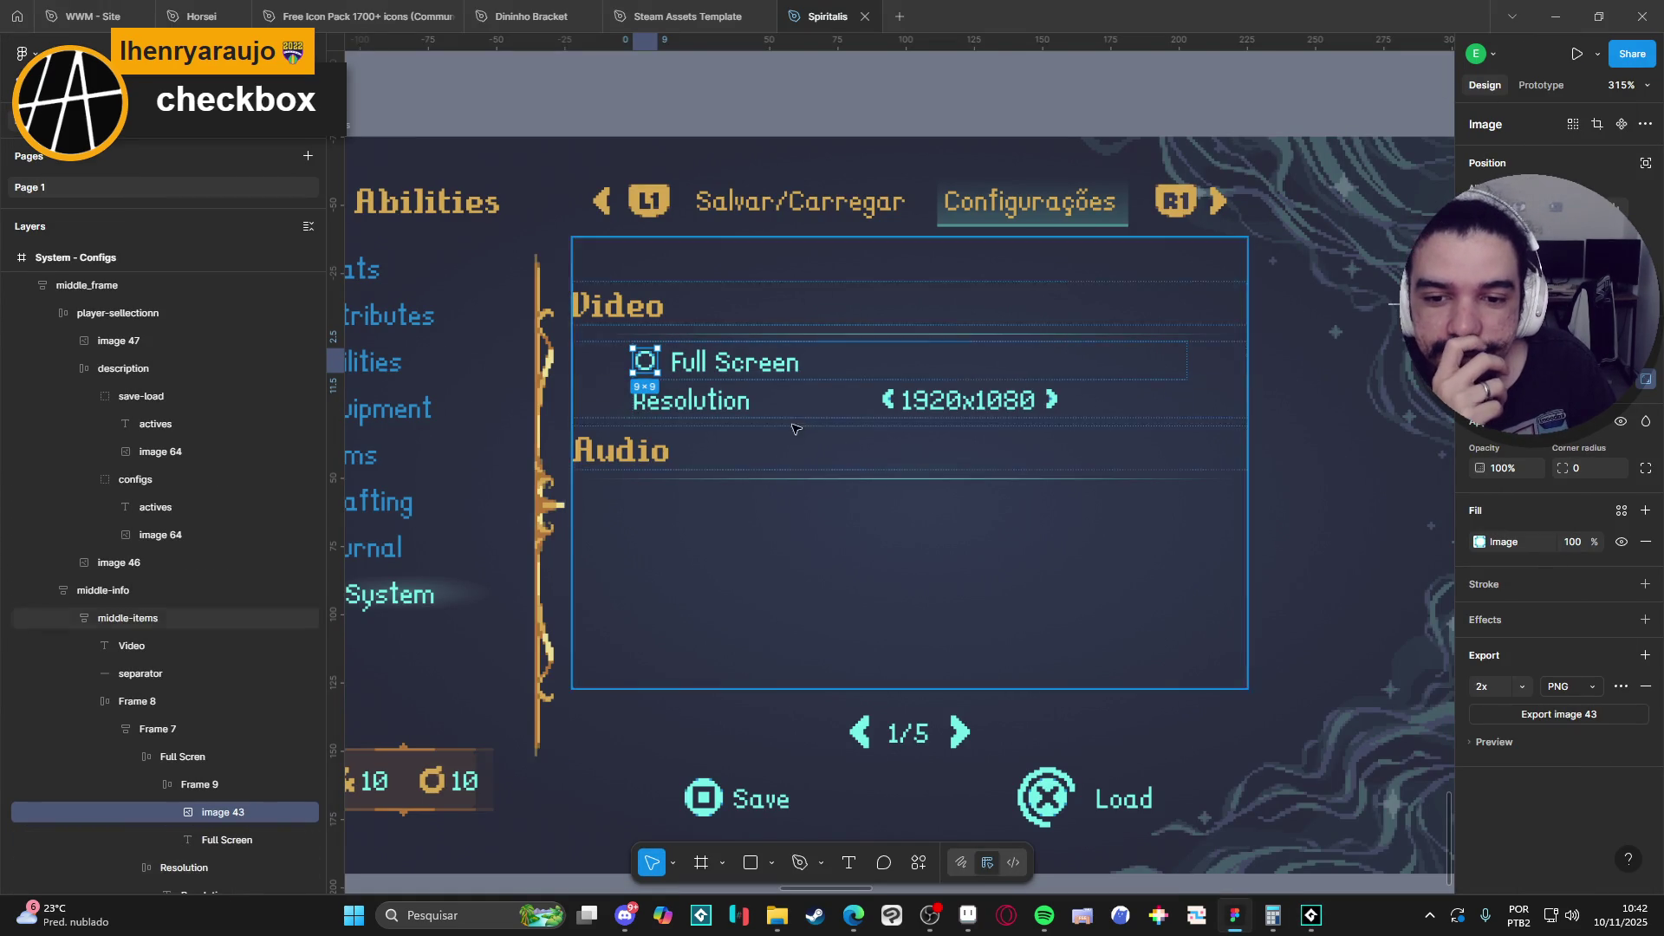
Reorder the Full Screen text layer above image 43 so the circle sits after the label.
{"action": "key", "text": "Escape"}
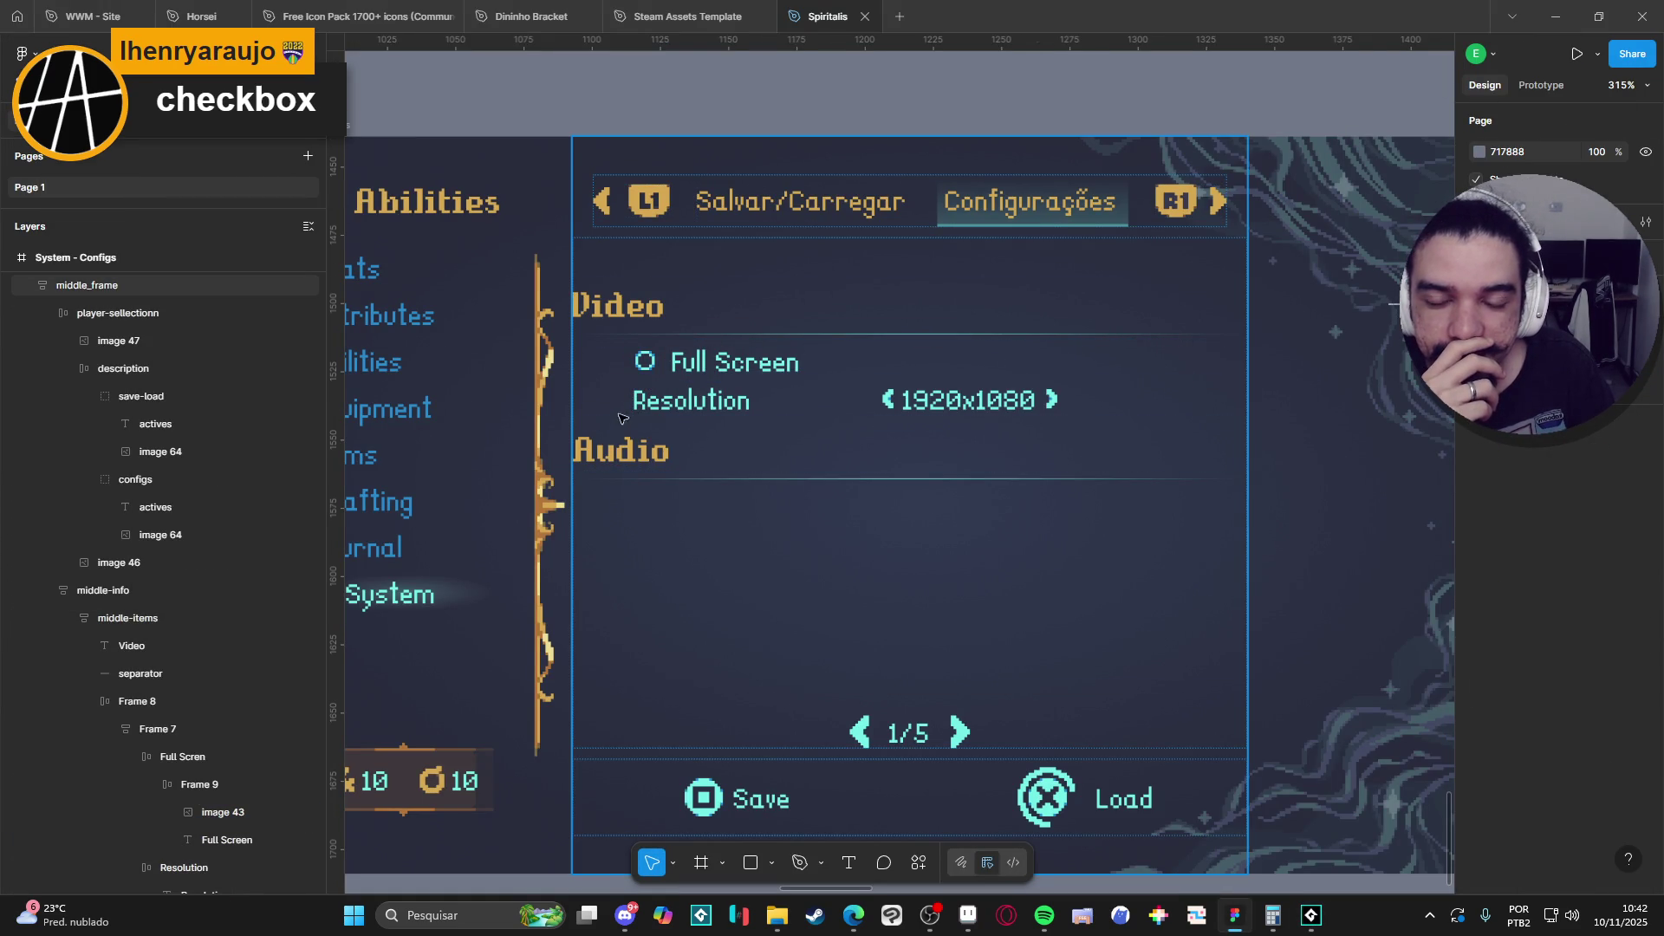
{"action": "left_click", "coordinate": [646, 365]}
{"action": "double_click", "coordinate": [646, 364]}
{"action": "double_click", "coordinate": [646, 363]}
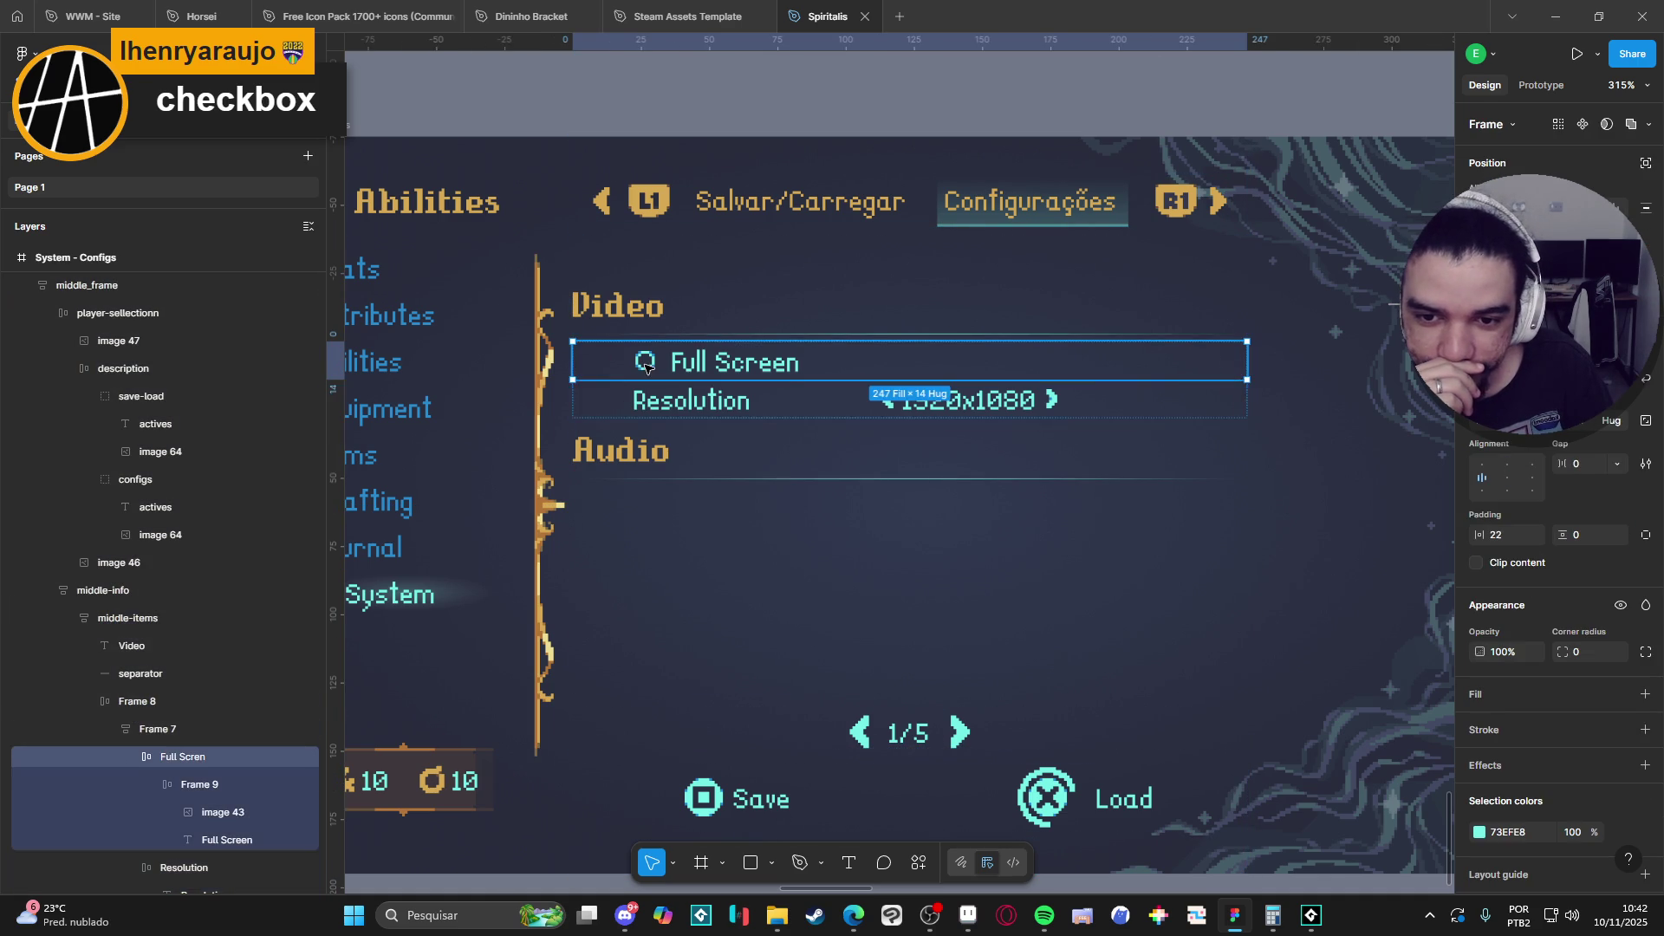
{"action": "double_click", "coordinate": [645, 362]}
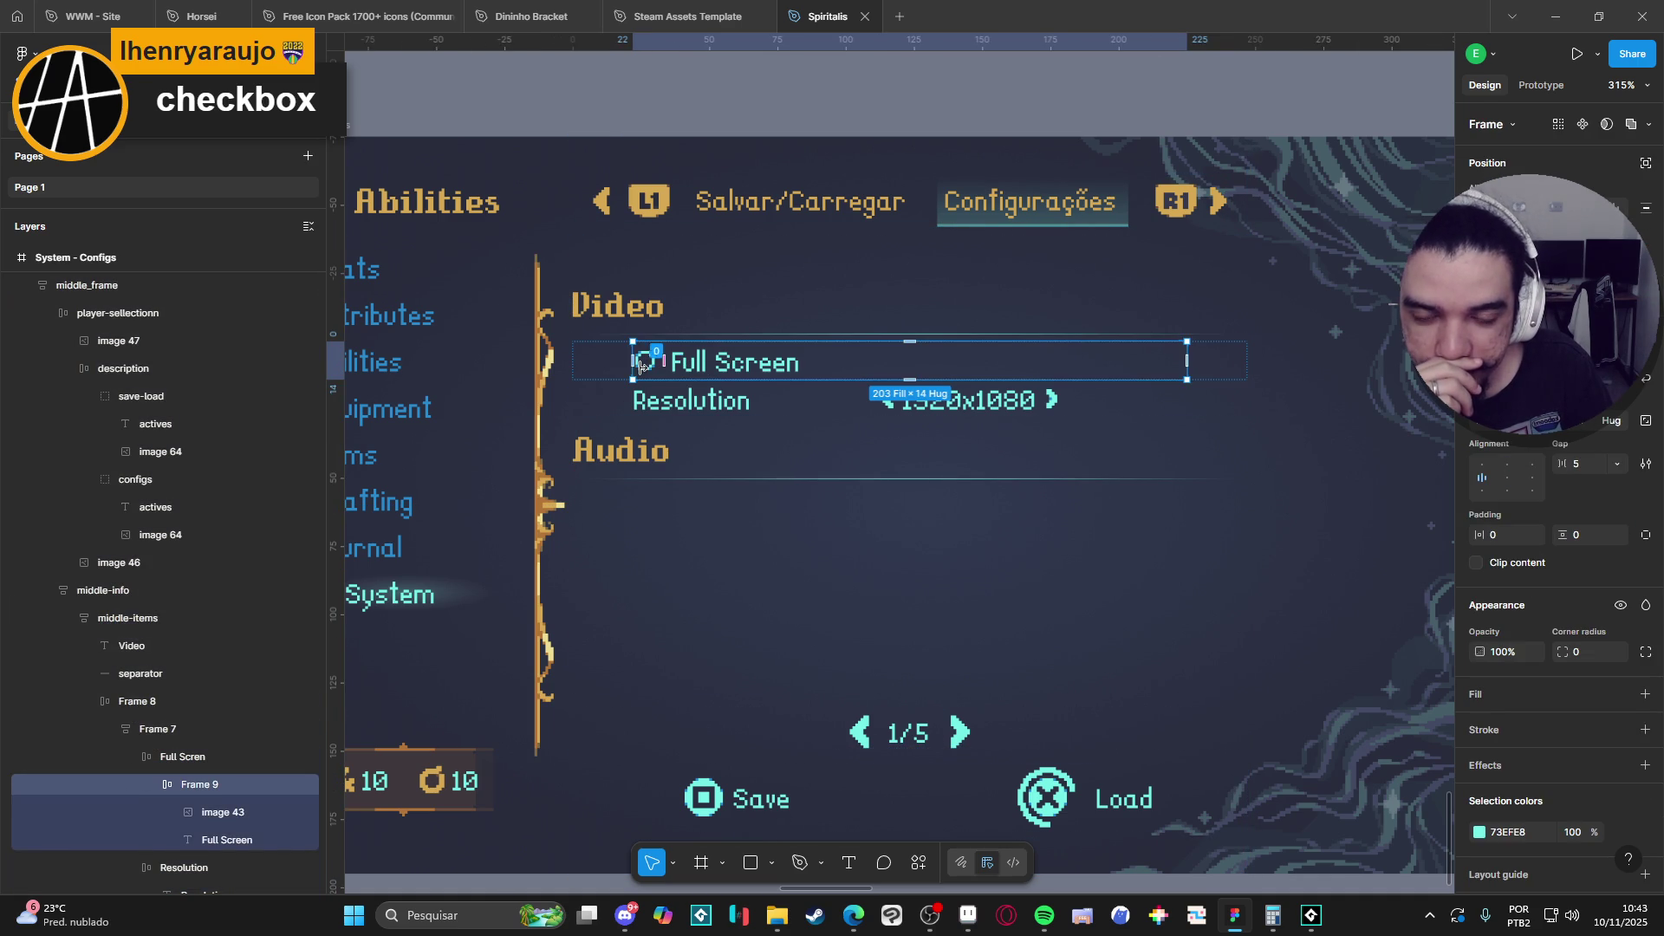
{"action": "left_click", "coordinate": [252, 838]}
{"action": "left_click_drag", "start_coordinate": [241, 835], "coordinate": [236, 799]}
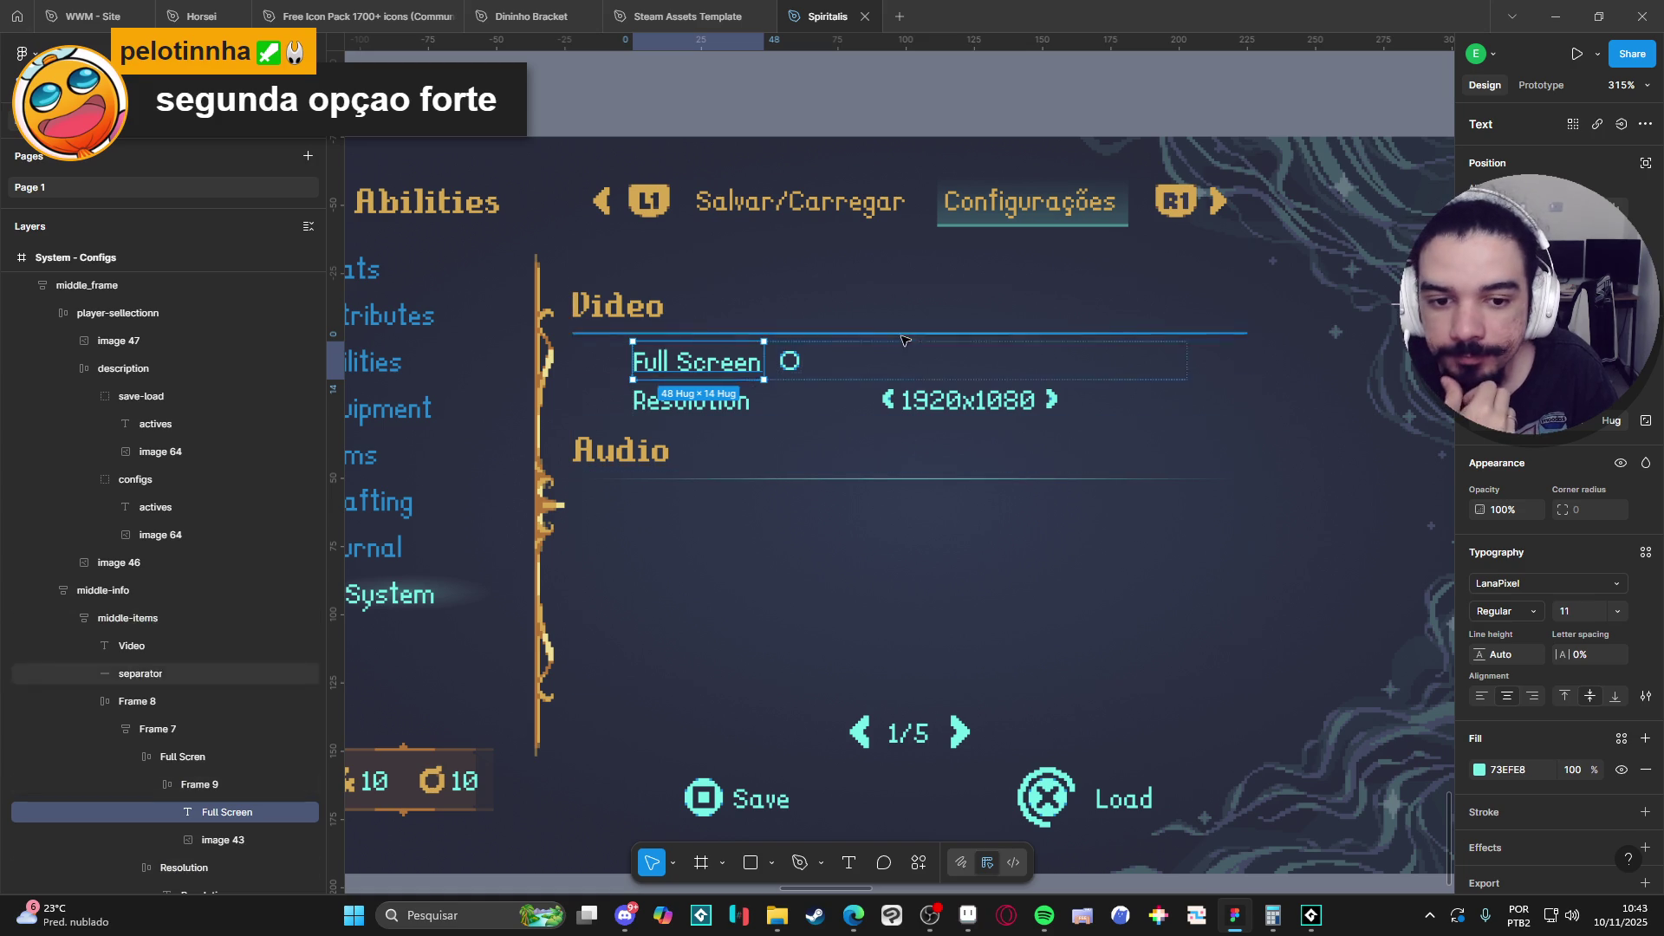
{"action": "left_click", "coordinate": [791, 364]}
Delete the old Full Screen row and duplicate the Resolution row.
{"action": "left_click", "coordinate": [893, 413]}
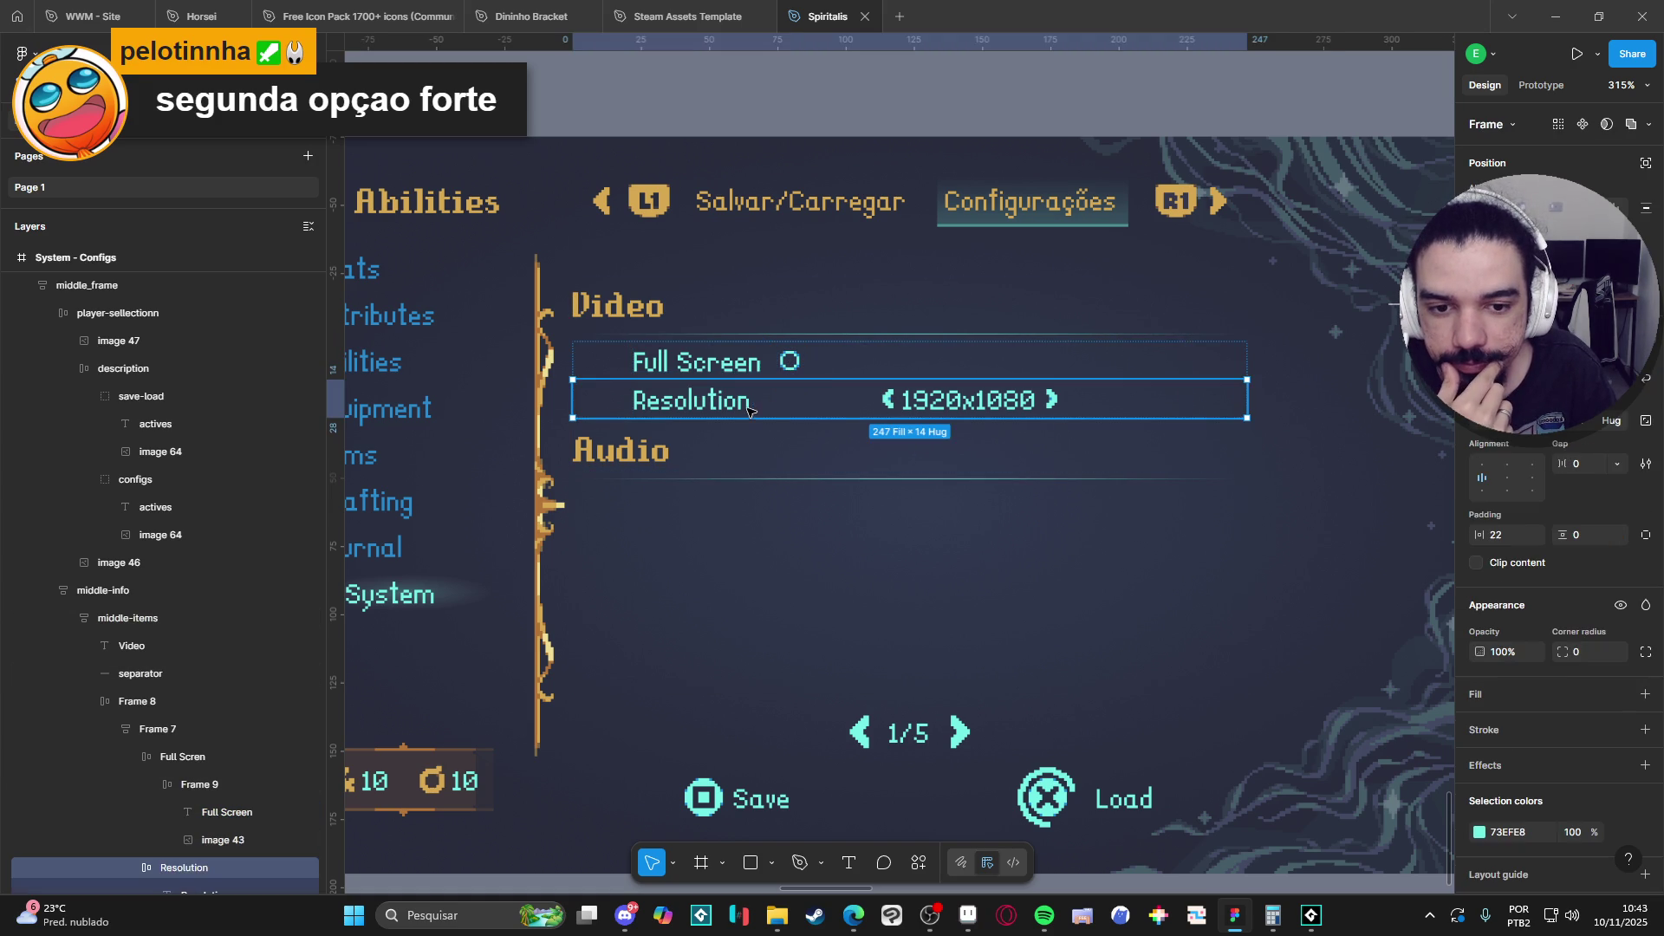
{"action": "left_click", "coordinate": [867, 406]}
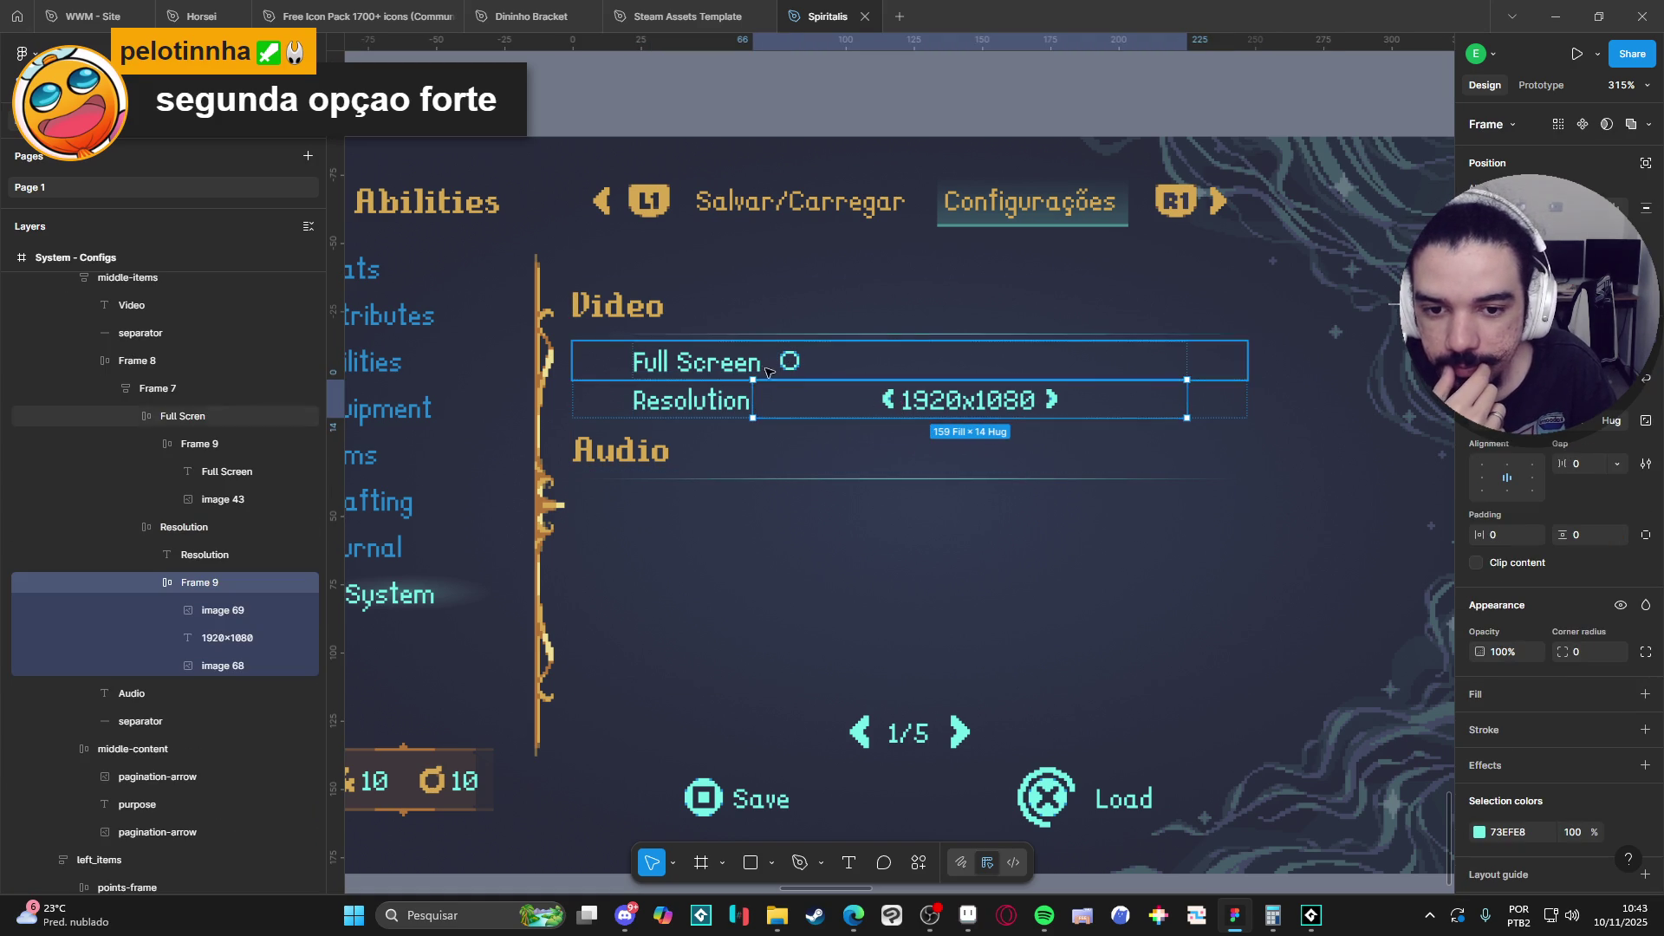
{"action": "left_click", "coordinate": [810, 368]}
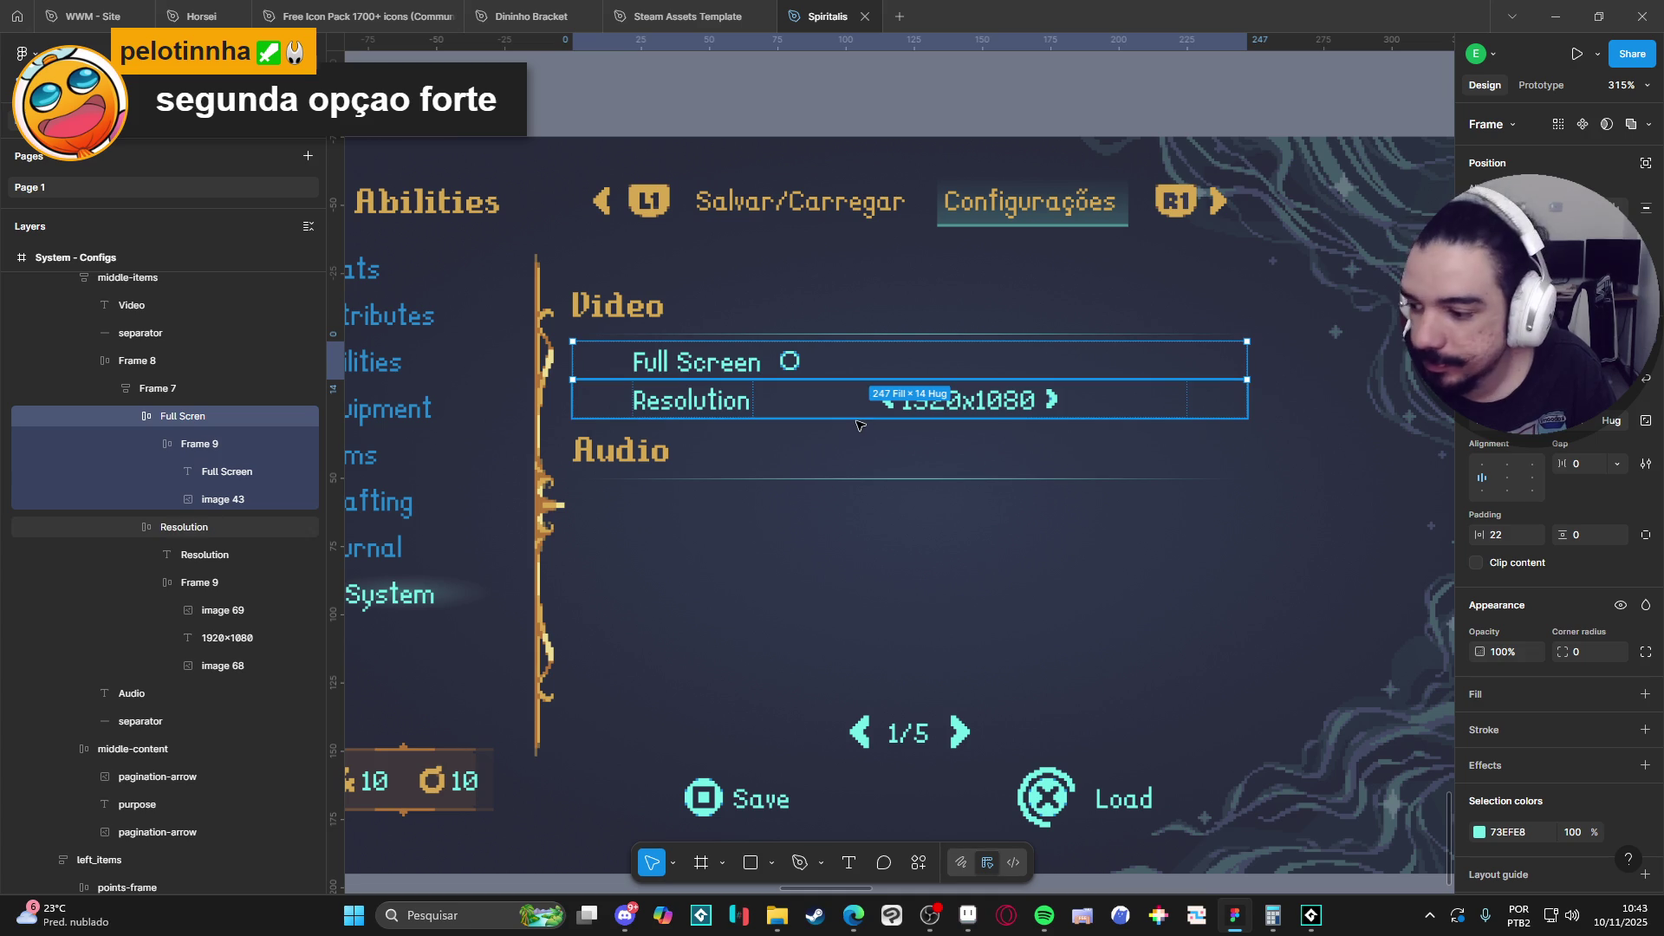
{"action": "key", "text": "Delete"}
{"action": "left_click", "coordinate": [816, 379]}
{"action": "double_click", "coordinate": [815, 377]}
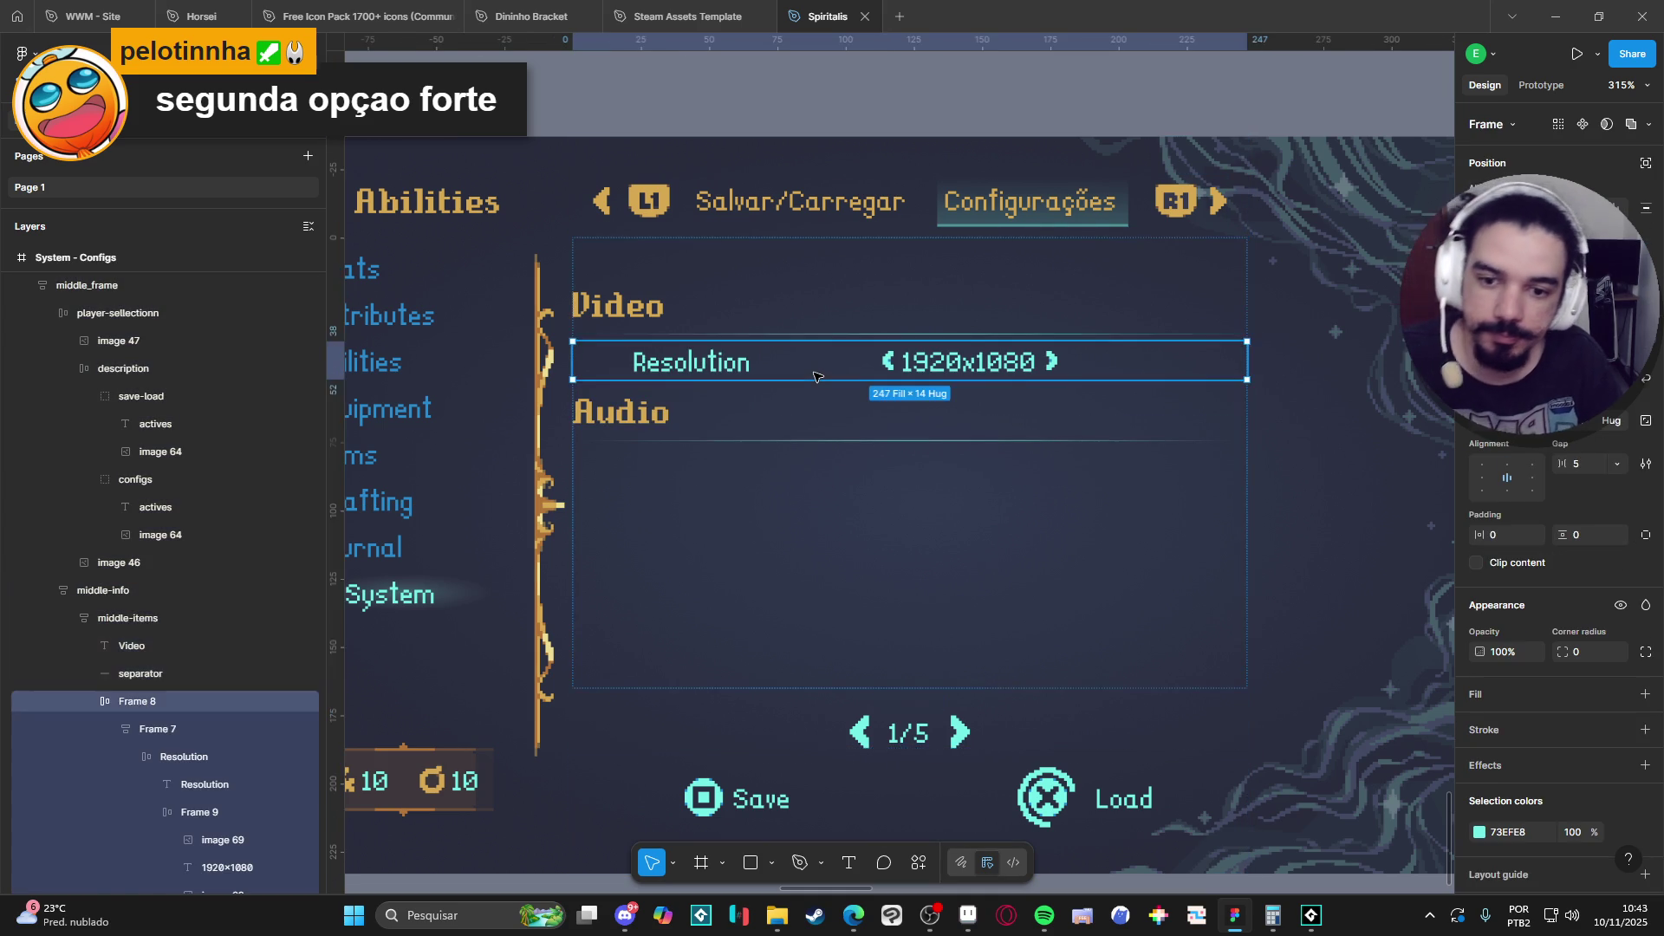
{"action": "key", "text": "ctrl+d"}
{"action": "left_click", "coordinate": [278, 417]}
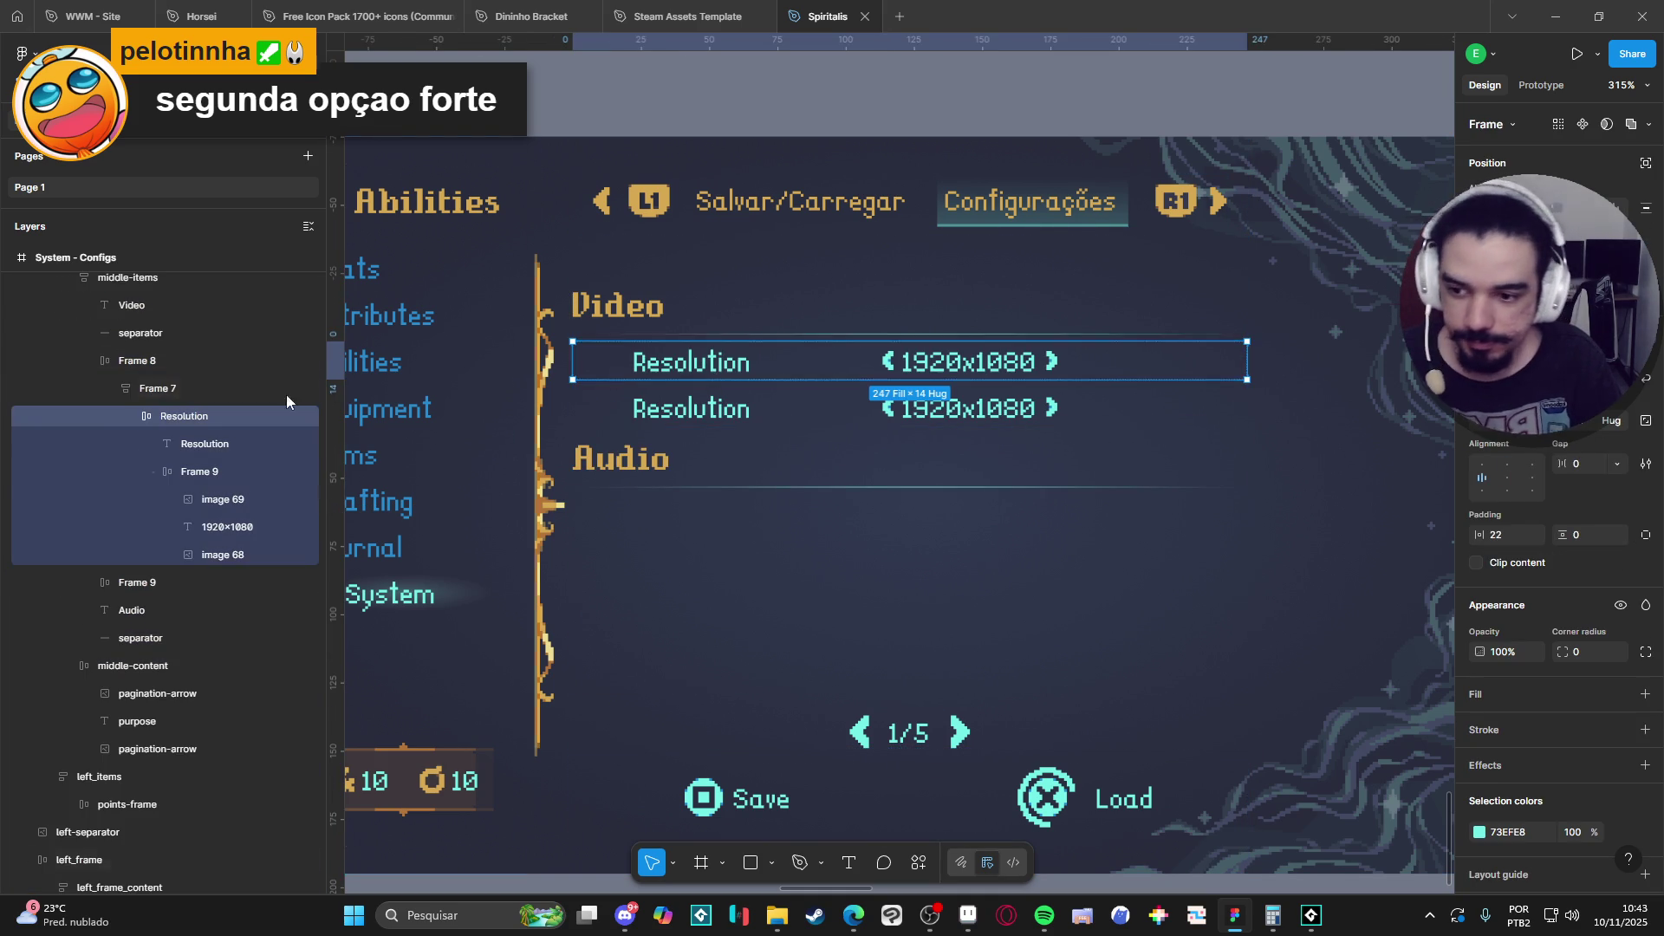
Rename the duplicate's label to 'Full Screen' and widen its box to about 63 px.
{"action": "left_click", "coordinate": [698, 362]}
{"action": "double_click", "coordinate": [701, 361]}
{"action": "left_click", "coordinate": [702, 360]}
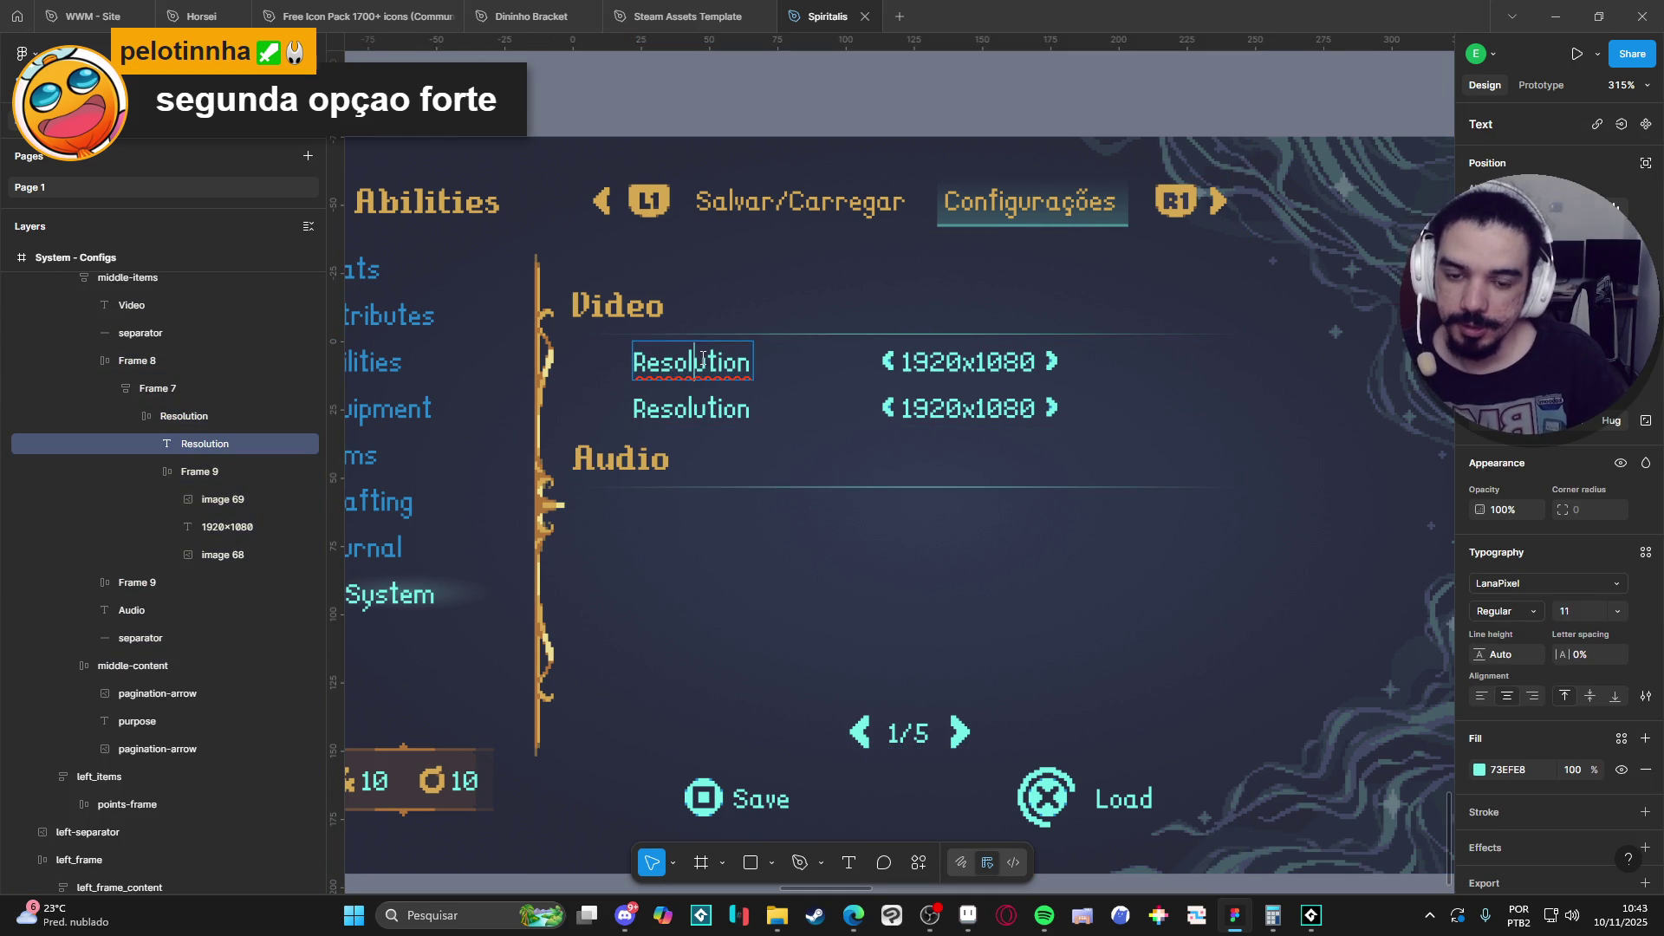
{"action": "double_click", "coordinate": [702, 359]}
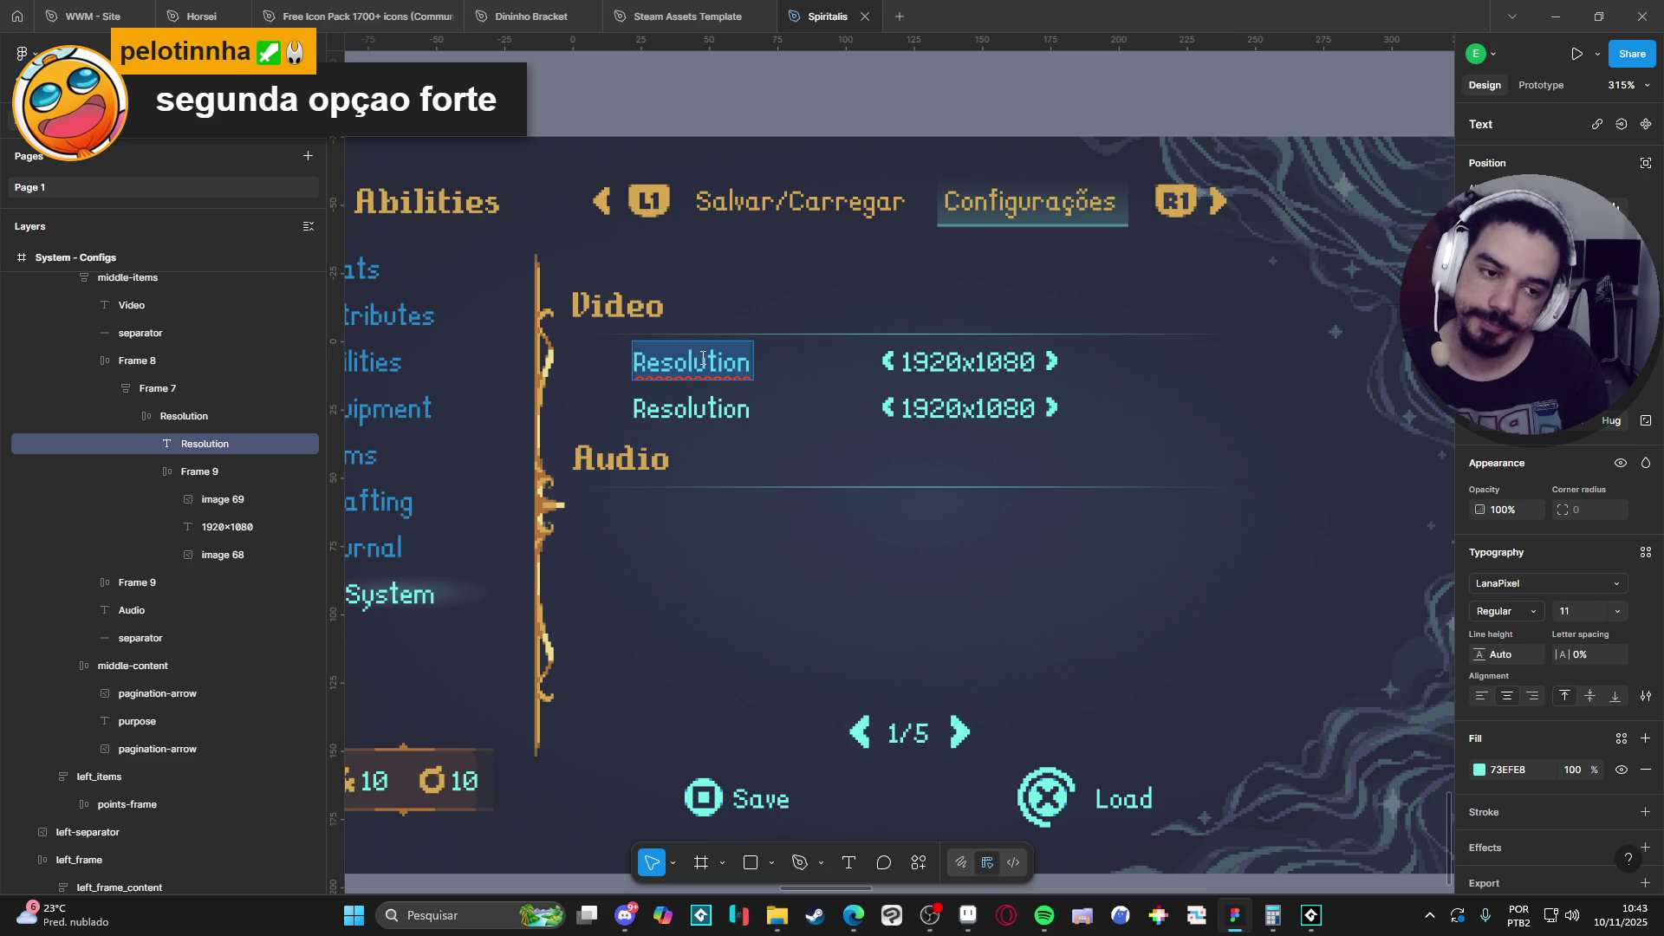
{"action": "type", "text": "Fu"}
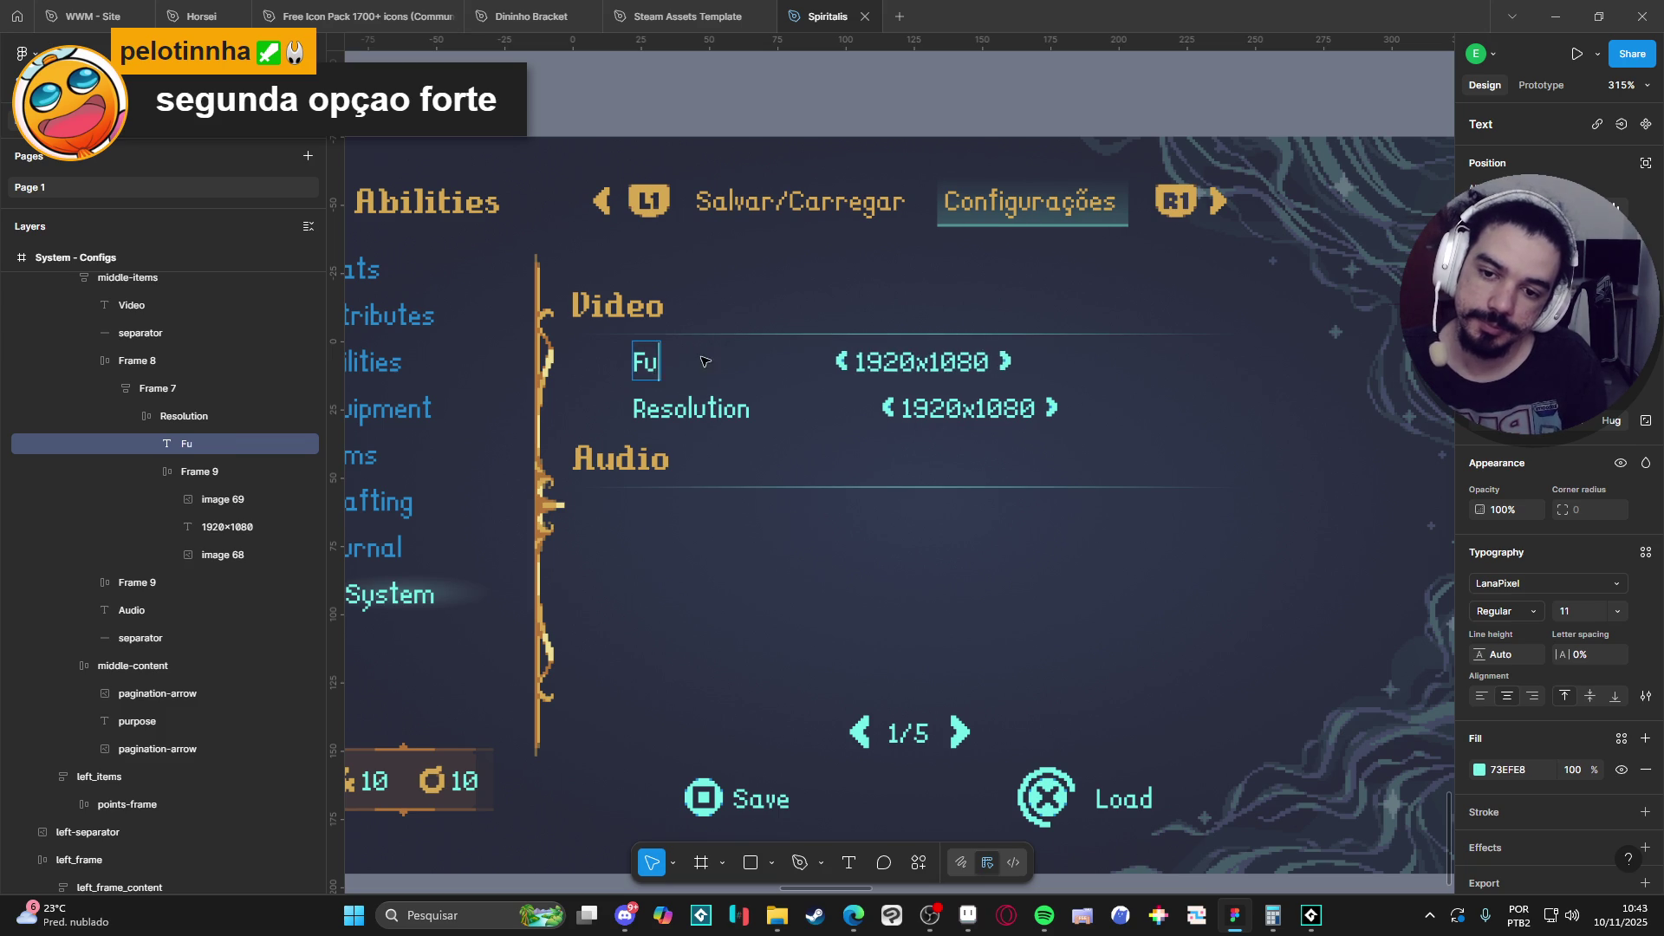
{"action": "type", "text": "ll Screen"}
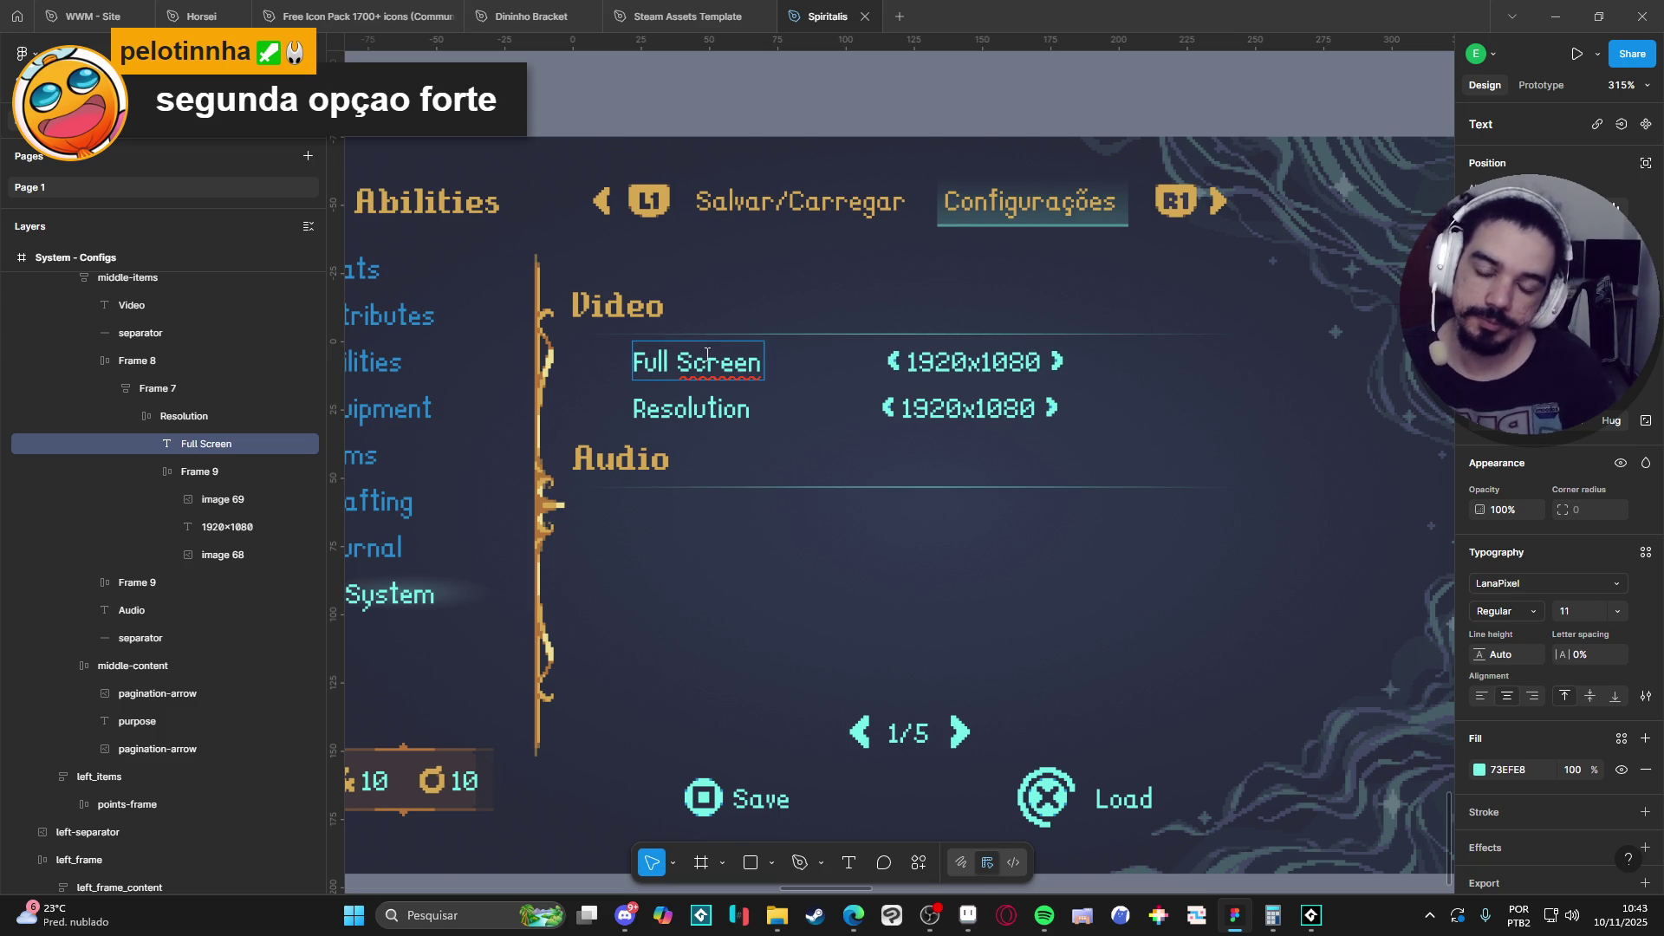
{"action": "key", "text": "Escape"}
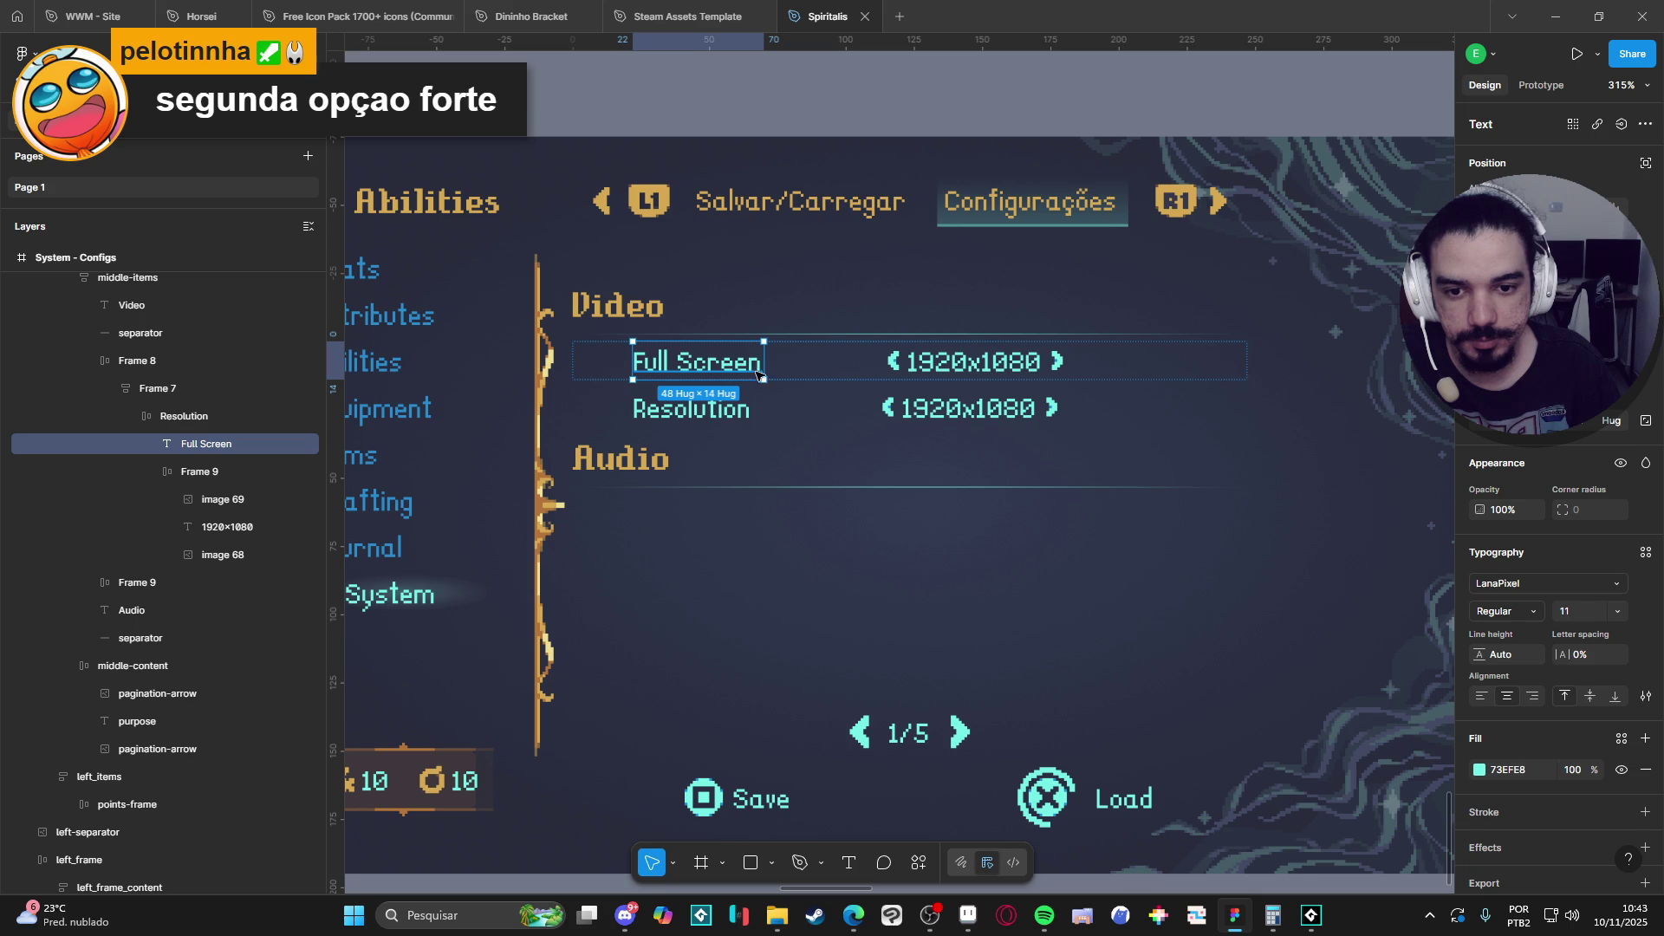
{"action": "left_click_drag", "start_coordinate": [770, 358], "coordinate": [810, 355]}
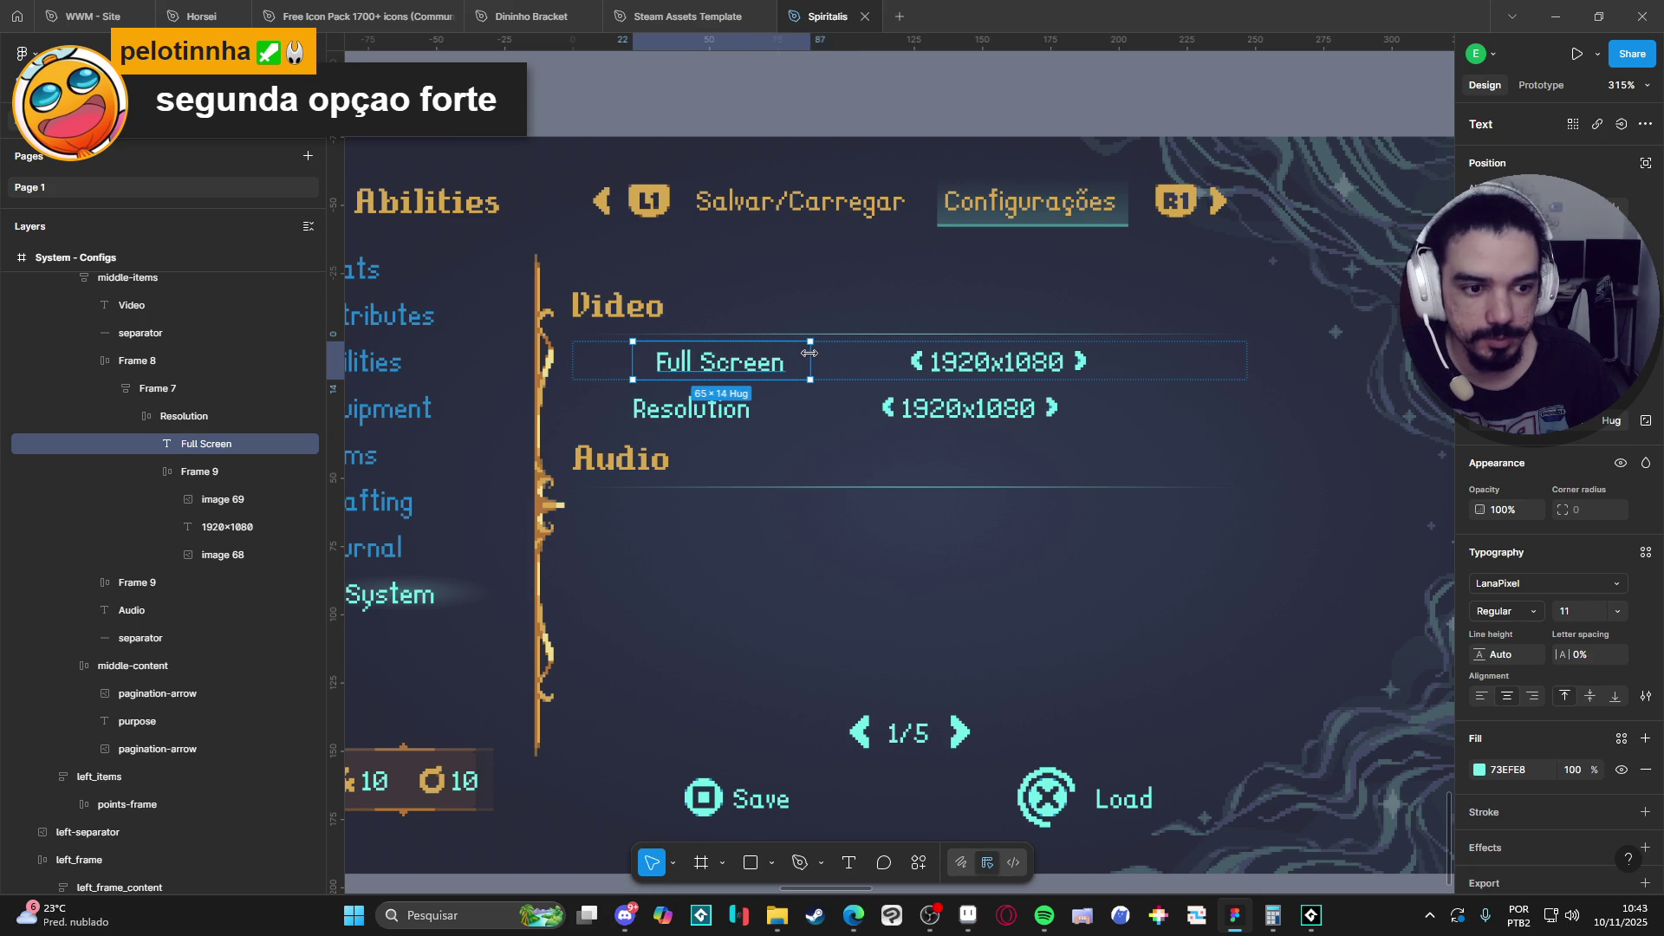
Set the Resolution label width to 65 so both 1920x1080 values line up.
{"action": "left_click", "coordinate": [761, 410]}
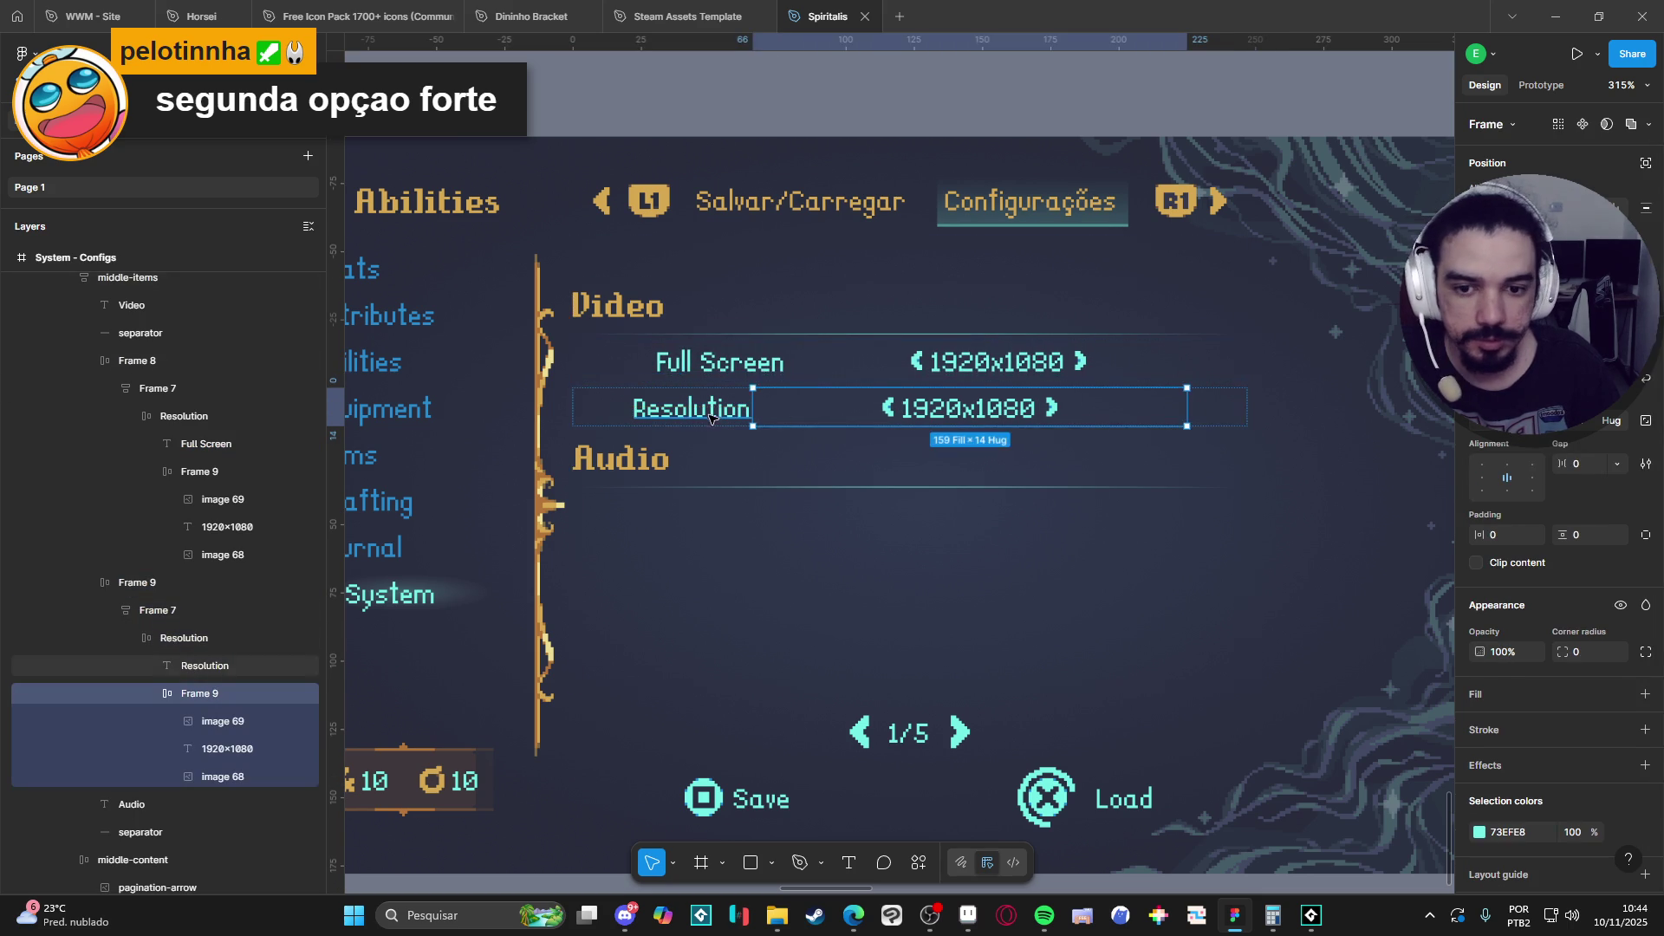
{"action": "key", "text": "shift+Tab"}
{"action": "left_click", "coordinate": [1519, 423]}
{"action": "type", "text": "65"}
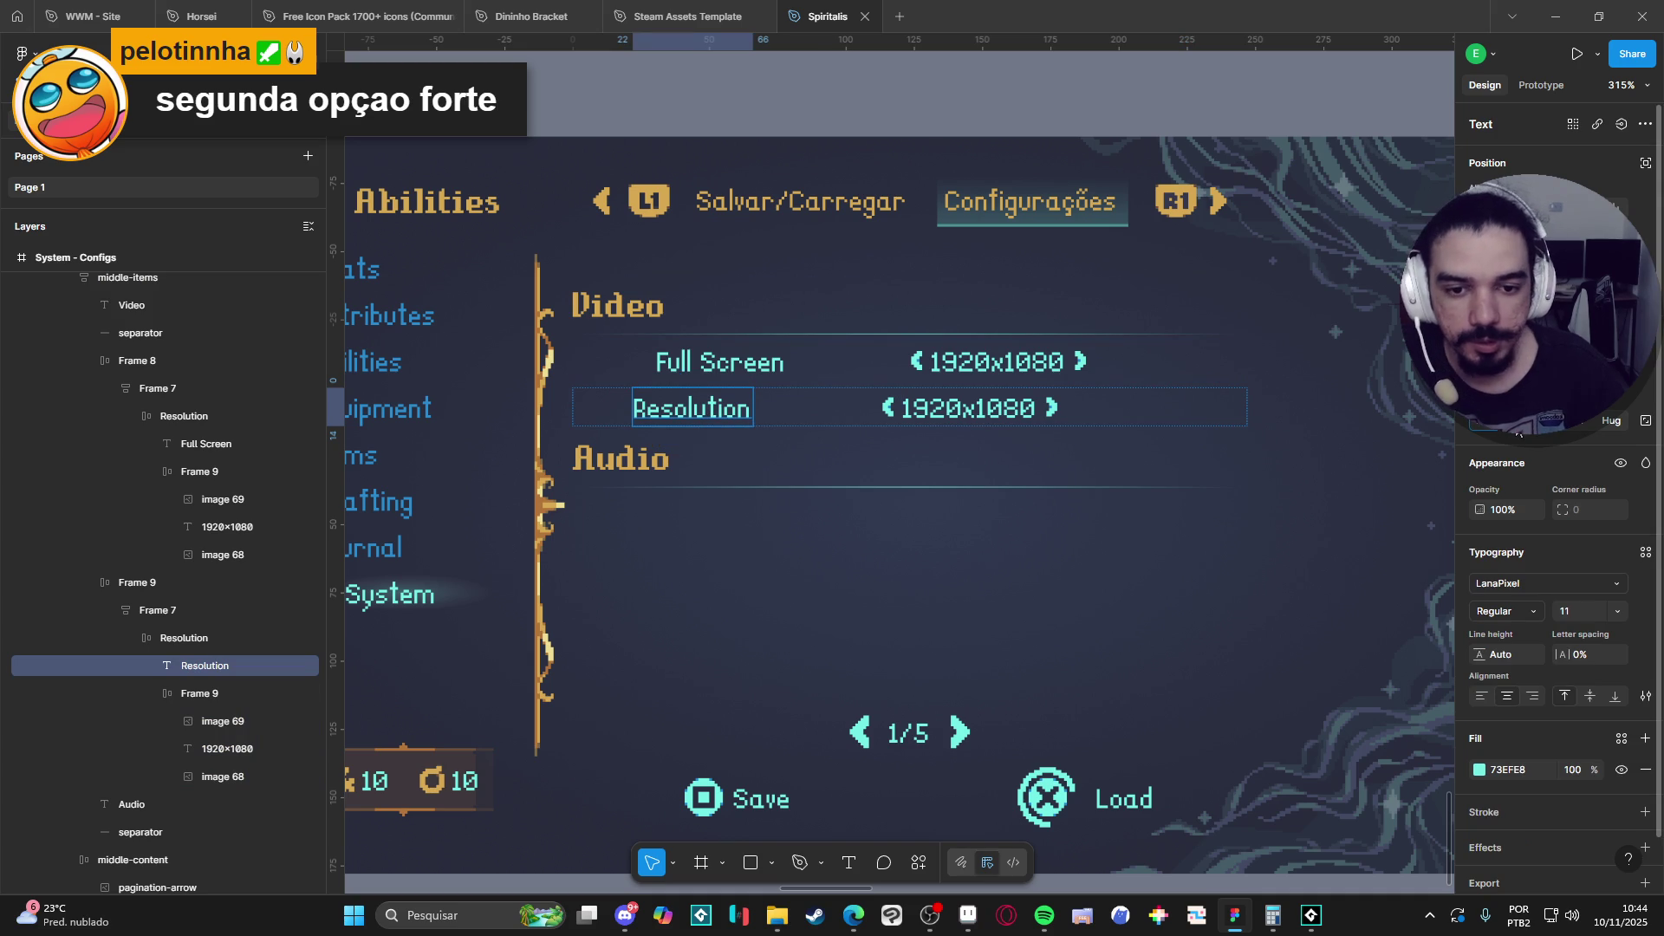
{"action": "key", "text": "Return"}
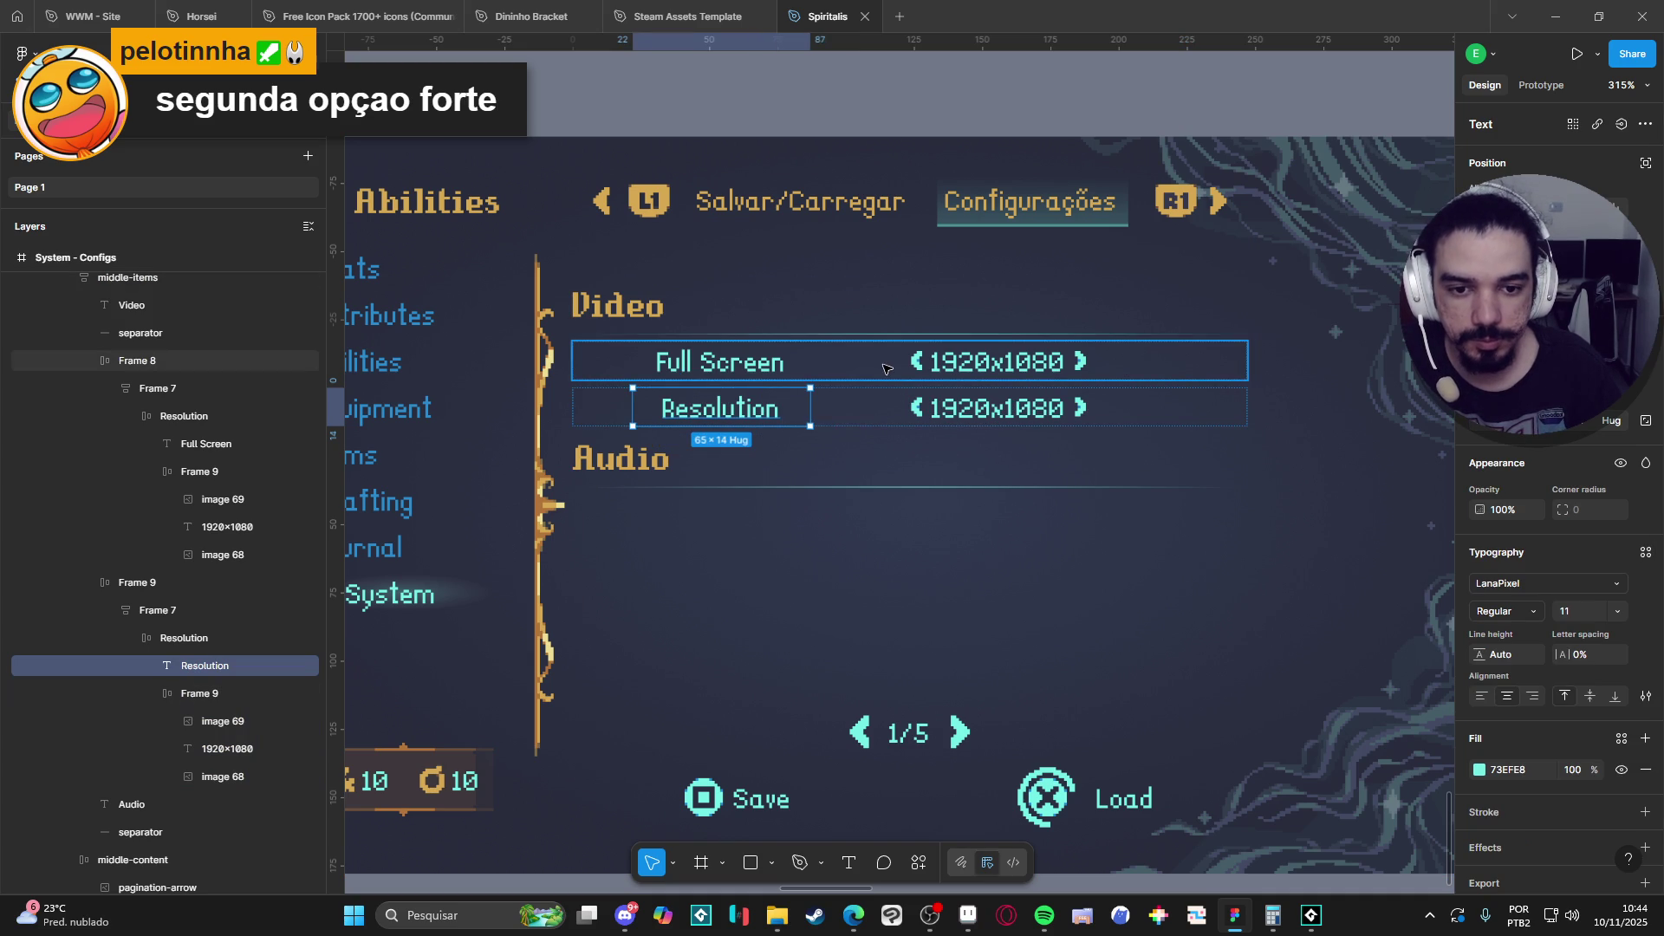
{"action": "left_click", "coordinate": [886, 369]}
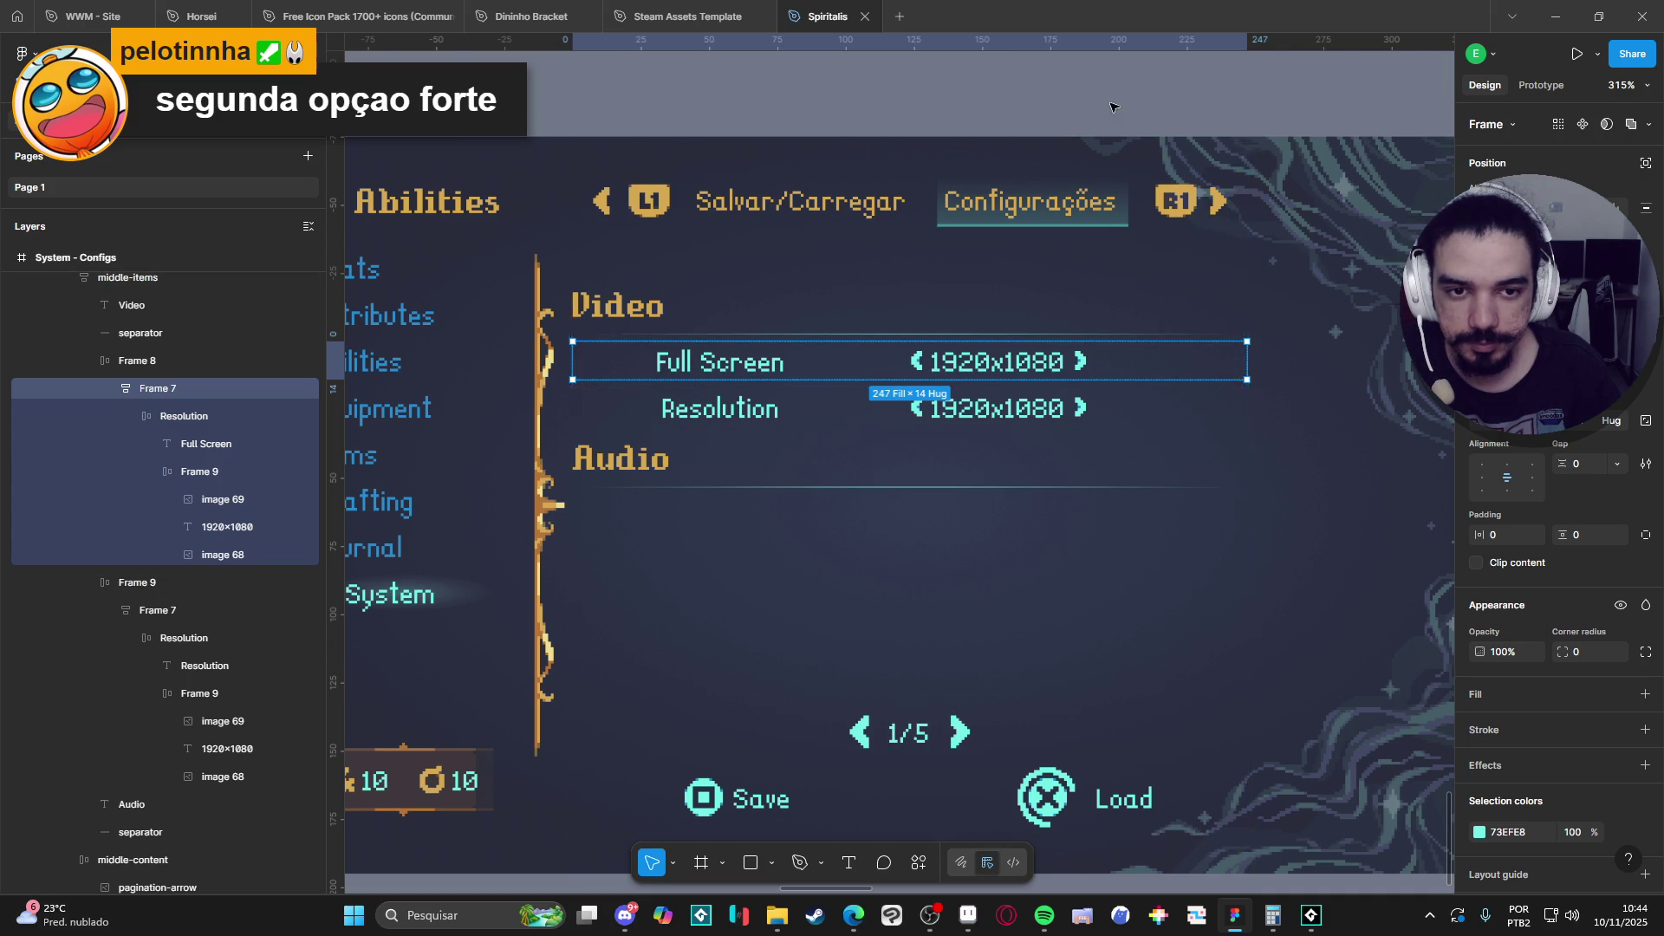
{"action": "left_click", "coordinate": [1017, 262]}
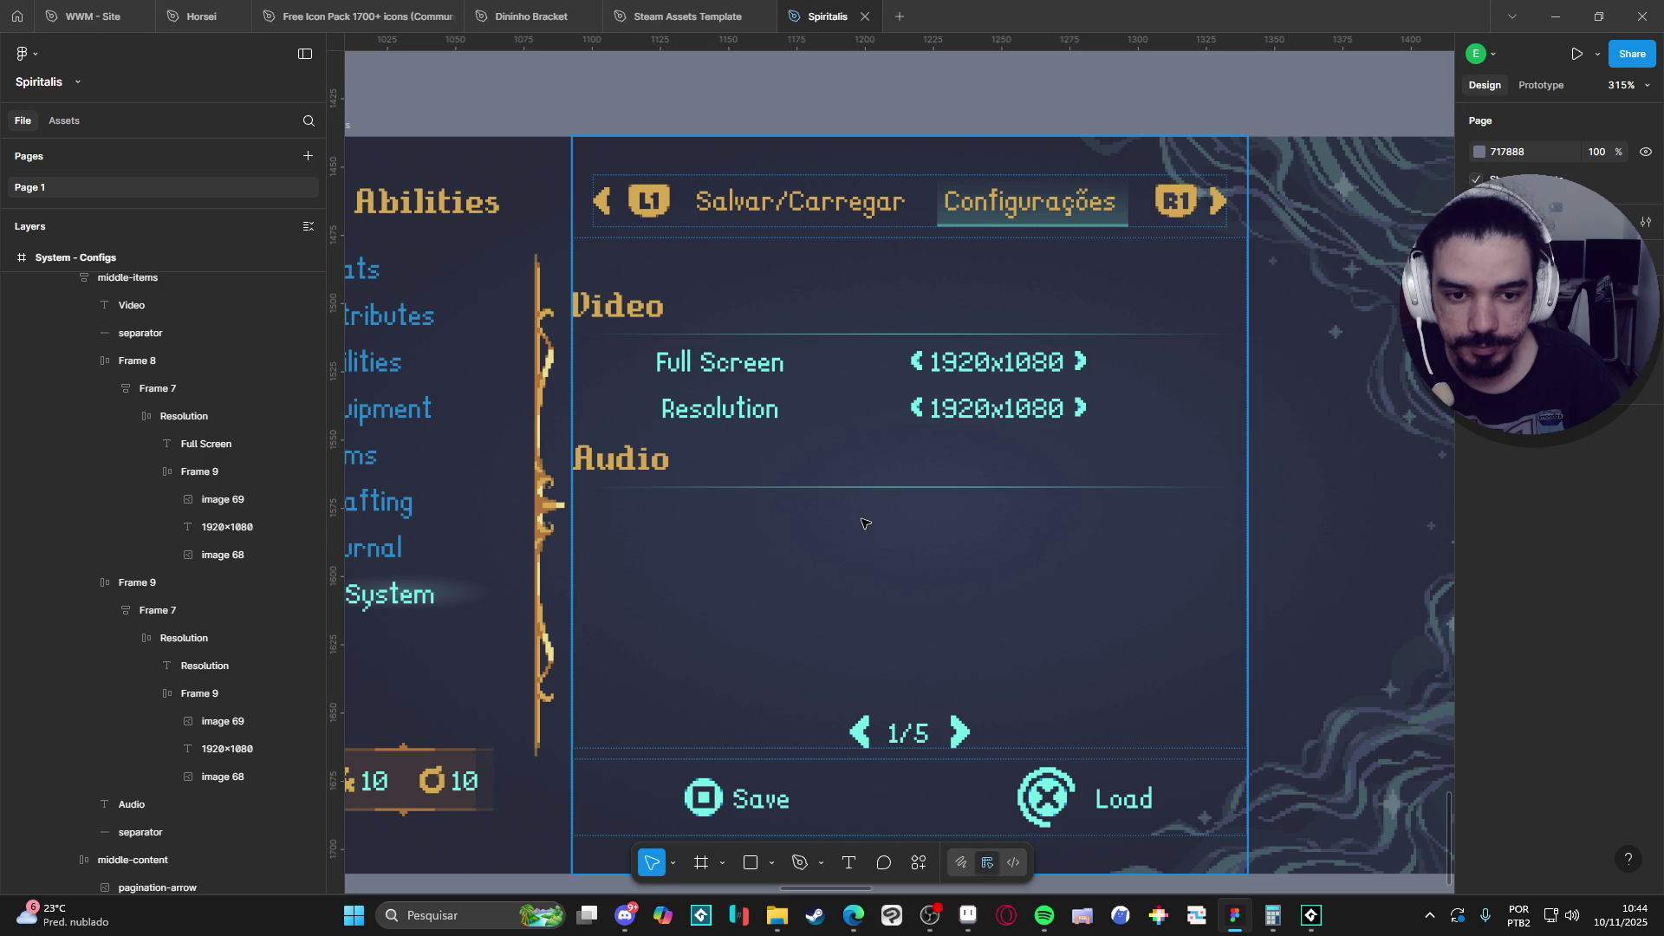
{"action": "left_click", "coordinate": [789, 382]}
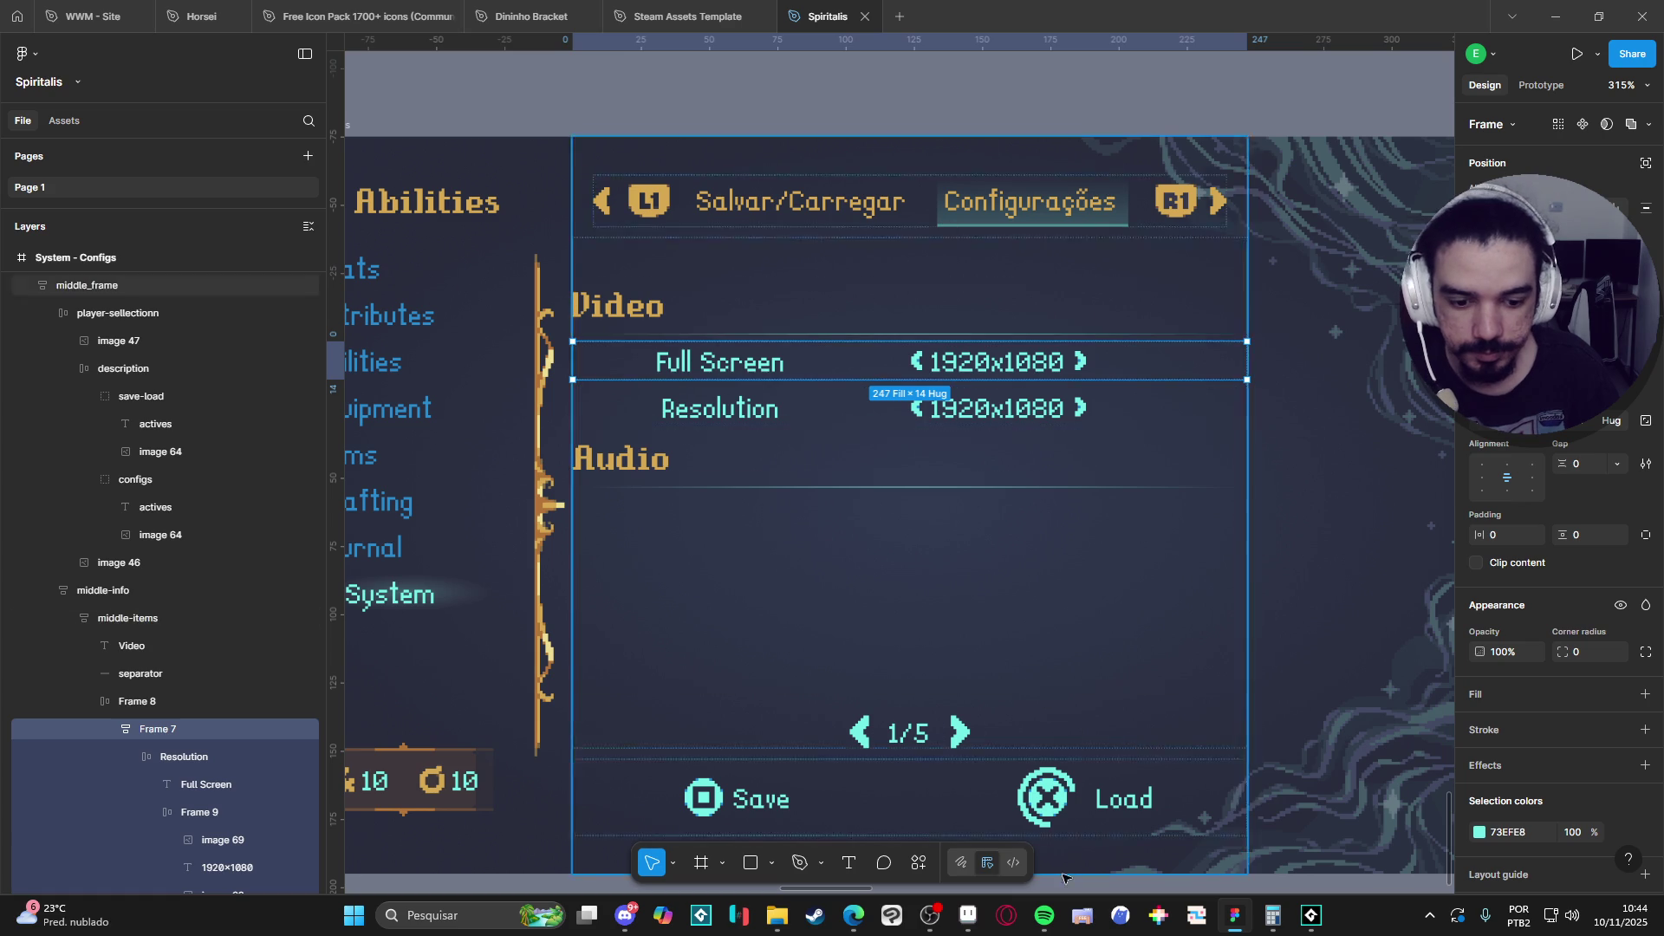
{"action": "left_click", "coordinate": [962, 924]}
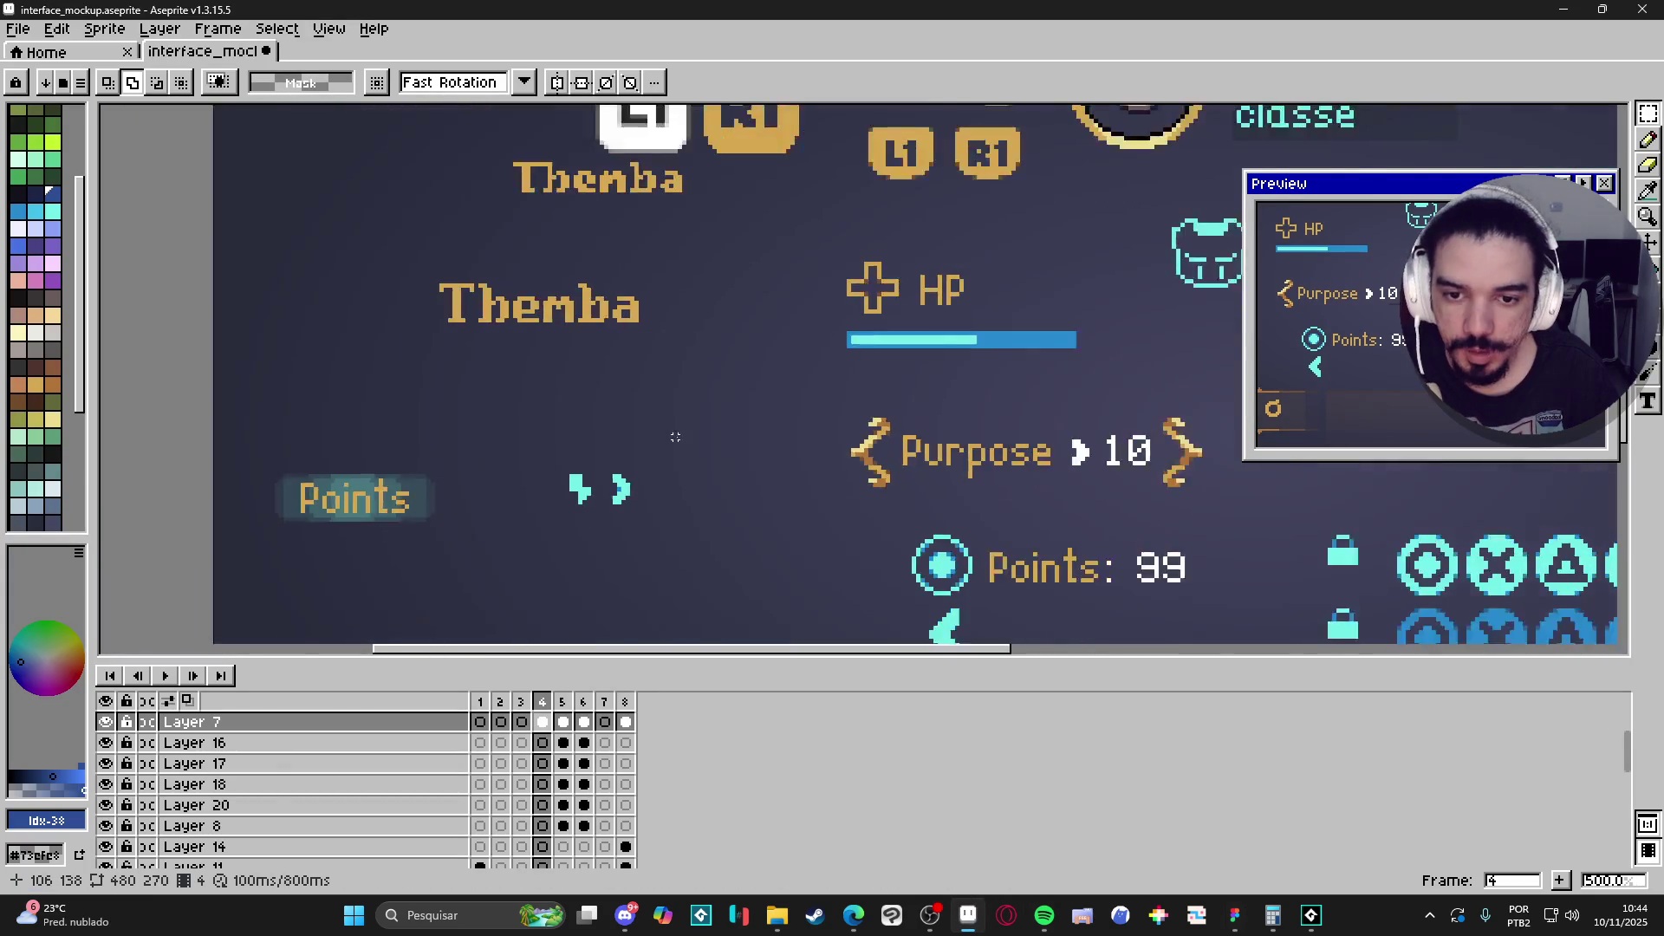
In Aseprite, open frame 7's Save/Load screen and zoom in on its list.
{"action": "left_click", "coordinate": [970, 922]}
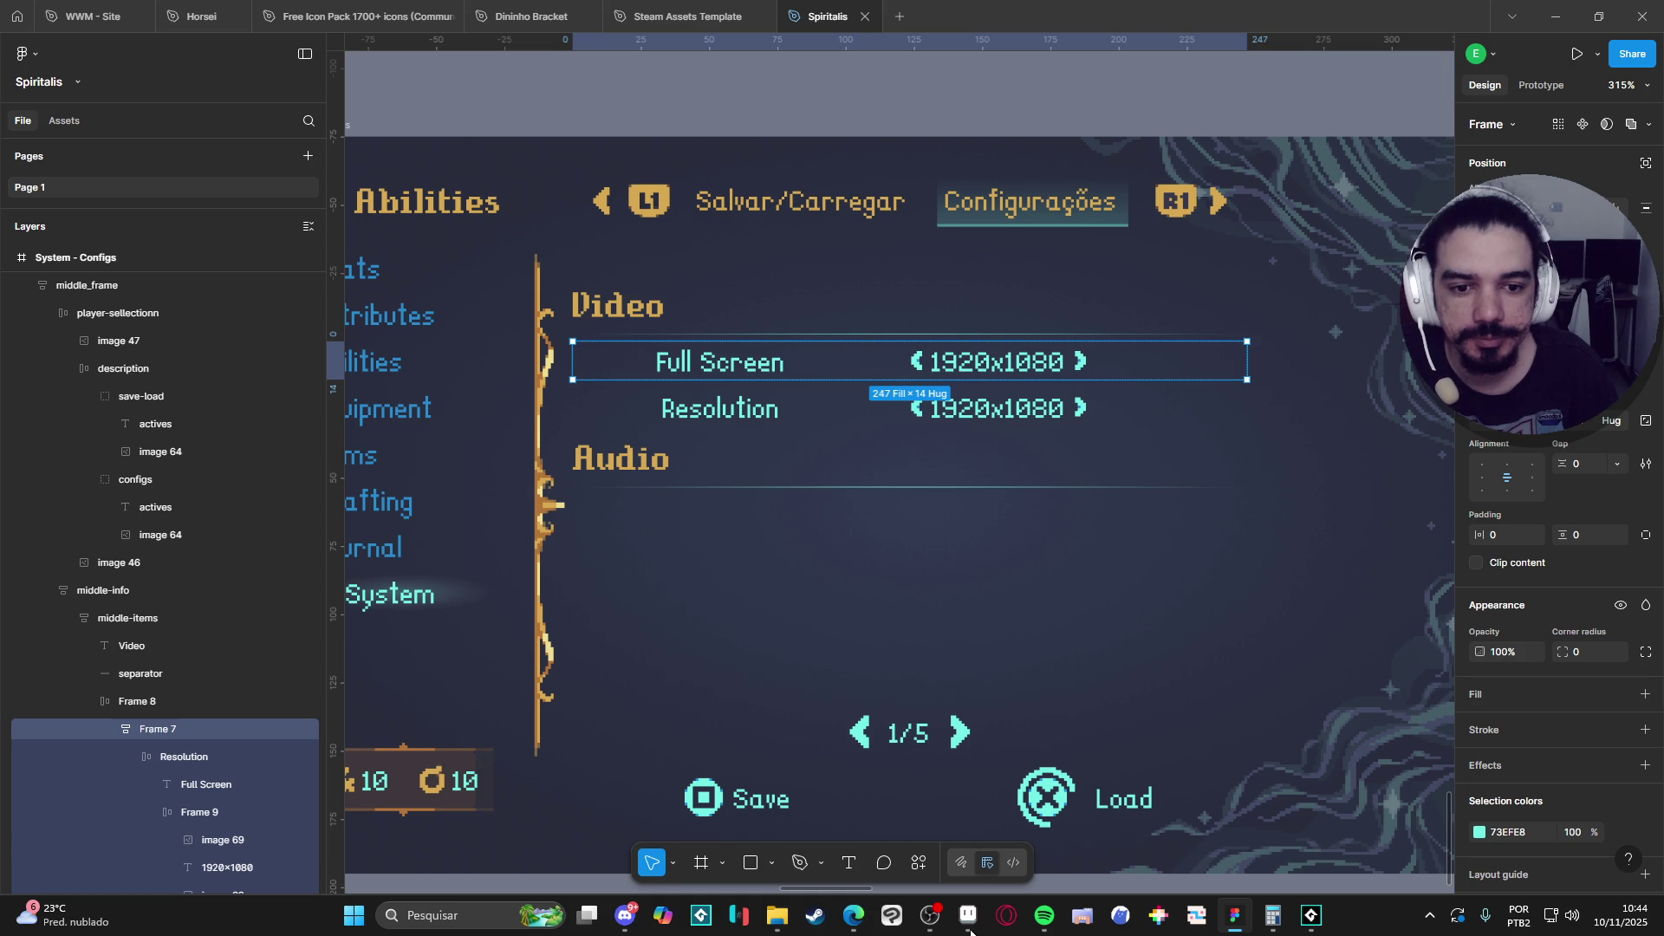
{"action": "left_click", "coordinate": [970, 922]}
{"action": "scroll", "coordinate": [698, 379], "scroll_direction": "down", "scroll_amount": 2}
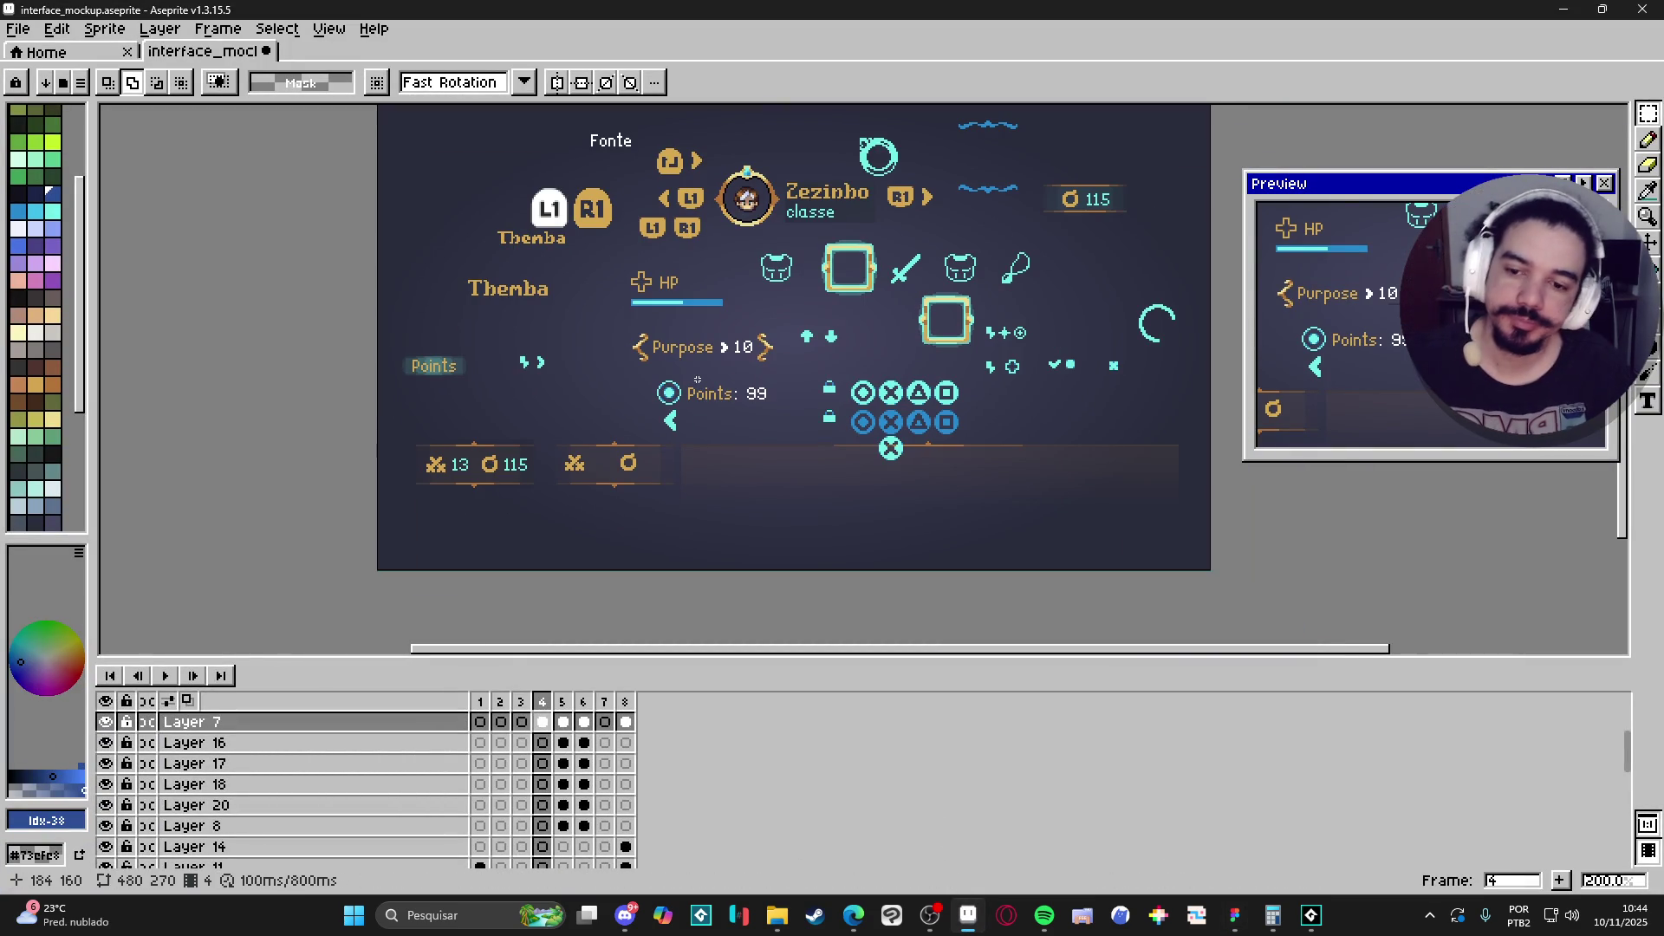
{"action": "scroll", "coordinate": [625, 286], "scroll_direction": "up", "scroll_amount": 1}
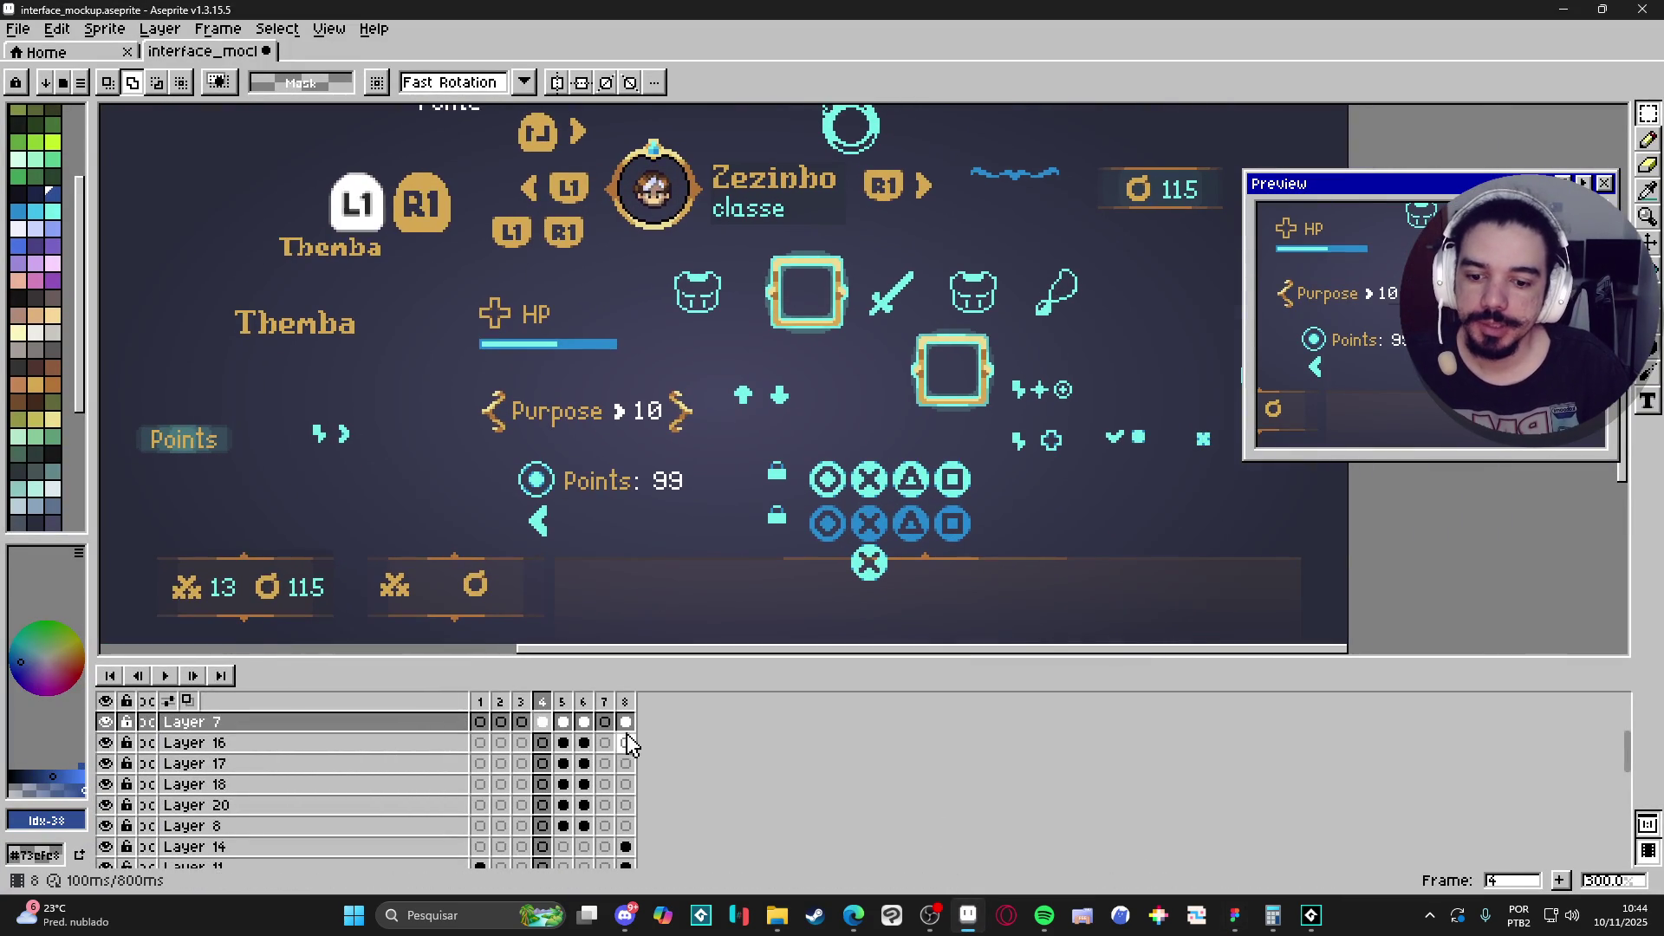
{"action": "left_click", "coordinate": [612, 706]}
{"action": "left_click_drag", "start_coordinate": [818, 335], "coordinate": [610, 356]}
{"action": "scroll", "coordinate": [563, 364], "scroll_direction": "up", "scroll_amount": 1}
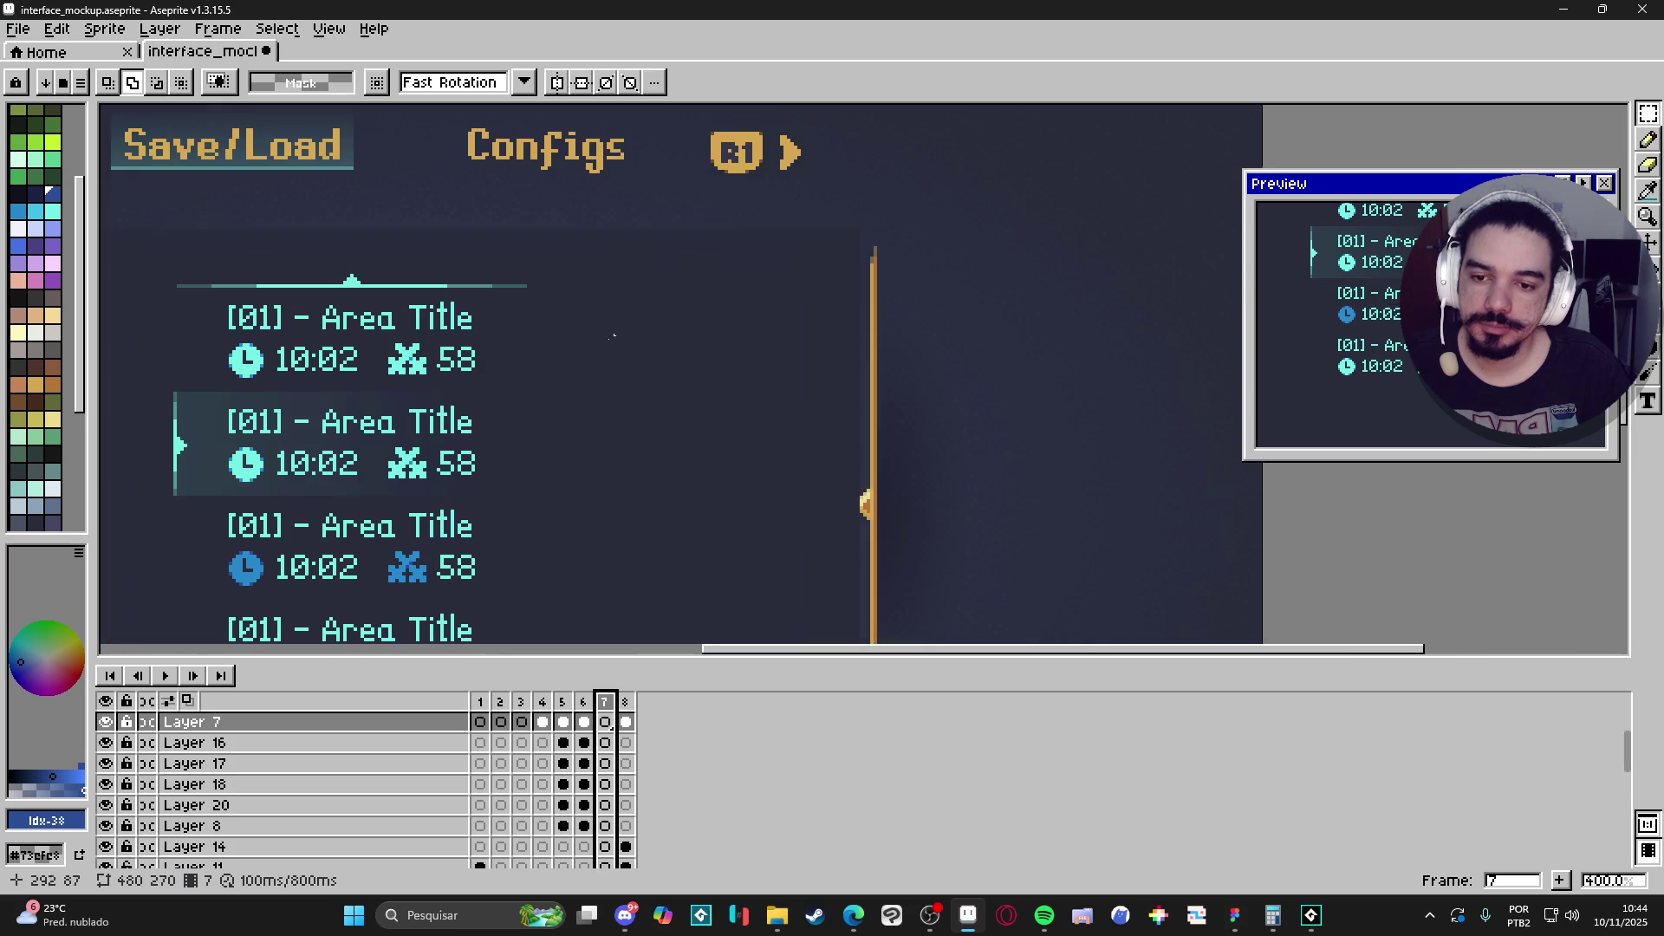
{"action": "scroll", "coordinate": [498, 384], "scroll_direction": "up", "scroll_amount": 1}
{"action": "key", "text": "v"}
{"action": "scroll", "coordinate": [499, 384], "scroll_direction": "up", "scroll_amount": 1}
Select Layer 12 and eyedrop the cyan #73efe8 text colour.
{"action": "left_click", "coordinate": [384, 364], "text": "ctrl"}
{"action": "key", "text": "b"}
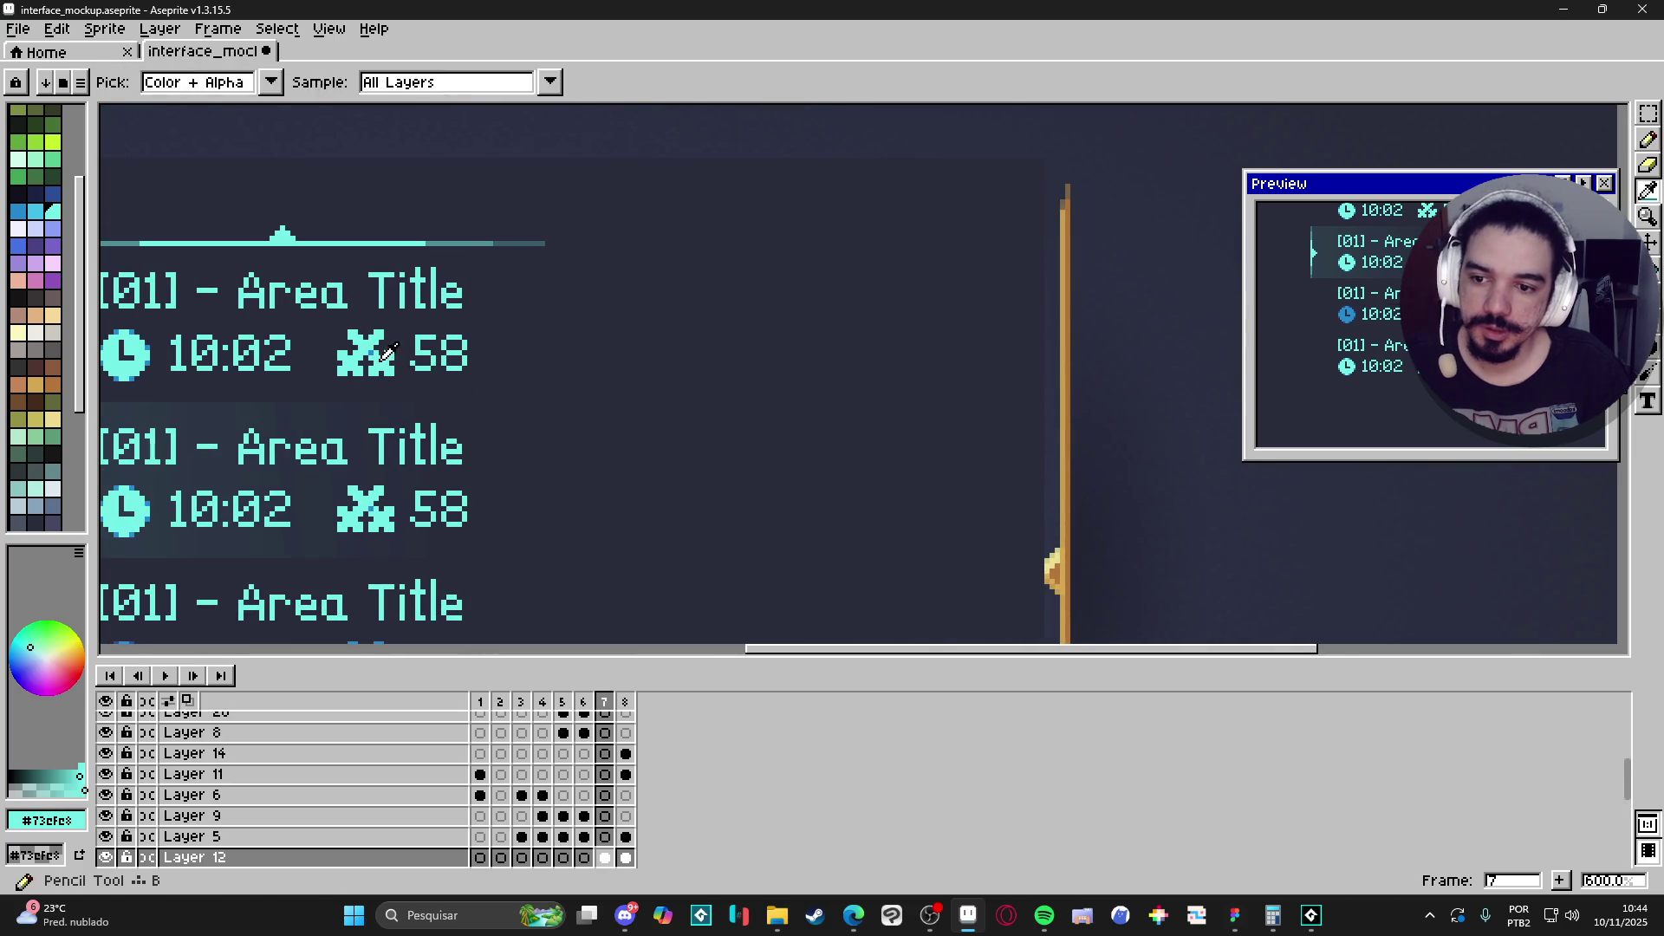
{"action": "left_click", "coordinate": [384, 364], "text": "alt"}
{"action": "scroll", "coordinate": [875, 385], "scroll_direction": "down", "scroll_amount": 1}
{"action": "scroll", "coordinate": [985, 383], "scroll_direction": "up", "scroll_amount": 1}
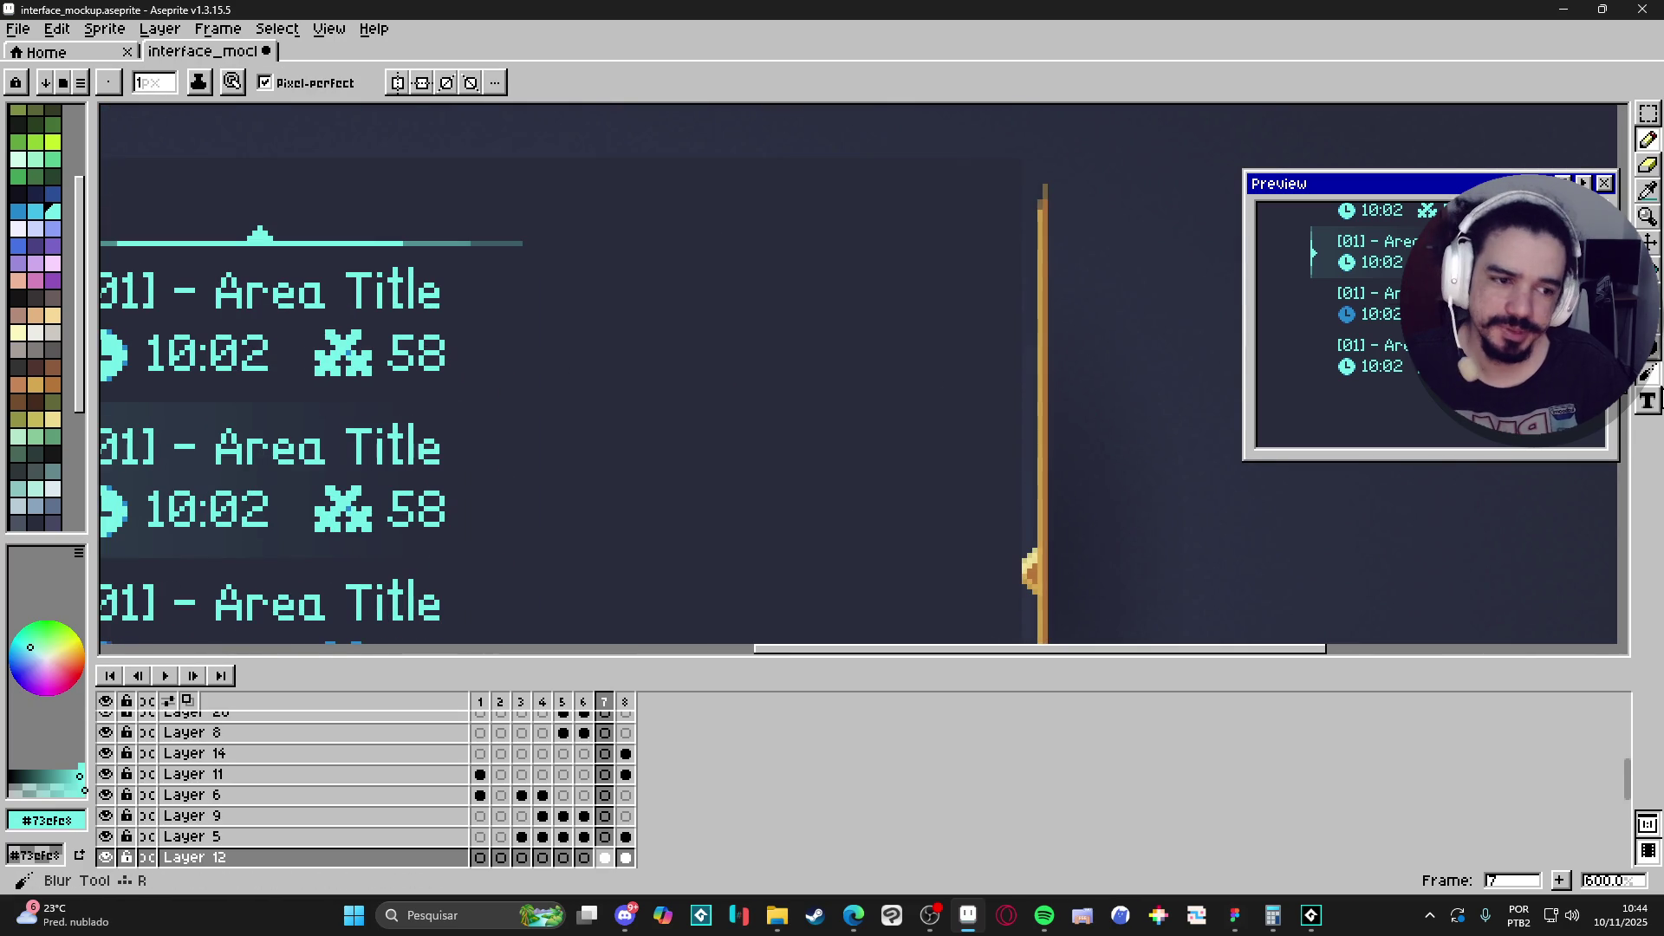
{"action": "left_click", "coordinate": [1650, 401]}
Add cyan 'on off' text in LanaPixel 11 beside the Save/Load entries and commit it.
{"action": "left_click", "coordinate": [649, 345]}
{"action": "type", "text": "on o"}
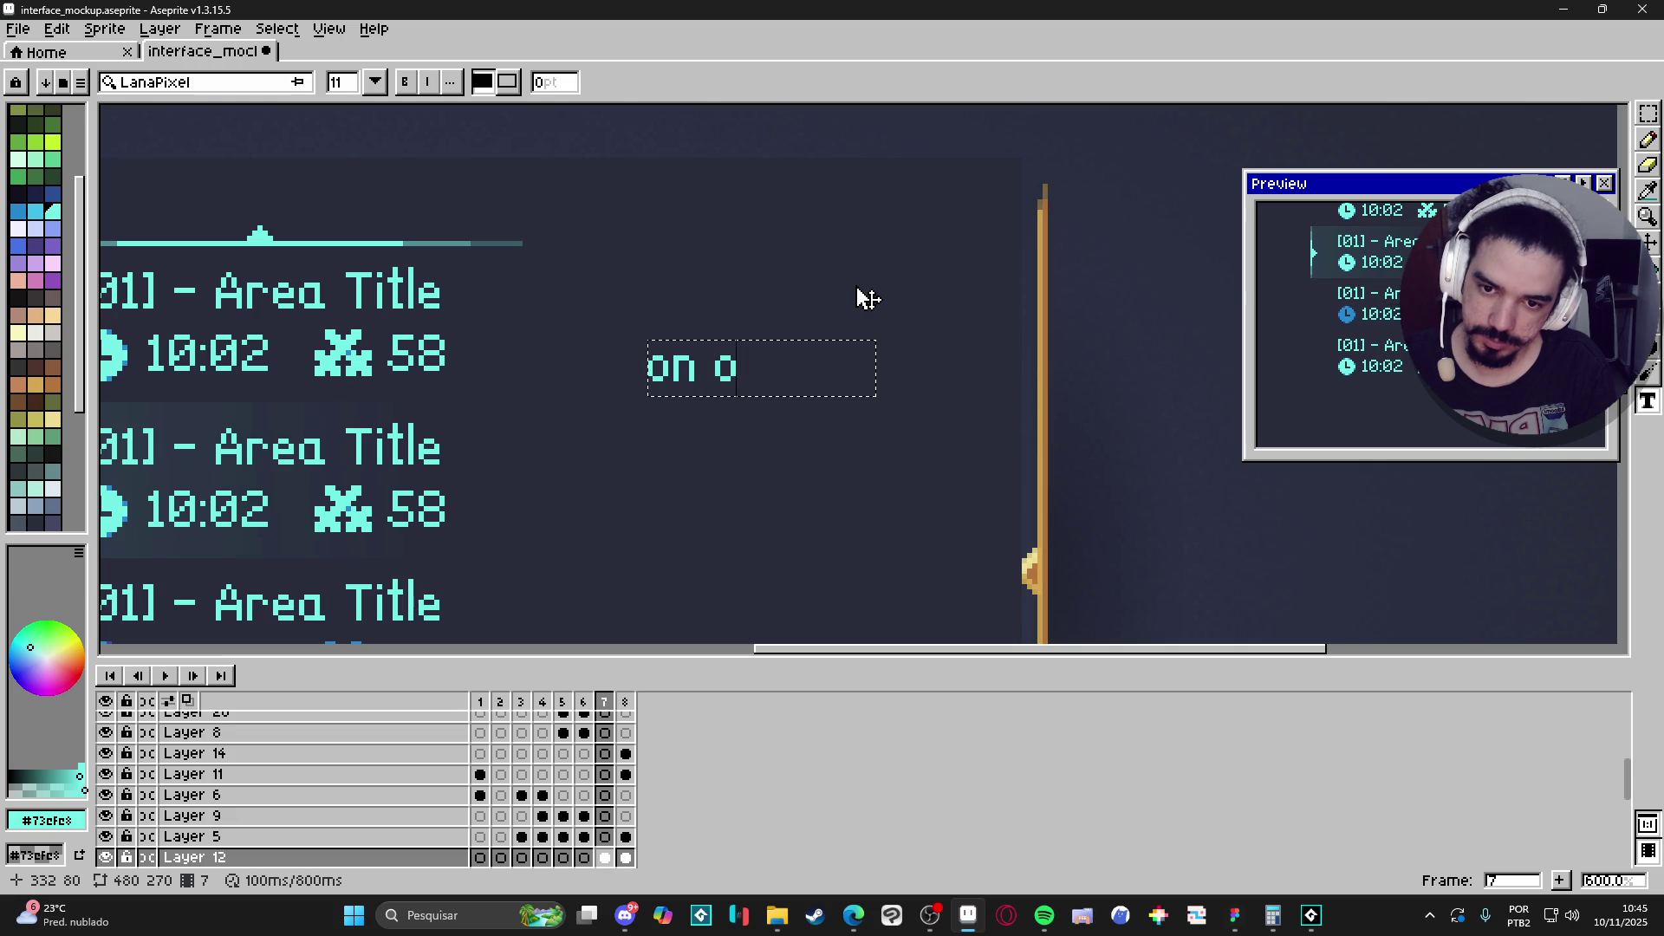
{"action": "type", "text": "ff"}
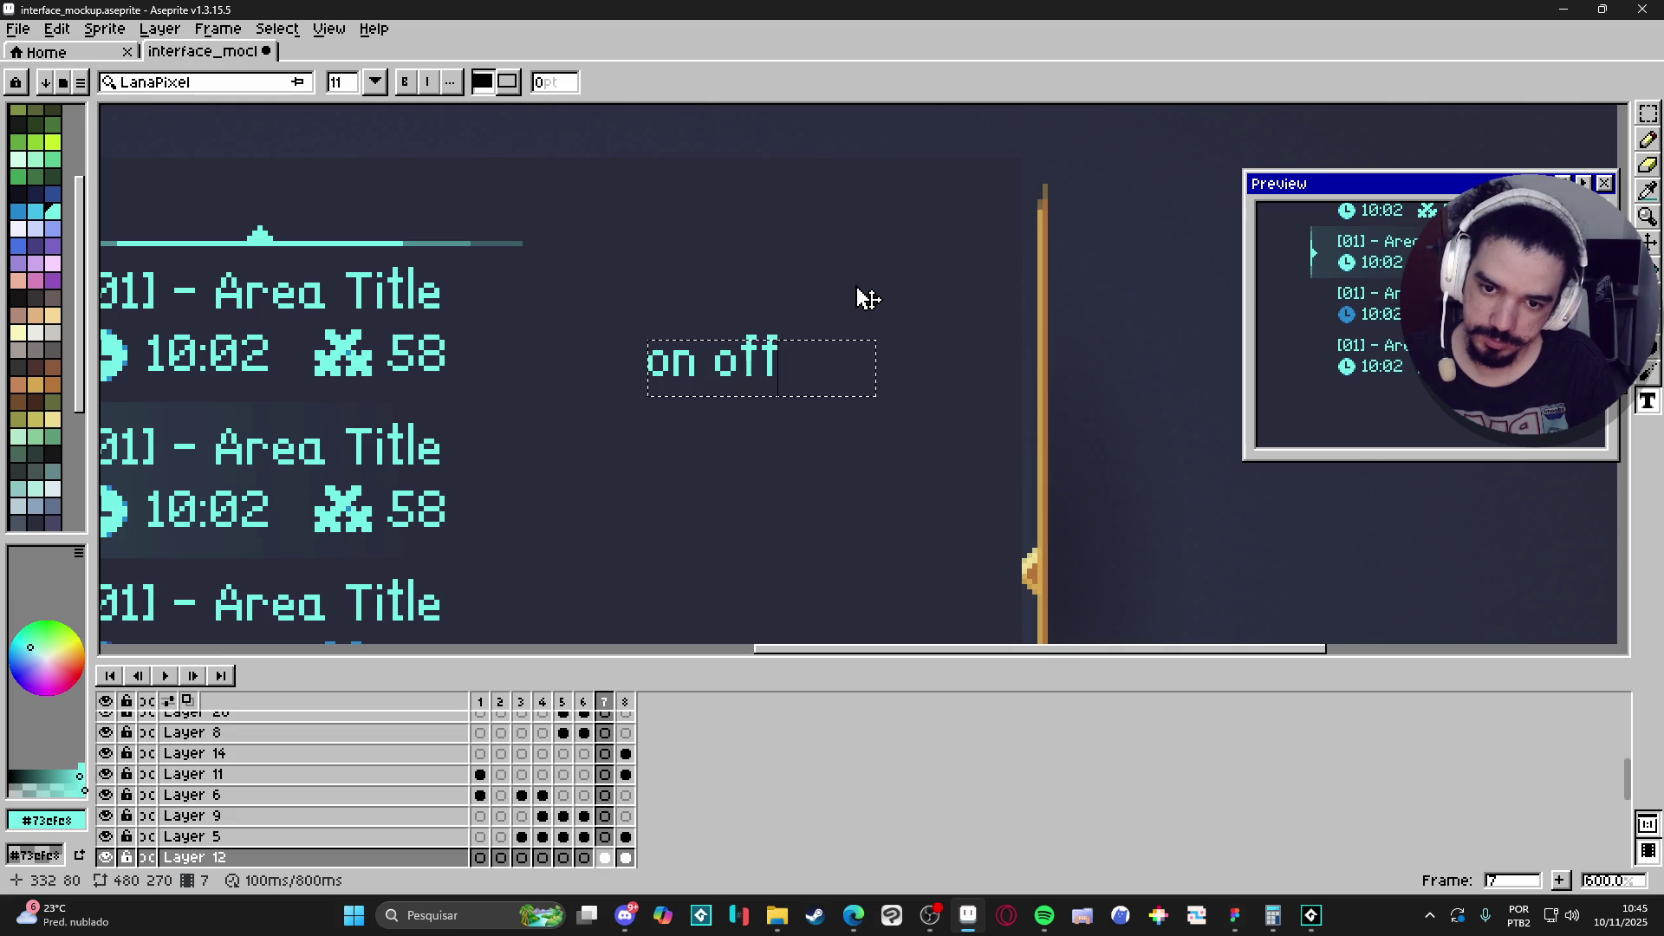
{"action": "left_click", "coordinate": [803, 487]}
{"action": "scroll", "coordinate": [800, 483], "scroll_direction": "down", "scroll_amount": 1}
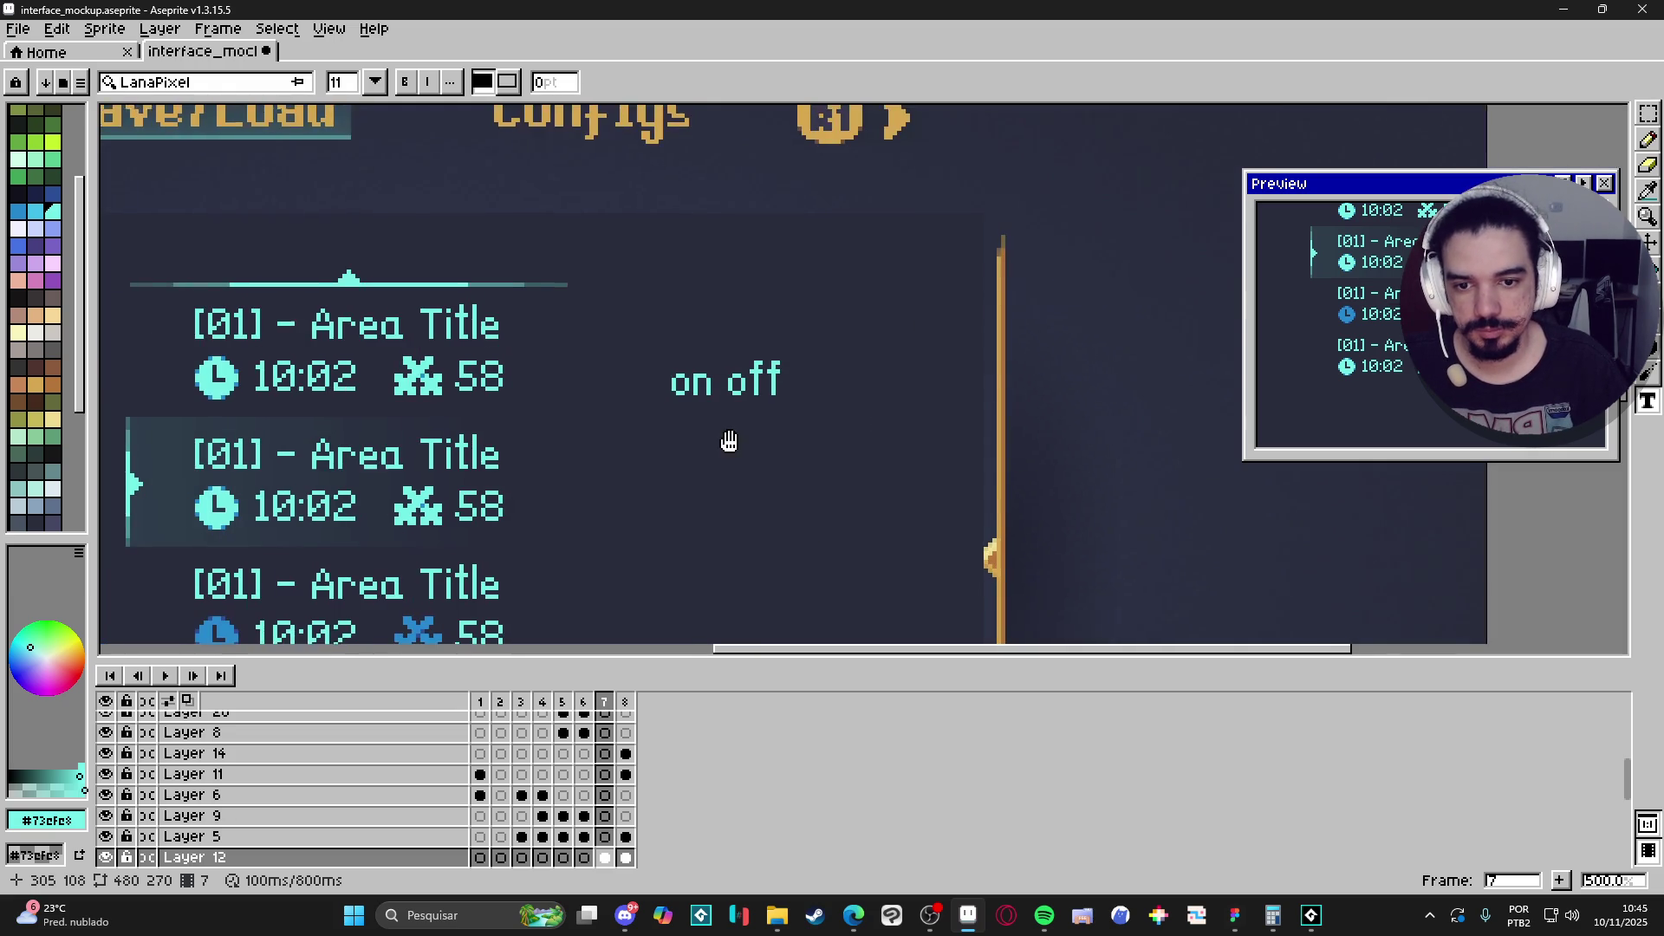
{"action": "left_click", "coordinate": [1649, 114]}
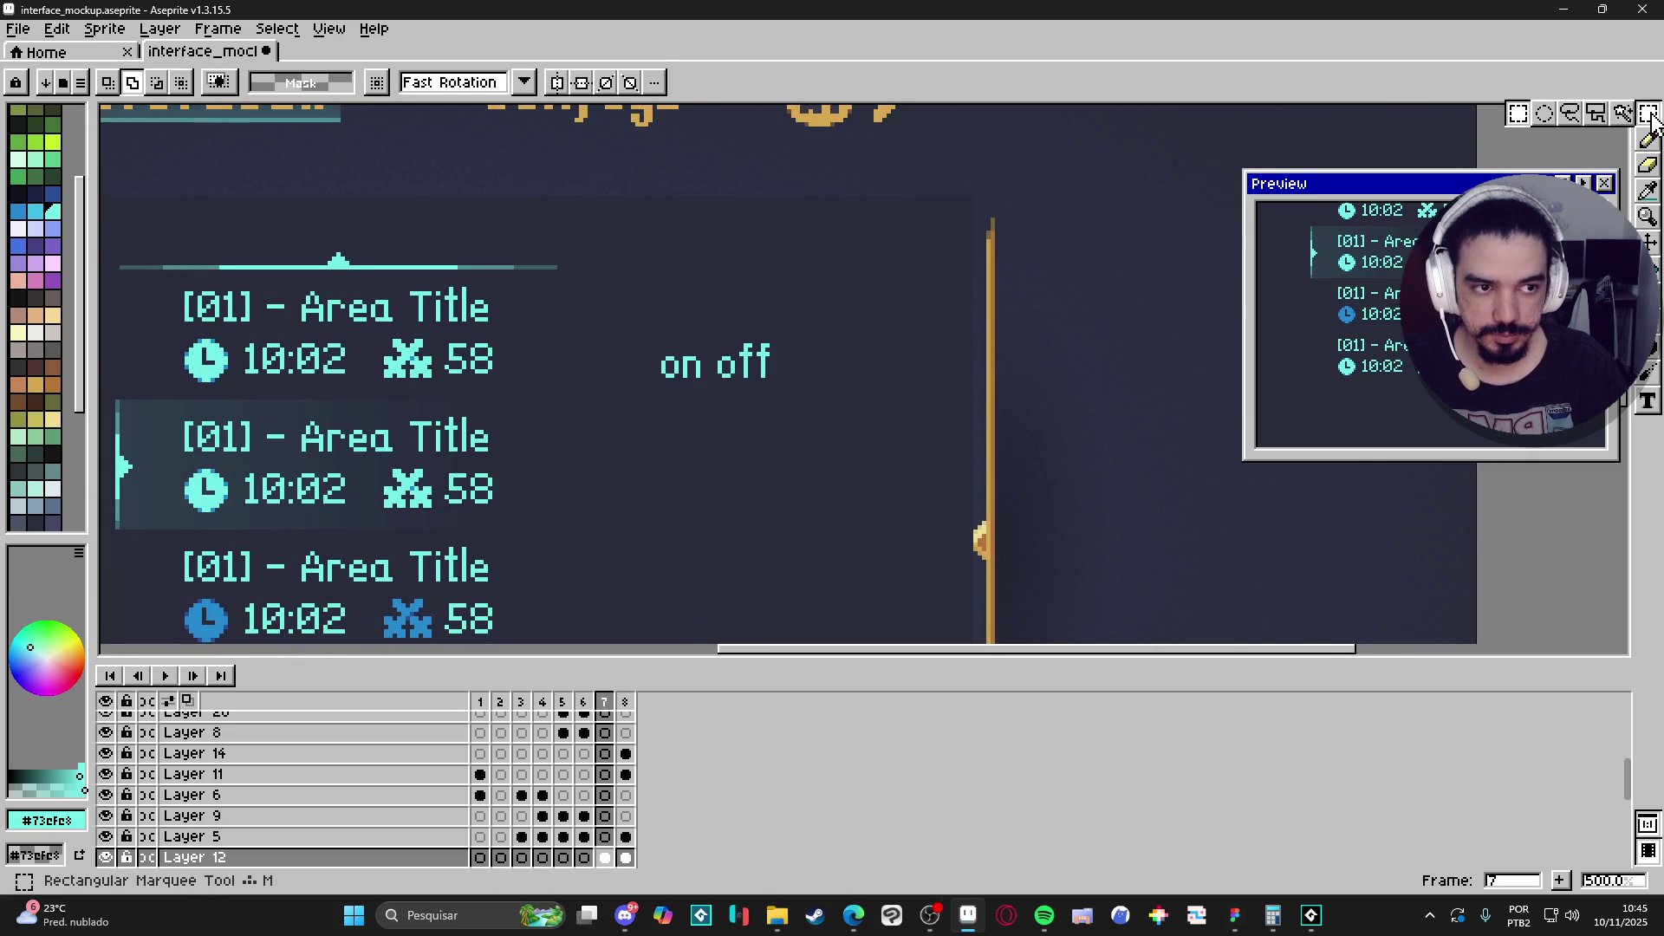
{"action": "key", "text": "b"}
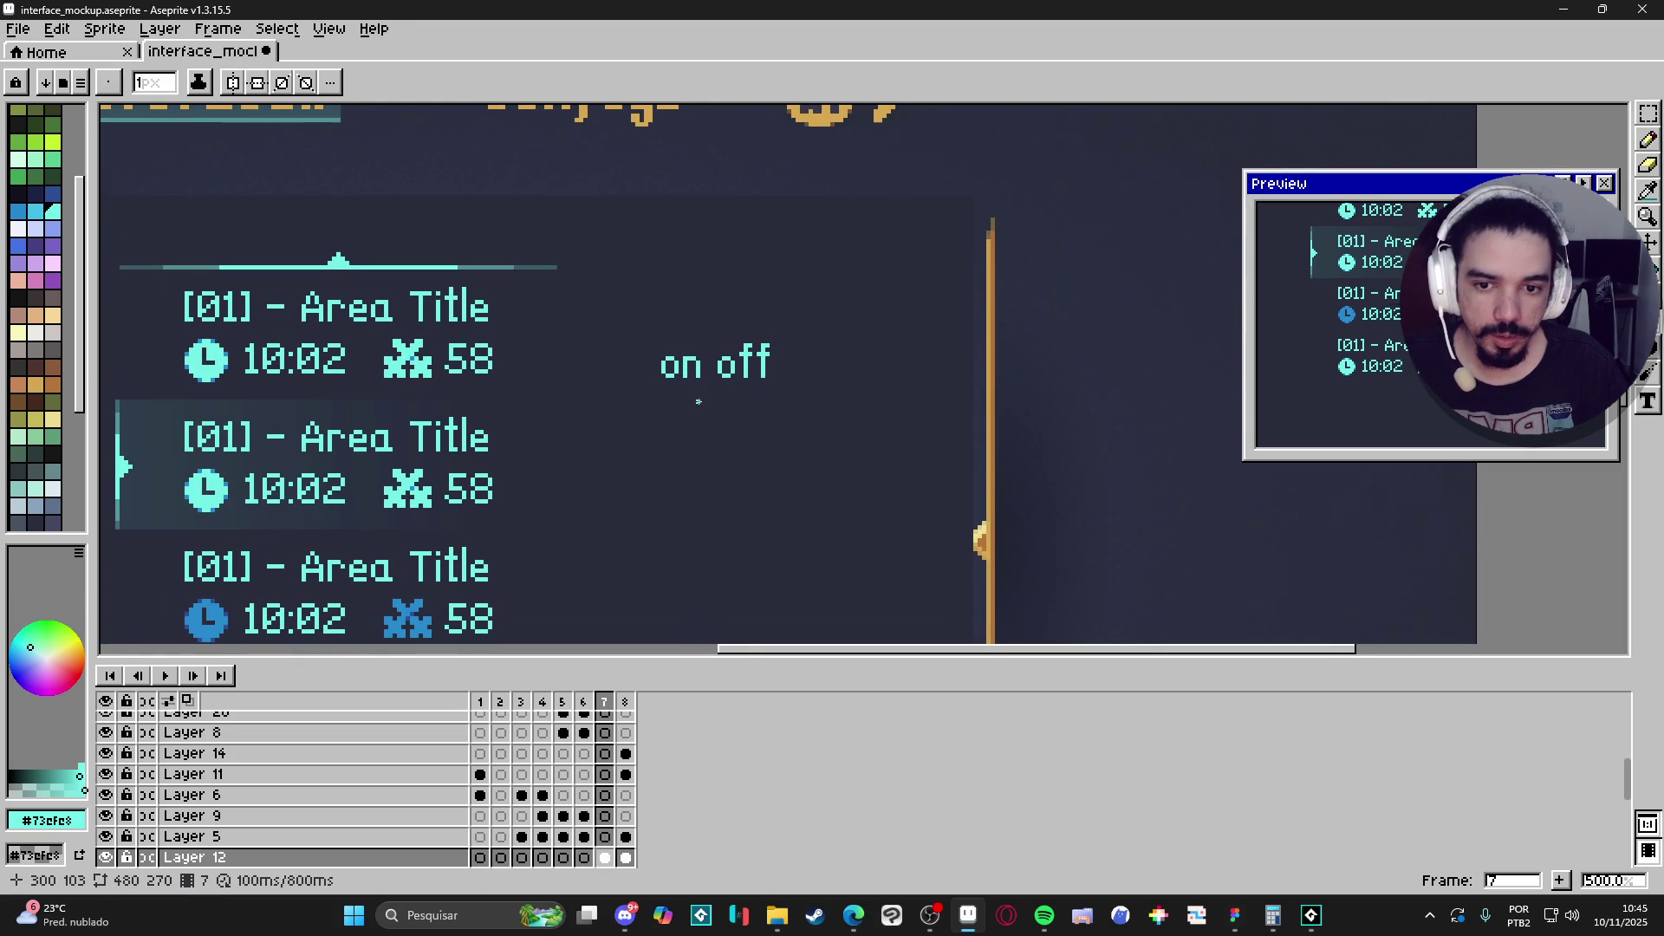
{"action": "scroll", "coordinate": [605, 422], "scroll_direction": "up", "scroll_amount": 1}
Draw a cyan box outline below 'on off' and set the eyedropper to sample the current layer only.
{"action": "mouse_move", "coordinate": [654, 422]}
{"action": "left_mouse_down"}
{"action": "mouse_move", "coordinate": [861, 482]}
{"action": "mouse_move", "coordinate": [691, 424]}
{"action": "left_mouse_up"}
{"action": "scroll", "coordinate": [621, 395], "scroll_direction": "up", "scroll_amount": 1}
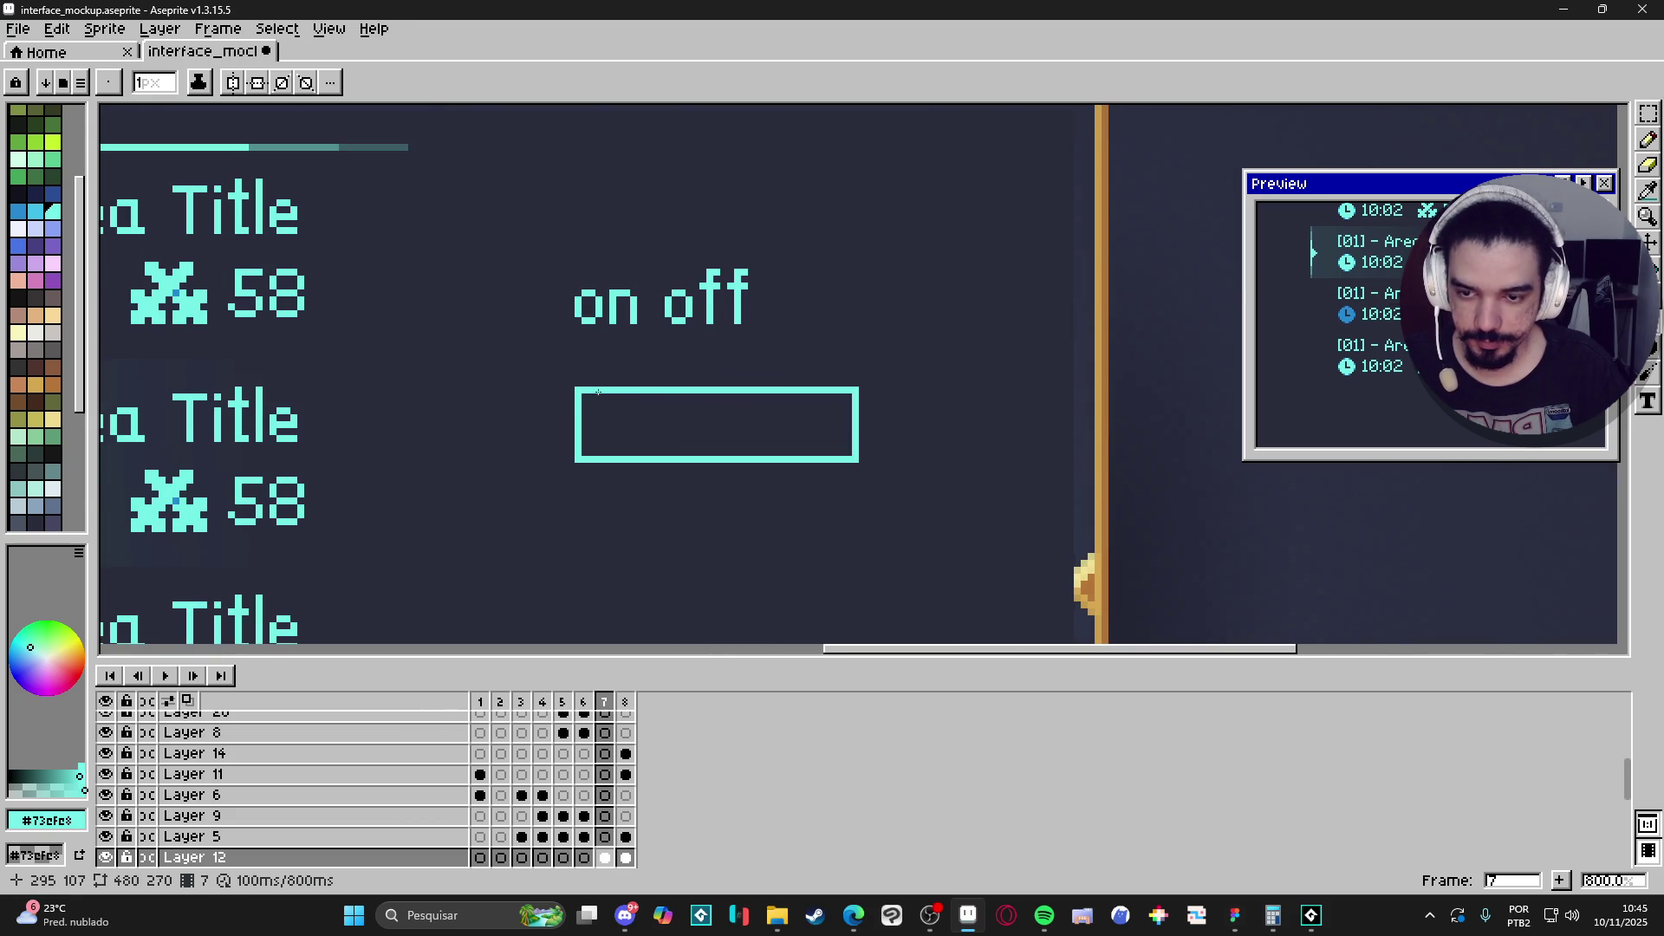
{"action": "scroll", "coordinate": [598, 393], "scroll_direction": "down", "scroll_amount": 1}
{"action": "scroll", "coordinate": [472, 261], "scroll_direction": "up", "scroll_amount": 1}
{"action": "key", "text": "i"}
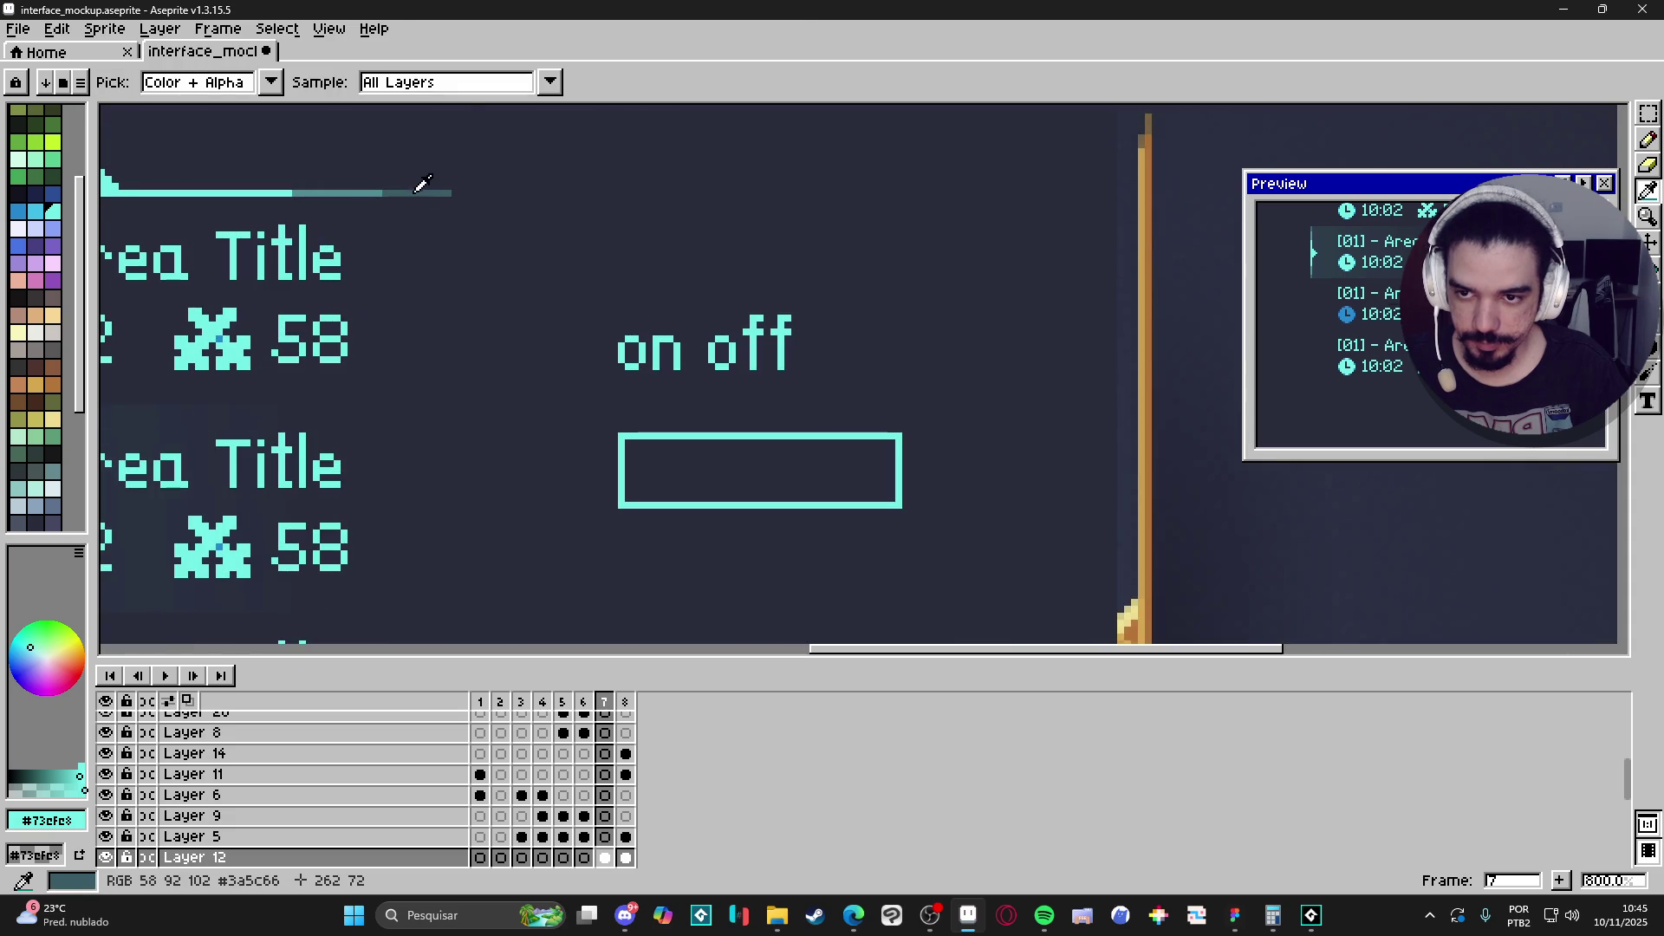
{"action": "left_click", "coordinate": [460, 92]}
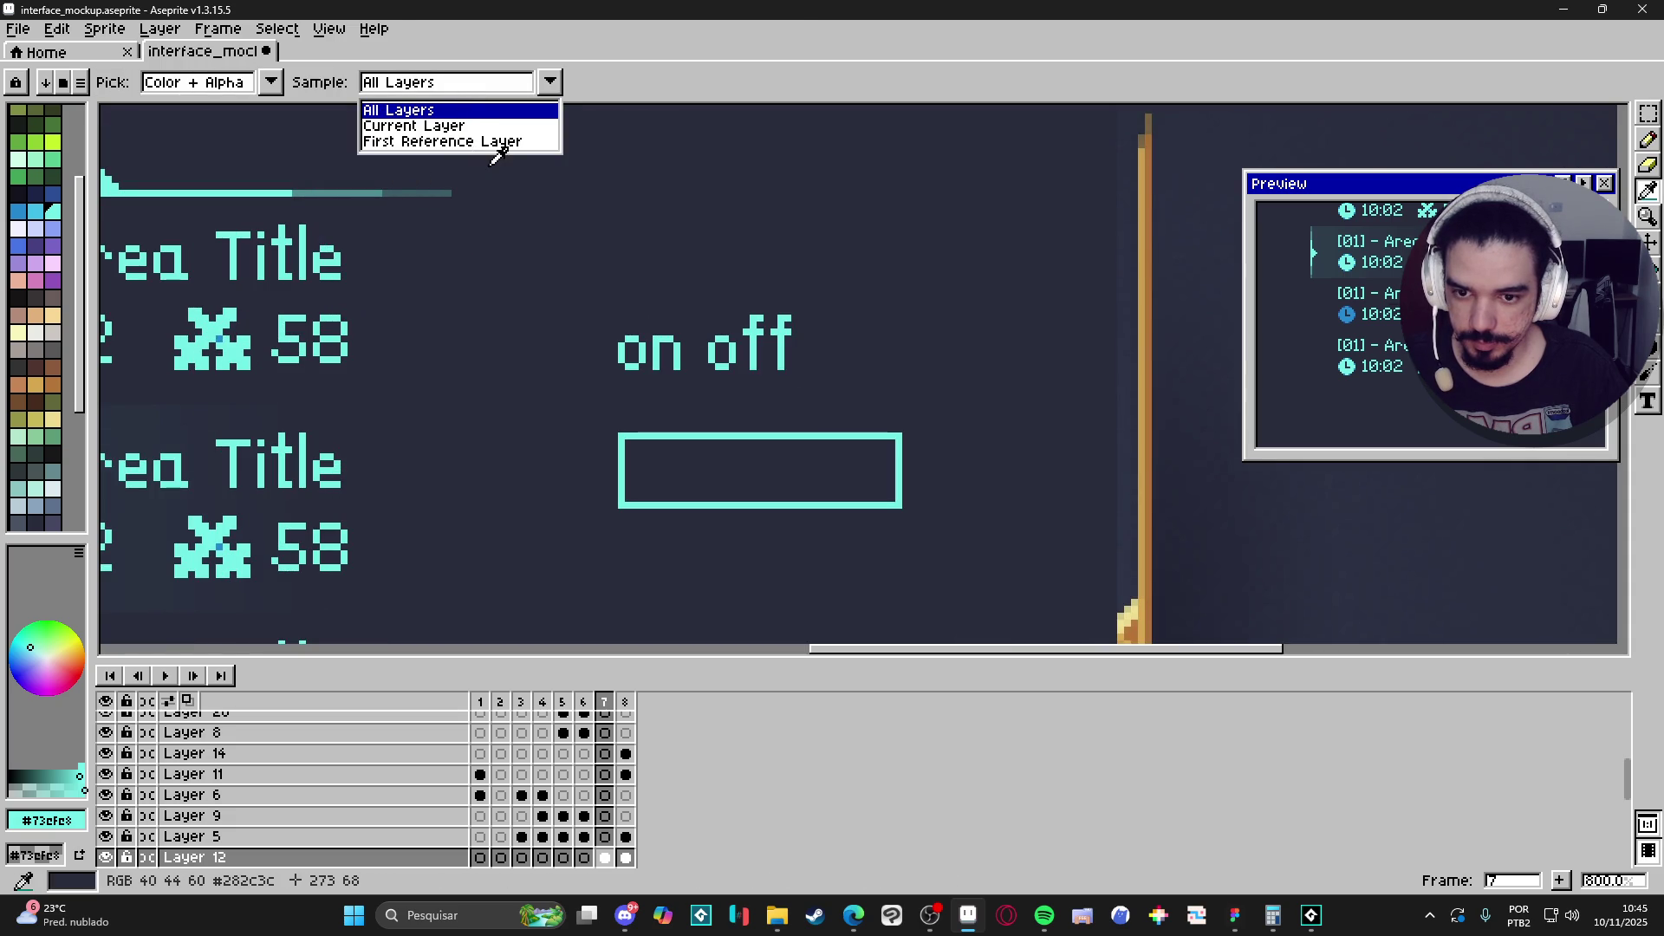
{"action": "left_click", "coordinate": [452, 132]}
{"action": "key", "text": "ctrl"}
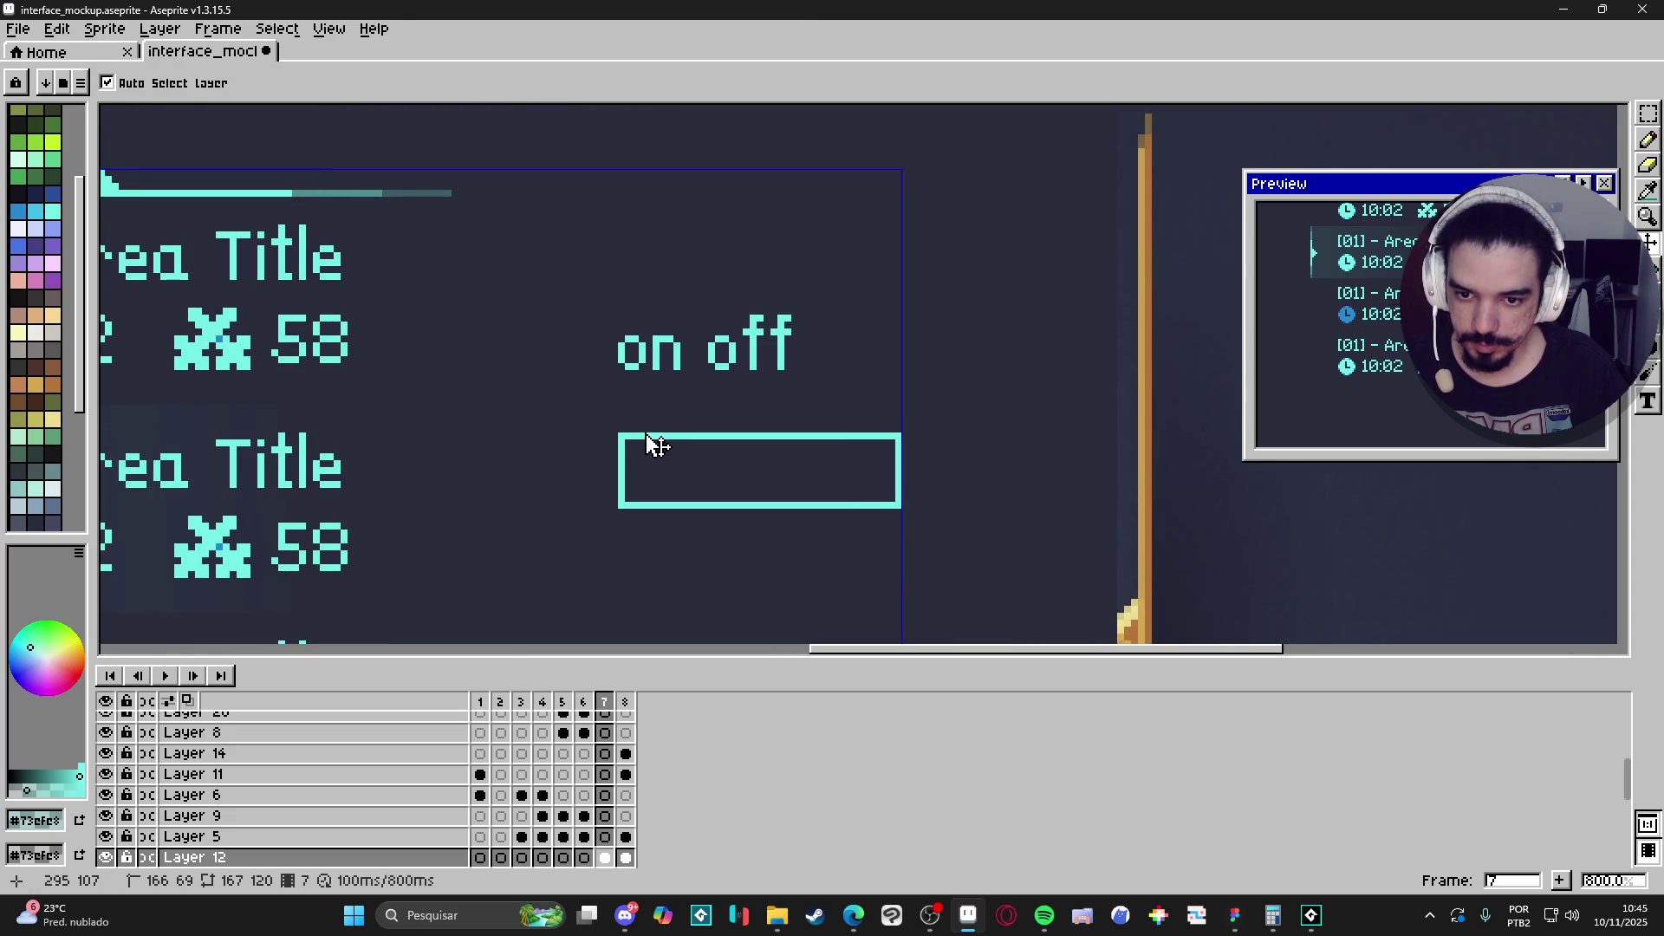
{"action": "key", "text": "b"}
Redraw the box's top, right, bottom and left edges in a darker teal at 50% opacity.
{"action": "left_click_drag", "start_coordinate": [622, 436], "coordinate": [899, 436]}
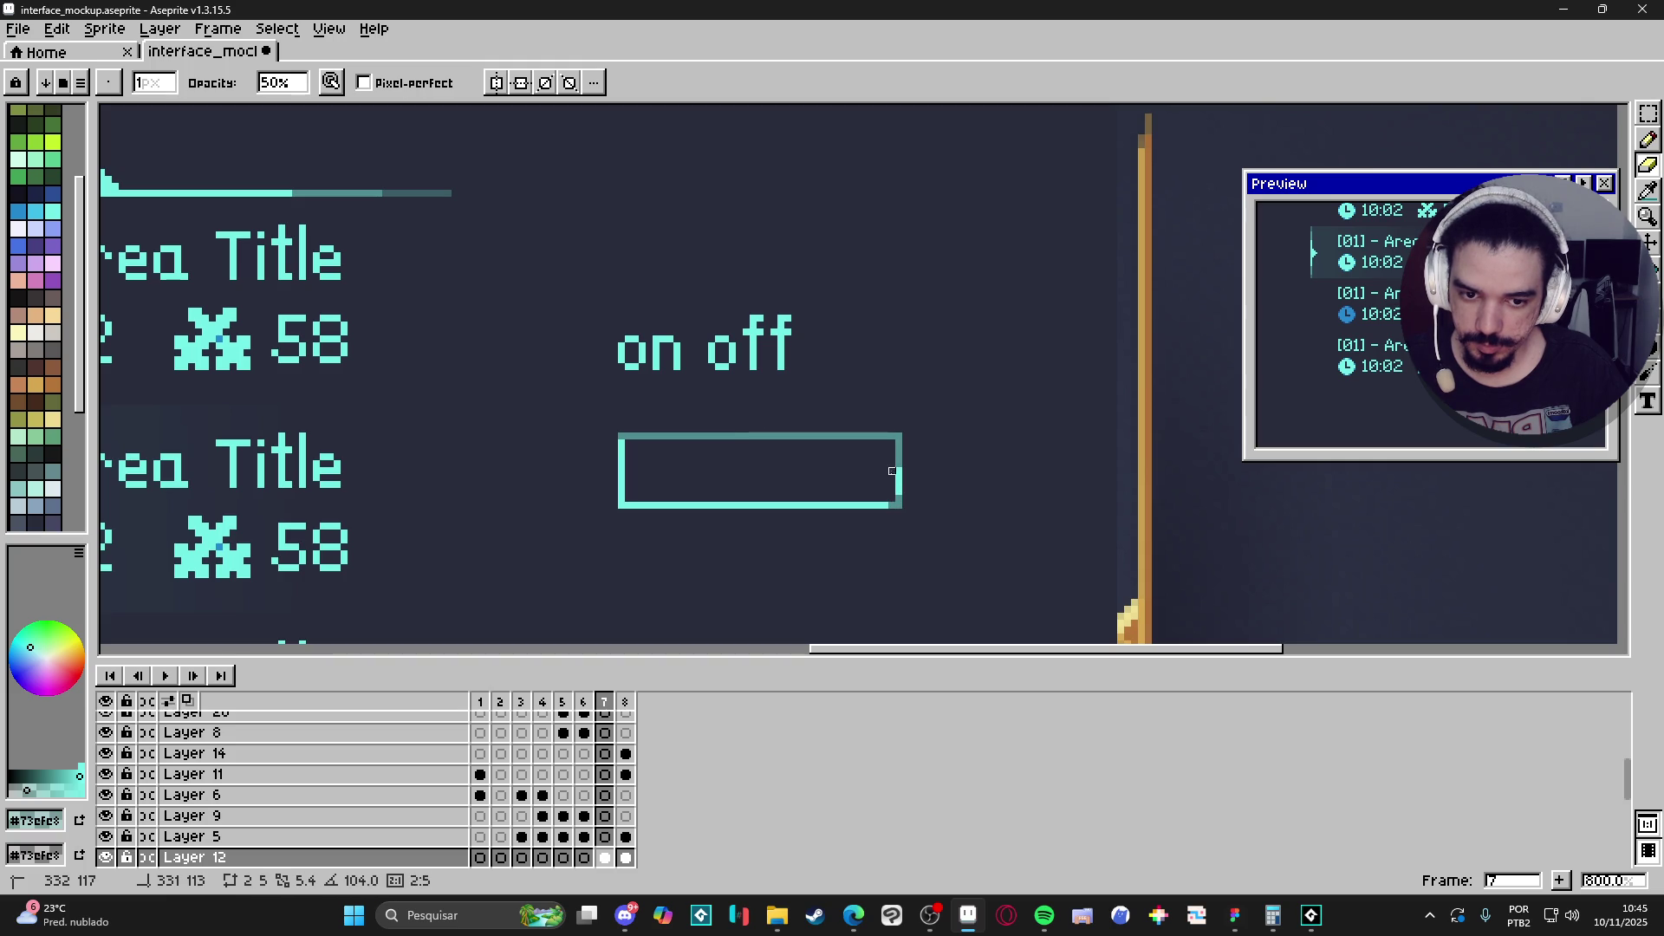
{"action": "left_click", "coordinate": [892, 505], "text": "shift"}
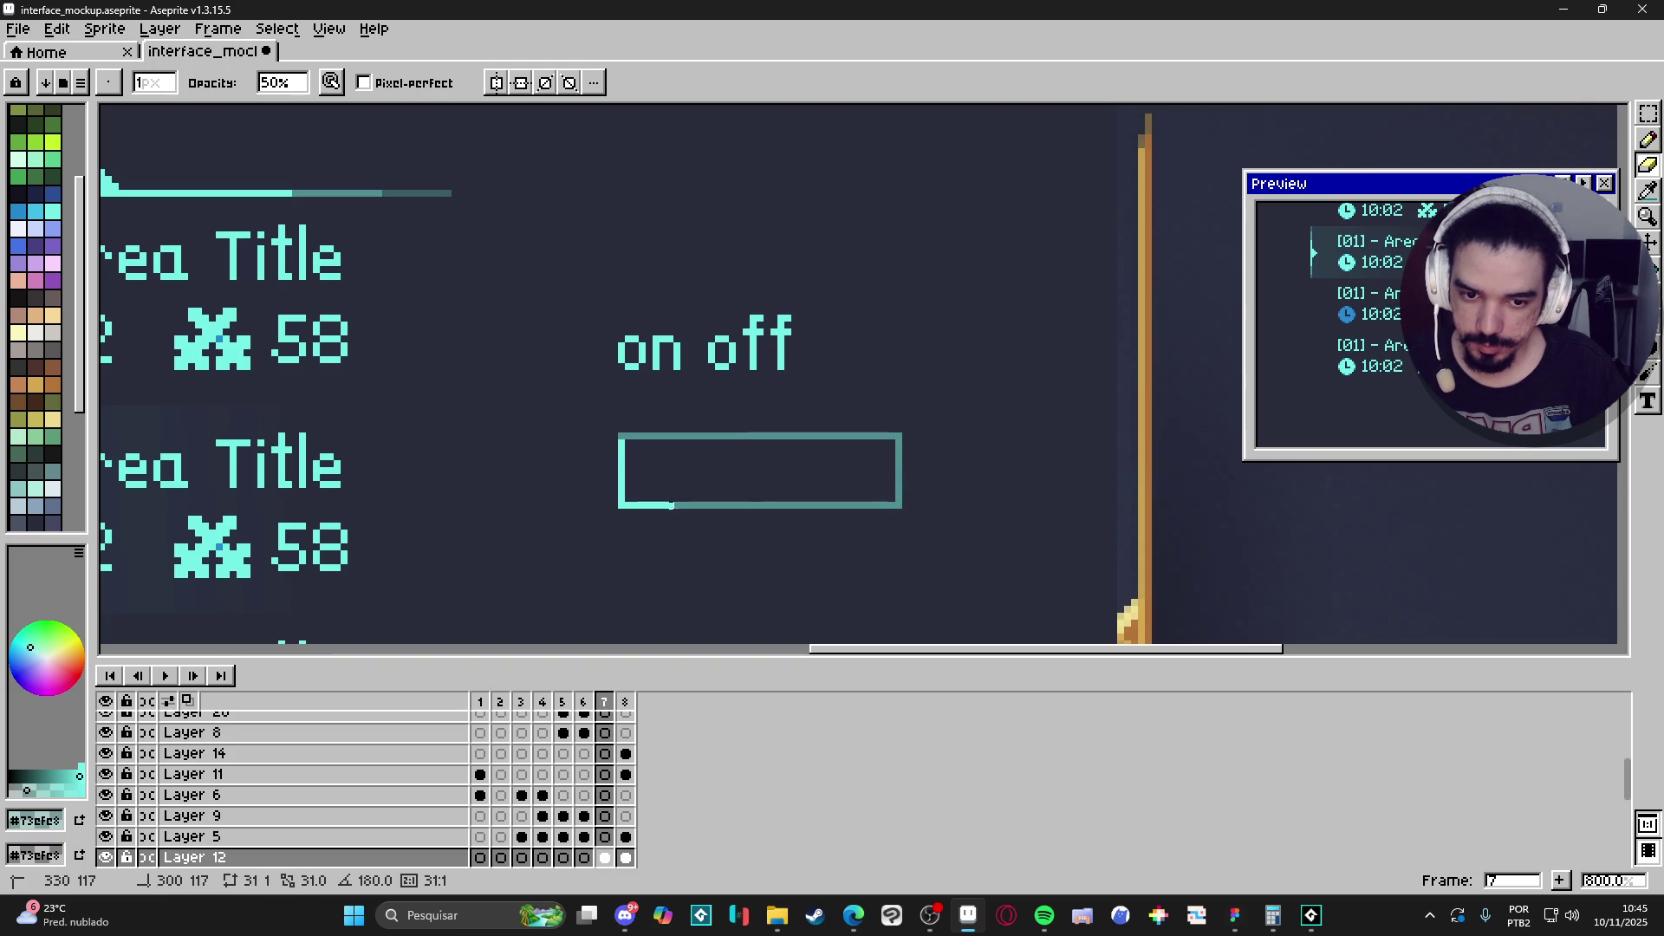
{"action": "left_click", "coordinate": [622, 505], "text": "shift"}
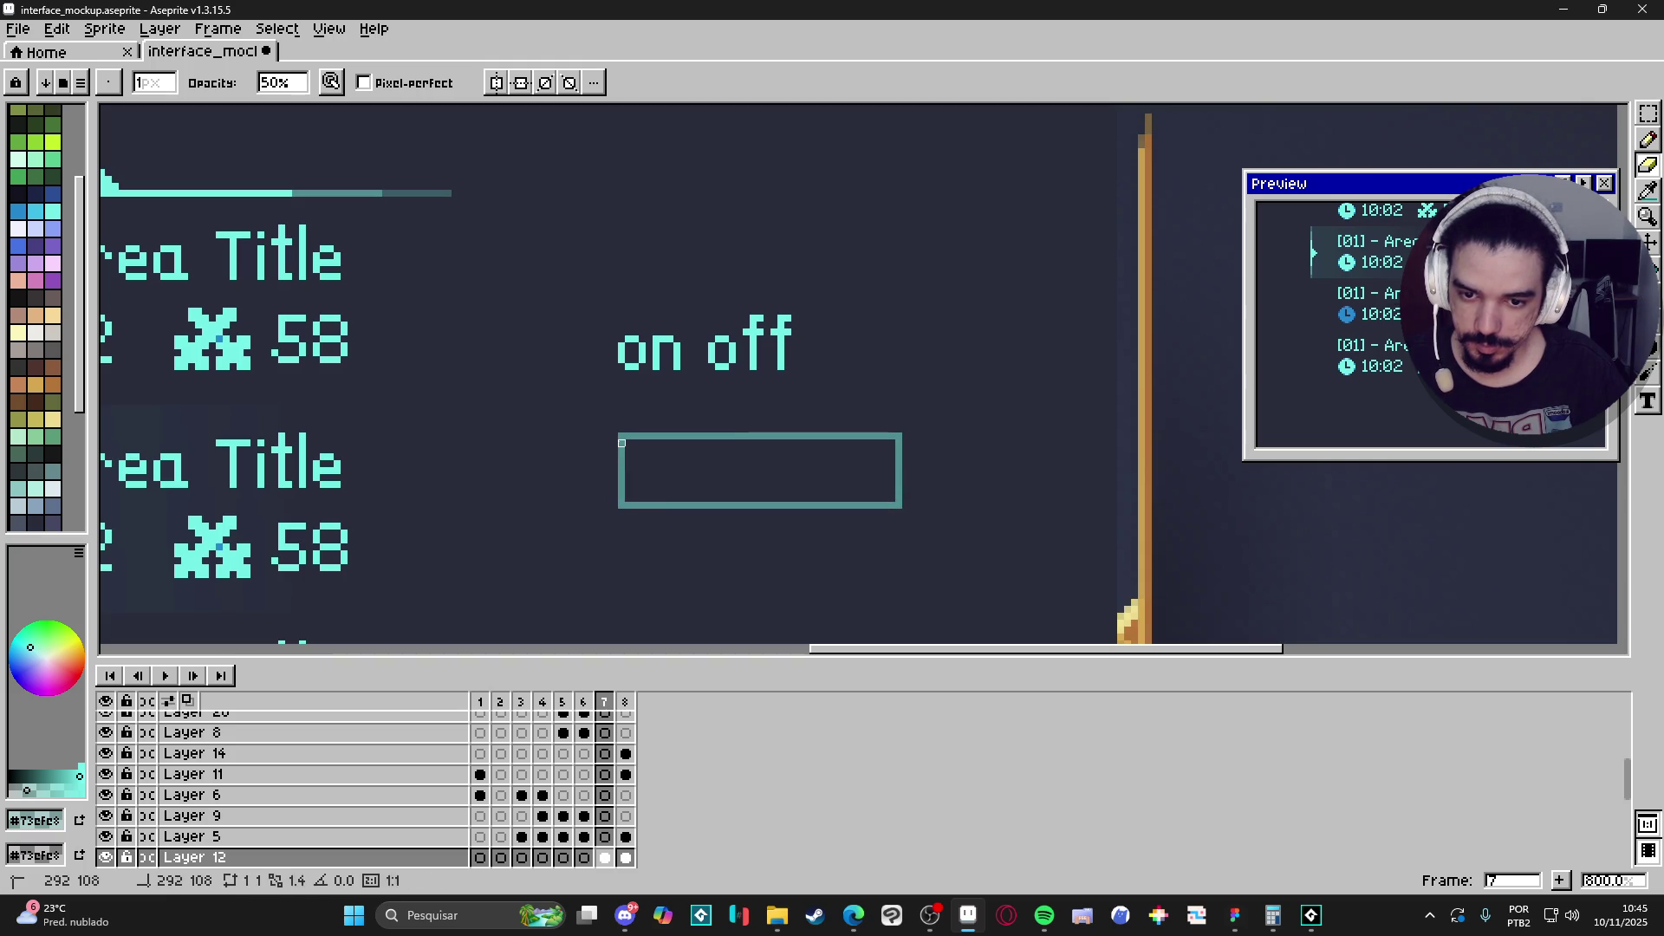
{"action": "left_click", "coordinate": [622, 436]}
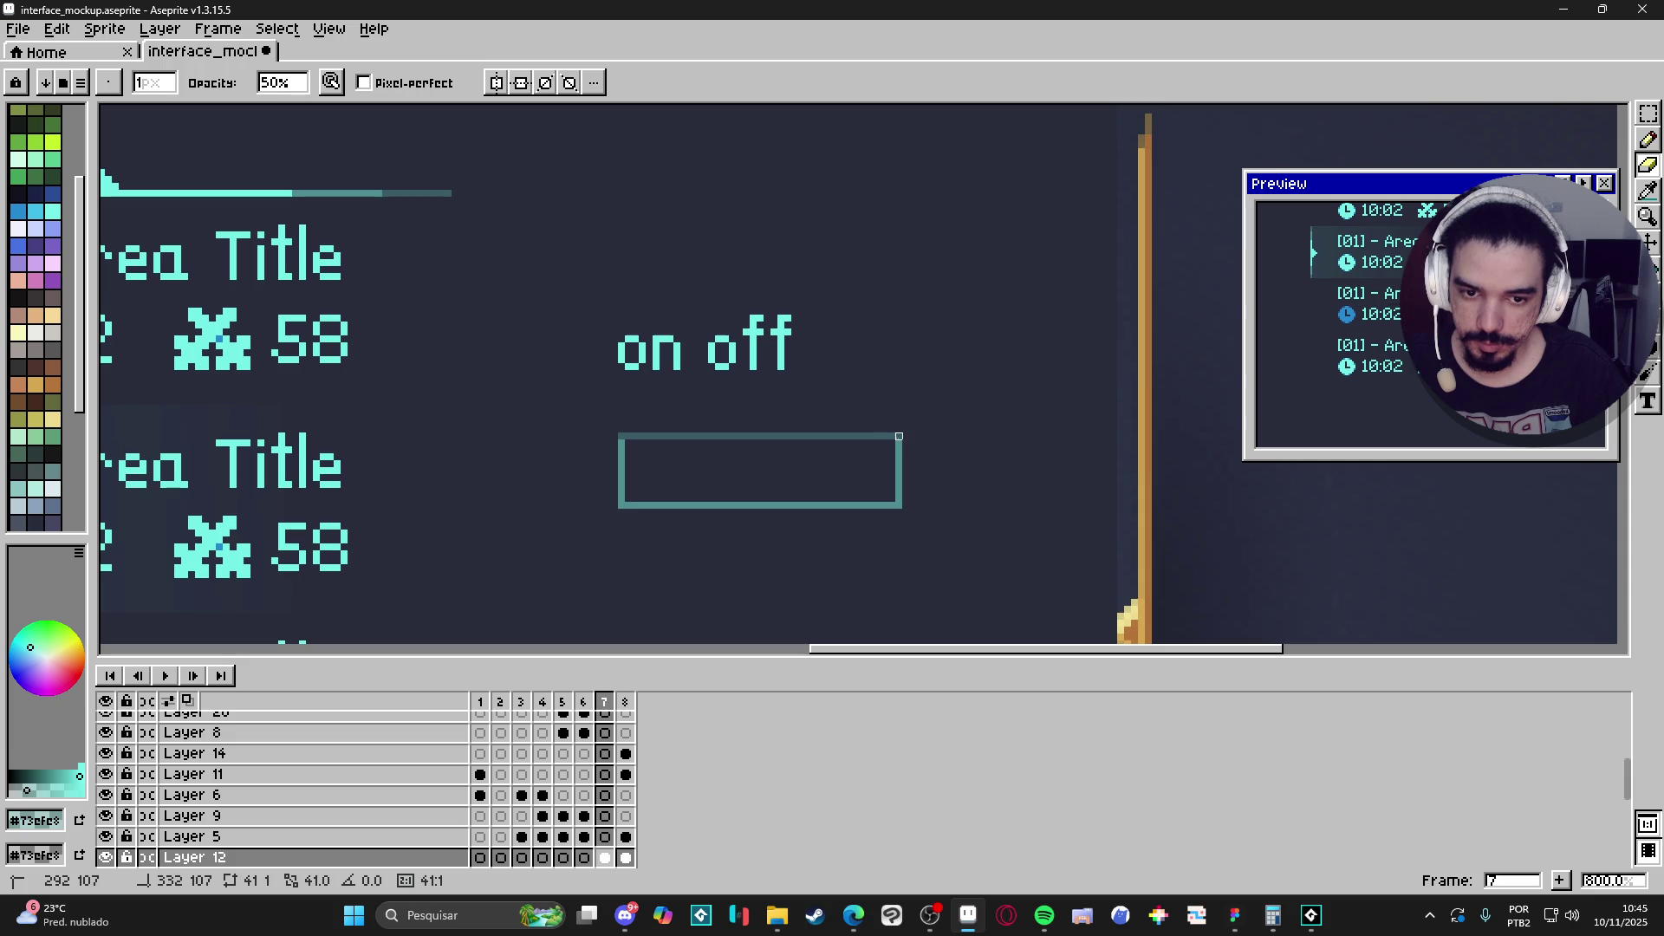
{"action": "left_click", "coordinate": [899, 436], "text": "shift"}
{"action": "left_click", "coordinate": [899, 505], "text": "shift"}
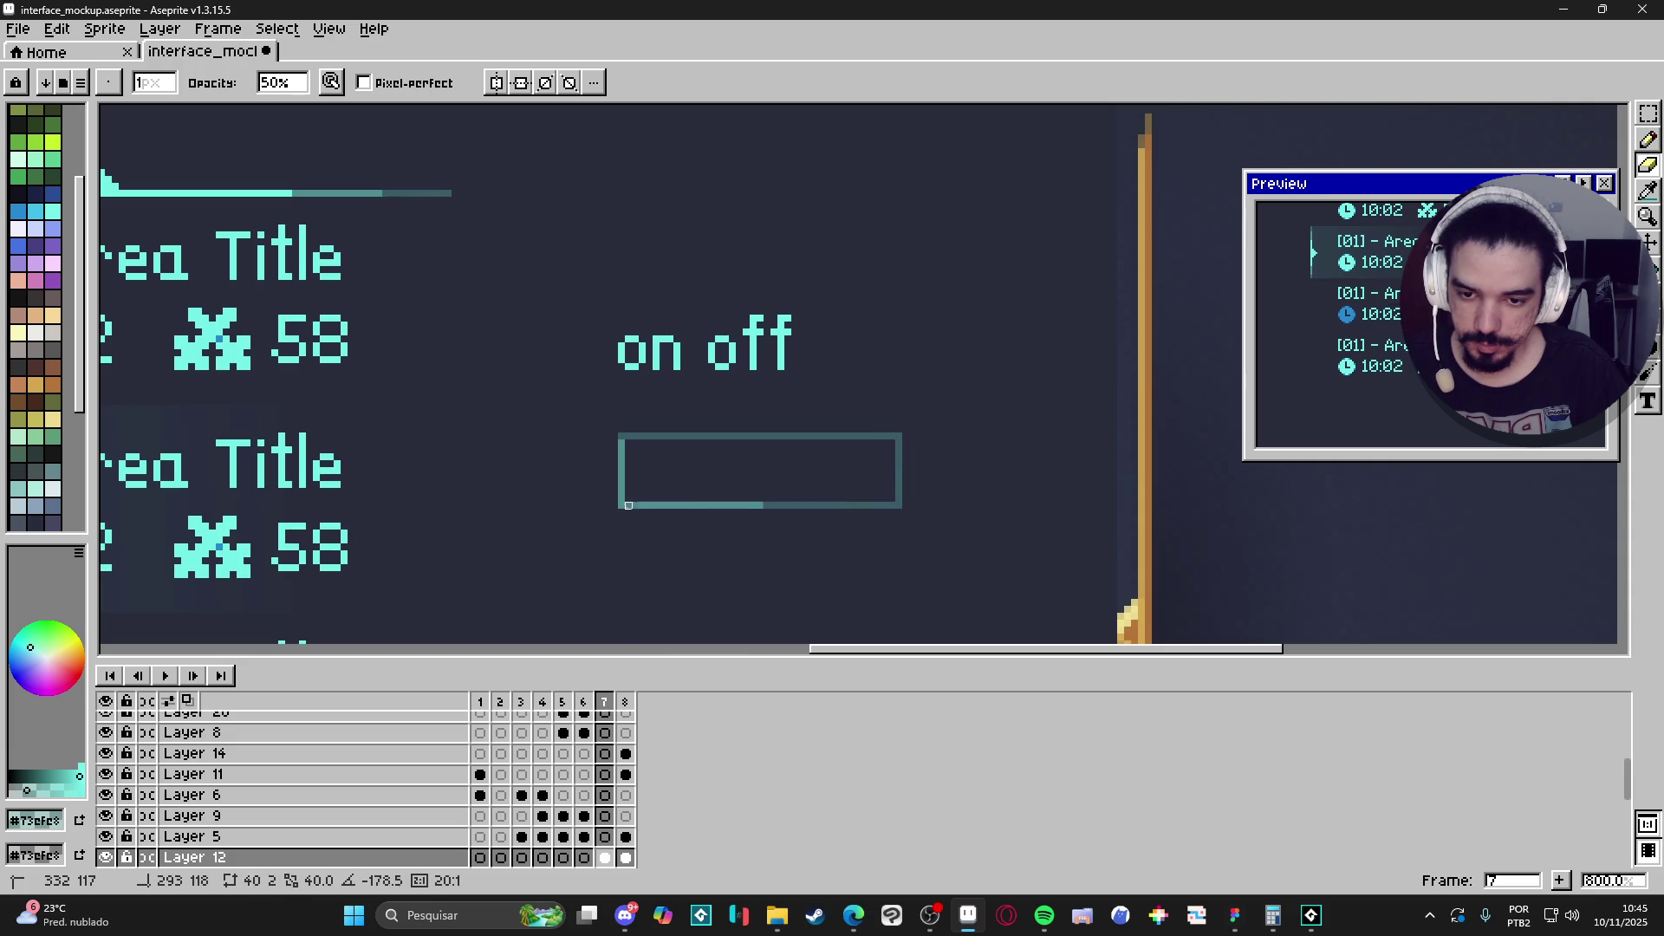
{"action": "left_click", "coordinate": [622, 498], "text": "shift"}
{"action": "left_click", "coordinate": [629, 443], "text": "shift"}
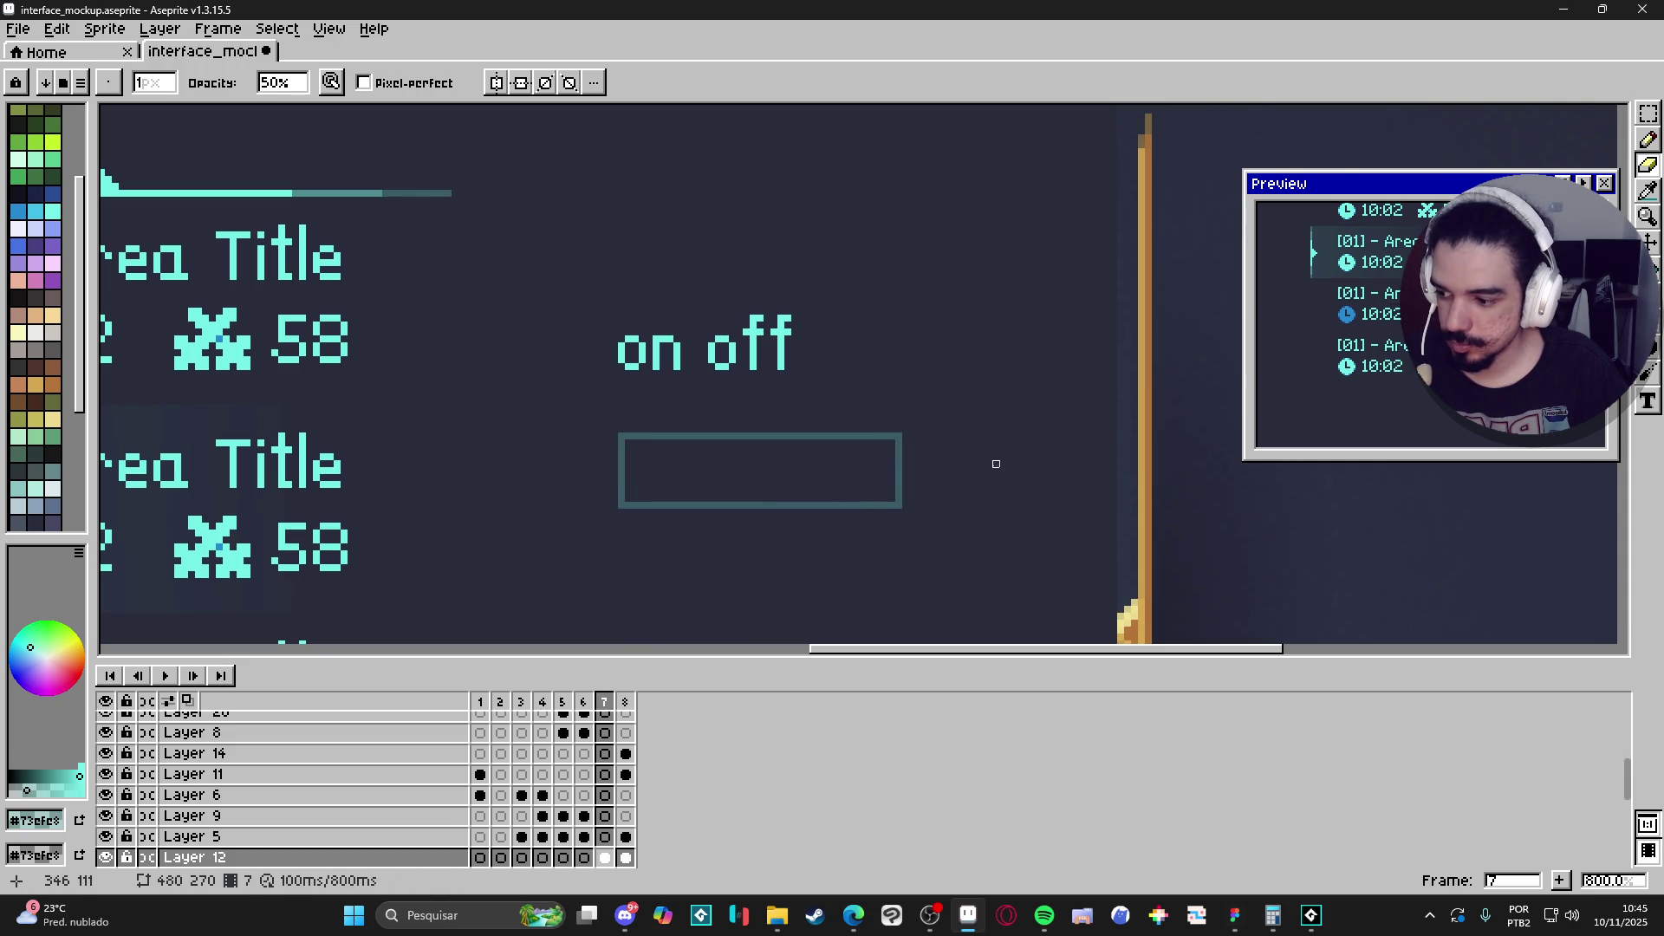
Eyedrop the cyan of the 'on off' lettering as the drawing colour.
{"action": "key", "text": "v"}
{"action": "scroll", "coordinate": [754, 357], "scroll_direction": "up", "scroll_amount": 2}
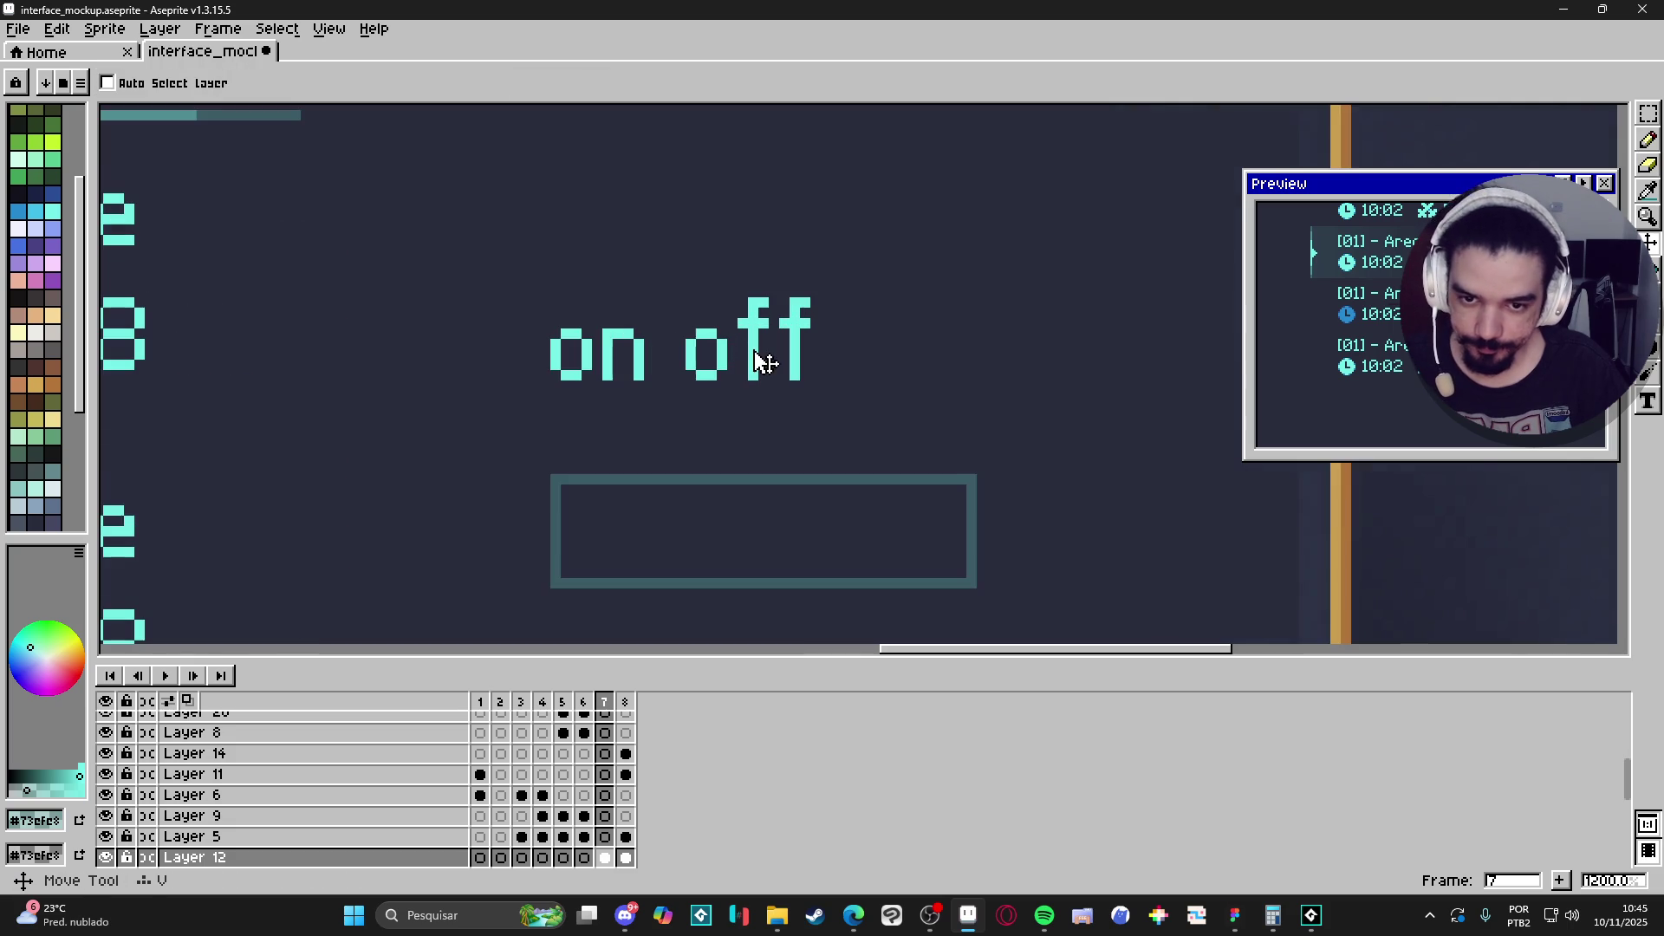
{"action": "scroll", "coordinate": [762, 368], "scroll_direction": "down", "scroll_amount": 2}
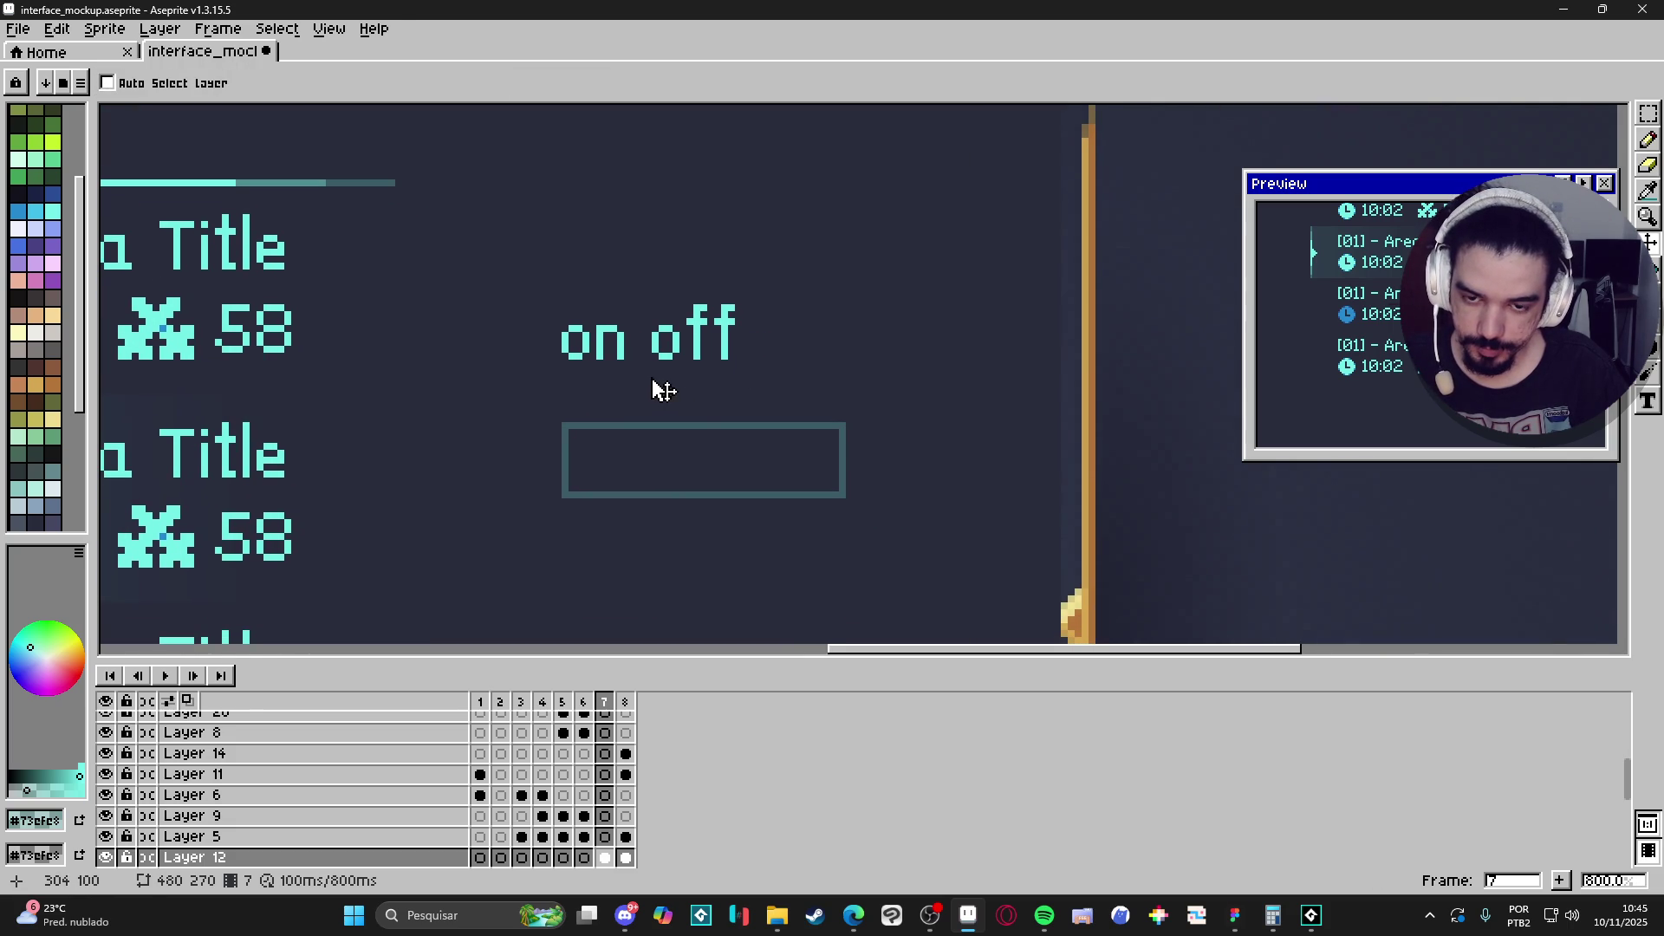
{"action": "scroll", "coordinate": [858, 433], "scroll_direction": "up", "scroll_amount": 1}
{"action": "scroll", "coordinate": [777, 372], "scroll_direction": "down", "scroll_amount": 1}
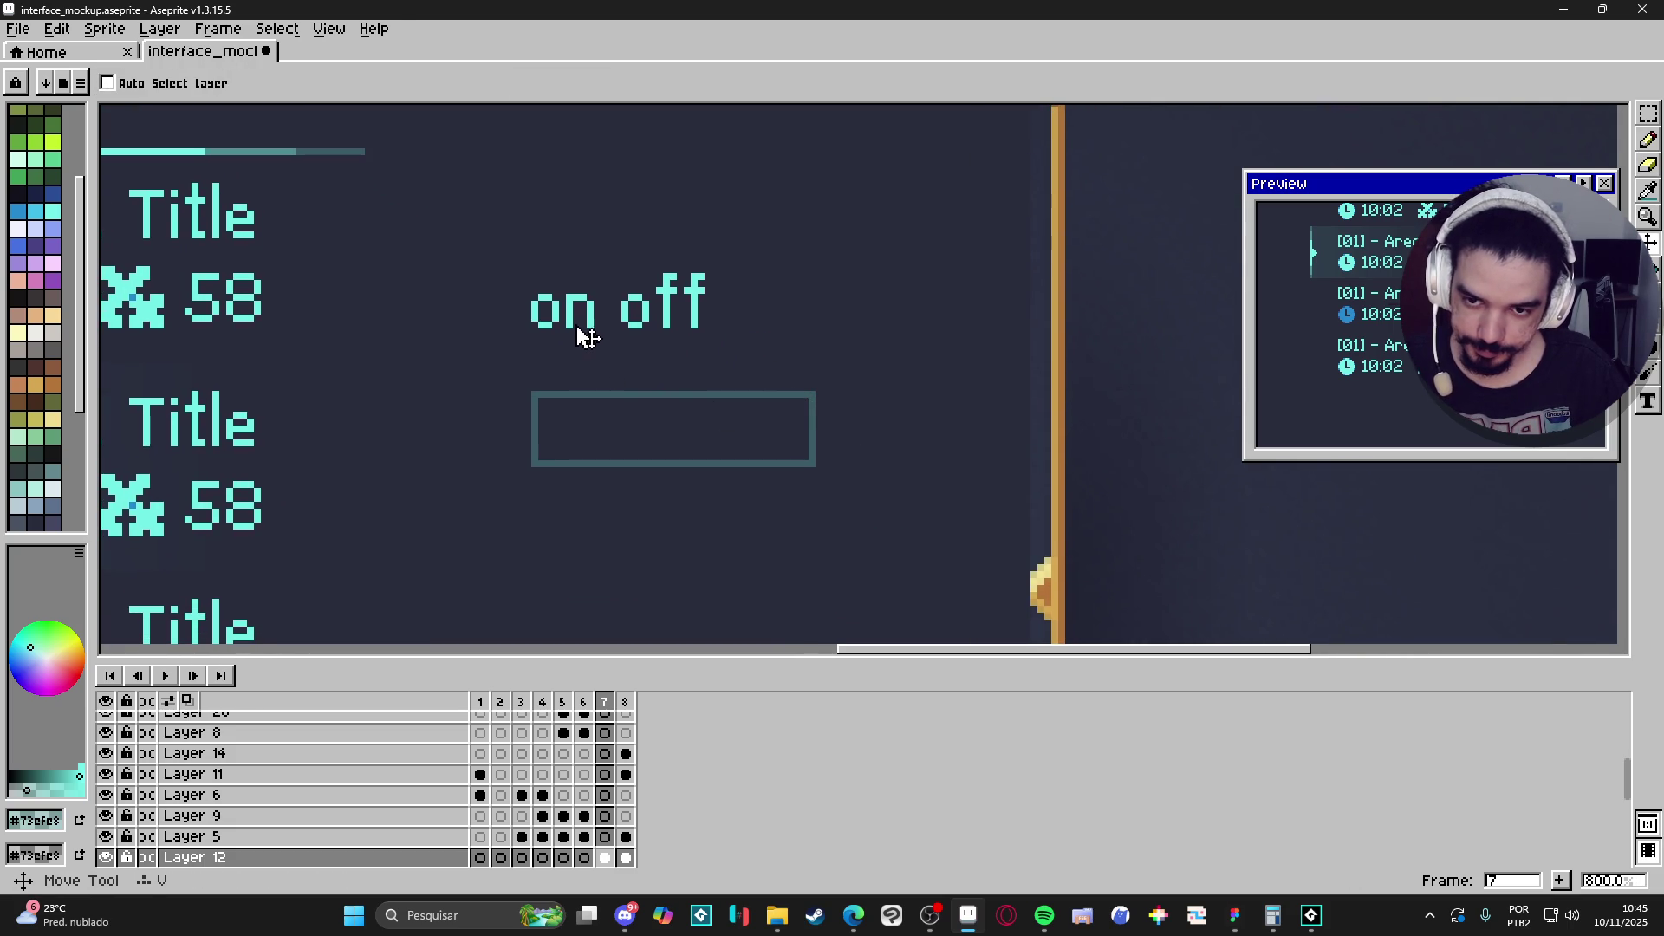
{"action": "key", "text": "b"}
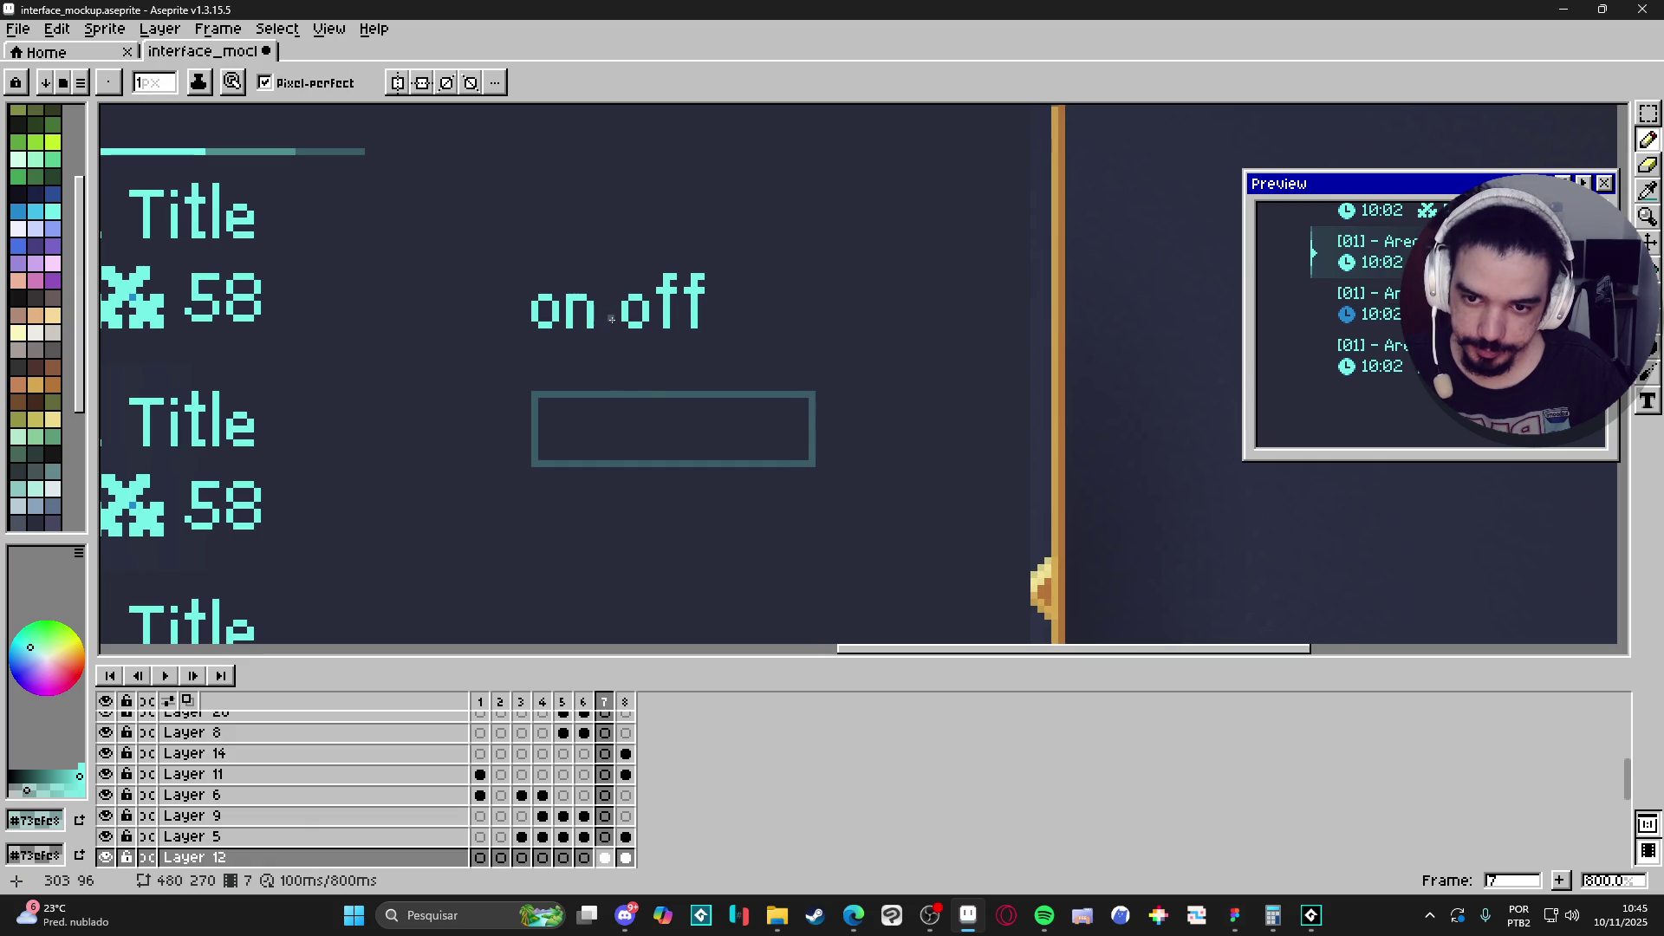
{"action": "key", "text": "i"}
{"action": "left_click", "coordinate": [589, 320]}
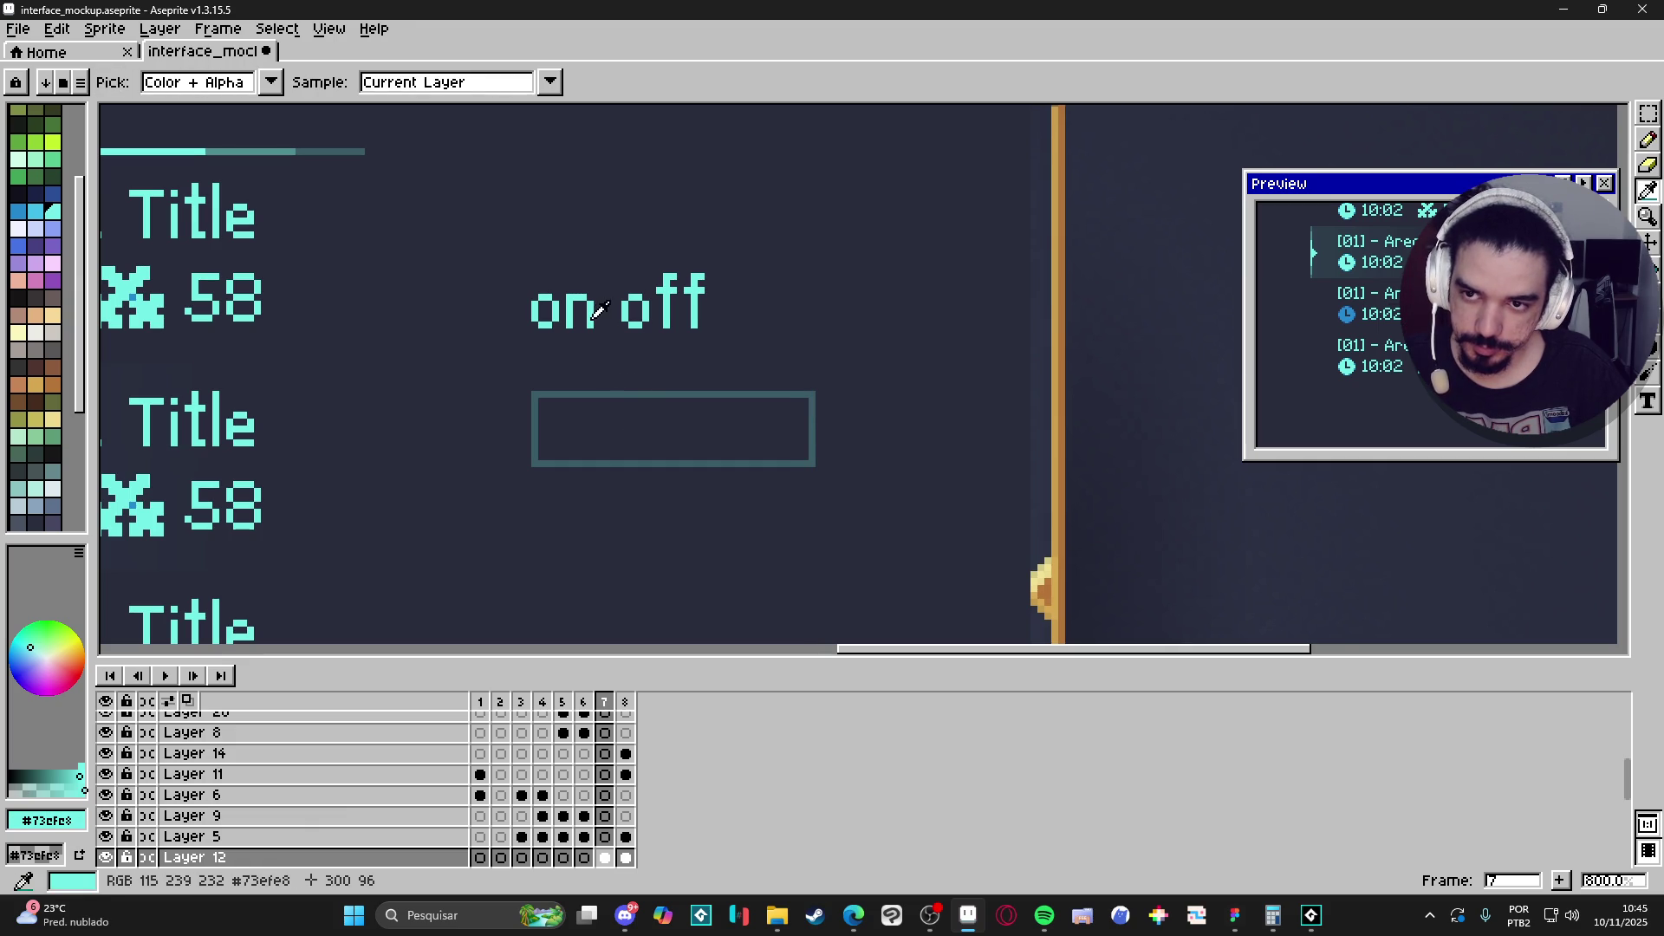
{"action": "left_click", "coordinate": [485, 91]}
{"action": "left_click", "coordinate": [475, 116]}
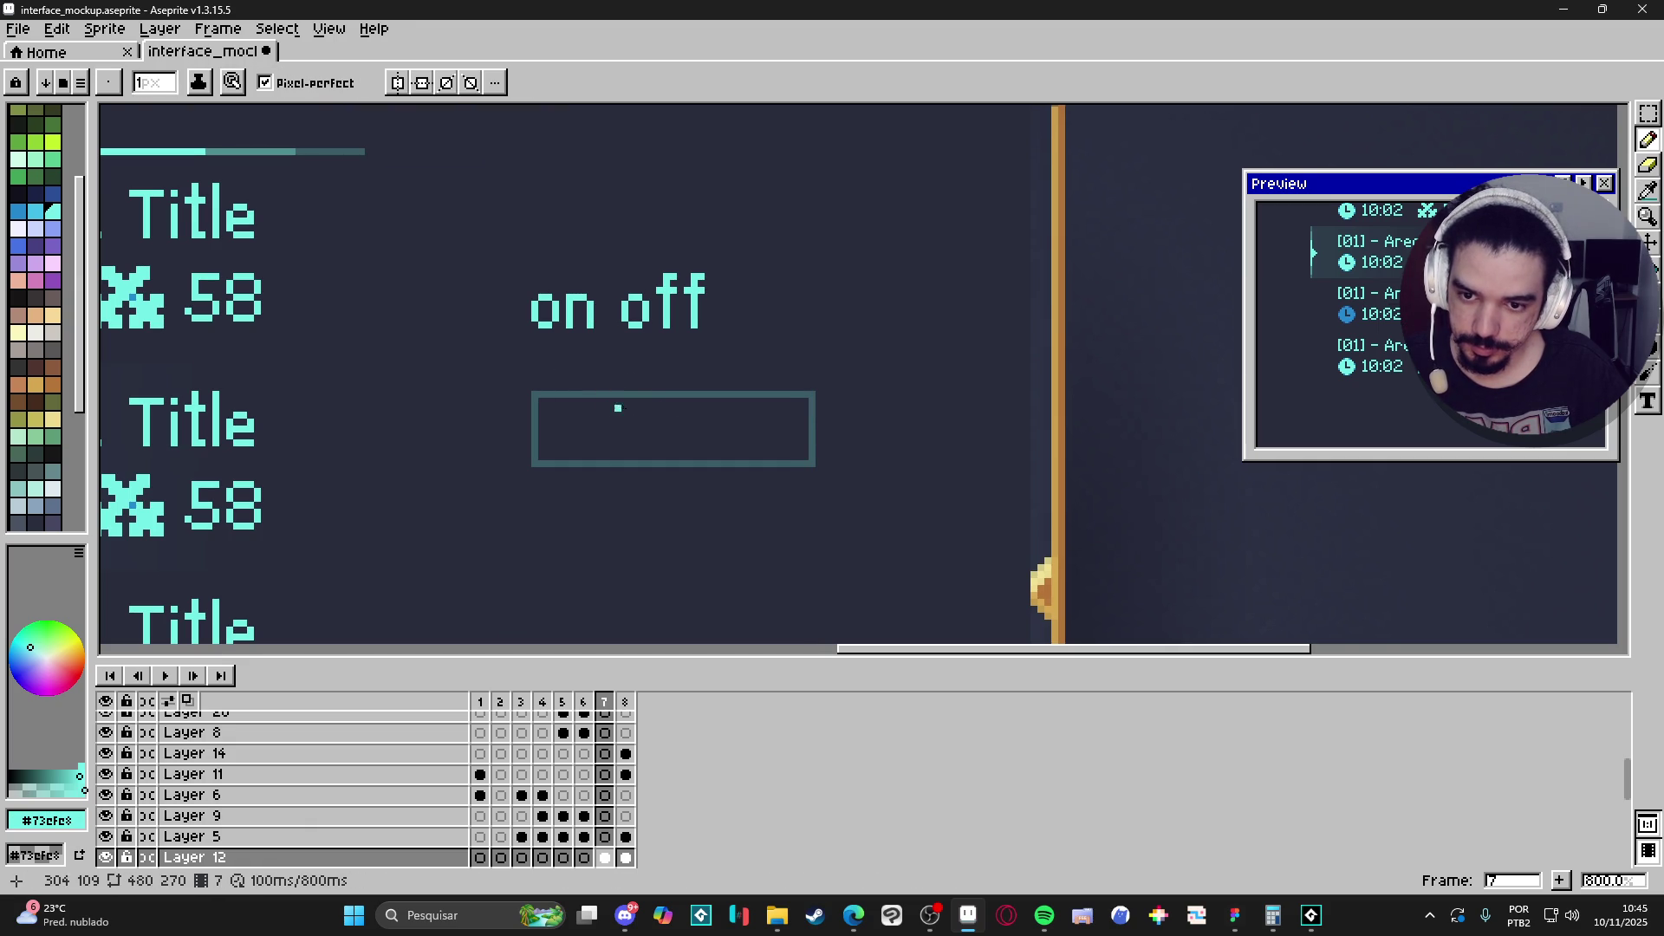
Draw a filled cyan rectangle in the box's right half and touch up its left edge.
{"action": "key", "text": "u"}
{"action": "scroll", "coordinate": [815, 406], "scroll_direction": "up", "scroll_amount": 2}
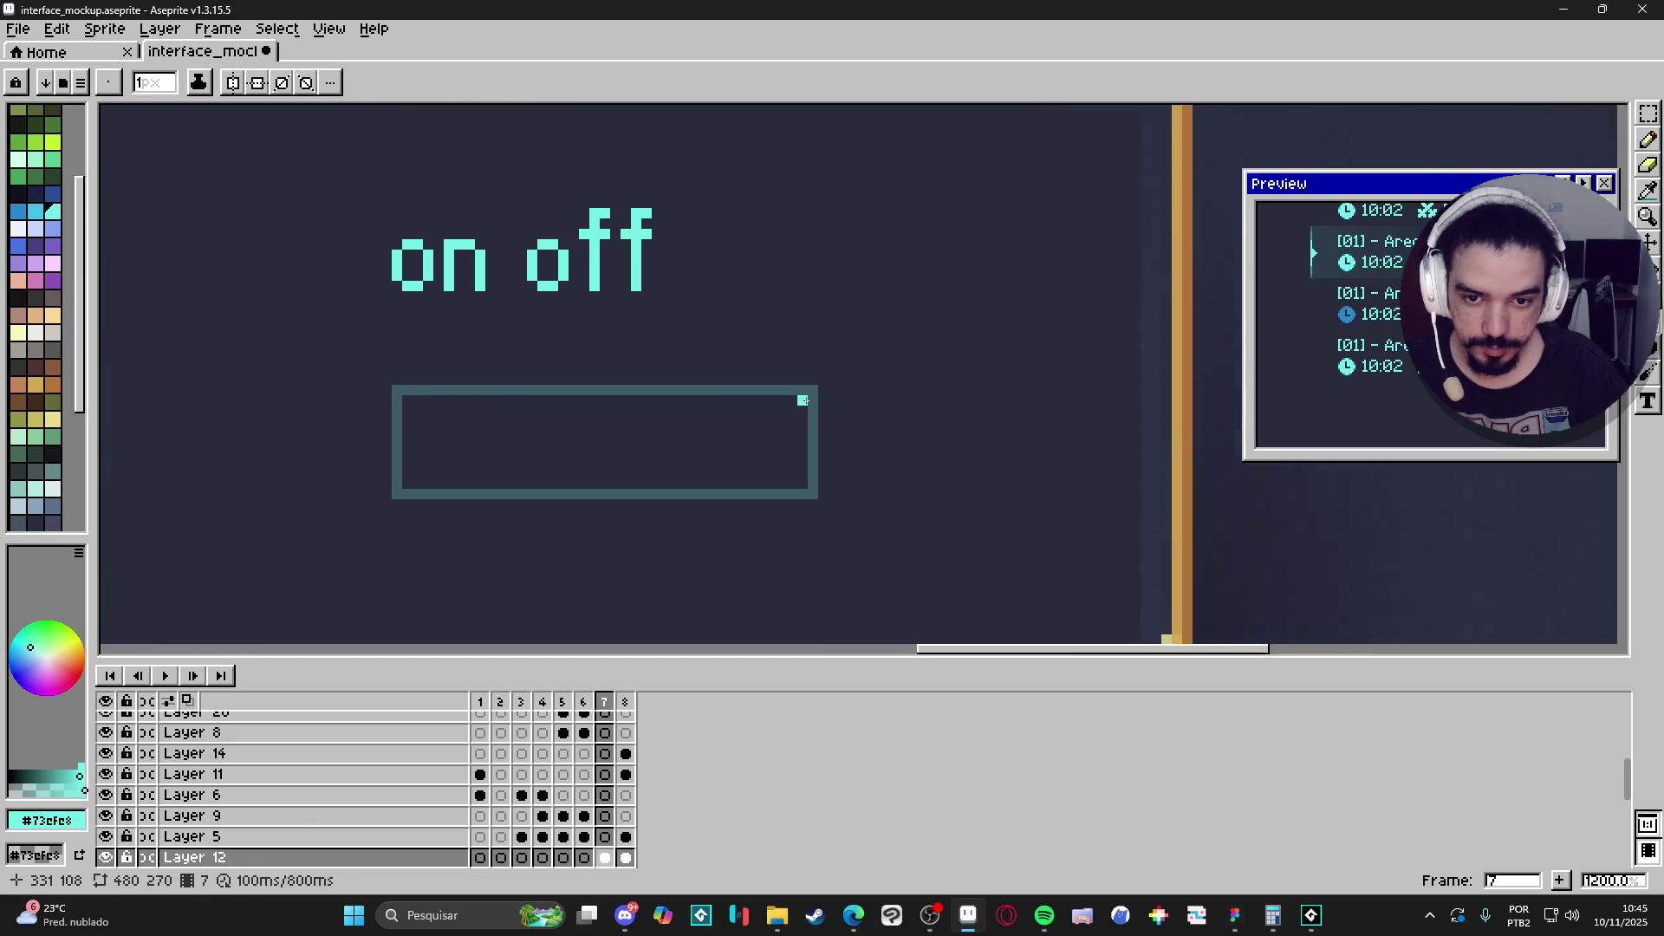
{"action": "mouse_move", "coordinate": [806, 397]}
{"action": "left_mouse_down"}
{"action": "mouse_move", "coordinate": [759, 434]}
{"action": "mouse_move", "coordinate": [610, 485]}
{"action": "left_mouse_up"}
{"action": "key", "text": "g"}
{"action": "left_click", "coordinate": [711, 442]}
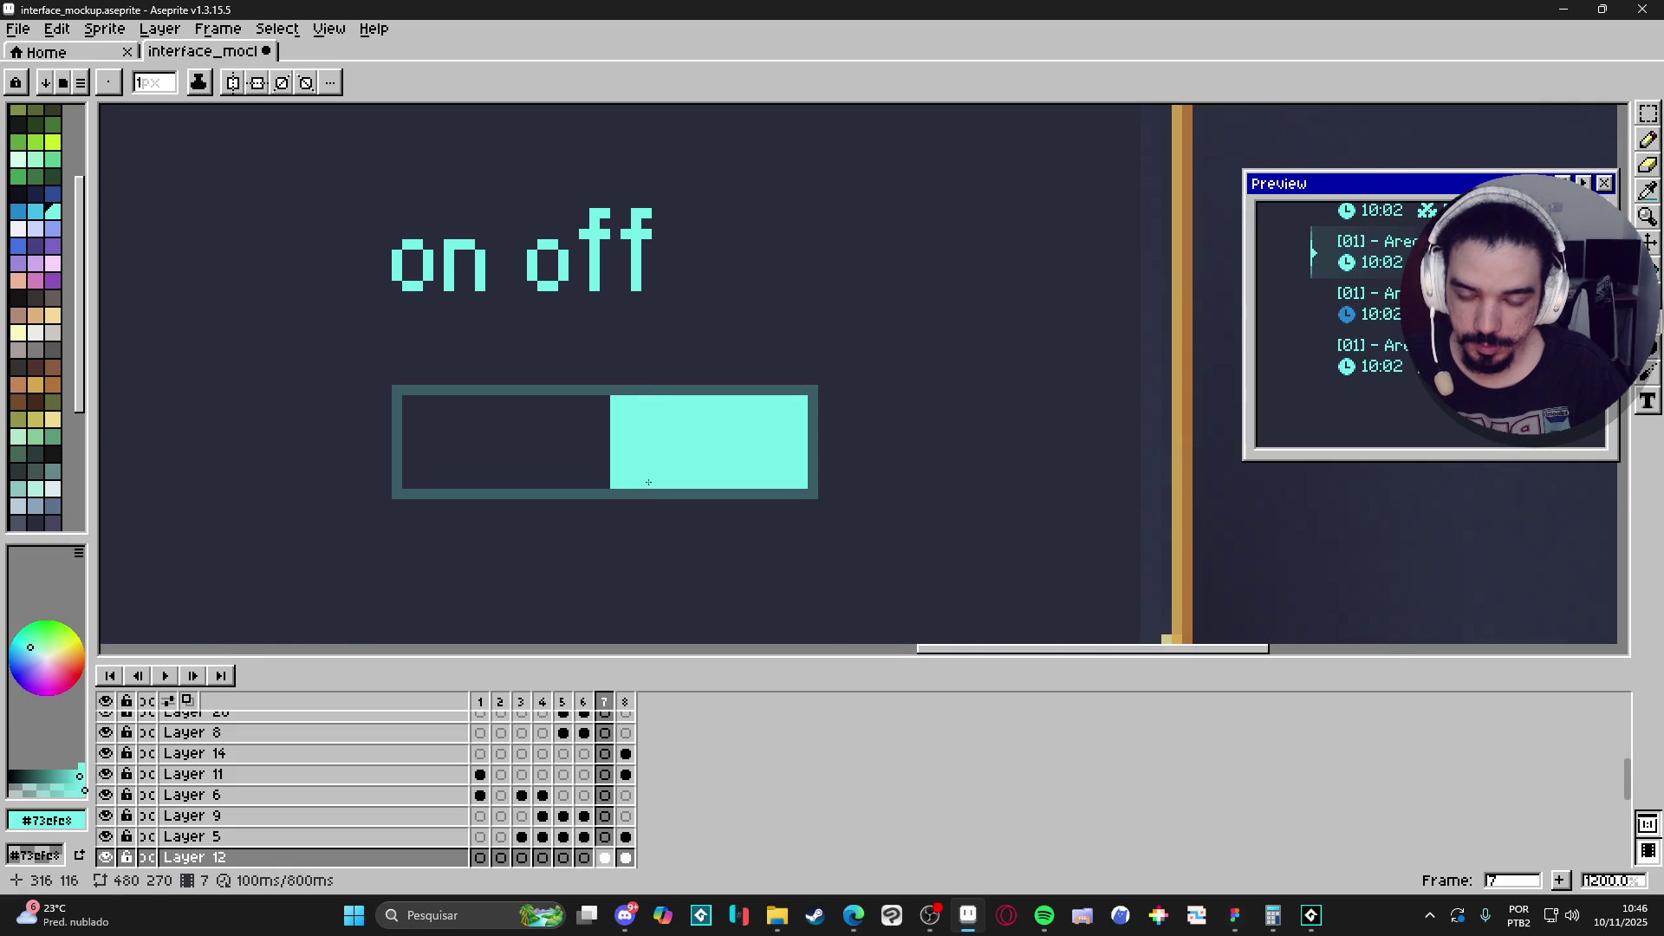
{"action": "scroll", "coordinate": [673, 494], "scroll_direction": "down", "scroll_amount": 4}
{"action": "scroll", "coordinate": [646, 471], "scroll_direction": "up", "scroll_amount": 4}
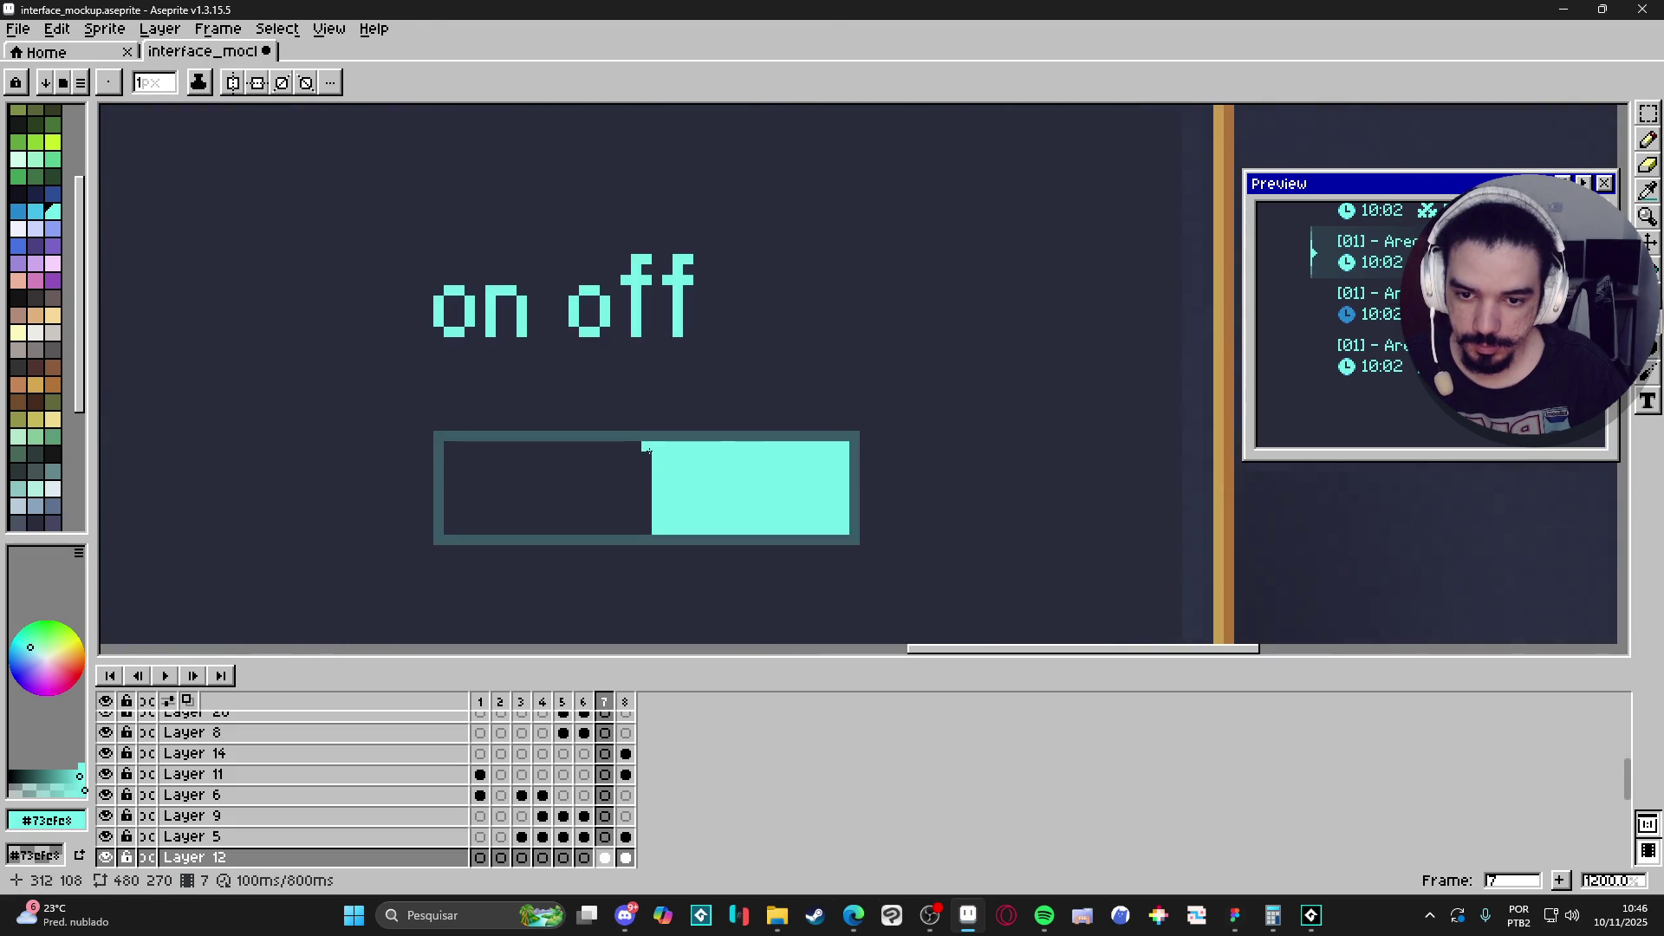
{"action": "key", "text": "b"}
{"action": "left_click_drag", "start_coordinate": [644, 447], "coordinate": [644, 529]}
{"action": "scroll", "coordinate": [728, 542], "scroll_direction": "down", "scroll_amount": 4}
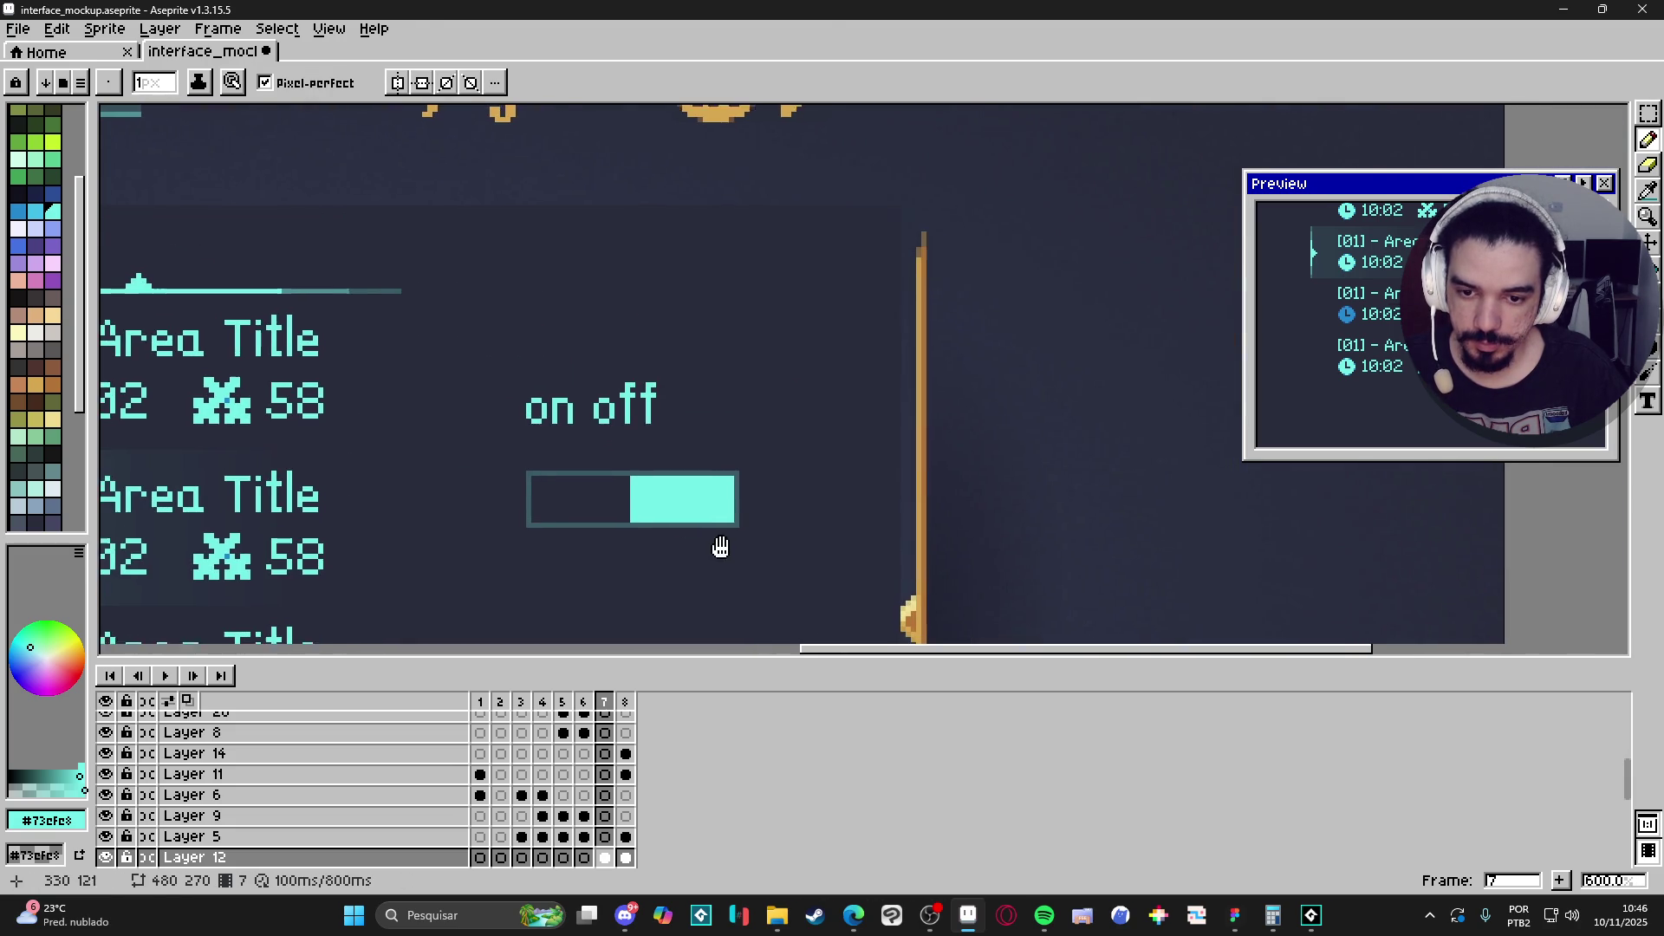
{"action": "scroll", "coordinate": [691, 427], "scroll_direction": "up", "scroll_amount": 4}
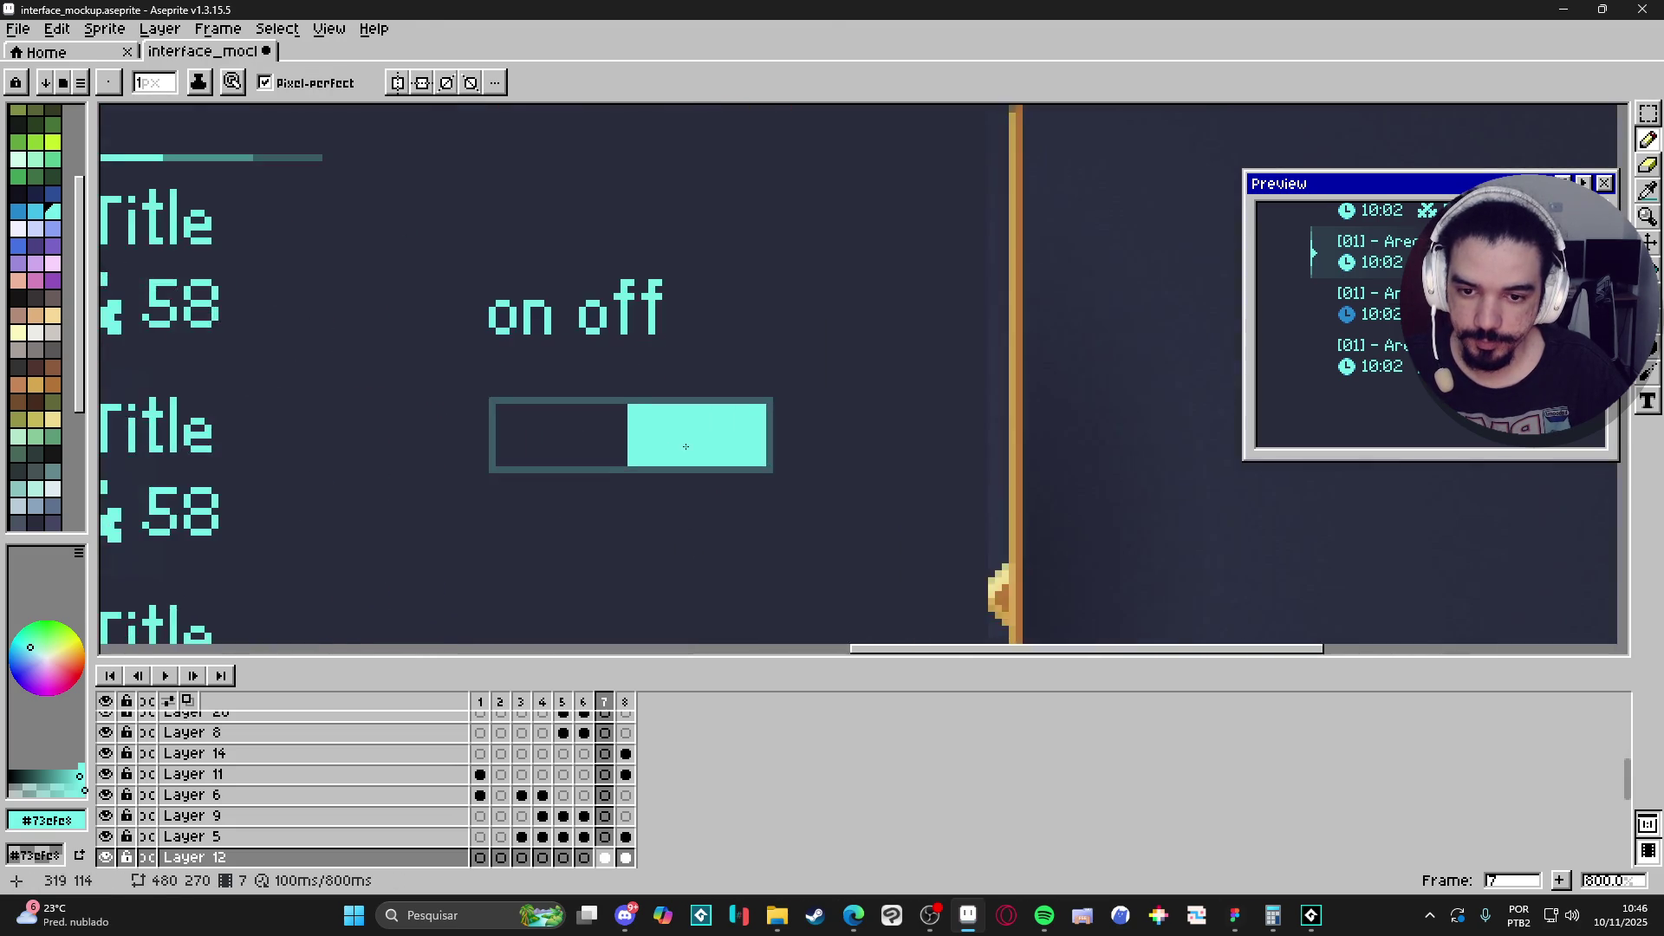
{"action": "key", "text": "v"}
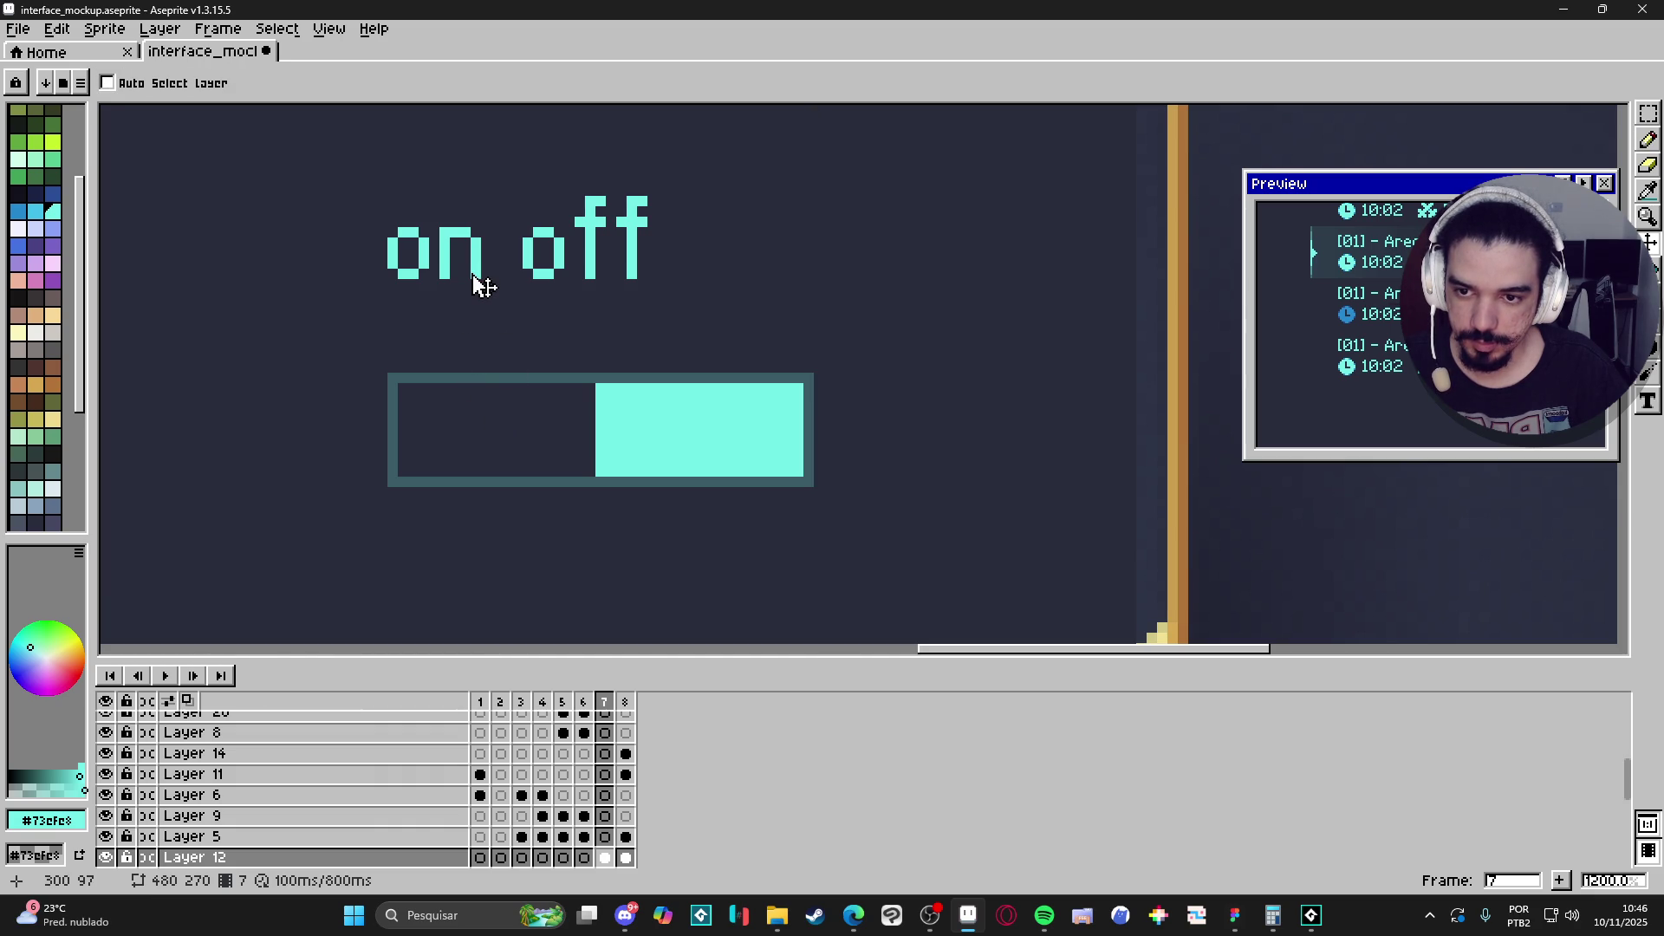
Recolour the letters of 'on' to the dark background colour #282c3c with flood fills.
{"action": "key", "text": "i"}
{"action": "left_click", "coordinate": [460, 427]}
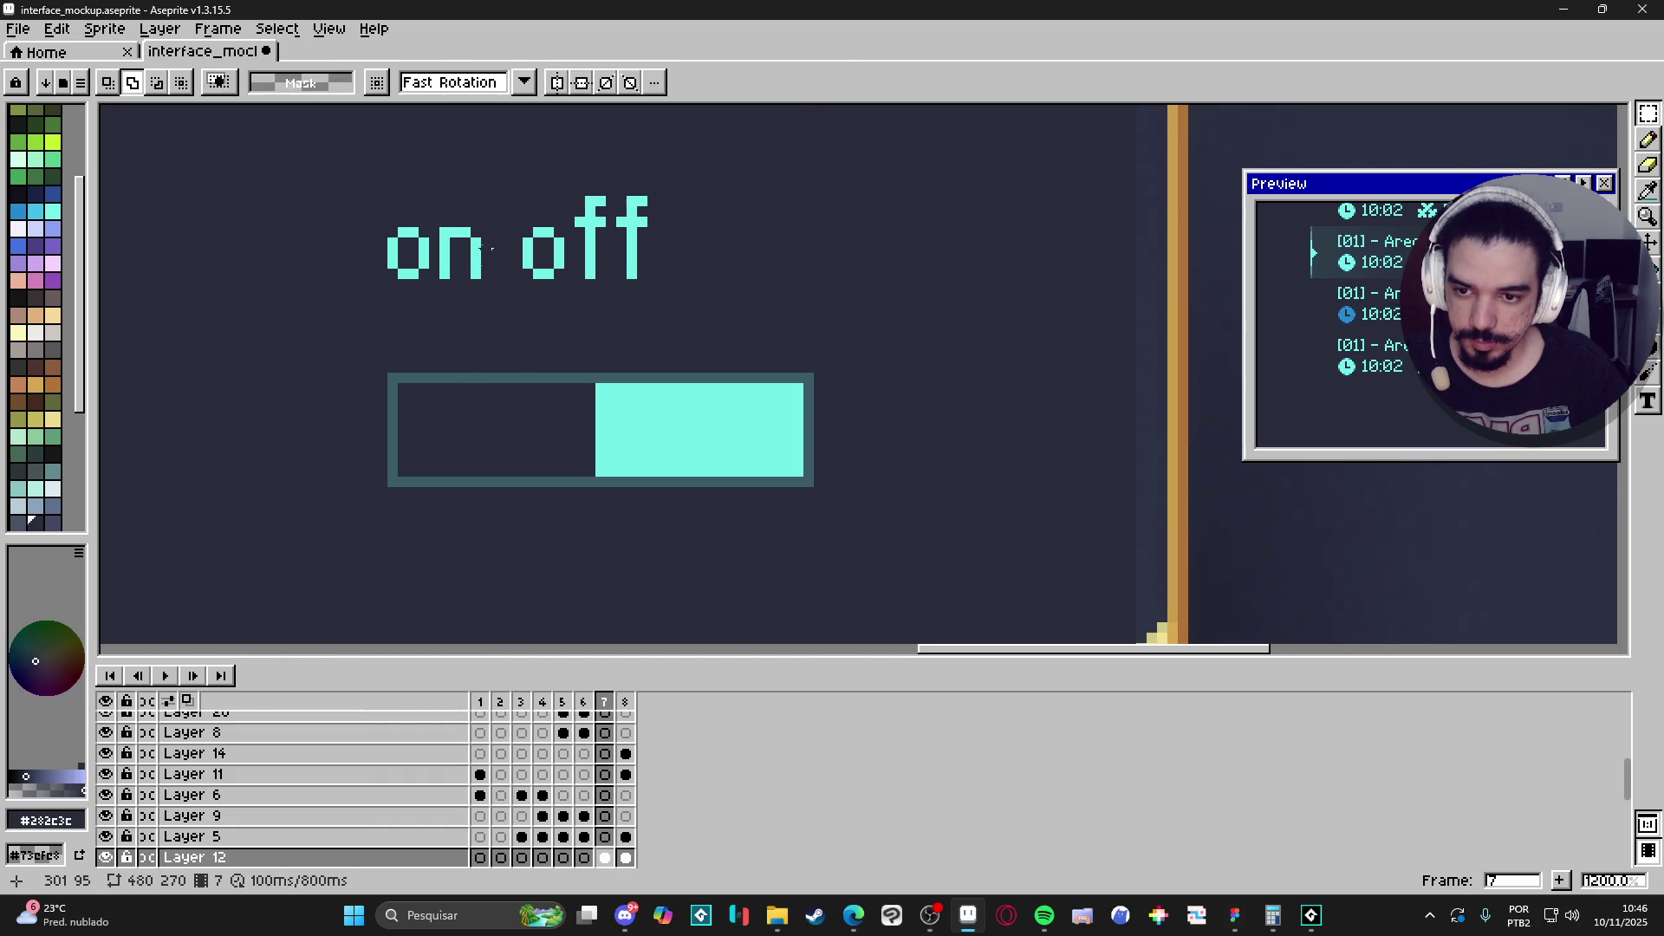
{"action": "key", "text": "g"}
{"action": "left_click", "coordinate": [475, 260]}
{"action": "left_click", "coordinate": [445, 255]}
{"action": "left_click", "coordinate": [425, 253]}
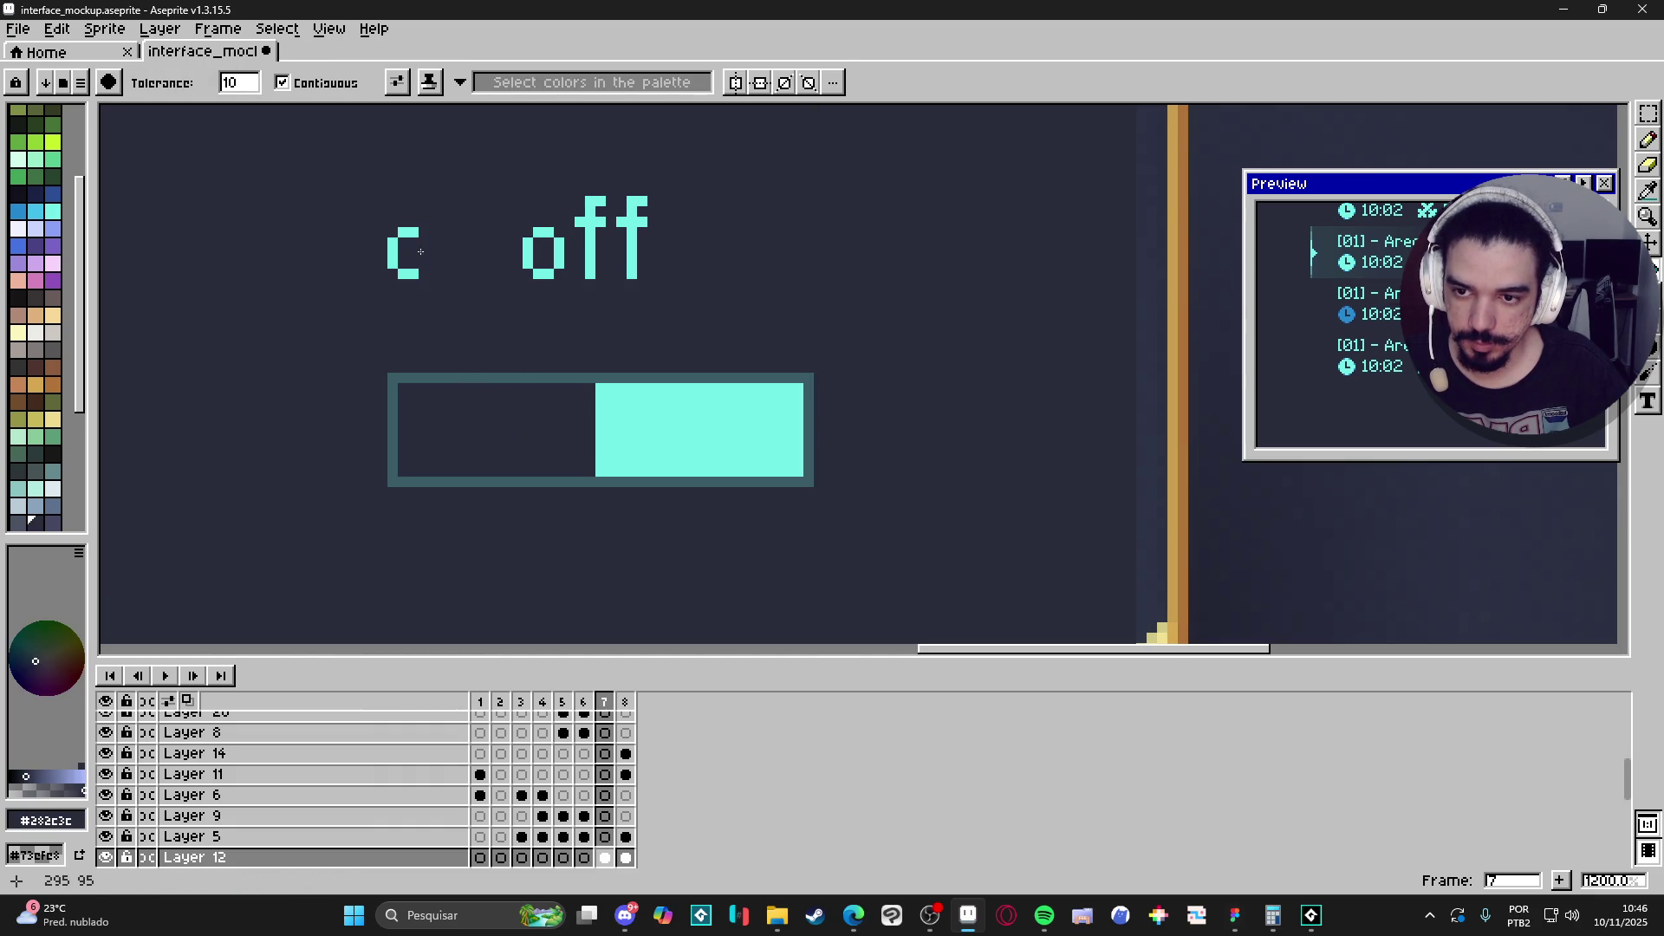
{"action": "left_click", "coordinate": [411, 274]}
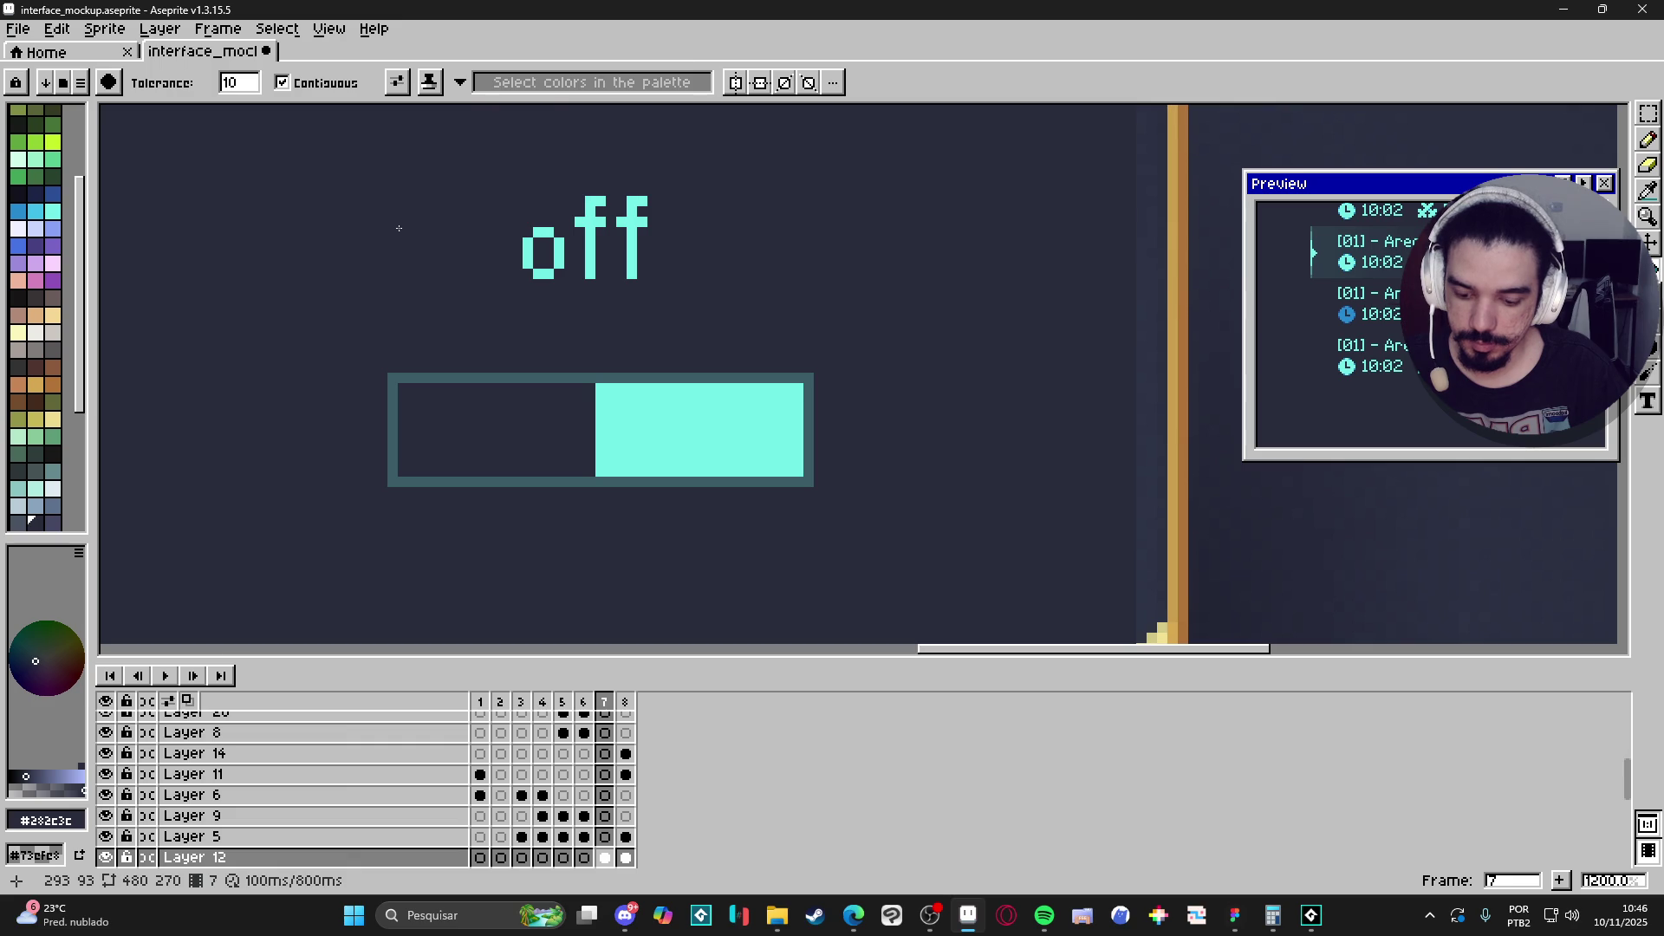
Turn the dark 'on' lettering into a custom brush and stamp it inside the cyan block.
{"action": "key", "text": "m"}
{"action": "left_click_drag", "start_coordinate": [297, 197], "coordinate": [501, 335]}
{"action": "key", "text": "ctrl+d"}
{"action": "key", "text": "b"}
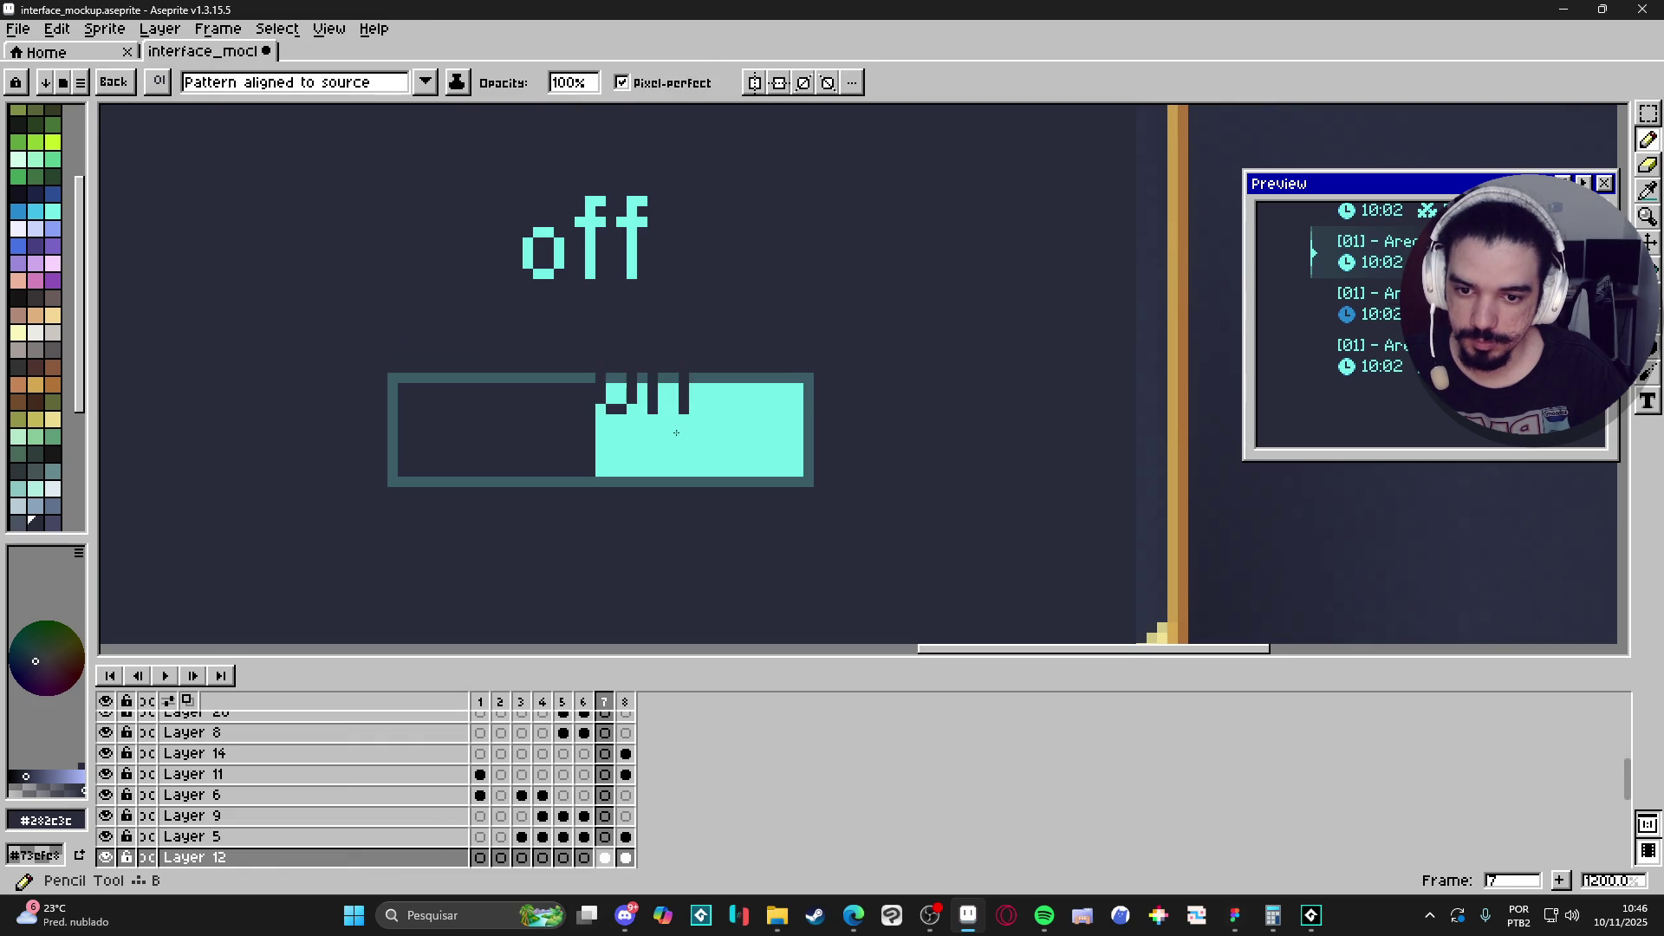
{"action": "left_click", "coordinate": [381, 83]}
{"action": "left_click", "coordinate": [316, 147]}
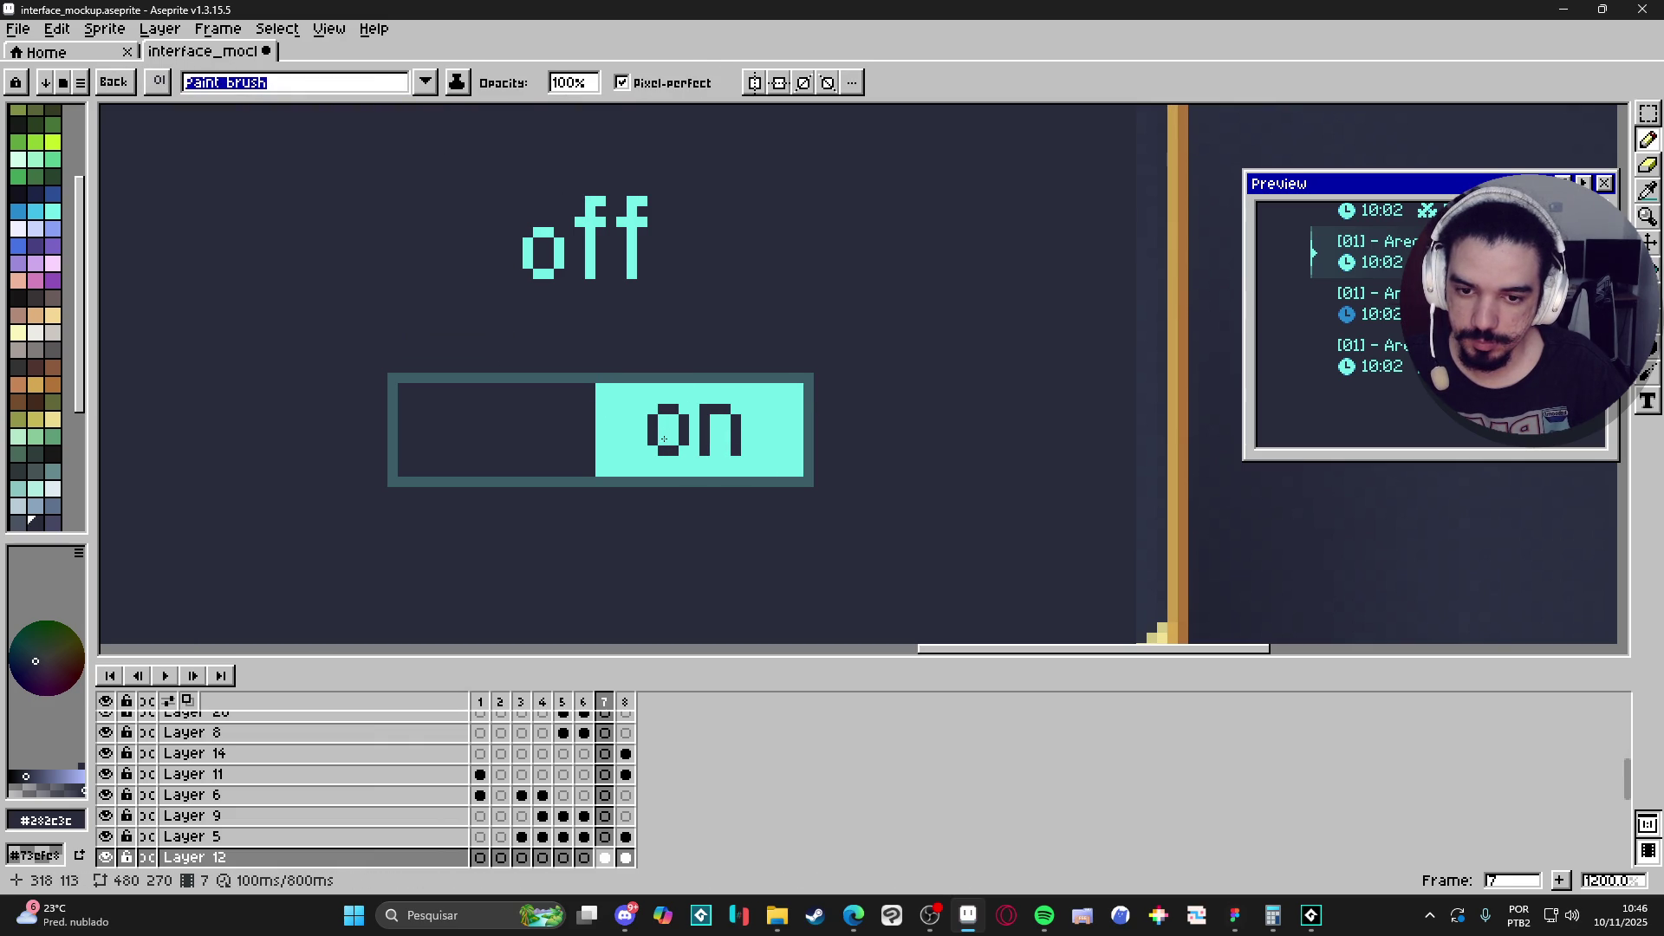
{"action": "scroll", "coordinate": [881, 398], "scroll_direction": "down", "scroll_amount": 4}
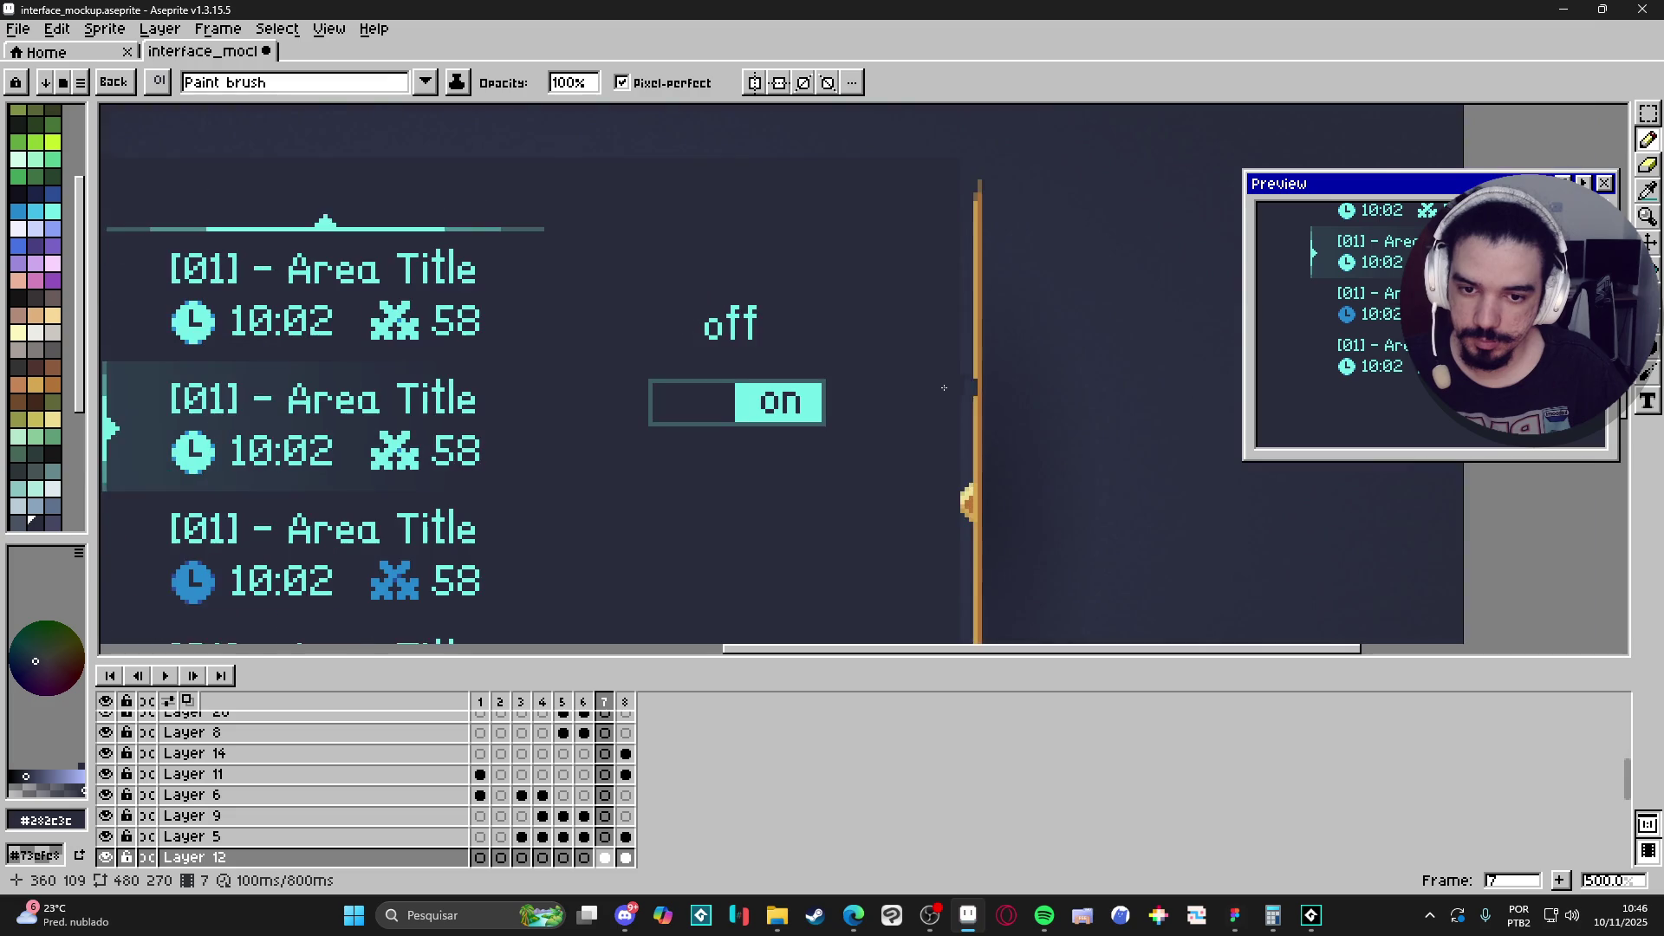
{"action": "key", "text": "Escape"}
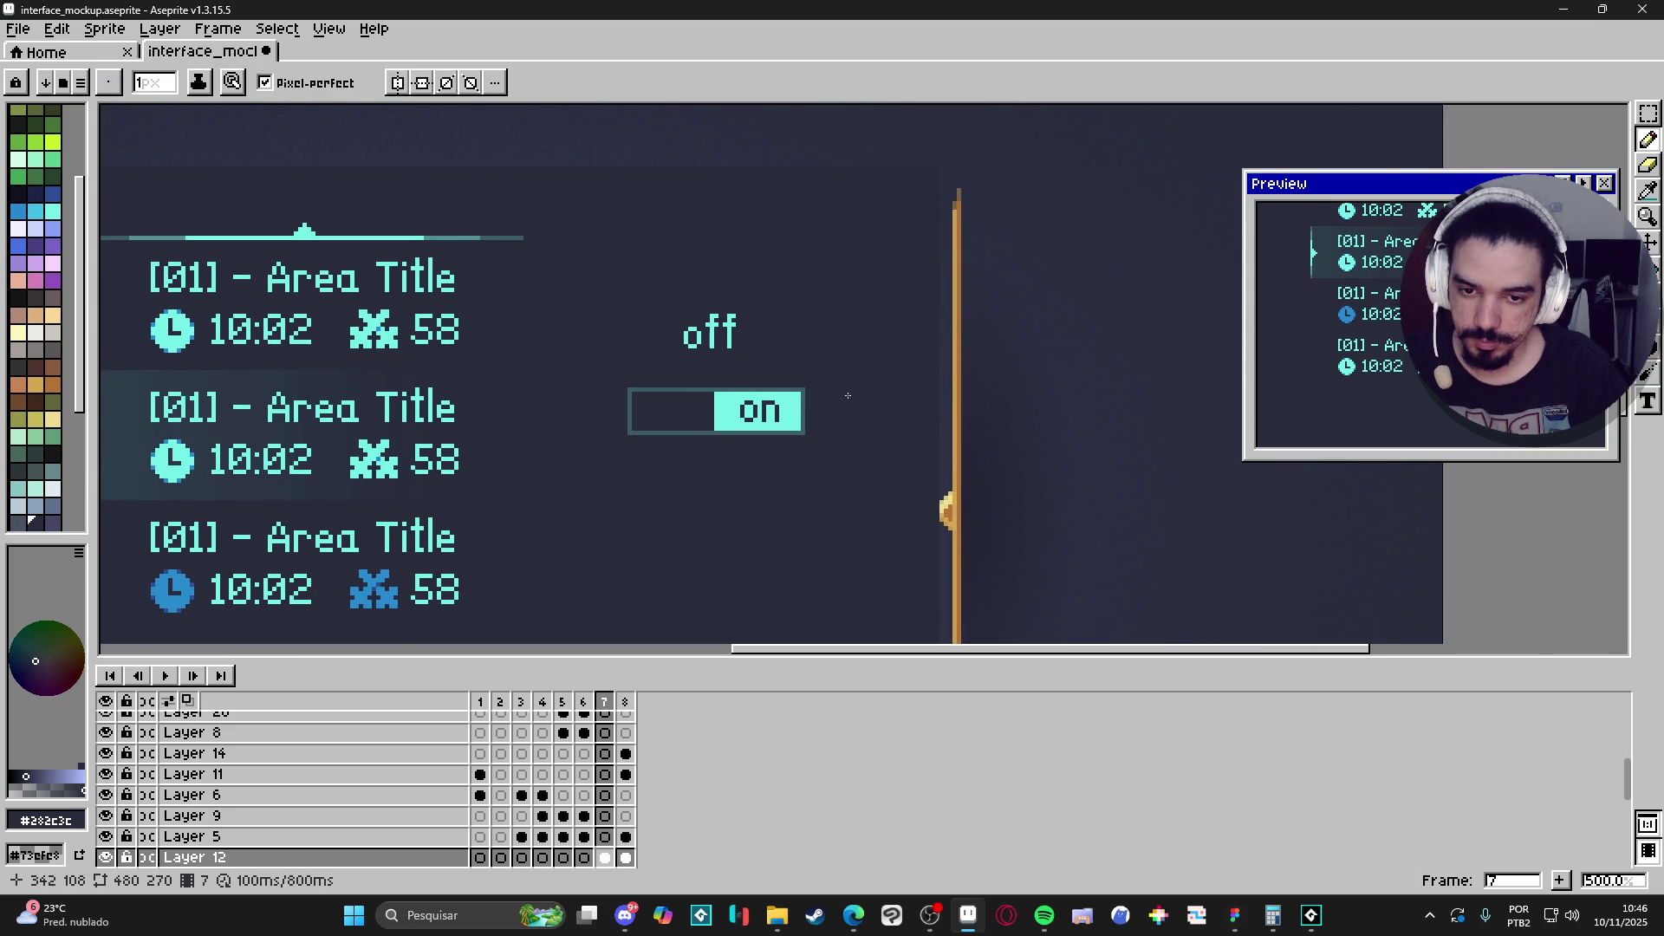
{"action": "scroll", "coordinate": [651, 390], "scroll_direction": "up", "scroll_amount": 2}
{"action": "scroll", "coordinate": [637, 399], "scroll_direction": "down", "scroll_amount": 4}
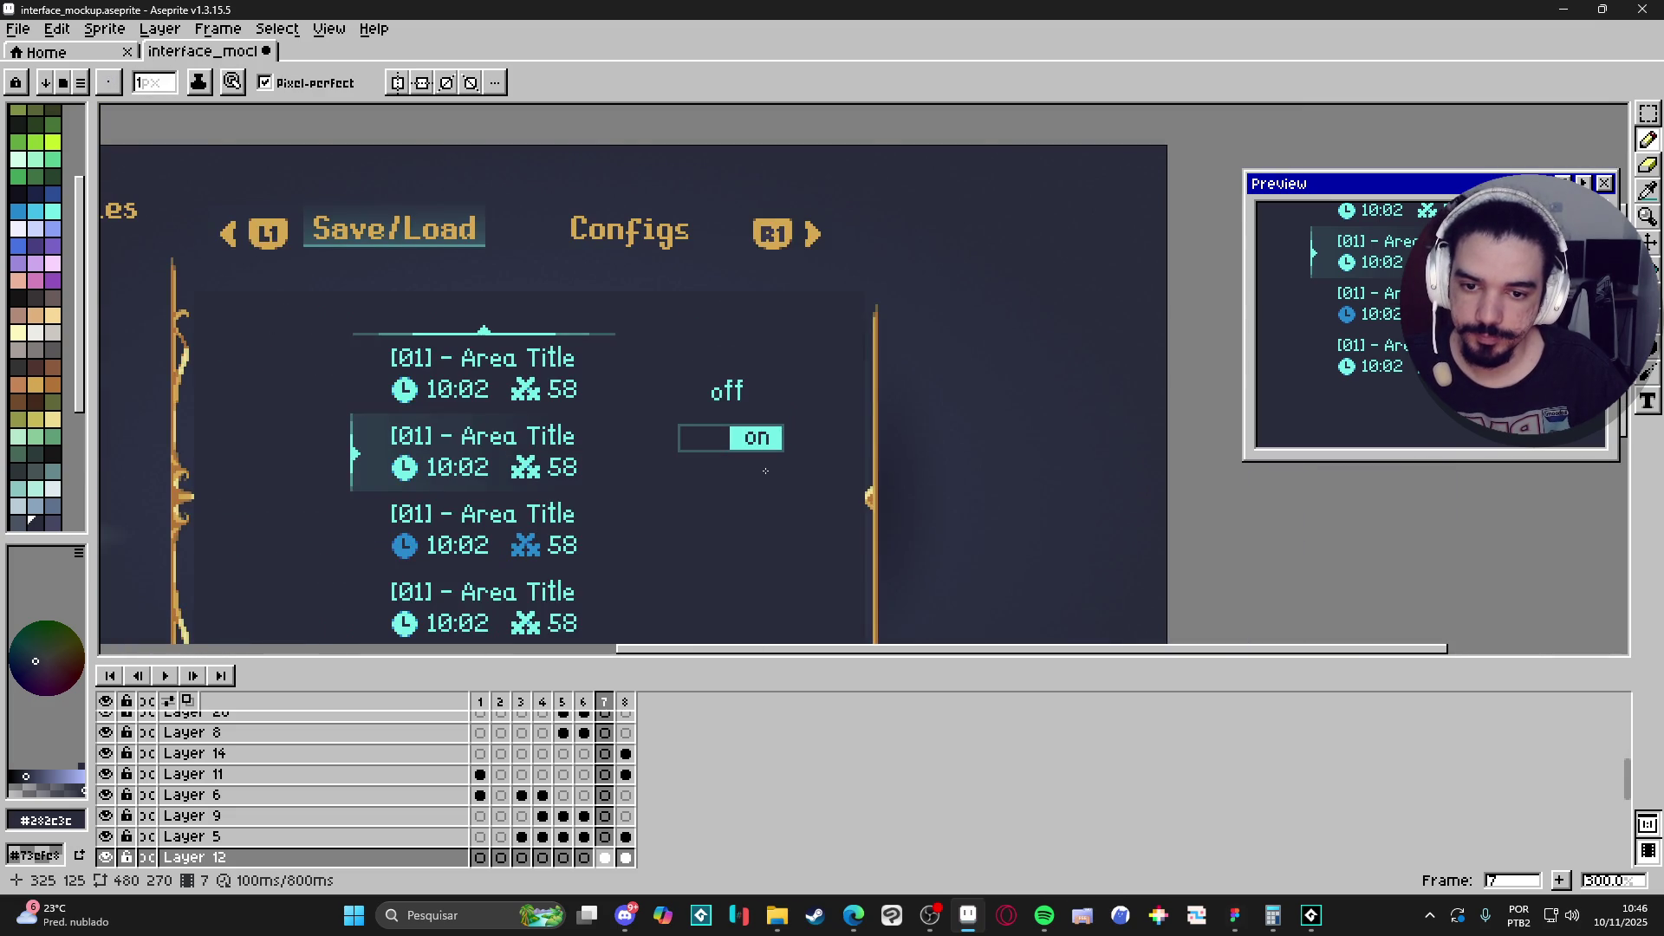
{"action": "scroll", "coordinate": [719, 433], "scroll_direction": "up", "scroll_amount": 6}
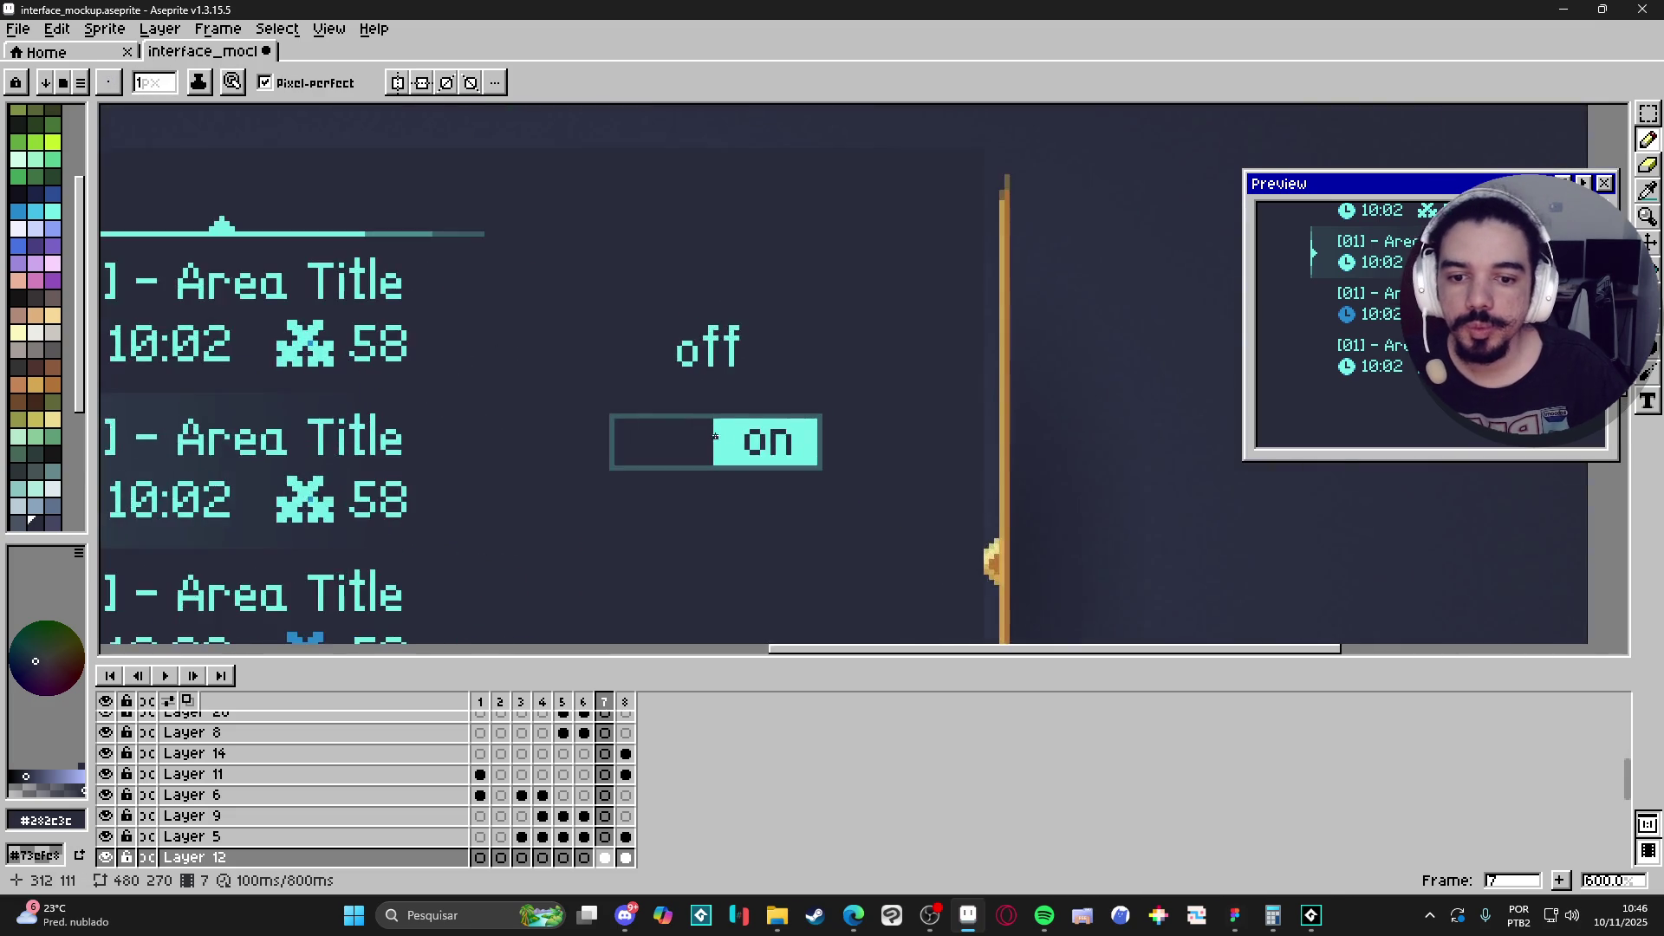
Erase the toggle's teal outline along its top edge with the eraser at full strength.
{"action": "left_click", "coordinate": [706, 424], "text": "alt"}
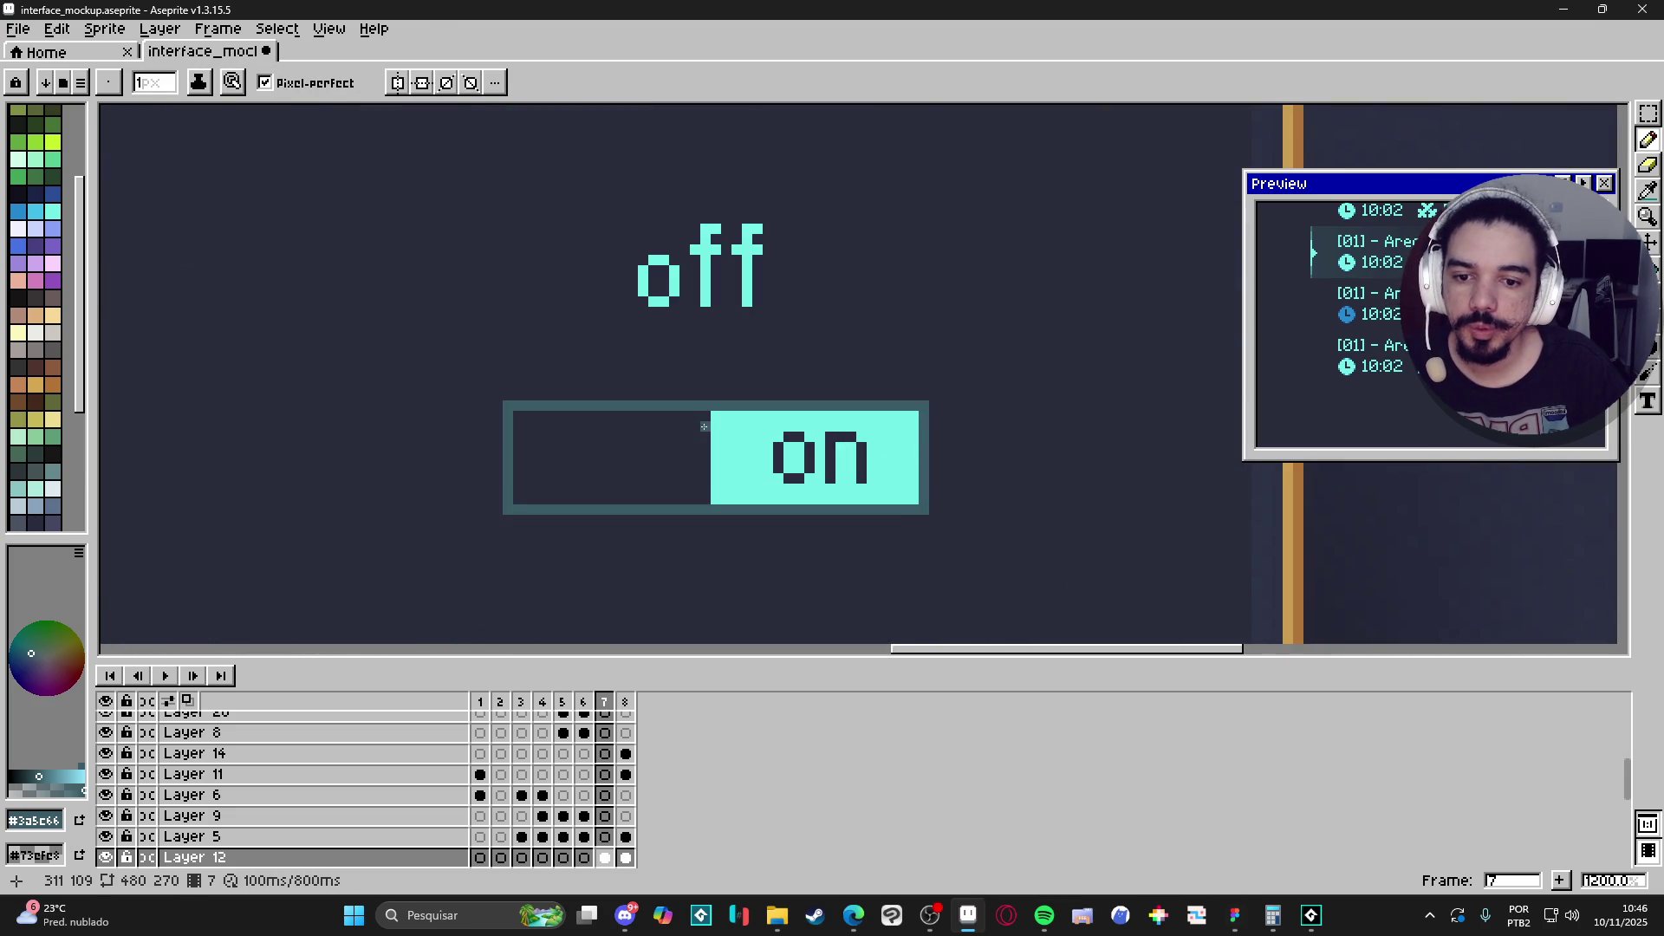
{"action": "key", "text": "e"}
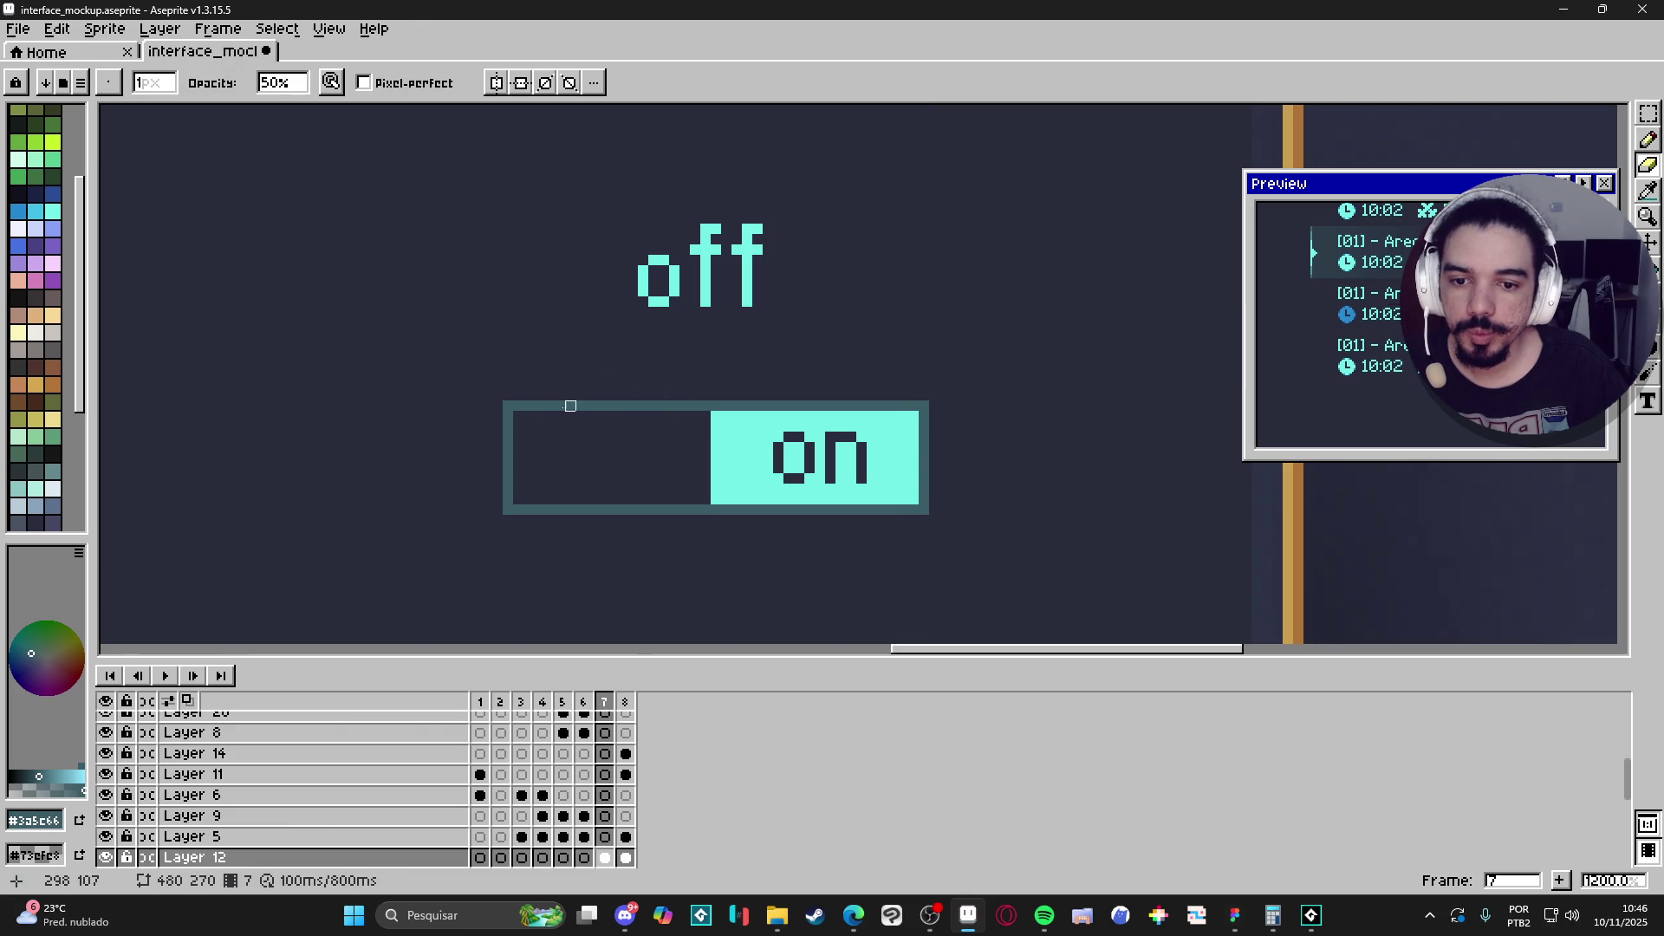
{"action": "left_click", "coordinate": [508, 405]}
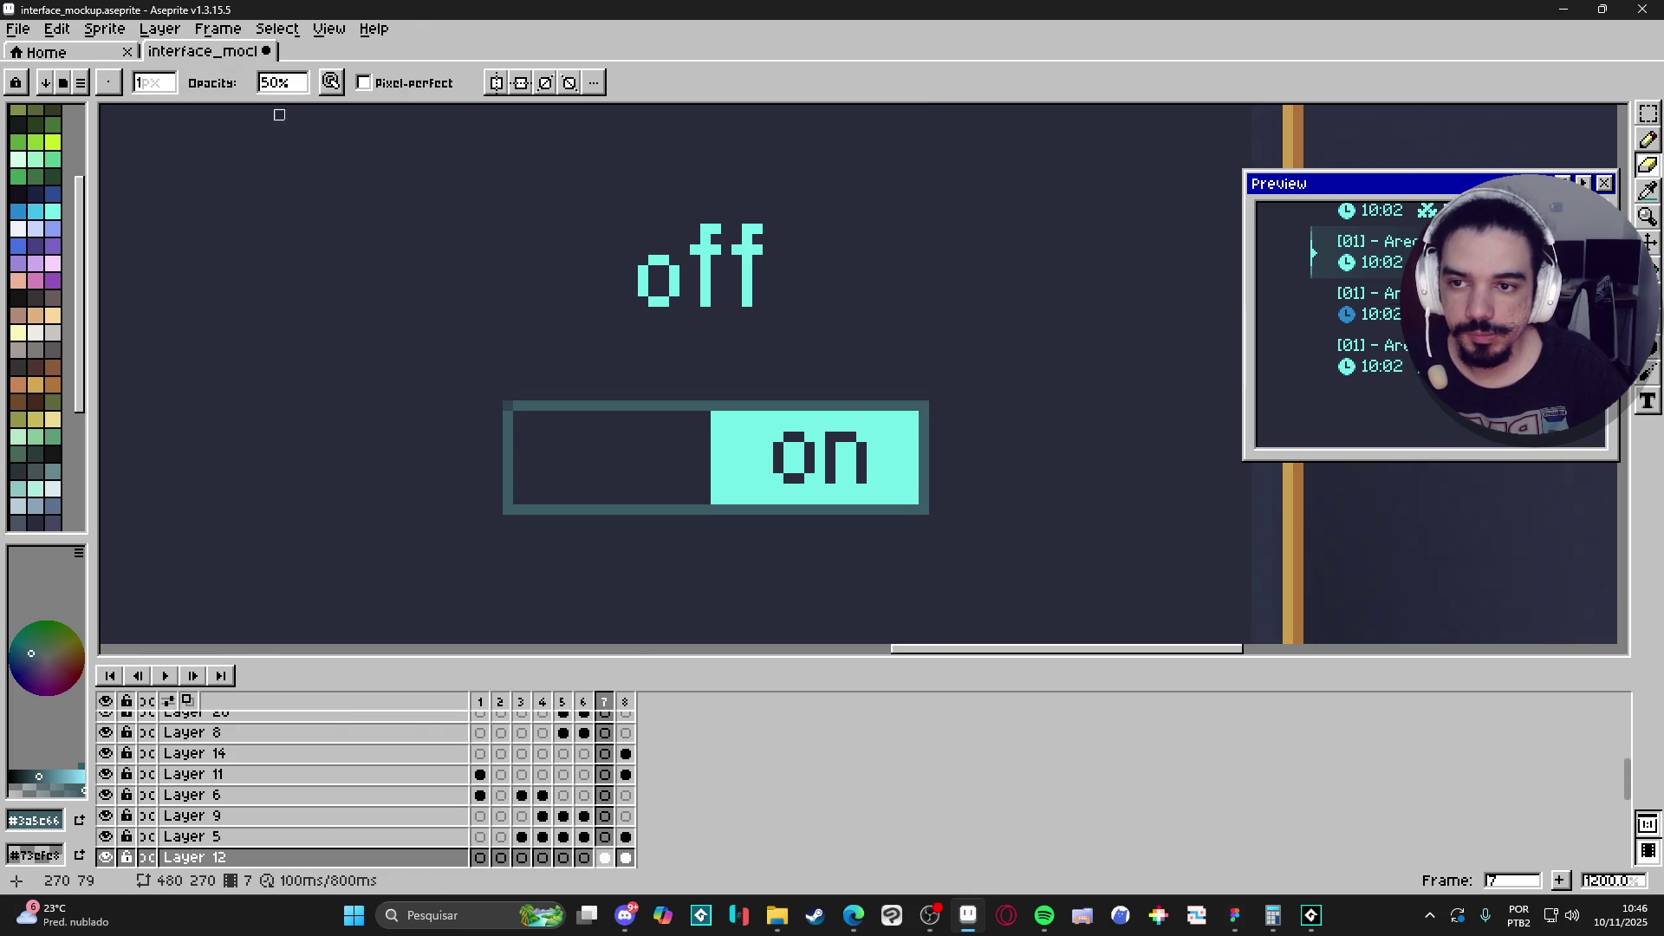
{"action": "left_click_drag", "start_coordinate": [277, 83], "coordinate": [848, 81]}
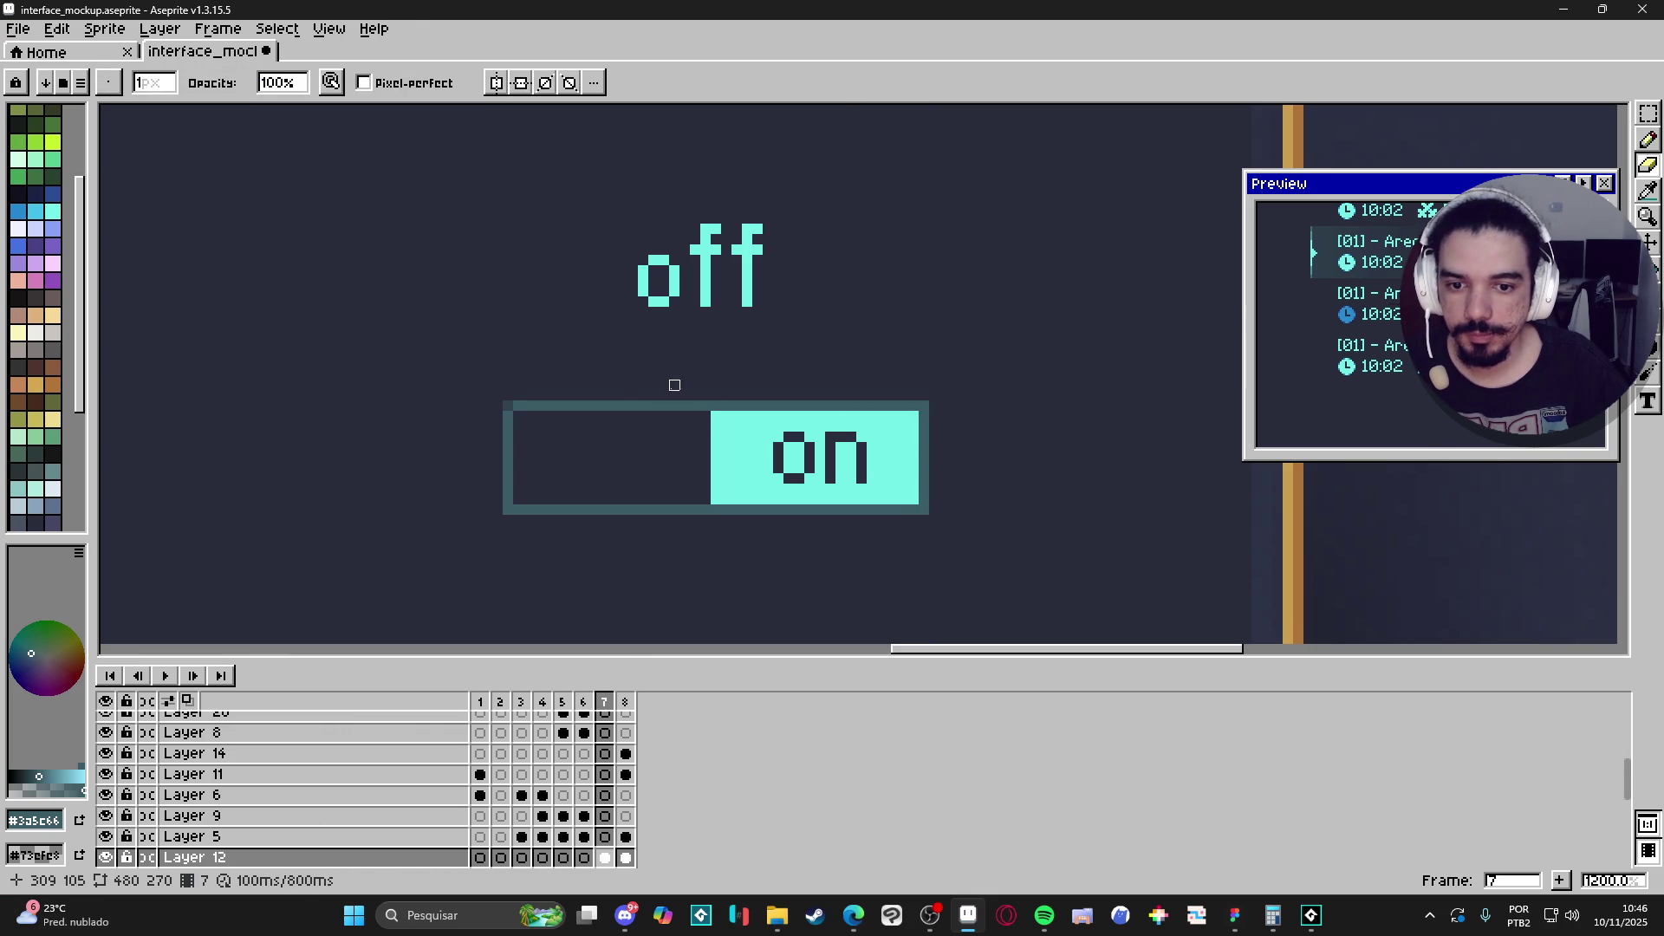
{"action": "left_click", "coordinate": [932, 406], "text": "shift"}
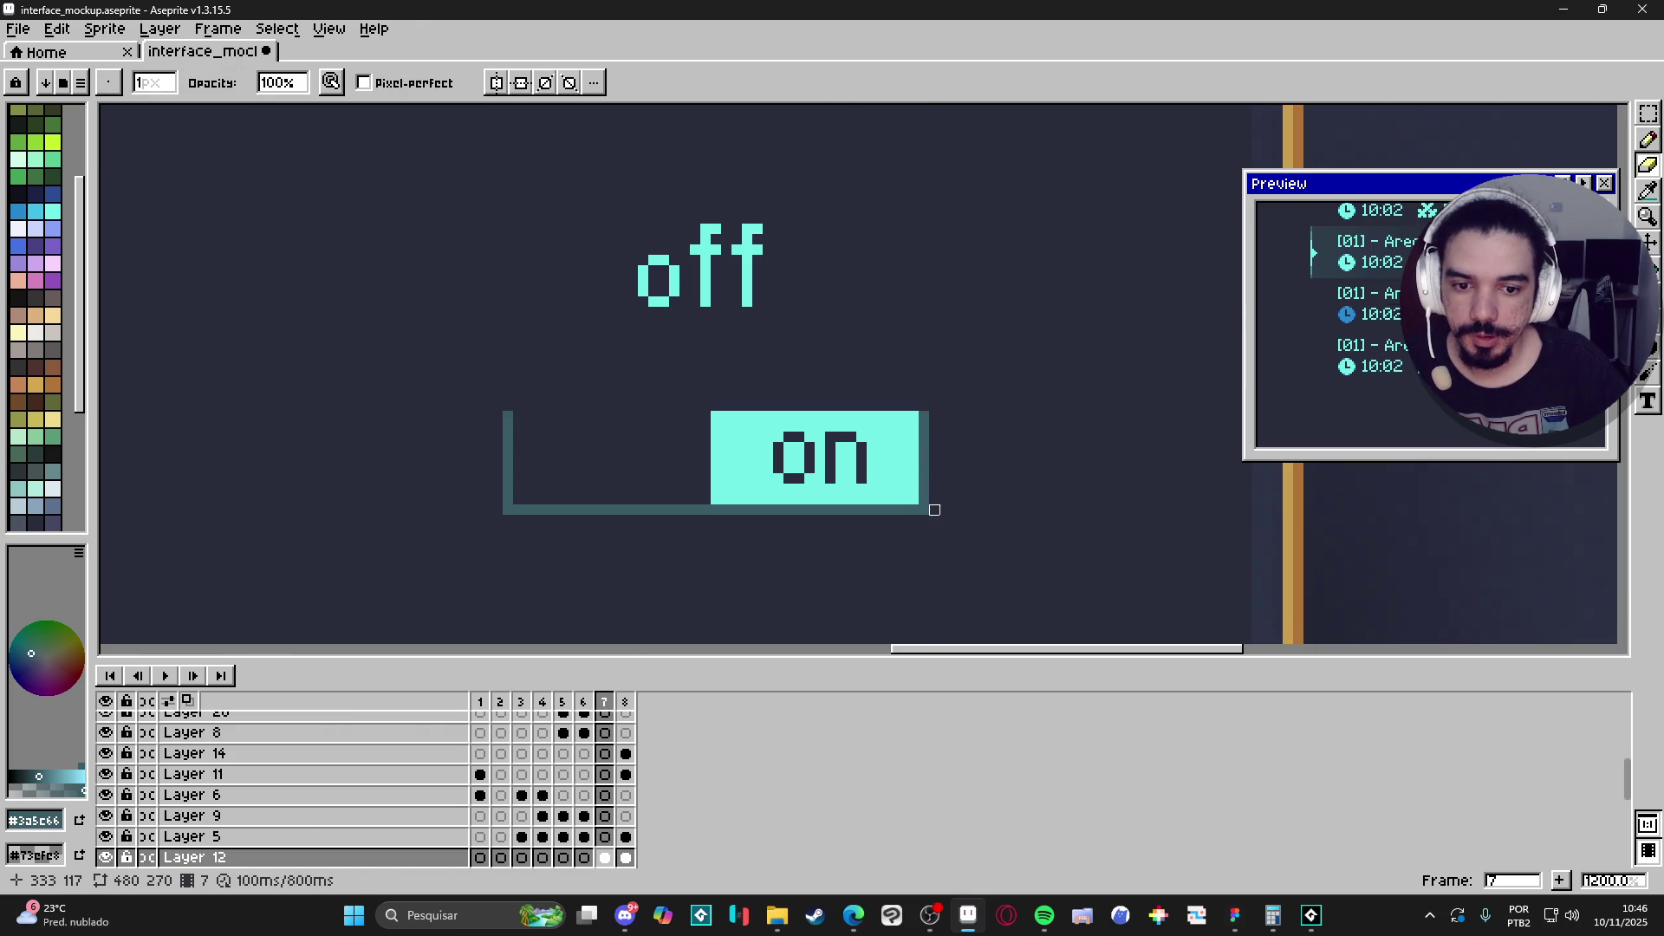
Rework the toggle's bottom border and redraw its top border from the 'on' block to the left corner.
{"action": "left_click", "coordinate": [932, 510]}
{"action": "key", "text": "b"}
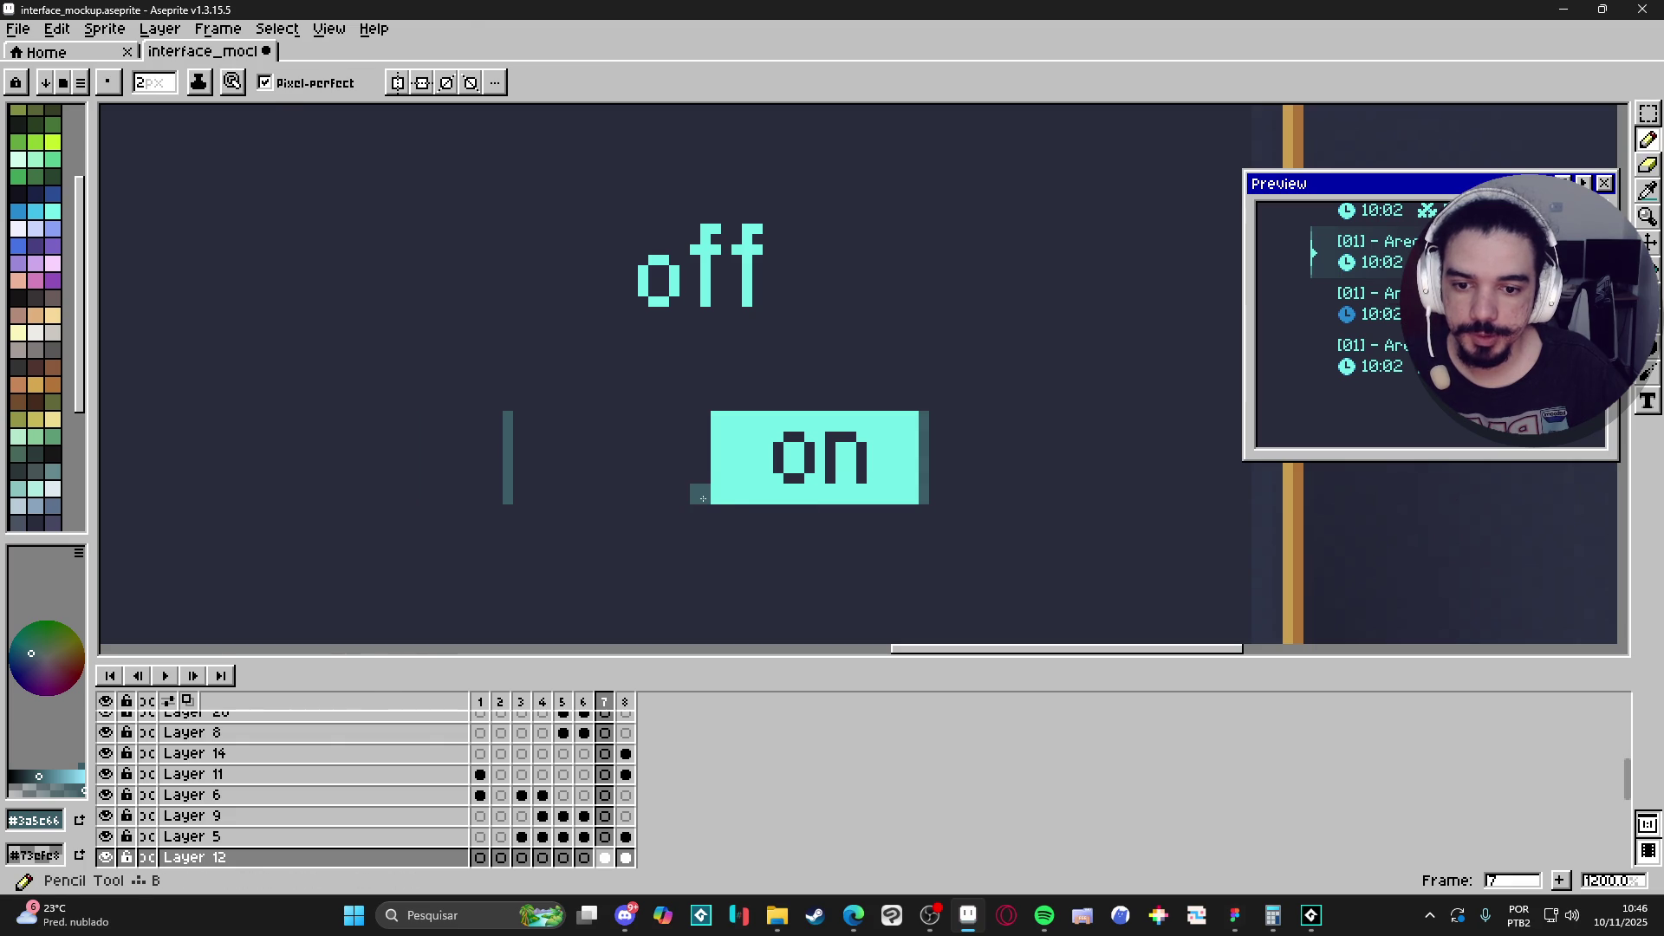
{"action": "left_click", "coordinate": [508, 500], "text": "shift"}
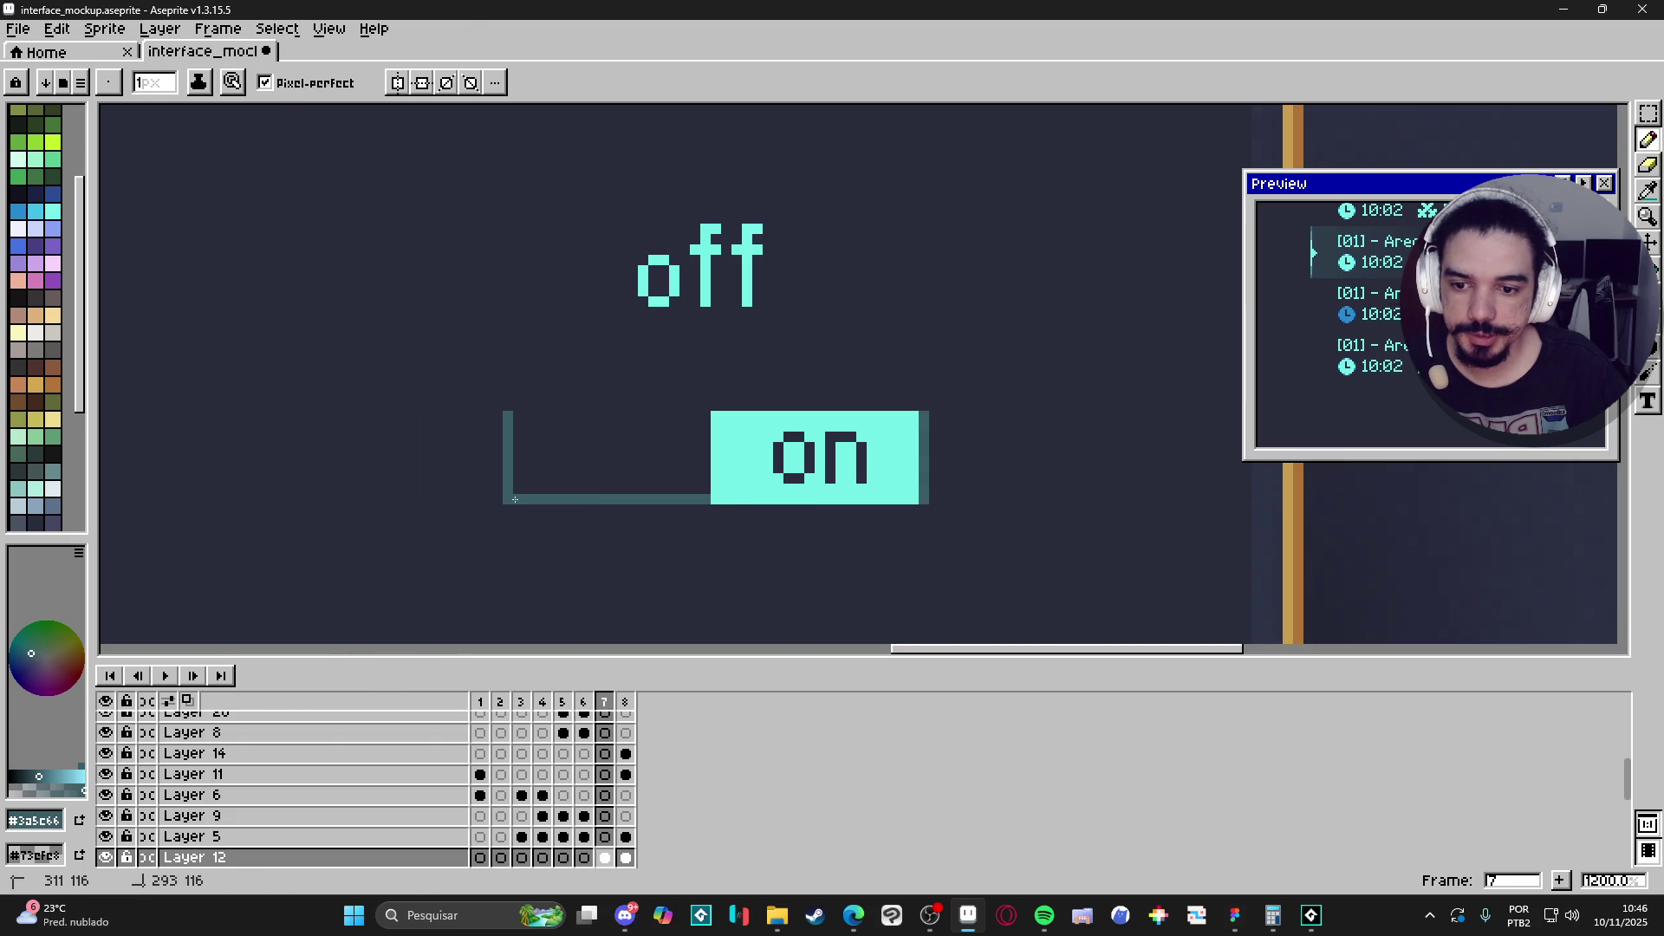
{"action": "left_click", "coordinate": [706, 416]}
{"action": "left_click", "coordinate": [524, 420], "text": "shift"}
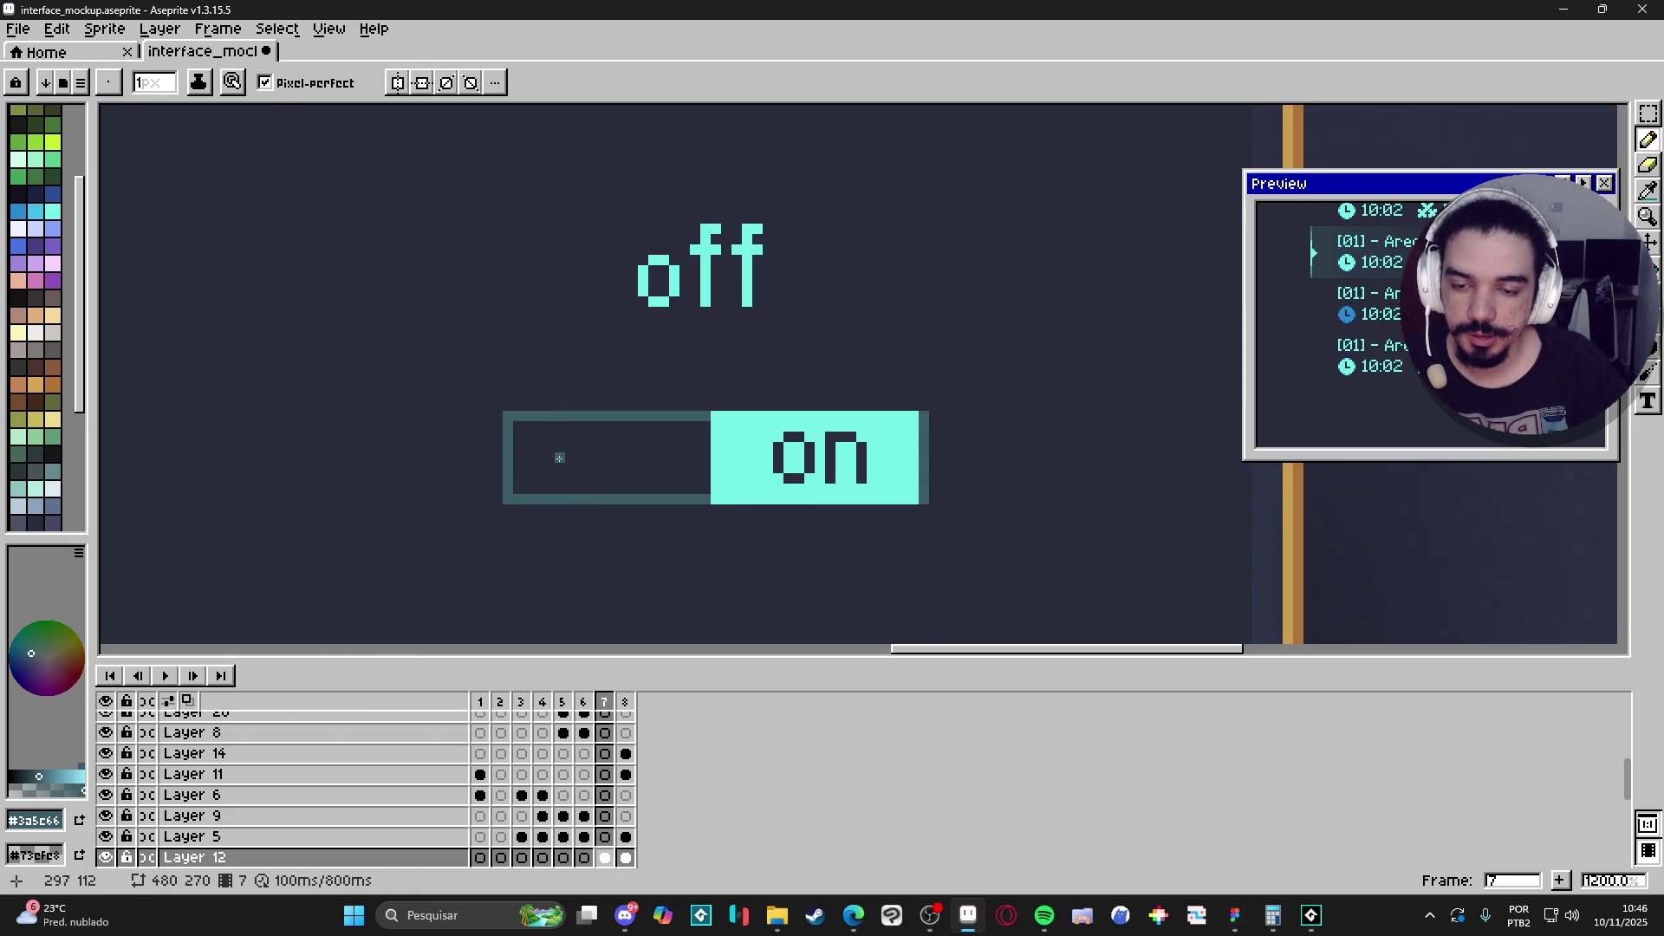
Fill the toggle's left interior dark teal and erase its leftmost and right border columns.
{"action": "key", "text": "g"}
{"action": "left_click", "coordinate": [547, 456]}
{"action": "key", "text": "e"}
{"action": "left_click_drag", "start_coordinate": [508, 416], "coordinate": [508, 501]}
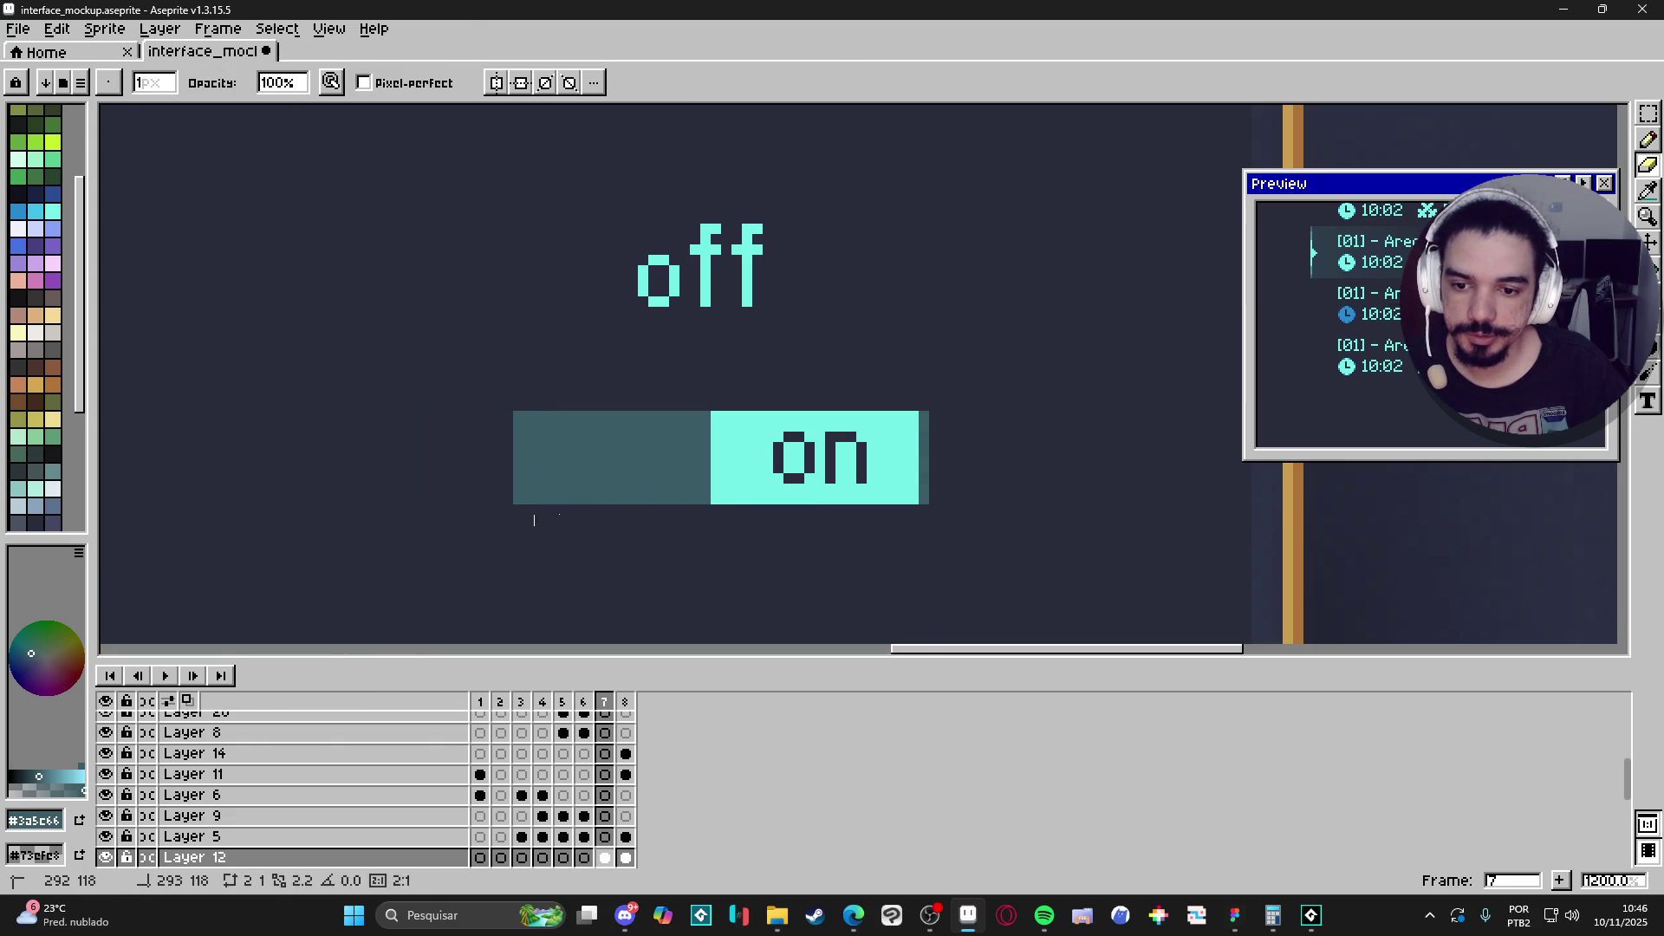
{"action": "left_click_drag", "start_coordinate": [925, 458], "coordinate": [924, 494]}
{"action": "scroll", "coordinate": [888, 468], "scroll_direction": "down", "scroll_amount": 5}
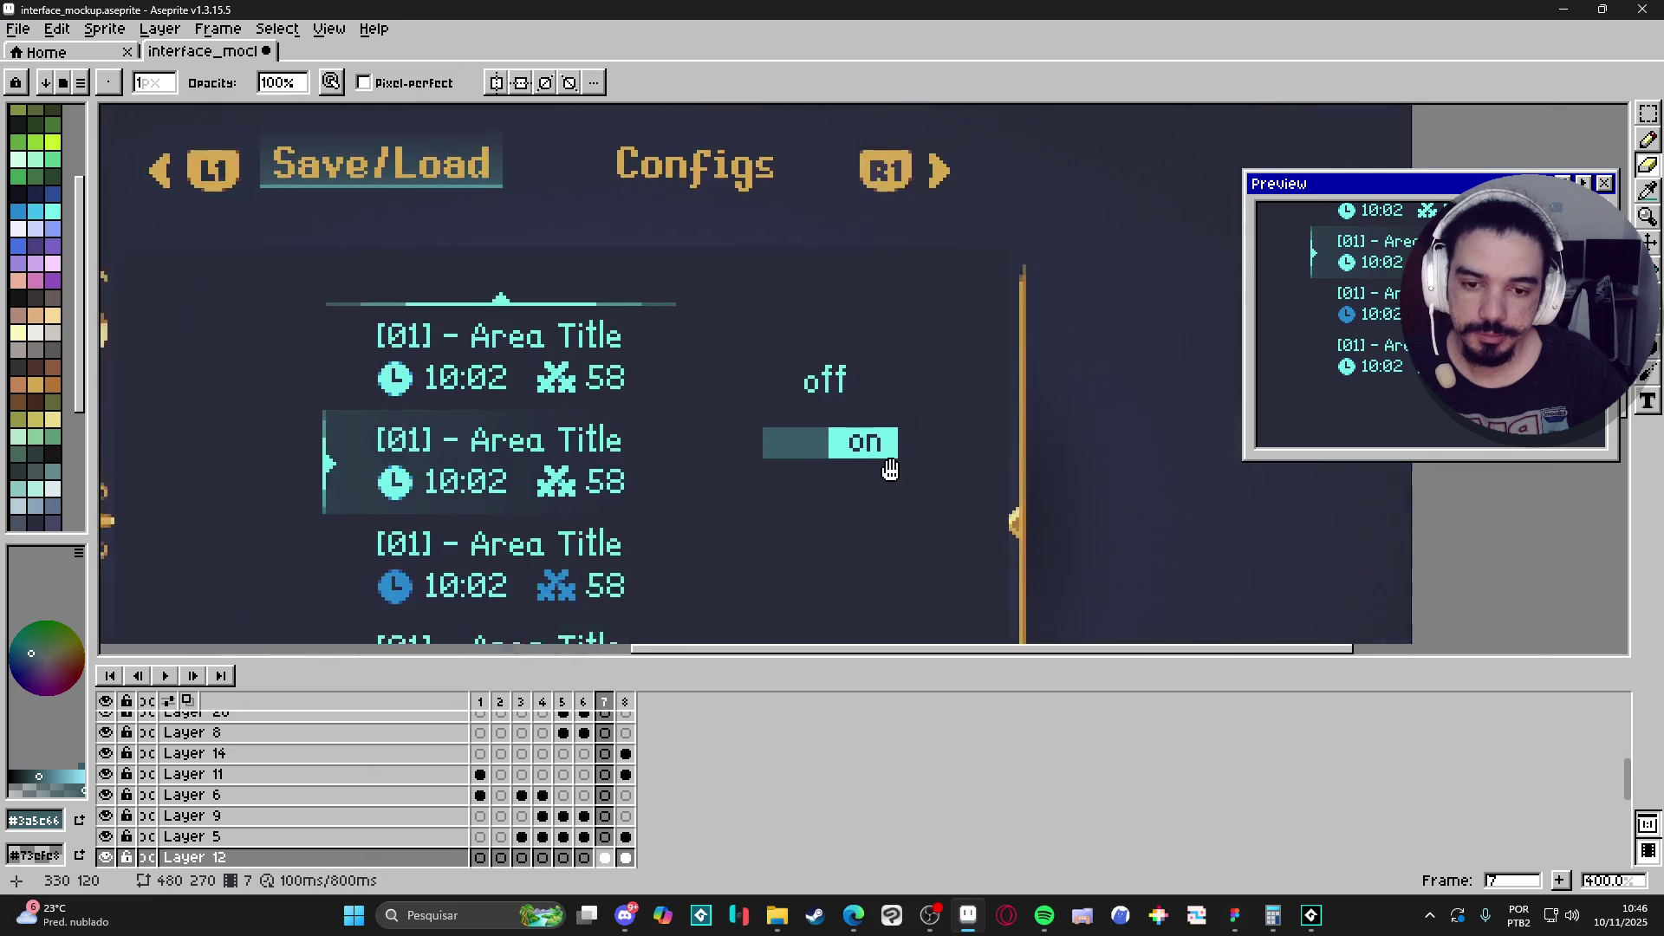
{"action": "key", "text": "b"}
{"action": "scroll", "coordinate": [812, 459], "scroll_direction": "up", "scroll_amount": 2}
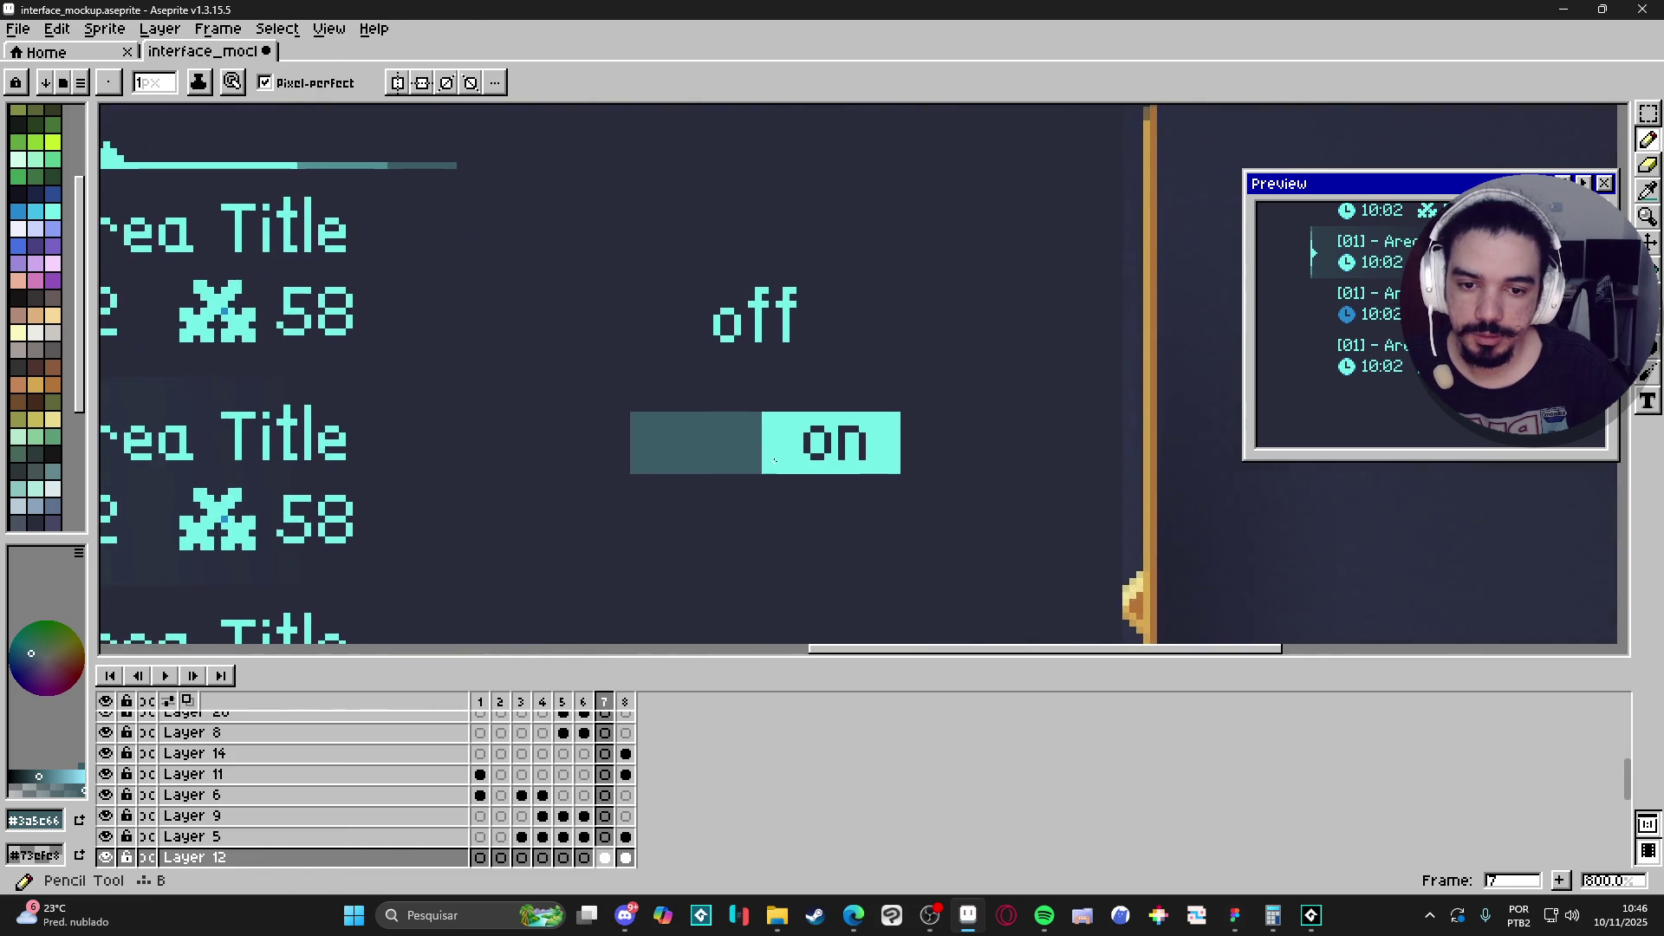
{"action": "scroll", "coordinate": [826, 490], "scroll_direction": "down", "scroll_amount": 2}
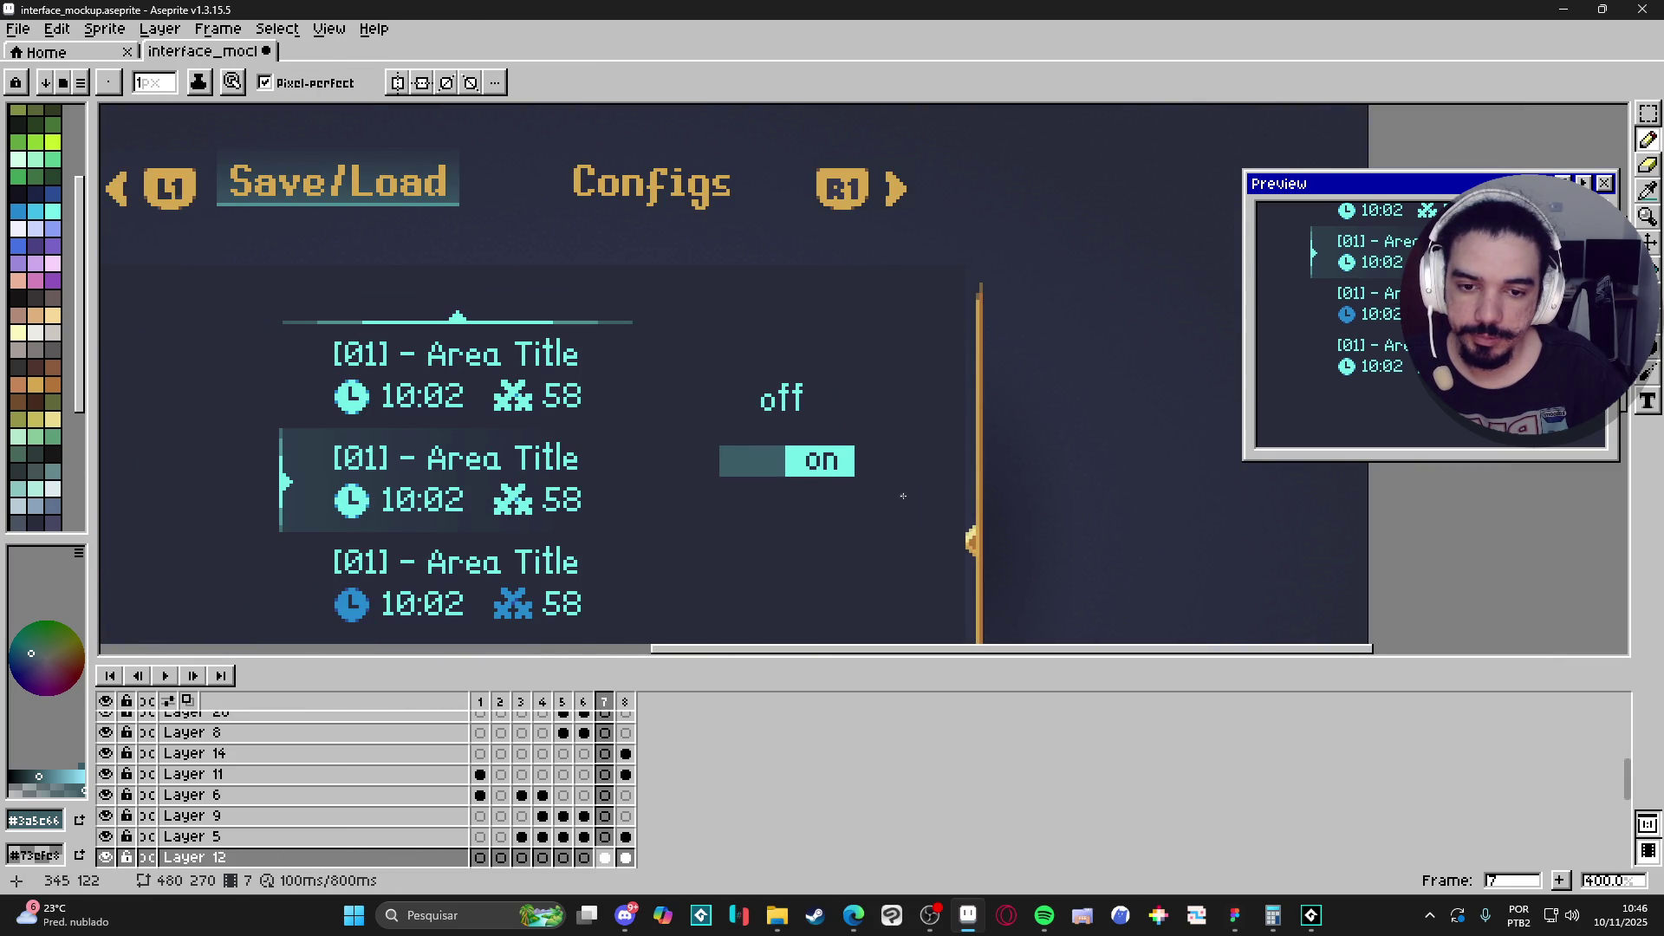
{"action": "scroll", "coordinate": [890, 480], "scroll_direction": "up", "scroll_amount": 3}
Duplicate the toggle below the original and flip the copy horizontally.
{"action": "key", "text": "m"}
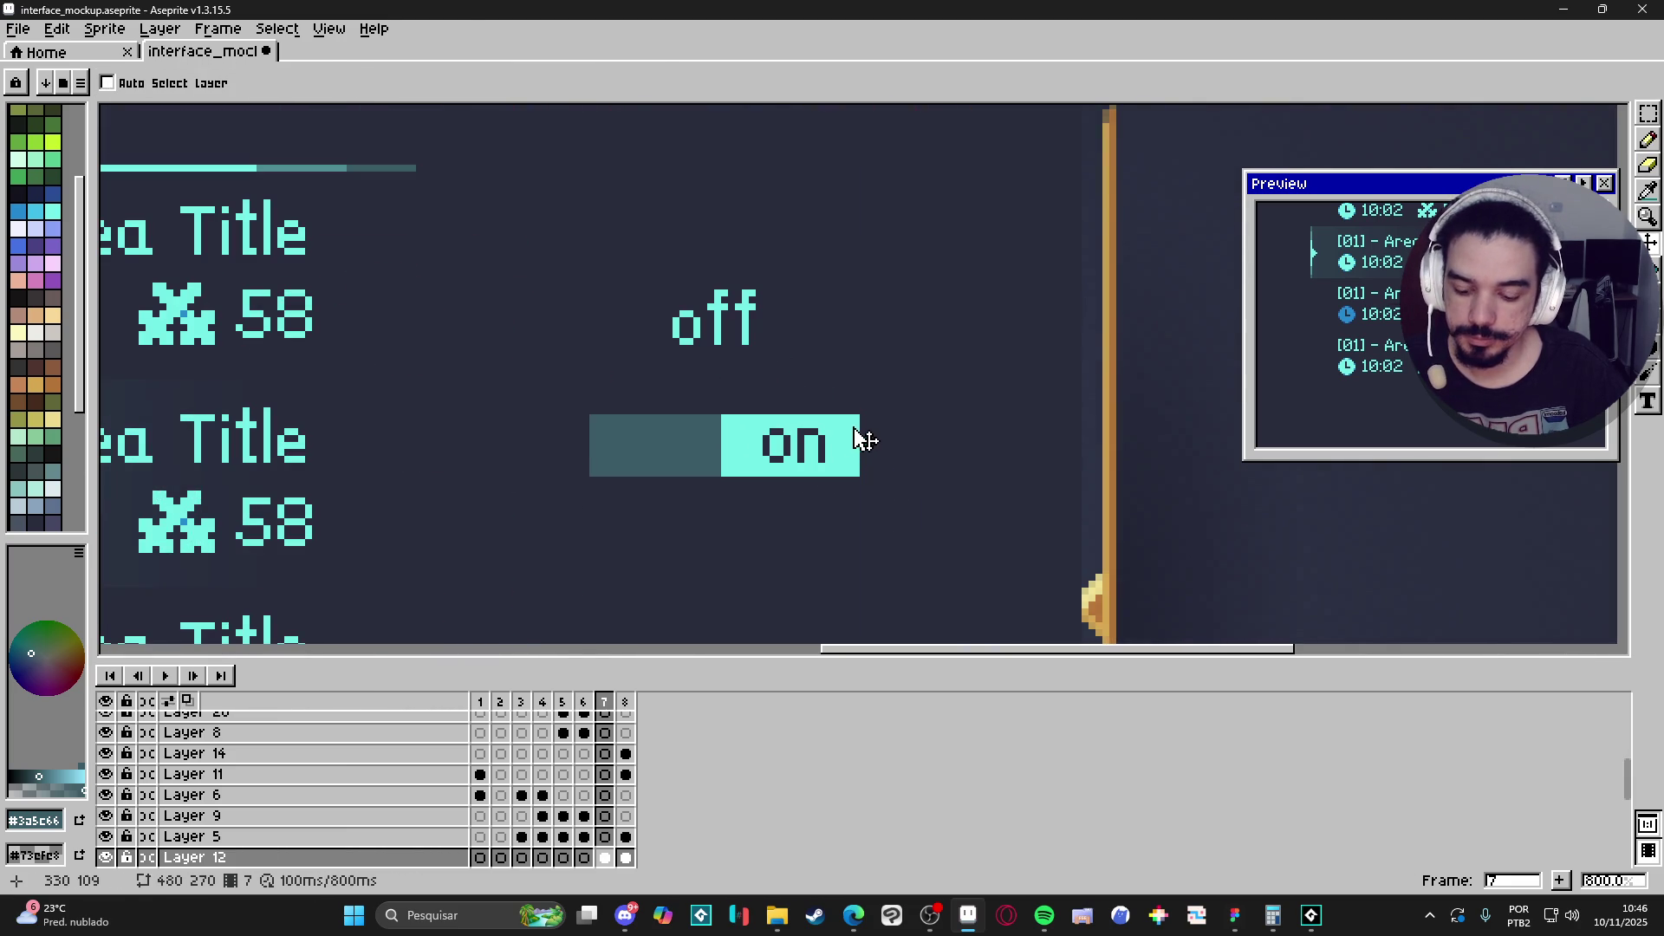
{"action": "mouse_move", "coordinate": [855, 417]}
{"action": "left_mouse_down"}
{"action": "mouse_move", "coordinate": [810, 443]}
{"action": "mouse_move", "coordinate": [590, 479]}
{"action": "left_mouse_up"}
{"action": "mouse_move", "coordinate": [694, 466]}
{"action": "left_mouse_down"}
{"action": "mouse_move", "coordinate": [787, 476]}
{"action": "mouse_move", "coordinate": [765, 561]}
{"action": "left_mouse_up"}
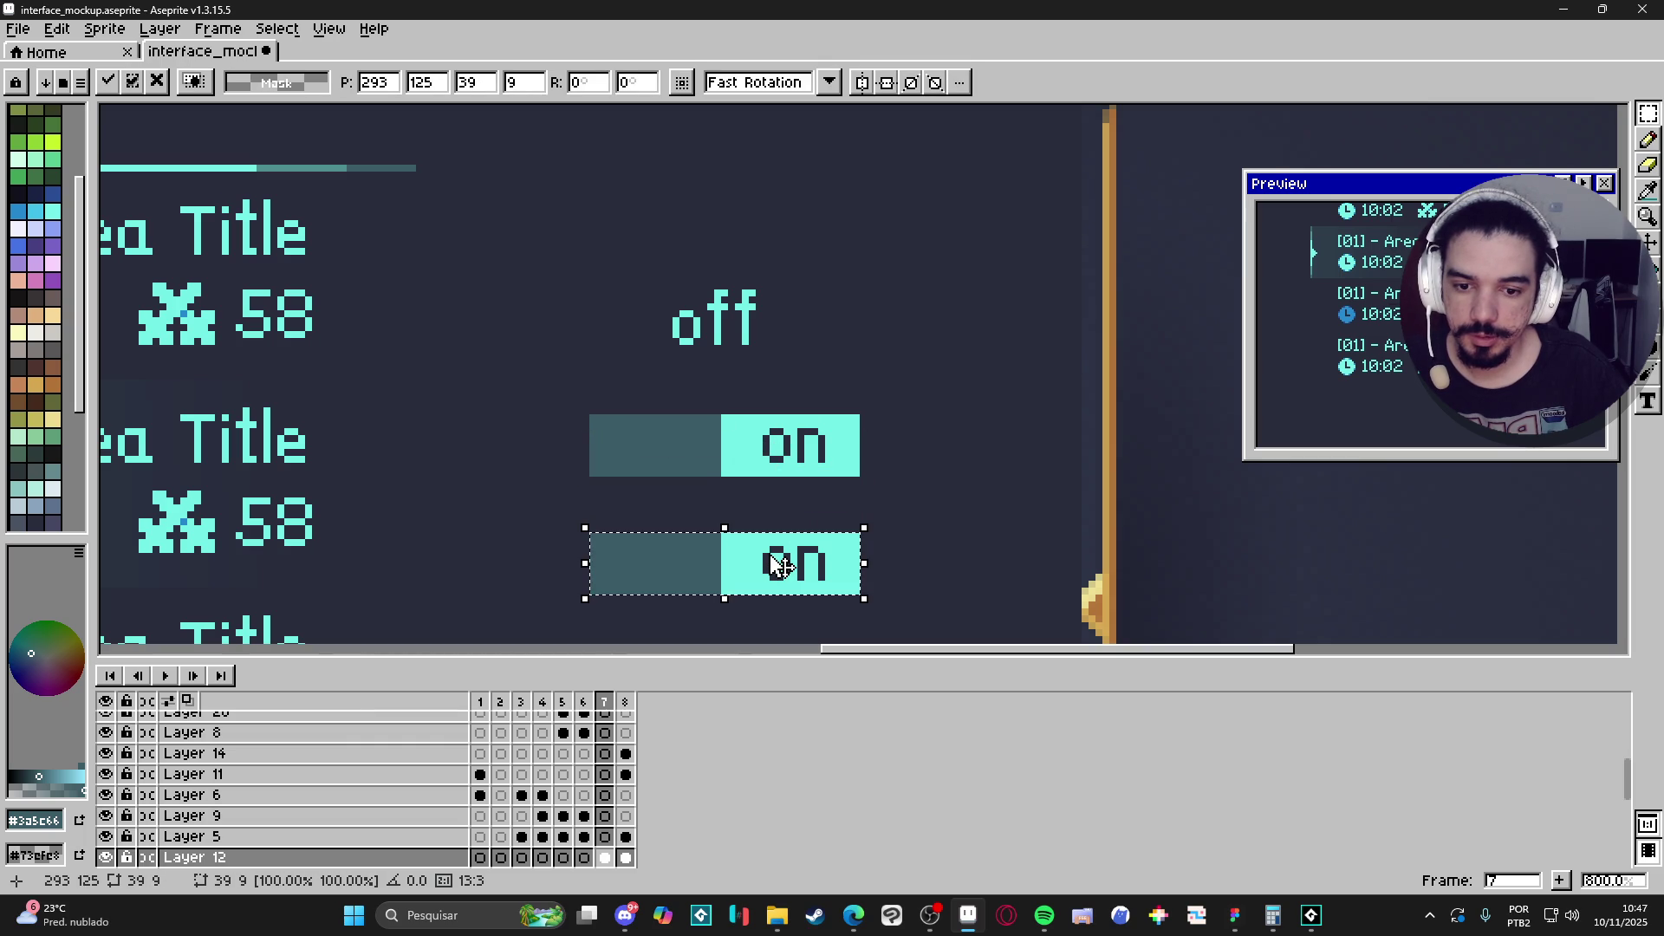
{"action": "key", "text": "shift+h"}
Paint the copy's mirrored letters out in light cyan, then select the 'off' lettering above.
{"action": "key", "text": "i"}
{"action": "scroll", "coordinate": [693, 520], "scroll_direction": "up", "scroll_amount": 3}
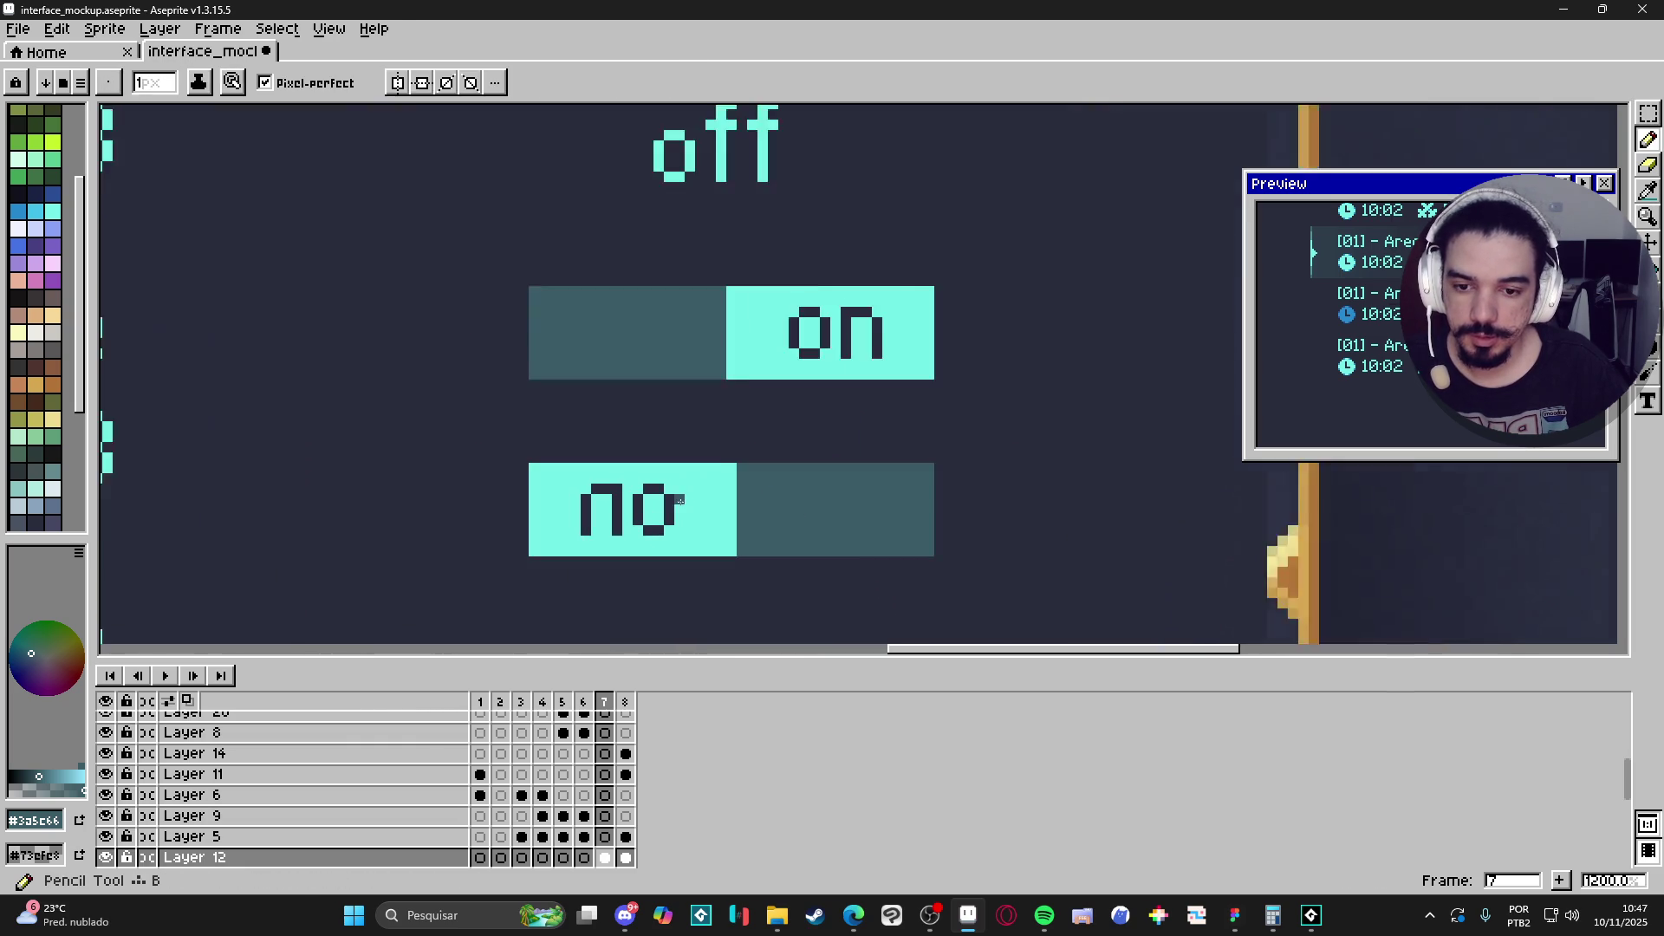
{"action": "left_click", "coordinate": [683, 513]}
{"action": "key", "text": "b"}
{"action": "mouse_move", "coordinate": [664, 525]}
{"action": "left_mouse_down"}
{"action": "mouse_move", "coordinate": [641, 540]}
{"action": "mouse_move", "coordinate": [622, 518]}
{"action": "mouse_move", "coordinate": [578, 522]}
{"action": "mouse_move", "coordinate": [666, 490]}
{"action": "left_mouse_up"}
{"action": "left_click", "coordinate": [596, 496]}
{"action": "scroll", "coordinate": [654, 497], "scroll_direction": "down", "scroll_amount": 4}
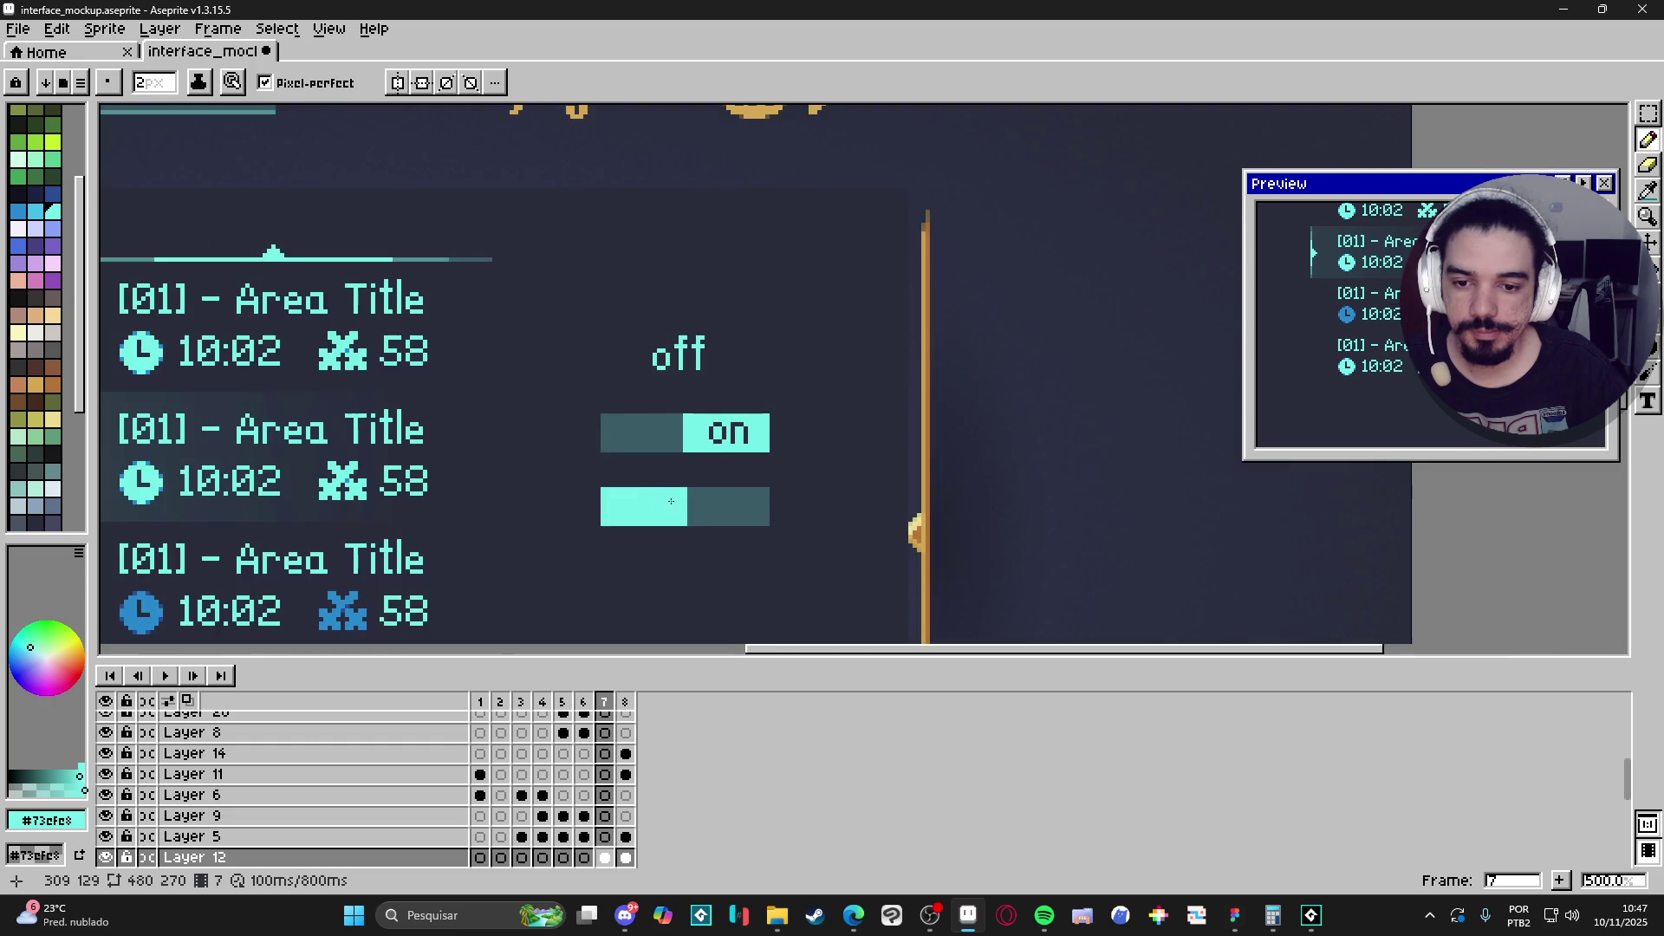
{"action": "scroll", "coordinate": [675, 385], "scroll_direction": "up", "scroll_amount": 1}
{"action": "key", "text": "m"}
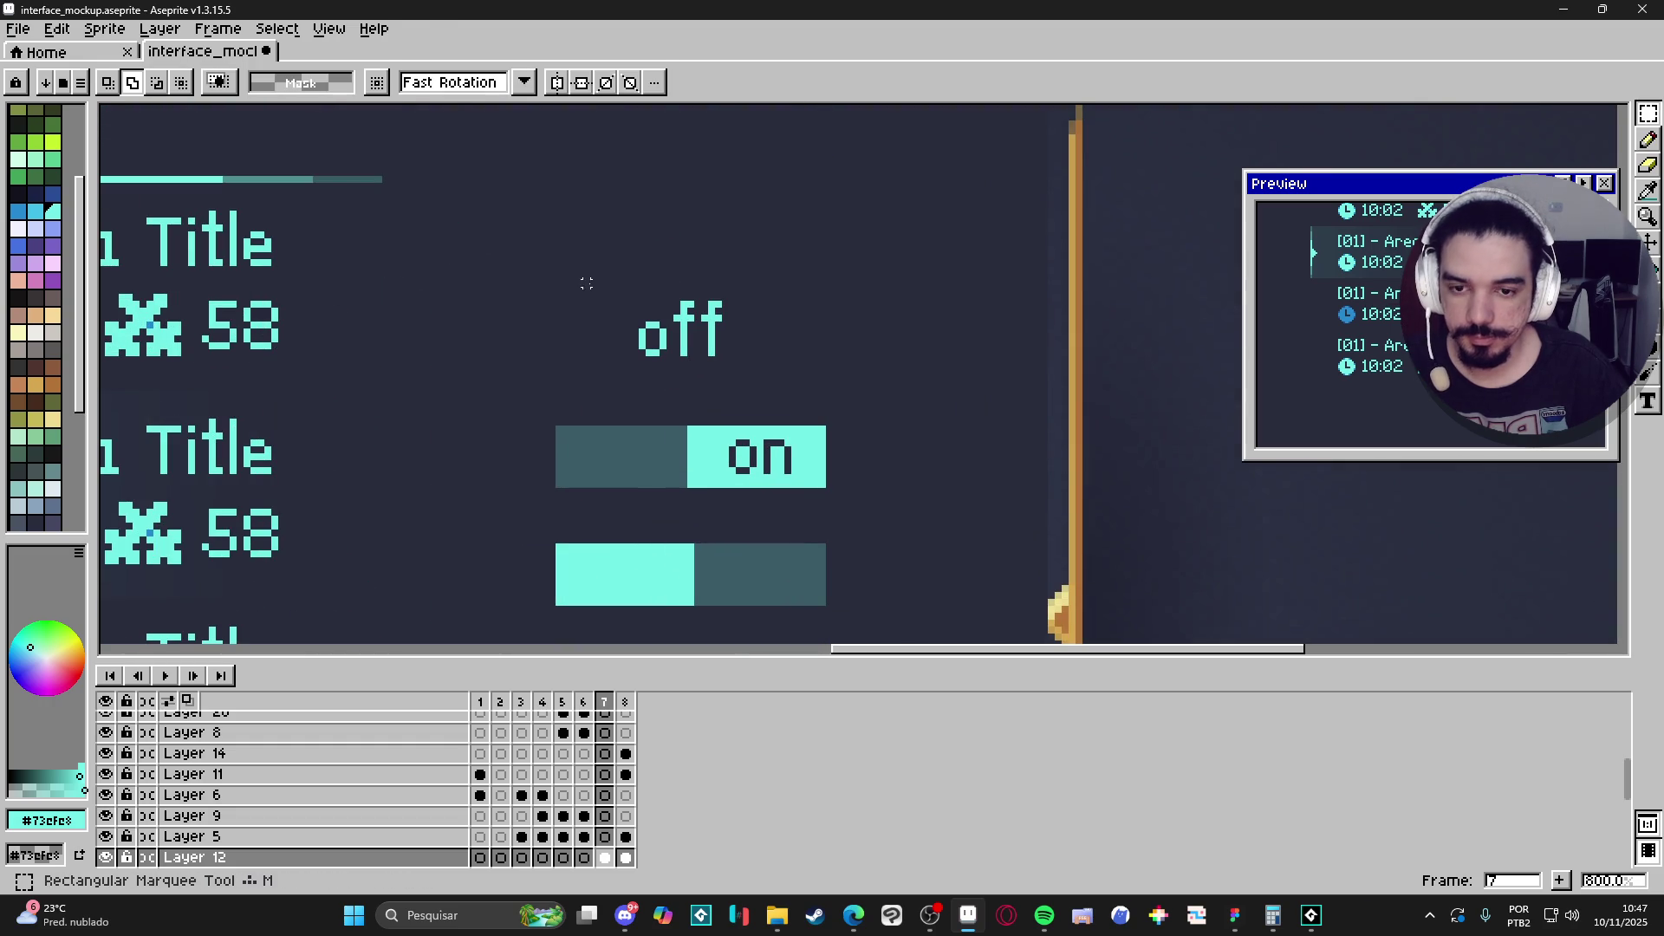
{"action": "left_click_drag", "start_coordinate": [606, 276], "coordinate": [754, 375]}
Pick dark #282c3c and lower the tops of both f letters in 'off' by one pixel.
{"action": "key", "text": "i"}
{"action": "left_click", "coordinate": [766, 438]}
{"action": "key", "text": "ctrl+b"}
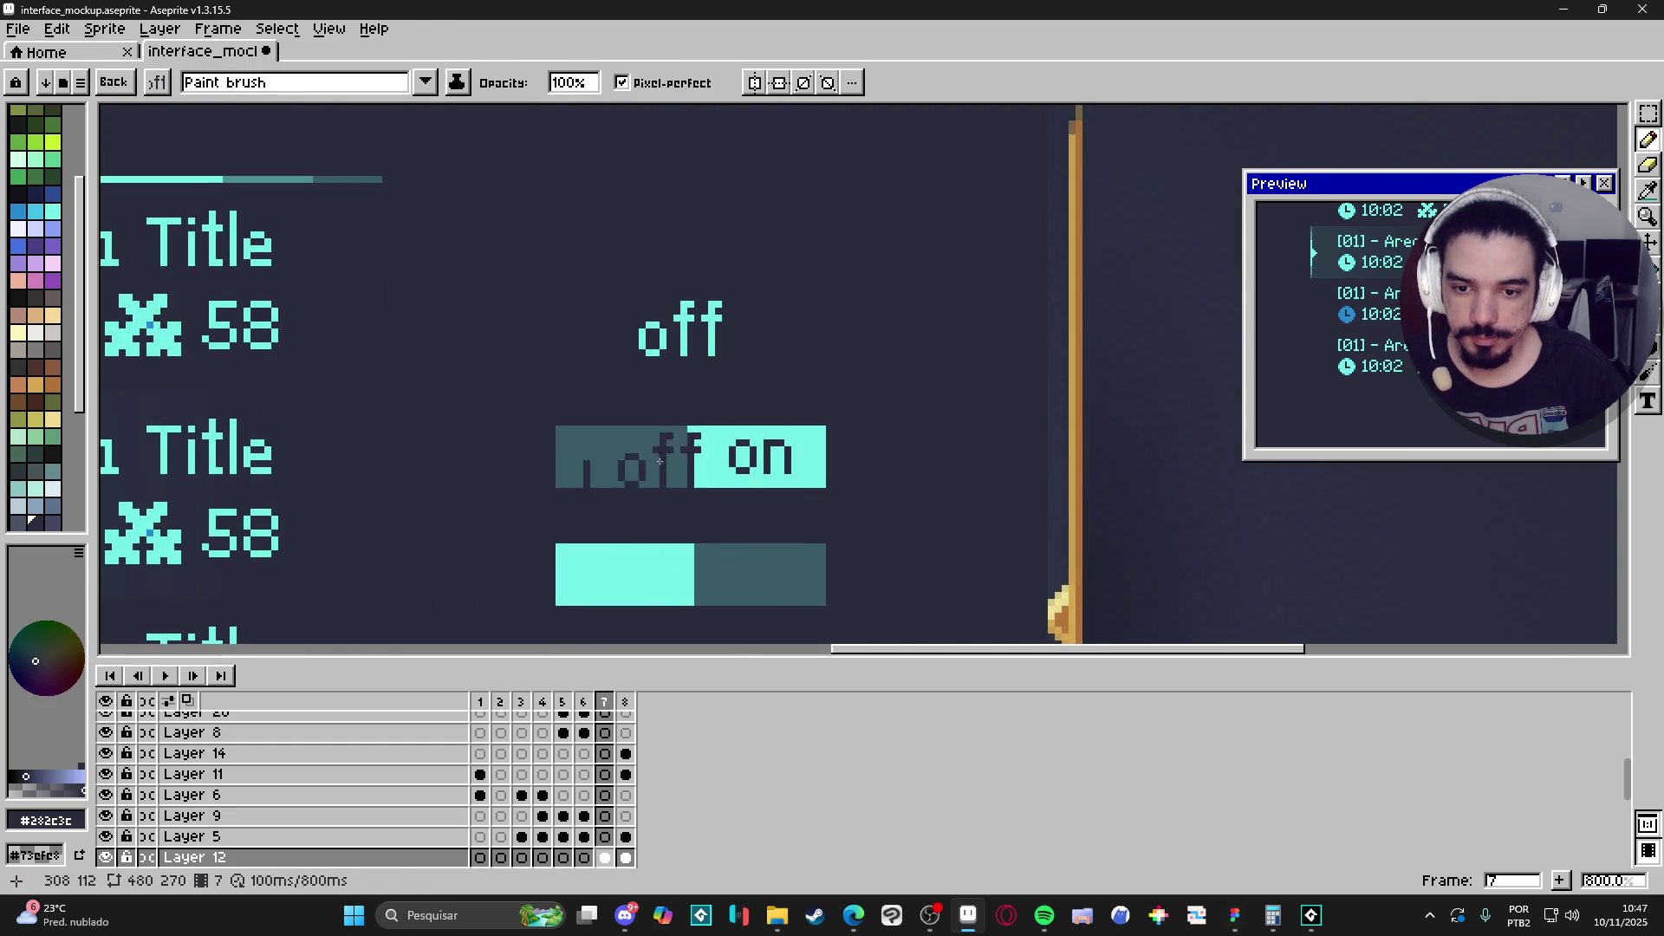
{"action": "scroll", "coordinate": [627, 412], "scroll_direction": "down", "scroll_amount": 2}
{"action": "scroll", "coordinate": [684, 260], "scroll_direction": "up", "scroll_amount": 2}
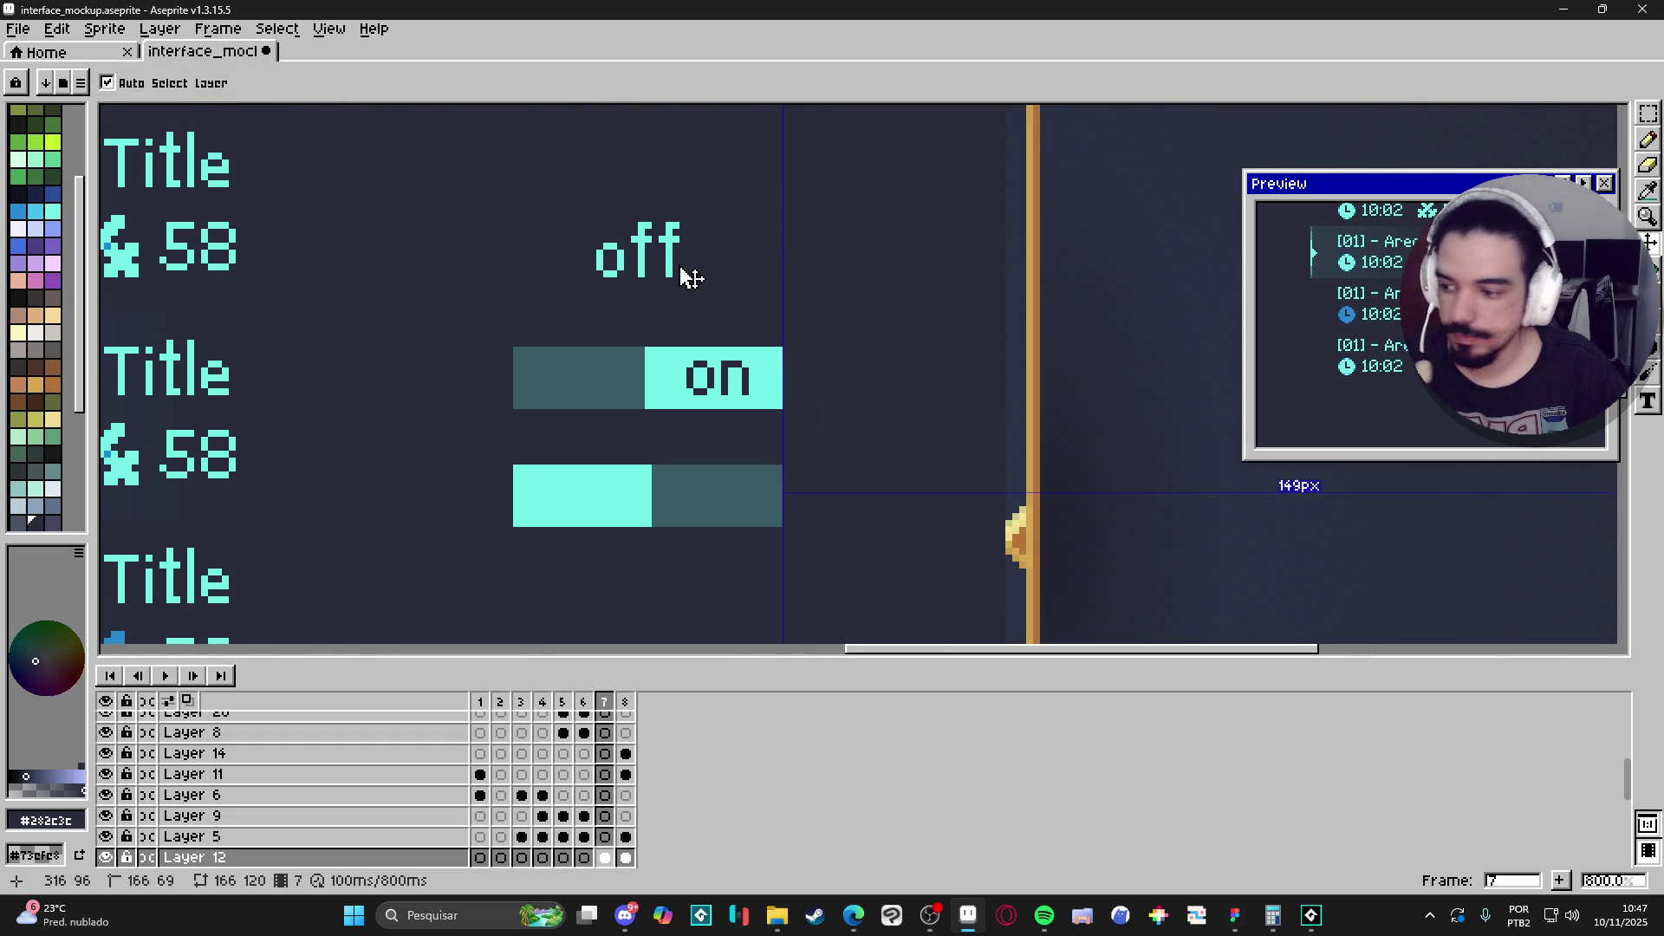
{"action": "key", "text": "m"}
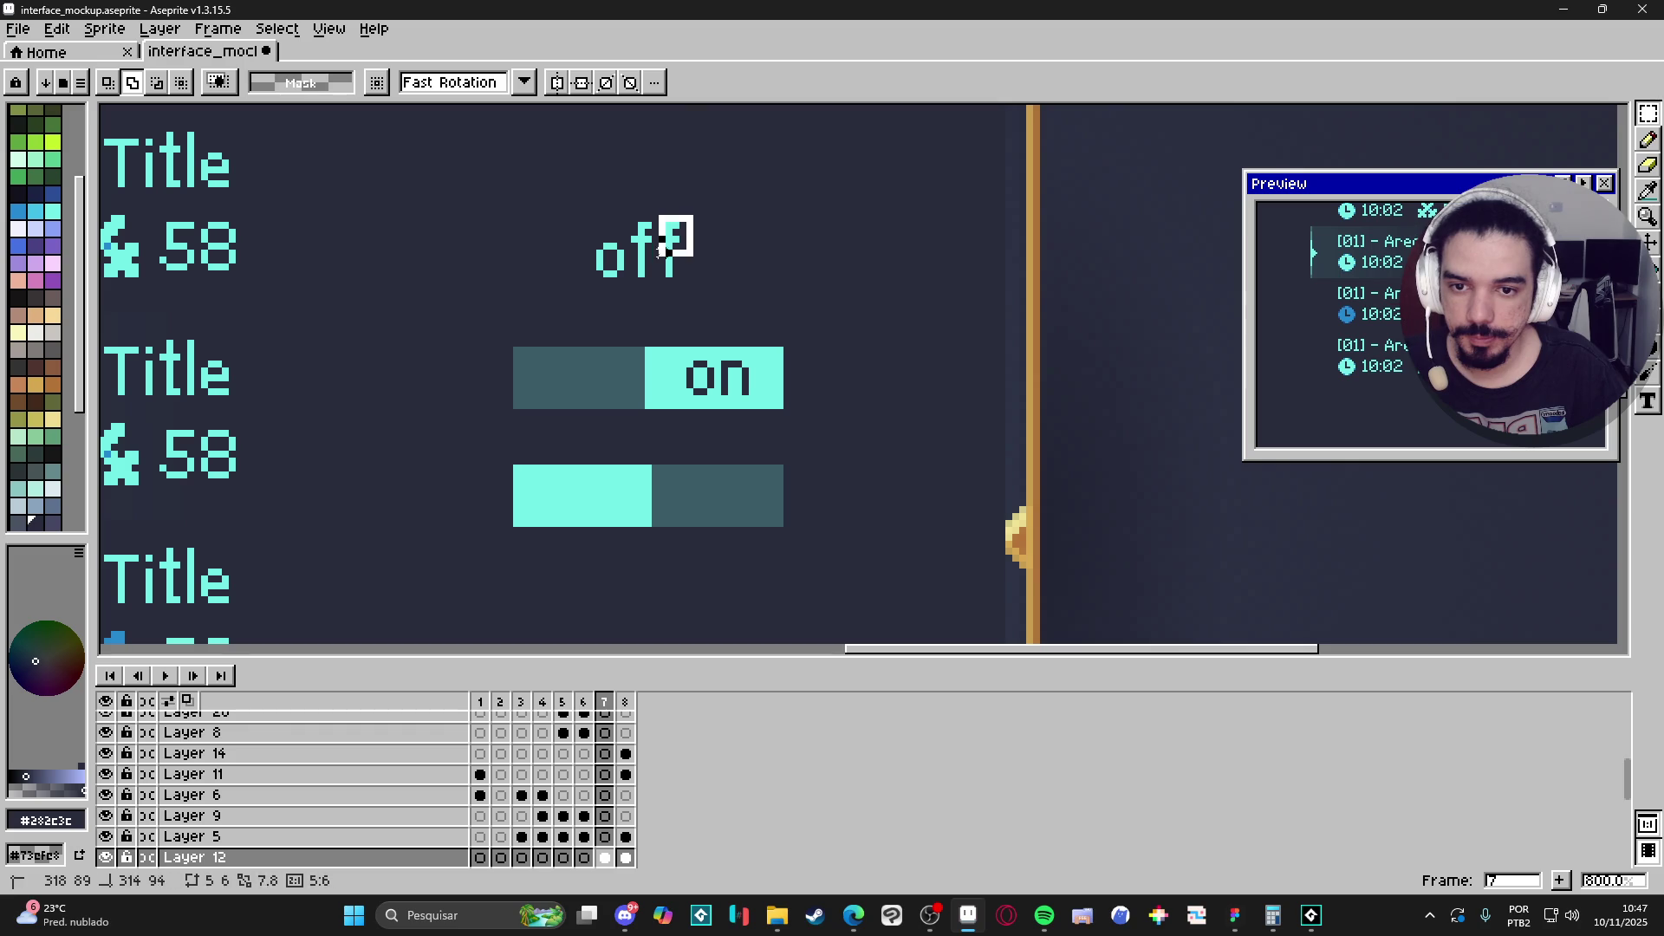
{"action": "key", "text": "b"}
{"action": "scroll", "coordinate": [694, 347], "scroll_direction": "down", "scroll_amount": 2}
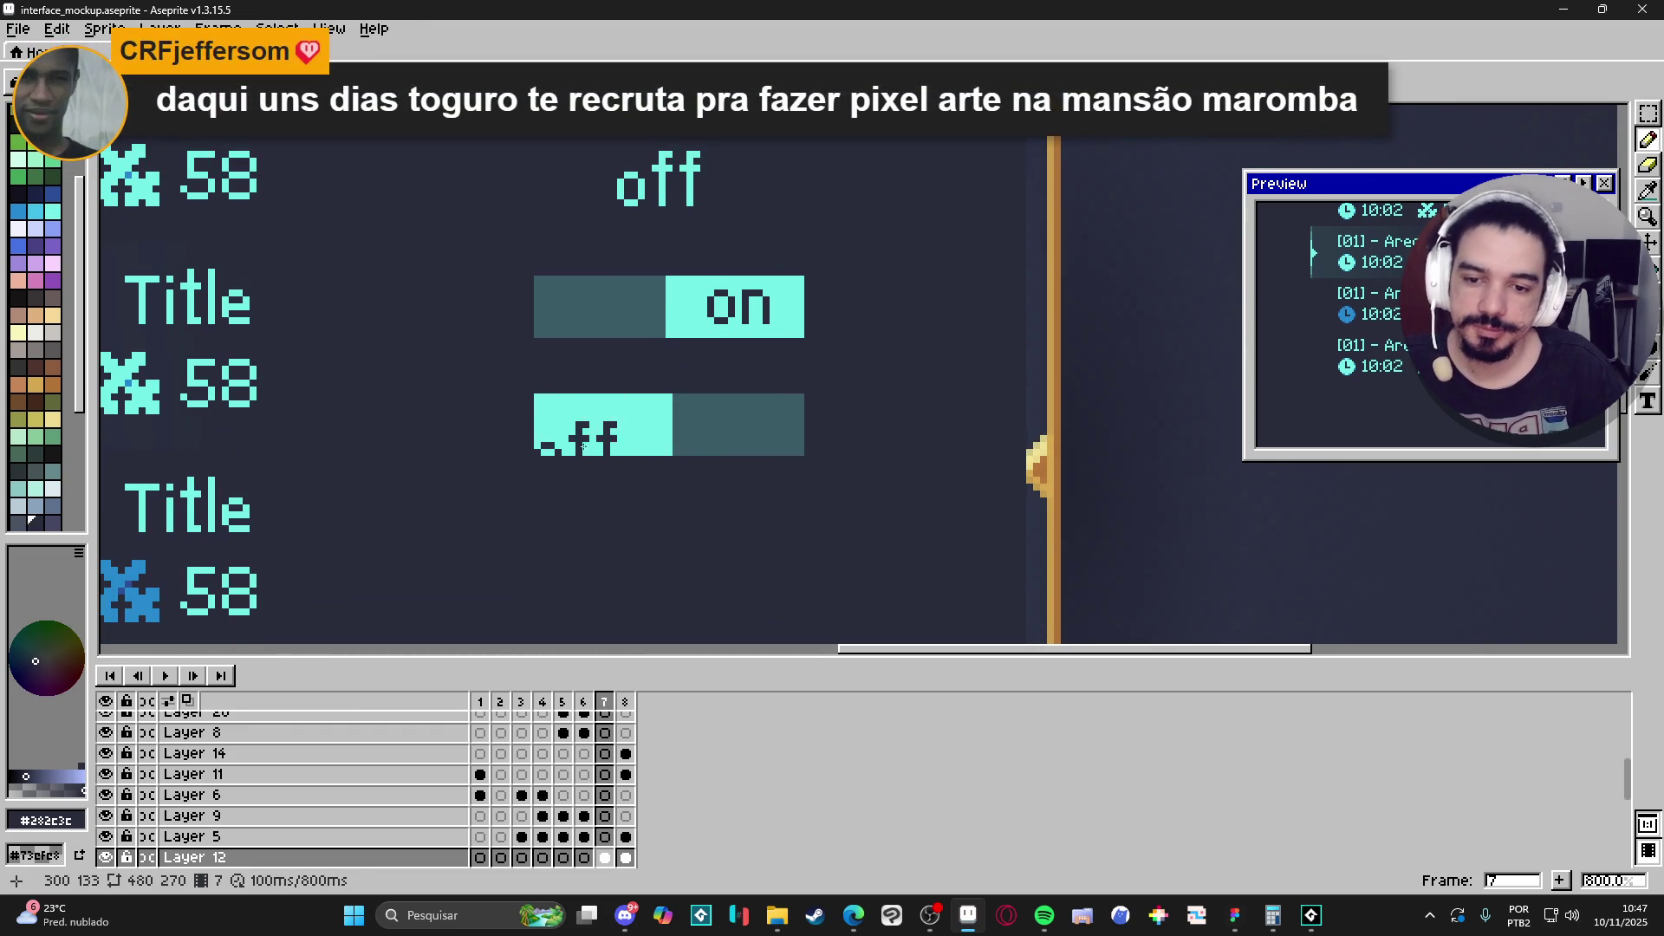
{"action": "left_click_drag", "start_coordinate": [687, 194], "coordinate": [650, 318]}
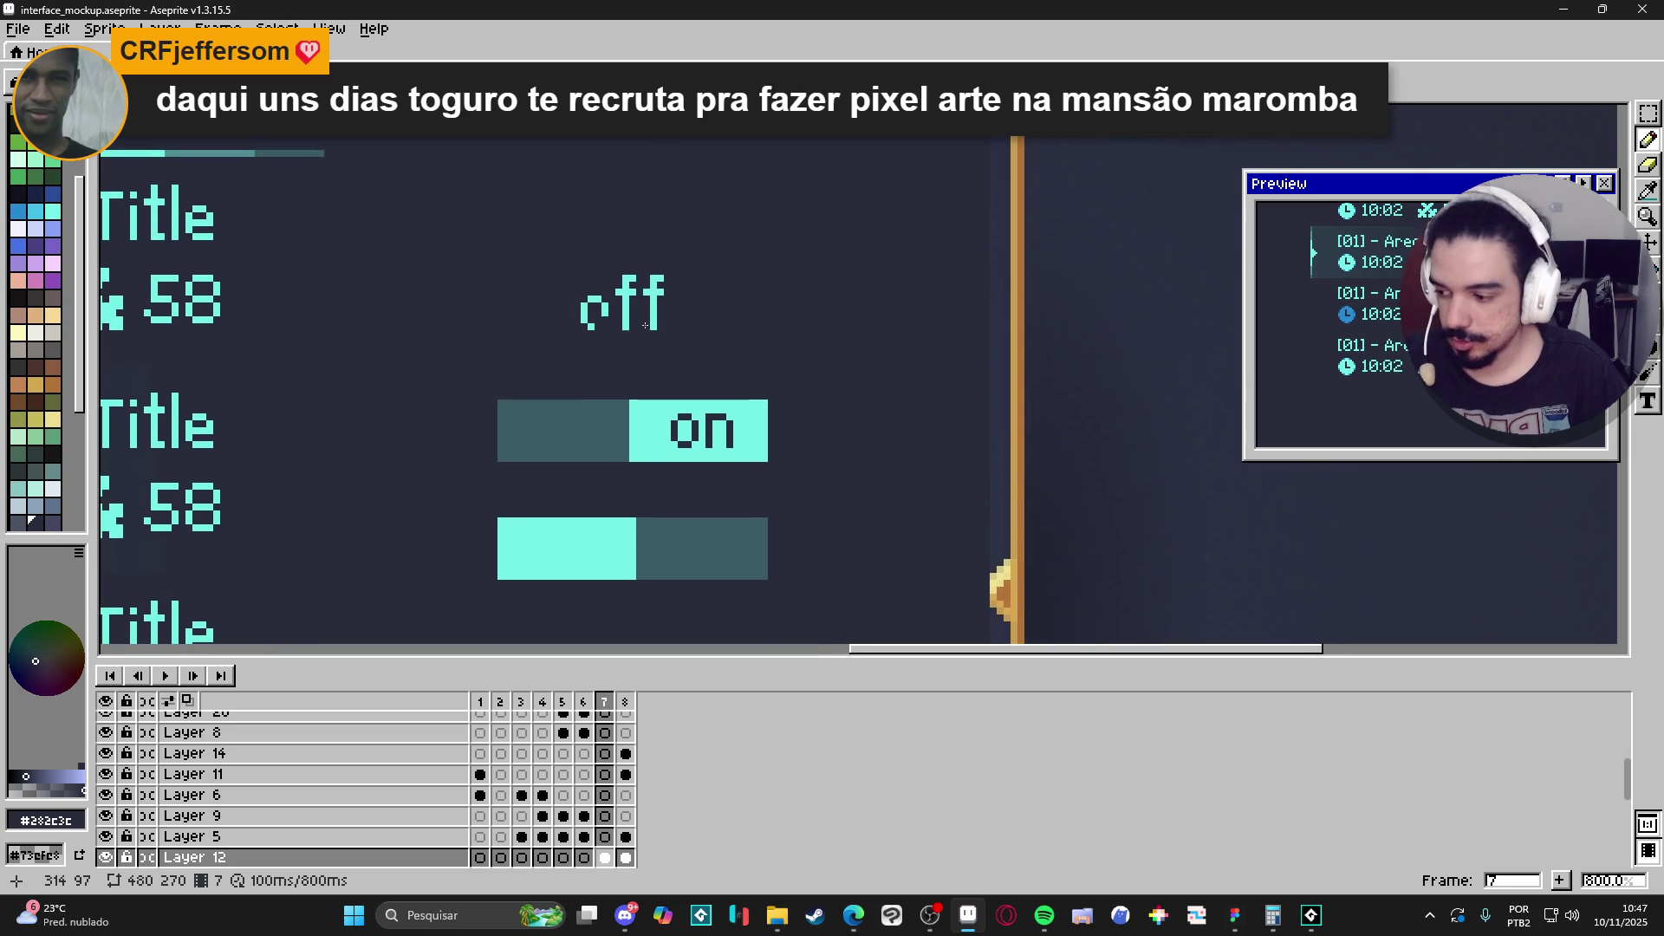
{"action": "scroll", "coordinate": [625, 321], "scroll_direction": "up", "scroll_amount": 3}
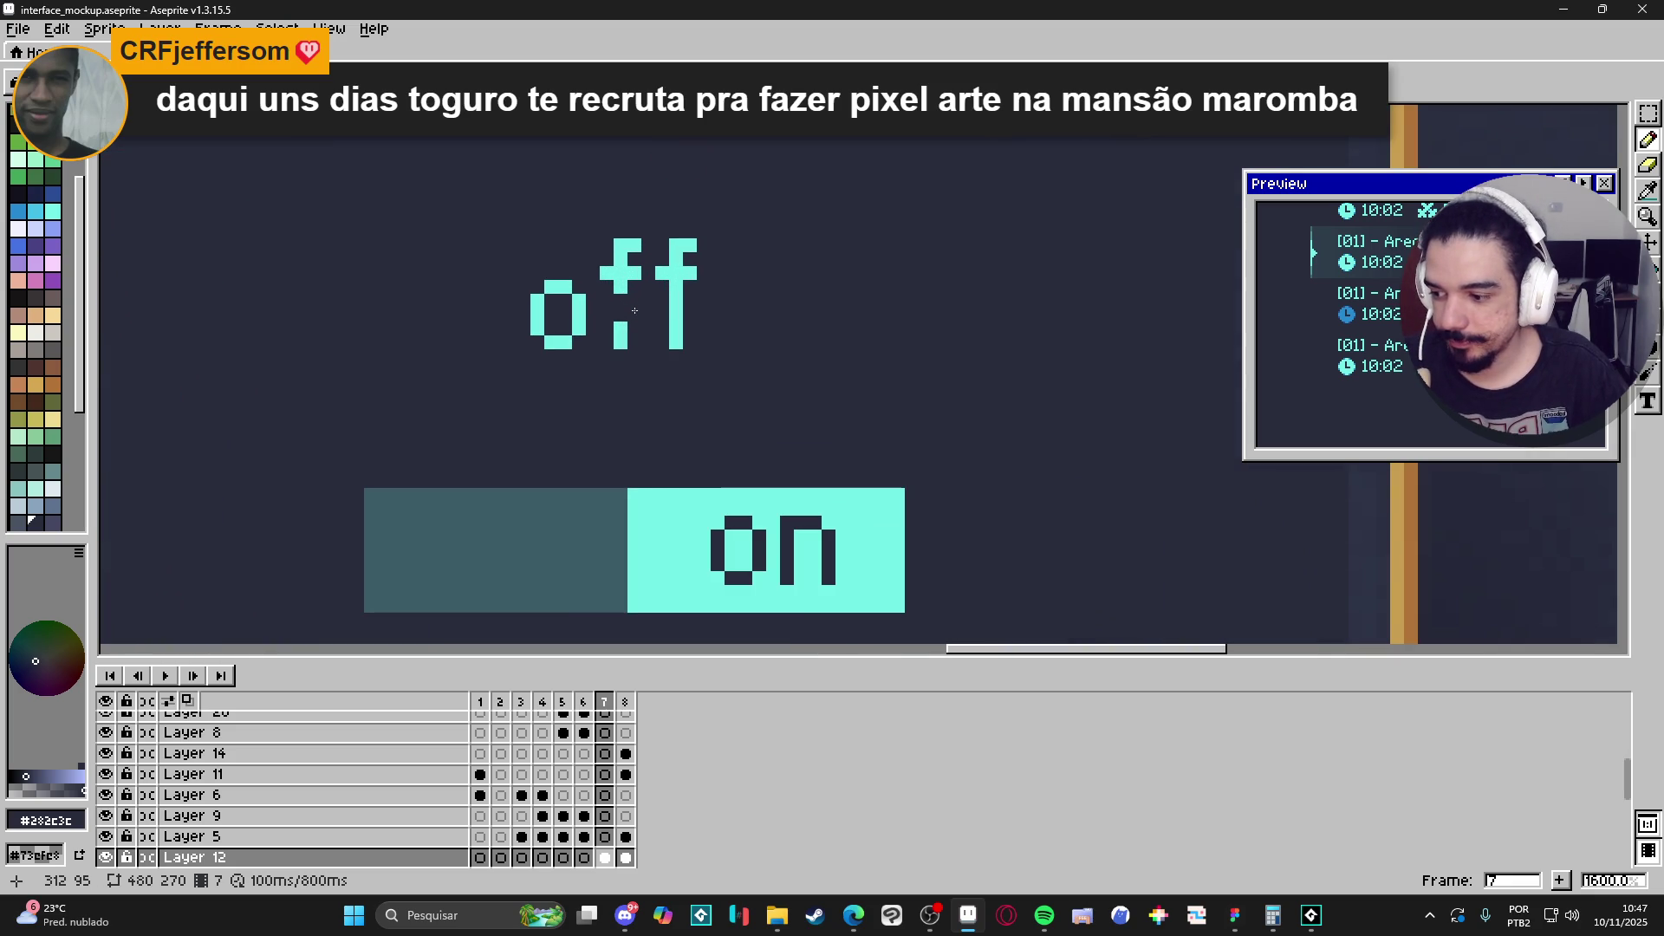
{"action": "left_click_drag", "start_coordinate": [648, 305], "coordinate": [650, 340]}
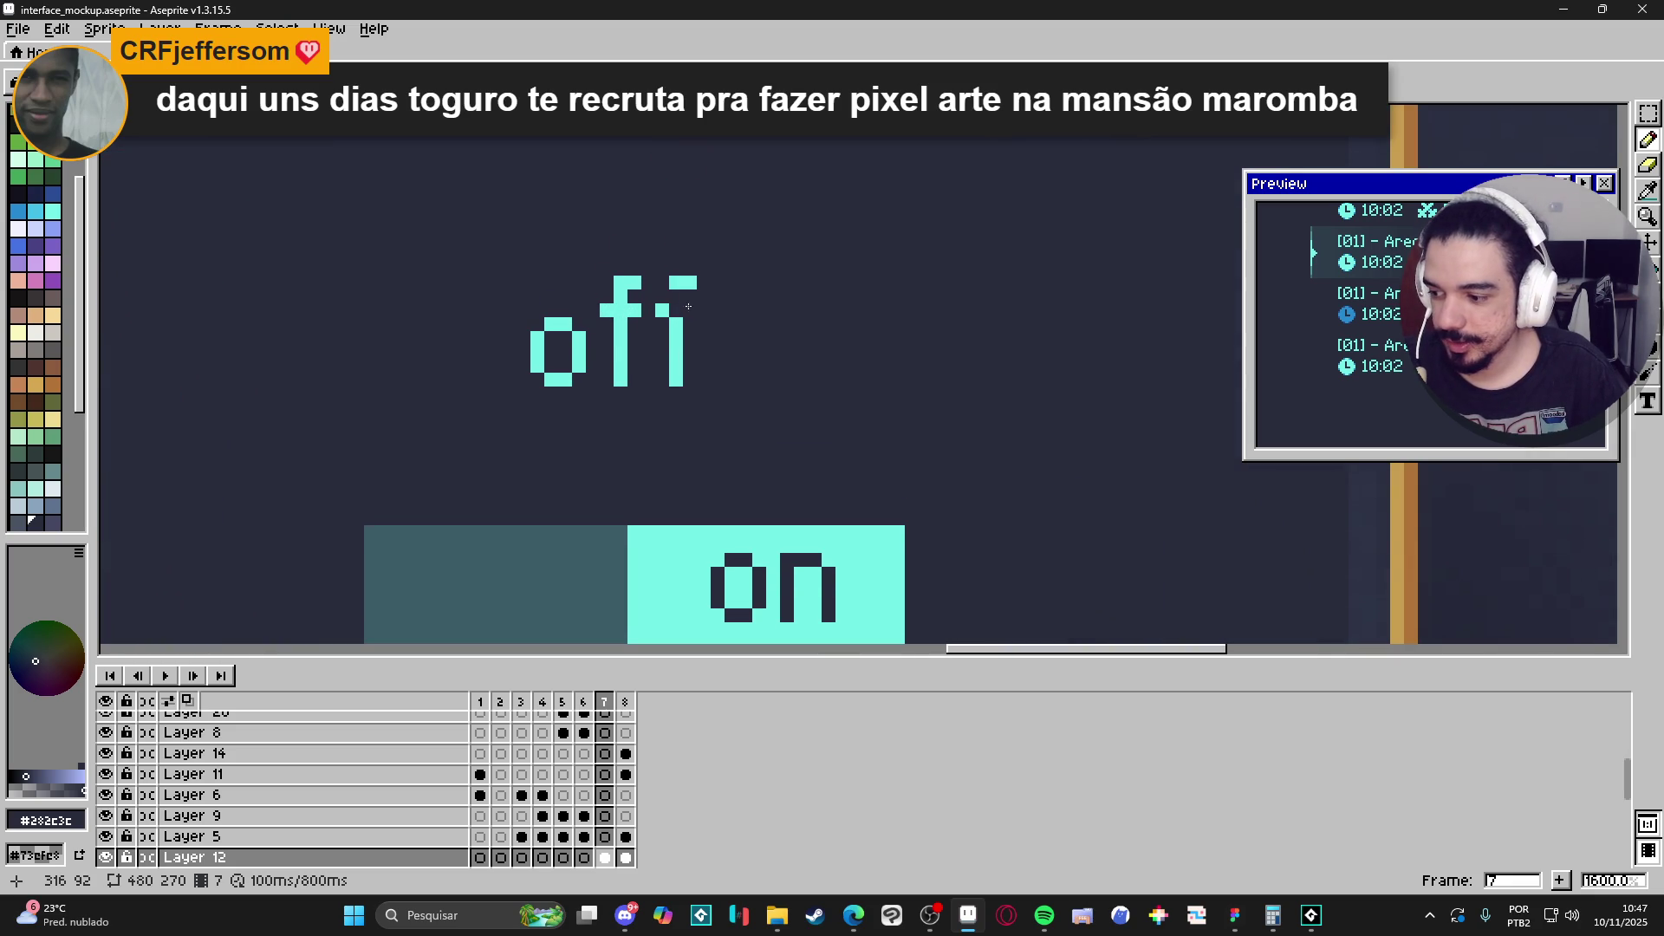
{"action": "scroll", "coordinate": [704, 282], "scroll_direction": "up", "scroll_amount": 2}
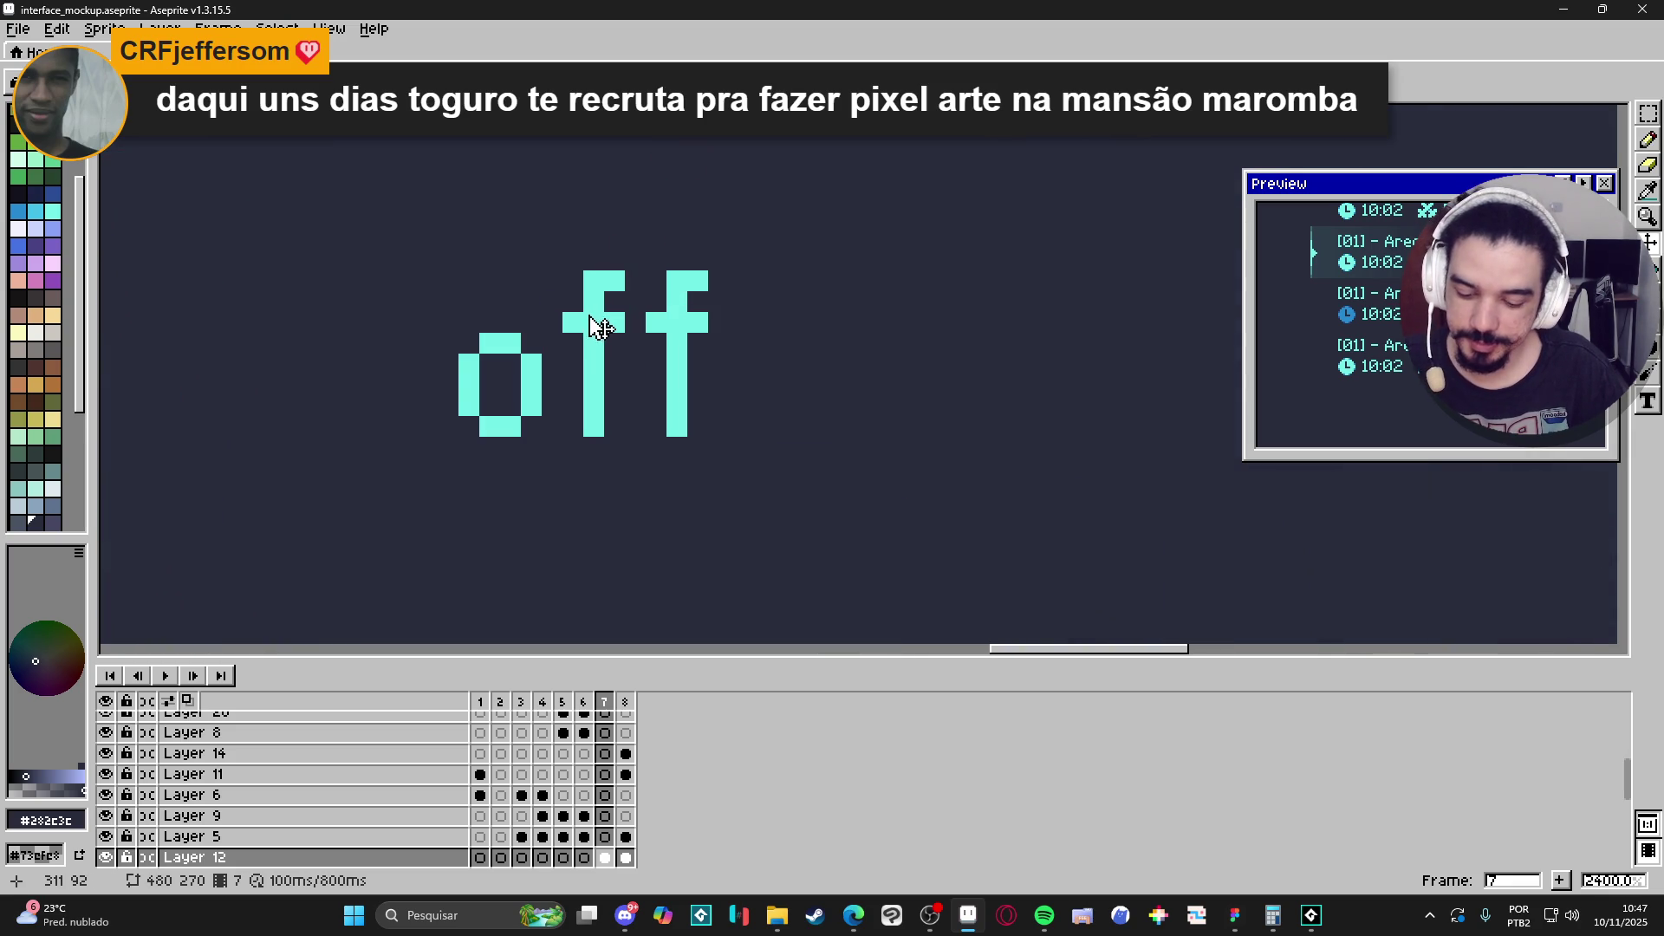
{"action": "key", "text": "m"}
{"action": "mouse_move", "coordinate": [572, 280]}
{"action": "left_mouse_down"}
{"action": "mouse_move", "coordinate": [702, 316]}
{"action": "mouse_move", "coordinate": [709, 351]}
{"action": "mouse_move", "coordinate": [660, 347]}
{"action": "mouse_move", "coordinate": [664, 378]}
{"action": "left_mouse_up"}
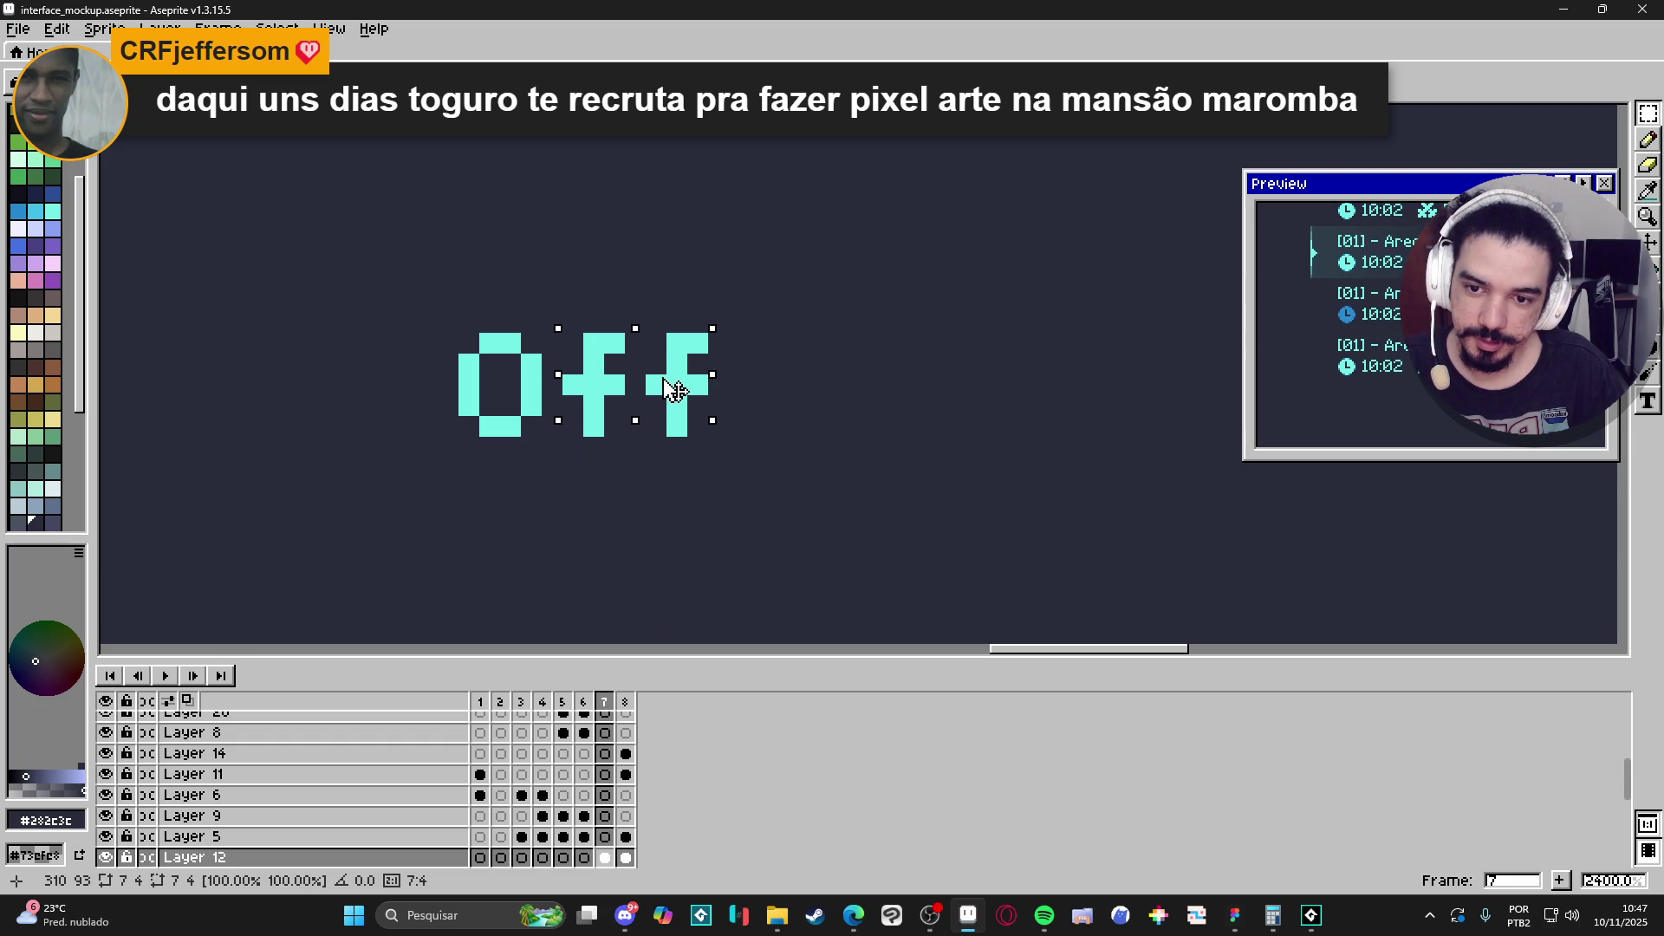
Copy the whole 'Off' lettering and place it in dark on the lower toggle's light half.
{"action": "mouse_move", "coordinate": [714, 441]}
{"action": "left_mouse_down"}
{"action": "mouse_move", "coordinate": [559, 334]}
{"action": "mouse_move", "coordinate": [454, 329]}
{"action": "left_mouse_up"}
{"action": "scroll", "coordinate": [483, 357], "scroll_direction": "down", "scroll_amount": 3}
{"action": "scroll", "coordinate": [520, 407], "scroll_direction": "up", "scroll_amount": 2}
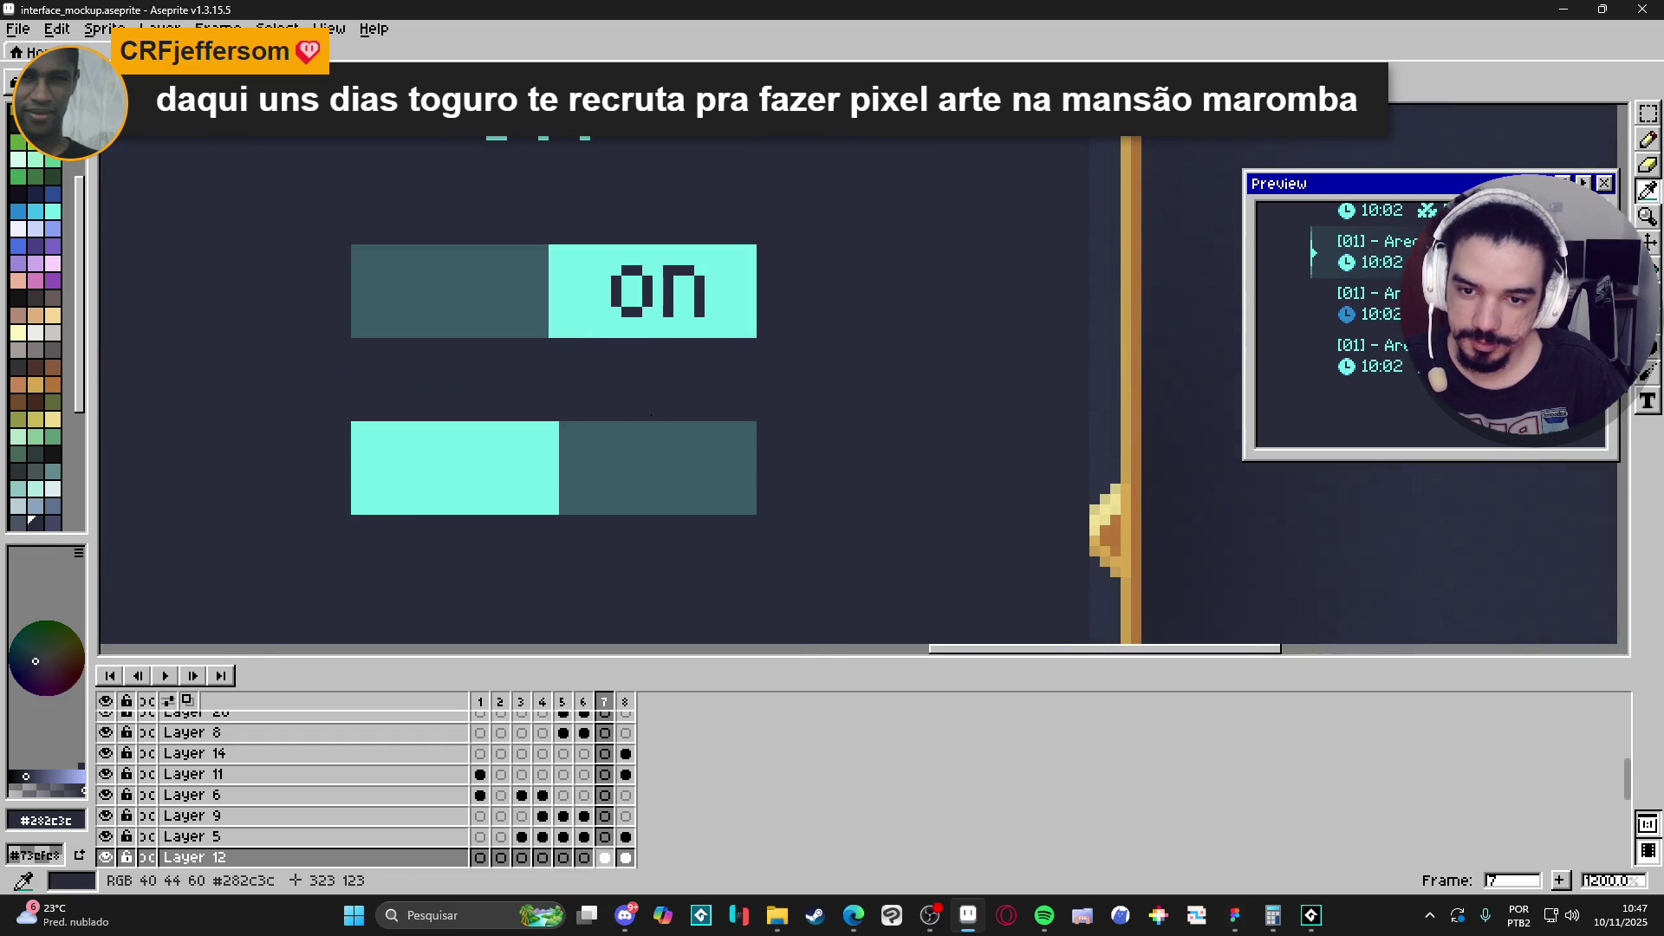
{"action": "key", "text": "ctrl+x"}
{"action": "key", "text": "ctrl+v"}
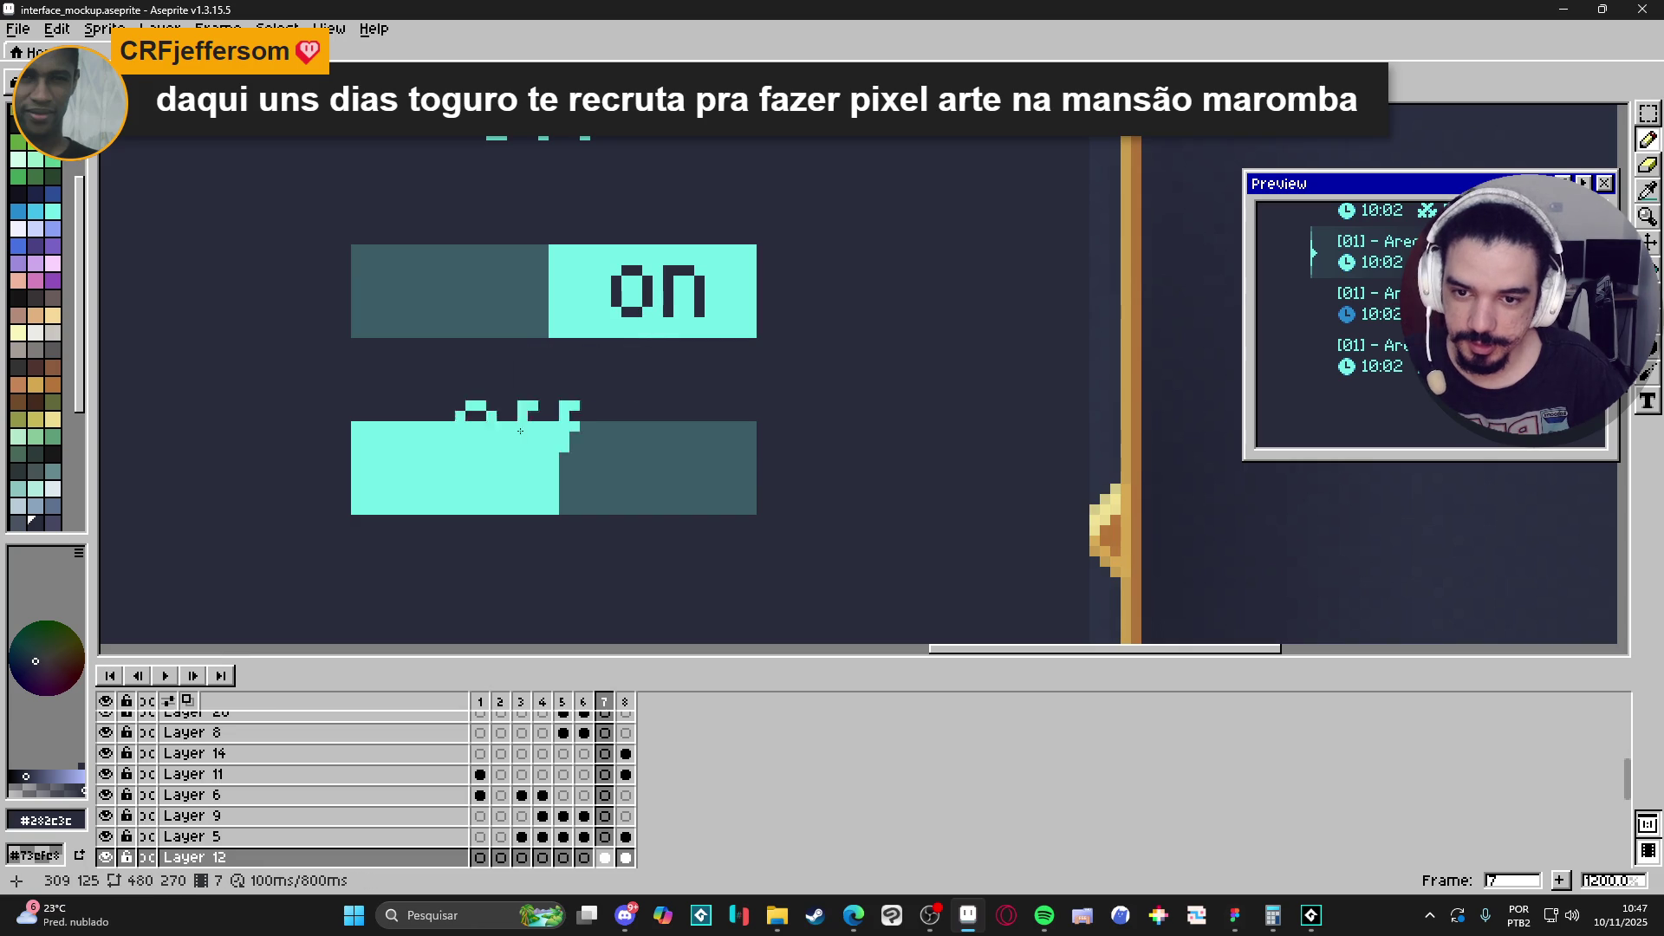
{"action": "left_click_drag", "start_coordinate": [524, 413], "coordinate": [670, 424]}
{"action": "key", "text": "Escape"}
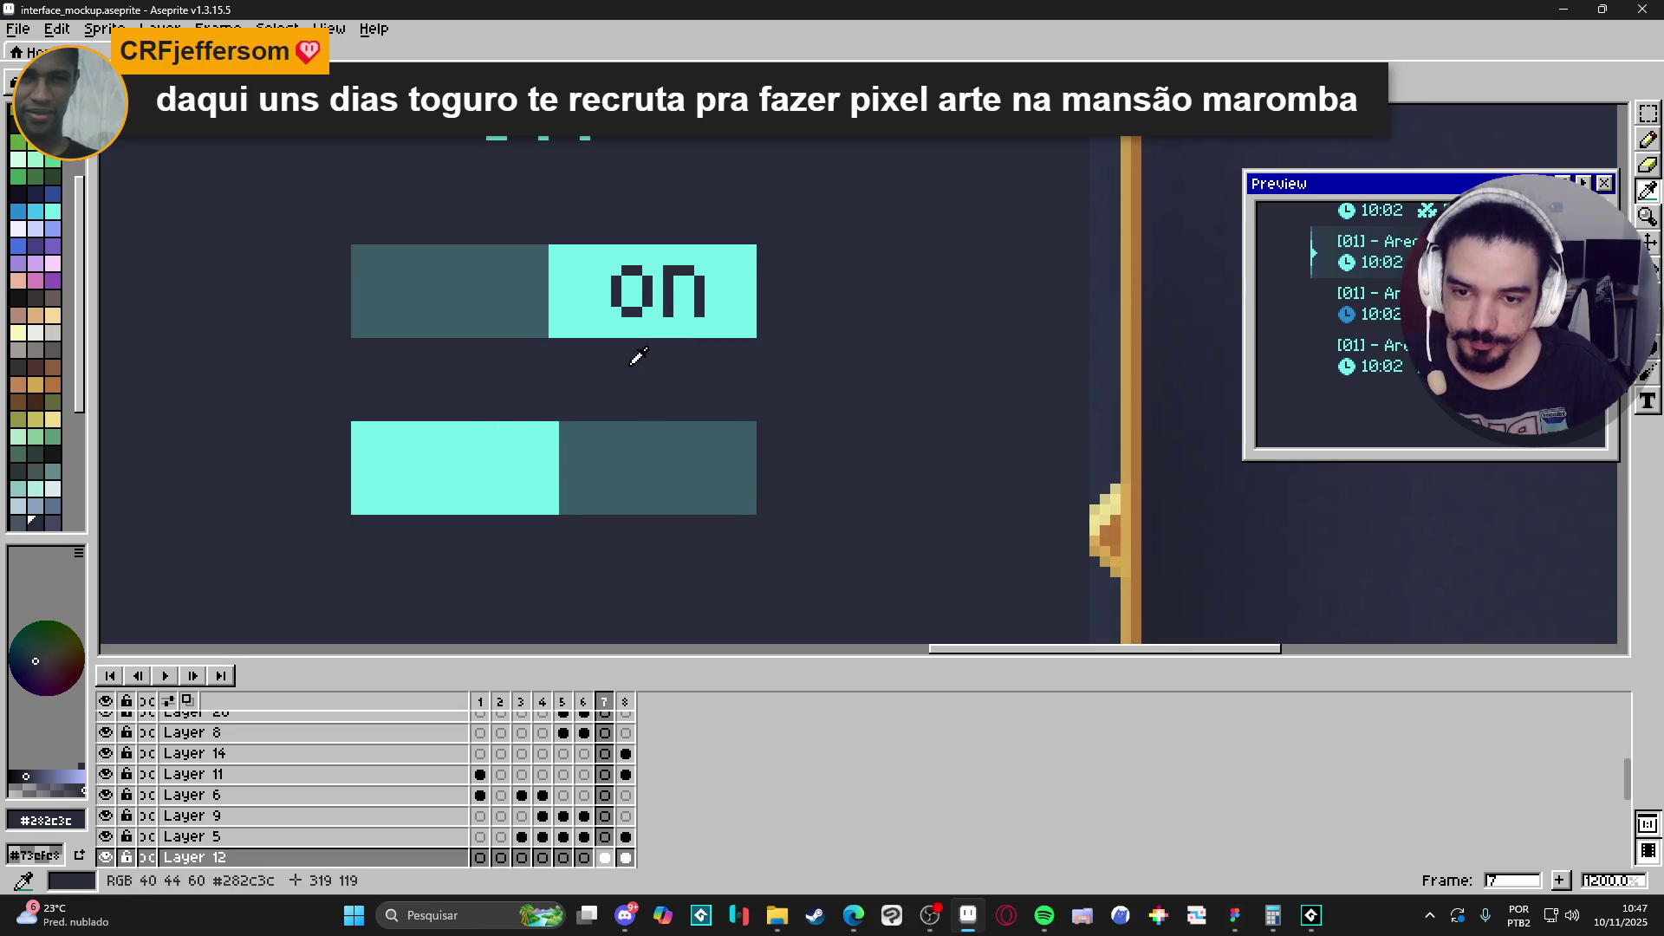
{"action": "key", "text": "i"}
{"action": "key", "text": "ctrl+z"}
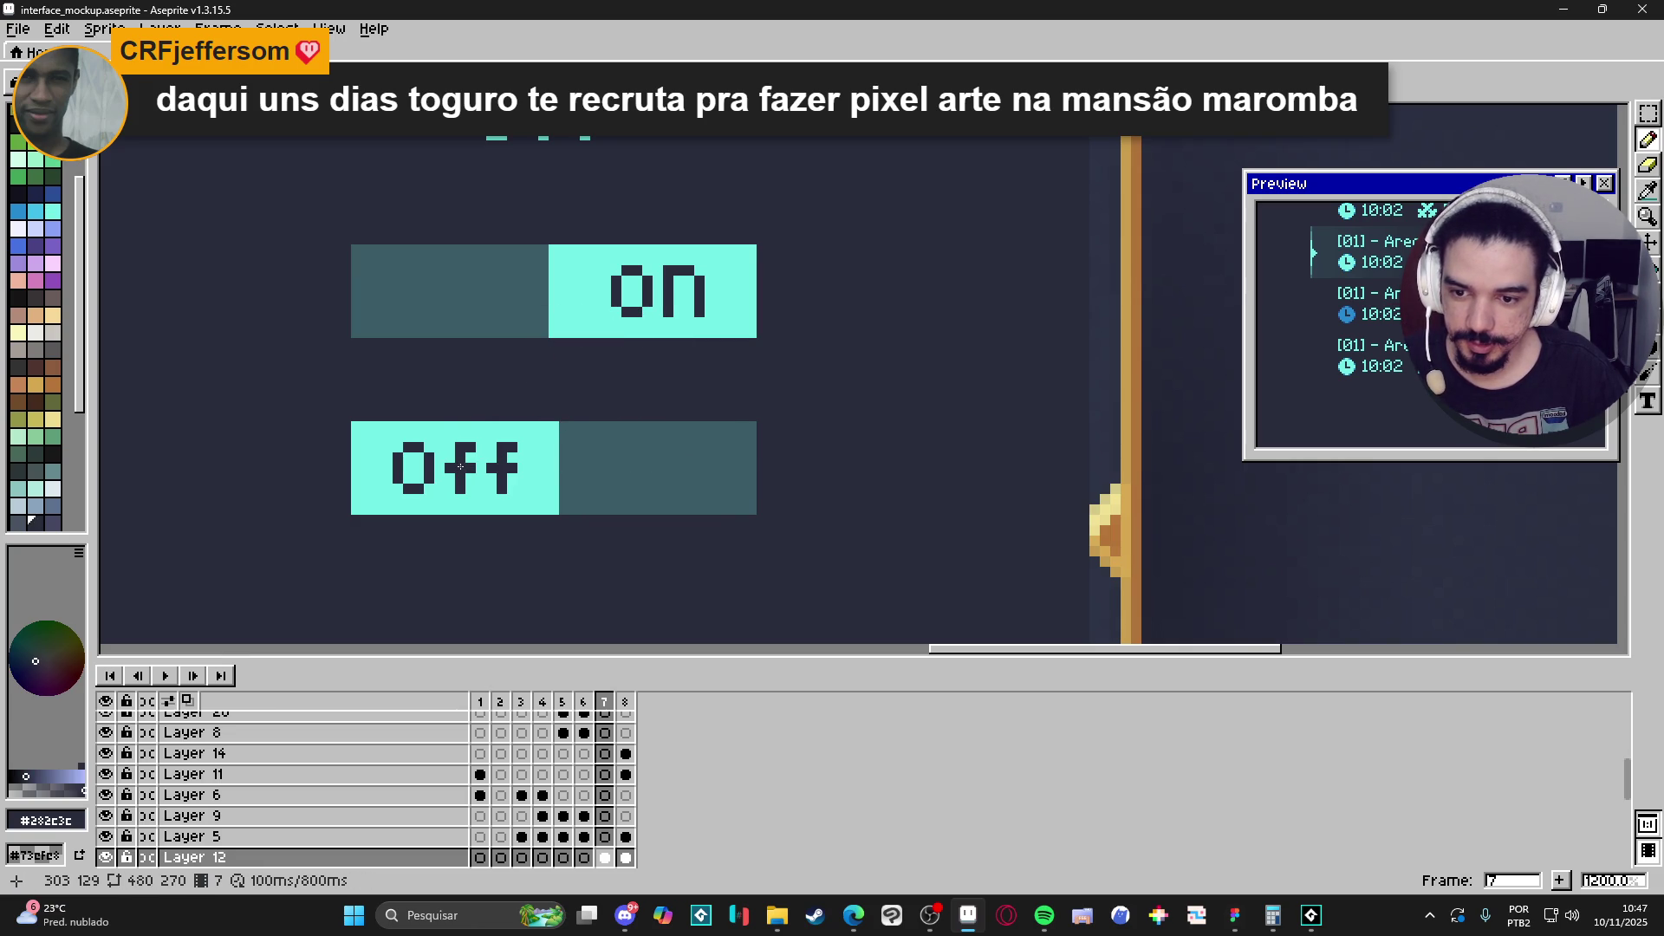
{"action": "scroll", "coordinate": [460, 464], "scroll_direction": "down", "scroll_amount": 3}
{"action": "scroll", "coordinate": [692, 536], "scroll_direction": "down", "scroll_amount": 1}
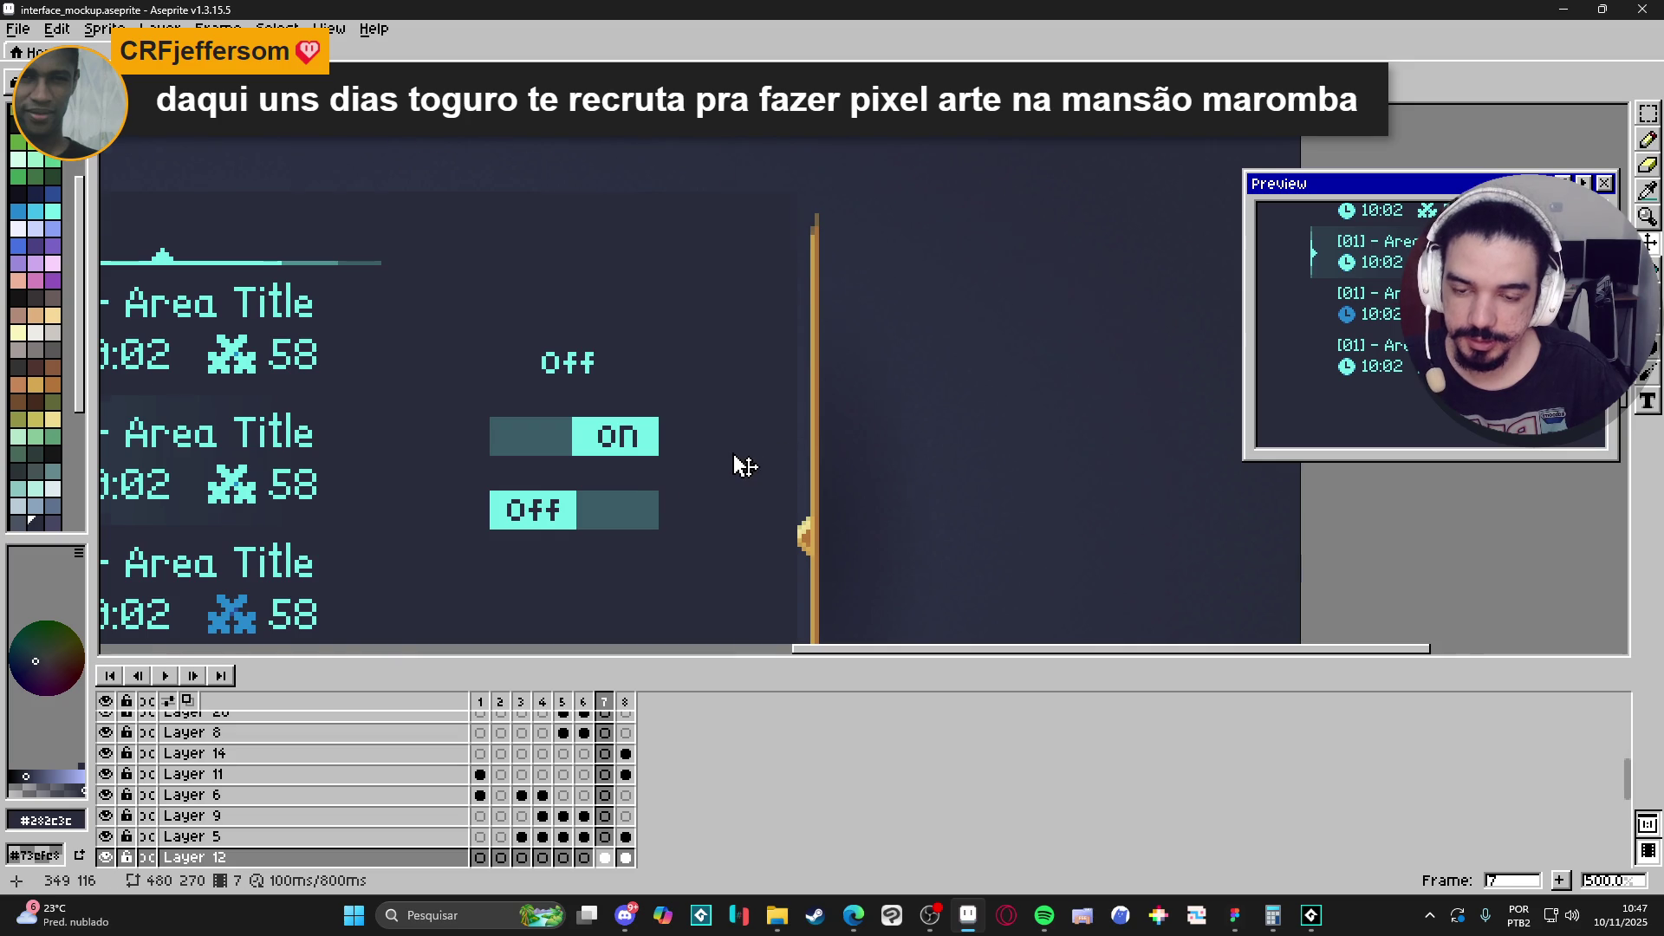
{"action": "scroll", "coordinate": [733, 468], "scroll_direction": "left", "scroll_amount": 1}
Pick light cyan #73efe8 and paint lighter pixel columns along the 'on' block's left edge.
{"action": "scroll", "coordinate": [732, 483], "scroll_direction": "down", "scroll_amount": 1}
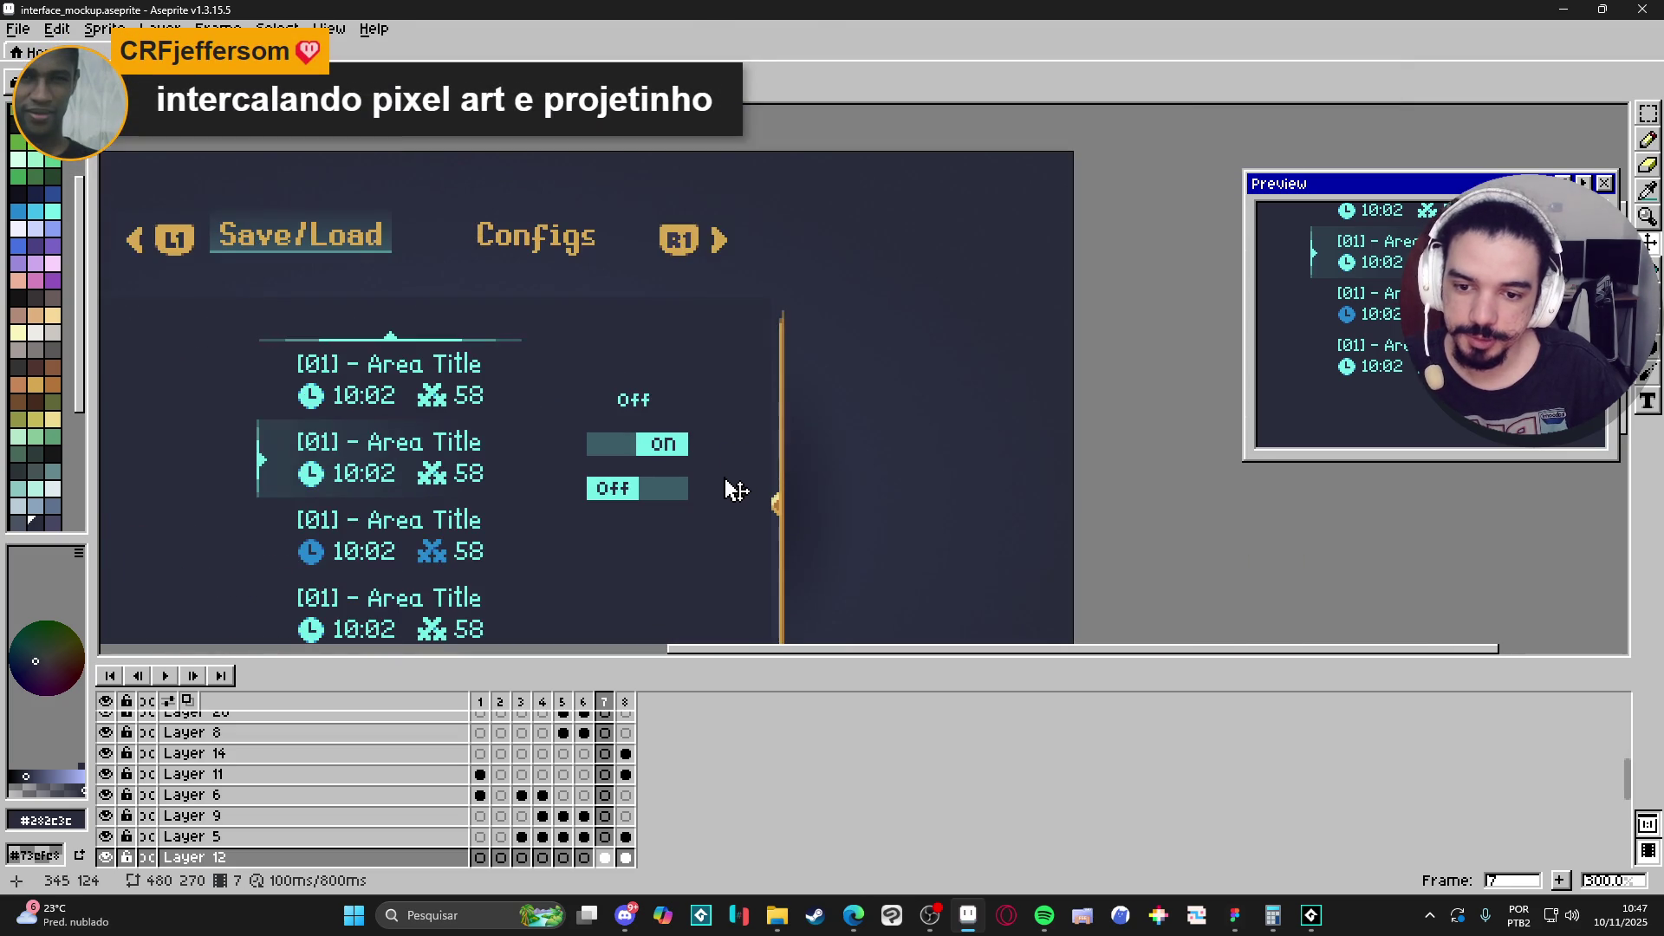
{"action": "scroll", "coordinate": [711, 496], "scroll_direction": "up", "scroll_amount": 3}
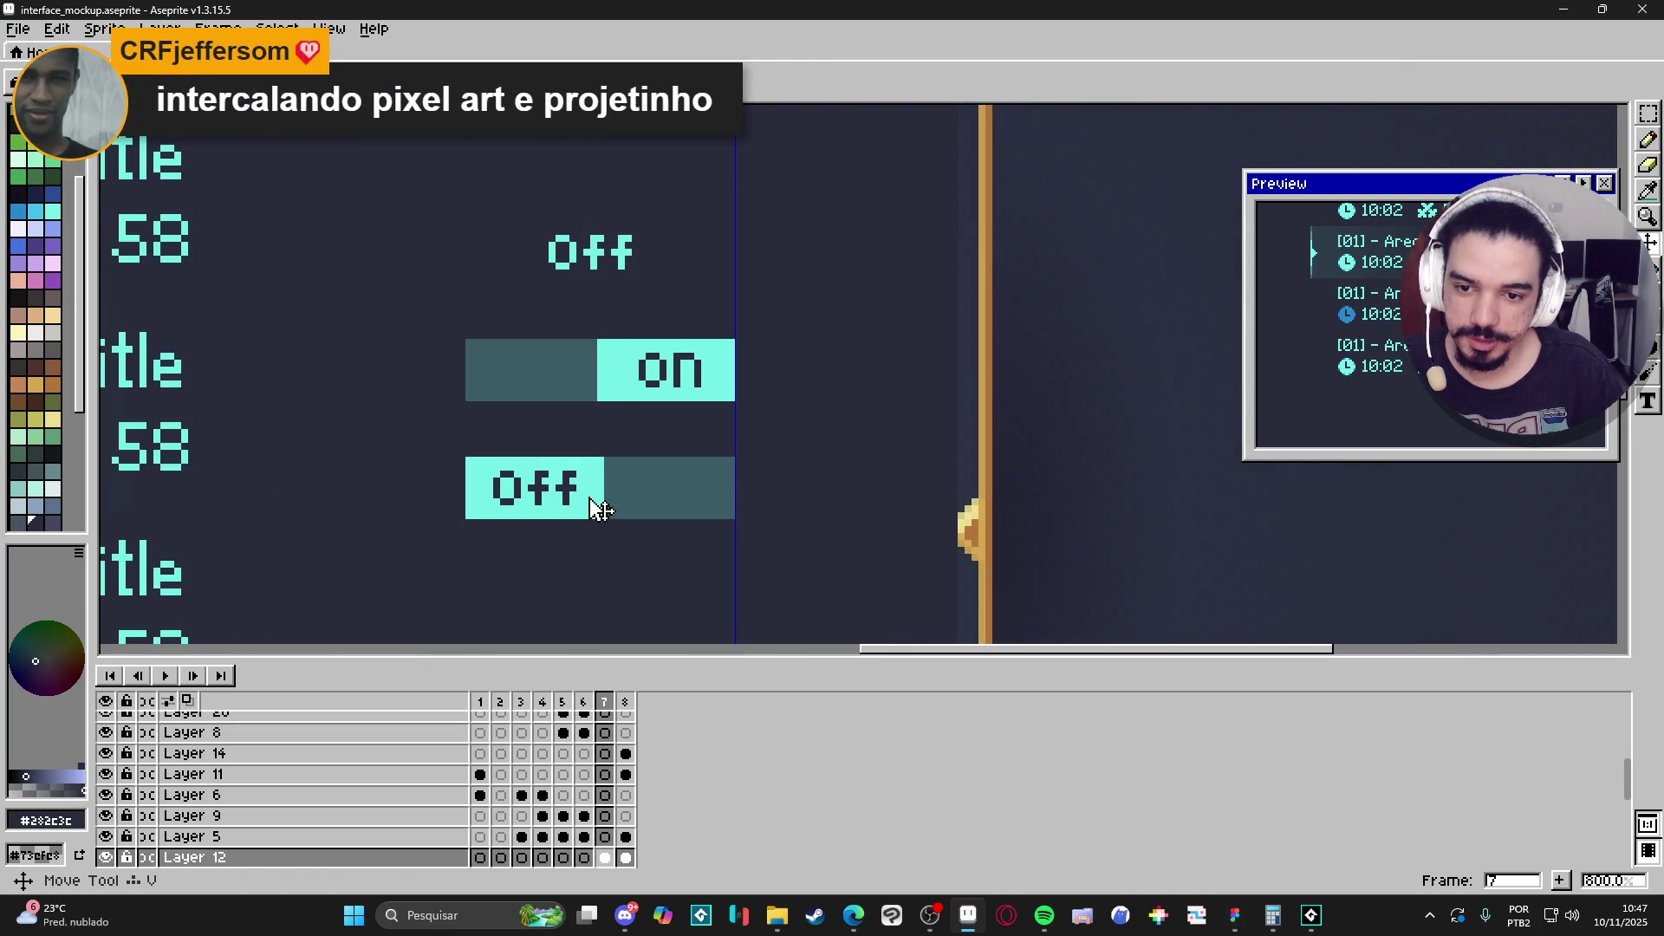
{"action": "scroll", "coordinate": [603, 371], "scroll_direction": "up", "scroll_amount": 1}
{"action": "key", "text": "ctrl+v"}
{"action": "key", "text": "Escape"}
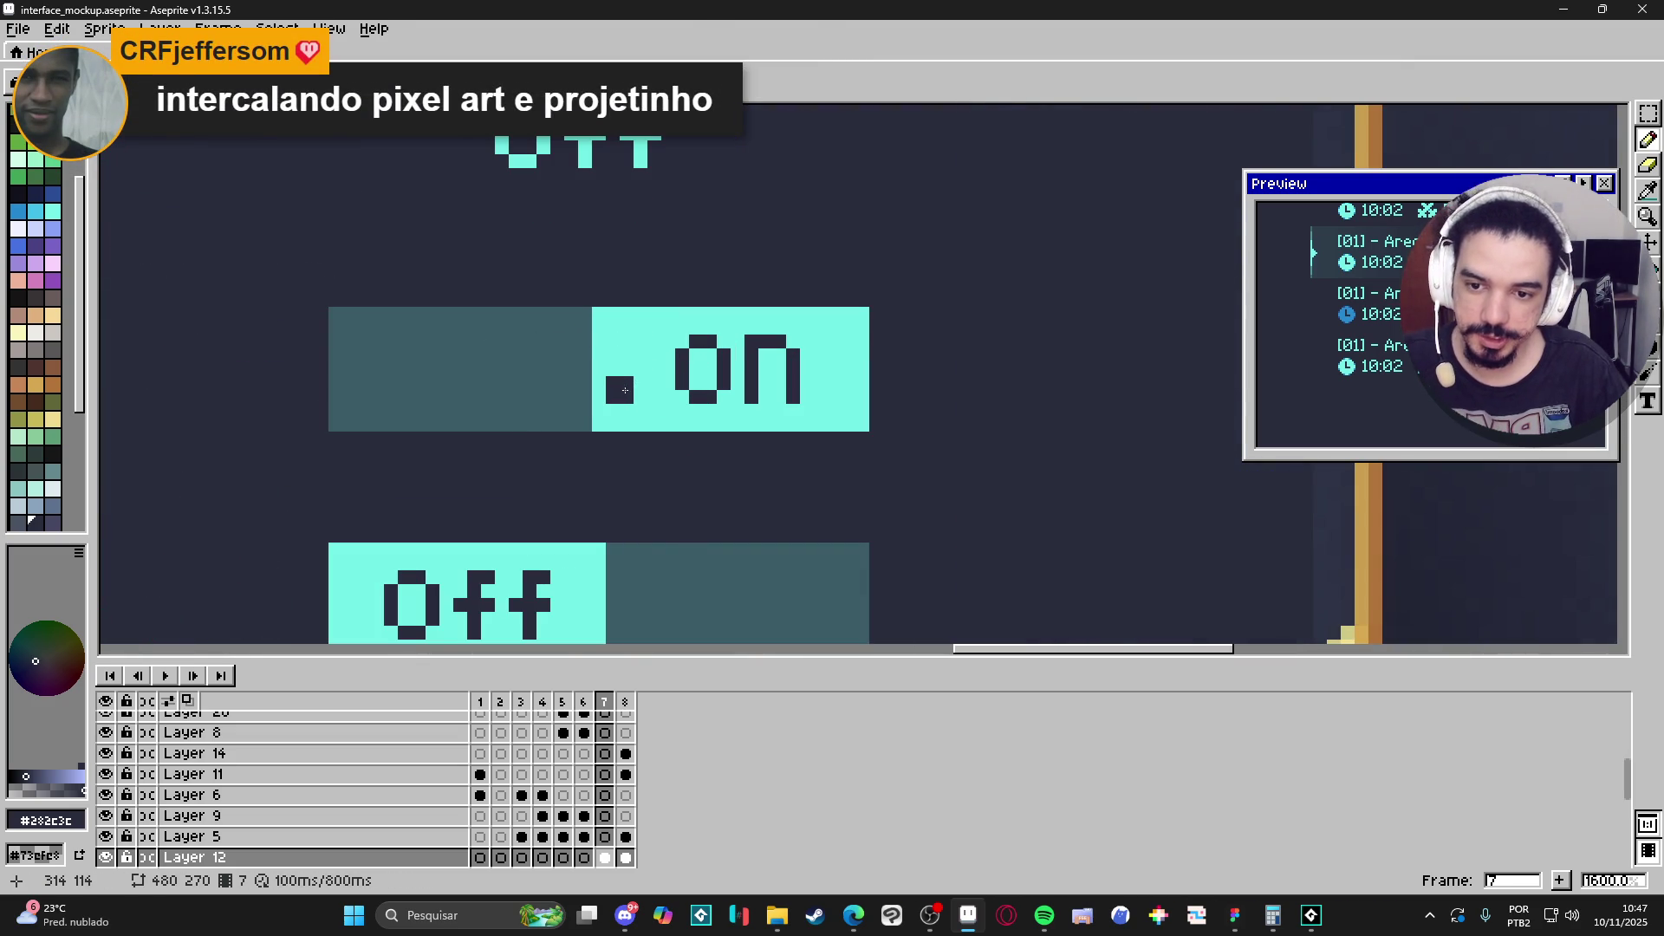
{"action": "left_click", "coordinate": [627, 383], "text": "alt"}
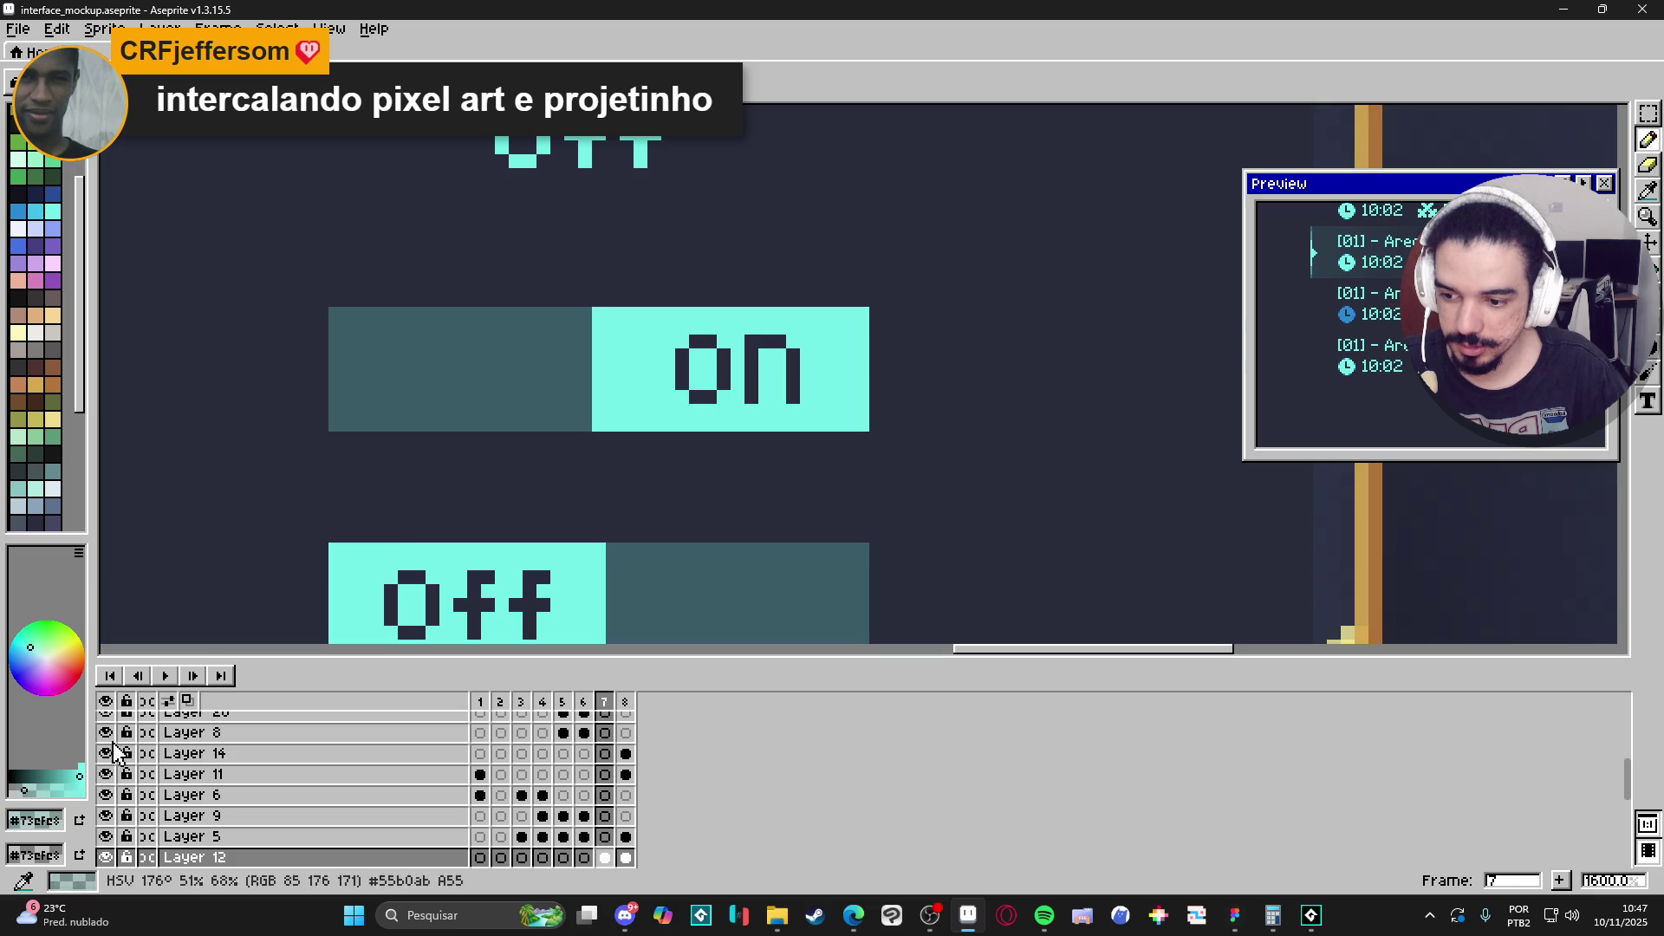
{"action": "mouse_move", "coordinate": [586, 346]}
{"action": "left_mouse_down"}
{"action": "mouse_move", "coordinate": [587, 413]}
{"action": "mouse_move", "coordinate": [591, 331]}
{"action": "mouse_move", "coordinate": [566, 381]}
{"action": "left_mouse_up"}
{"action": "key", "text": "ctrl+z"}
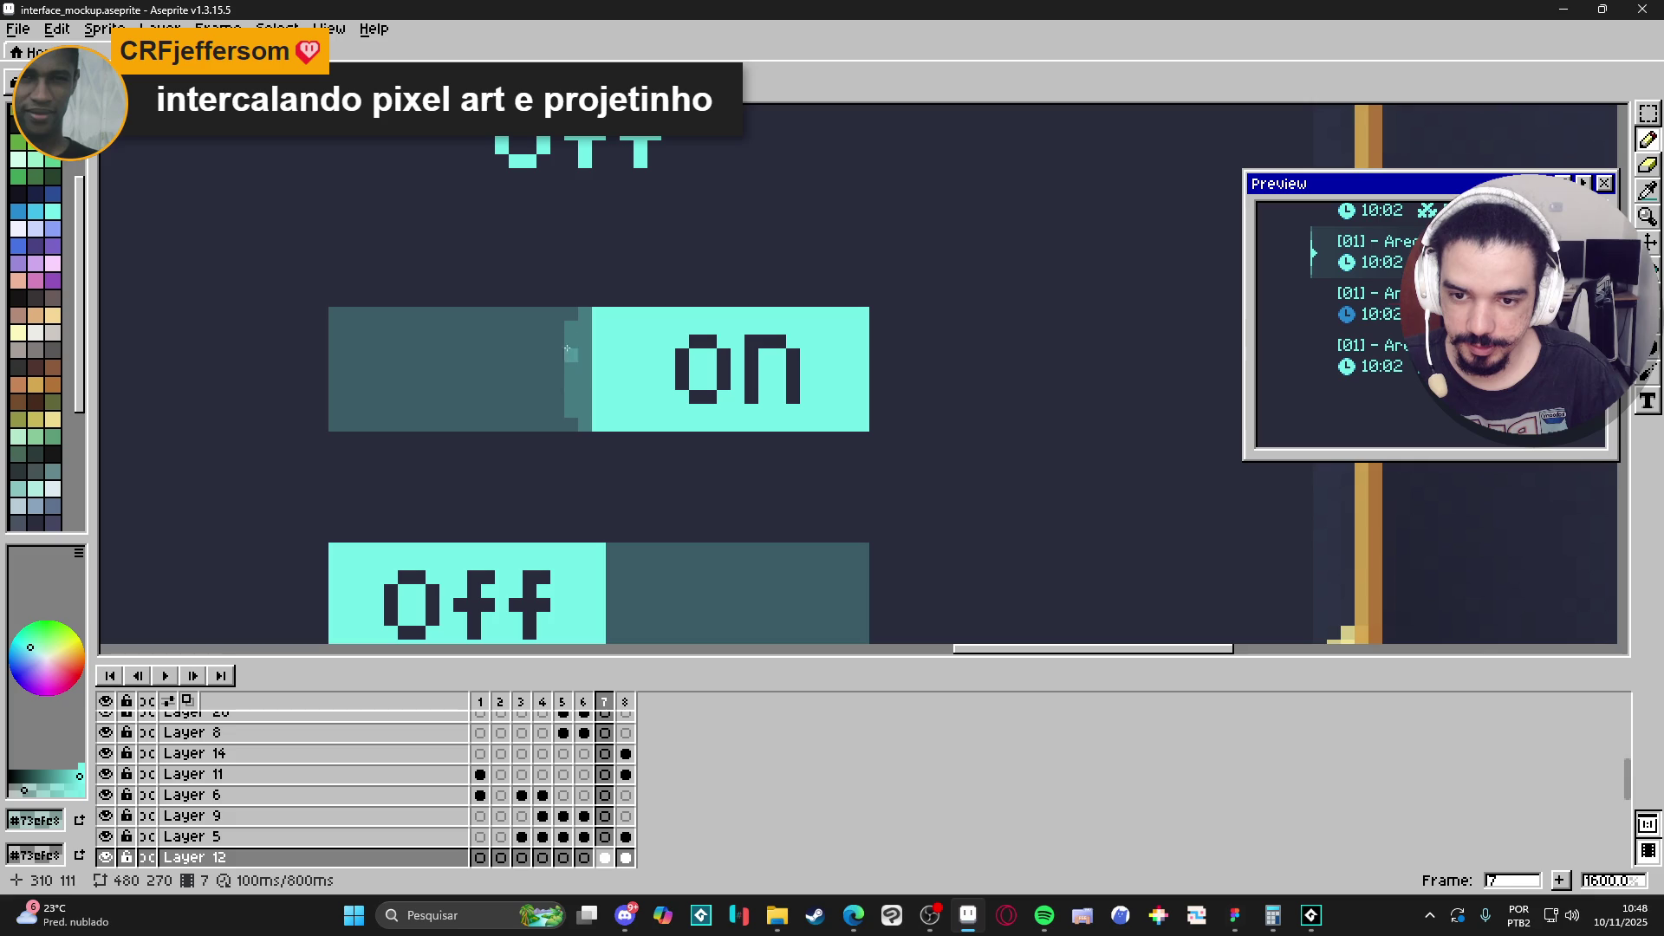
{"action": "mouse_move", "coordinate": [554, 353]}
{"action": "left_mouse_down"}
{"action": "mouse_move", "coordinate": [555, 389]}
{"action": "mouse_move", "coordinate": [581, 397]}
{"action": "left_mouse_up"}
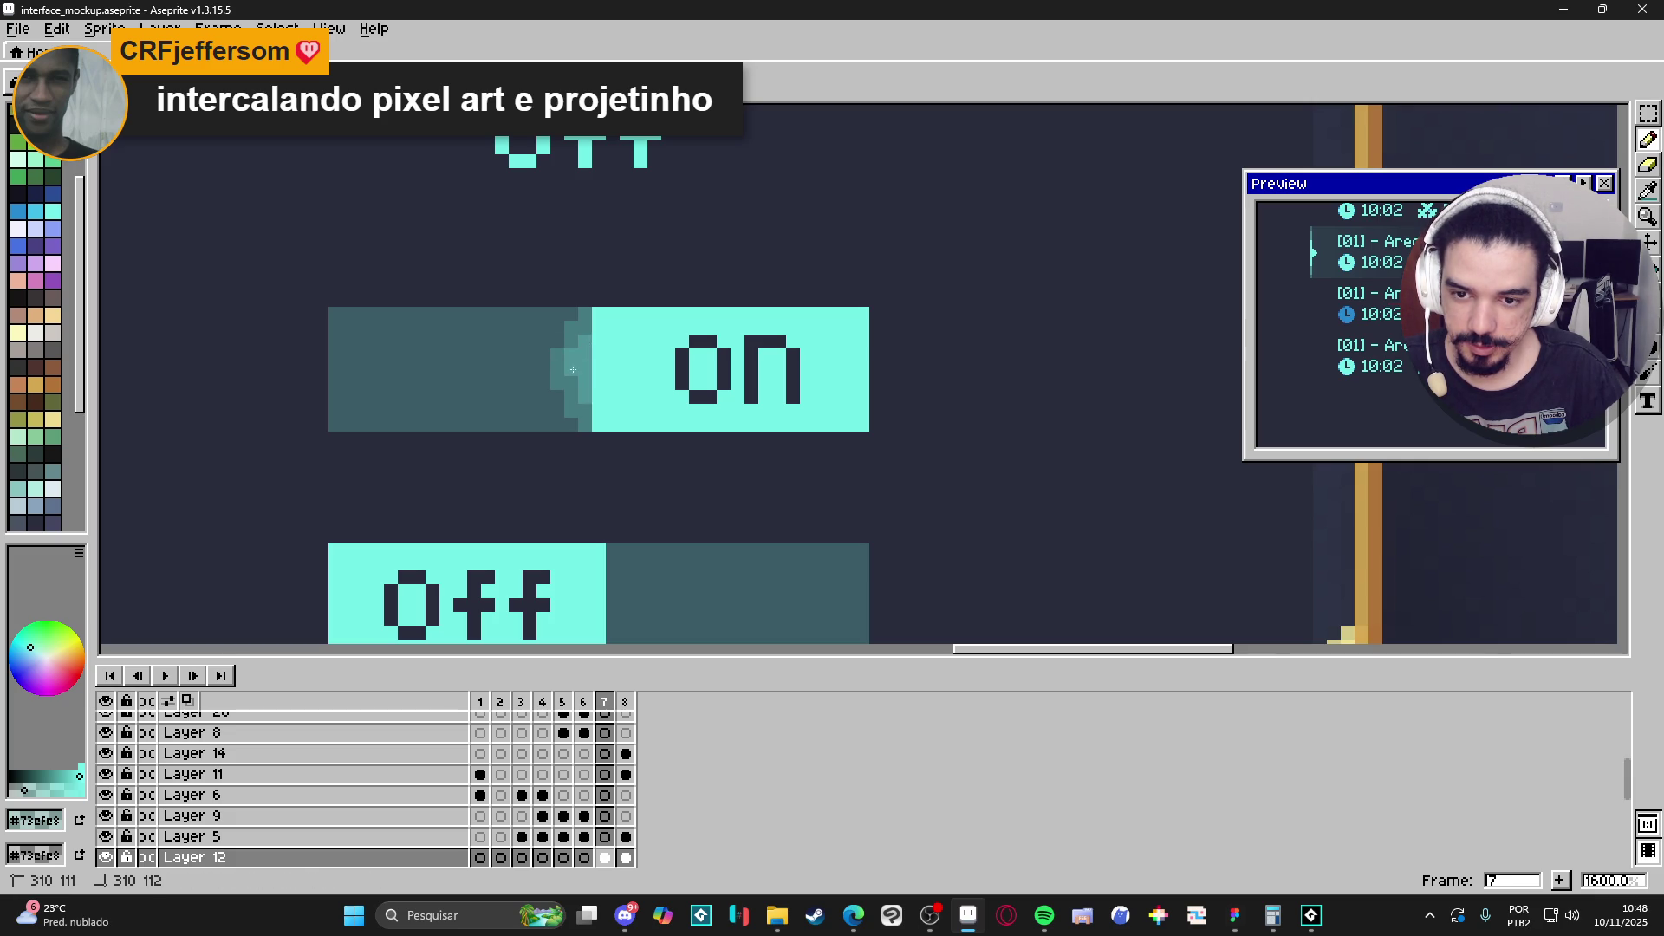
Undo the last stroke and lighten the pixel column at the toggle handle's edge instead.
{"action": "scroll", "coordinate": [573, 379], "scroll_direction": "down", "scroll_amount": 3}
{"action": "scroll", "coordinate": [607, 400], "scroll_direction": "up", "scroll_amount": 3}
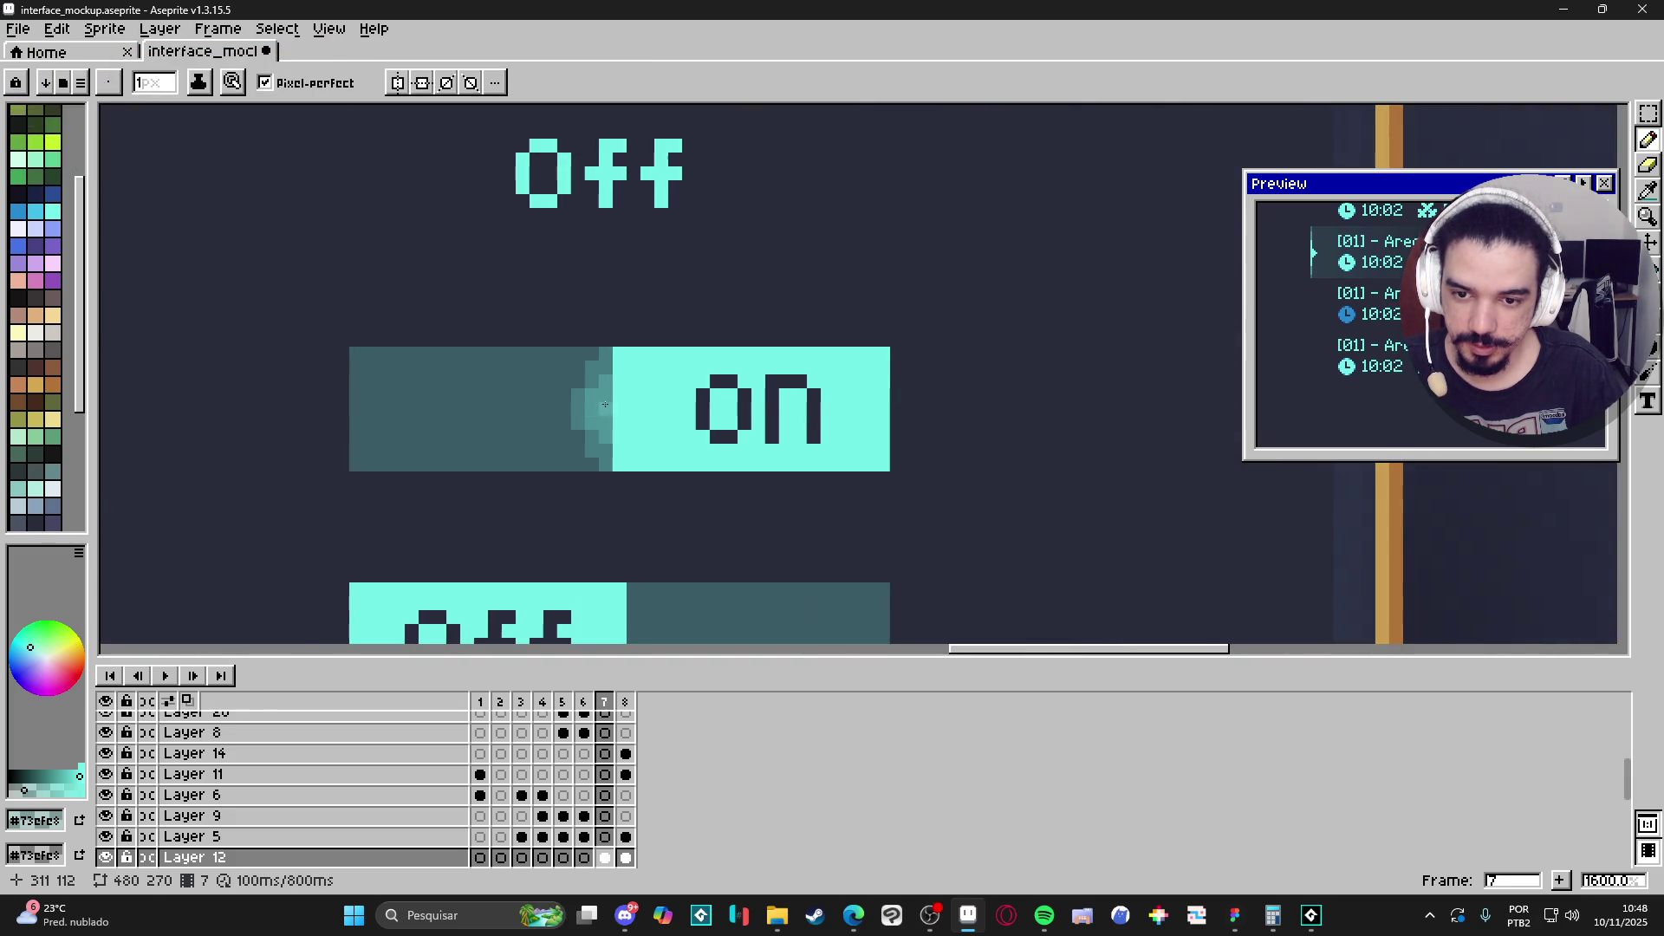
{"action": "scroll", "coordinate": [608, 400], "scroll_direction": "down", "scroll_amount": 3}
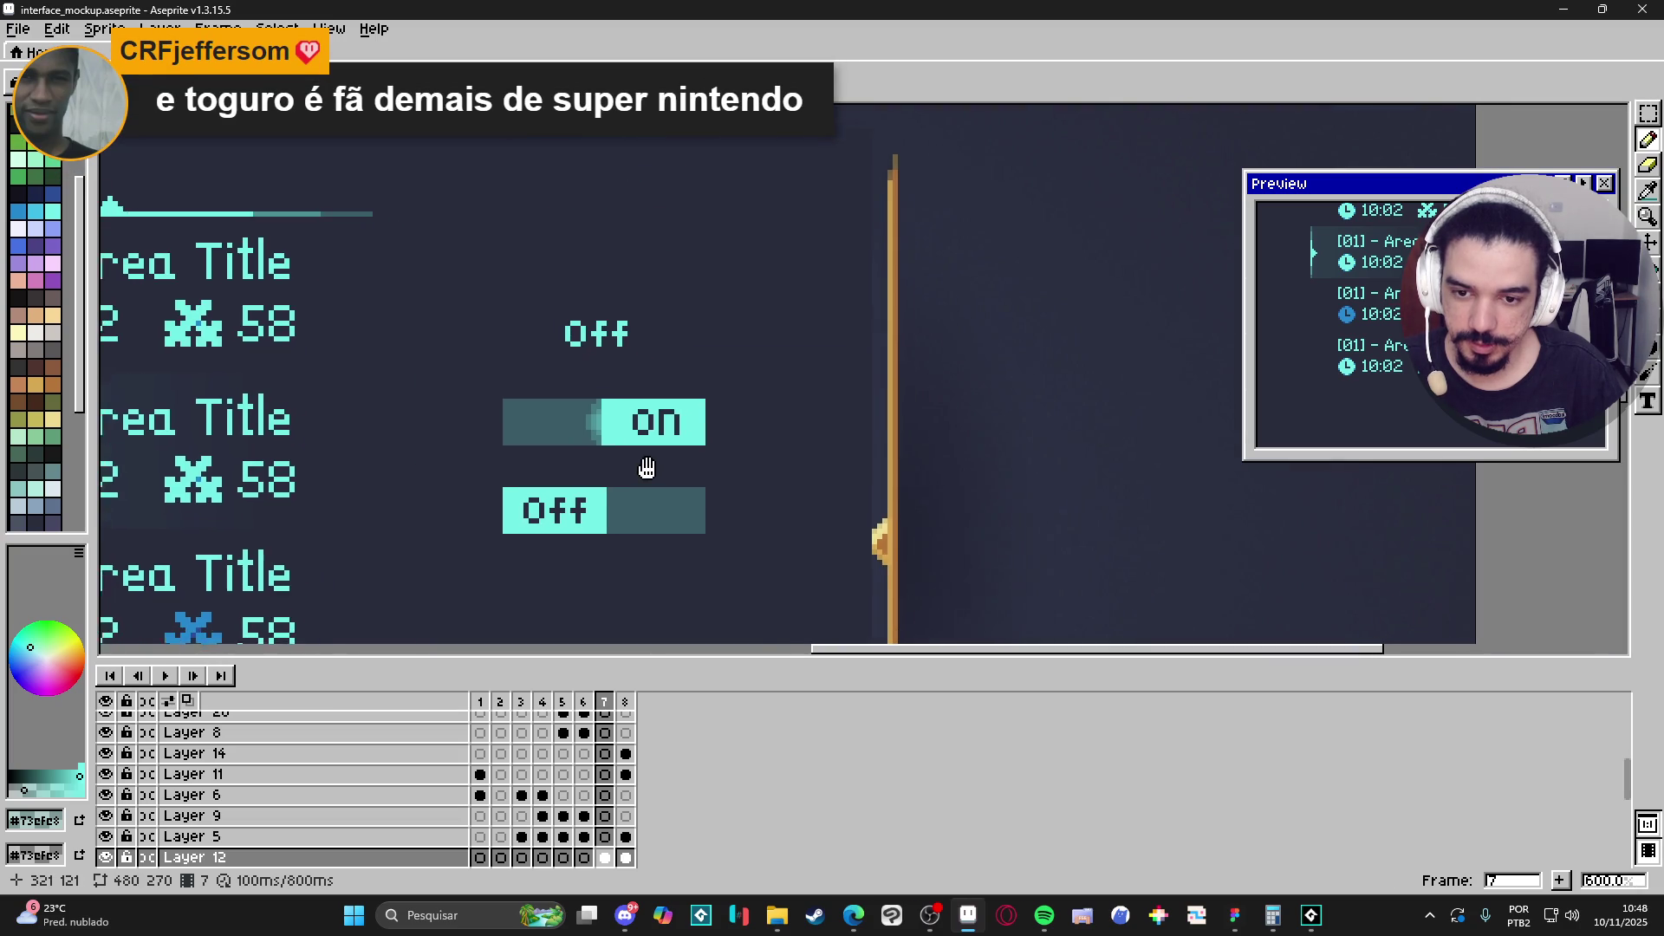
{"action": "scroll", "coordinate": [646, 459], "scroll_direction": "down", "scroll_amount": 3}
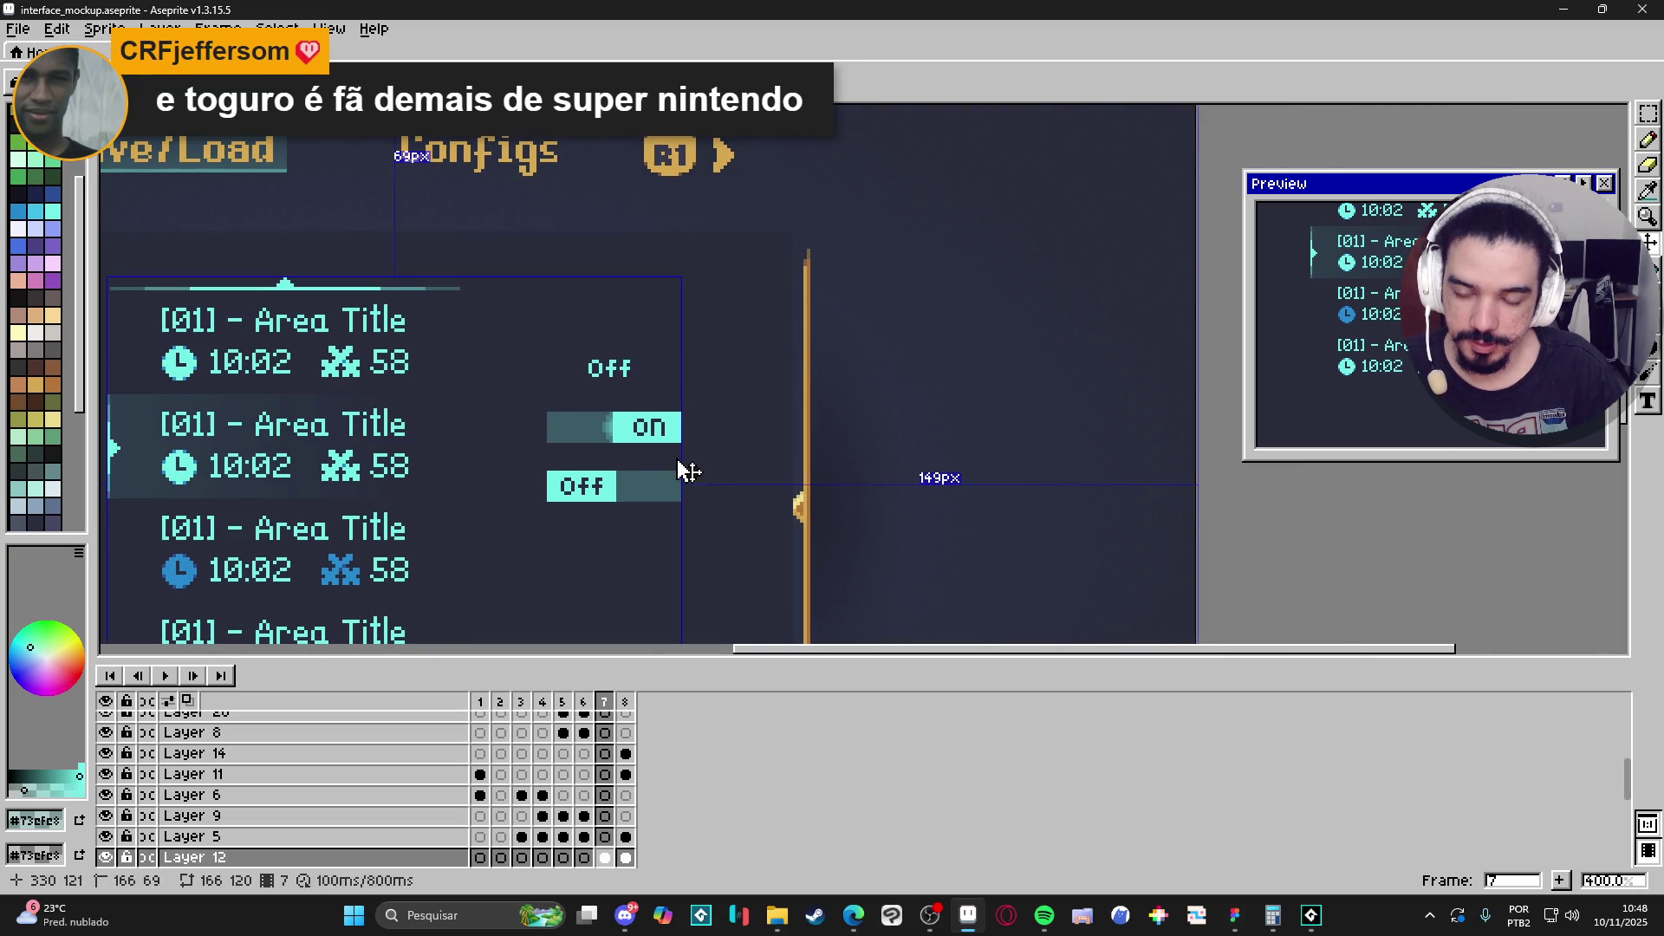
{"action": "key", "text": "ctrl+z"}
{"action": "scroll", "coordinate": [621, 478], "scroll_direction": "up", "scroll_amount": 3}
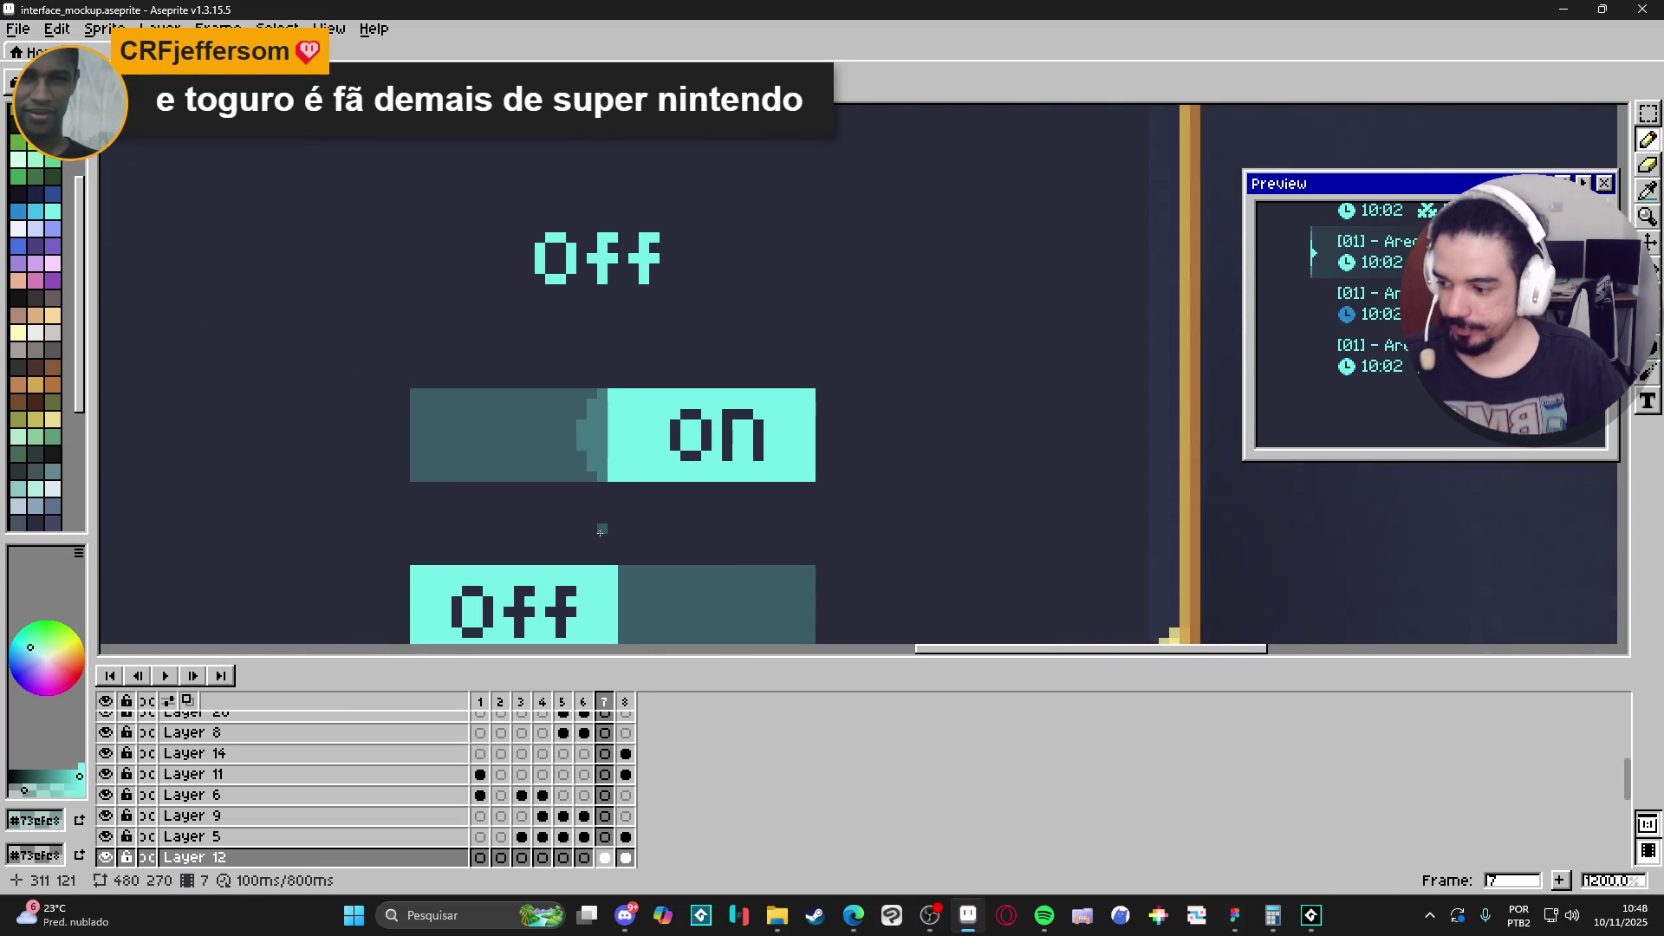
{"action": "scroll", "coordinate": [600, 445], "scroll_direction": "up", "scroll_amount": 1}
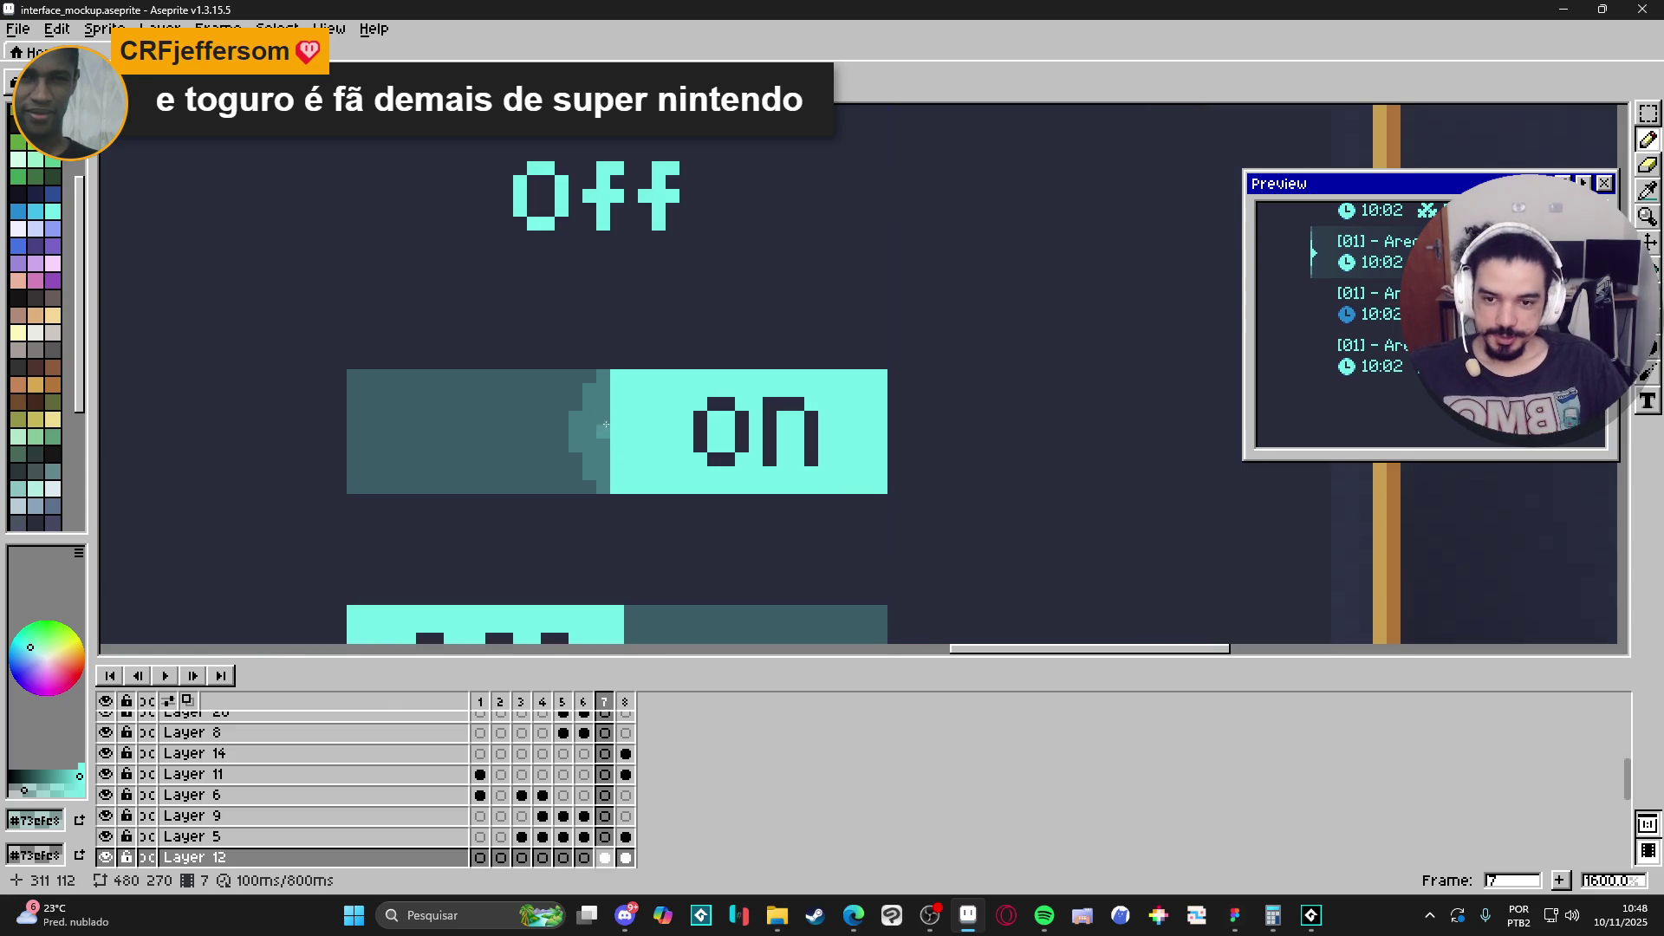
{"action": "left_click_drag", "start_coordinate": [602, 422], "coordinate": [607, 456]}
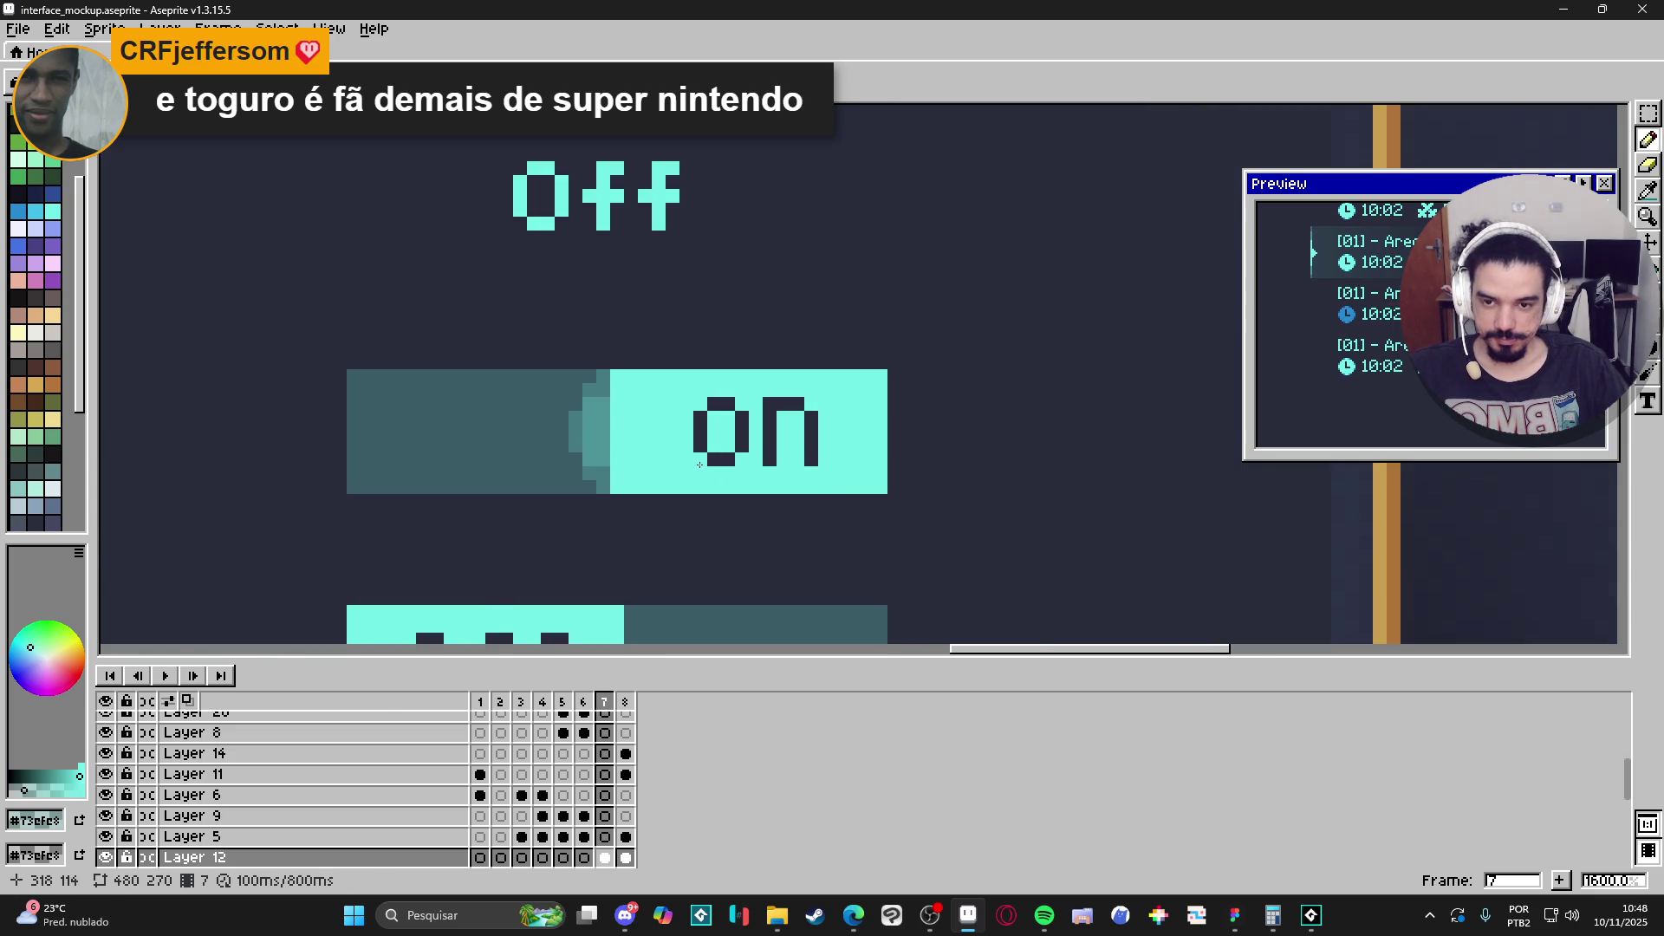
{"action": "scroll", "coordinate": [699, 465], "scroll_direction": "down", "scroll_amount": 1}
{"action": "scroll", "coordinate": [644, 428], "scroll_direction": "up", "scroll_amount": 1}
Erase and repaint the 'on' block's top-left and bottom-left corner pixels in teal.
{"action": "scroll", "coordinate": [653, 505], "scroll_direction": "down", "scroll_amount": 3}
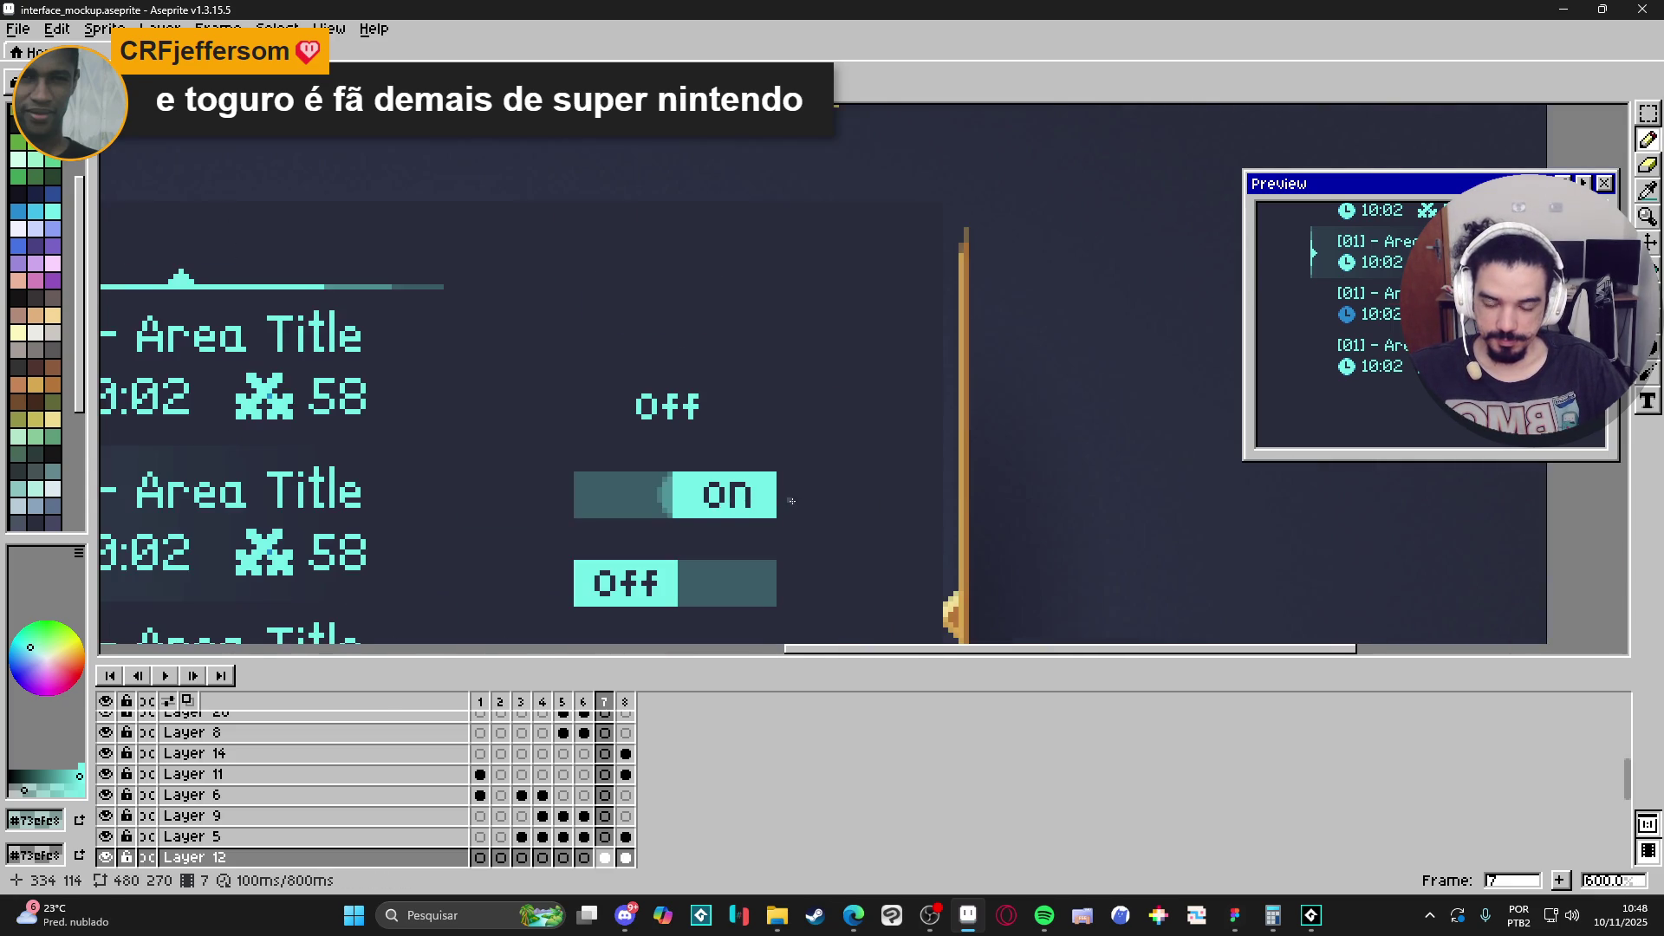
{"action": "scroll", "coordinate": [765, 422], "scroll_direction": "down", "scroll_amount": 3}
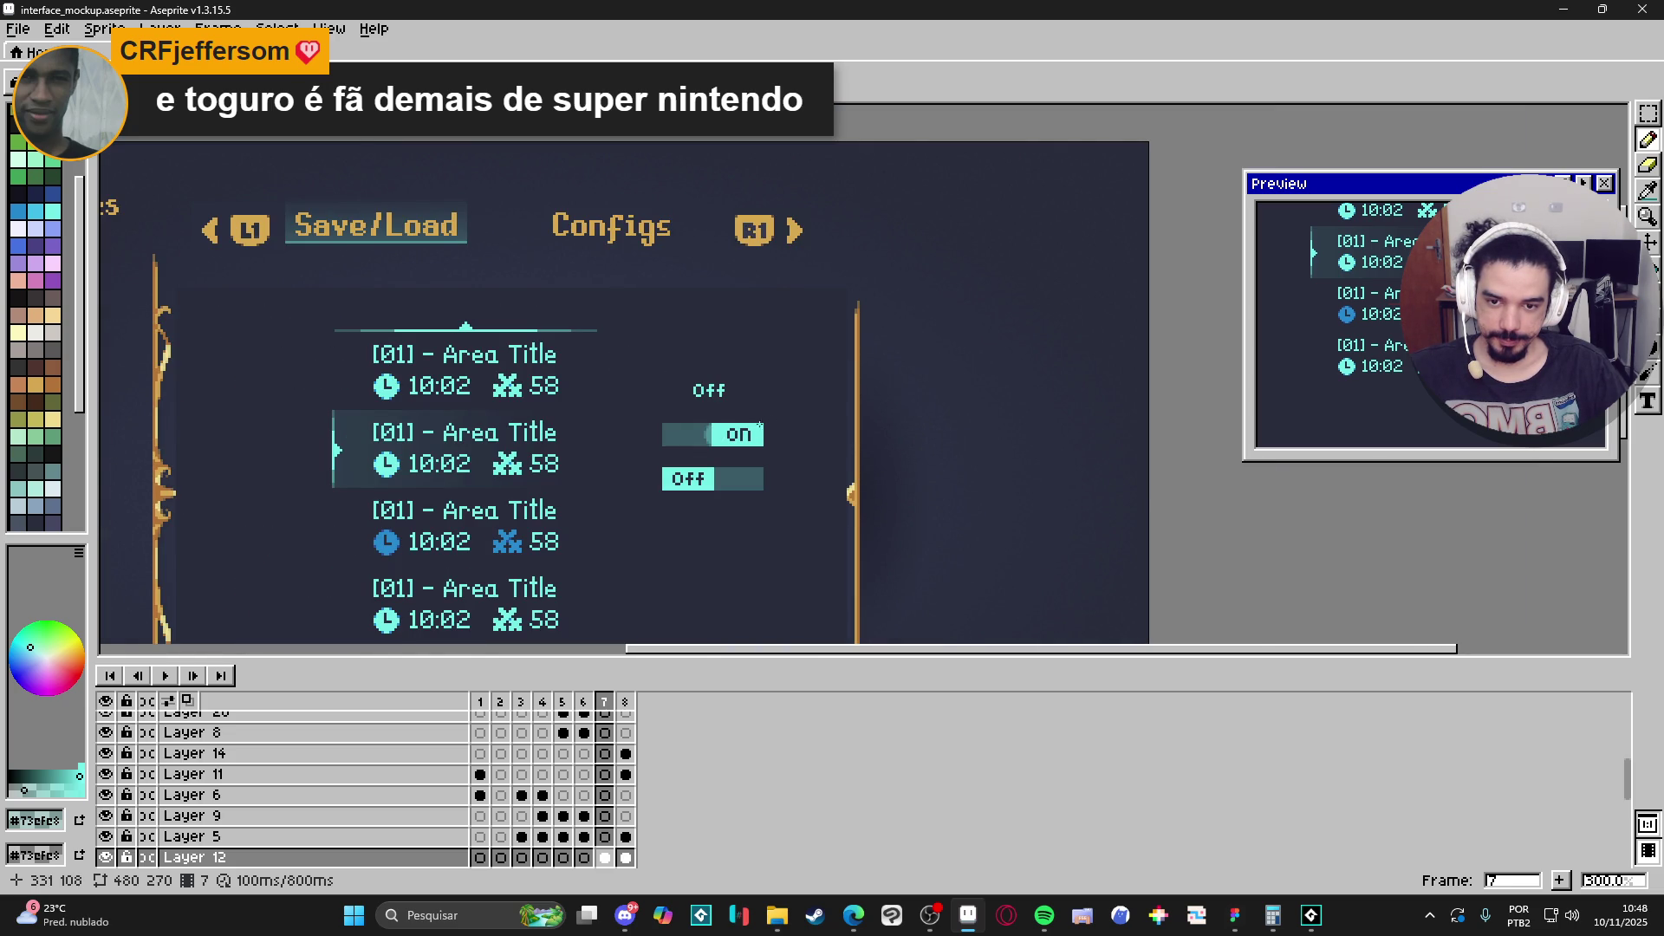
{"action": "scroll", "coordinate": [704, 431], "scroll_direction": "up", "scroll_amount": 7}
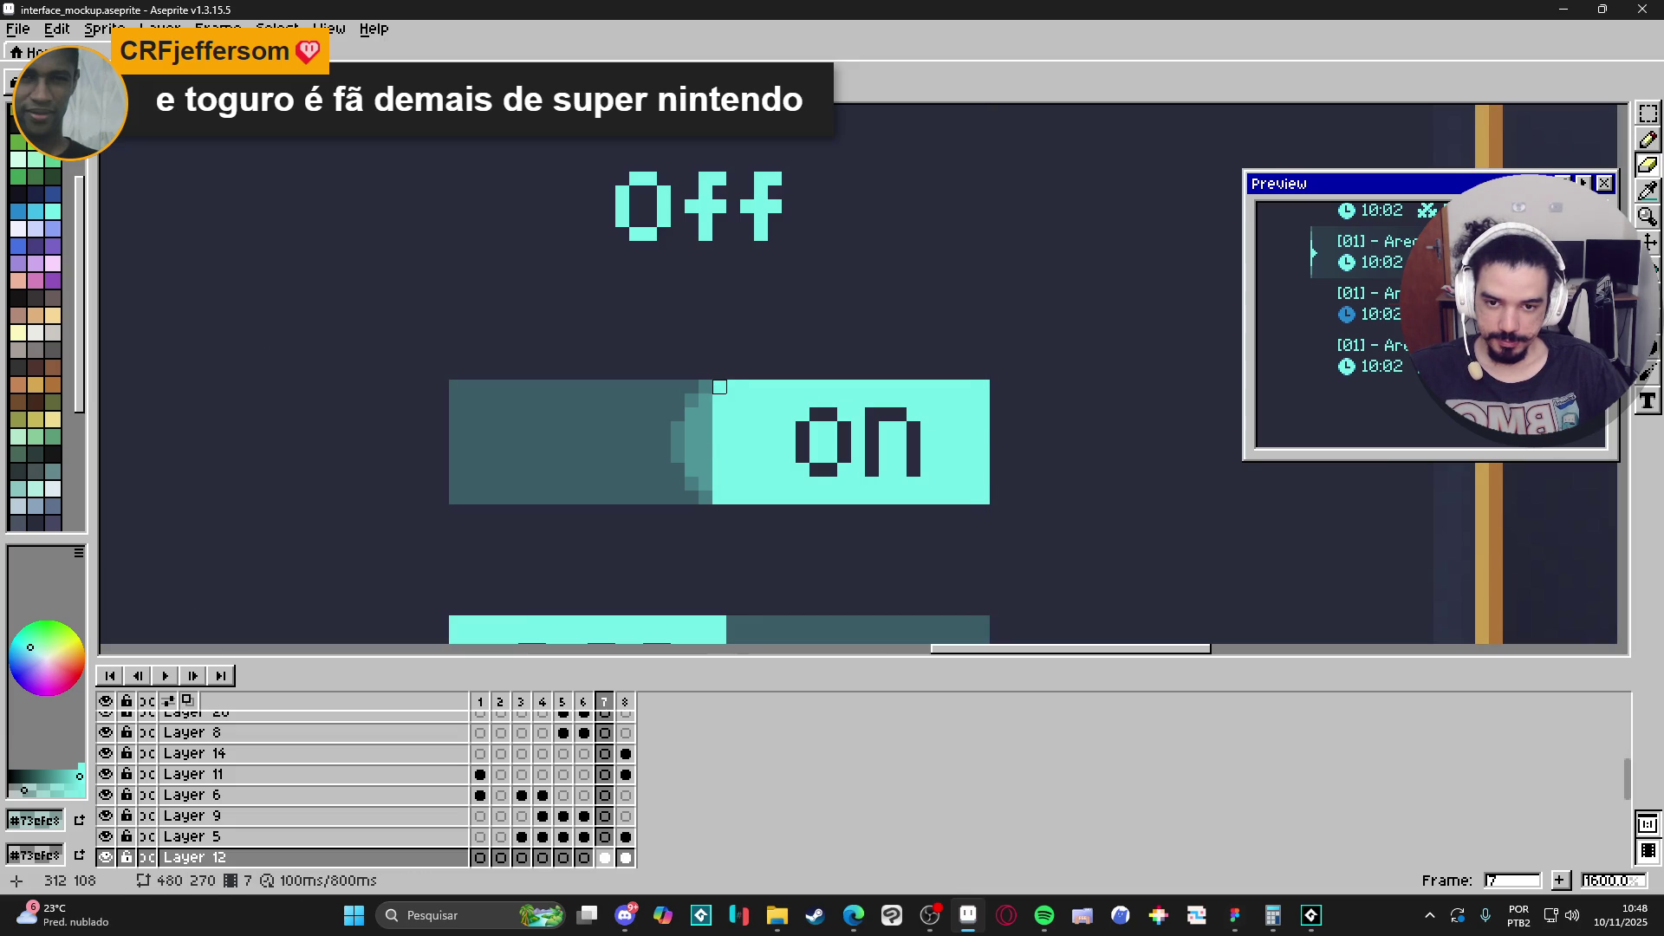
{"action": "left_click", "coordinate": [719, 386]}
{"action": "left_click", "coordinate": [720, 497]}
{"action": "key", "text": "b"}
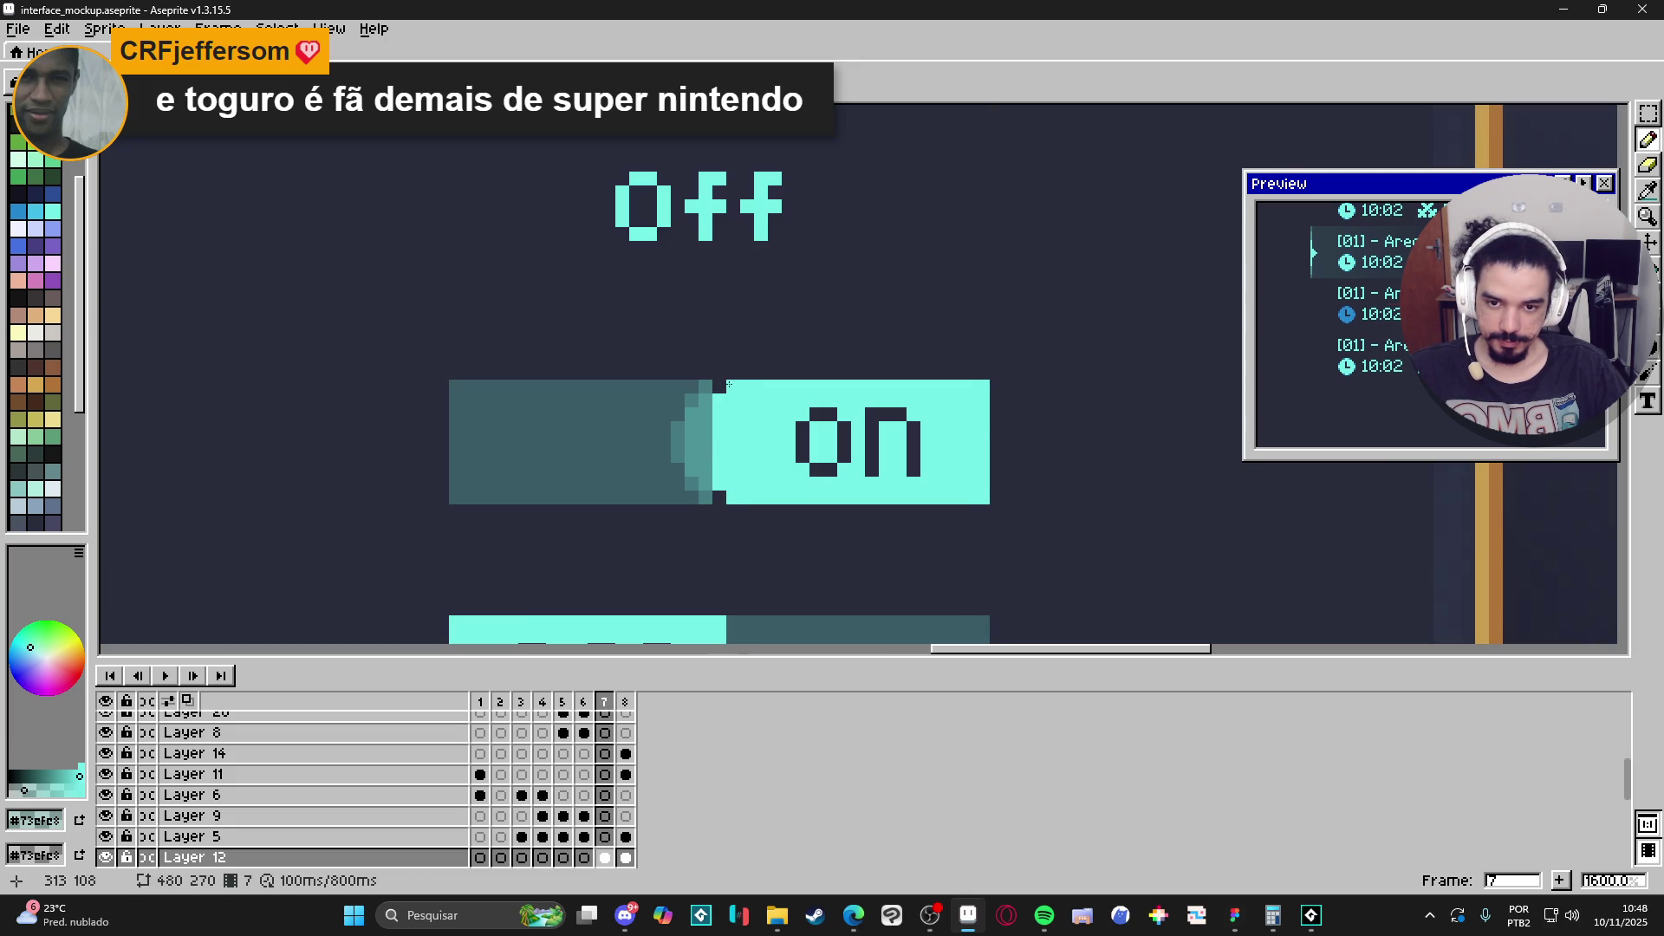
{"action": "left_click", "coordinate": [723, 387]}
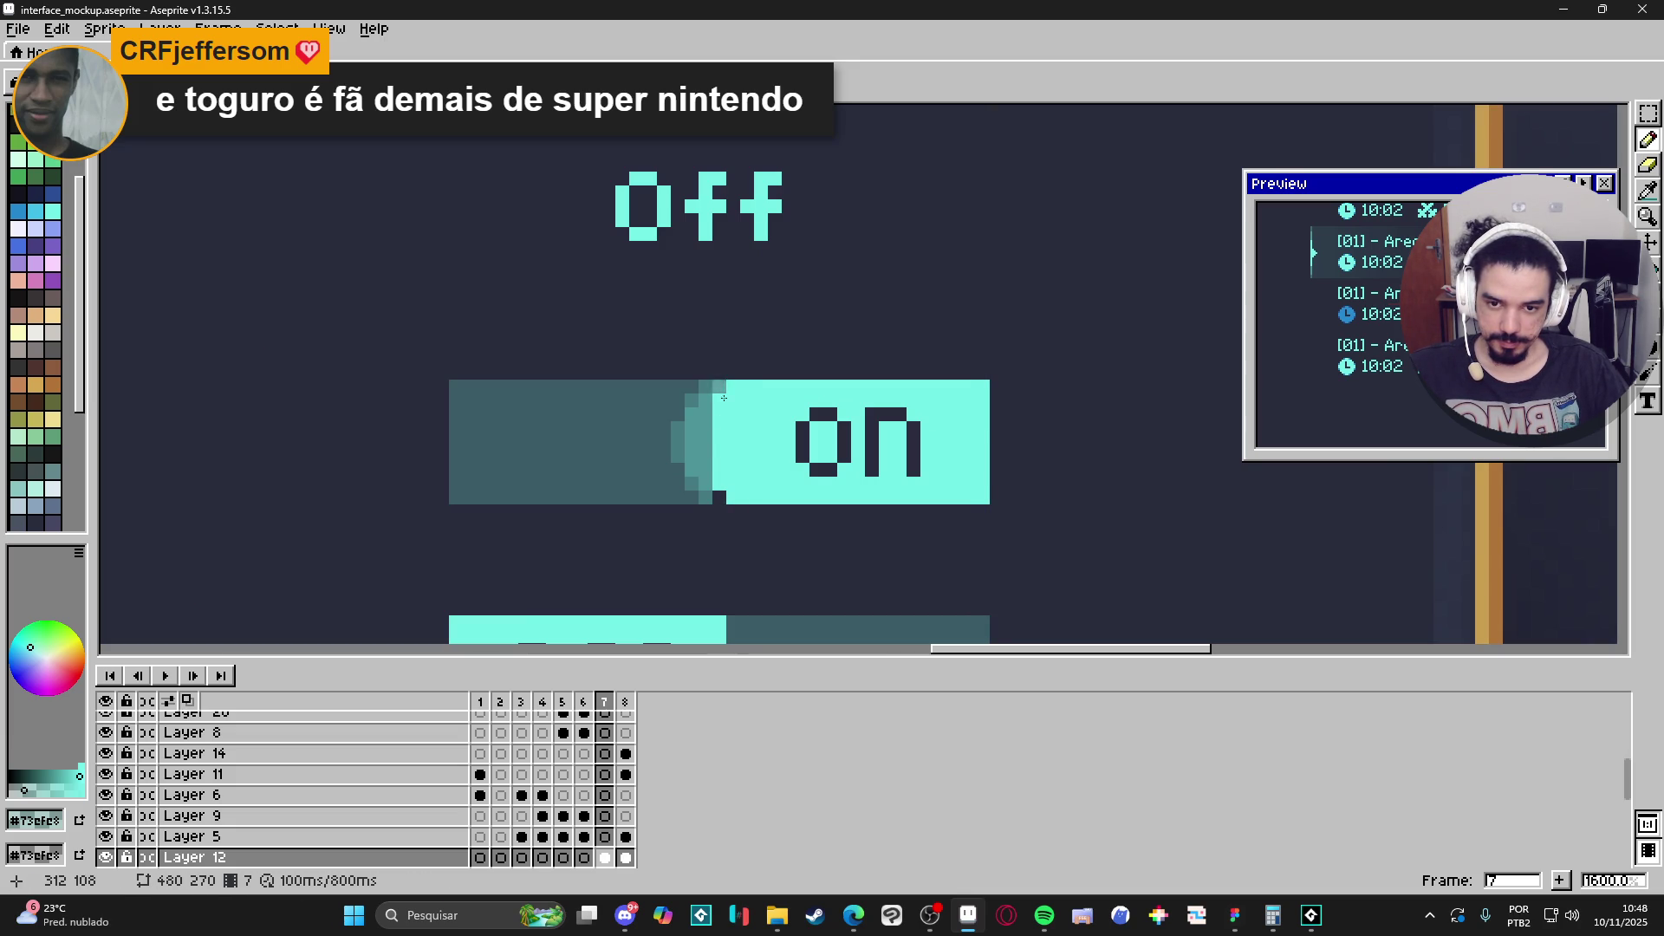
{"action": "left_click", "coordinate": [720, 496]}
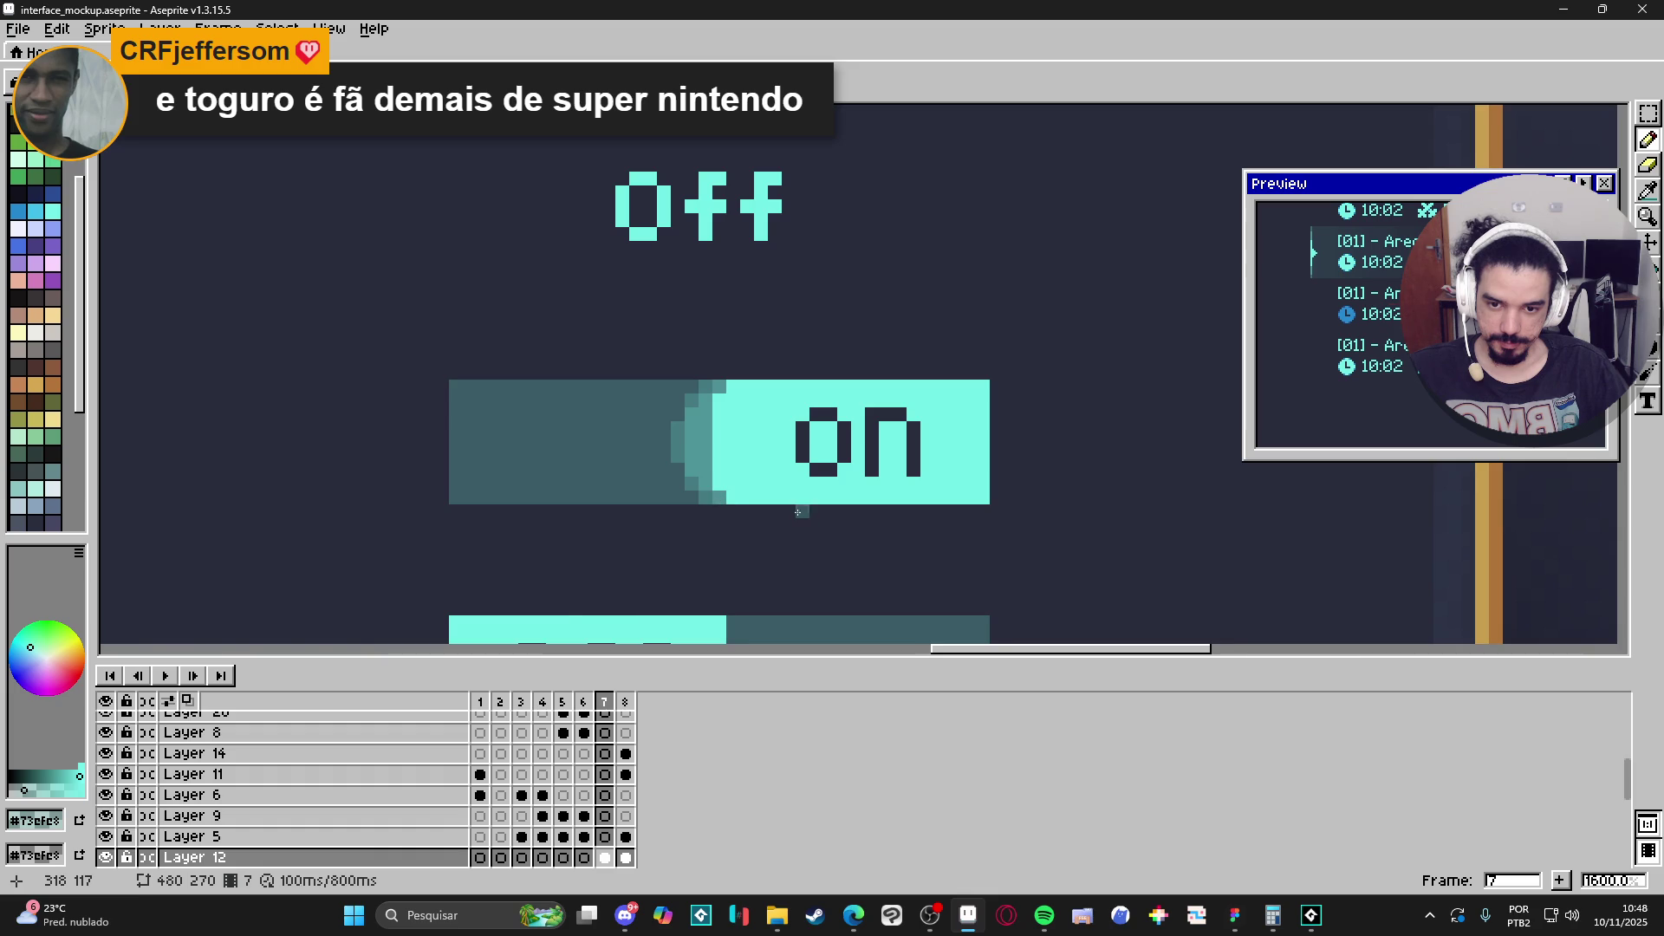
Undo the three stepped shading edits for a crisp split, then pick bright teal #73efe8.
{"action": "scroll", "coordinate": [763, 495], "scroll_direction": "down", "scroll_amount": 3}
{"action": "scroll", "coordinate": [742, 495], "scroll_direction": "down", "scroll_amount": 1}
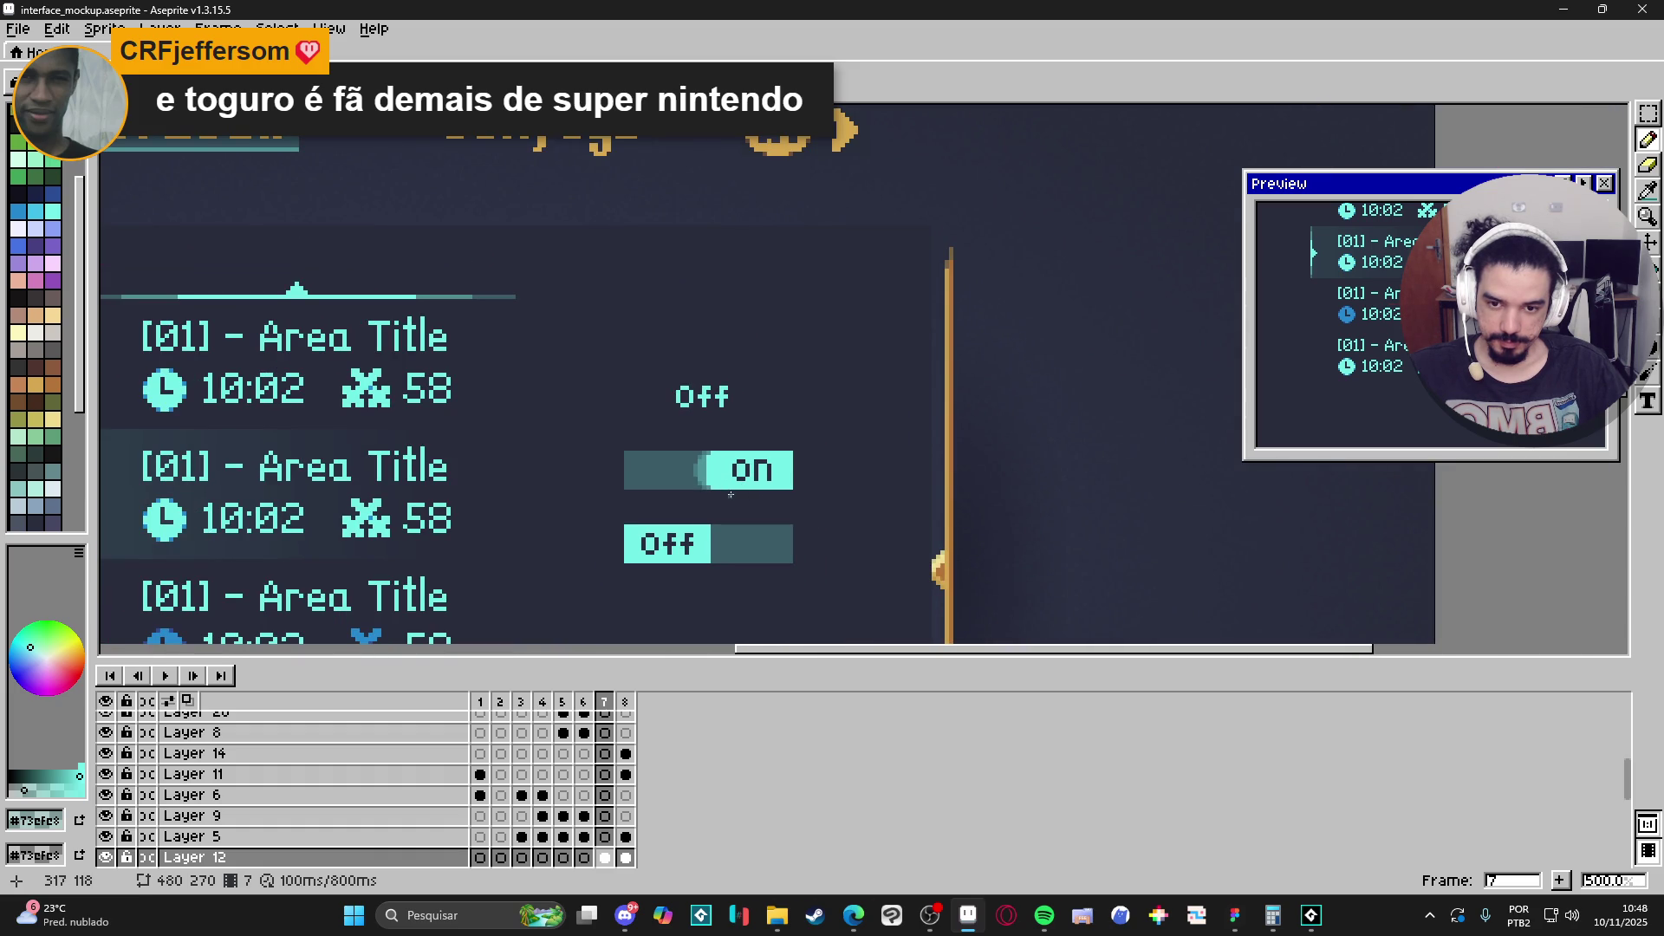
{"action": "scroll", "coordinate": [760, 493], "scroll_direction": "down", "scroll_amount": 1}
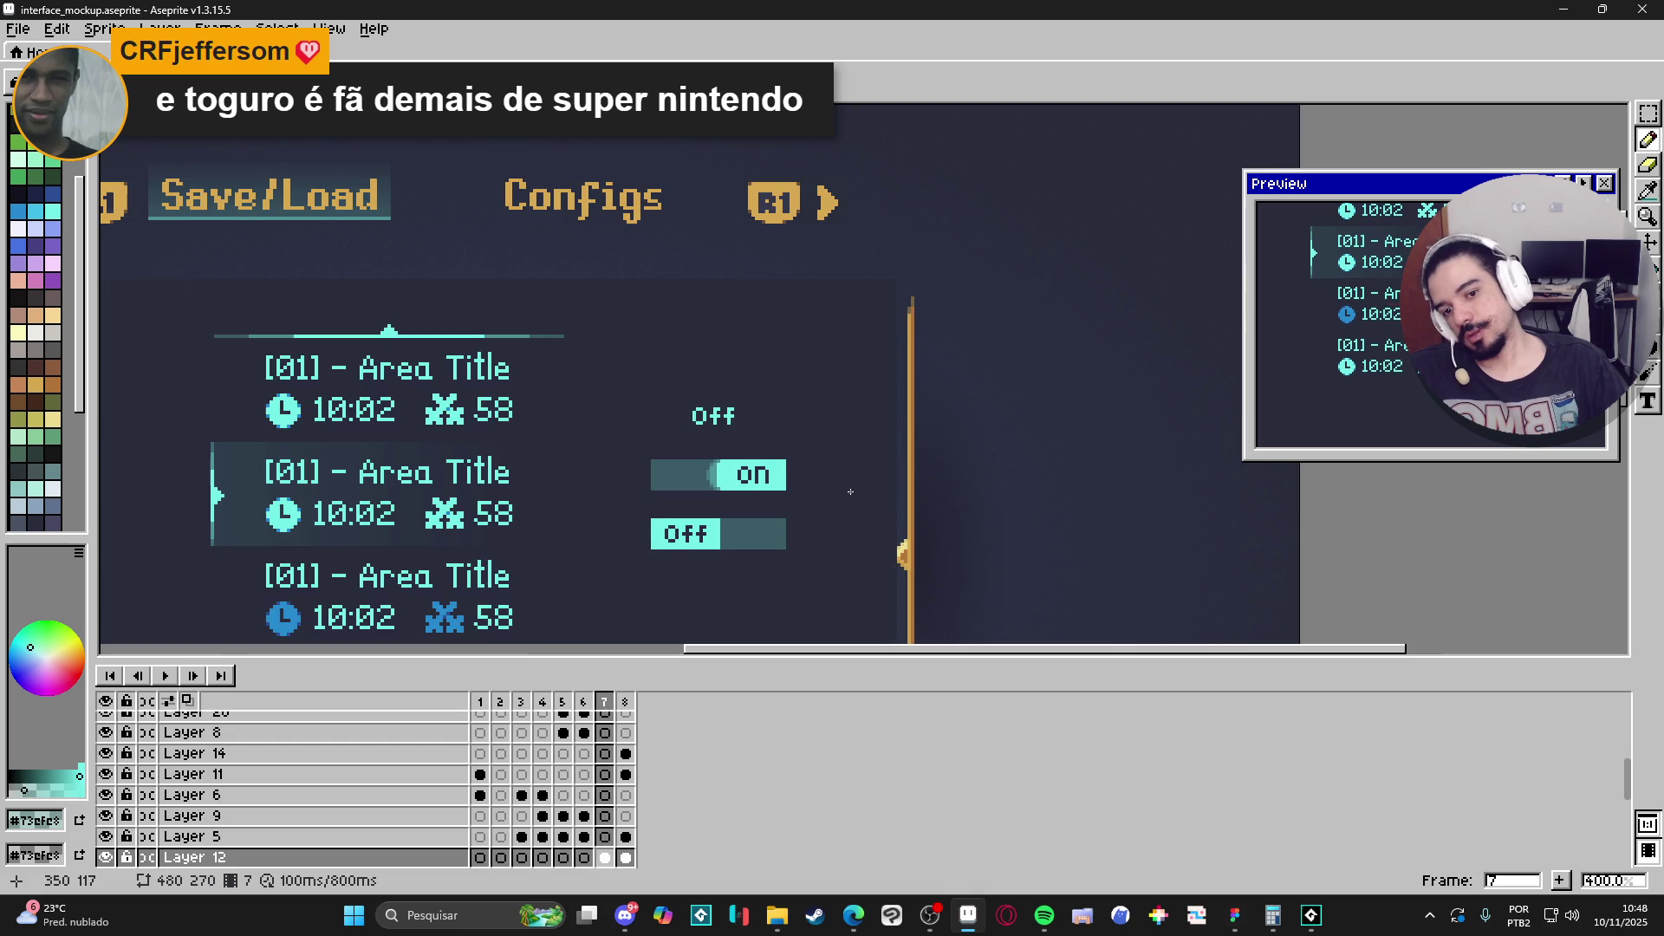
{"action": "scroll", "coordinate": [850, 492], "scroll_direction": "down", "scroll_amount": 1}
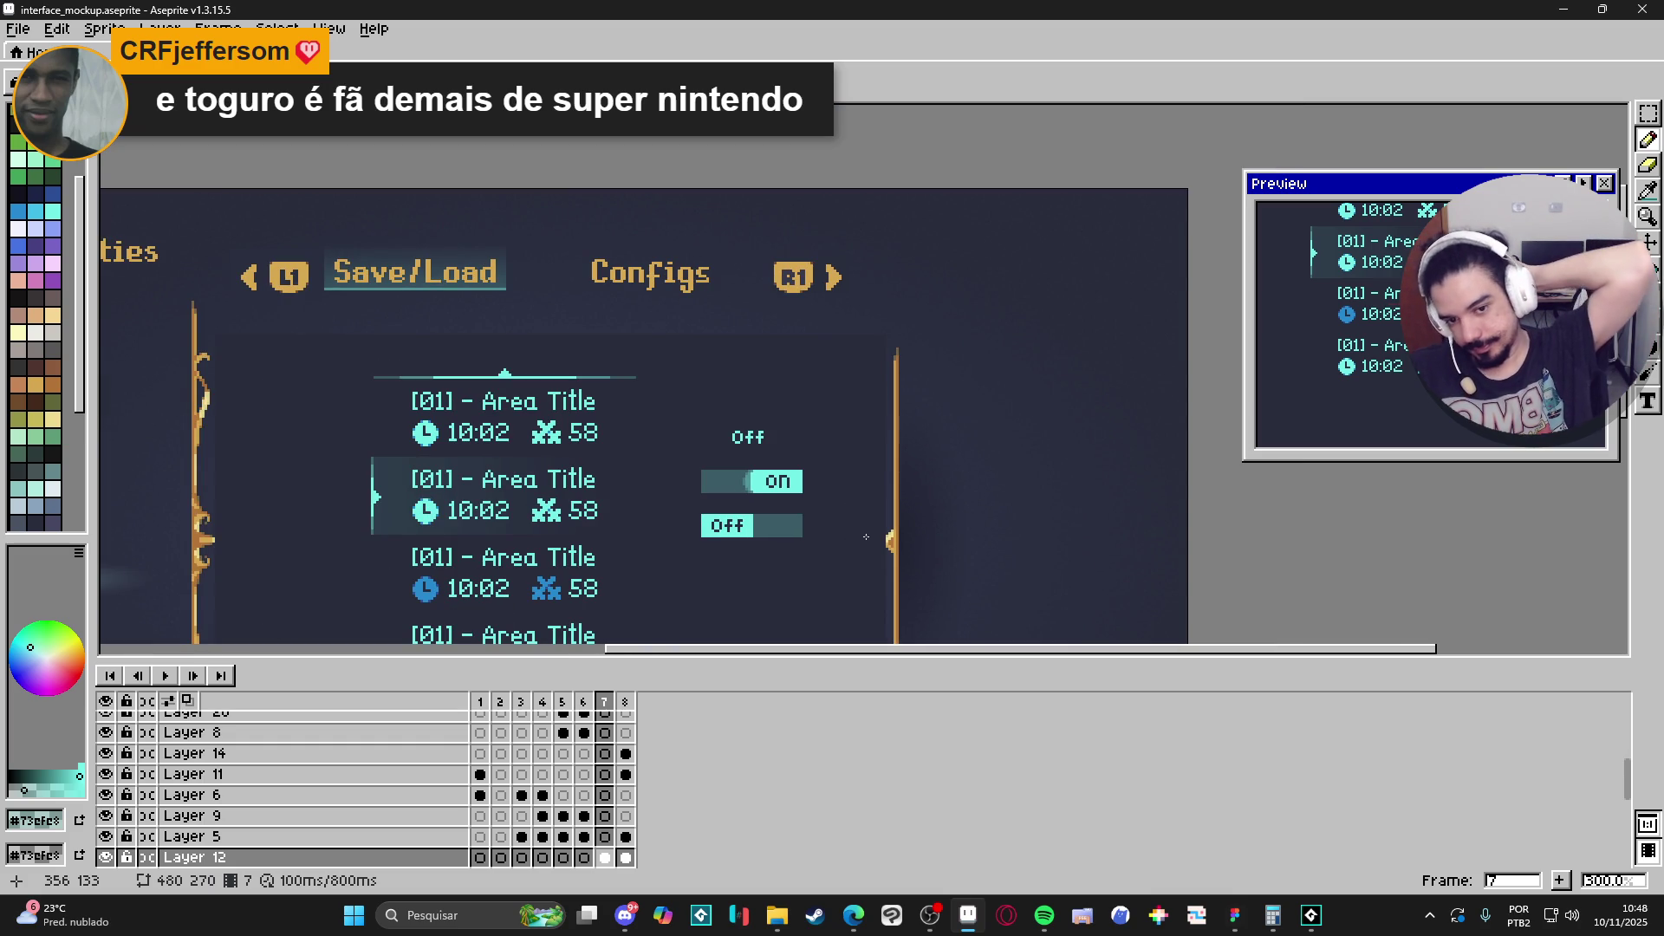
{"action": "key", "text": "ctrl+z"}
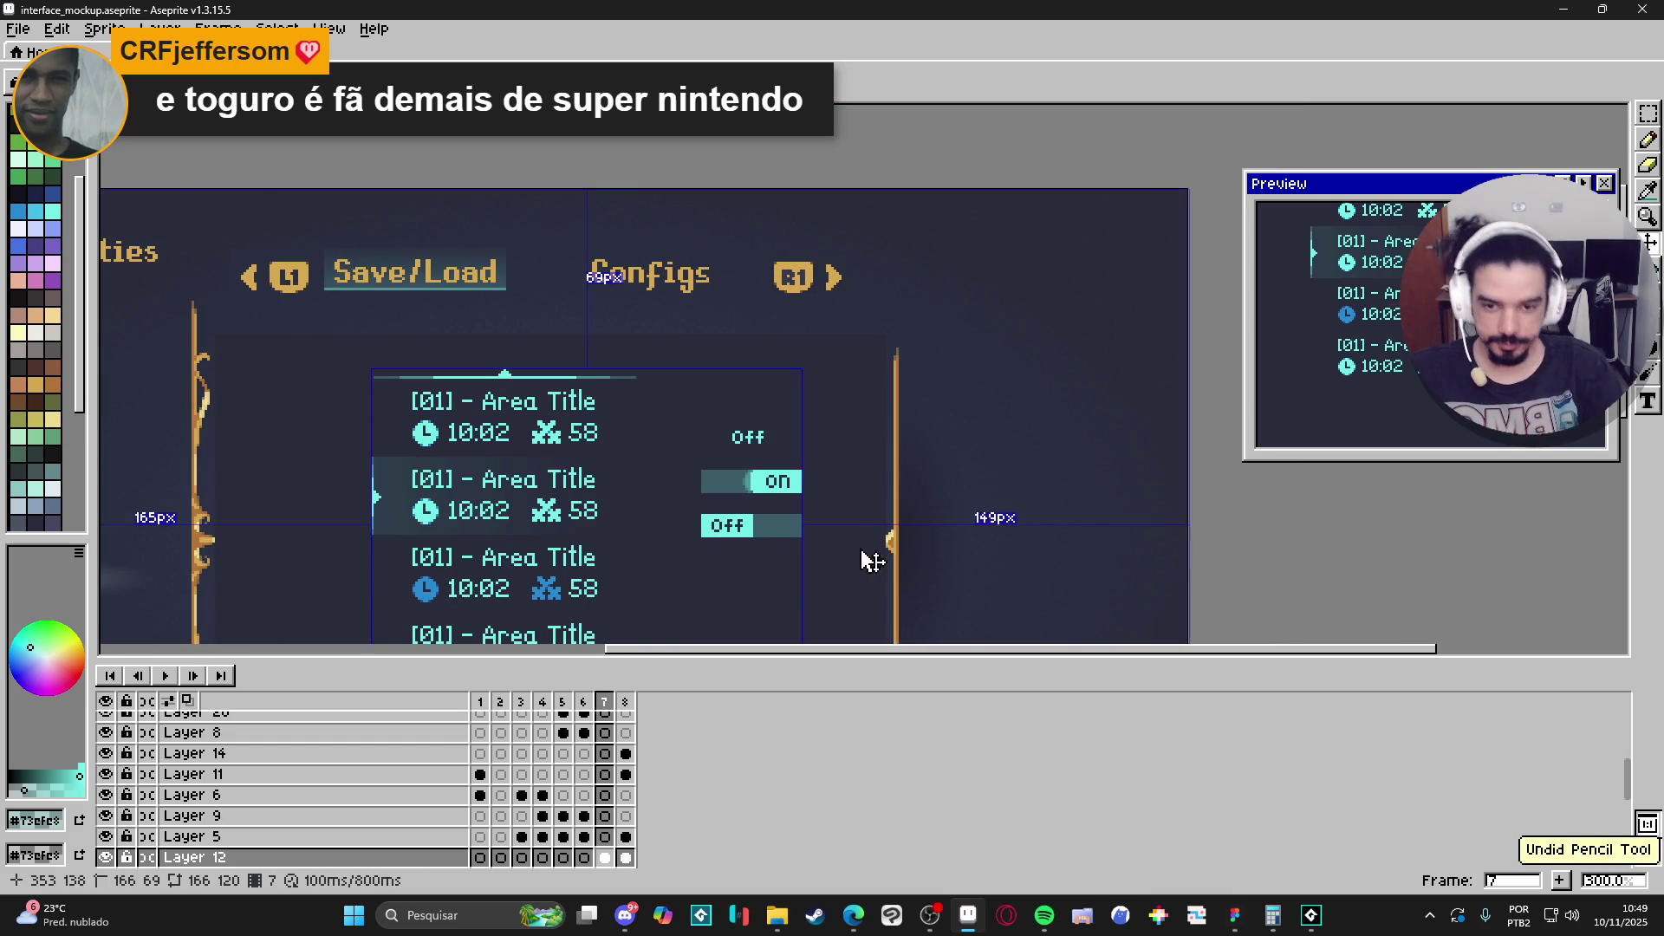
{"action": "key", "text": "ctrl+z"}
{"action": "key", "text": "ctrl+z"}
{"action": "key", "text": "ctrl+z"}
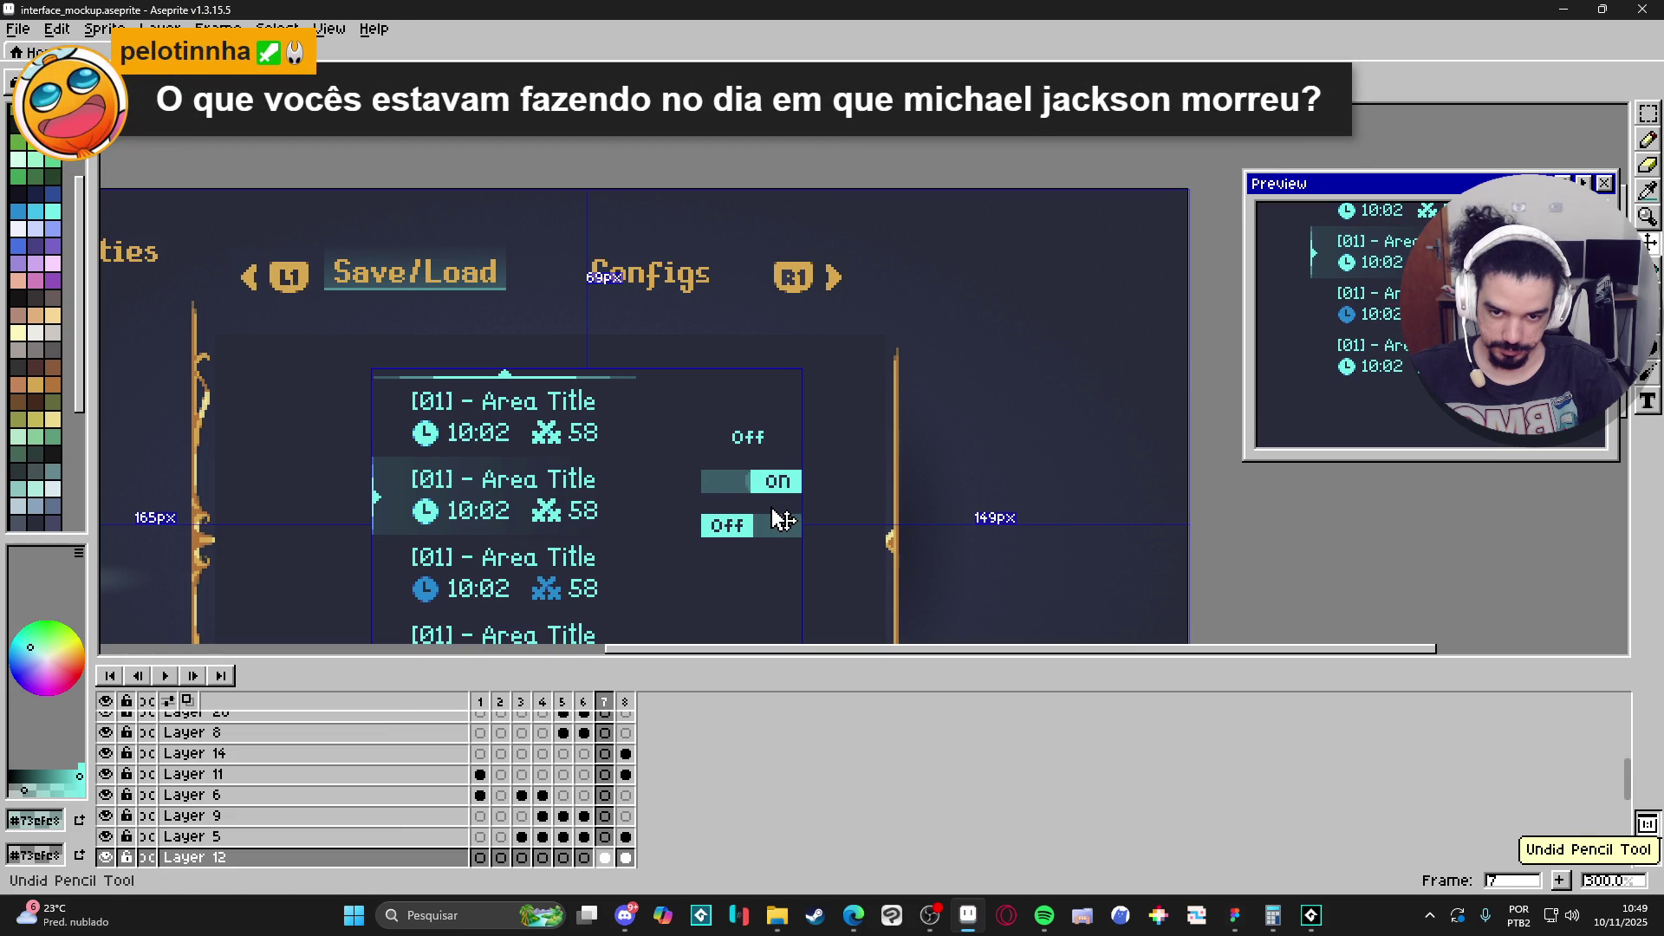
{"action": "key", "text": "ctrl+z"}
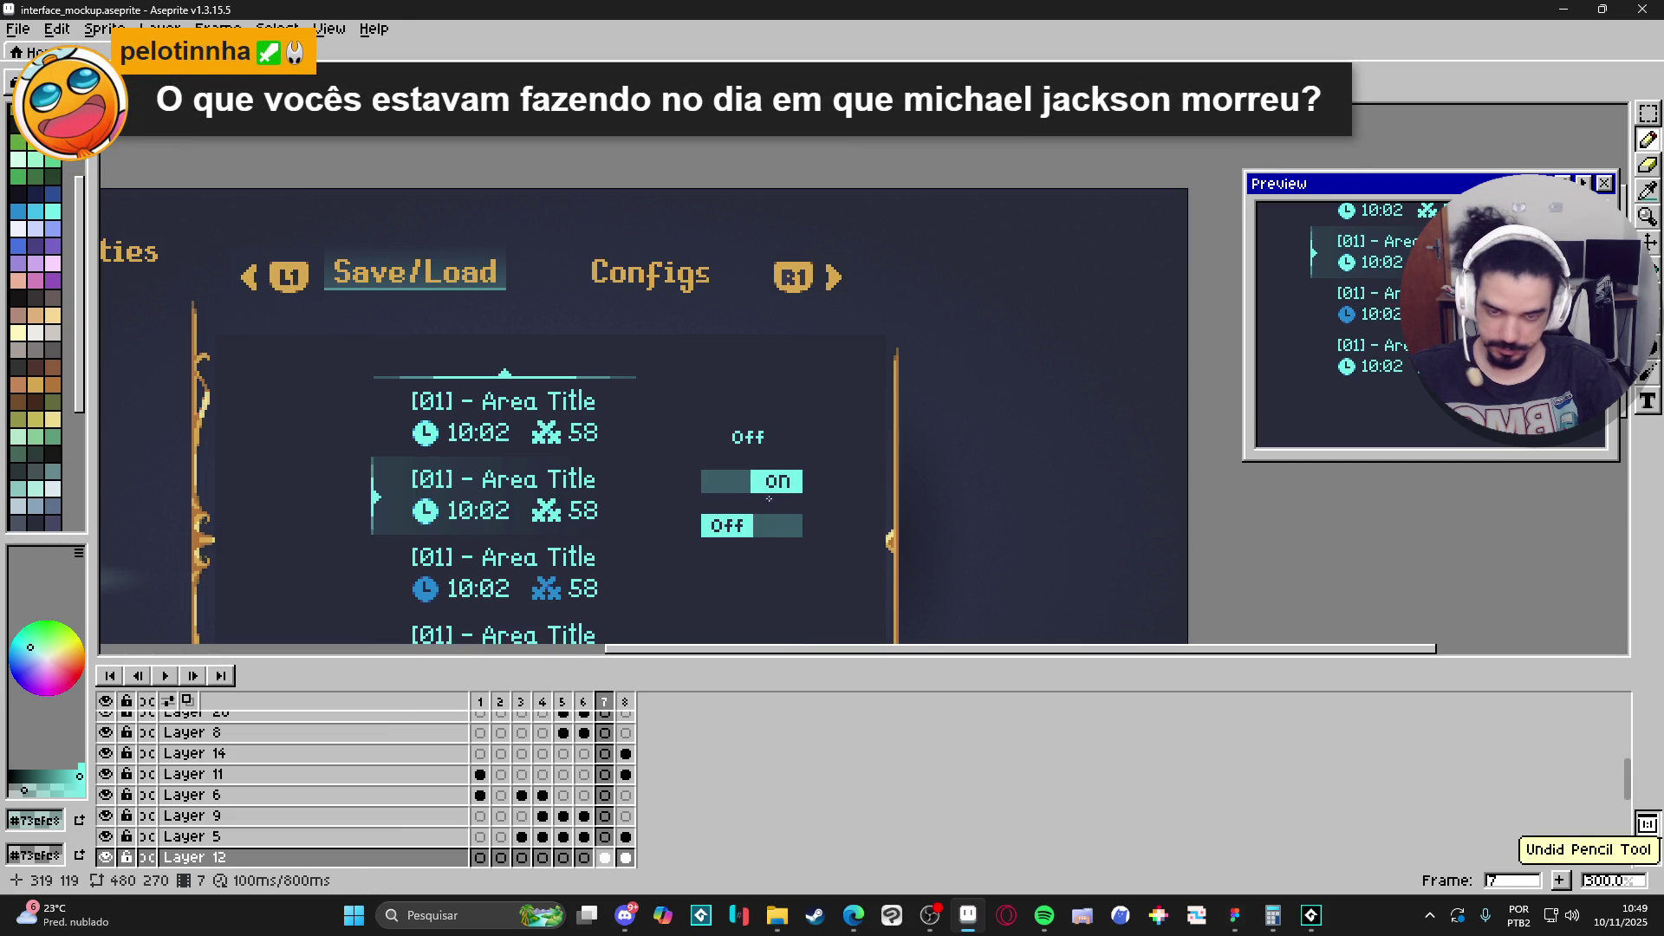
{"action": "scroll", "coordinate": [762, 483], "scroll_direction": "up", "scroll_amount": 1}
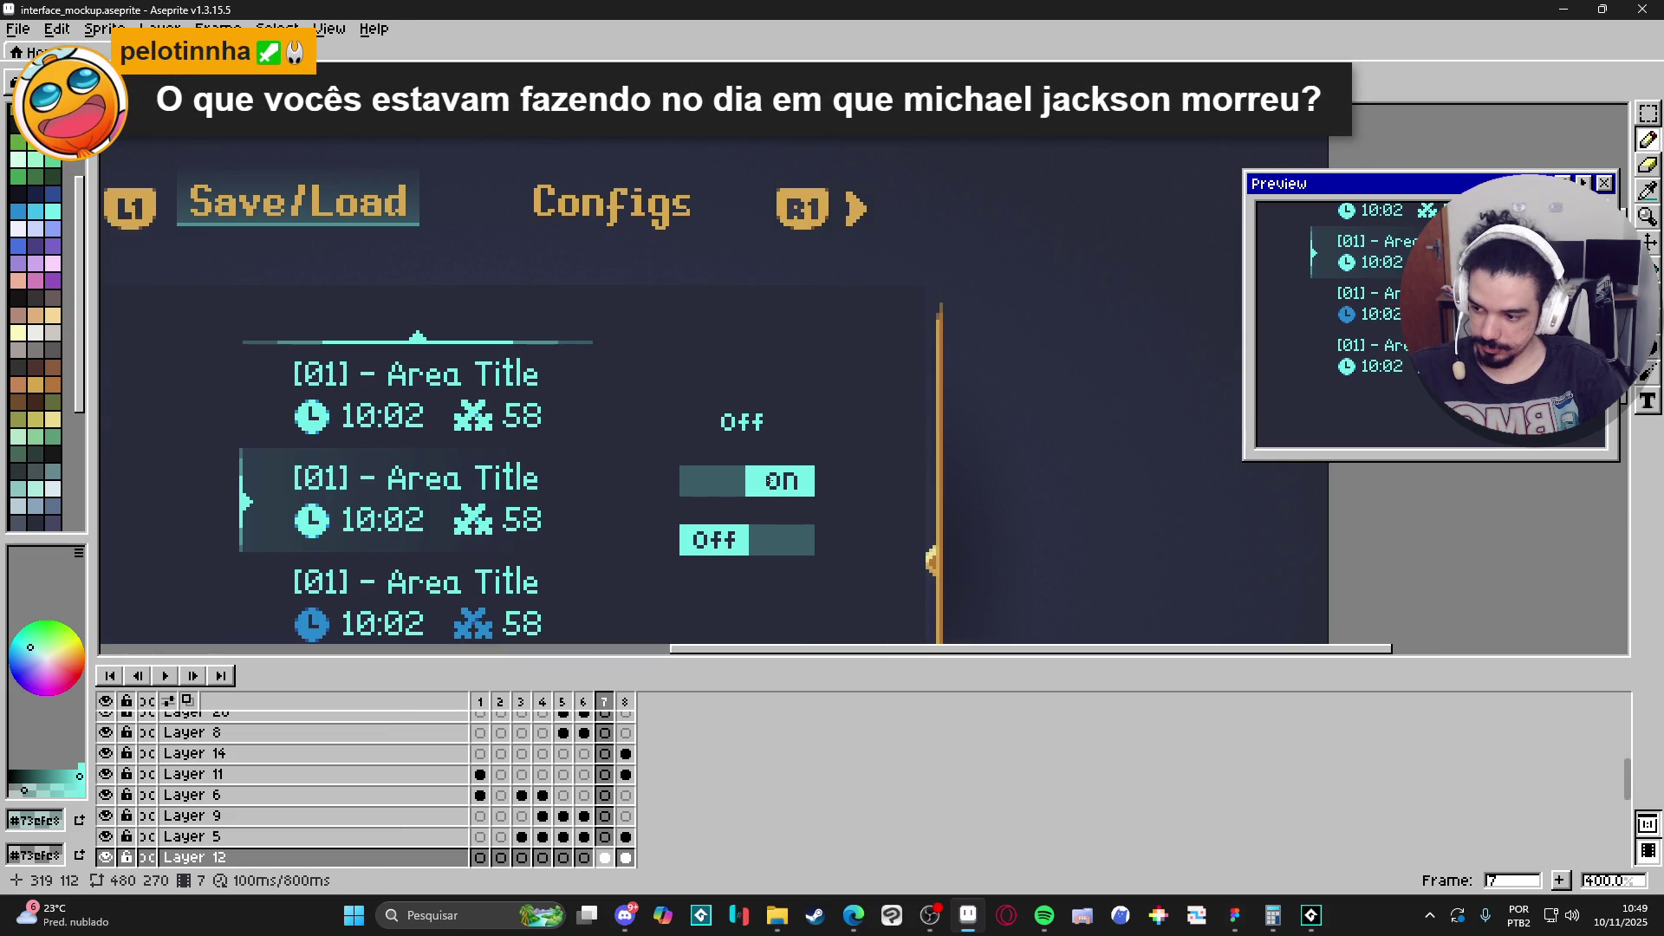
{"action": "scroll", "coordinate": [778, 469], "scroll_direction": "up", "scroll_amount": 1}
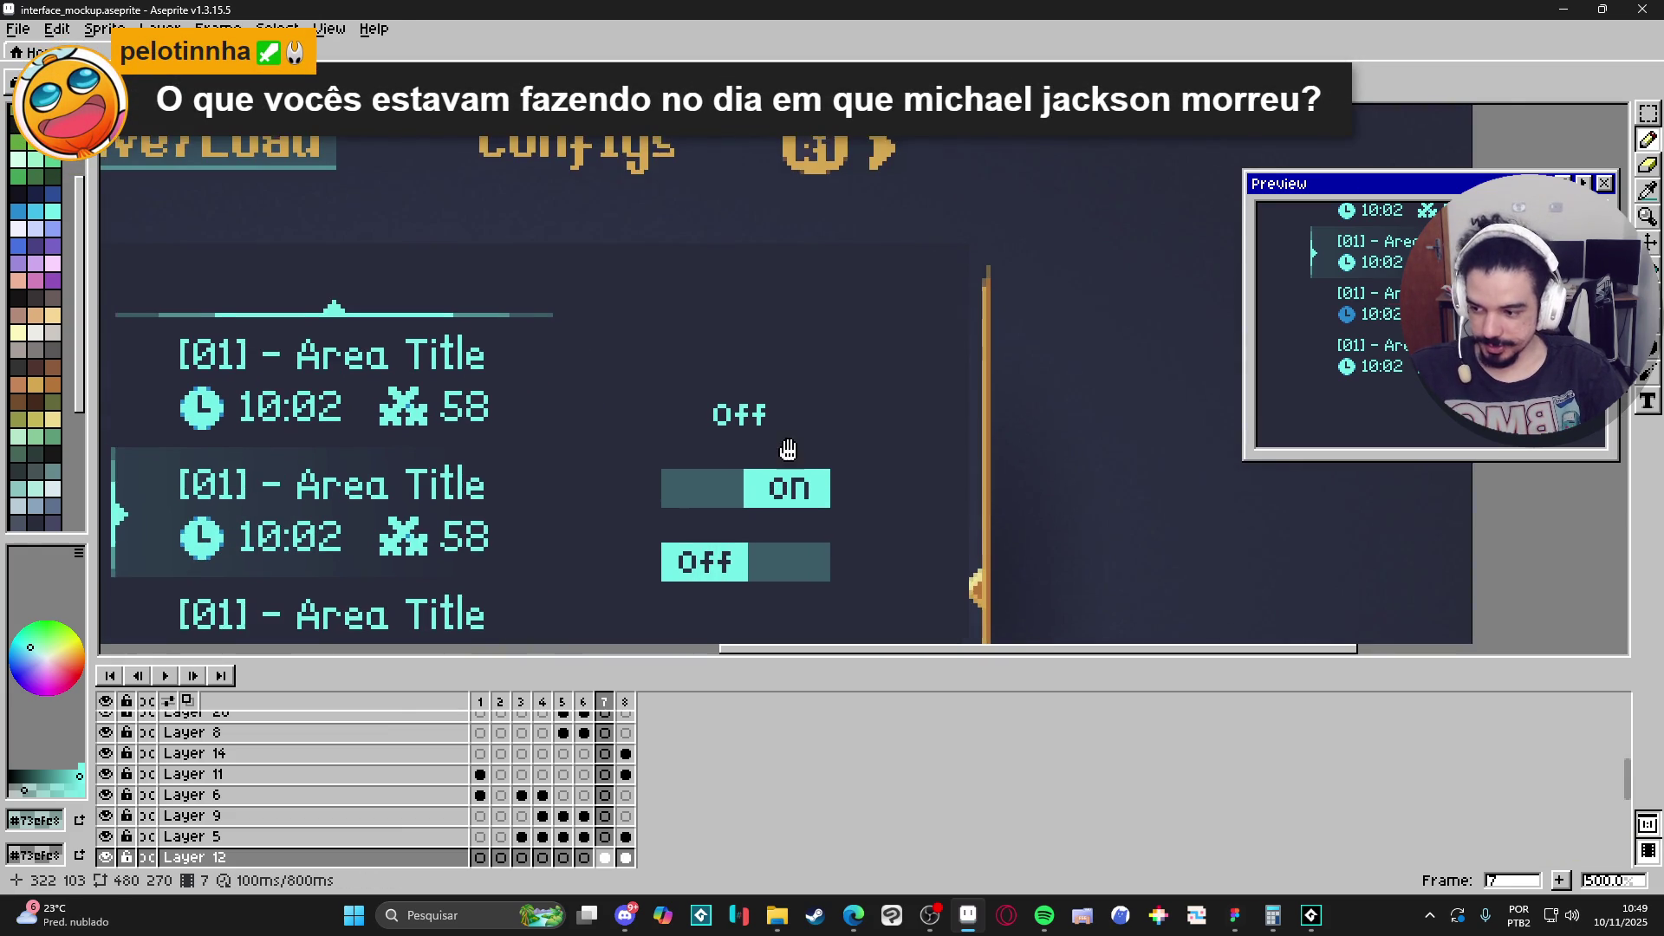
{"action": "scroll", "coordinate": [784, 447], "scroll_direction": "up", "scroll_amount": 1}
{"action": "left_click", "coordinate": [835, 502], "text": "alt"}
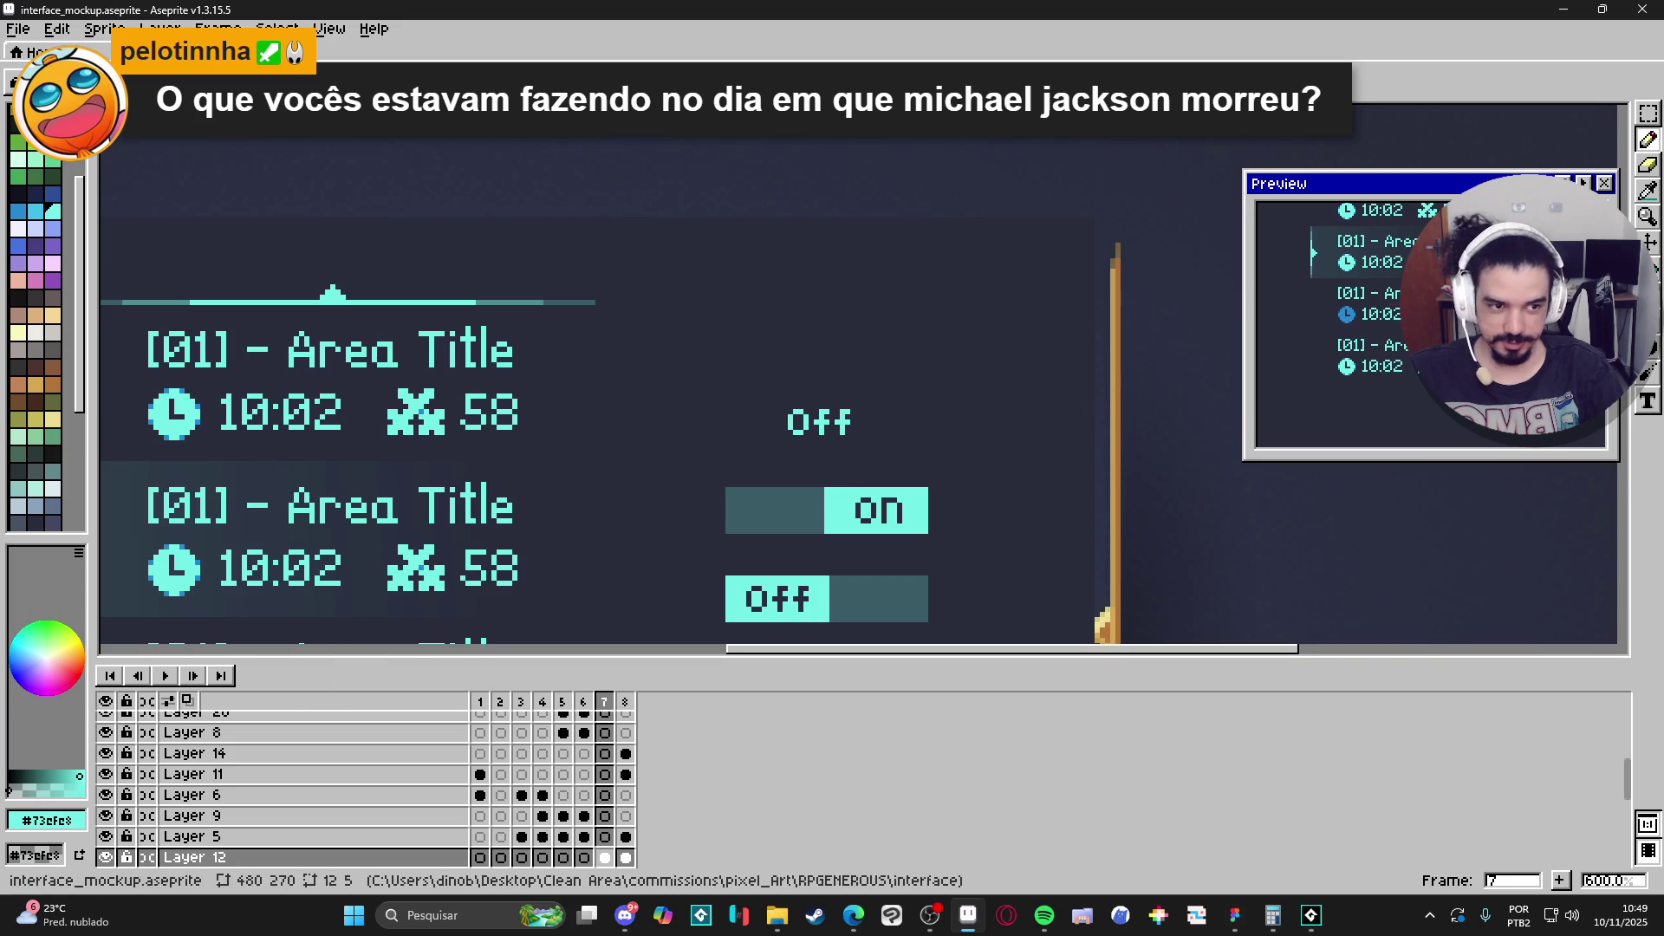
After undoing a flood fill, drag a gradient across the 'on' toggle's dark half toward the cyan block.
{"action": "left_click", "coordinate": [1658, 288]}
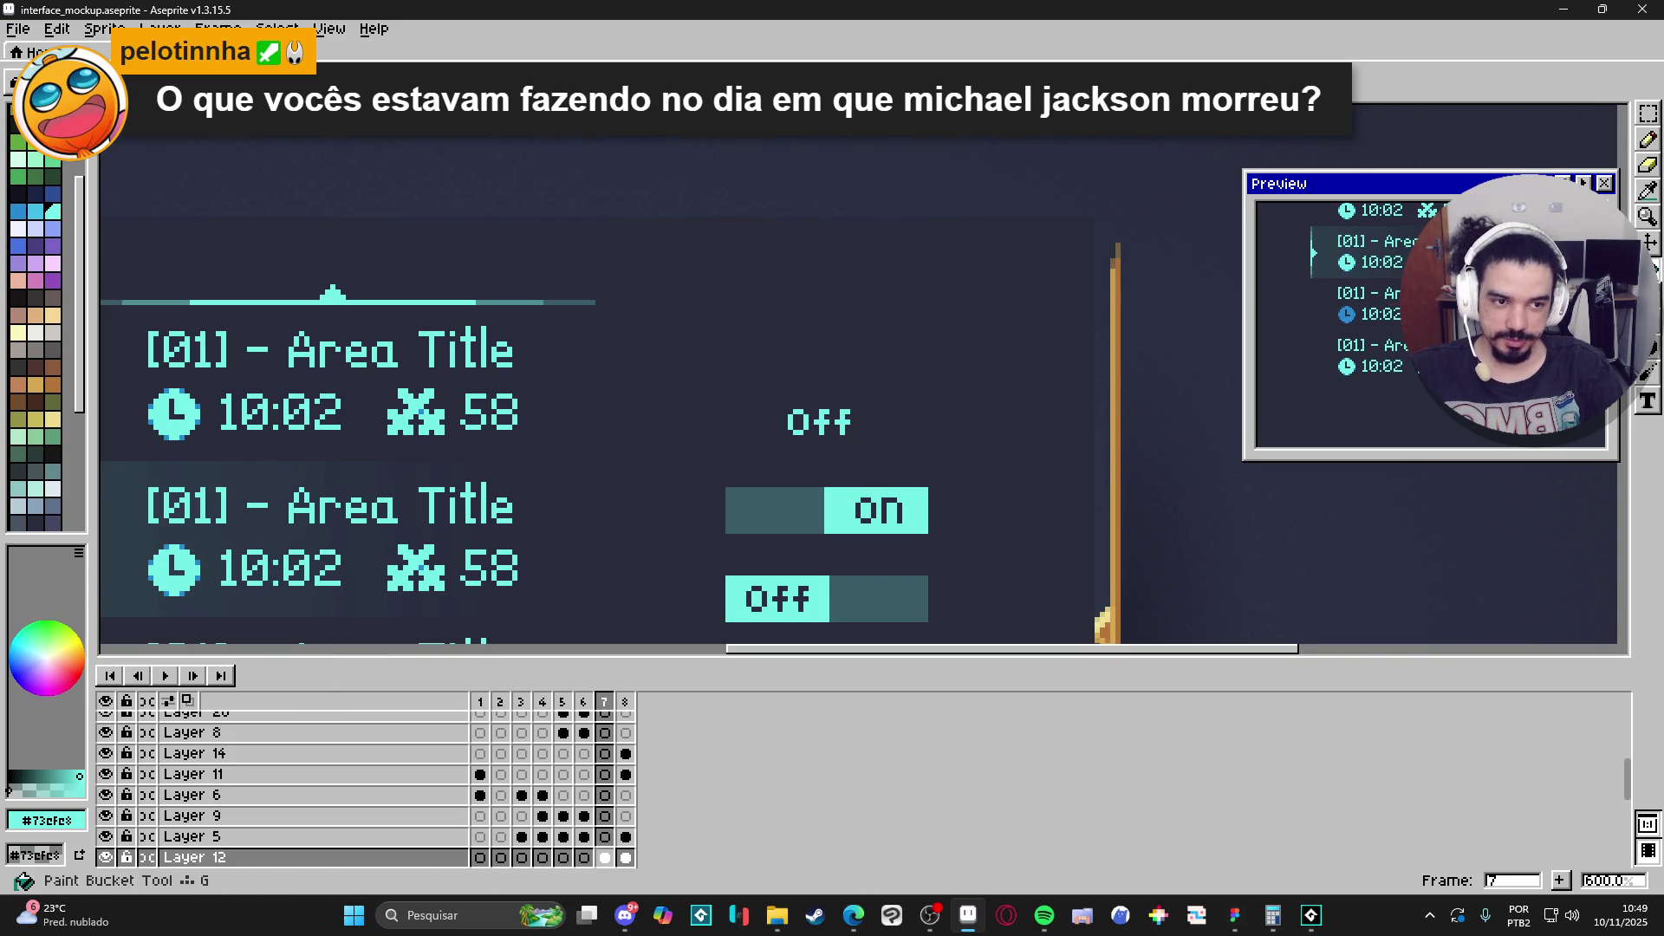
{"action": "left_click", "coordinate": [812, 516]}
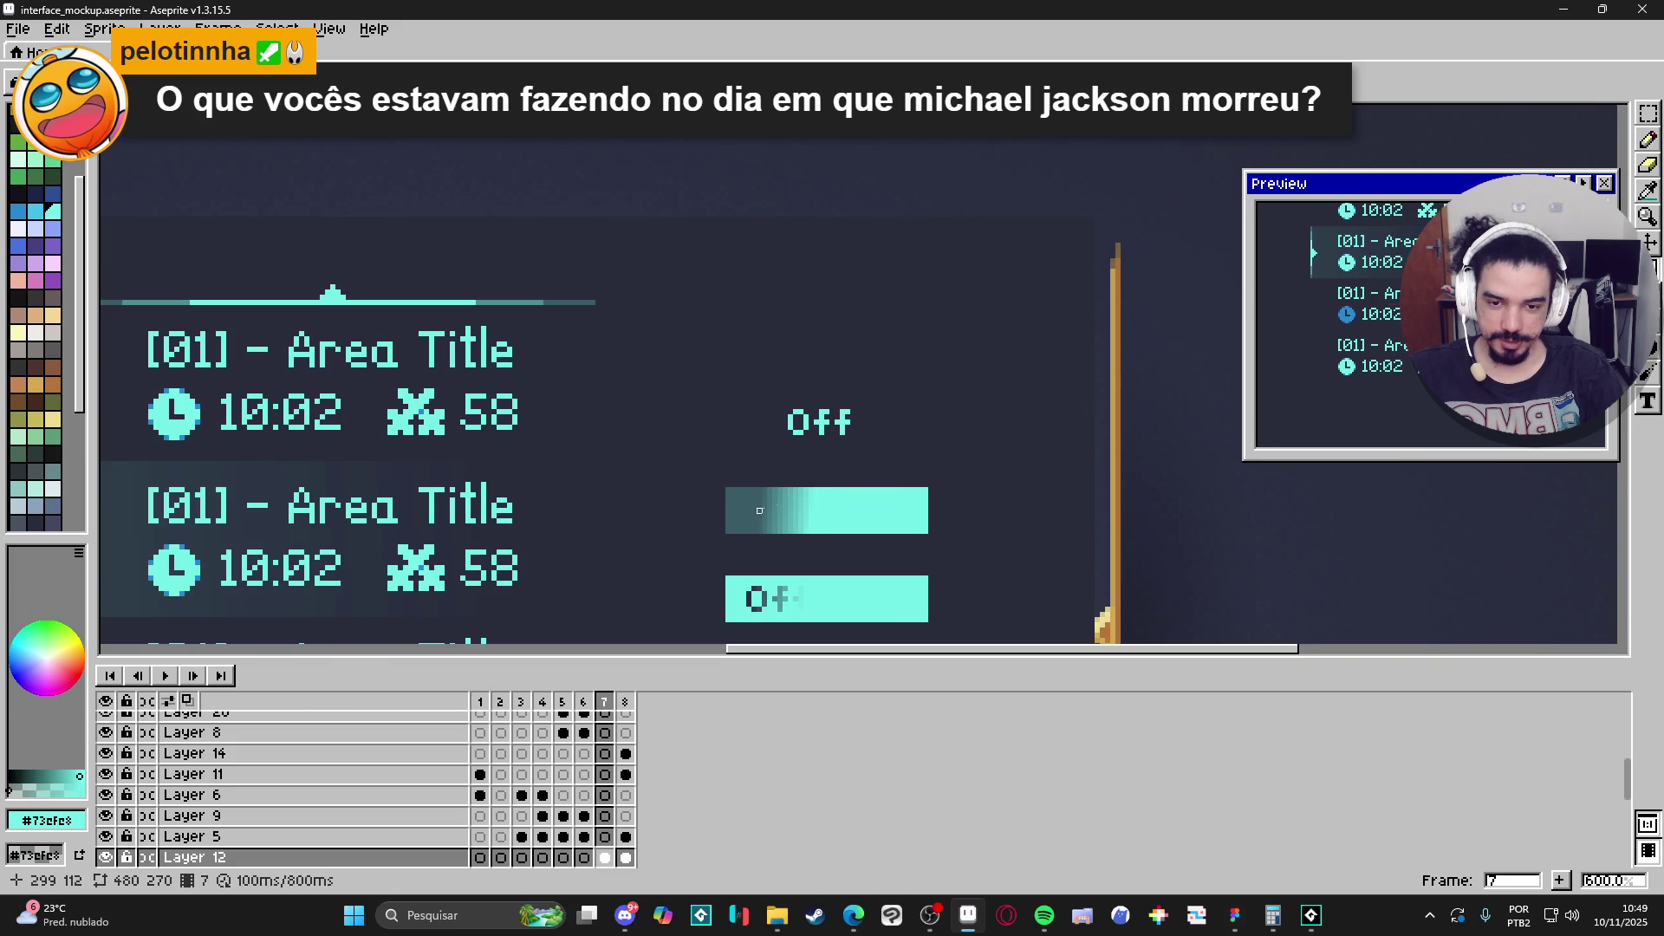
{"action": "key", "text": "ctrl+z"}
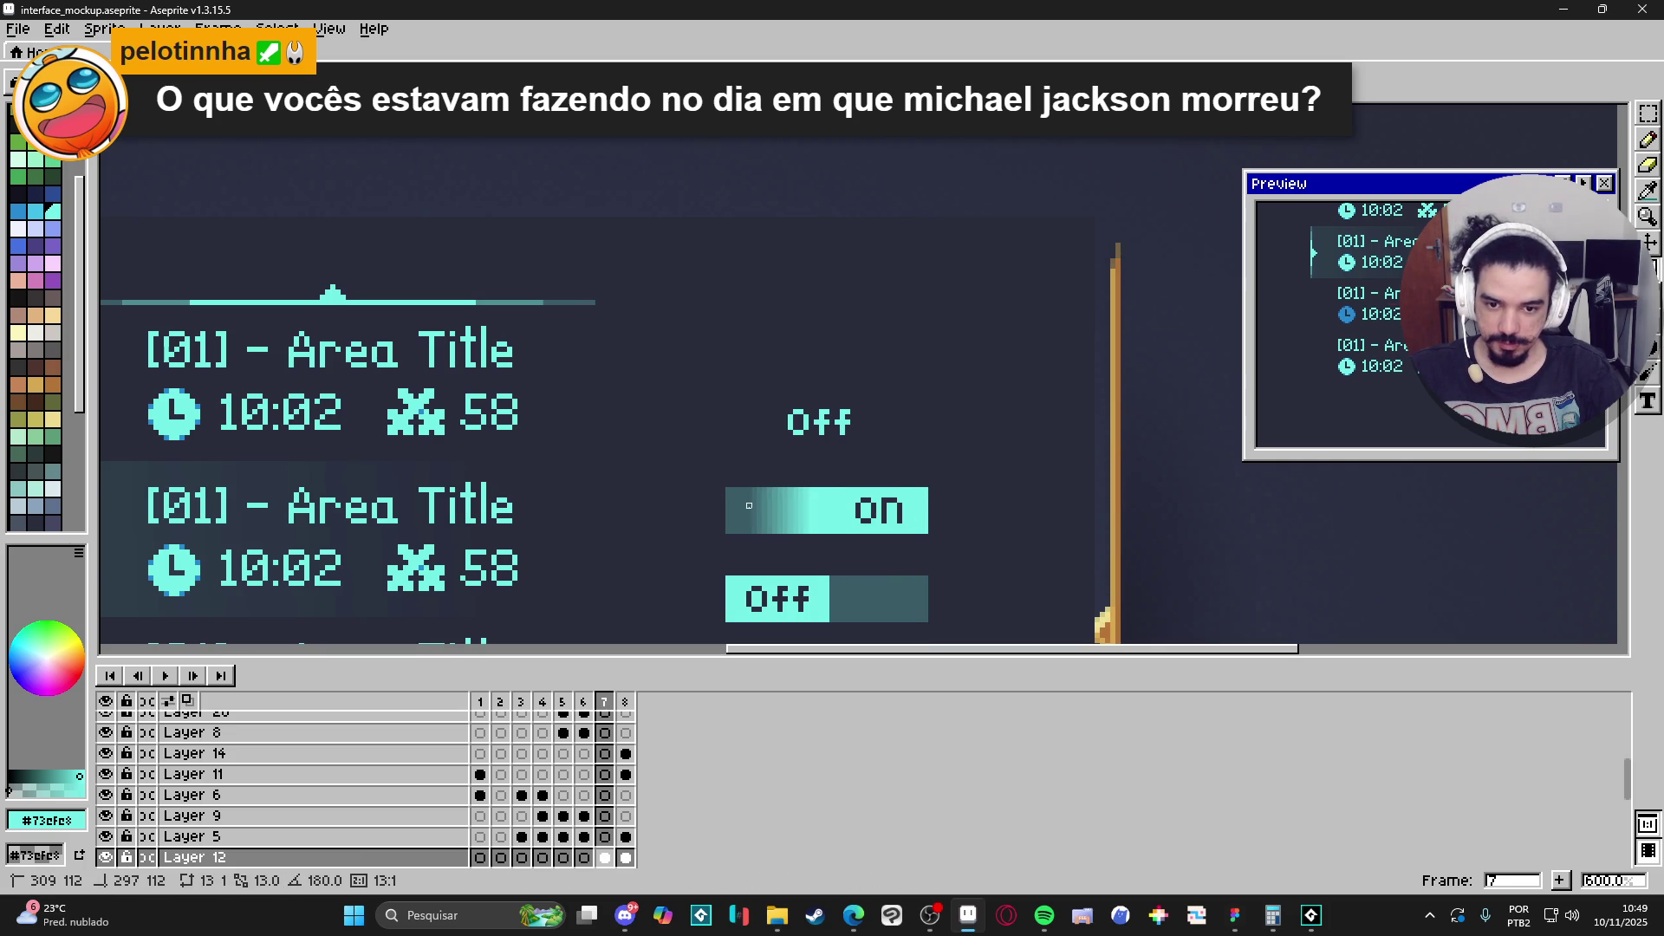
{"action": "key", "text": "ctrl+z"}
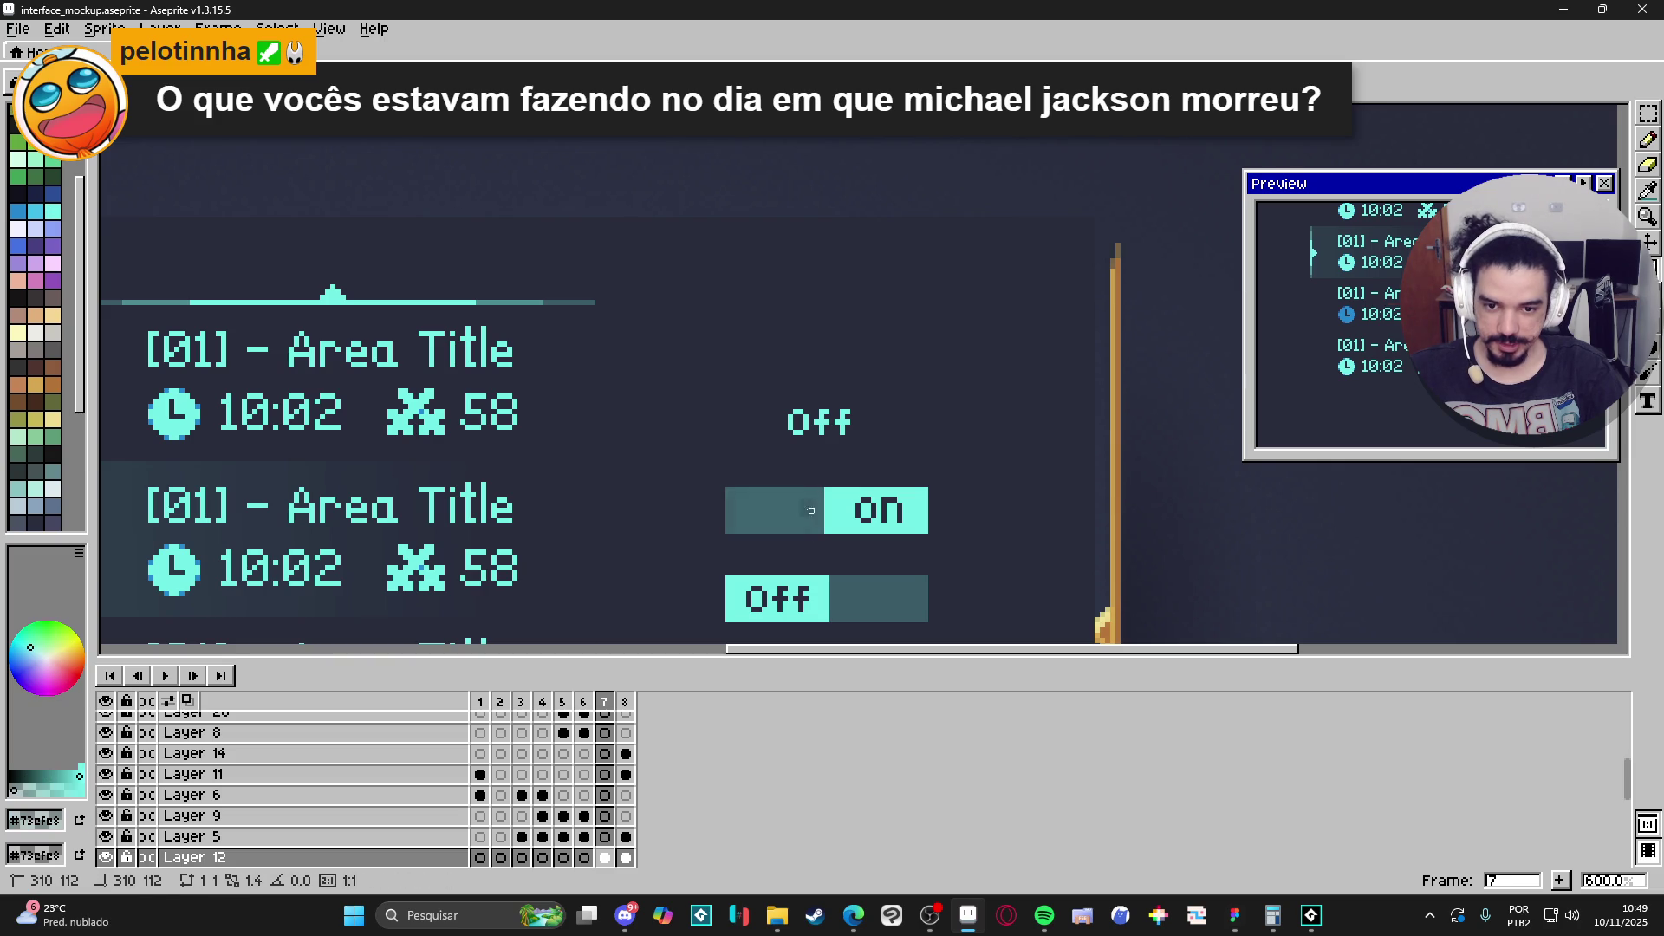
{"action": "key", "text": "ctrl+z"}
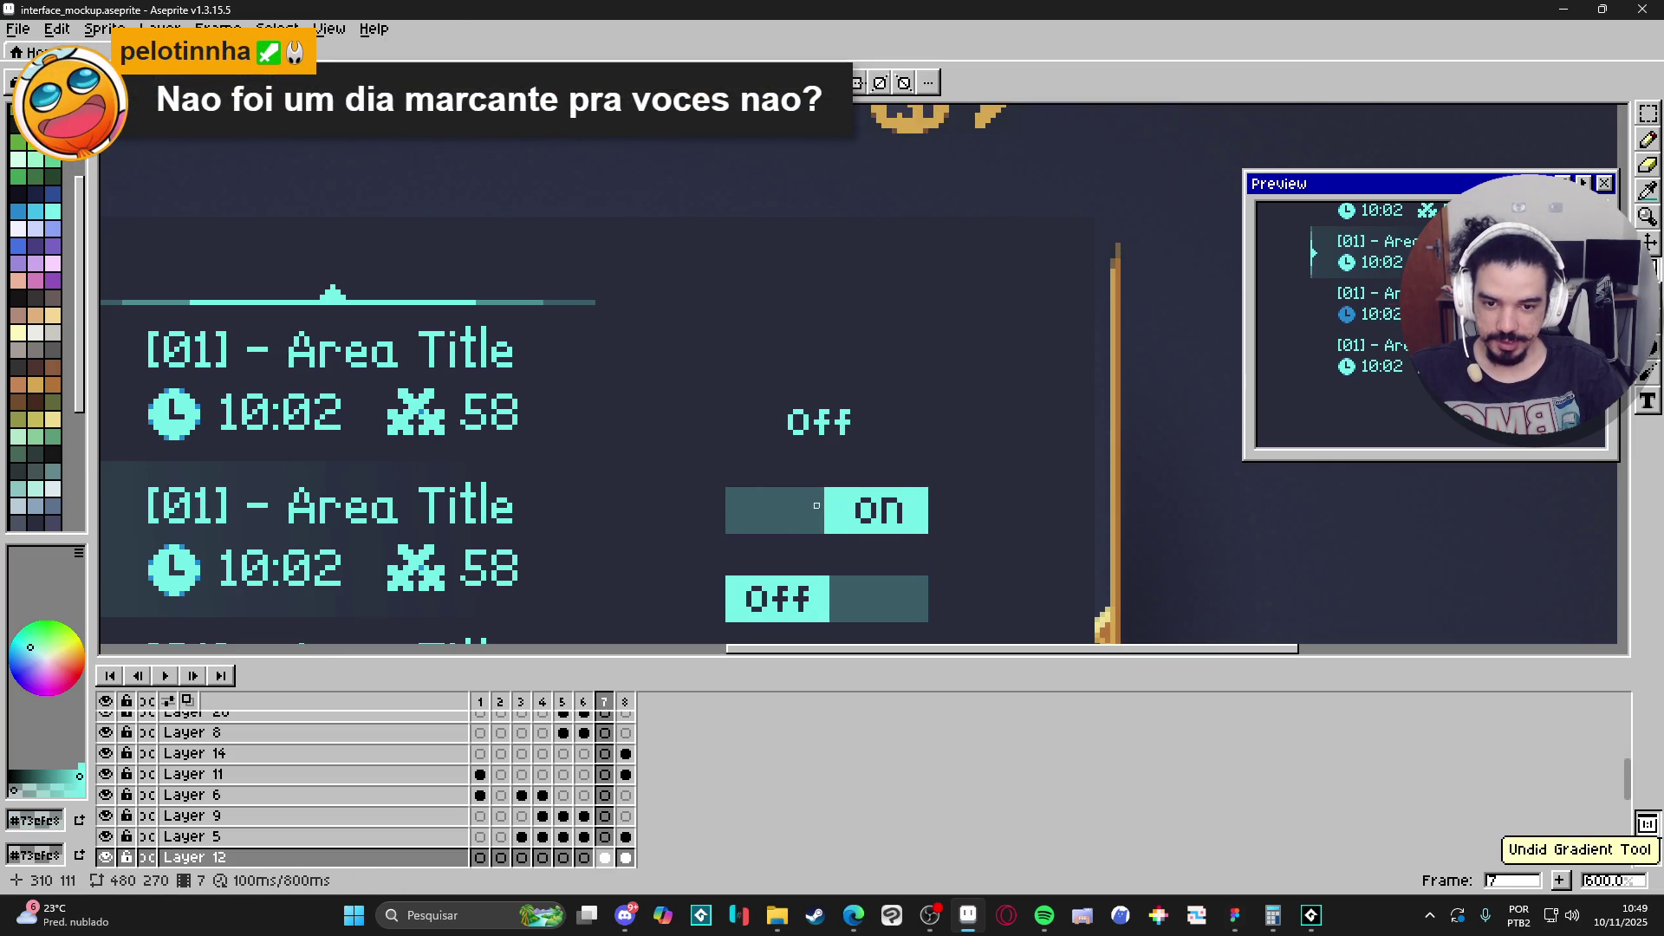
{"action": "left_click_drag", "start_coordinate": [823, 527], "coordinate": [760, 506]}
{"action": "key", "text": "ctrl+z"}
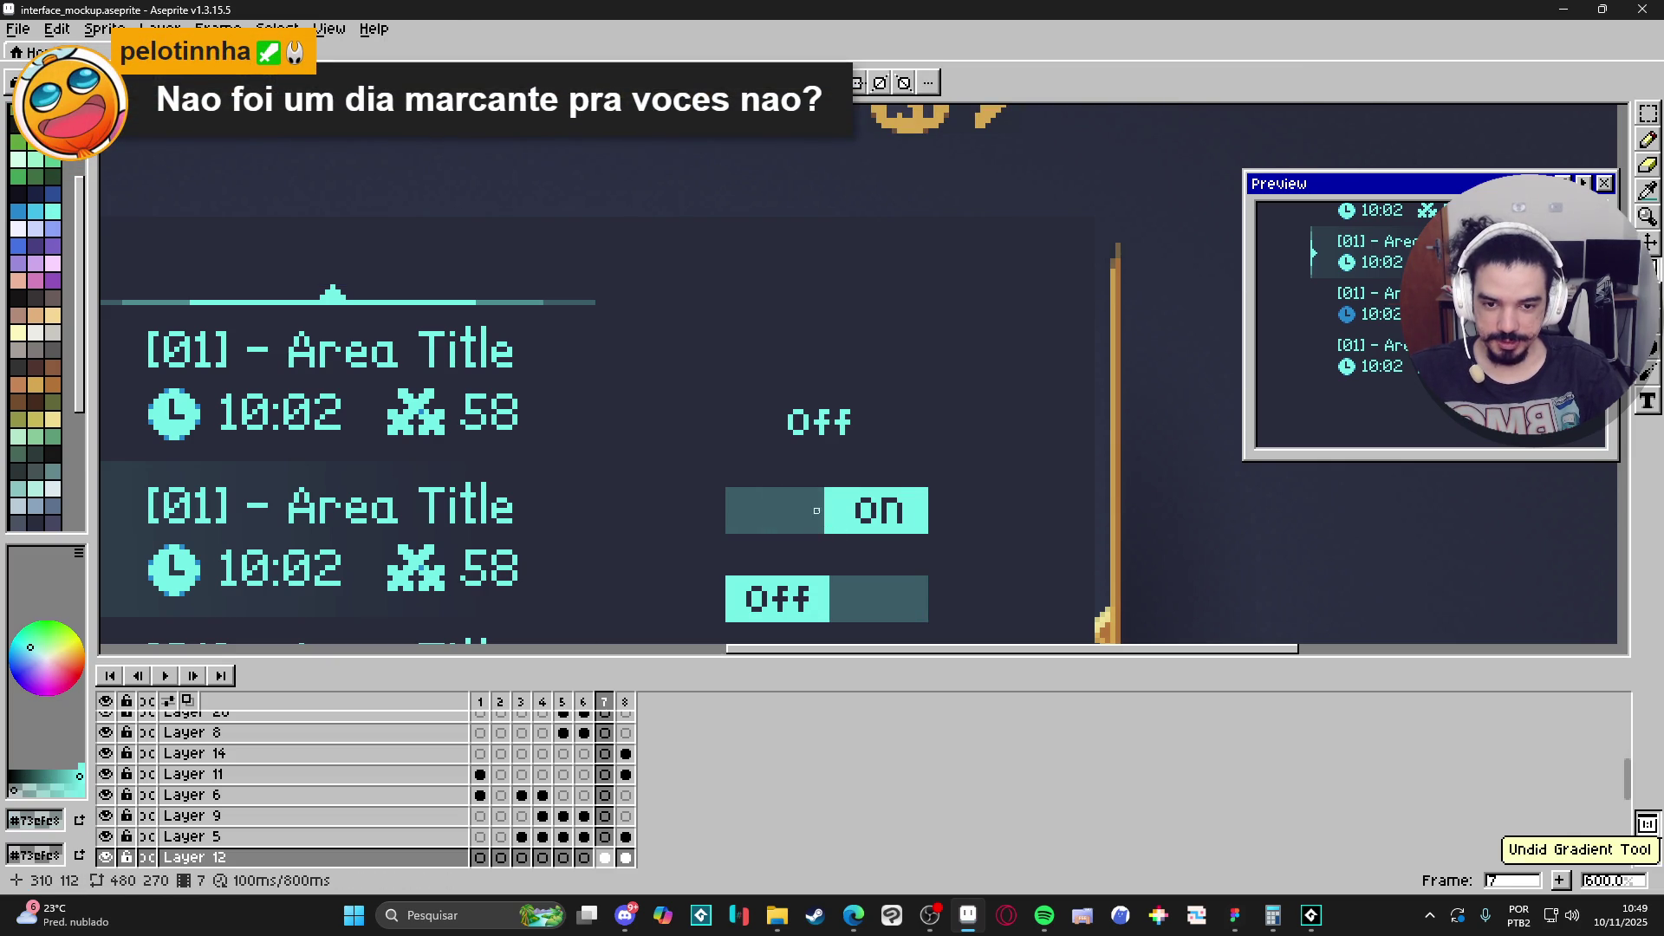
{"action": "key", "text": "ctrl+z"}
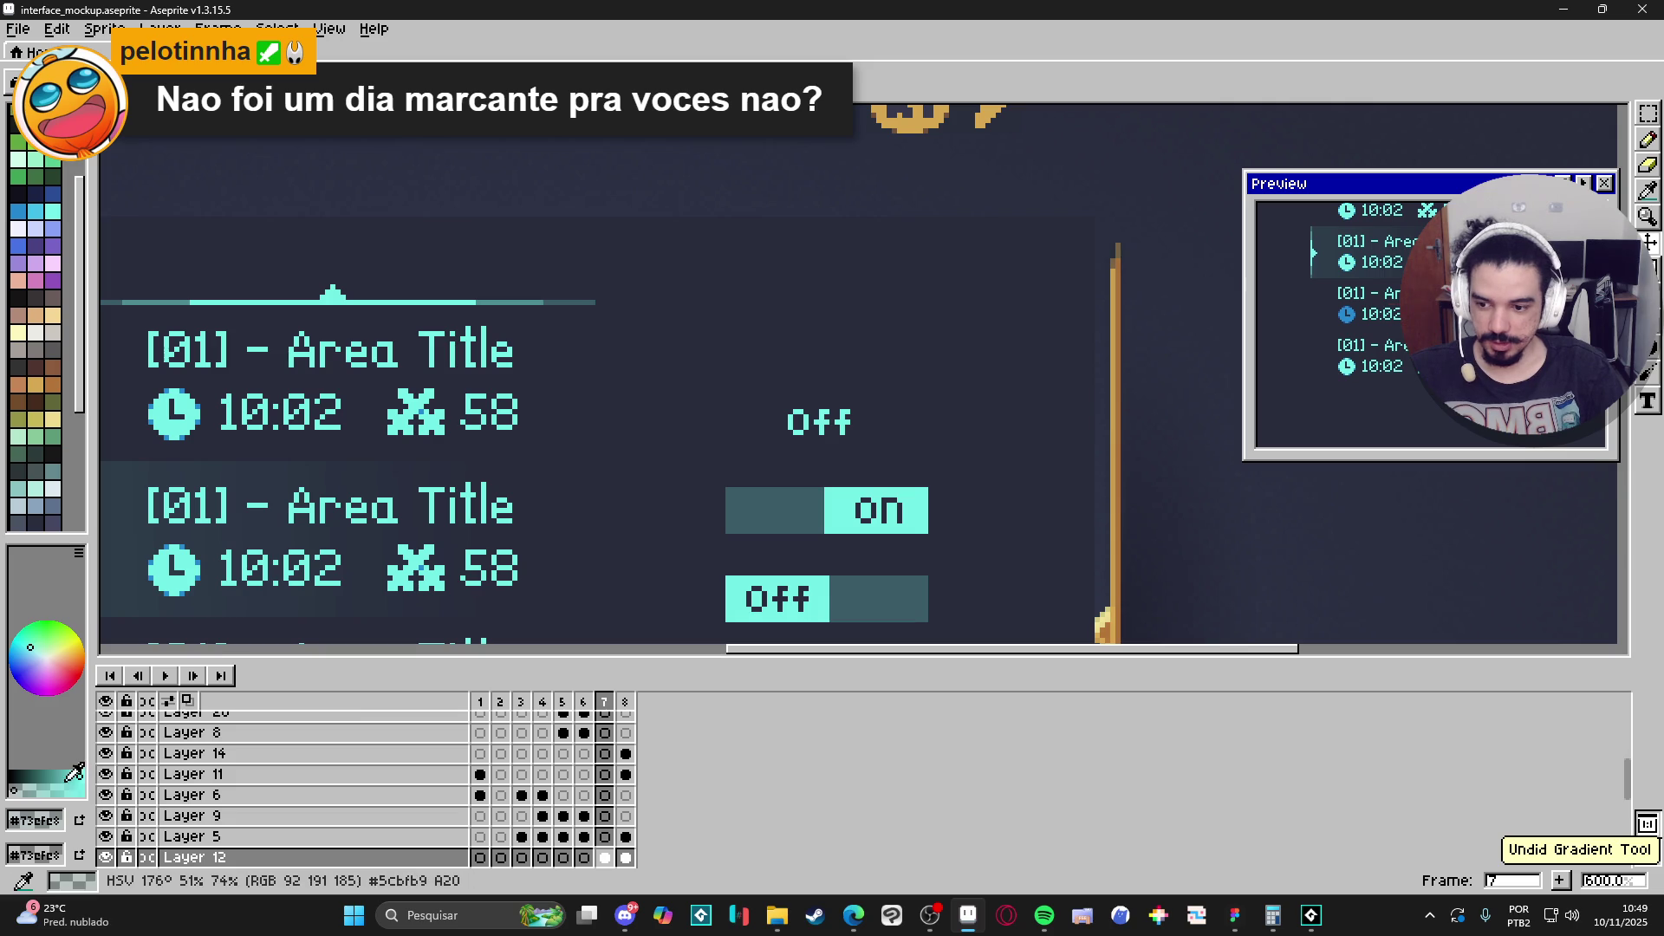
{"action": "mouse_move", "coordinate": [822, 511]}
{"action": "left_mouse_down"}
{"action": "mouse_move", "coordinate": [755, 509]}
{"action": "mouse_move", "coordinate": [770, 516]}
{"action": "left_mouse_up"}
{"action": "scroll", "coordinate": [770, 516], "scroll_direction": "down", "scroll_amount": 2}
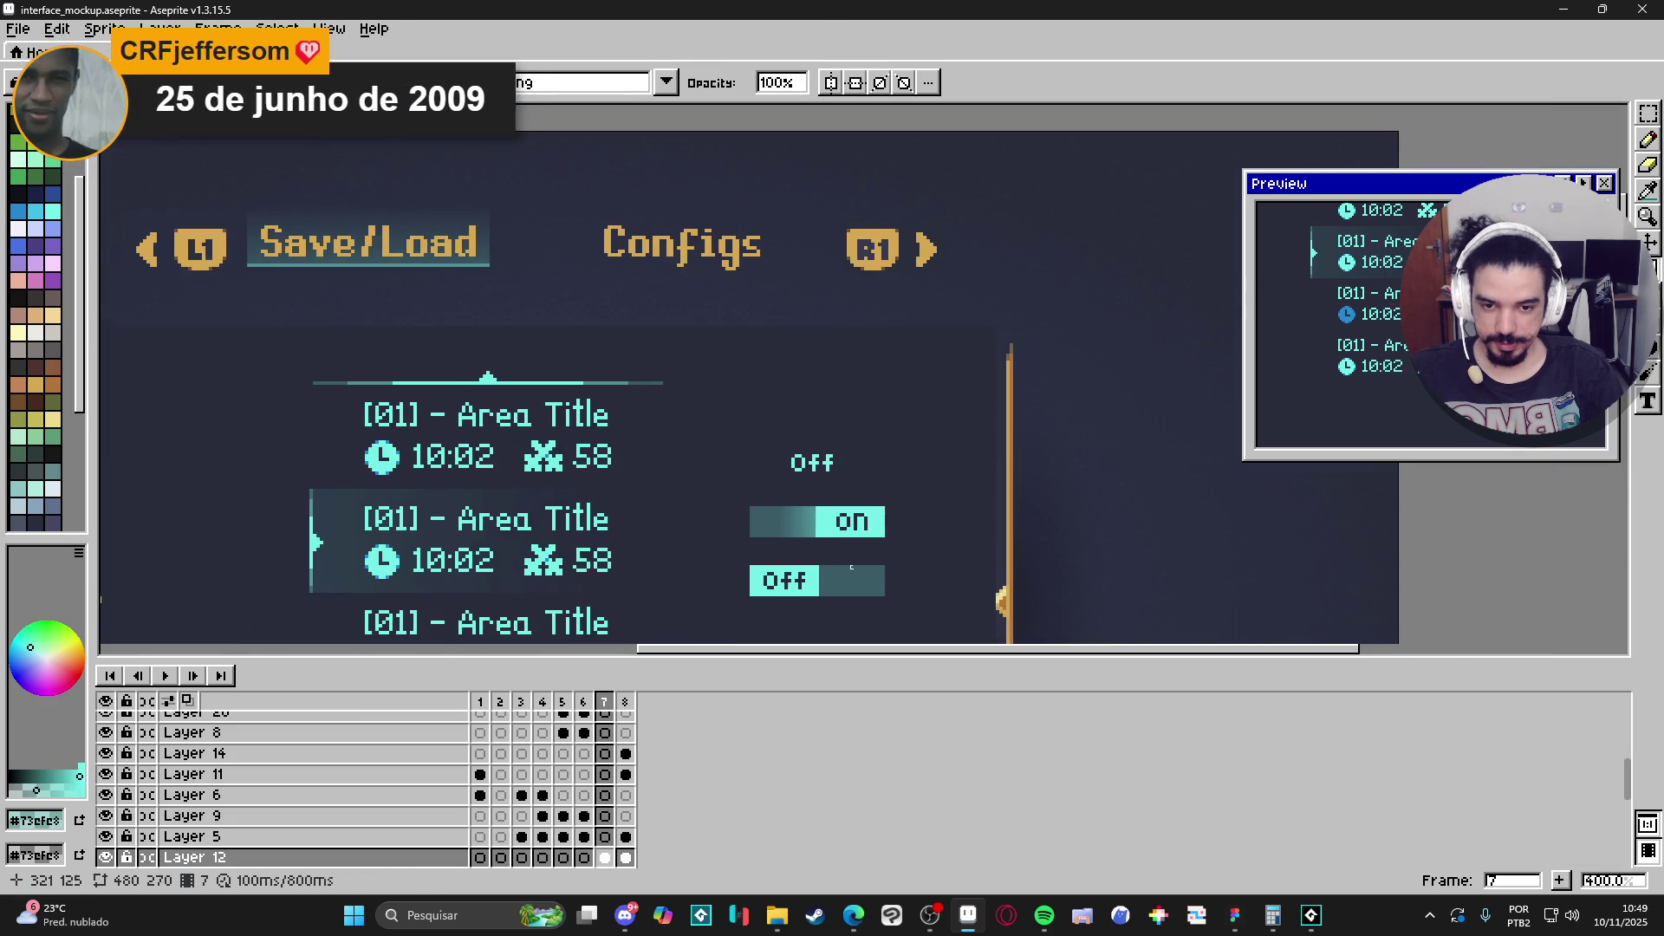
{"action": "left_click_drag", "start_coordinate": [846, 572], "coordinate": [811, 522]}
{"action": "scroll", "coordinate": [850, 530], "scroll_direction": "down", "scroll_amount": 1}
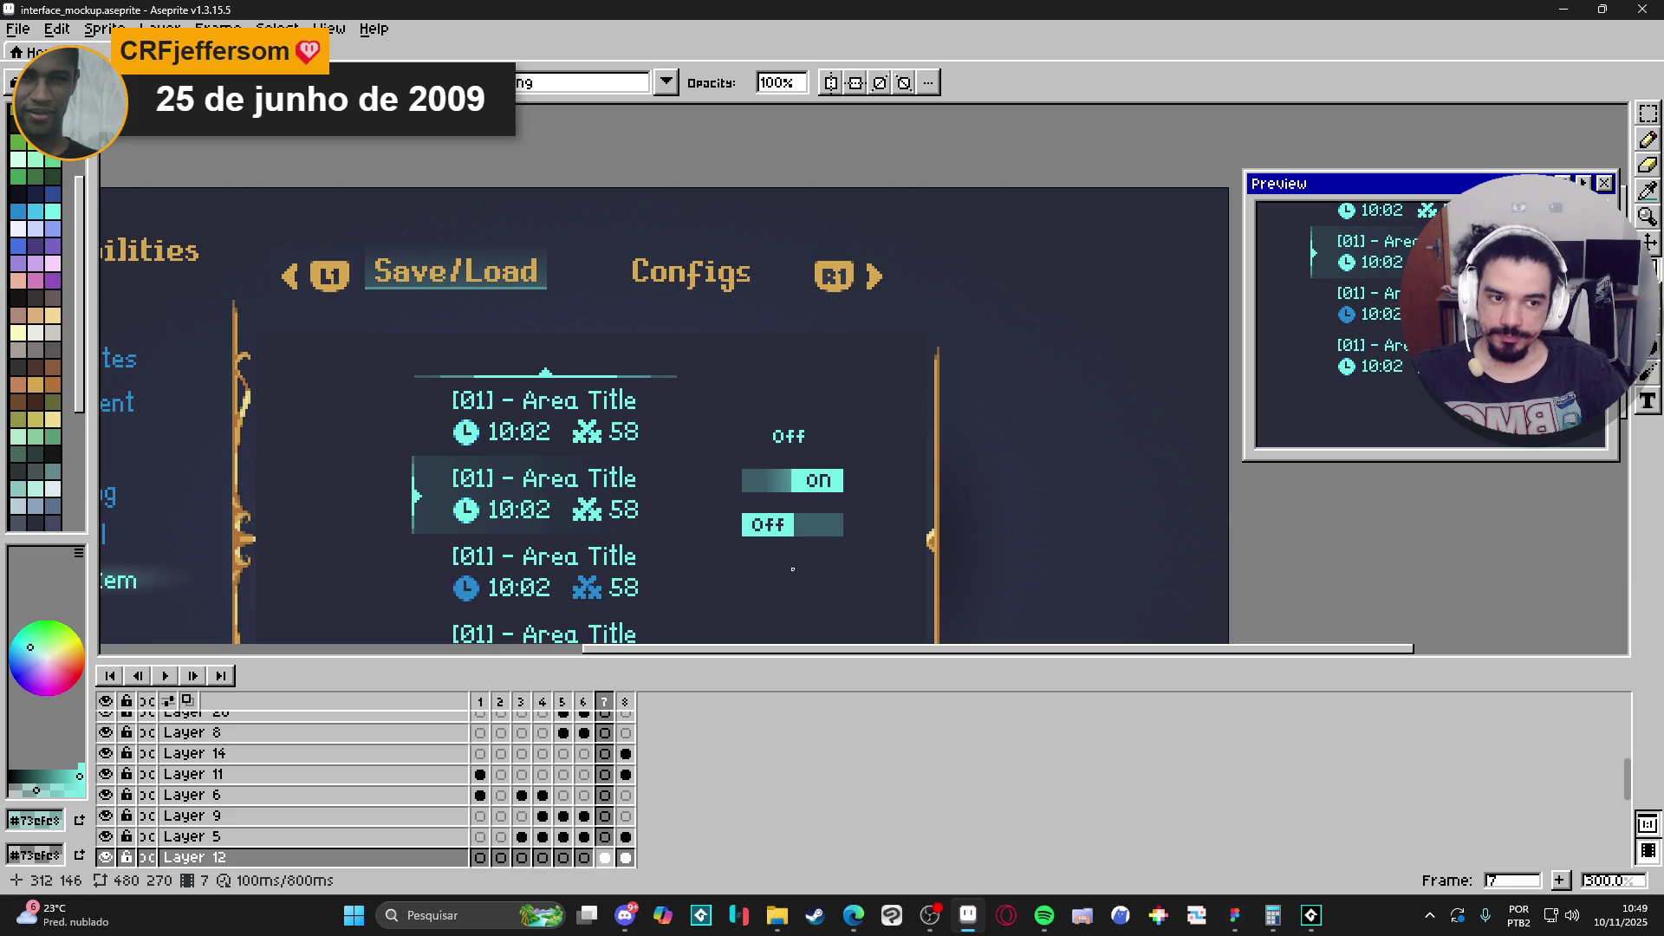
{"action": "scroll", "coordinate": [808, 559], "scroll_direction": "up", "scroll_amount": 3}
{"action": "key", "text": "v"}
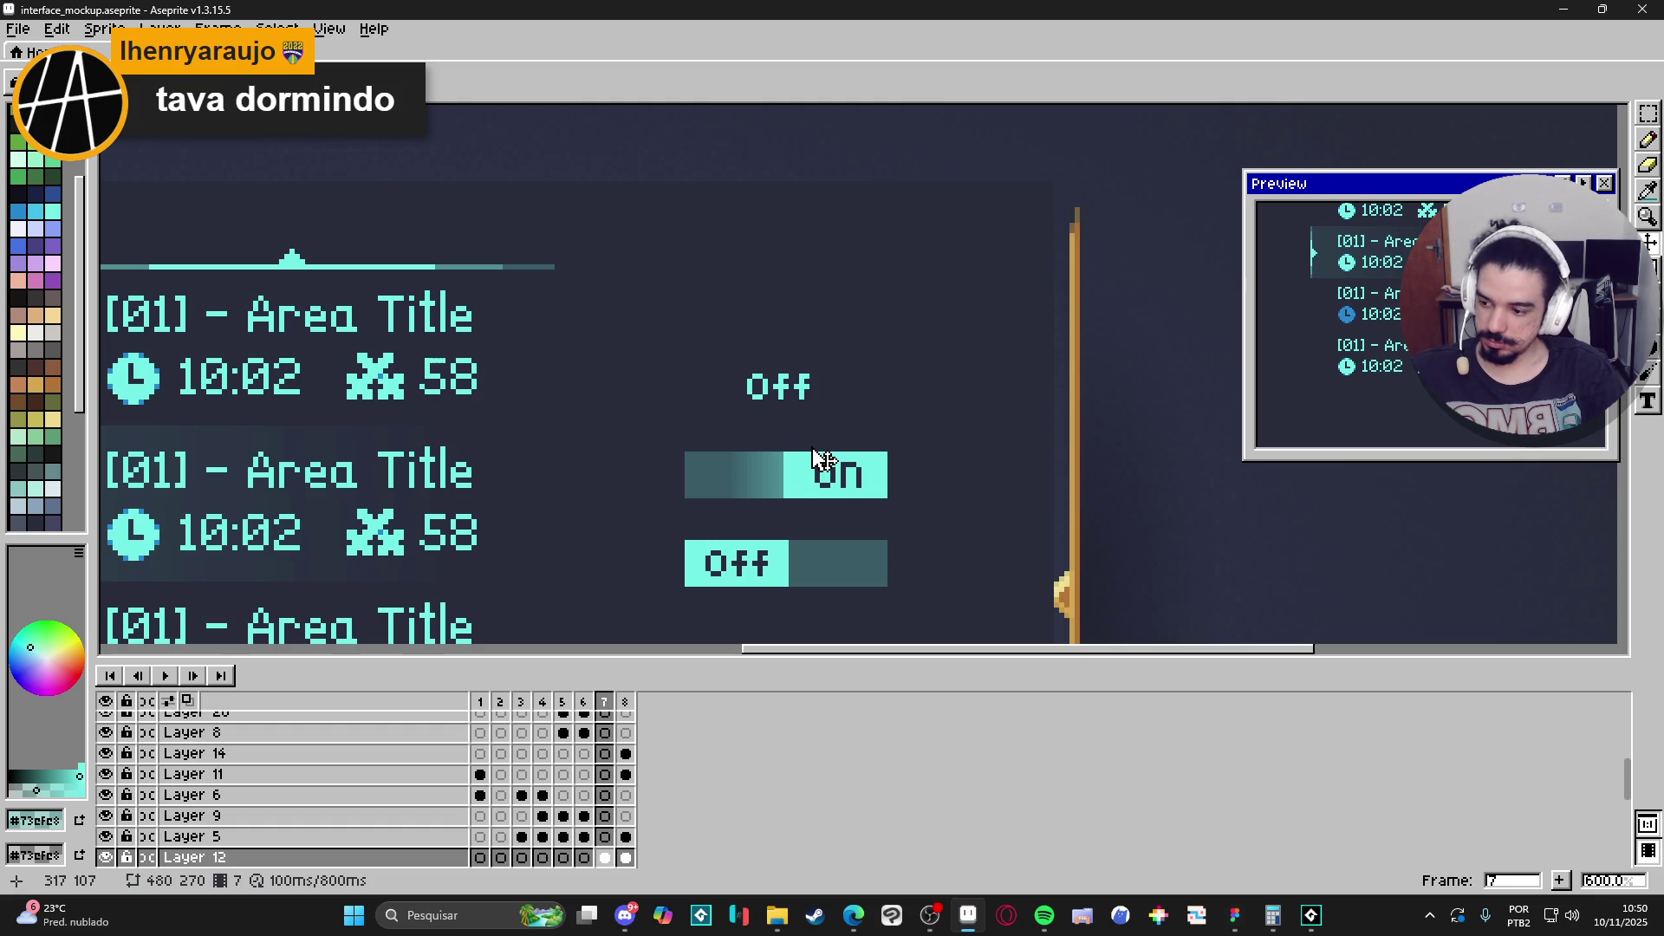
{"action": "scroll", "coordinate": [806, 490], "scroll_direction": "up", "scroll_amount": 1}
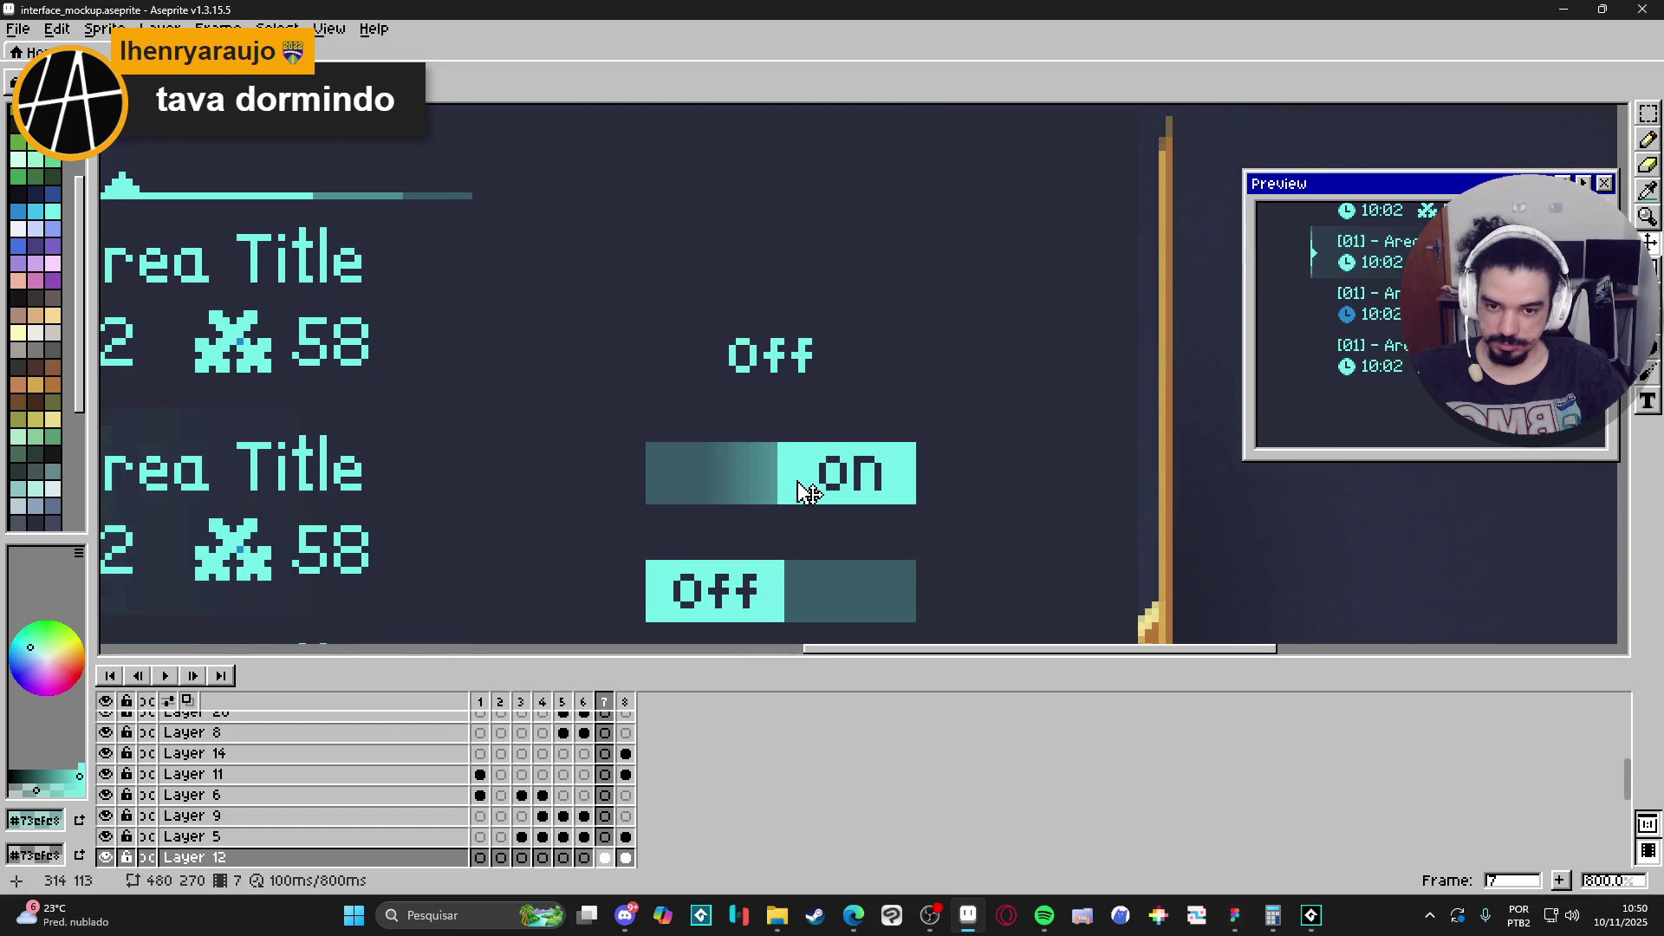
{"action": "key", "text": "m"}
{"action": "scroll", "coordinate": [650, 446], "scroll_direction": "up", "scroll_amount": 2}
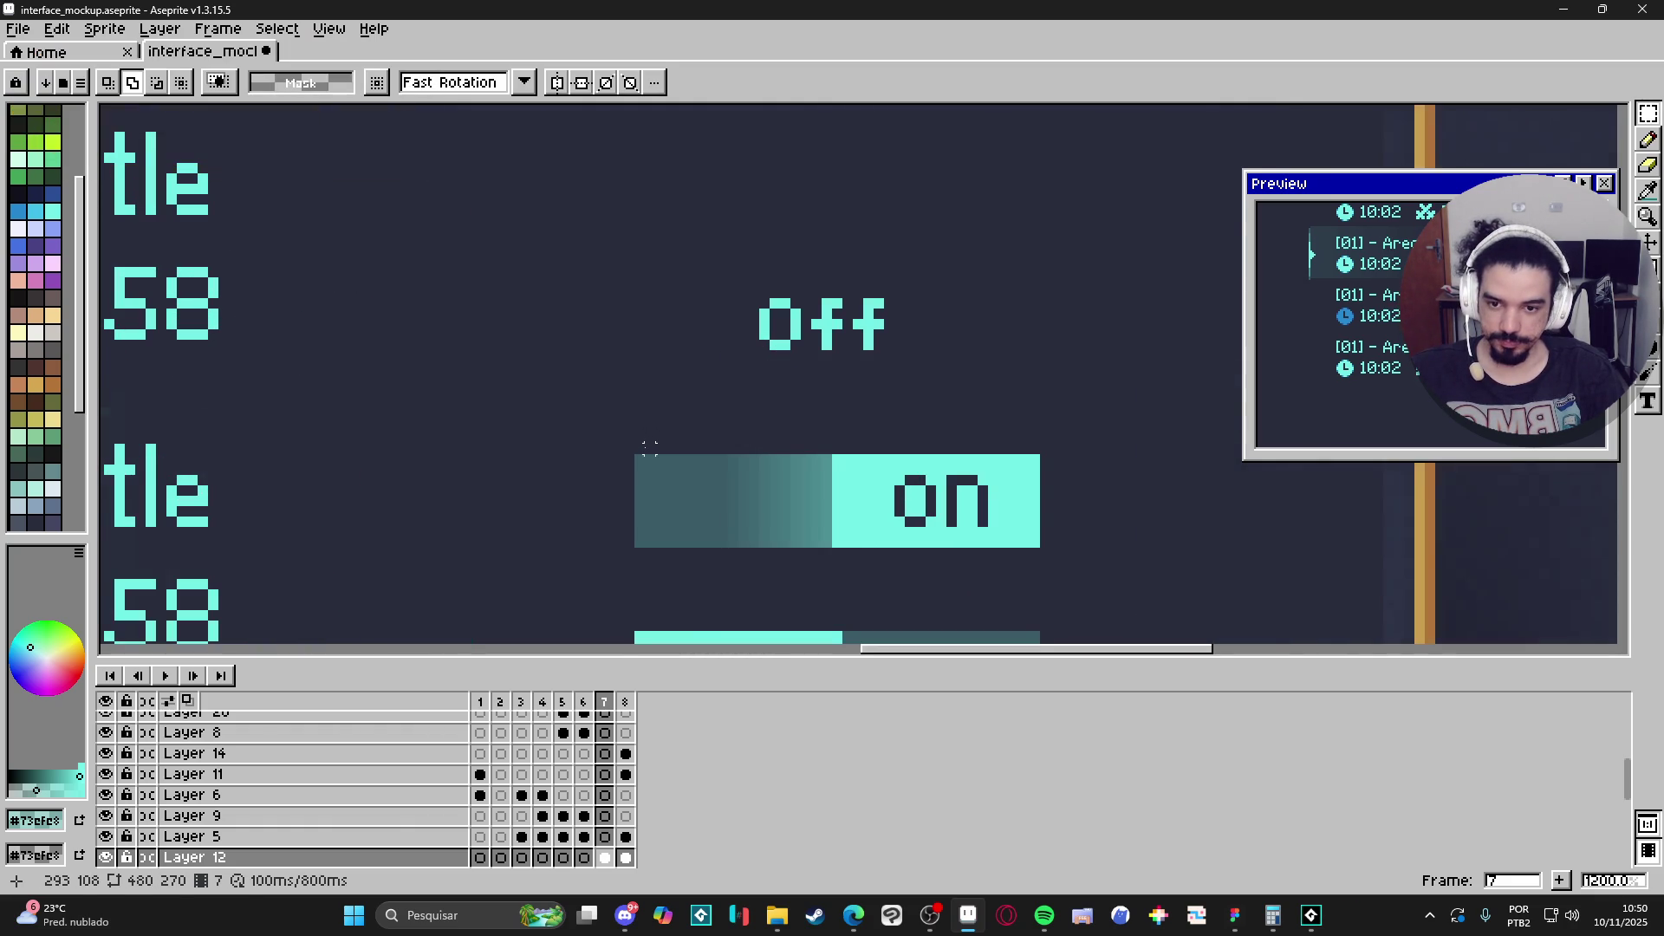
{"action": "scroll", "coordinate": [650, 446], "scroll_direction": "down", "scroll_amount": 2}
{"action": "scroll", "coordinate": [698, 400], "scroll_direction": "up", "scroll_amount": 2}
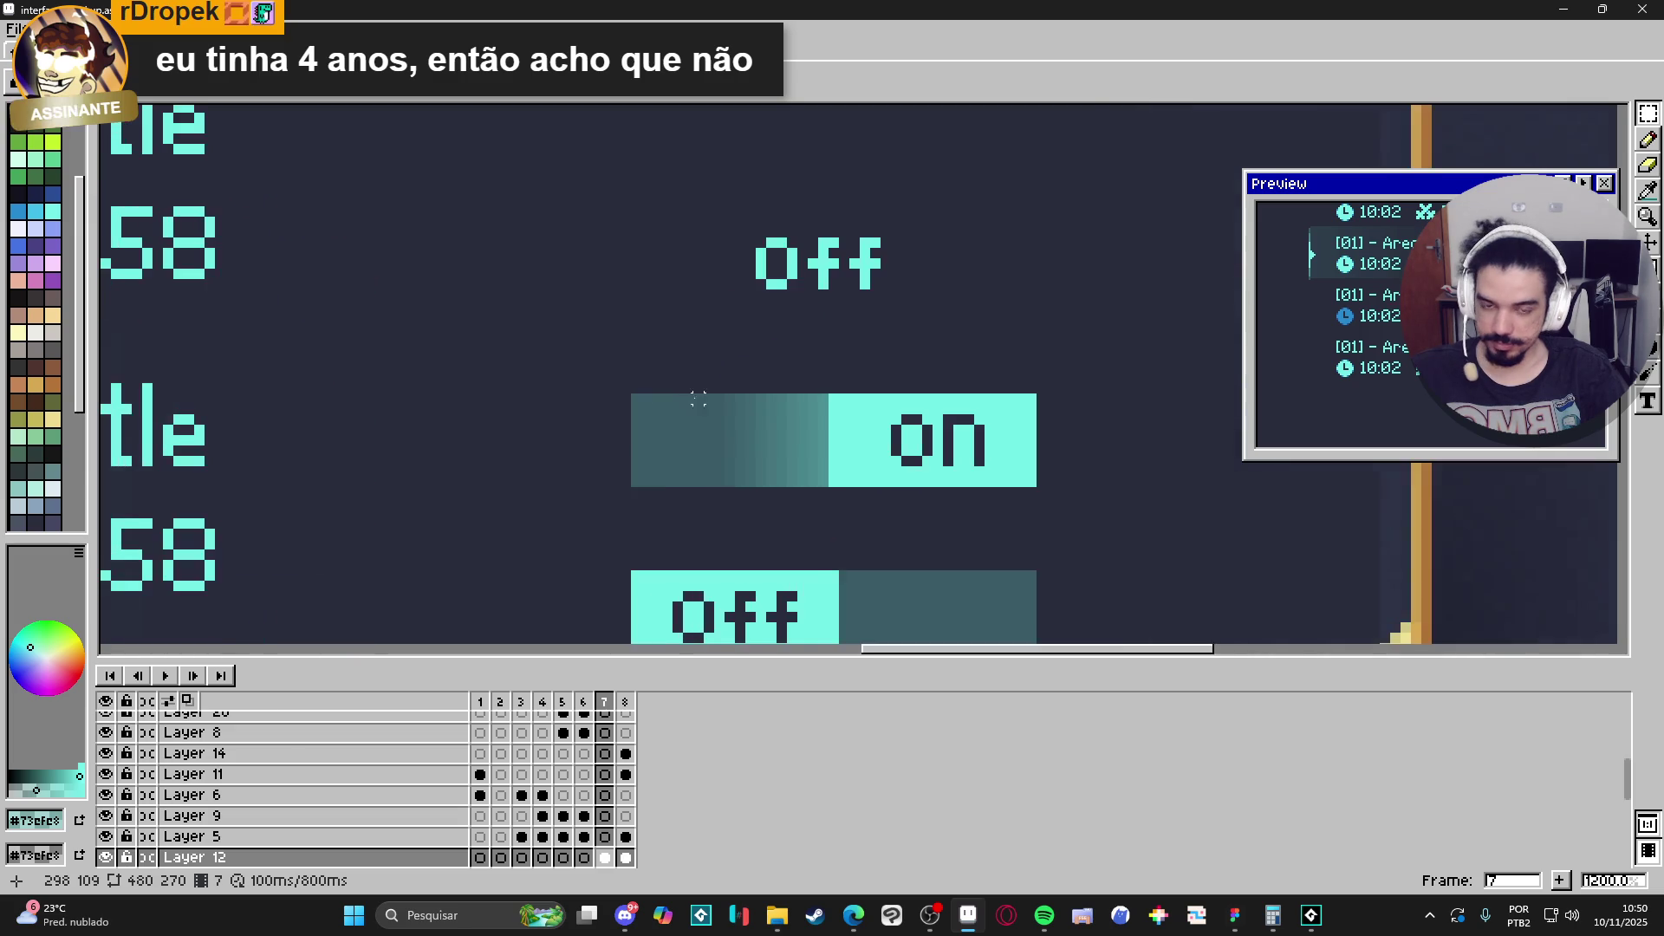
{"action": "scroll", "coordinate": [698, 399], "scroll_direction": "down", "scroll_amount": 1}
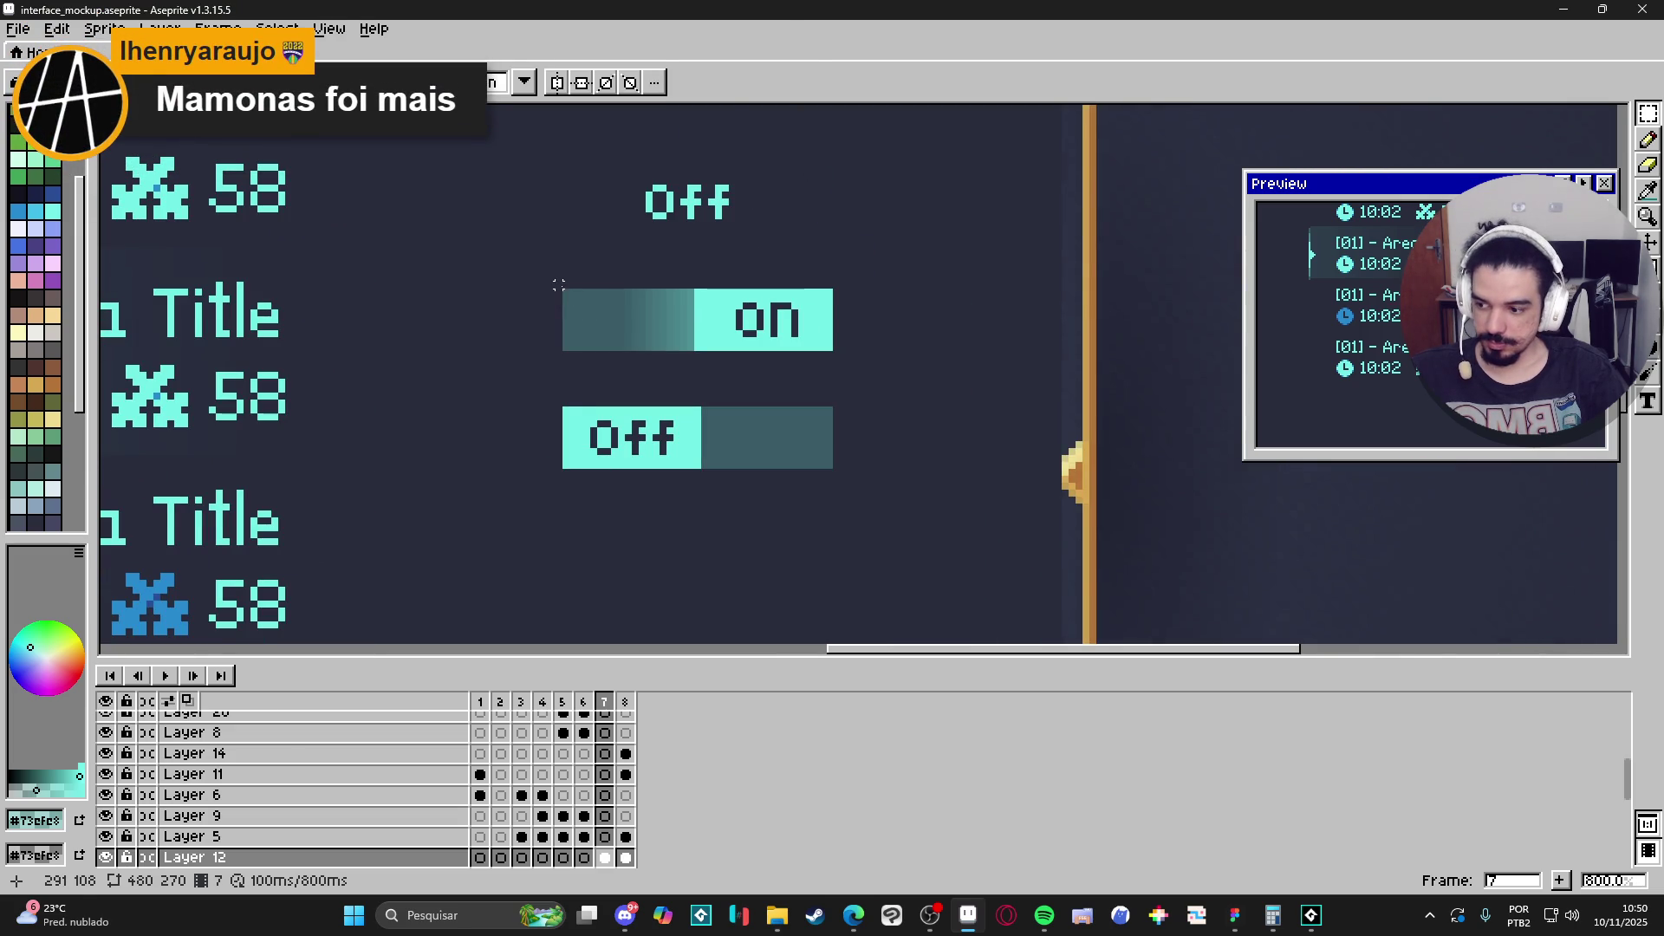
{"action": "scroll", "coordinate": [580, 285], "scroll_direction": "up", "scroll_amount": 2}
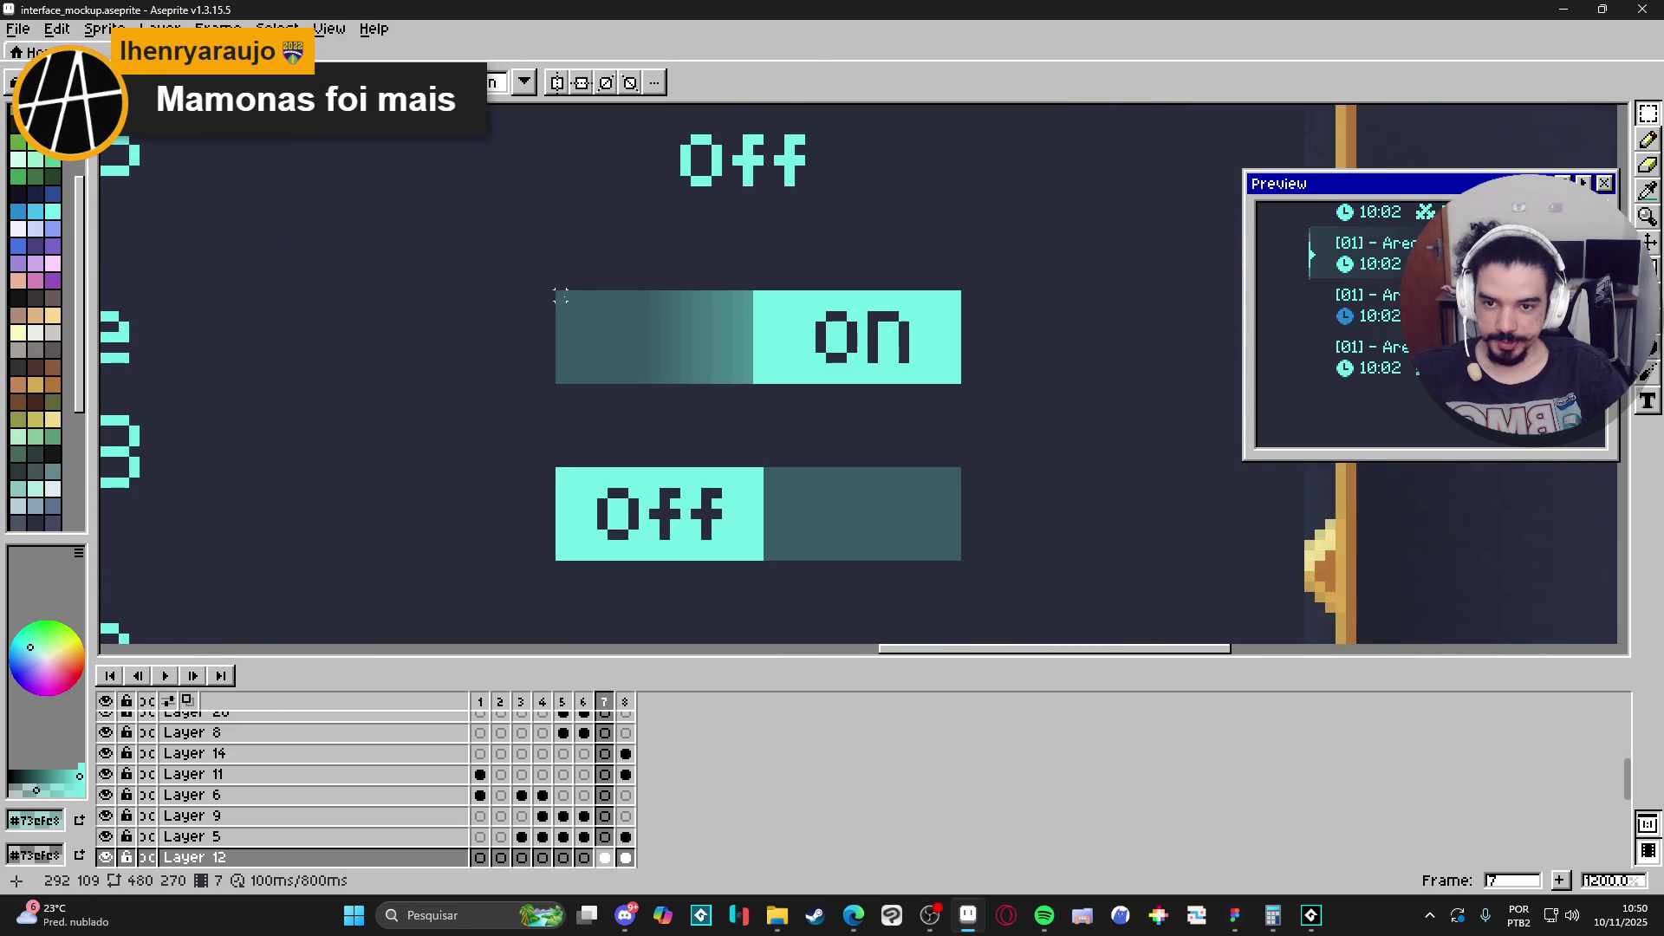
After a cancelled flip attempt, marquee-select the ON toggle's gradient track block for nudging right.
{"action": "mouse_move", "coordinate": [555, 291]}
{"action": "left_mouse_down"}
{"action": "mouse_move", "coordinate": [676, 334]}
{"action": "mouse_move", "coordinate": [962, 384]}
{"action": "left_mouse_up"}
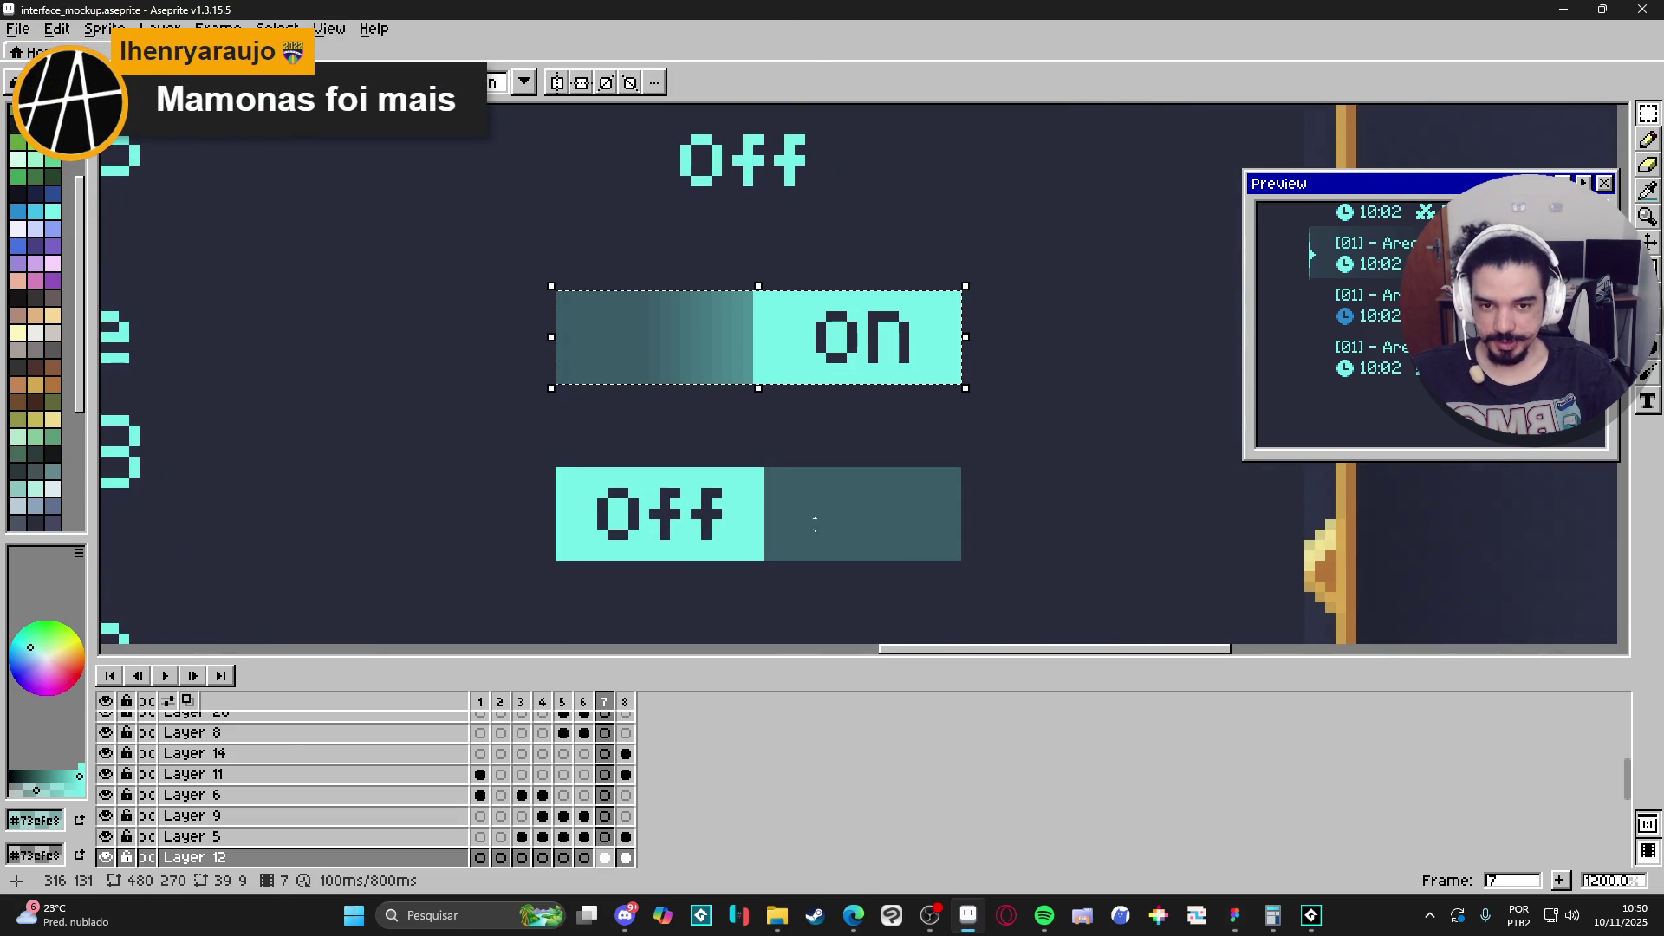
{"action": "key", "text": "shift+h"}
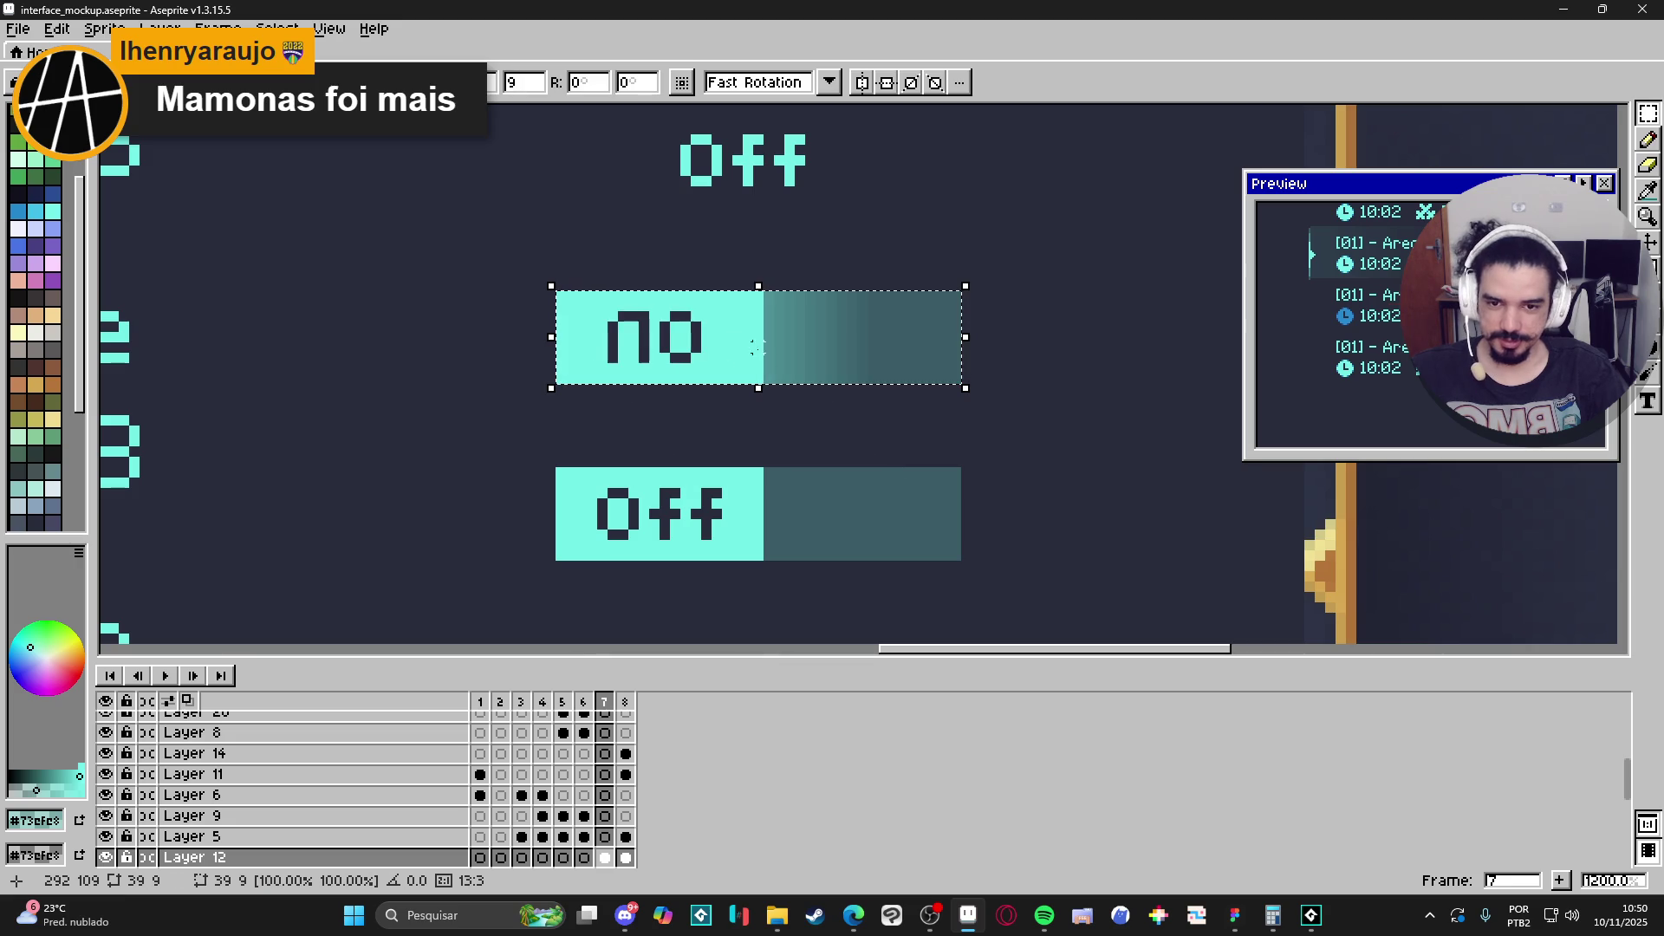
{"action": "mouse_move", "coordinate": [756, 347]}
{"action": "left_mouse_down"}
{"action": "mouse_move", "coordinate": [732, 386]}
{"action": "mouse_move", "coordinate": [732, 508]}
{"action": "left_mouse_up"}
{"action": "key", "text": "Escape"}
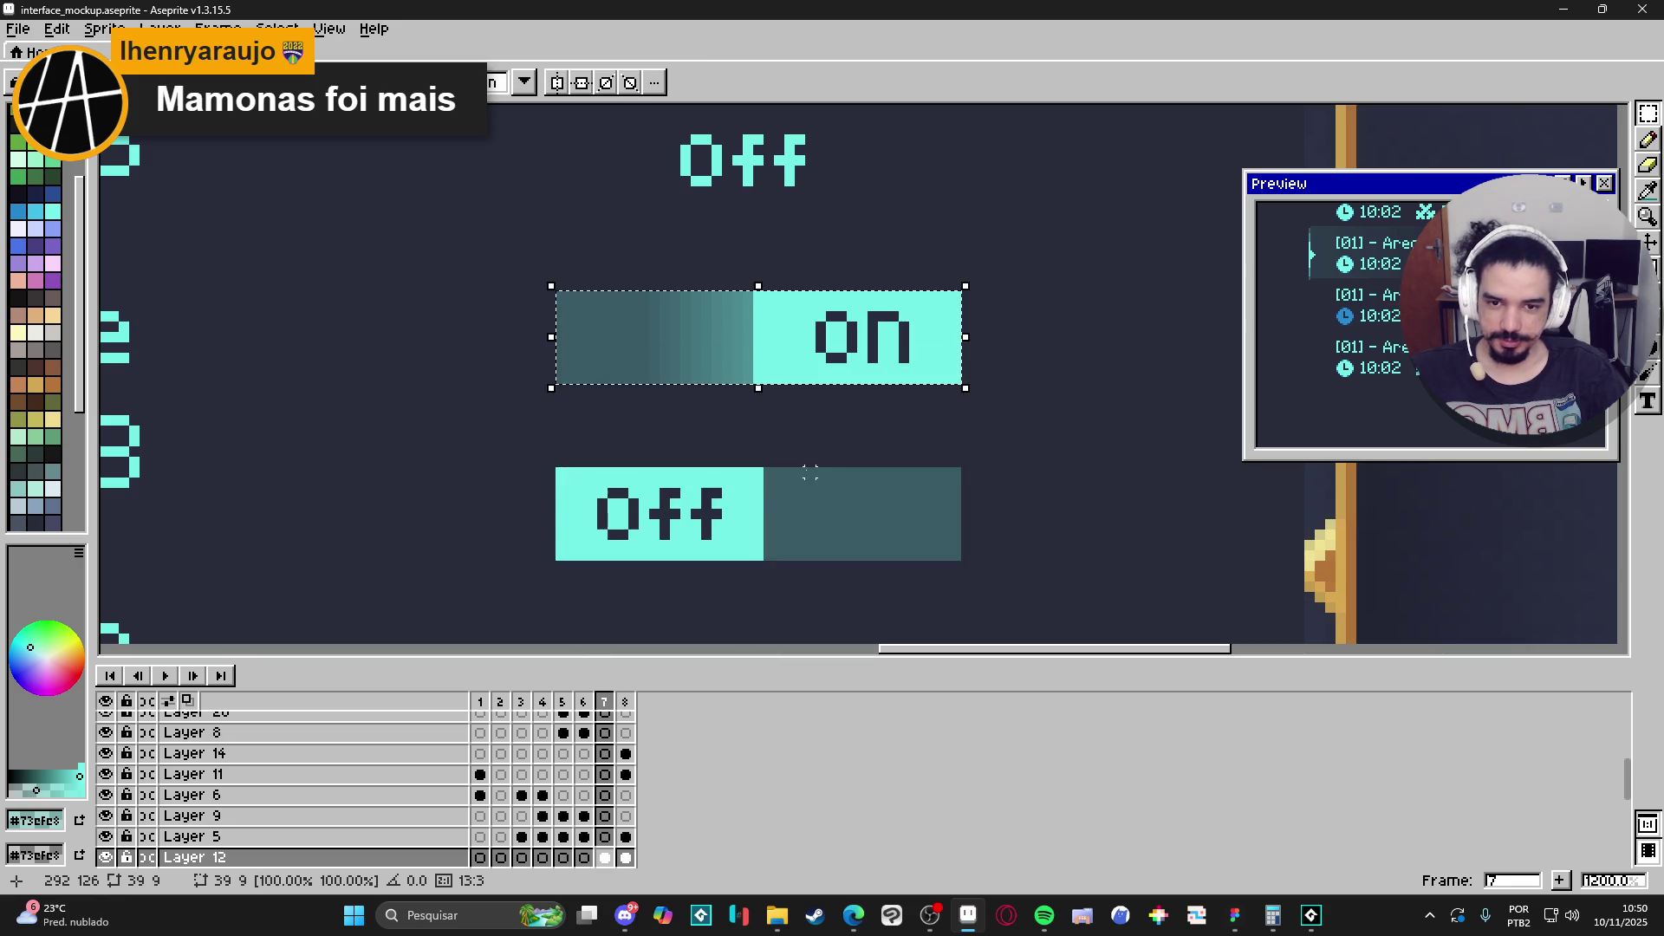
{"action": "key", "text": "ctrl+d"}
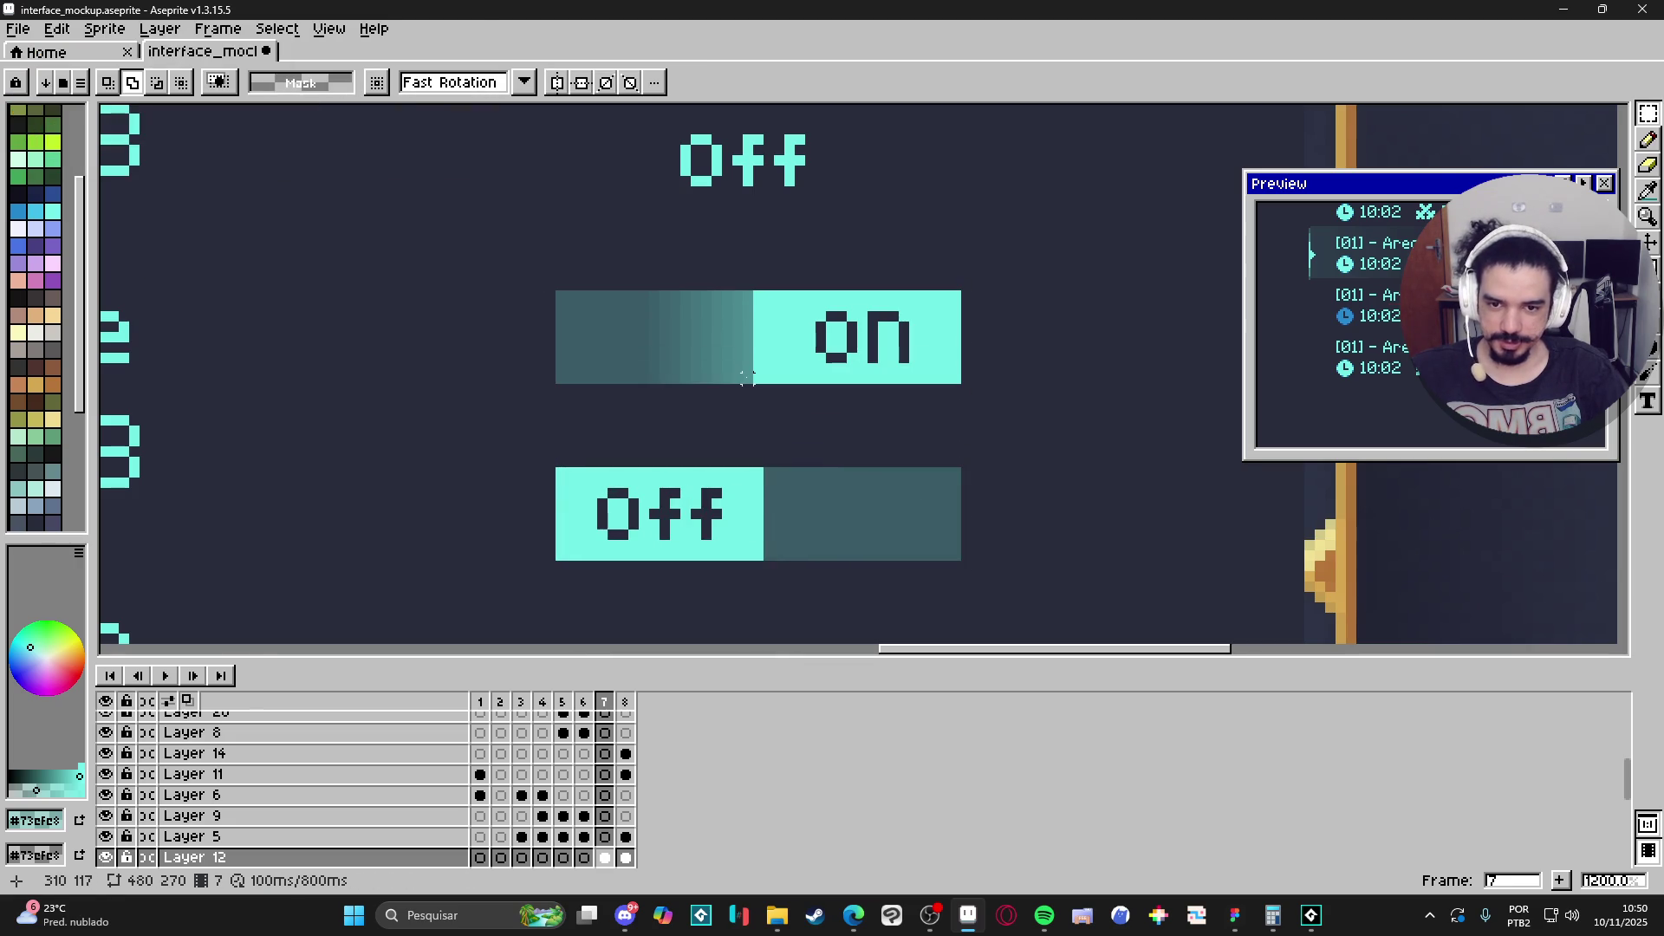
{"action": "mouse_move", "coordinate": [746, 379]}
{"action": "left_mouse_down"}
{"action": "mouse_move", "coordinate": [613, 305]}
{"action": "mouse_move", "coordinate": [559, 305]}
{"action": "left_mouse_up"}
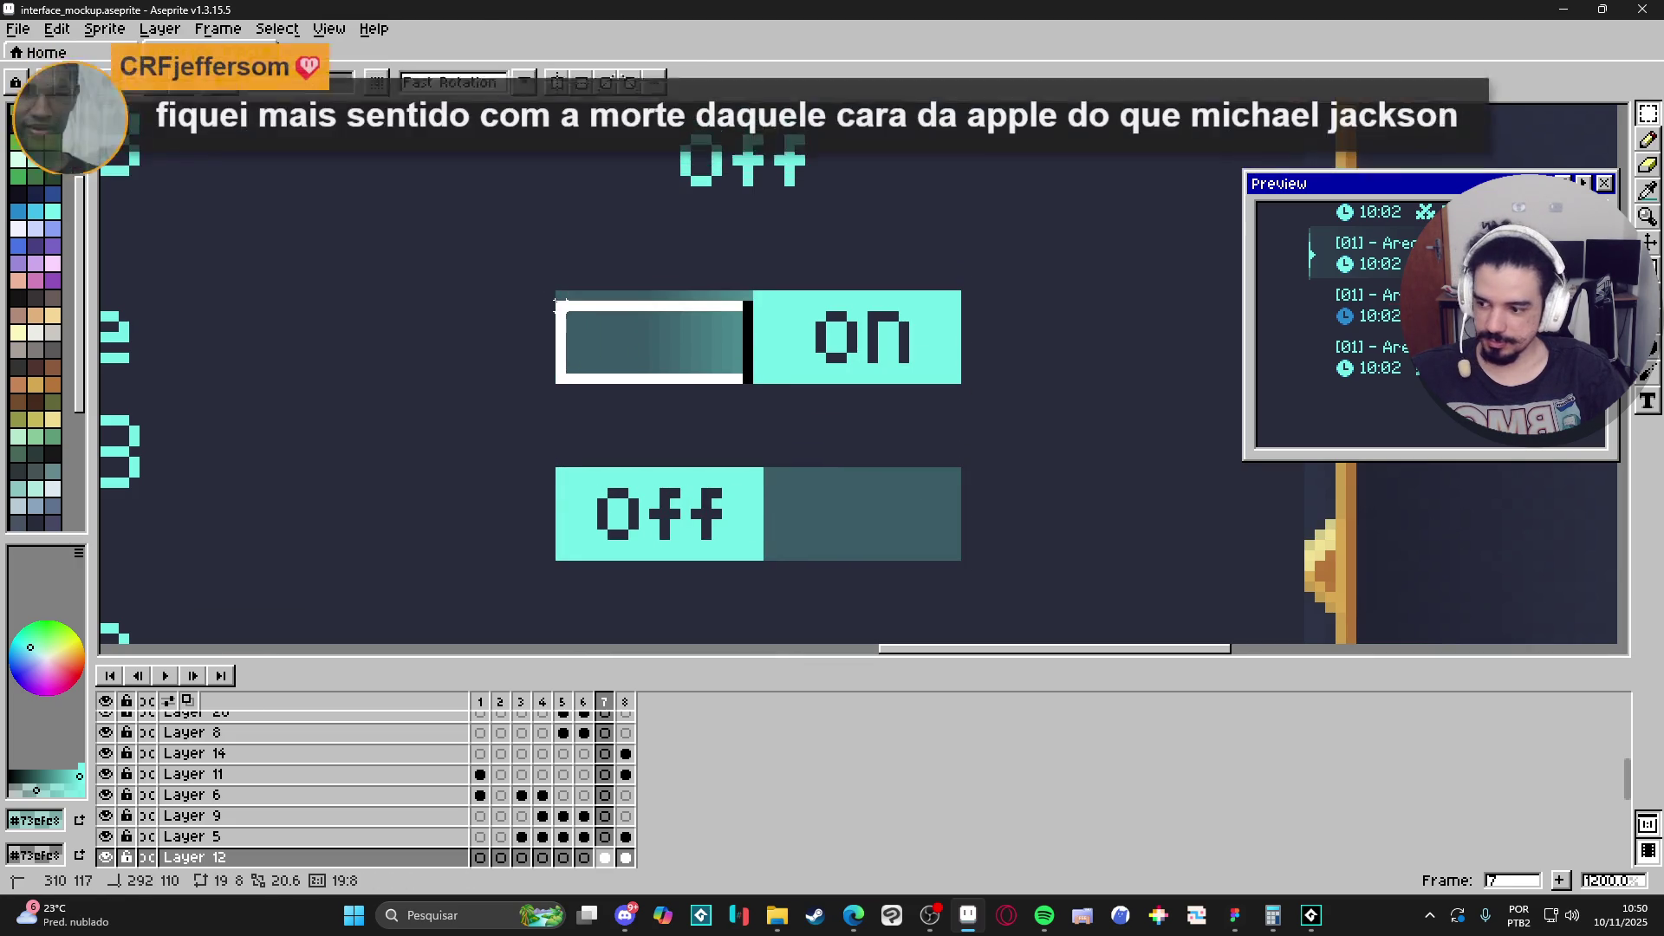
{"action": "key", "text": "Escape"}
{"action": "mouse_move", "coordinate": [745, 295]}
{"action": "left_mouse_down"}
{"action": "mouse_move", "coordinate": [560, 382]}
{"action": "mouse_move", "coordinate": [817, 524]}
{"action": "left_mouse_up"}
{"action": "key", "text": "ctrl+d"}
{"action": "scroll", "coordinate": [828, 533], "scroll_direction": "down", "scroll_amount": 5}
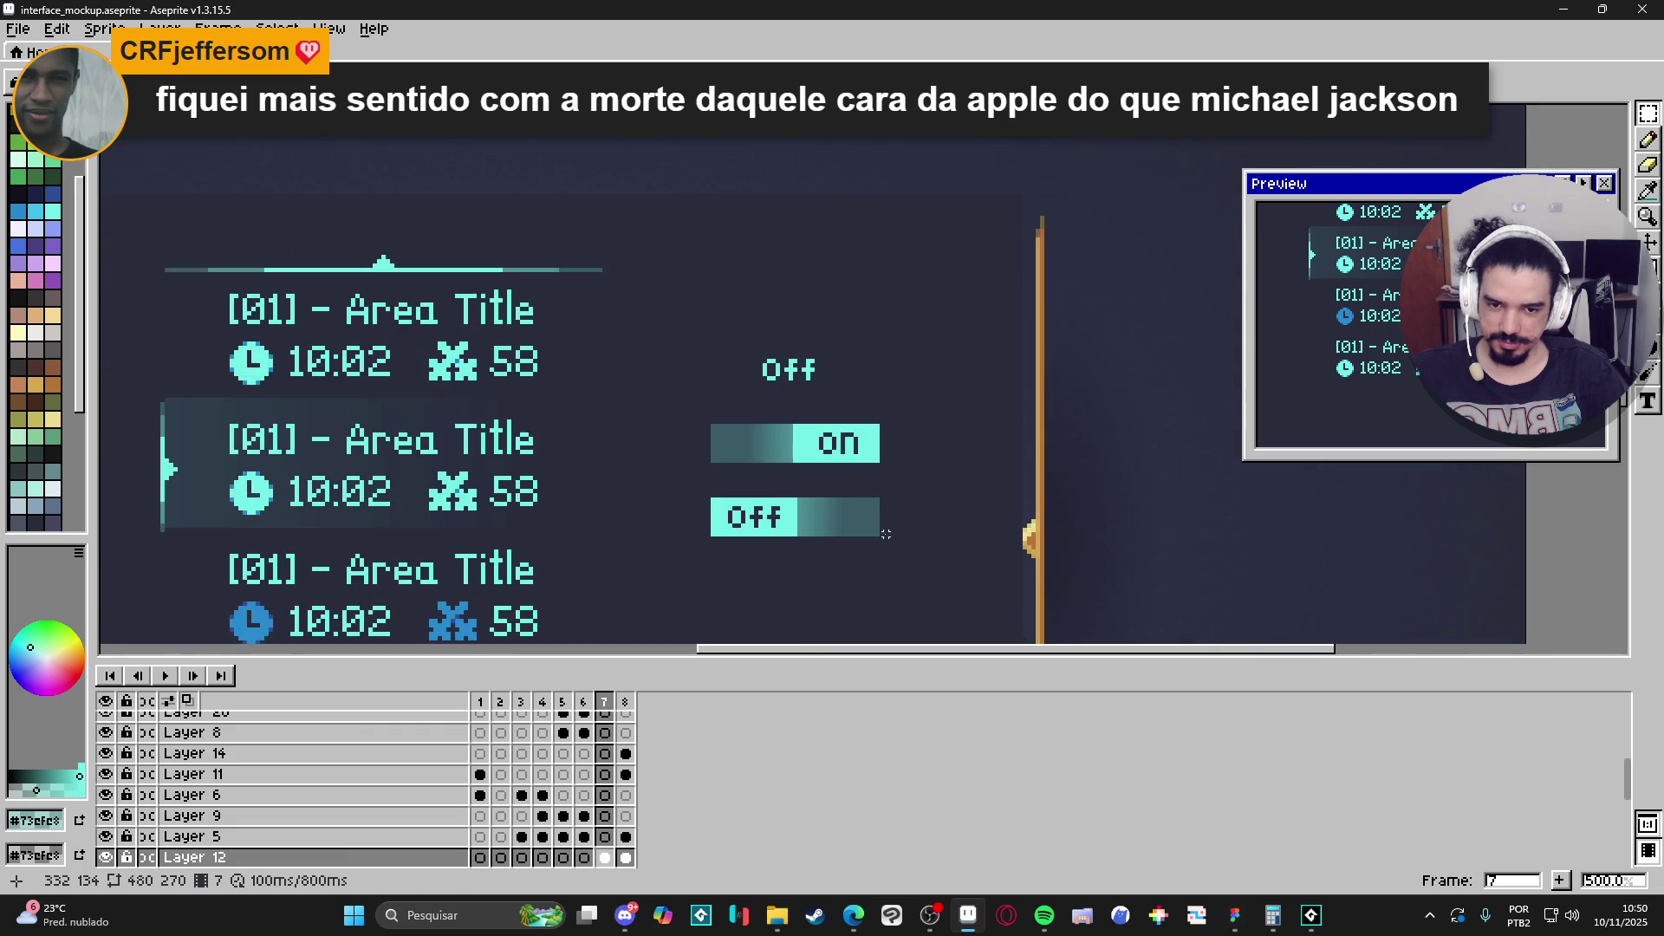
{"action": "left_click_drag", "start_coordinate": [924, 545], "coordinate": [897, 520]}
{"action": "scroll", "coordinate": [946, 528], "scroll_direction": "down", "scroll_amount": 1}
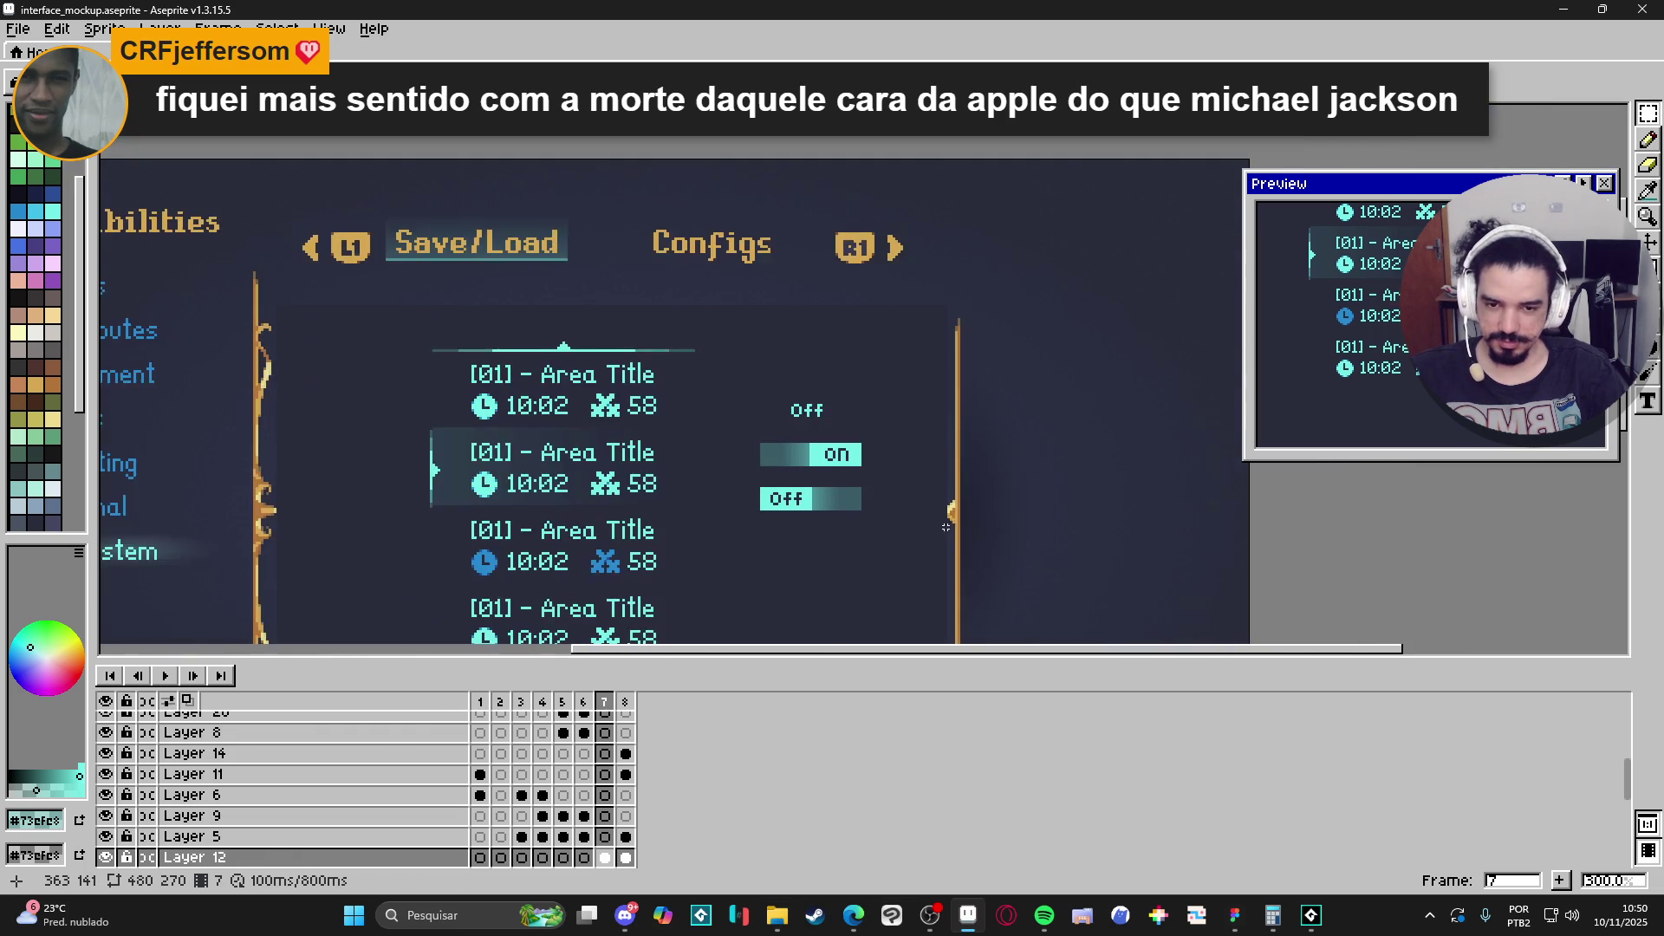
{"action": "scroll", "coordinate": [969, 522], "scroll_direction": "down", "scroll_amount": 1}
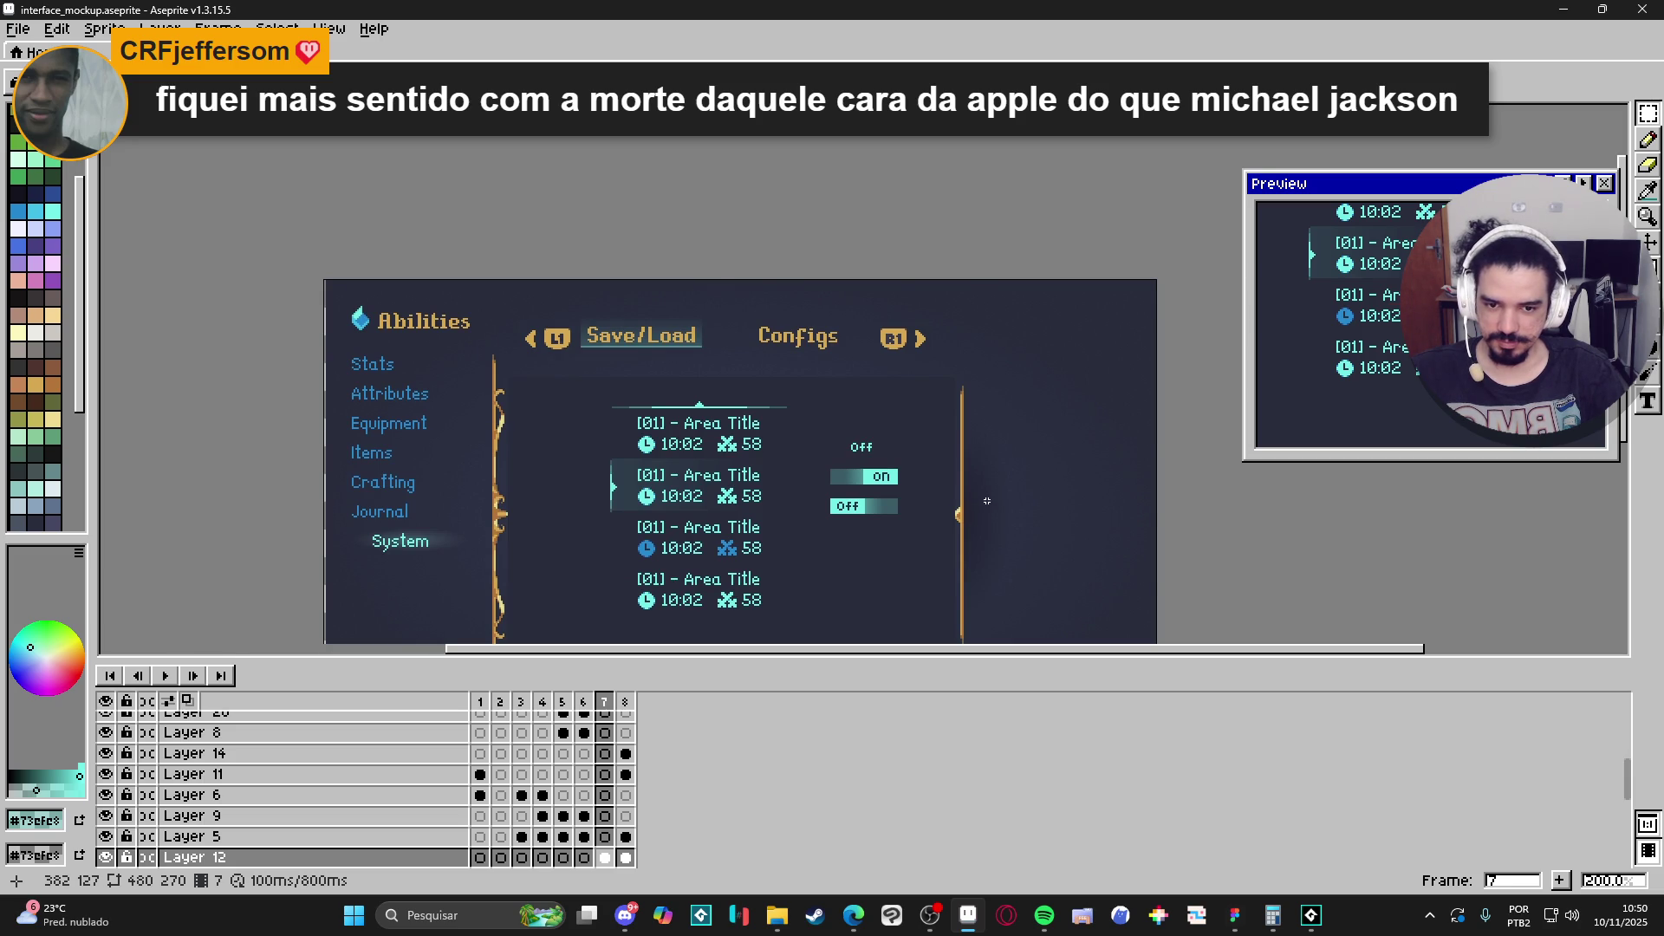
{"action": "scroll", "coordinate": [986, 500], "scroll_direction": "up", "scroll_amount": 1}
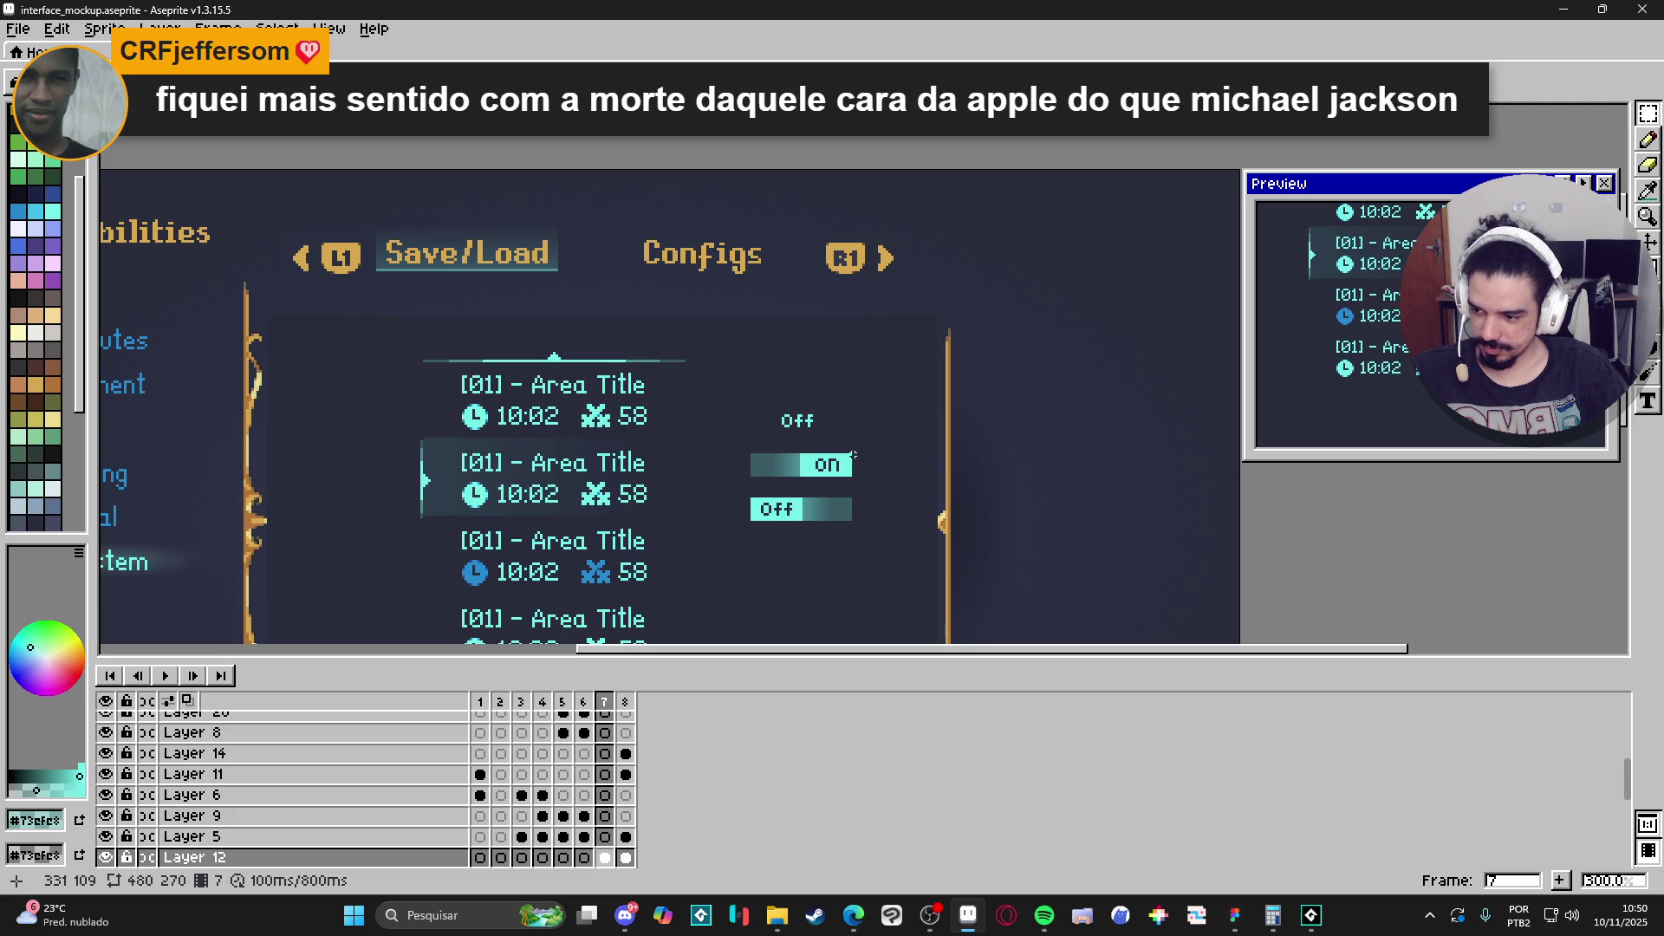
{"action": "scroll", "coordinate": [850, 452], "scroll_direction": "up", "scroll_amount": 1}
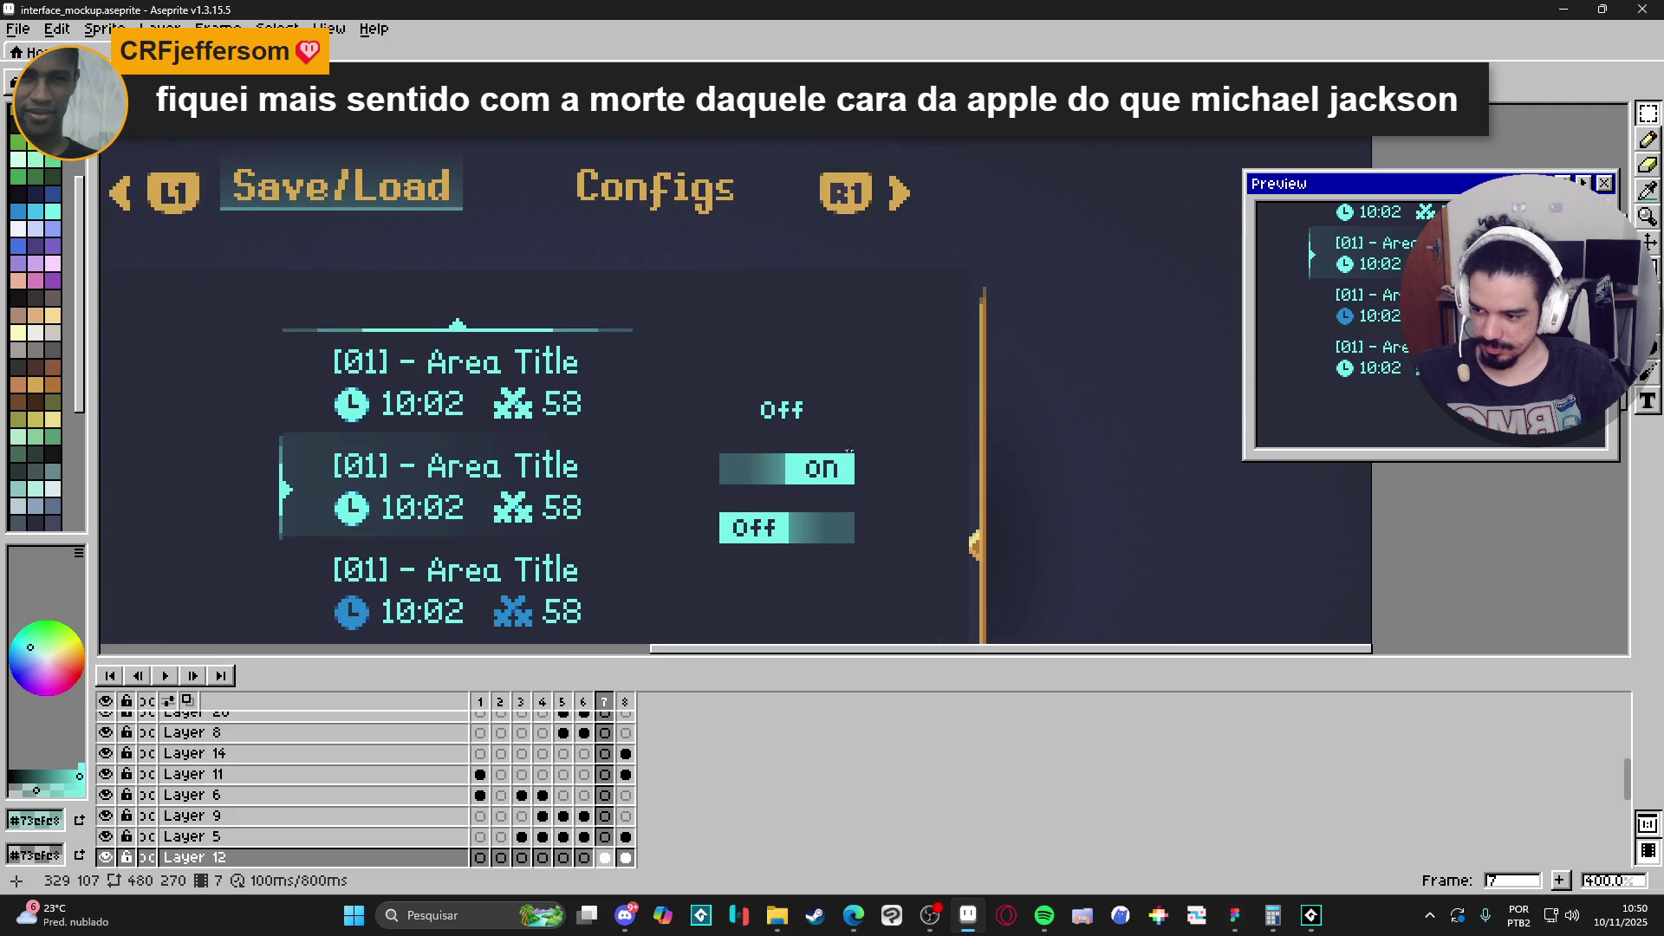
{"action": "scroll", "coordinate": [845, 483], "scroll_direction": "up", "scroll_amount": 2}
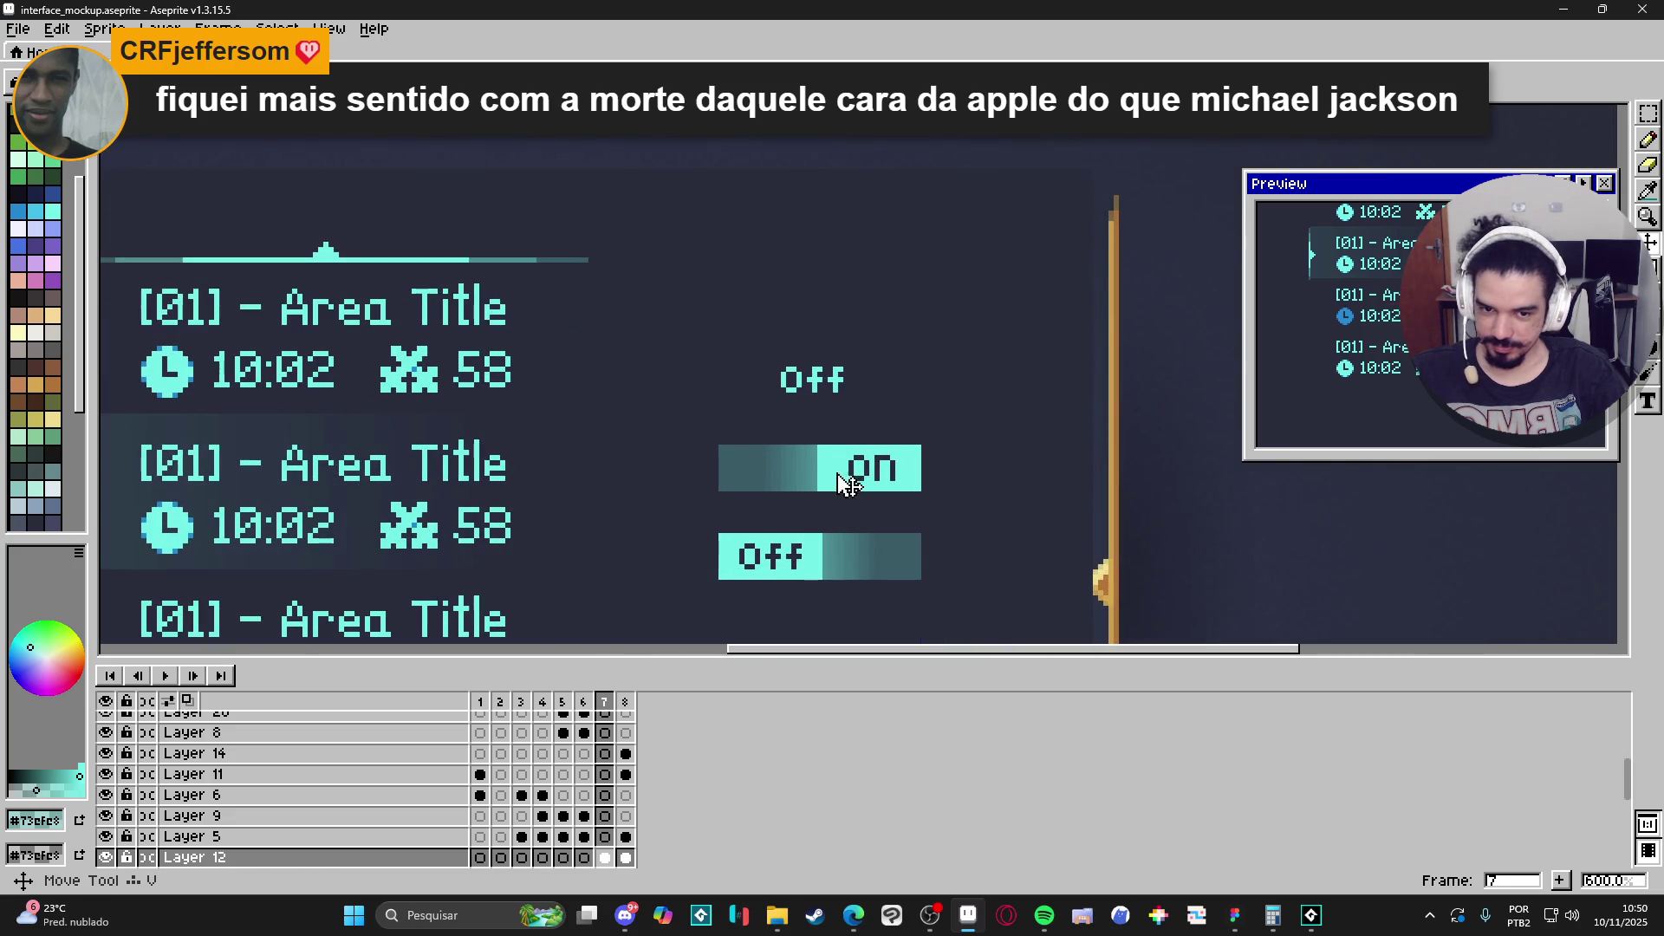
{"action": "scroll", "coordinate": [926, 444], "scroll_direction": "up", "scroll_amount": 1}
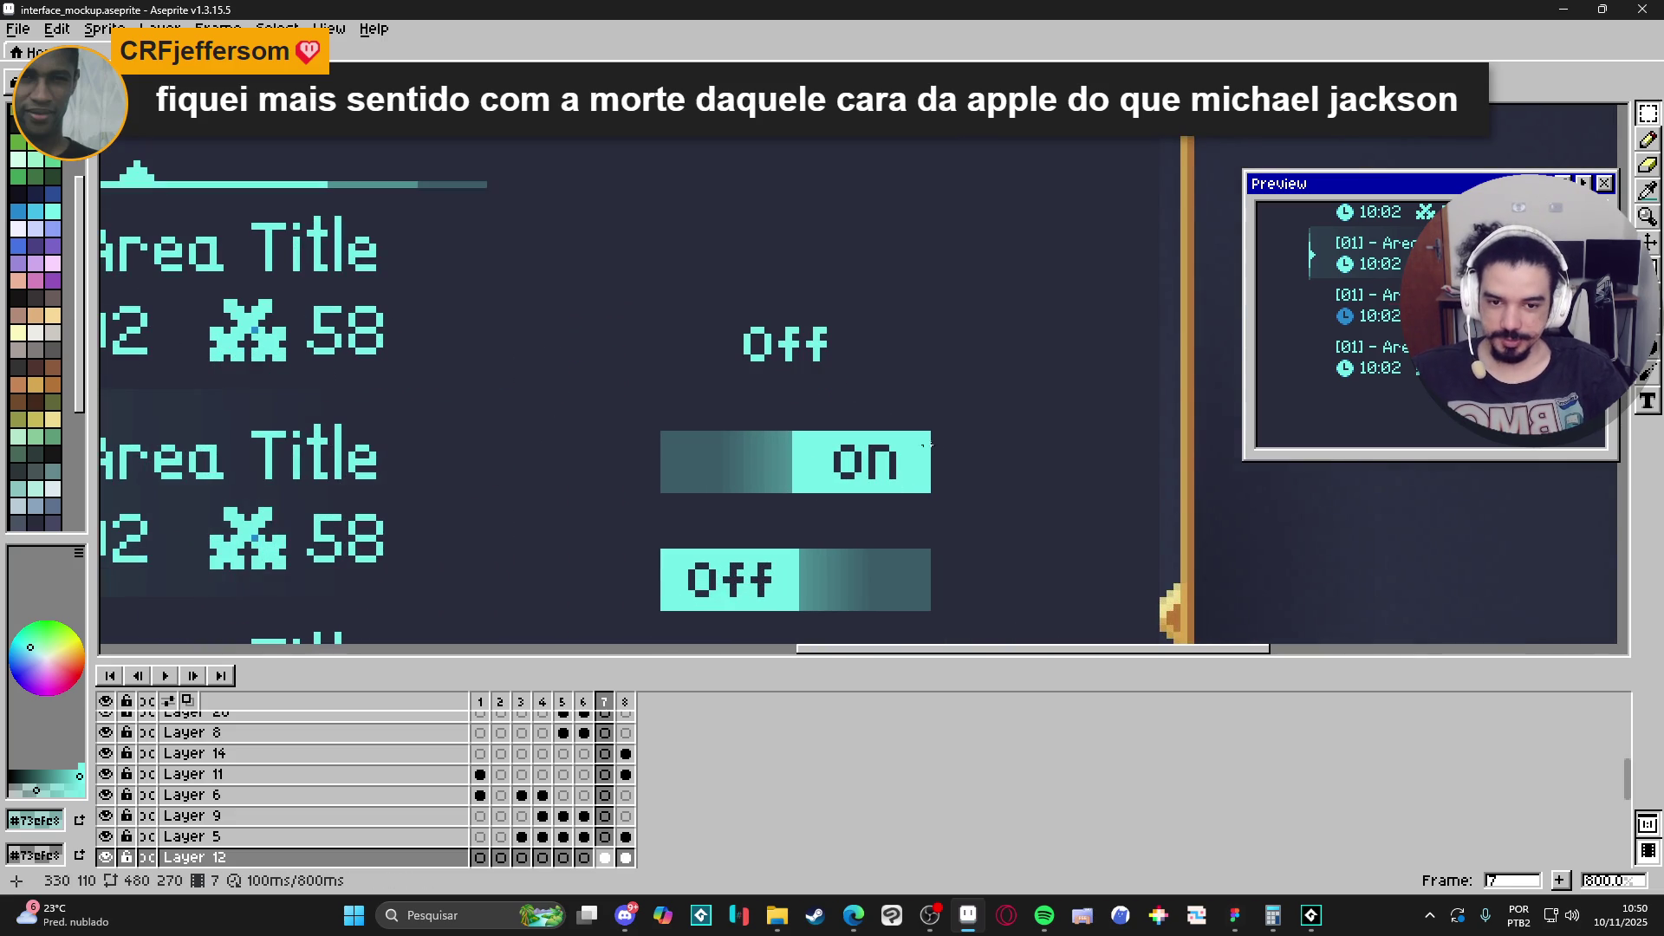
{"action": "mouse_move", "coordinate": [926, 434]}
{"action": "left_mouse_down"}
{"action": "mouse_move", "coordinate": [901, 455]}
{"action": "mouse_move", "coordinate": [685, 468]}
{"action": "mouse_move", "coordinate": [663, 489]}
{"action": "left_mouse_up"}
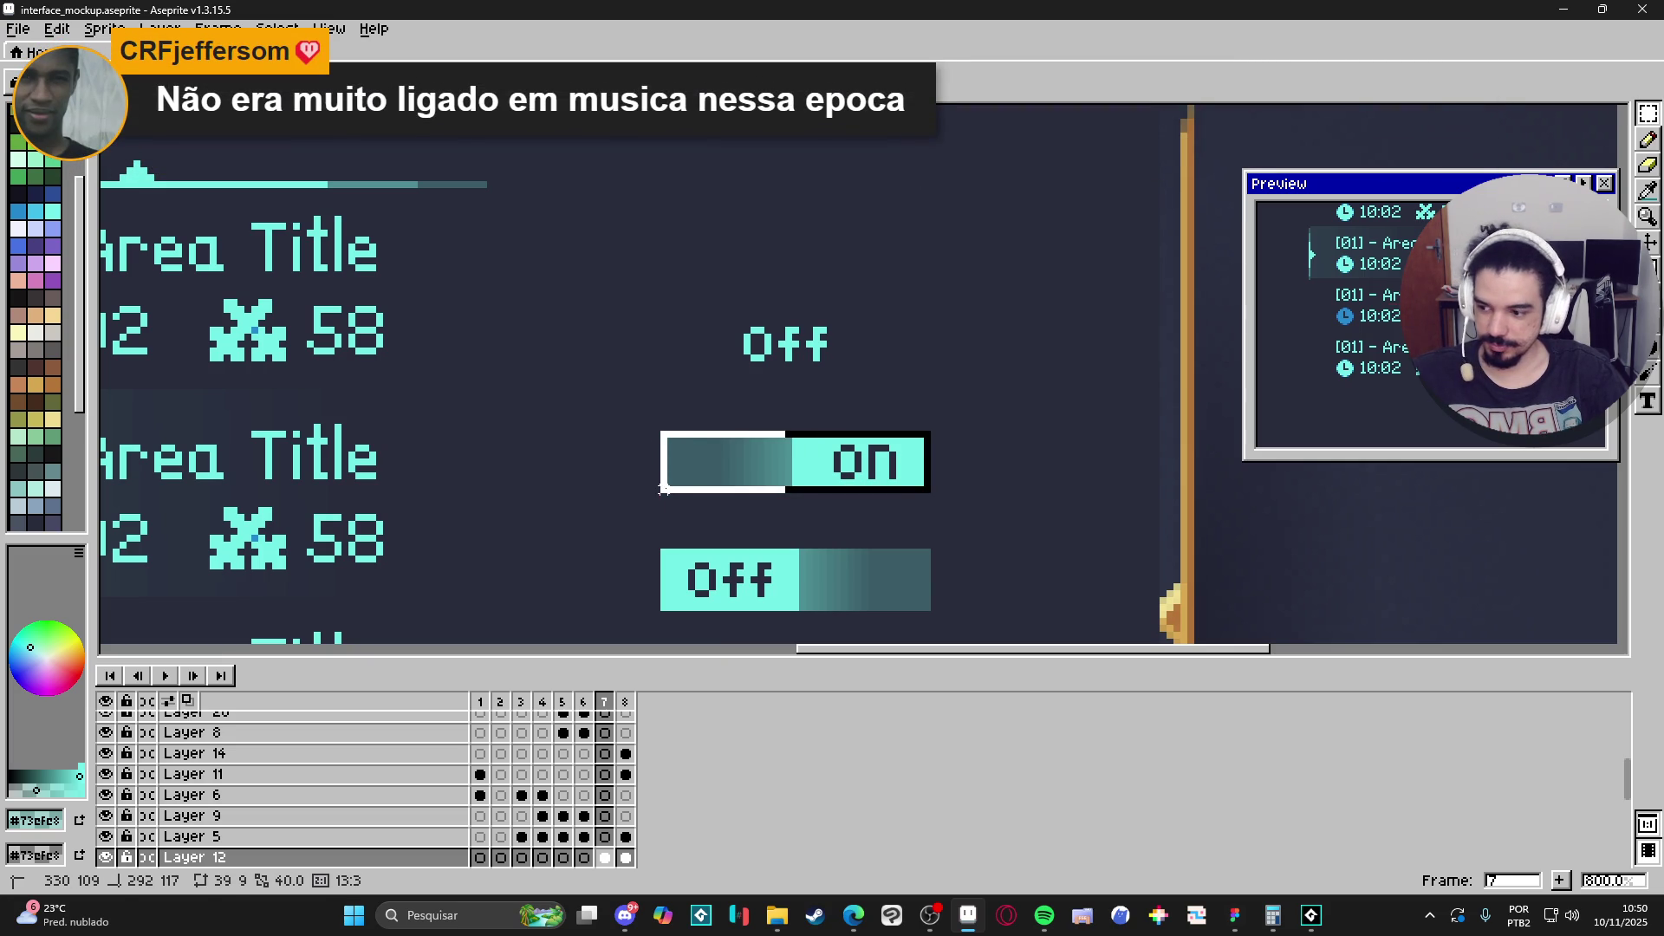
{"action": "left_click", "coordinate": [699, 468]}
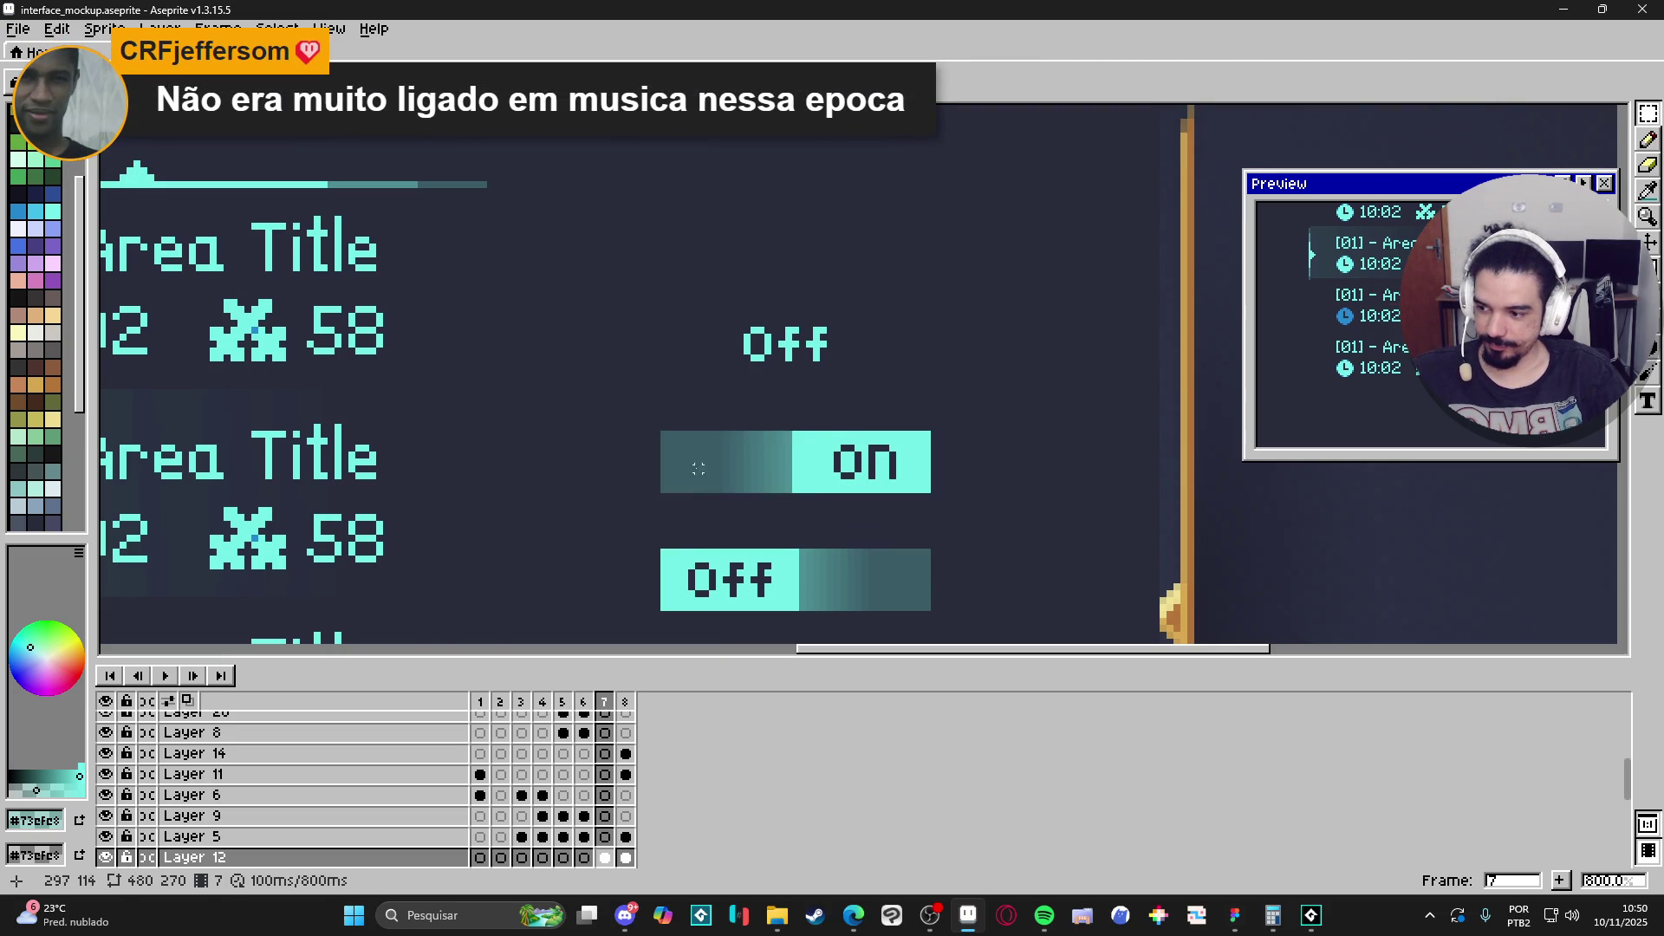
{"action": "scroll", "coordinate": [739, 484], "scroll_direction": "down", "scroll_amount": 2}
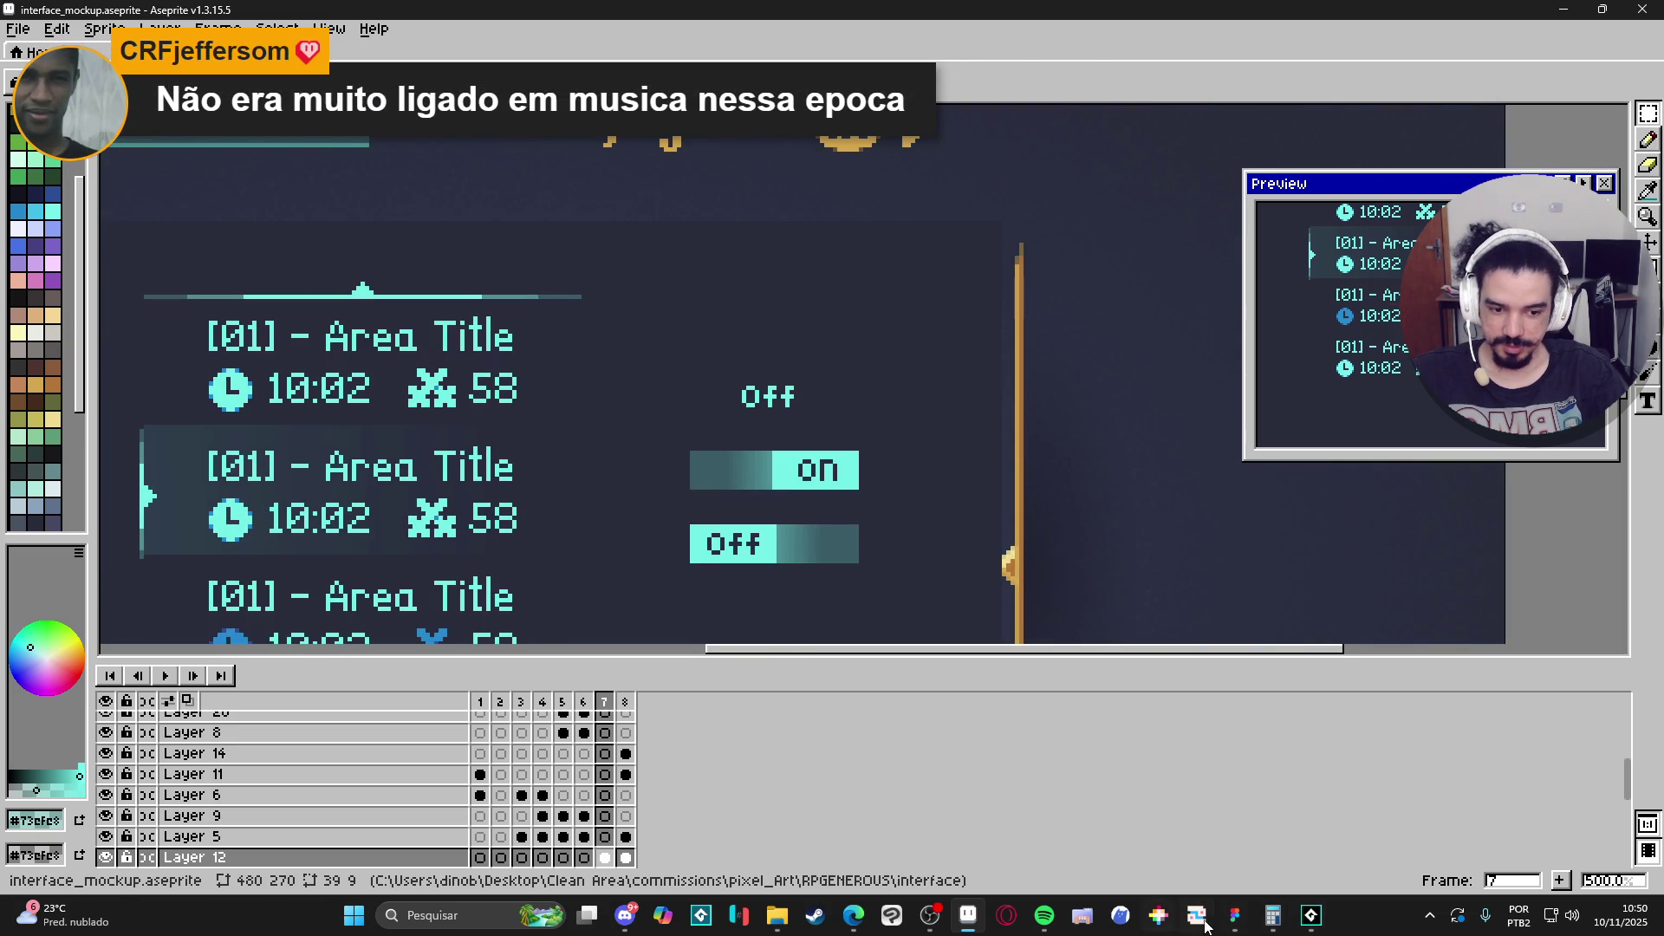
In Figma, delete the Full Screen row's right arrow image and its 1920x1080 text.
{"action": "left_click", "coordinate": [1236, 916]}
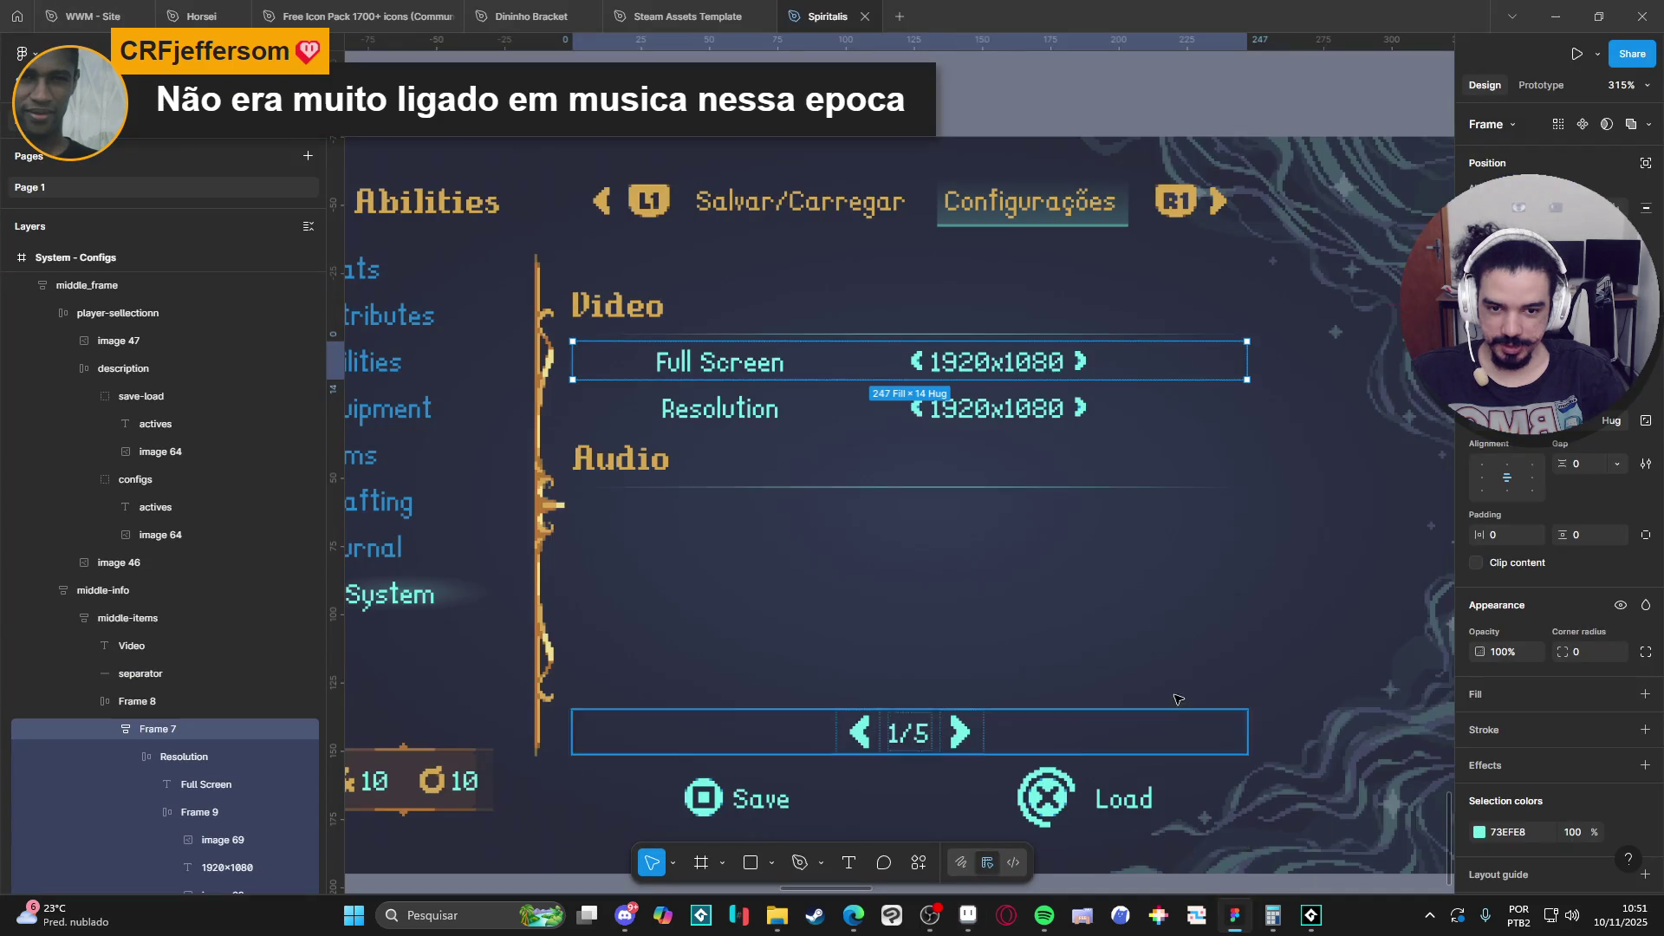
{"action": "left_click", "coordinate": [1060, 366], "text": "ctrl"}
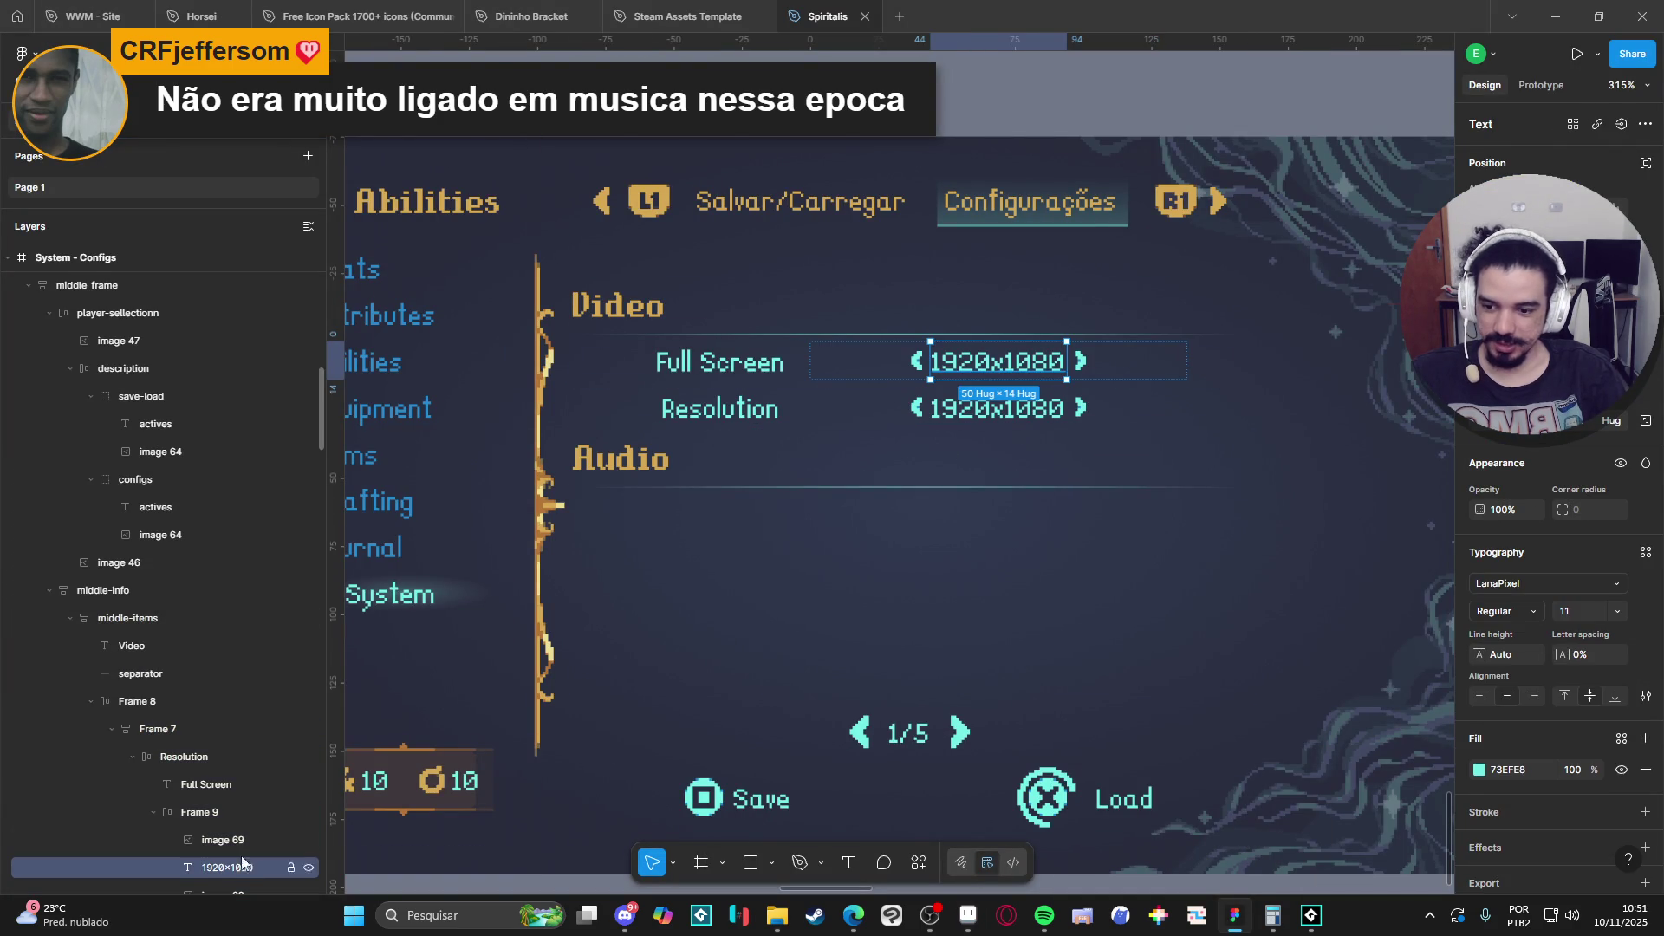
{"action": "scroll", "coordinate": [237, 780], "scroll_direction": "down", "scroll_amount": 1}
{"action": "left_click", "coordinate": [243, 721]}
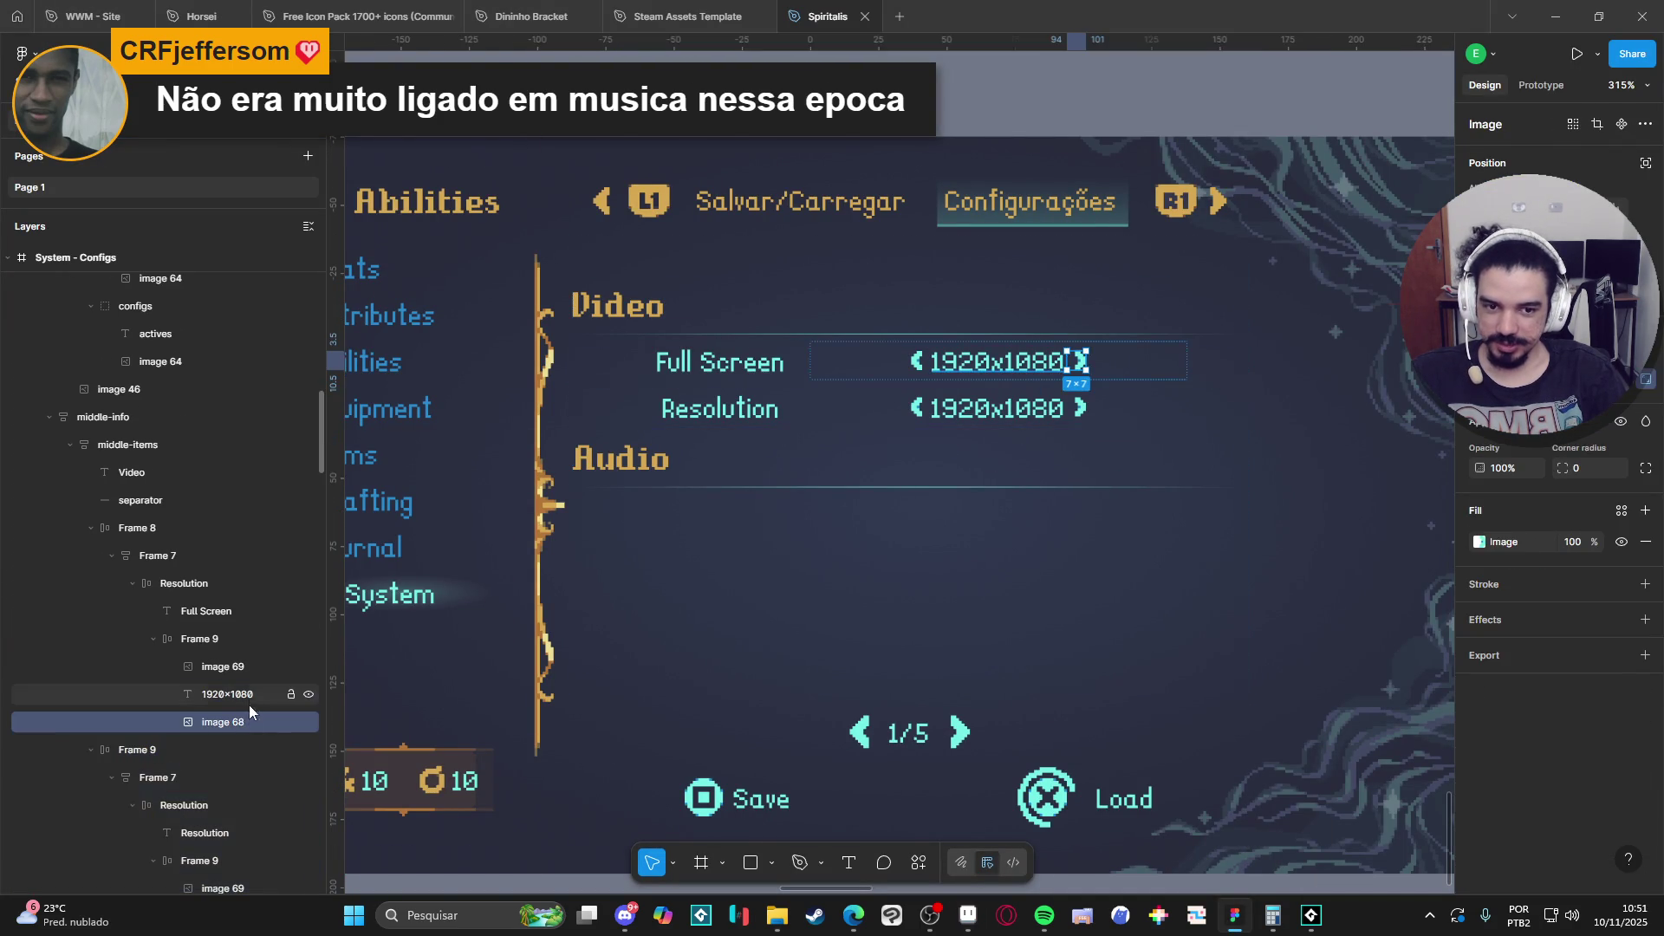
{"action": "key", "text": "Delete"}
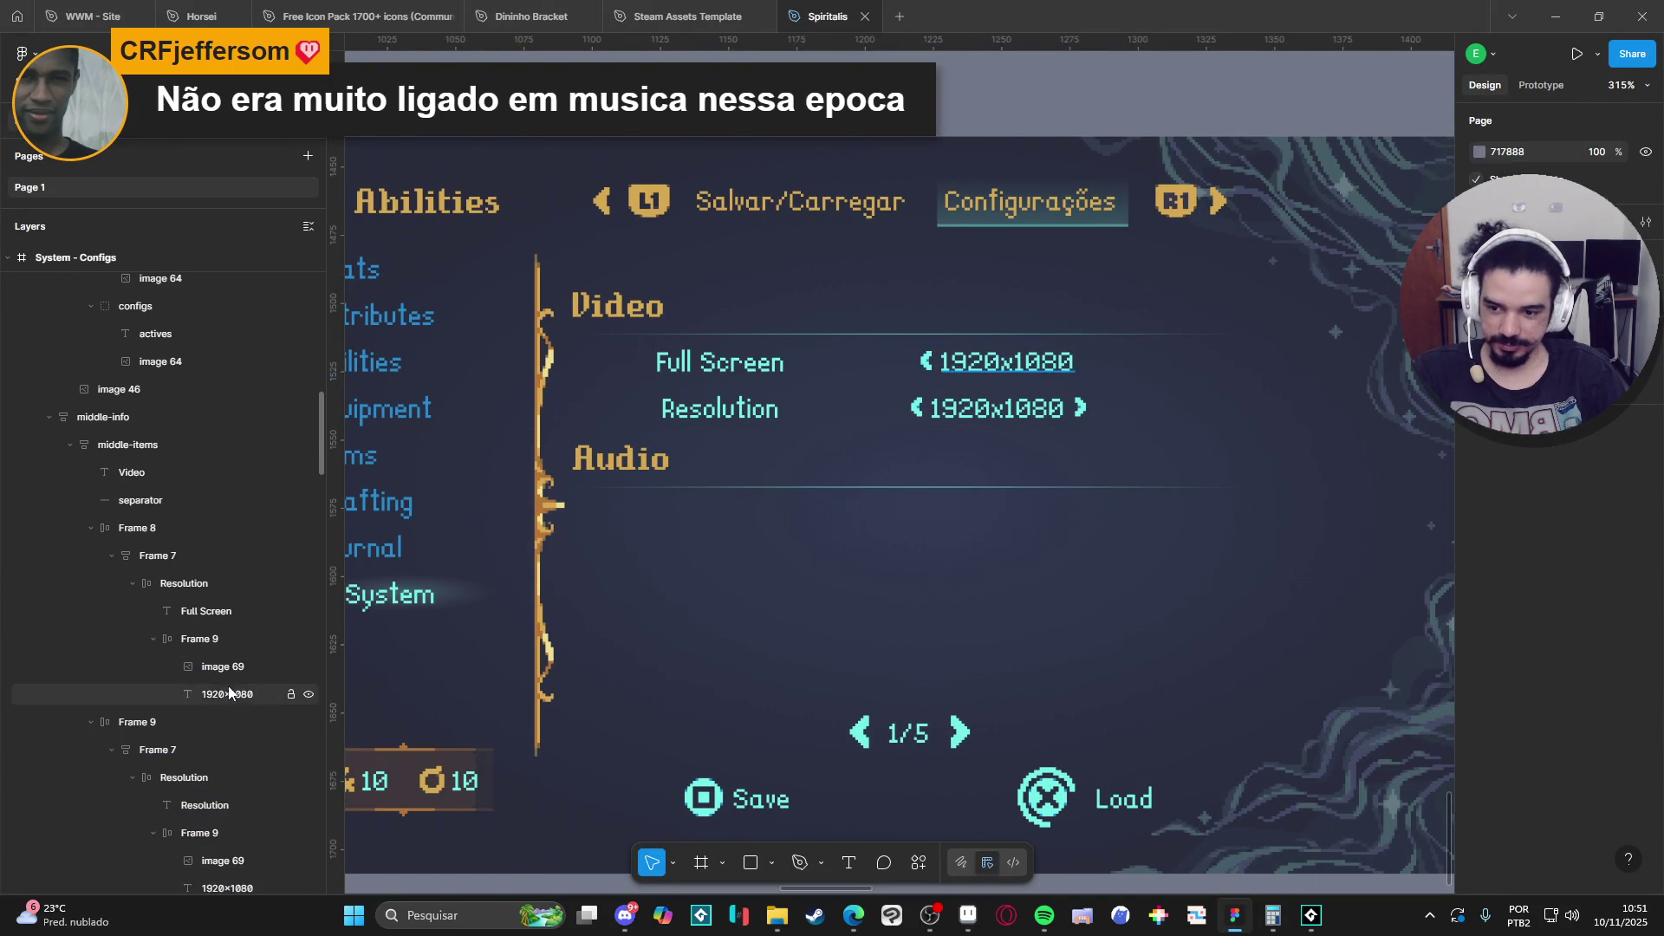
{"action": "left_click", "coordinate": [227, 687]}
{"action": "key", "text": "Delete"}
Paste the ON toggle image into the Full Screen frame and delete the leftover left arrow.
{"action": "left_click", "coordinate": [237, 643]}
{"action": "key", "text": "ctrl+v"}
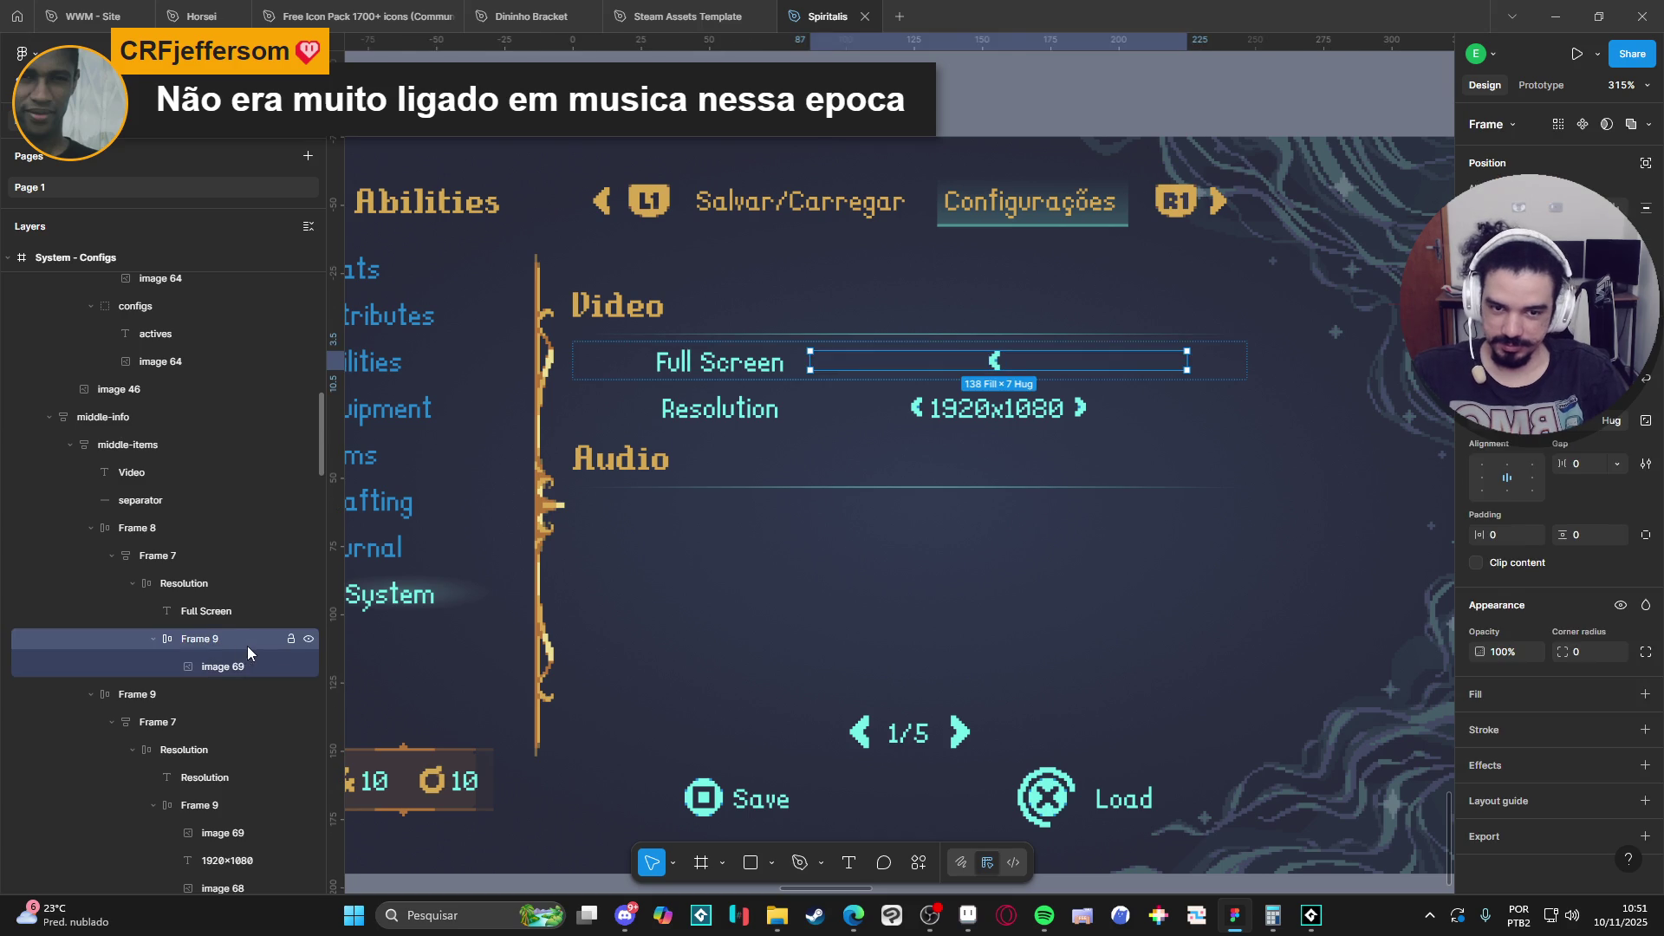
{"action": "left_click", "coordinate": [241, 670]}
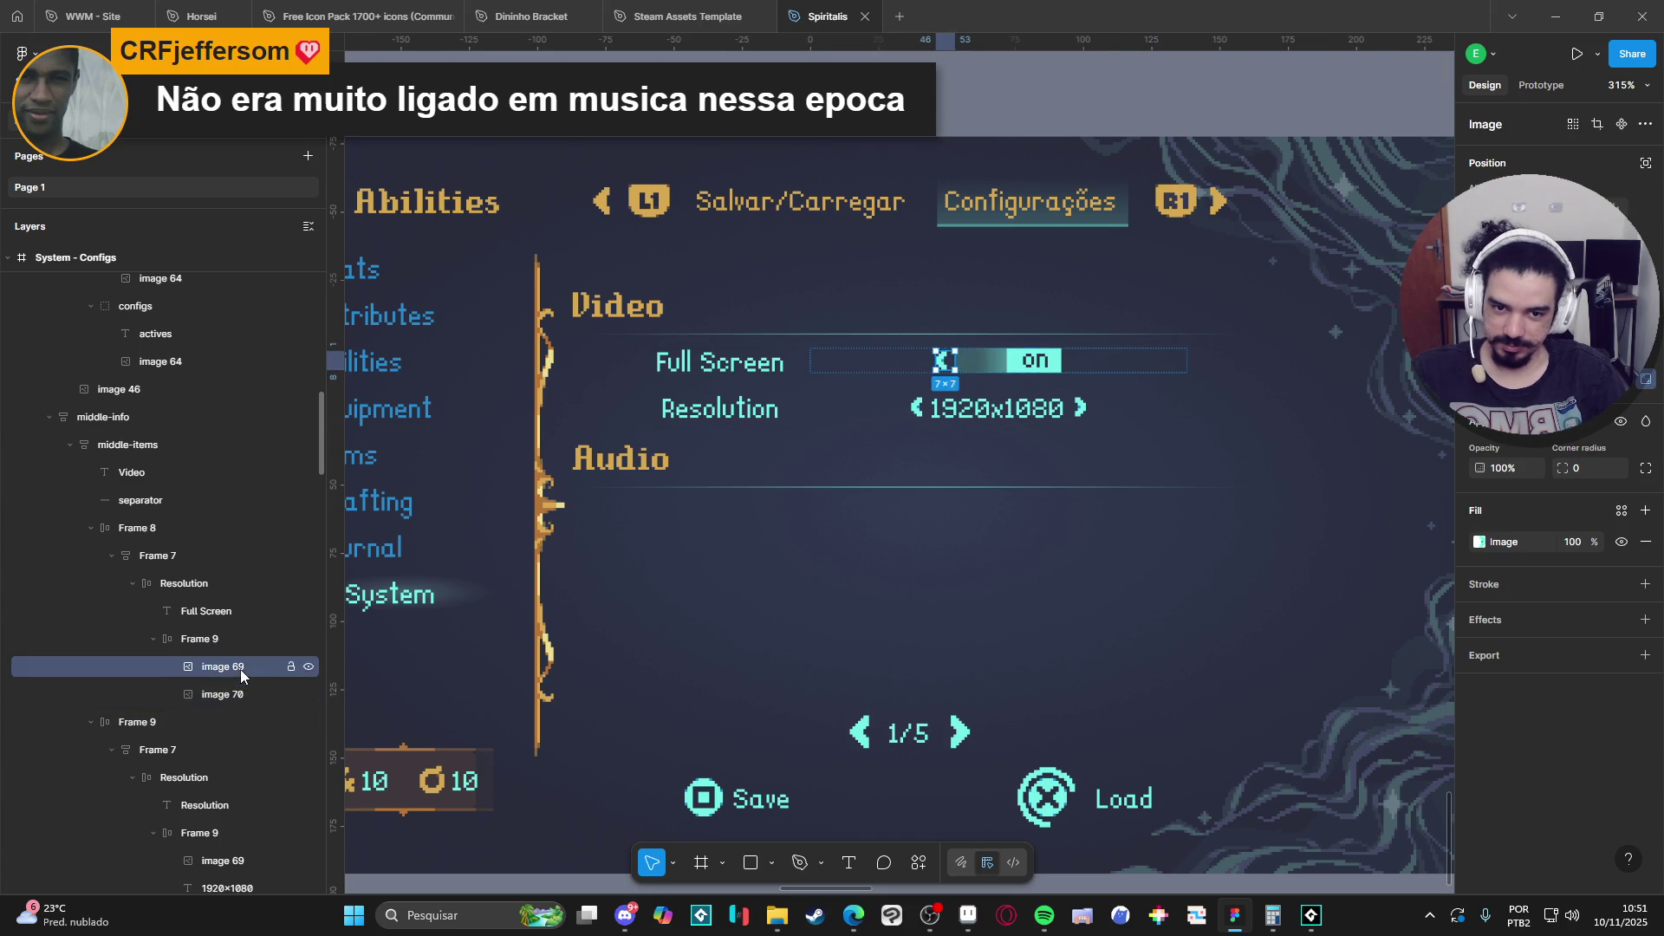
{"action": "key", "text": "Delete"}
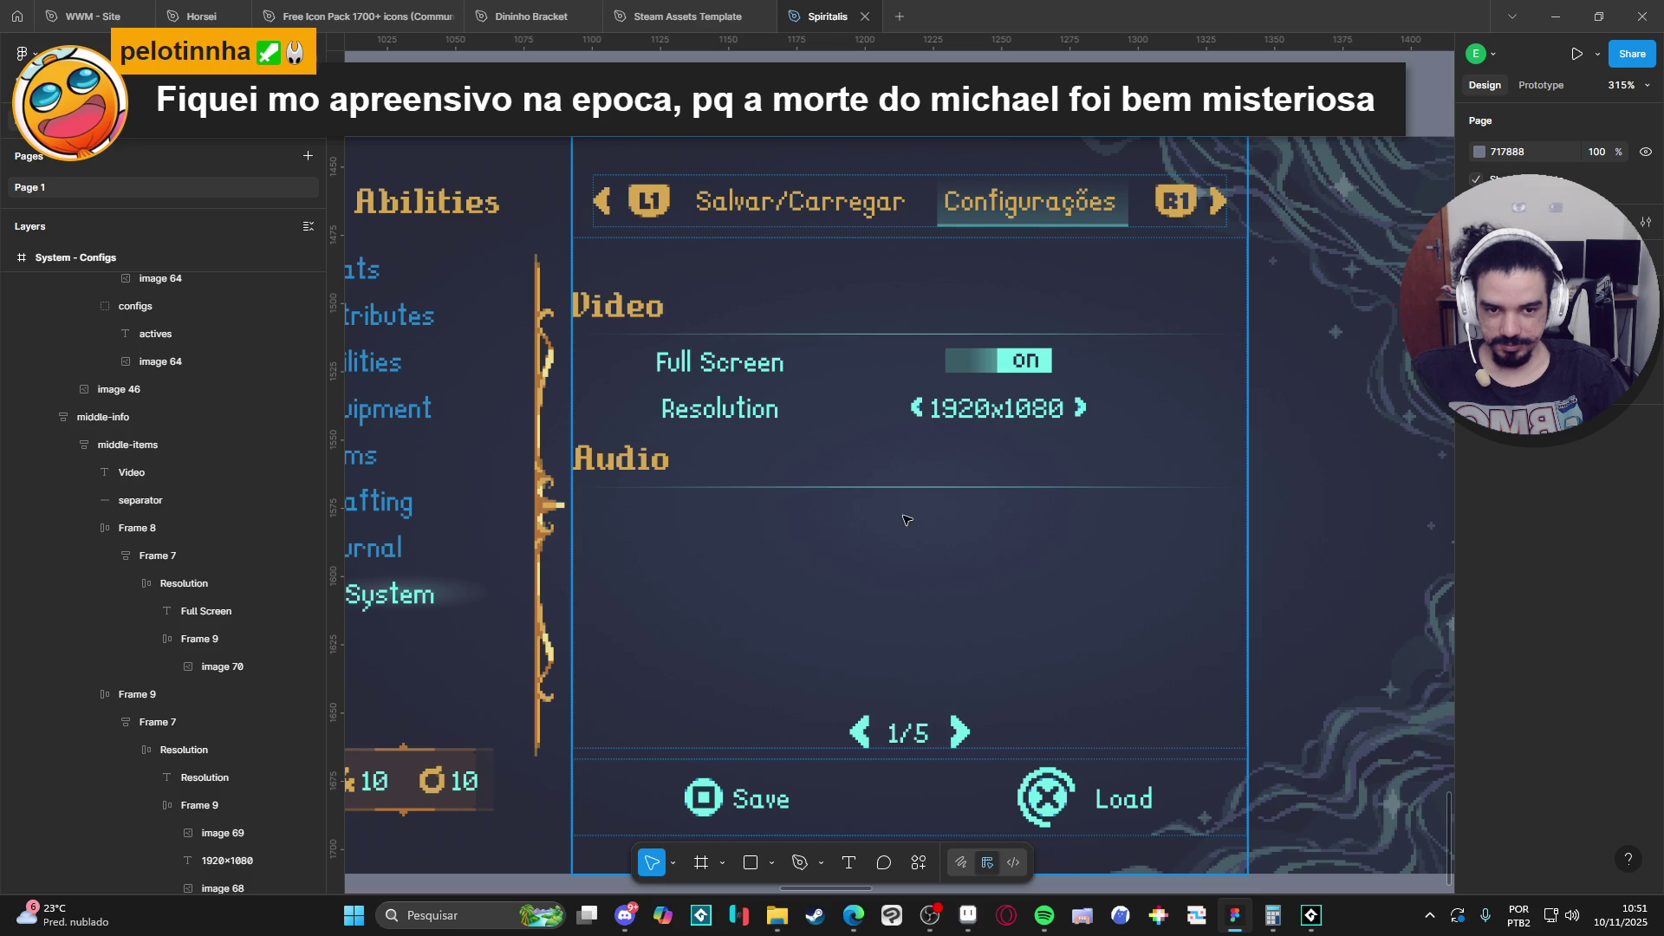
{"action": "scroll", "coordinate": [924, 488], "scroll_direction": "down", "scroll_amount": 3}
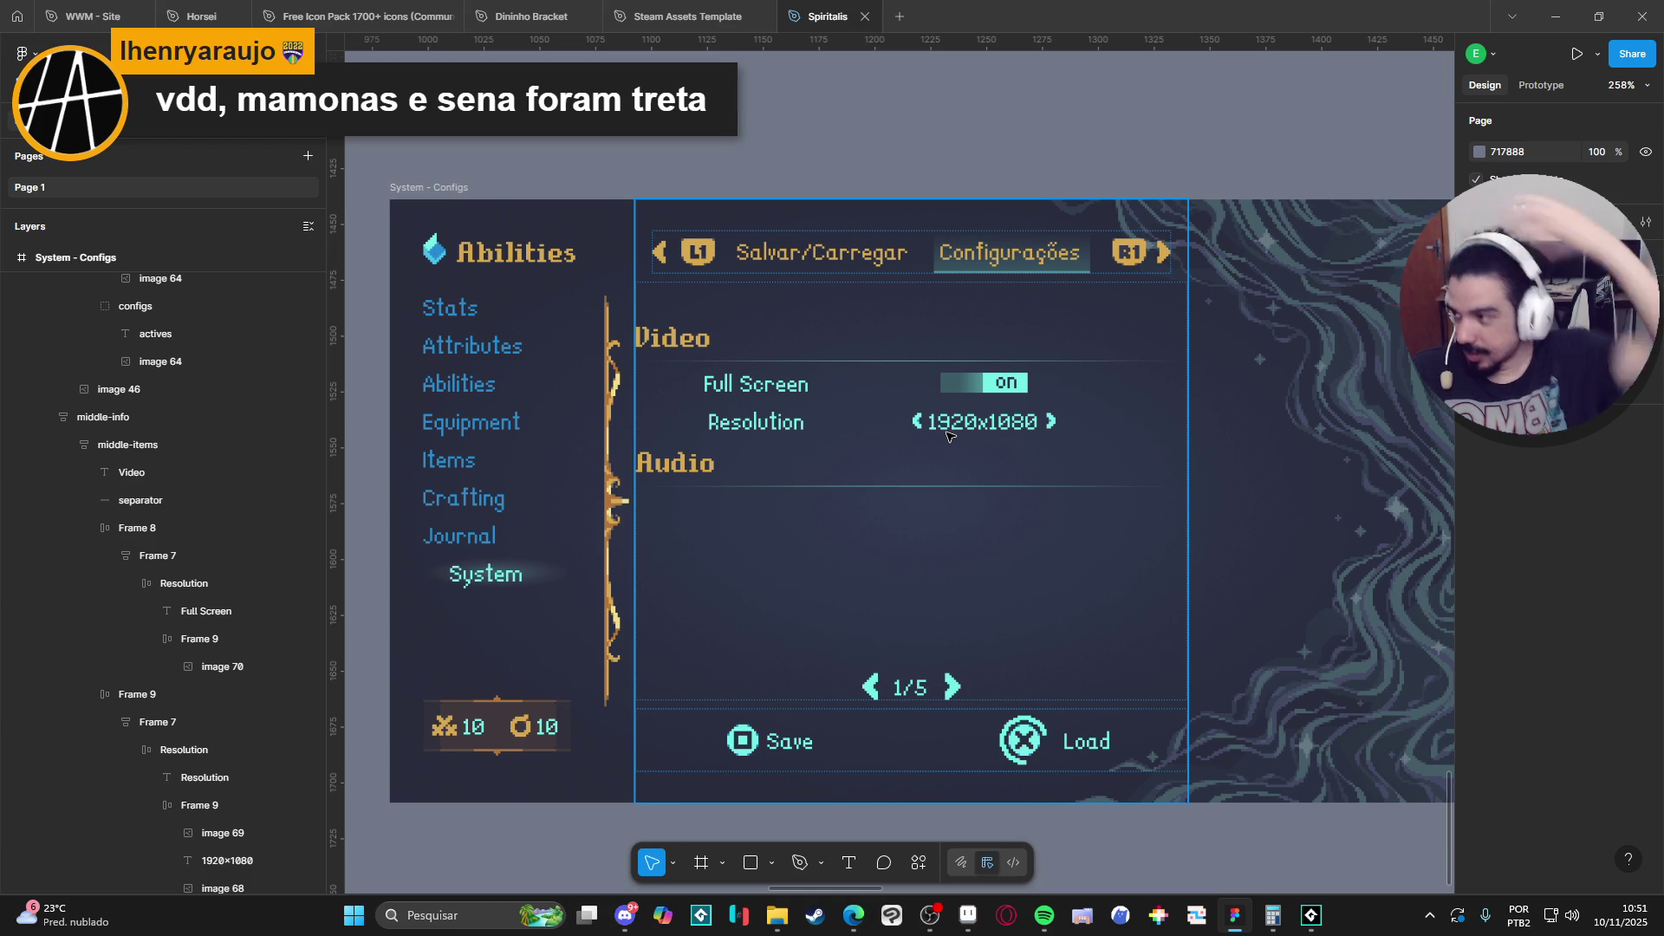
{"action": "key", "text": "alt+Tab"}
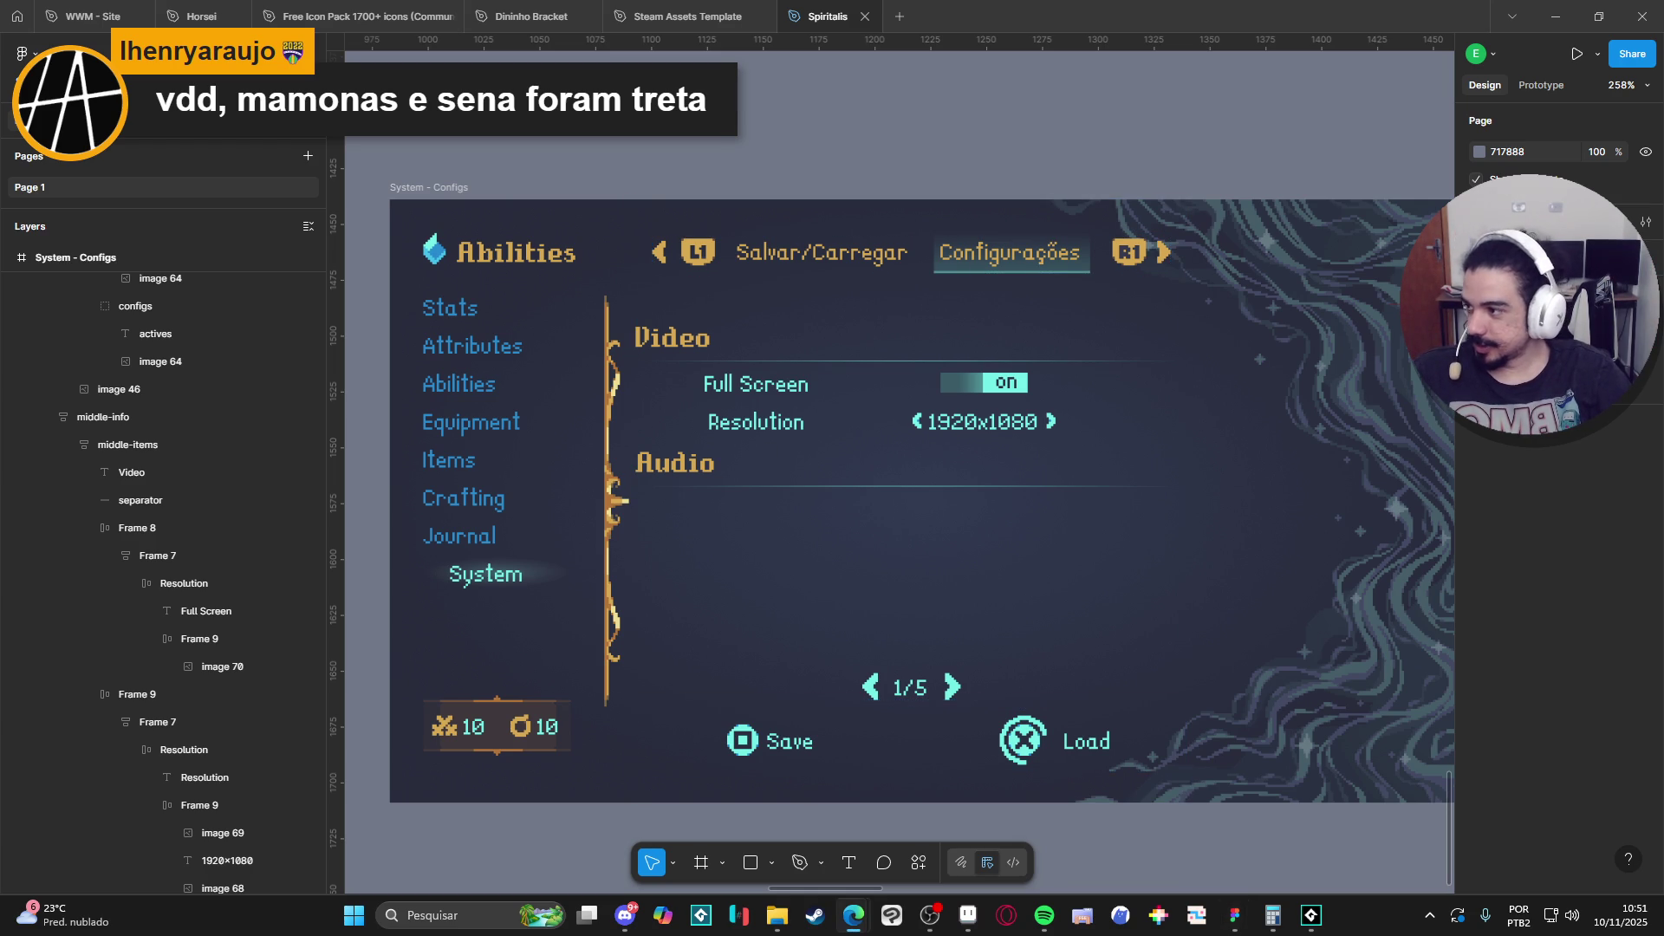
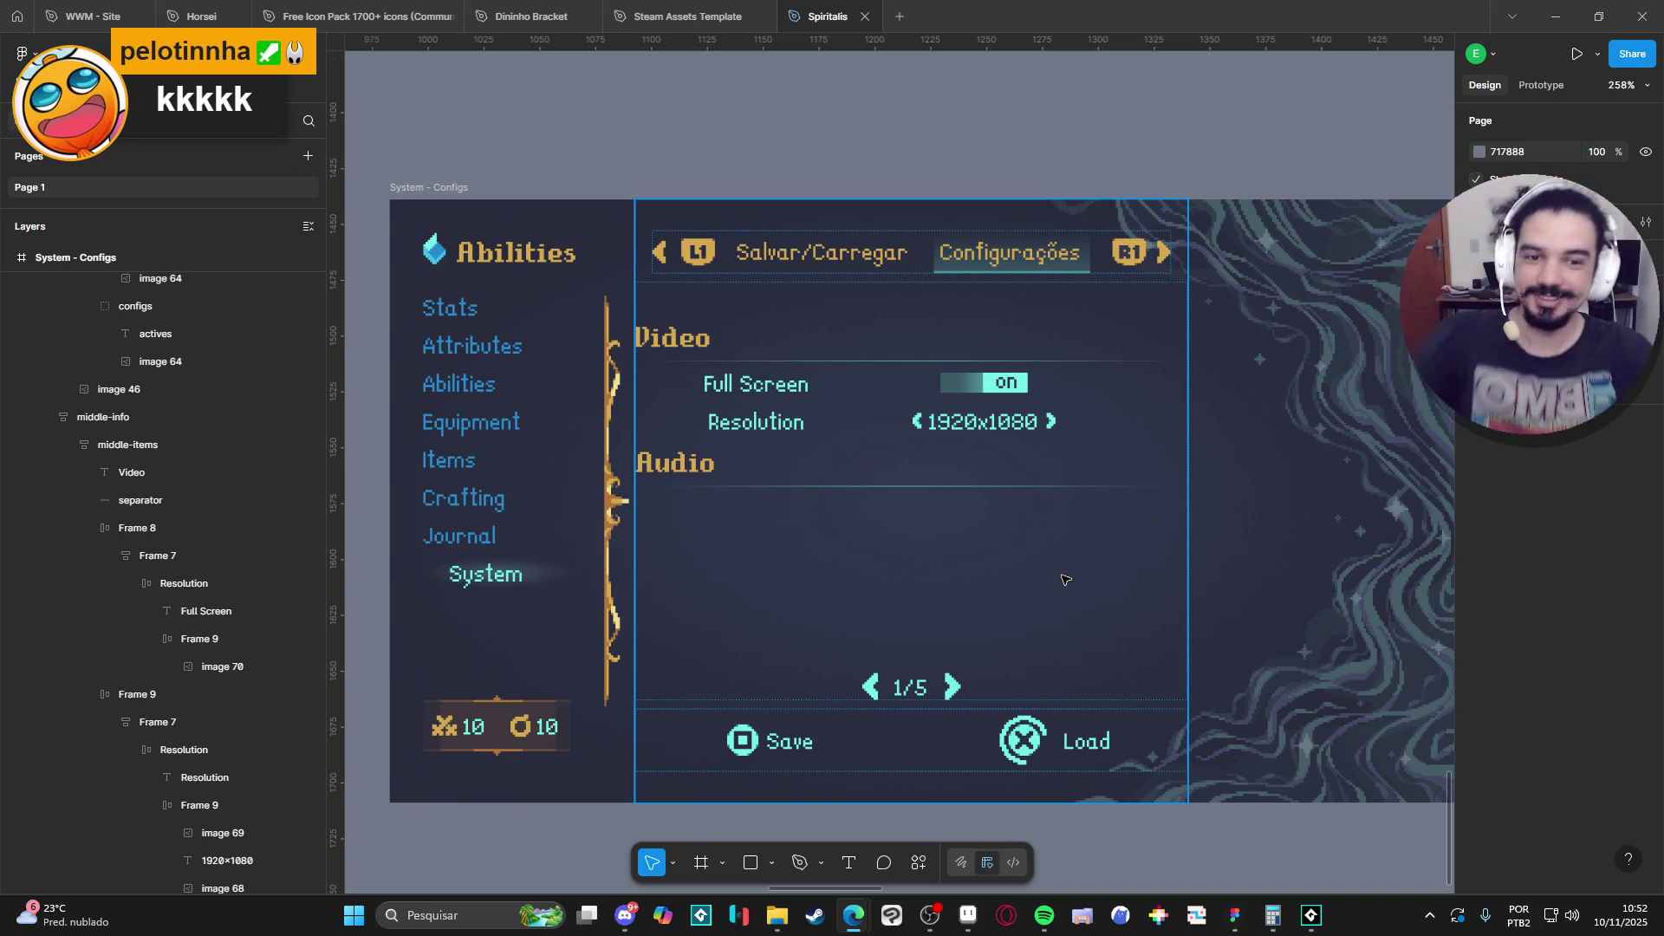
Inspect the frames and label text layers of the Resolution and Full Screen rows.
{"action": "scroll", "coordinate": [916, 538], "scroll_direction": "down", "scroll_amount": 2}
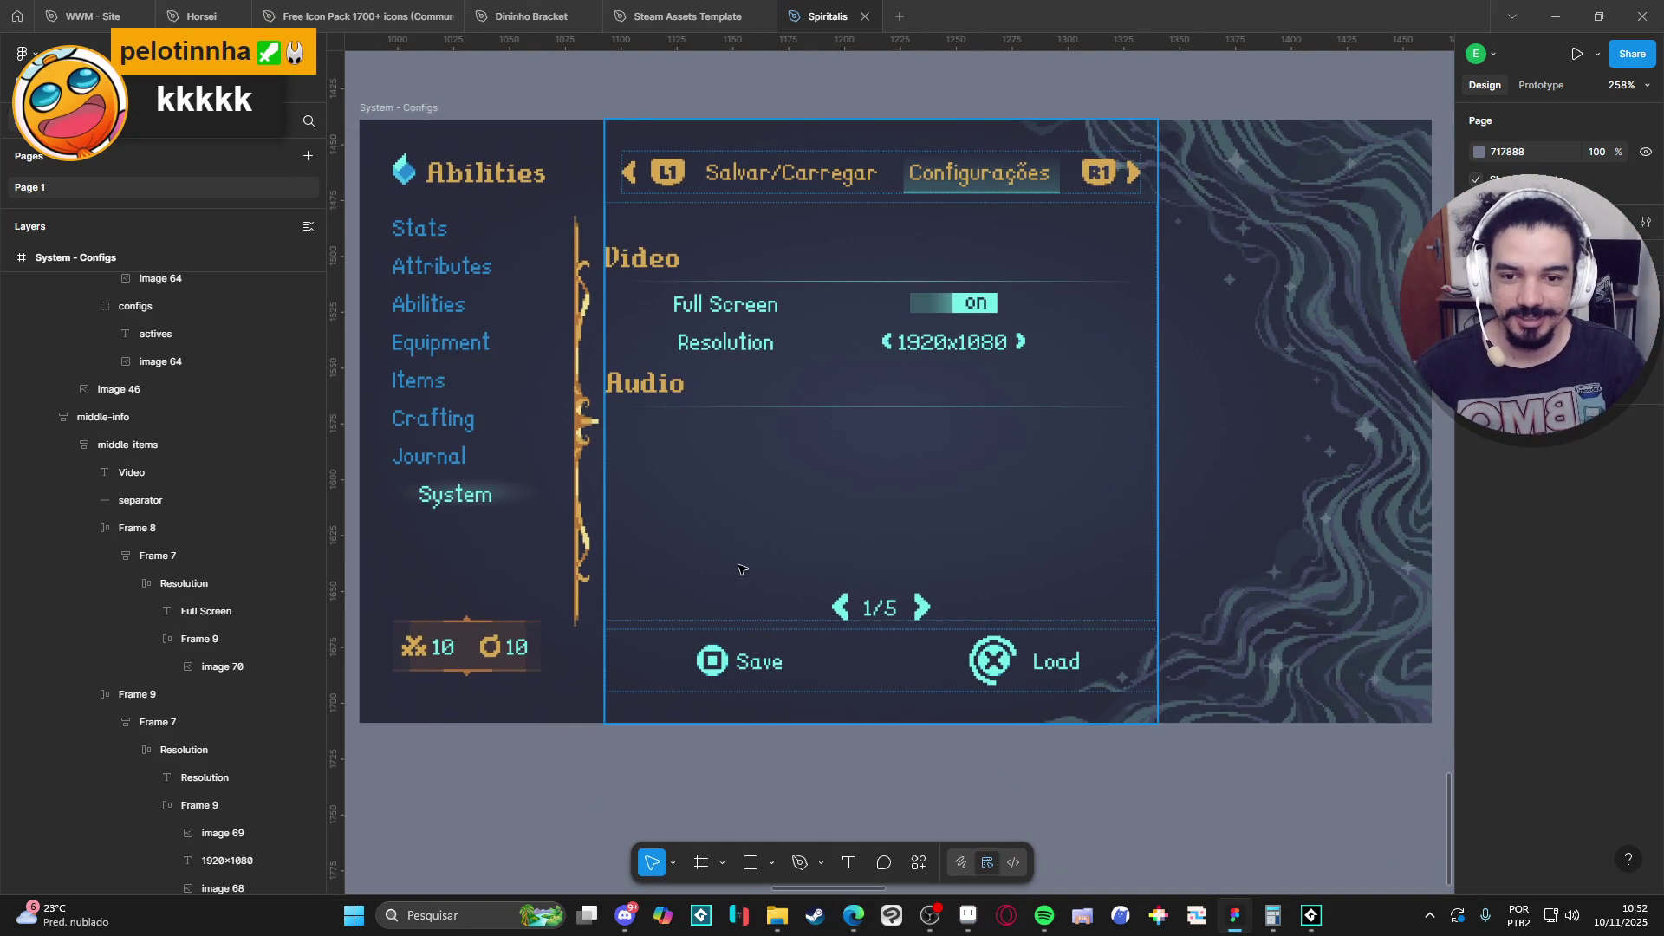
{"action": "left_click", "coordinate": [718, 355]}
{"action": "double_click", "coordinate": [702, 350]}
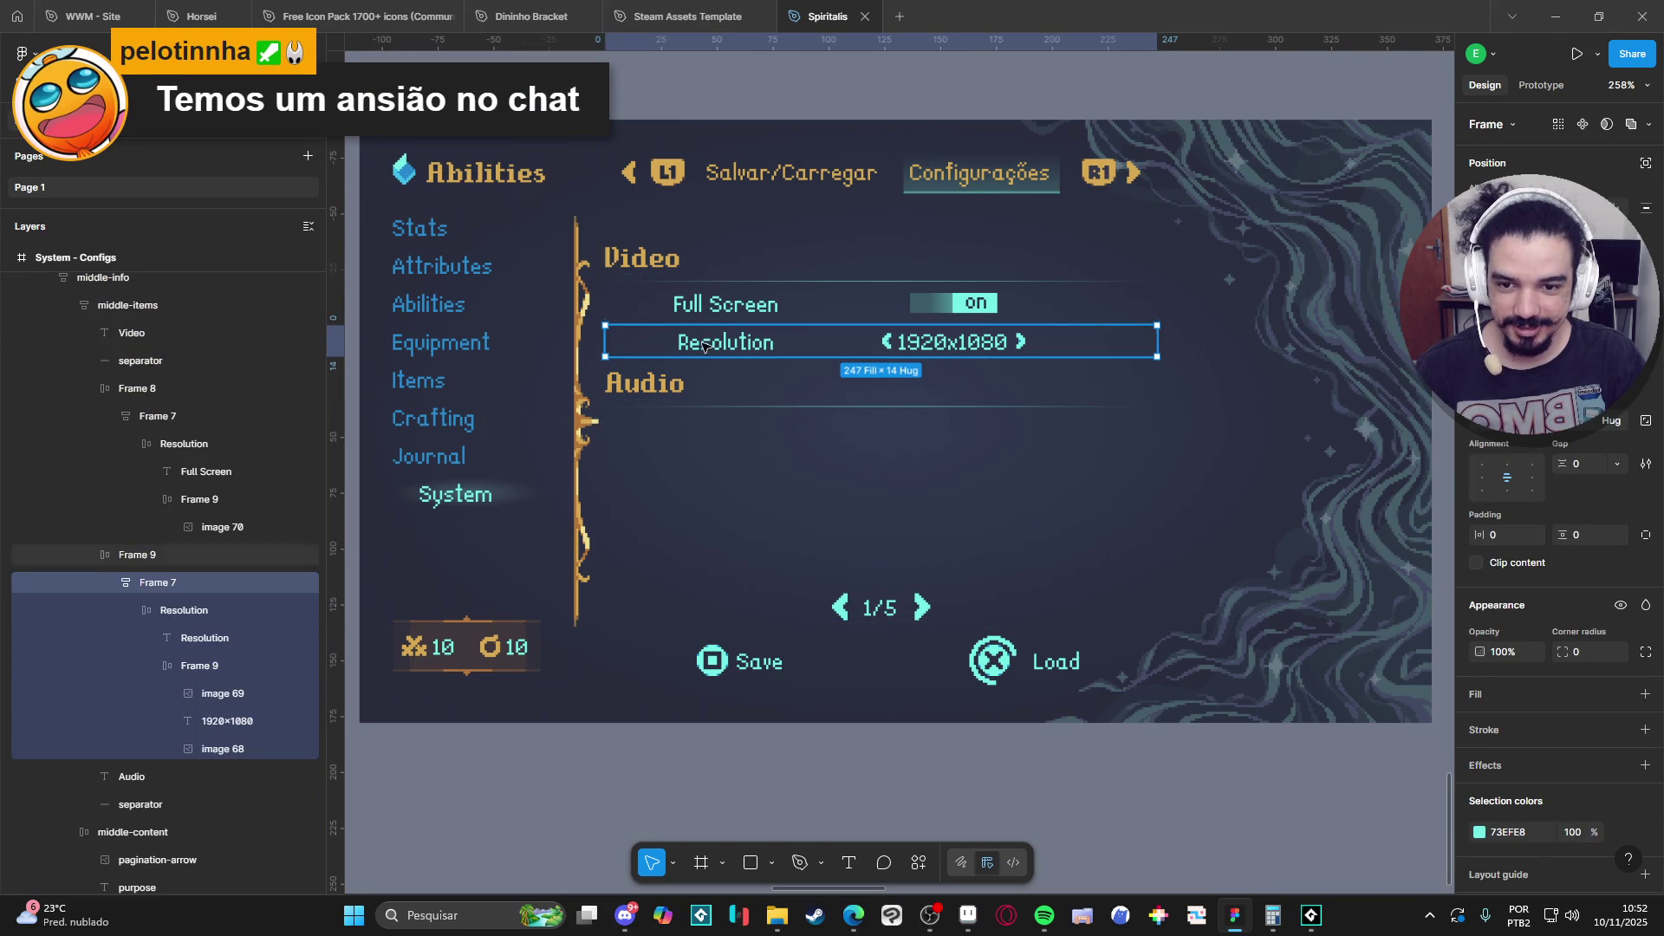
{"action": "left_click", "coordinate": [704, 304]}
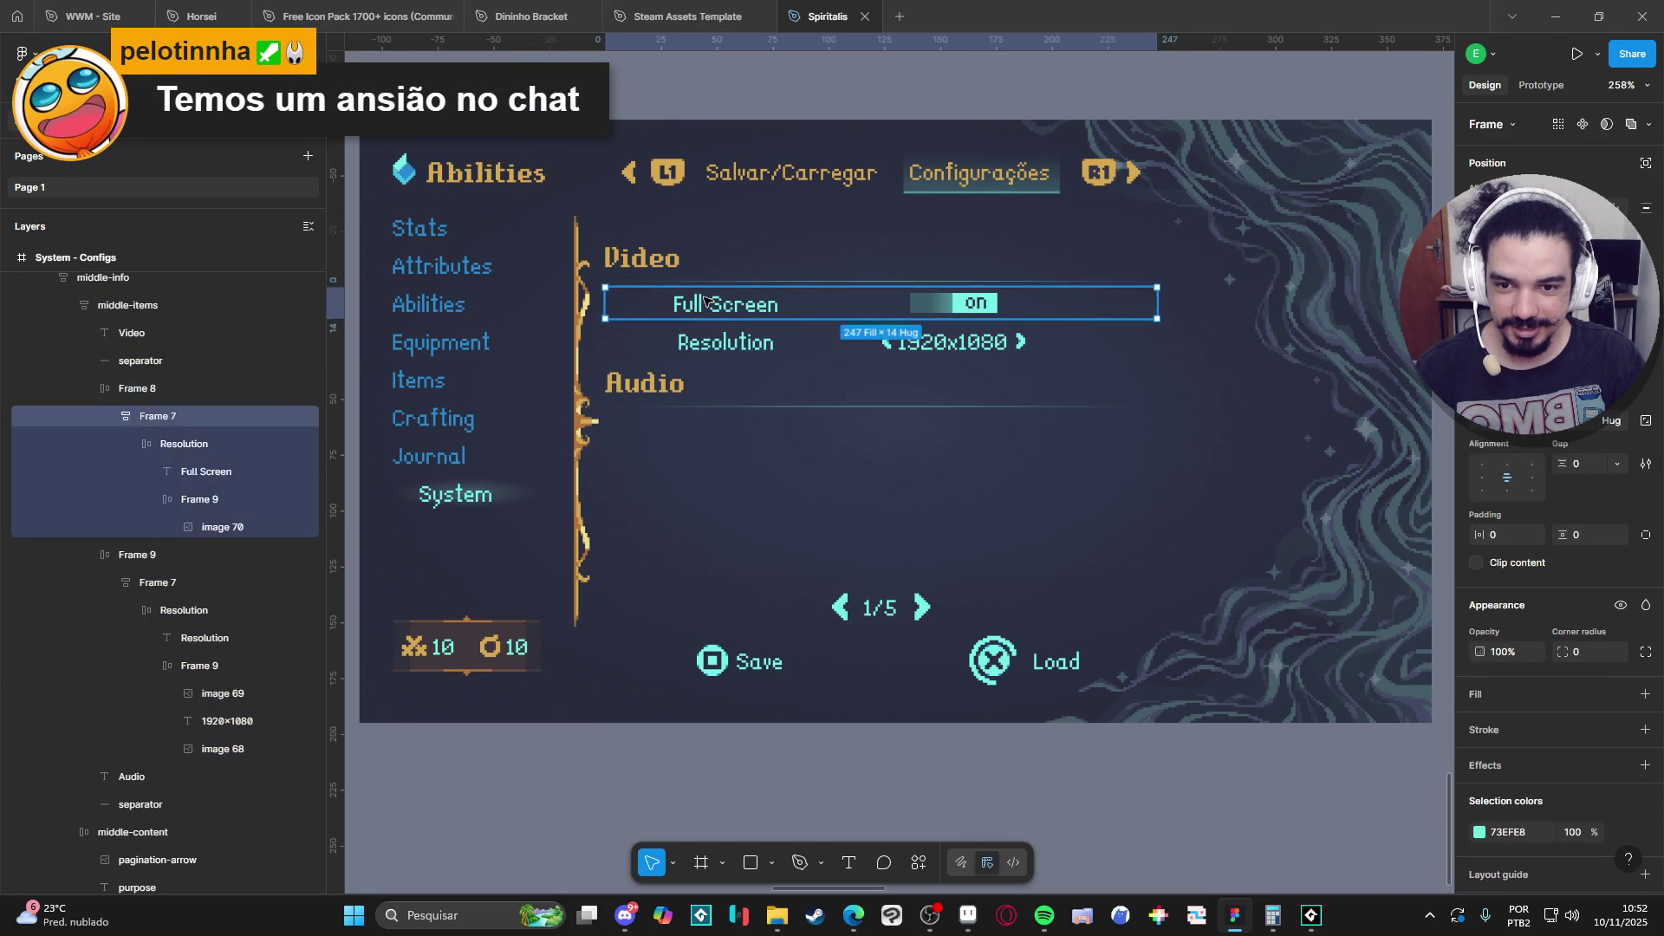
{"action": "double_click", "coordinate": [704, 301]}
{"action": "left_click", "coordinate": [699, 345]}
{"action": "double_click", "coordinate": [699, 345]}
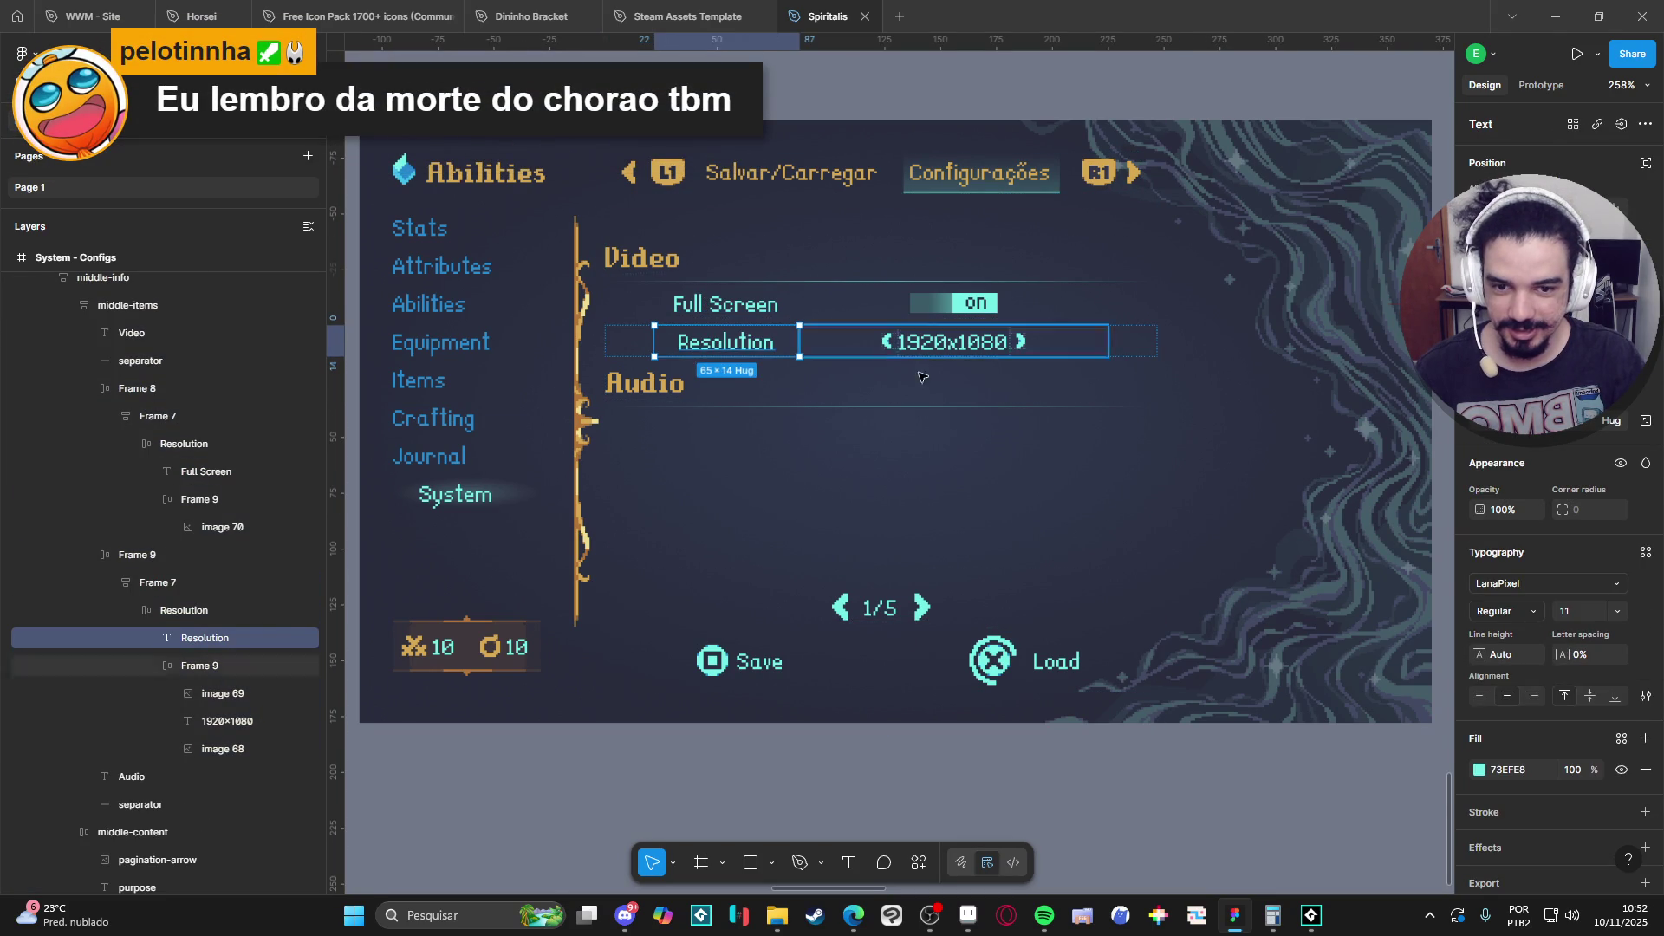
{"action": "left_click", "coordinate": [724, 310]}
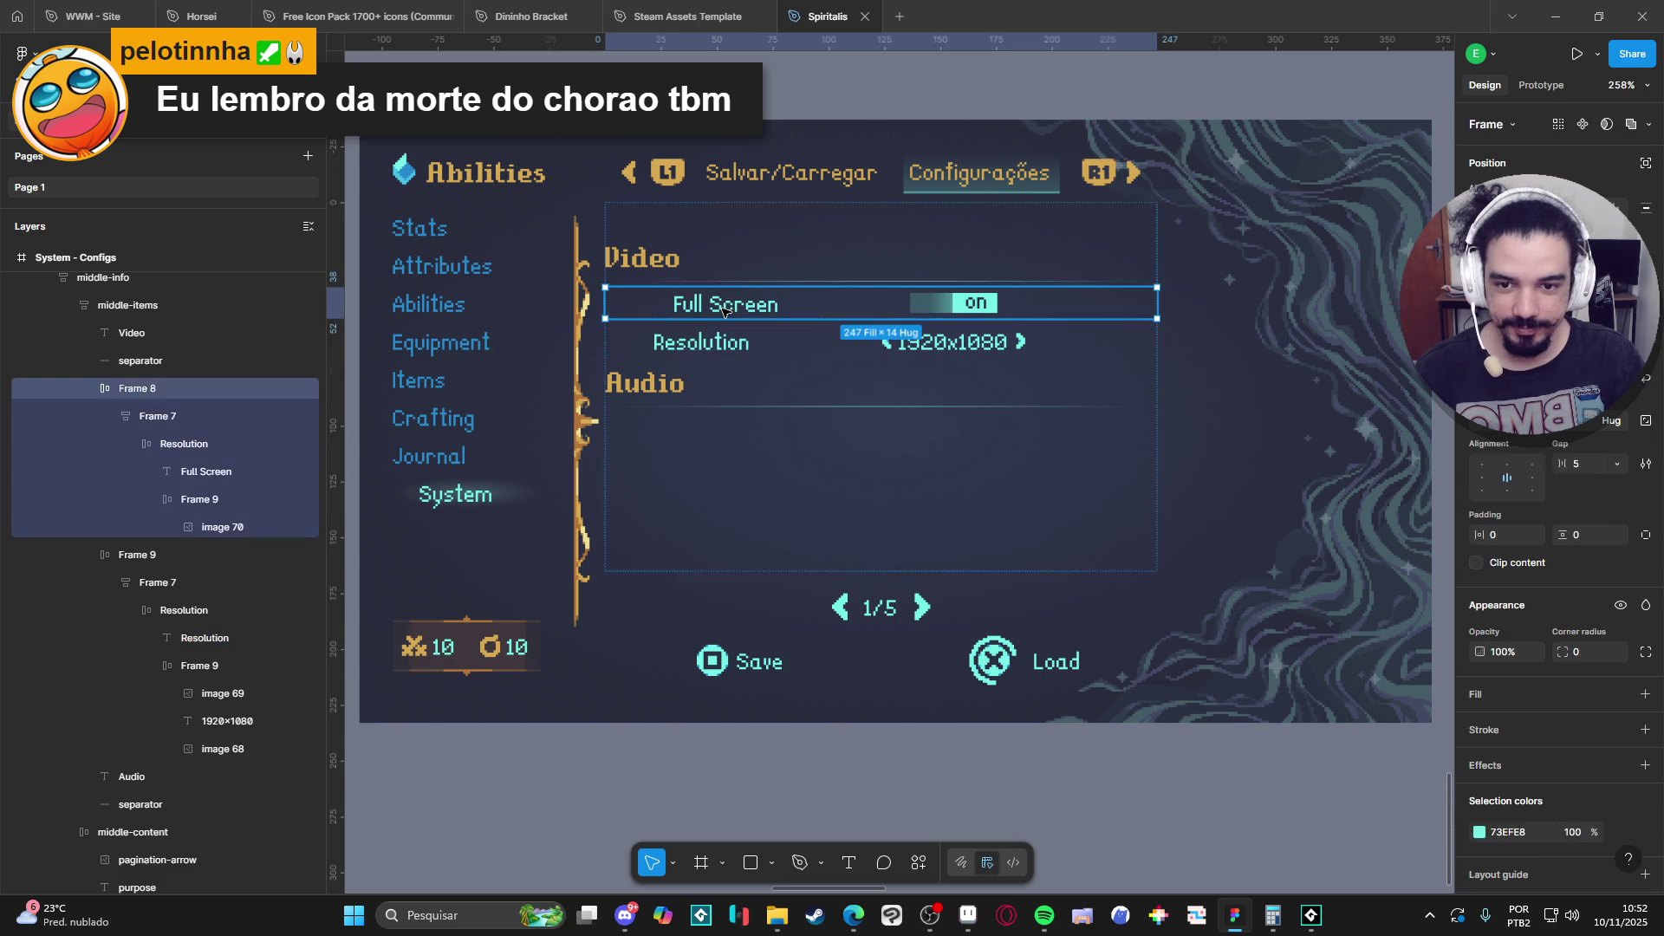
{"action": "double_click", "coordinate": [724, 310]}
{"action": "double_click", "coordinate": [724, 310]}
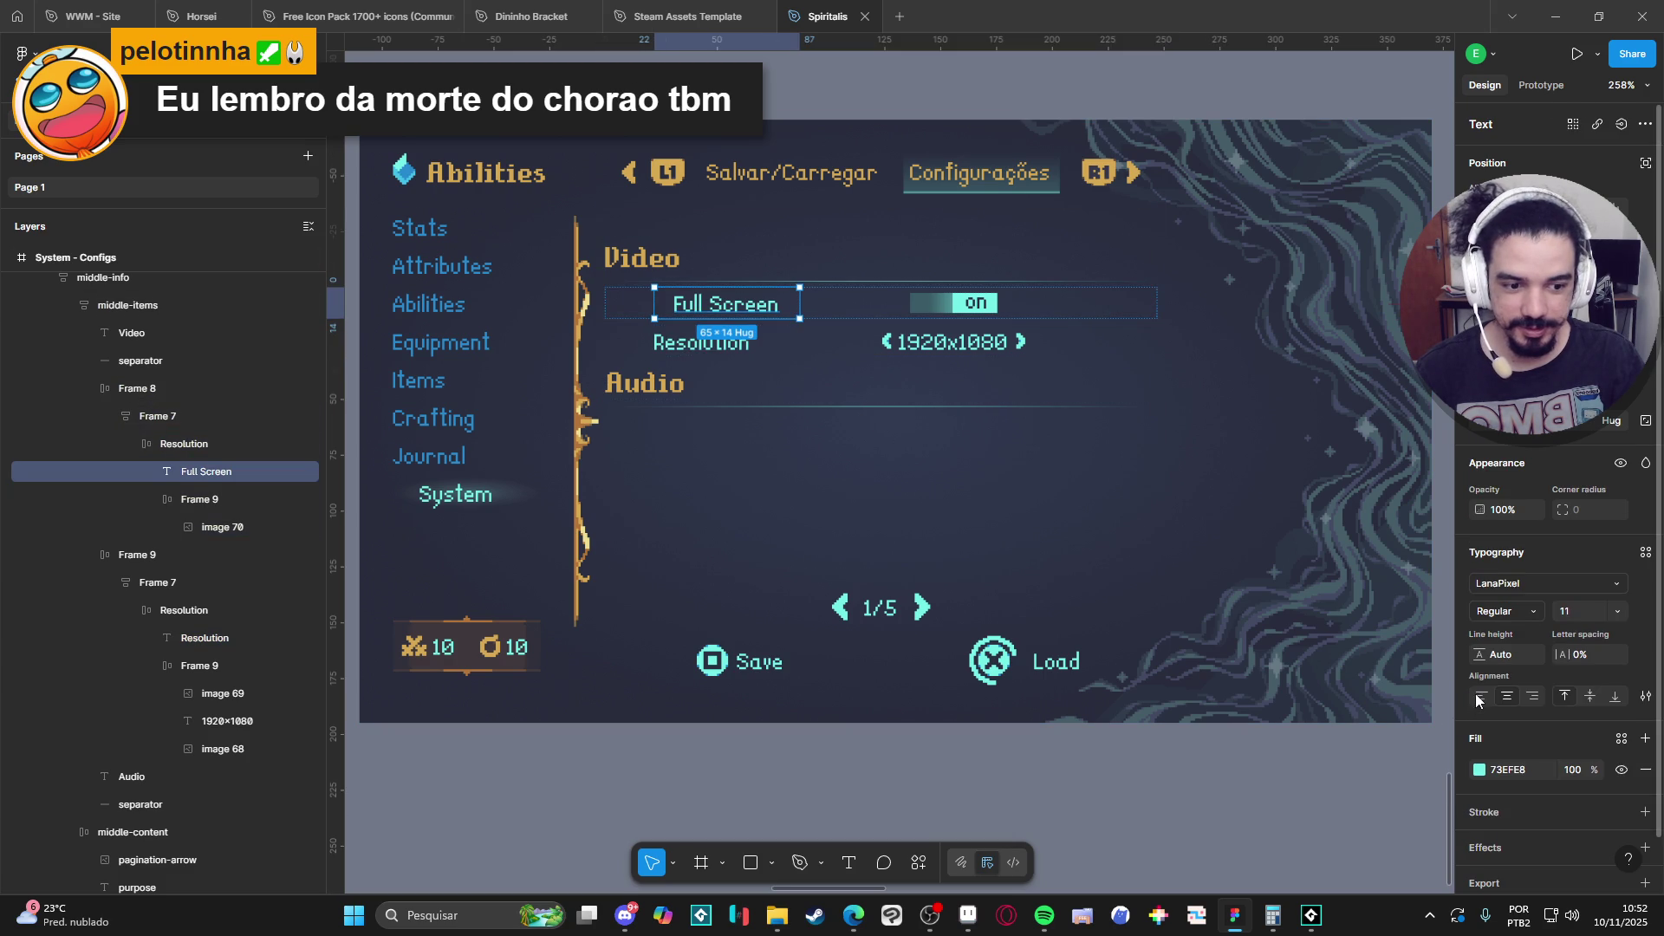
Deselect the Full Screen text and switch to the Aseprite interface_mockup.aseprite file.
{"action": "left_click", "coordinate": [1151, 807]}
{"action": "scroll", "coordinate": [1101, 796], "scroll_direction": "right", "scroll_amount": 1}
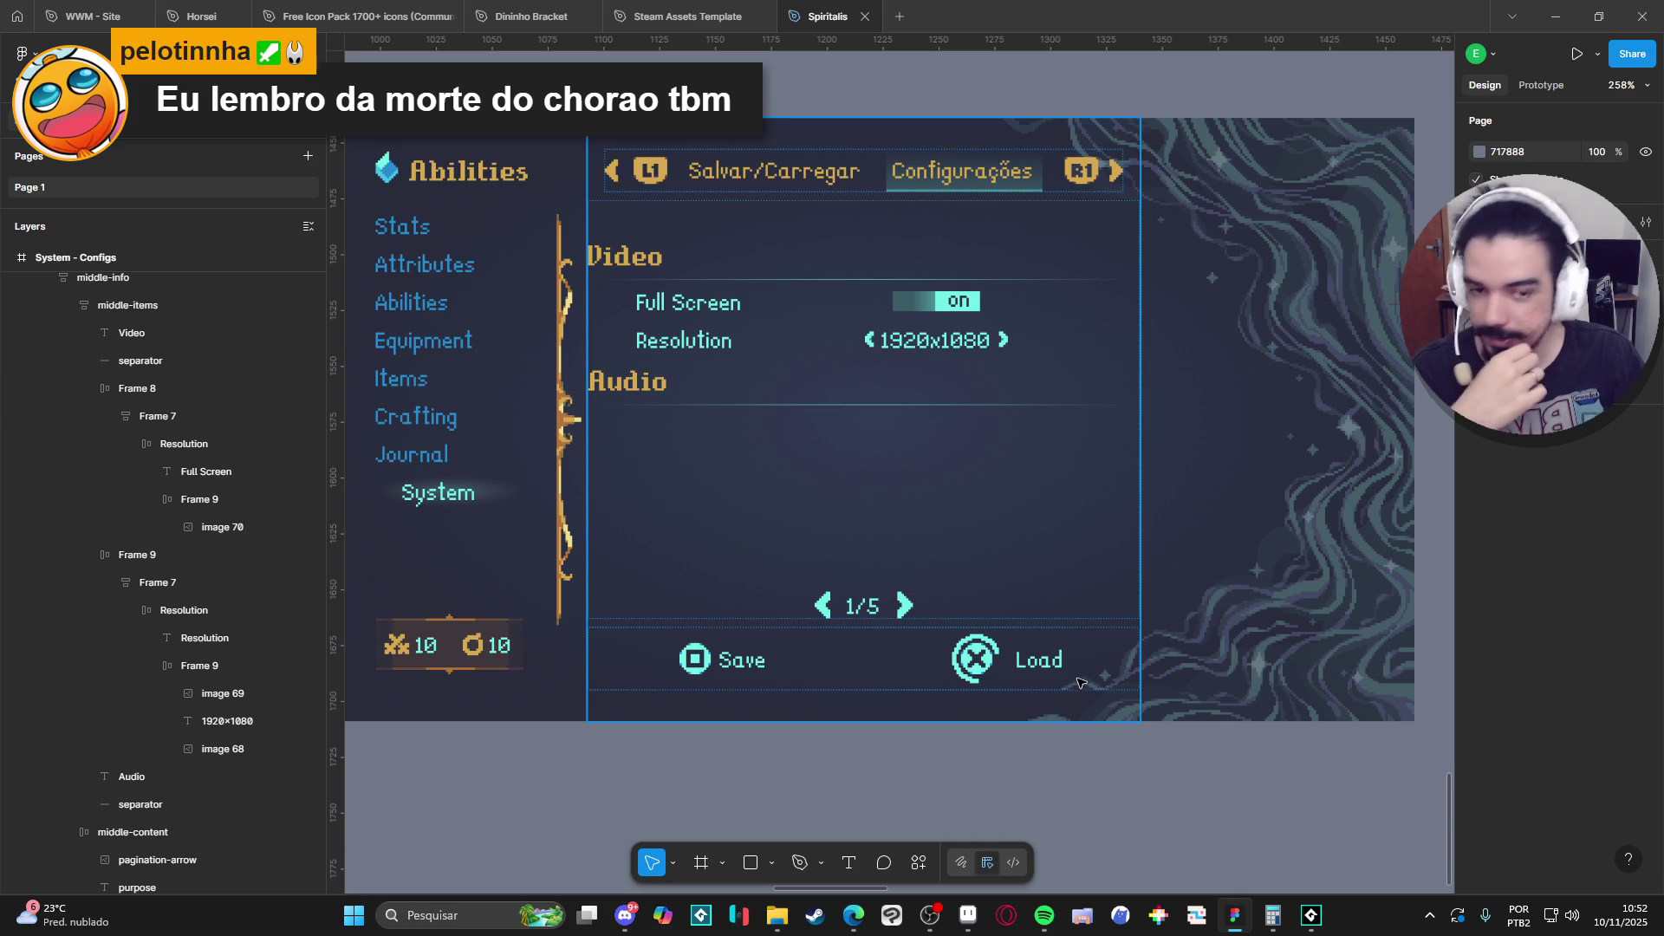
{"action": "left_click", "coordinate": [968, 915]}
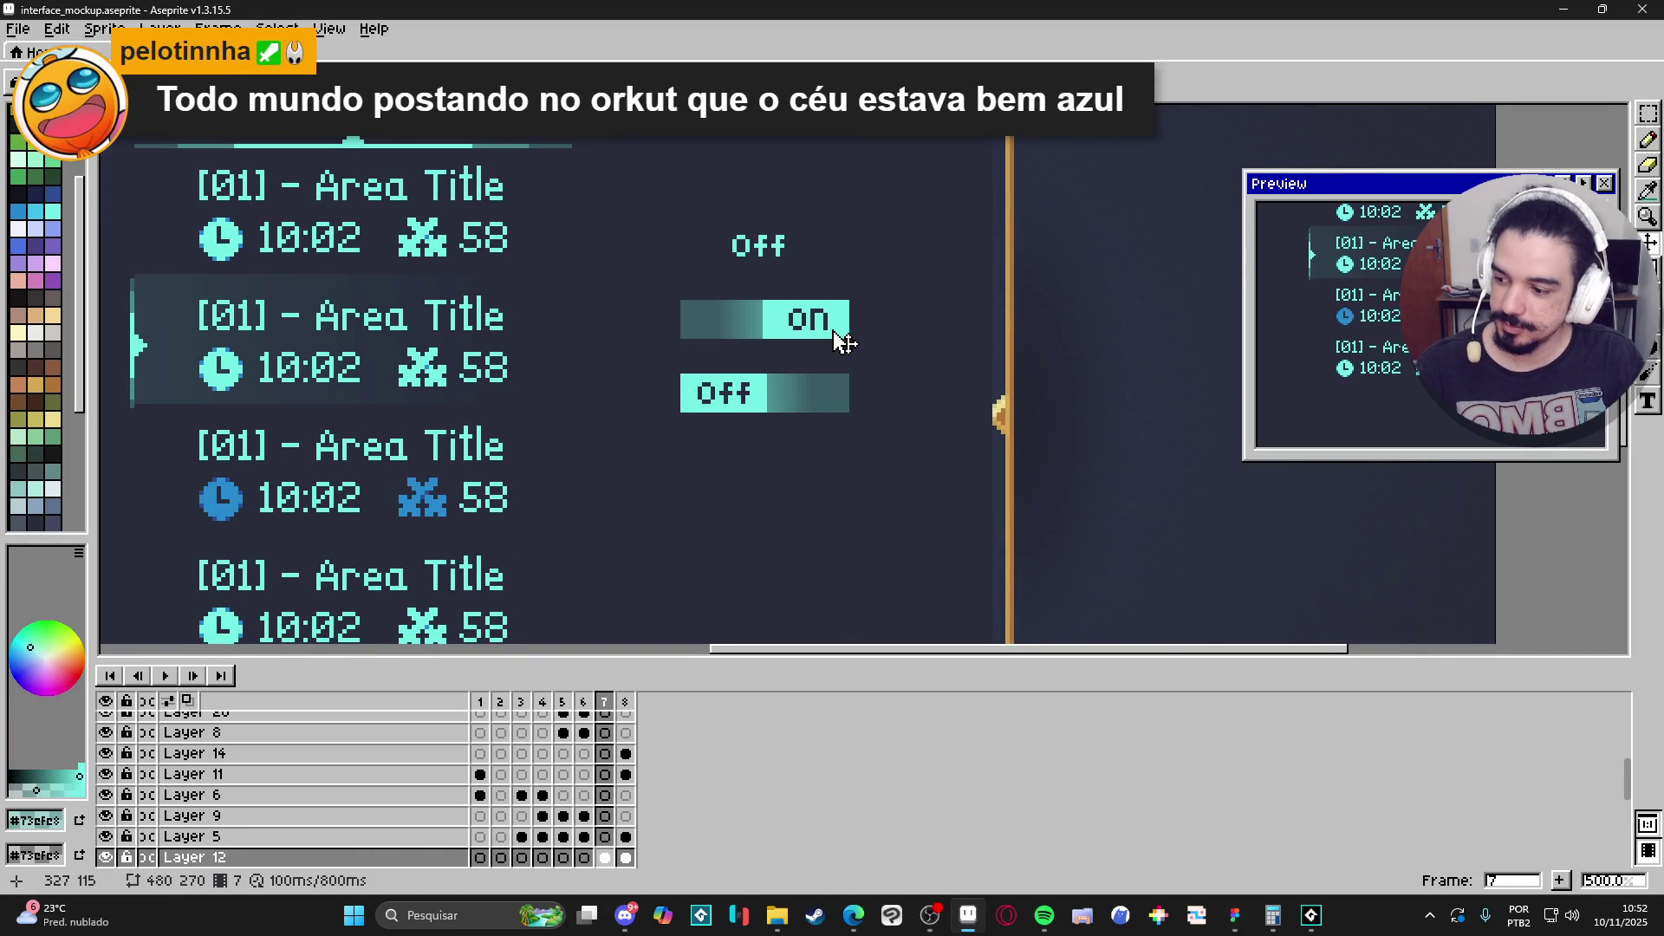
Copy the On toggle to a new spot below the Off toggle.
{"action": "left_click_drag", "start_coordinate": [845, 342], "coordinate": [856, 299]}
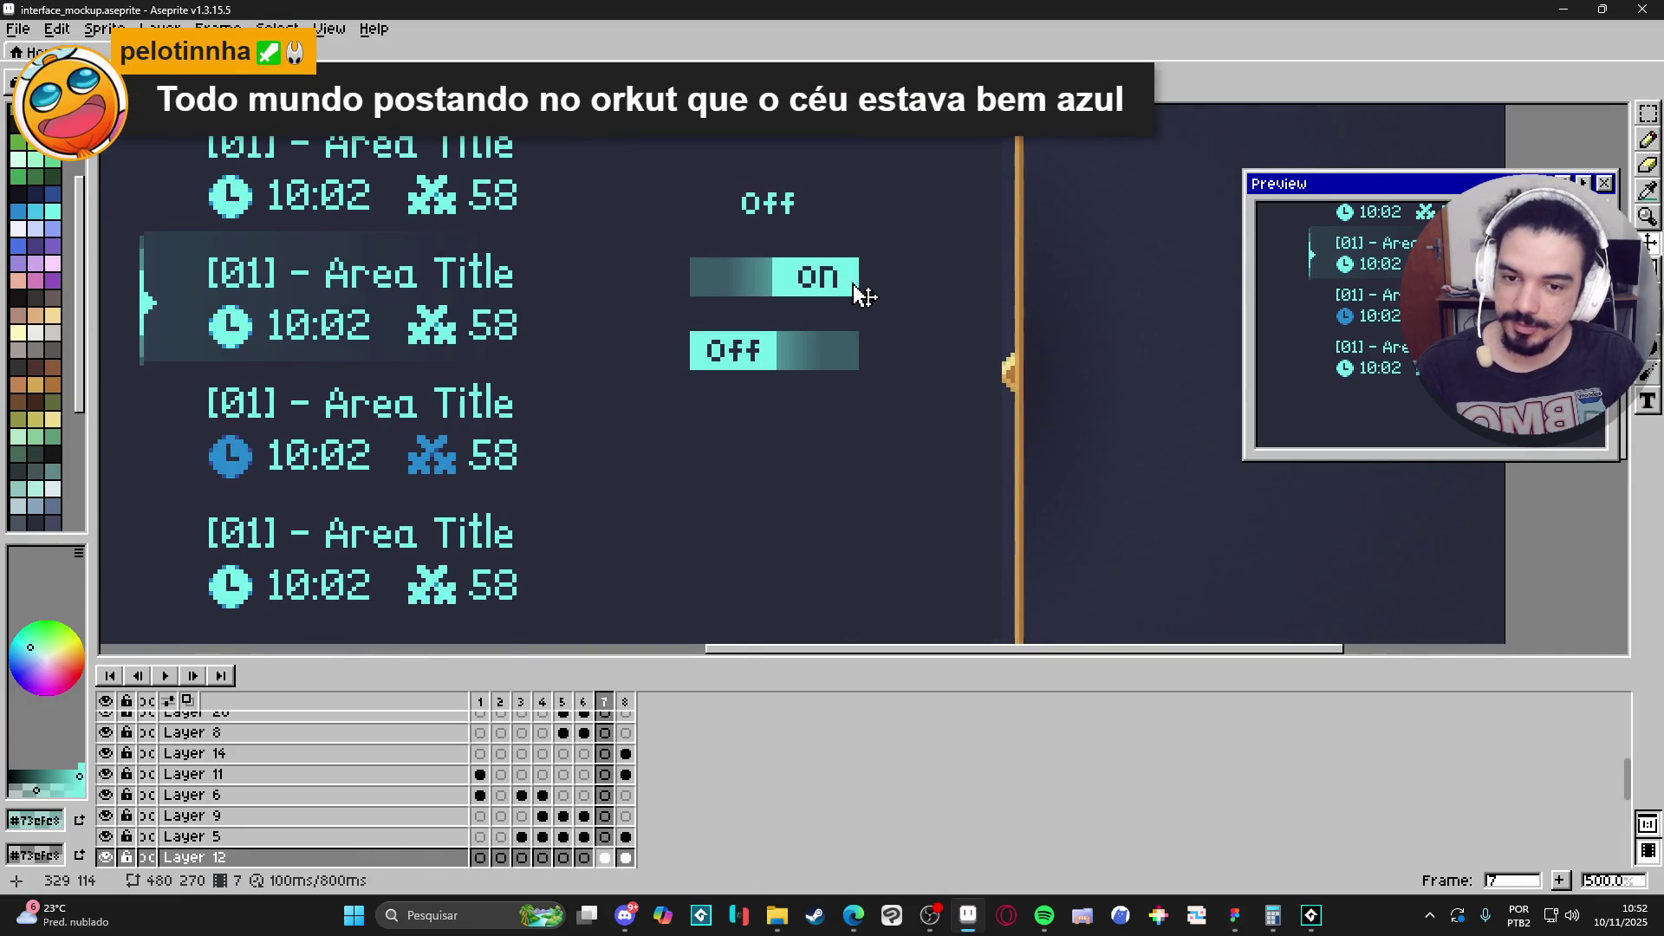
{"action": "scroll", "coordinate": [859, 299], "scroll_direction": "up", "scroll_amount": 1}
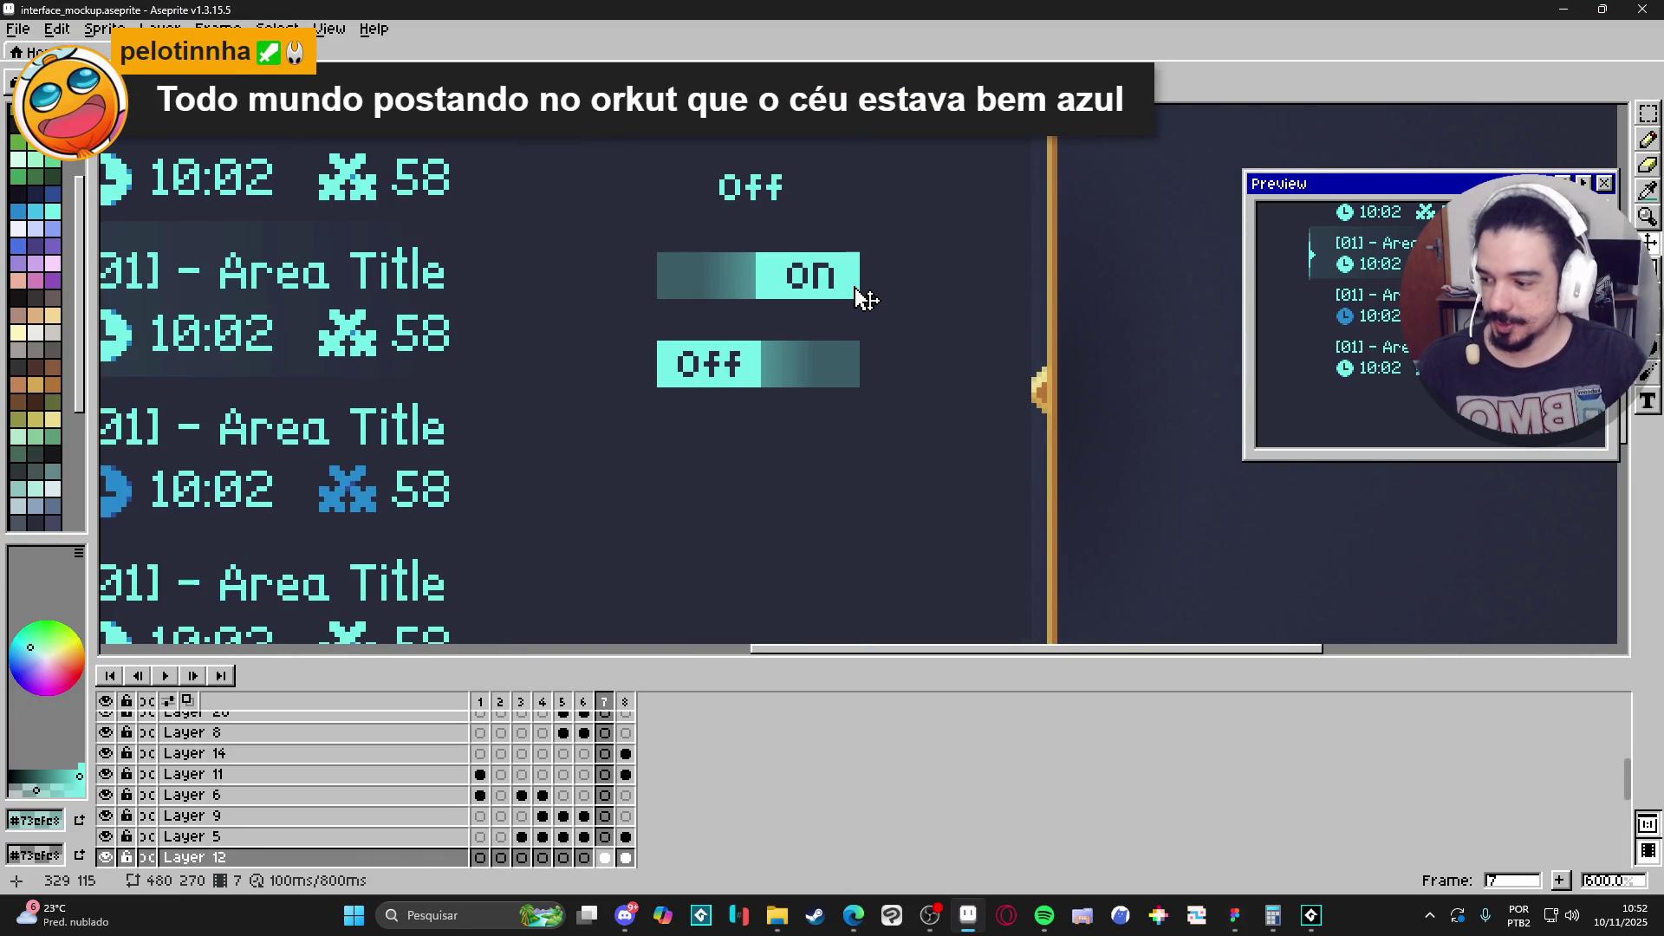
{"action": "scroll", "coordinate": [862, 297], "scroll_direction": "up", "scroll_amount": 1}
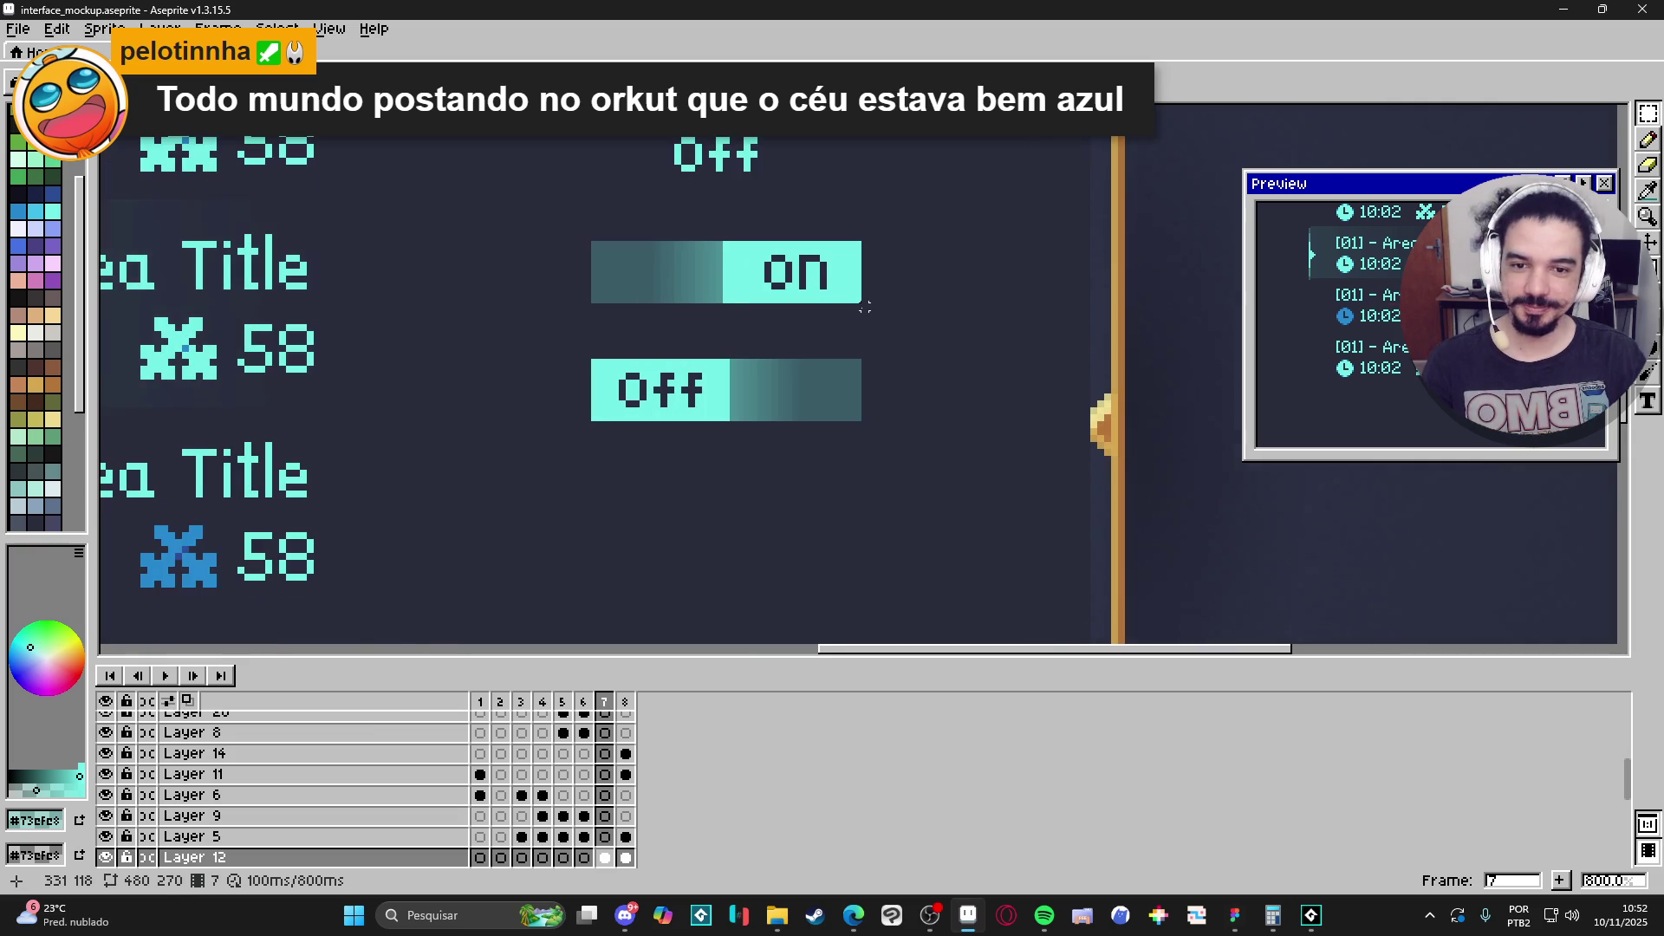
{"action": "scroll", "coordinate": [858, 297], "scroll_direction": "down", "scroll_amount": 1}
{"action": "left_click_drag", "start_coordinate": [856, 296], "coordinate": [656, 257]}
{"action": "left_click_drag", "start_coordinate": [762, 279], "coordinate": [742, 477]}
{"action": "scroll", "coordinate": [744, 475], "scroll_direction": "up", "scroll_amount": 3}
{"action": "scroll", "coordinate": [755, 449], "scroll_direction": "up", "scroll_amount": 1}
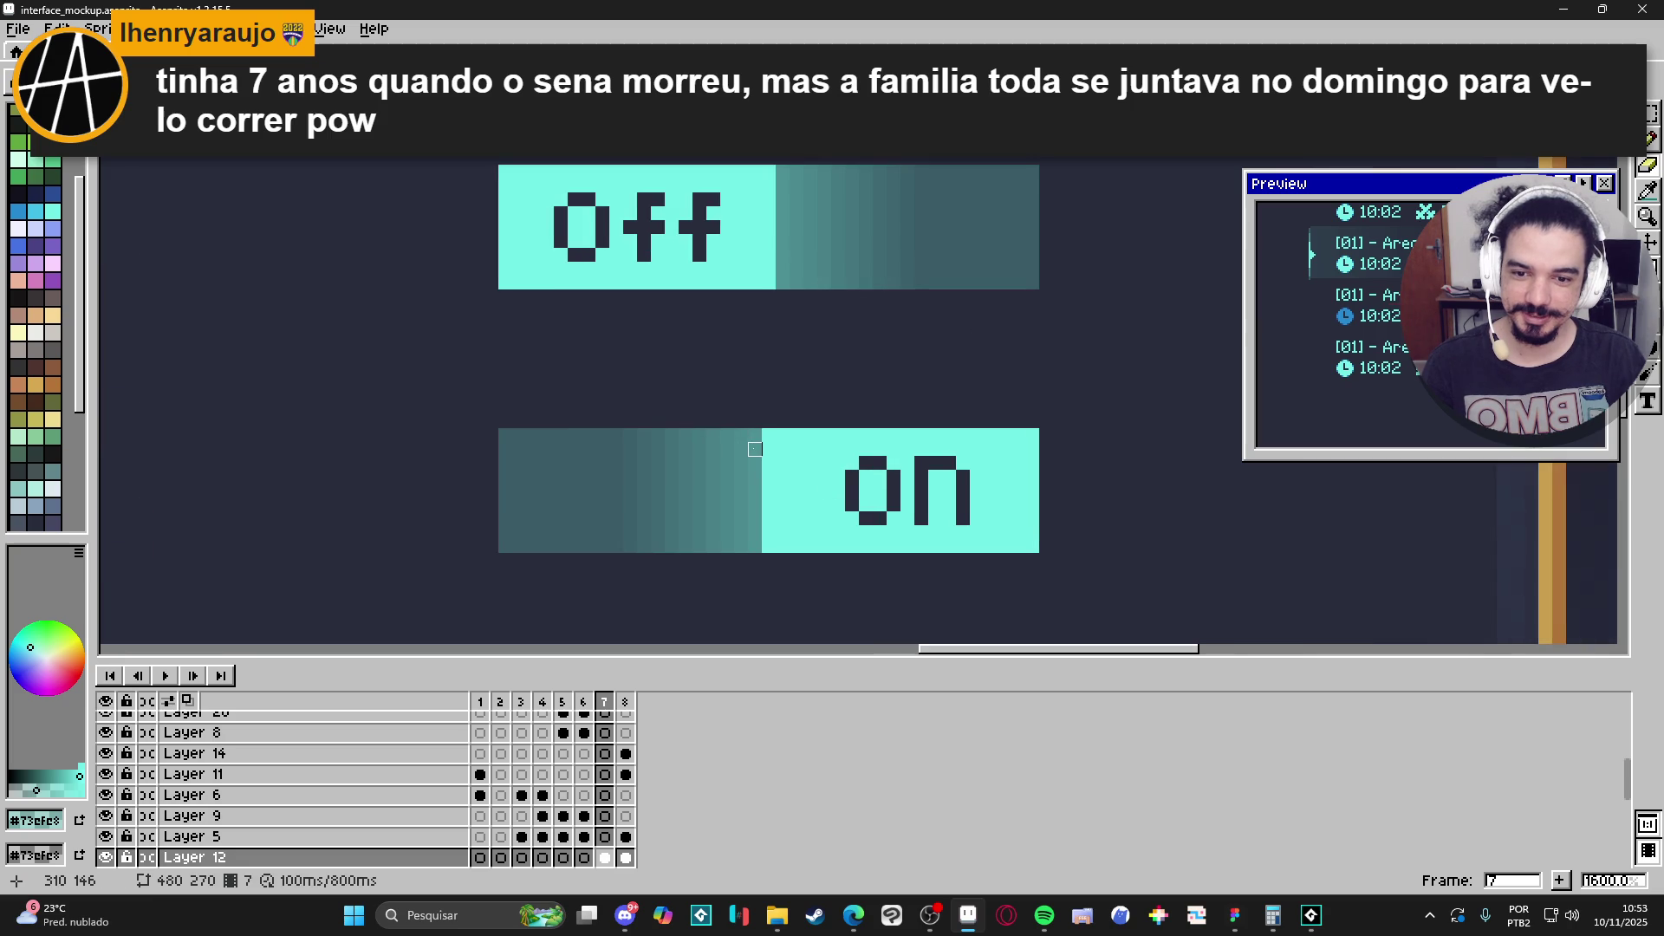
Erase the copied toggle's inner bar, leaving only a thin gradient outline.
{"action": "key", "text": "e"}
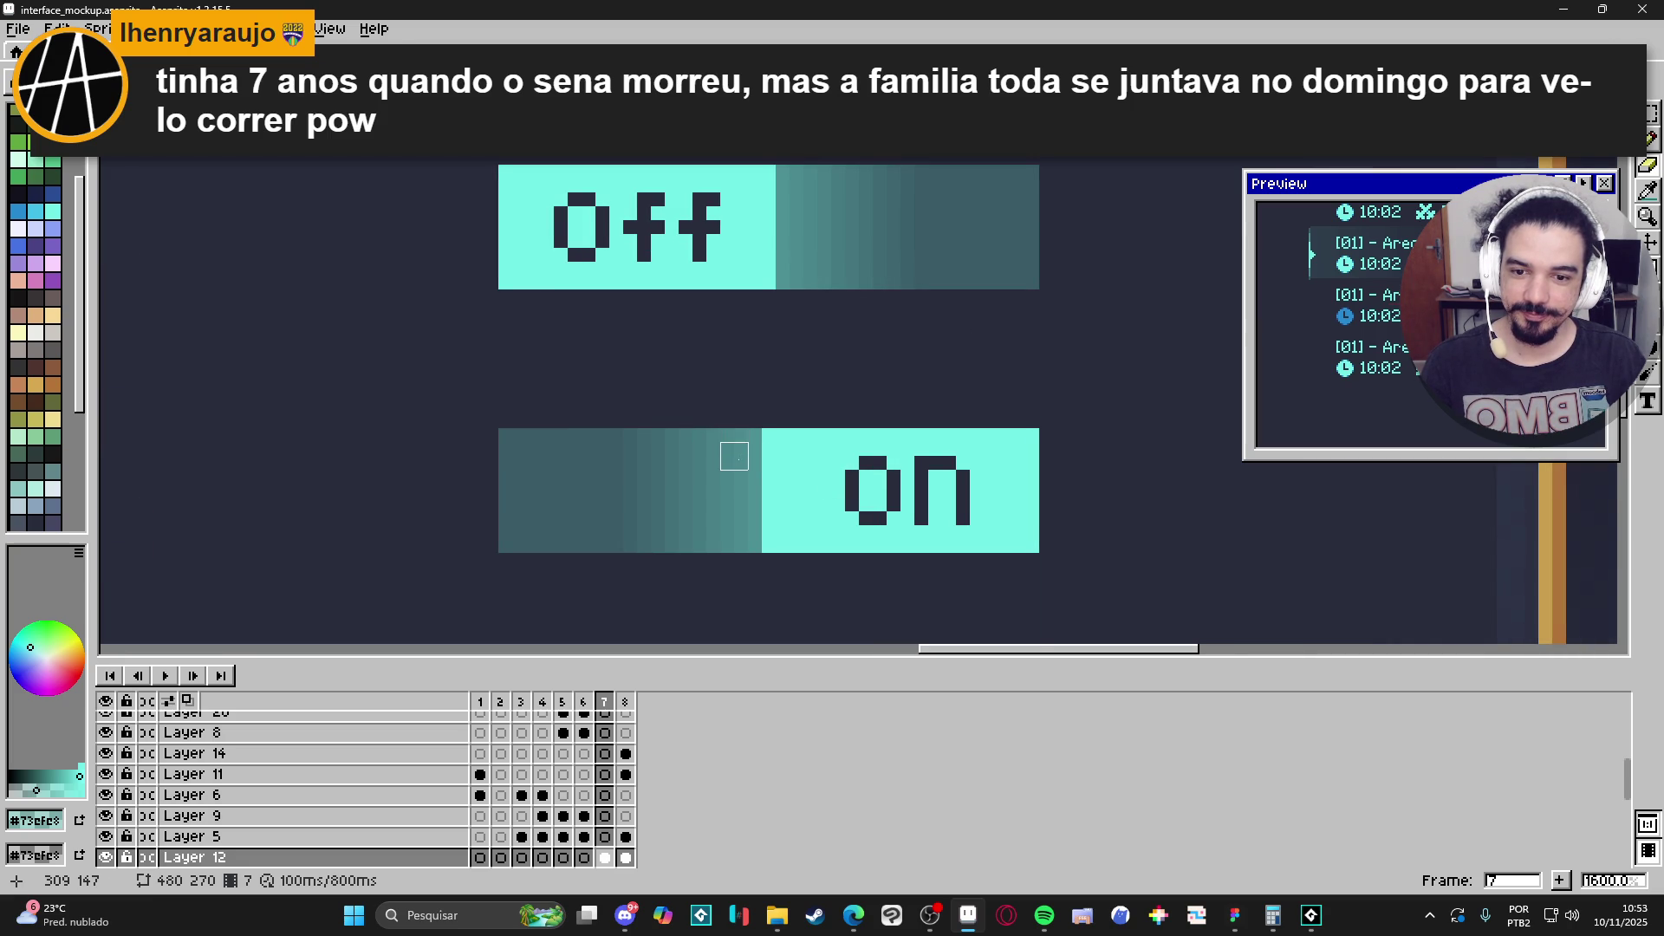
{"action": "mouse_move", "coordinate": [739, 460]}
{"action": "left_mouse_down"}
{"action": "mouse_move", "coordinate": [535, 460]}
{"action": "mouse_move", "coordinate": [530, 532]}
{"action": "mouse_move", "coordinate": [735, 526]}
{"action": "mouse_move", "coordinate": [736, 484]}
{"action": "mouse_move", "coordinate": [546, 479]}
{"action": "mouse_move", "coordinate": [717, 494]}
{"action": "left_mouse_up"}
{"action": "scroll", "coordinate": [724, 512], "scroll_direction": "down", "scroll_amount": 3}
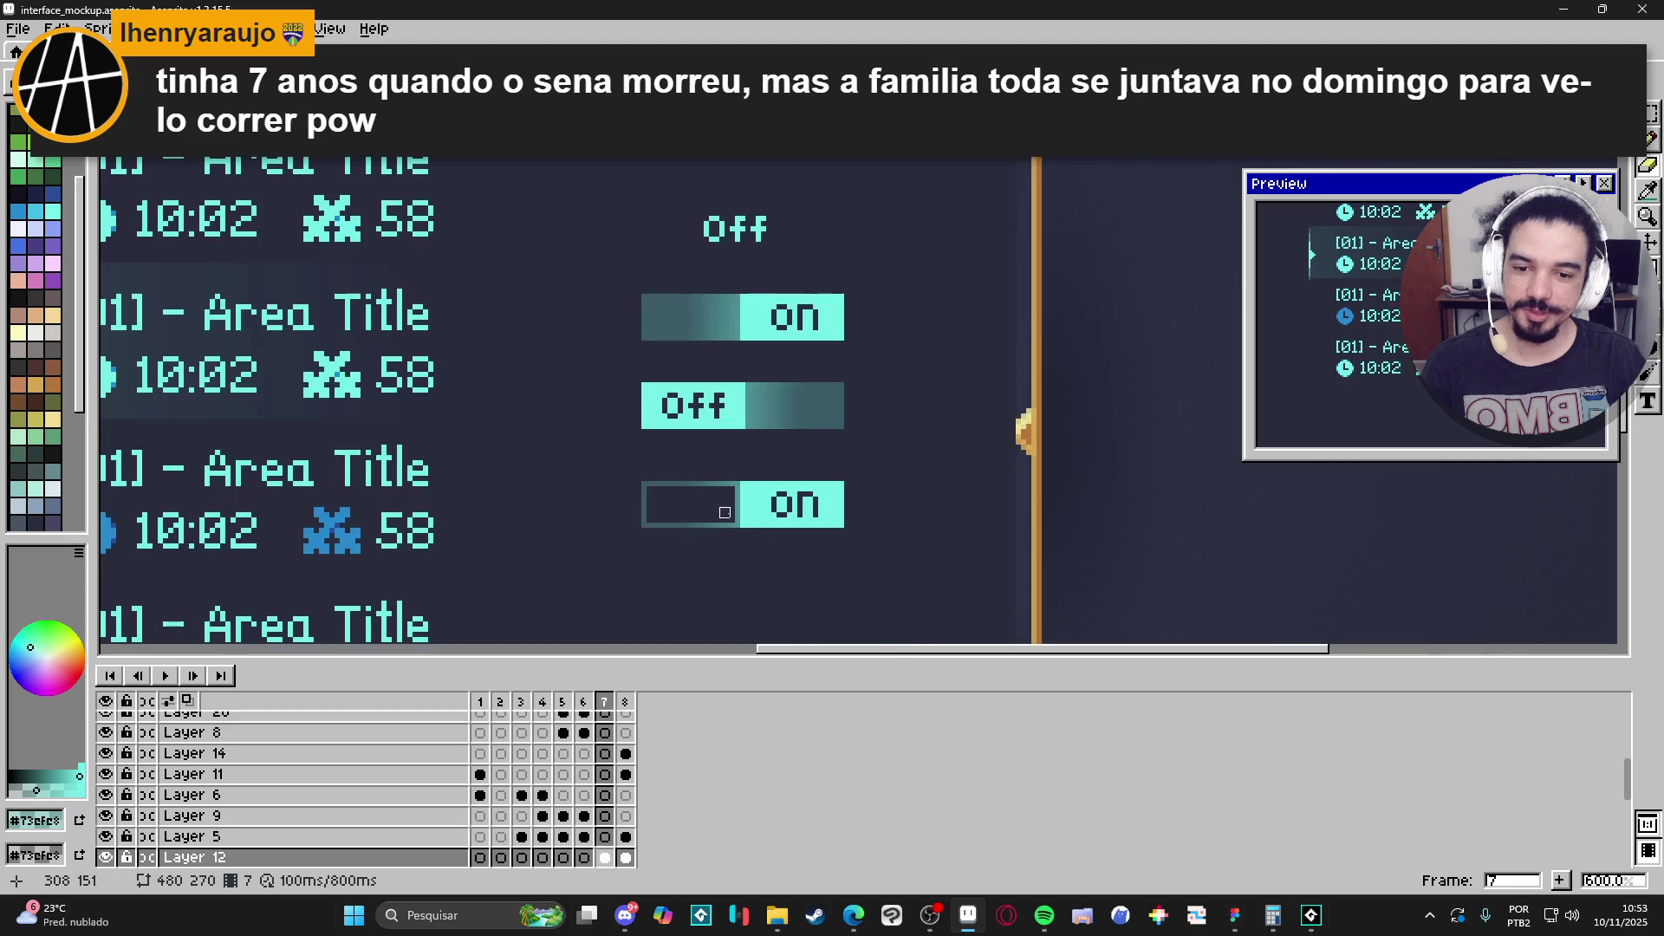
{"action": "scroll", "coordinate": [725, 513], "scroll_direction": "up", "scroll_amount": 3}
{"action": "scroll", "coordinate": [742, 520], "scroll_direction": "down", "scroll_amount": 4}
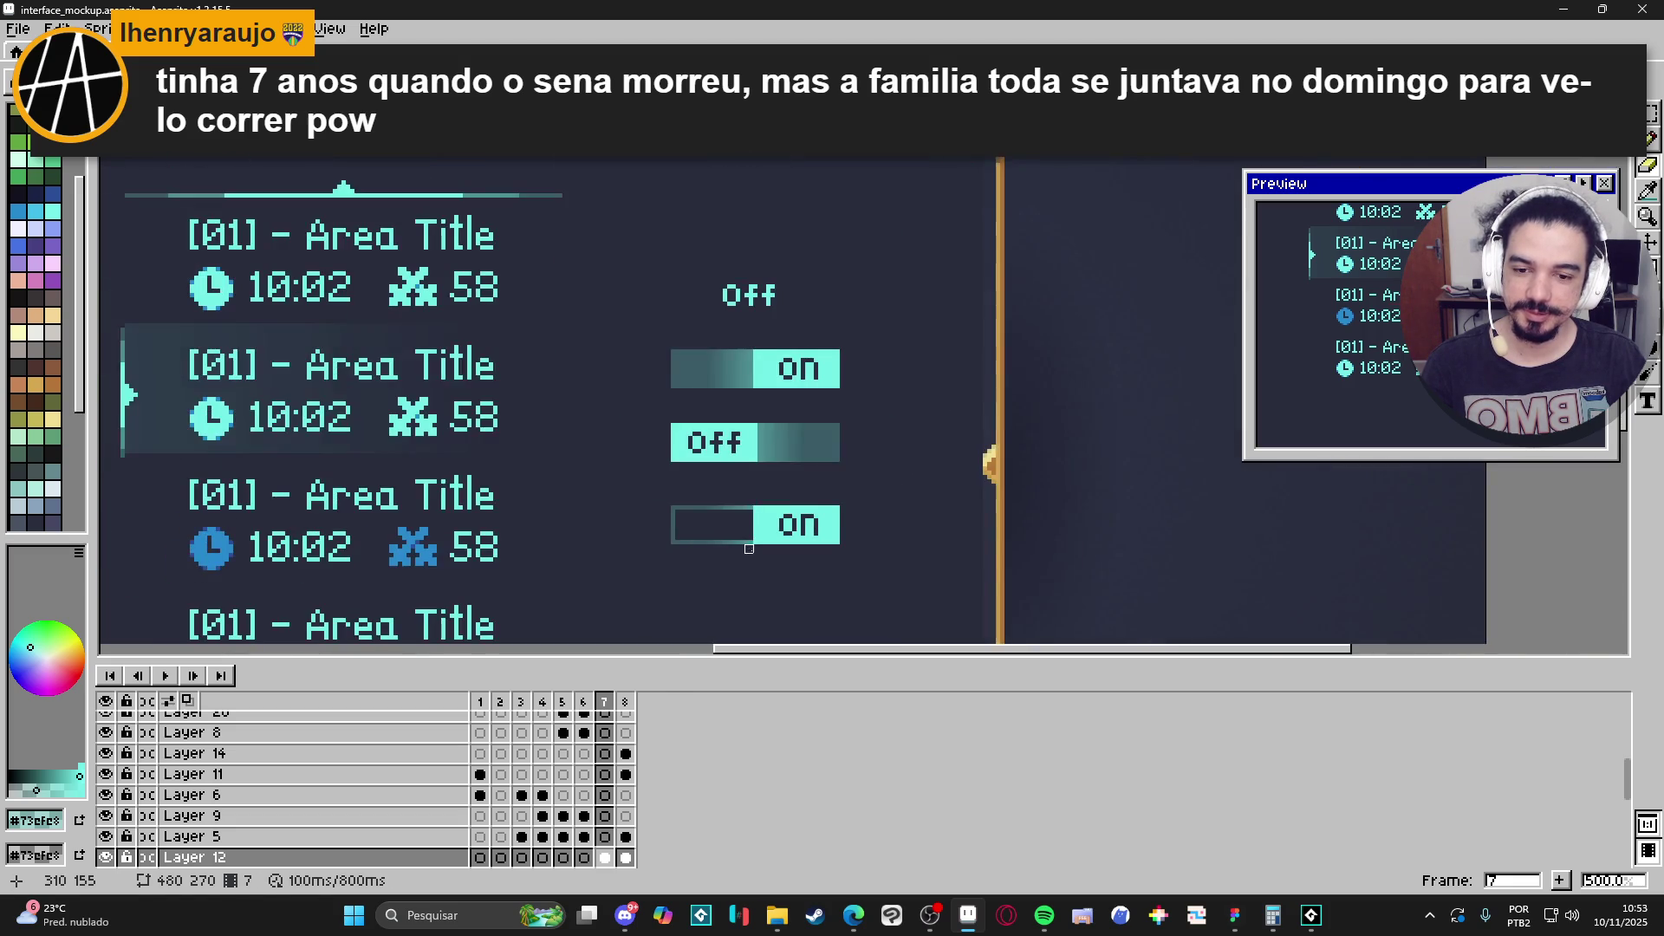
{"action": "scroll", "coordinate": [749, 549], "scroll_direction": "up", "scroll_amount": 2}
{"action": "scroll", "coordinate": [808, 595], "scroll_direction": "down", "scroll_amount": 3}
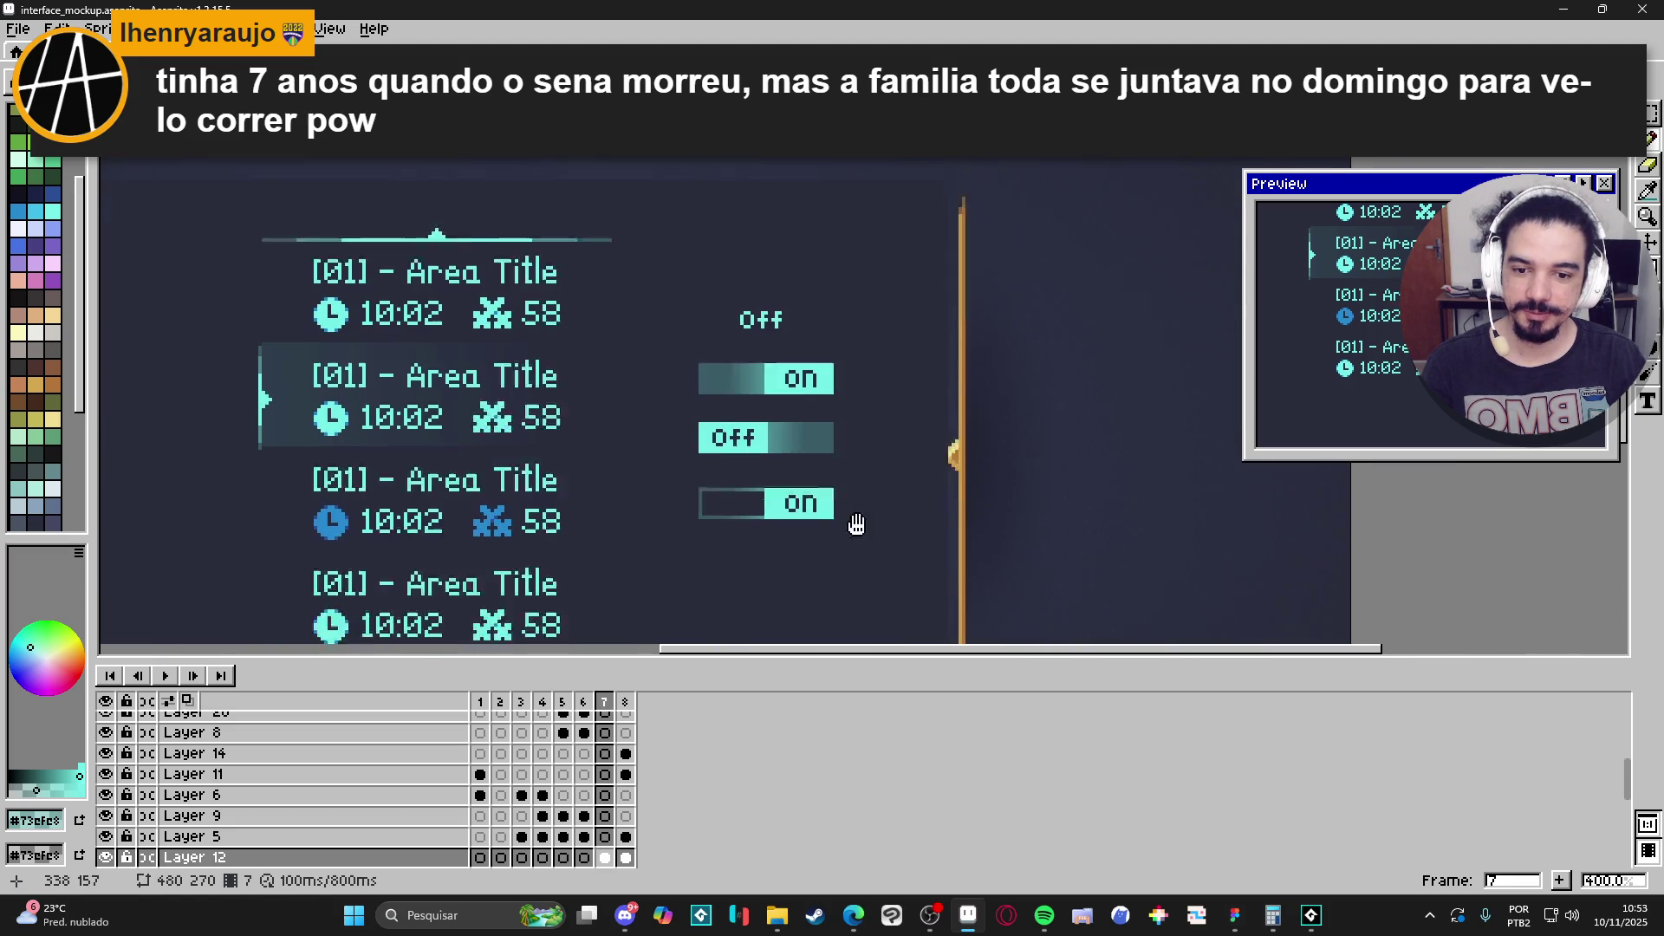
{"action": "scroll", "coordinate": [777, 453], "scroll_direction": "up", "scroll_amount": 8}
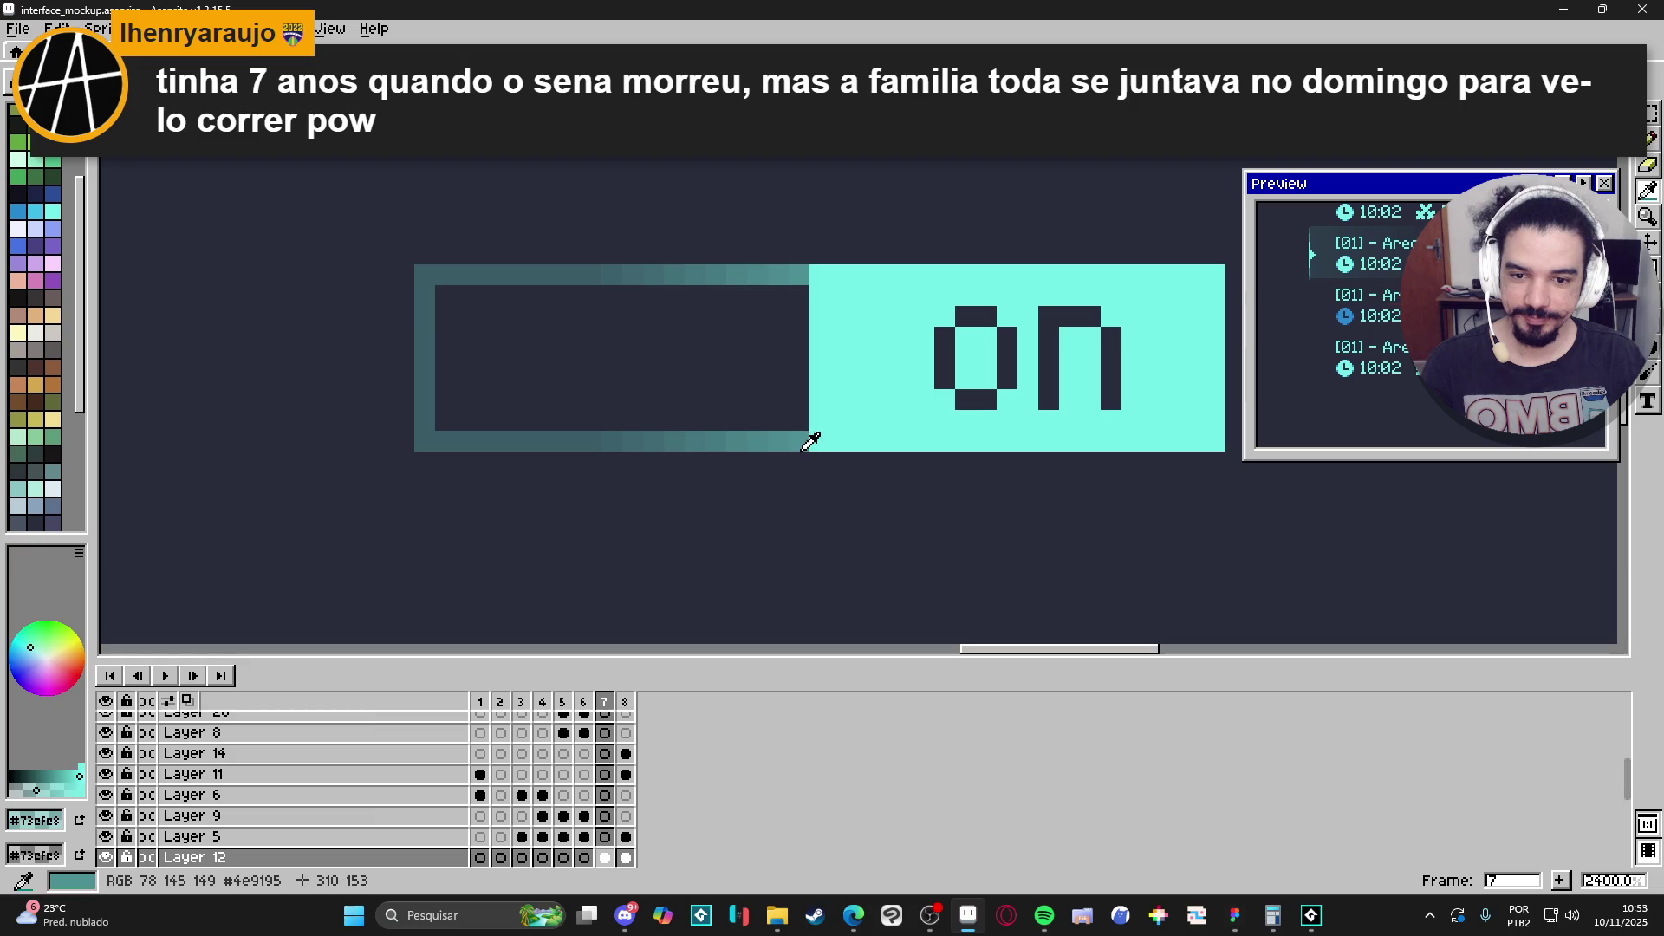
Repaint the hollow toggle's bottom, left and top borders in flat teal #4c9195.
{"action": "left_click", "coordinate": [810, 440], "text": "alt"}
{"action": "left_click", "coordinate": [427, 432], "text": "shift"}
{"action": "mouse_move", "coordinate": [427, 433]}
{"action": "left_mouse_down"}
{"action": "mouse_move", "coordinate": [426, 286]}
{"action": "mouse_move", "coordinate": [789, 275]}
{"action": "left_mouse_up"}
{"action": "scroll", "coordinate": [766, 339], "scroll_direction": "down", "scroll_amount": 6}
{"action": "scroll", "coordinate": [766, 339], "scroll_direction": "down", "scroll_amount": 1}
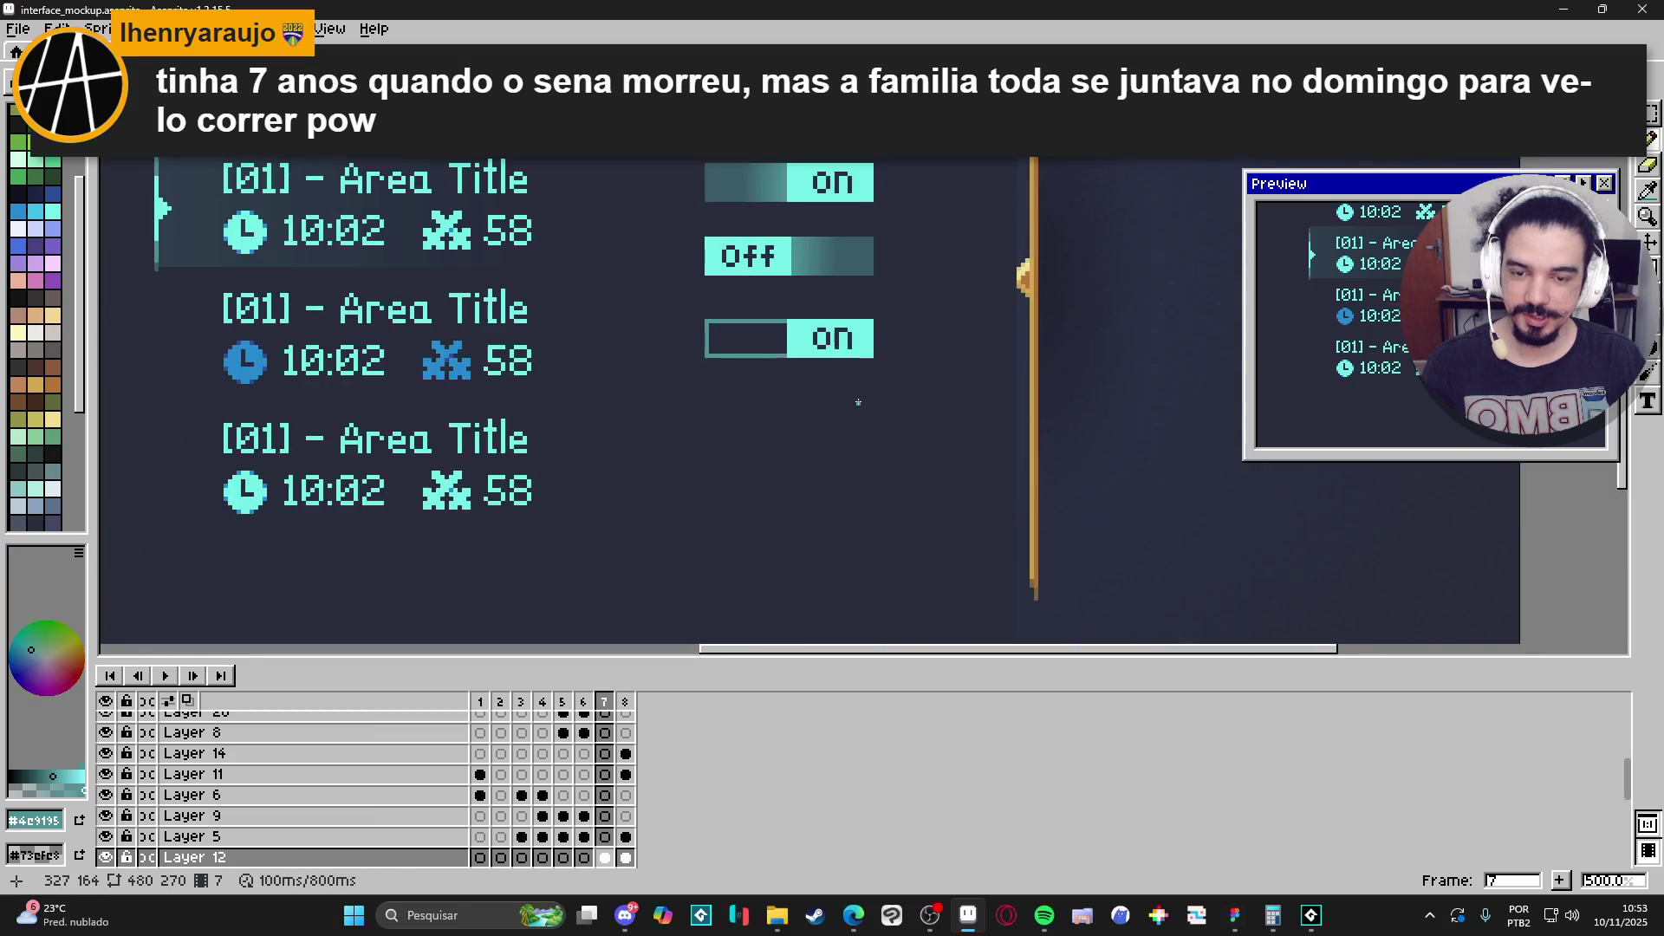
{"action": "scroll", "coordinate": [786, 451], "scroll_direction": "up", "scroll_amount": 5}
Reselect bright teal #73efe8 and duplicate the third toggle into a fourth below it.
{"action": "left_click", "coordinate": [762, 409], "text": "alt"}
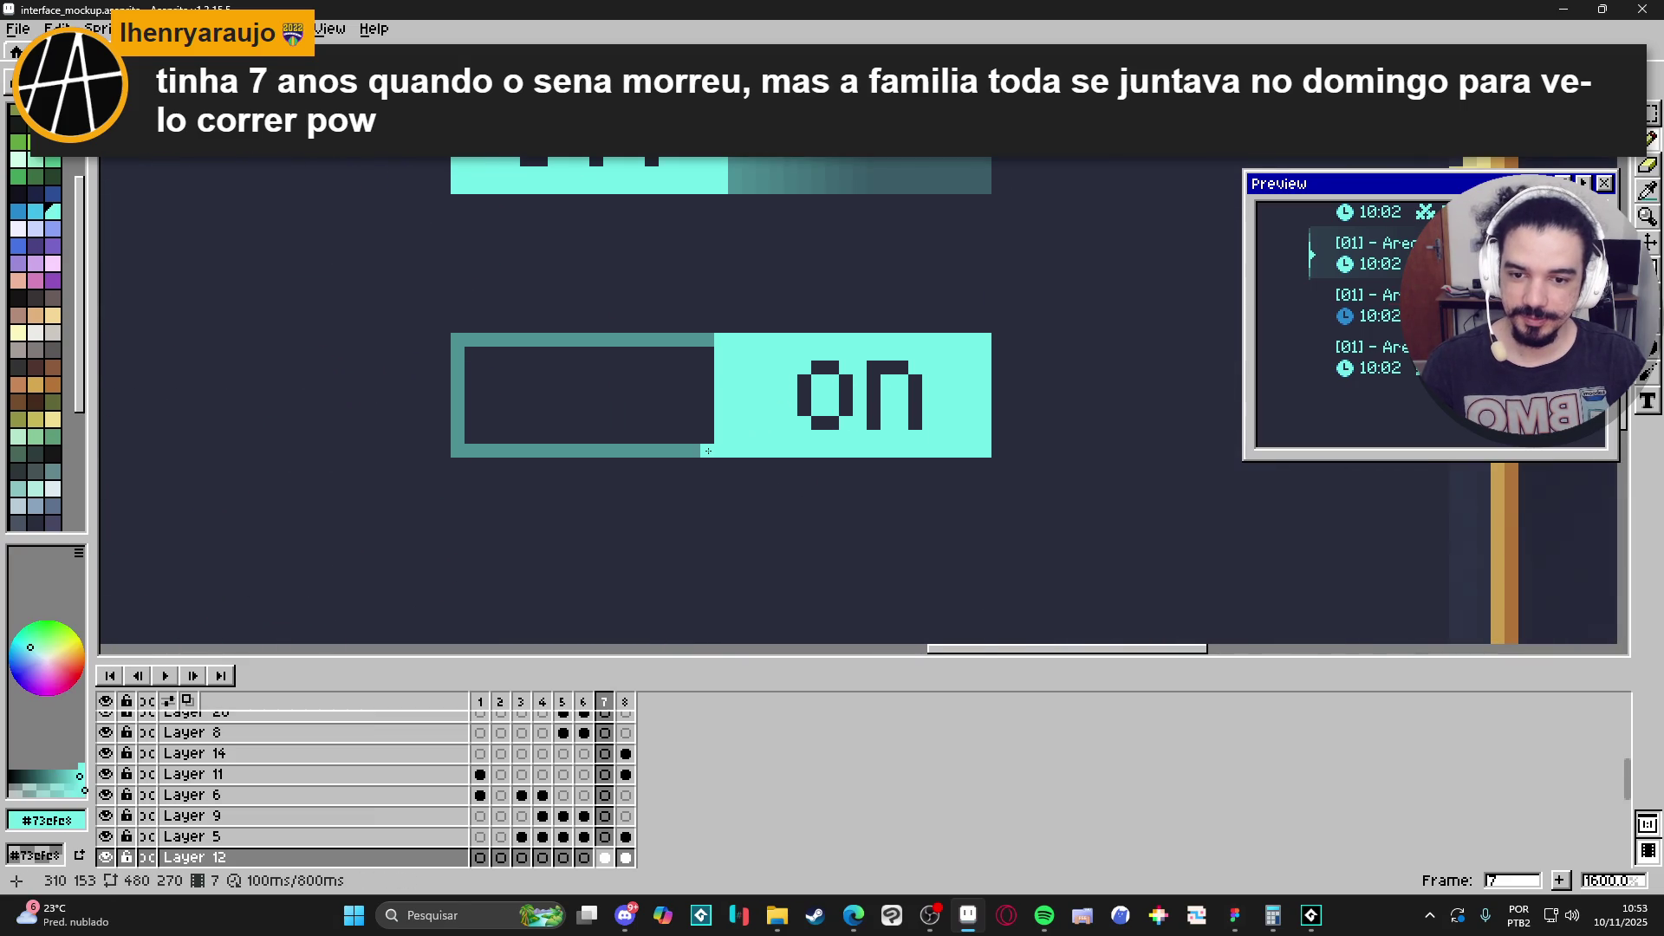
{"action": "scroll", "coordinate": [725, 387], "scroll_direction": "down", "scroll_amount": 4}
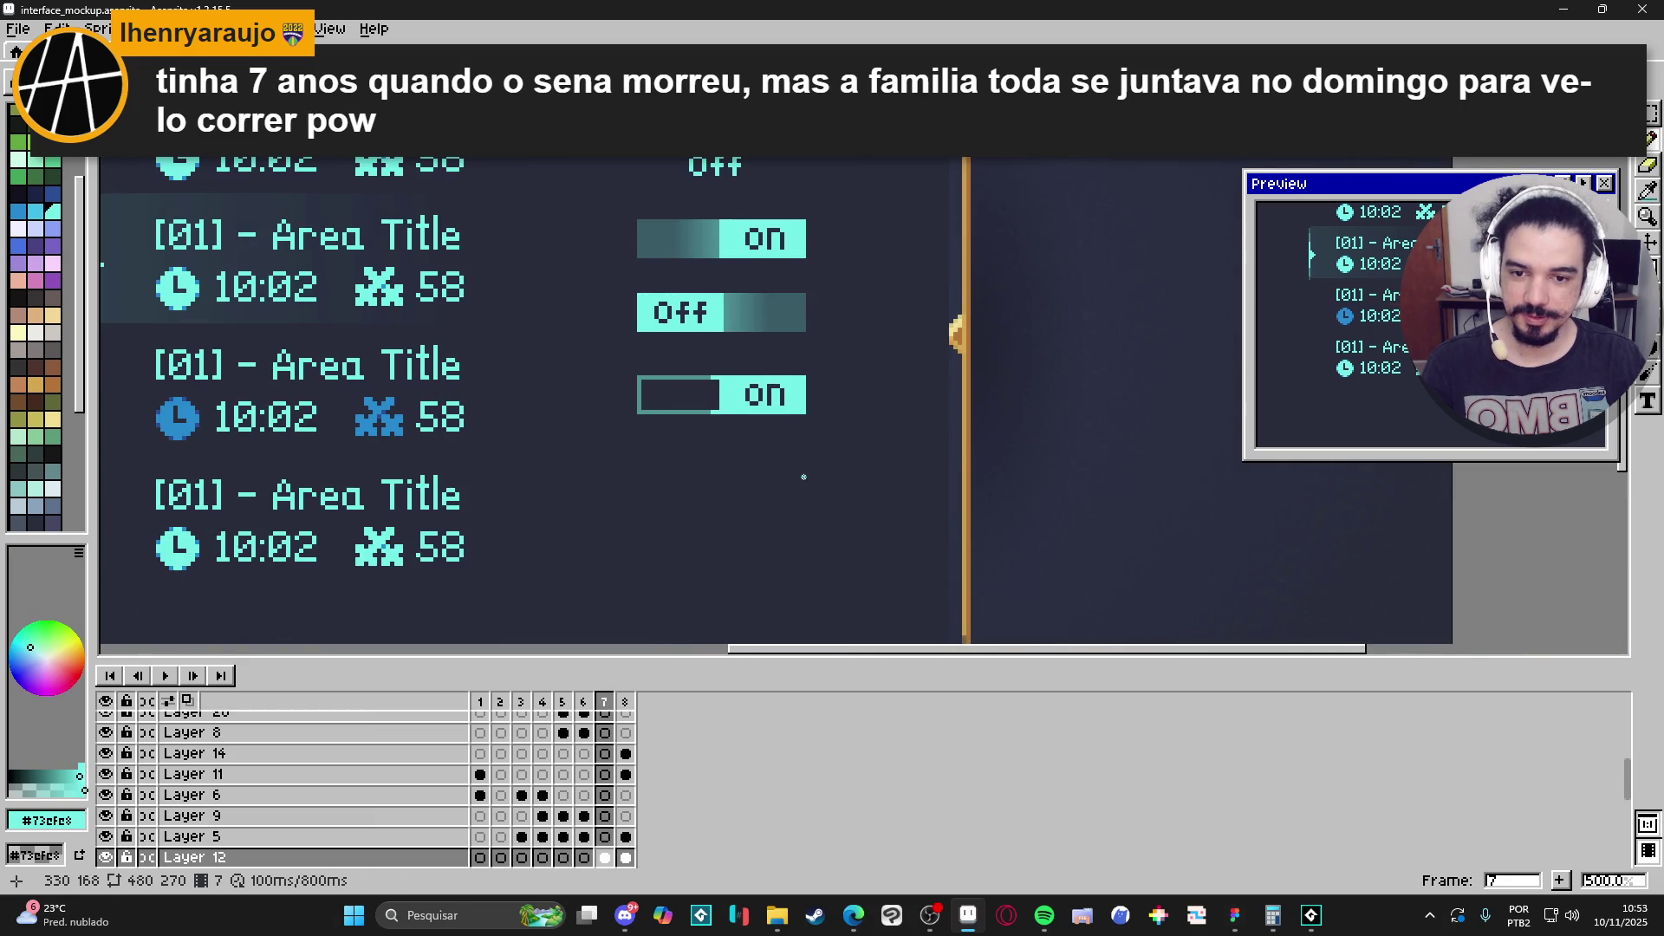
{"action": "left_click_drag", "start_coordinate": [804, 477], "coordinate": [808, 520]}
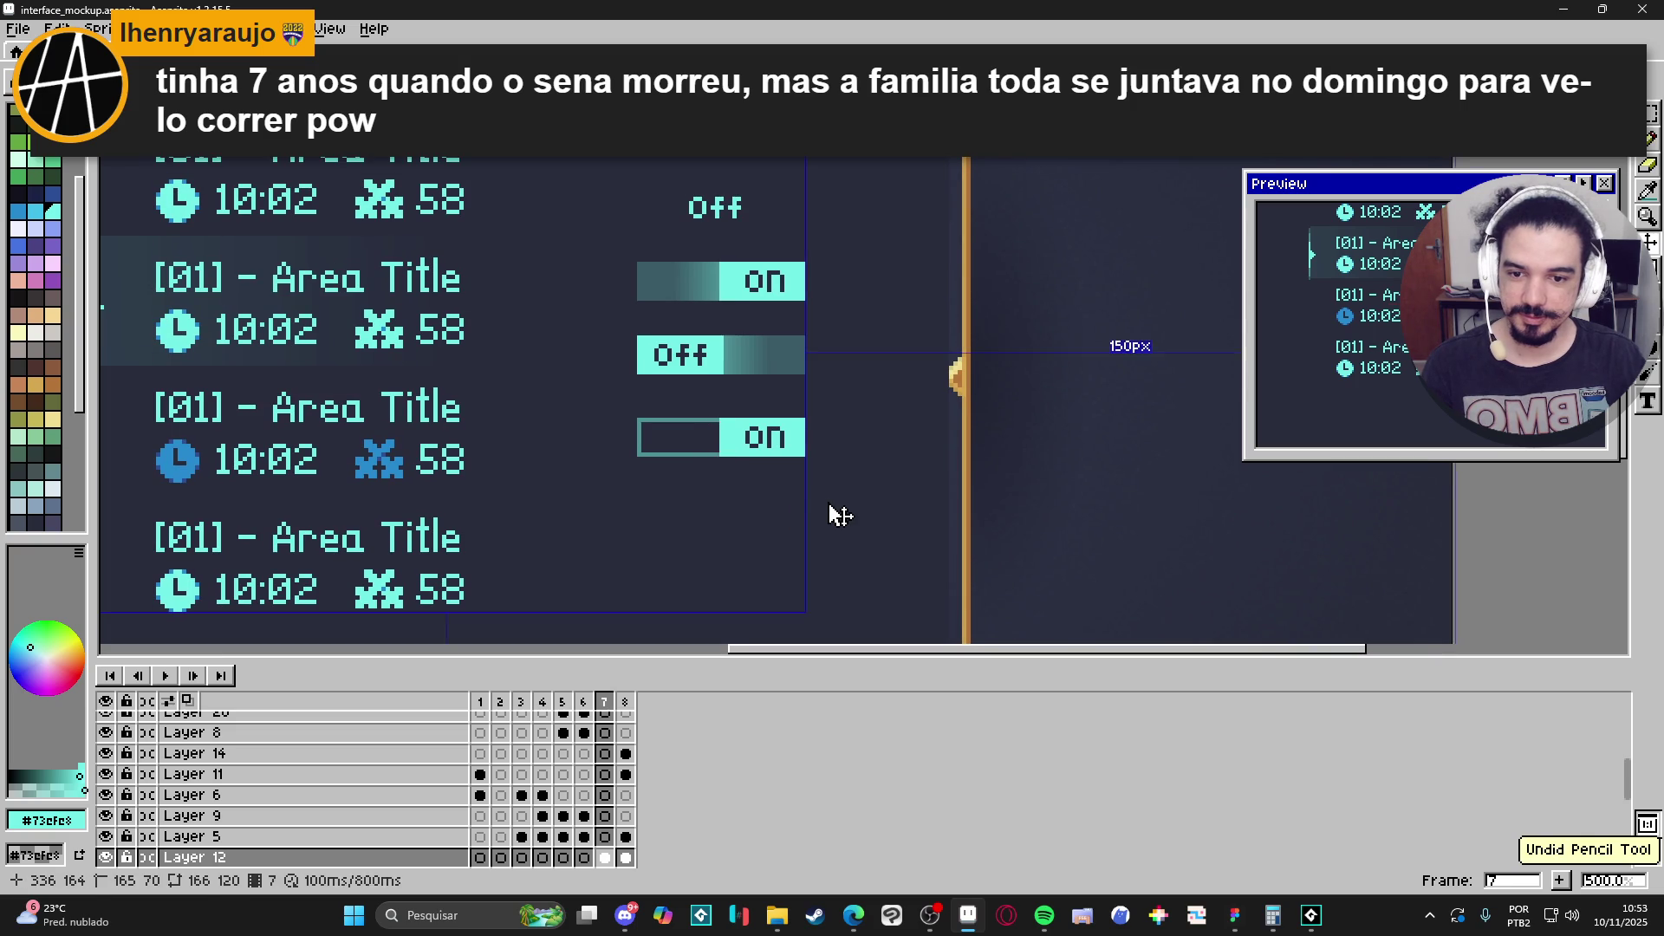
{"action": "scroll", "coordinate": [830, 508], "scroll_direction": "down", "scroll_amount": 1}
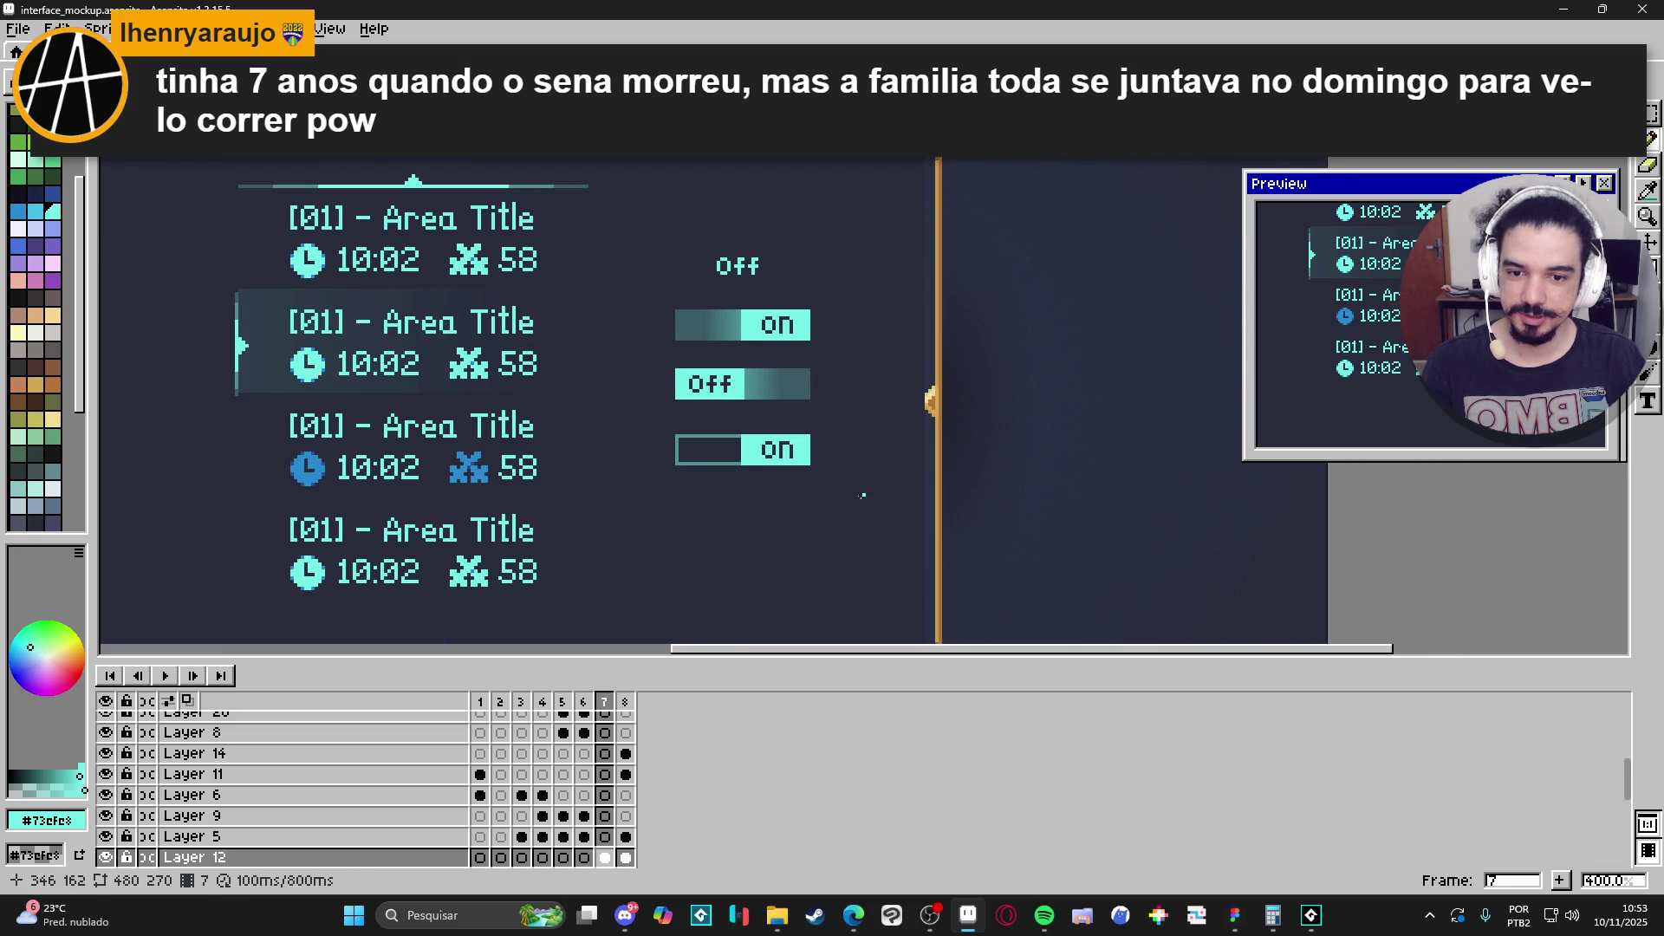
{"action": "scroll", "coordinate": [779, 454], "scroll_direction": "up", "scroll_amount": 2}
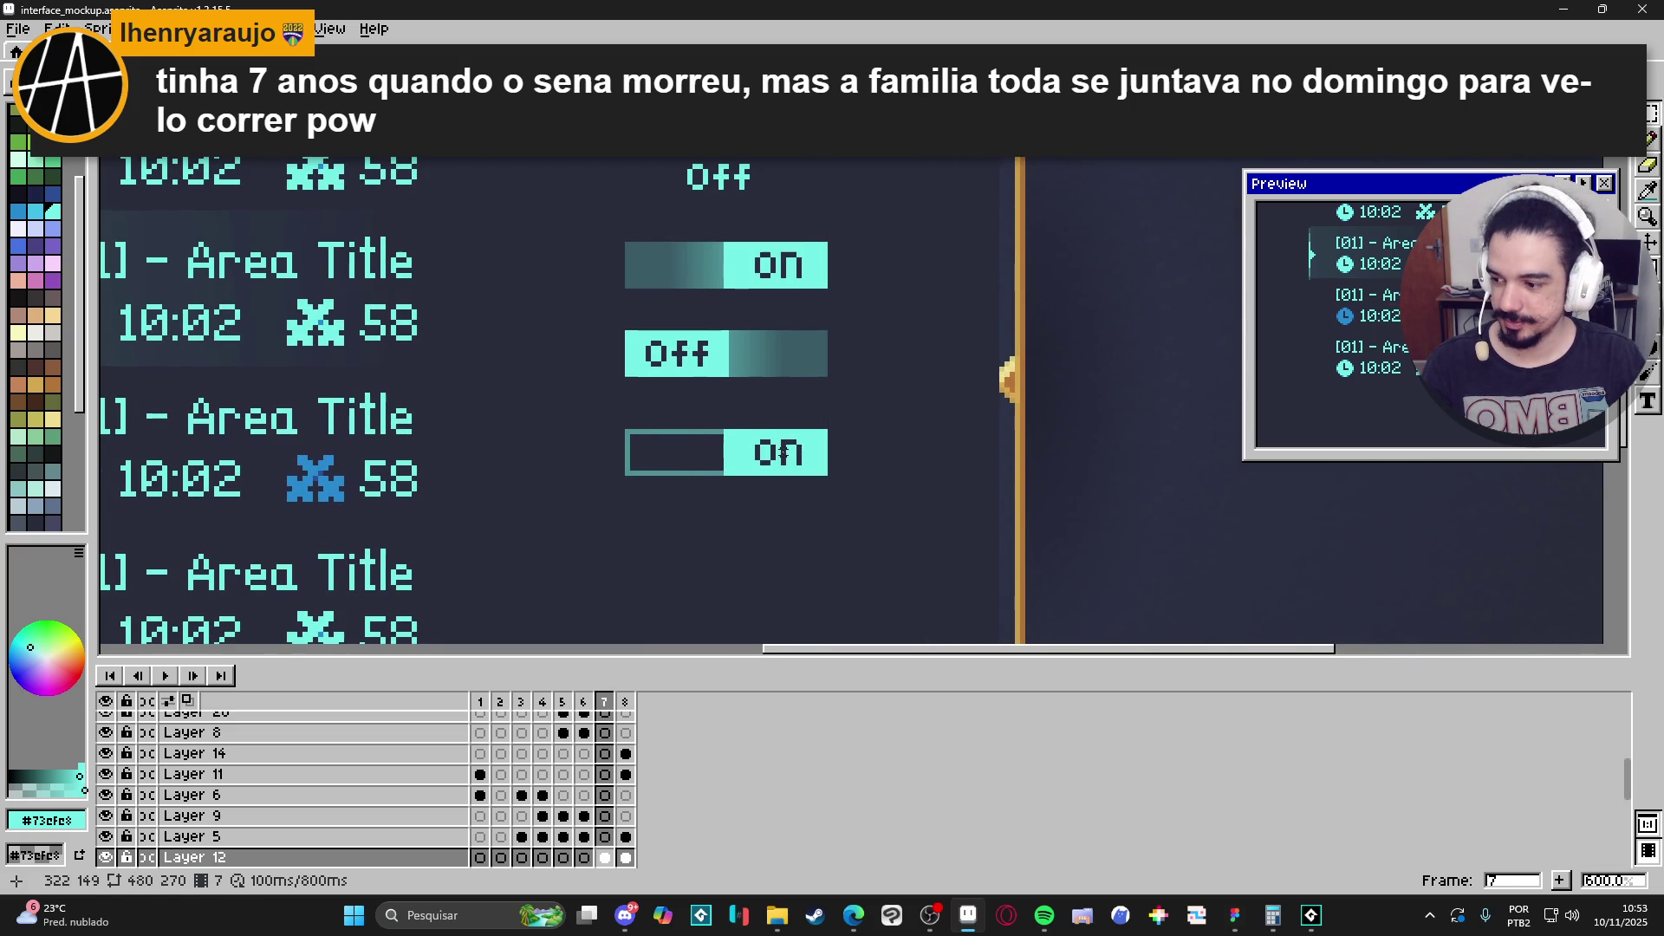
{"action": "scroll", "coordinate": [827, 442], "scroll_direction": "left", "scroll_amount": 2}
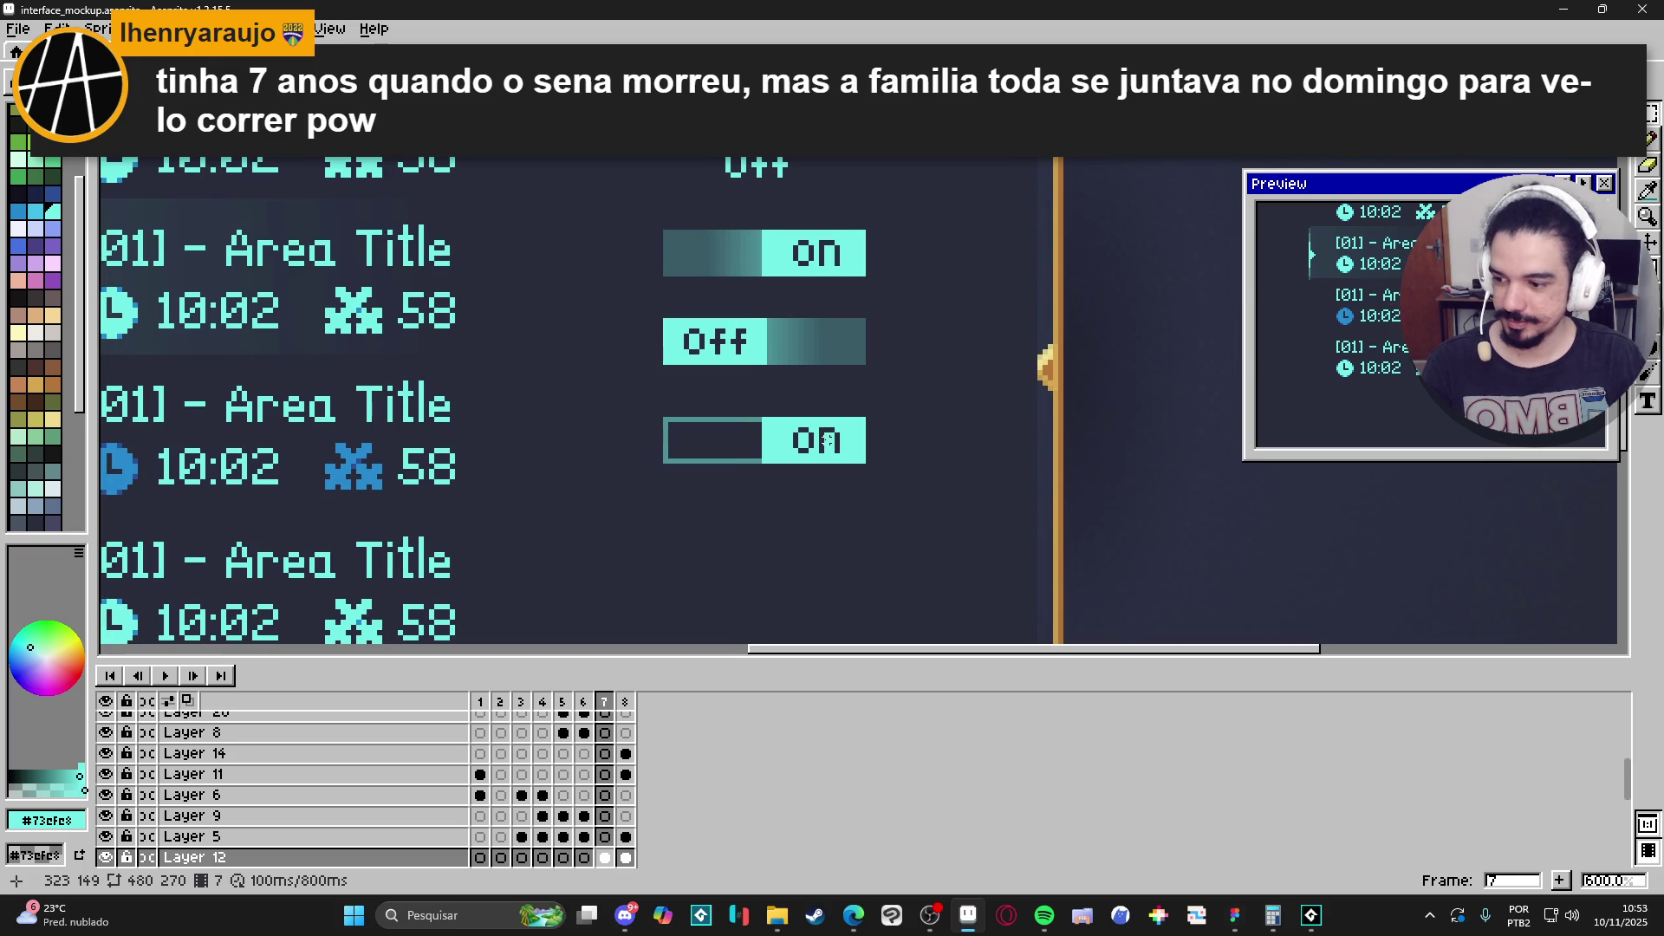
{"action": "scroll", "coordinate": [864, 418], "scroll_direction": "up", "scroll_amount": 1}
{"action": "left_click_drag", "start_coordinate": [863, 418], "coordinate": [594, 476]}
{"action": "left_click_drag", "start_coordinate": [810, 475], "coordinate": [810, 559], "text": "ctrl"}
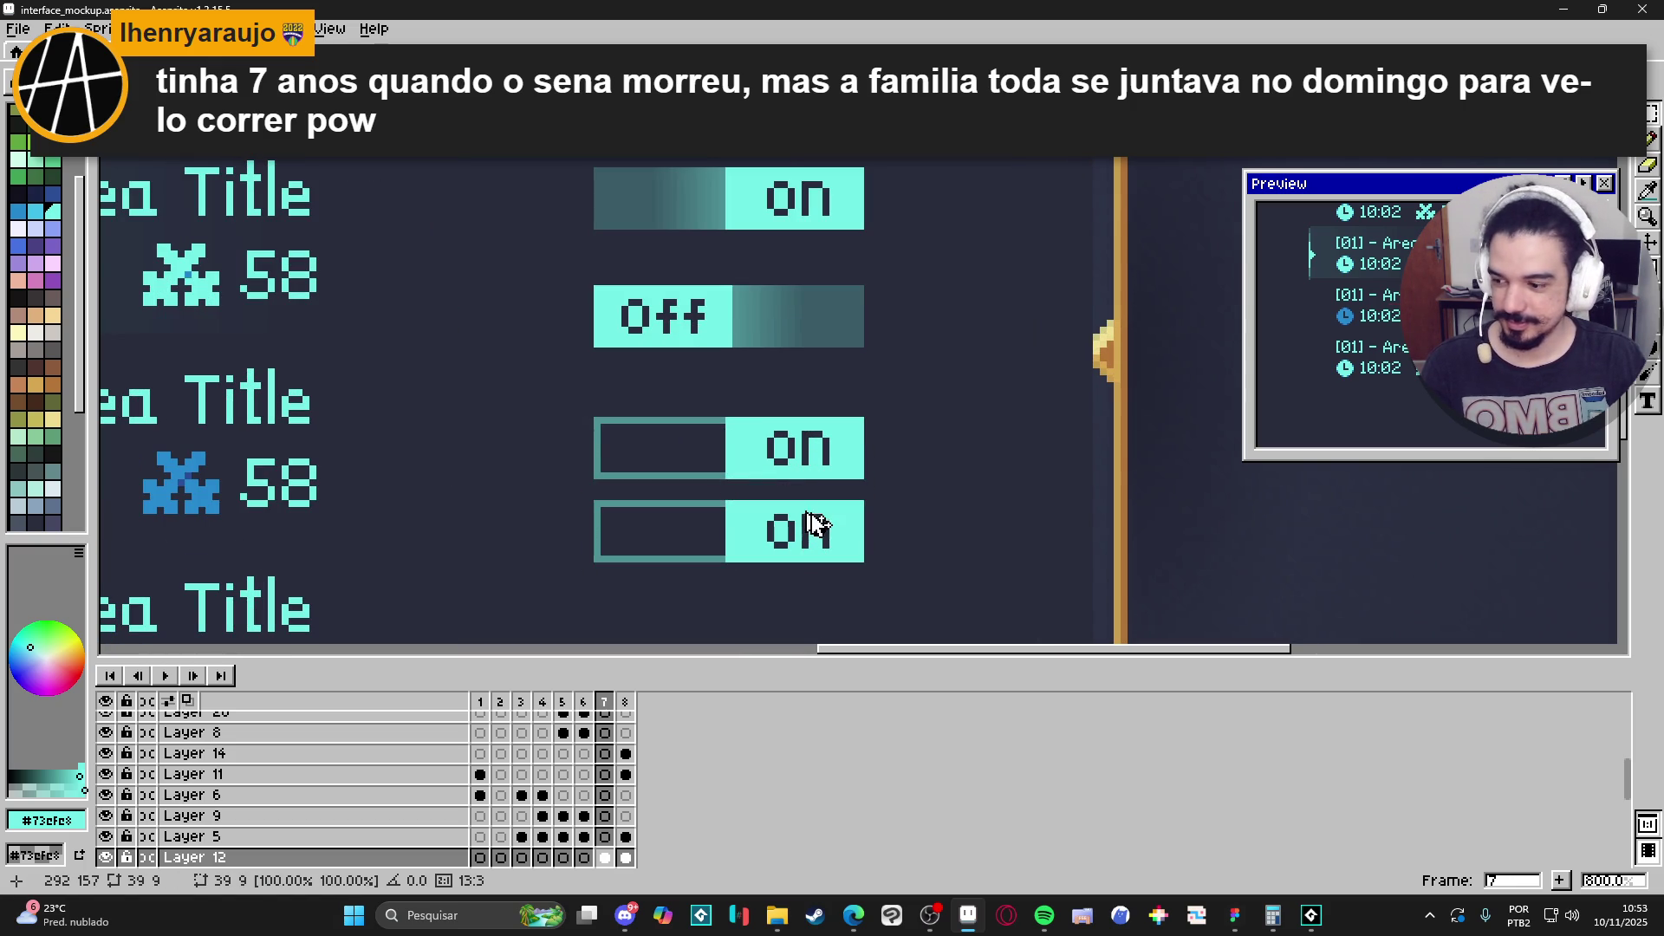
Flip the fourth toggle horizontally and cover its mirrored 'no' letters with solid cyan.
{"action": "left_click", "coordinate": [705, 392]}
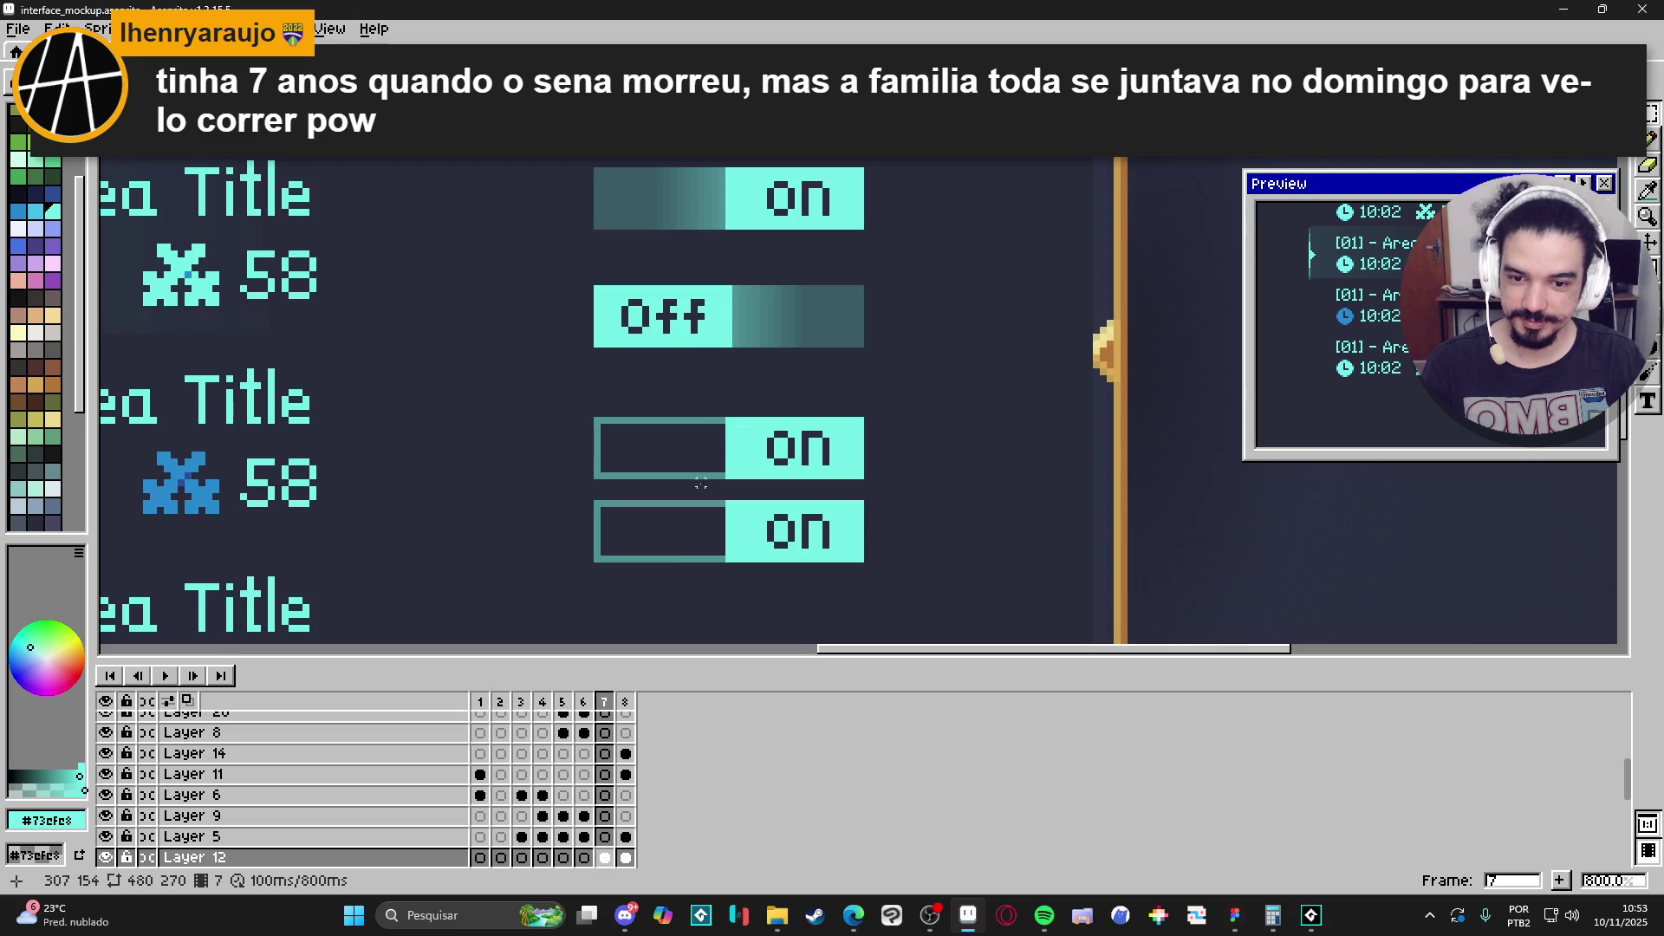
{"action": "mouse_move", "coordinate": [597, 503]}
{"action": "left_mouse_down"}
{"action": "mouse_move", "coordinate": [861, 567]}
{"action": "mouse_move", "coordinate": [591, 495]}
{"action": "left_mouse_up"}
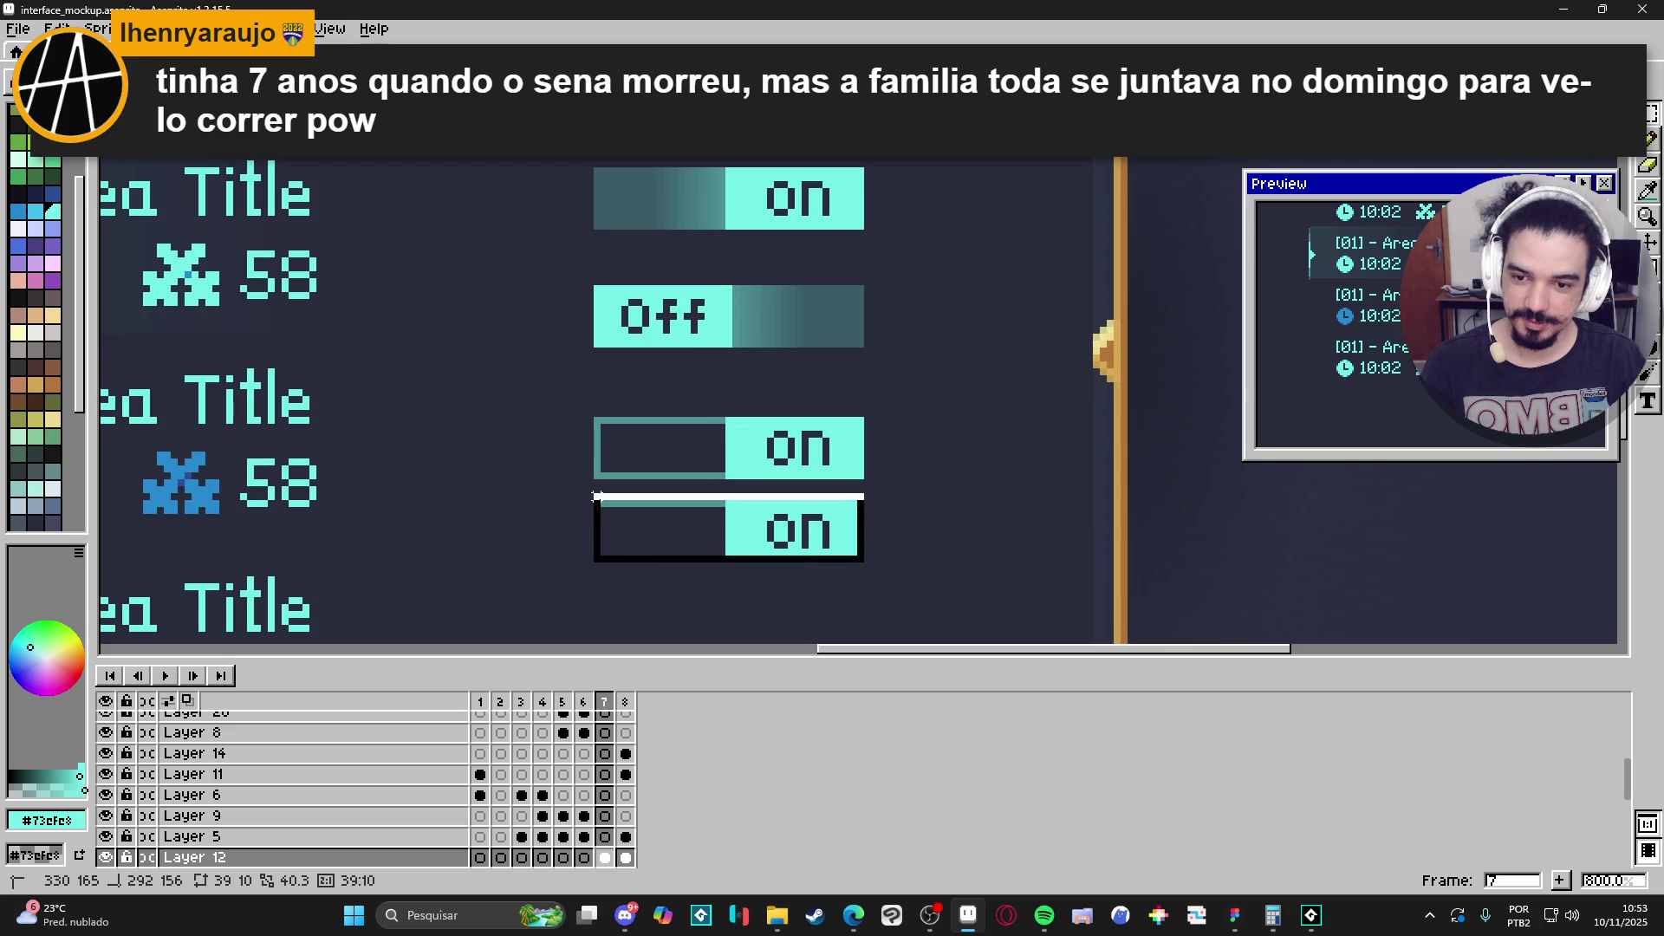
{"action": "key", "text": "m"}
{"action": "left_click_drag", "start_coordinate": [868, 566], "coordinate": [590, 495]}
{"action": "key", "text": "shift+h"}
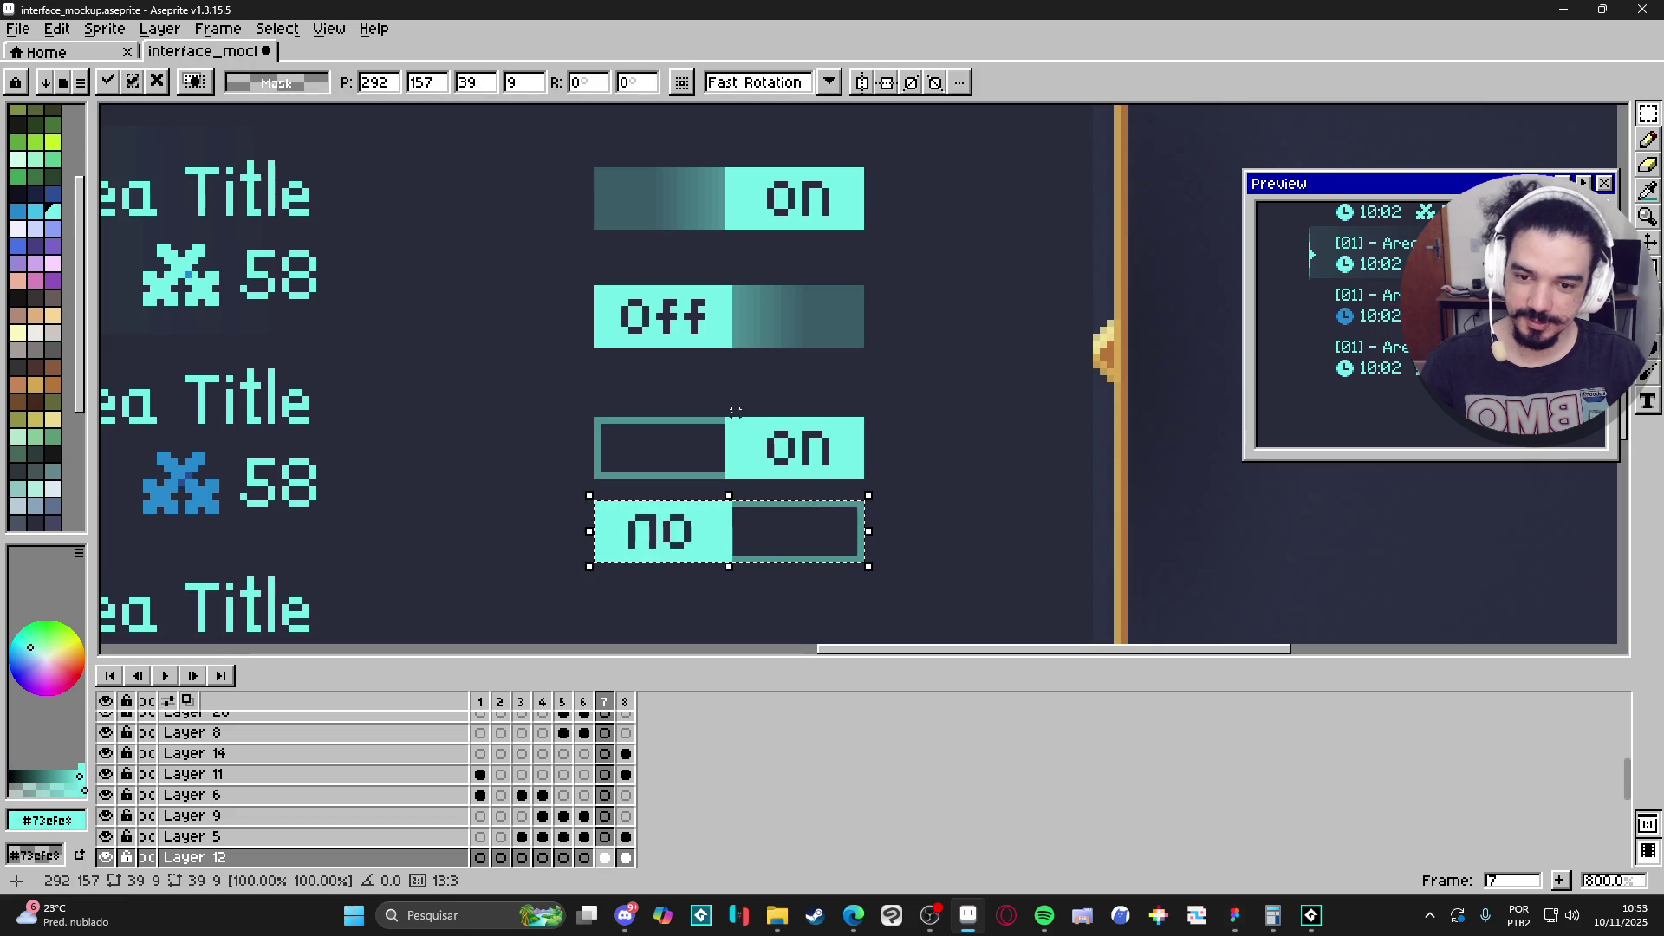
{"action": "key", "text": "ctrl+d"}
{"action": "key", "text": "b"}
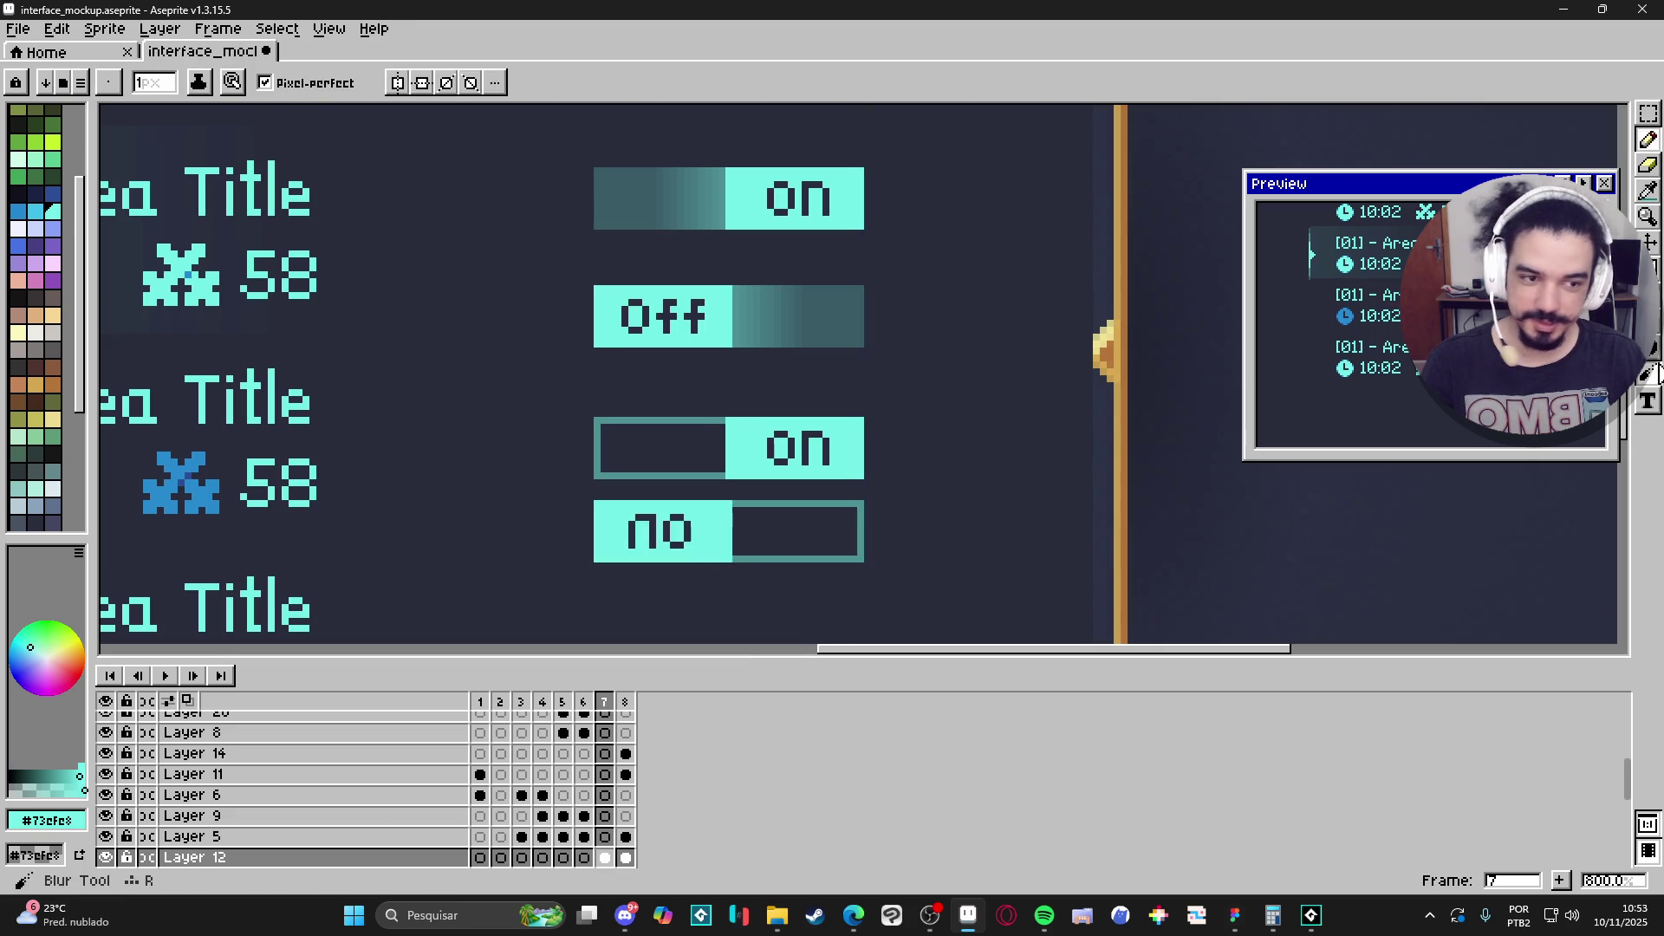
{"action": "key", "text": "u"}
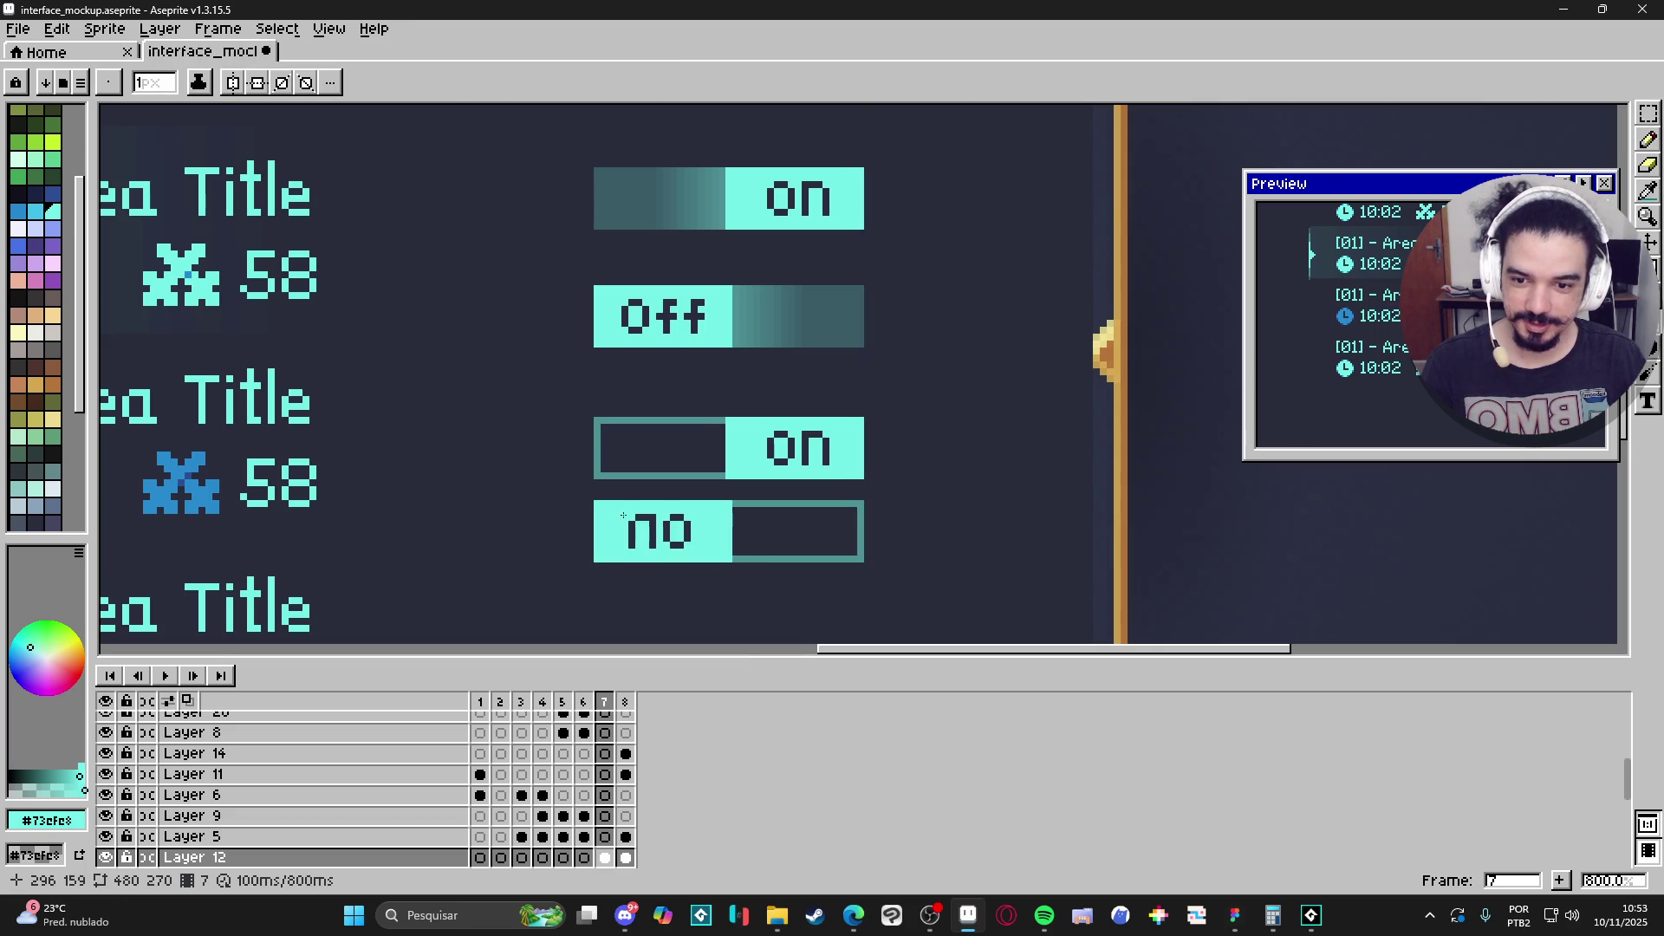
{"action": "left_click_drag", "start_coordinate": [625, 512], "coordinate": [696, 549]}
{"action": "scroll", "coordinate": [694, 336], "scroll_direction": "up", "scroll_amount": 2}
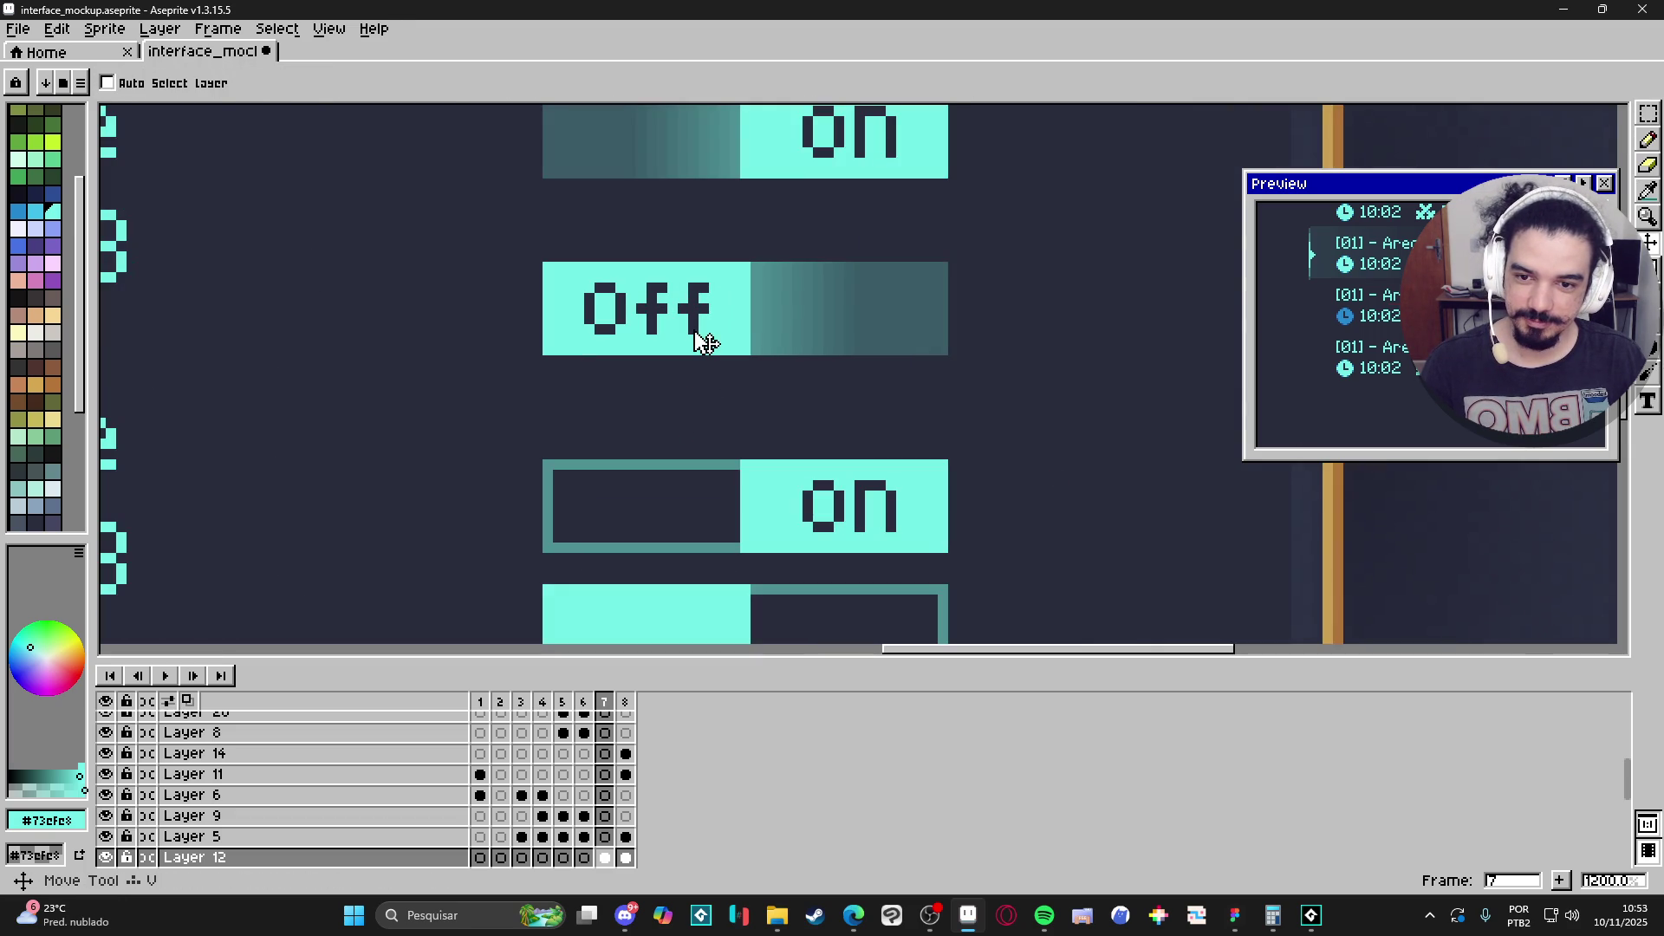
Copy the Off label from the toggle above onto the bottom toggle's left block.
{"action": "key", "text": "b"}
{"action": "left_click", "coordinate": [737, 371], "text": "alt"}
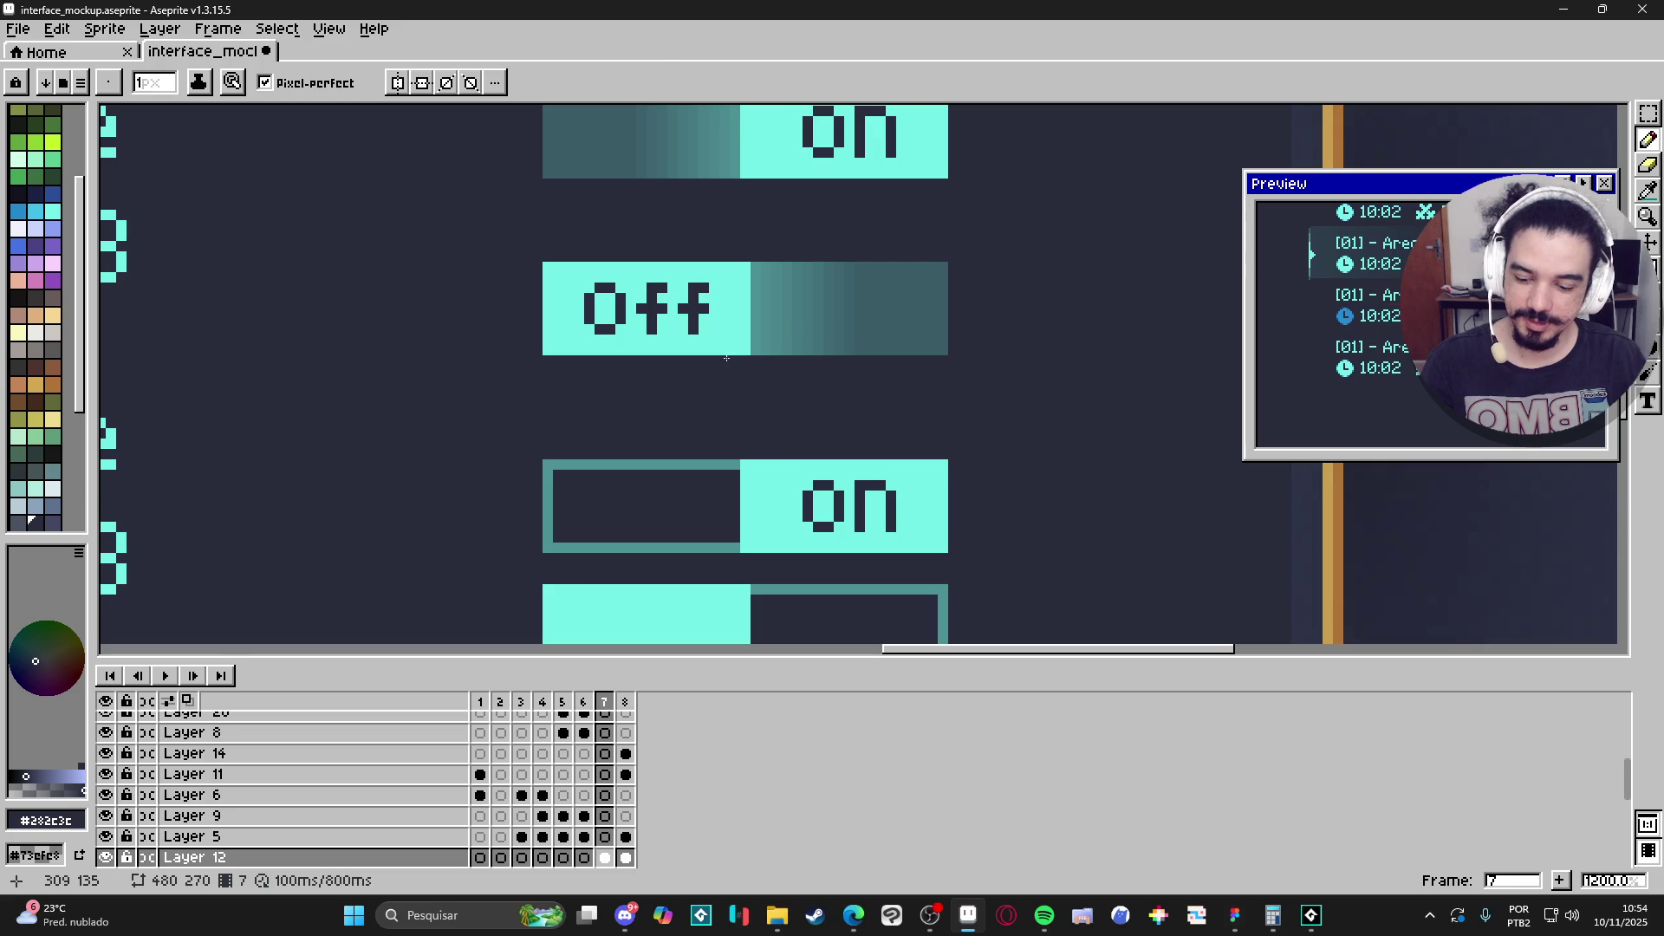
{"action": "key", "text": "m"}
{"action": "left_click_drag", "start_coordinate": [747, 263], "coordinate": [546, 343]}
{"action": "scroll", "coordinate": [546, 344], "scroll_direction": "down", "scroll_amount": 3}
{"action": "left_click_drag", "start_coordinate": [824, 309], "coordinate": [824, 472]}
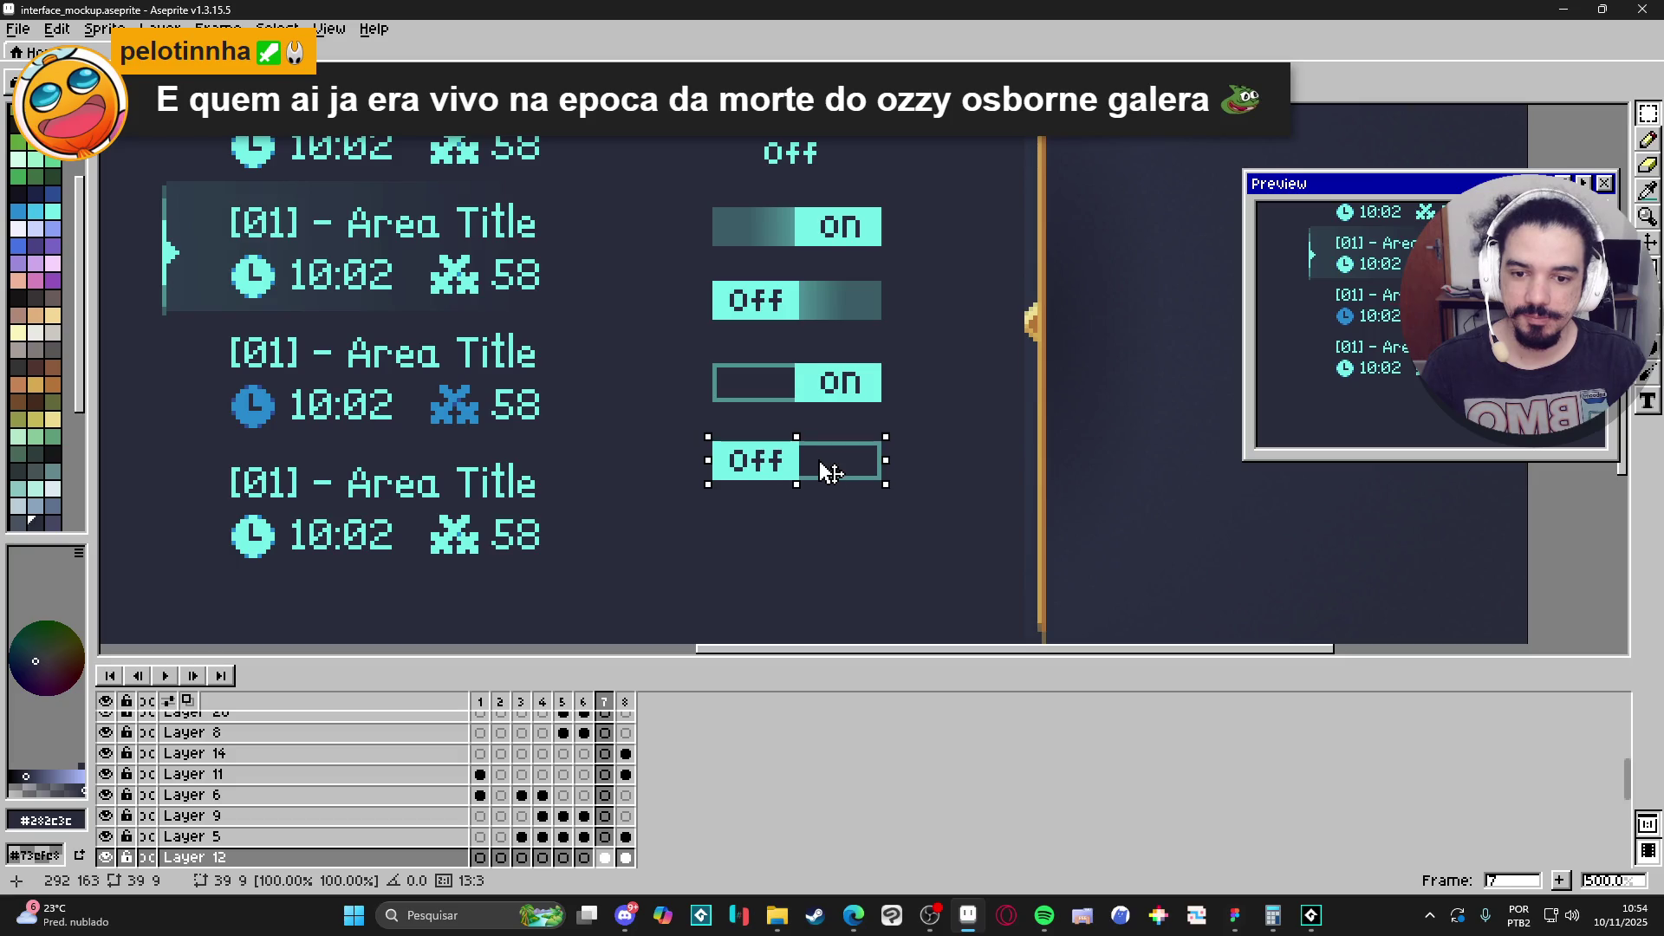
{"action": "key", "text": "b"}
{"action": "scroll", "coordinate": [803, 442], "scroll_direction": "up", "scroll_amount": 3}
Erase along the top and right borders of the bottom Off toggle's empty box to darken it.
{"action": "key", "text": "e"}
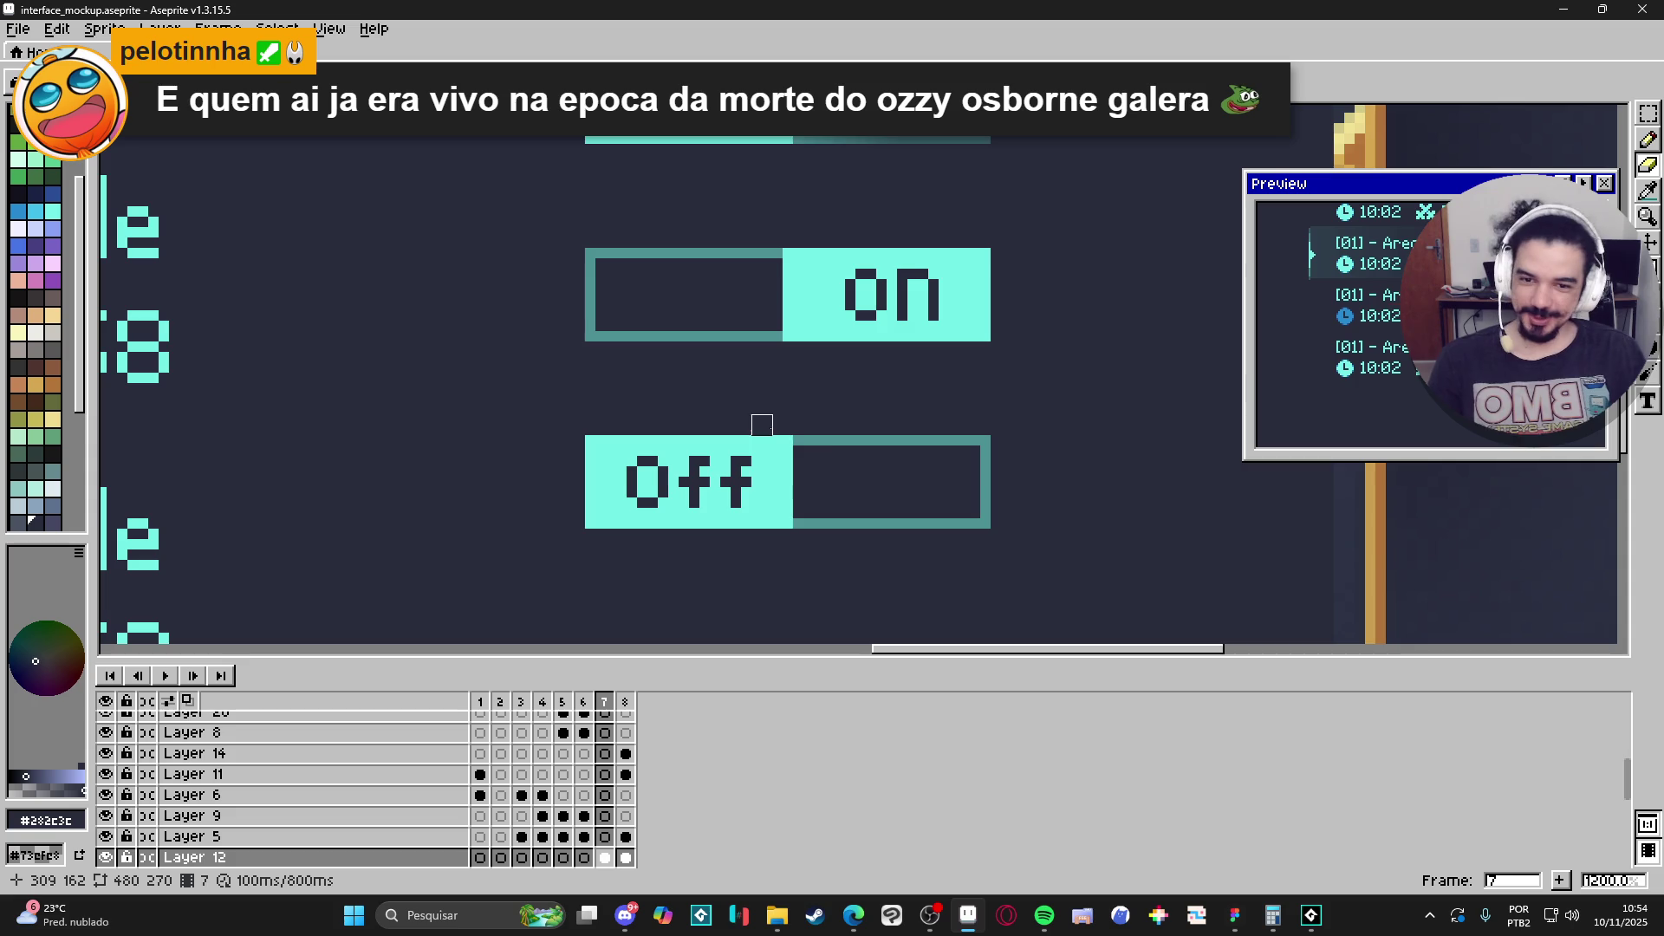
{"action": "mouse_move", "coordinate": [799, 441]}
{"action": "left_mouse_down"}
{"action": "mouse_move", "coordinate": [985, 440]}
{"action": "mouse_move", "coordinate": [985, 523]}
{"action": "mouse_move", "coordinate": [793, 524]}
{"action": "left_mouse_up"}
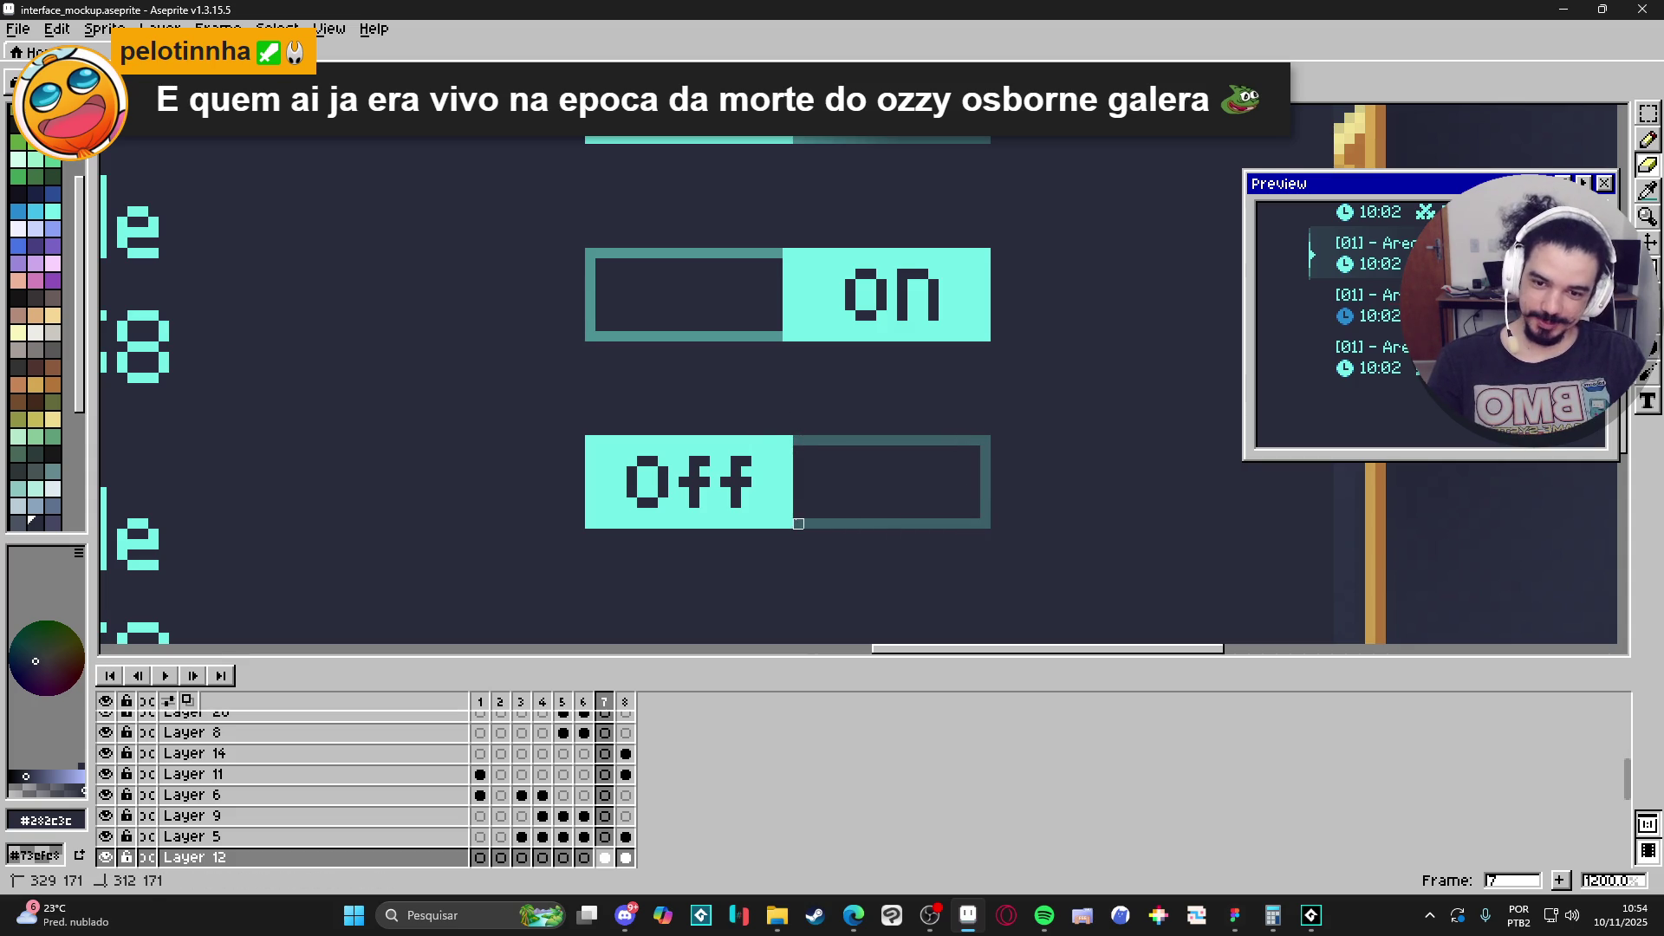
{"action": "mouse_move", "coordinate": [788, 440]}
{"action": "left_mouse_down"}
{"action": "mouse_move", "coordinate": [978, 441]}
{"action": "mouse_move", "coordinate": [996, 513]}
{"action": "mouse_move", "coordinate": [795, 524]}
{"action": "left_mouse_up"}
{"action": "scroll", "coordinate": [866, 554], "scroll_direction": "down", "scroll_amount": 5}
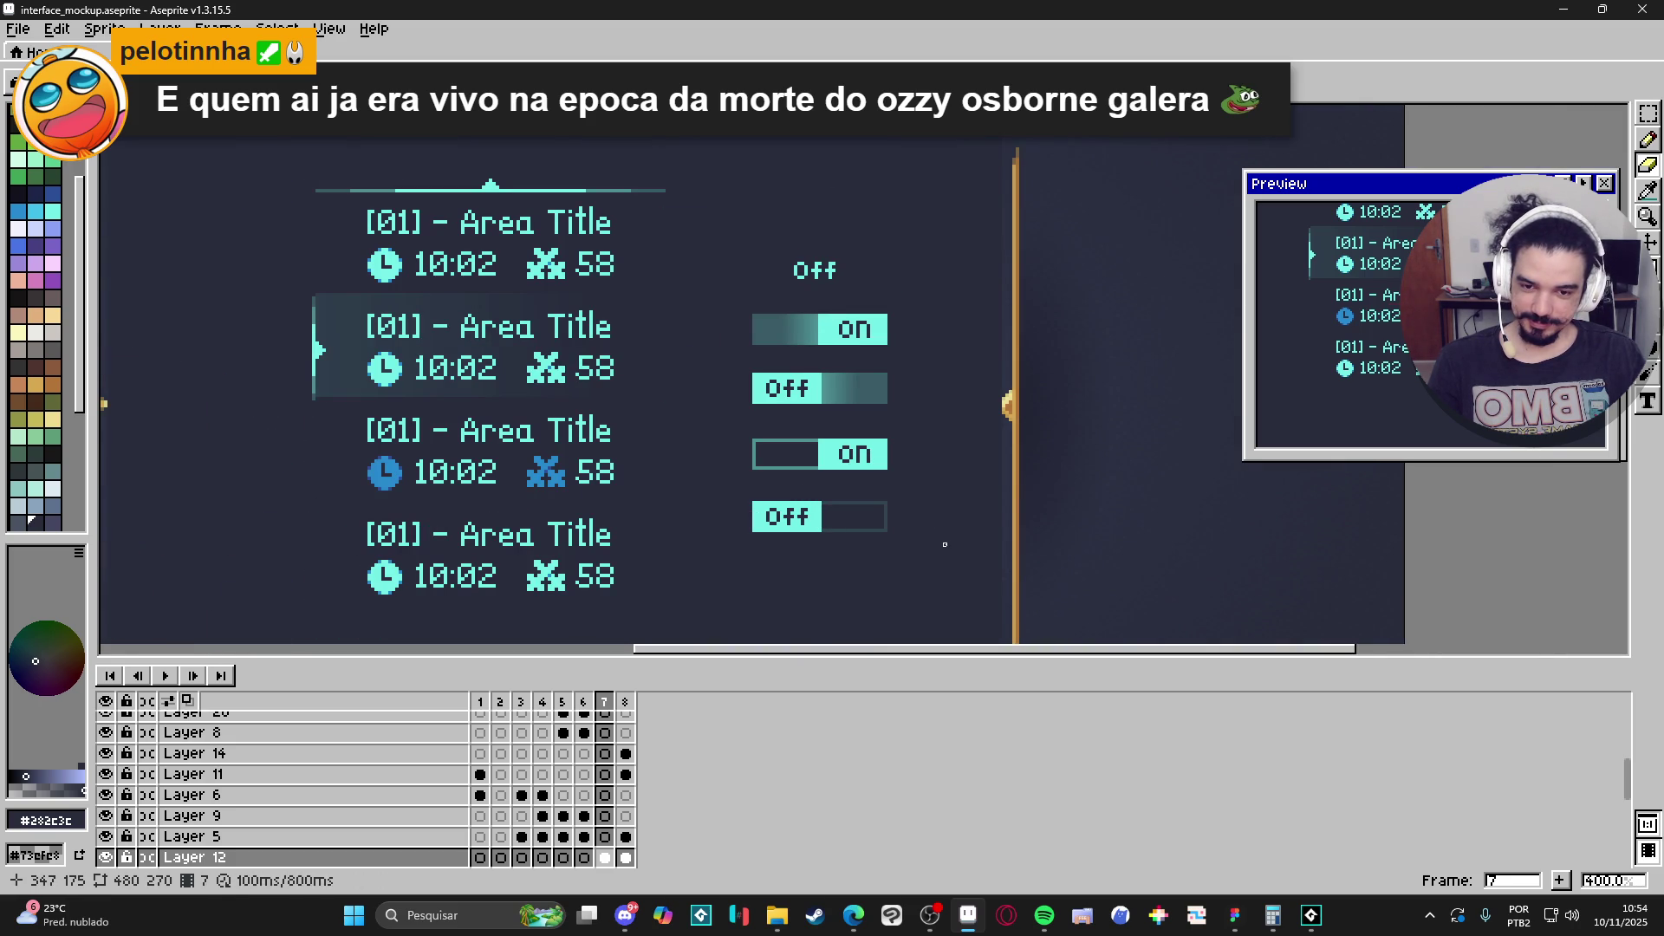
{"action": "scroll", "coordinate": [945, 545], "scroll_direction": "down", "scroll_amount": 1}
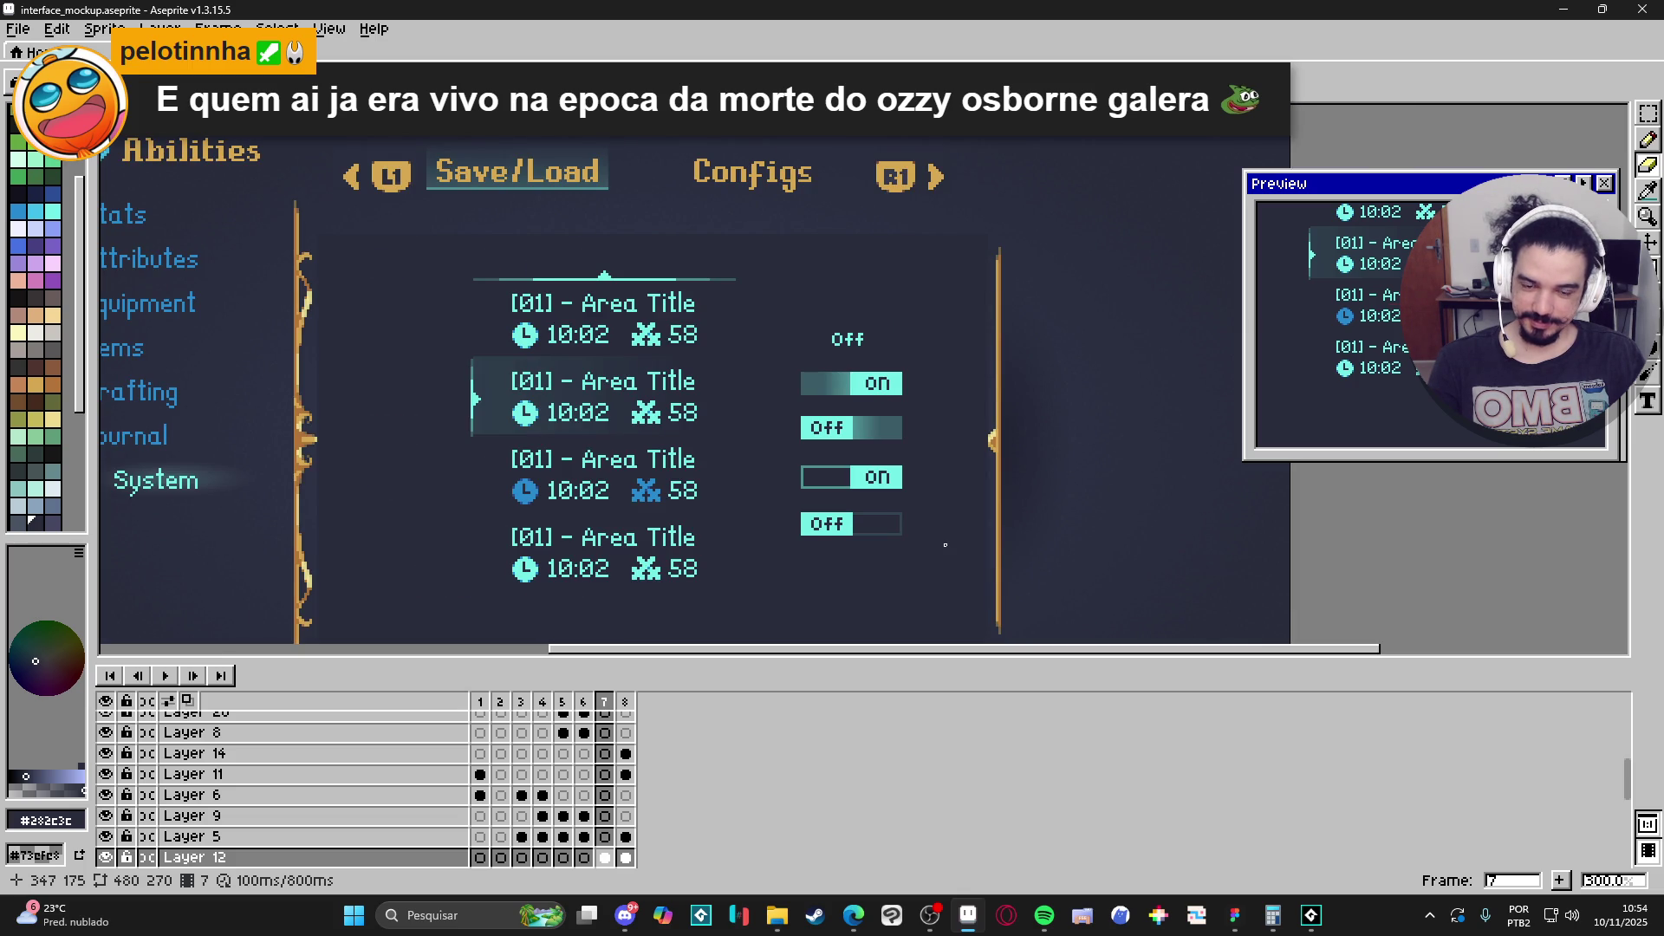
{"action": "scroll", "coordinate": [945, 544], "scroll_direction": "up", "scroll_amount": 4}
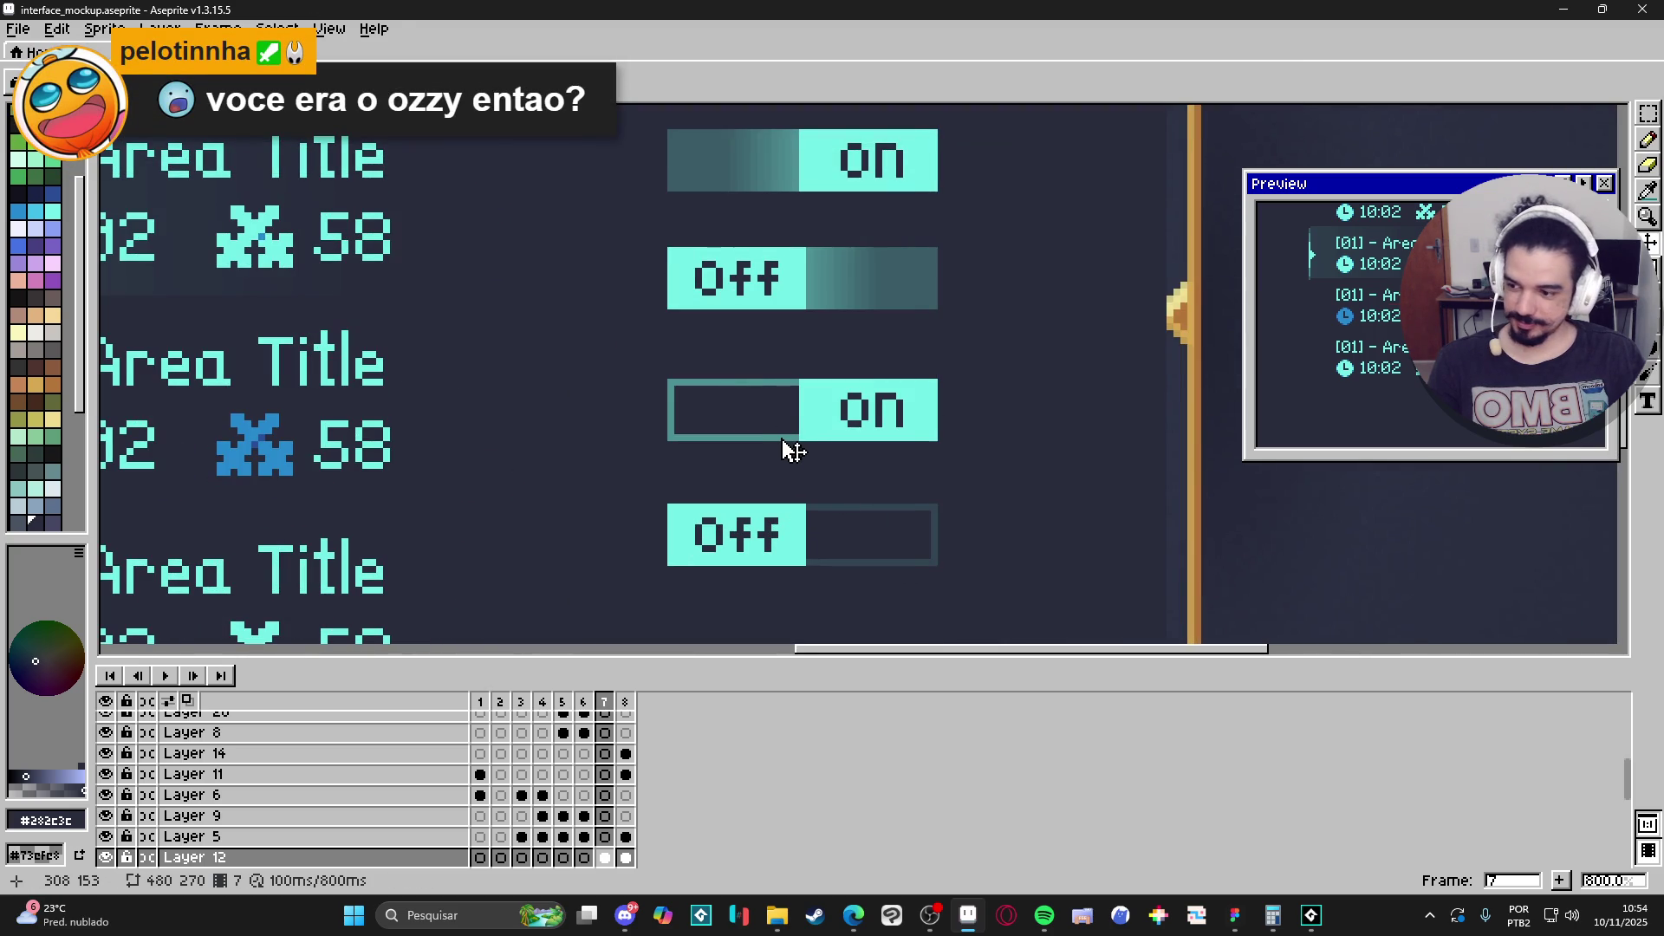
Replace the third toggle's empty left box with the faded box, placed beside its On block.
{"action": "key", "text": "m"}
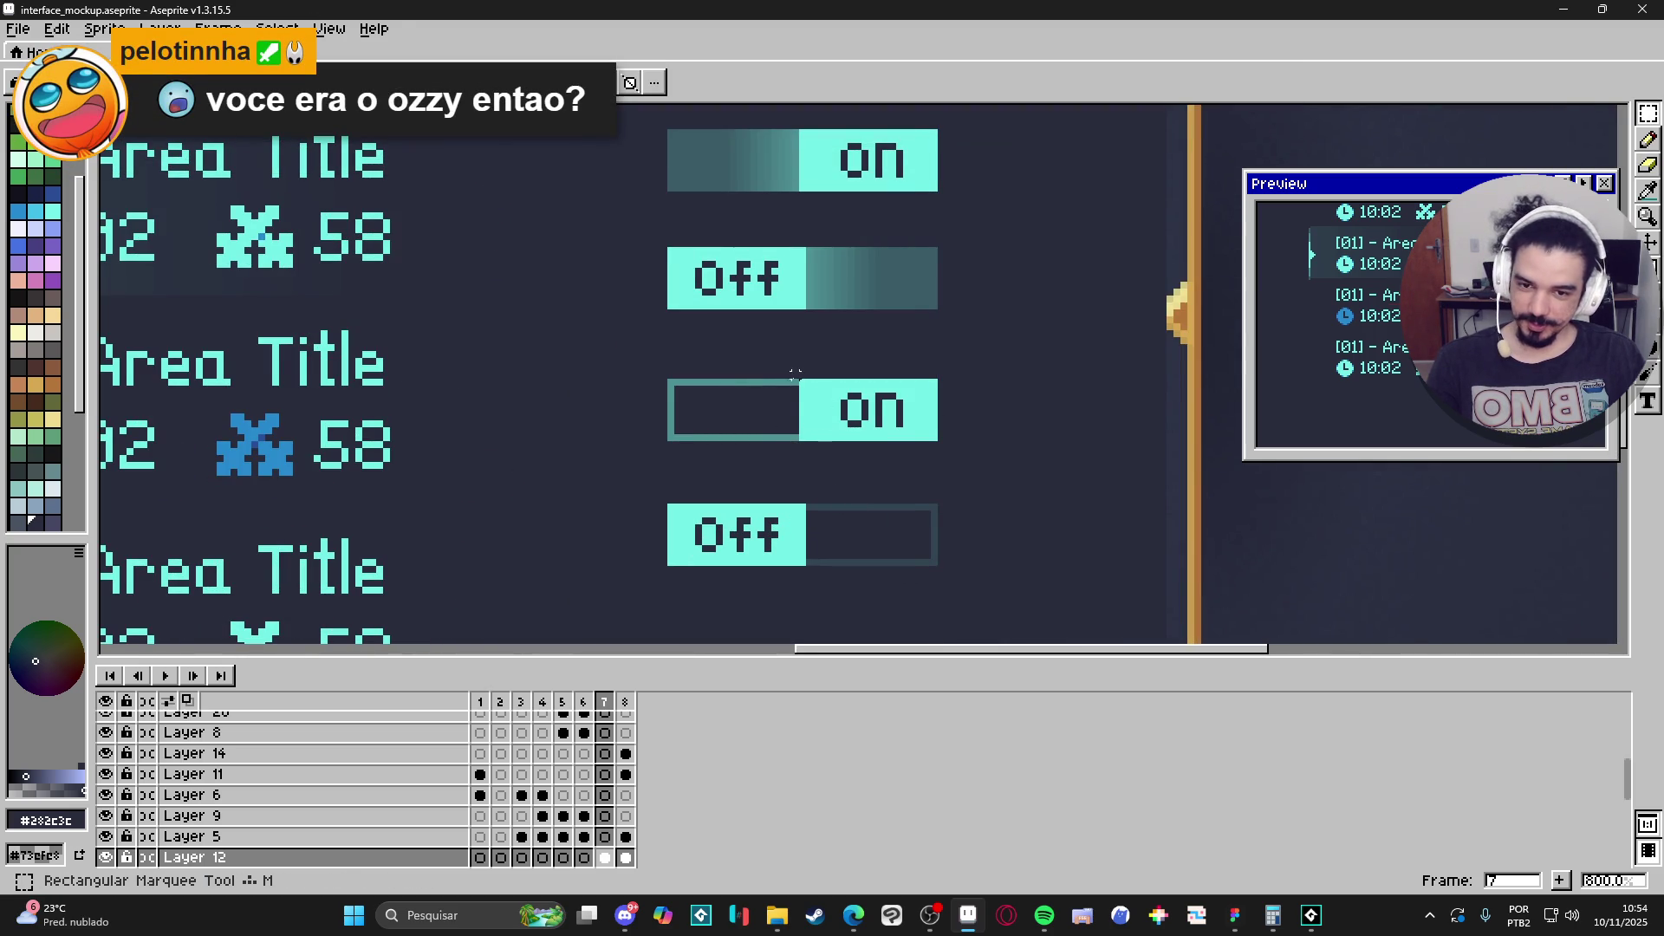
{"action": "left_click_drag", "start_coordinate": [788, 387], "coordinate": [663, 444]}
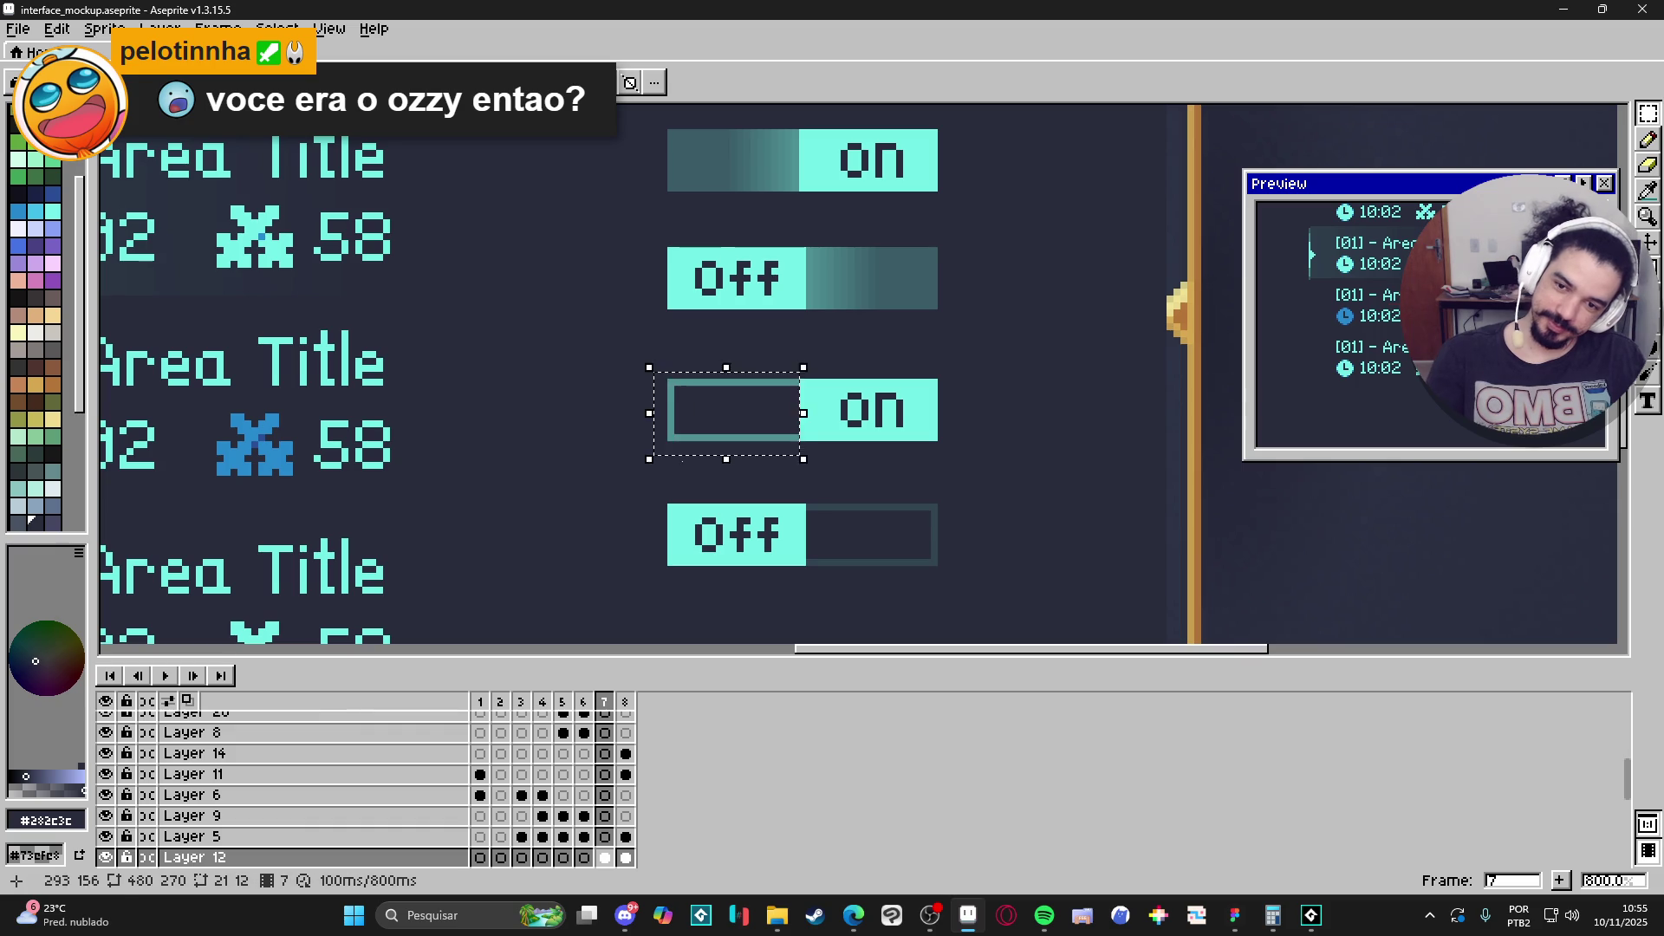
{"action": "key", "text": "ctrl+x"}
{"action": "left_click_drag", "start_coordinate": [991, 478], "coordinate": [803, 590]}
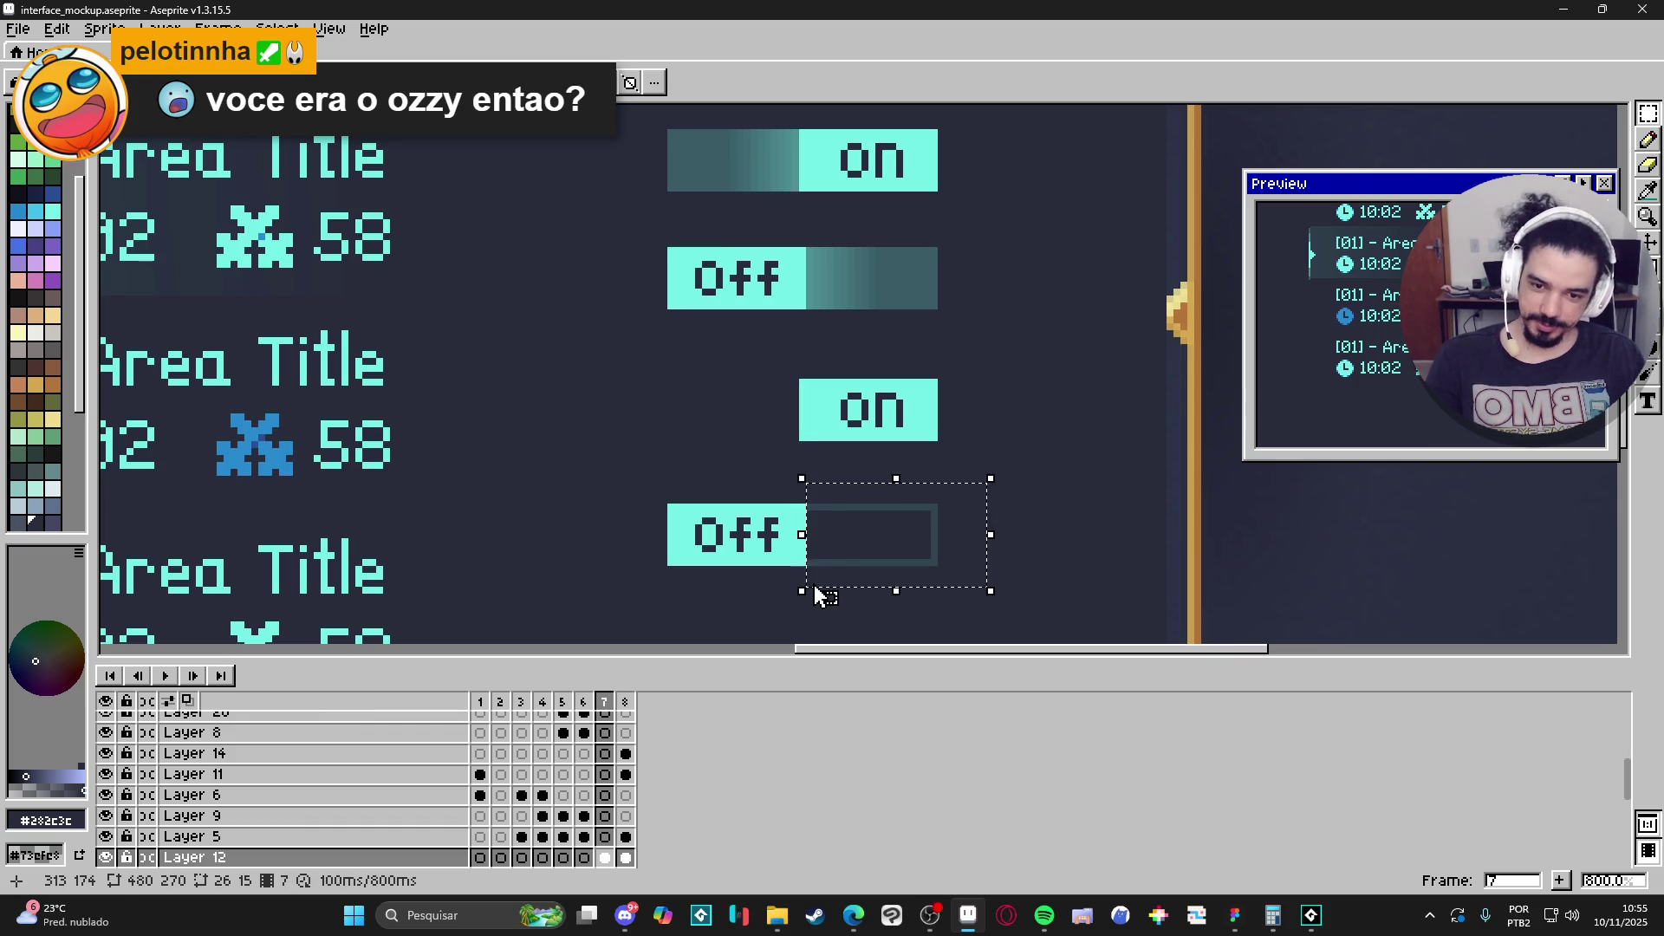
{"action": "left_click", "coordinate": [865, 555]}
{"action": "mouse_move", "coordinate": [899, 561]}
{"action": "left_mouse_down"}
{"action": "mouse_move", "coordinate": [747, 434]}
{"action": "mouse_move", "coordinate": [766, 439]}
{"action": "left_mouse_up"}
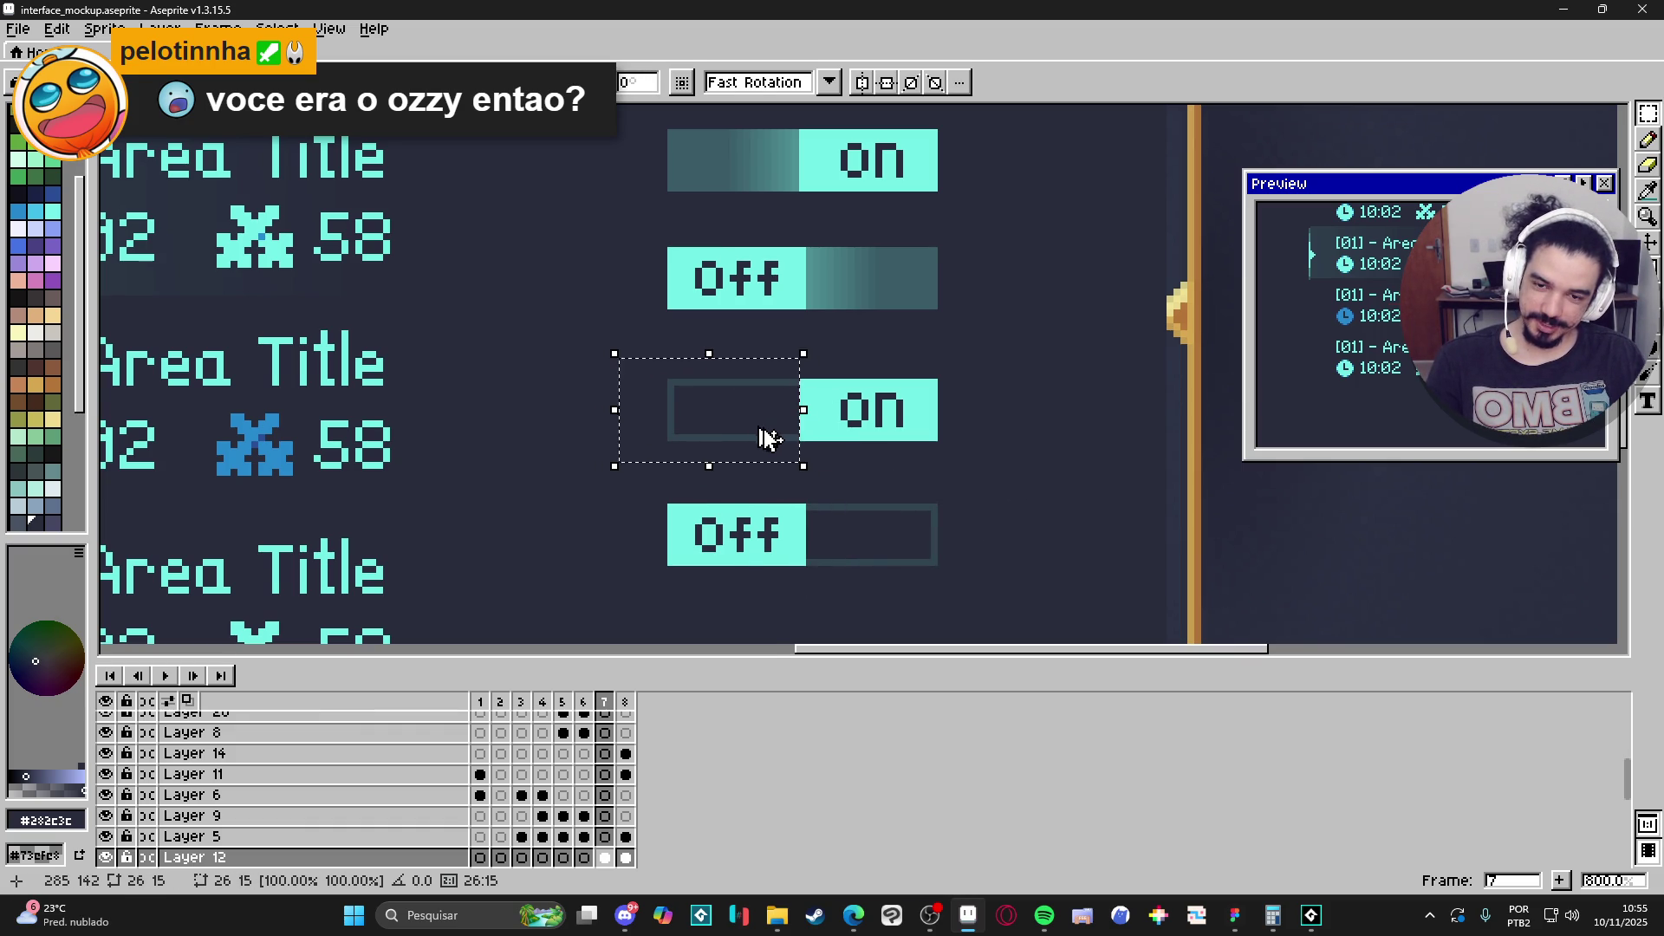
{"action": "key", "text": "ctrl+d"}
{"action": "scroll", "coordinate": [838, 493], "scroll_direction": "down", "scroll_amount": 3}
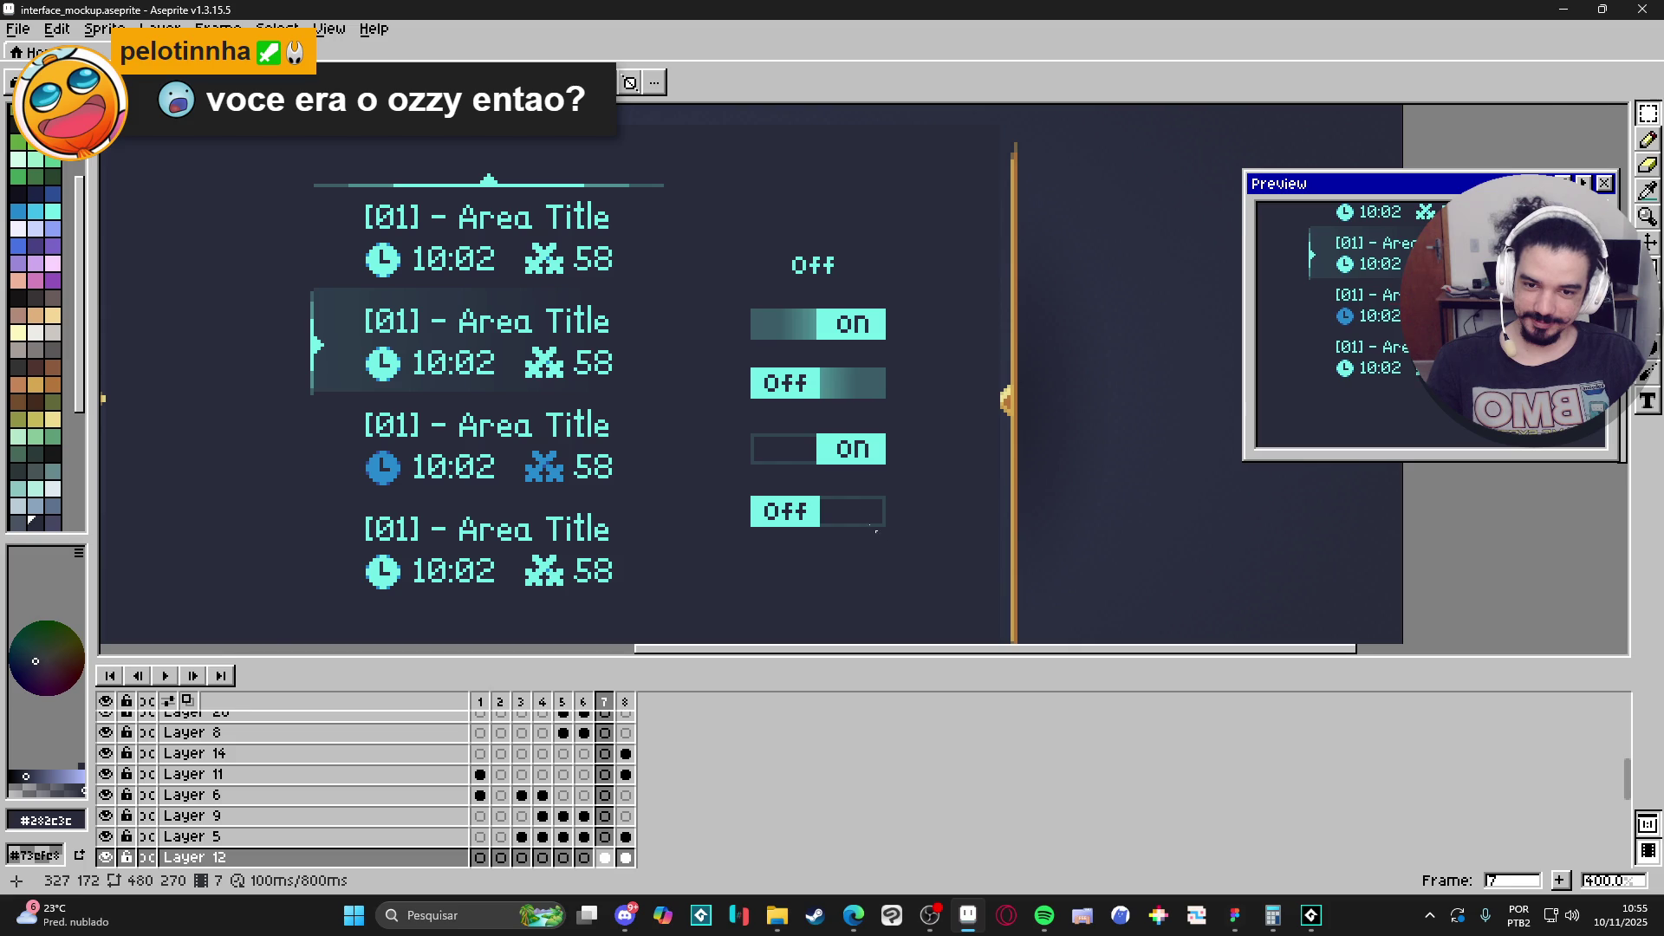
Try a tick mark inside the empty box in its dark border colour, then undo it.
{"action": "key", "text": "b"}
{"action": "scroll", "coordinate": [775, 442], "scroll_direction": "up", "scroll_amount": 5}
{"action": "left_click", "coordinate": [770, 424], "text": "alt"}
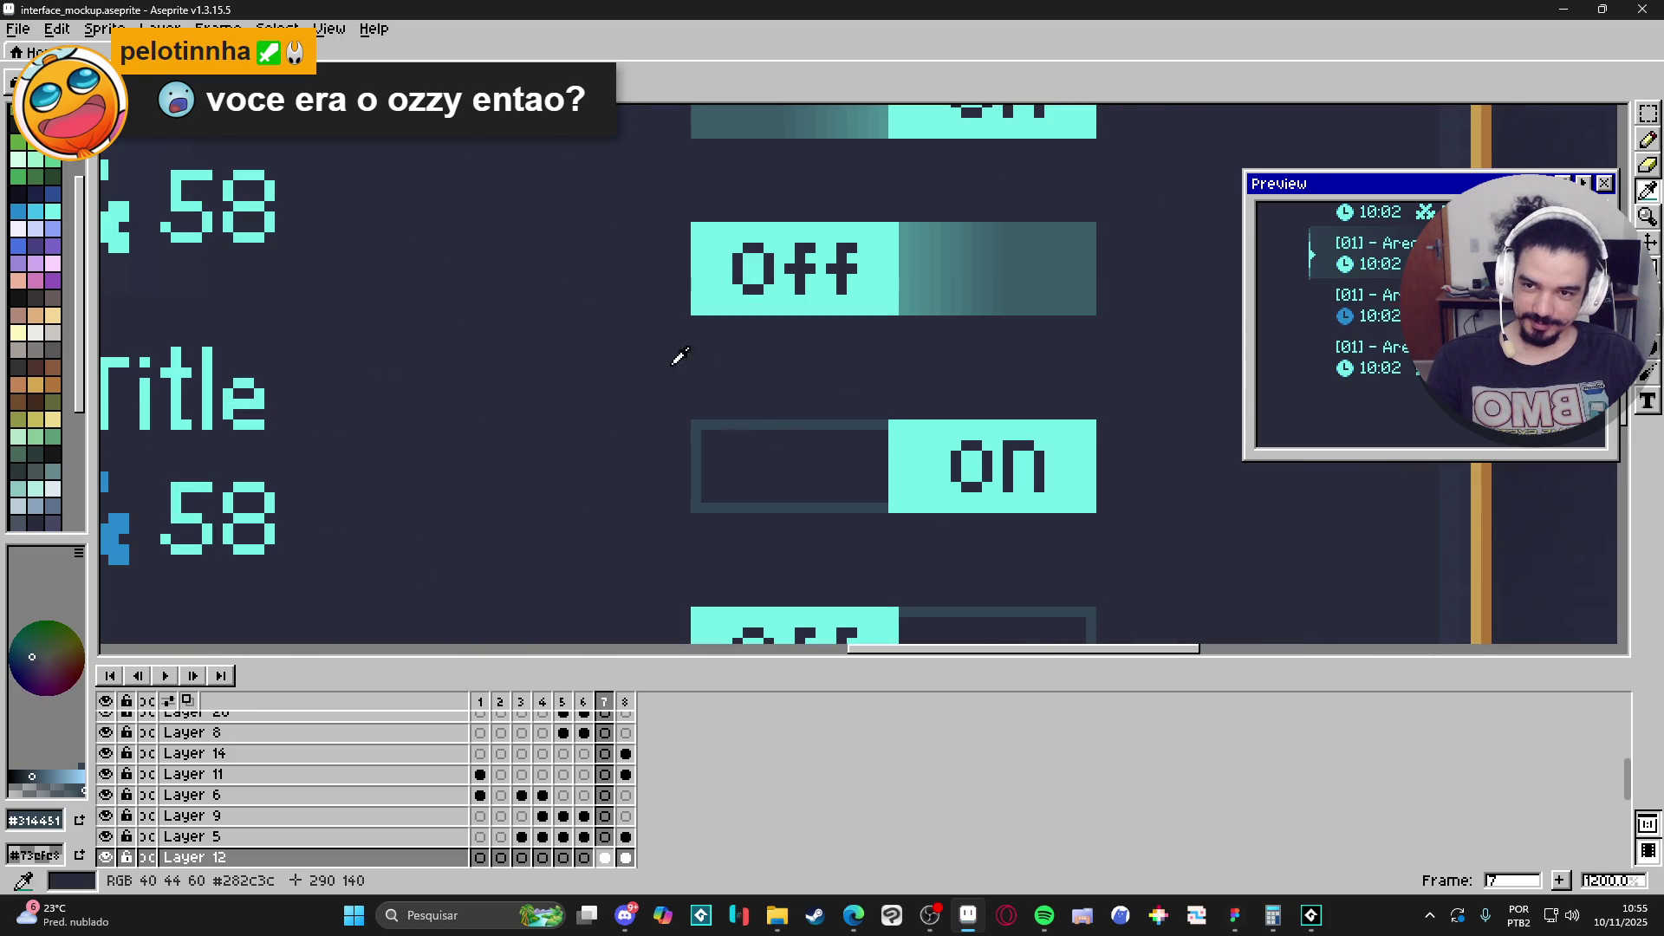
{"action": "scroll", "coordinate": [780, 426], "scroll_direction": "up", "scroll_amount": 1}
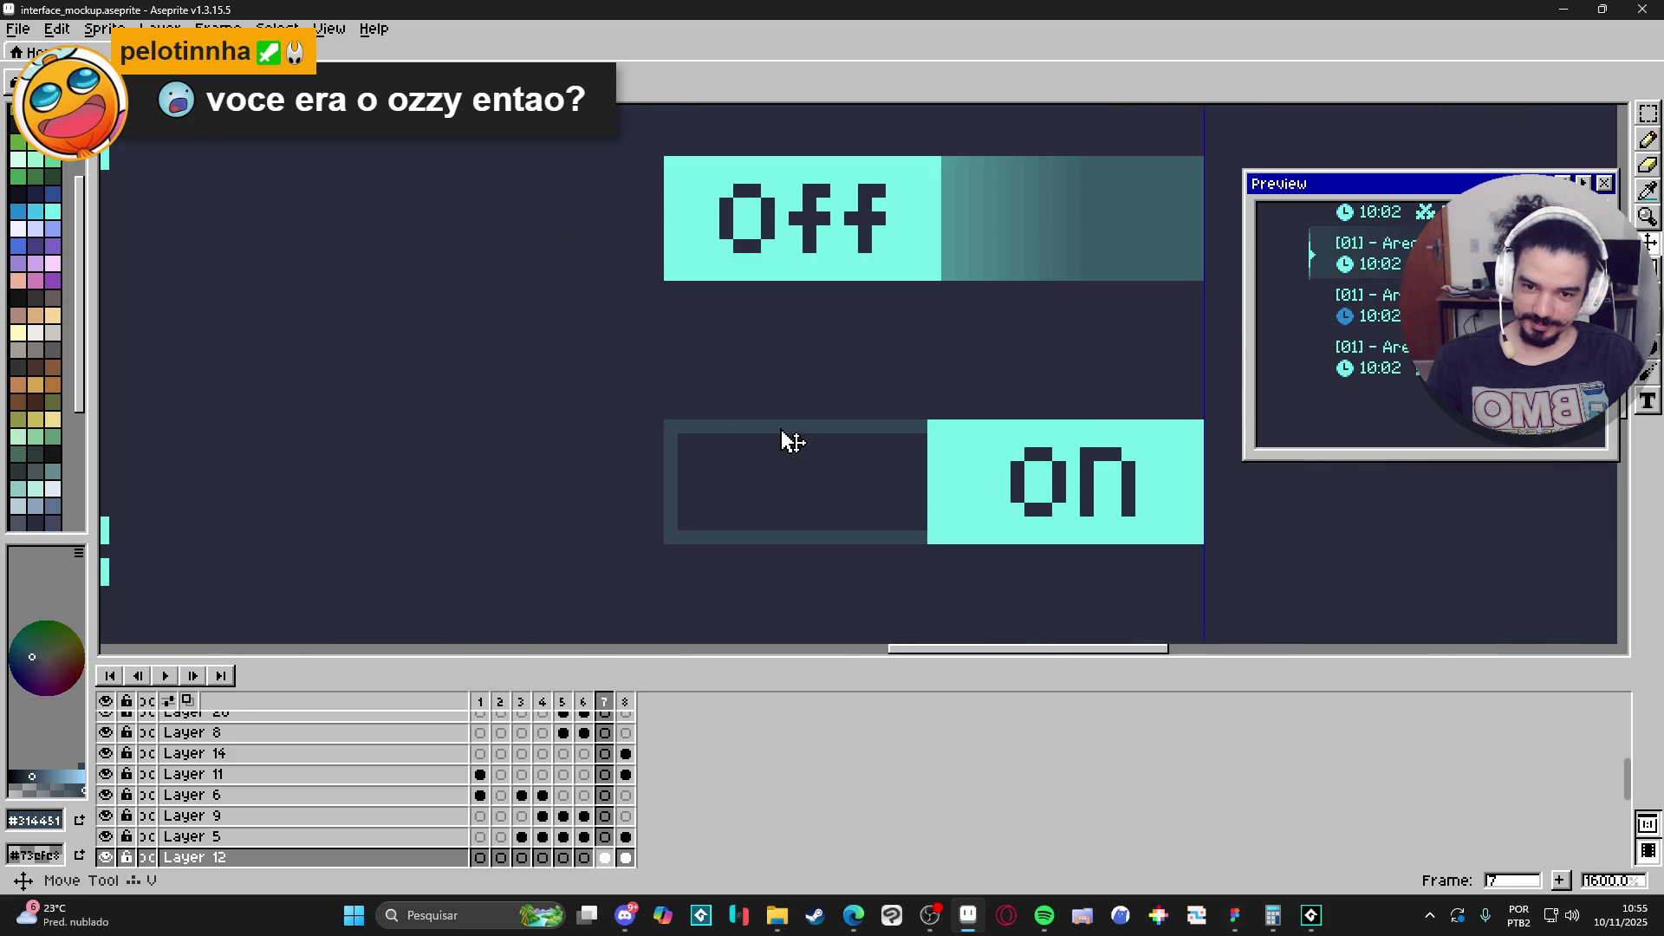
{"action": "mouse_move", "coordinate": [754, 451]}
{"action": "left_mouse_down"}
{"action": "mouse_move", "coordinate": [757, 504]}
{"action": "mouse_move", "coordinate": [850, 499]}
{"action": "left_mouse_up"}
{"action": "key", "text": "ctrl+z"}
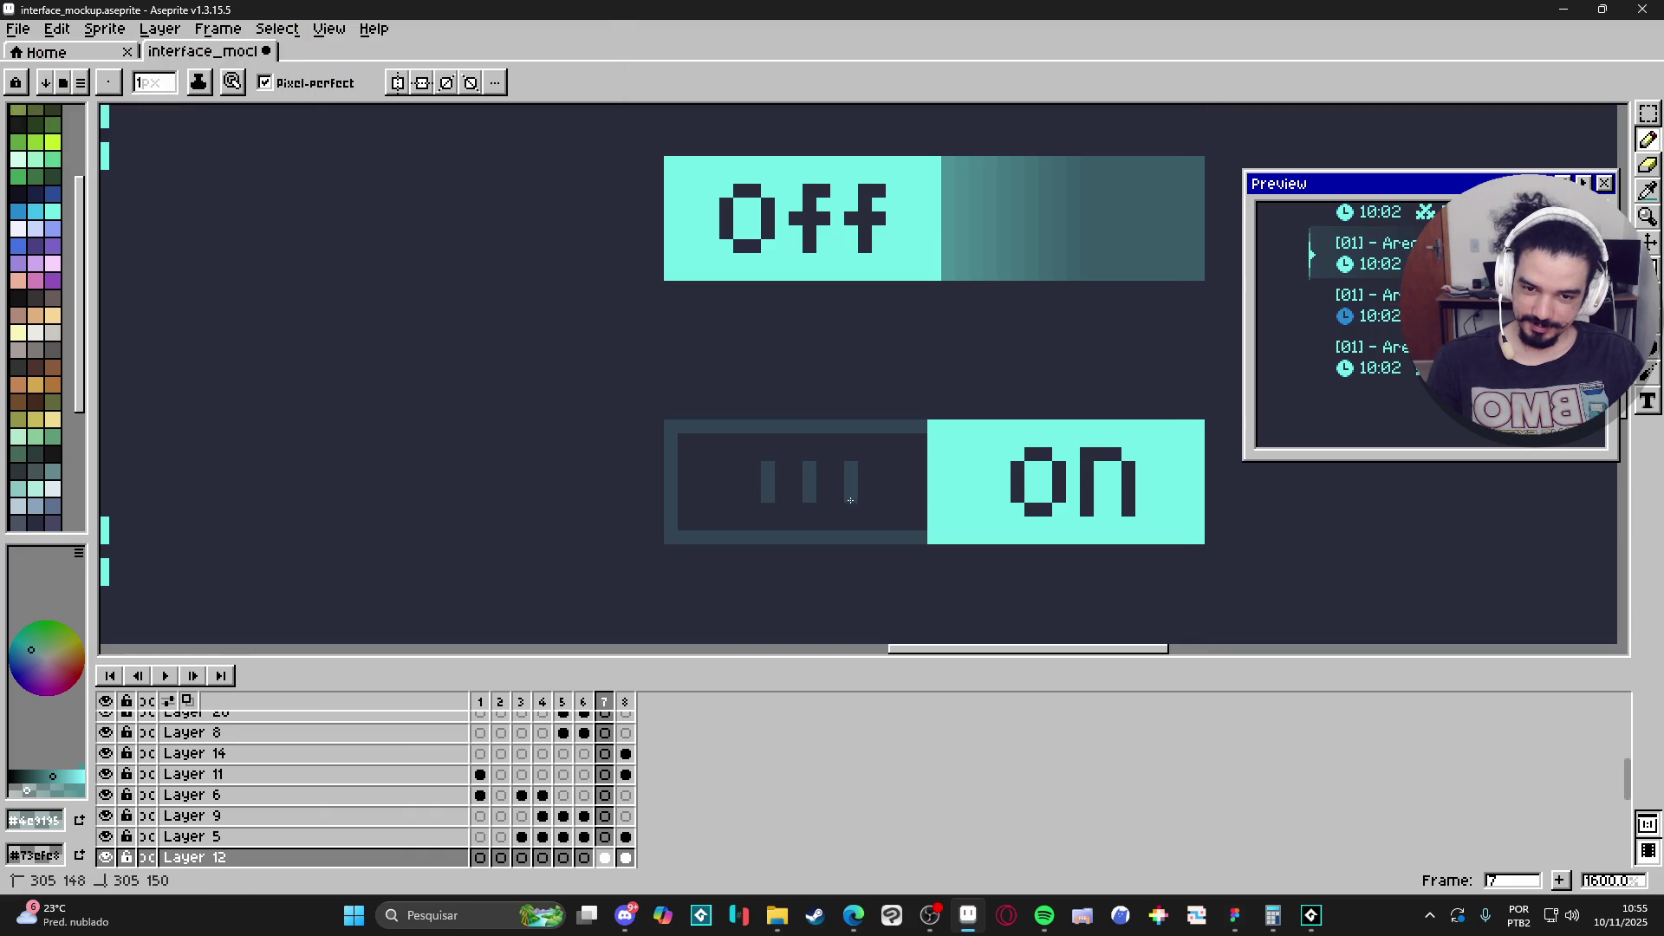
{"action": "scroll", "coordinate": [851, 495], "scroll_direction": "down", "scroll_amount": 3}
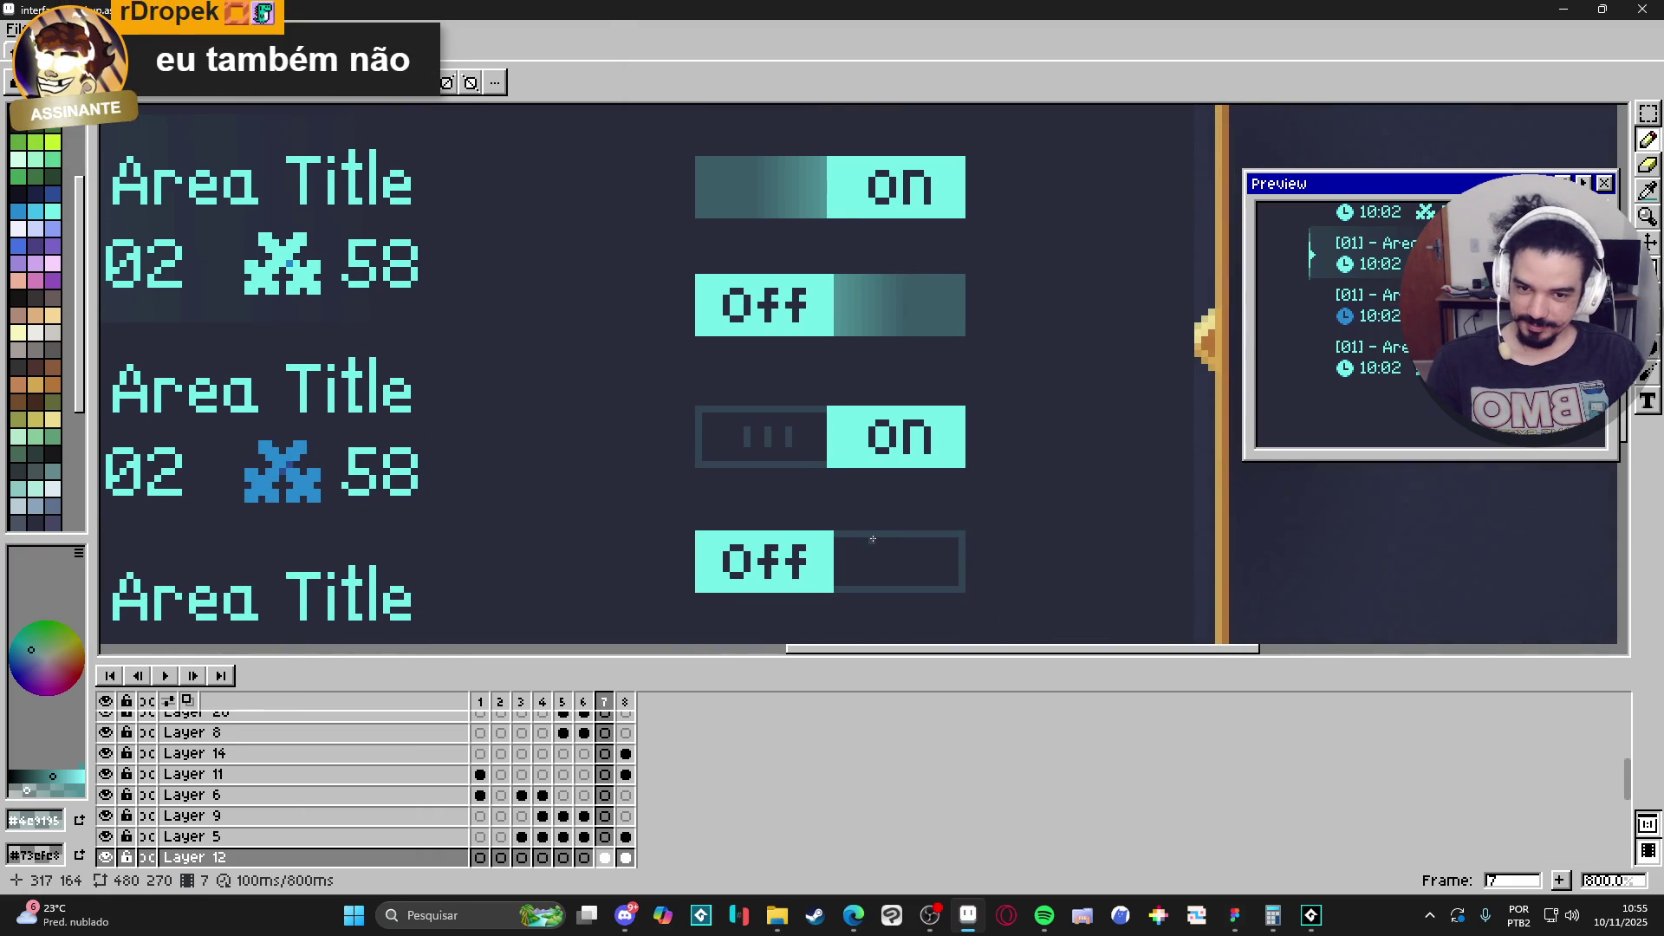
{"action": "scroll", "coordinate": [872, 539], "scroll_direction": "down", "scroll_amount": 2}
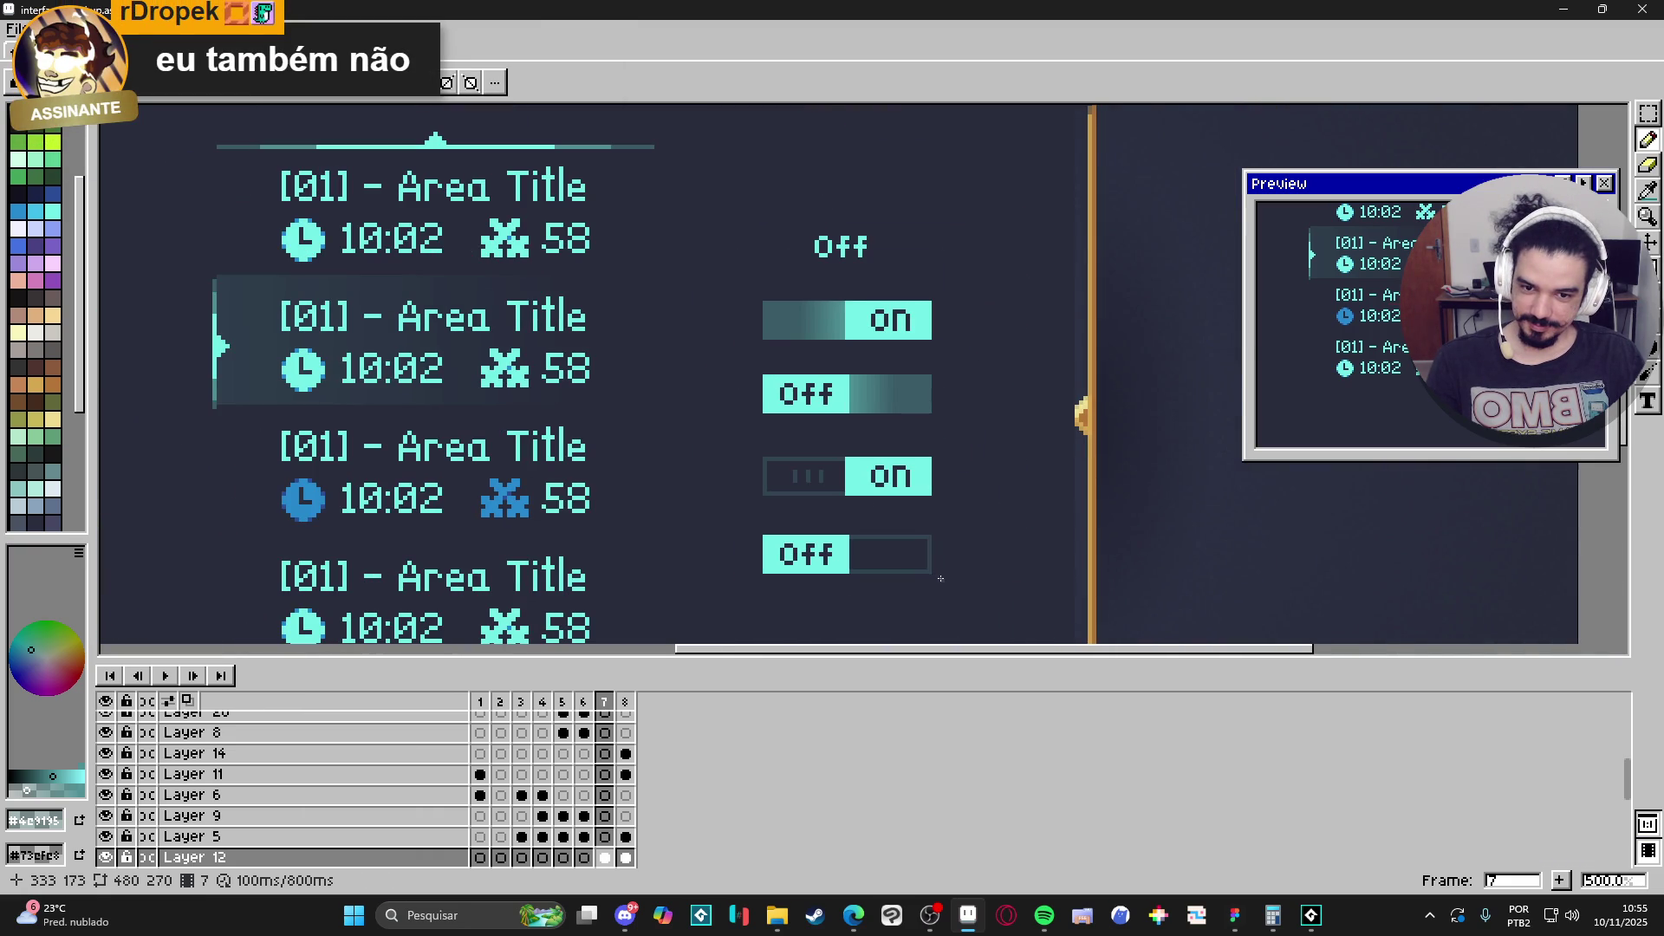
{"action": "key", "text": "ctrl+z"}
{"action": "key", "text": "ctrl+z"}
{"action": "key", "text": "ctrl+z"}
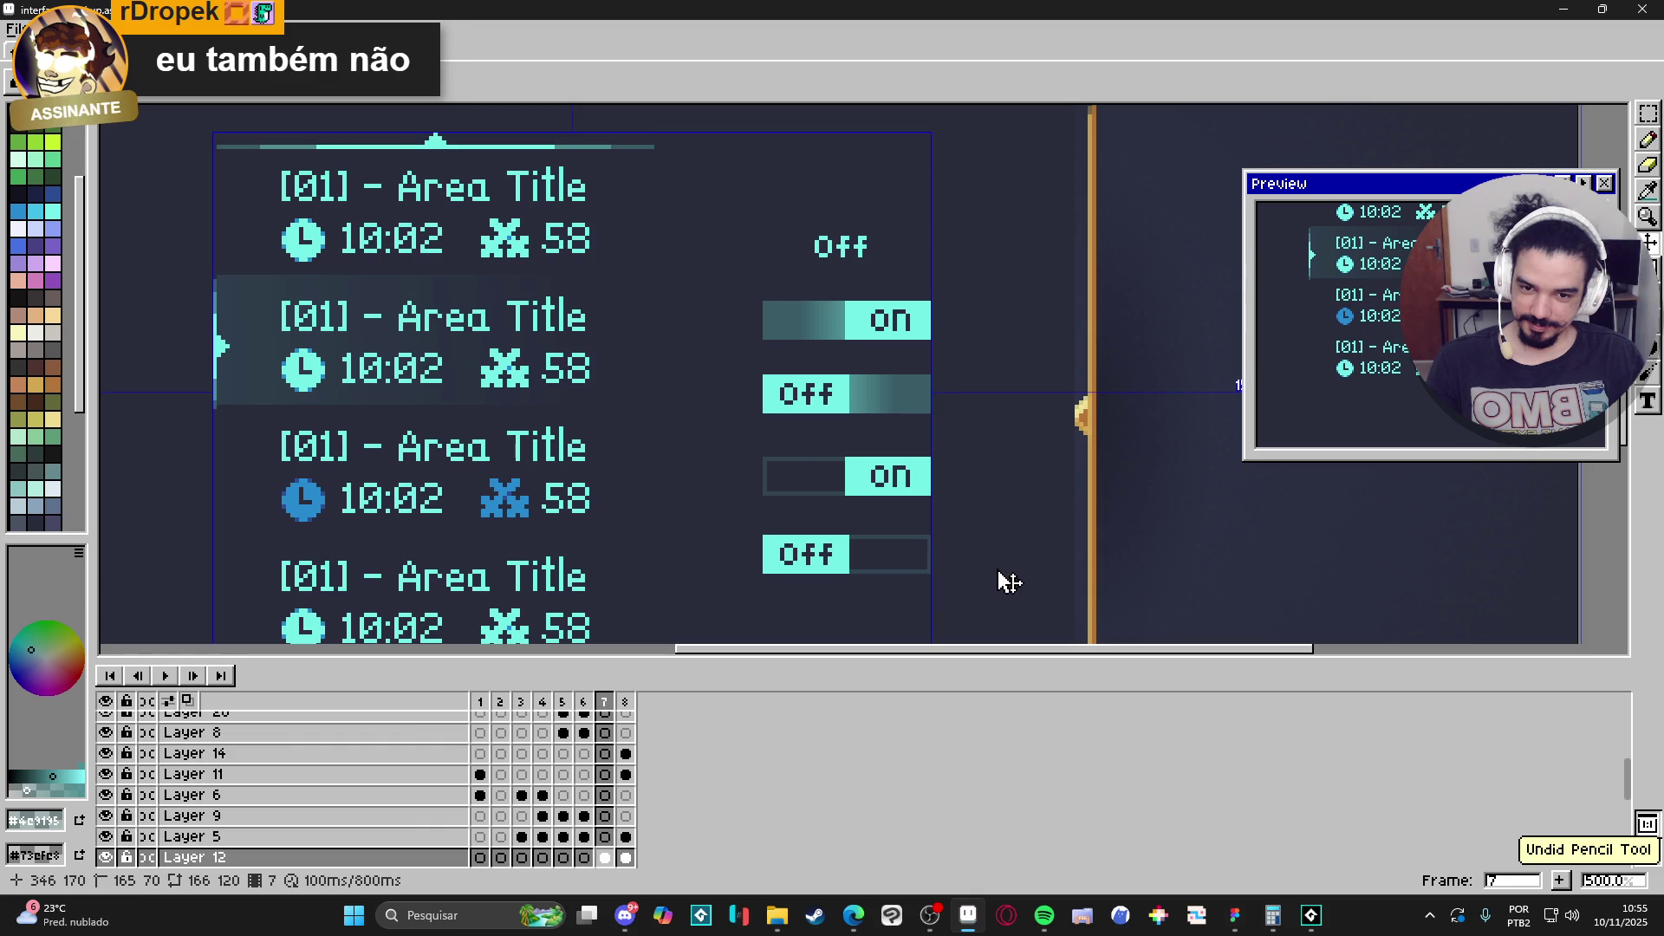
{"action": "key", "text": "ctrl+d"}
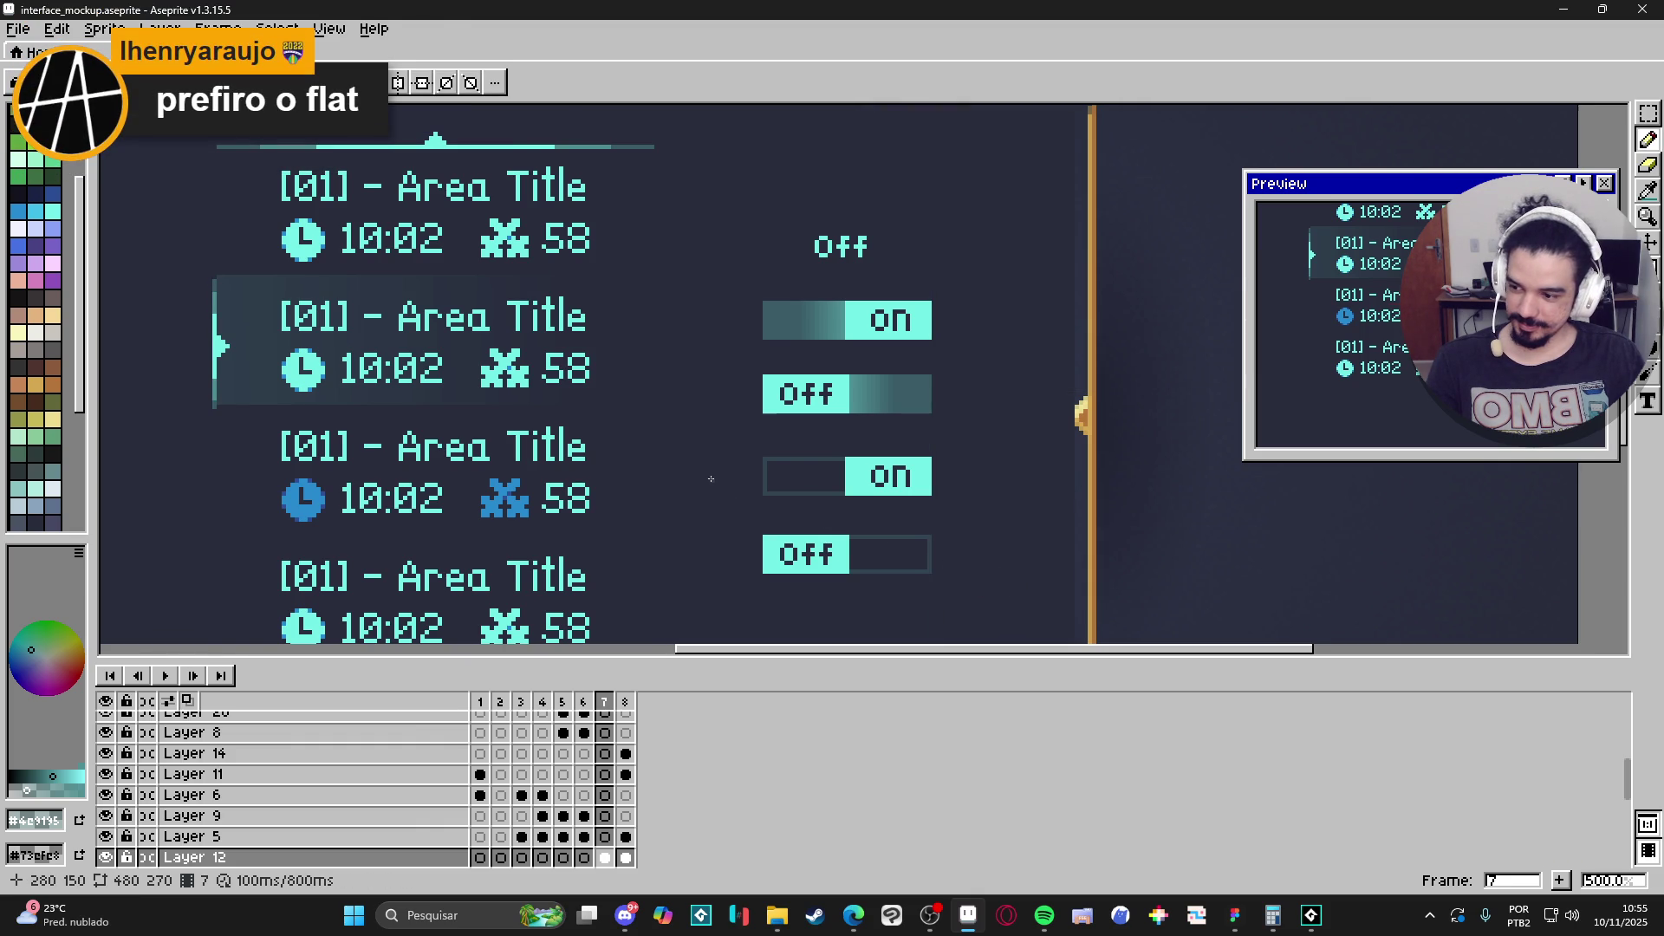
Erase corner pixels on the middle toggle's box and the bottom toggle's top-right corner.
{"action": "scroll", "coordinate": [711, 478], "scroll_direction": "up", "scroll_amount": 1}
{"action": "key", "text": "b"}
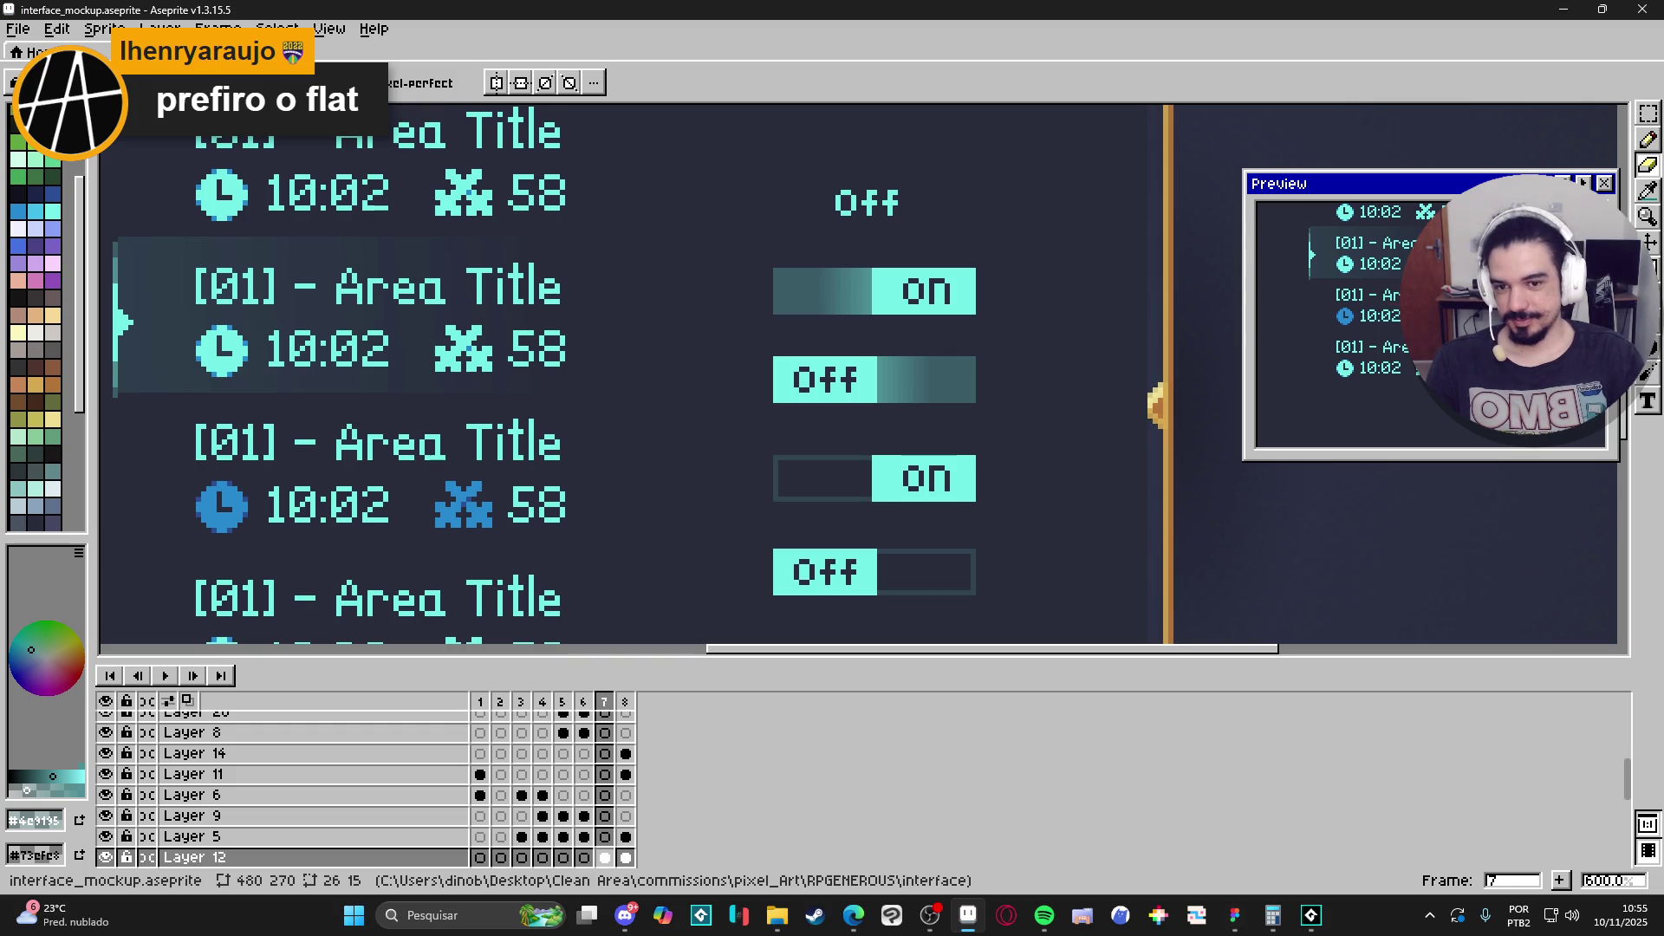
{"action": "scroll", "coordinate": [820, 454], "scroll_direction": "down", "scroll_amount": 2}
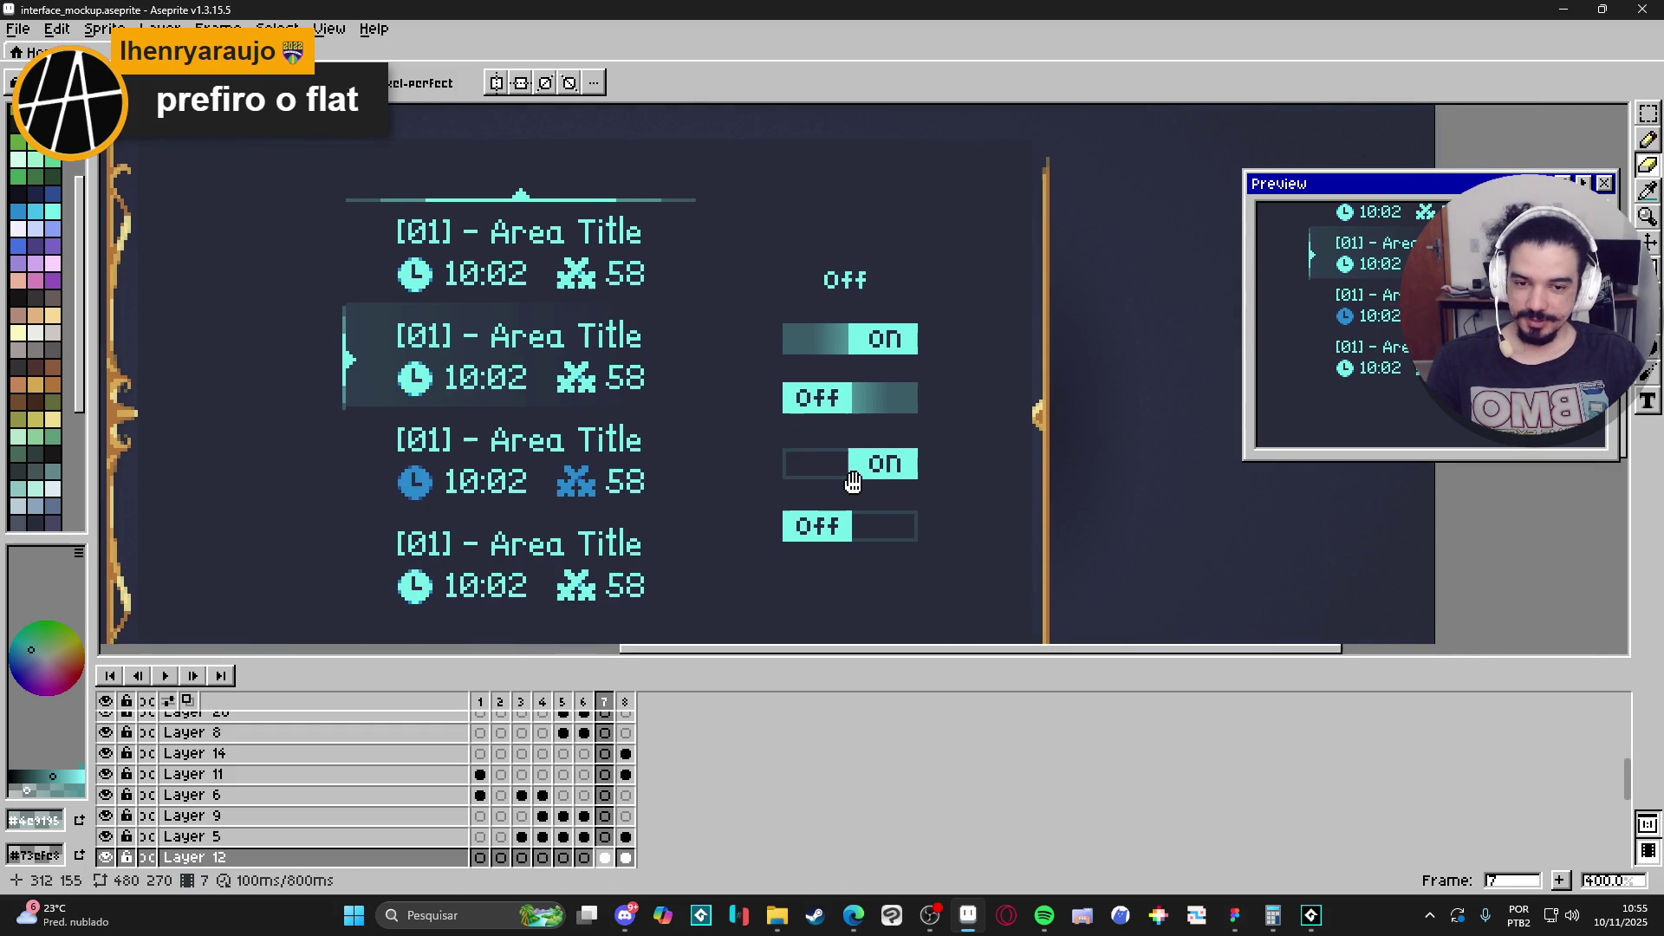
{"action": "scroll", "coordinate": [854, 481], "scroll_direction": "down", "scroll_amount": 2}
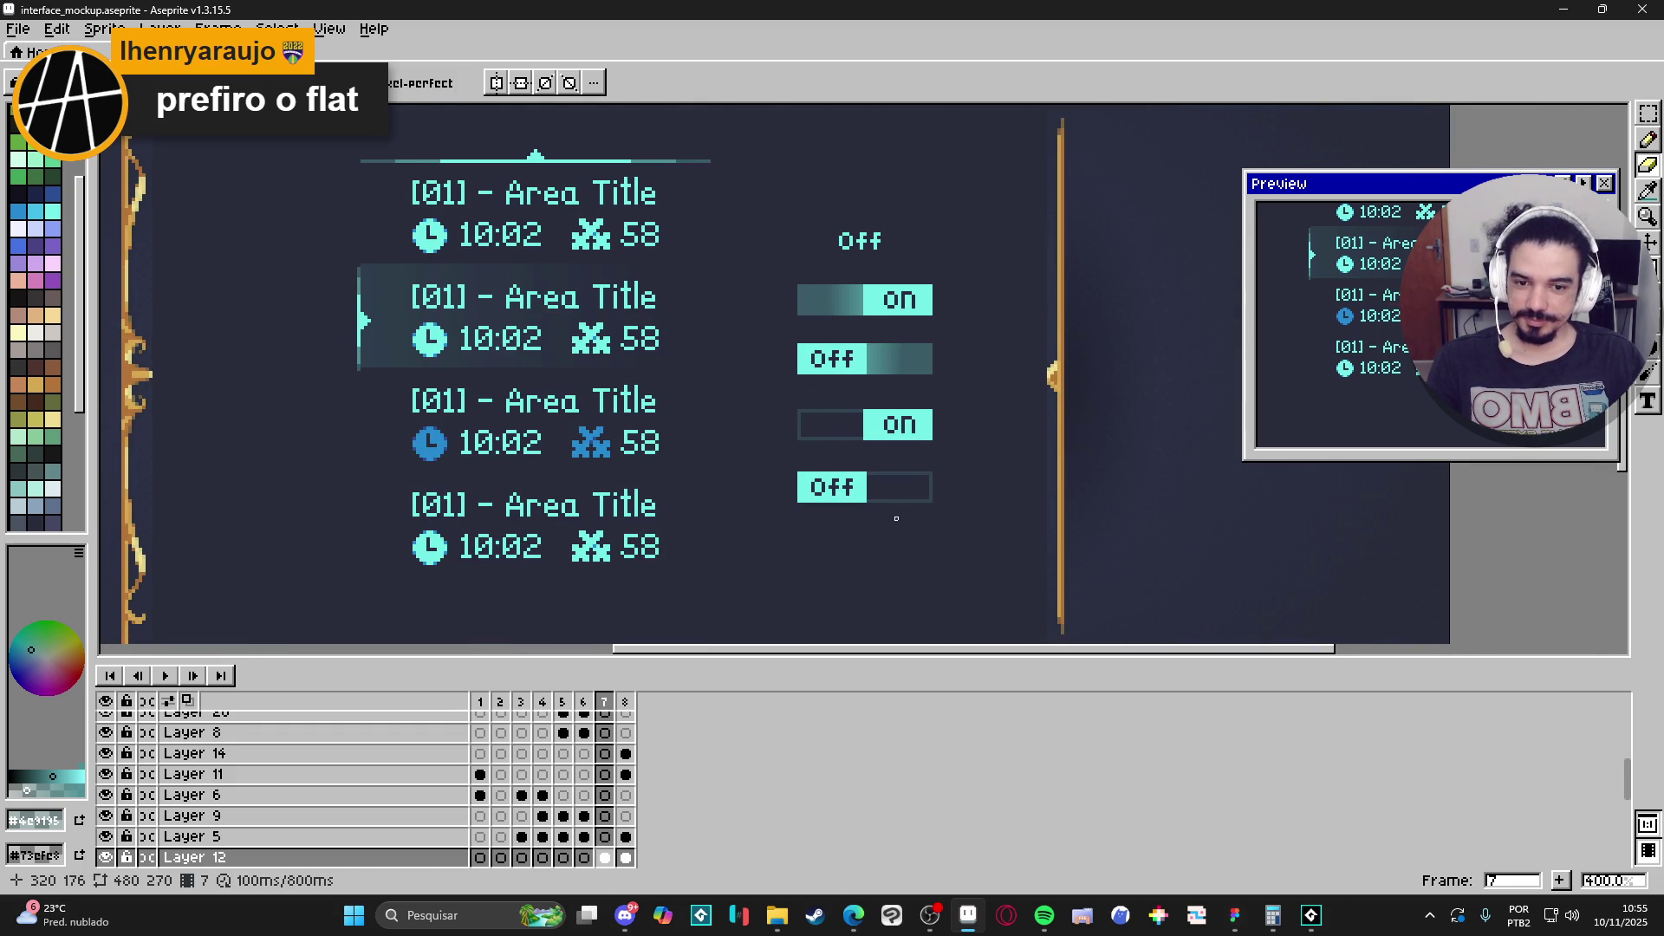
{"action": "scroll", "coordinate": [892, 511], "scroll_direction": "up", "scroll_amount": 5}
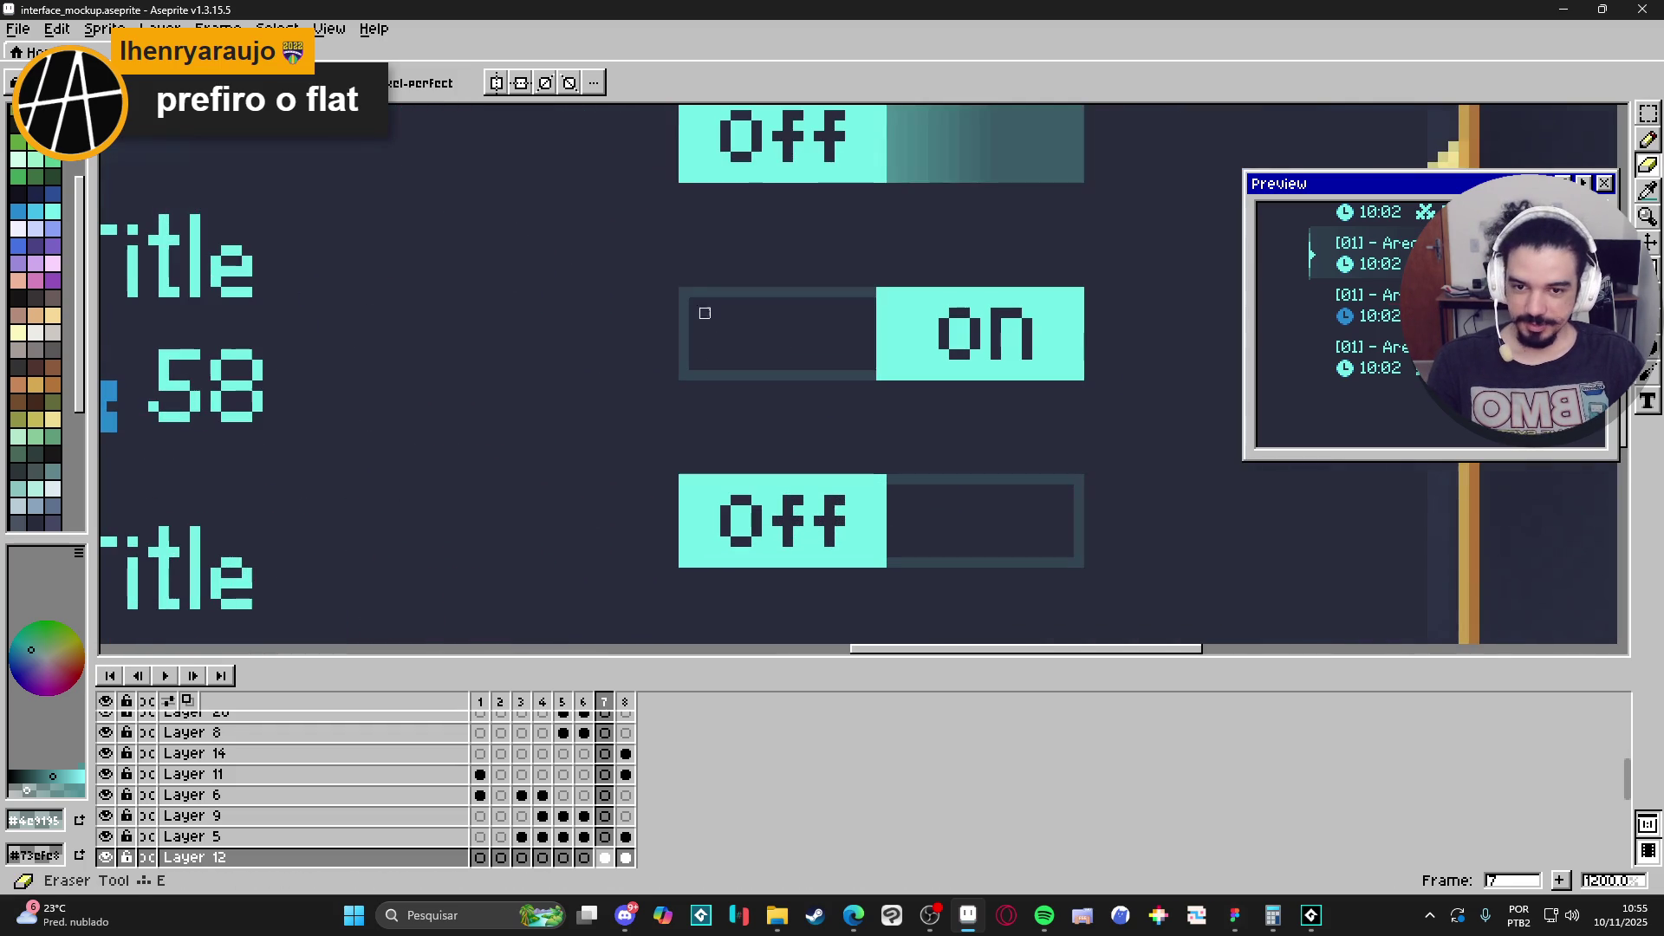
{"action": "left_click", "coordinate": [684, 292]}
{"action": "left_click", "coordinate": [684, 374]}
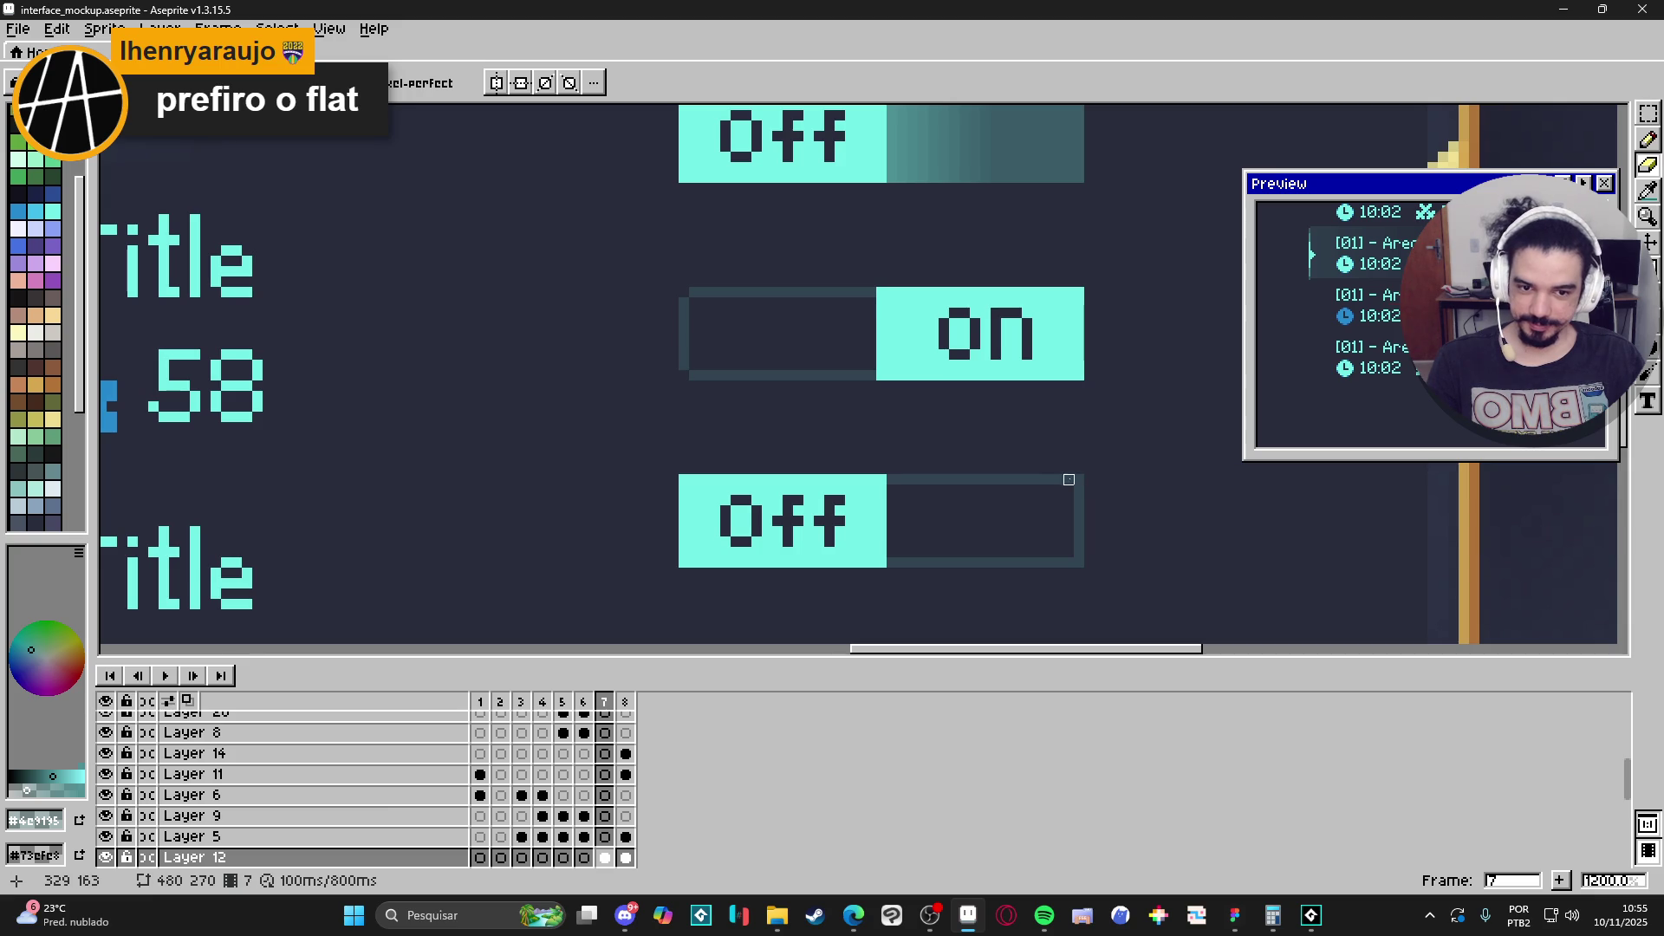
{"action": "left_click", "coordinate": [1080, 480]}
{"action": "scroll", "coordinate": [1079, 562], "scroll_direction": "down", "scroll_amount": 4}
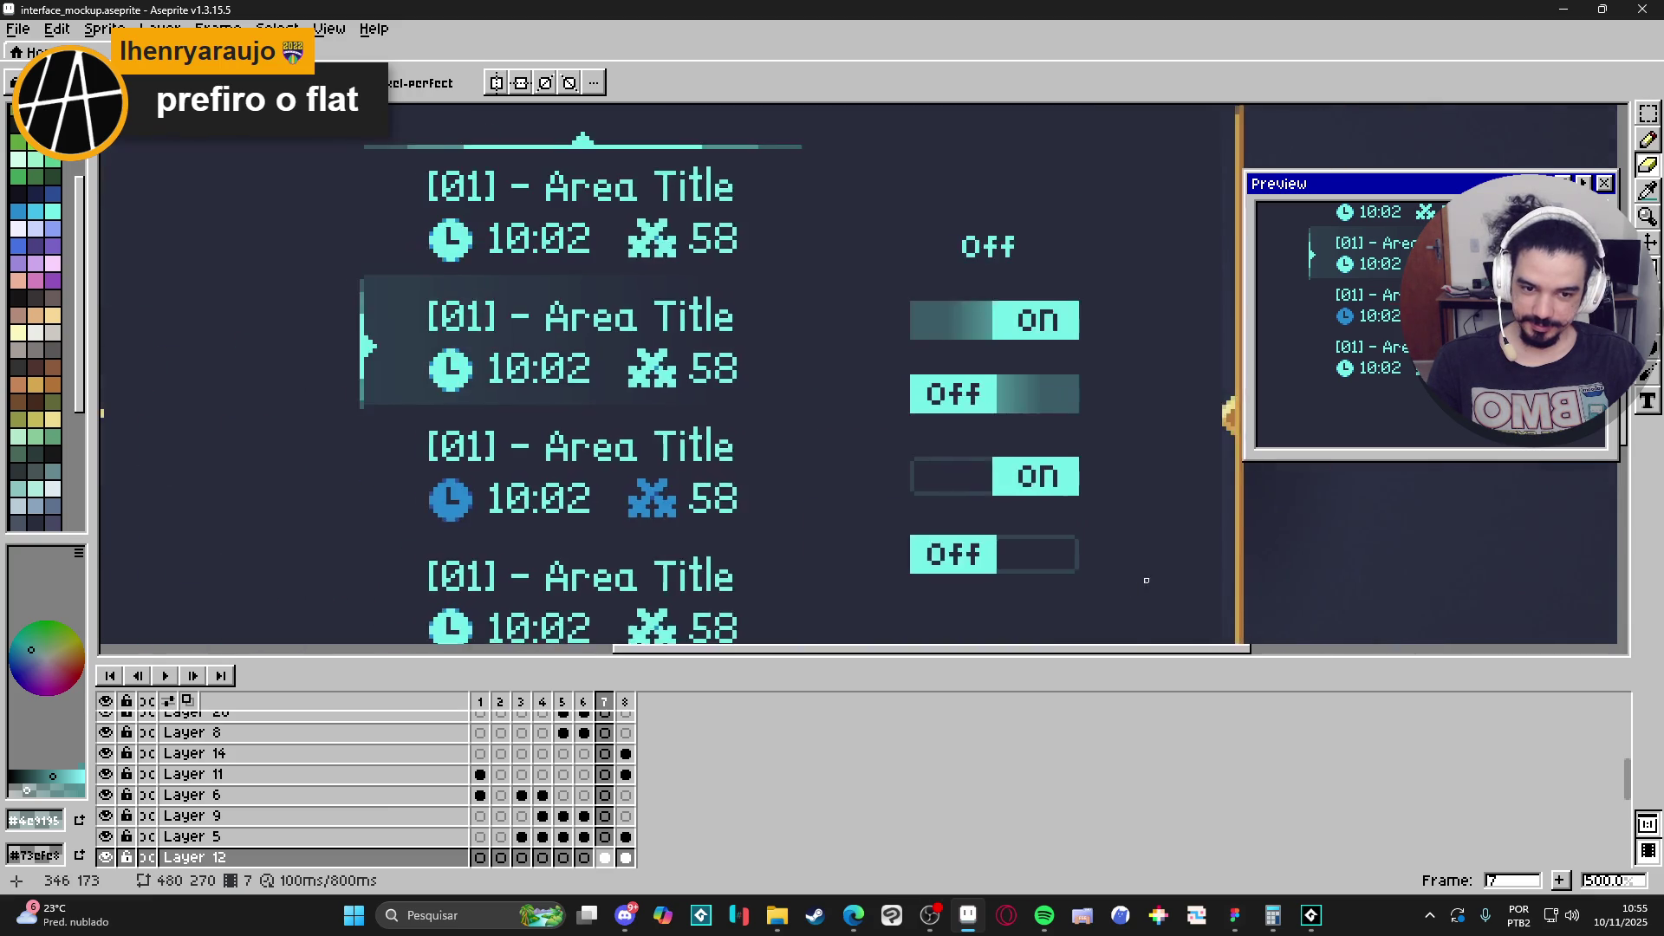
{"action": "scroll", "coordinate": [1028, 560], "scroll_direction": "down", "scroll_amount": 1}
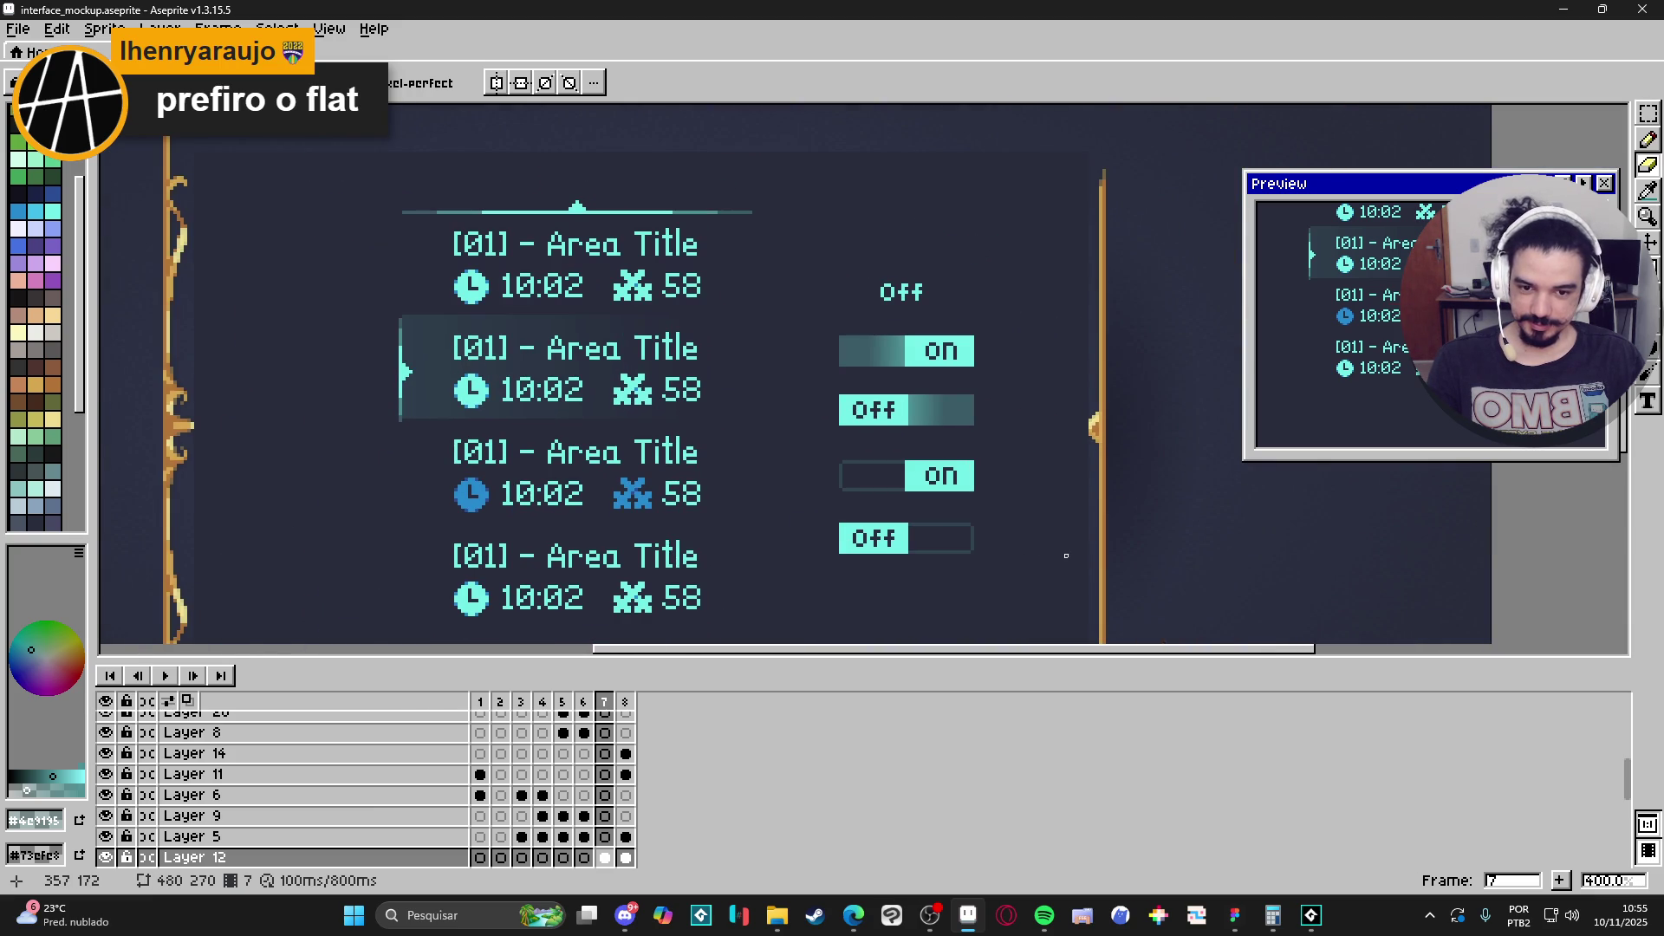
{"action": "scroll", "coordinate": [924, 553], "scroll_direction": "up", "scroll_amount": 1}
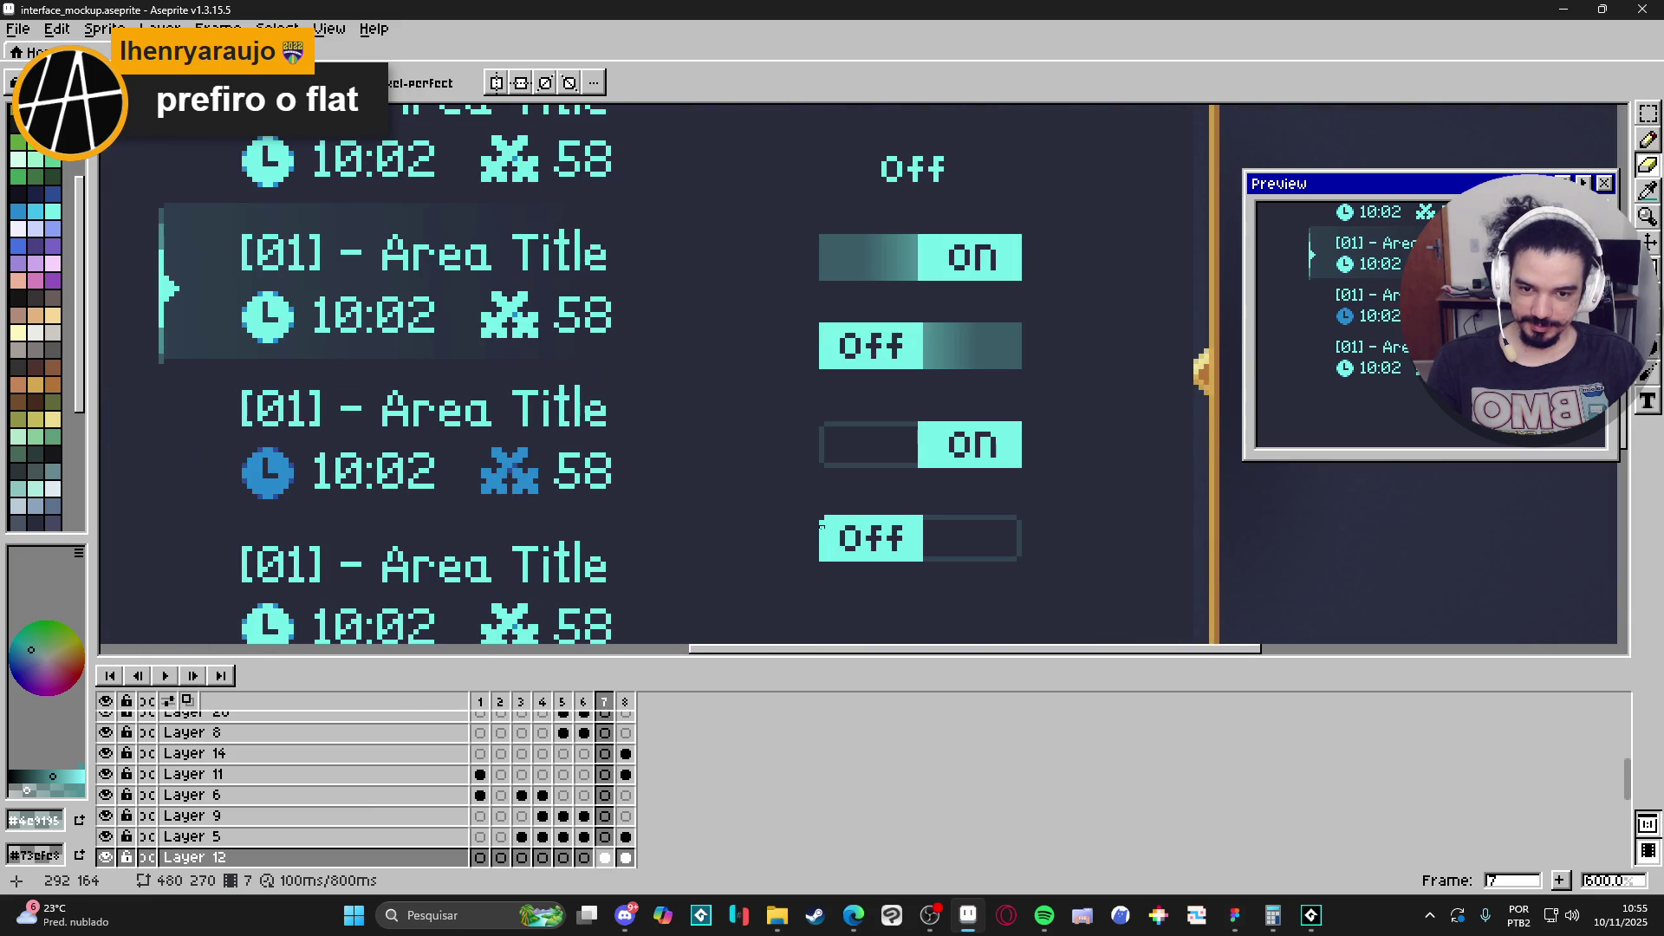
{"action": "scroll", "coordinate": [822, 559], "scroll_direction": "down", "scroll_amount": 1}
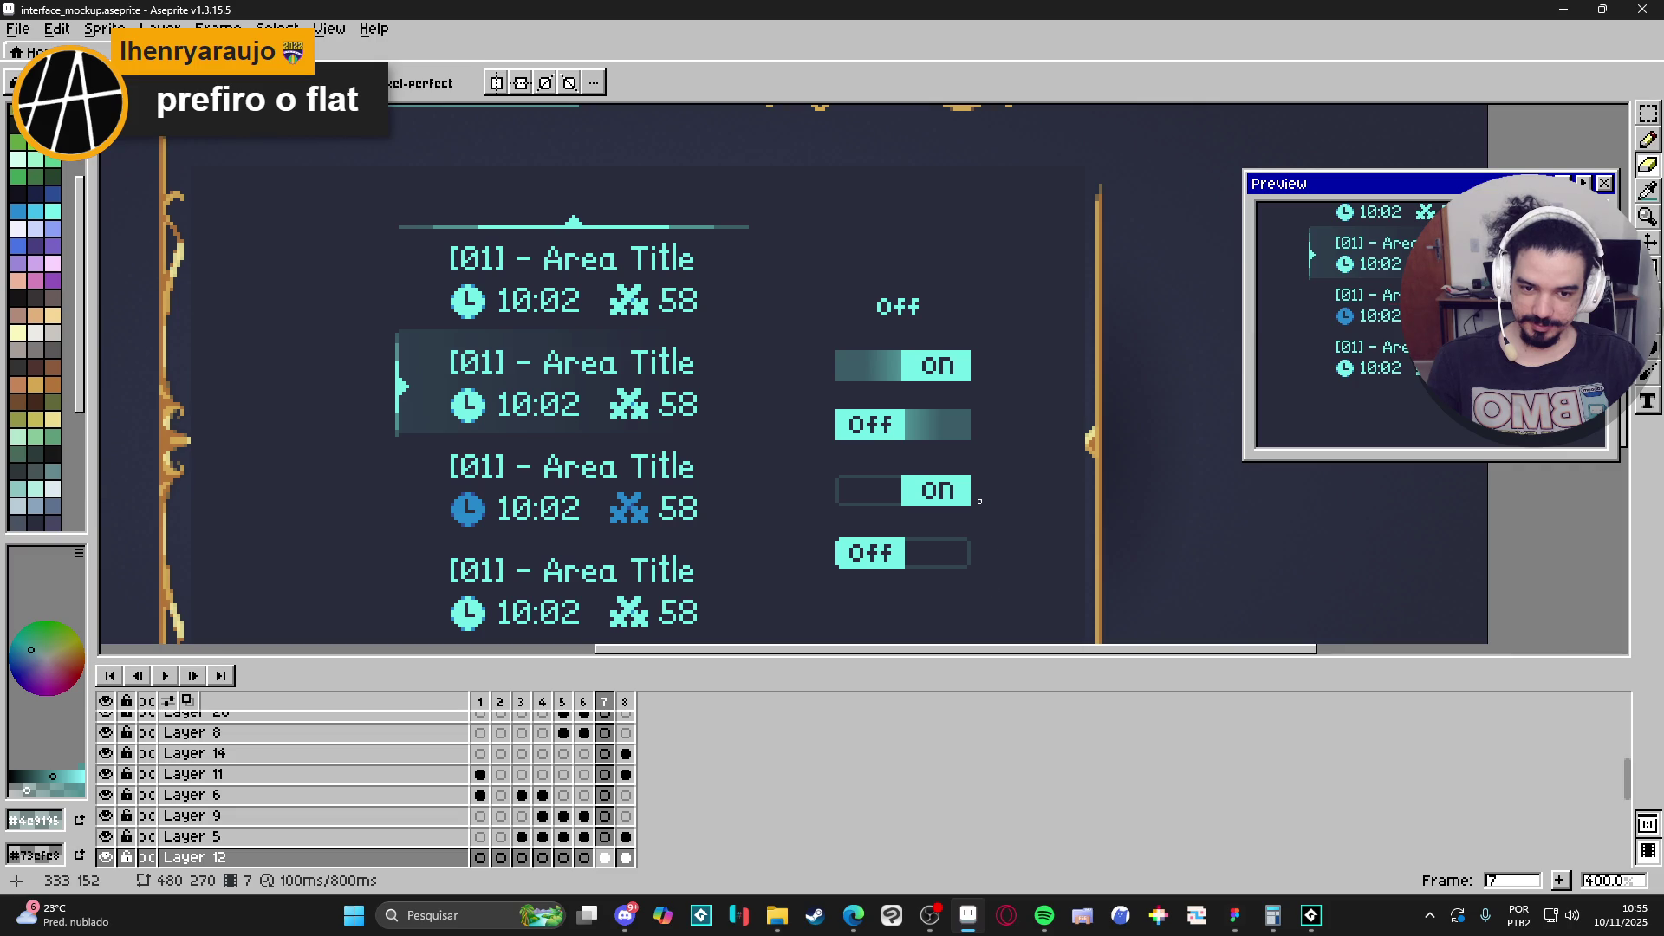
{"action": "scroll", "coordinate": [969, 483], "scroll_direction": "up", "scroll_amount": 3}
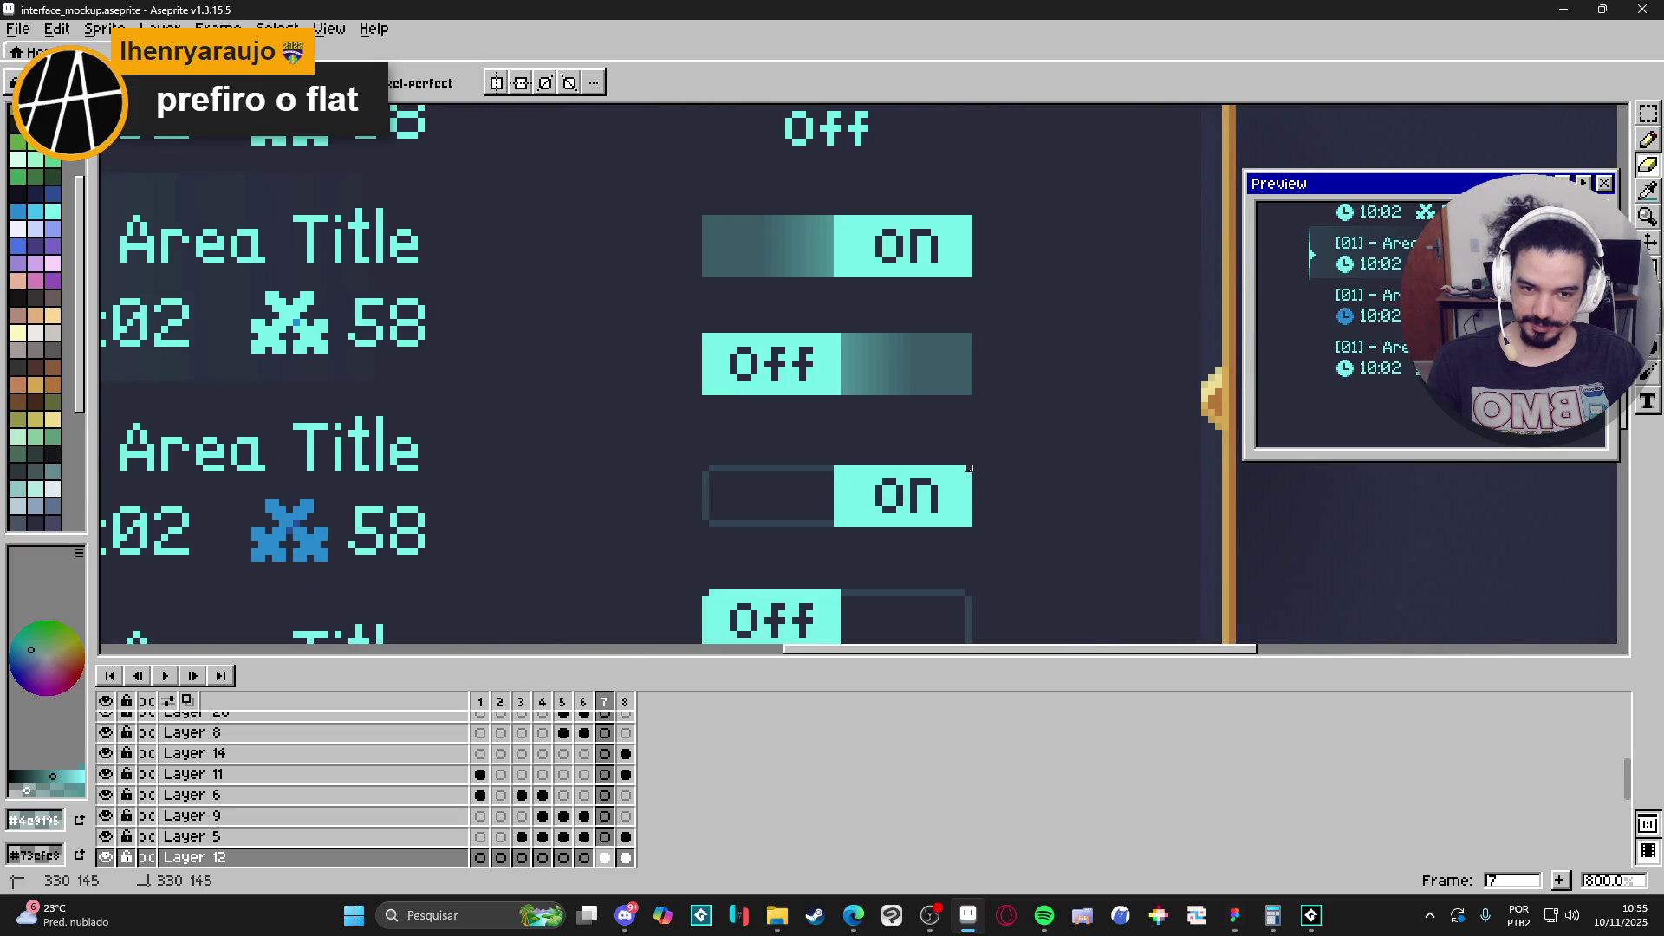
{"action": "scroll", "coordinate": [962, 520], "scroll_direction": "down", "scroll_amount": 2}
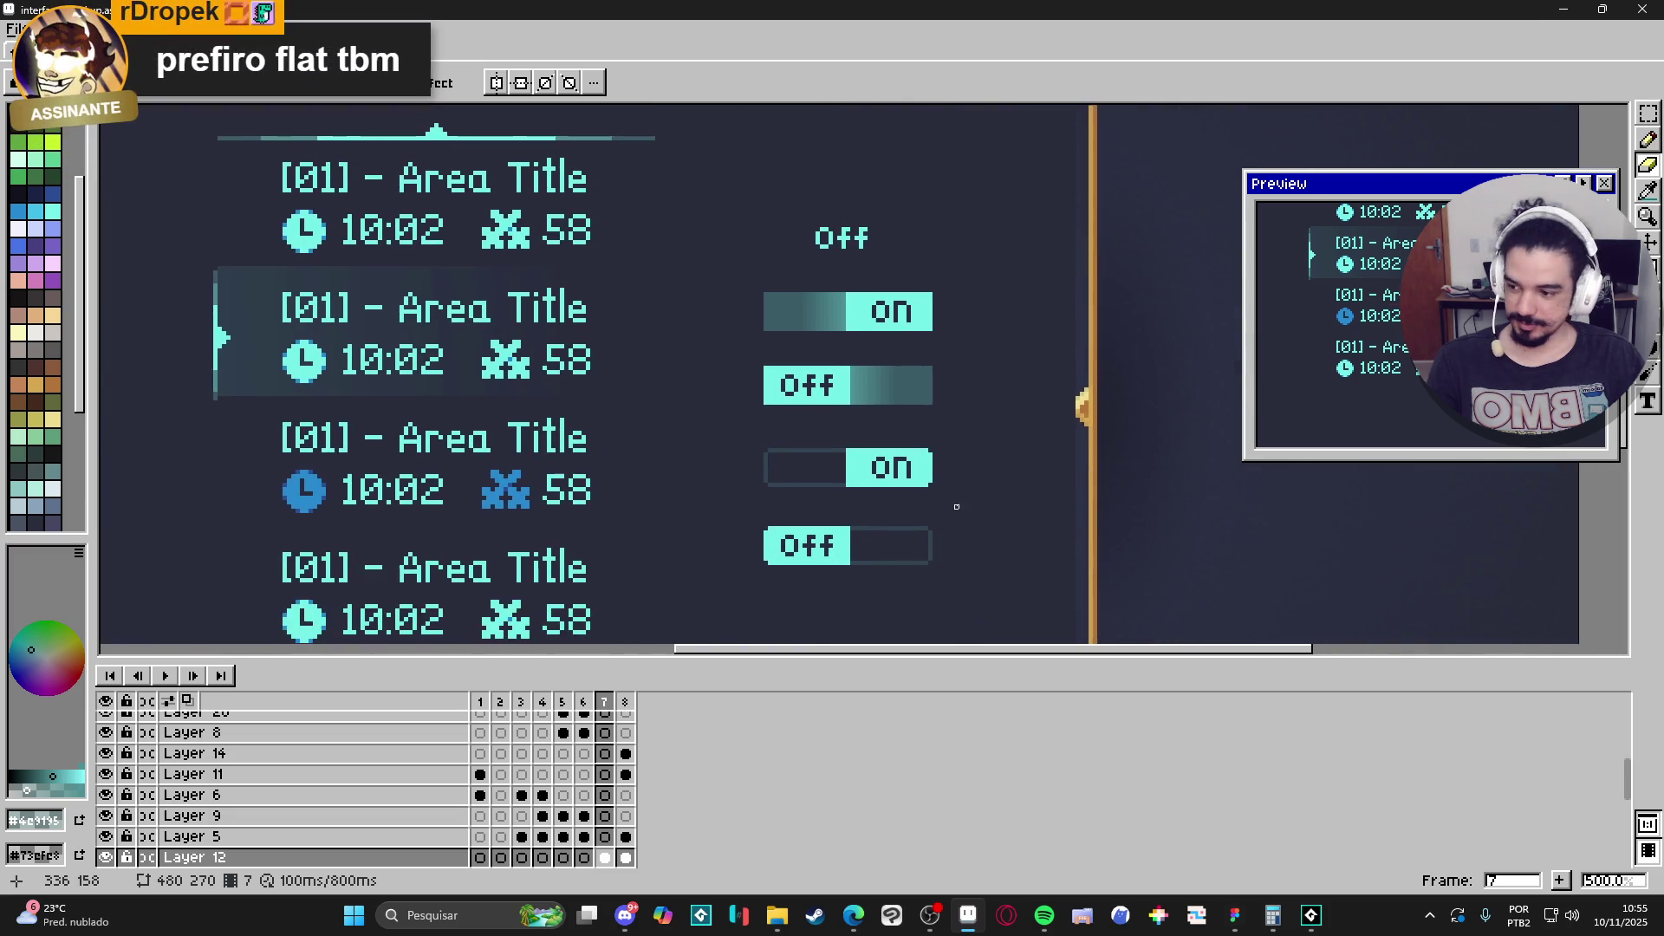
{"action": "scroll", "coordinate": [931, 502], "scroll_direction": "up", "scroll_amount": 1}
Measure the lower on toggle at 38×9 px, then bring Figma to the front.
{"action": "key", "text": "m"}
{"action": "scroll", "coordinate": [926, 472], "scroll_direction": "up", "scroll_amount": 1}
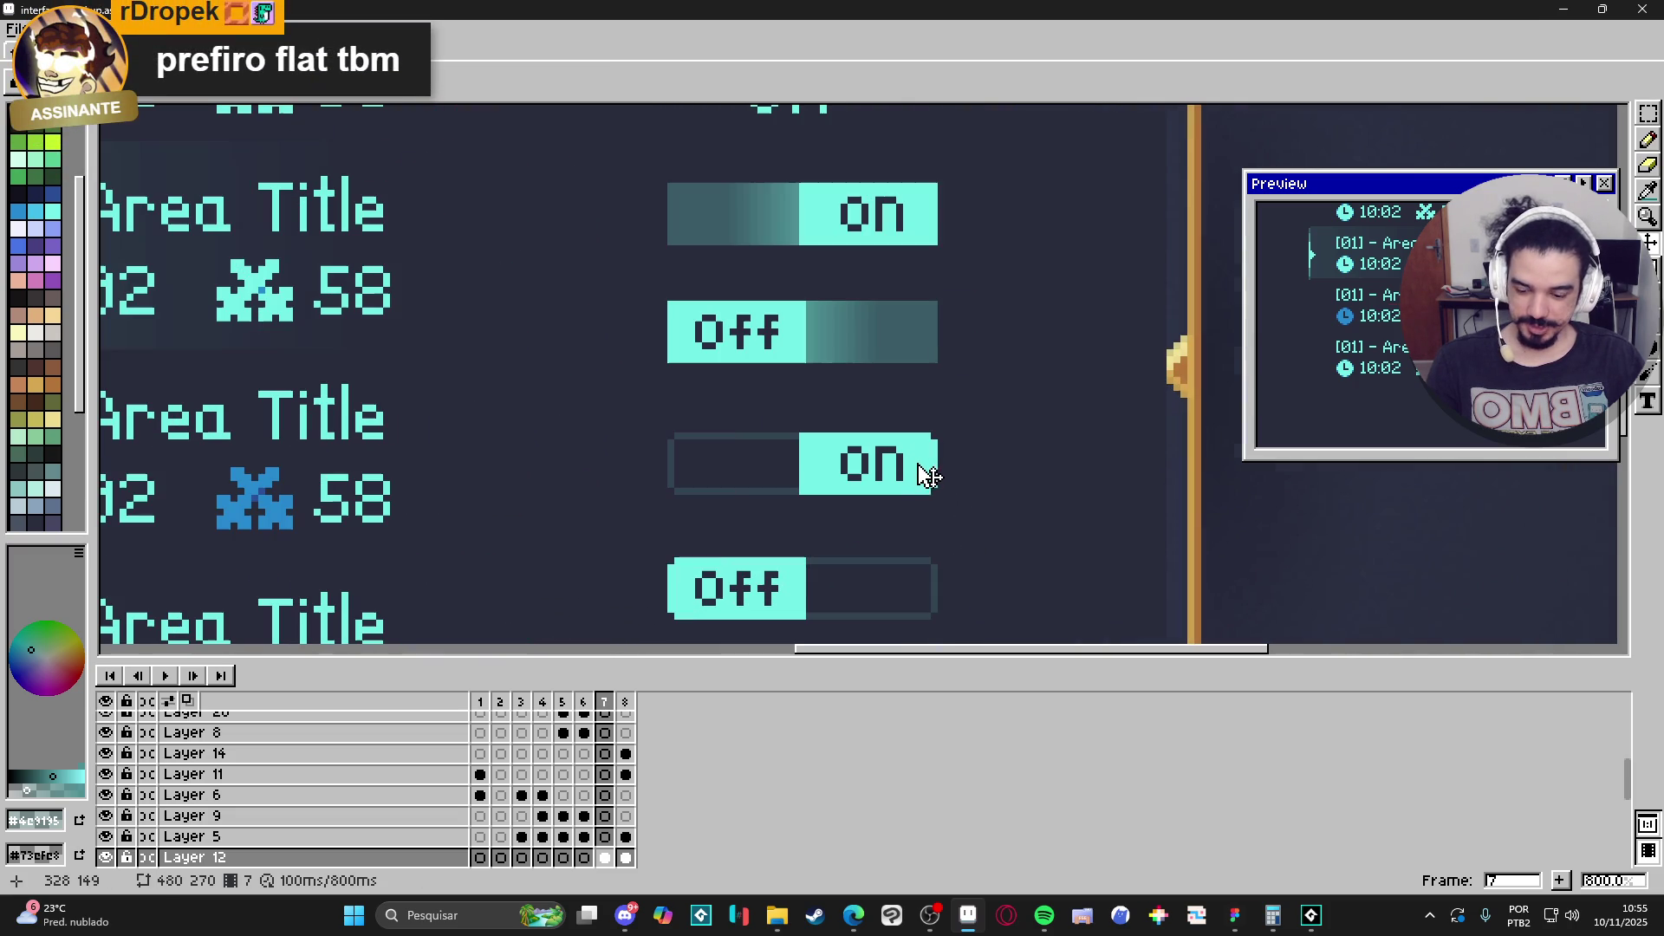
{"action": "left_click_drag", "start_coordinate": [935, 434], "coordinate": [678, 491]}
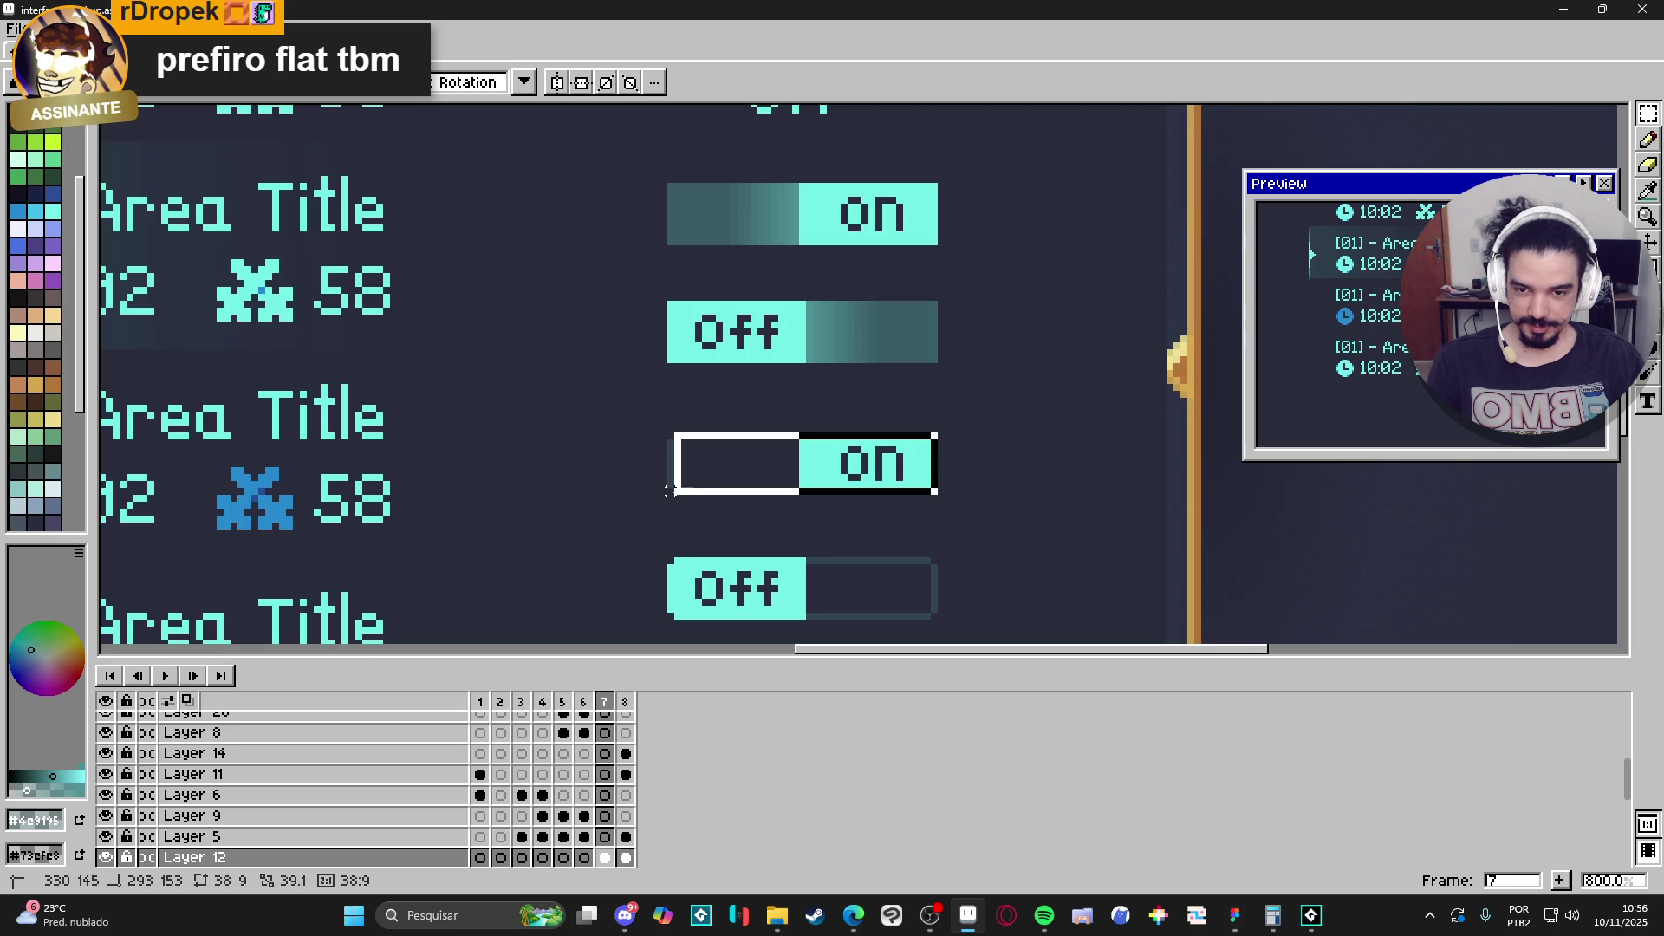
{"action": "key", "text": "ctrl+d"}
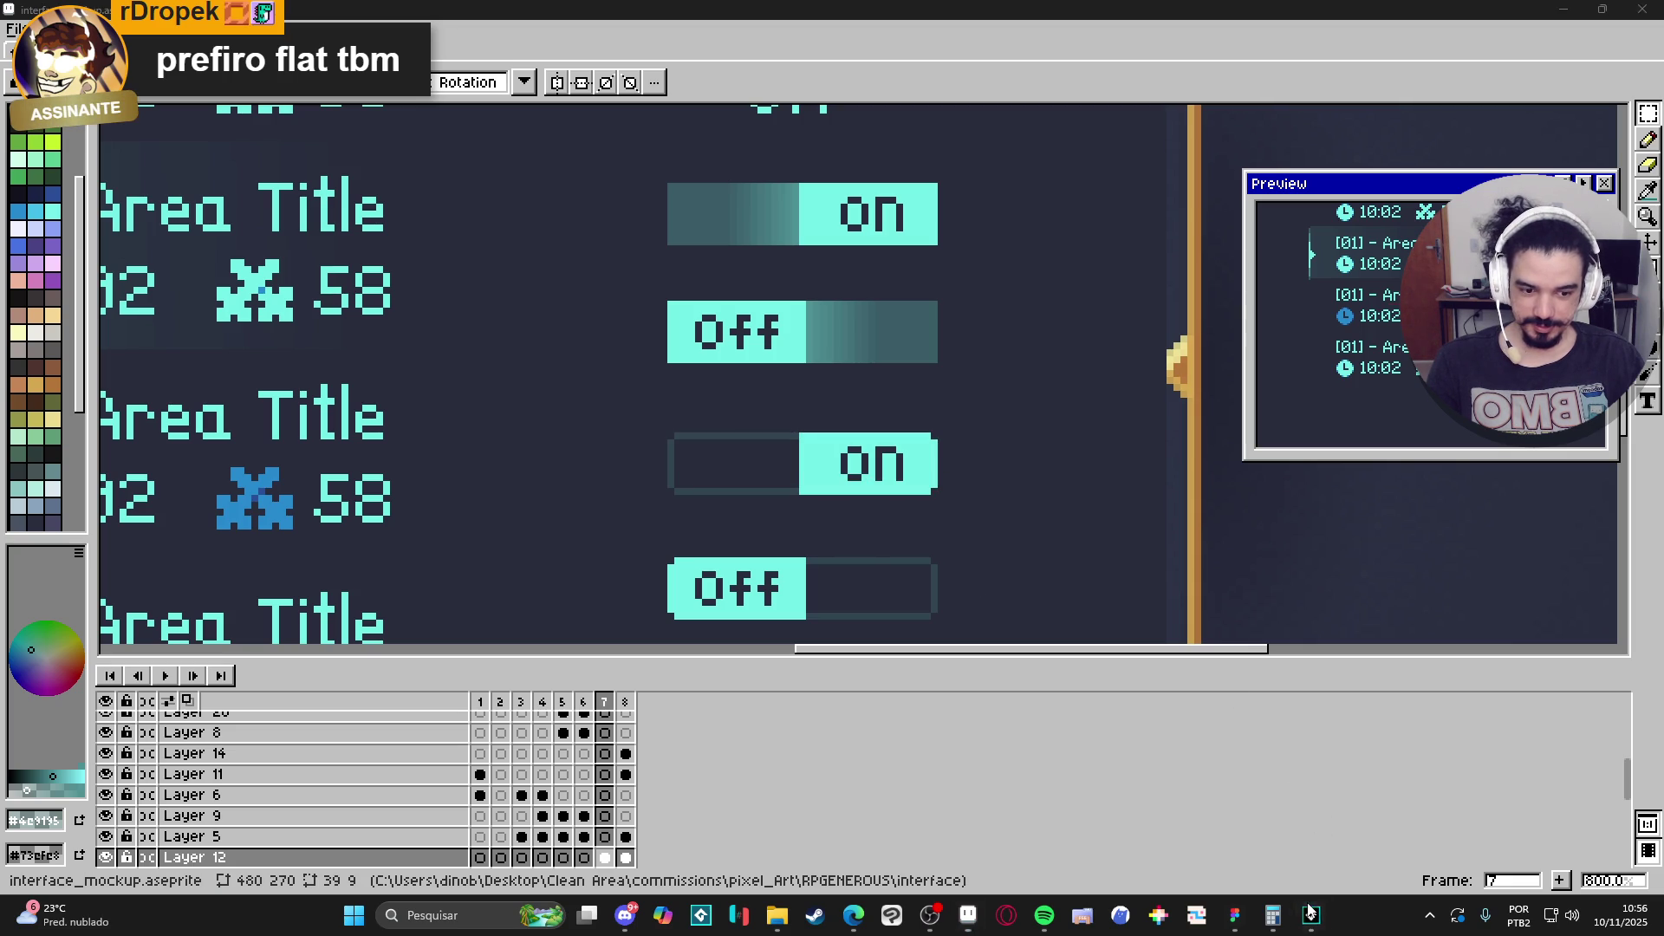
{"action": "left_click", "coordinate": [1311, 916]}
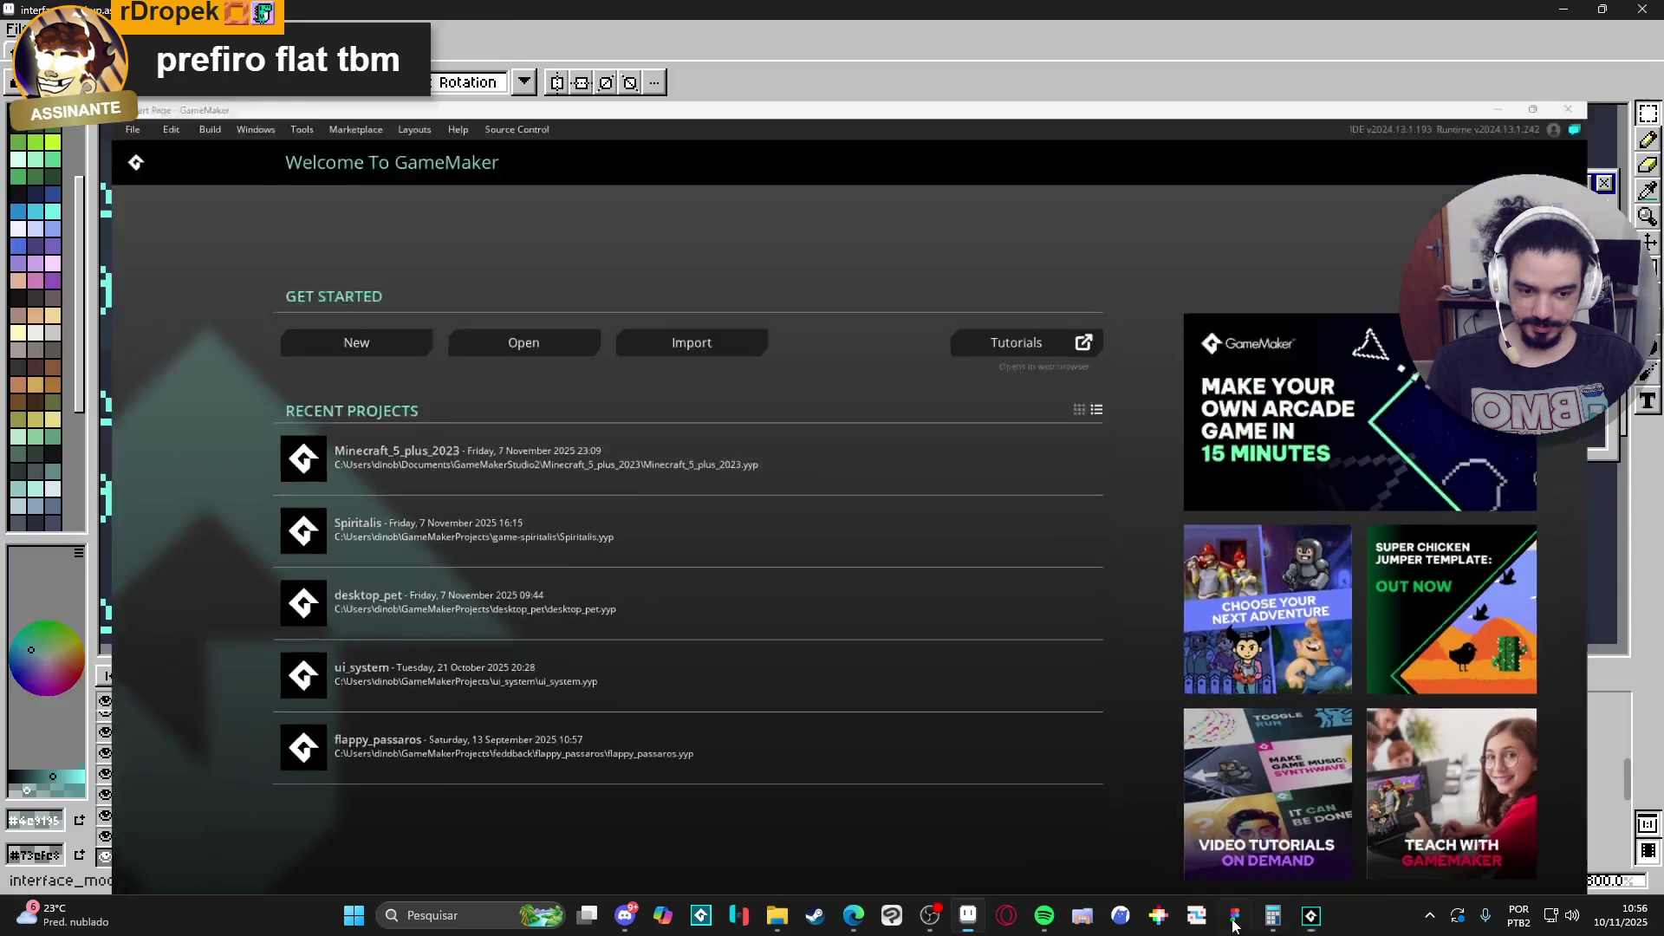
{"action": "left_click", "coordinate": [1234, 919]}
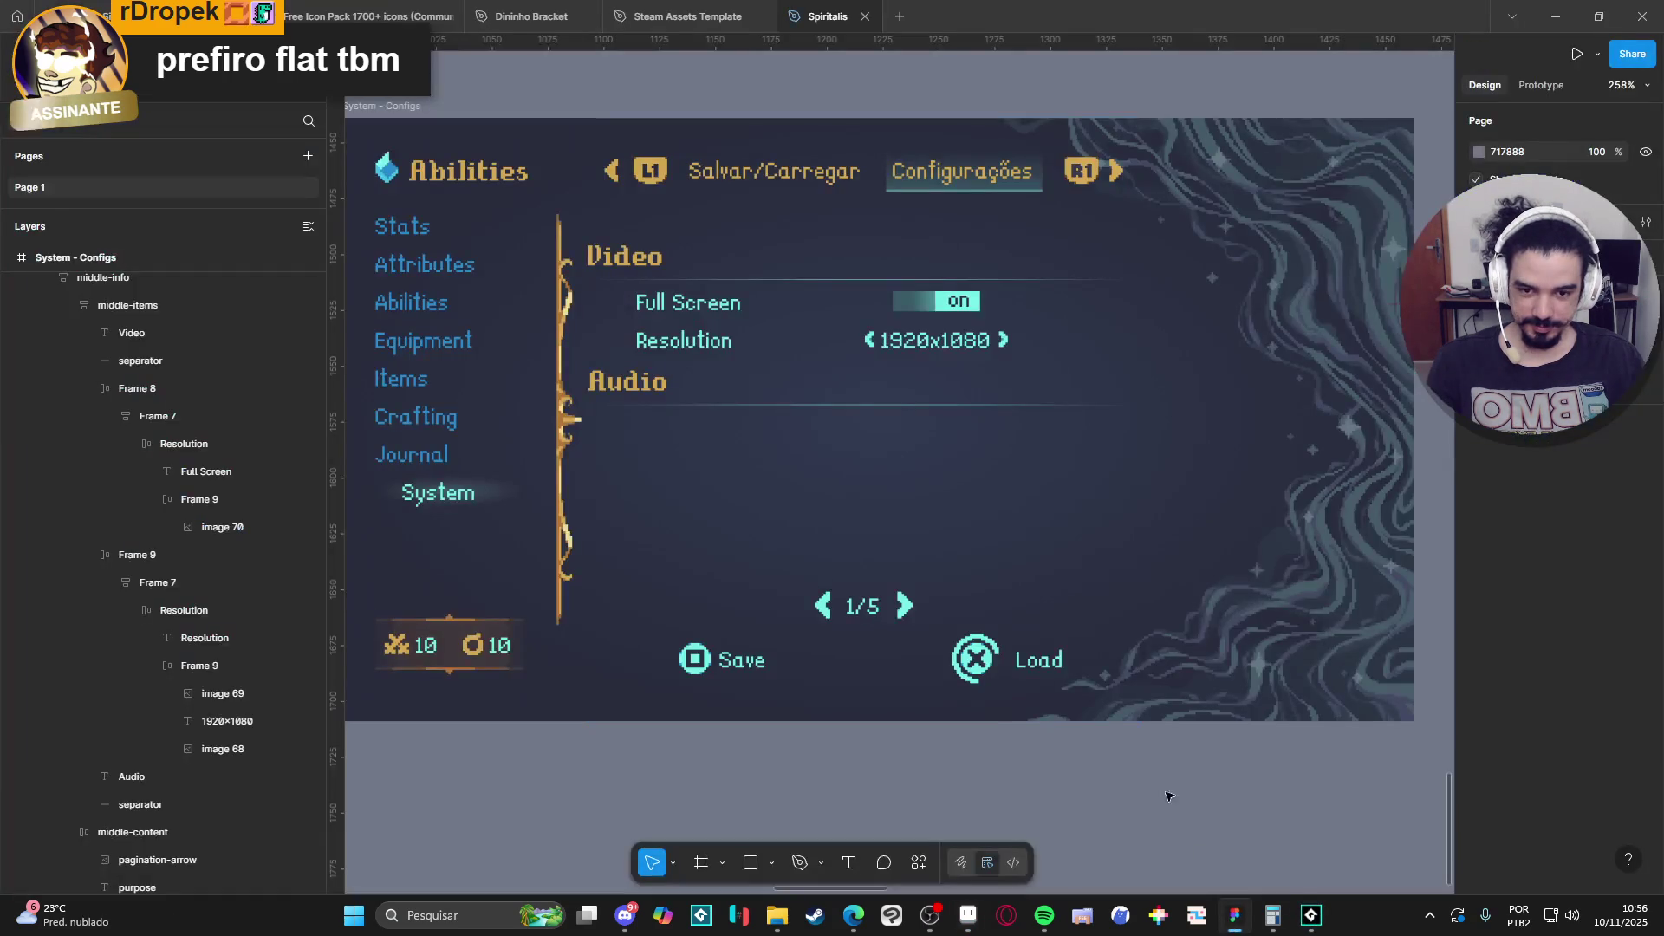
{"action": "left_click", "coordinate": [971, 311]}
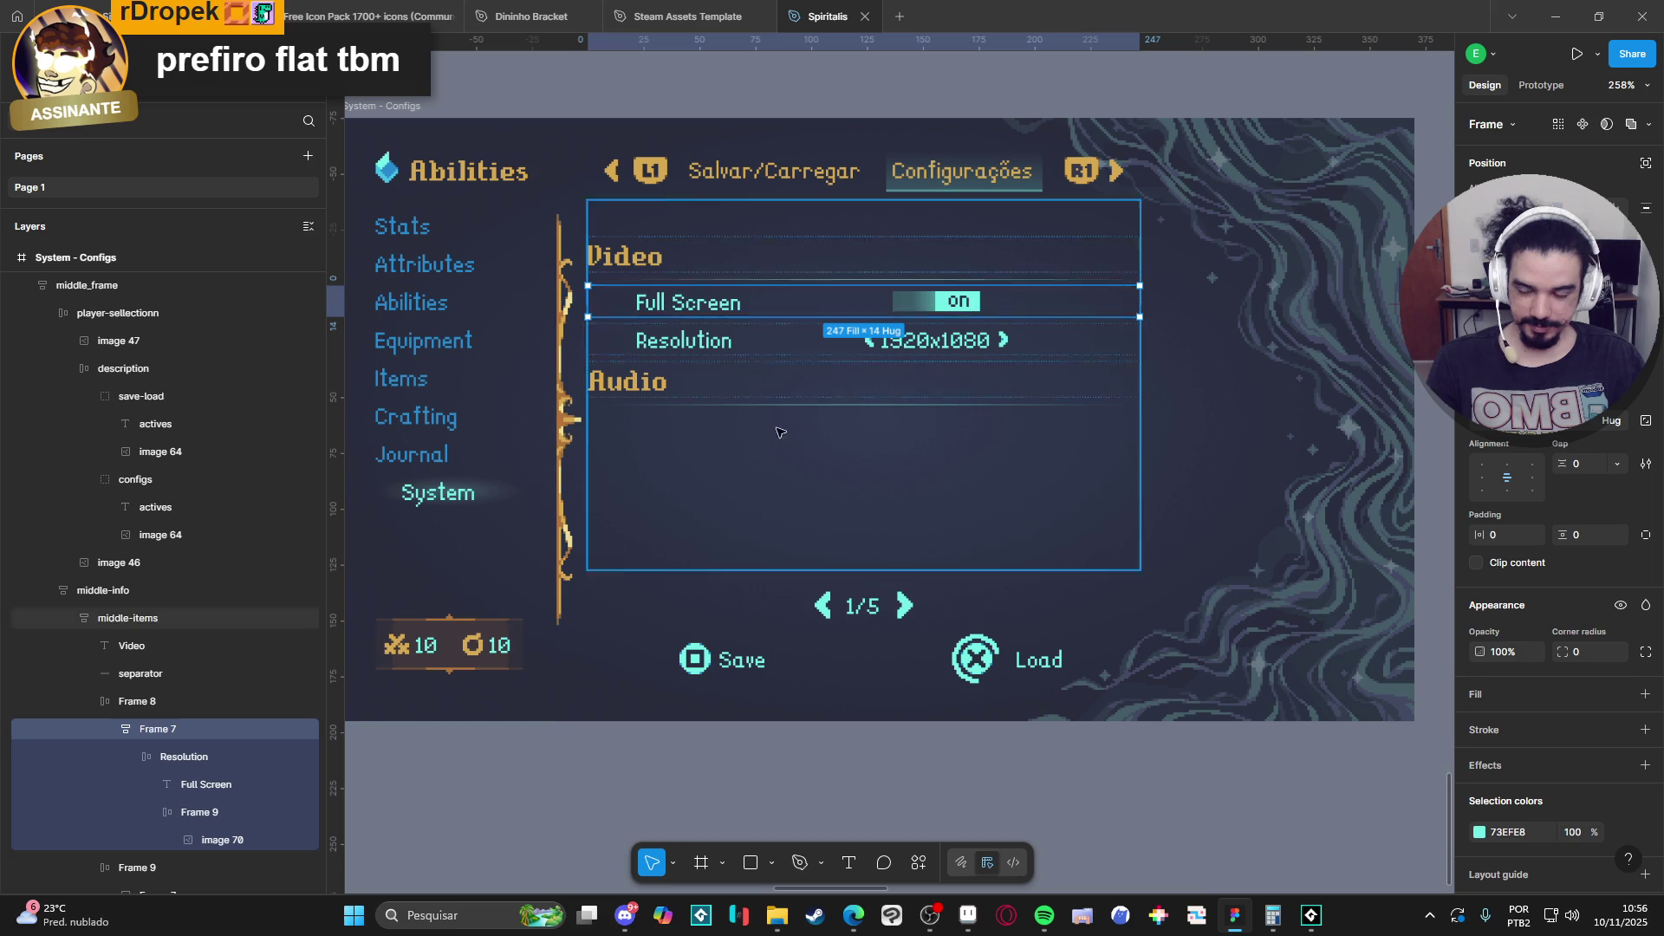
{"action": "left_click", "coordinate": [210, 837]}
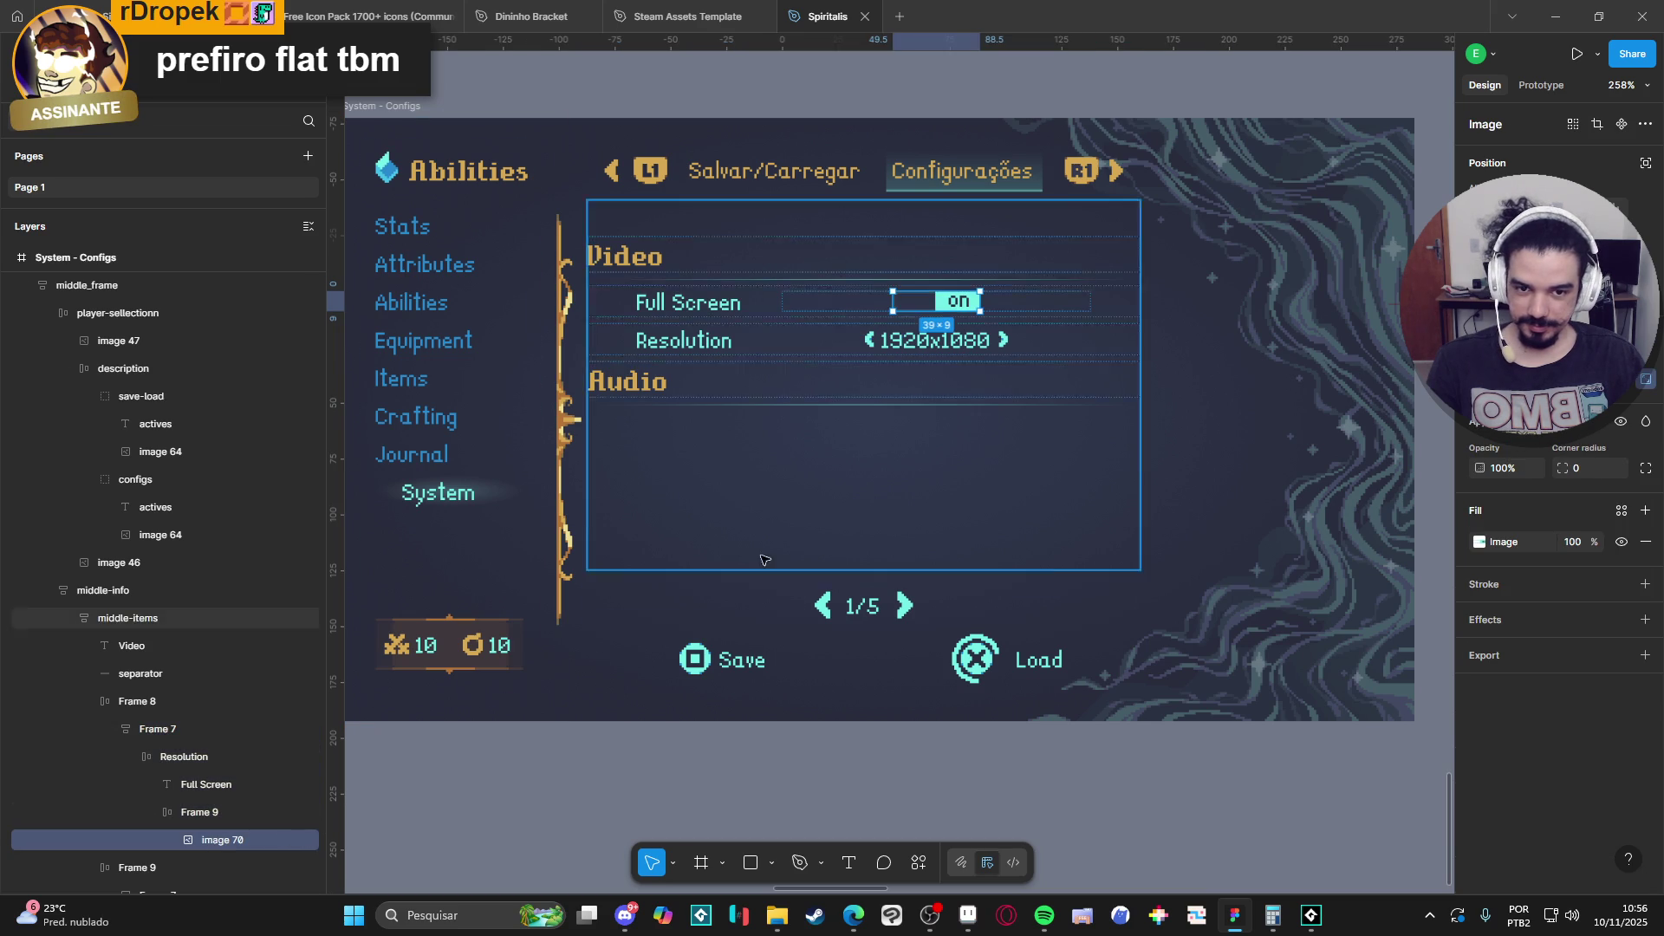
{"action": "left_click", "coordinate": [1017, 774]}
{"action": "scroll", "coordinate": [957, 713], "scroll_direction": "up", "scroll_amount": 2}
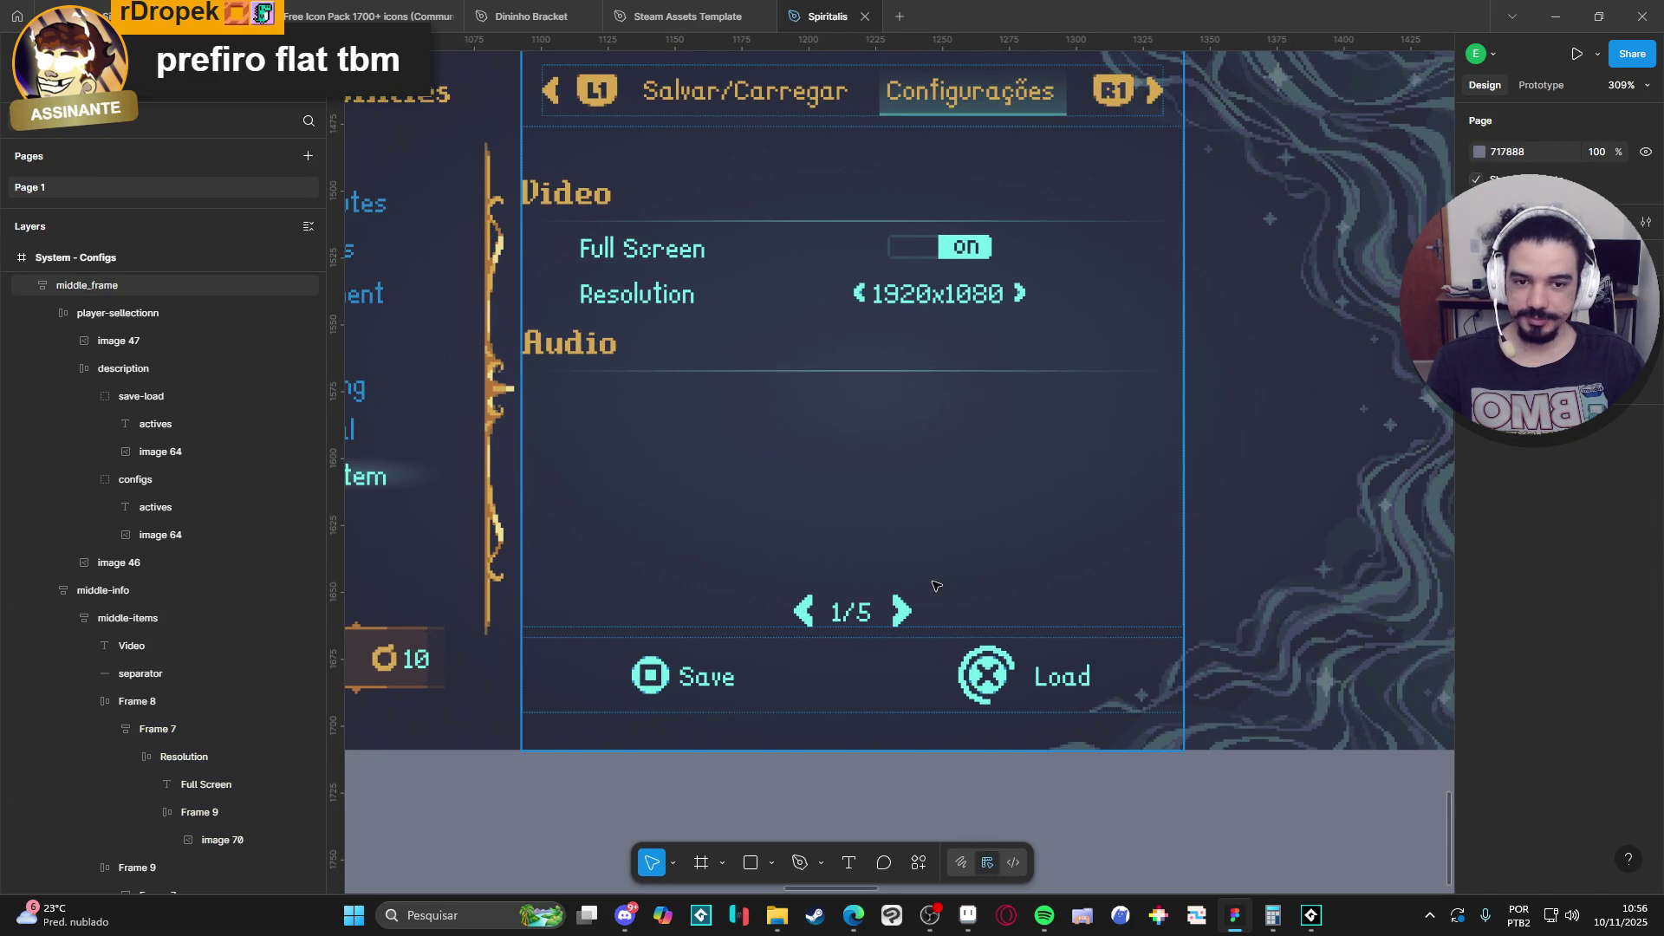
{"action": "scroll", "coordinate": [936, 587], "scroll_direction": "down", "scroll_amount": 1}
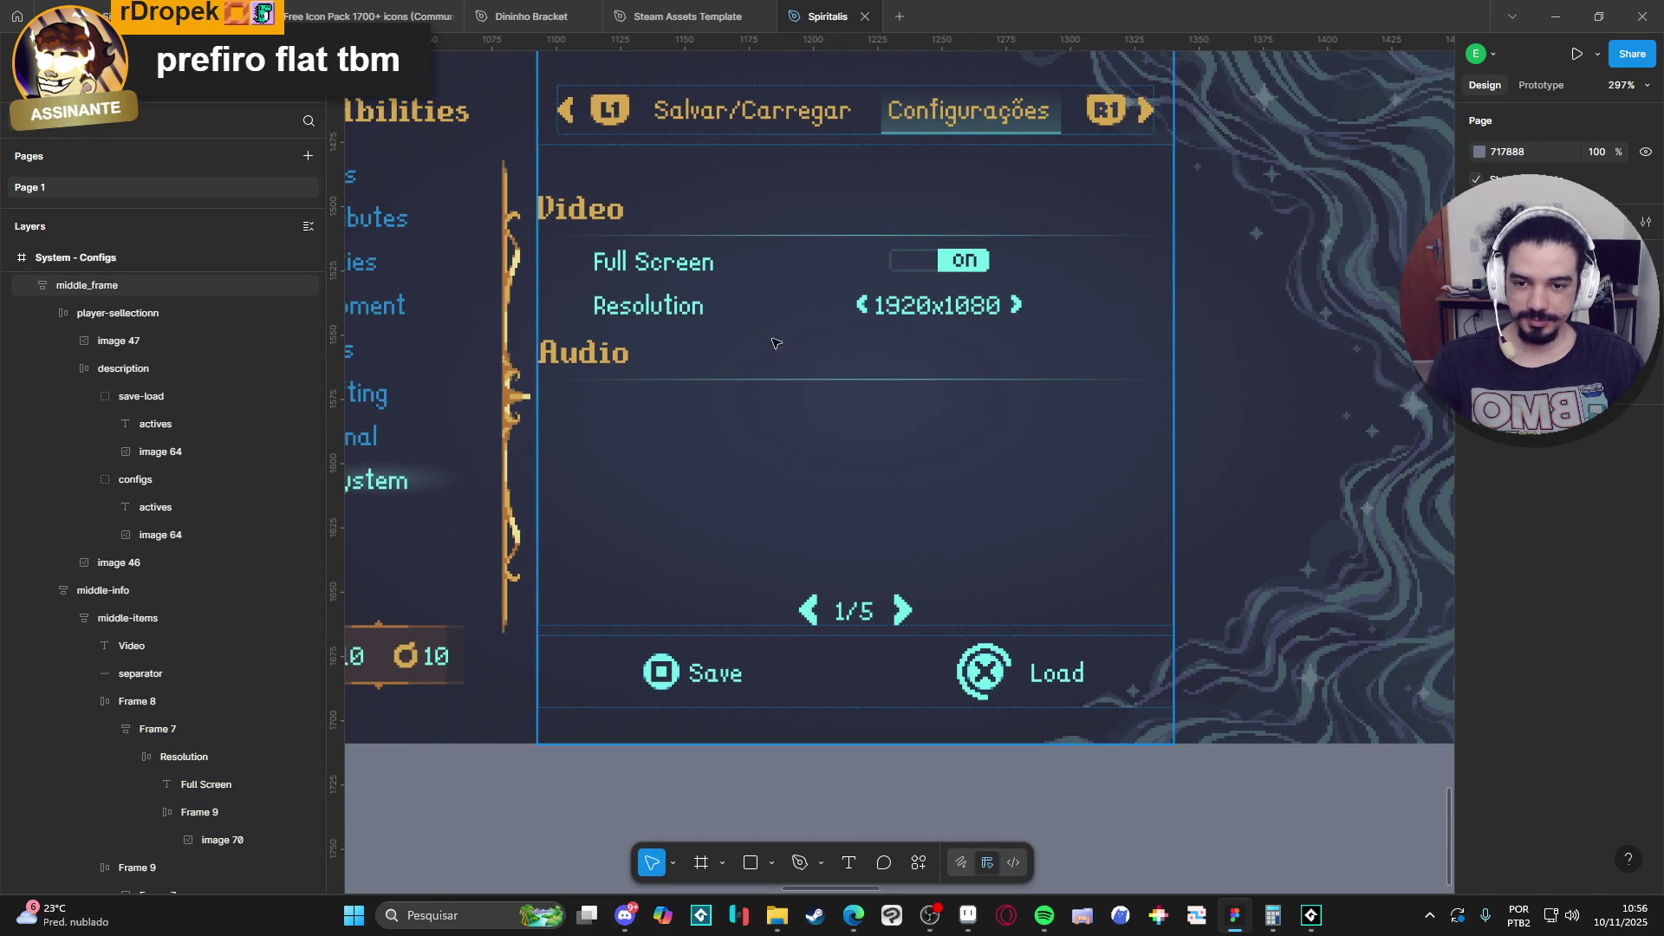
{"action": "left_click", "coordinate": [713, 335]}
{"action": "left_click", "coordinate": [711, 321]}
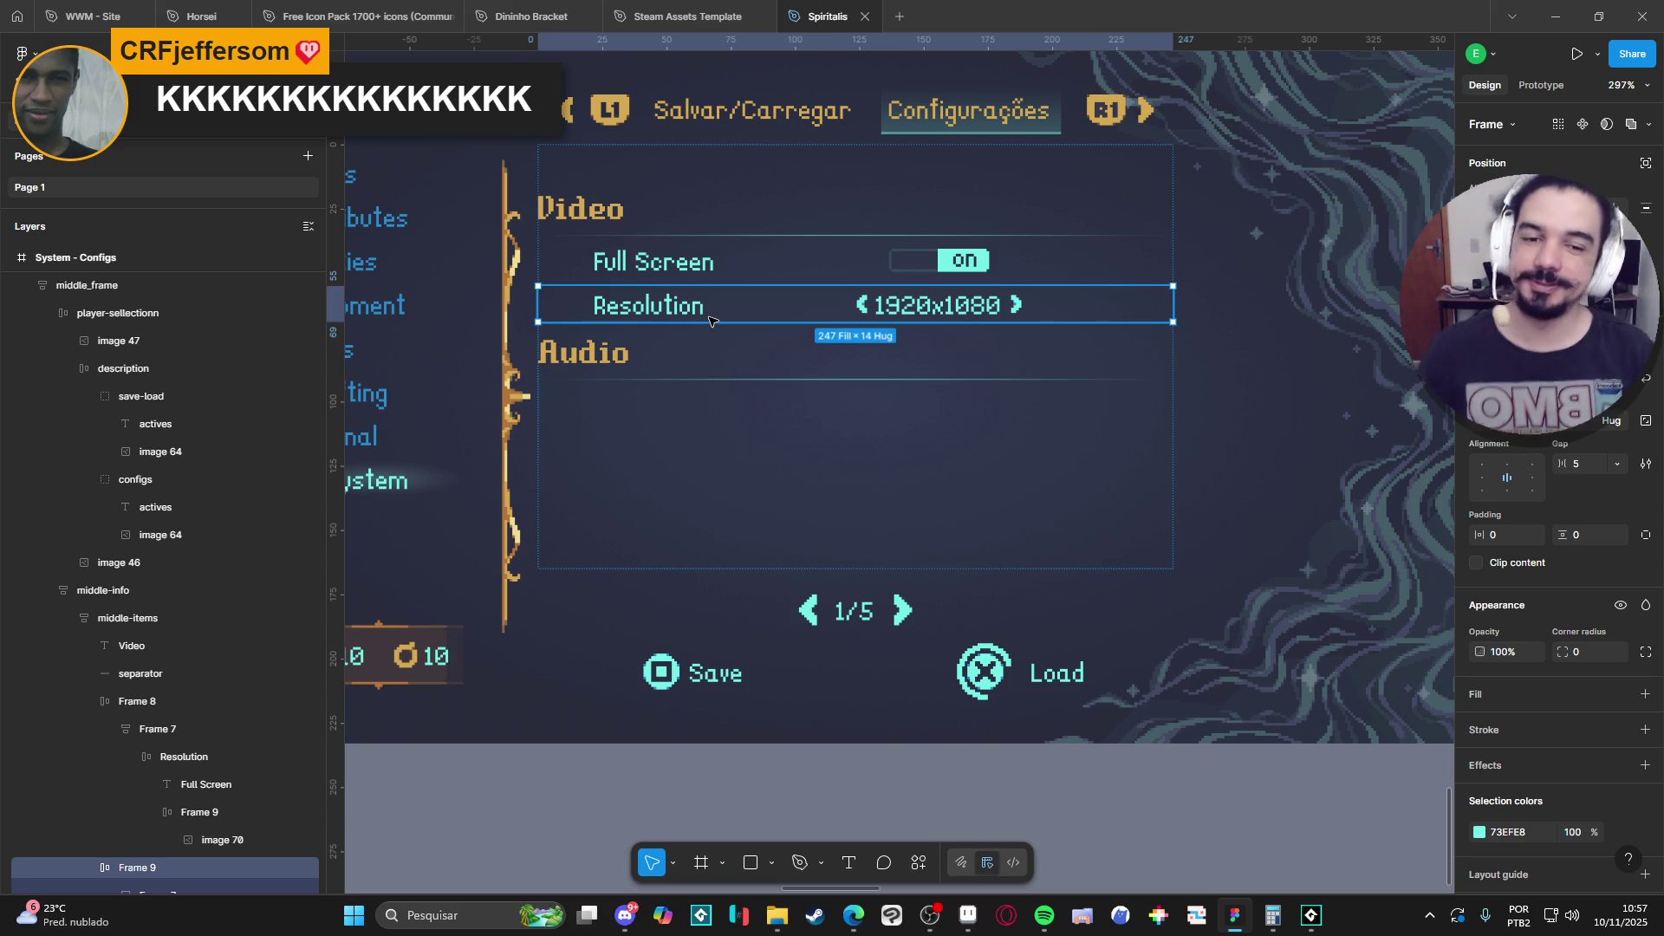
Deselect the Resolution row and zoom to 100% to see all the menu mockups.
{"action": "left_click", "coordinate": [1133, 824]}
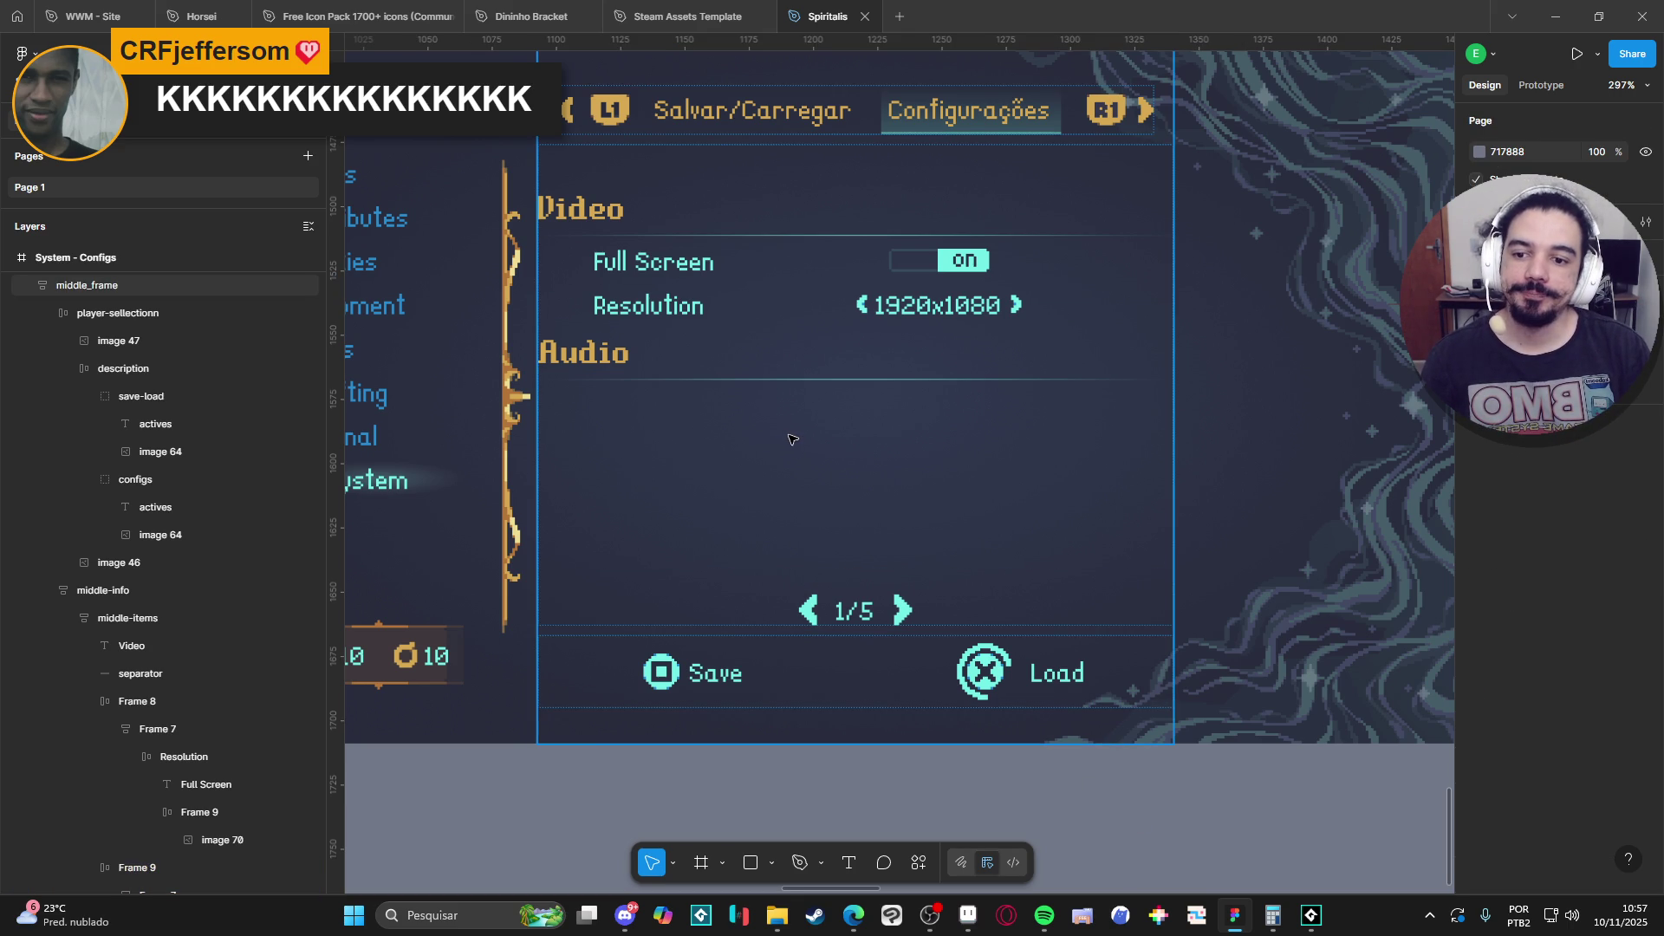
{"action": "scroll", "coordinate": [791, 440], "scroll_direction": "down", "scroll_amount": 1}
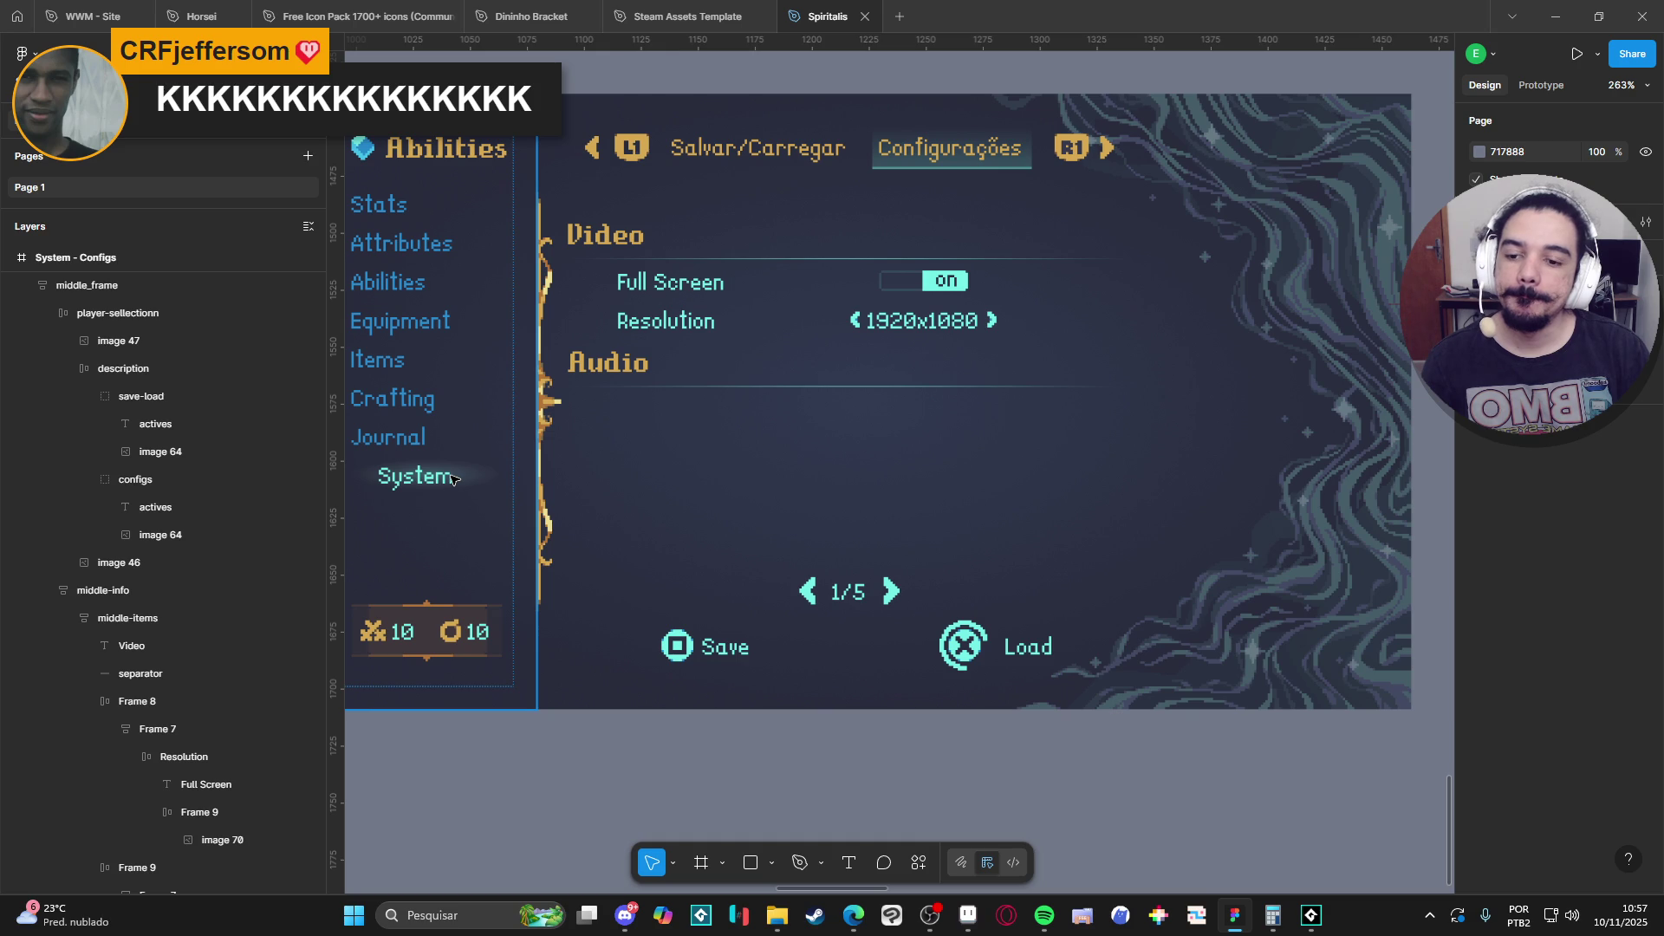
{"action": "left_click", "coordinate": [728, 504]}
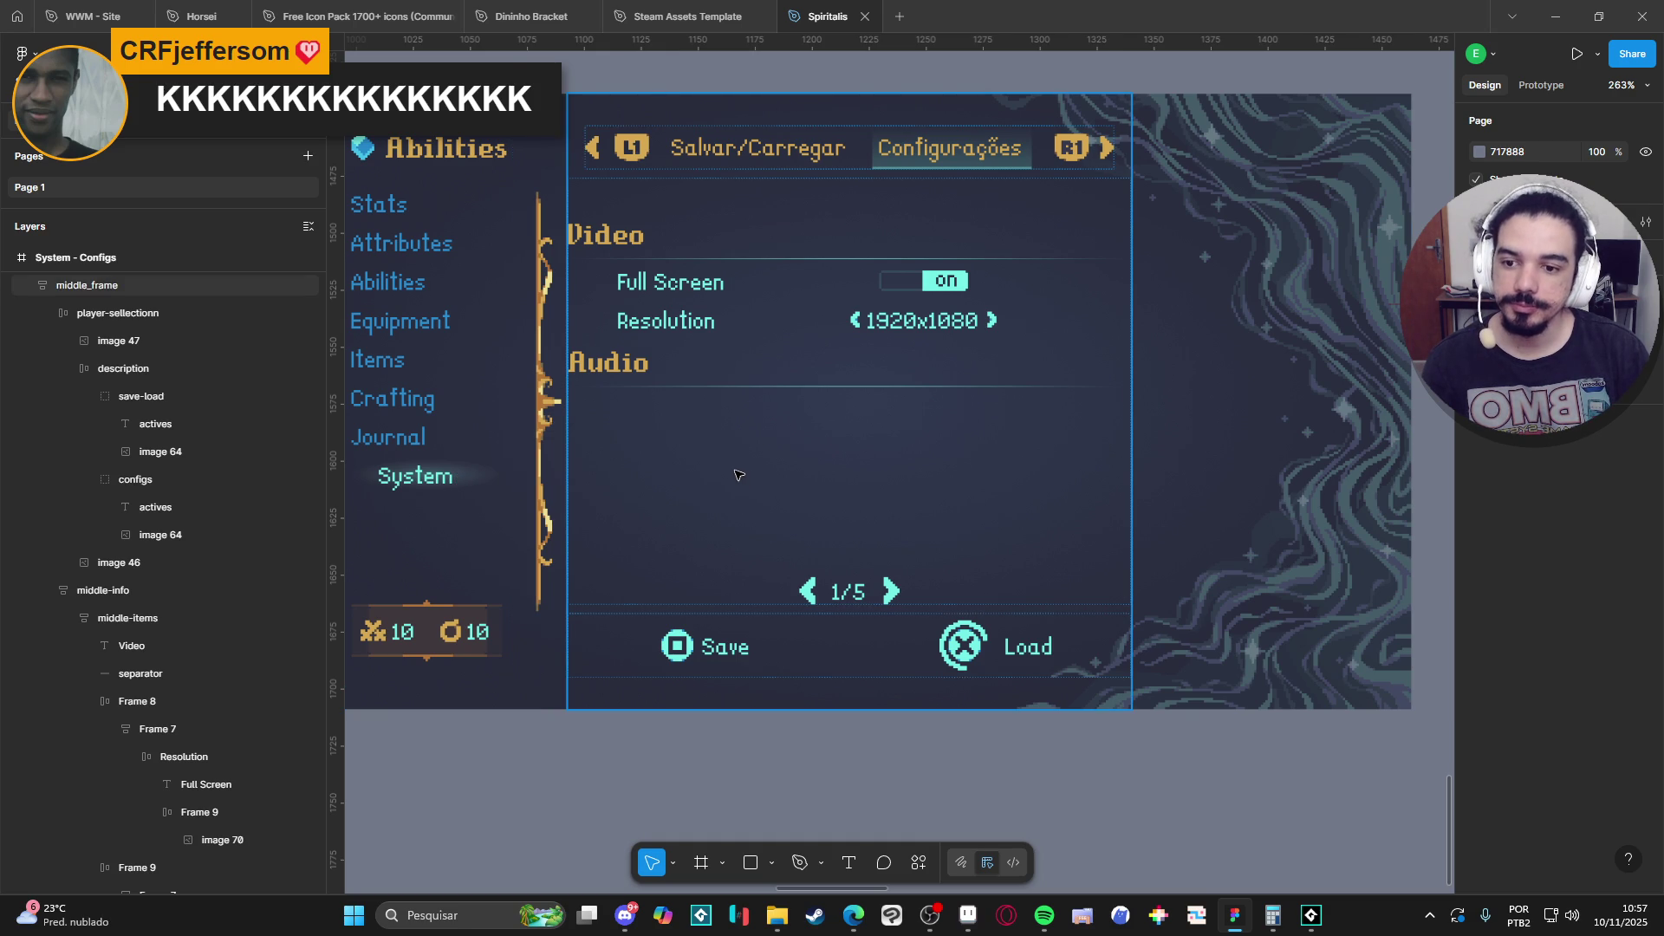
{"action": "key", "text": "shift+0"}
{"action": "scroll", "coordinate": [755, 486], "scroll_direction": "left", "scroll_amount": 5}
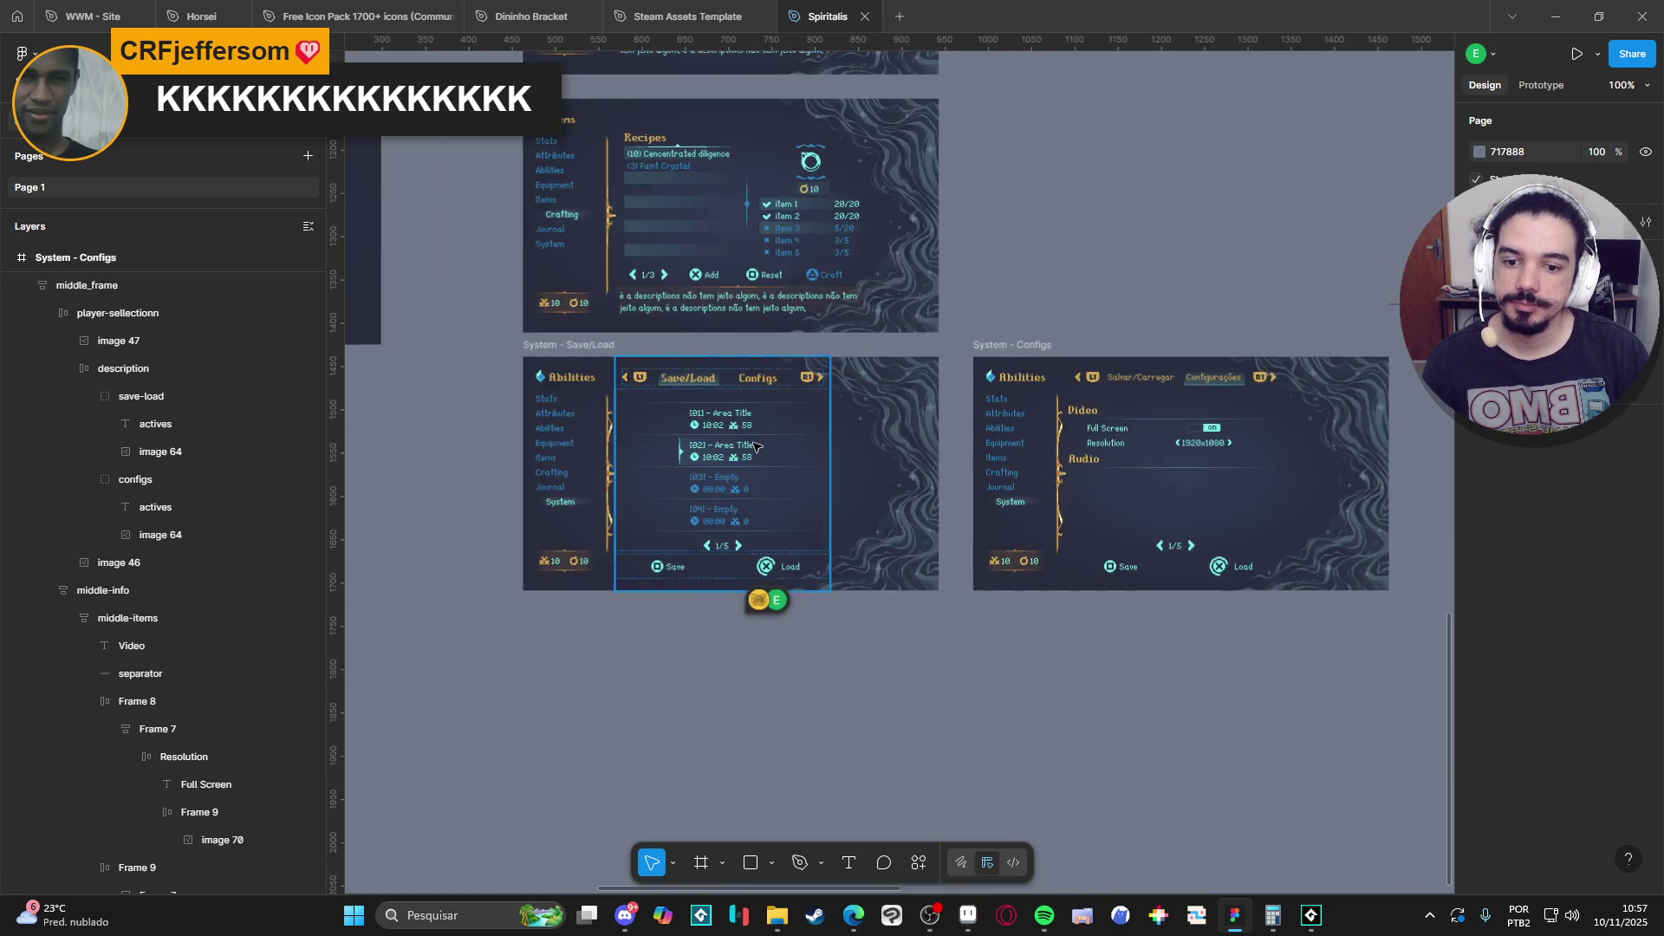
{"action": "scroll", "coordinate": [755, 446], "scroll_direction": "up", "scroll_amount": 3}
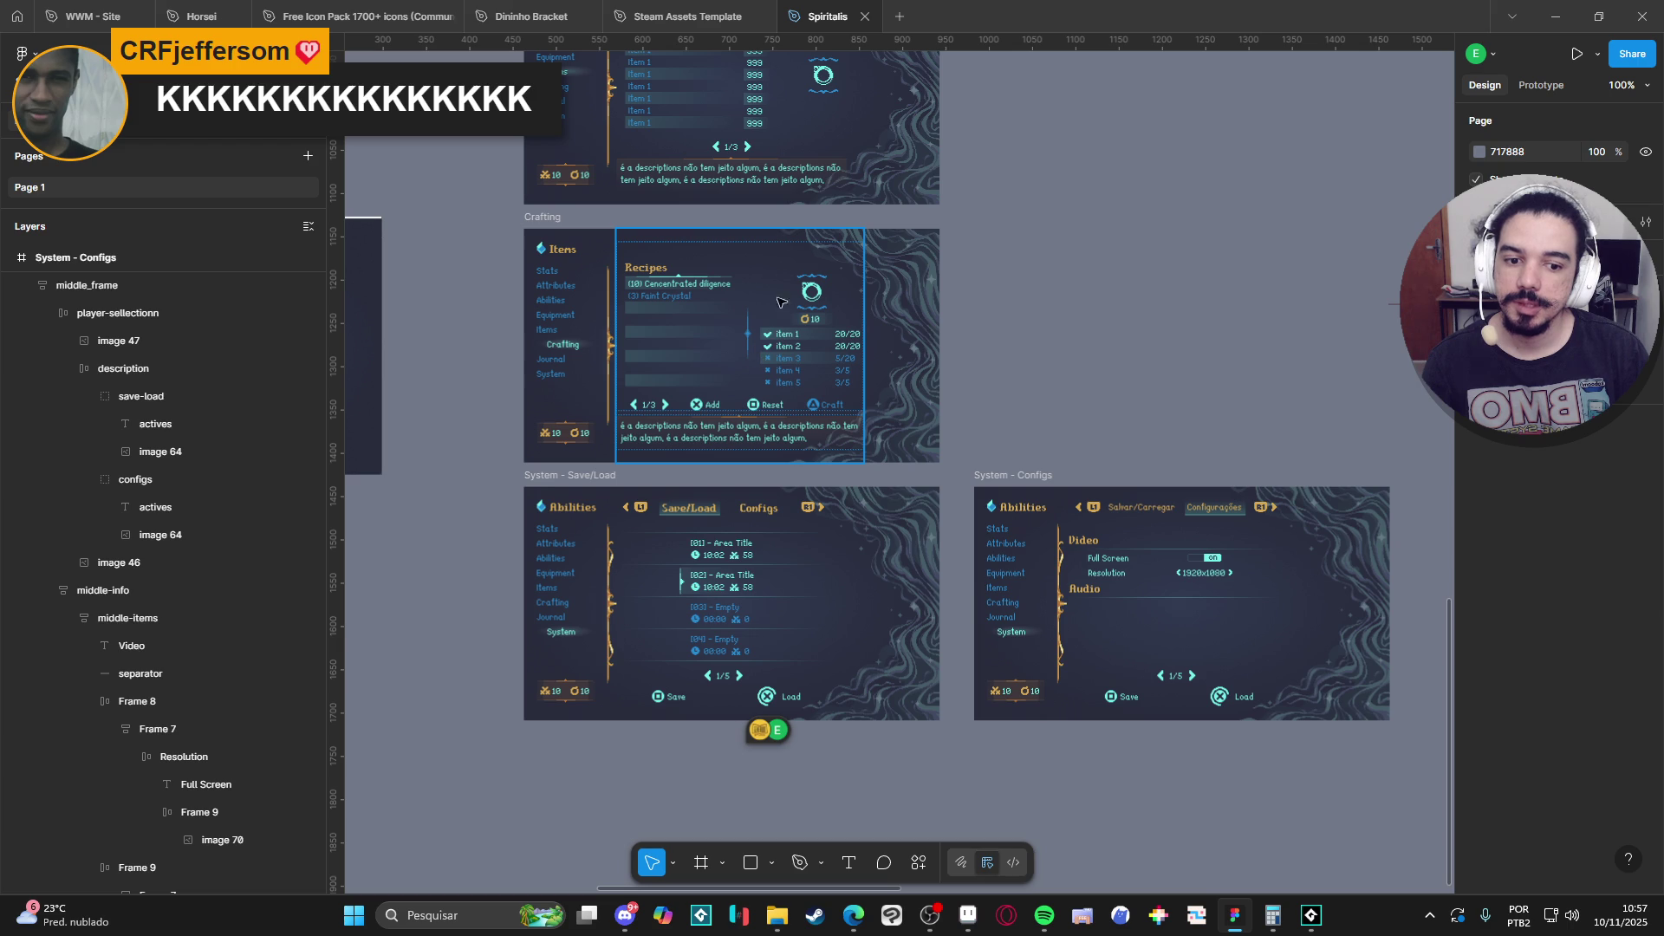
{"action": "scroll", "coordinate": [919, 411], "scroll_direction": "up", "scroll_amount": 1}
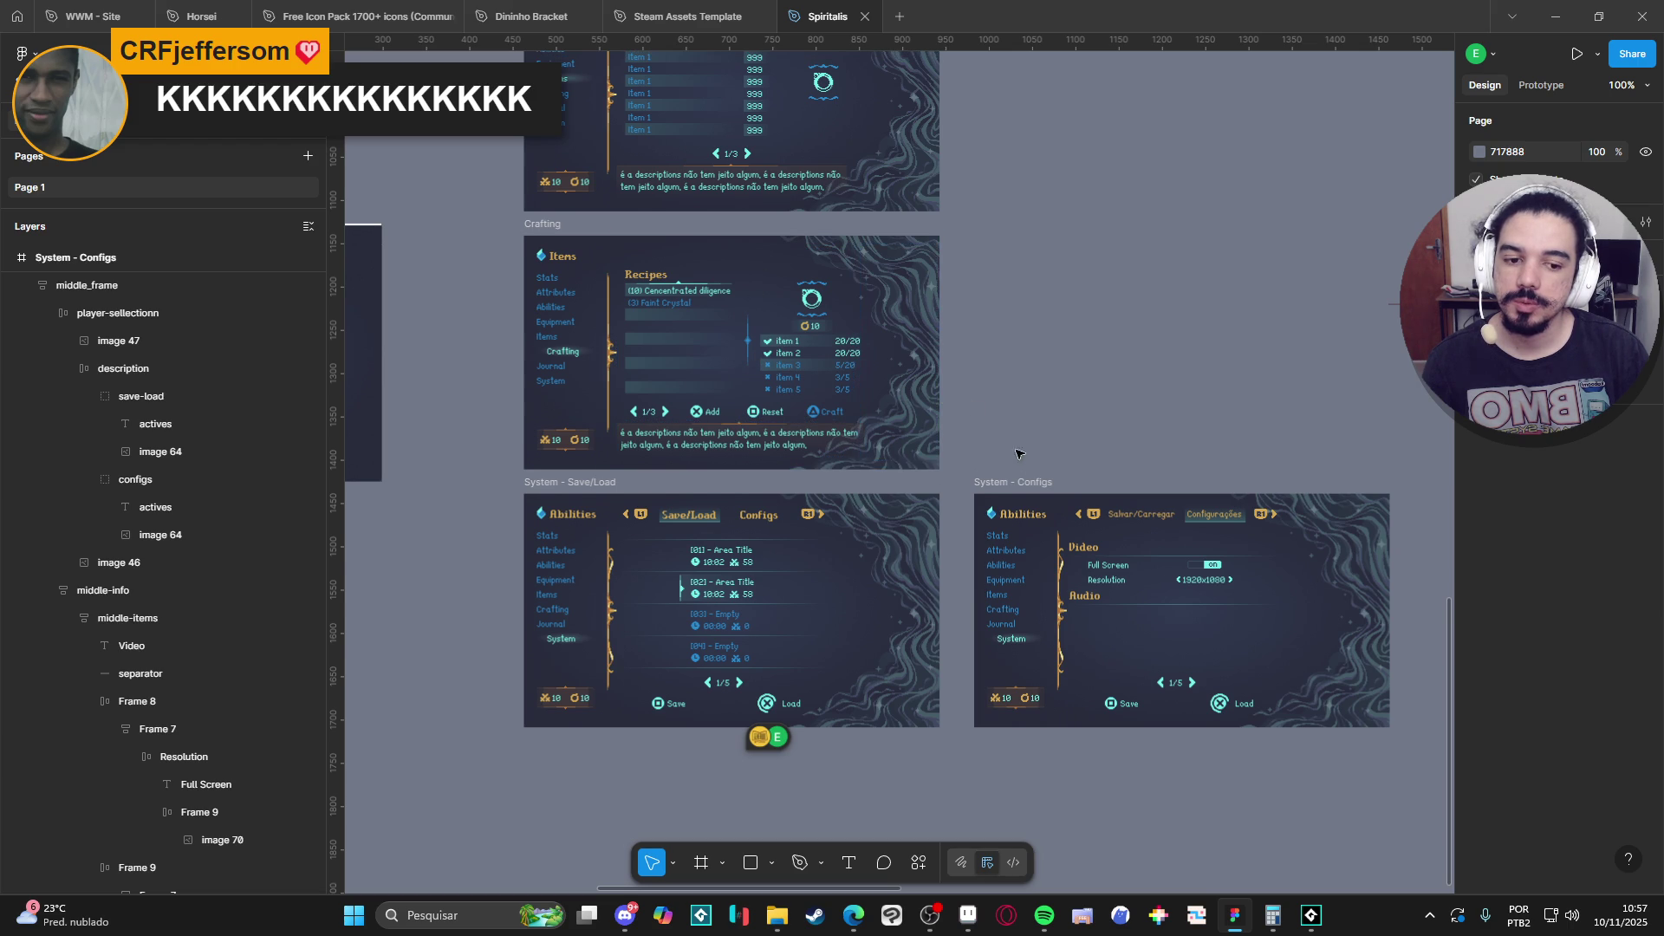
Pan across the Equipment and Items mockups, then zoom to fit System - Configs.
{"action": "mouse_move", "coordinate": [1042, 431]}
{"action": "left_mouse_down"}
{"action": "mouse_move", "coordinate": [915, 779]}
{"action": "mouse_move", "coordinate": [901, 390]}
{"action": "left_mouse_up"}
{"action": "scroll", "coordinate": [911, 537], "scroll_direction": "up", "scroll_amount": 3}
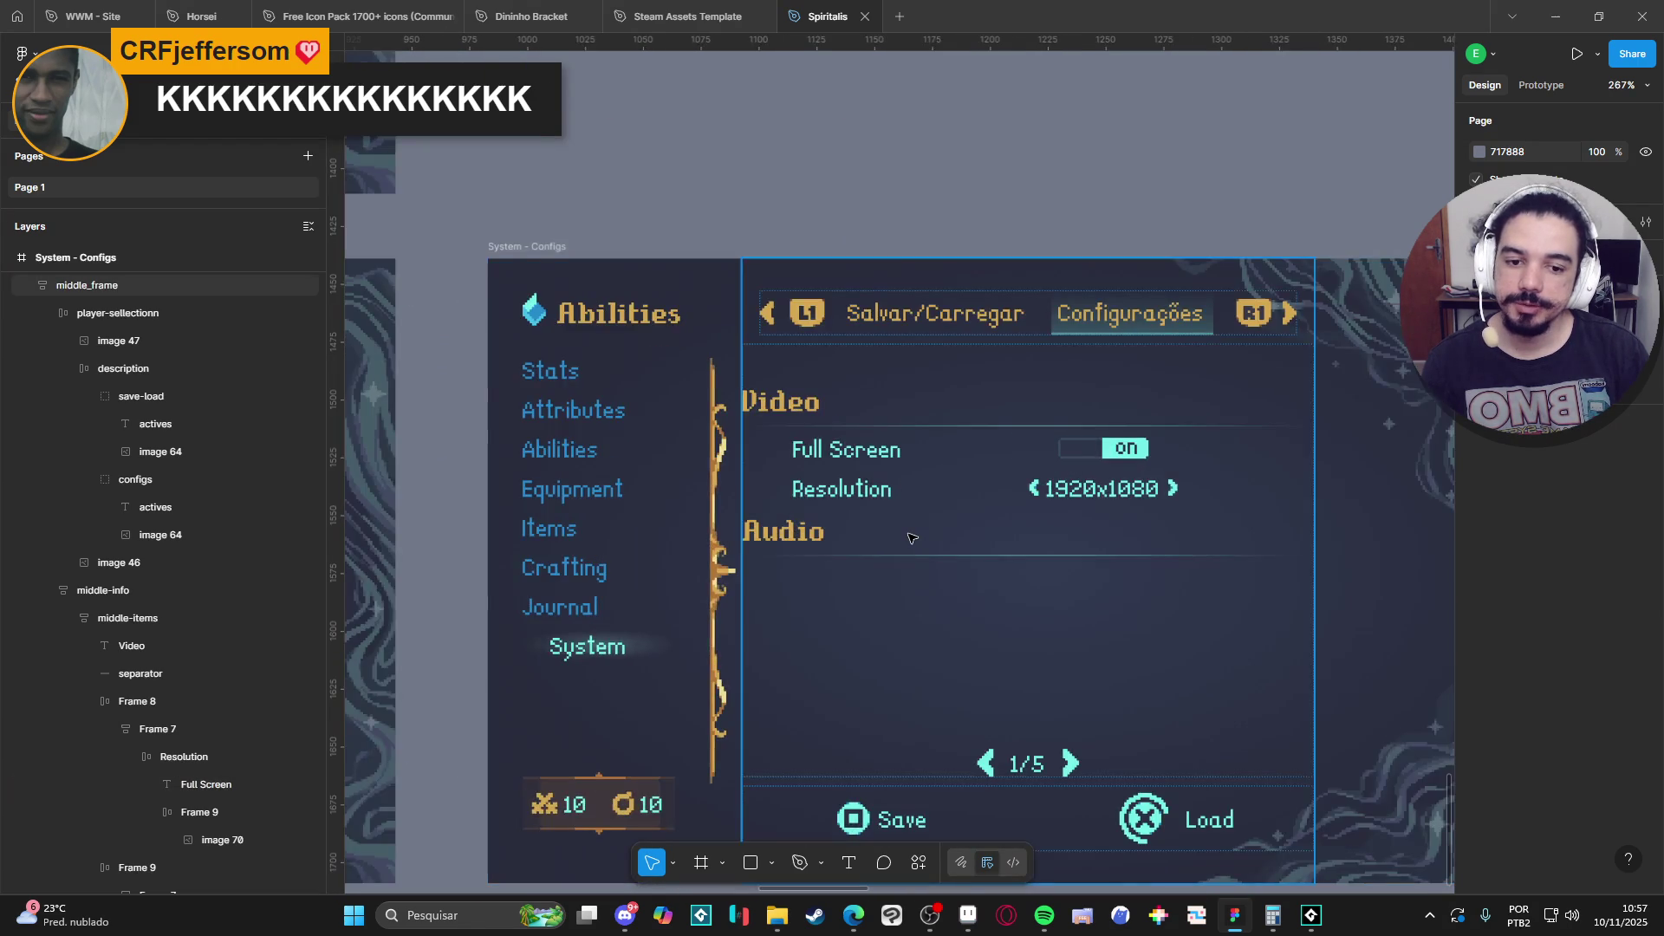
{"action": "scroll", "coordinate": [910, 538], "scroll_direction": "down", "scroll_amount": 2}
{"action": "scroll", "coordinate": [806, 201], "scroll_direction": "up", "scroll_amount": 7}
{"action": "scroll", "coordinate": [806, 201], "scroll_direction": "left", "scroll_amount": 5}
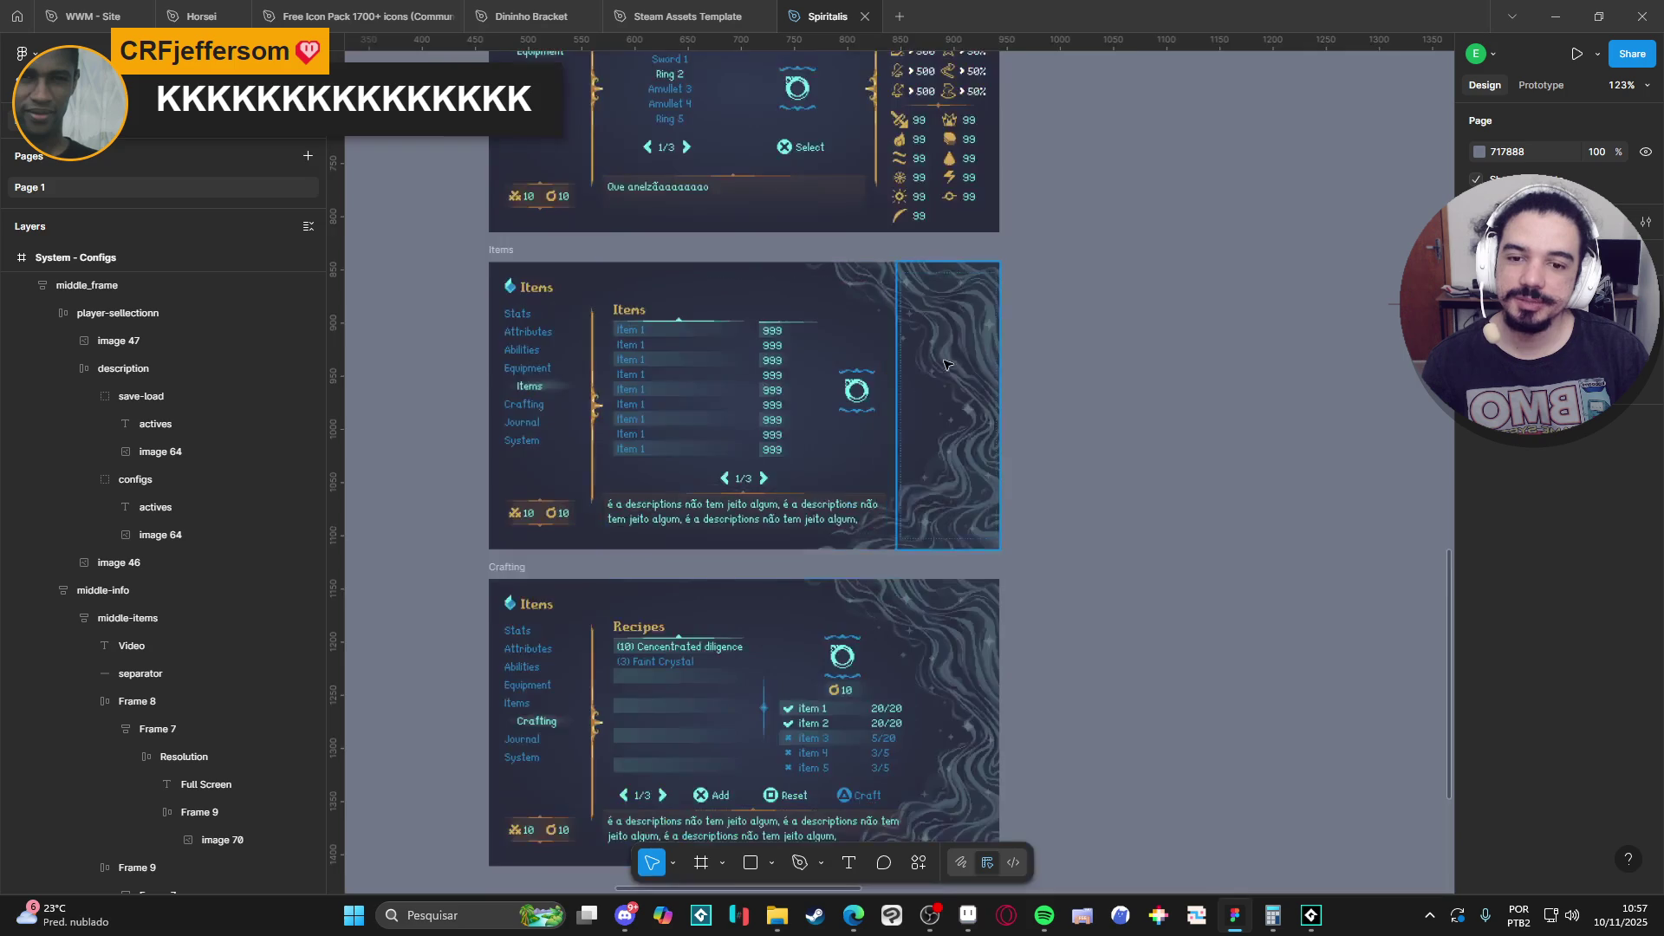
{"action": "scroll", "coordinate": [867, 346], "scroll_direction": "down", "scroll_amount": 9}
{"action": "scroll", "coordinate": [953, 416], "scroll_direction": "up", "scroll_amount": 5}
{"action": "scroll", "coordinate": [1016, 435], "scroll_direction": "down", "scroll_amount": 6}
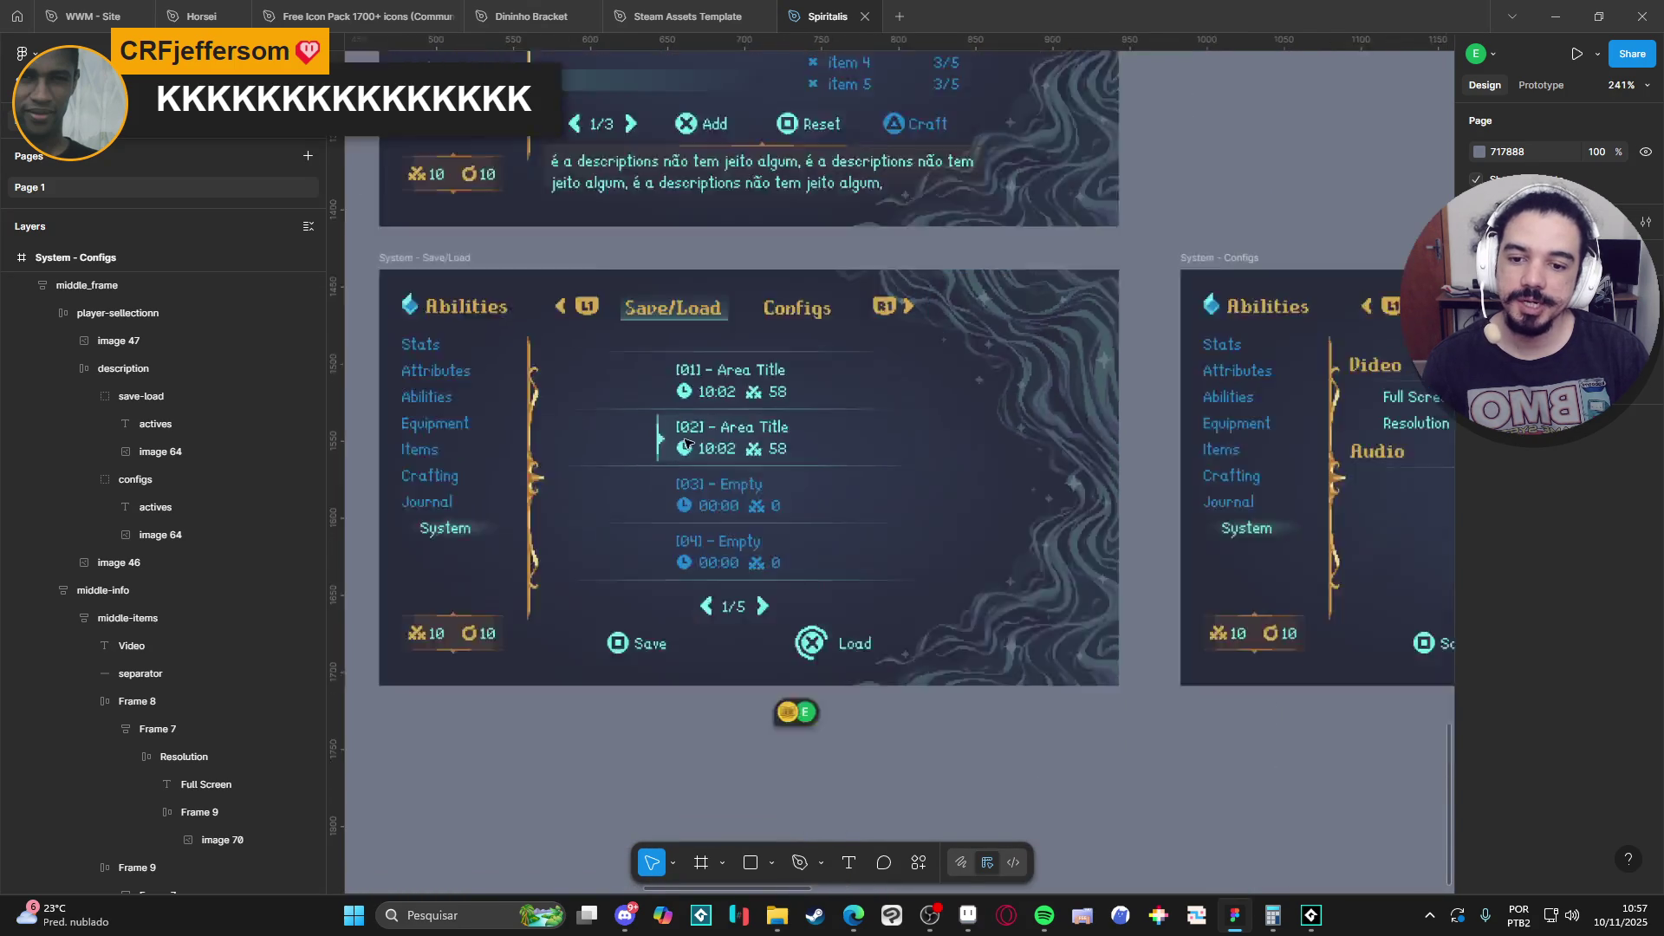
{"action": "key", "text": "shift+2"}
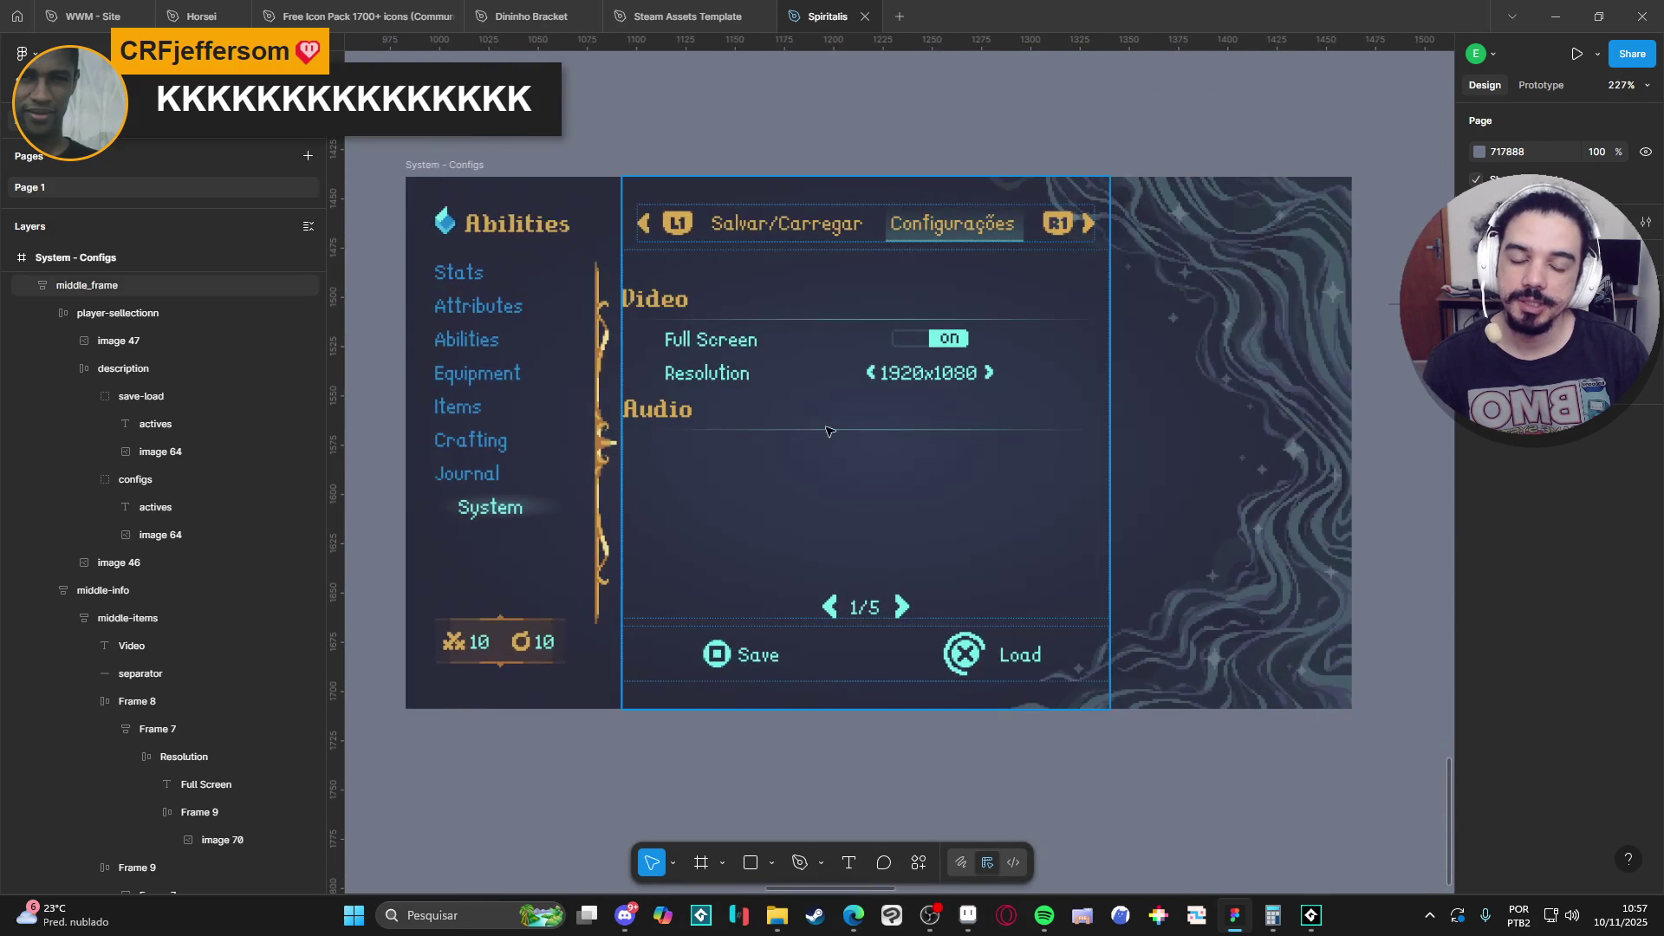
{"action": "left_click", "coordinate": [968, 915]}
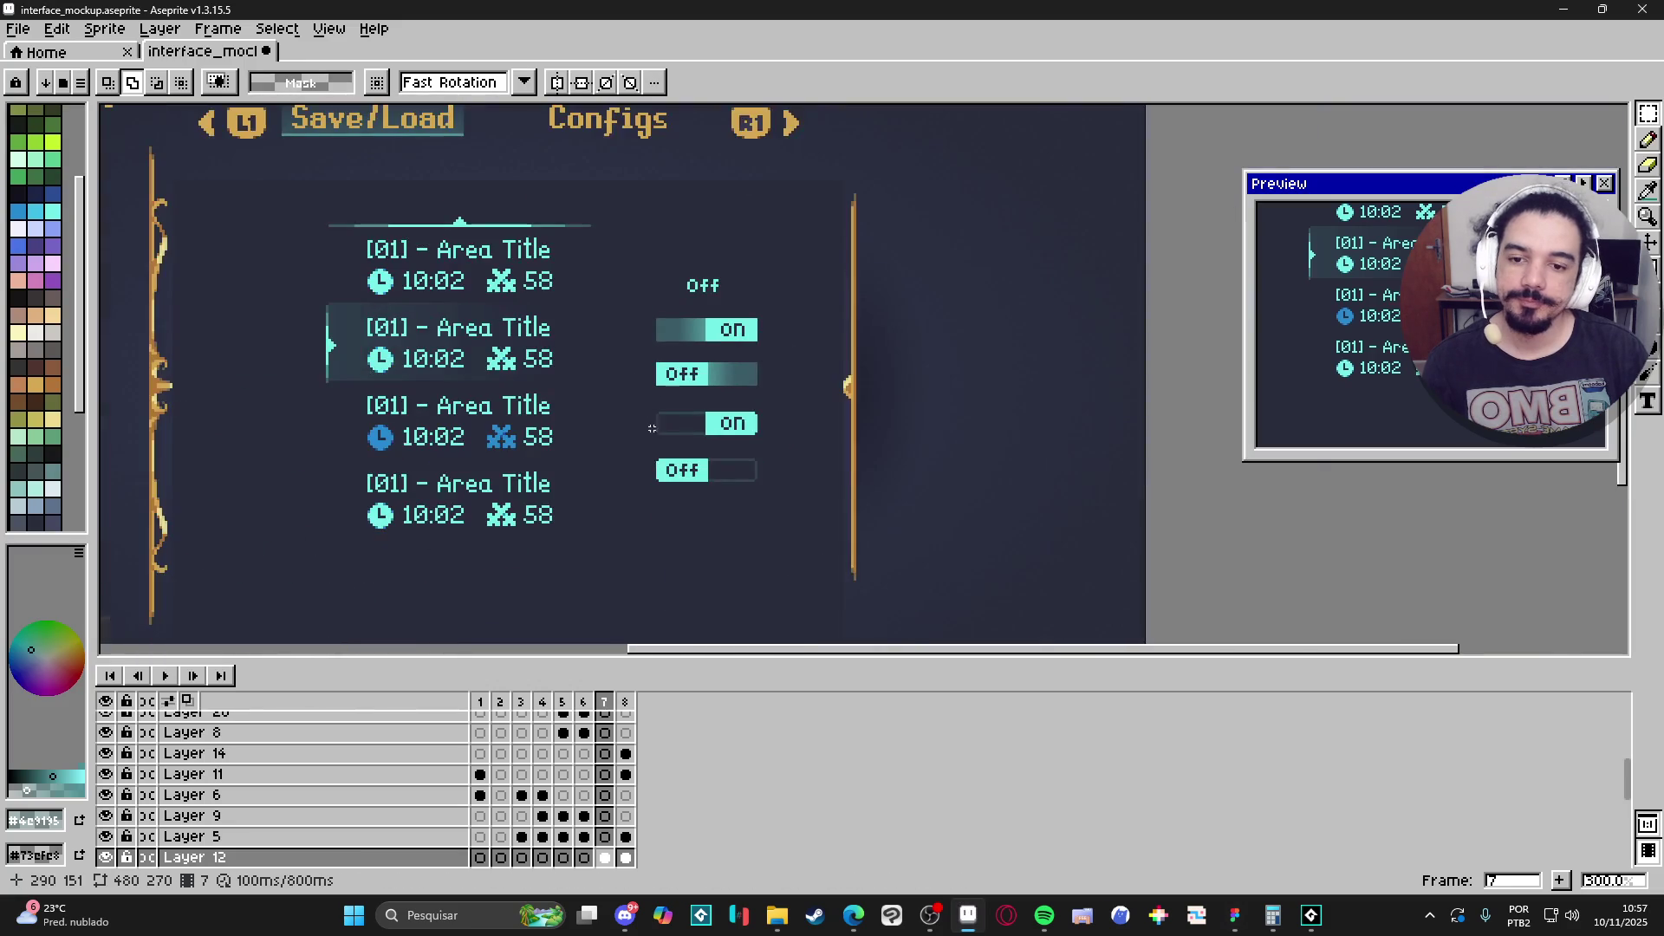
Go to frame 6's Items mockup and make the highlighted Item 1 layer active.
{"action": "scroll", "coordinate": [729, 356], "scroll_direction": "down", "scroll_amount": 1}
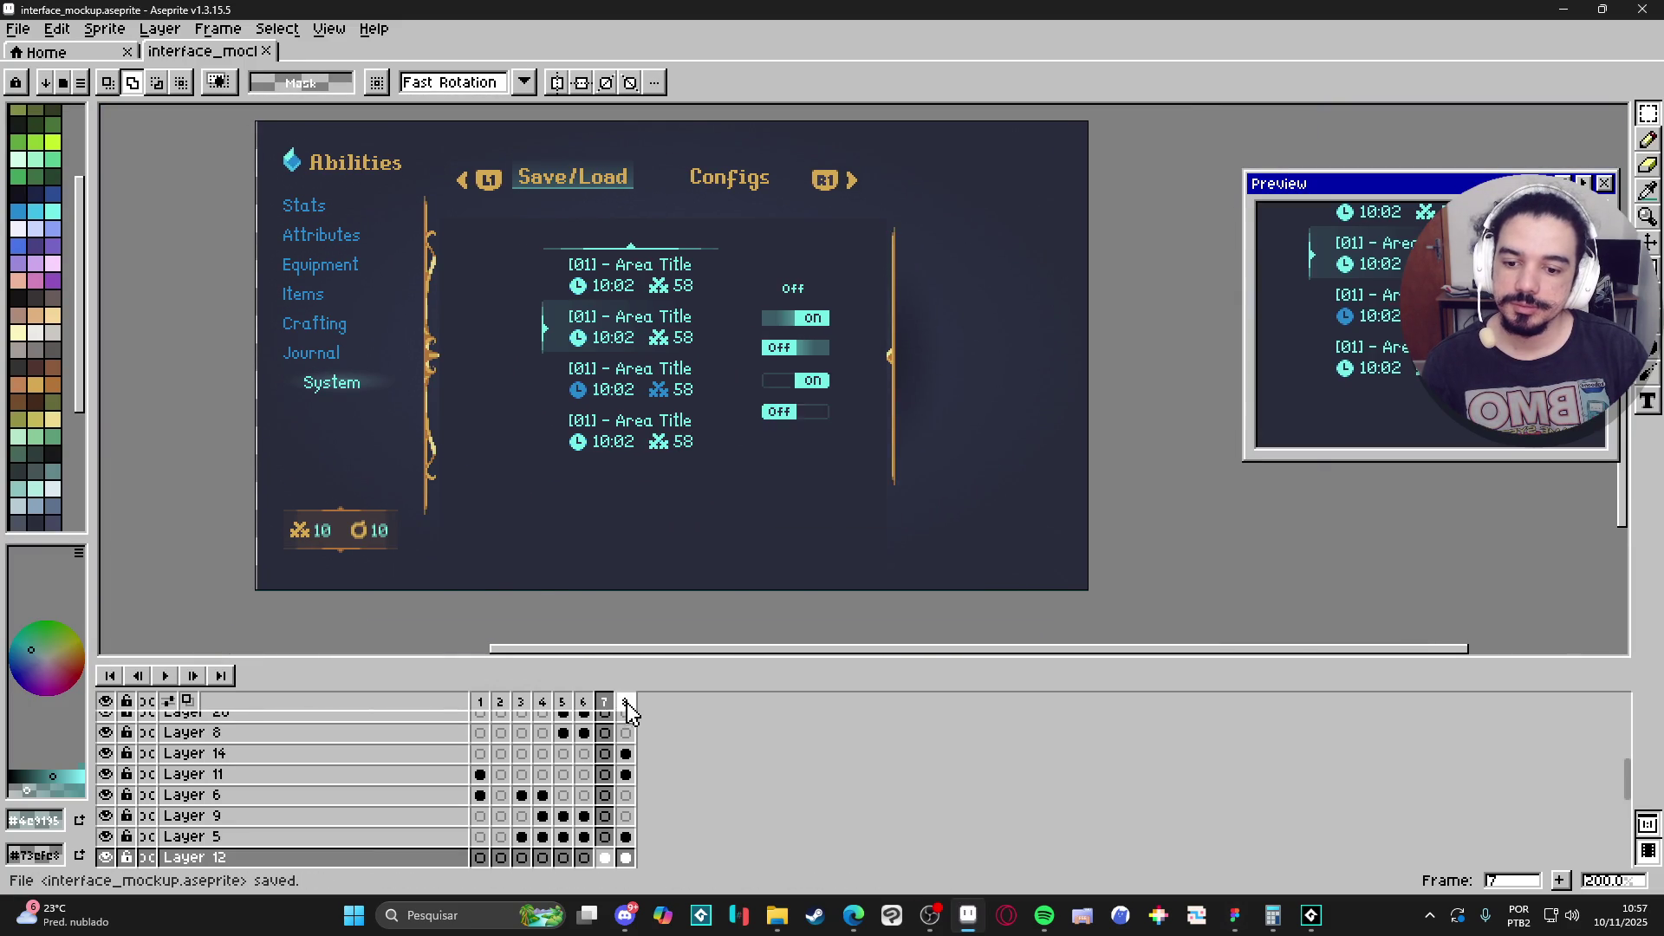
{"action": "left_click", "coordinate": [625, 702]}
{"action": "left_click", "coordinate": [604, 704]}
{"action": "left_click", "coordinate": [583, 706]}
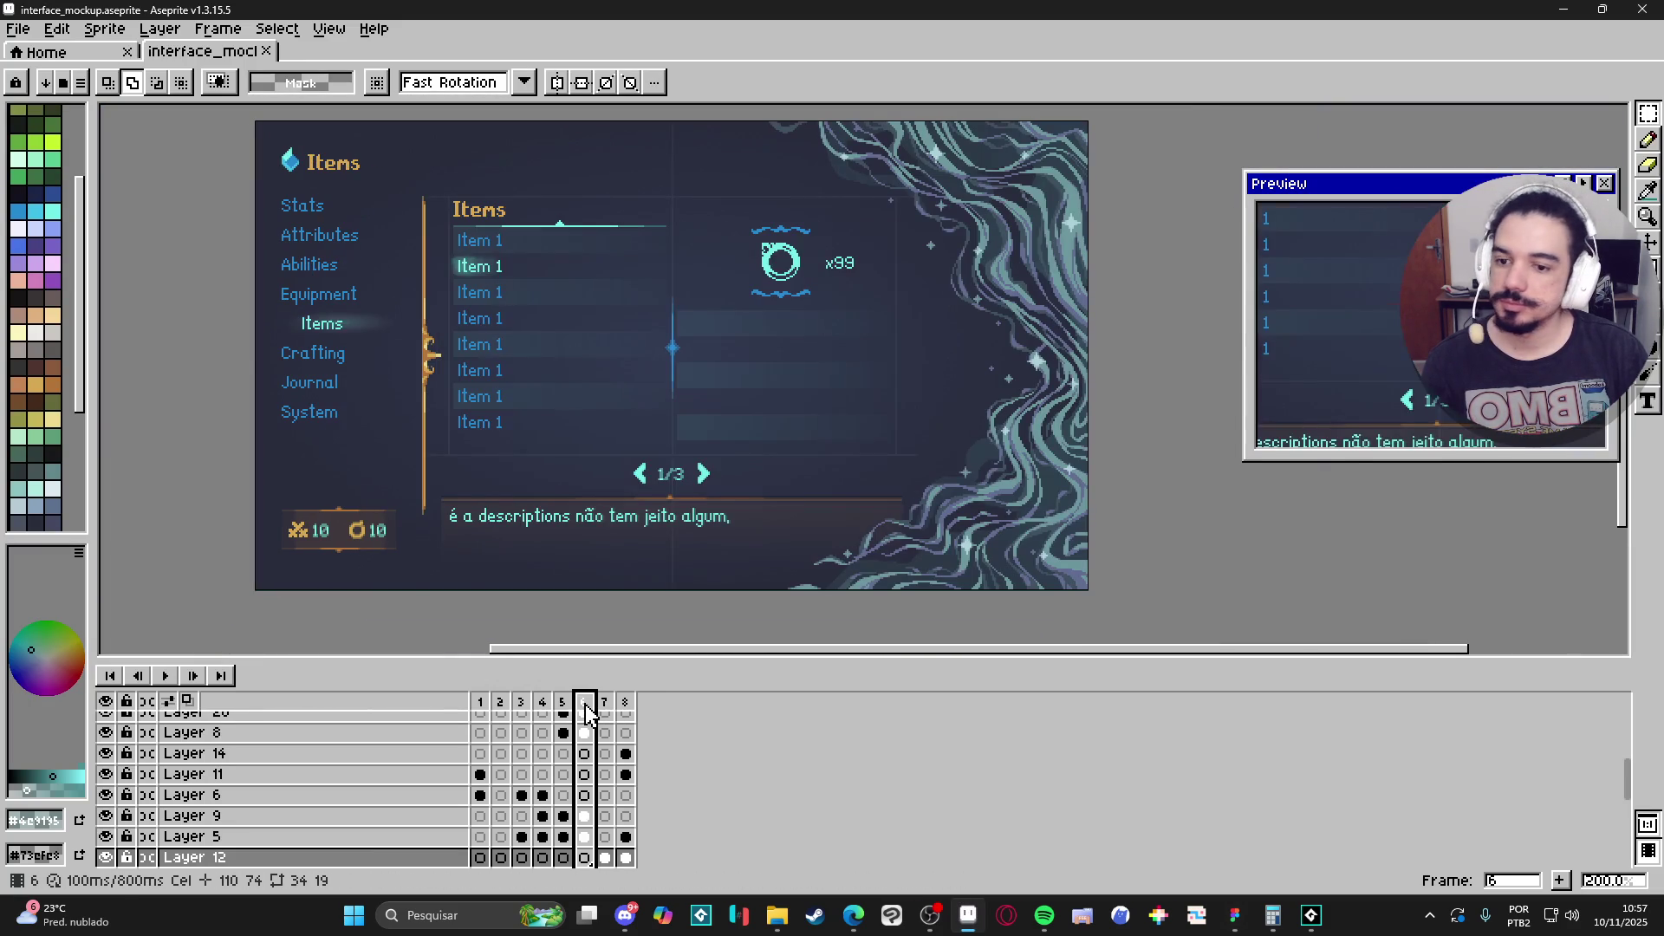
{"action": "scroll", "coordinate": [460, 252], "scroll_direction": "up", "scroll_amount": 3}
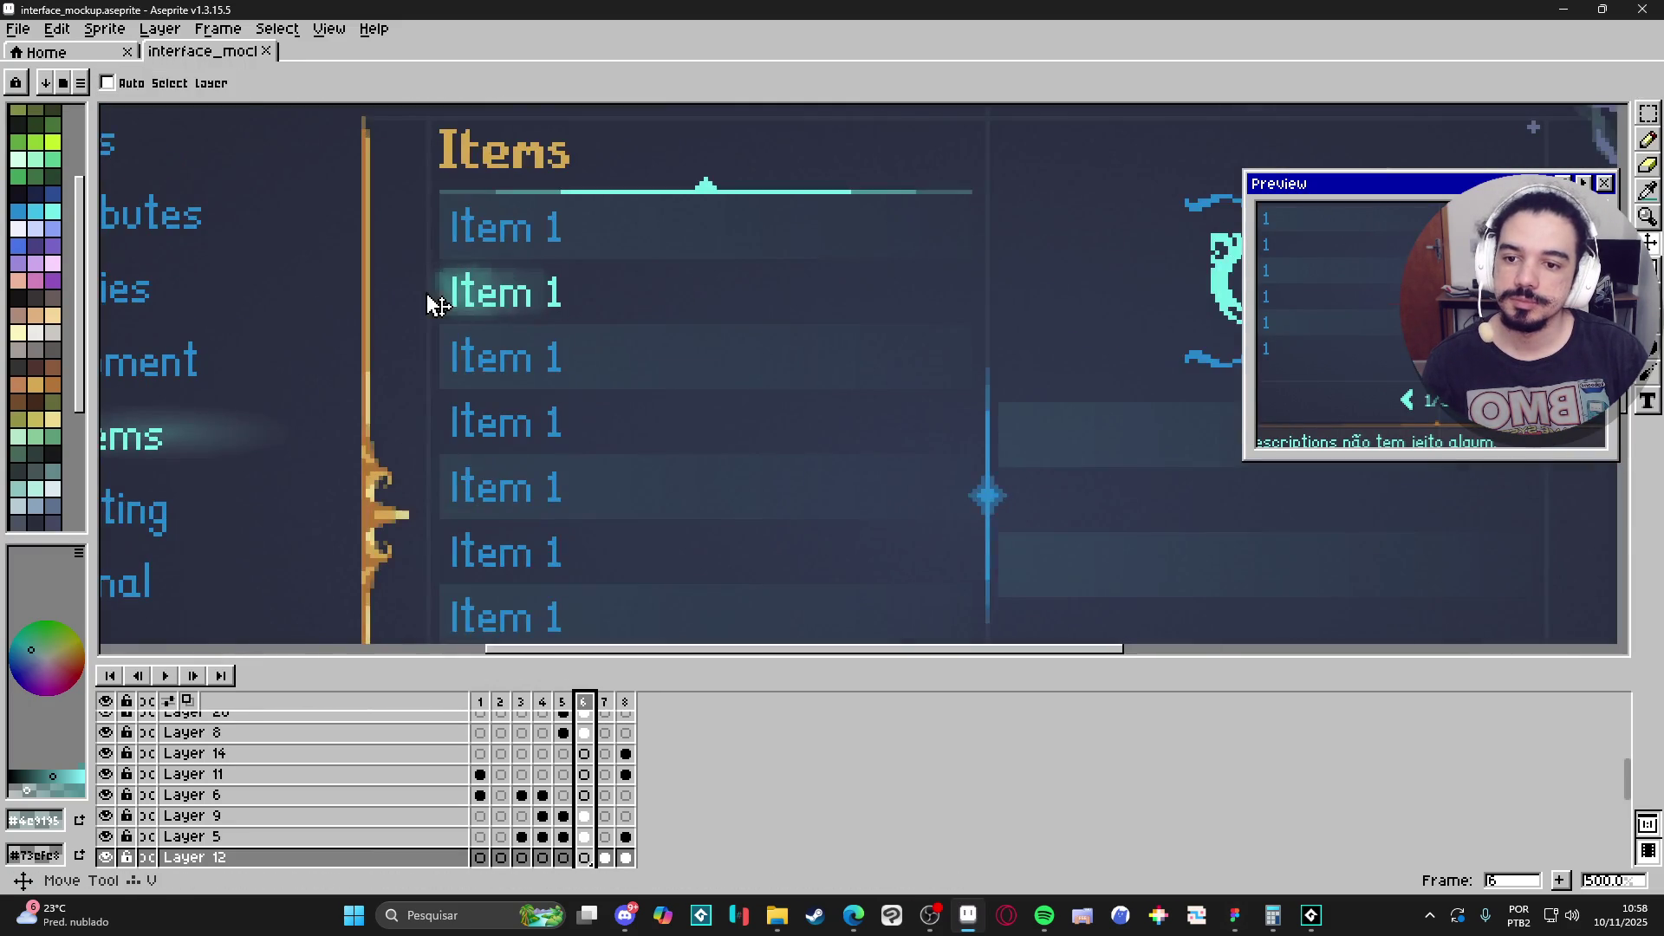
{"action": "left_click", "coordinate": [456, 292], "text": "ctrl"}
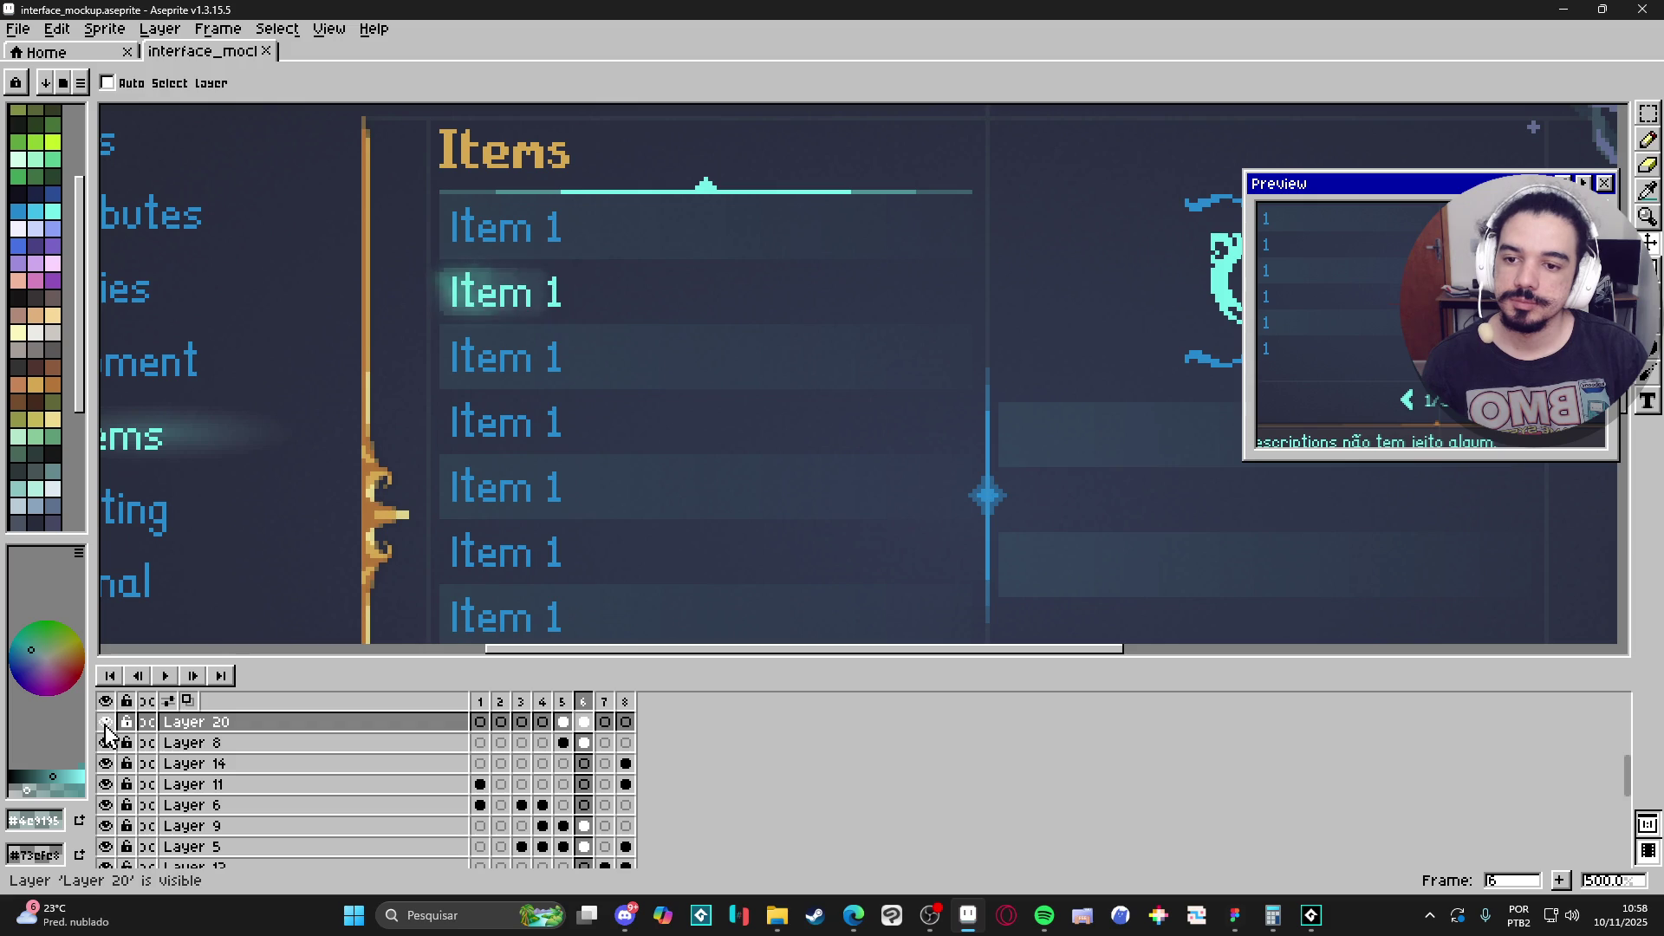
Select the 42×20 cyan glow behind the second Item 1 row.
{"action": "key", "text": "m"}
{"action": "left_click_drag", "start_coordinate": [399, 201], "coordinate": [611, 349]}
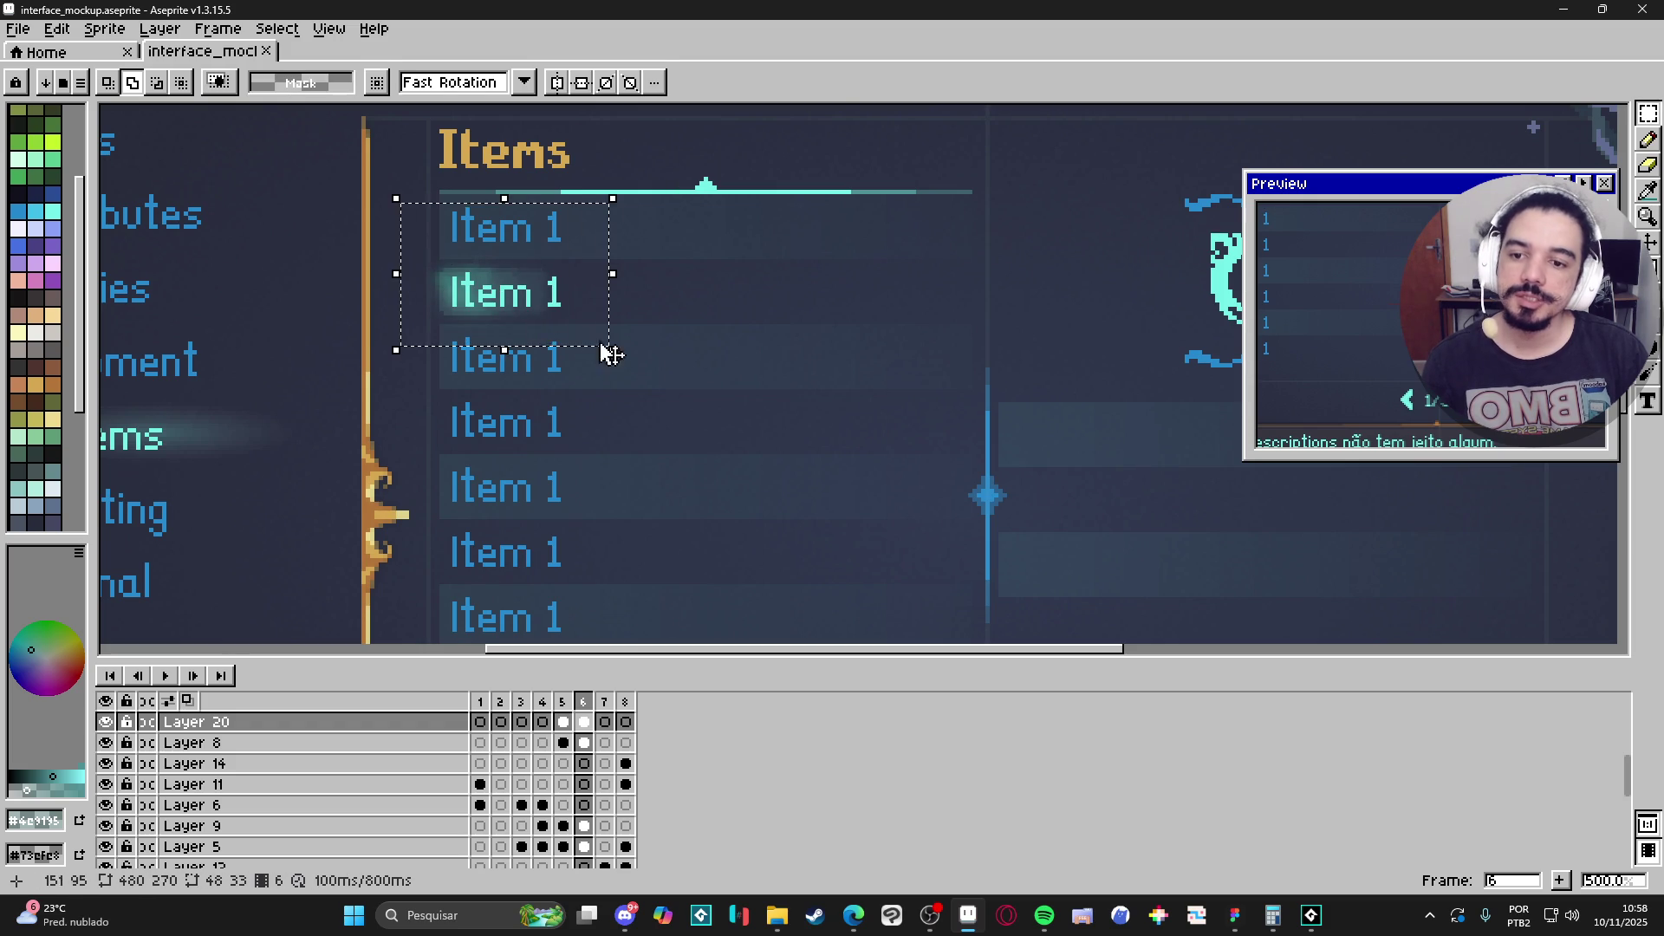
{"action": "key", "text": "ctrl+d"}
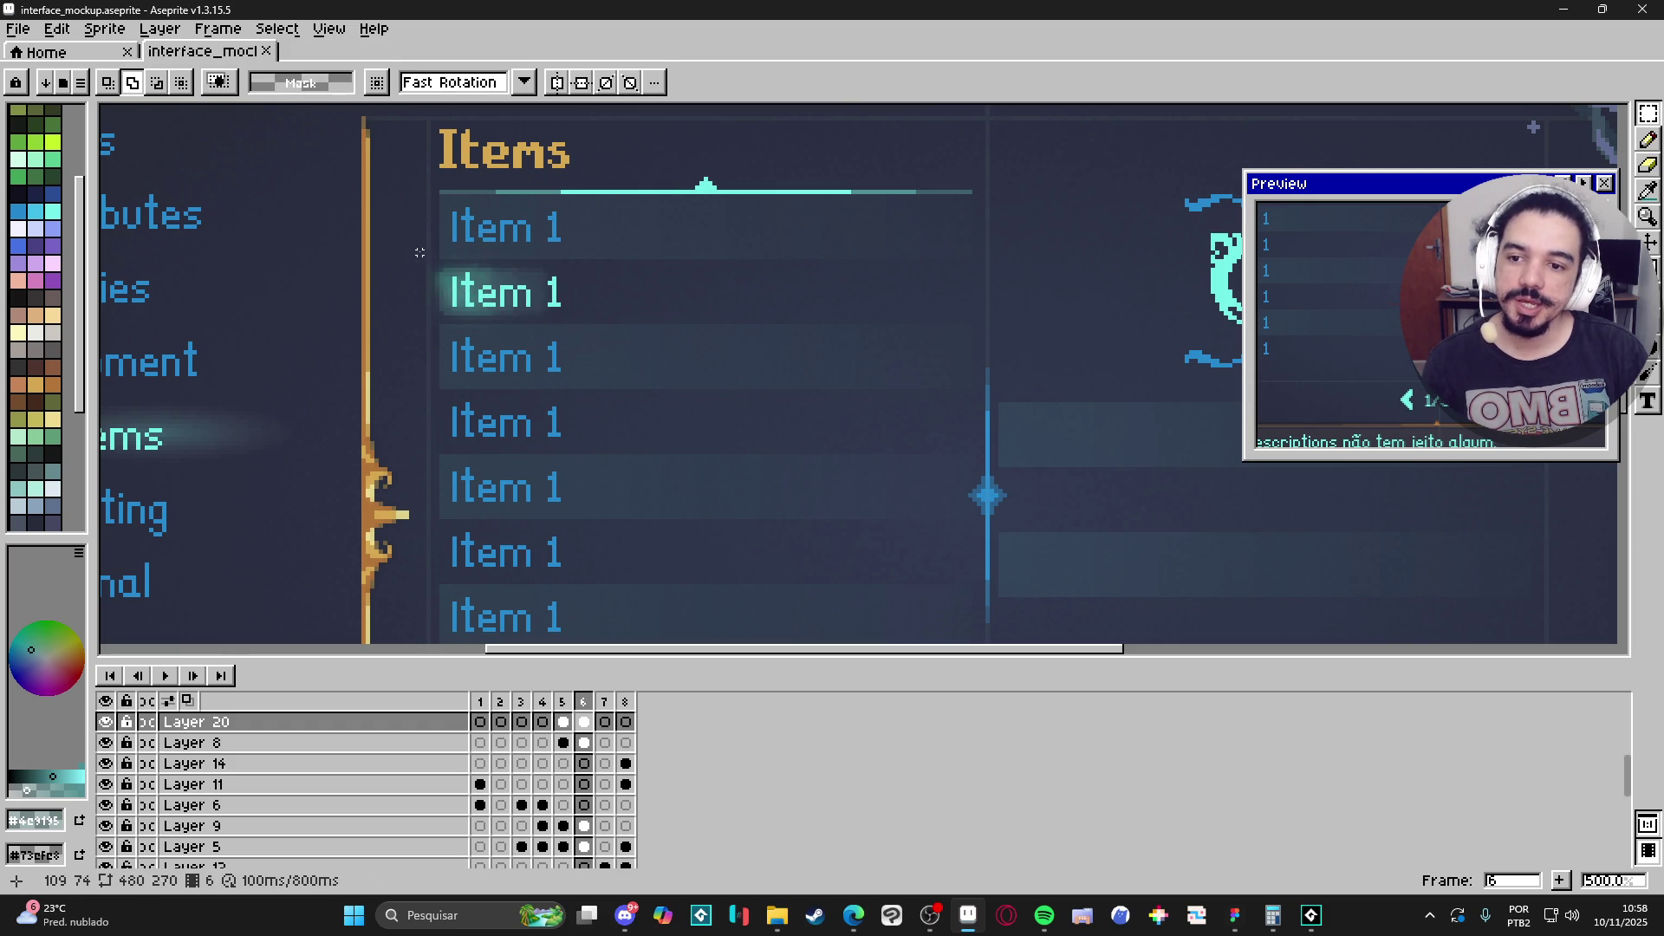
{"action": "left_click_drag", "start_coordinate": [419, 249], "coordinate": [600, 334]}
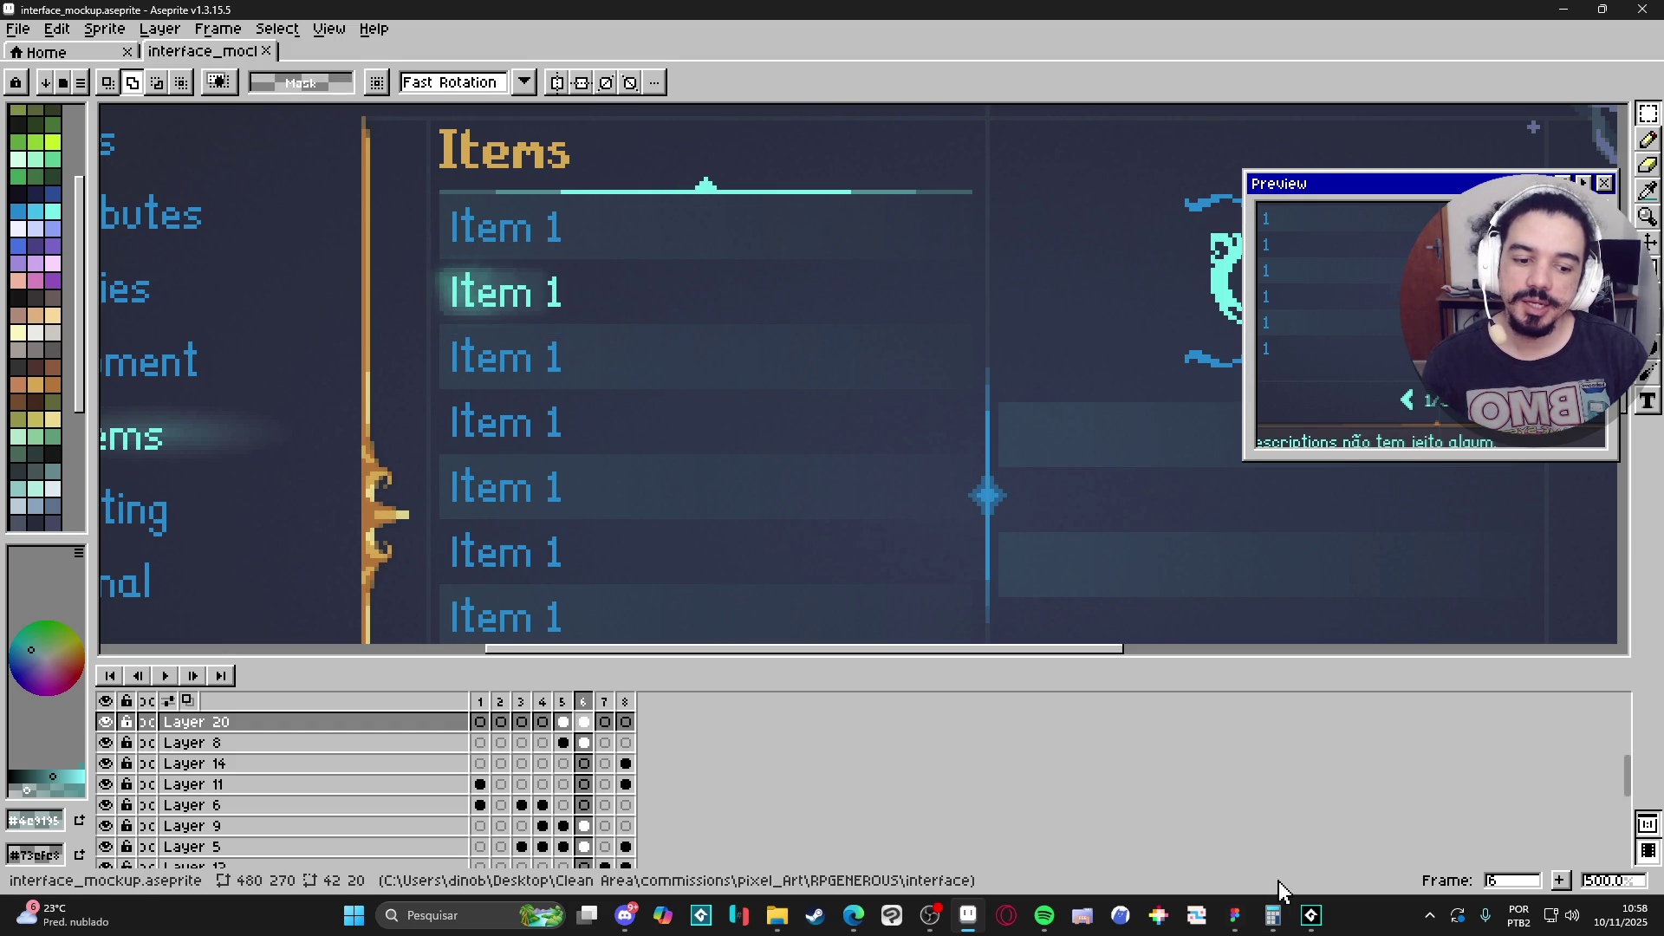
{"action": "left_click", "coordinate": [1312, 930]}
{"action": "left_click", "coordinate": [1306, 924]}
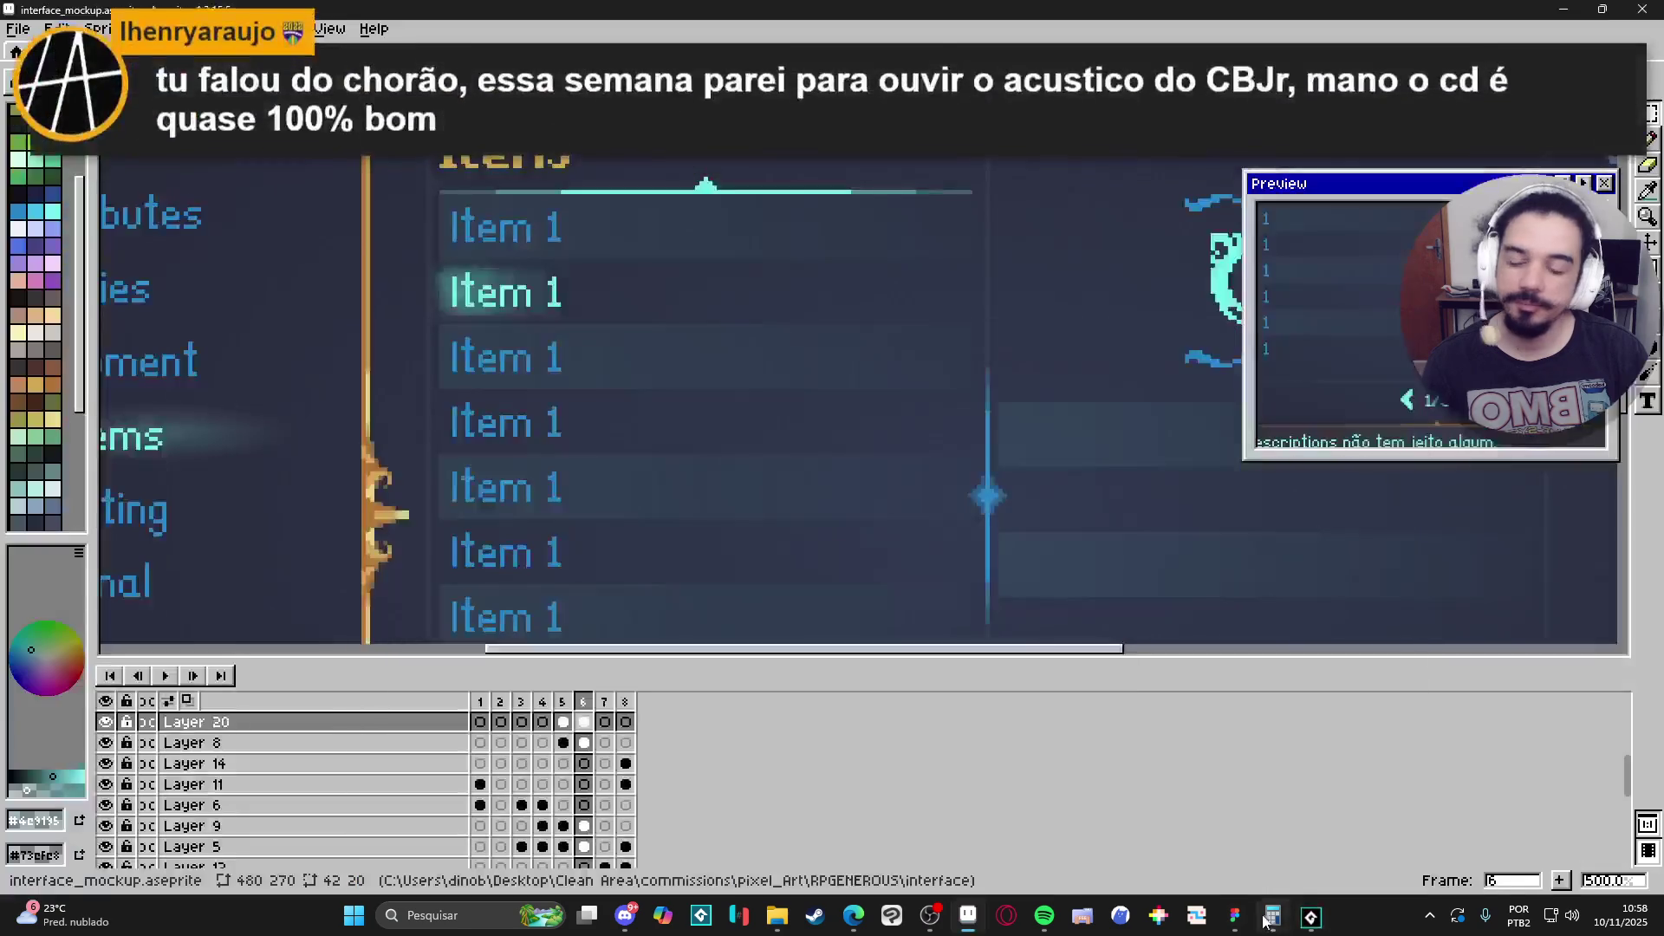
{"action": "mouse_move", "coordinate": [1236, 915]}
{"action": "mouse_move", "coordinate": [1277, 857]}
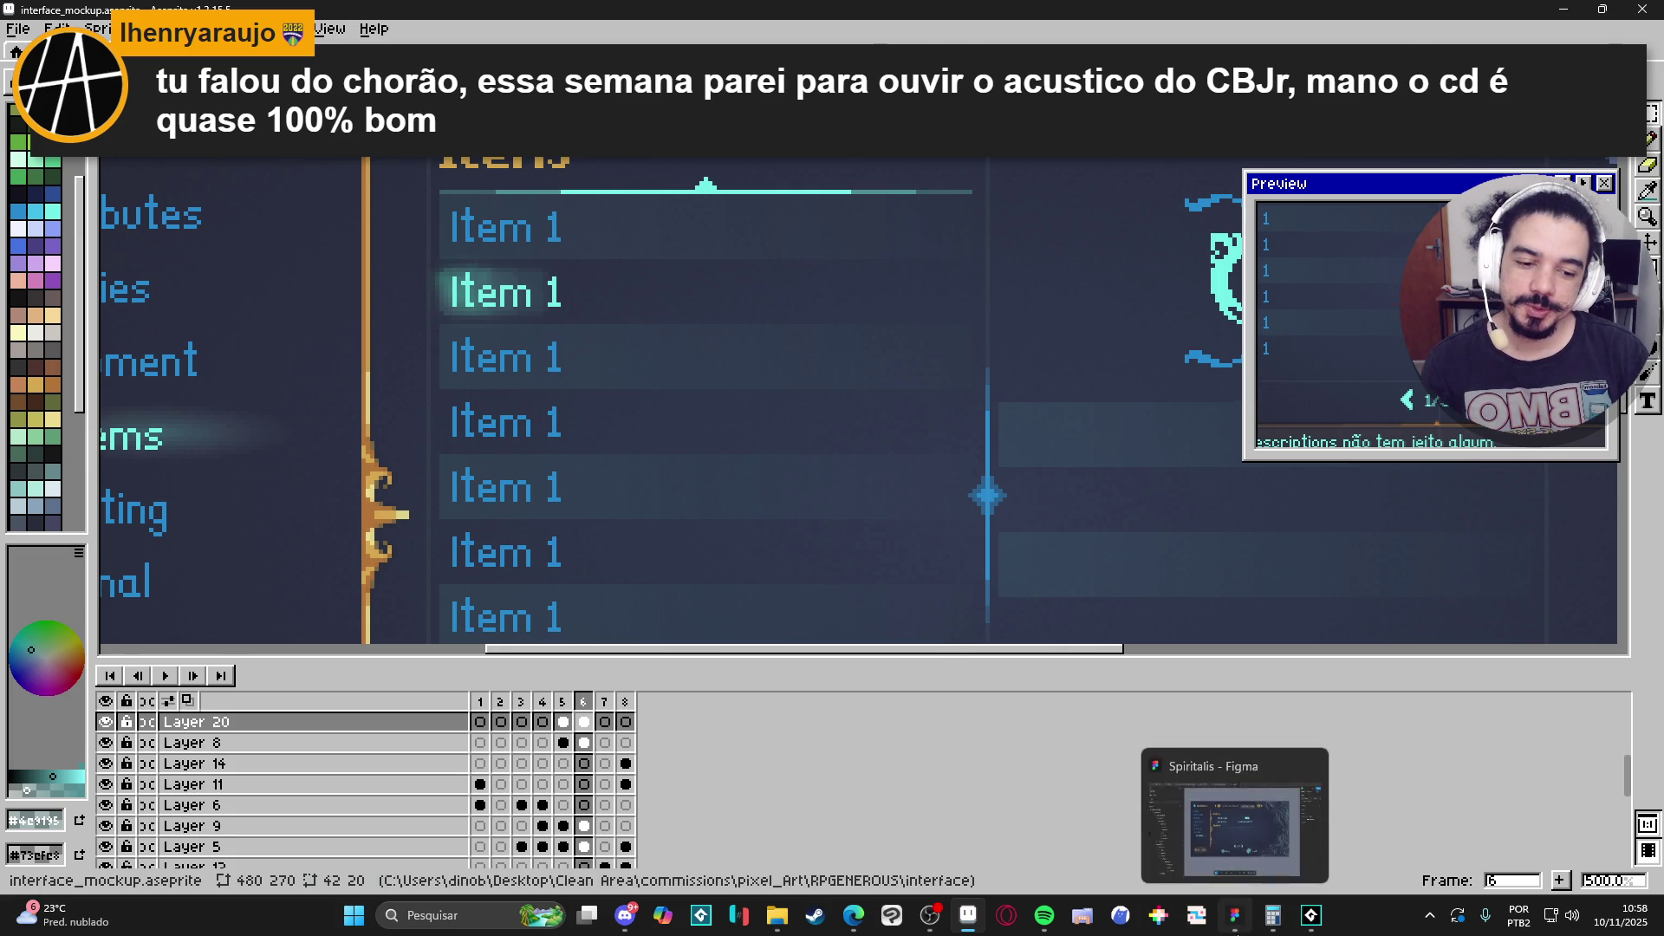
Paste the copied glow image into the Resolution row and group it with the row.
{"action": "left_click", "coordinate": [1235, 916]}
{"action": "right_click", "coordinate": [687, 346]}
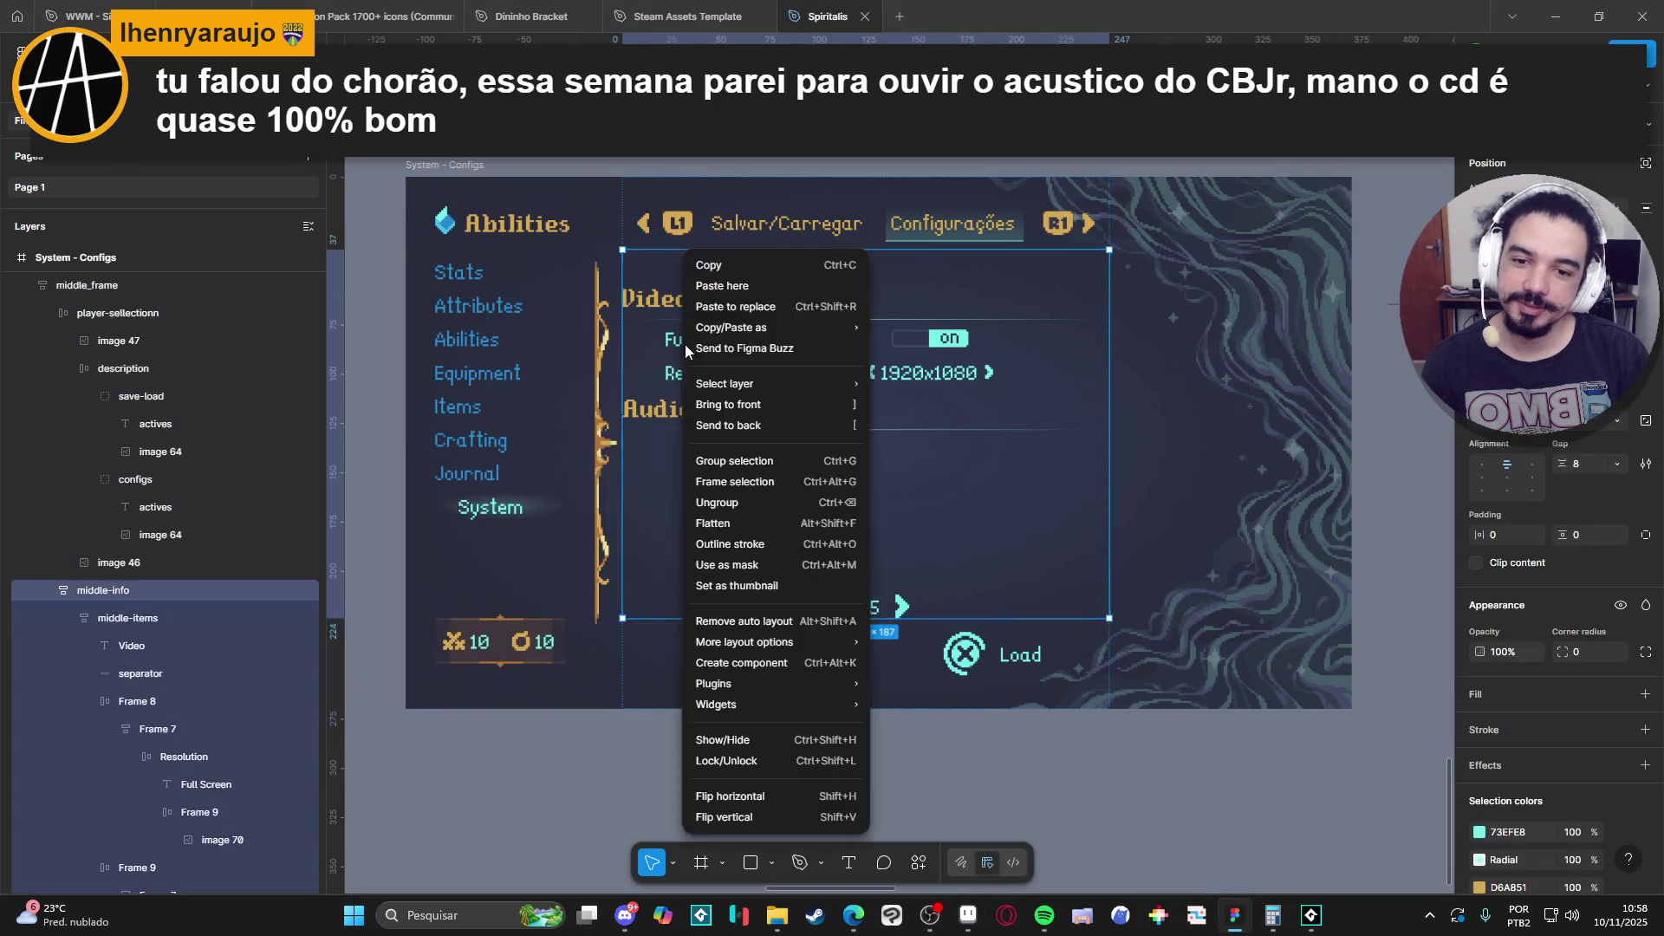
{"action": "key", "text": "Escape"}
{"action": "left_click", "coordinate": [696, 378]}
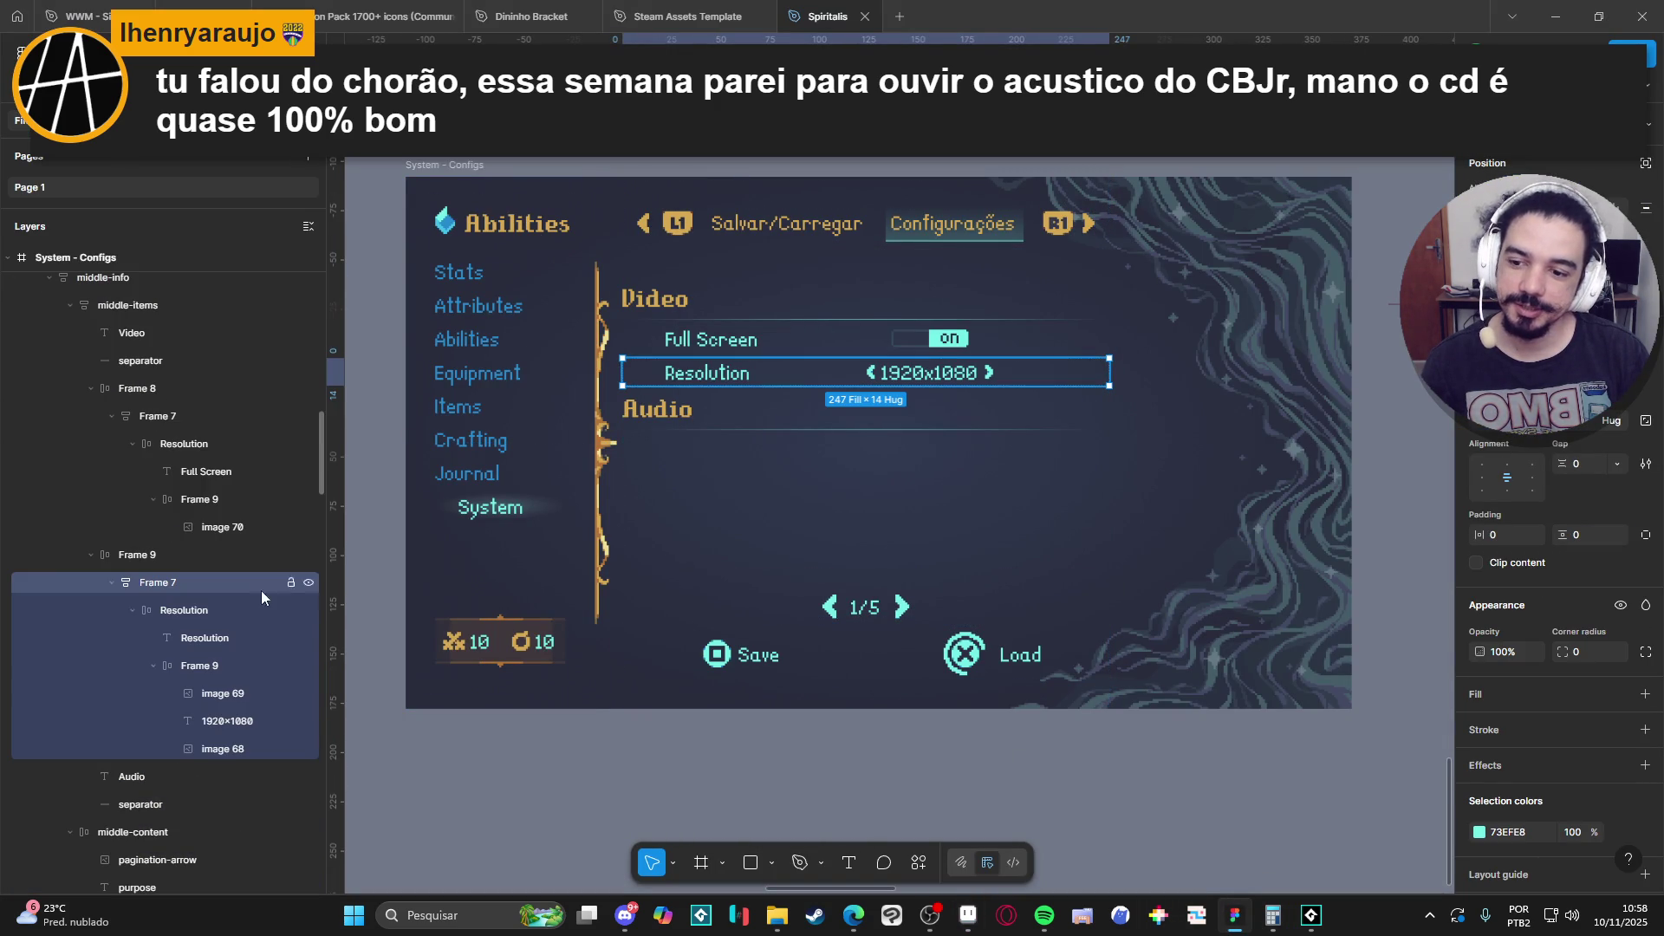
{"action": "left_click", "coordinate": [155, 664]}
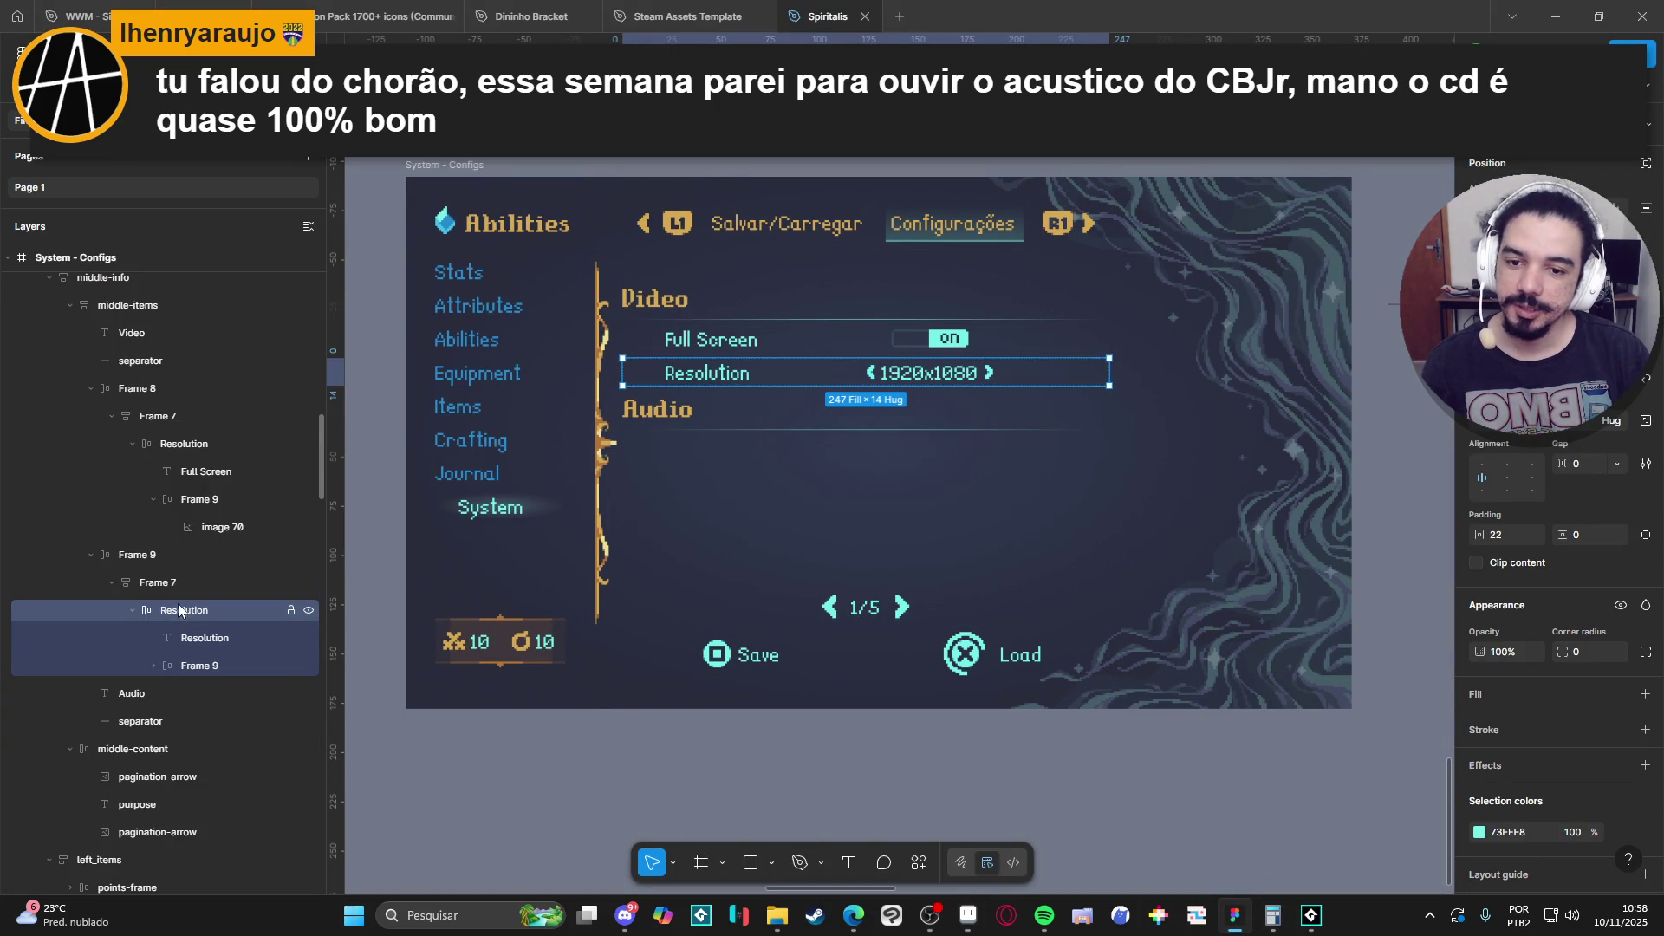
{"action": "left_click", "coordinate": [208, 668]}
{"action": "left_click", "coordinate": [226, 611]}
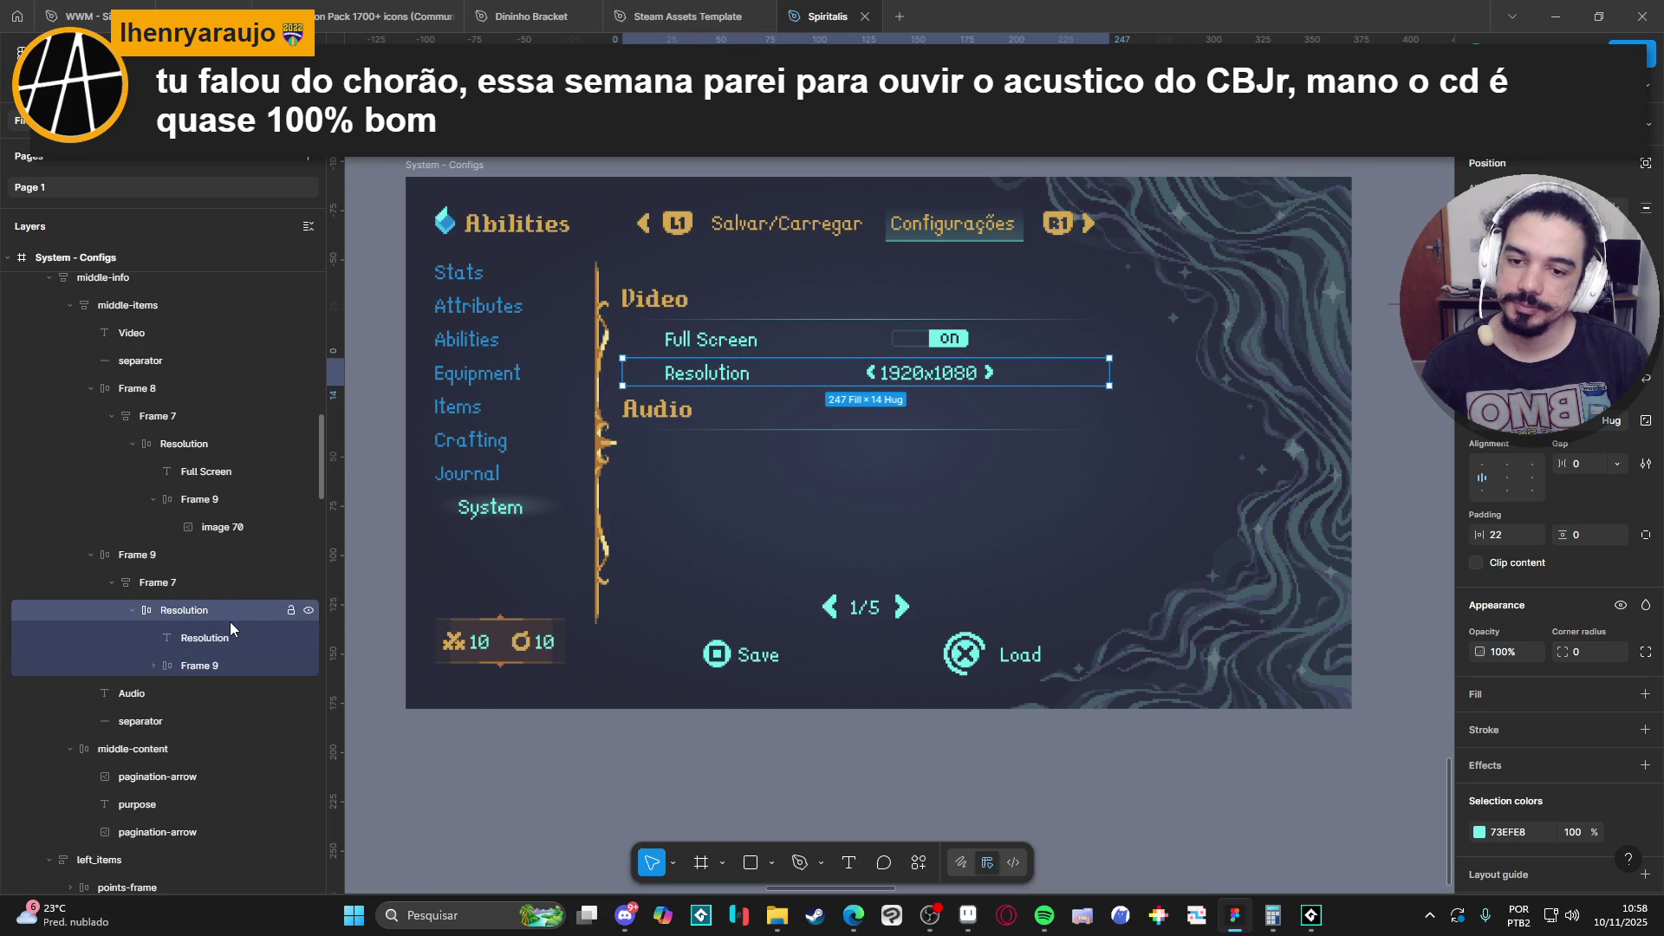
{"action": "left_click", "coordinate": [132, 611]}
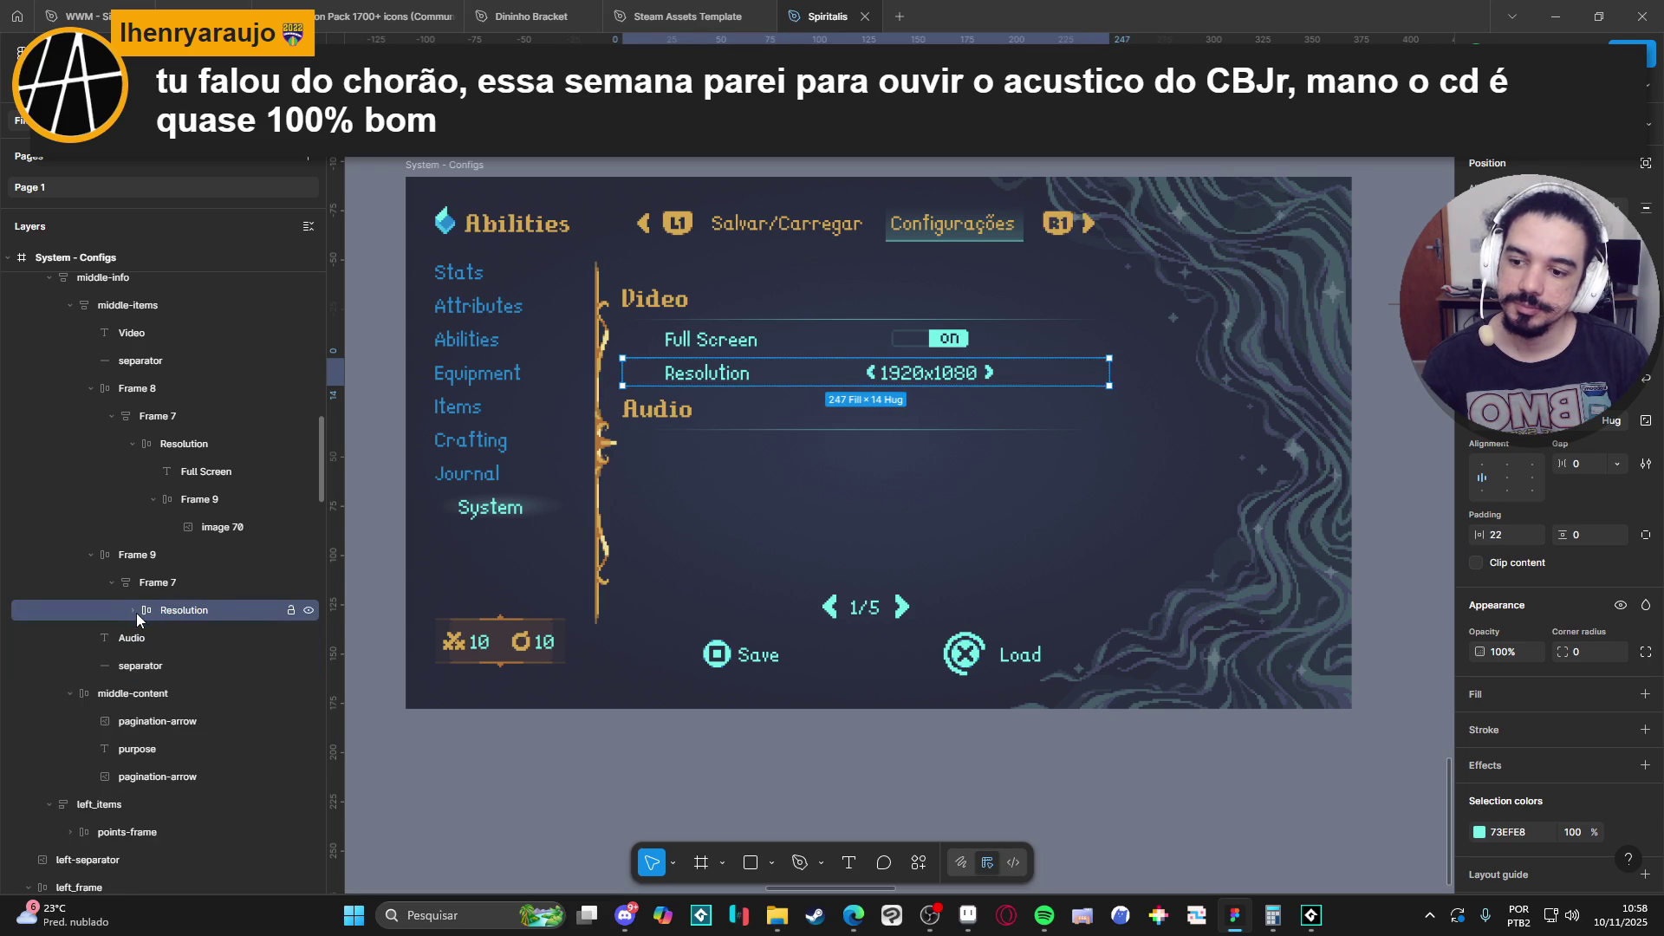
{"action": "left_click", "coordinate": [133, 610]}
{"action": "key", "text": "ctrl+v"}
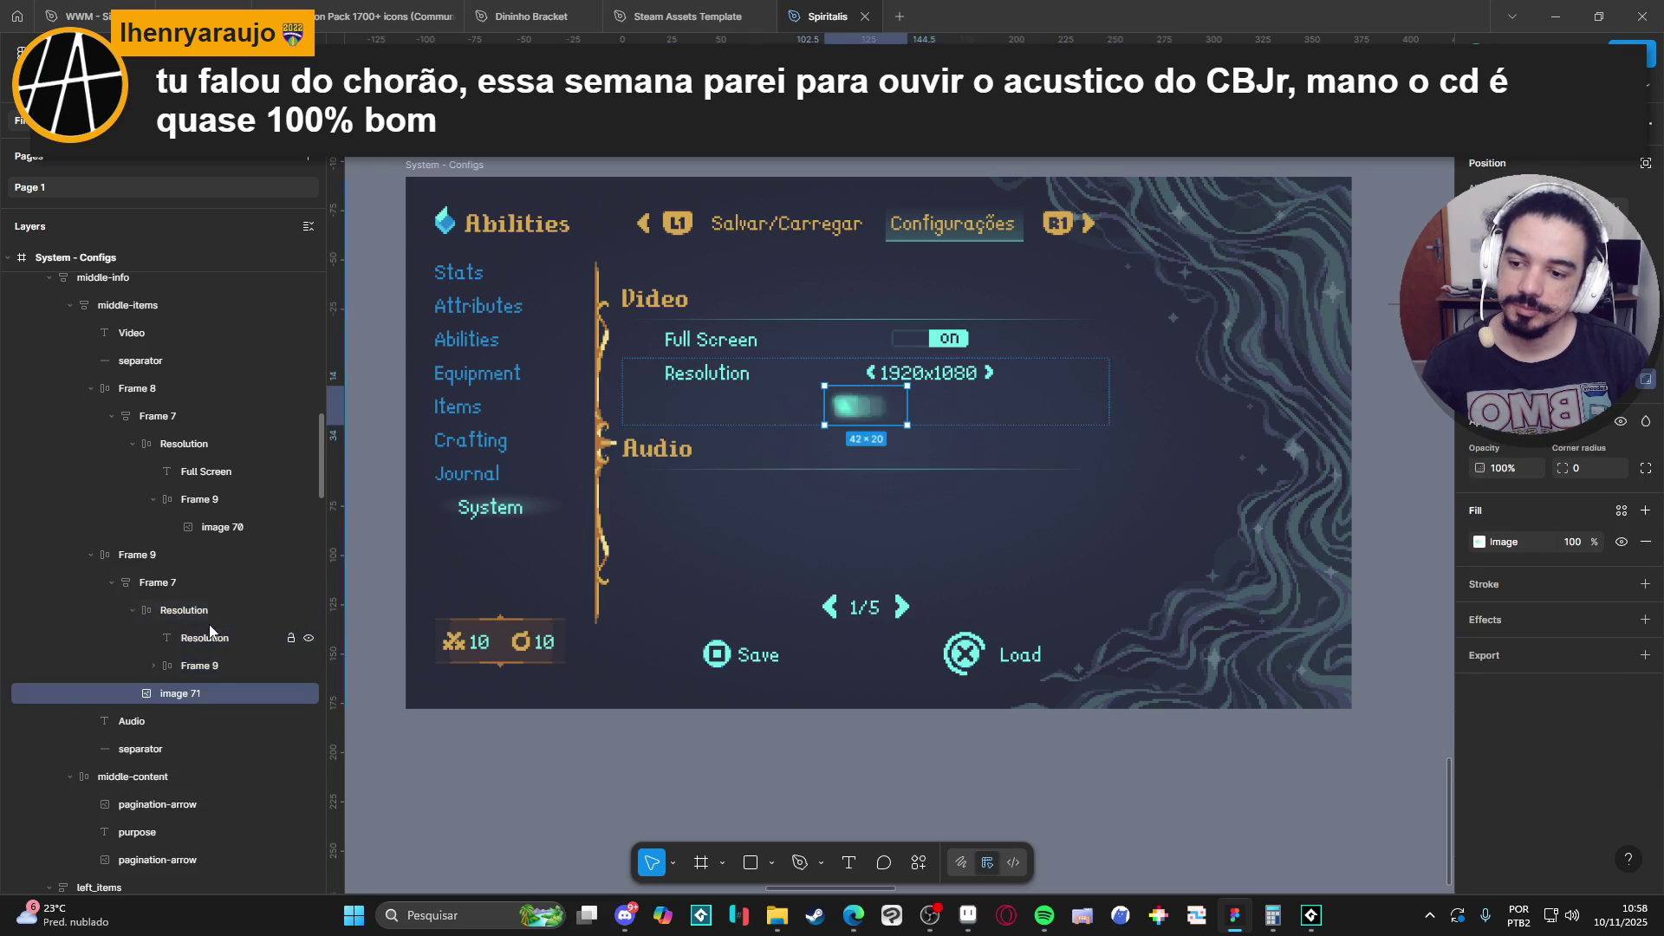
{"action": "left_click_drag", "start_coordinate": [201, 690], "coordinate": [201, 612]}
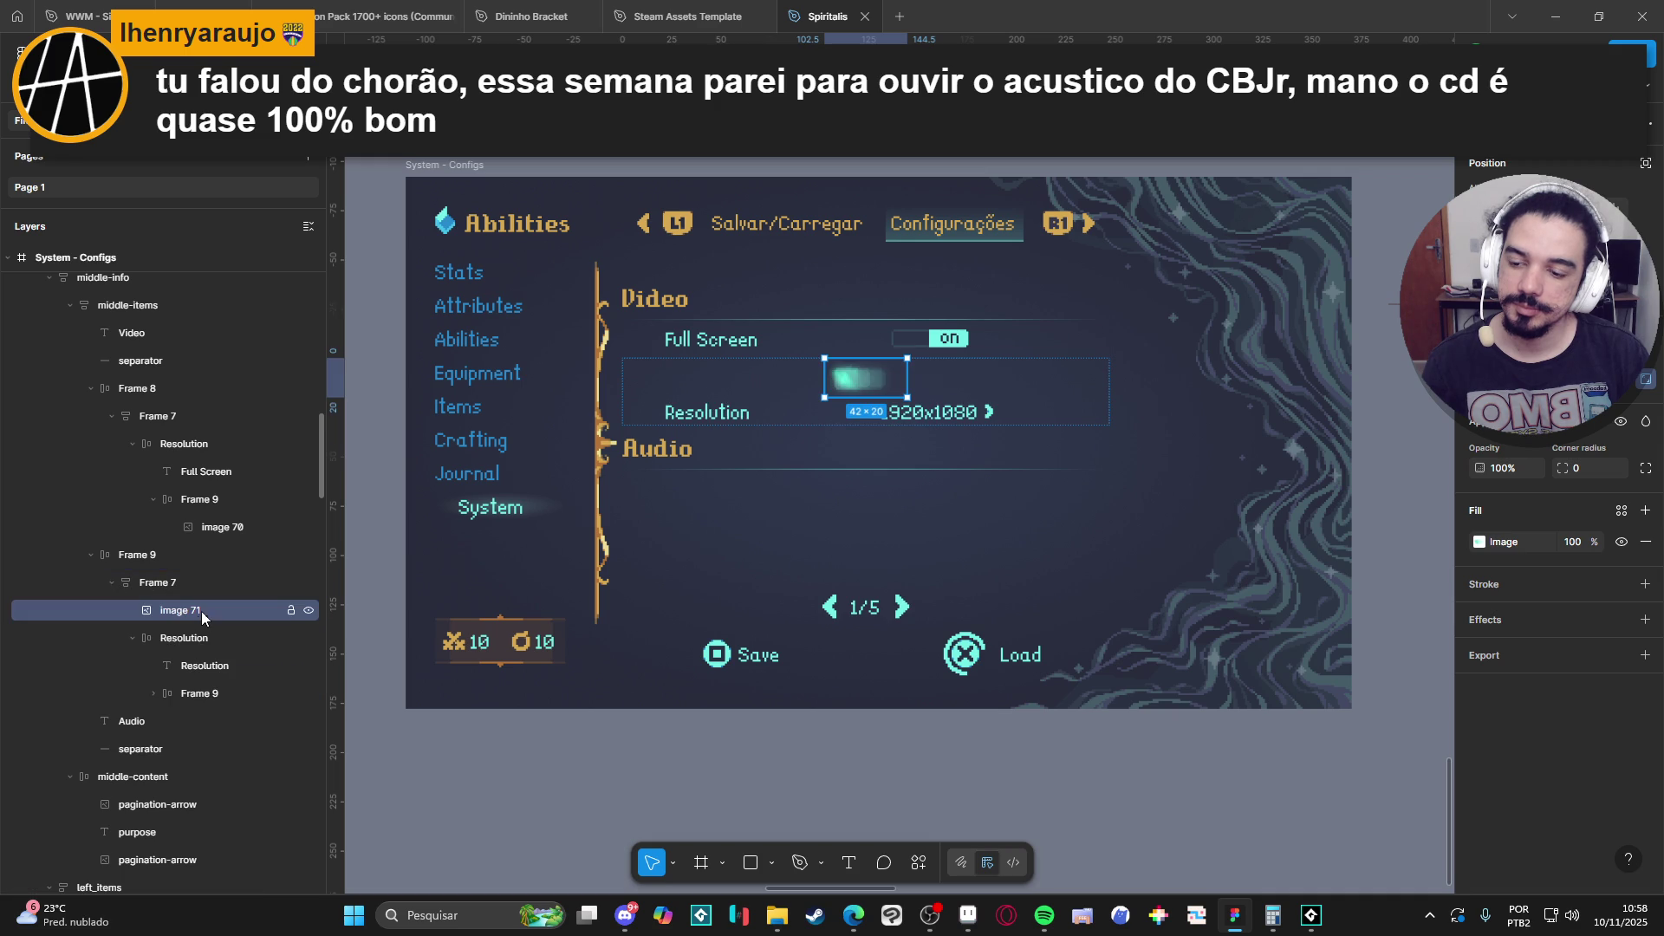
{"action": "left_click", "coordinate": [215, 629], "text": "shift"}
{"action": "key", "text": "ctrl+g"}
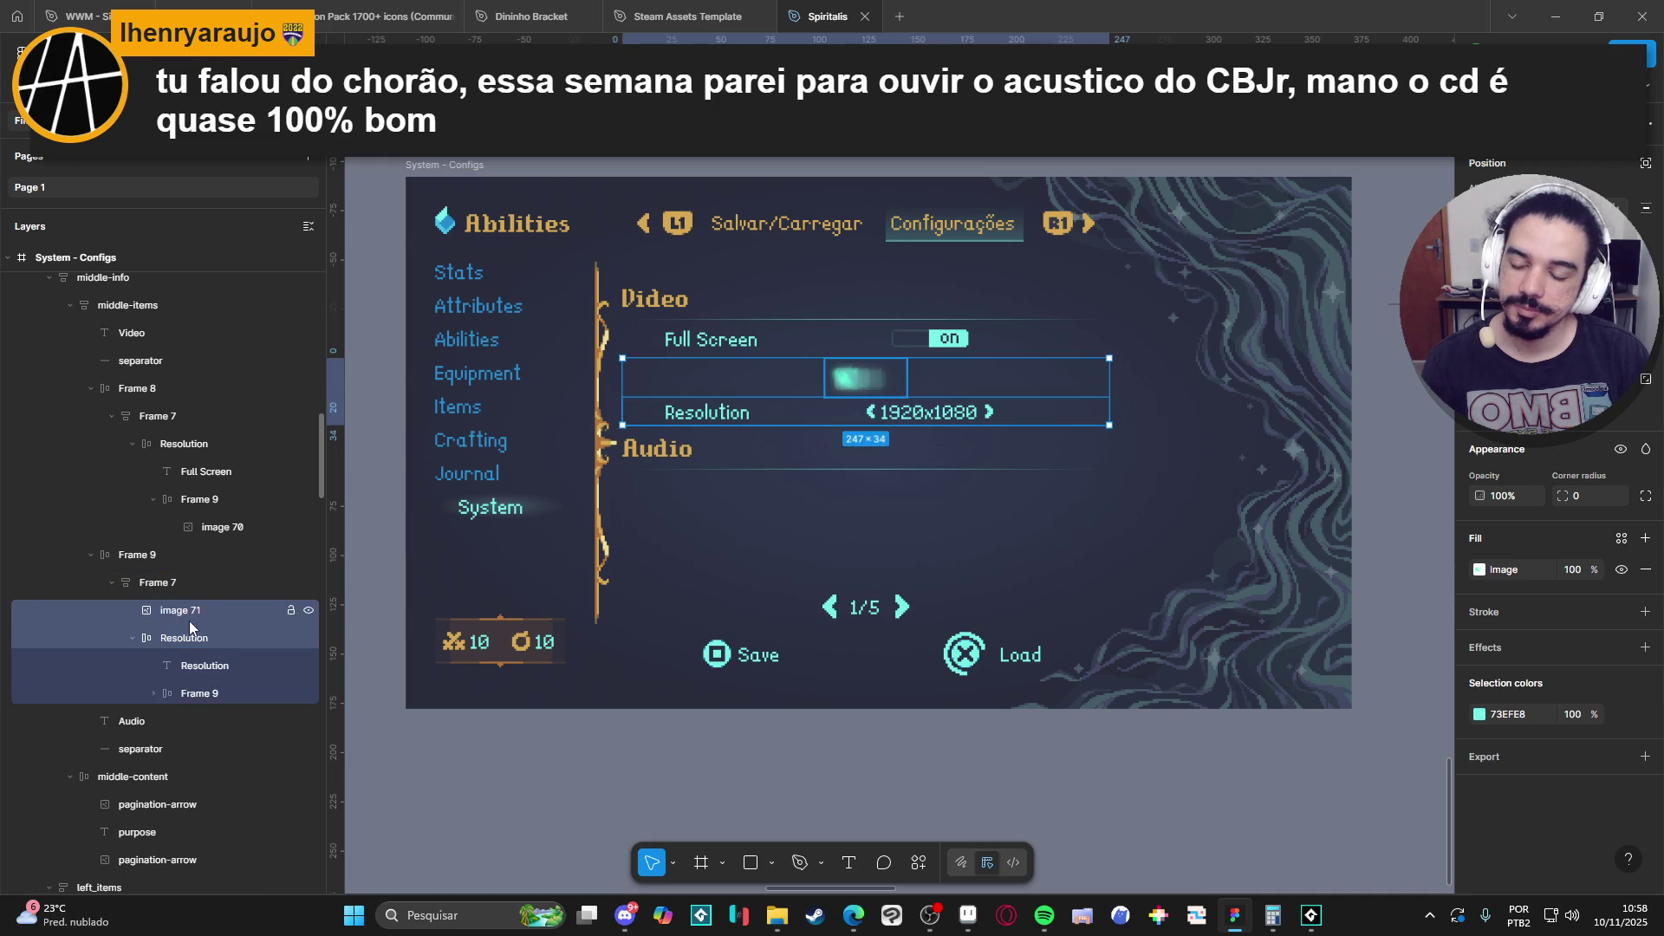
Align the glow to the row's left edge and lower its opacity to 38%.
{"action": "left_click", "coordinate": [175, 635]}
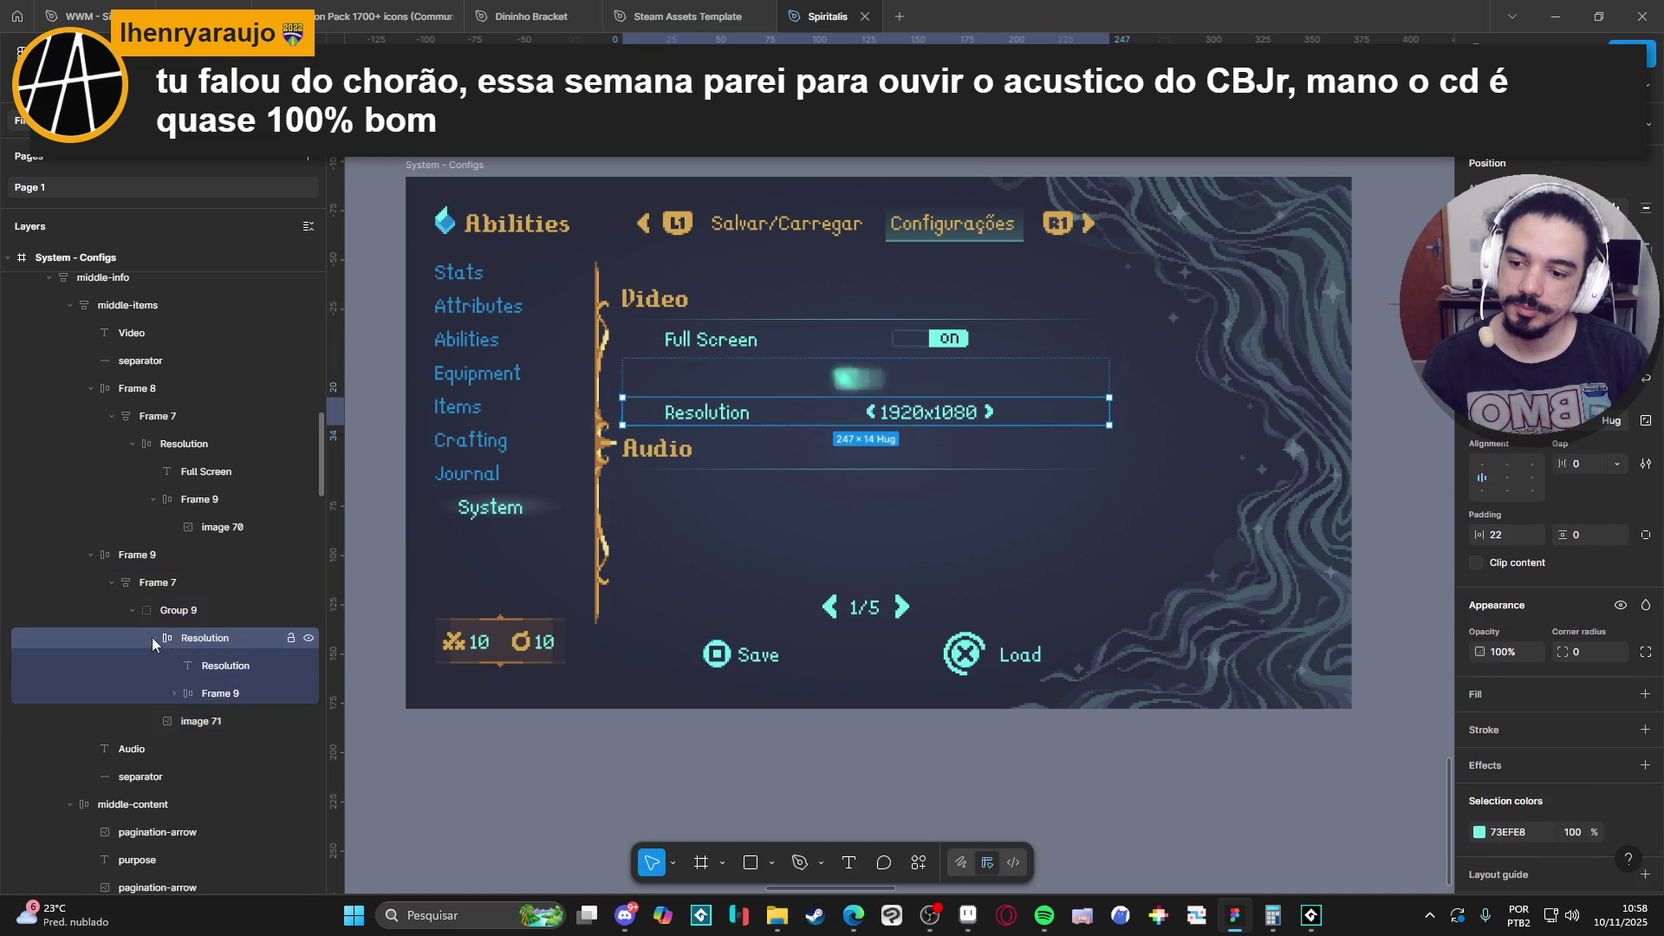
{"action": "left_click", "coordinate": [153, 638]}
{"action": "left_click", "coordinate": [186, 665], "text": "shift"}
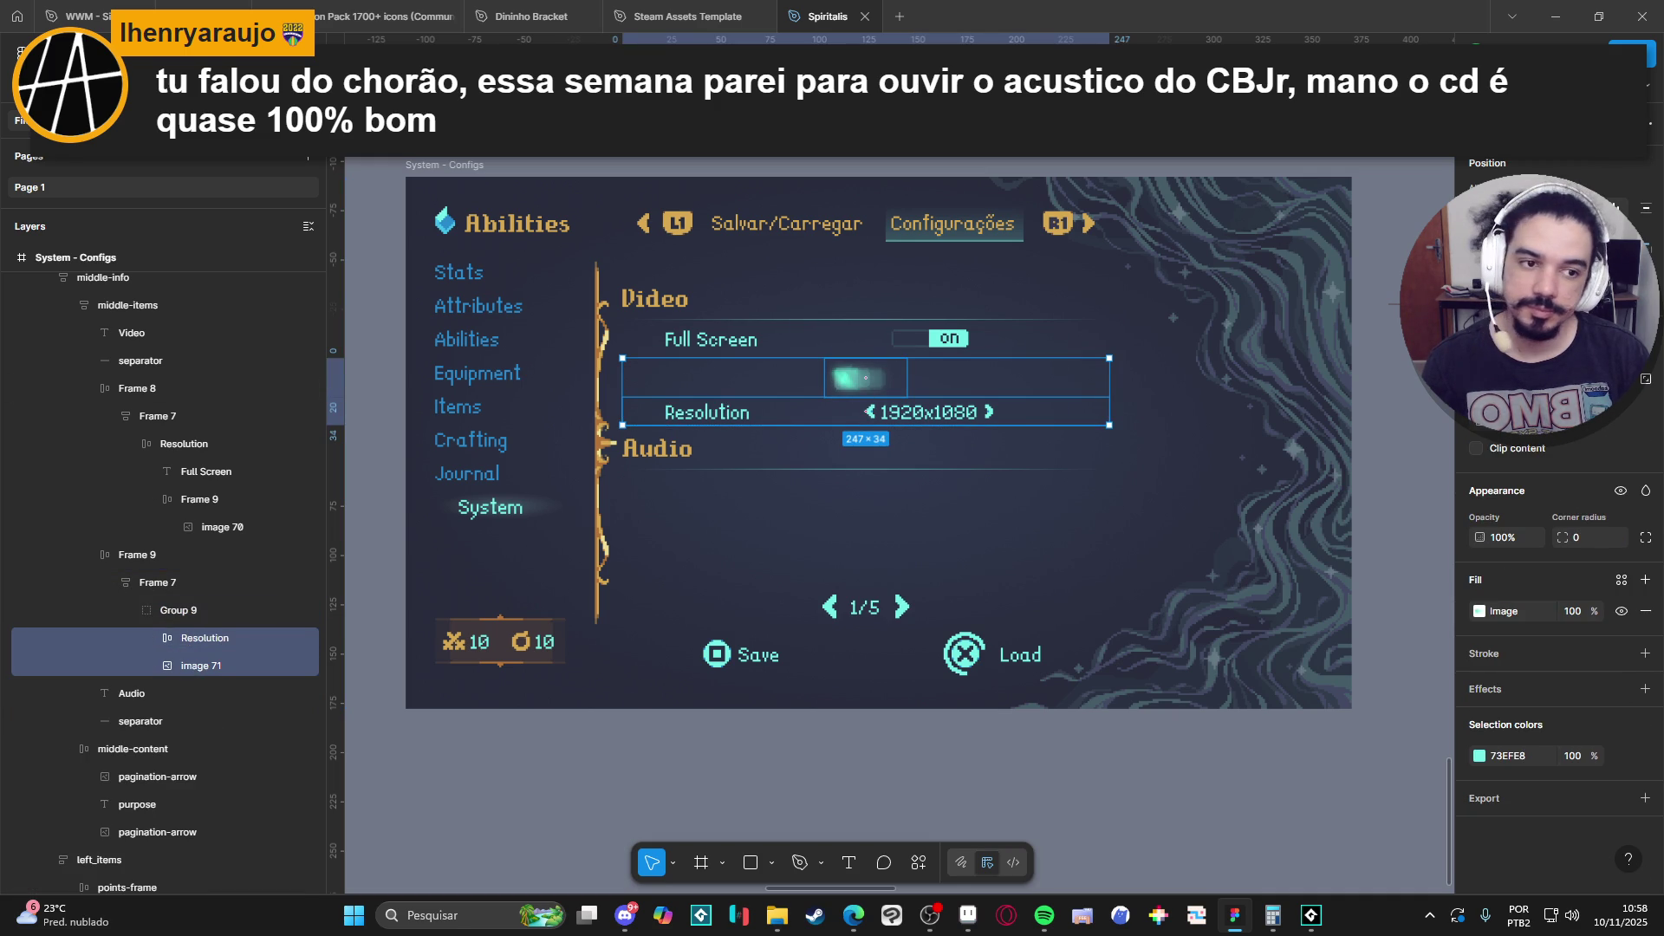
{"action": "key", "text": "ctrl+shift+a"}
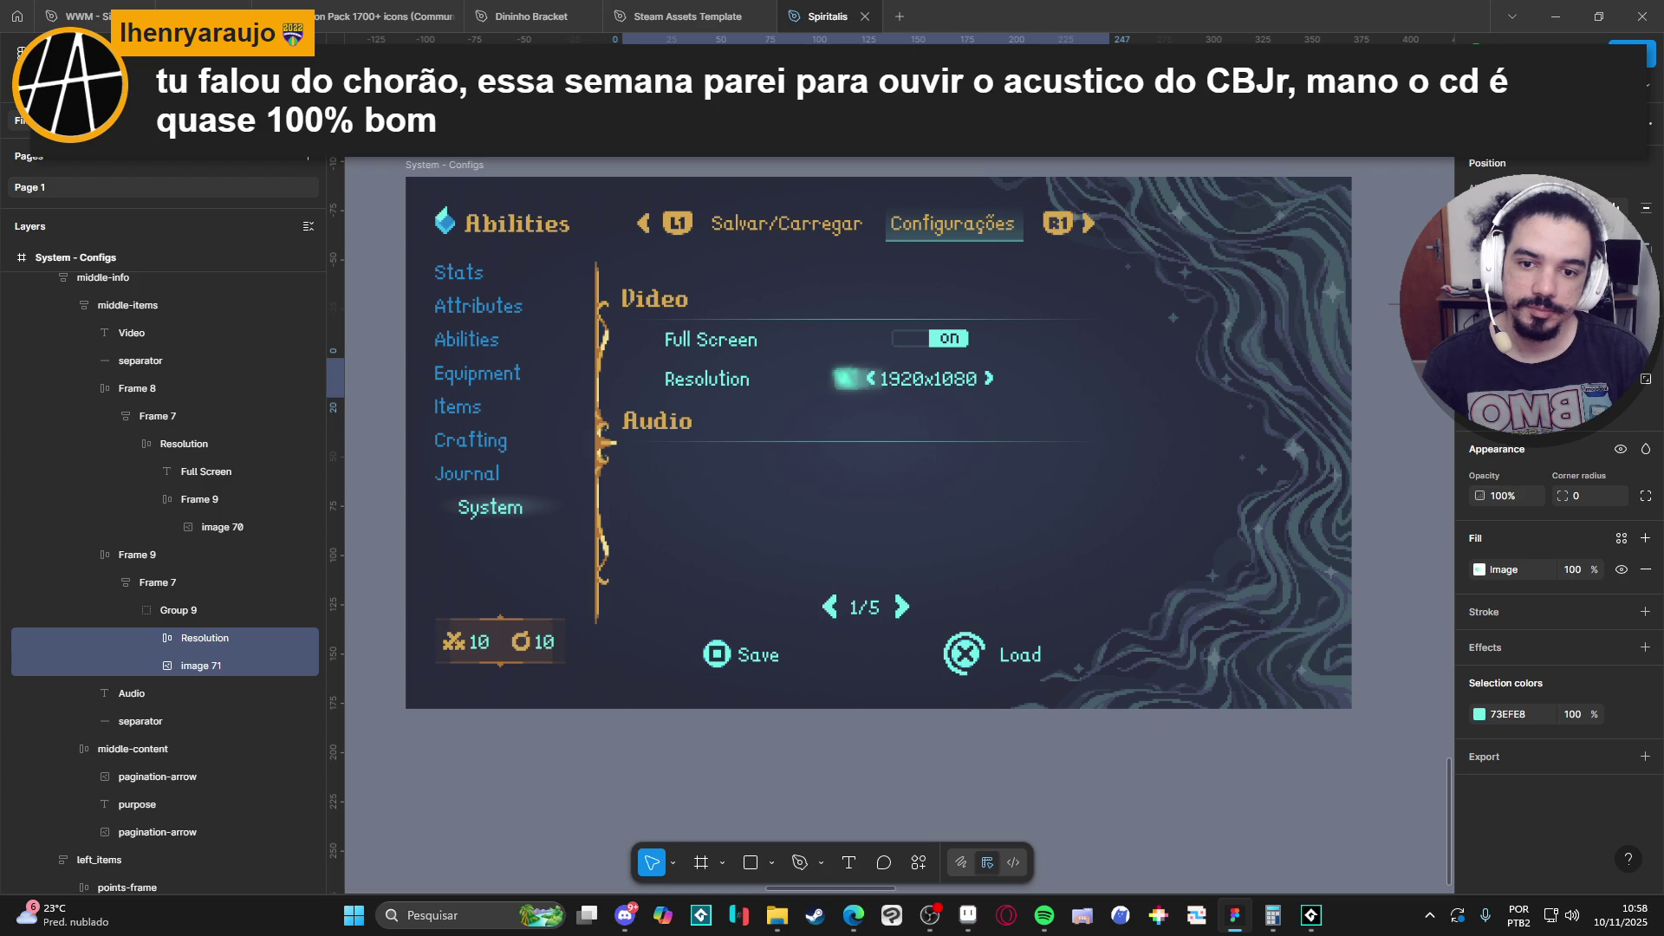
{"action": "key", "text": "alt+a"}
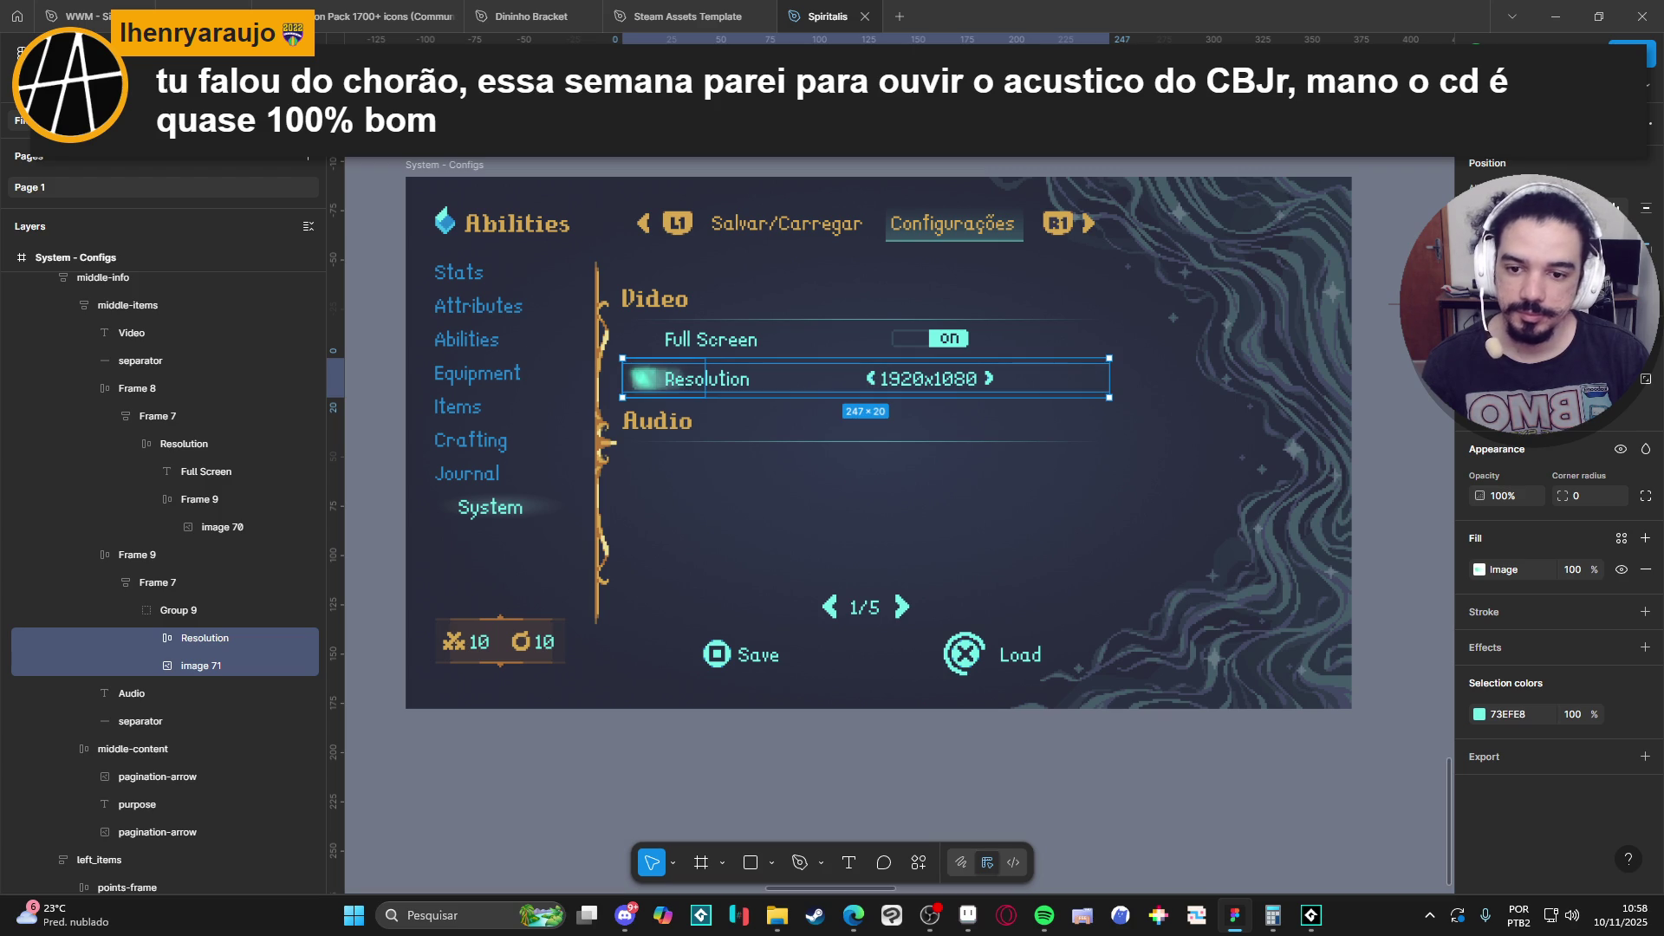
{"action": "left_click_drag", "start_coordinate": [1480, 496], "coordinate": [1352, 503]}
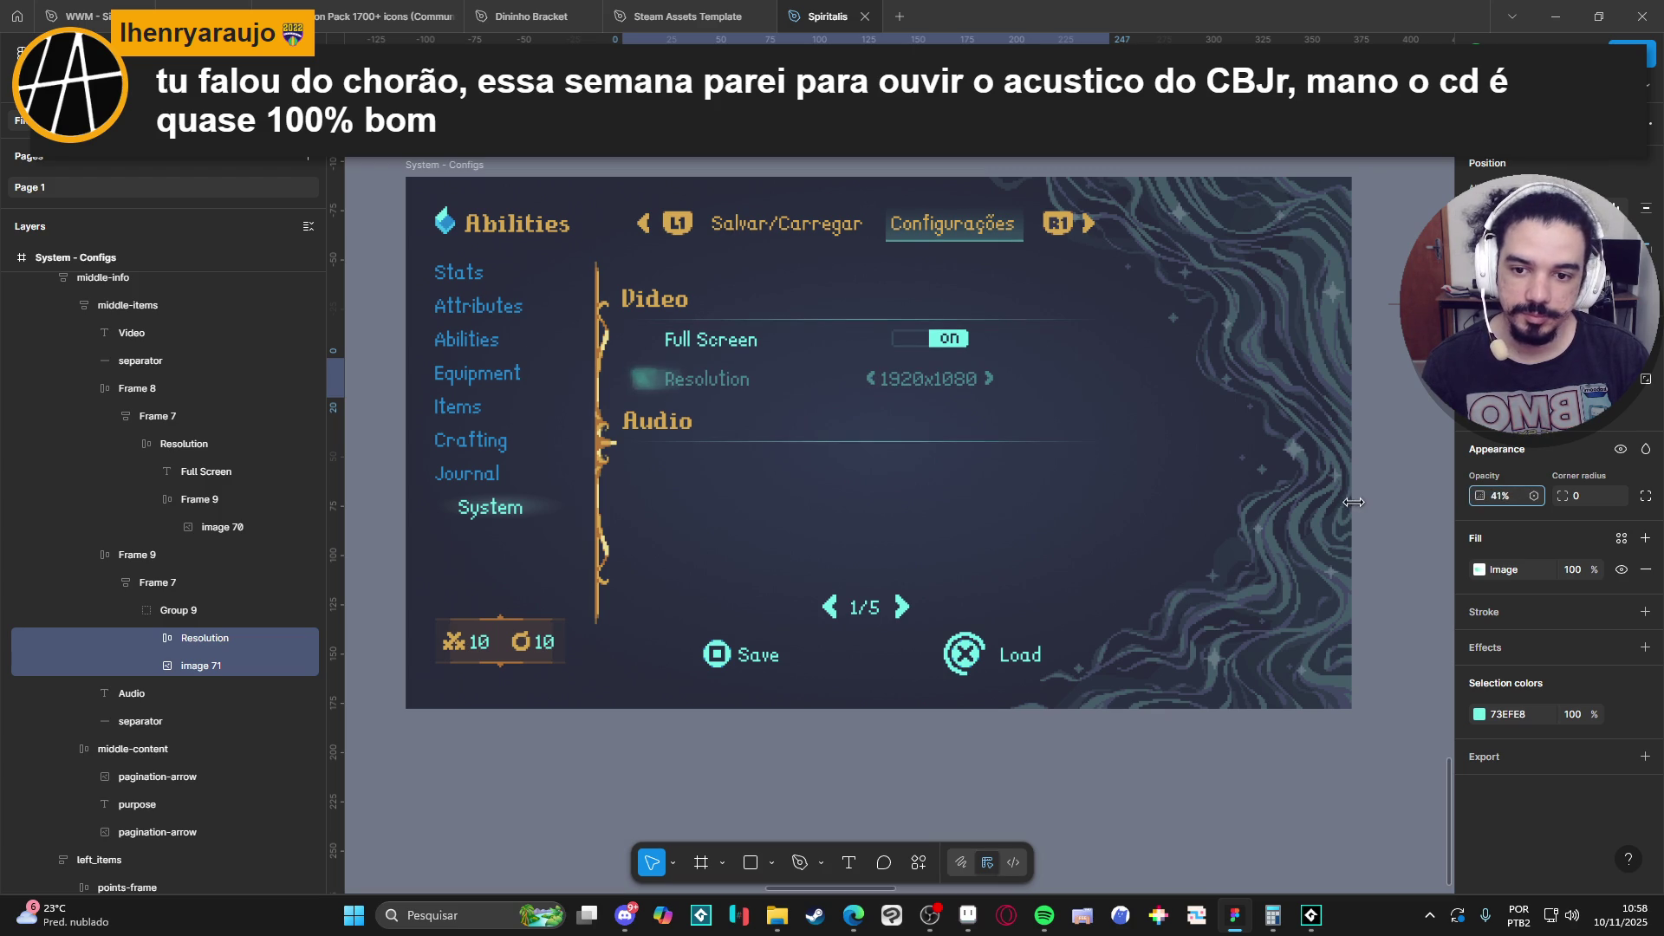
{"action": "key", "text": "ctrl+z"}
{"action": "left_click", "coordinate": [234, 667]}
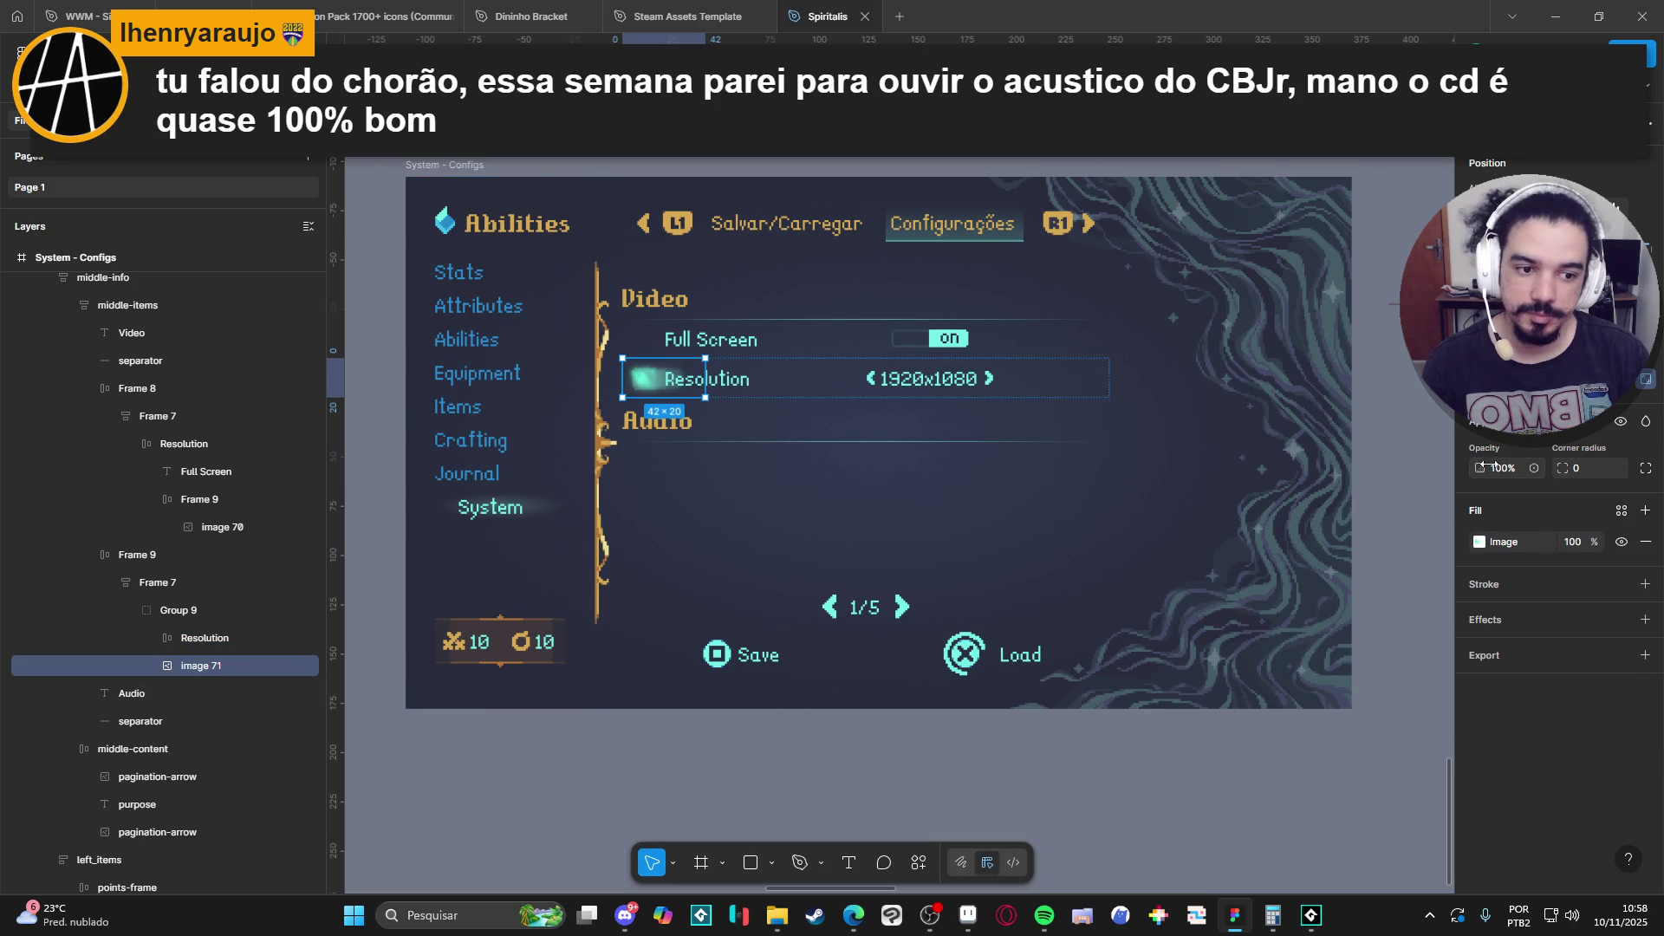
{"action": "mouse_move", "coordinate": [1480, 468]}
{"action": "left_mouse_down"}
{"action": "mouse_move", "coordinate": [1316, 464]}
{"action": "mouse_move", "coordinate": [1379, 457]}
{"action": "mouse_move", "coordinate": [1354, 457]}
{"action": "left_mouse_up"}
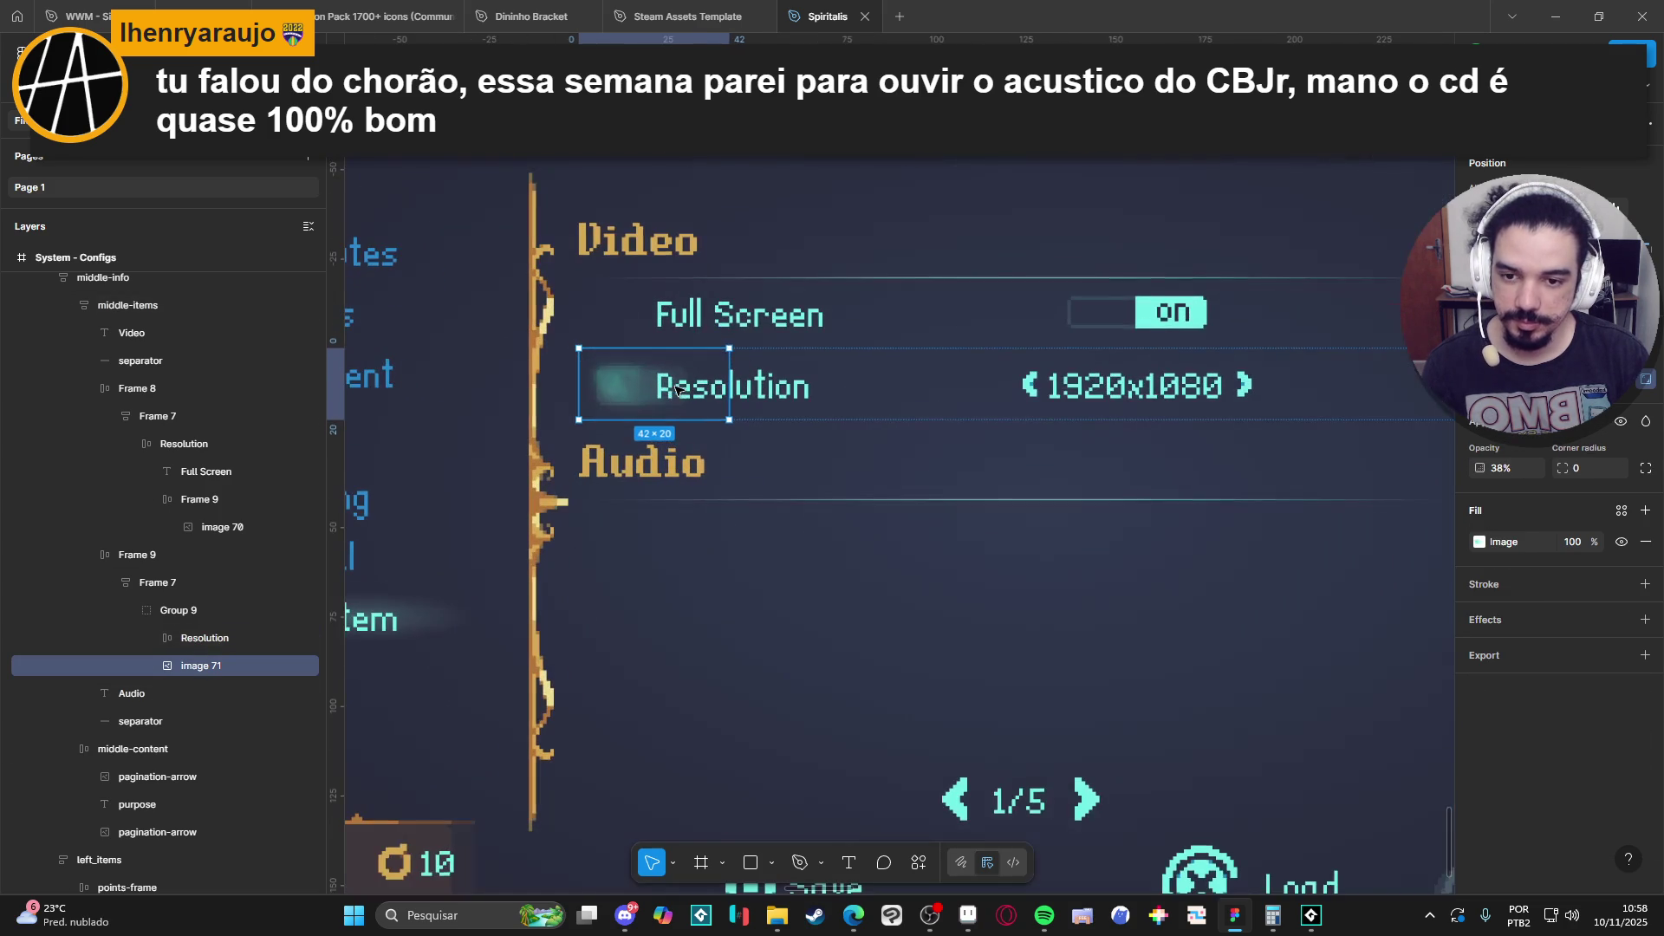
Slide the glow behind the Resolution label and view the whole mockup.
{"action": "scroll", "coordinate": [672, 386], "scroll_direction": "up", "scroll_amount": 3}
{"action": "left_click_drag", "start_coordinate": [642, 399], "coordinate": [685, 398]}
{"action": "scroll", "coordinate": [684, 398], "scroll_direction": "down", "scroll_amount": 5}
{"action": "left_click", "coordinate": [1032, 700]}
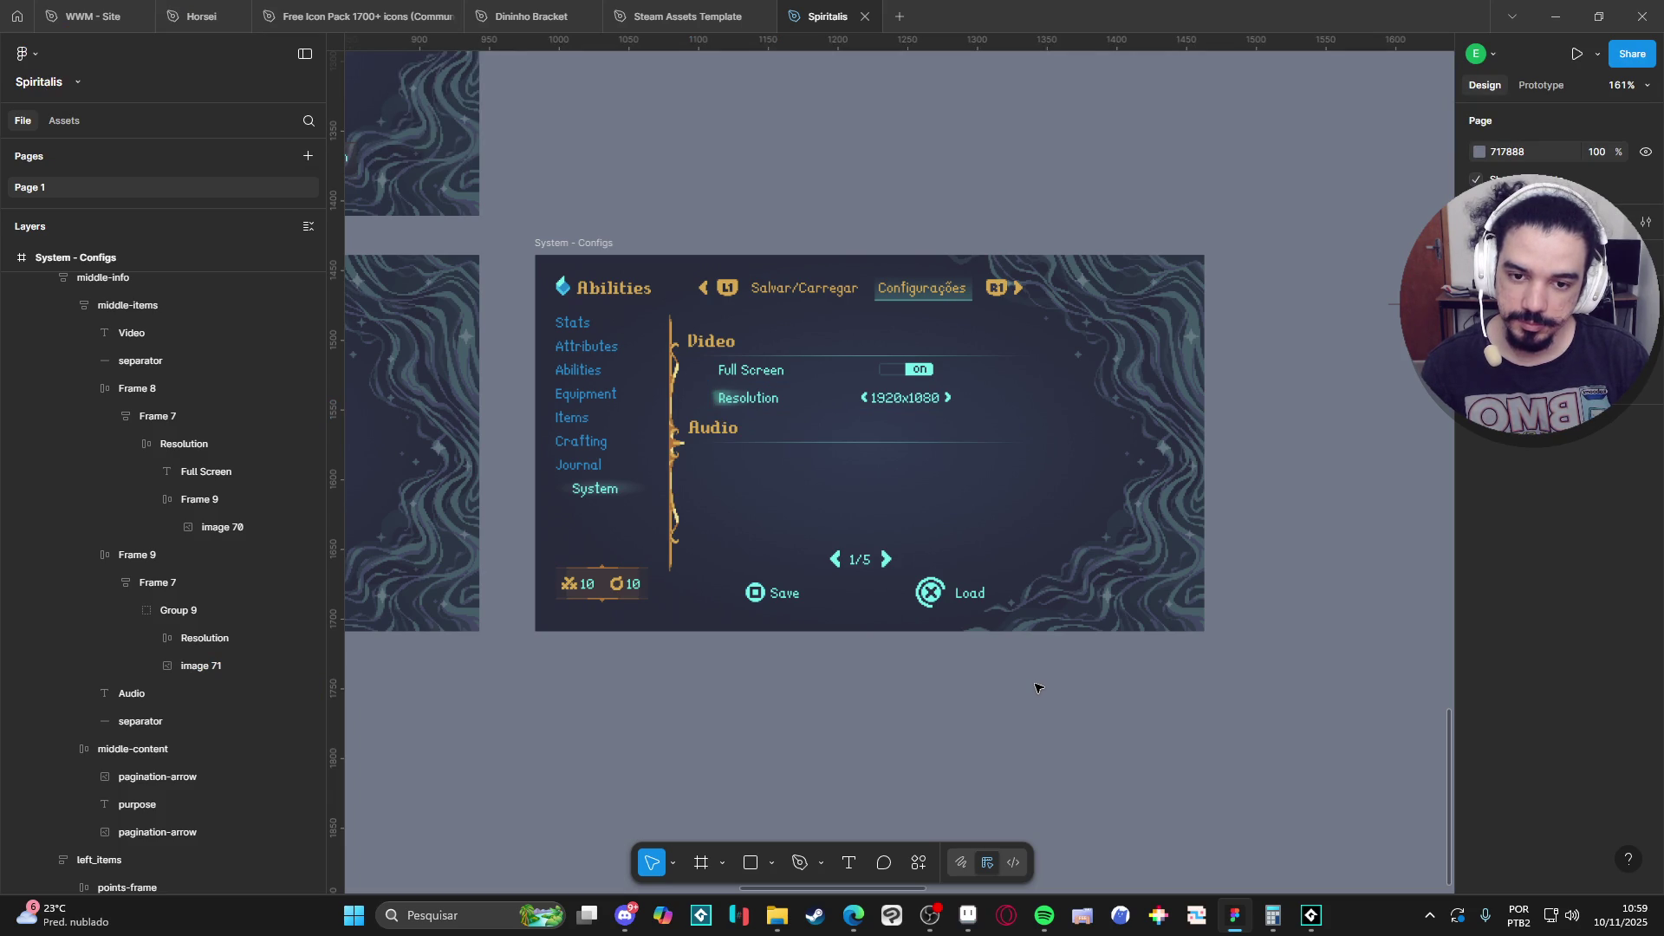
{"action": "left_click", "coordinate": [163, 664]}
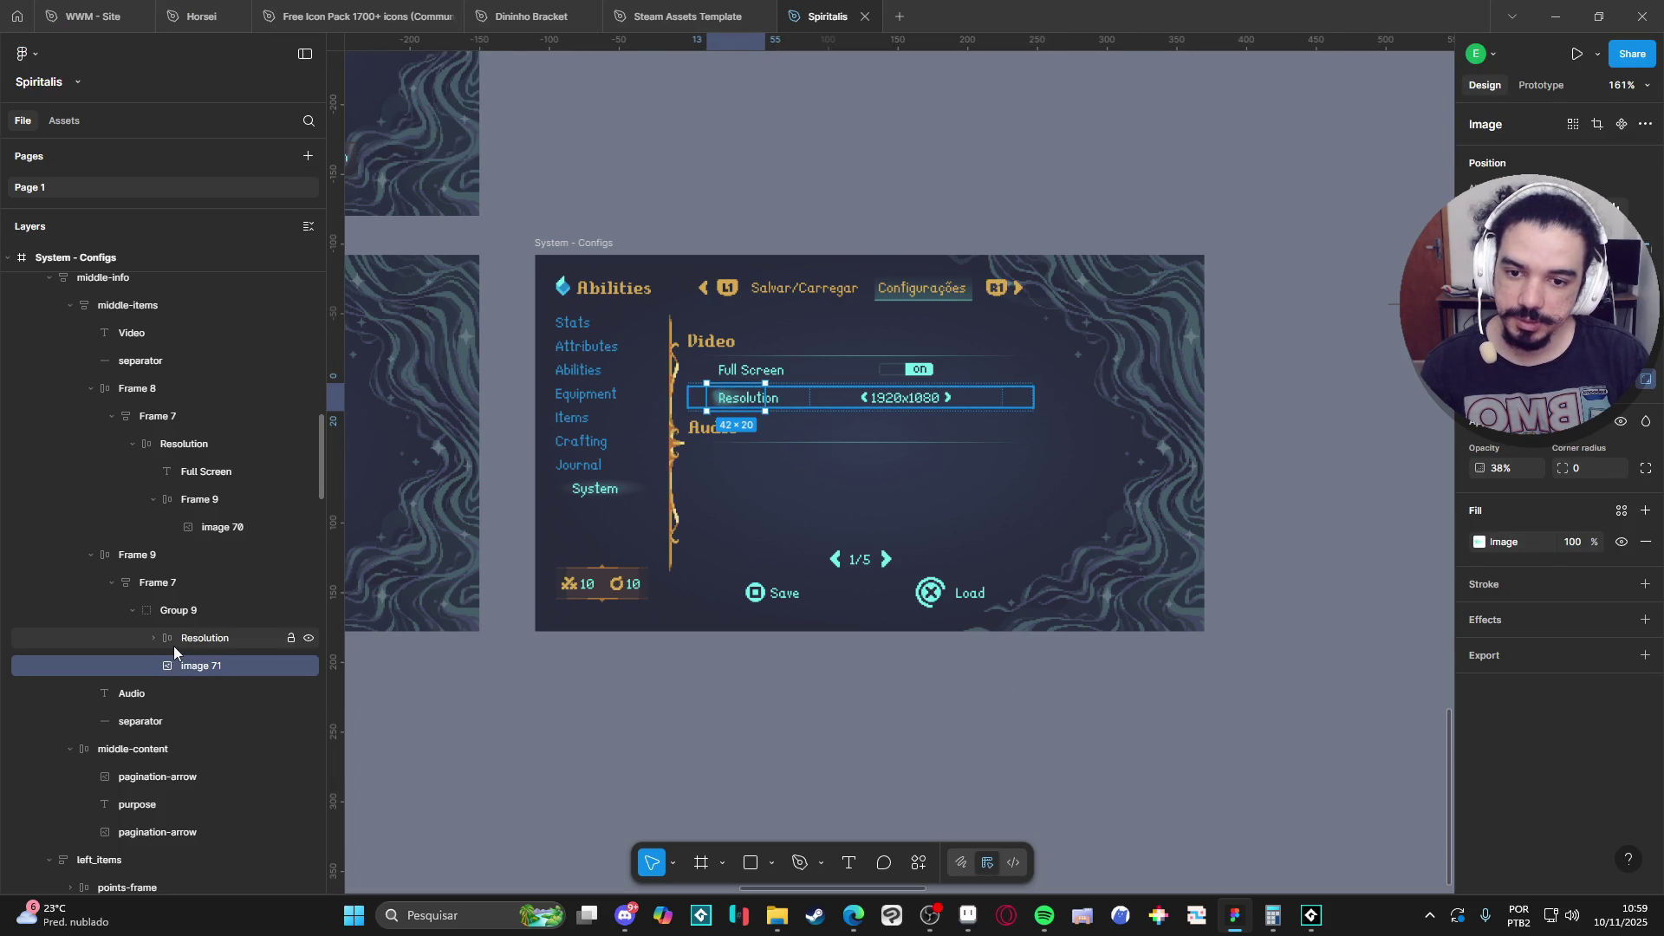
{"action": "left_click", "coordinate": [174, 642]}
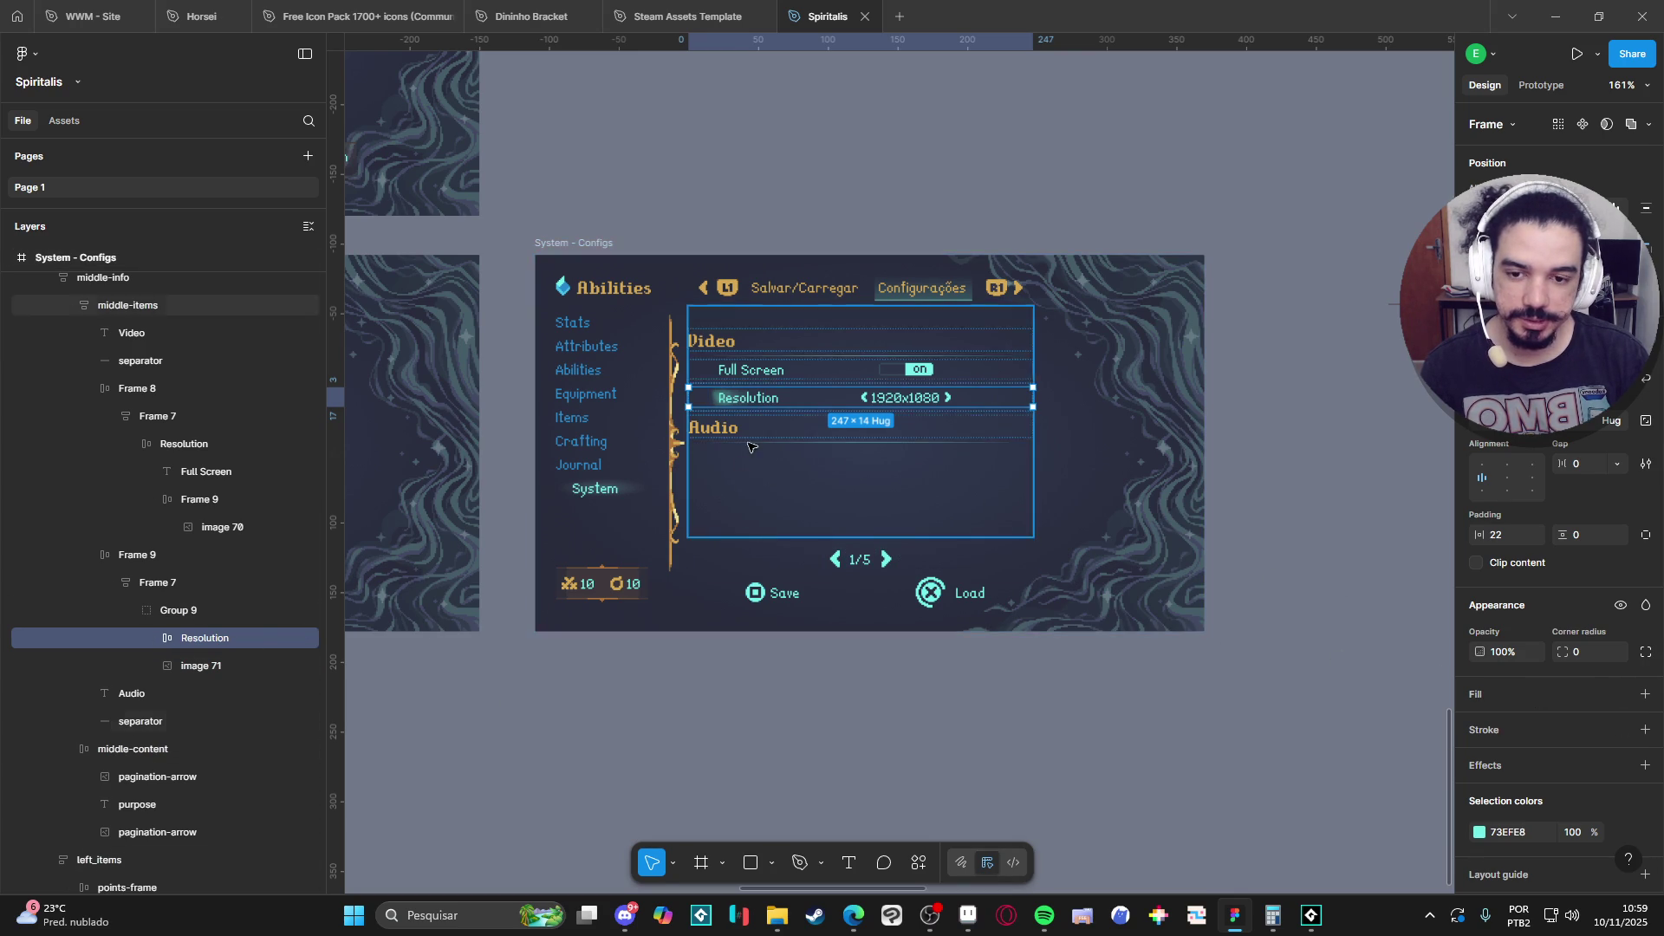
{"action": "scroll", "coordinate": [783, 412], "scroll_direction": "up", "scroll_amount": 3}
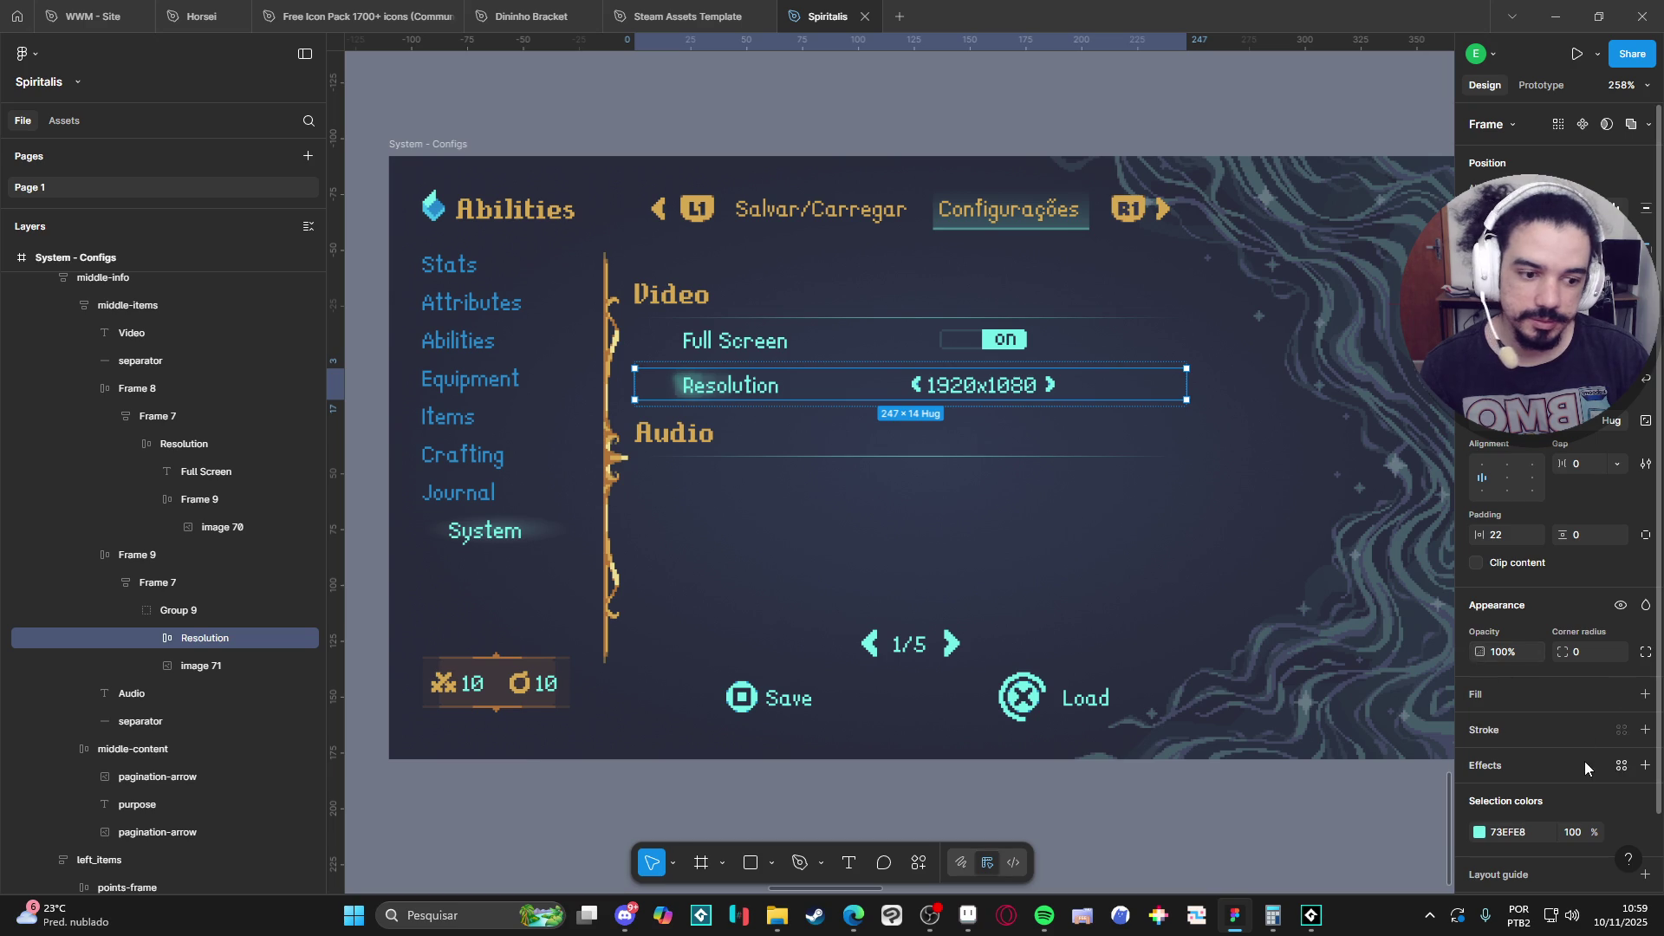
{"action": "left_click", "coordinate": [1646, 694]}
{"action": "left_click", "coordinate": [1269, 816]}
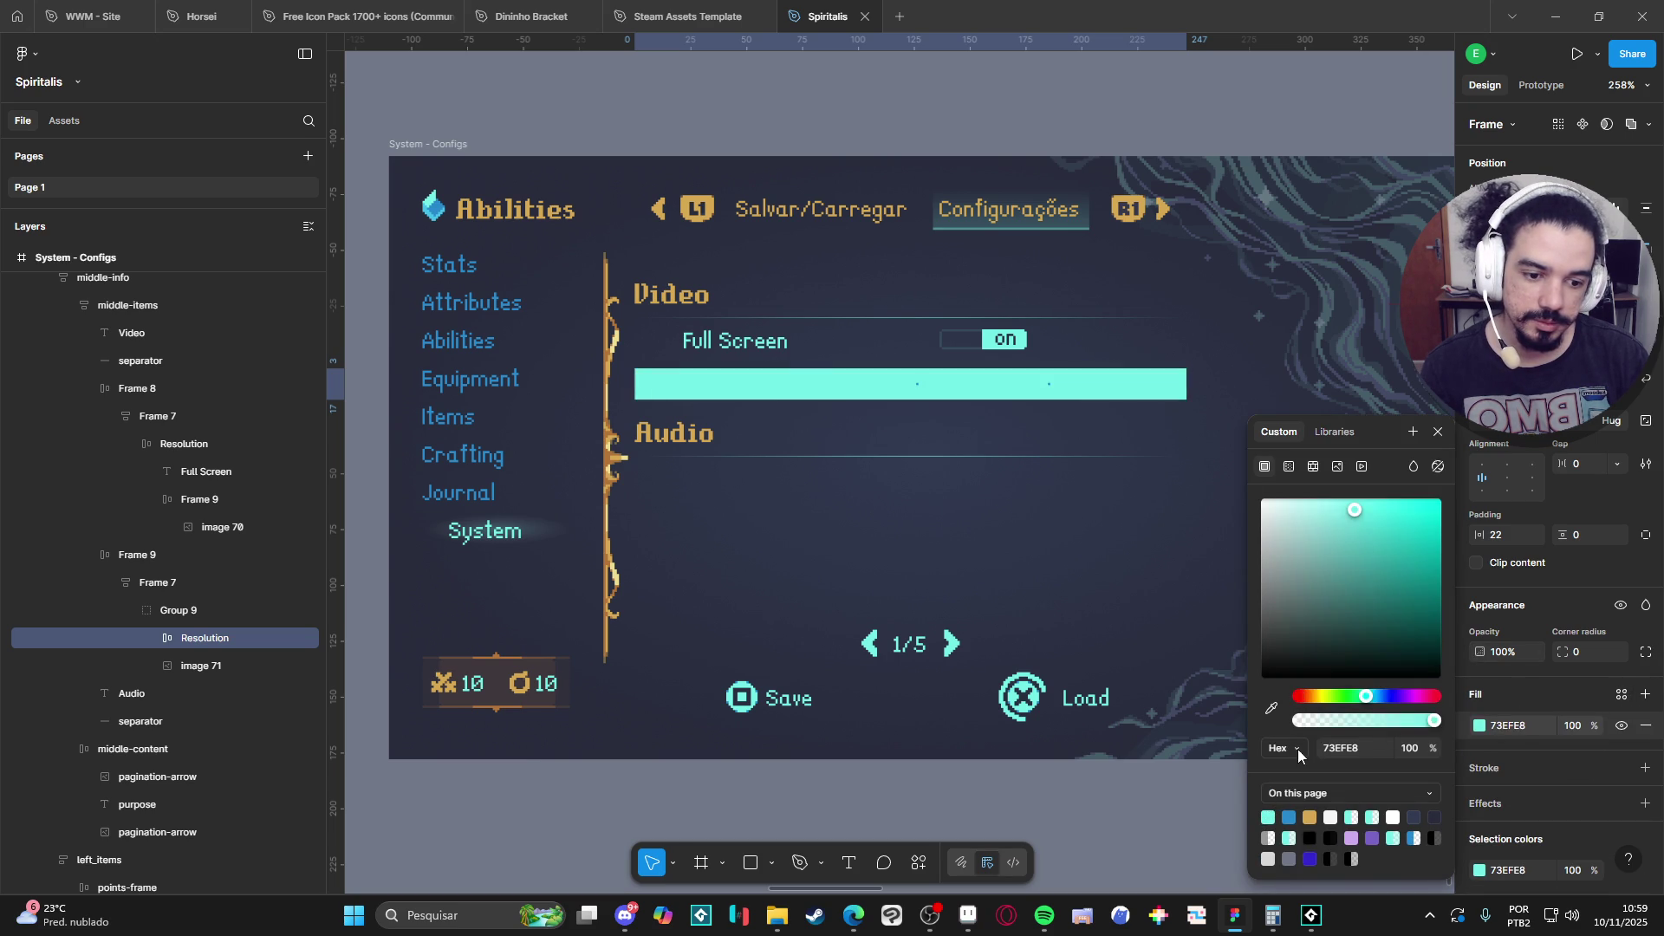
{"action": "left_click_drag", "start_coordinate": [1307, 721], "coordinate": [1310, 726]}
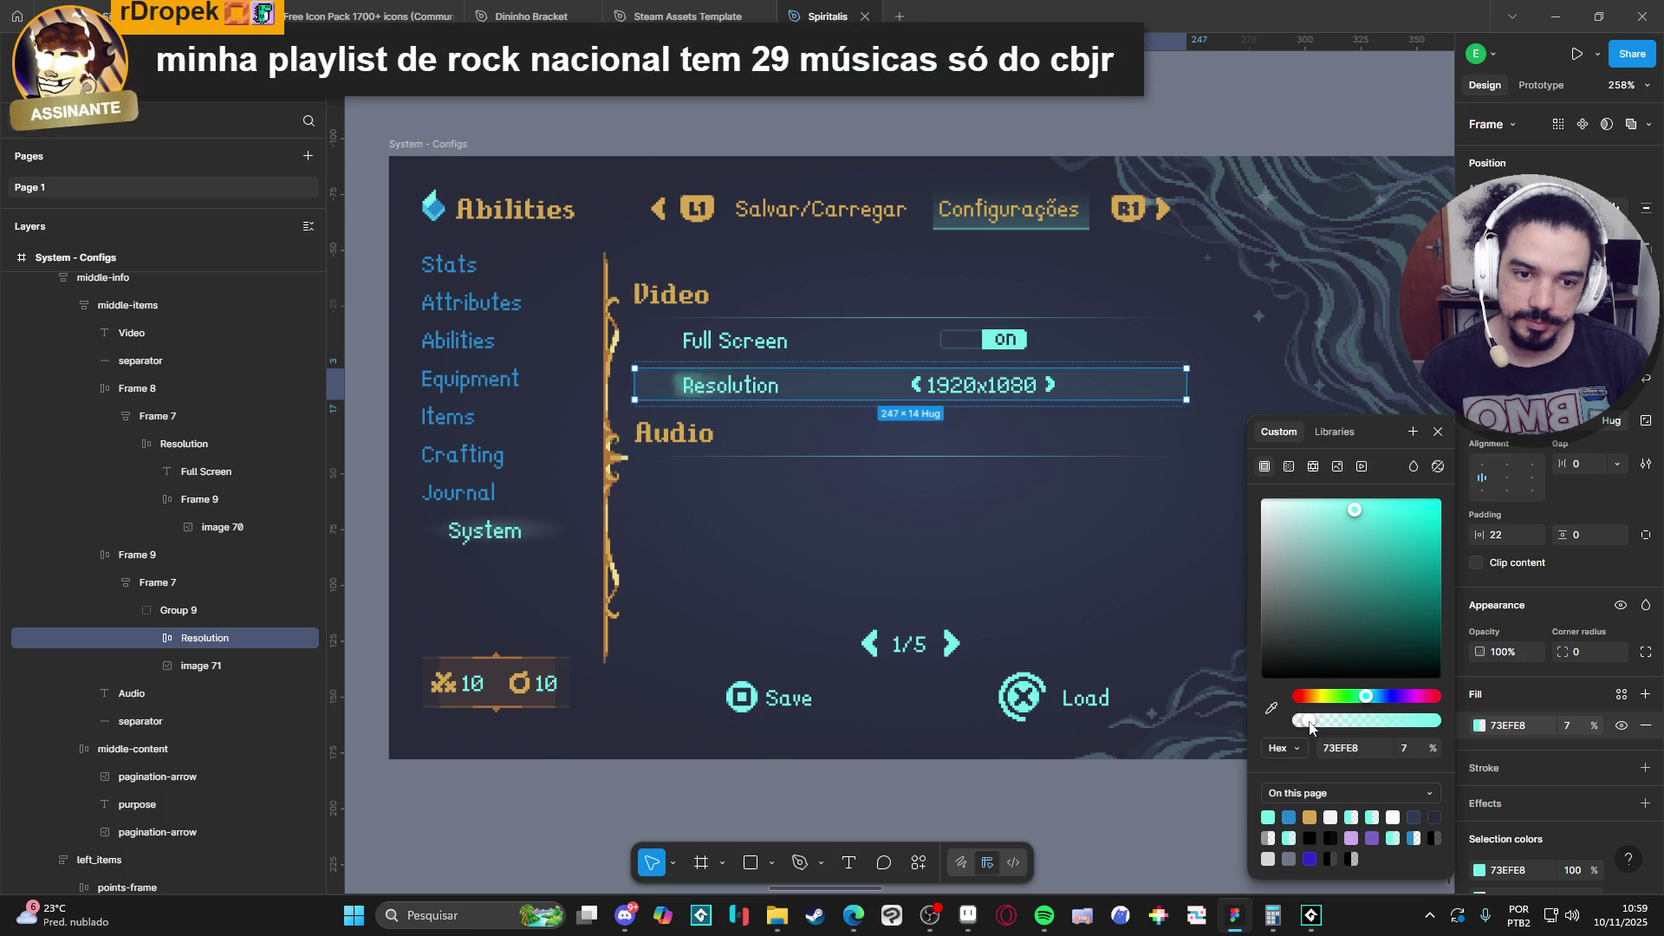
{"action": "left_click", "coordinate": [908, 778]}
{"action": "scroll", "coordinate": [923, 783], "scroll_direction": "down", "scroll_amount": 2, "text": "ctrl"}
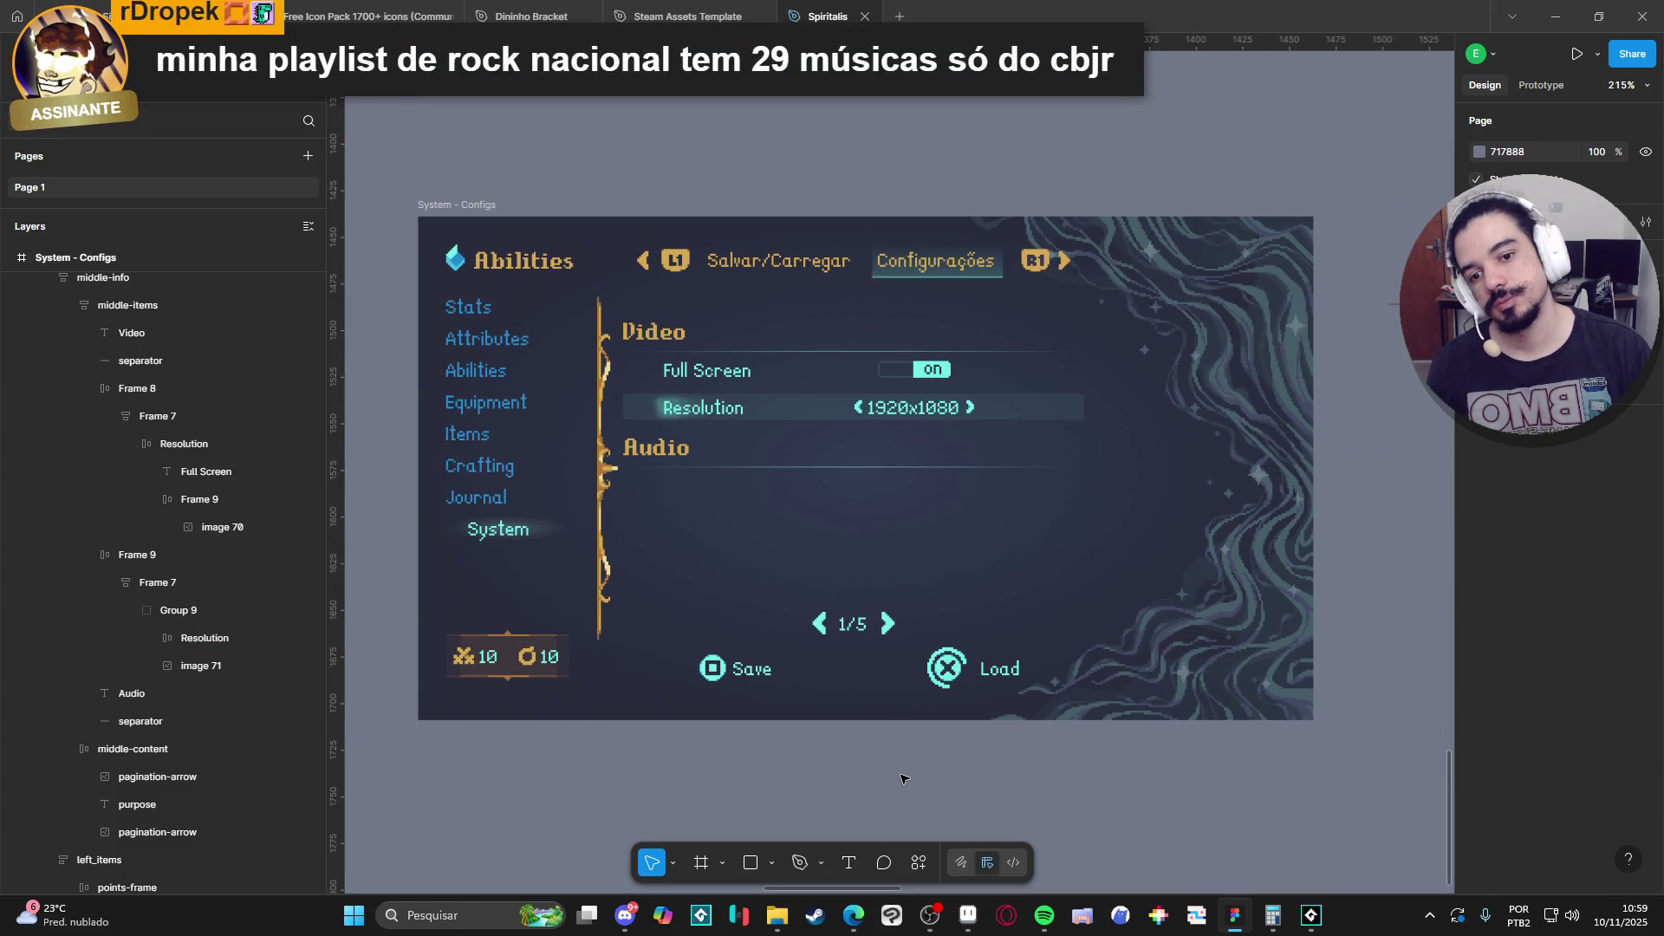
{"action": "key", "text": "ctrl+z"}
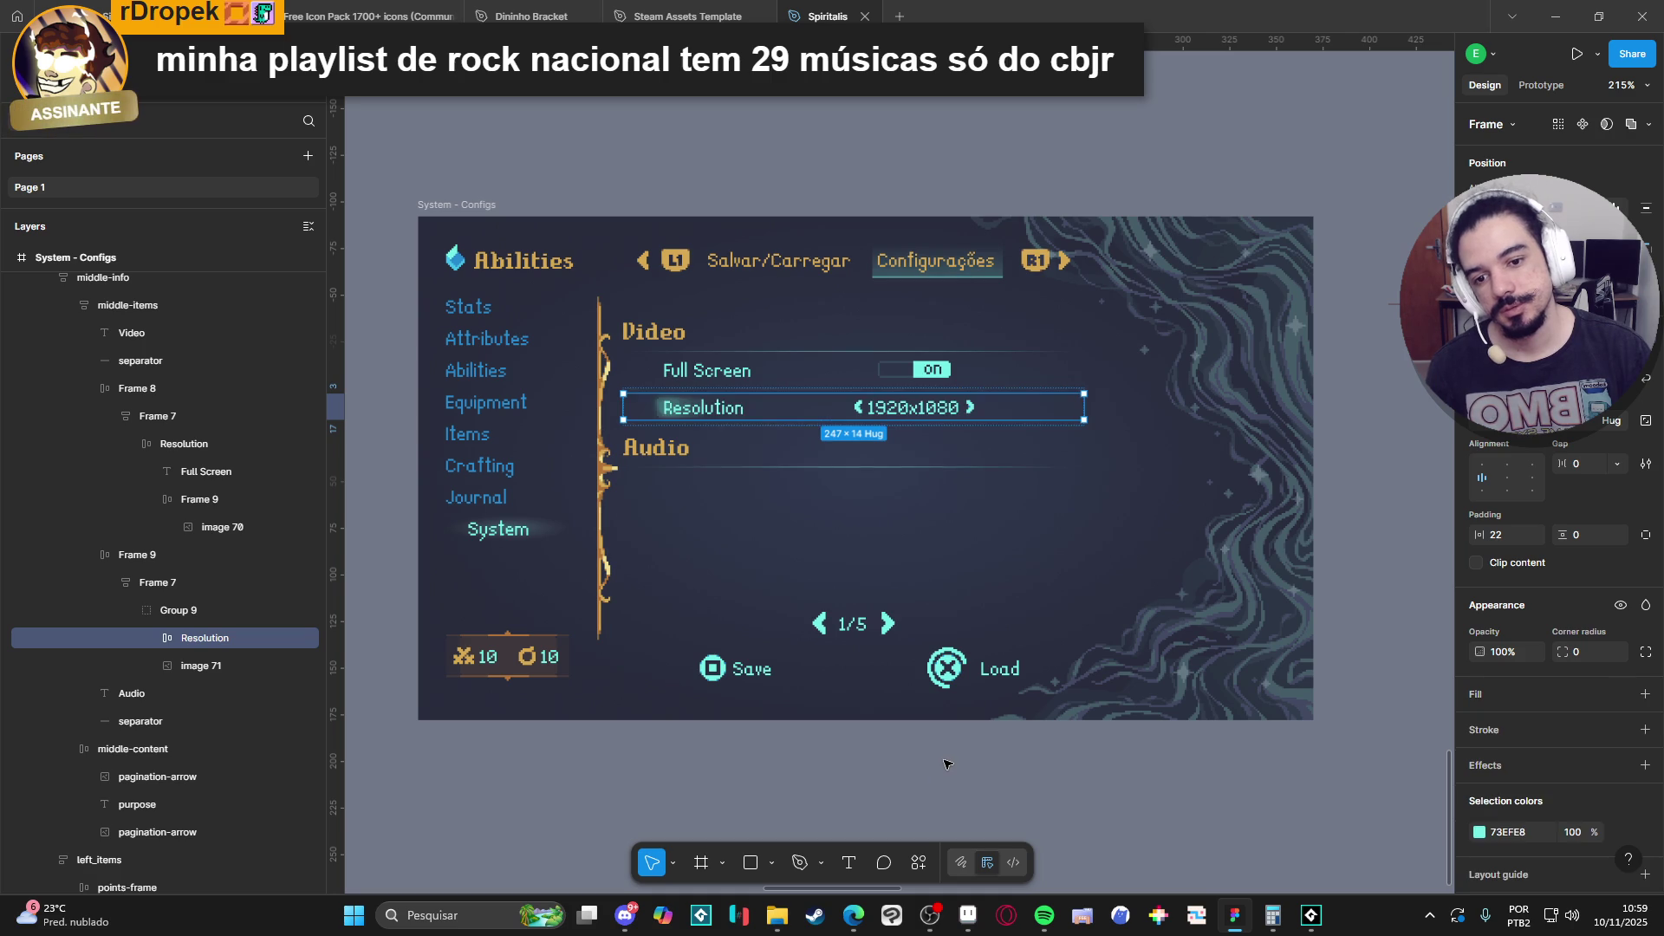
{"action": "left_click", "coordinate": [954, 763]}
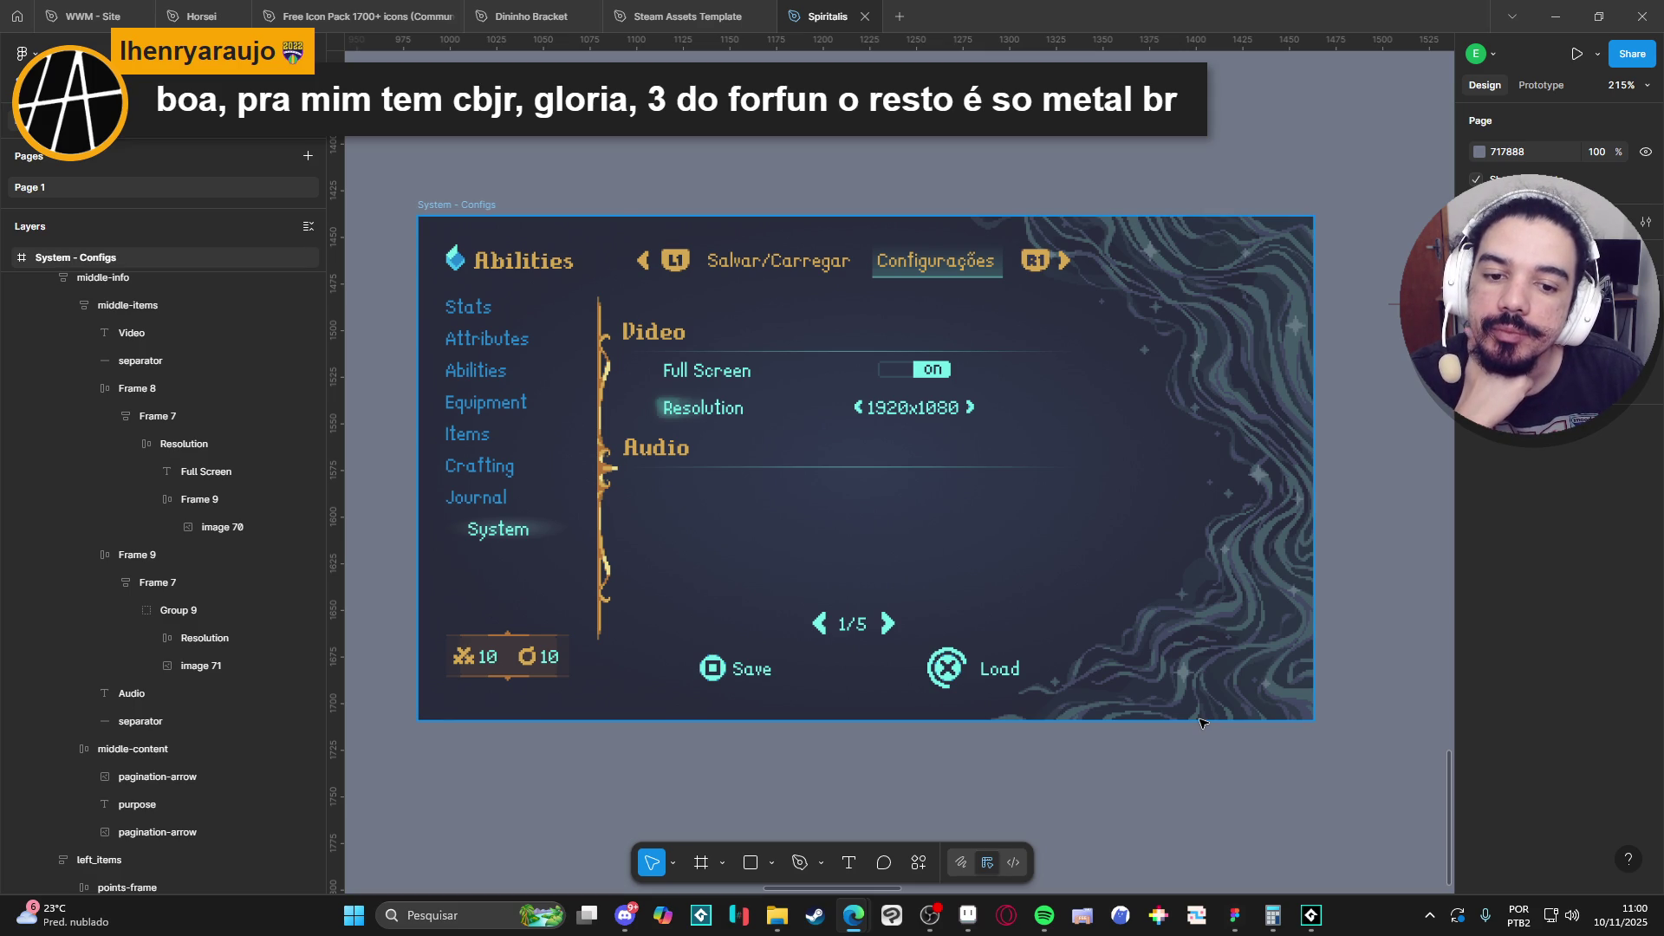
{"action": "left_click", "coordinate": [913, 368]}
{"action": "double_click", "coordinate": [913, 368]}
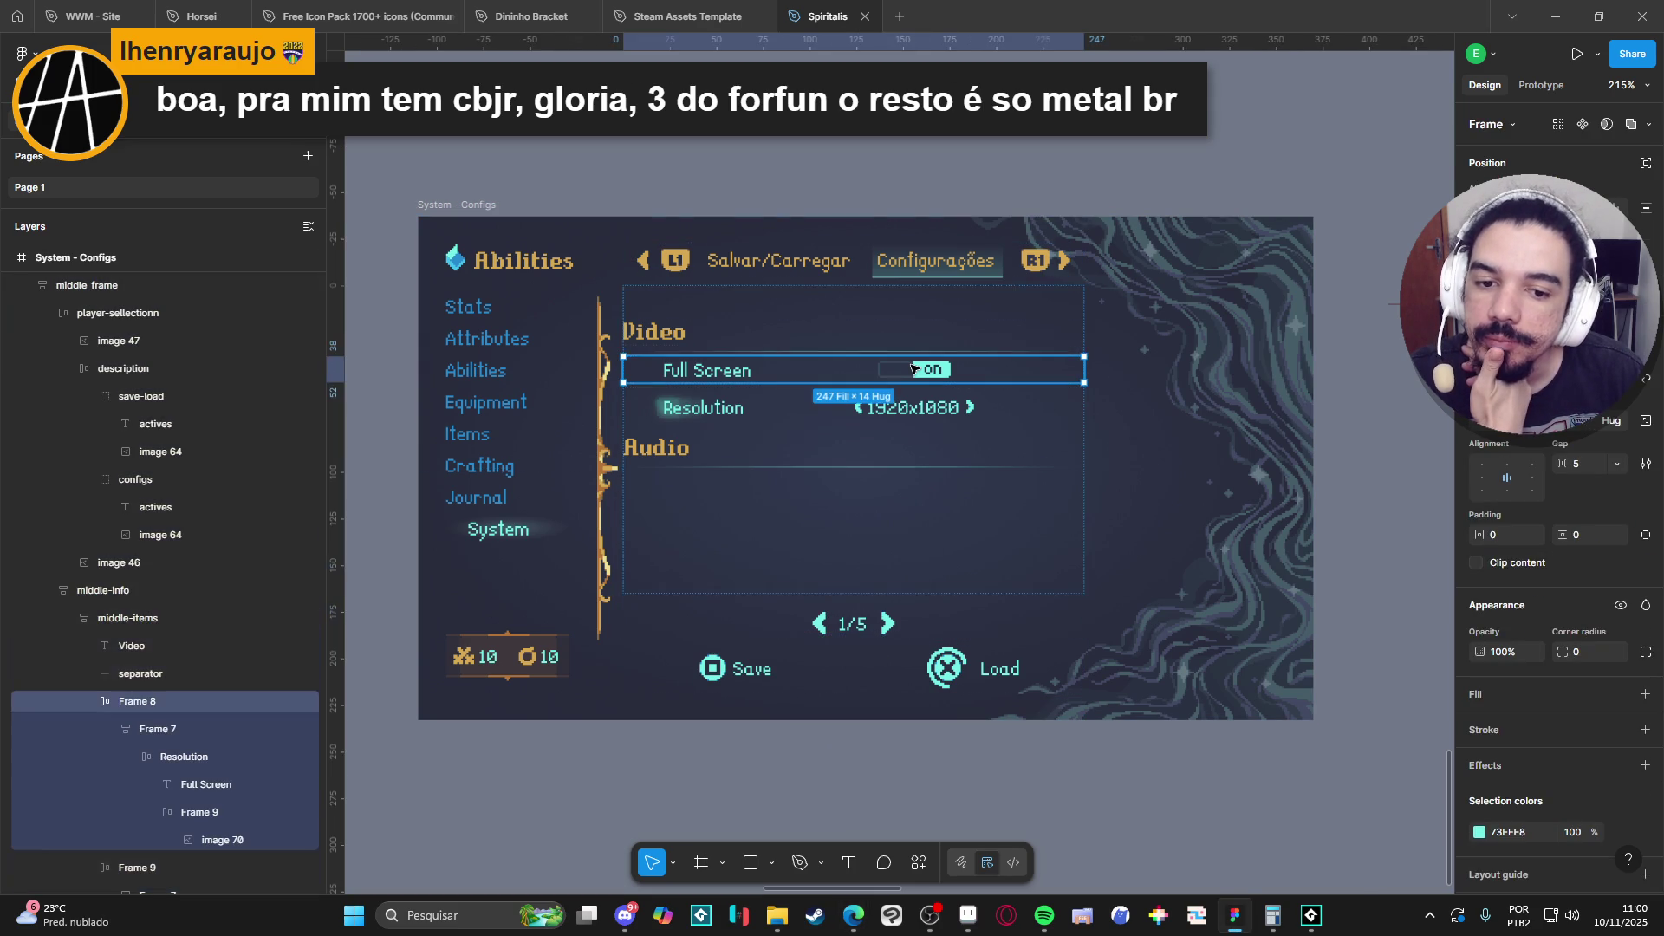
{"action": "double_click", "coordinate": [913, 369]}
{"action": "double_click", "coordinate": [913, 369]}
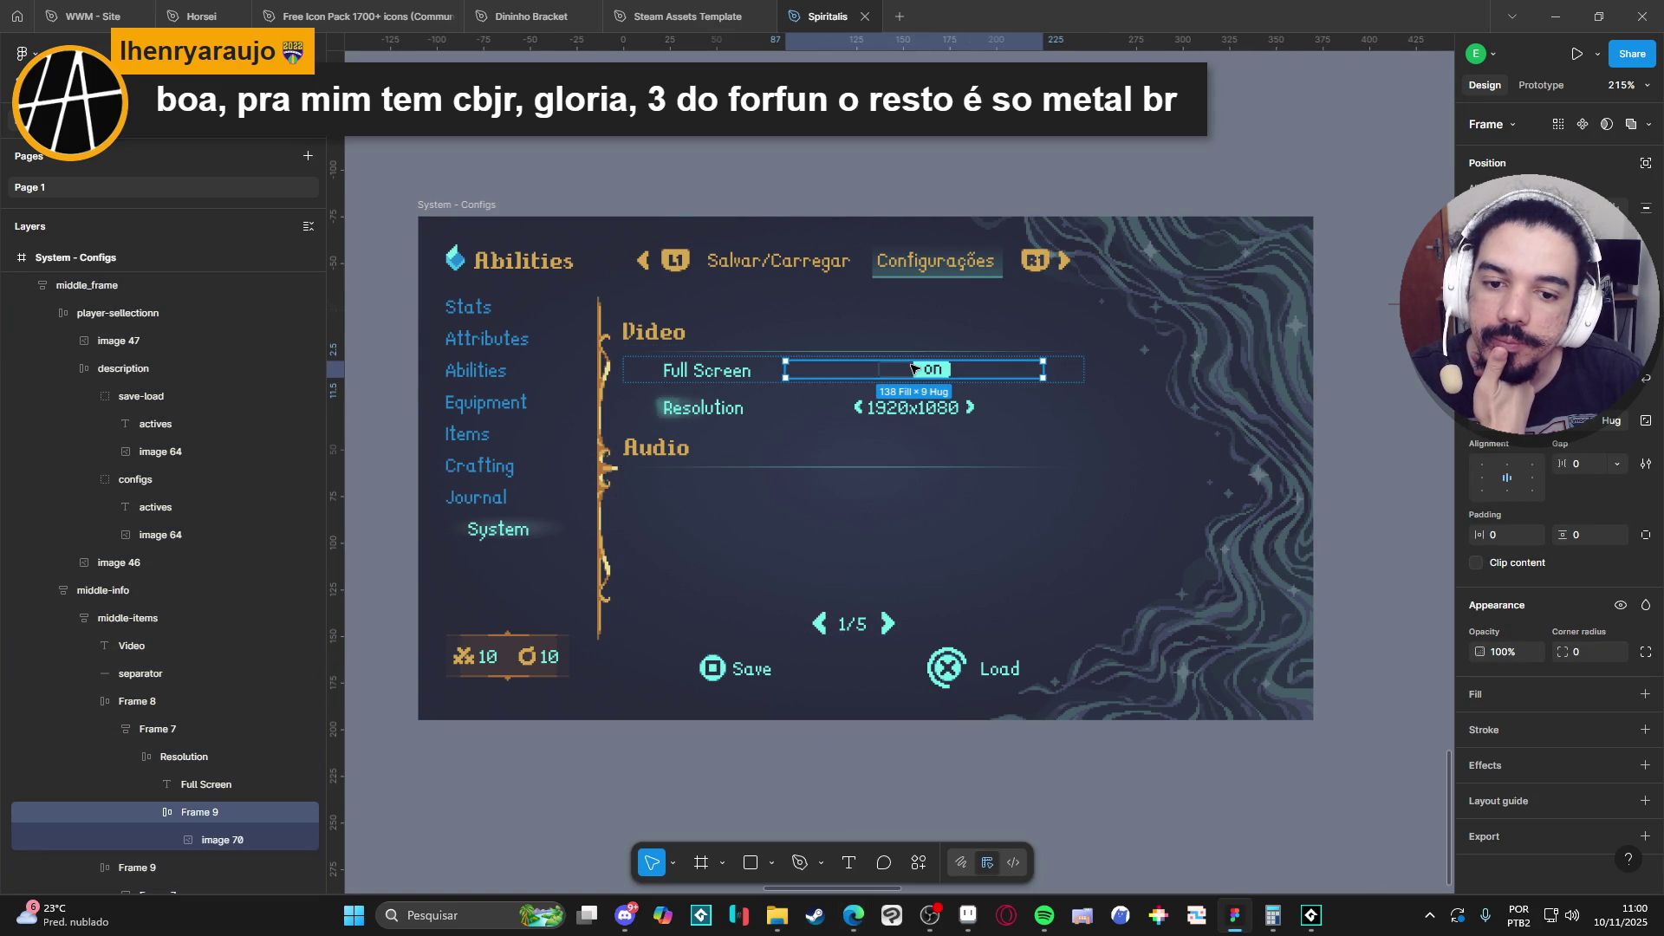
{"action": "double_click", "coordinate": [912, 369]}
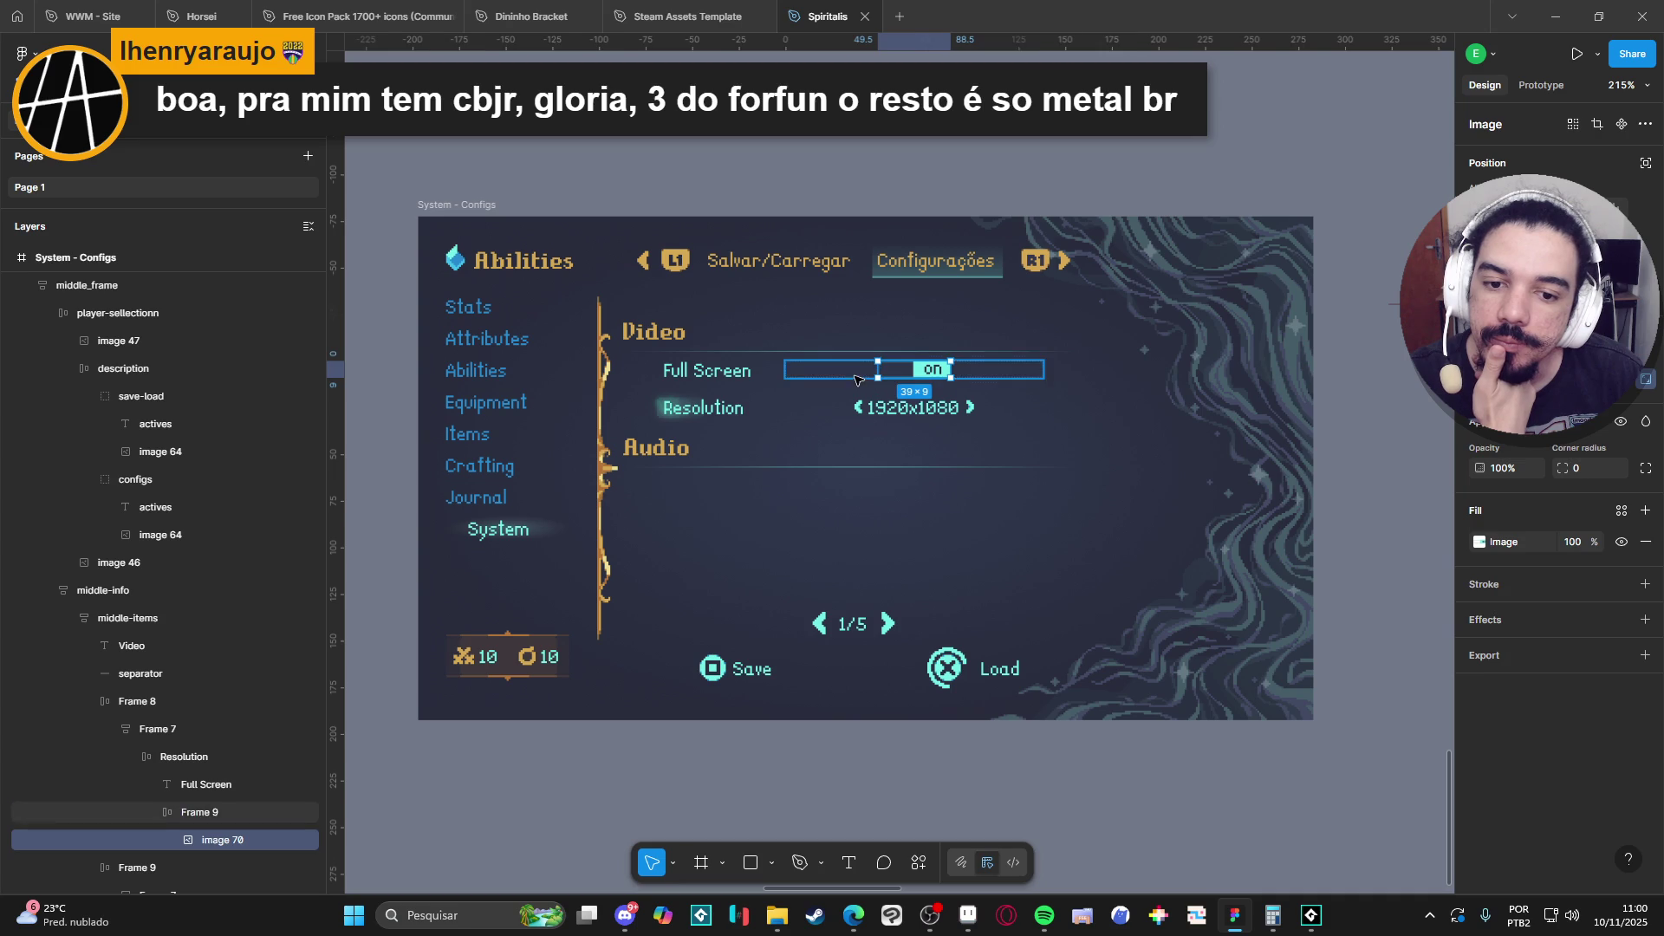
{"action": "left_click", "coordinate": [858, 418]}
{"action": "double_click", "coordinate": [858, 418]}
{"action": "double_click", "coordinate": [858, 420]}
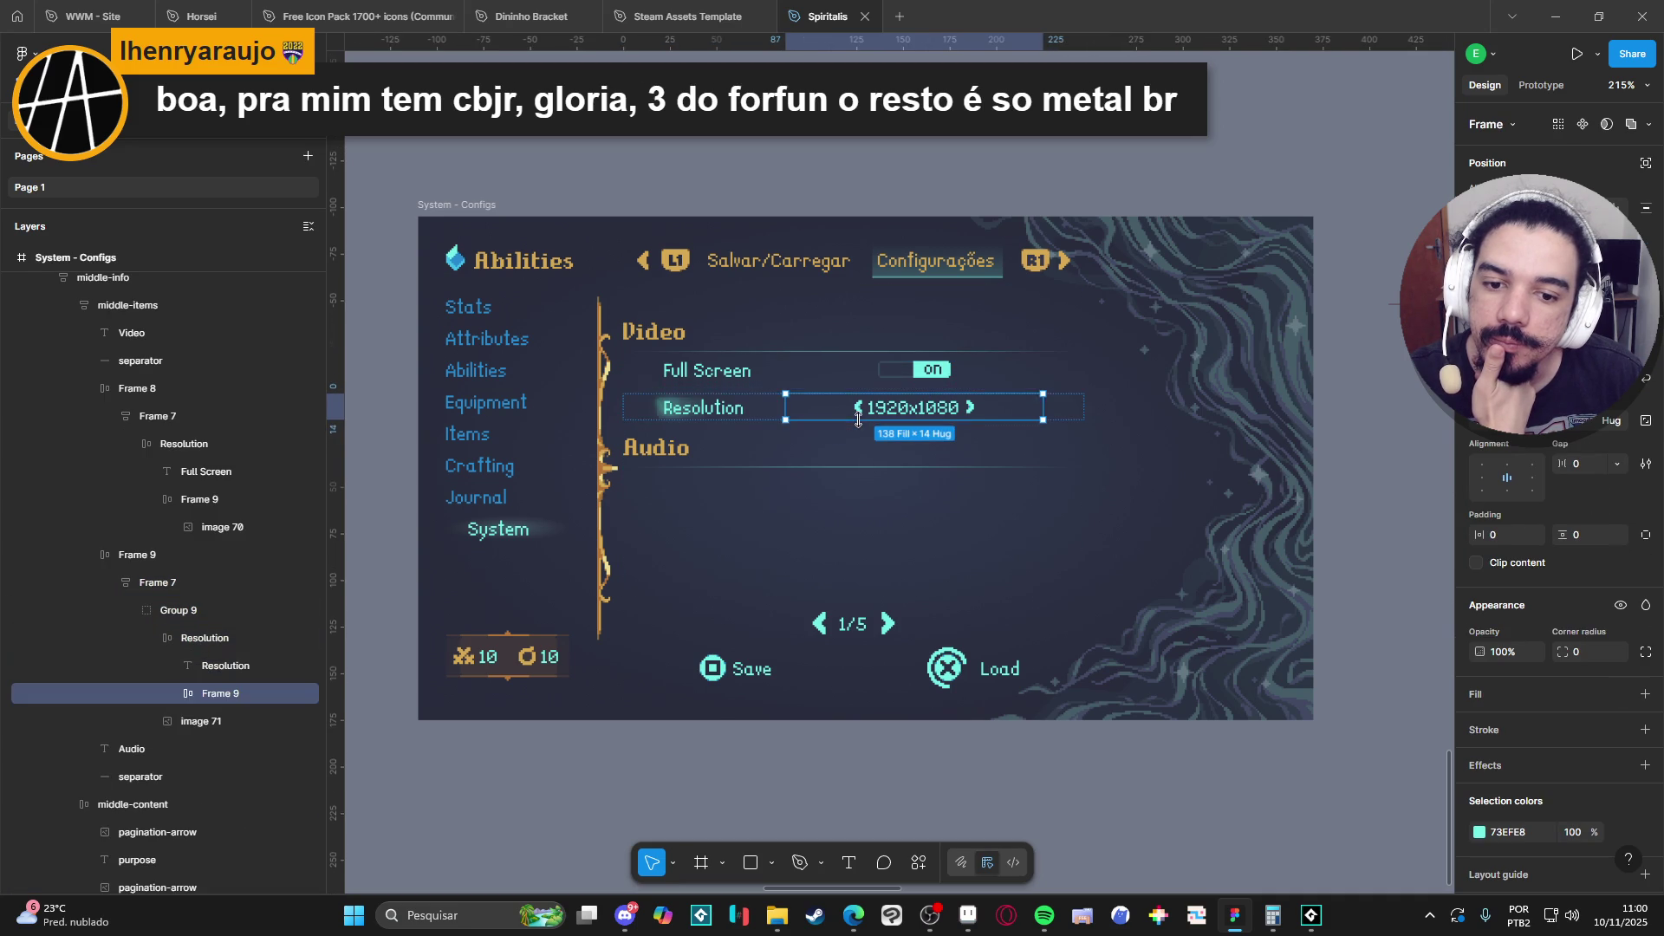
{"action": "left_click", "coordinate": [847, 373]}
{"action": "double_click", "coordinate": [848, 373]}
{"action": "double_click", "coordinate": [848, 372]}
{"action": "double_click", "coordinate": [848, 373]}
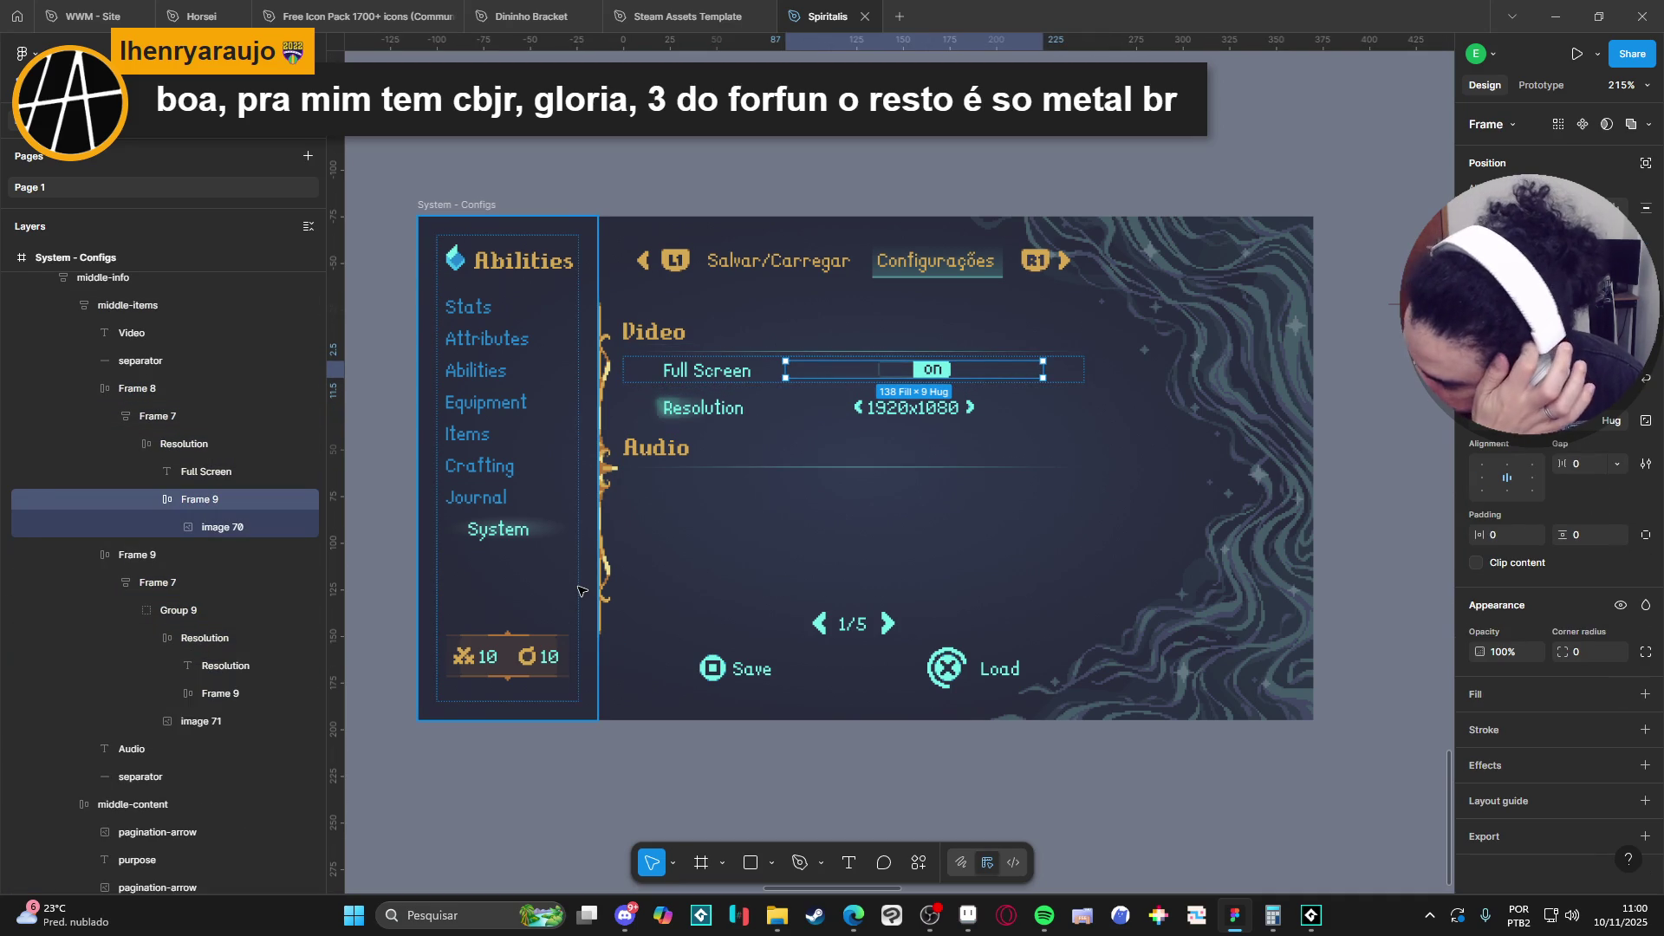
{"action": "right_click", "coordinate": [571, 541]}
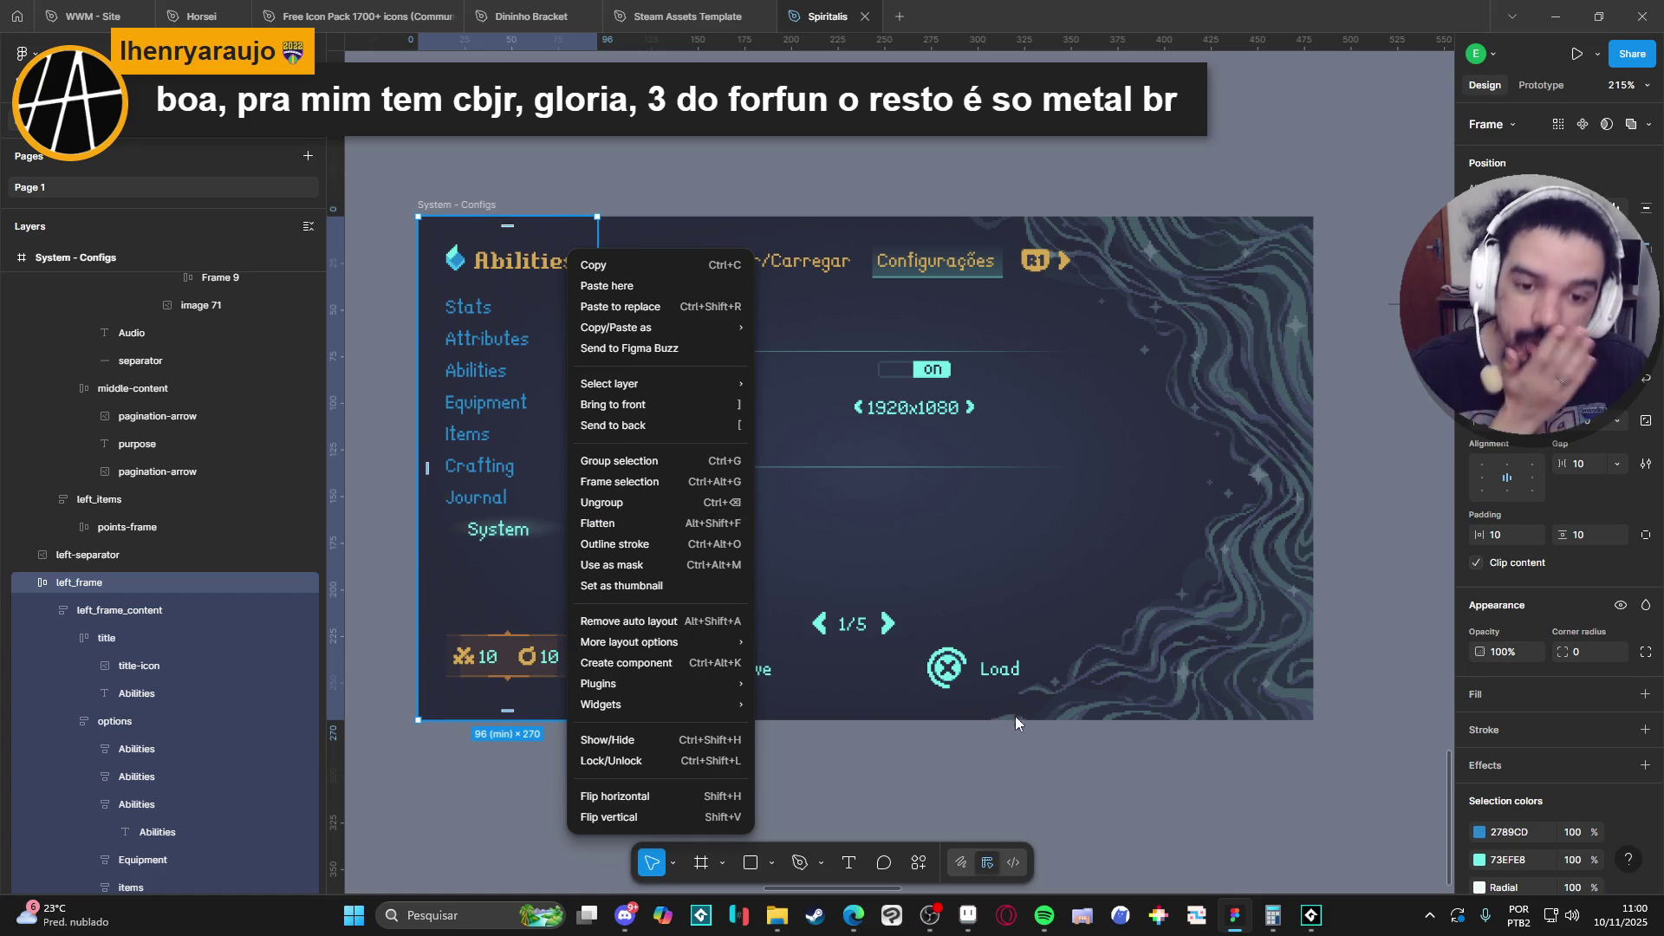
{"action": "left_click", "coordinate": [1059, 762]}
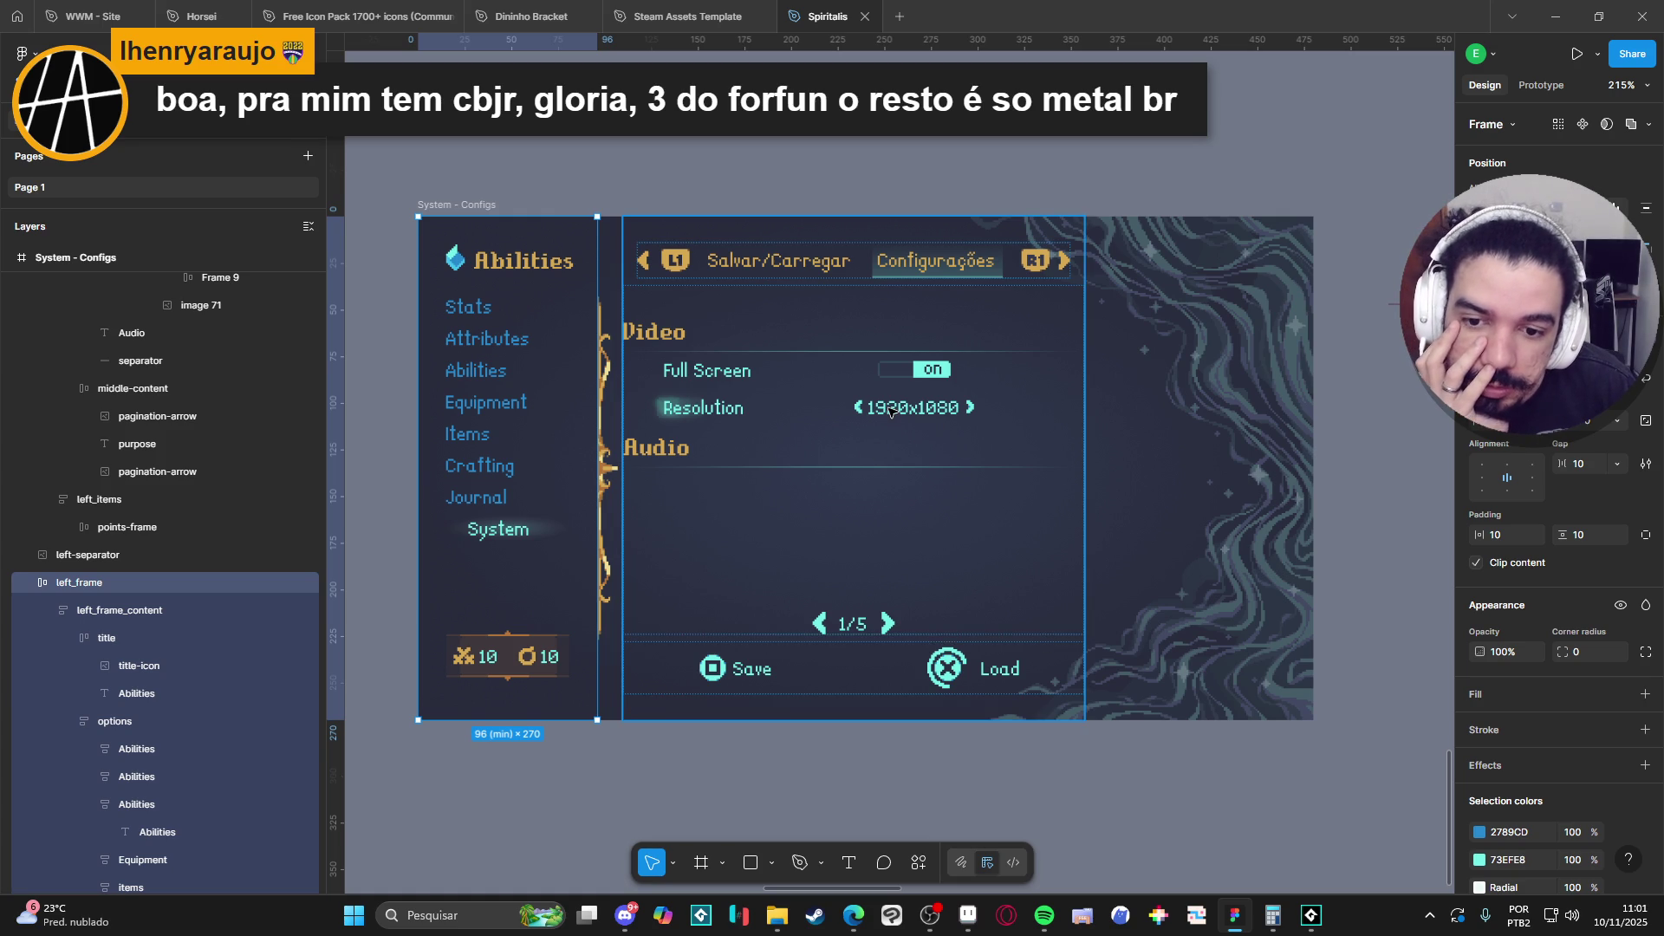
{"action": "left_click", "coordinate": [869, 646]}
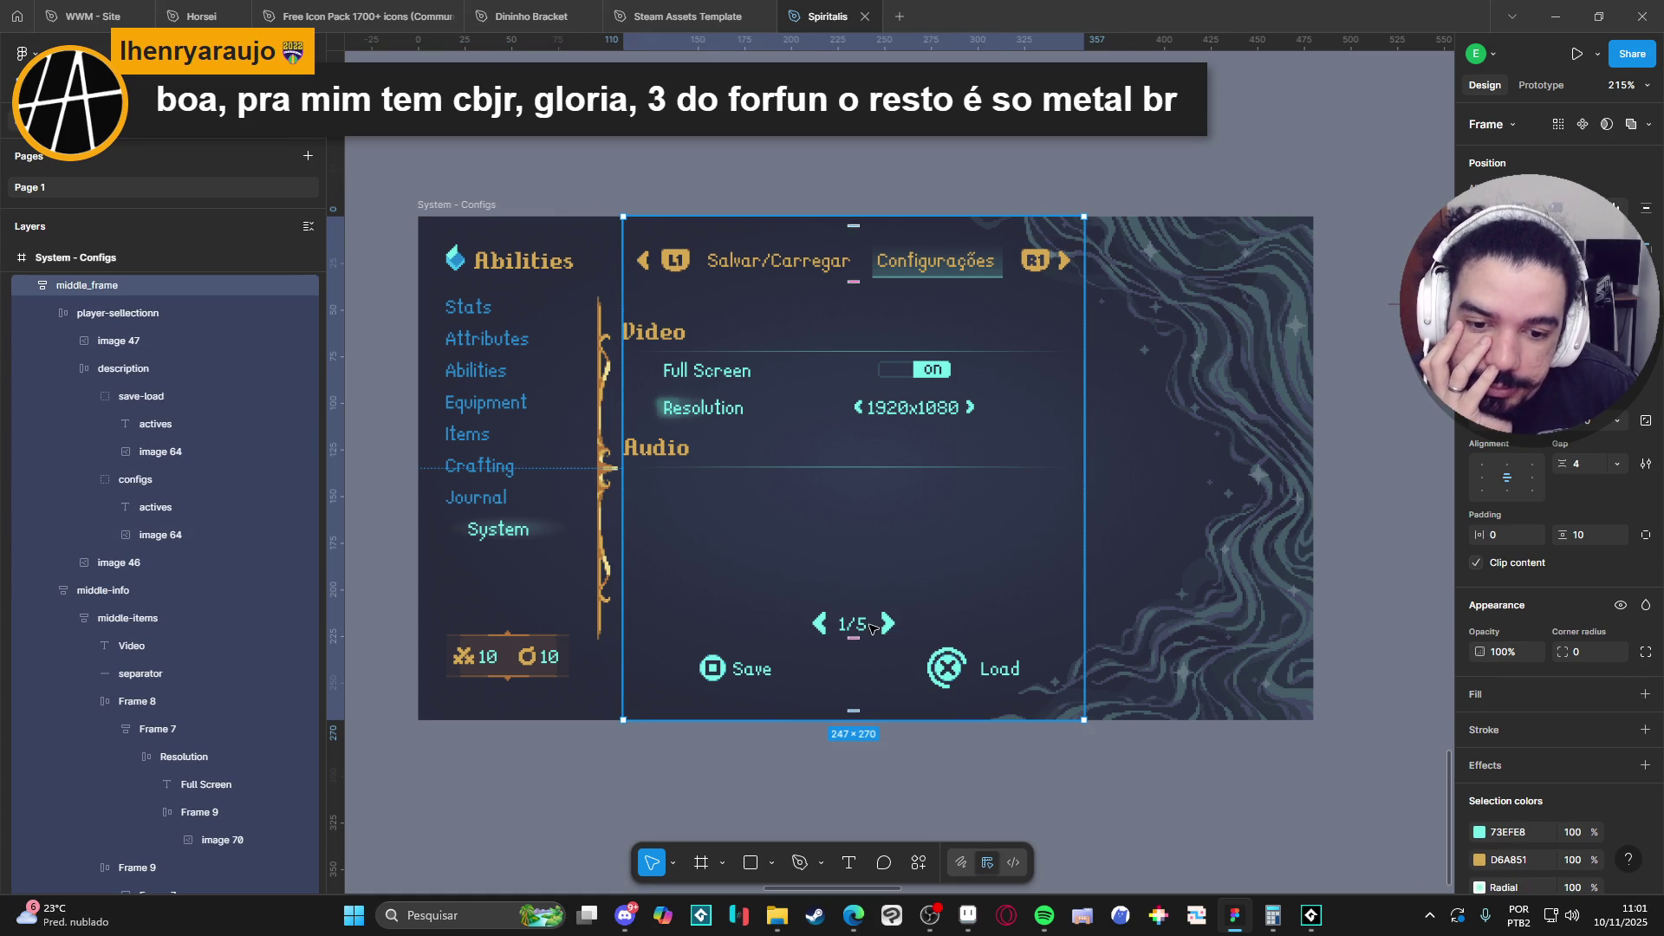
{"action": "left_click", "coordinate": [870, 625]}
{"action": "key", "text": "Escape"}
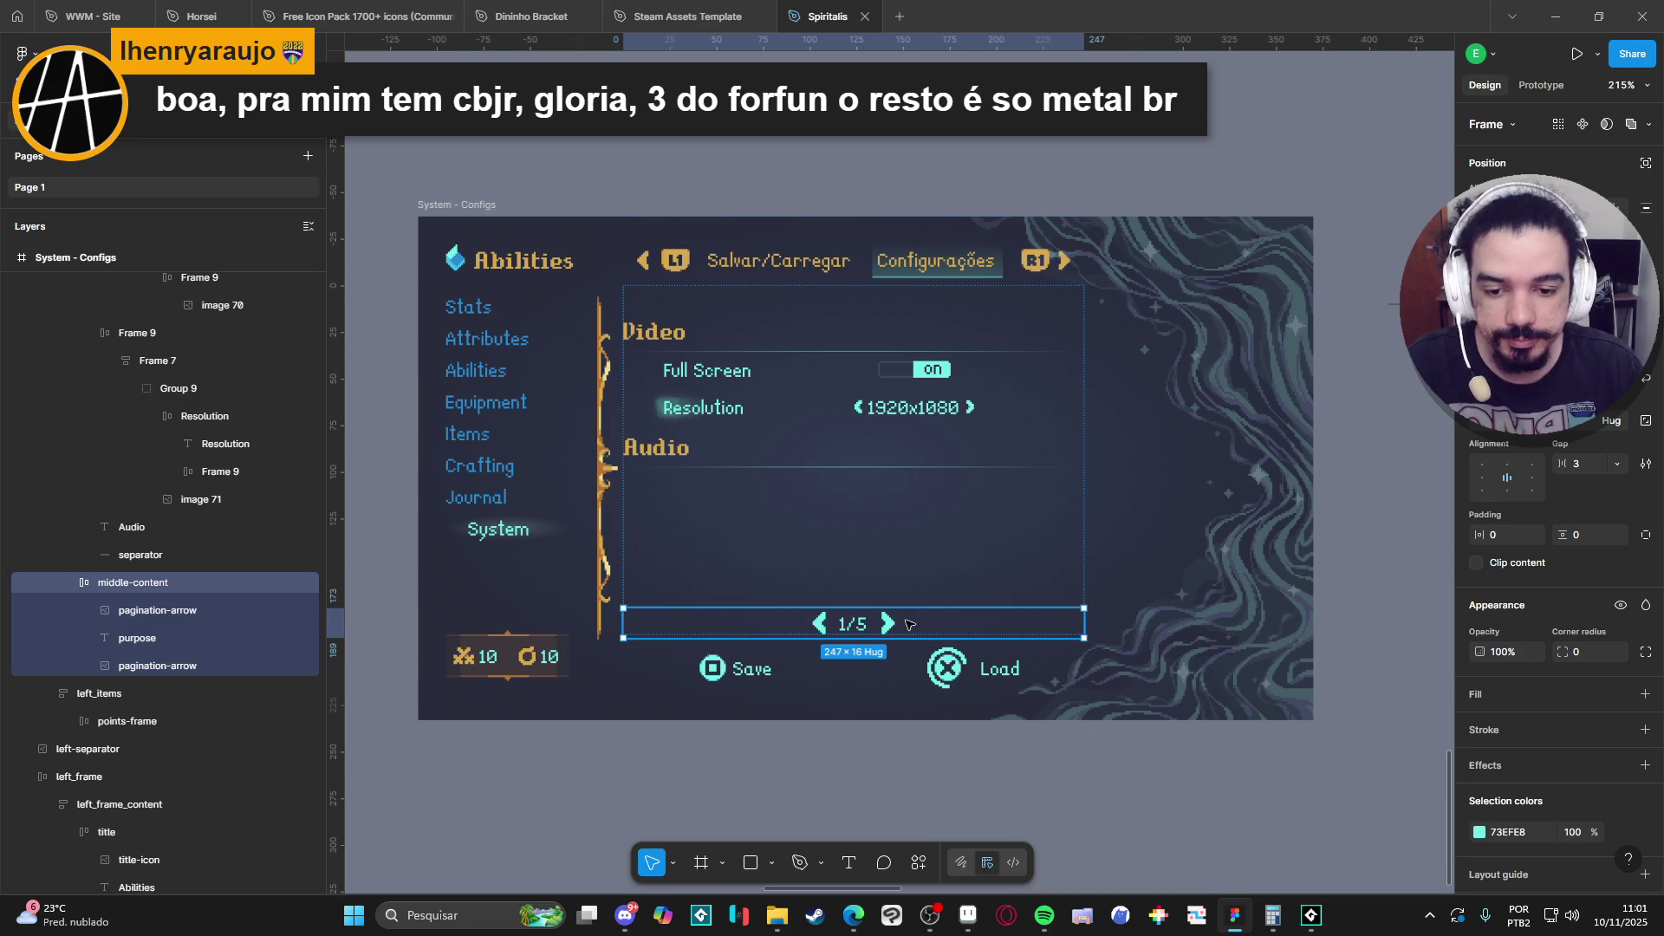
Move the 1/5 page indicator into points-frame, removing it from the menu bottom.
{"action": "mouse_move", "coordinate": [908, 624]}
{"action": "left_mouse_down"}
{"action": "mouse_move", "coordinate": [915, 658]}
{"action": "mouse_move", "coordinate": [978, 677]}
{"action": "left_mouse_up"}
{"action": "left_click", "coordinate": [969, 675]}
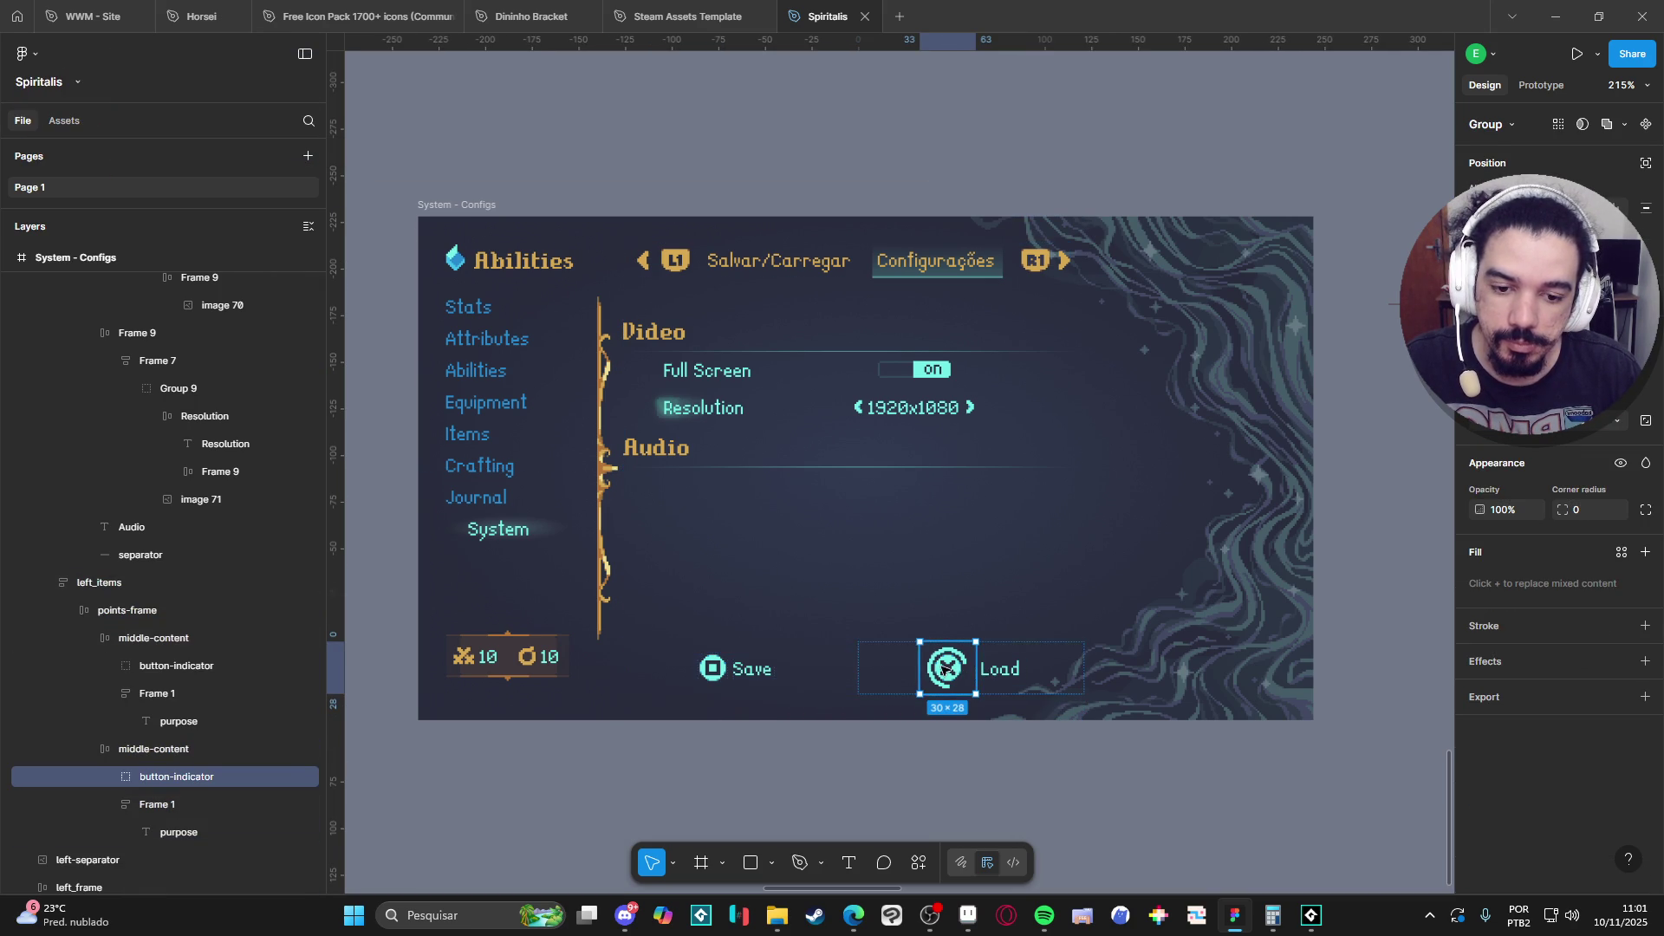
{"action": "left_click", "coordinate": [112, 776]}
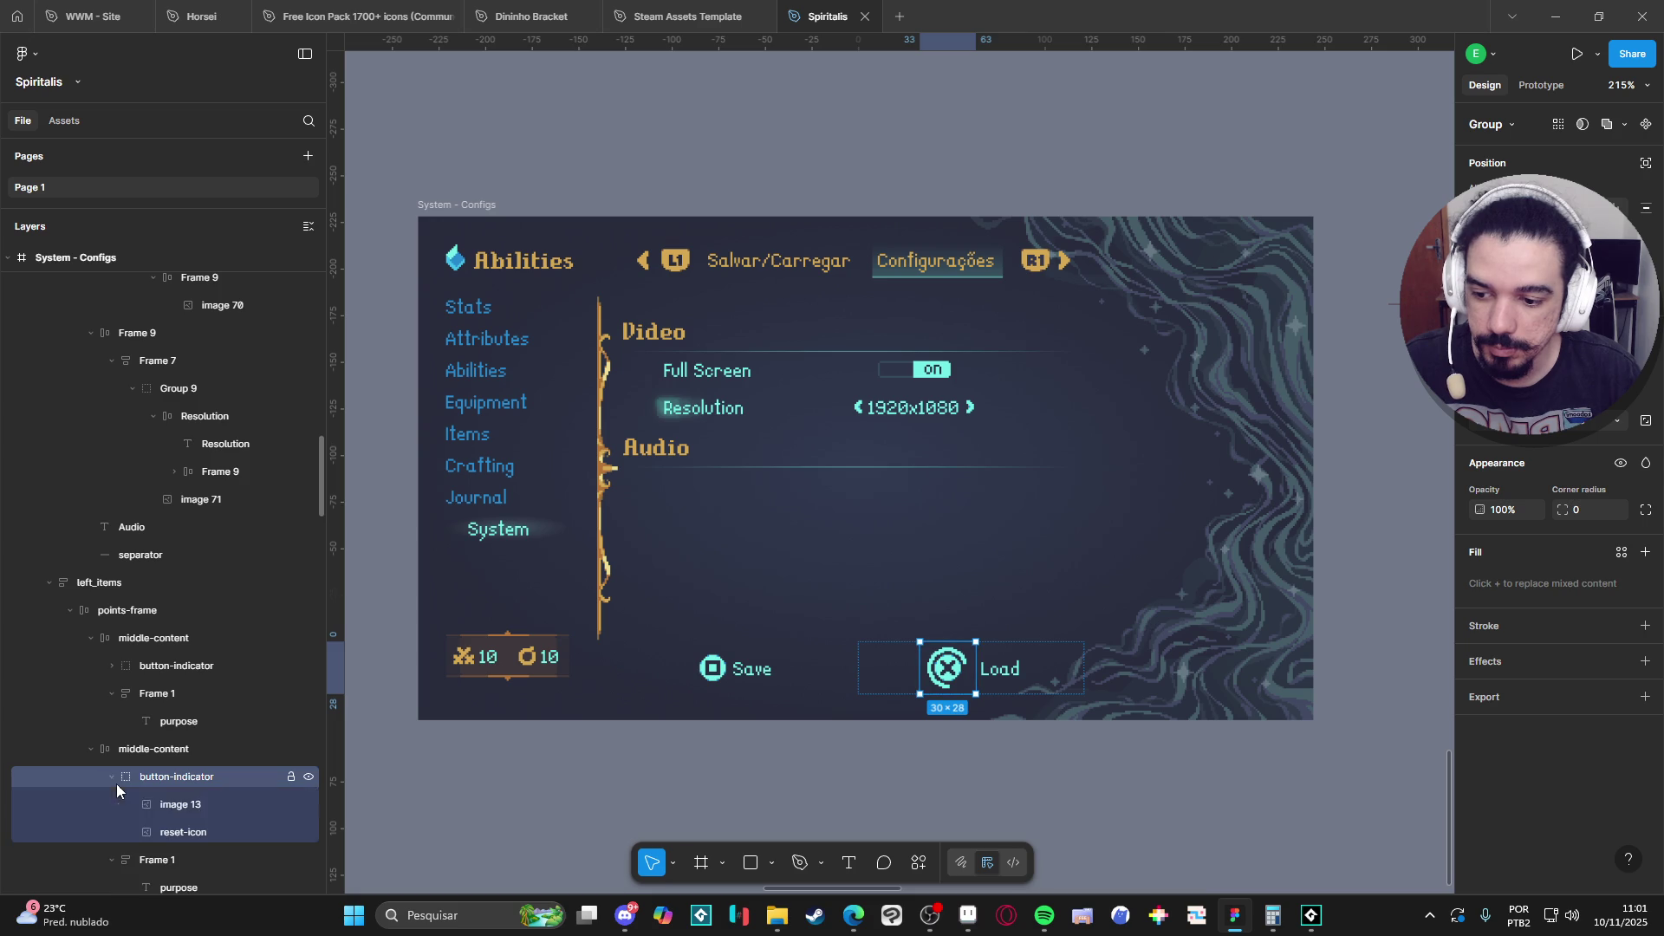
{"action": "left_click", "coordinate": [191, 805]}
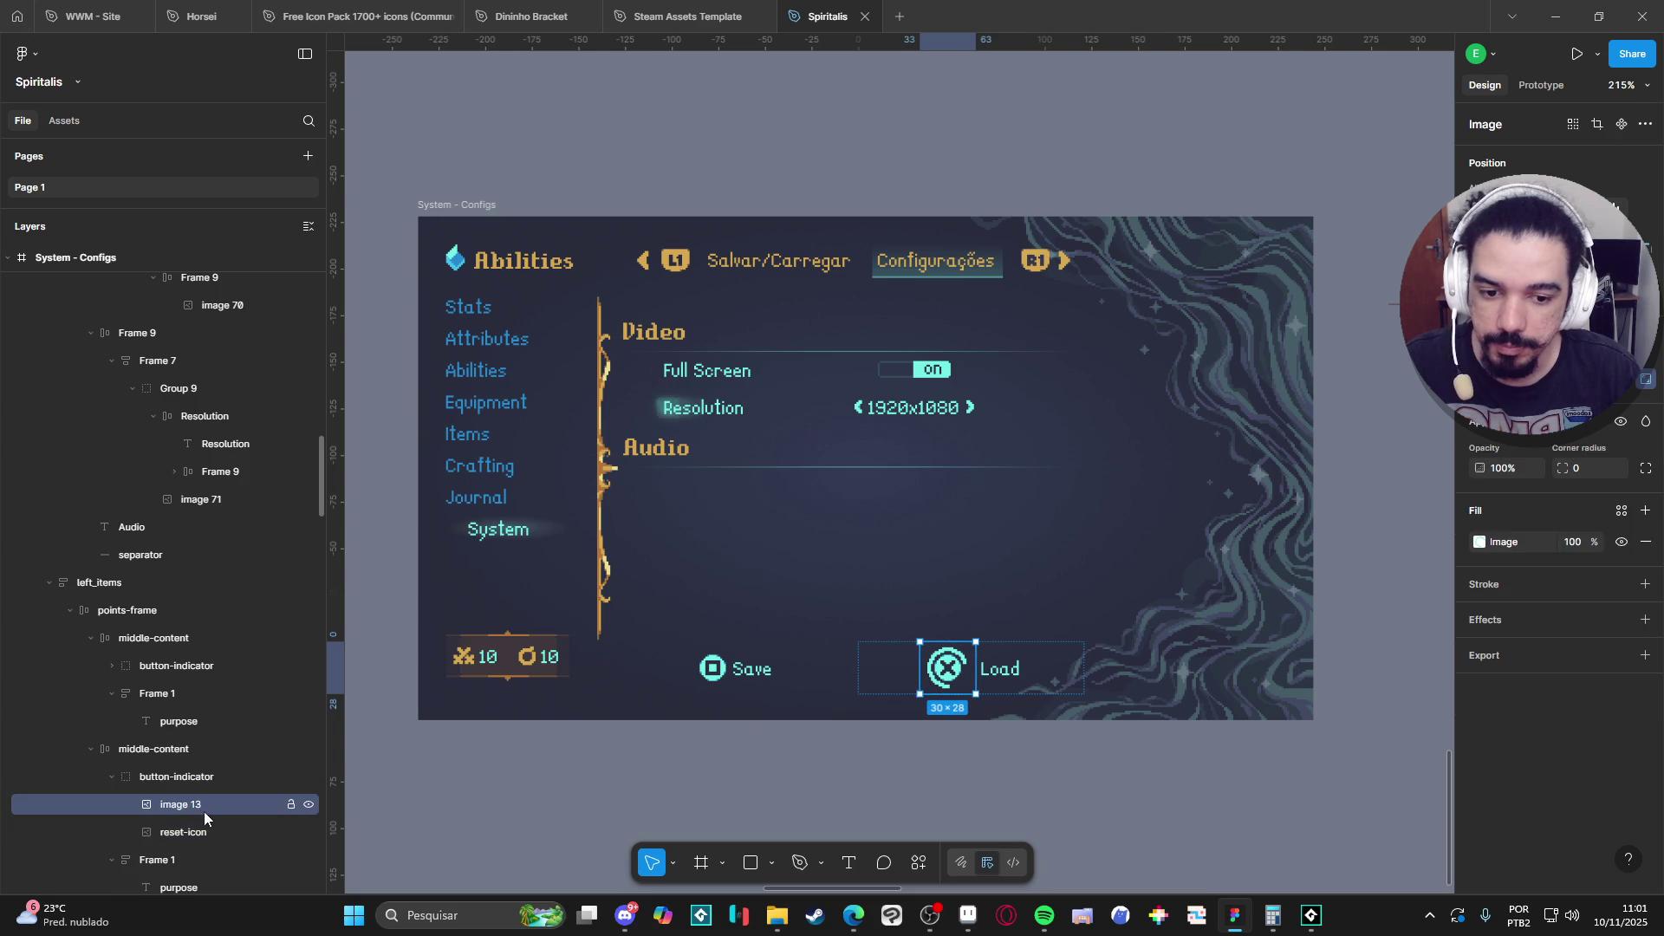
Change the Load button's label text to Apply.
{"action": "left_click", "coordinate": [993, 671]}
{"action": "double_click", "coordinate": [993, 671]}
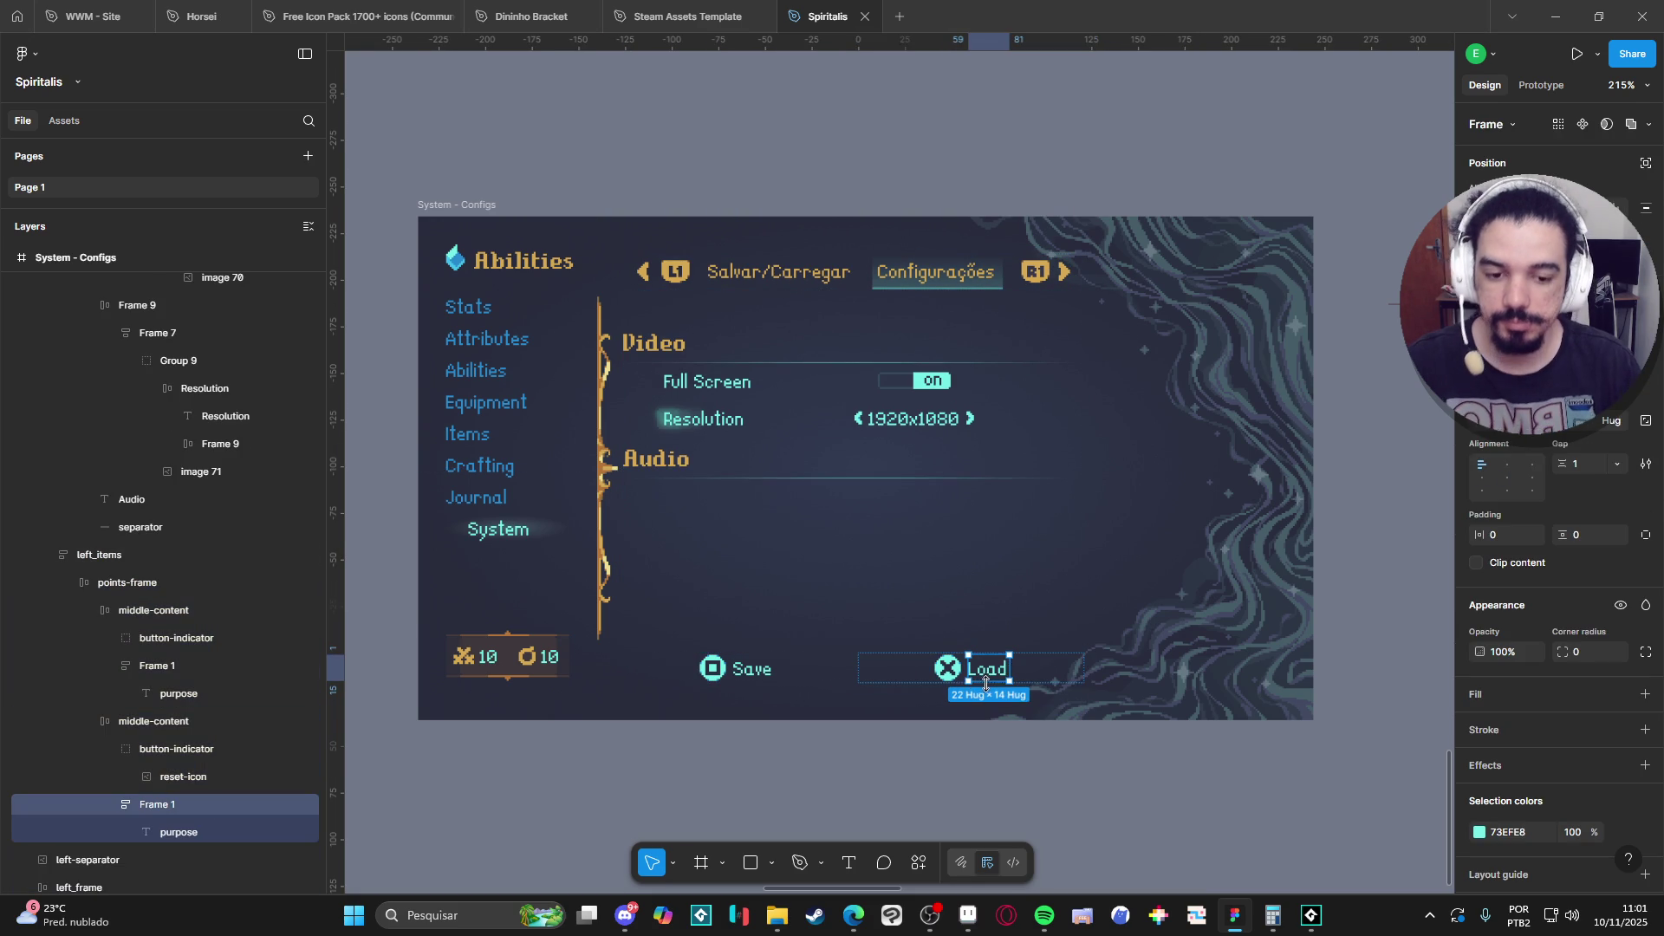
{"action": "double_click", "coordinate": [1002, 672]}
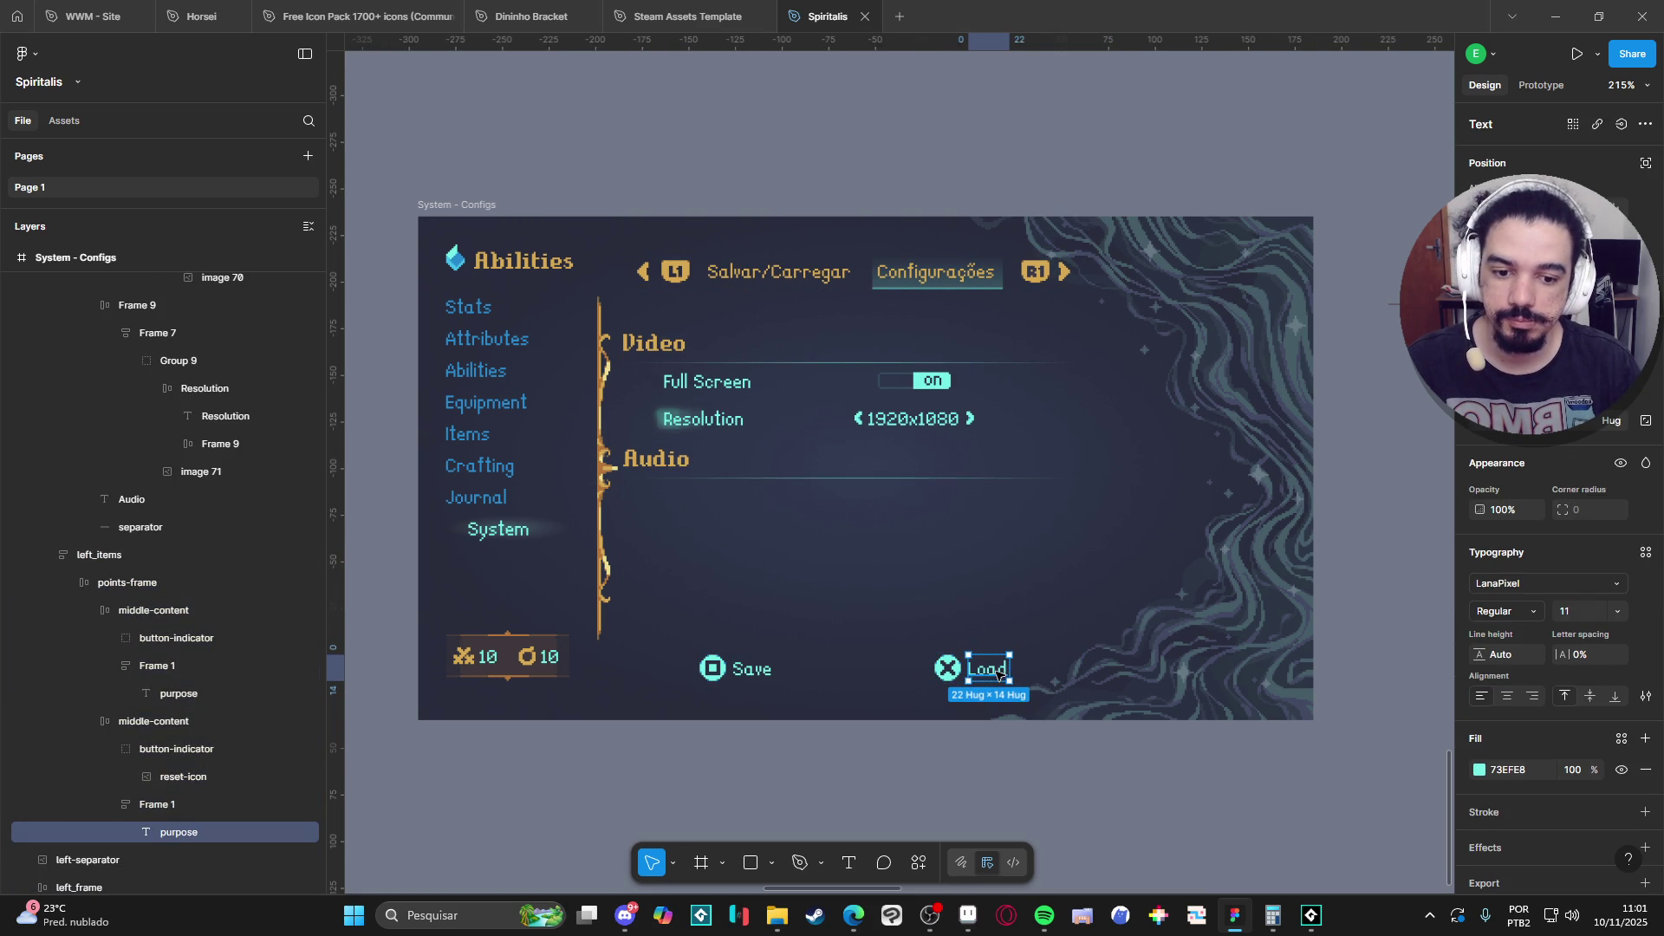
{"action": "double_click", "coordinate": [998, 674]}
{"action": "type", "text": "Apply"}
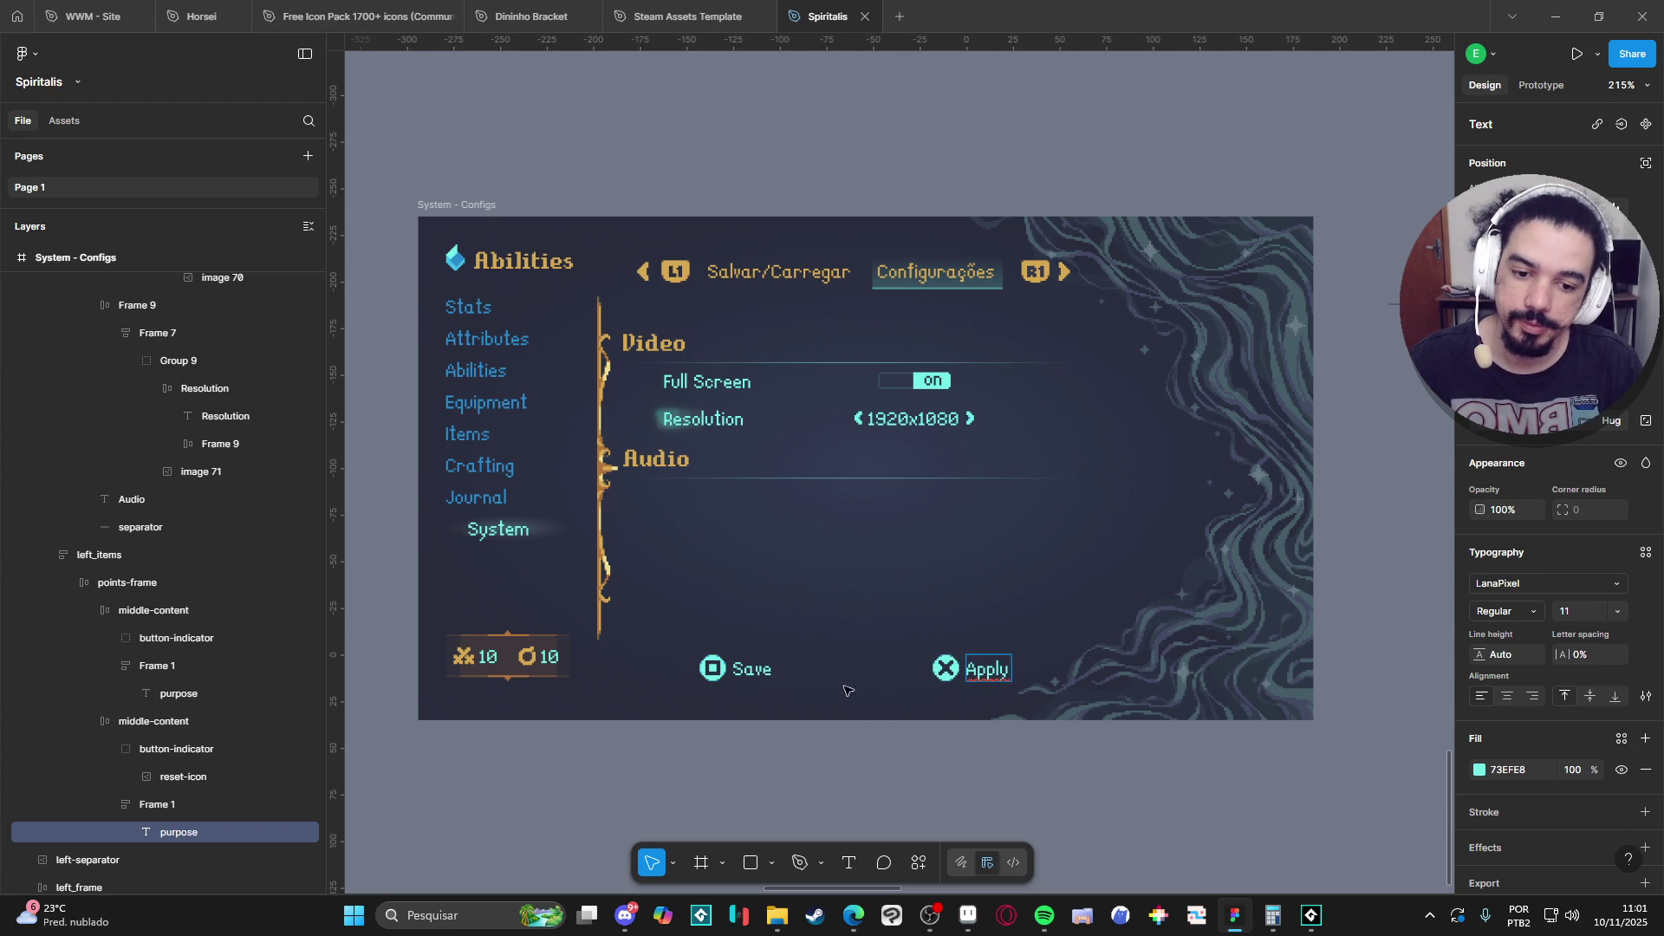
{"action": "left_click", "coordinate": [744, 671]}
Delete the Save button's label group and its leftover icon.
{"action": "left_click", "coordinate": [200, 669]}
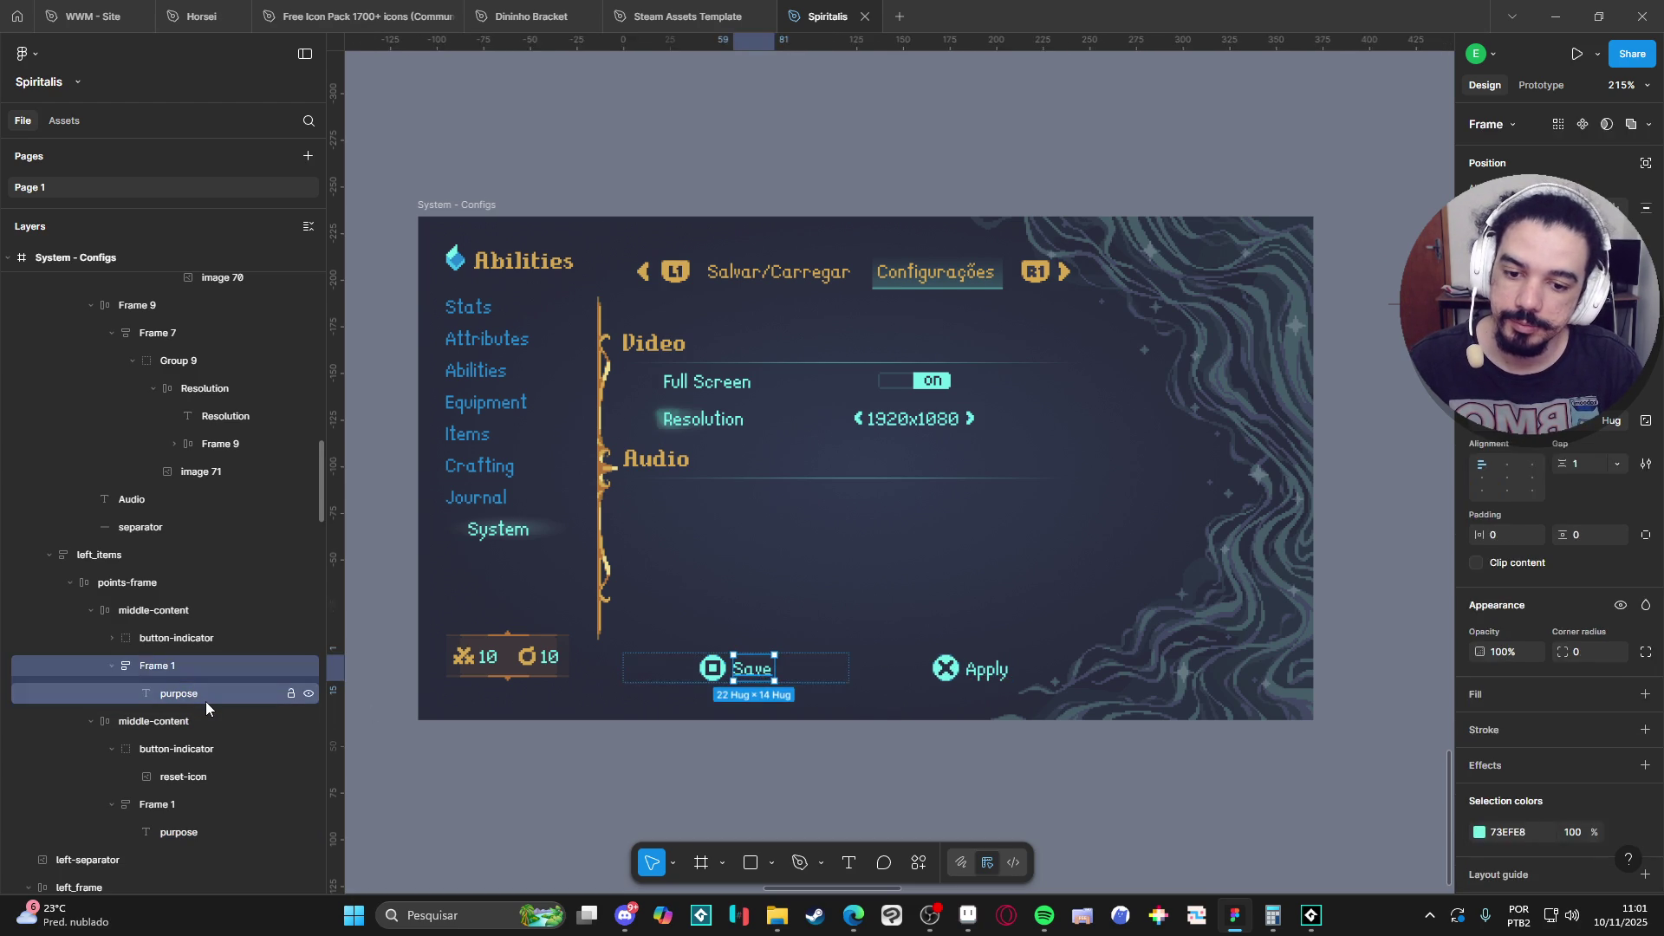
{"action": "left_click", "coordinate": [206, 701]}
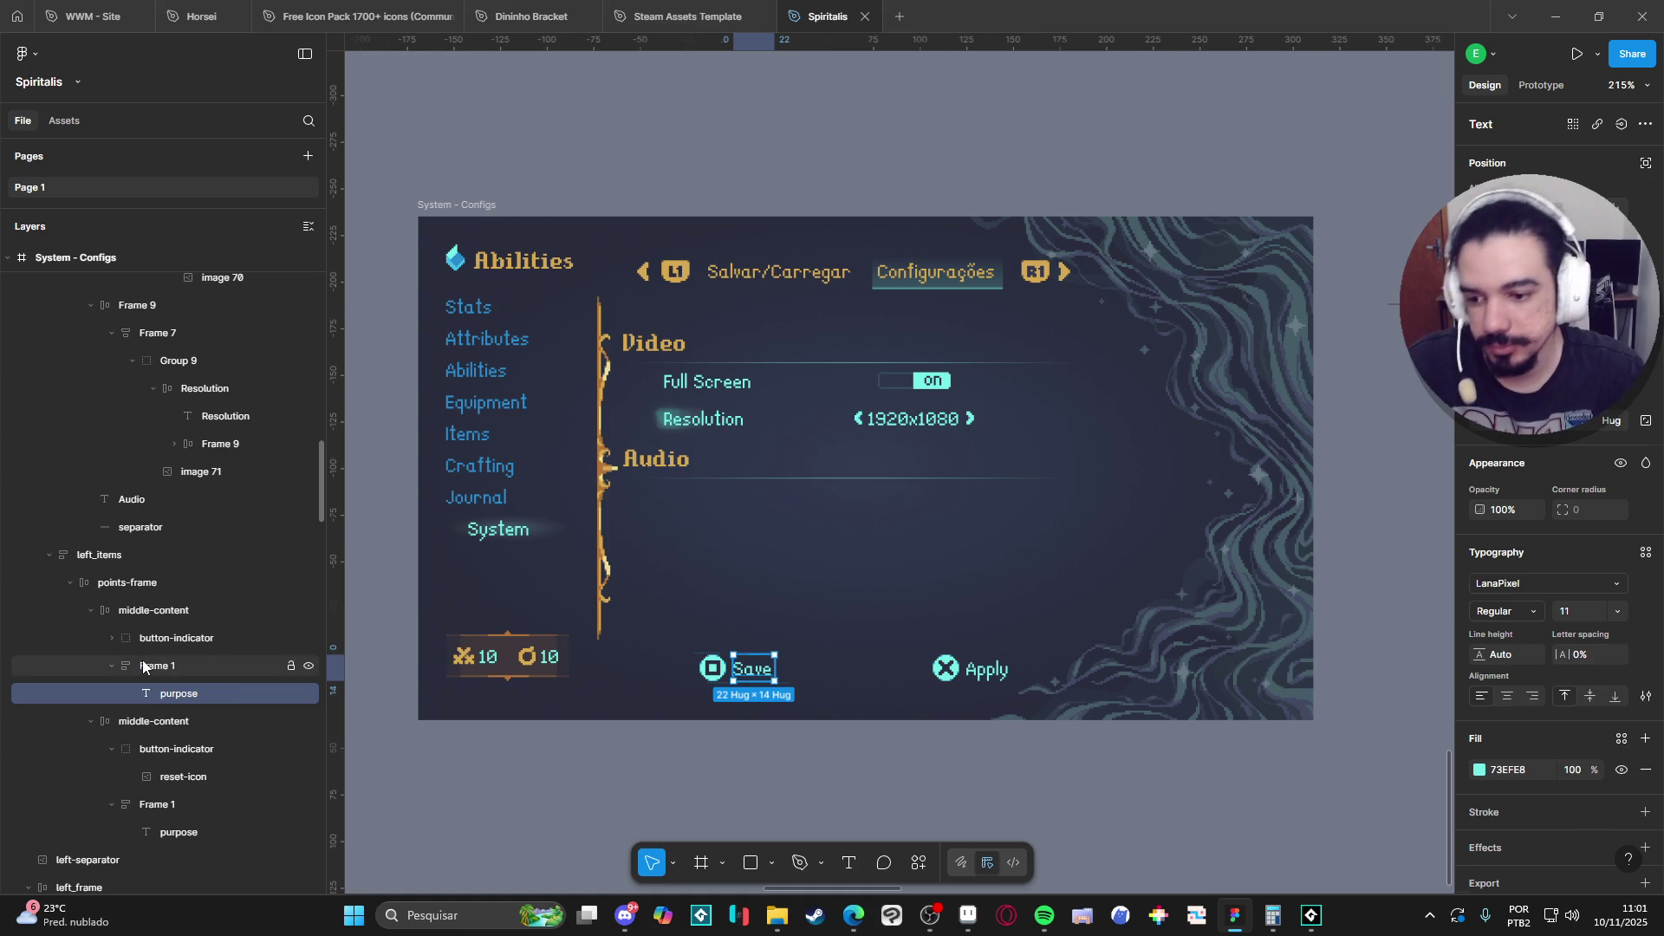
{"action": "left_click", "coordinate": [211, 673]}
{"action": "key", "text": "Delete"}
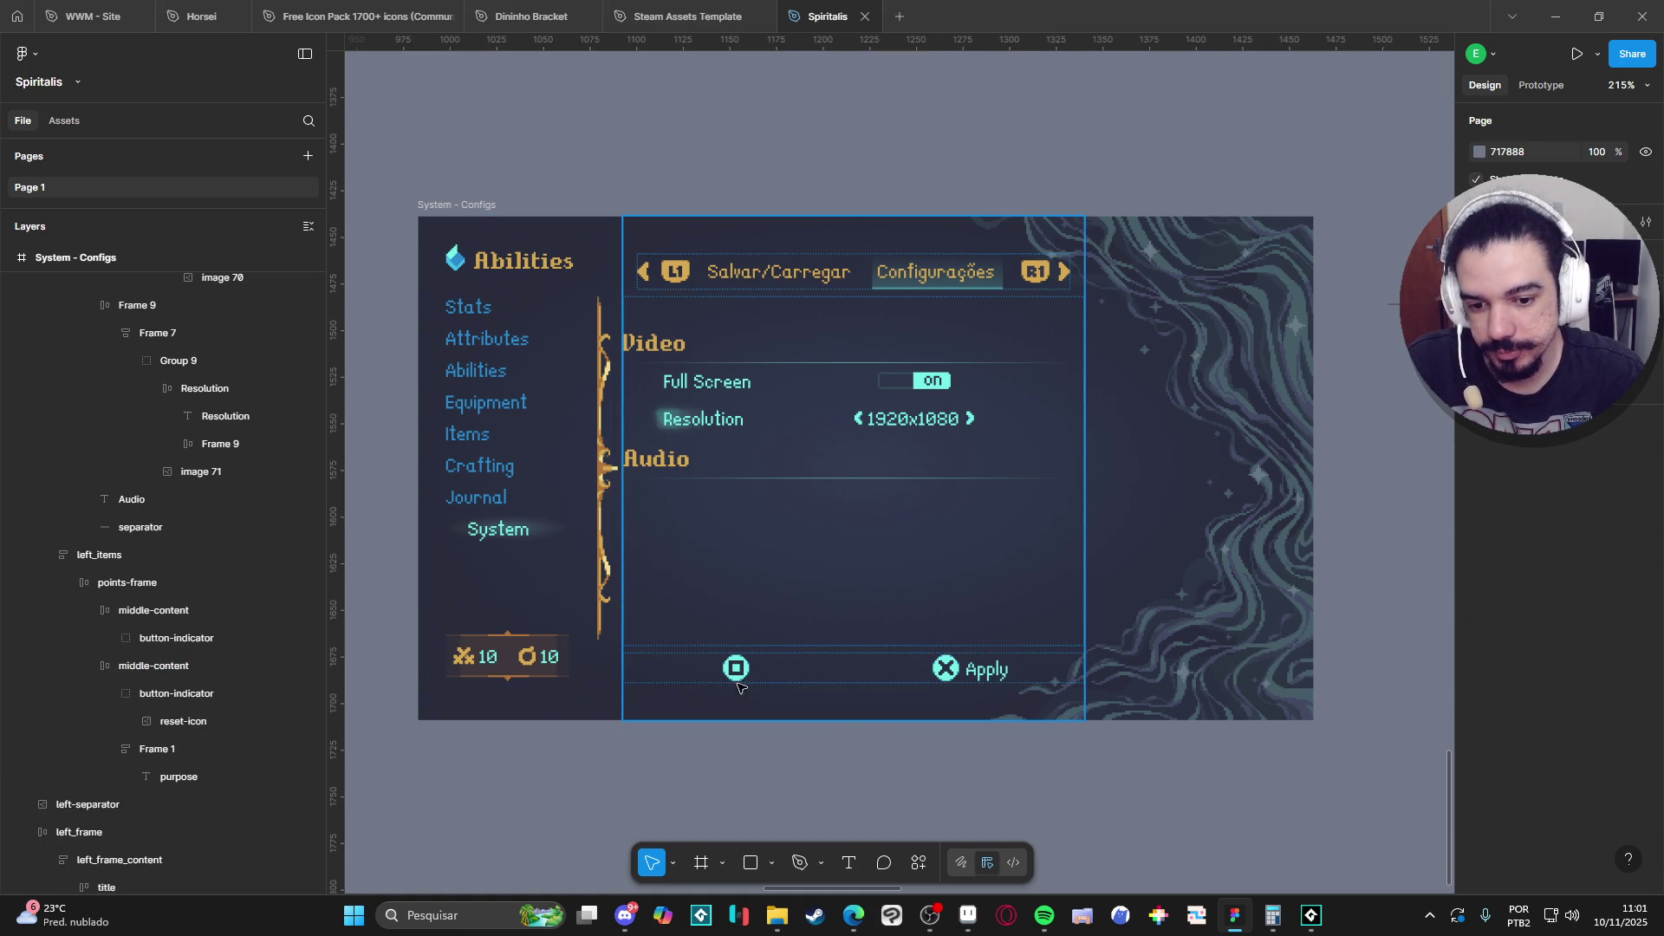
{"action": "left_click", "coordinate": [744, 669]}
{"action": "left_click", "coordinate": [743, 669]}
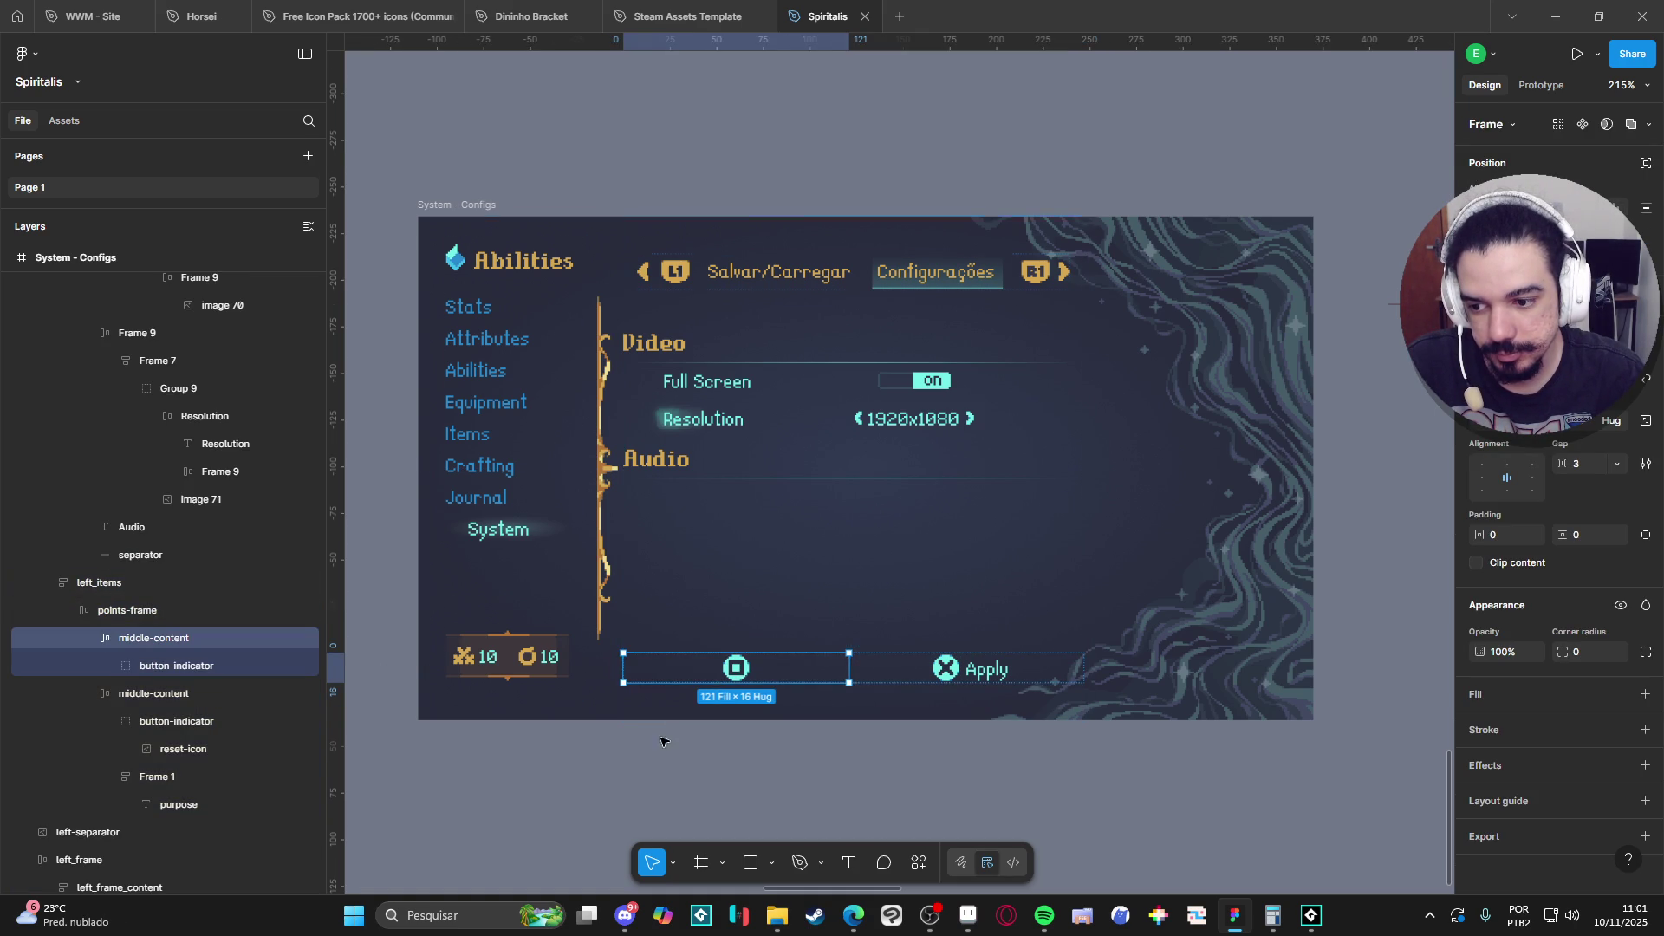
{"action": "key", "text": "Delete"}
Left-align the Apply button within the bottom row.
{"action": "left_click", "coordinate": [834, 683]}
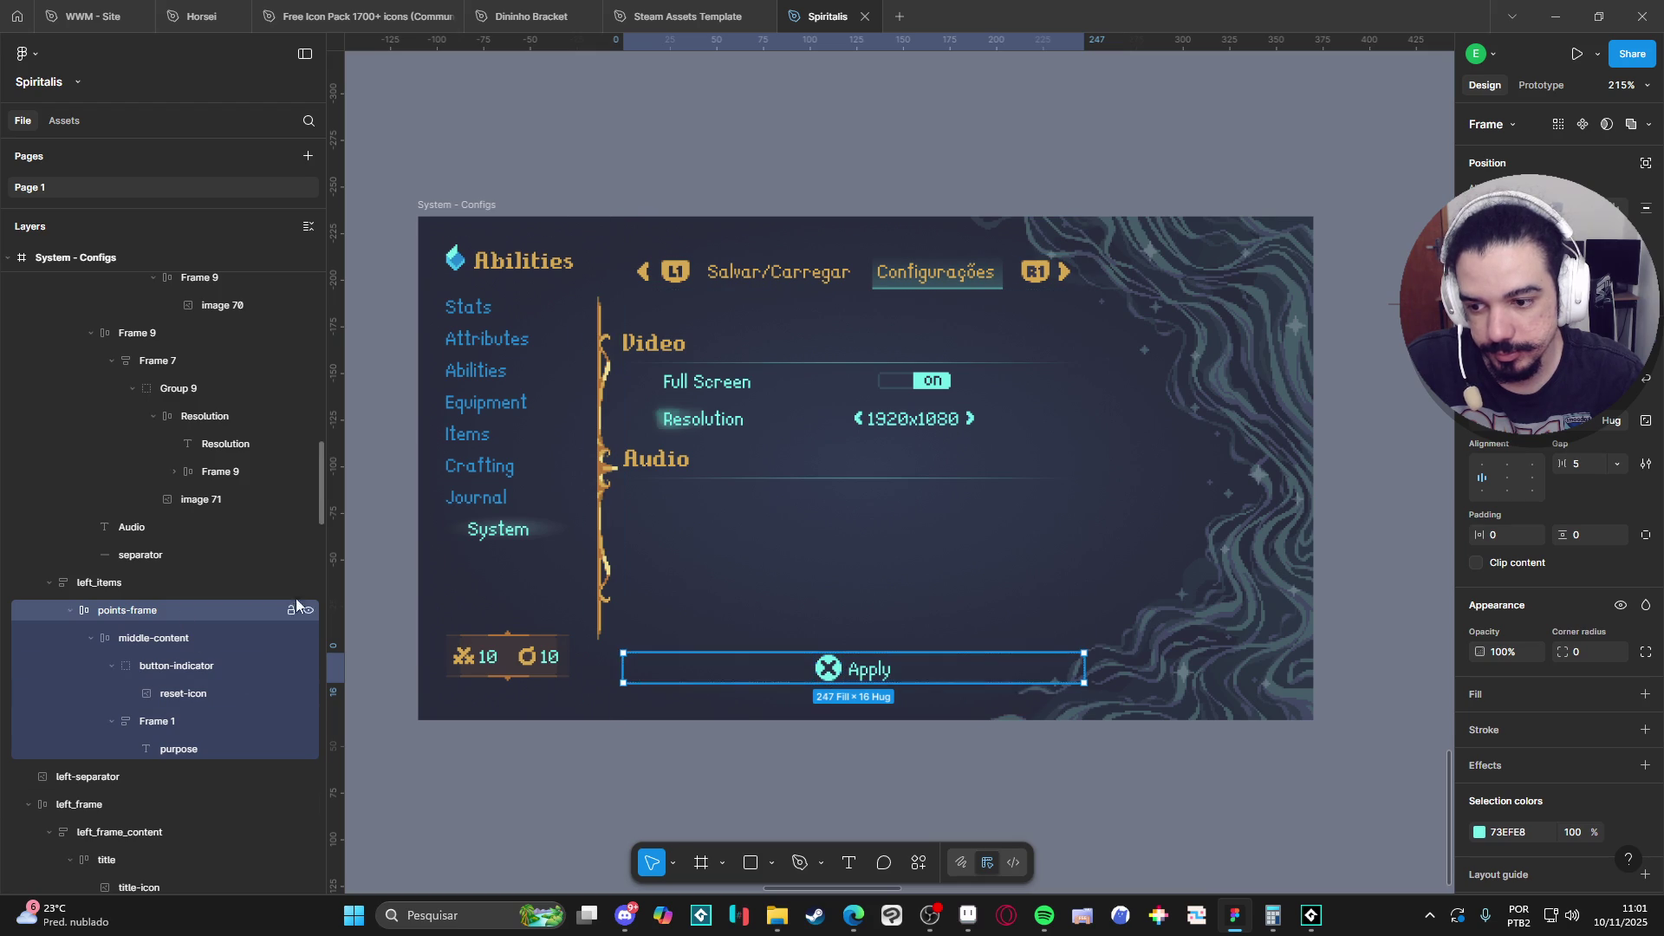
{"action": "left_click", "coordinate": [166, 640]}
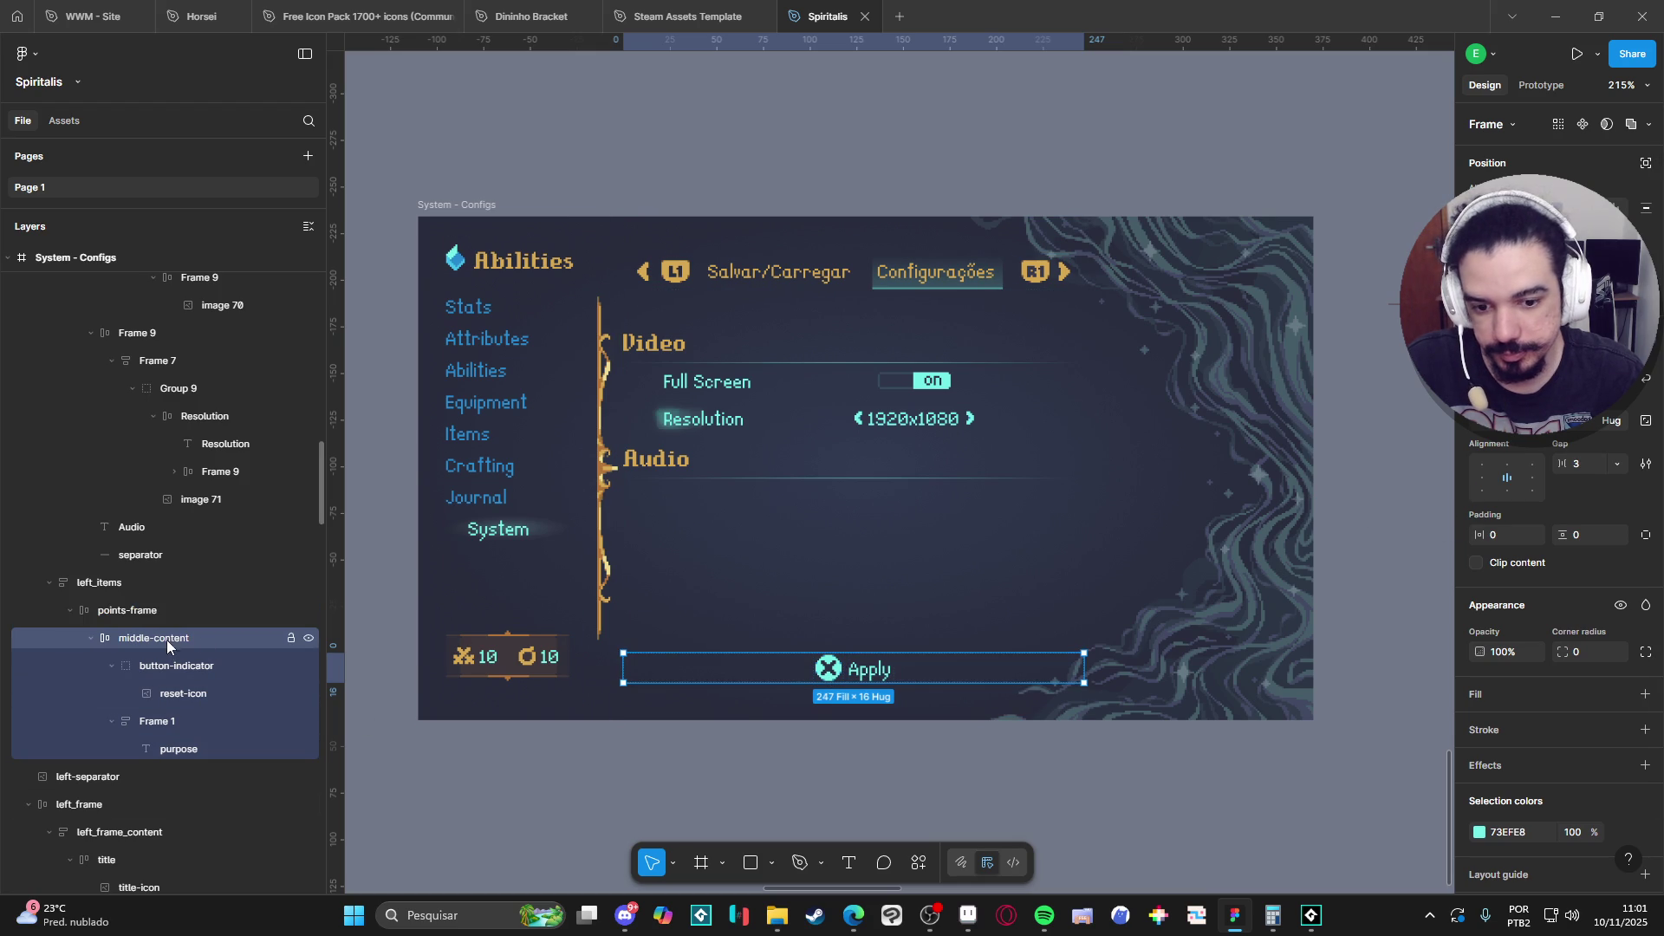
{"action": "left_click", "coordinate": [1483, 478]}
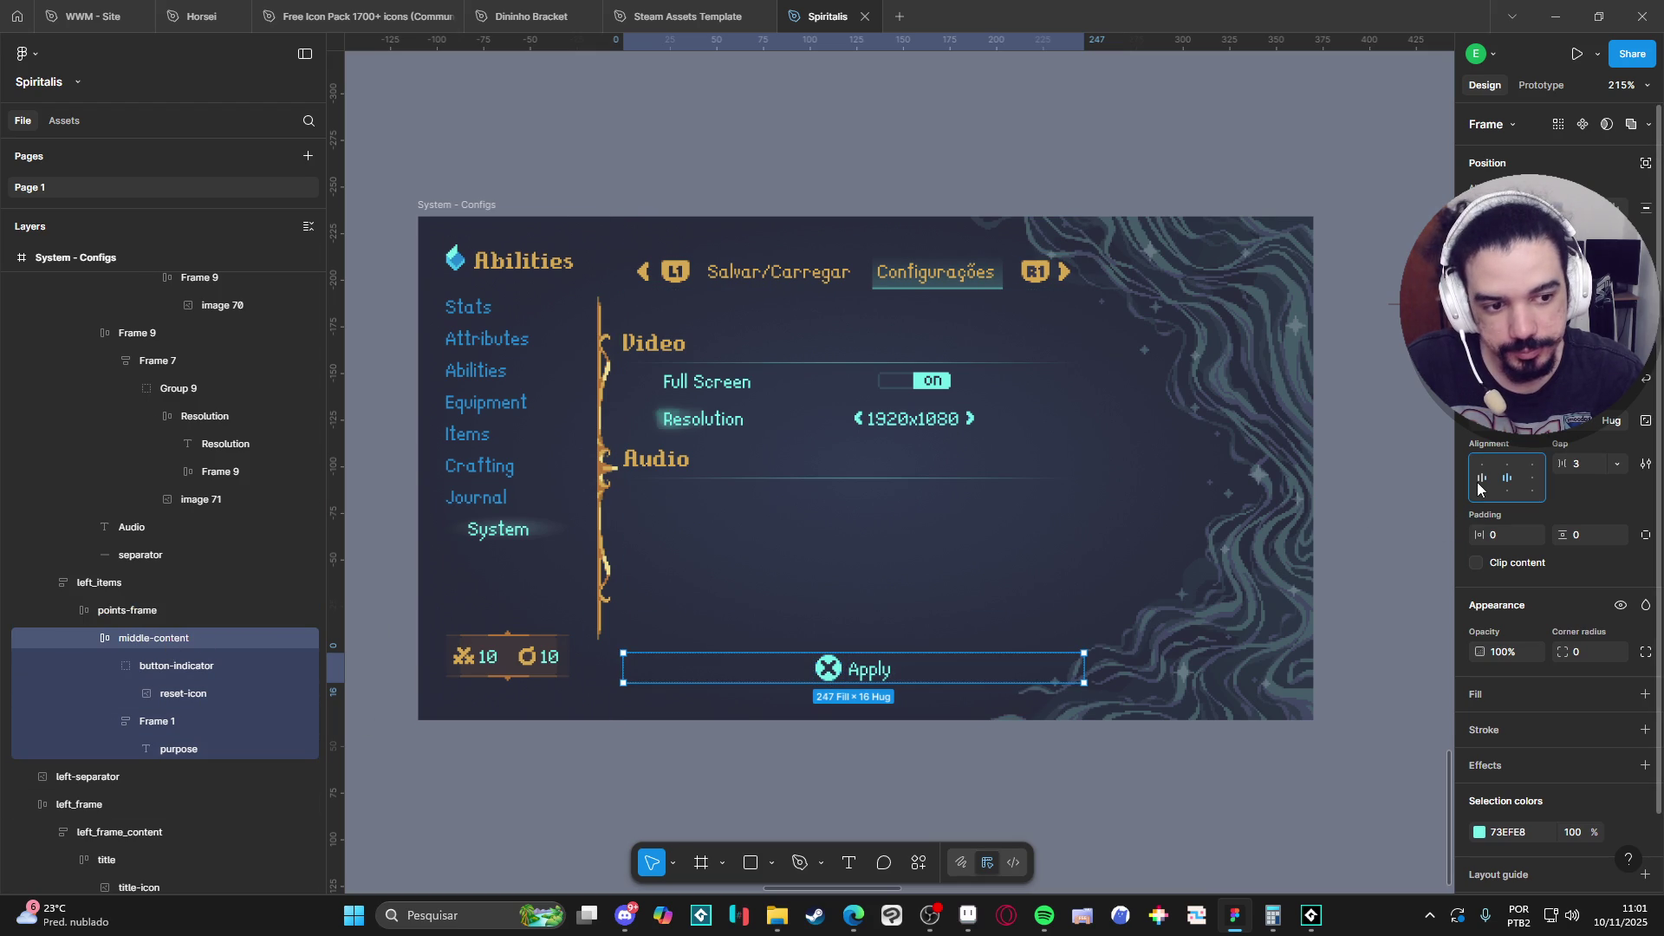
{"action": "left_click", "coordinate": [759, 794]}
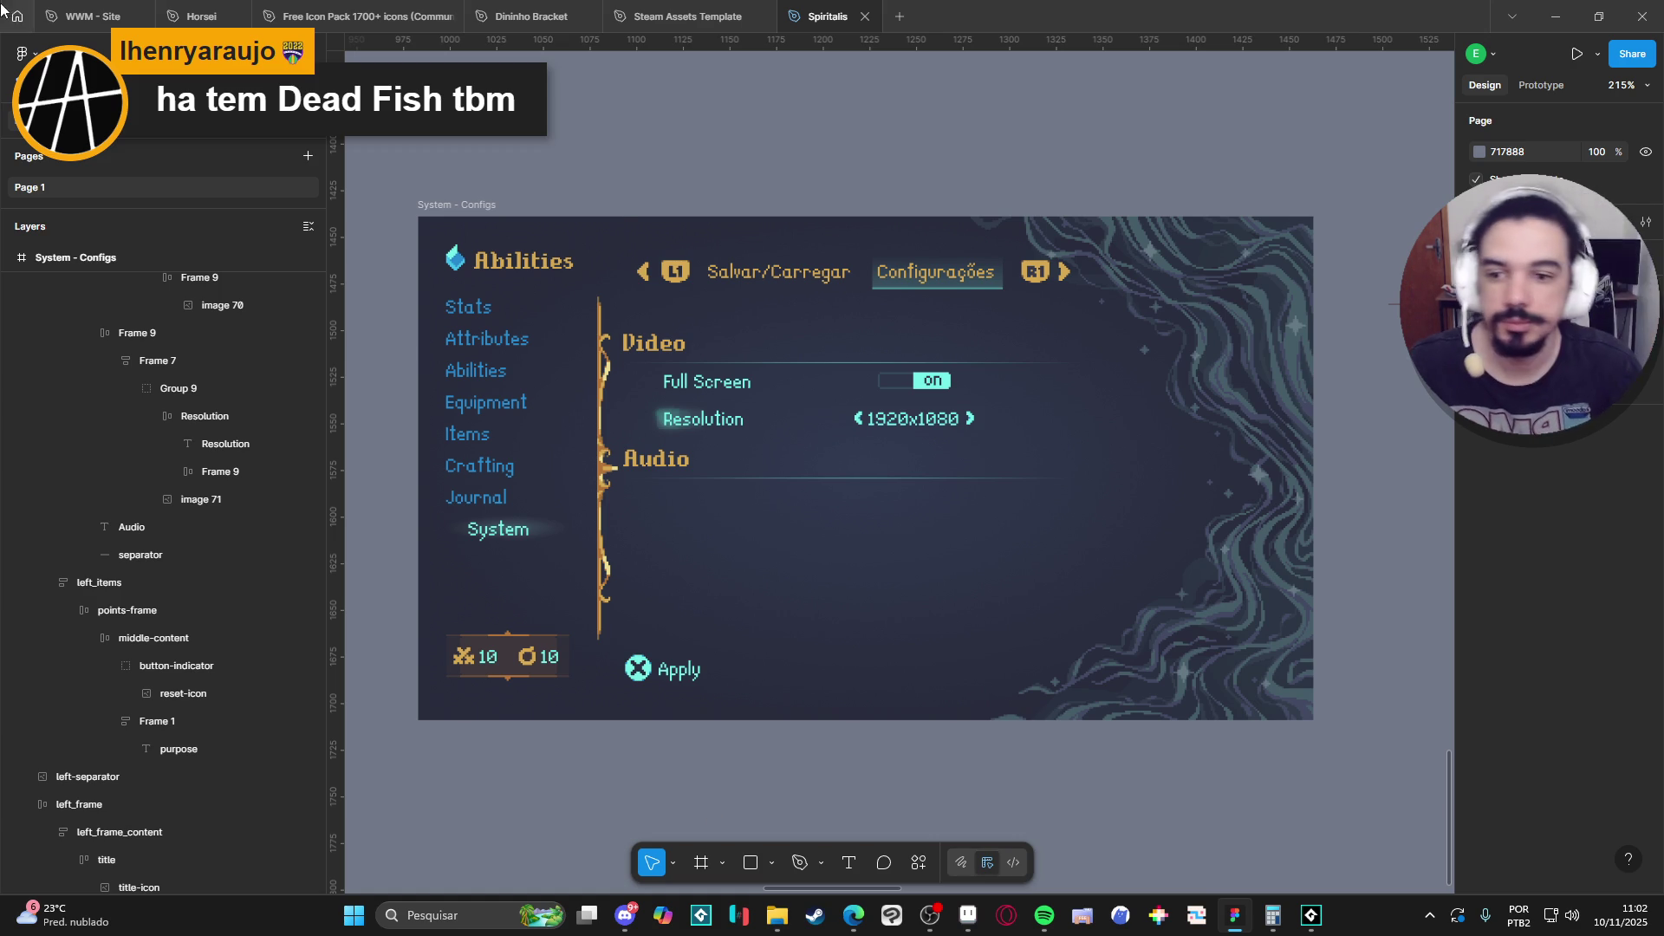
{"action": "left_click", "coordinate": [513, 266]}
{"action": "left_click", "coordinate": [513, 266], "text": "ctrl"}
Rename the Configs screen title from Abilities to System.
{"action": "double_click", "coordinate": [513, 266]}
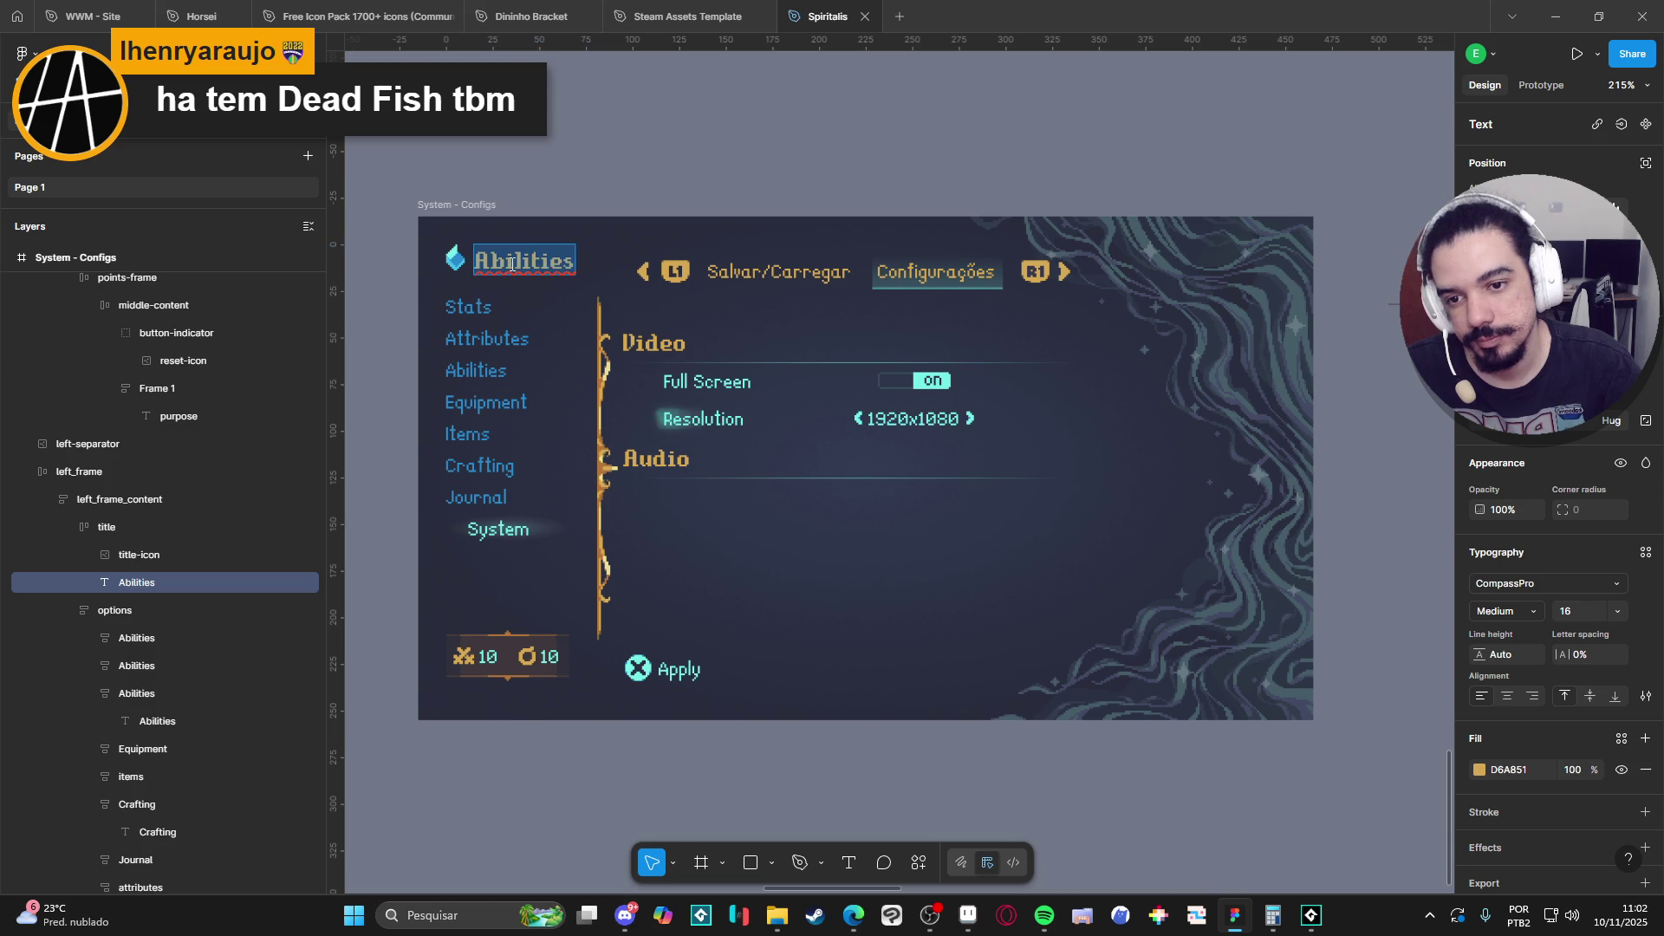
{"action": "type", "text": "System"}
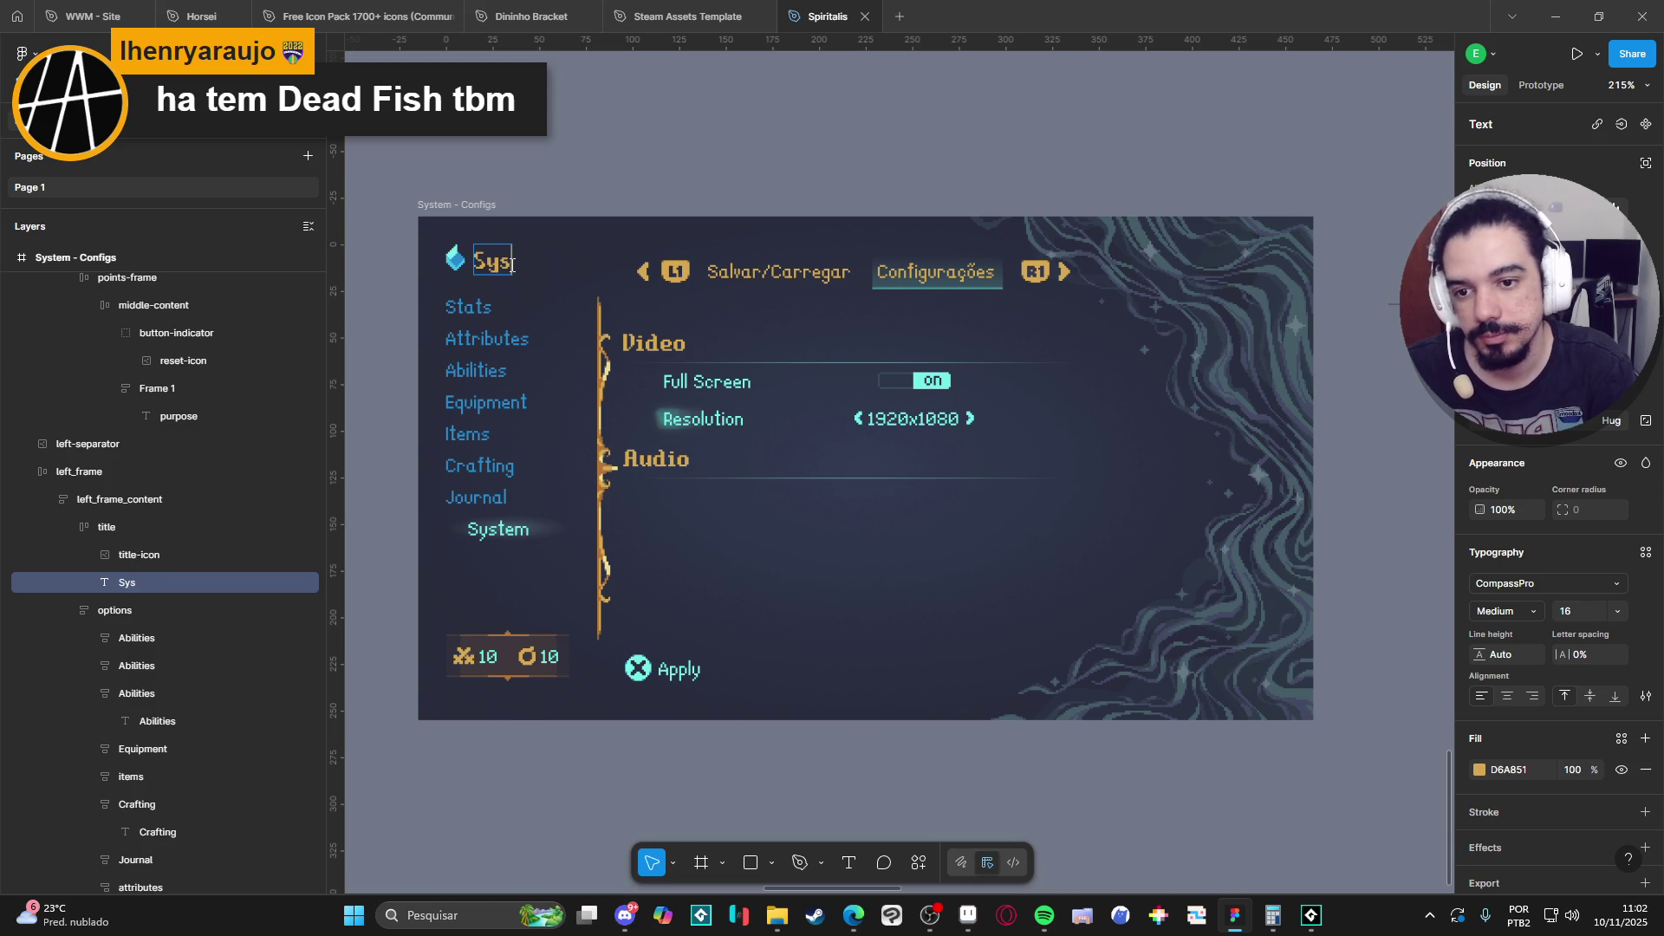
{"action": "key", "text": "Escape"}
{"action": "left_click", "coordinate": [616, 180]}
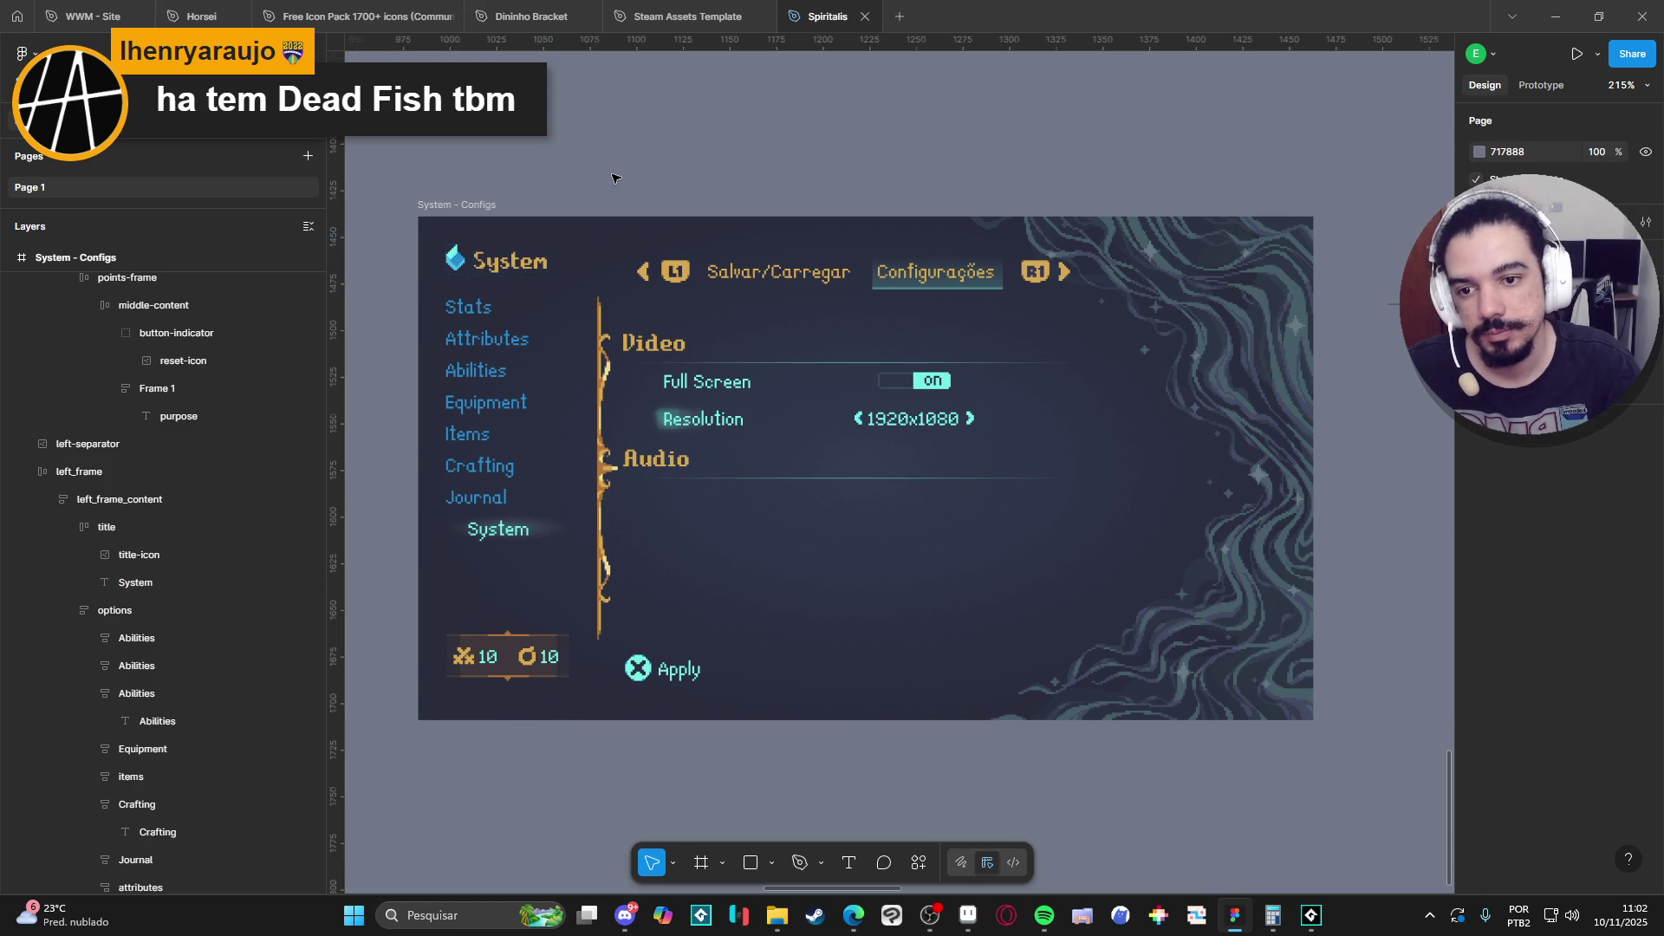
Rename the Save/Load screen title to System, then return to the Configs screen.
{"action": "scroll", "coordinate": [799, 382], "scroll_direction": "down", "scroll_amount": 10}
{"action": "left_click", "coordinate": [433, 380]}
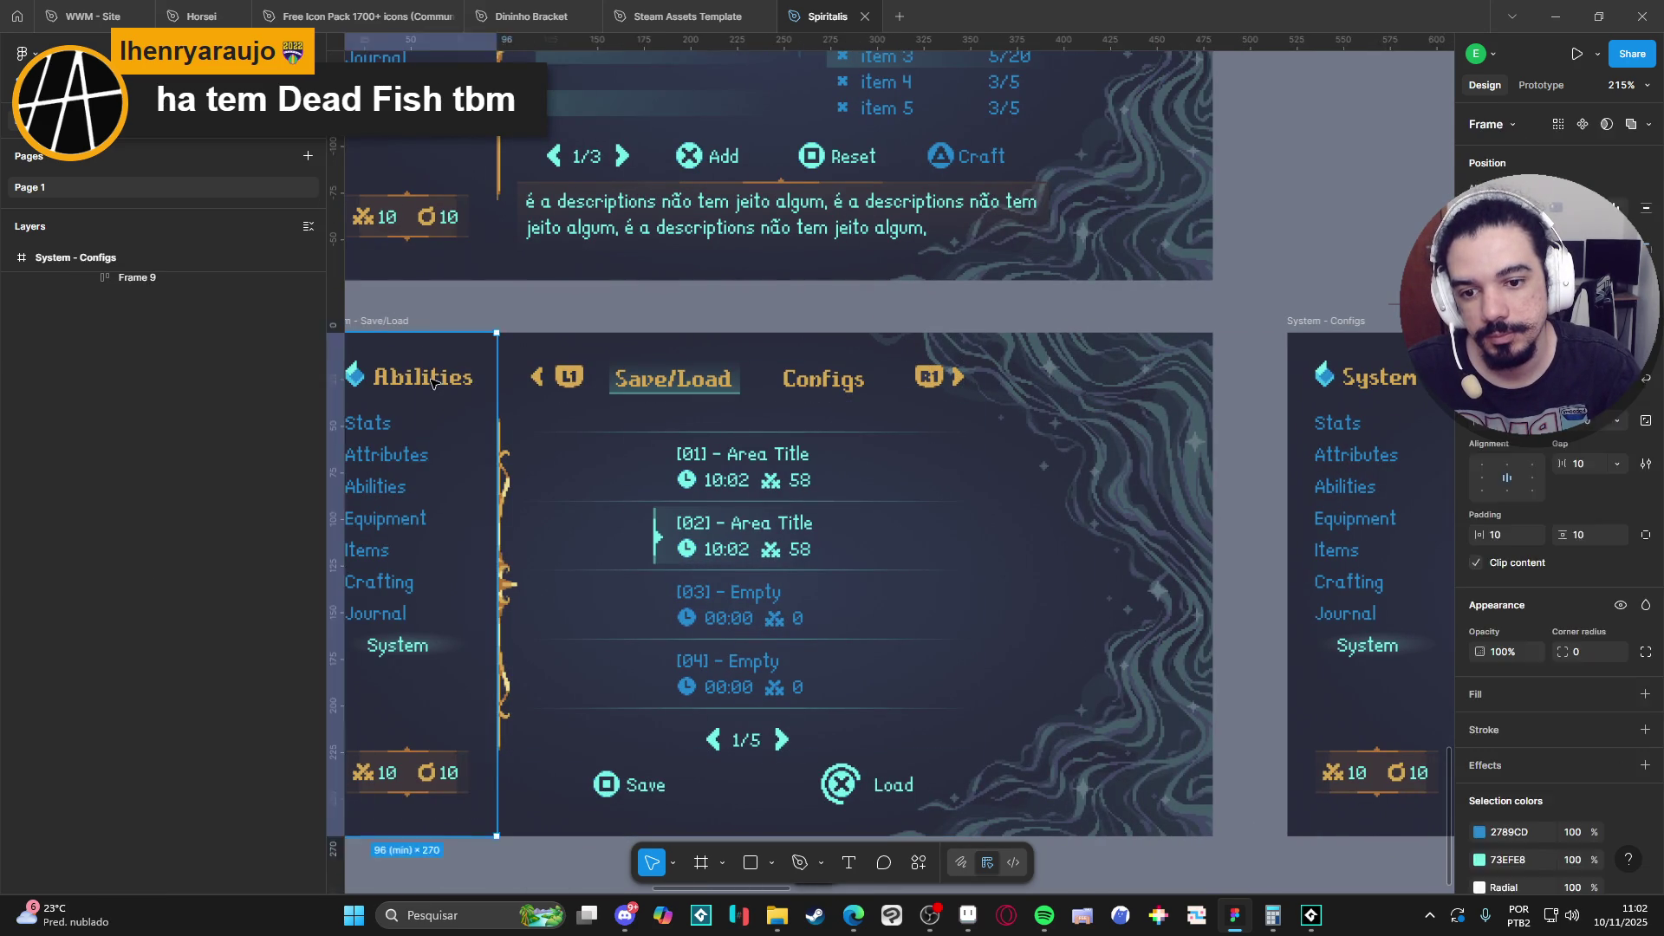
{"action": "double_click", "coordinate": [432, 380]}
{"action": "double_click", "coordinate": [432, 380]}
{"action": "type", "text": "System"}
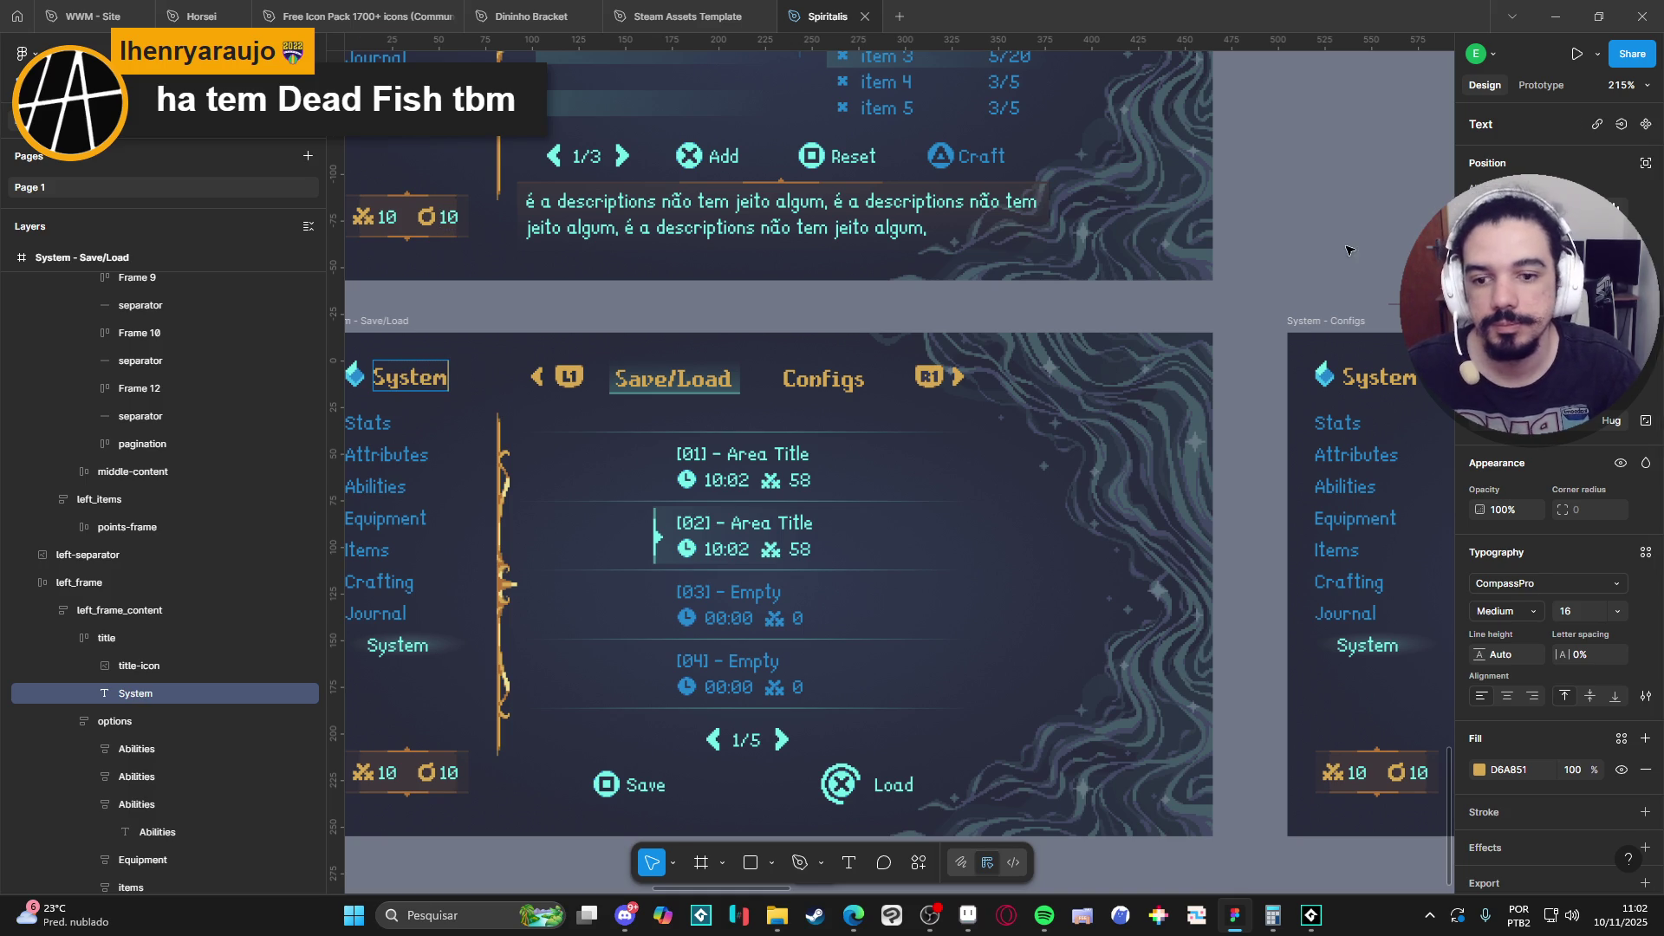
{"action": "key", "text": "Escape"}
{"action": "scroll", "coordinate": [813, 418], "scroll_direction": "down", "scroll_amount": 5}
{"action": "scroll", "coordinate": [813, 418], "scroll_direction": "up", "scroll_amount": 2}
{"action": "left_click_drag", "start_coordinate": [813, 418], "coordinate": [573, 418]}
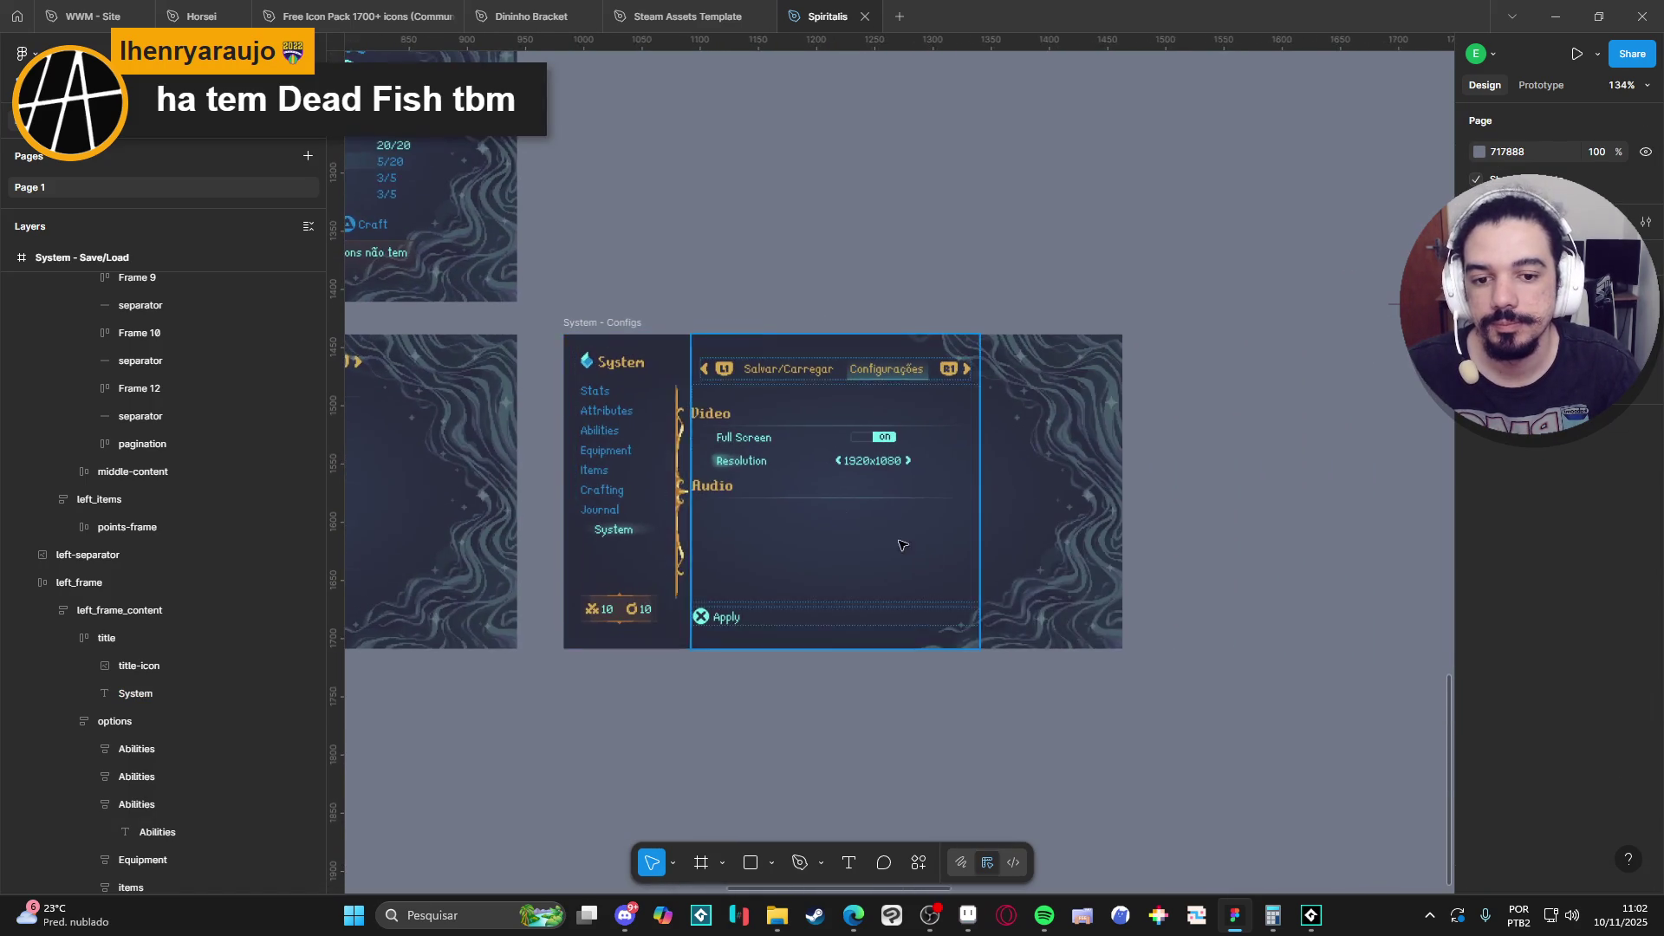
{"action": "scroll", "coordinate": [703, 524], "scroll_direction": "up", "scroll_amount": 5}
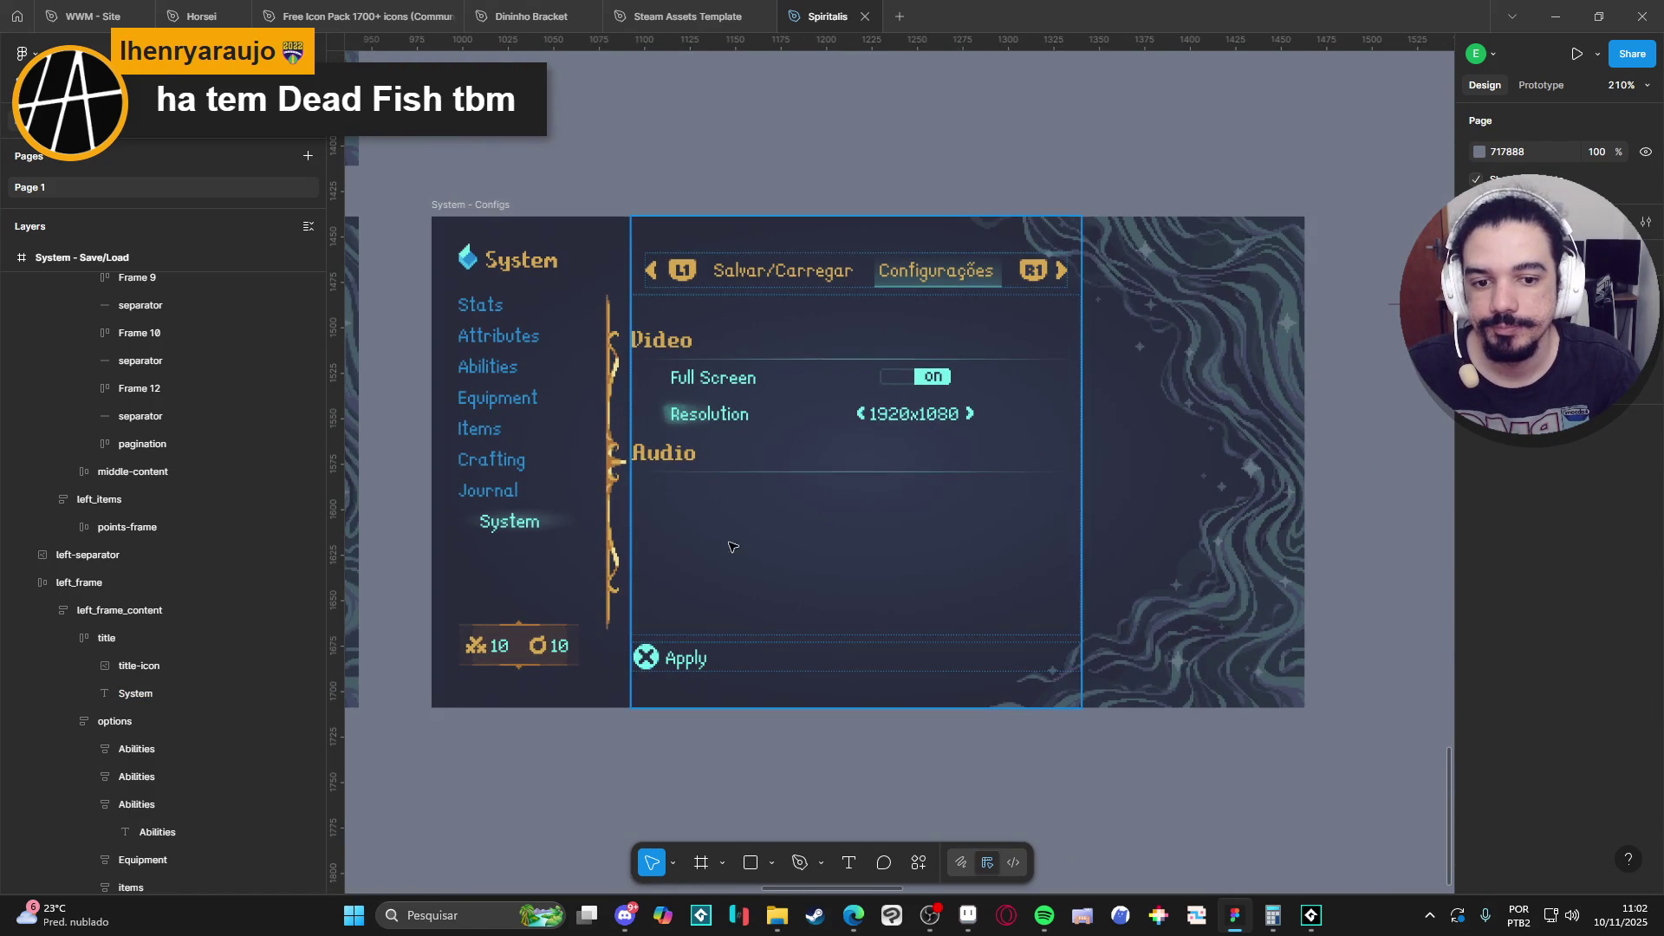
{"action": "scroll", "coordinate": [777, 558], "scroll_direction": "up", "scroll_amount": 2}
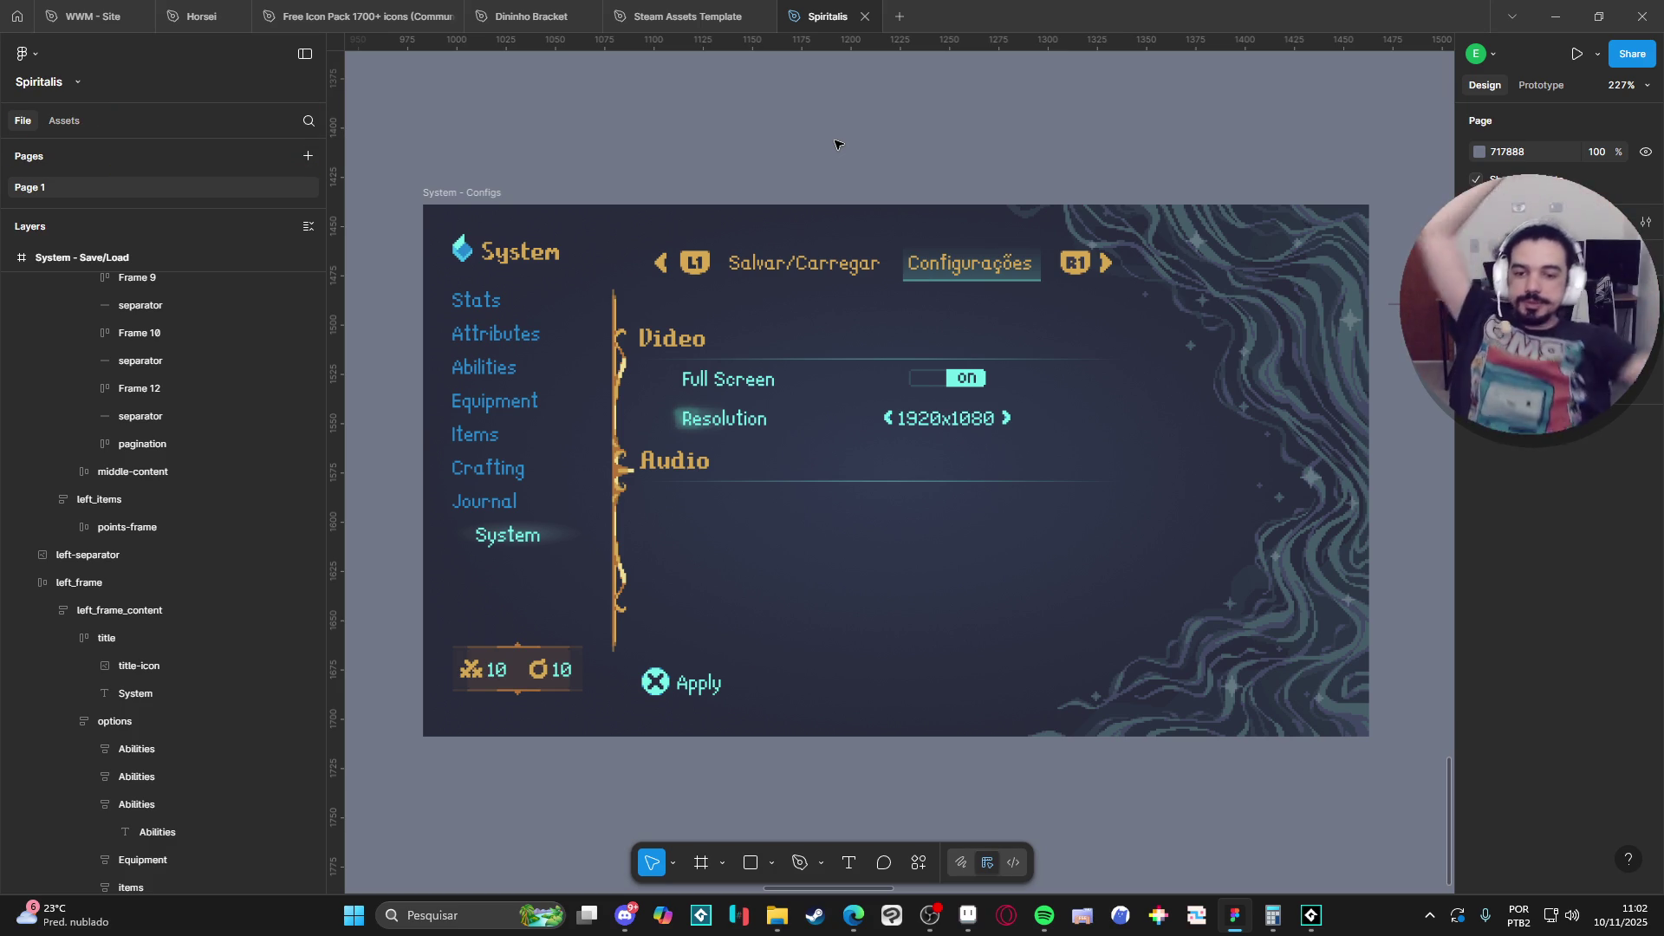
Drag the Video and Audio headings' left edges right by the same small amount.
{"action": "double_click", "coordinate": [650, 338]}
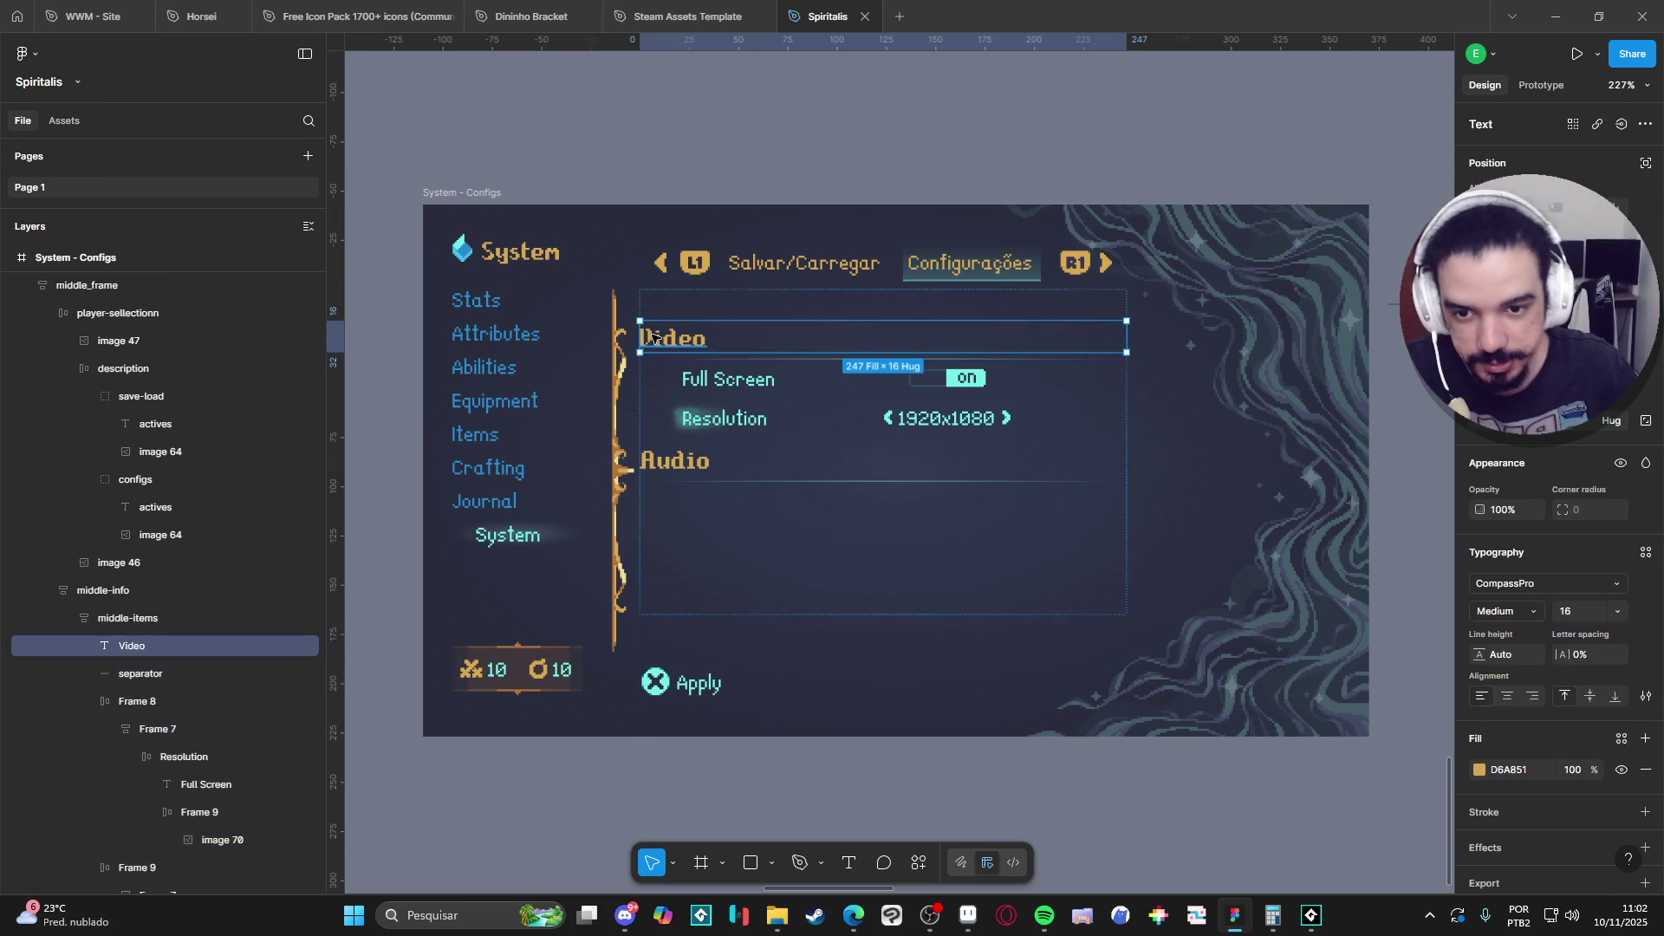
{"action": "left_click_drag", "start_coordinate": [640, 341], "coordinate": [664, 336]}
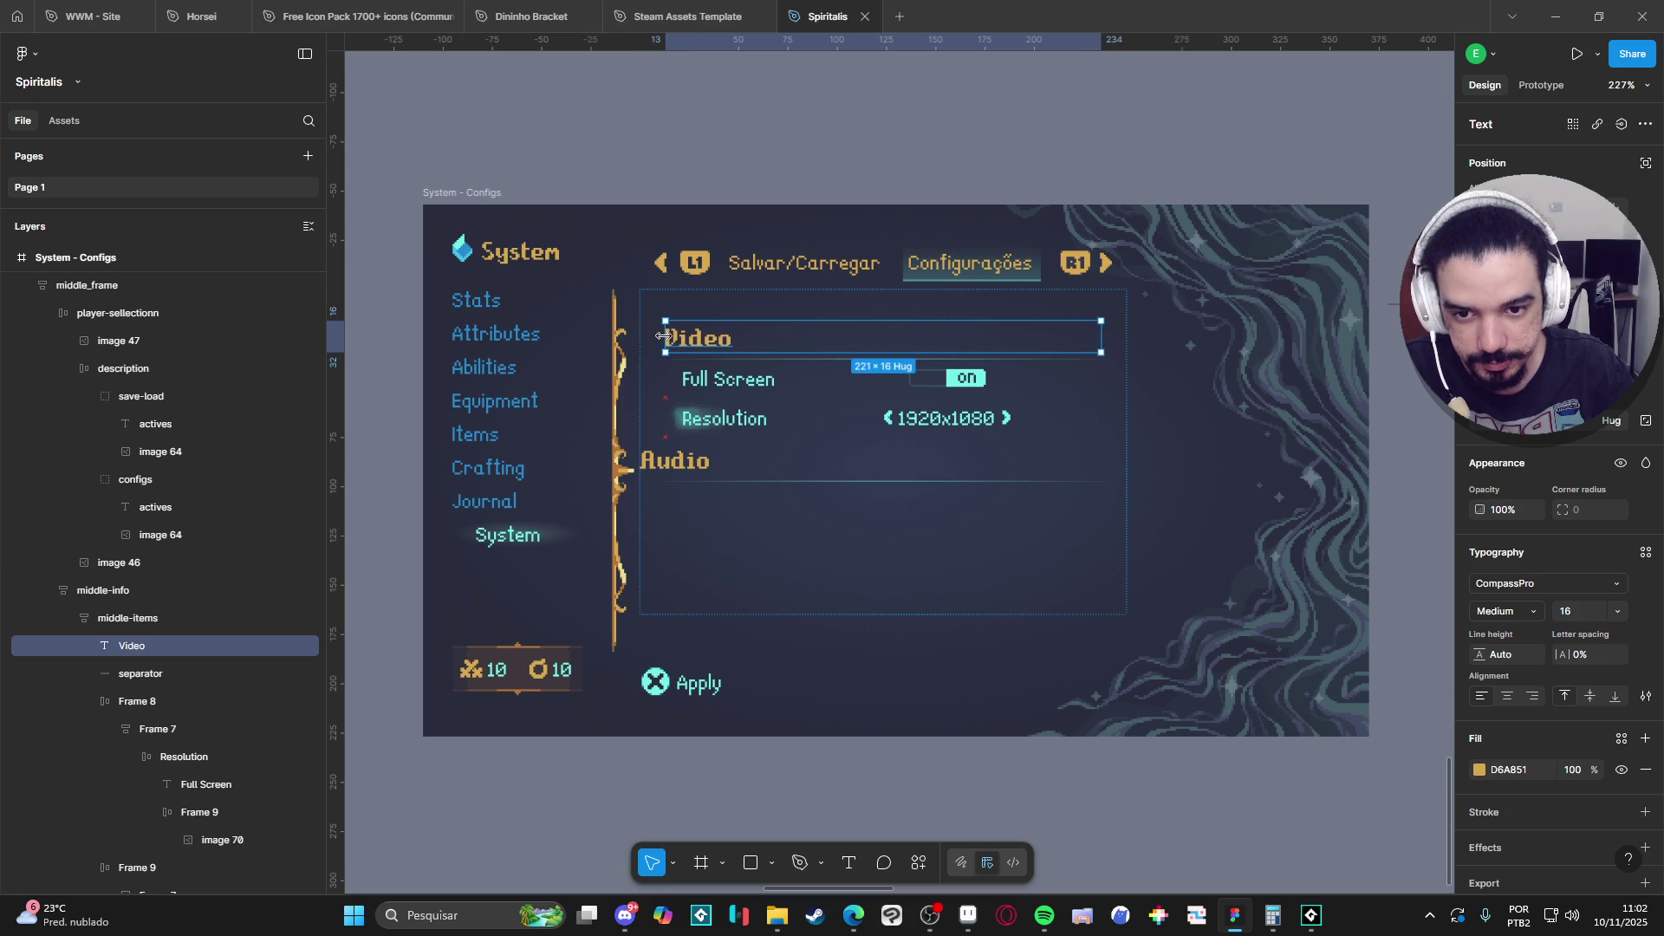
{"action": "double_click", "coordinate": [659, 462]}
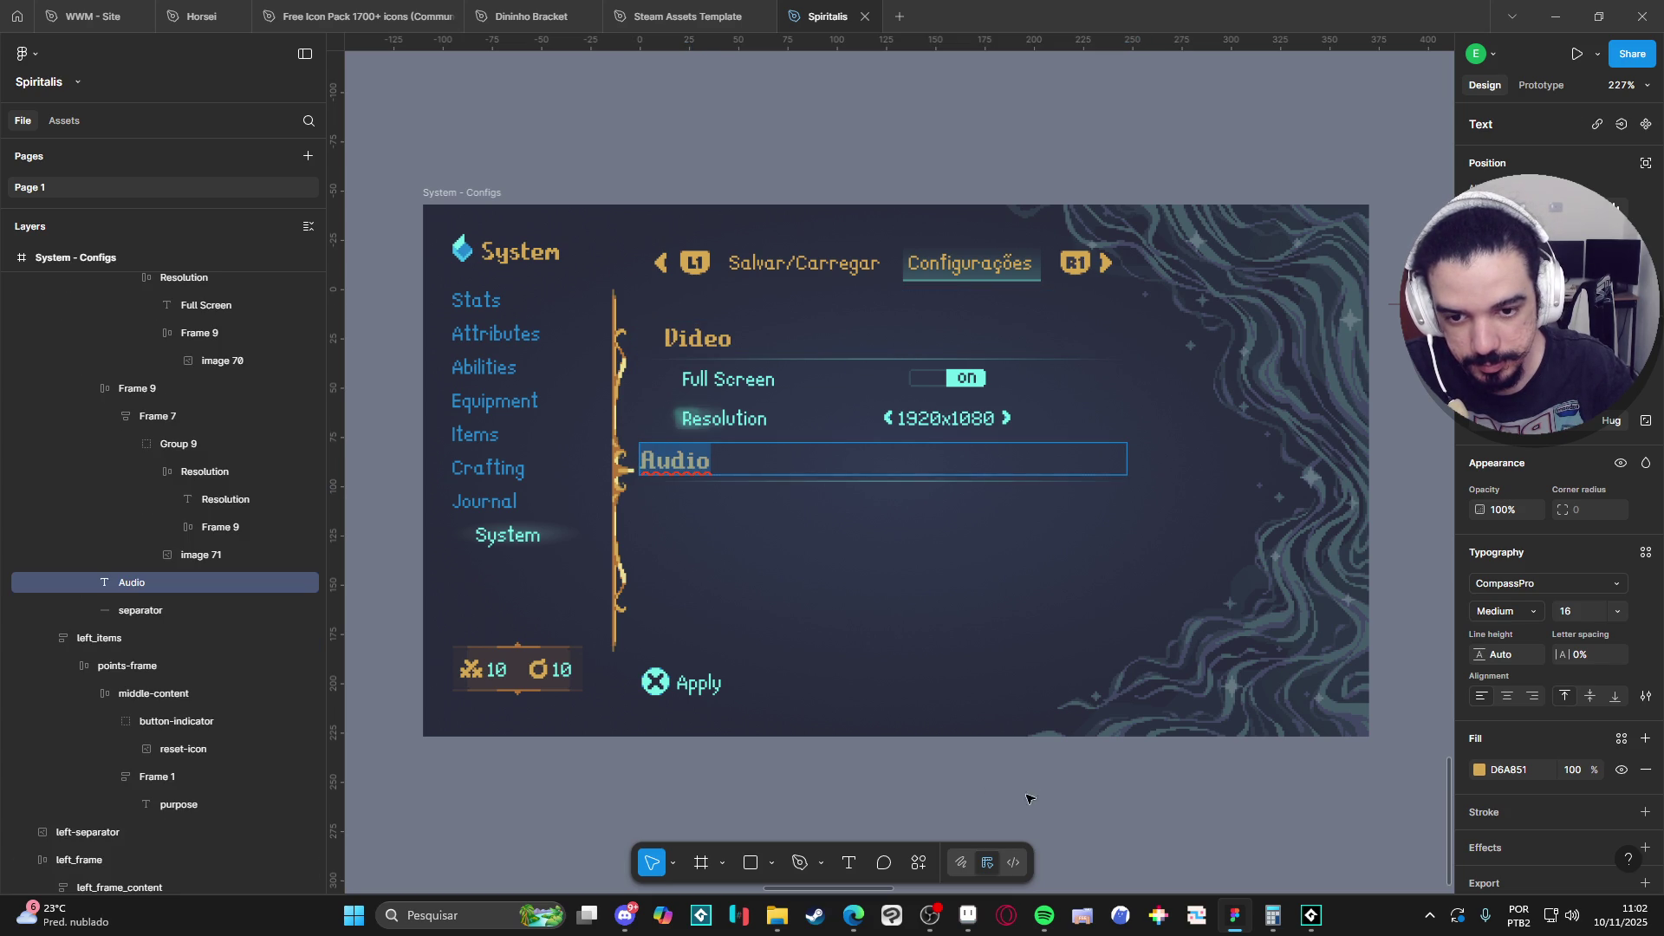
{"action": "key", "text": "Escape"}
{"action": "left_click_drag", "start_coordinate": [640, 460], "coordinate": [666, 461]}
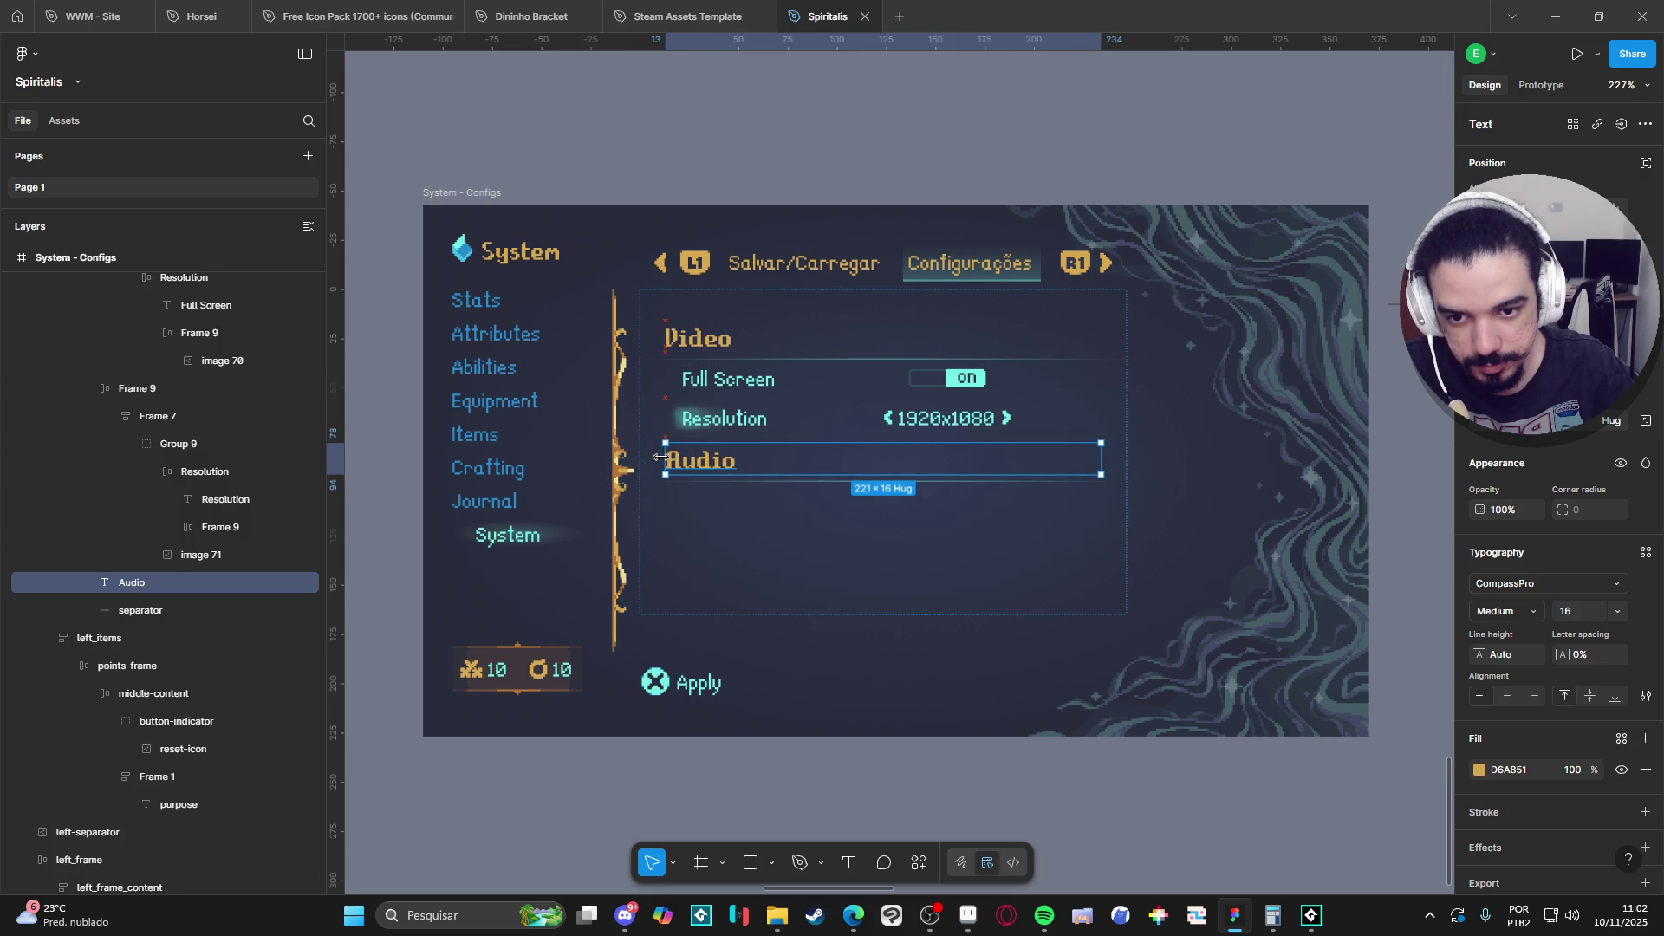
{"action": "left_click", "coordinate": [1028, 797]}
{"action": "scroll", "coordinate": [1006, 776], "scroll_direction": "down", "scroll_amount": 1}
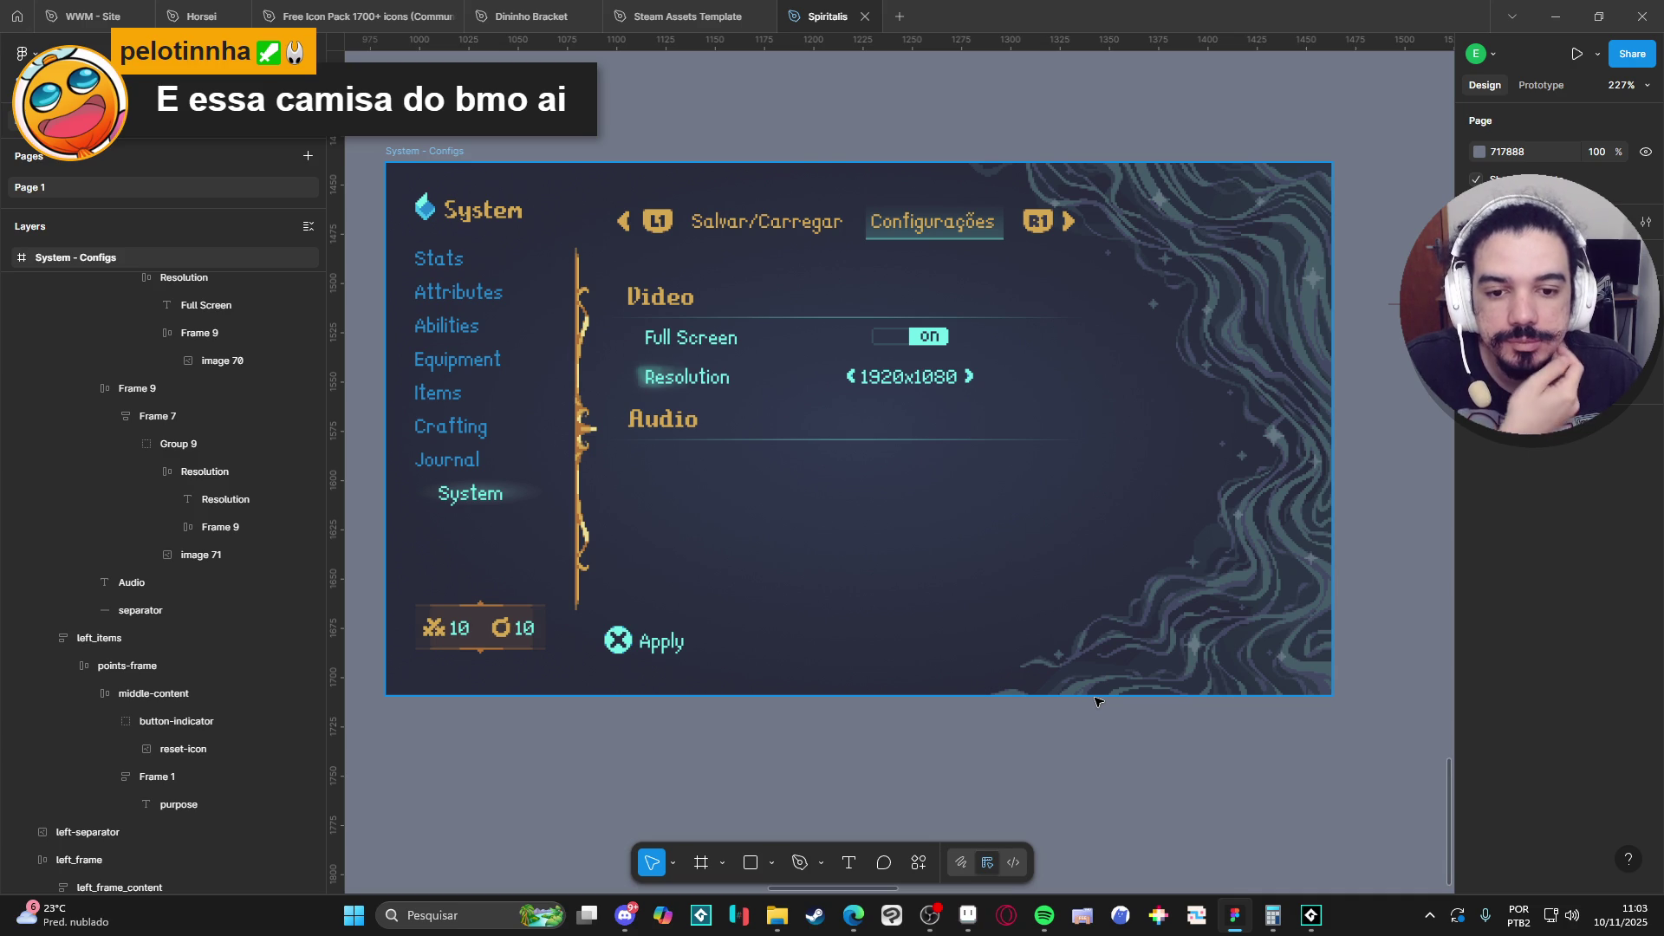
Duplicate the Resolution row and delete the glow image from the copy.
{"action": "left_click", "coordinate": [703, 375]}
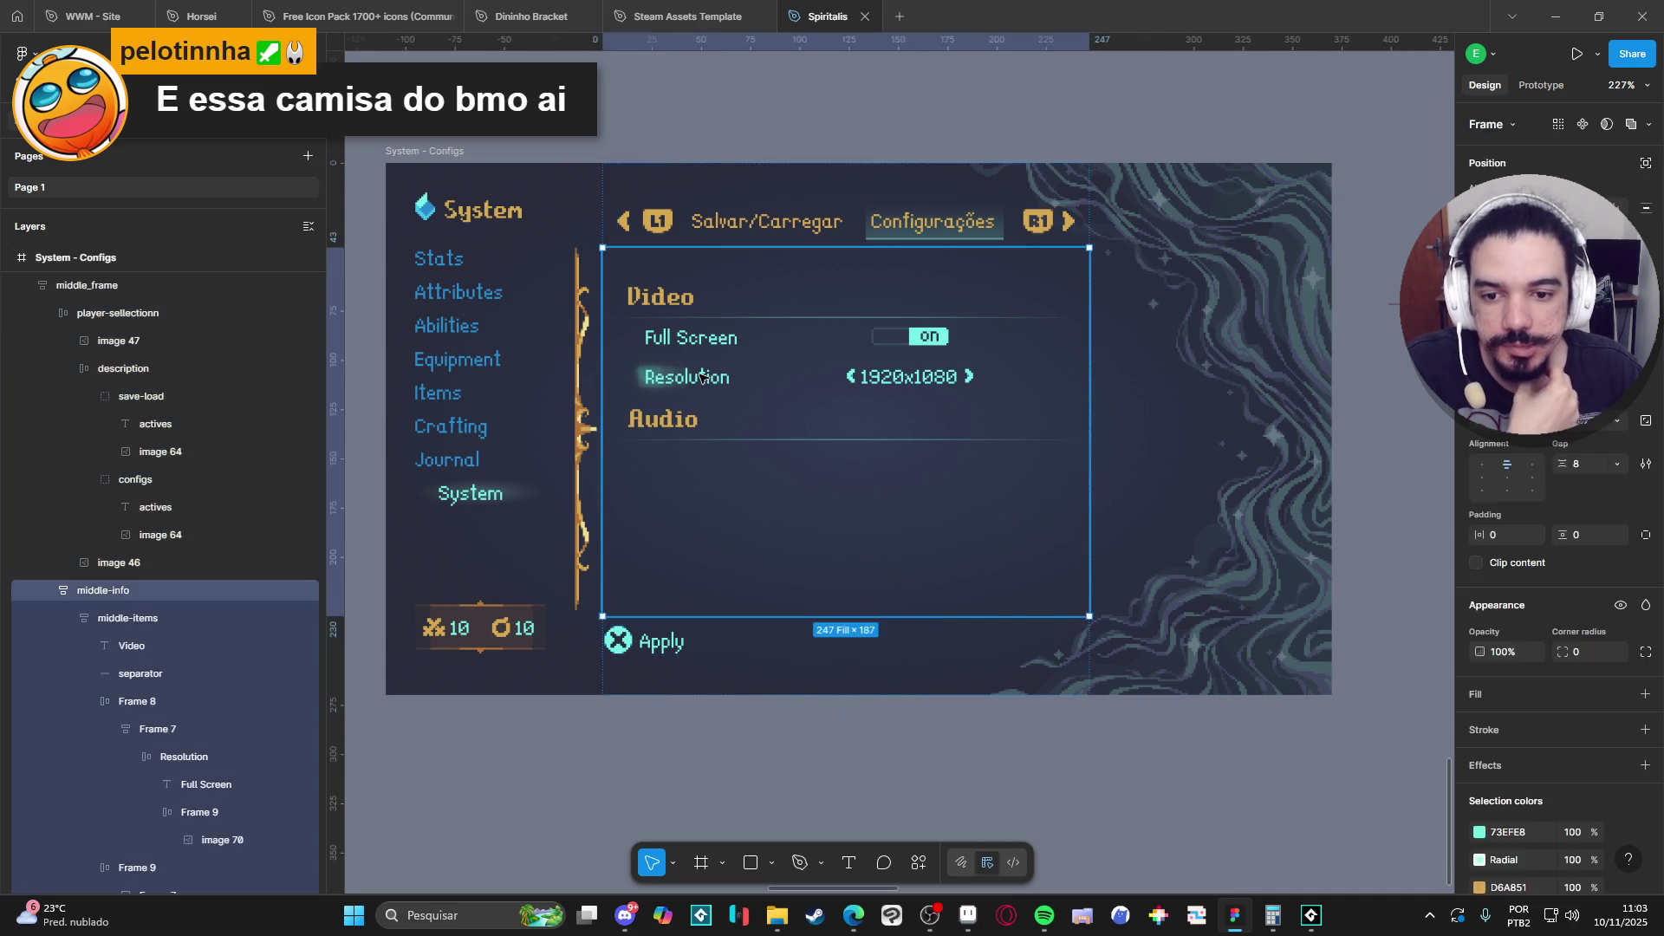
{"action": "left_click", "coordinate": [702, 375]}
{"action": "key", "text": "ctrl+d"}
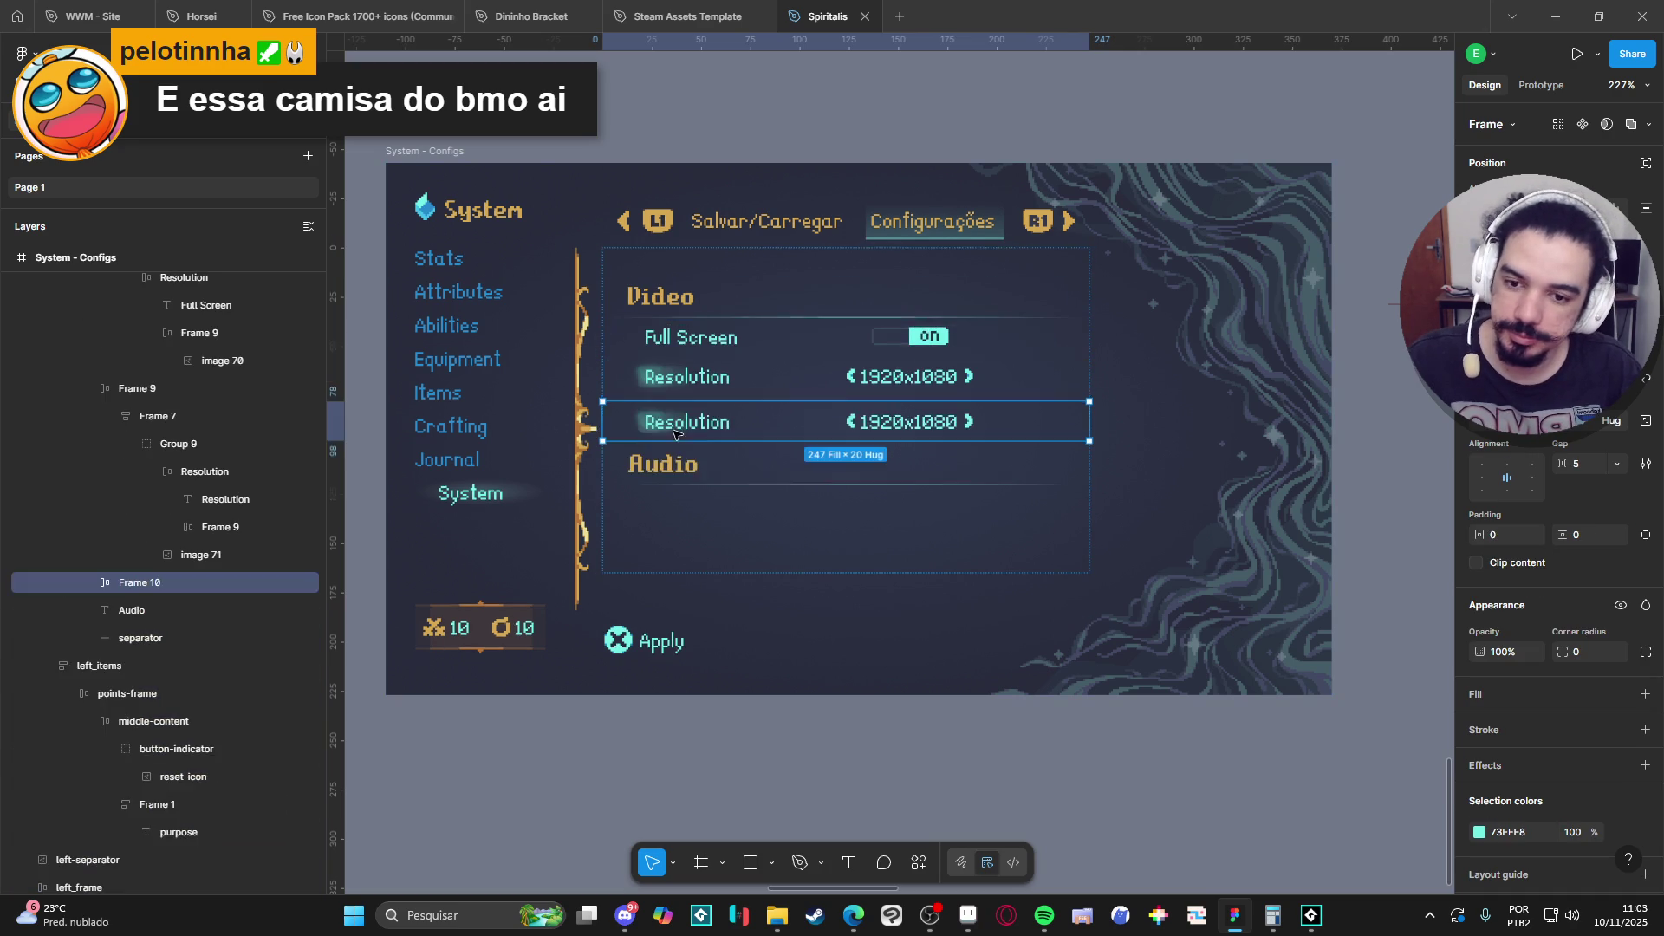
{"action": "left_click", "coordinate": [91, 584]}
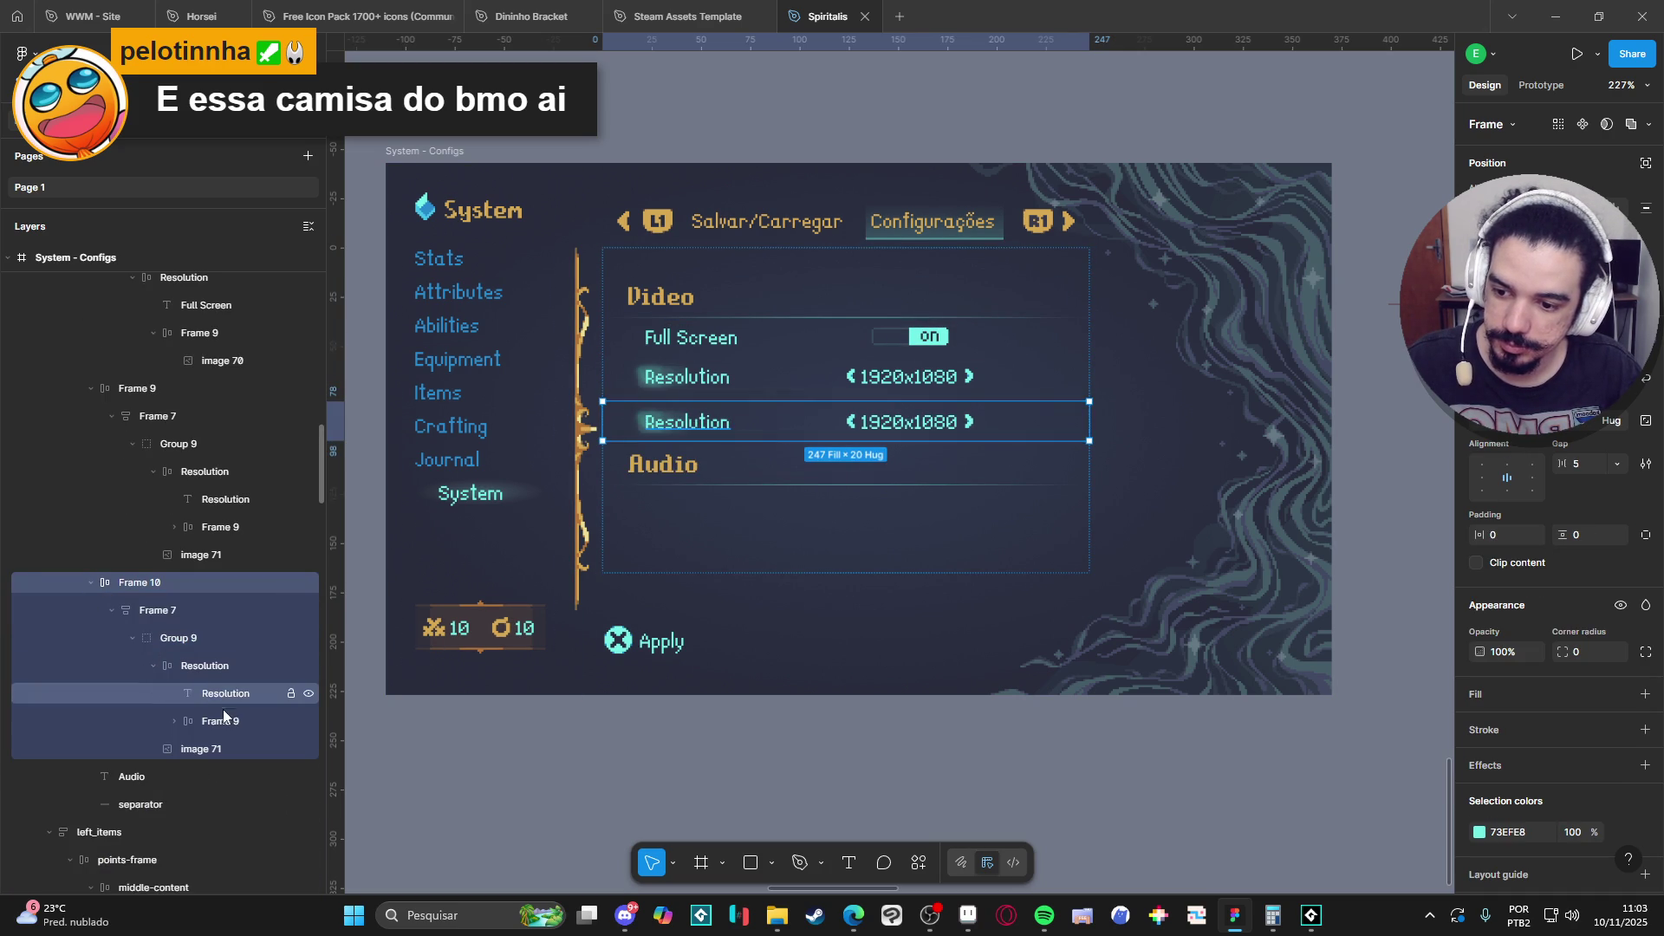
{"action": "left_click", "coordinate": [226, 673]}
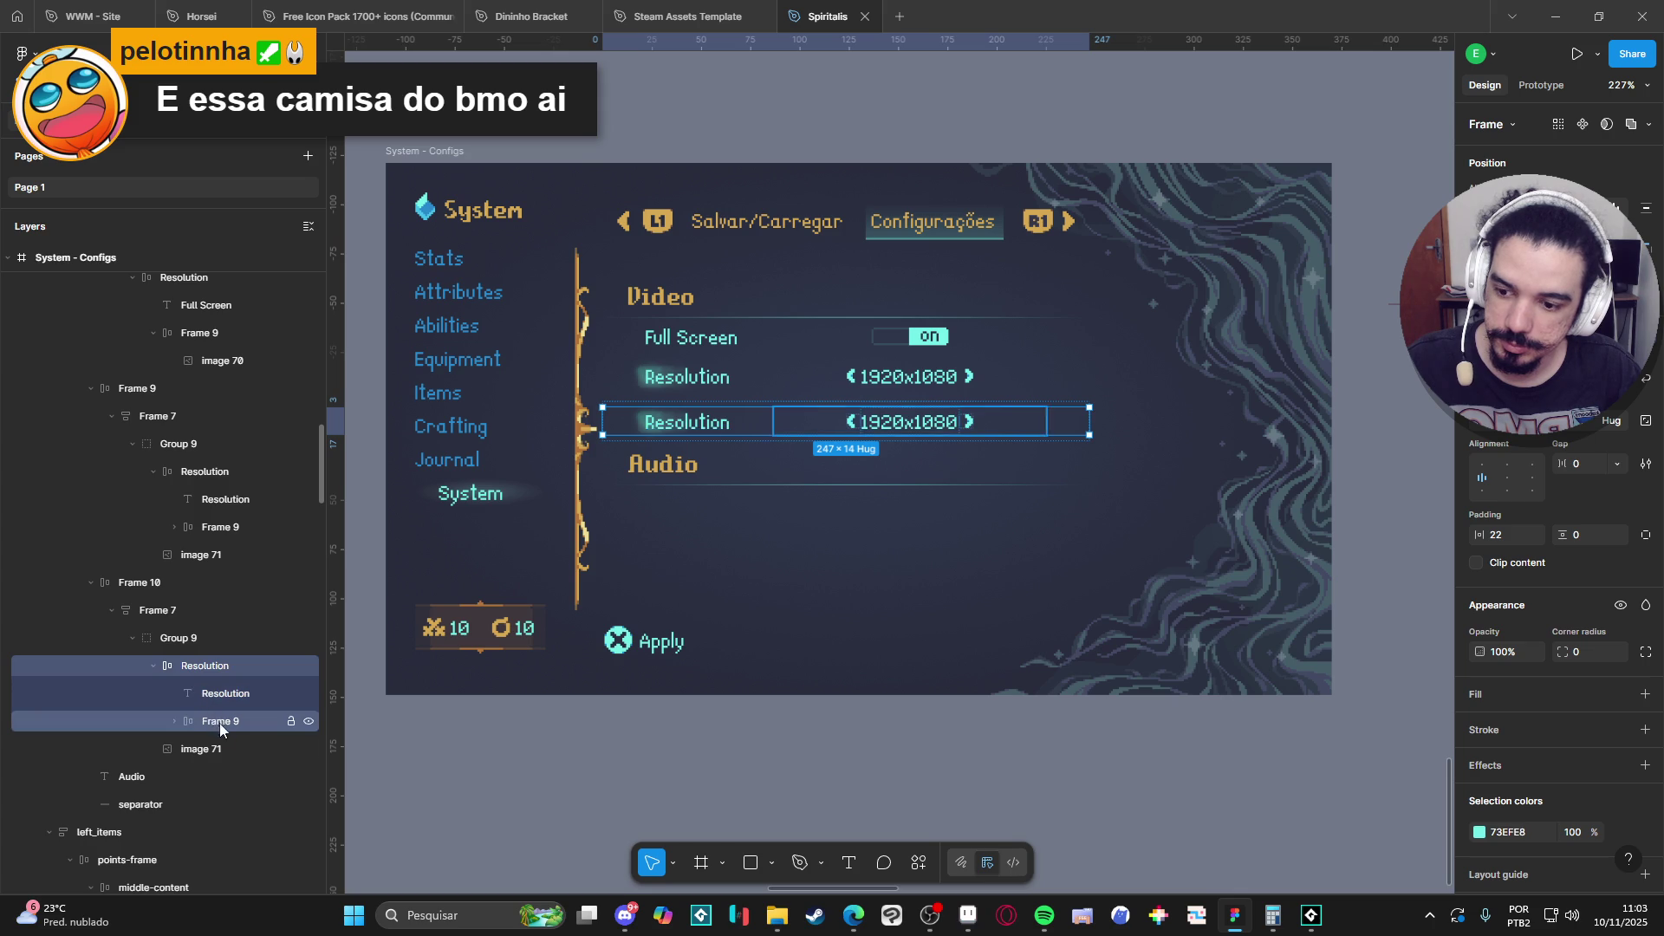
{"action": "left_click", "coordinate": [218, 751]}
{"action": "key", "text": "Delete"}
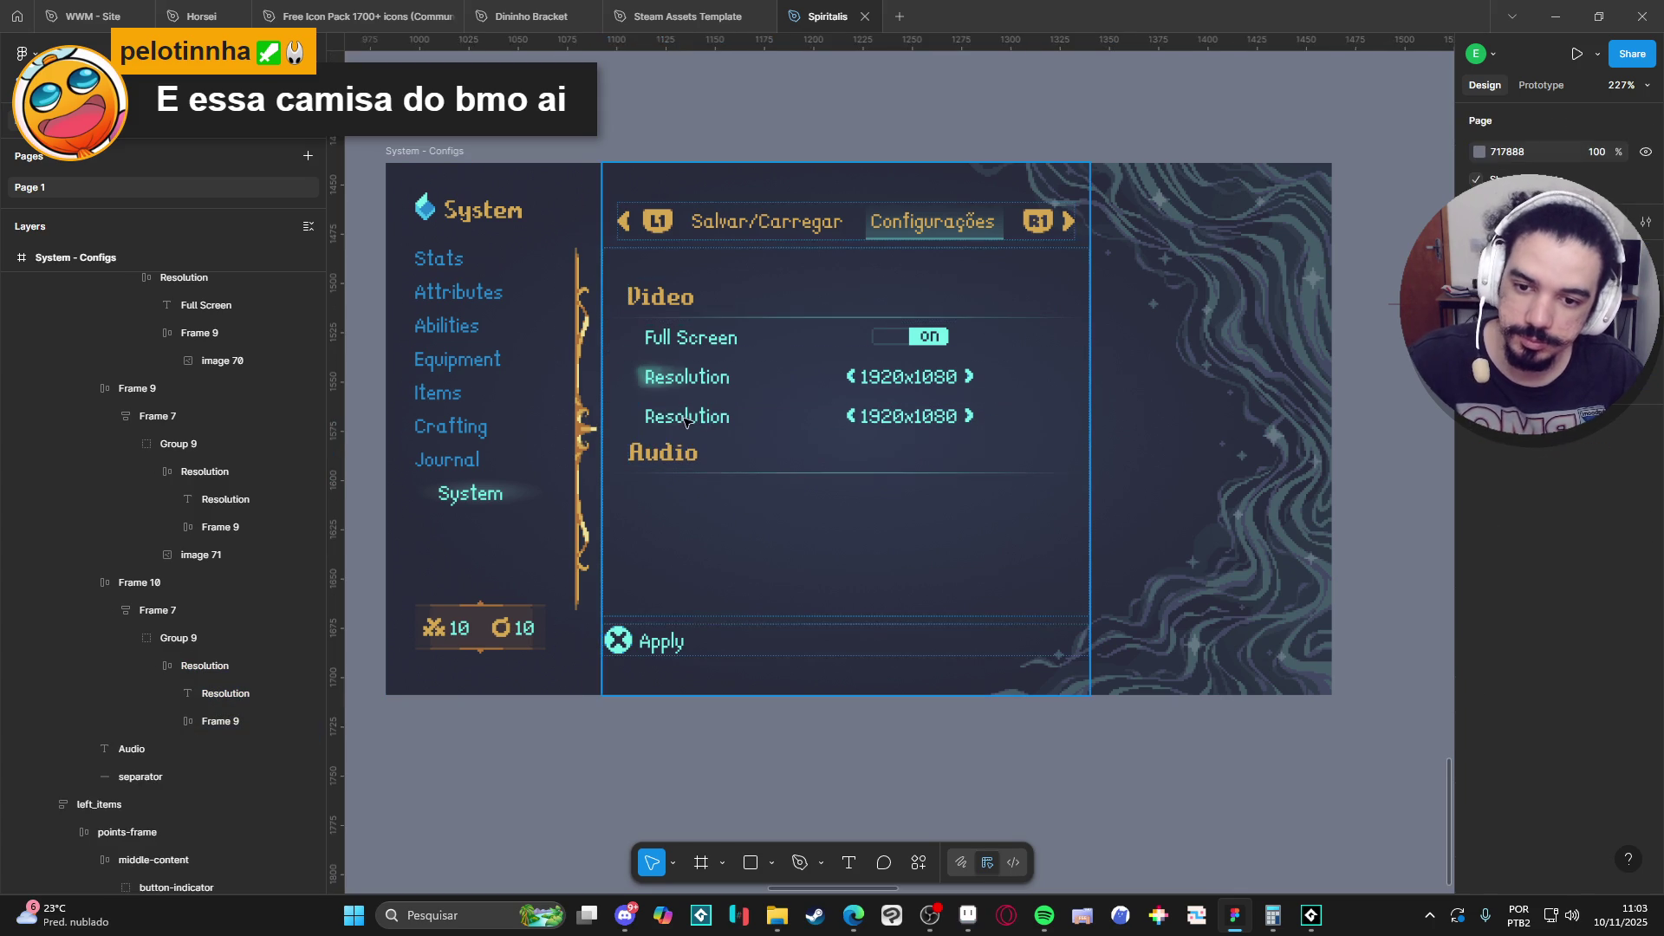
Retype the copied row's label as Language and its value as English.
{"action": "left_click", "coordinate": [687, 418]}
{"action": "double_click", "coordinate": [687, 418]}
{"action": "double_click", "coordinate": [686, 418]}
{"action": "double_click", "coordinate": [686, 418]}
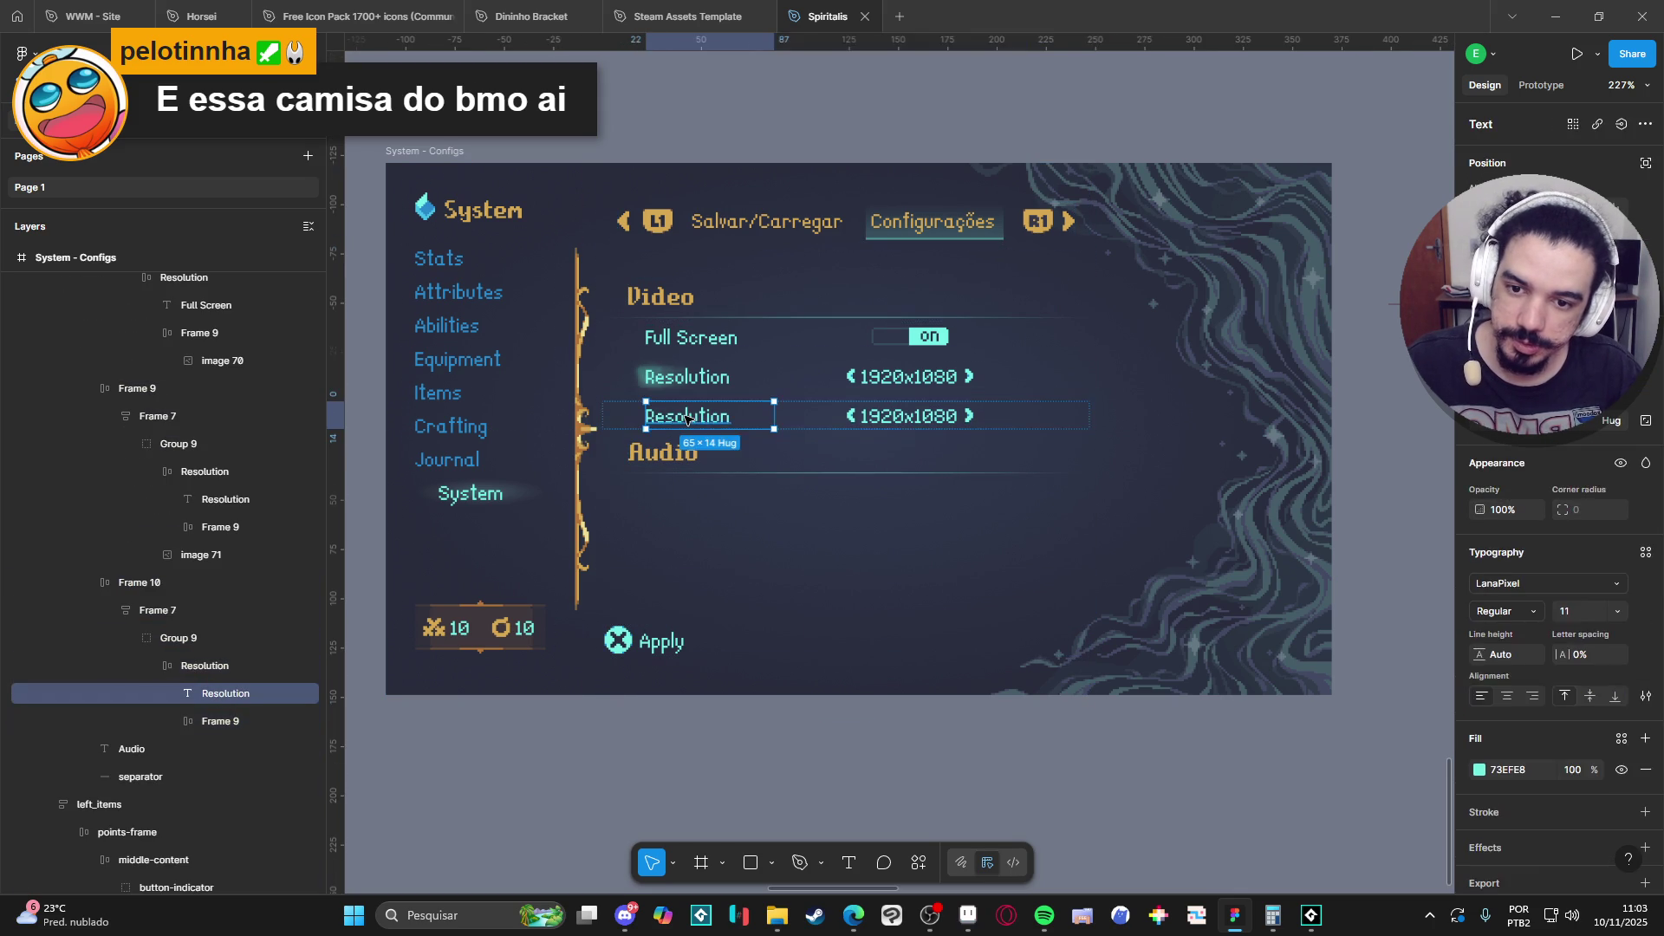
{"action": "double_click", "coordinate": [686, 418]}
{"action": "type", "text": "L"}
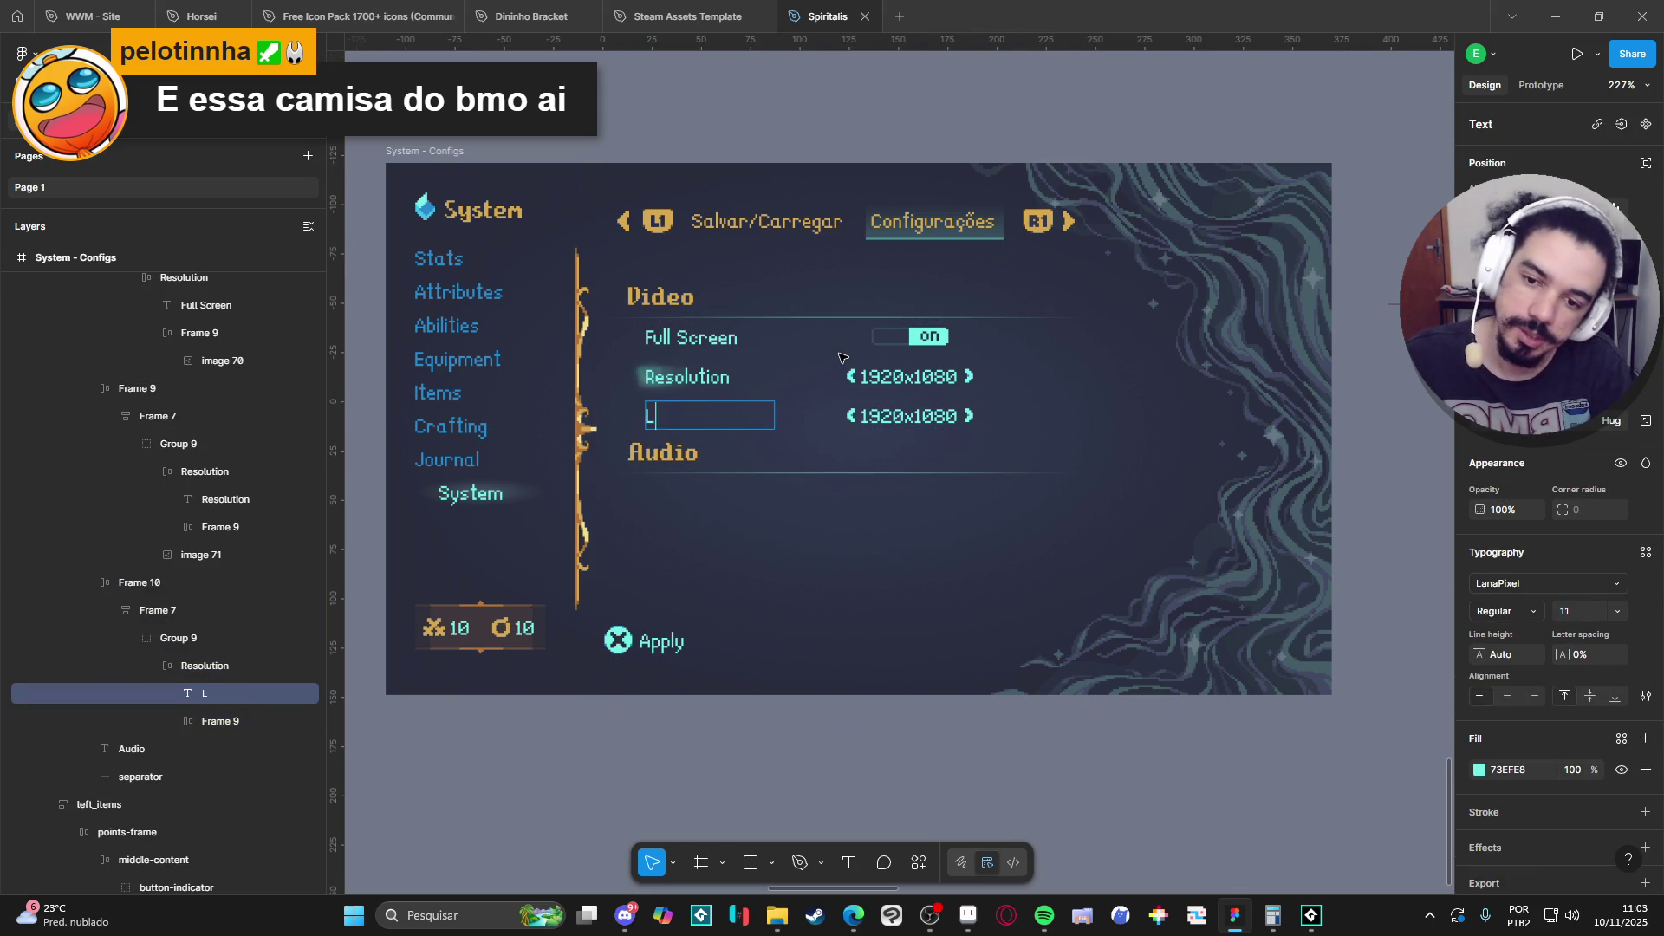
{"action": "type", "text": "anguage"}
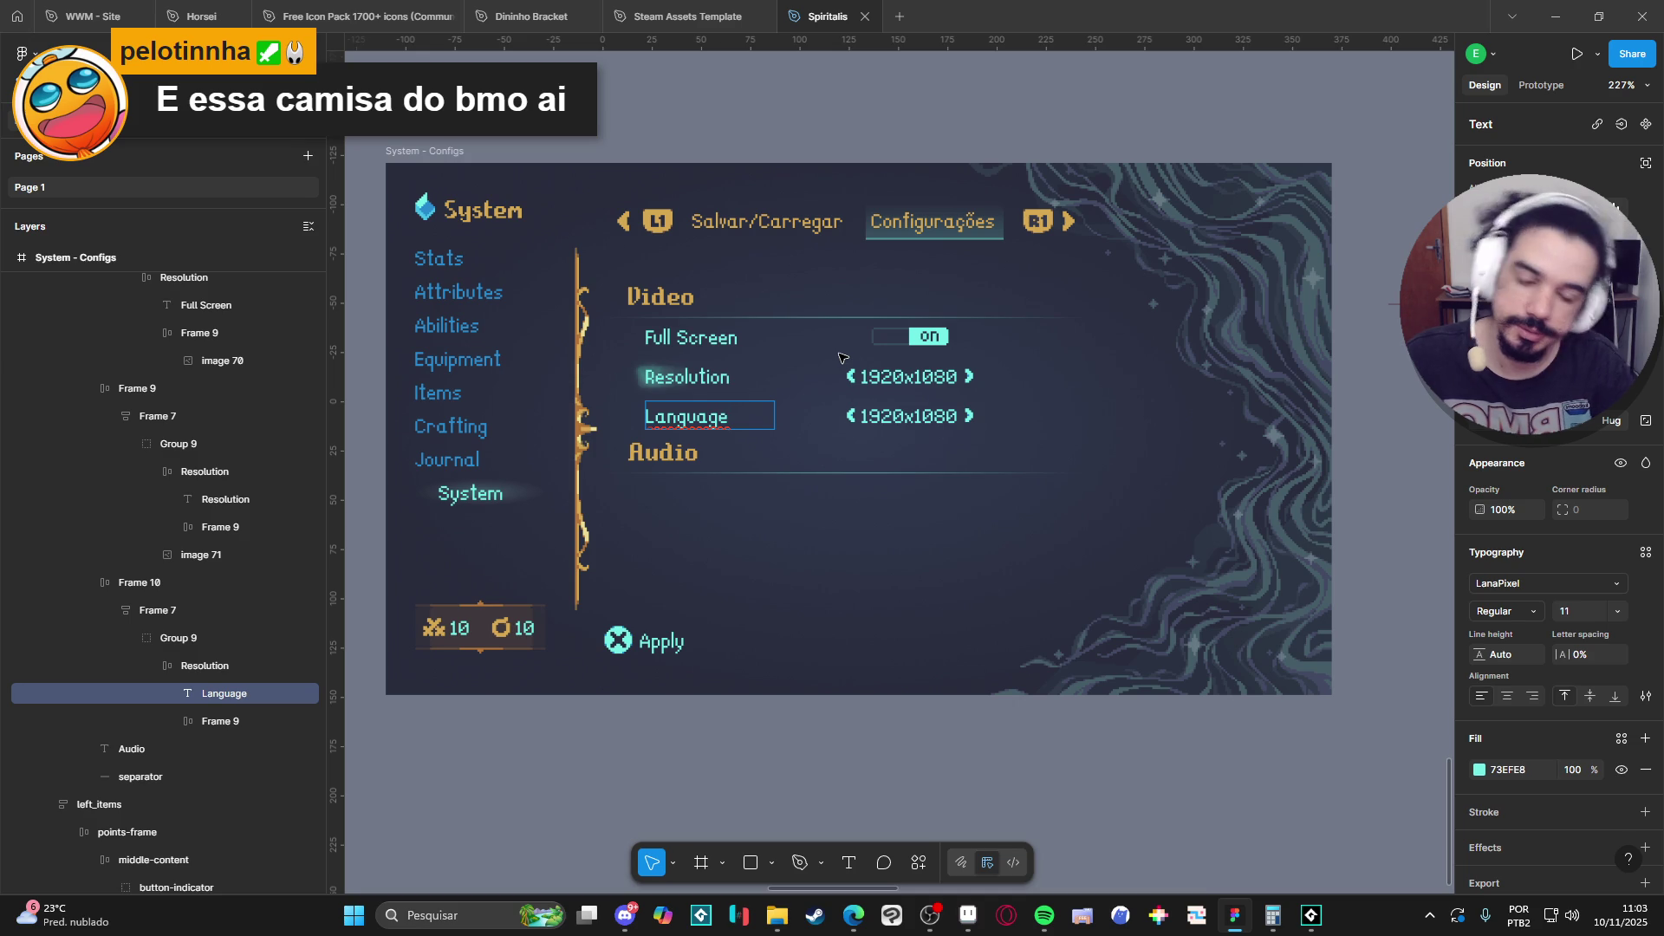
{"action": "double_click", "coordinate": [937, 420]}
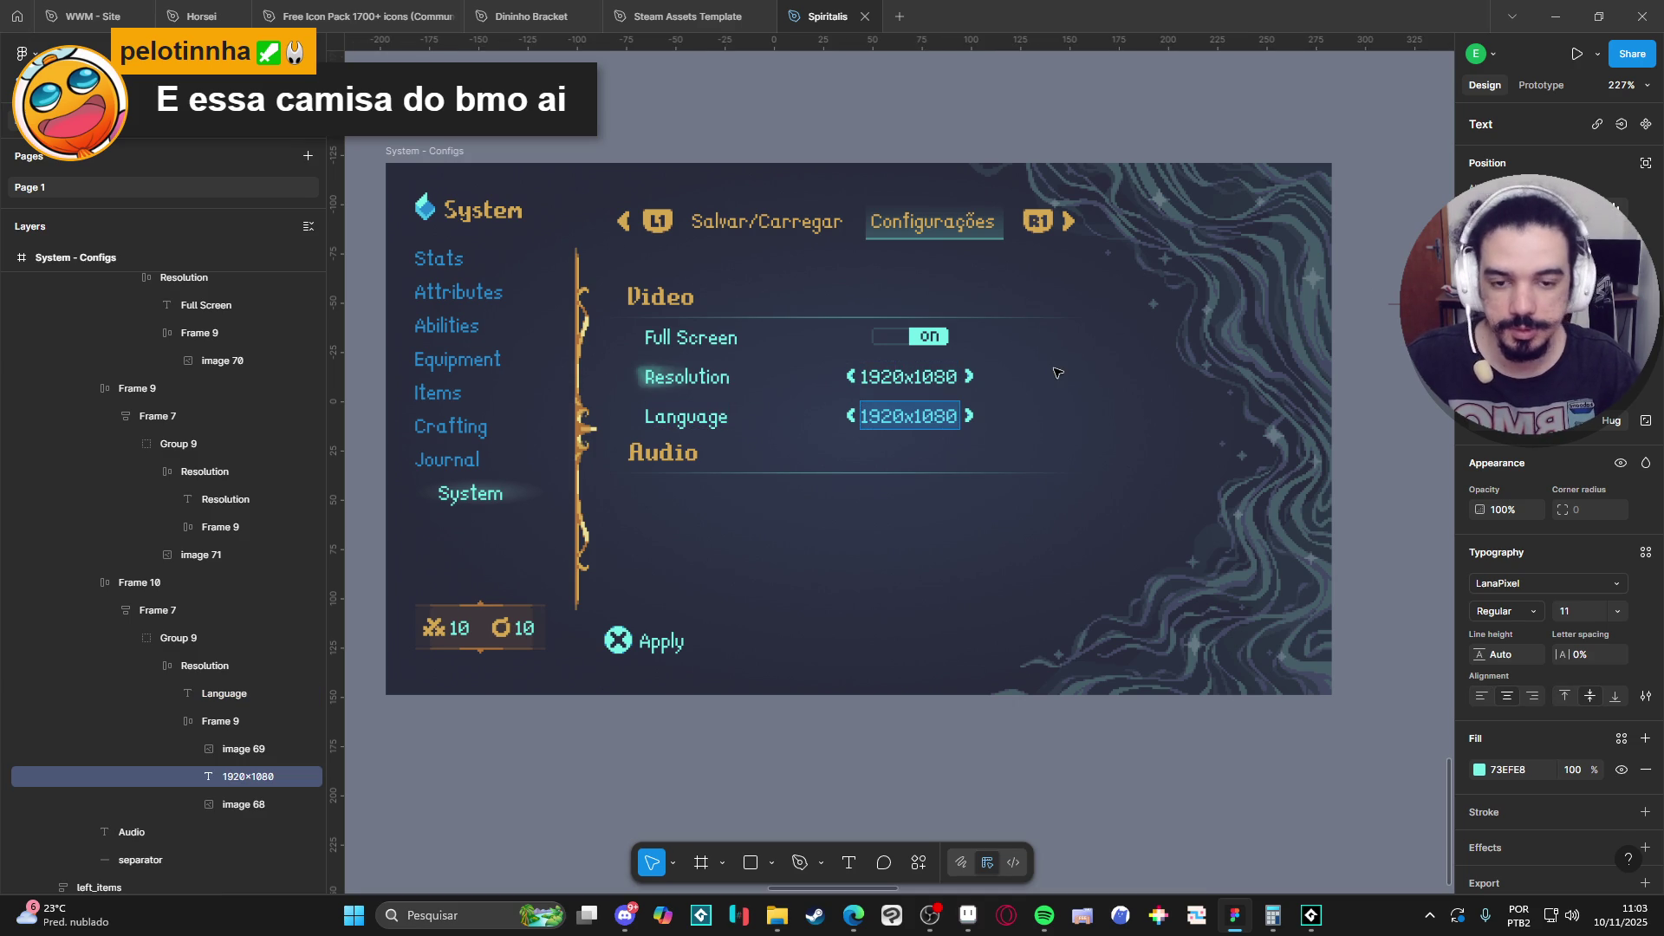
{"action": "type", "text": "English"}
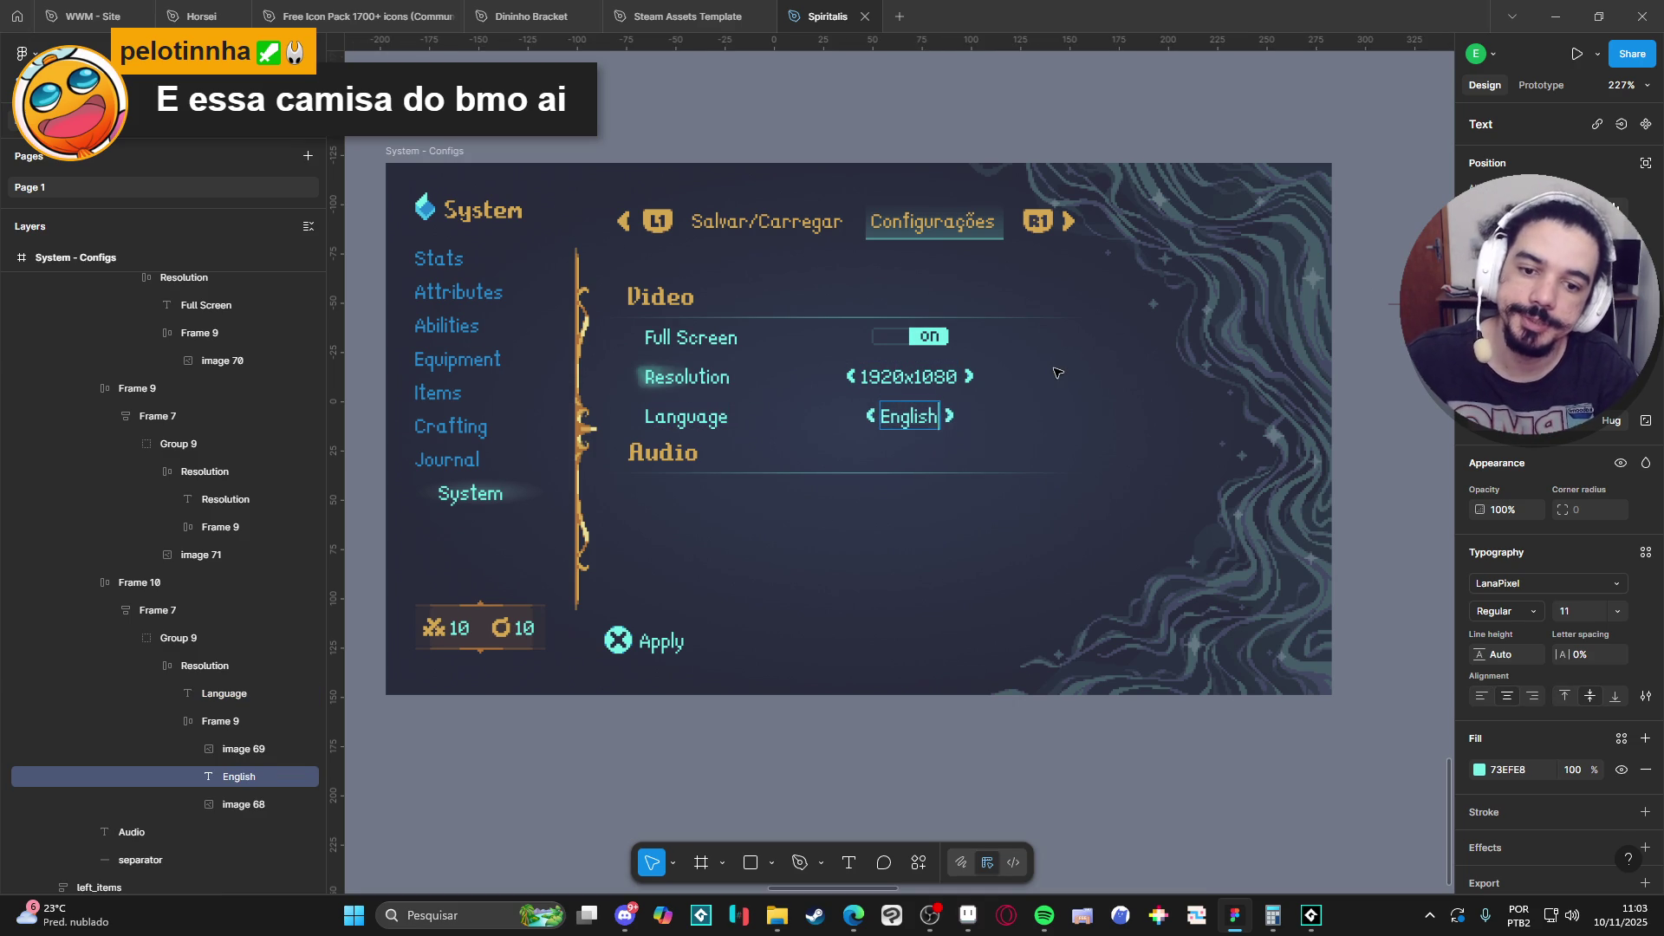
{"action": "key", "text": "Escape"}
{"action": "left_click", "coordinate": [902, 732]}
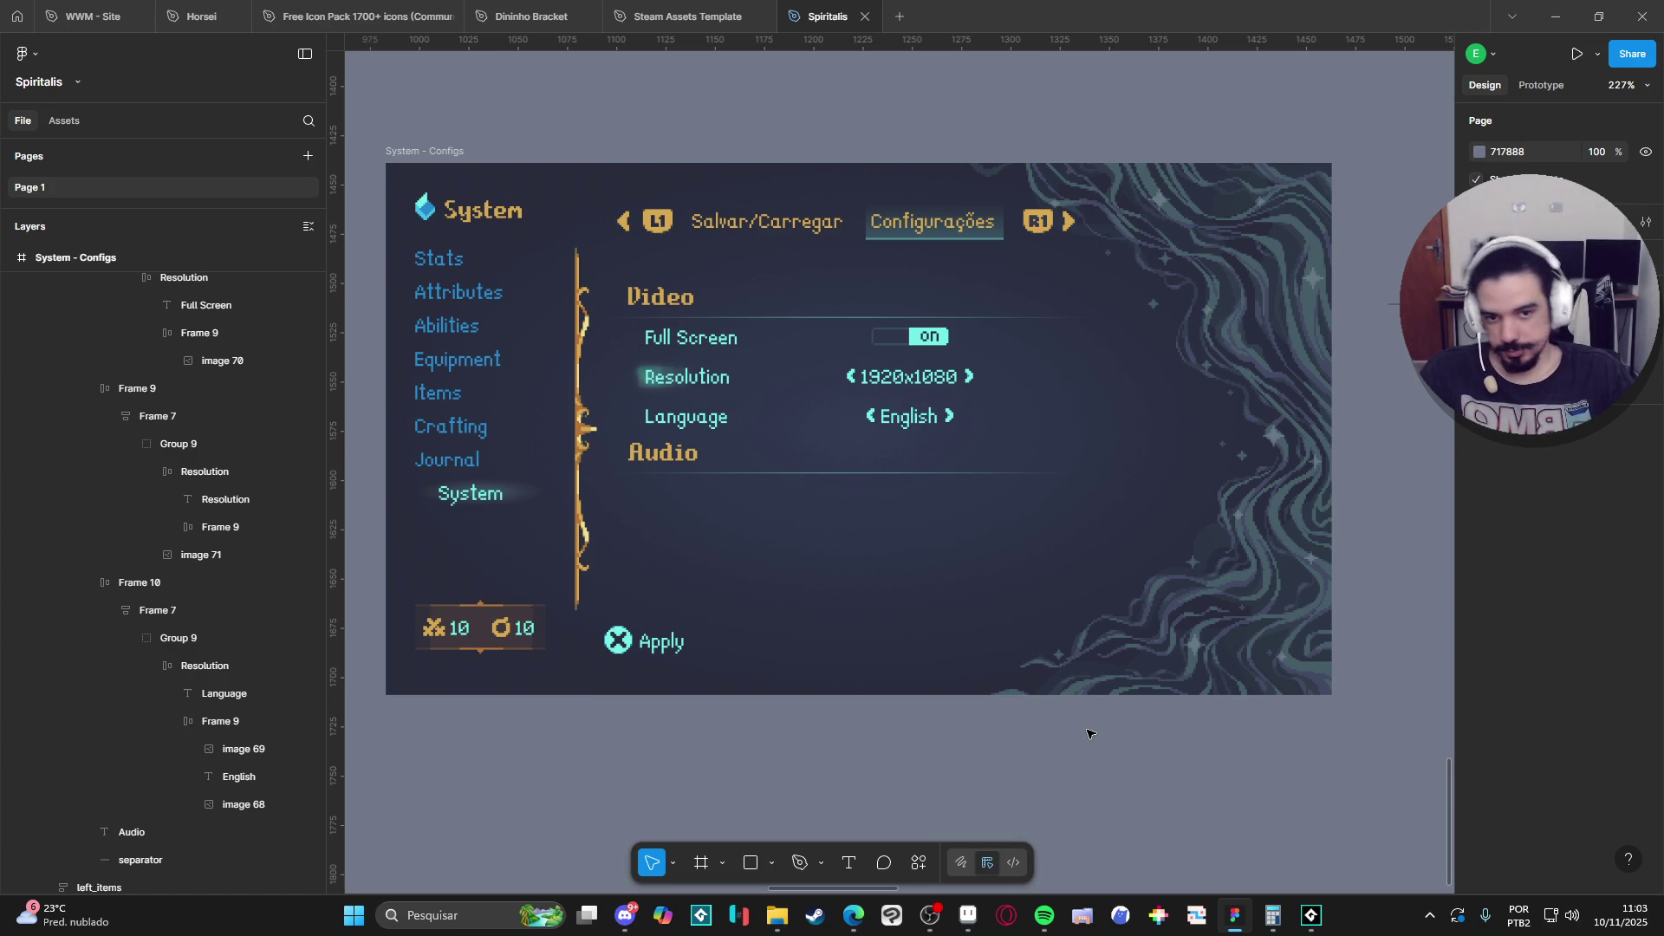
Left-align the 1920x1080 value and the on toggle inside their boxes.
{"action": "left_click", "coordinate": [922, 423]}
{"action": "double_click", "coordinate": [921, 423]}
{"action": "double_click", "coordinate": [921, 423]}
{"action": "double_click", "coordinate": [921, 423]}
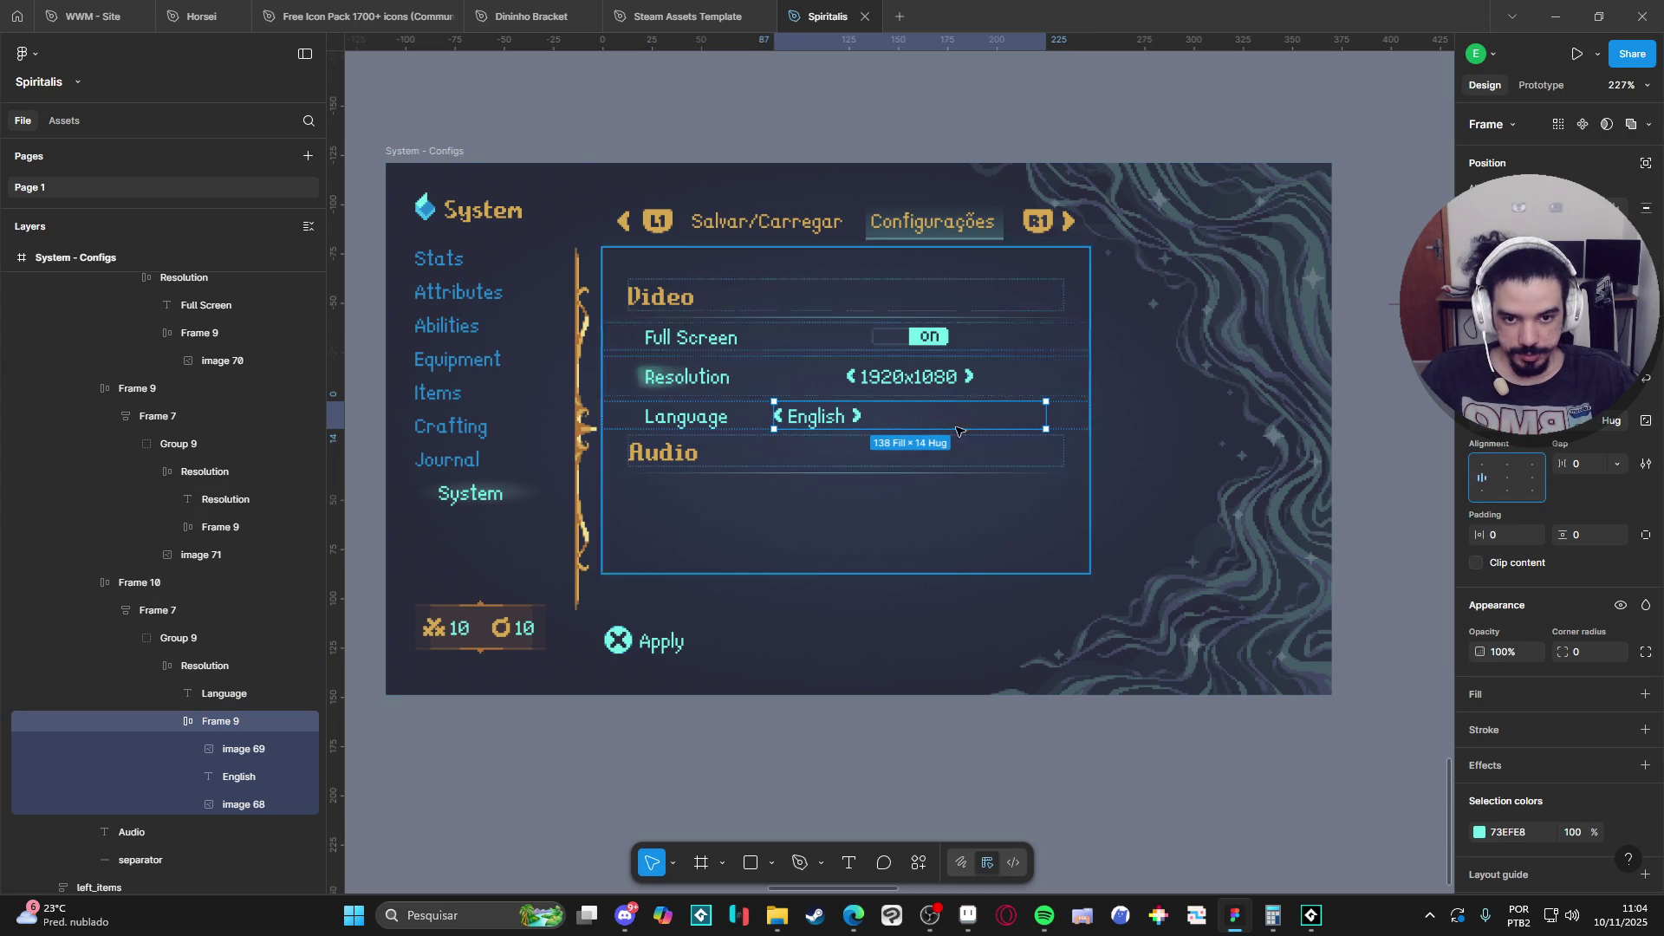
{"action": "left_click", "coordinate": [886, 376]}
{"action": "double_click", "coordinate": [886, 376]}
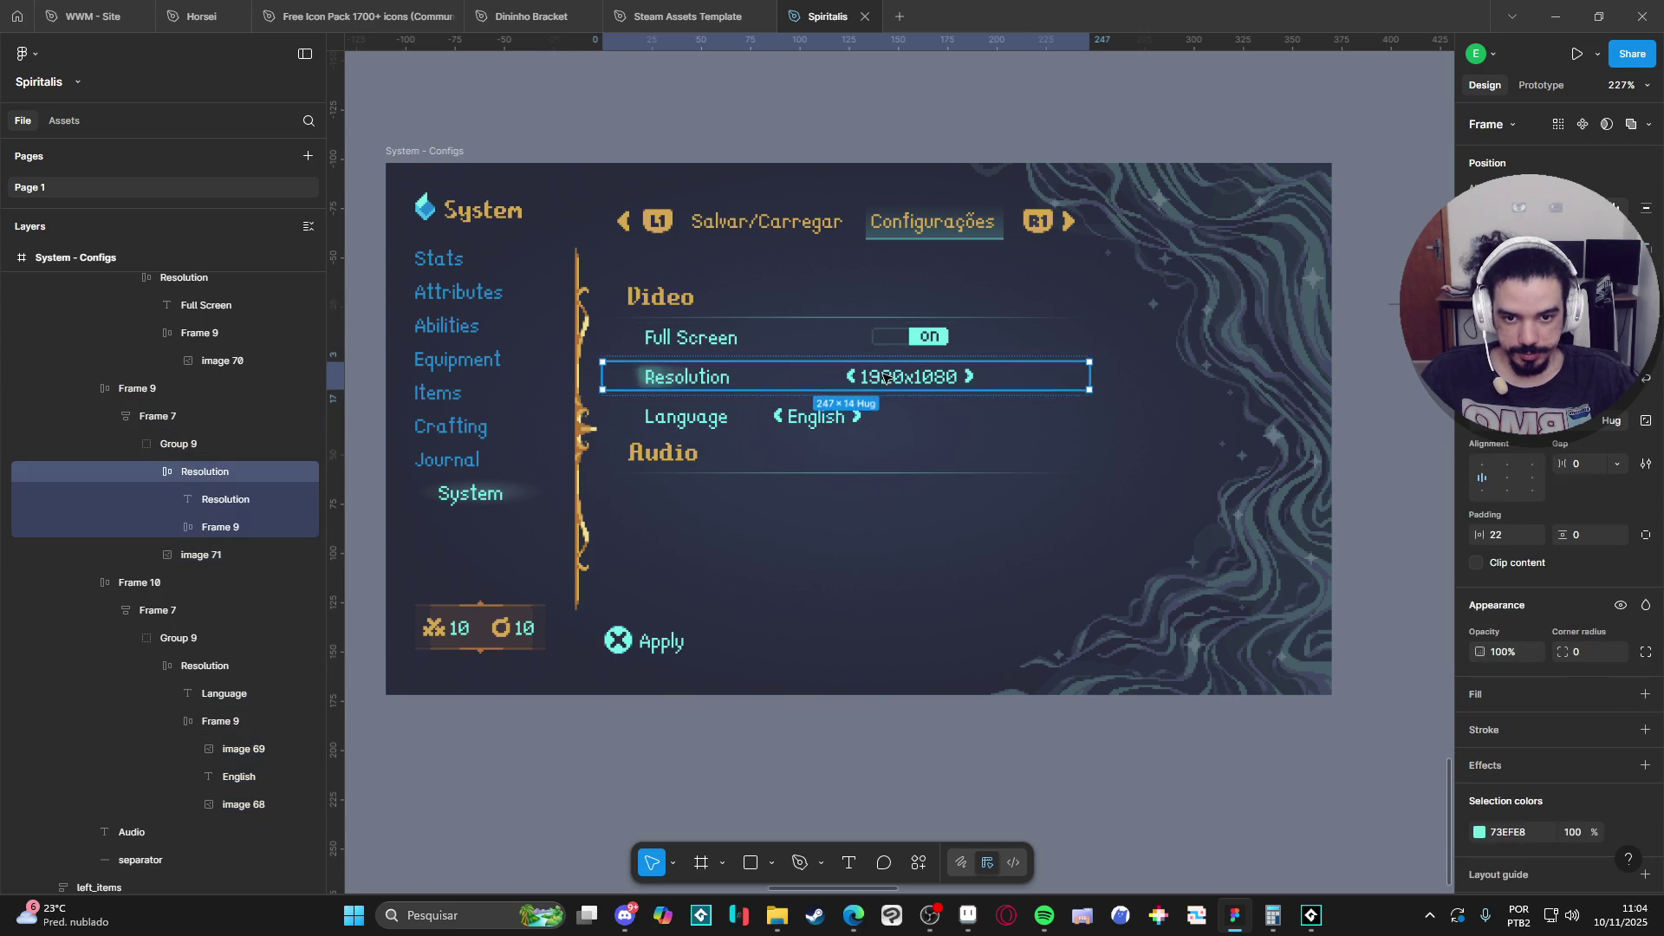
{"action": "double_click", "coordinate": [886, 376]}
{"action": "left_click", "coordinate": [1493, 481]}
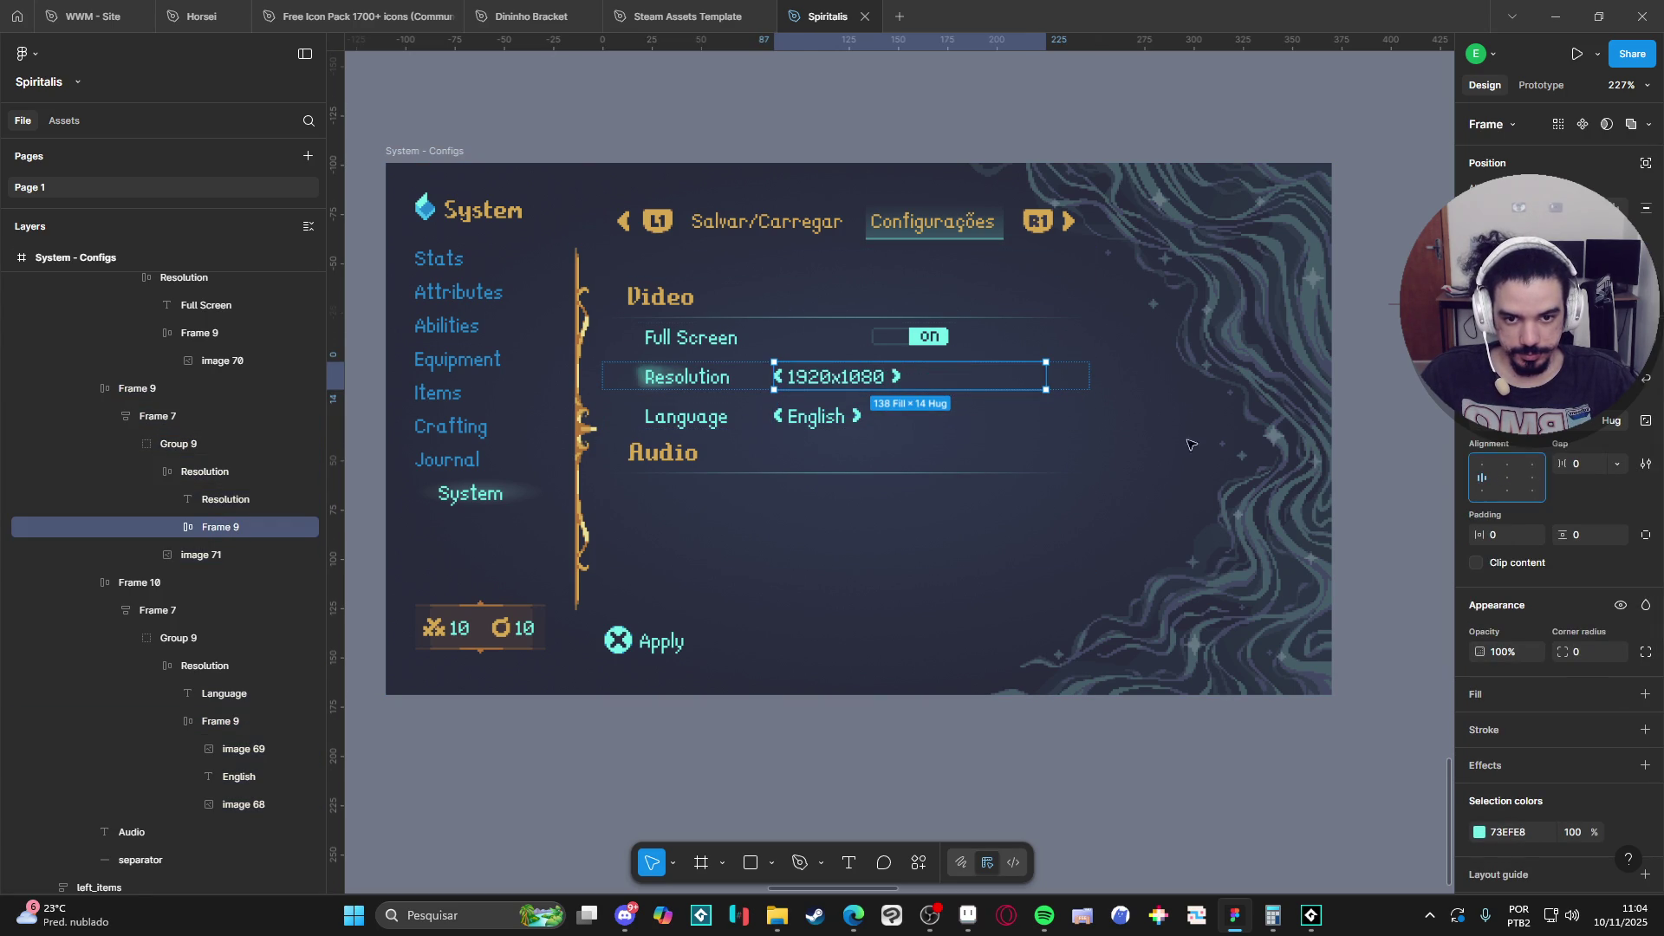
{"action": "left_click", "coordinate": [881, 342]}
{"action": "double_click", "coordinate": [881, 343]}
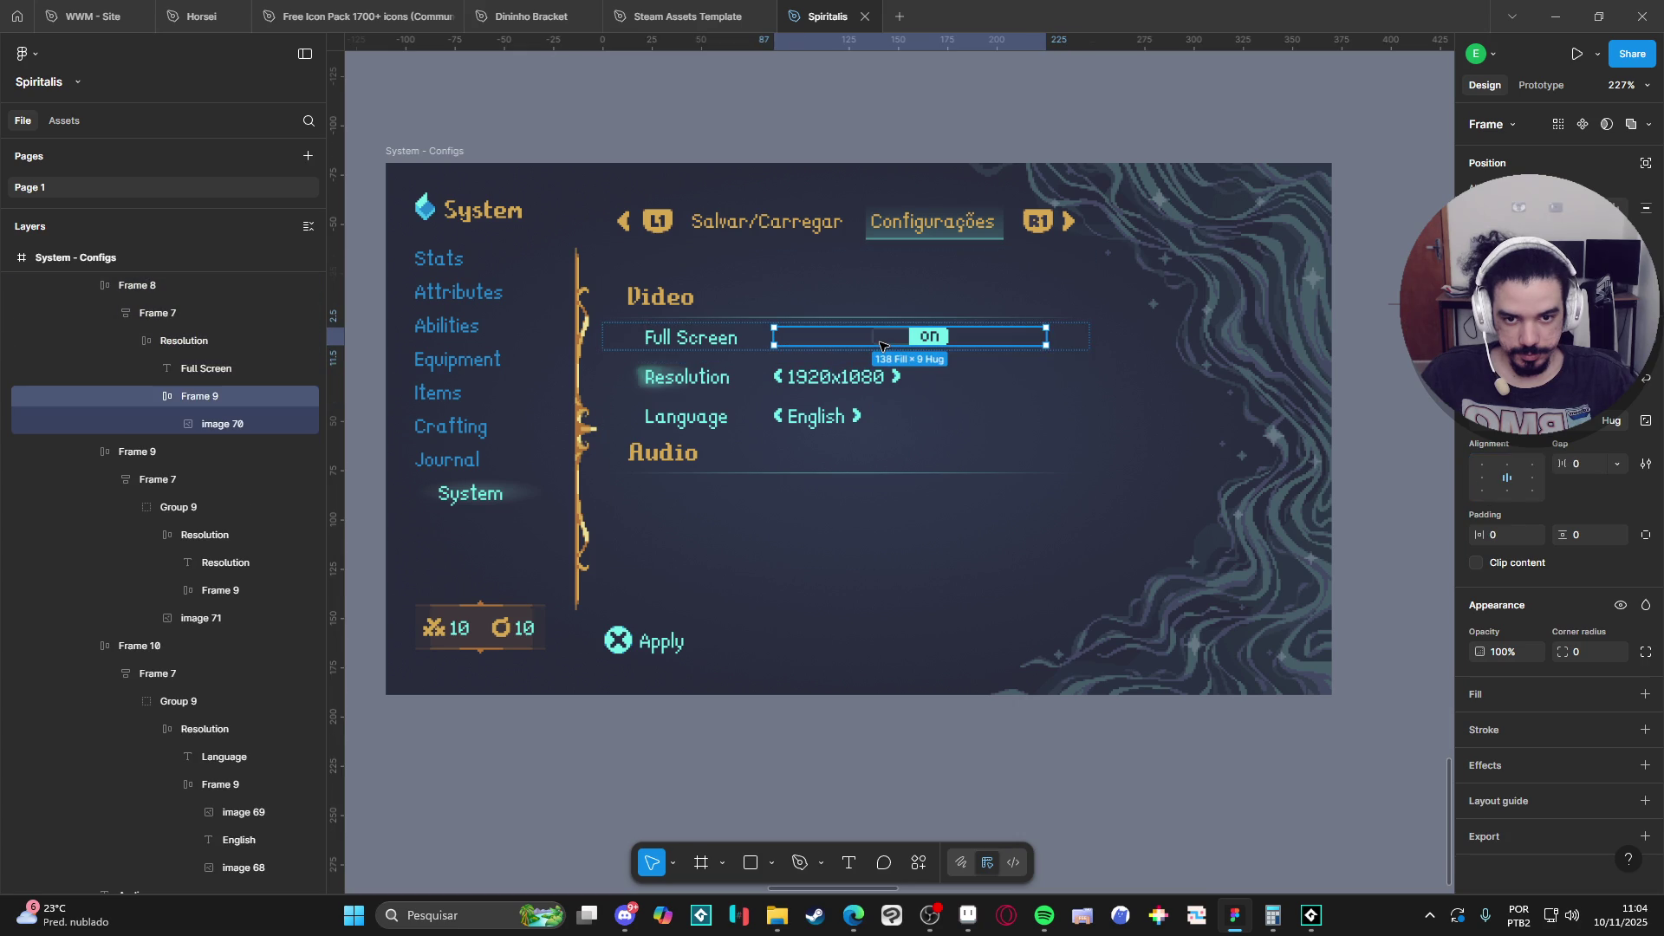
{"action": "left_click", "coordinate": [1484, 478]}
{"action": "left_click", "coordinate": [912, 730]}
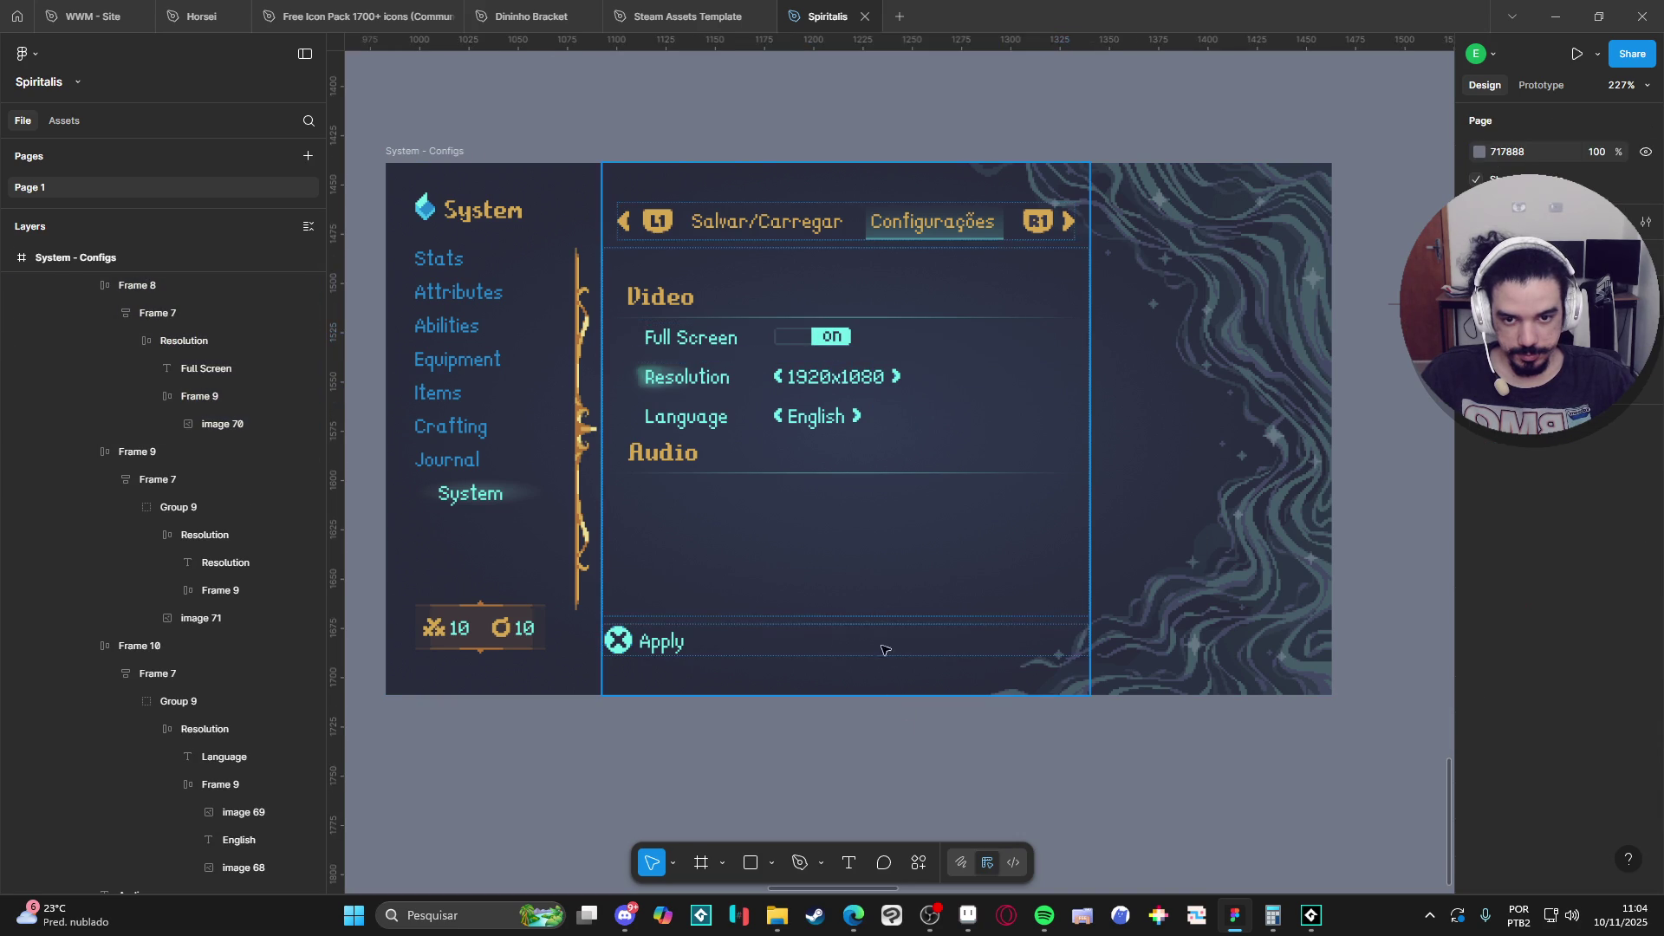
Widen the Full Screen label so its toggle shifts right.
{"action": "left_click", "coordinate": [783, 354]}
{"action": "double_click", "coordinate": [783, 354]}
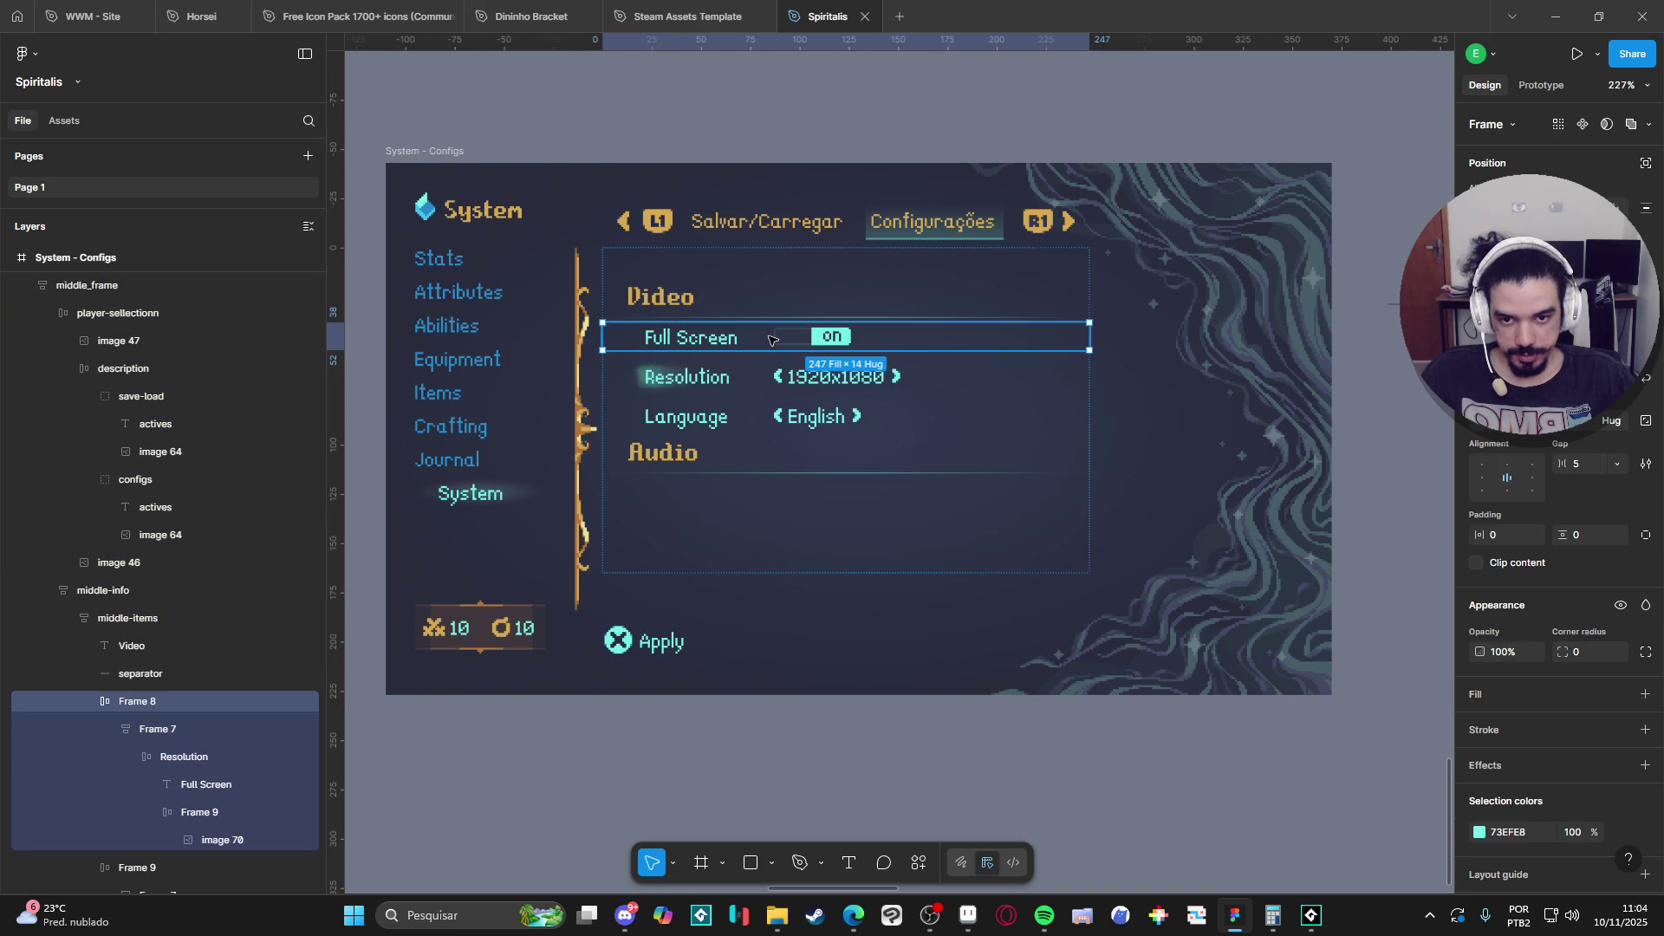
{"action": "double_click", "coordinate": [770, 342]}
{"action": "double_click", "coordinate": [770, 342]}
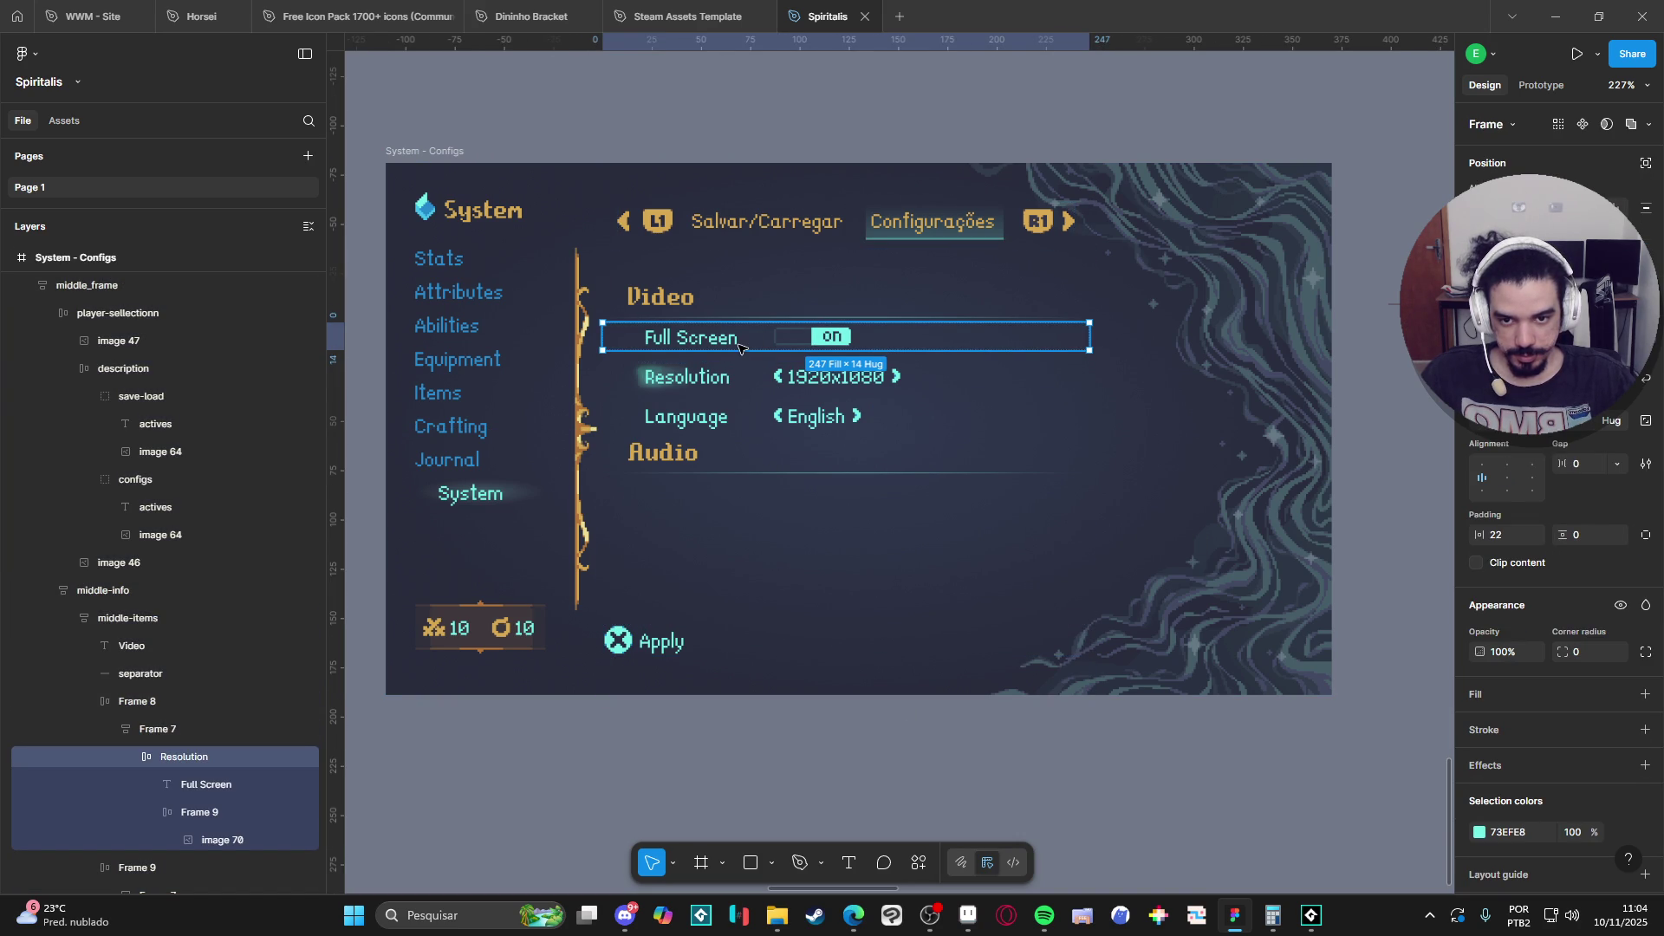
{"action": "double_click", "coordinate": [756, 340]}
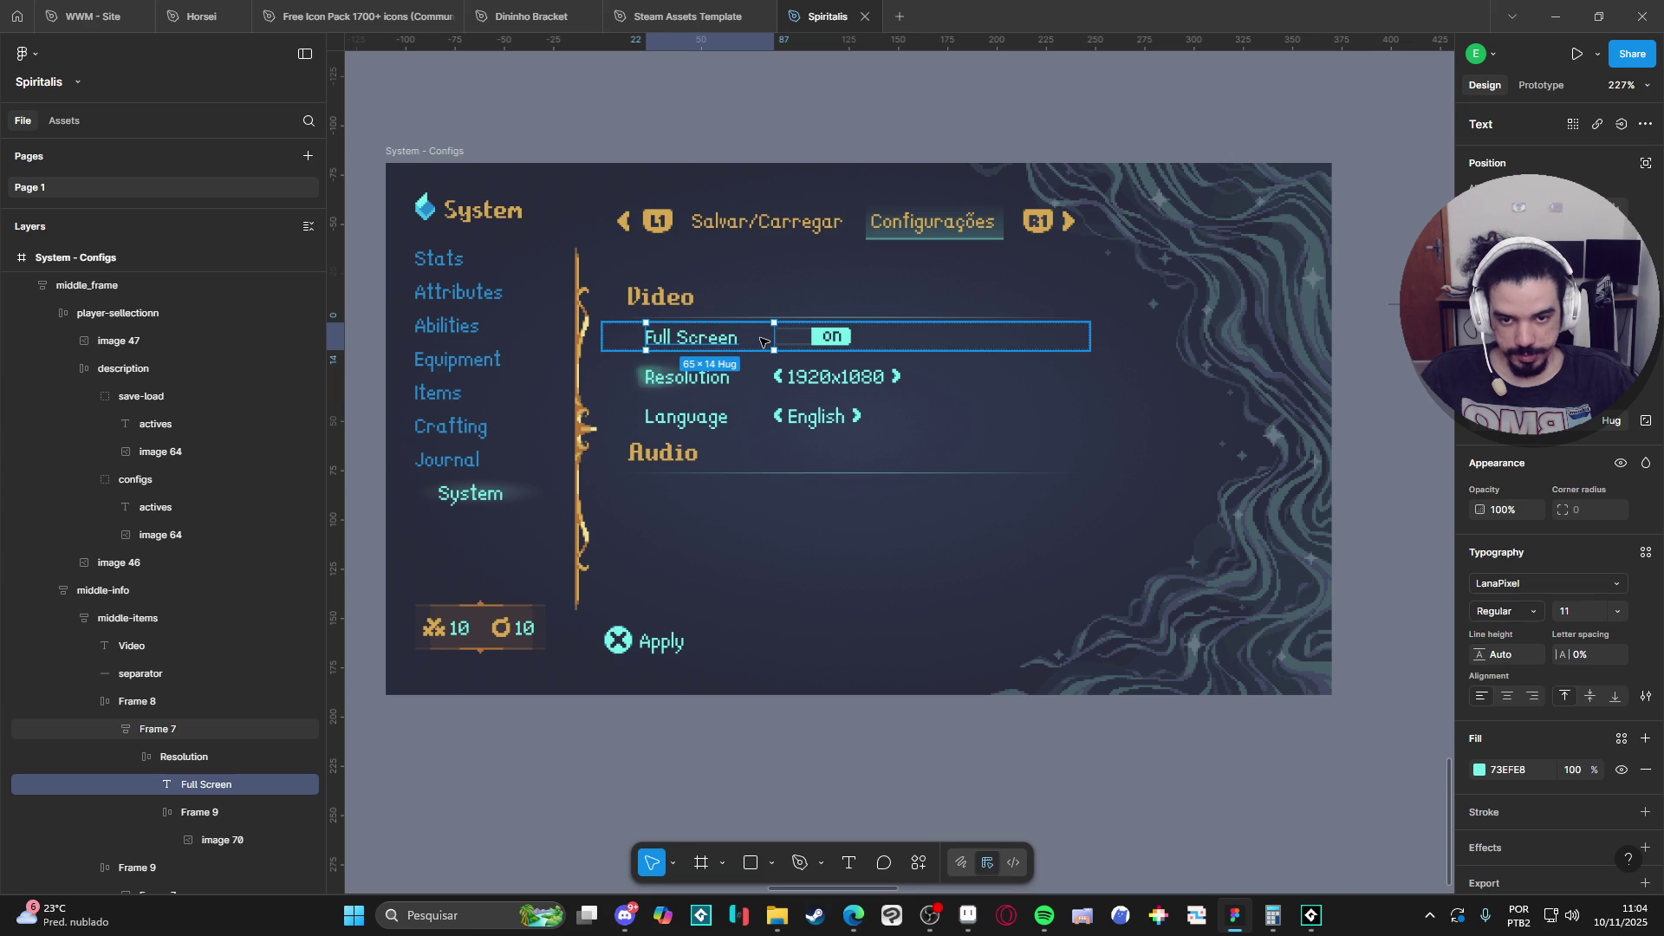
{"action": "mouse_move", "coordinate": [774, 336]}
{"action": "left_mouse_down"}
{"action": "mouse_move", "coordinate": [907, 343]}
{"action": "mouse_move", "coordinate": [886, 343]}
{"action": "left_mouse_up"}
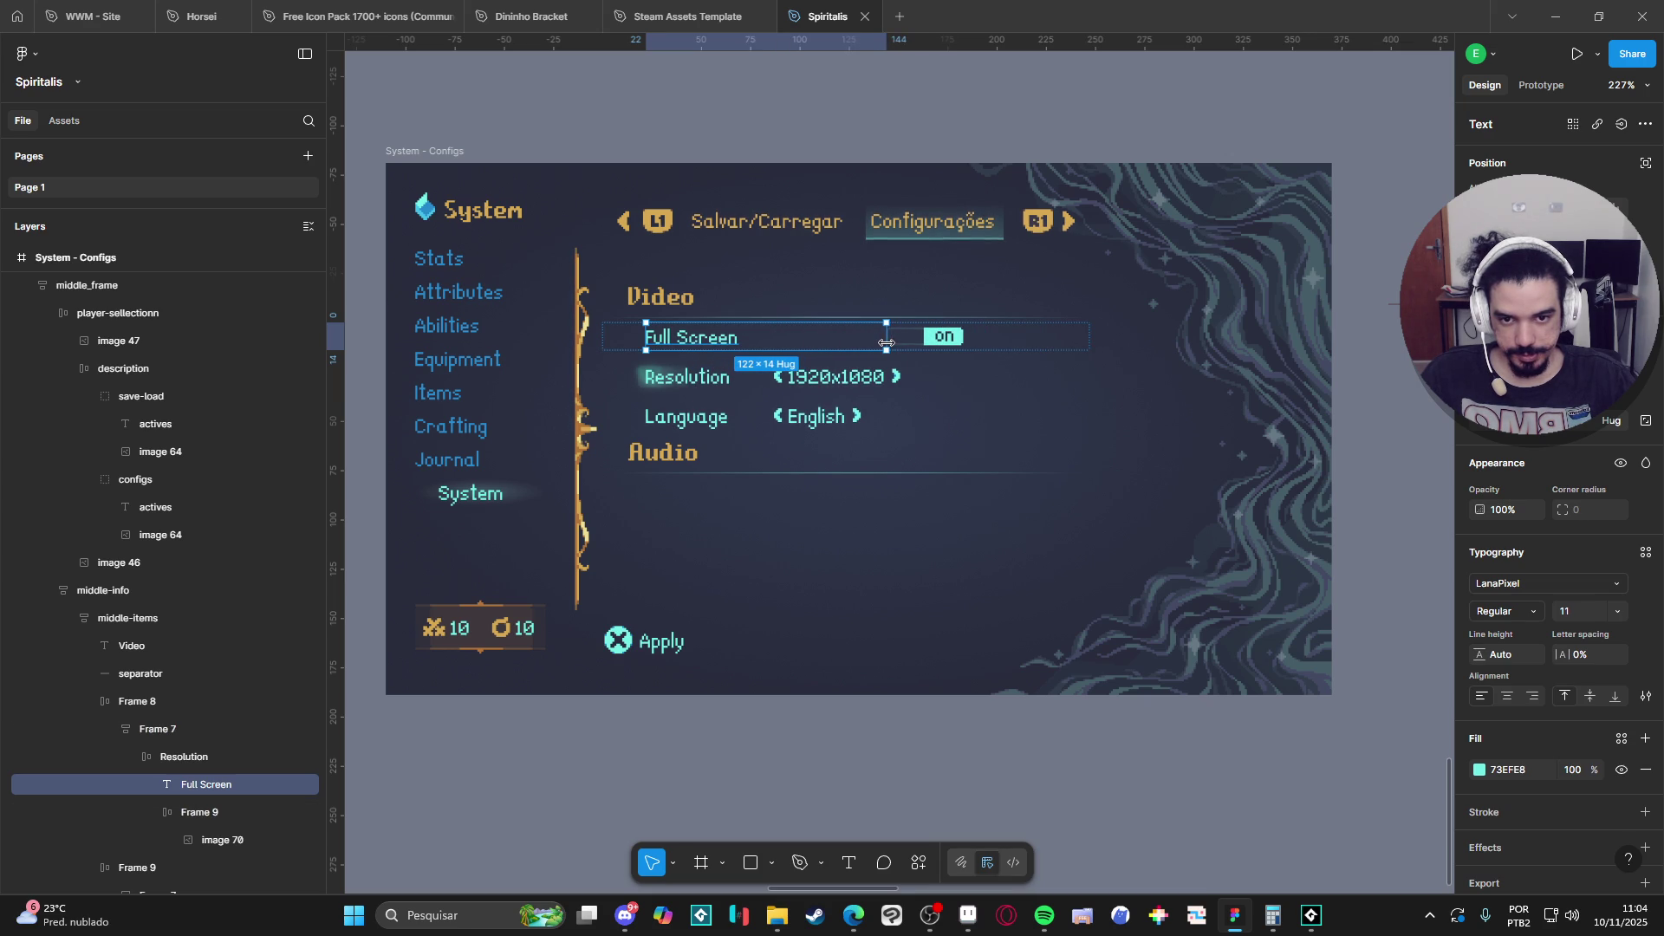
Set the Resolution and Language labels to Full Screen's 122 px width.
{"action": "left_click", "coordinate": [708, 381]}
{"action": "double_click", "coordinate": [708, 381]}
{"action": "double_click", "coordinate": [709, 383]}
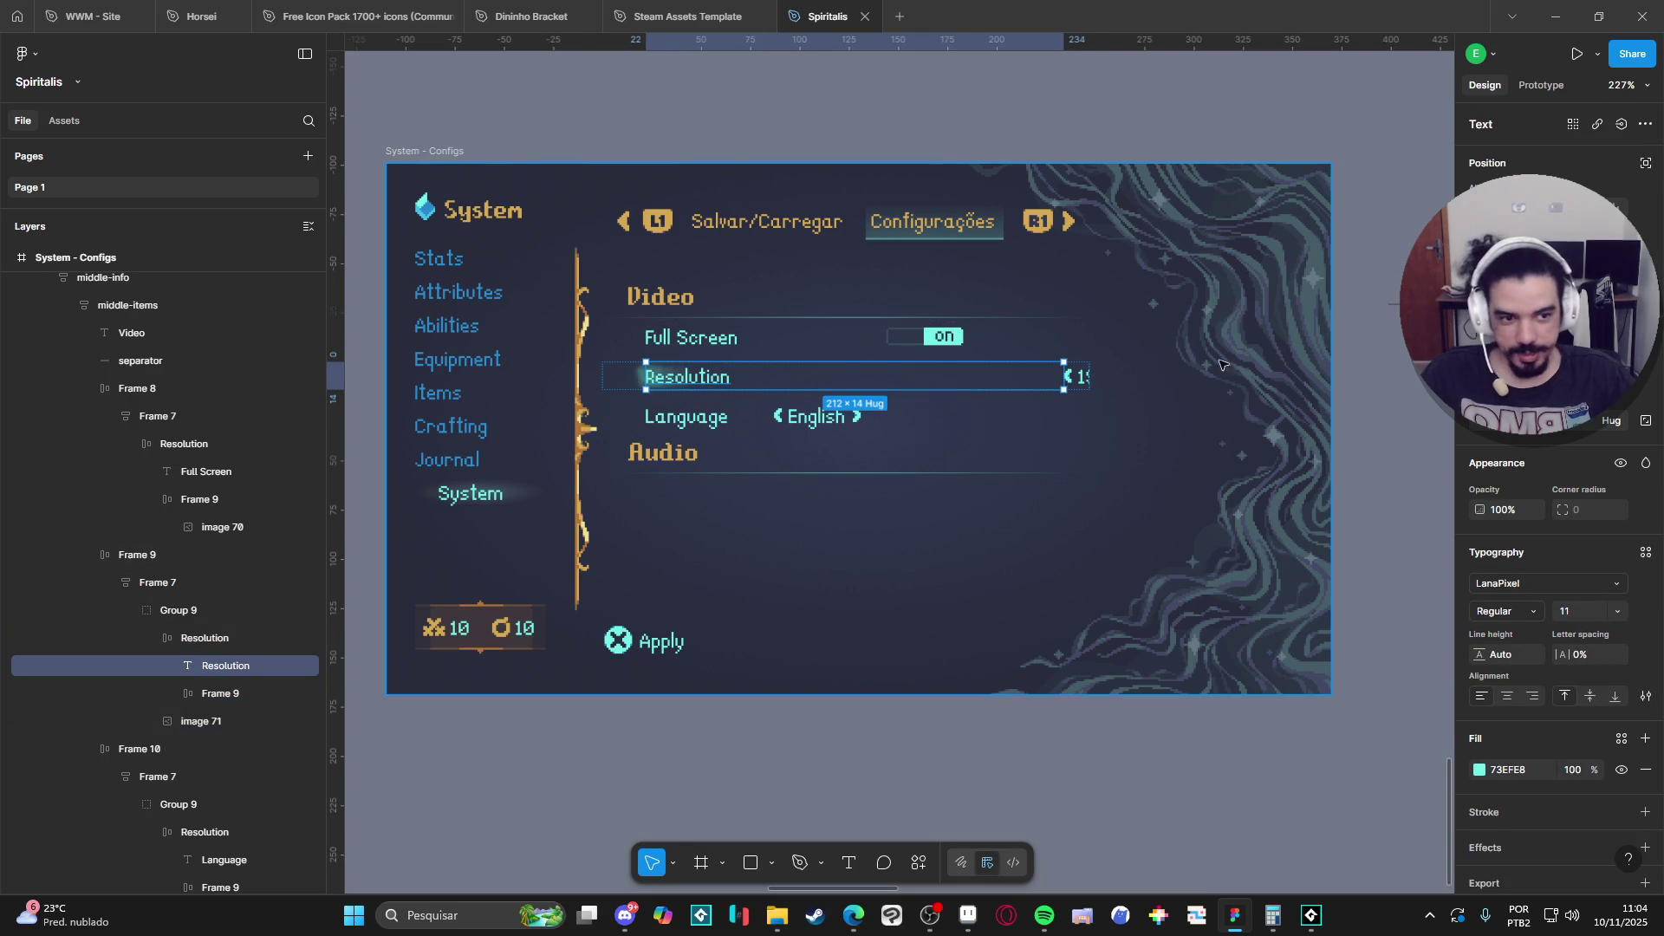
{"action": "left_click", "coordinate": [728, 339]}
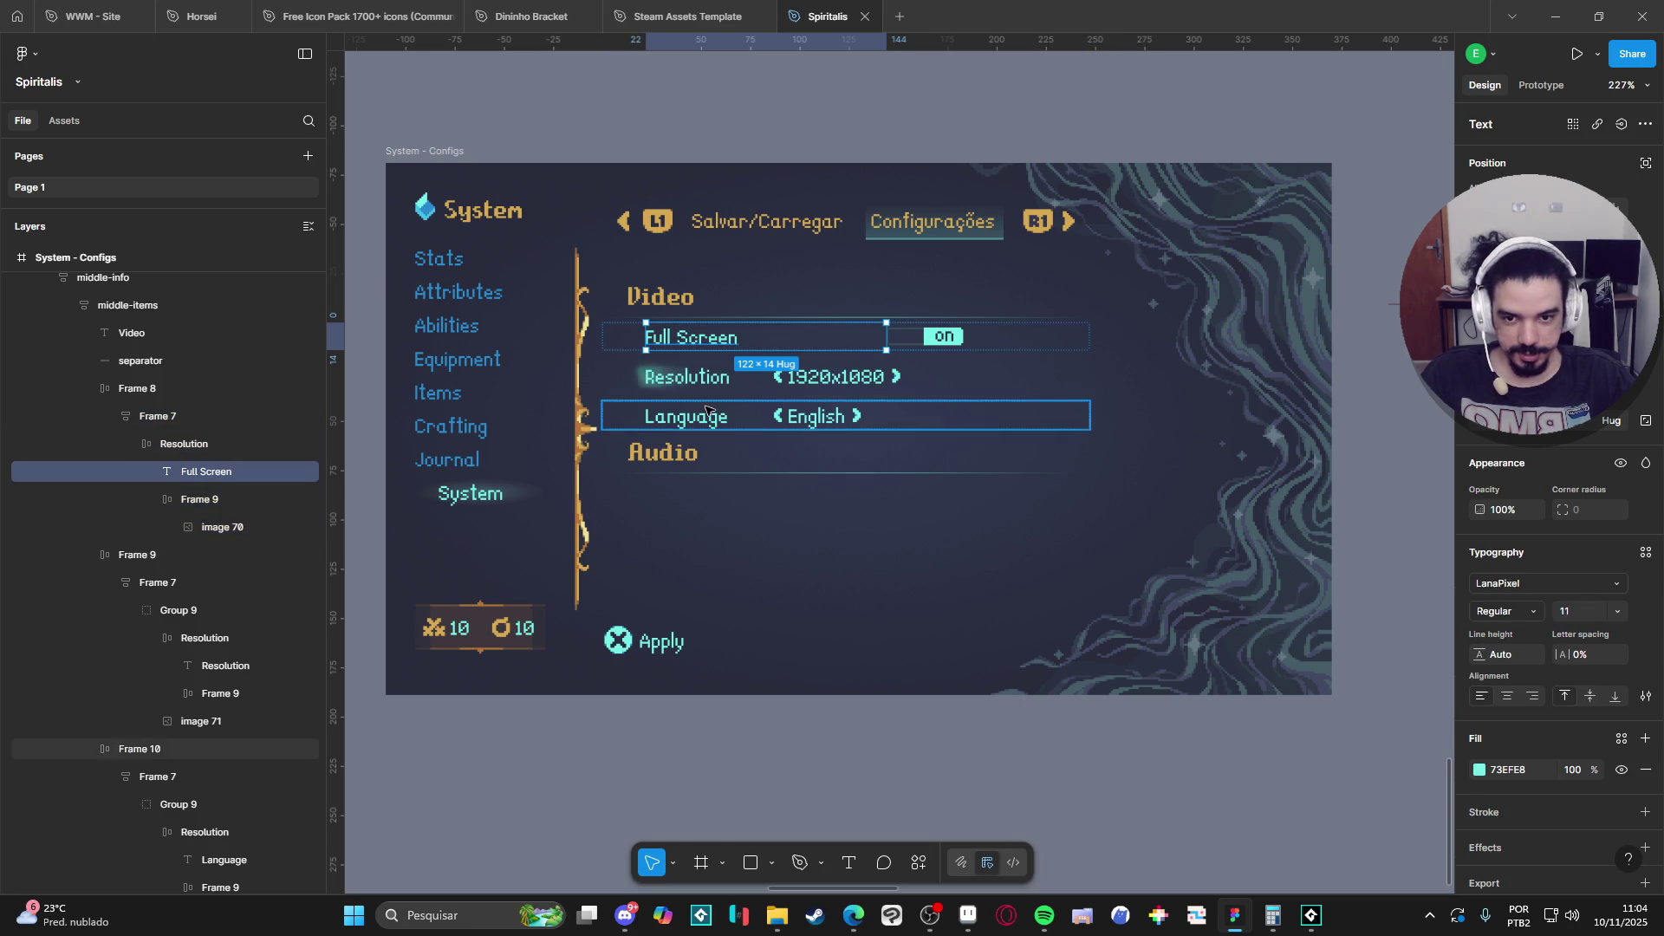
{"action": "left_click", "coordinate": [710, 377]}
{"action": "double_click", "coordinate": [711, 376]}
{"action": "double_click", "coordinate": [711, 375]}
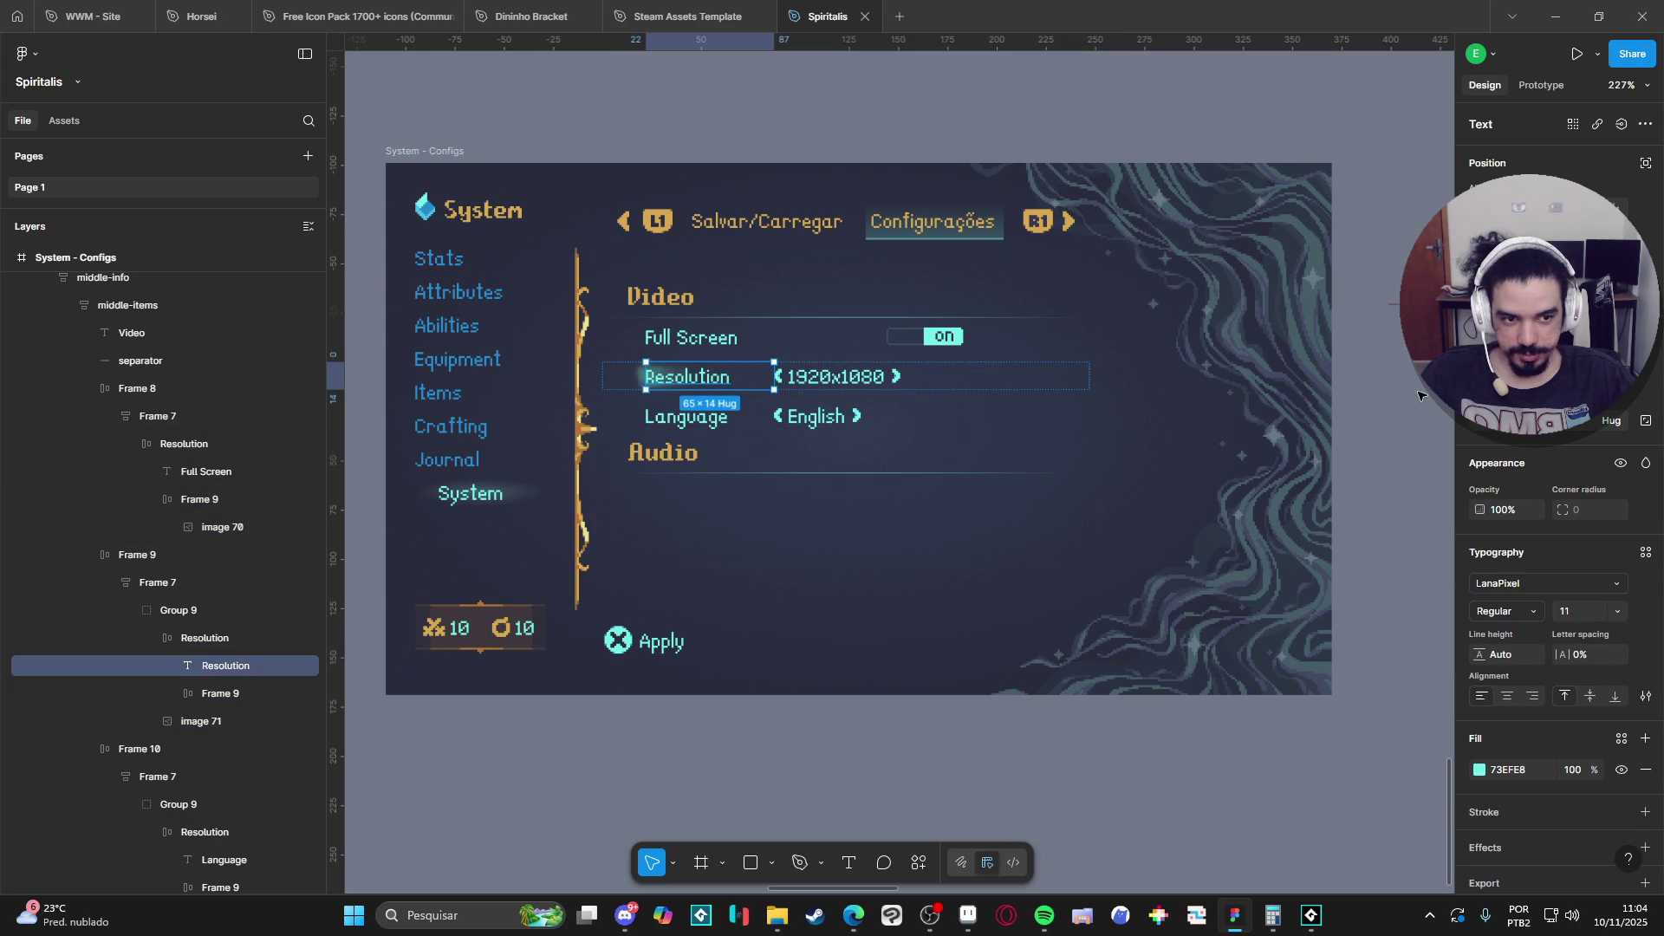
{"action": "key", "text": "ctrl+alt+v"}
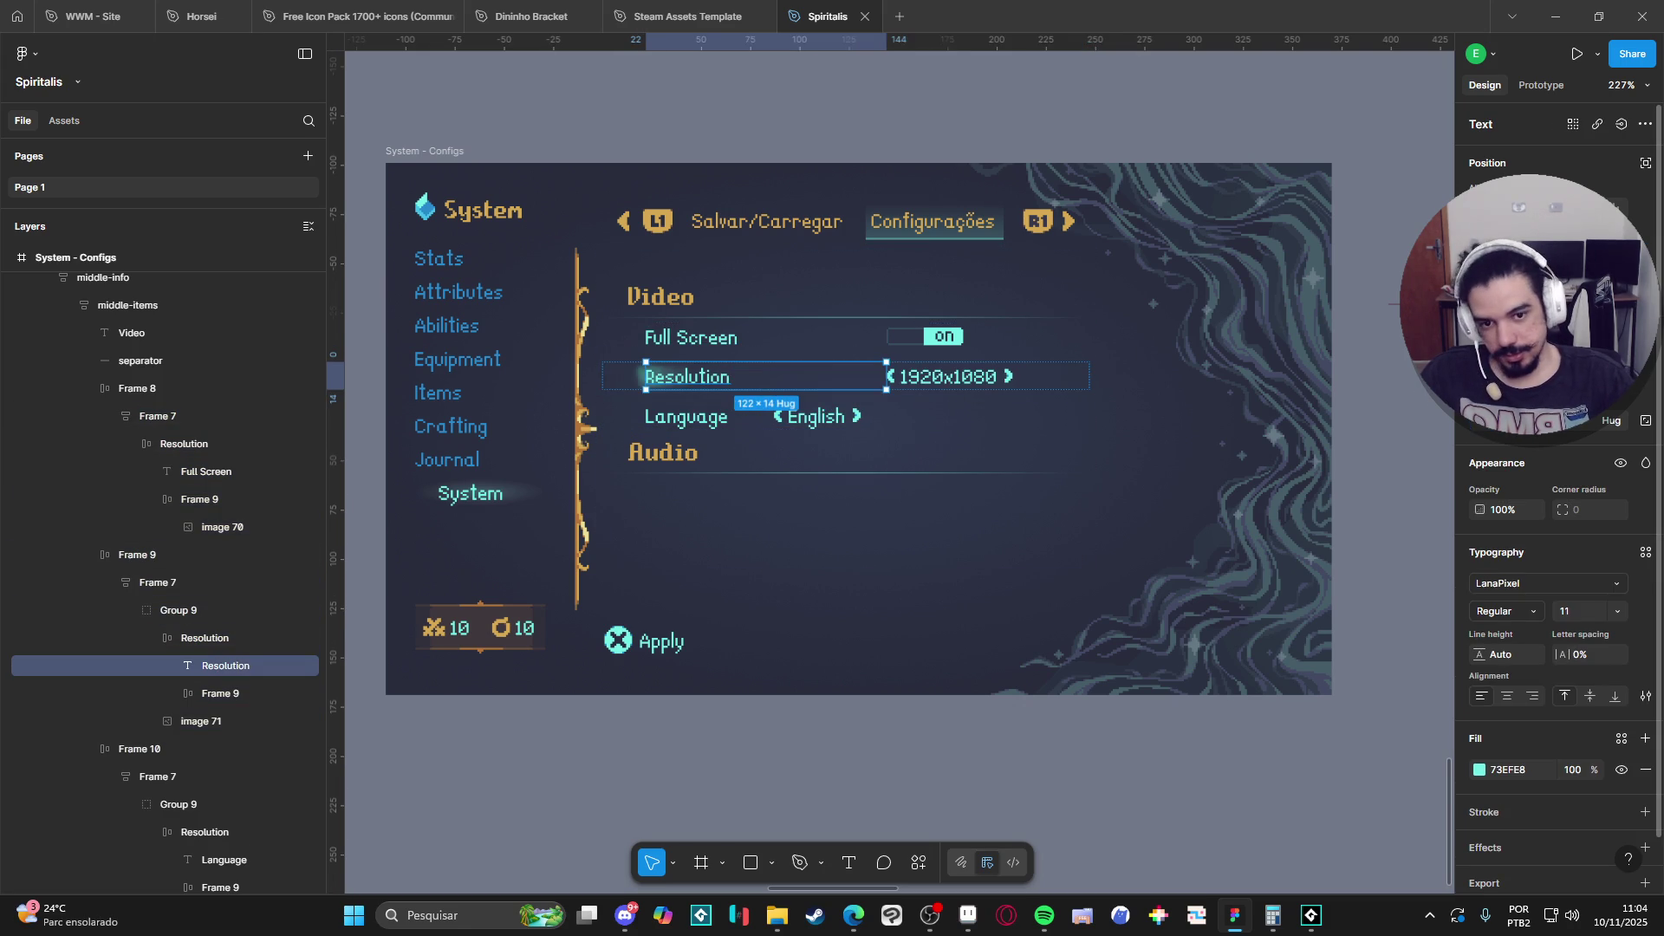
{"action": "left_click", "coordinate": [710, 420]}
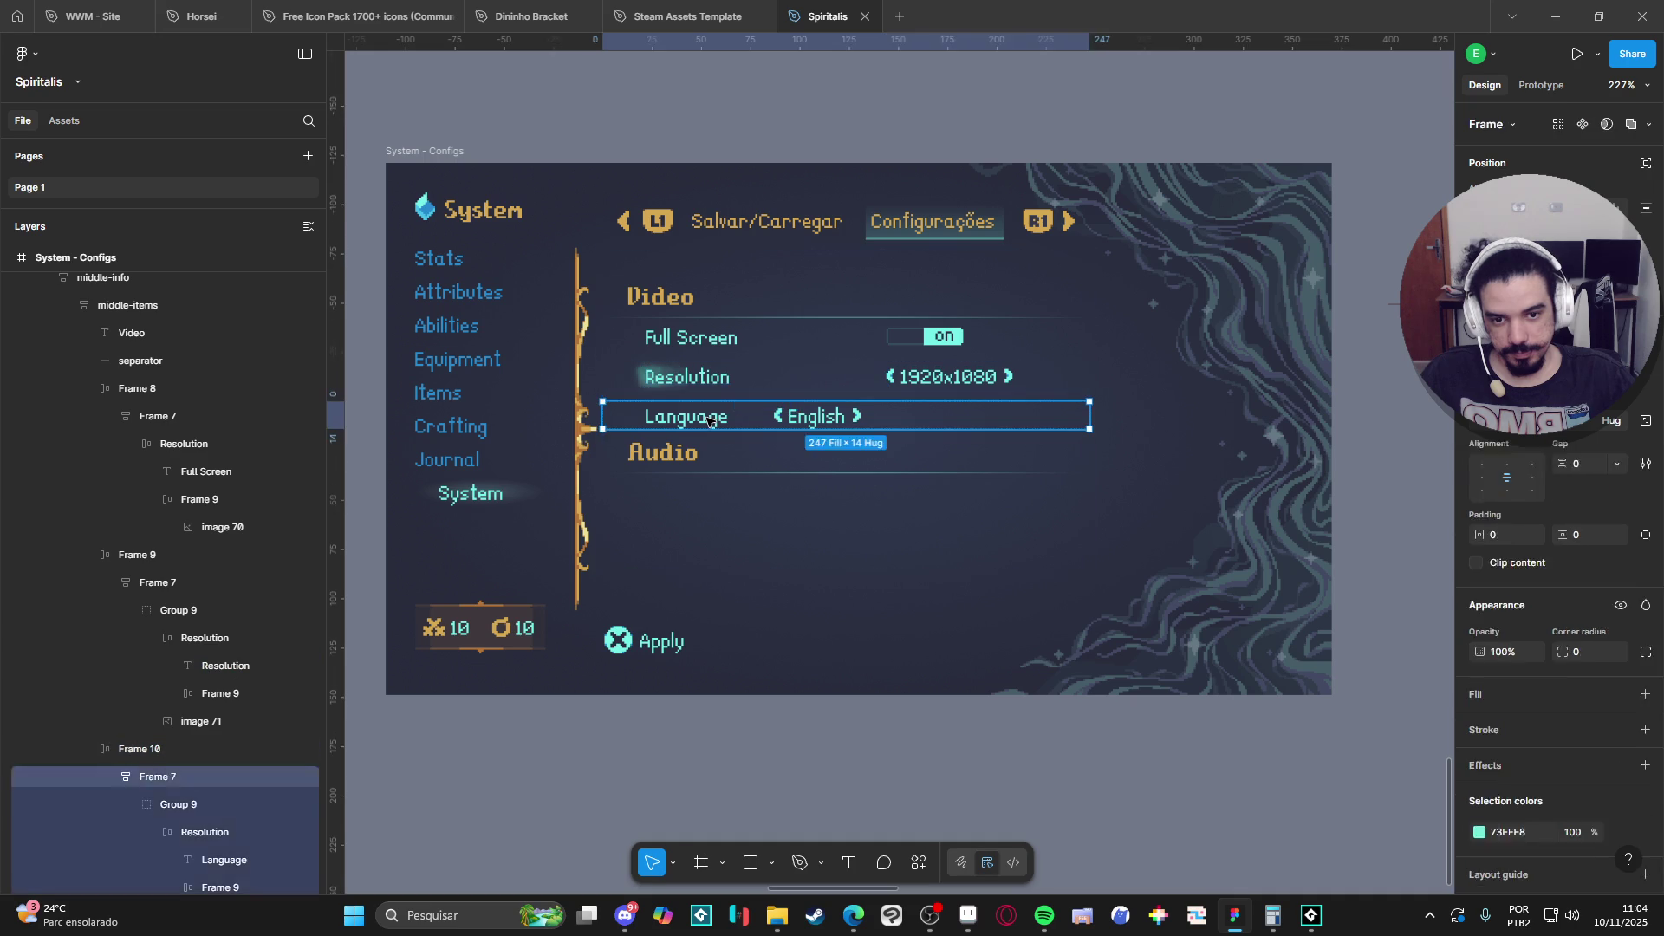
{"action": "left_click", "coordinate": [710, 420]}
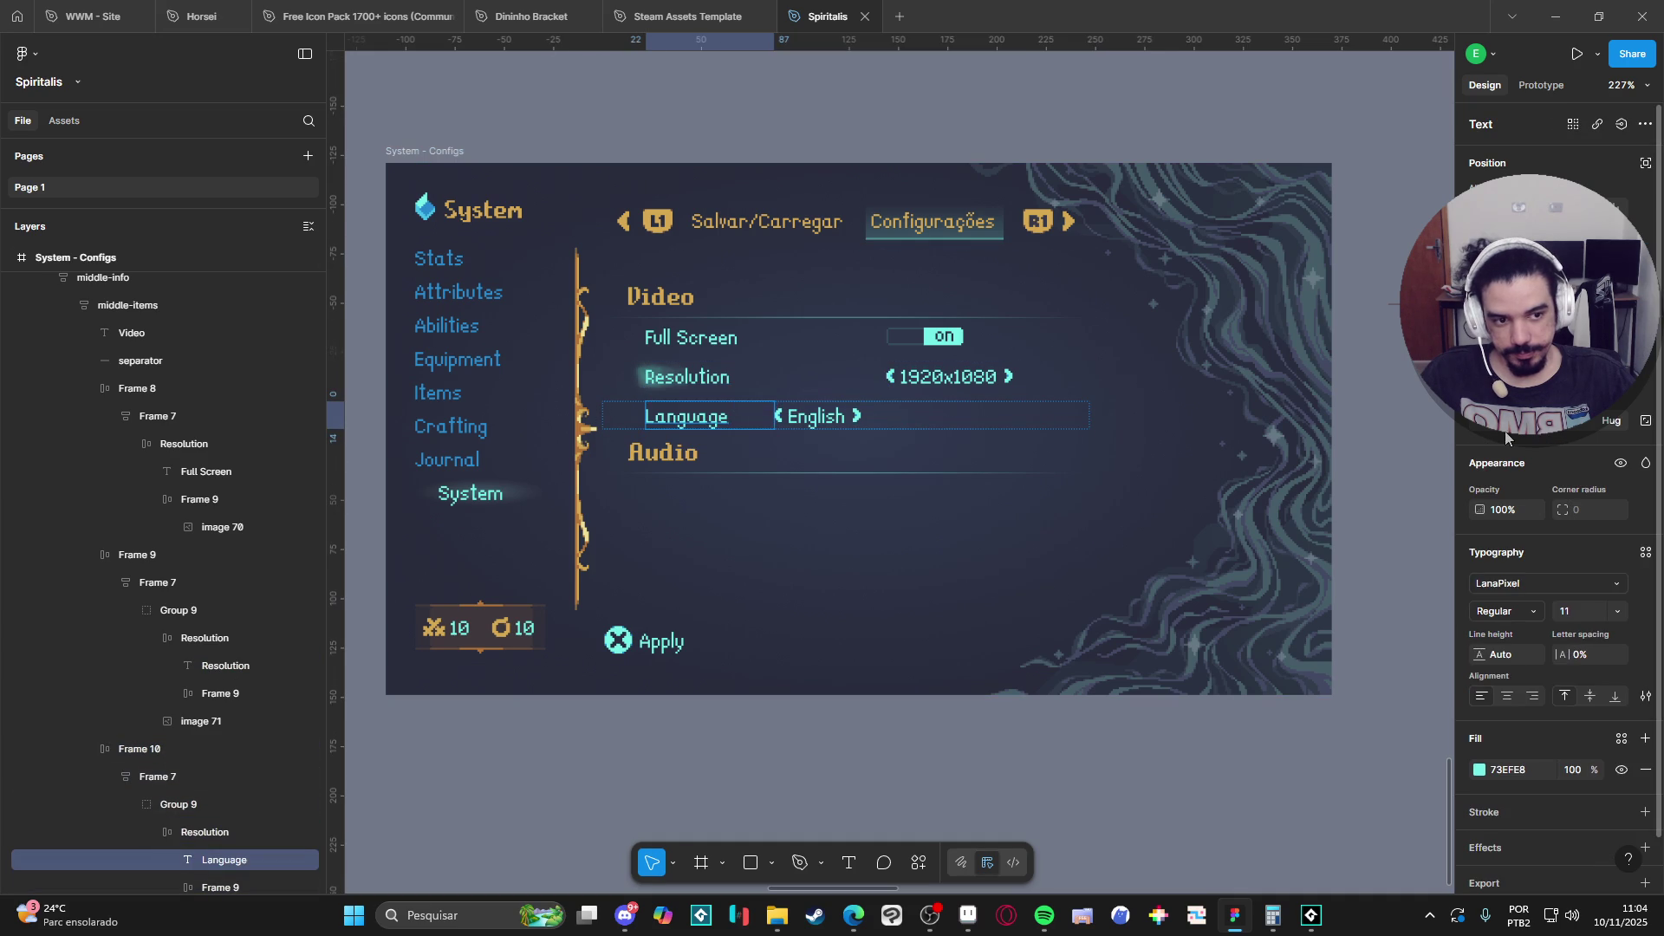
{"action": "key", "text": "ctrl+alt+v"}
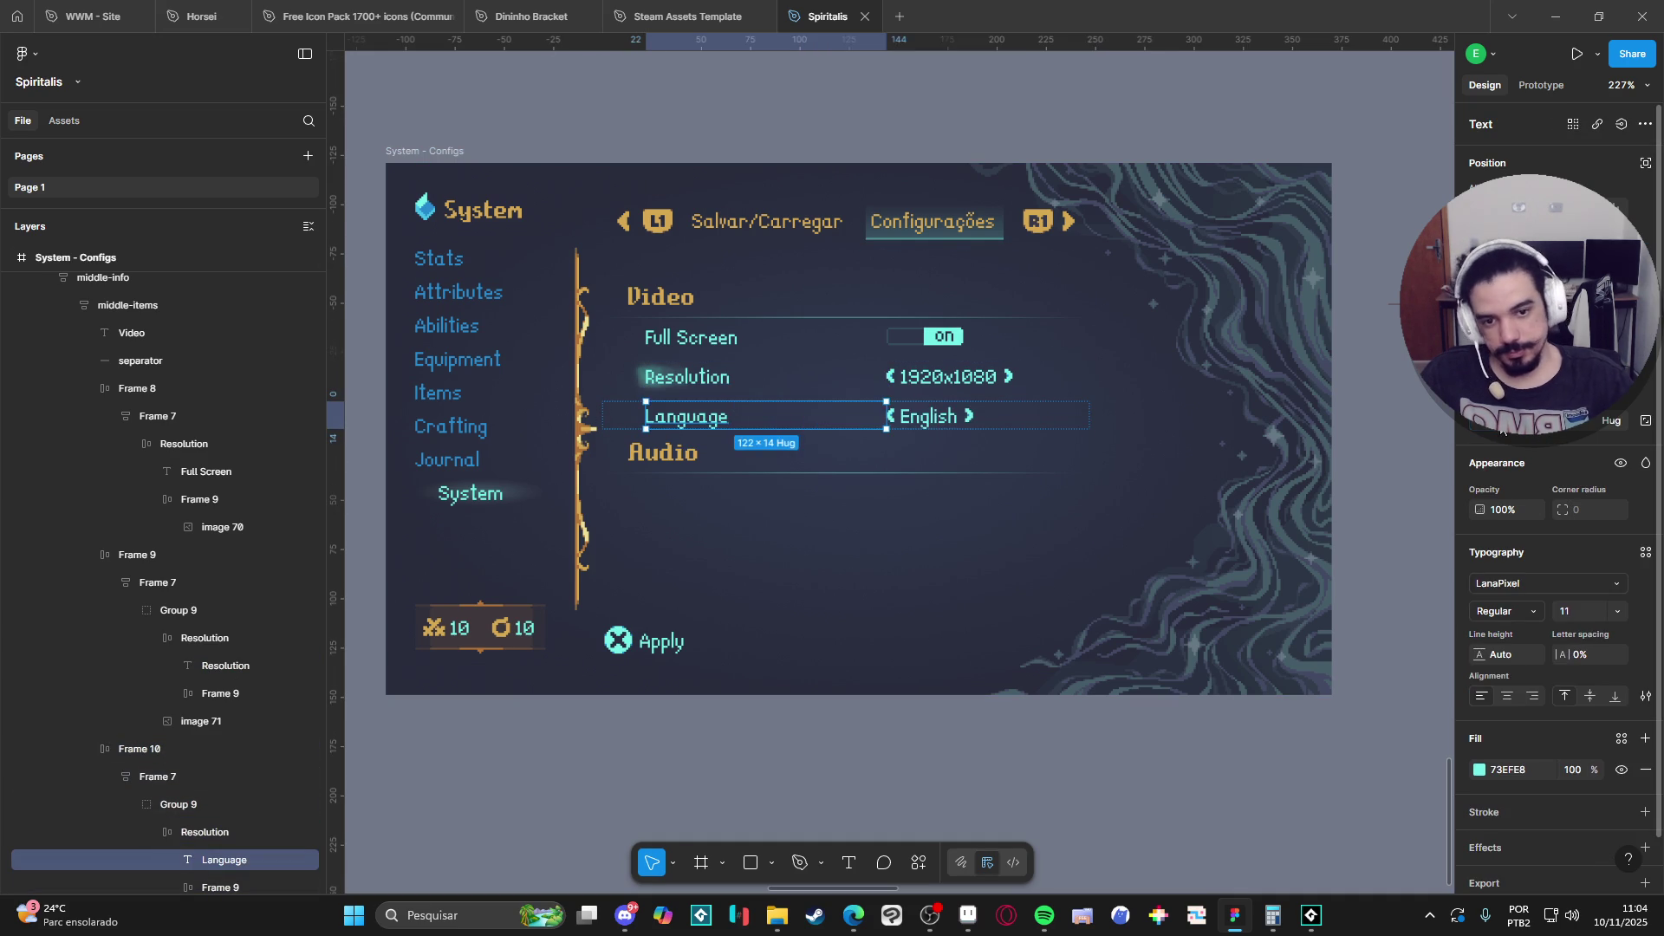
{"action": "left_click", "coordinate": [1214, 772]}
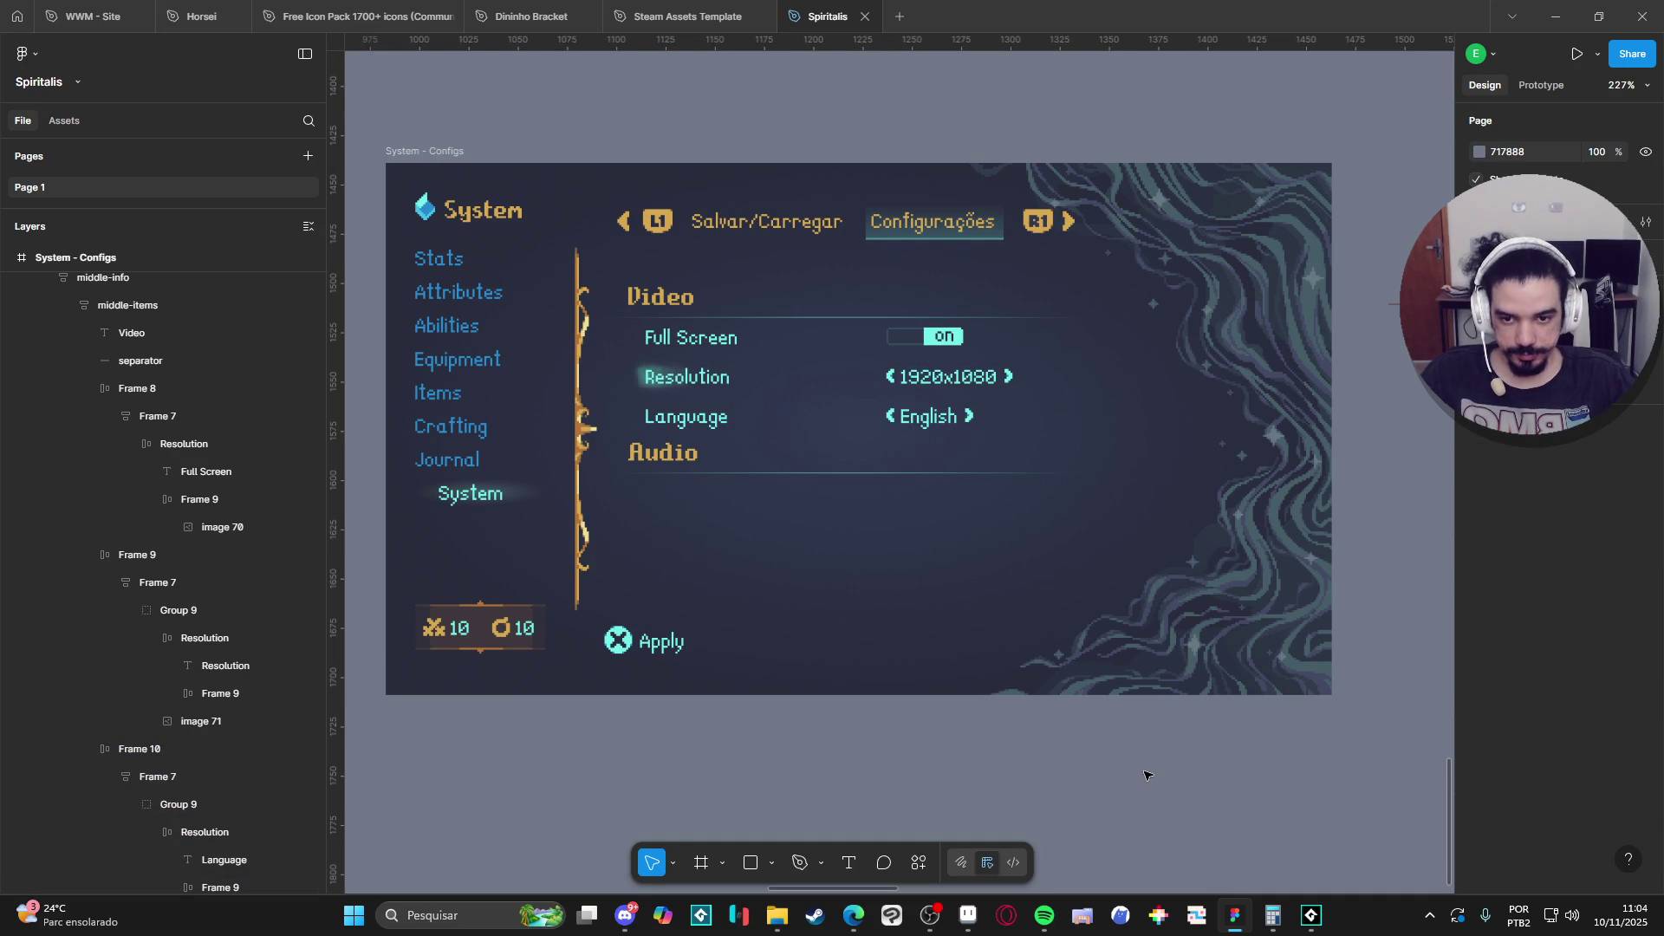
Scroll the canvas slightly over the Configs mockup.
{"action": "scroll", "coordinate": [1129, 763], "scroll_direction": "down", "scroll_amount": 1}
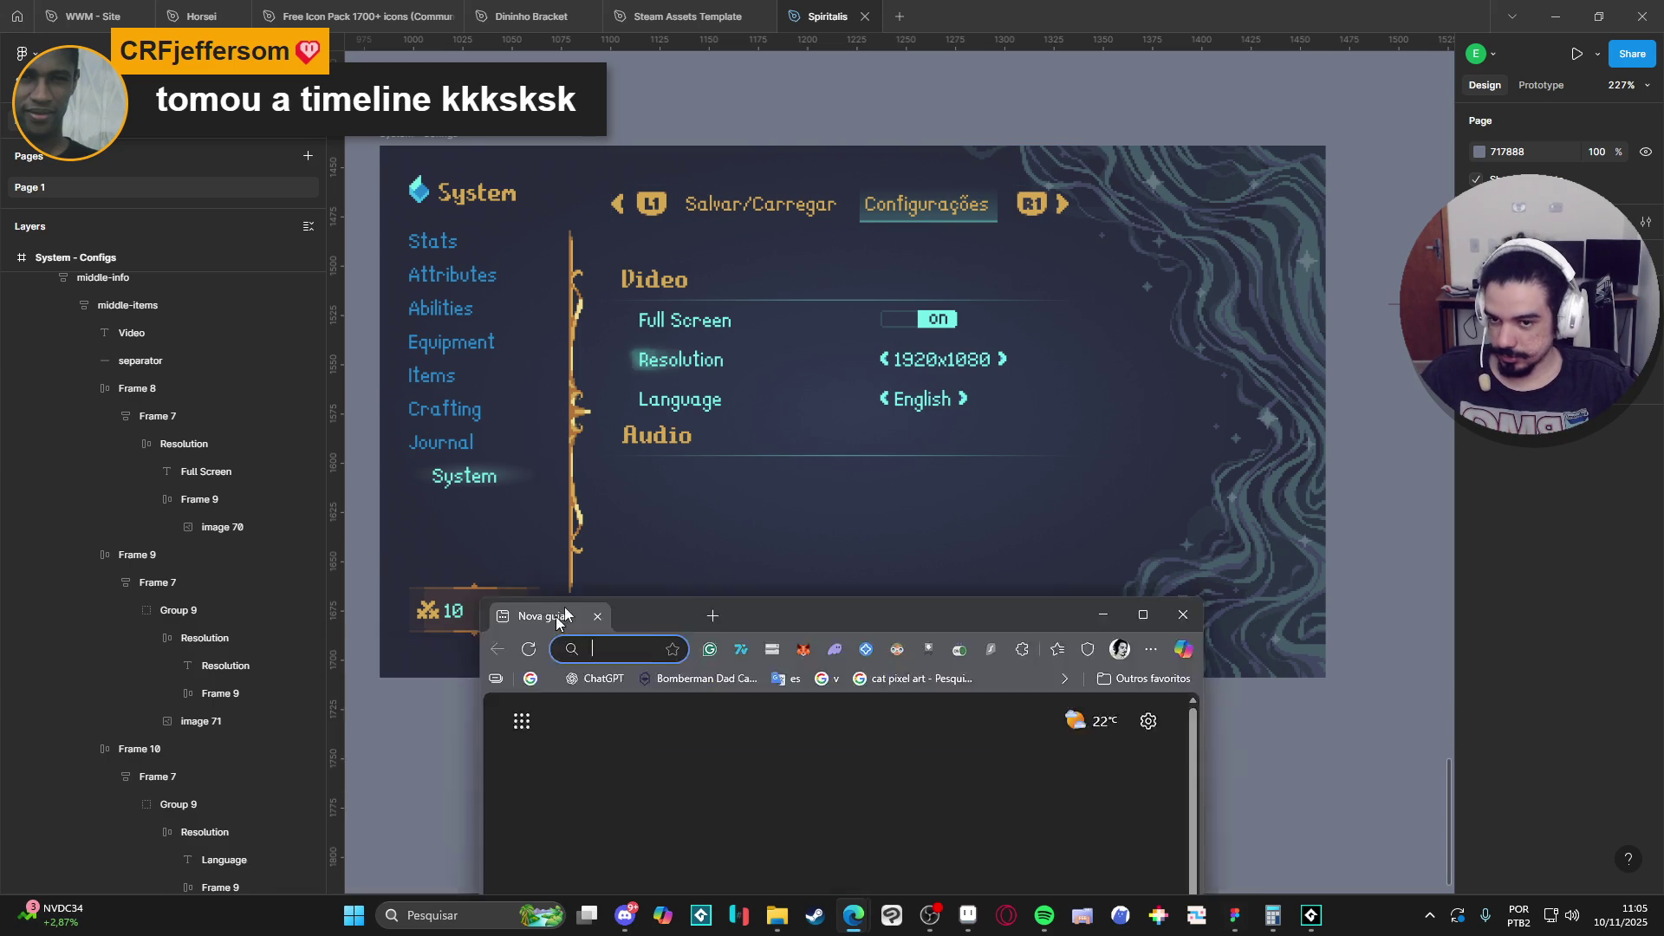
Maximize Edge, search 'ibge sobrenomes', and browse then leave the IBGE Educa result.
{"action": "left_click_drag", "start_coordinate": [555, 613], "coordinate": [556, 7]}
{"action": "type", "text": "ge sobren"}
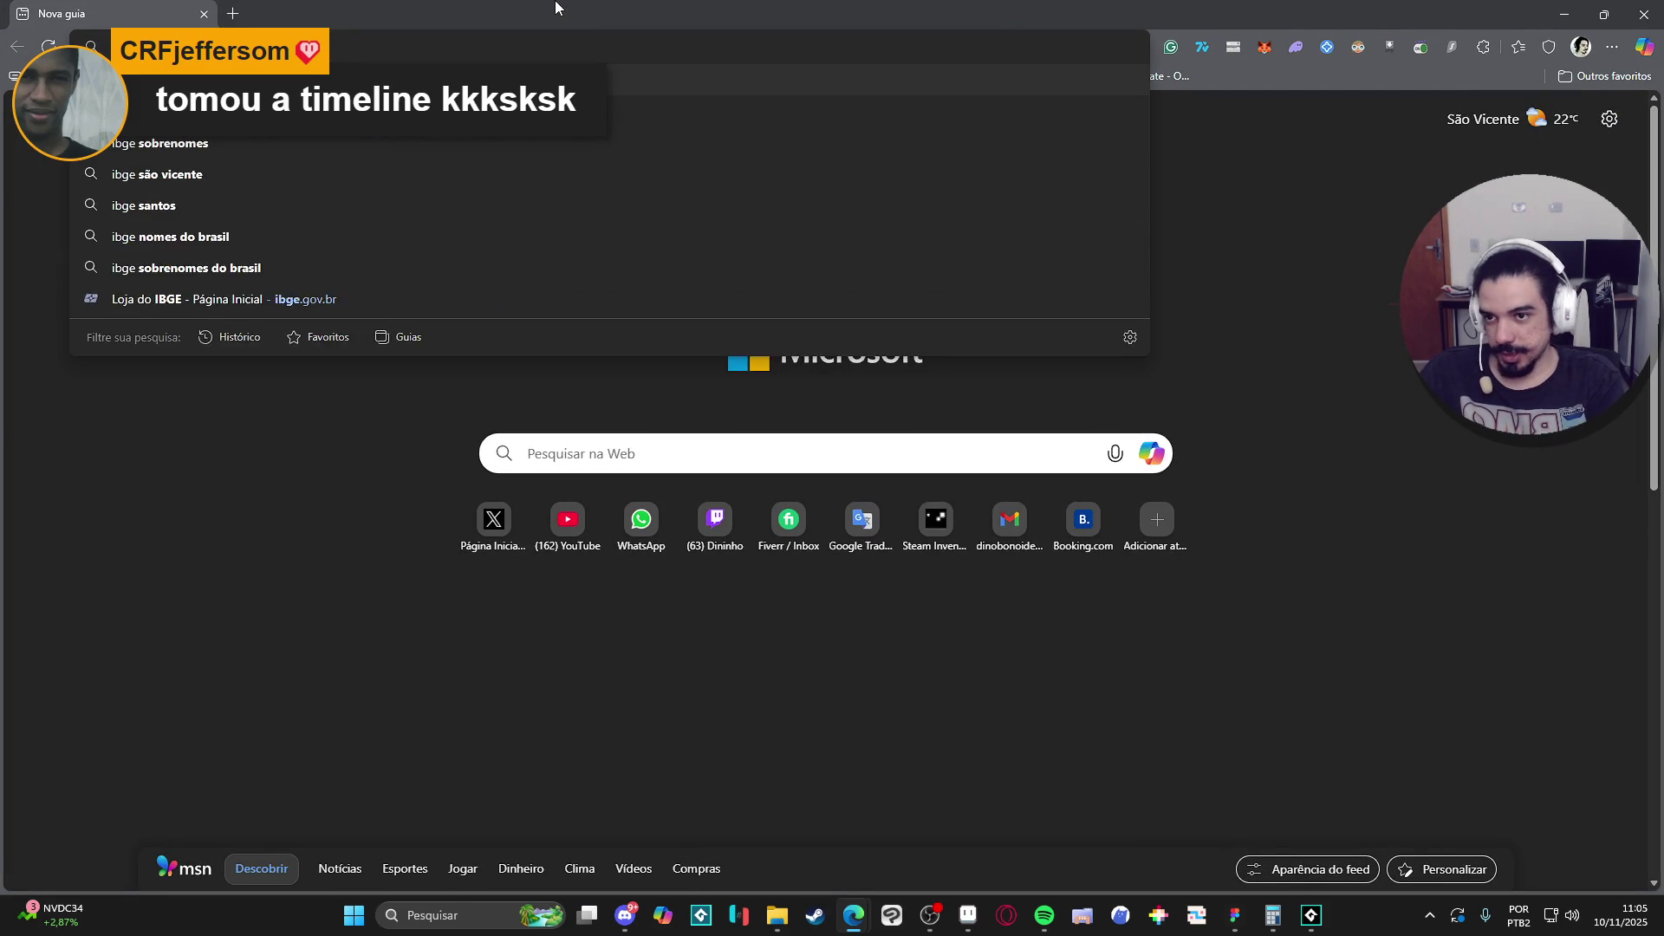
{"action": "key", "text": "Return"}
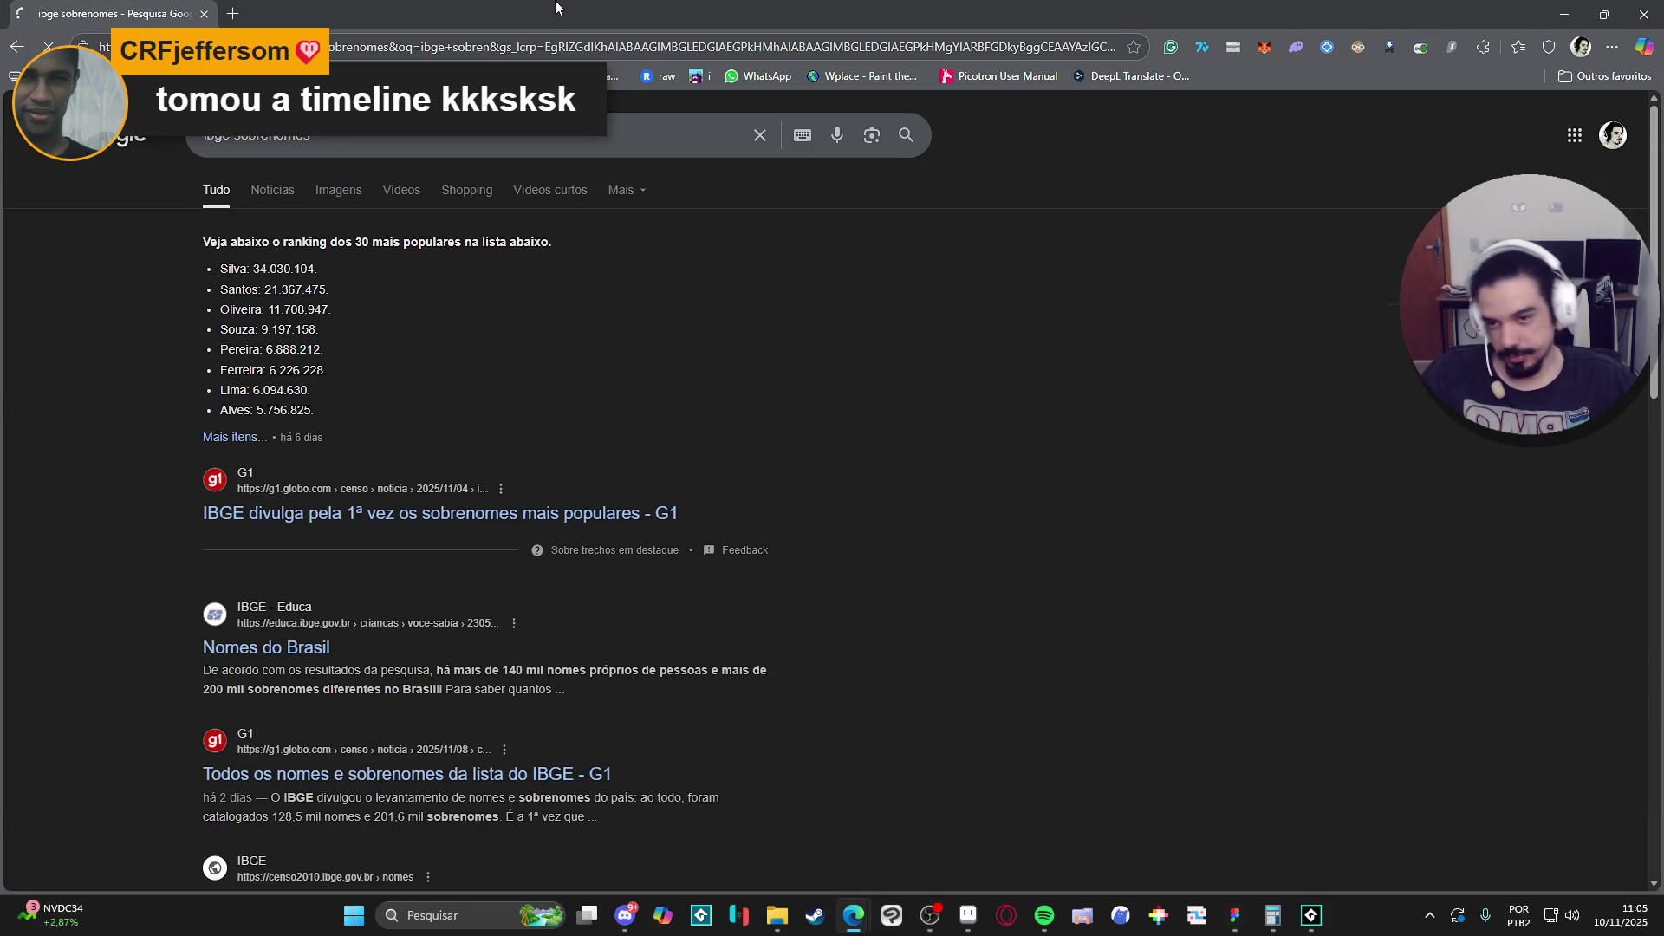
{"action": "scroll", "coordinate": [147, 511], "scroll_direction": "down", "scroll_amount": 1}
{"action": "scroll", "coordinate": [147, 512], "scroll_direction": "down", "scroll_amount": 1}
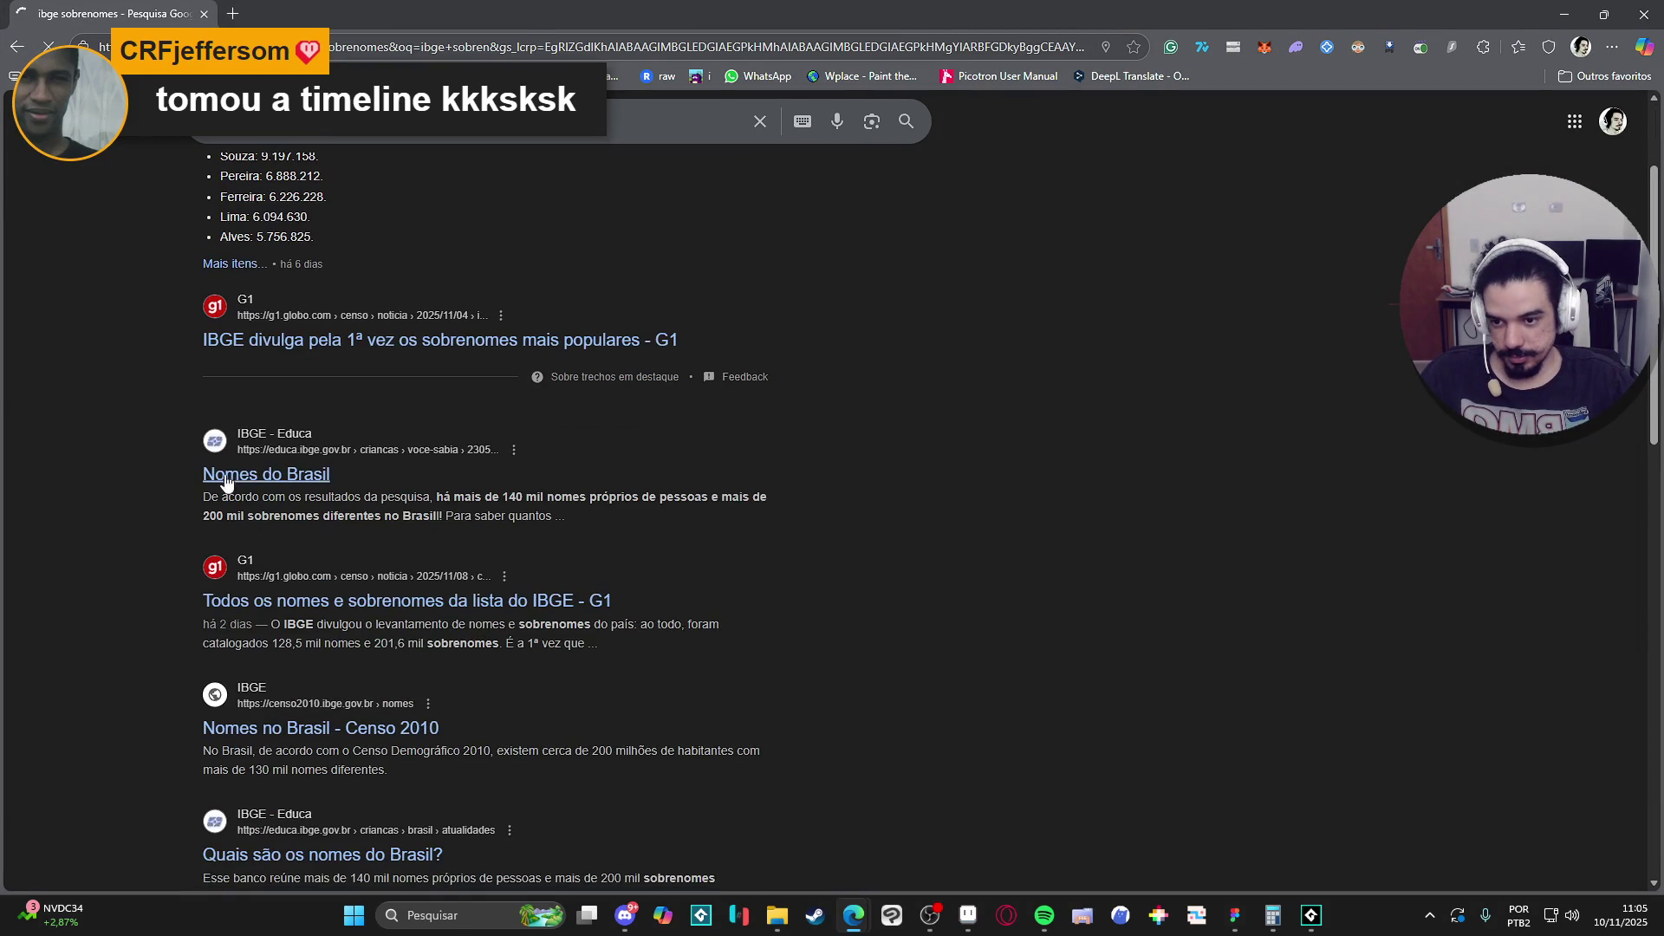
{"action": "left_click", "coordinate": [260, 474]}
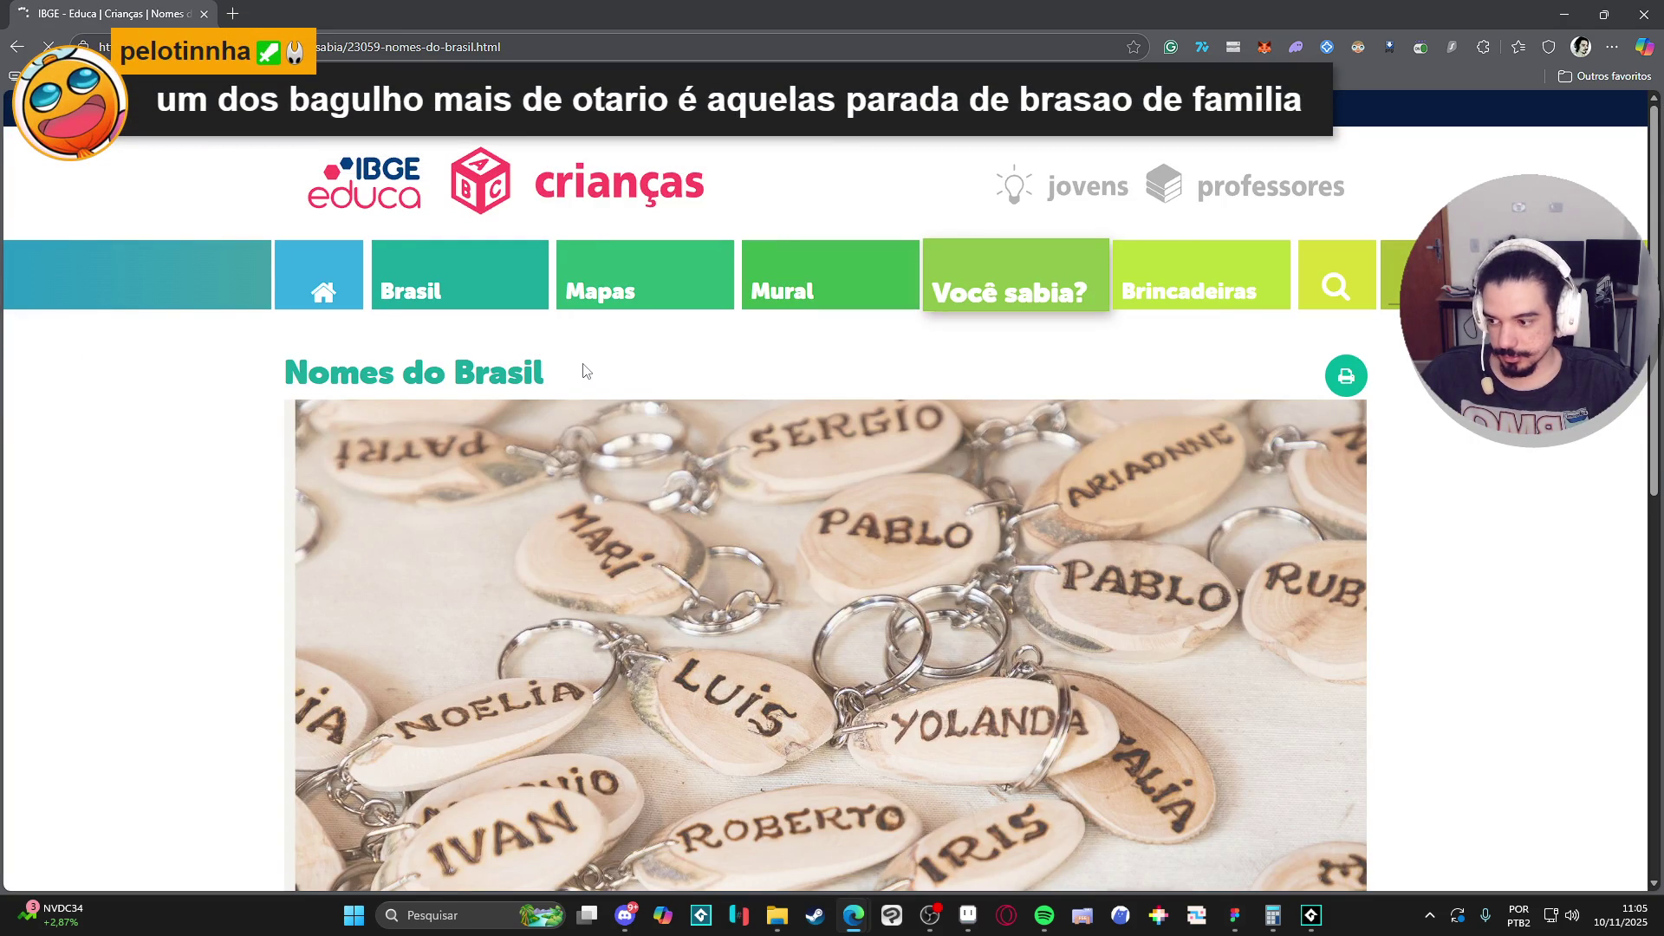
{"action": "scroll", "coordinate": [584, 371], "scroll_direction": "down", "scroll_amount": 5}
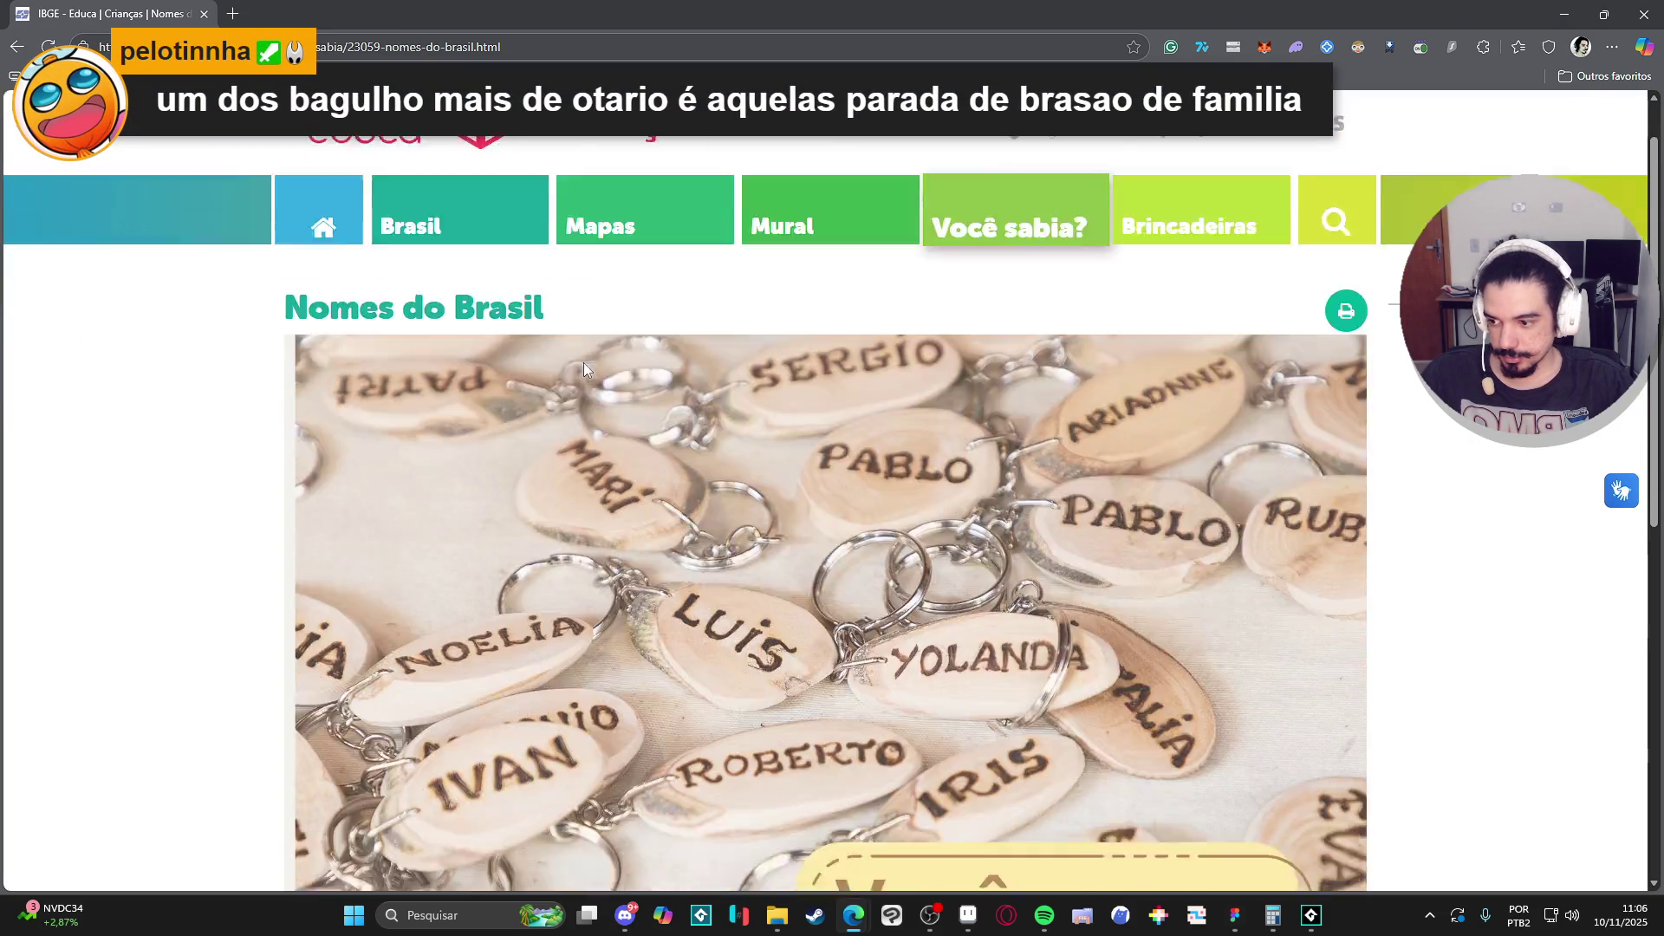
{"action": "scroll", "coordinate": [584, 371], "scroll_direction": "down", "scroll_amount": 3}
{"action": "scroll", "coordinate": [584, 357], "scroll_direction": "up", "scroll_amount": 10}
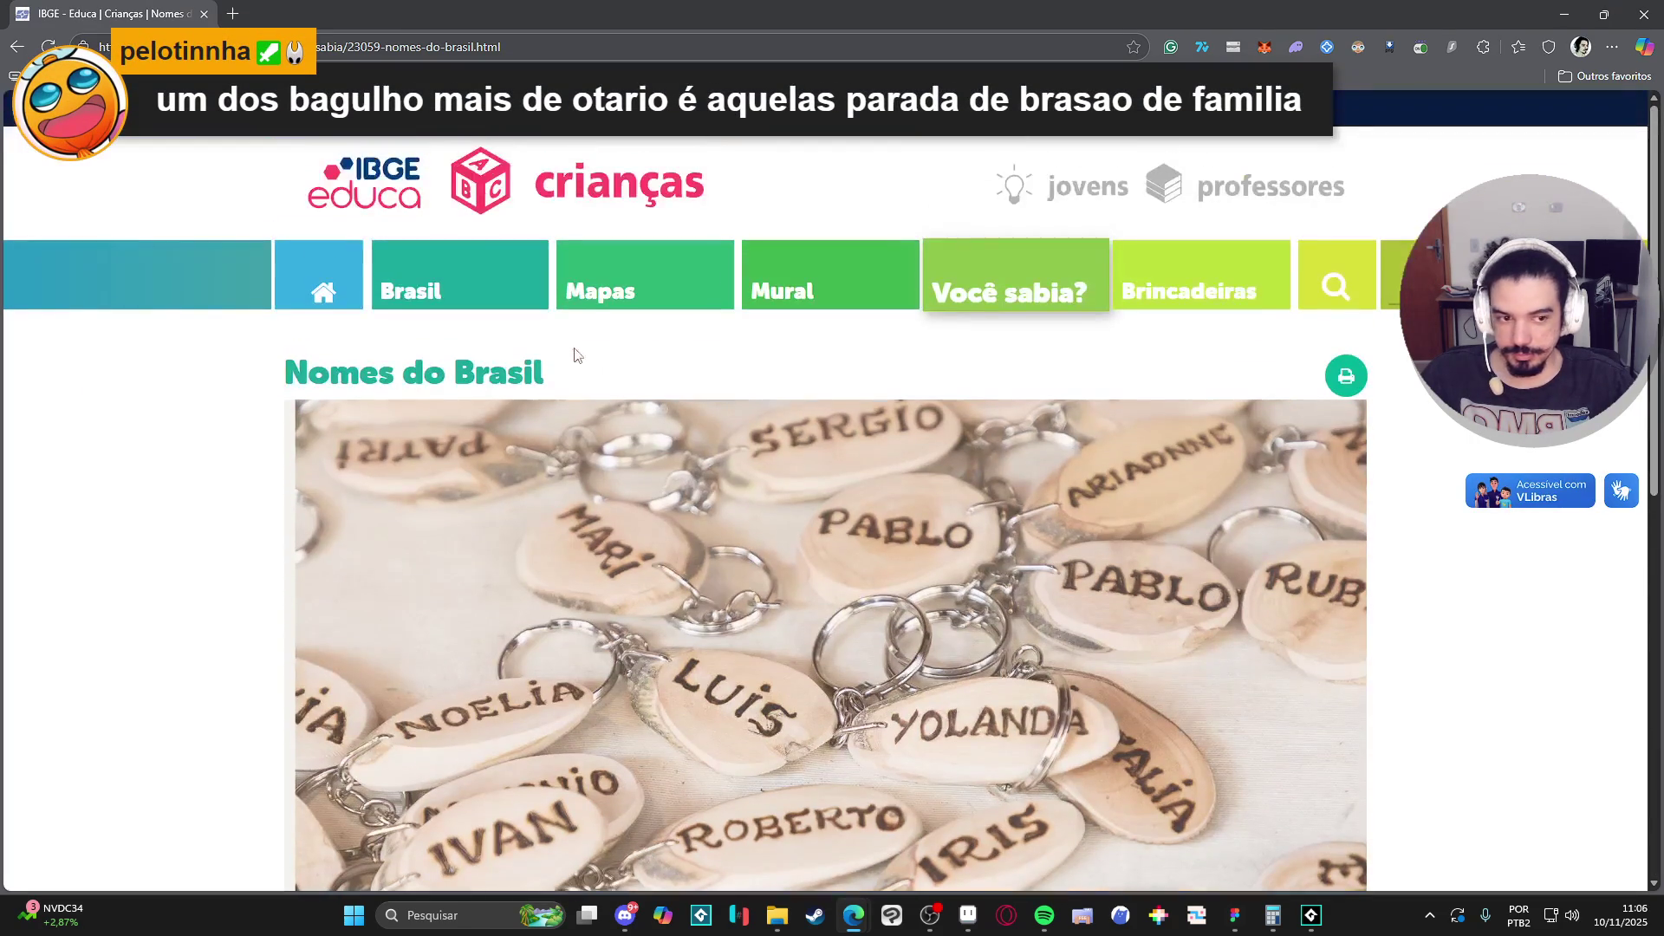
{"action": "left_click", "coordinate": [15, 45]}
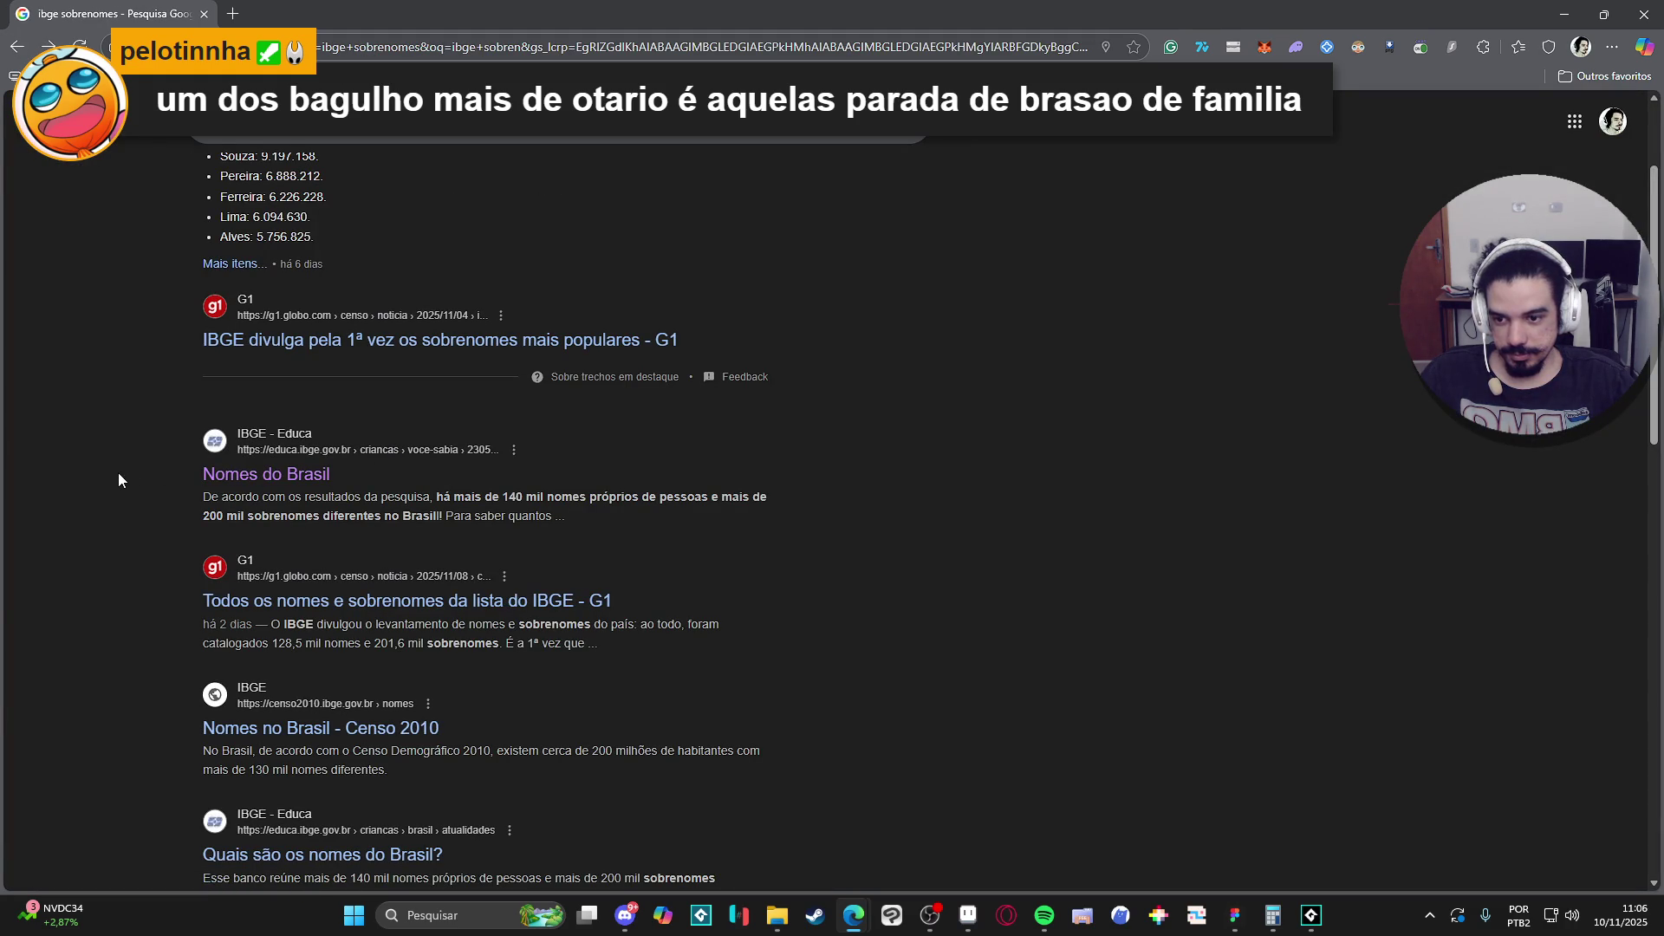
Read the g1 article on IBGE names, then open the Nomes no Brasil census site.
{"action": "left_click", "coordinate": [496, 601]}
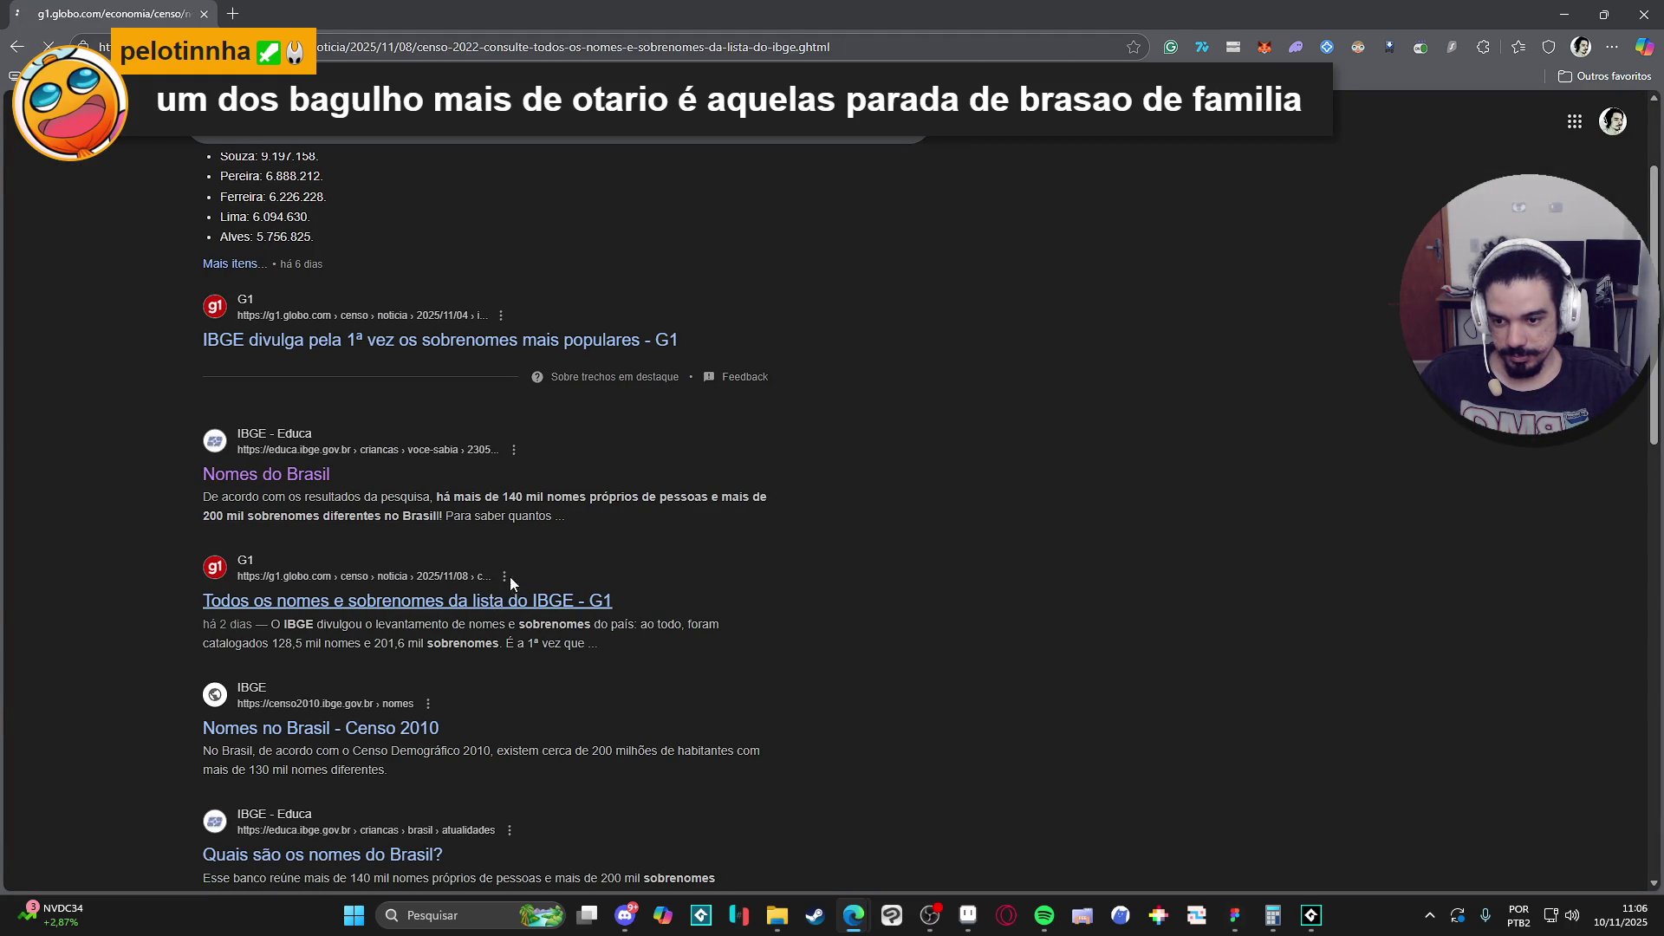
{"action": "scroll", "coordinate": [476, 491], "scroll_direction": "down", "scroll_amount": 10}
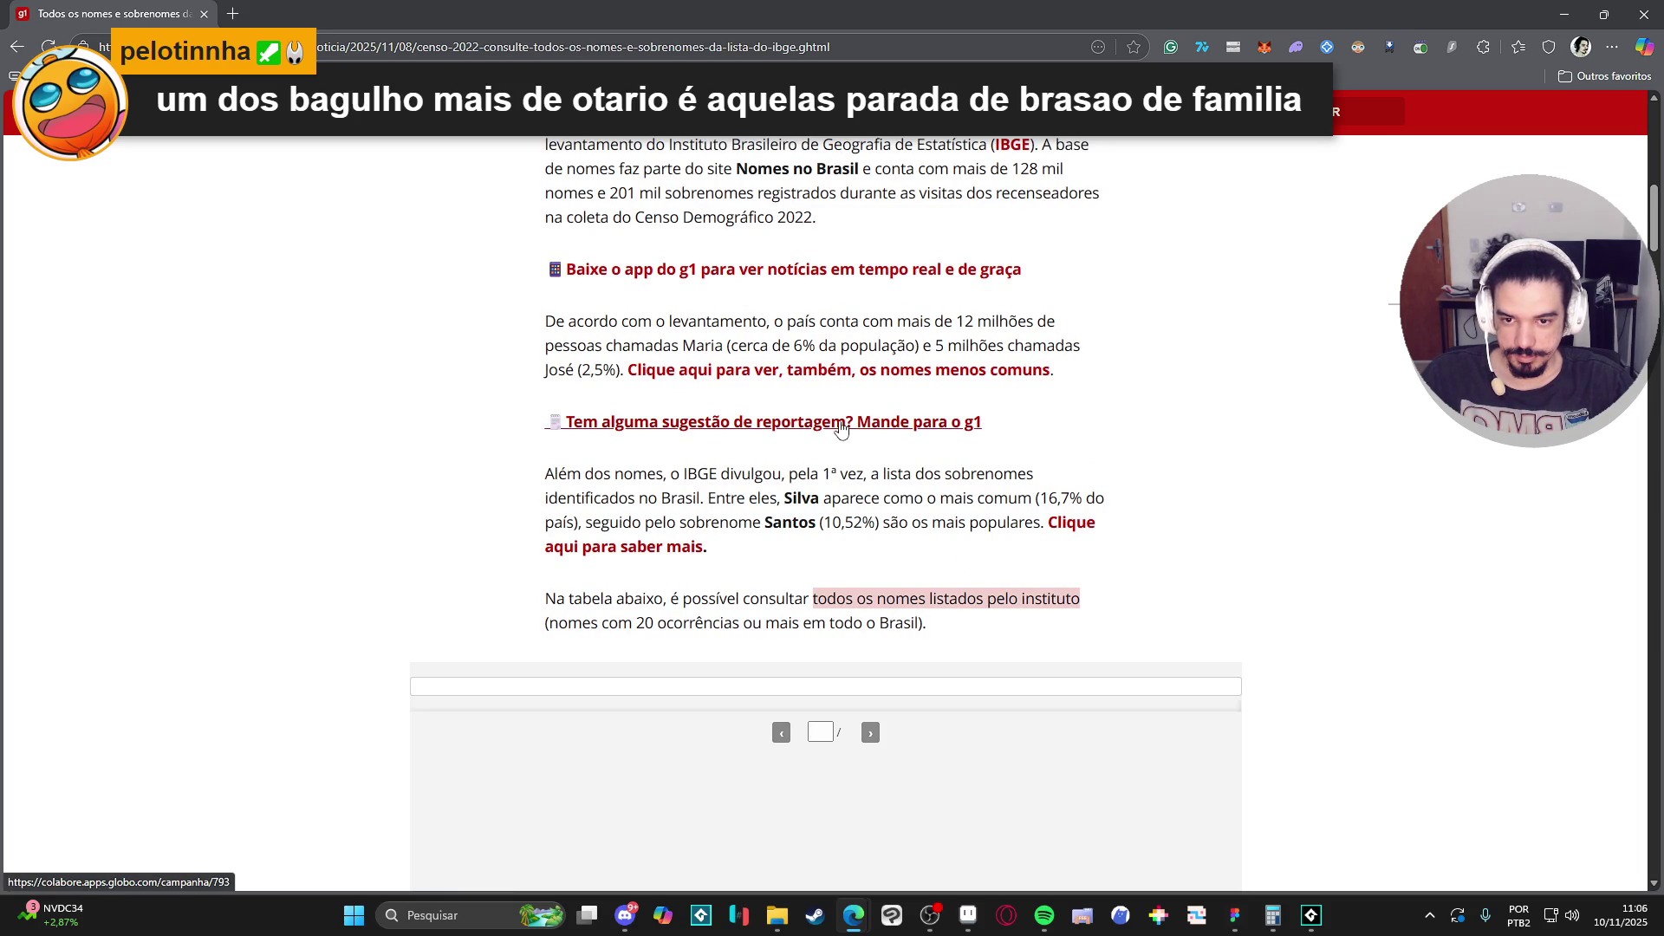
{"action": "scroll", "coordinate": [830, 430], "scroll_direction": "down", "scroll_amount": 12}
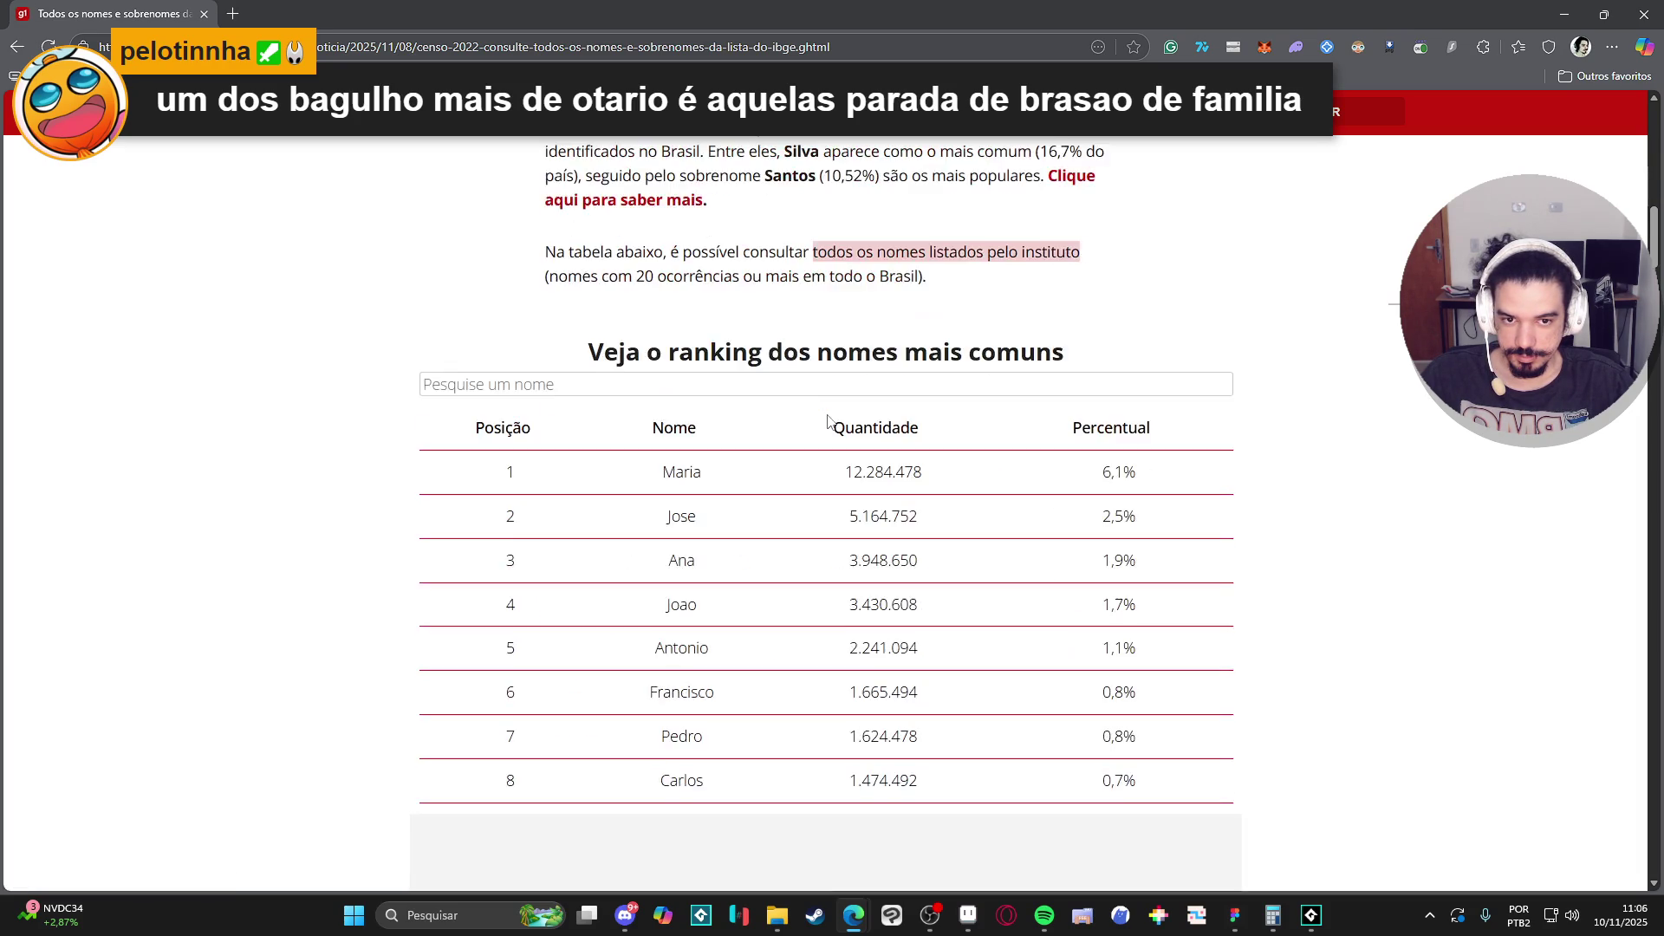
{"action": "scroll", "coordinate": [829, 422], "scroll_direction": "down", "scroll_amount": 8}
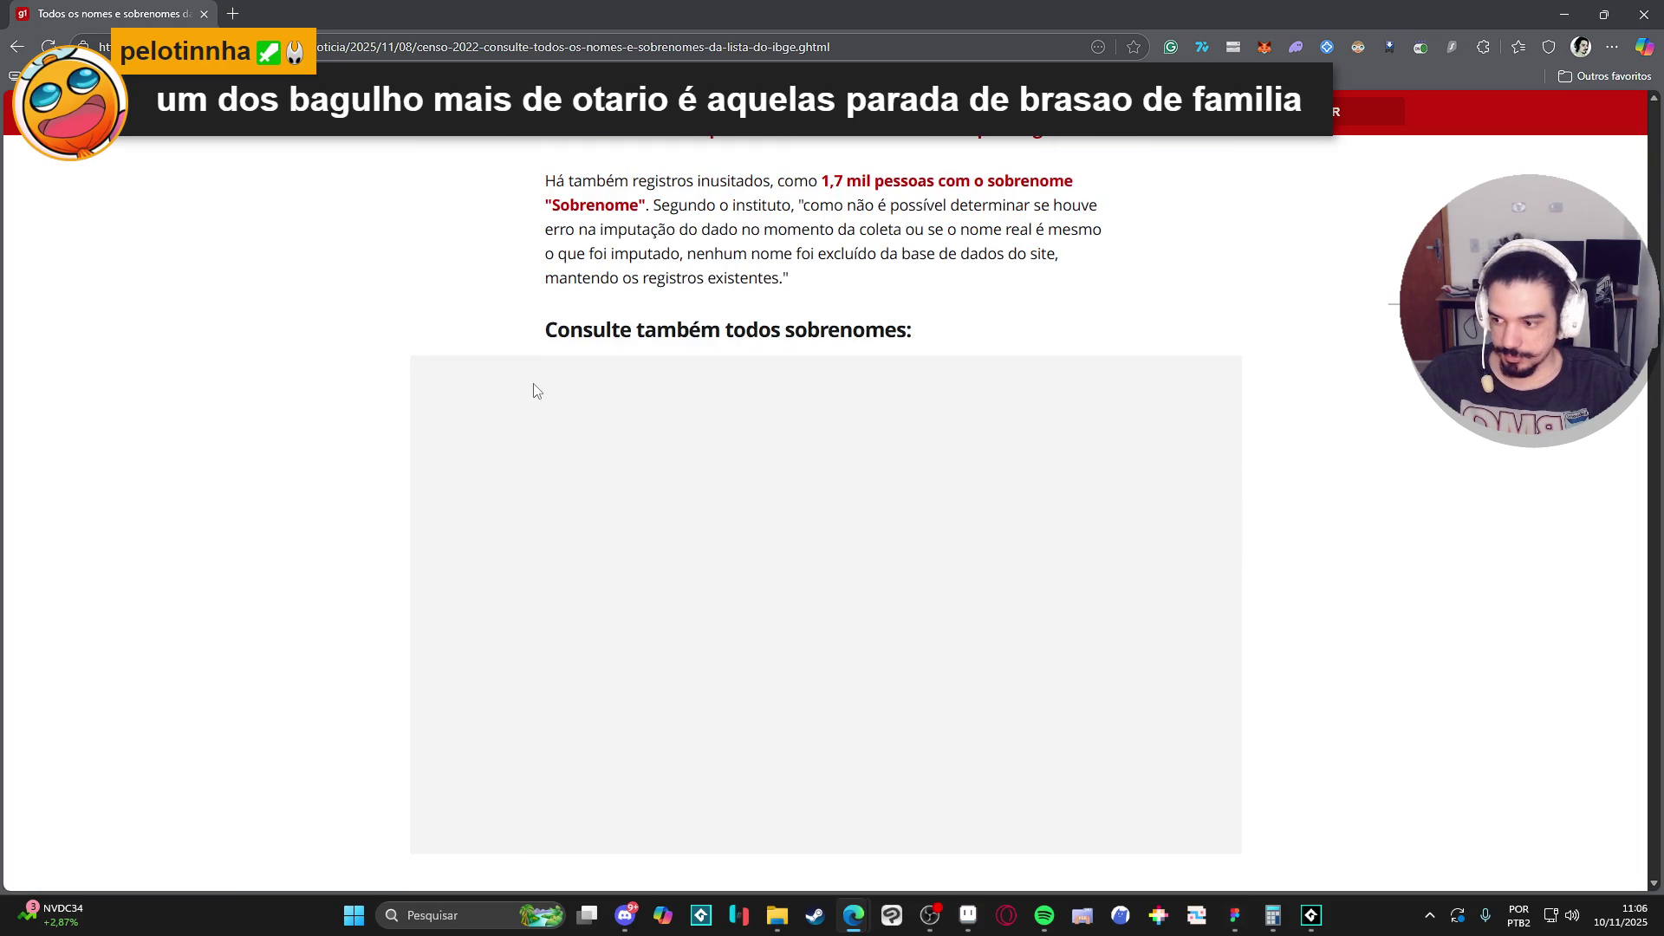
{"action": "scroll", "coordinate": [521, 383], "scroll_direction": "down", "scroll_amount": 3}
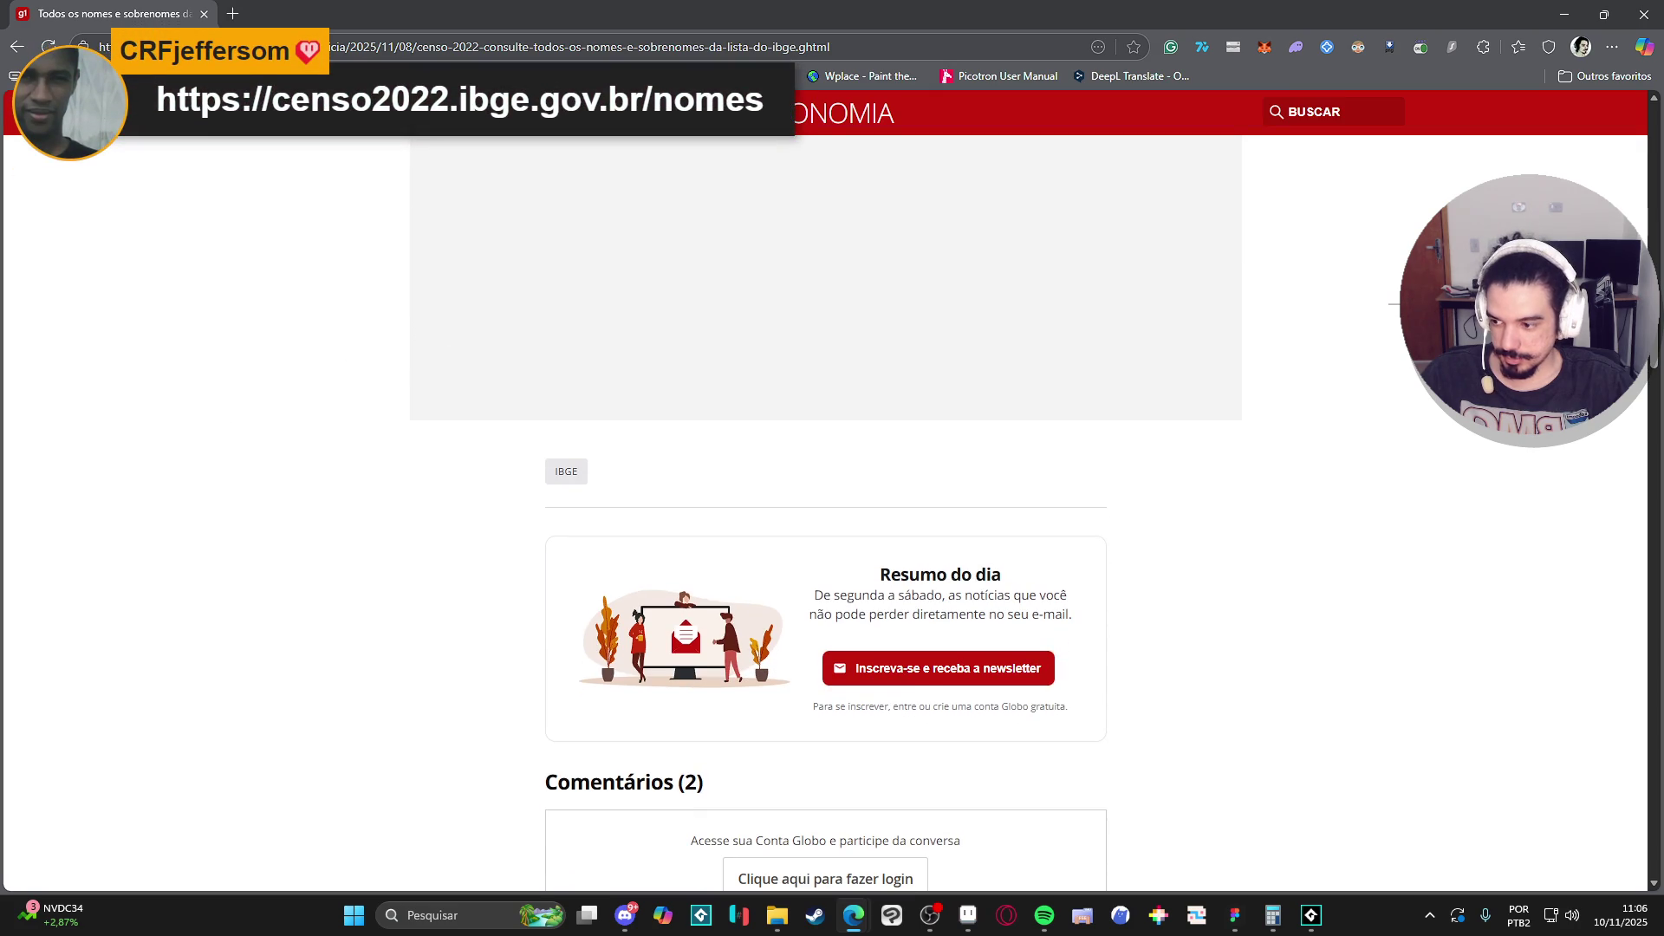
{"action": "left_click", "coordinate": [442, 360]}
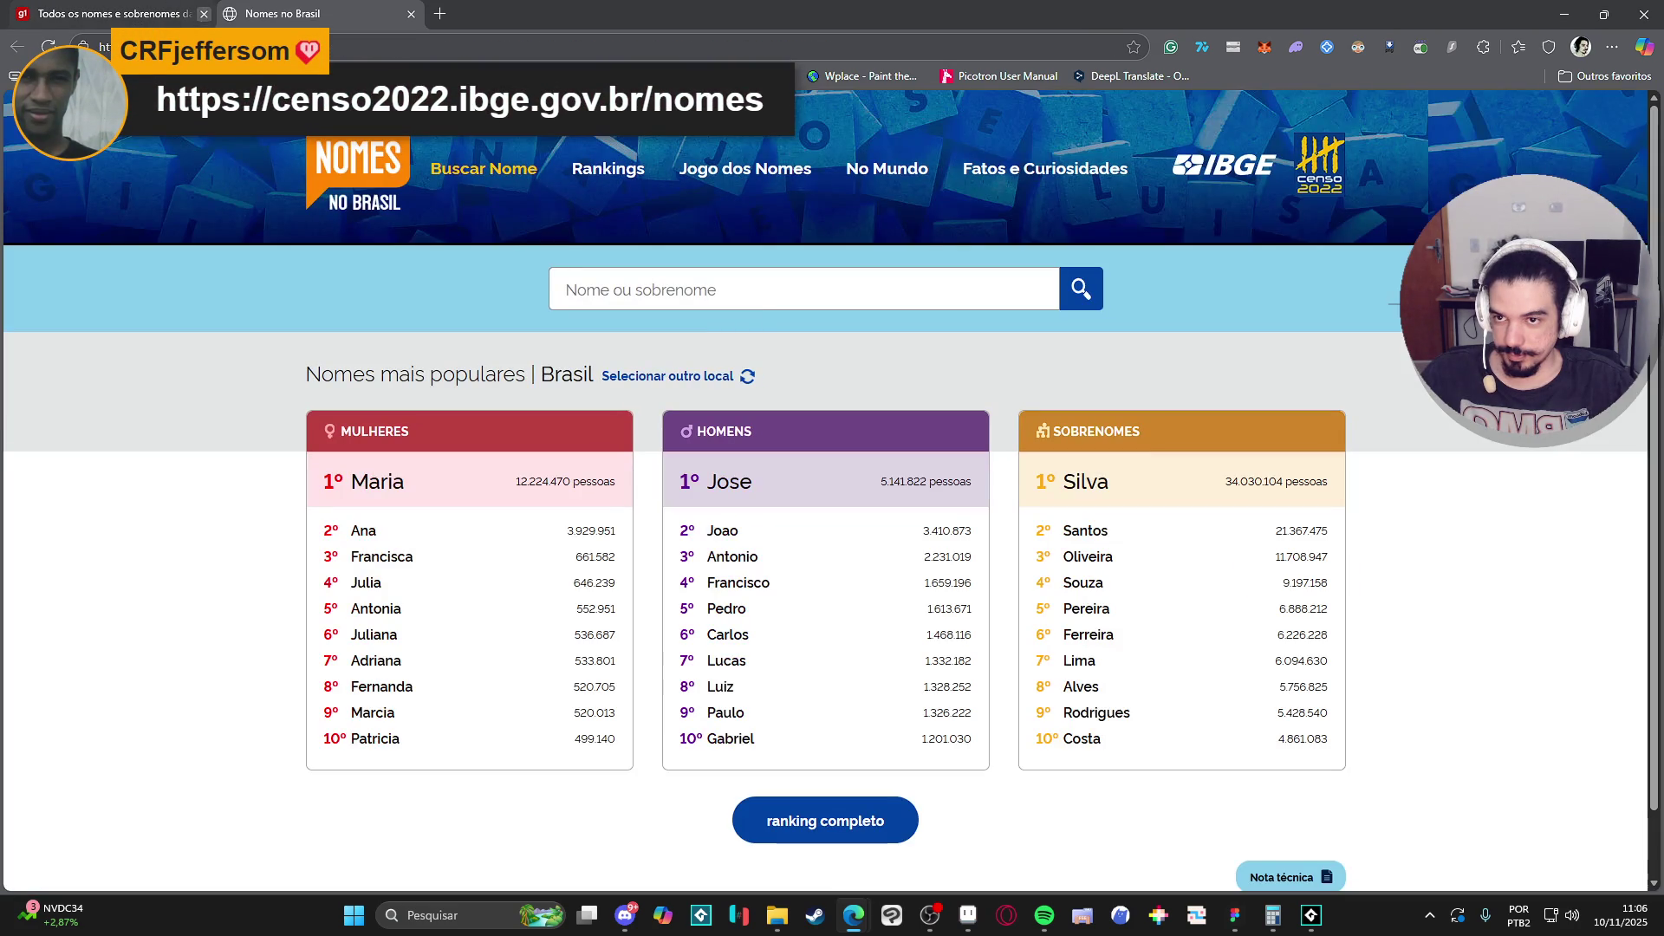
Close the g1 article and search Nomes no Brasil for the surname 'bulhões'.
{"action": "left_click", "coordinate": [204, 14]}
{"action": "left_click", "coordinate": [692, 280]}
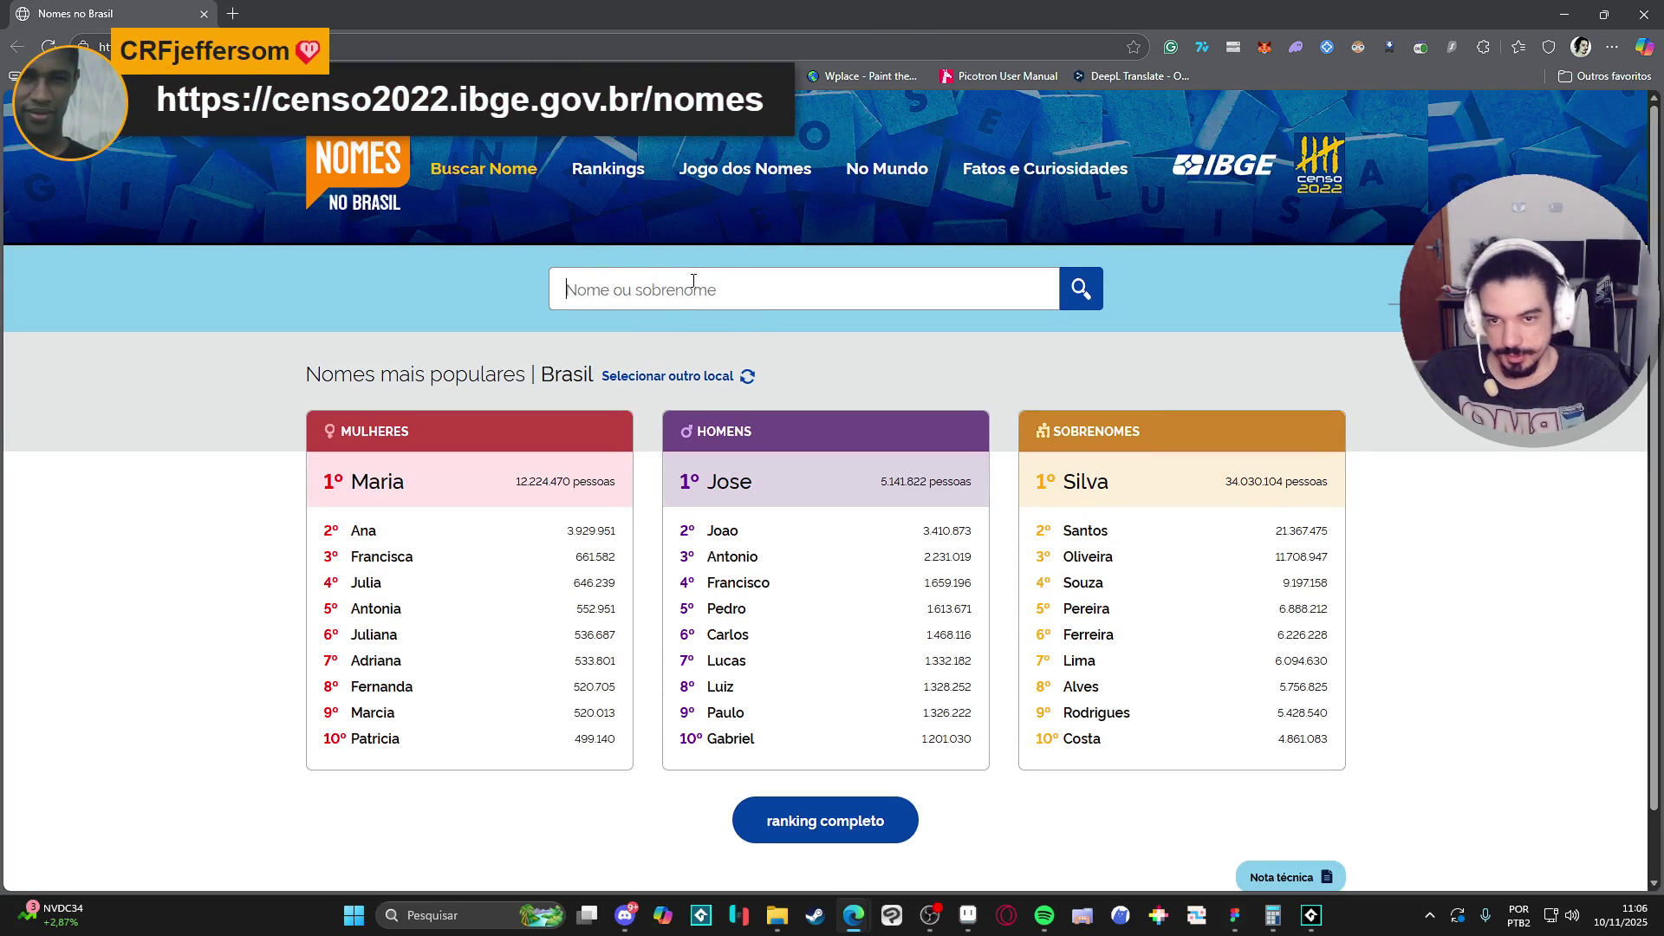
{"action": "type", "text": "bulhões"}
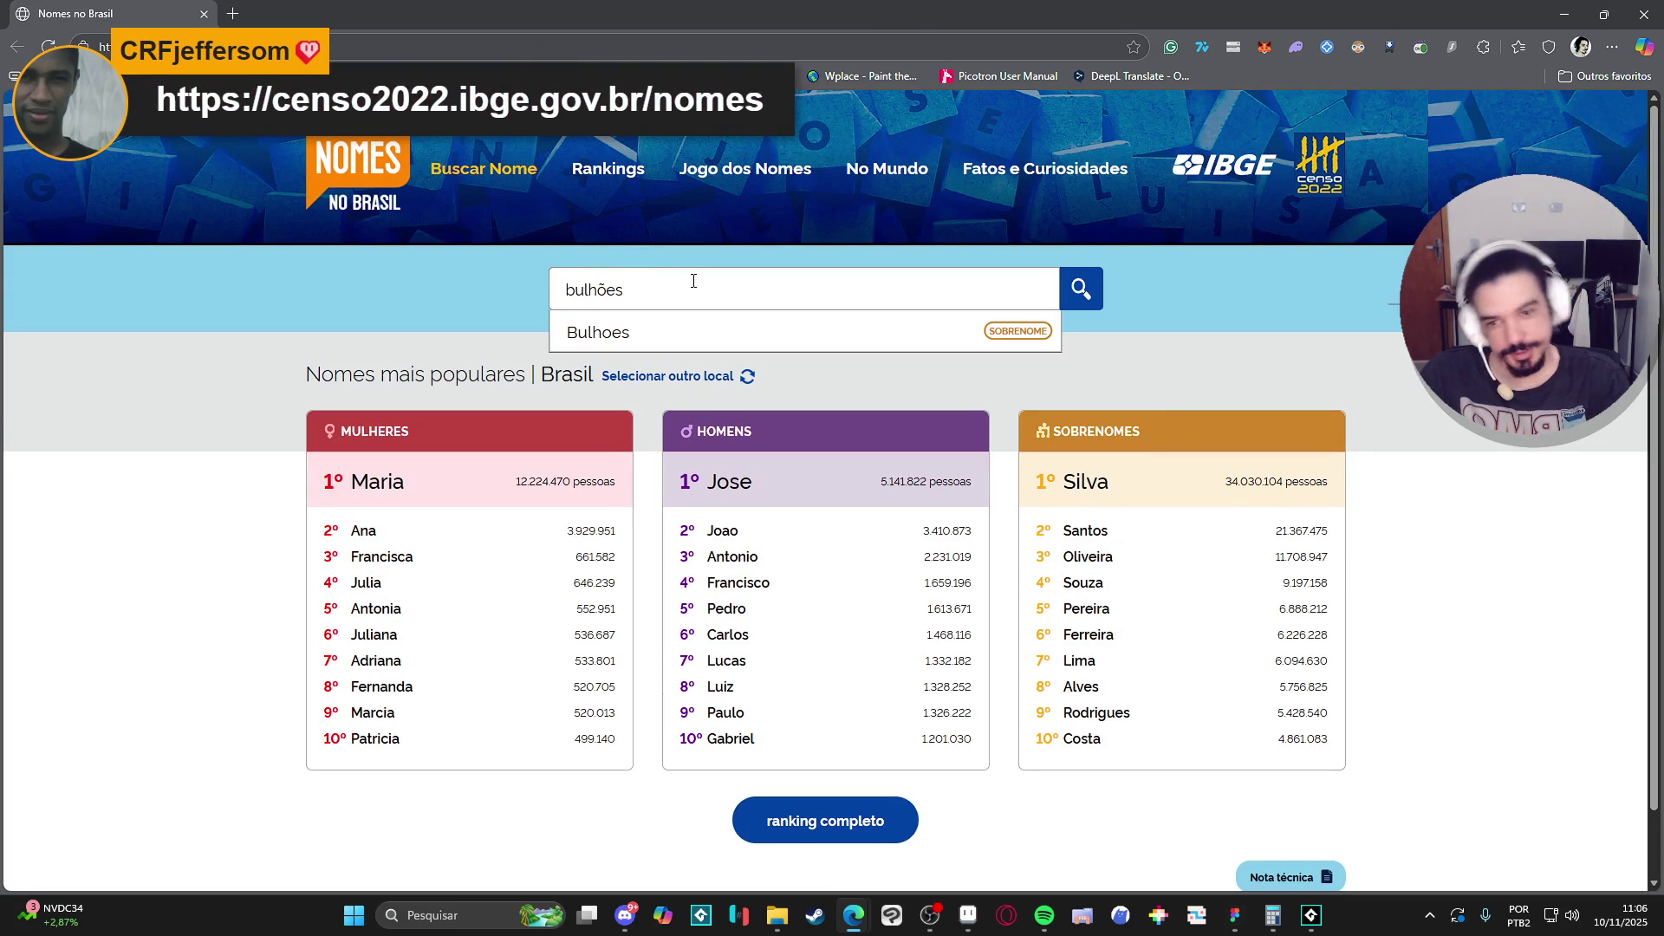
{"action": "key", "text": "Return"}
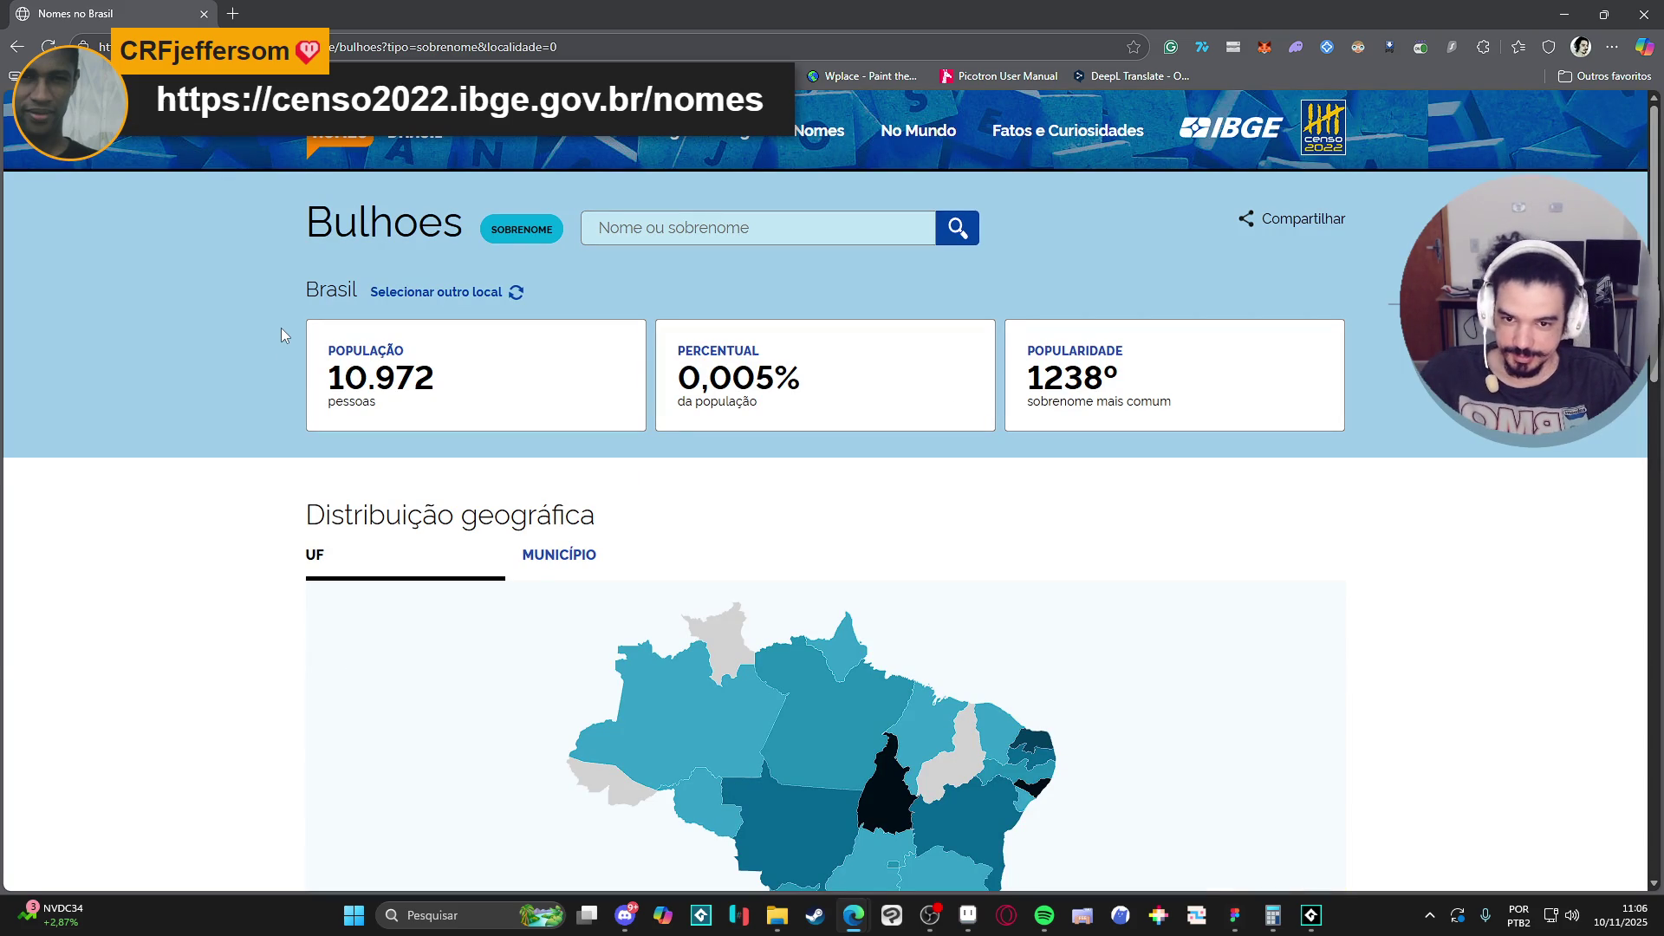
Review its results: 10.972 people, 0,005% of population, ranked 1238º, plus the state map.
{"action": "scroll", "coordinate": [280, 327], "scroll_direction": "down", "scroll_amount": 2}
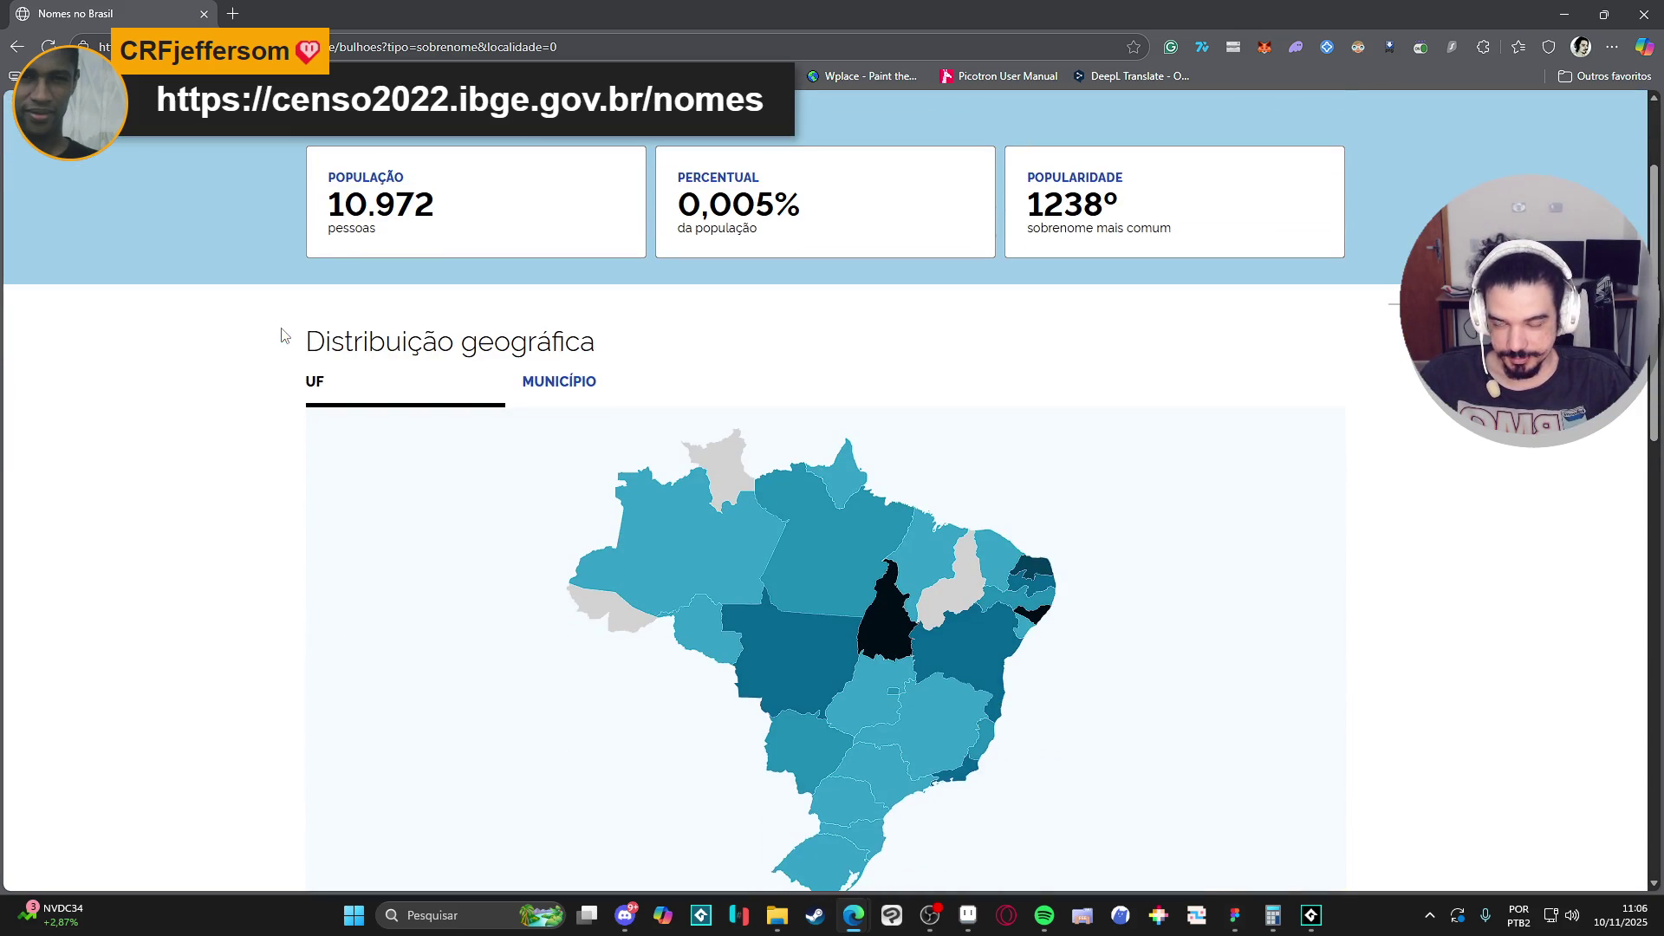
{"action": "scroll", "coordinate": [281, 335], "scroll_direction": "up", "scroll_amount": 2}
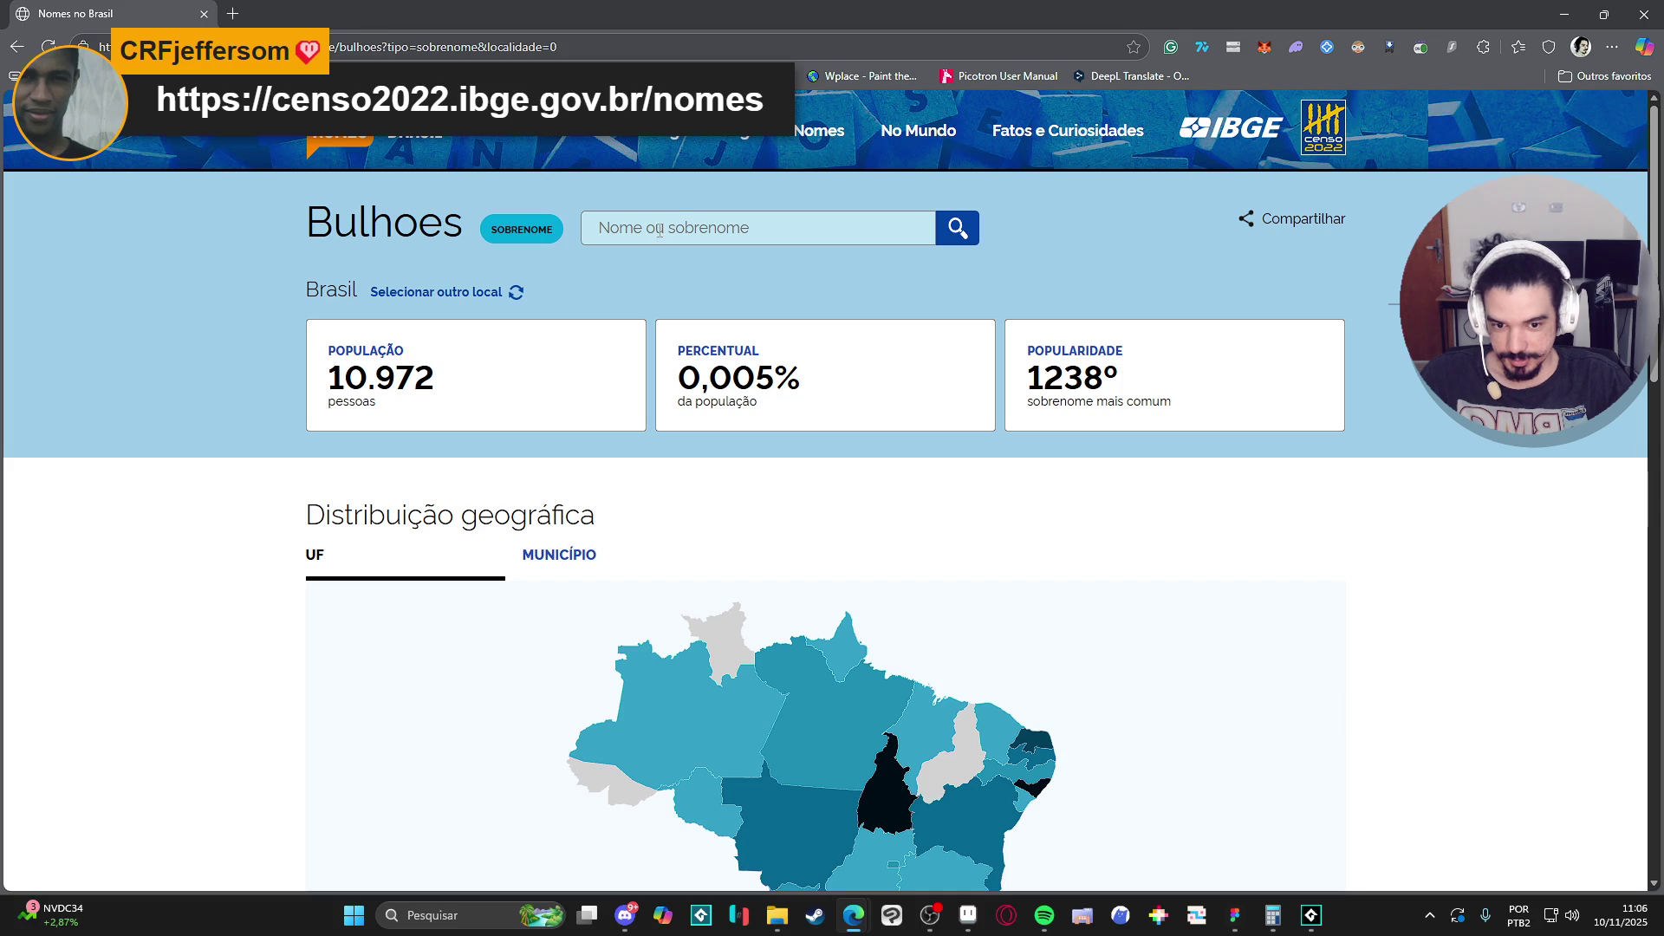
{"action": "scroll", "coordinate": [156, 390], "scroll_direction": "down", "scroll_amount": 3}
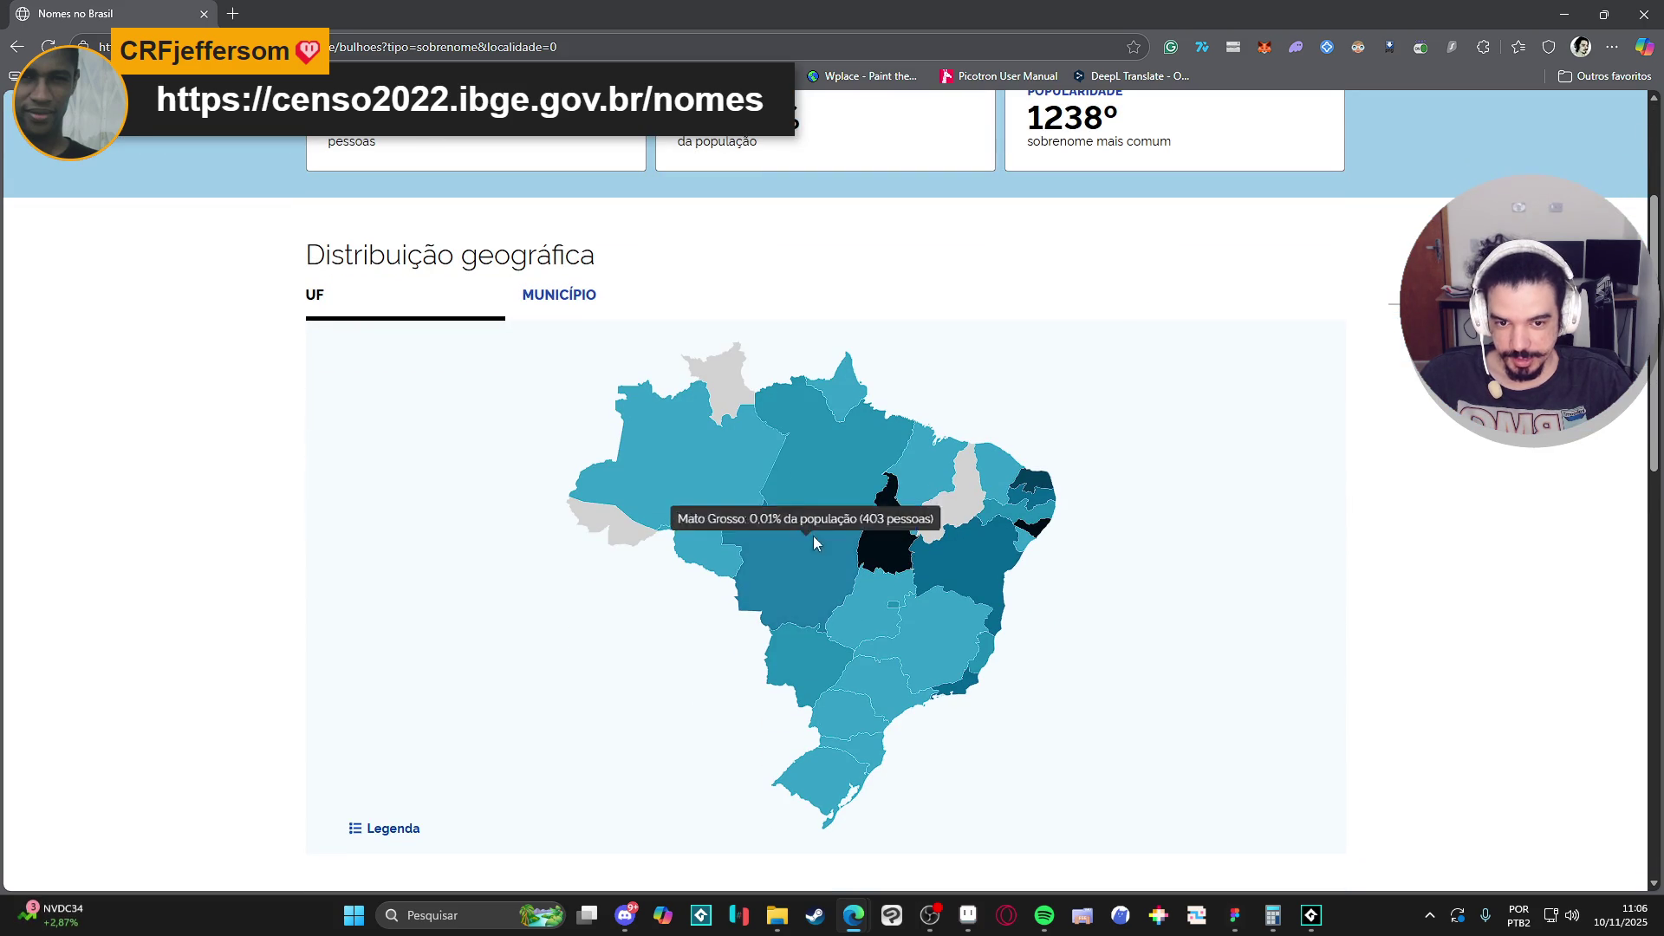
{"action": "mouse_move", "coordinate": [881, 530]}
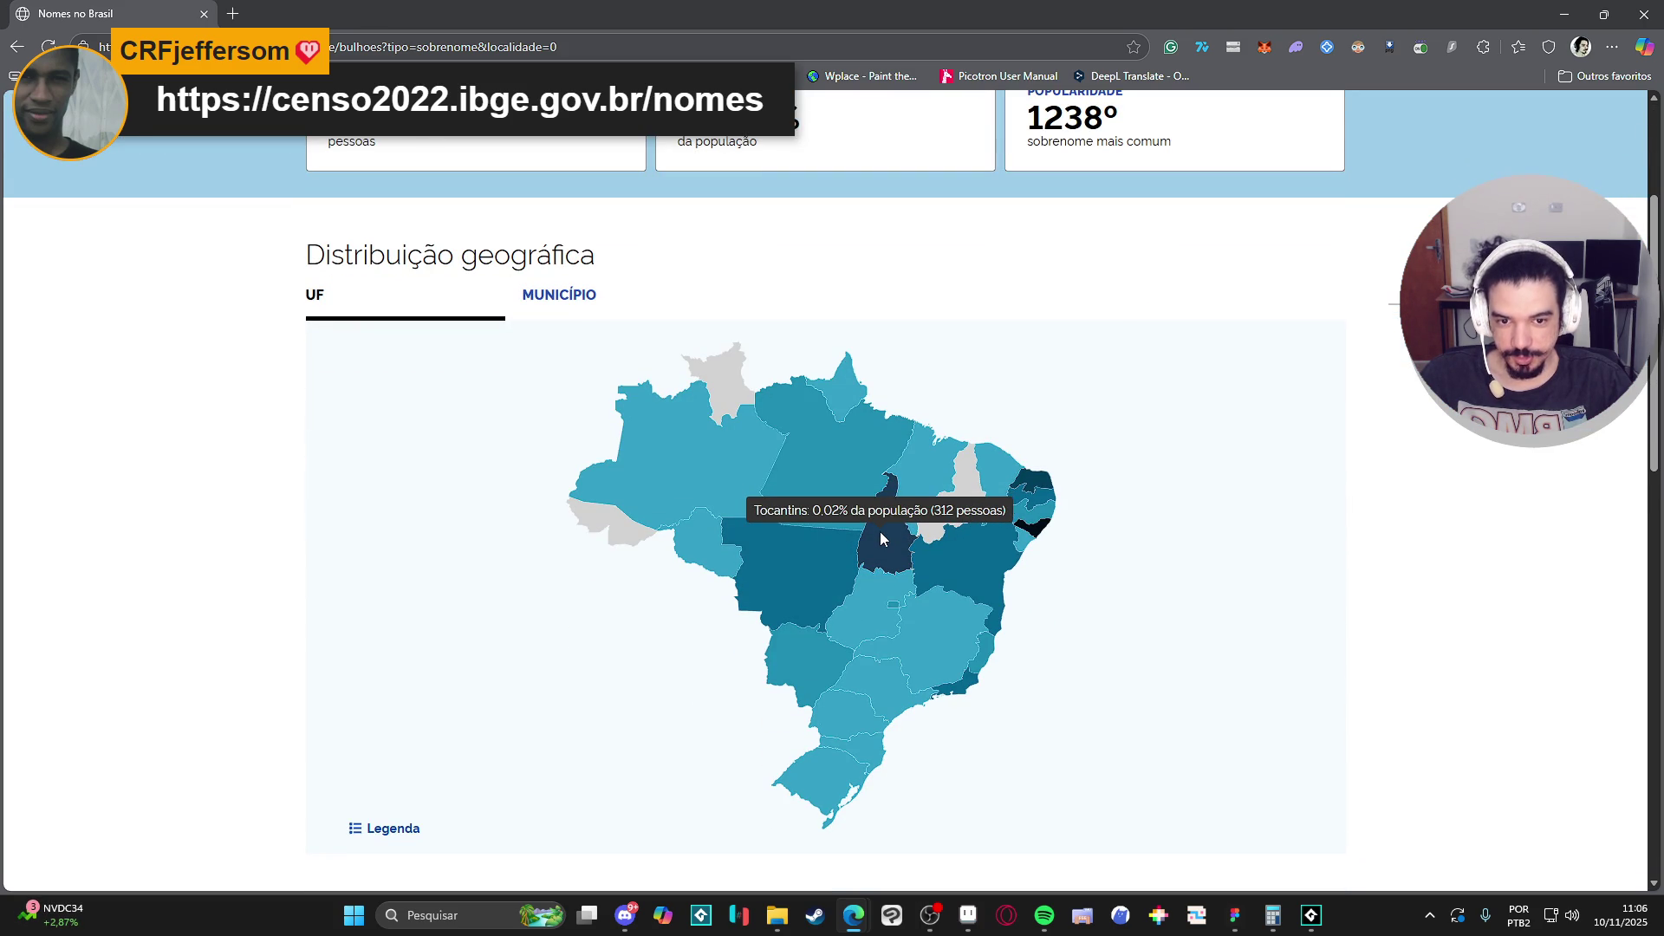
{"action": "mouse_move", "coordinate": [1037, 536]}
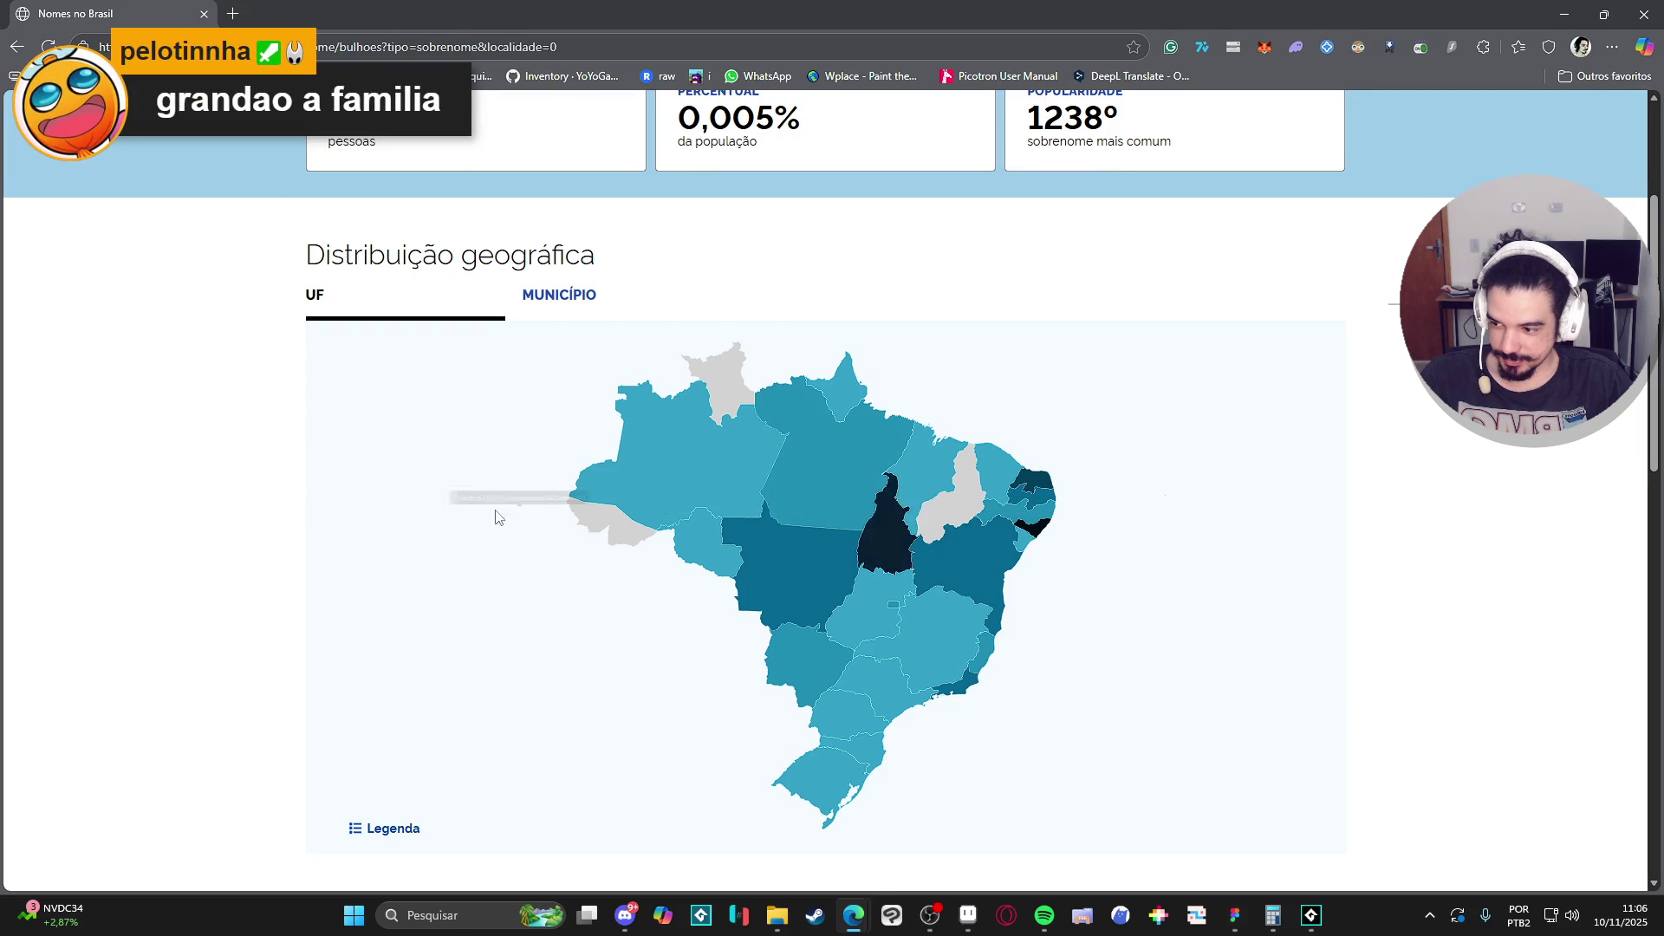
{"action": "scroll", "coordinate": [455, 508], "scroll_direction": "up", "scroll_amount": 3}
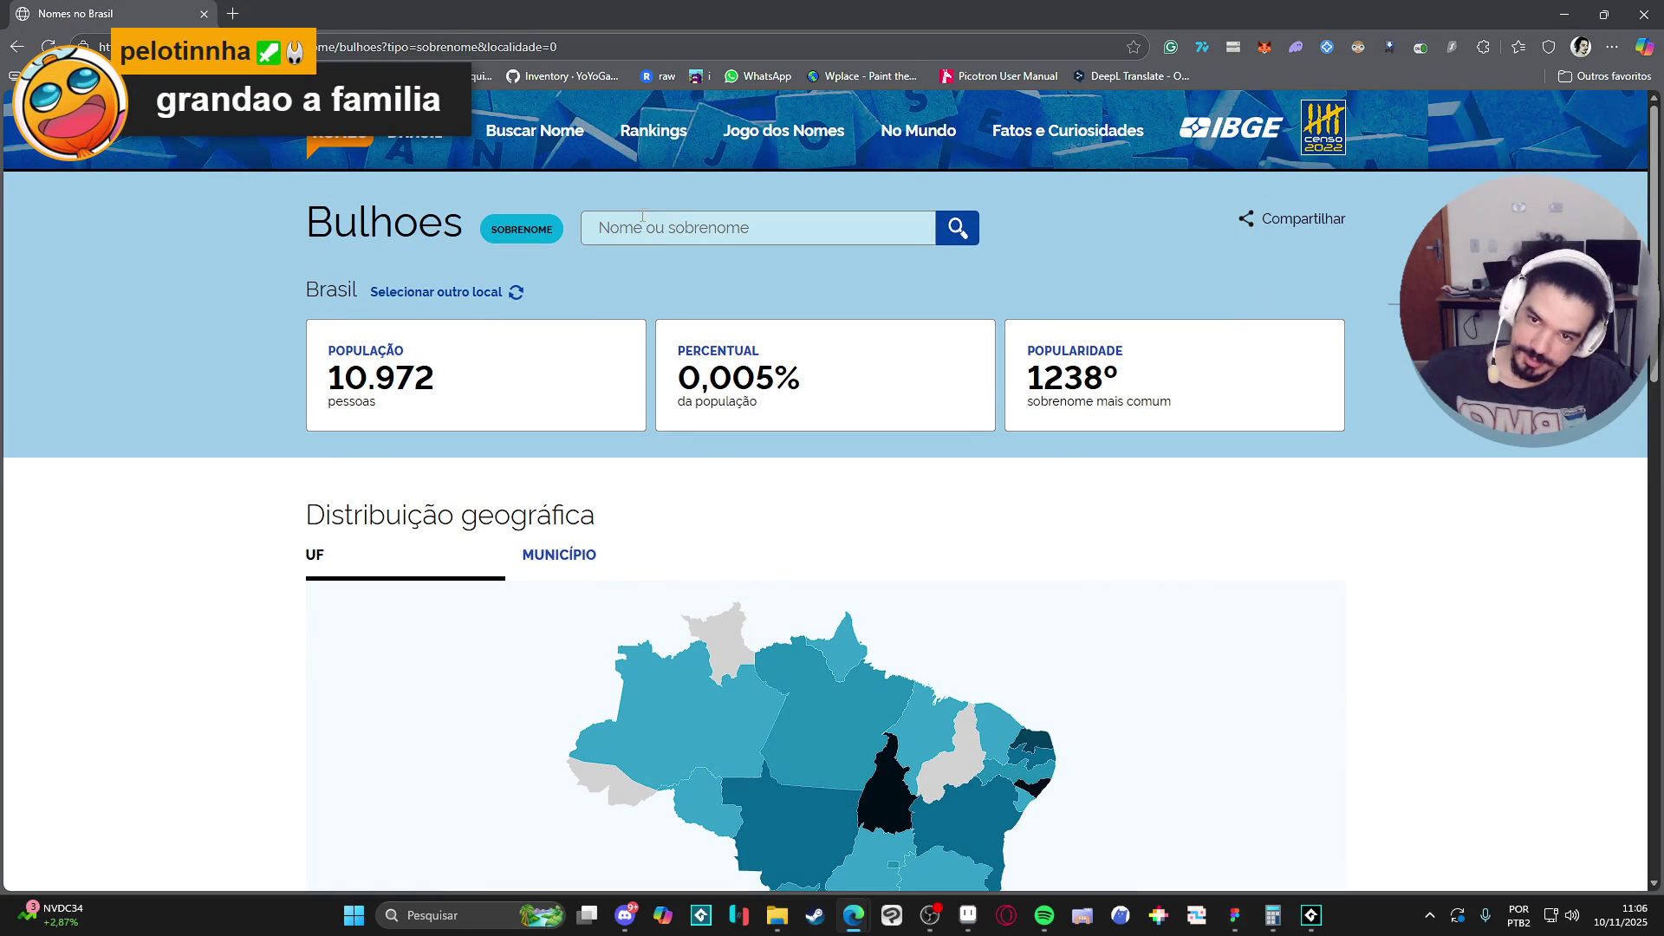
Look up the surname 'coelho' and select Tocantins on its distribution map.
{"action": "left_click", "coordinate": [642, 217]}
{"action": "type", "text": "coelho"}
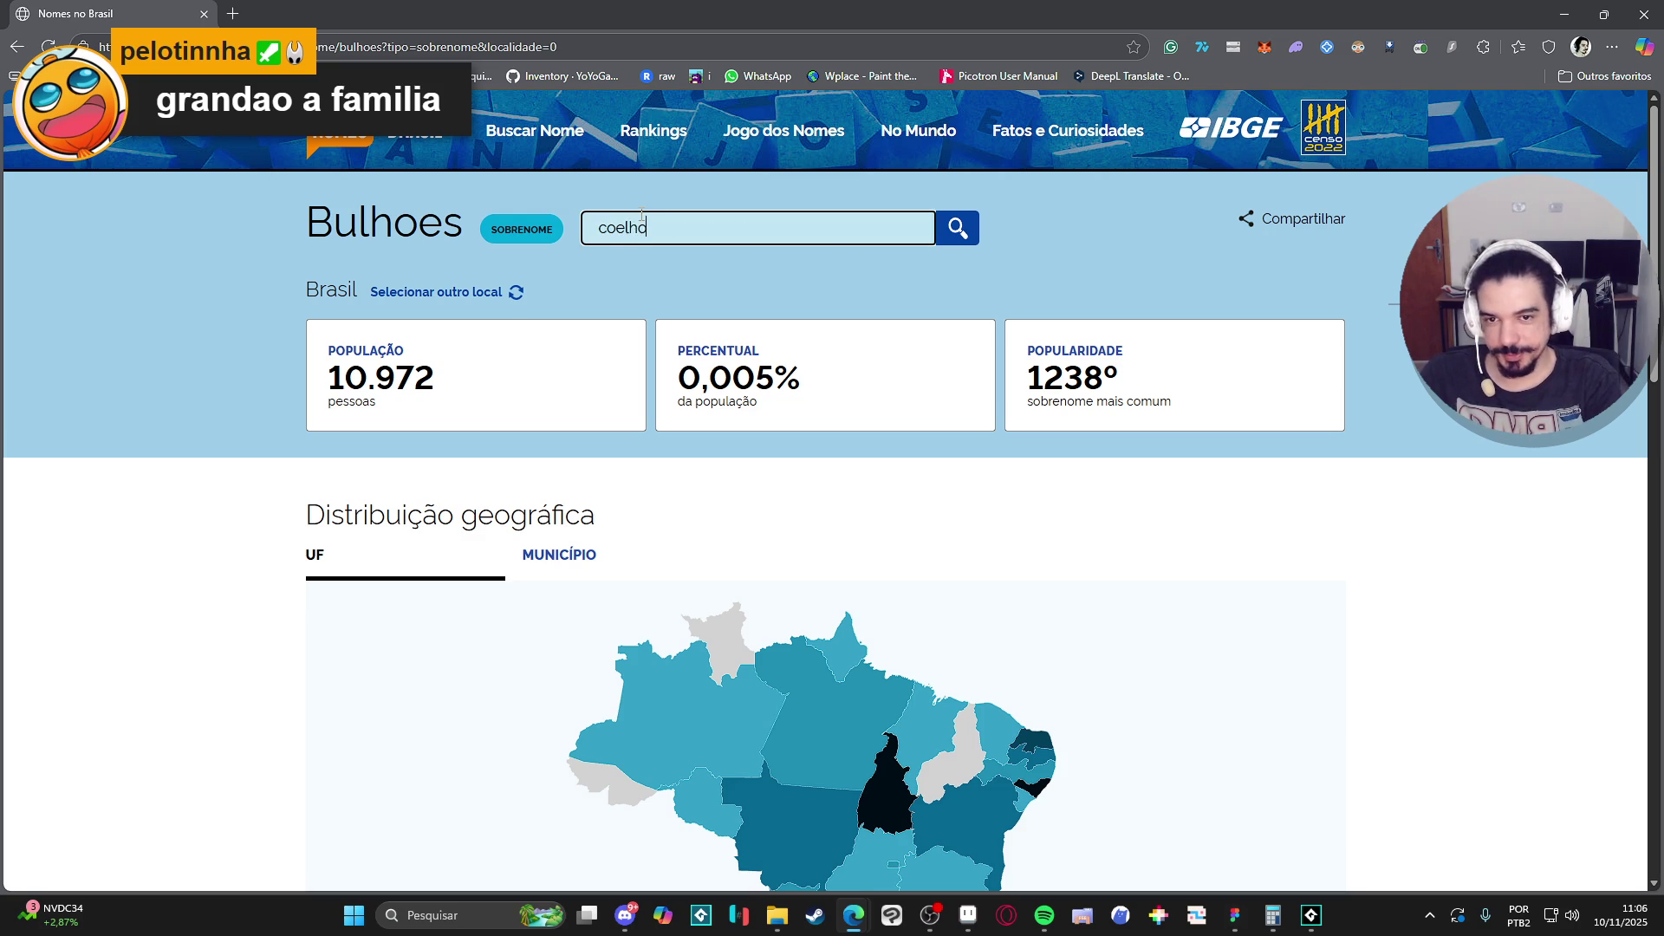
{"action": "left_click", "coordinate": [704, 258]}
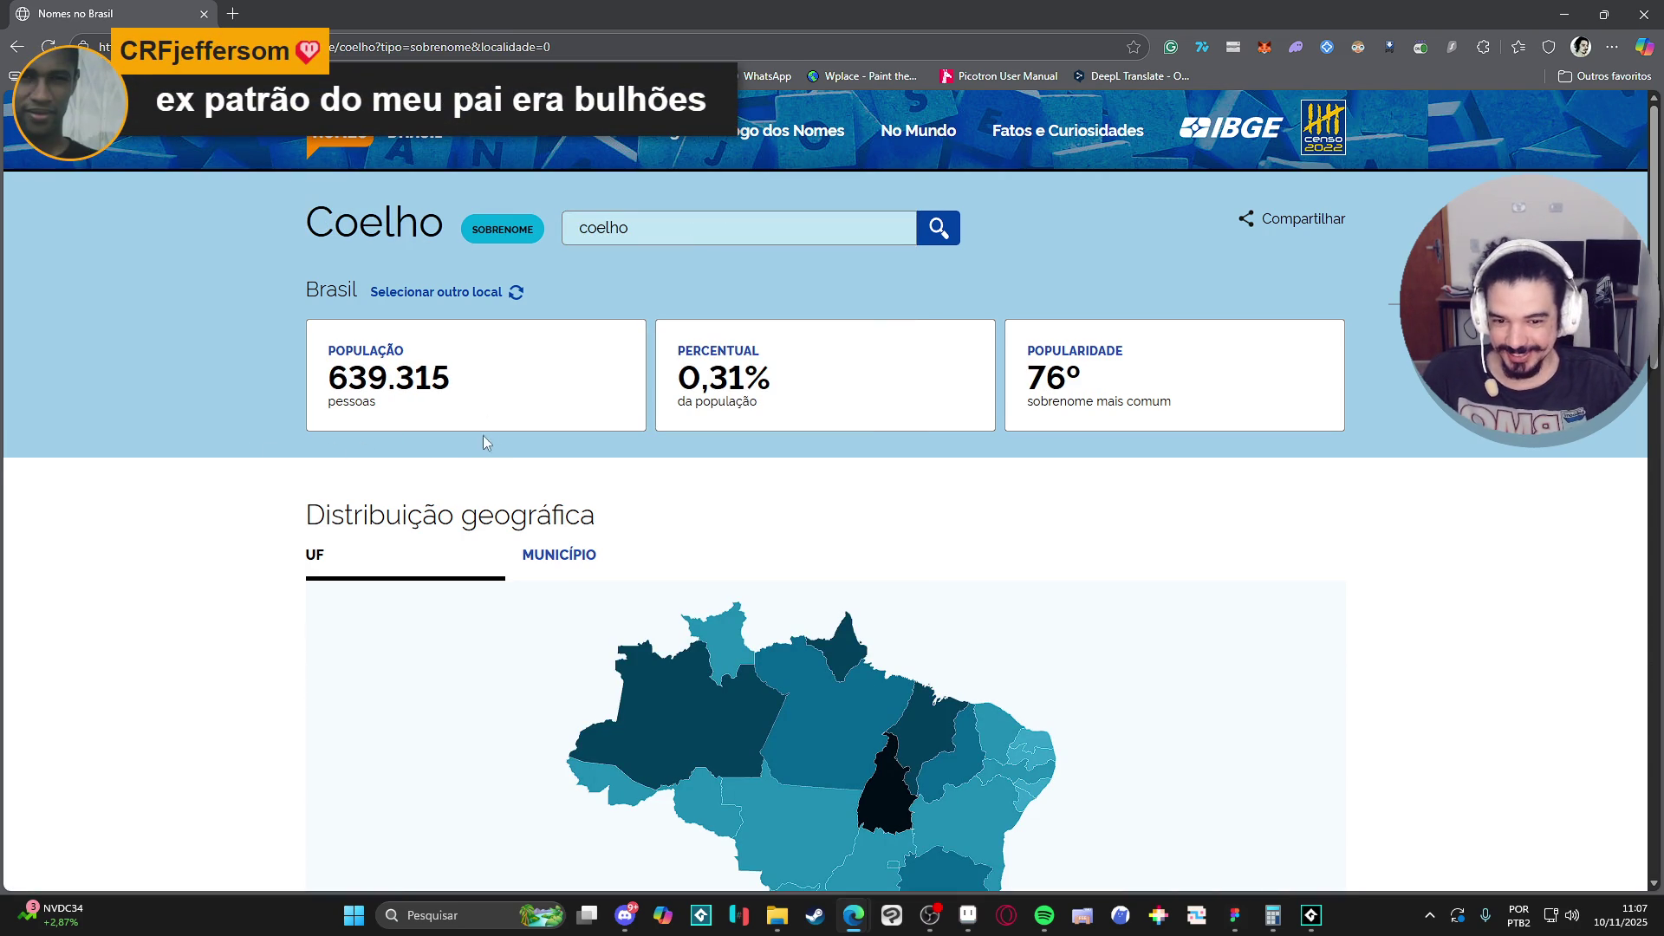
{"action": "scroll", "coordinate": [483, 442], "scroll_direction": "down", "scroll_amount": 3}
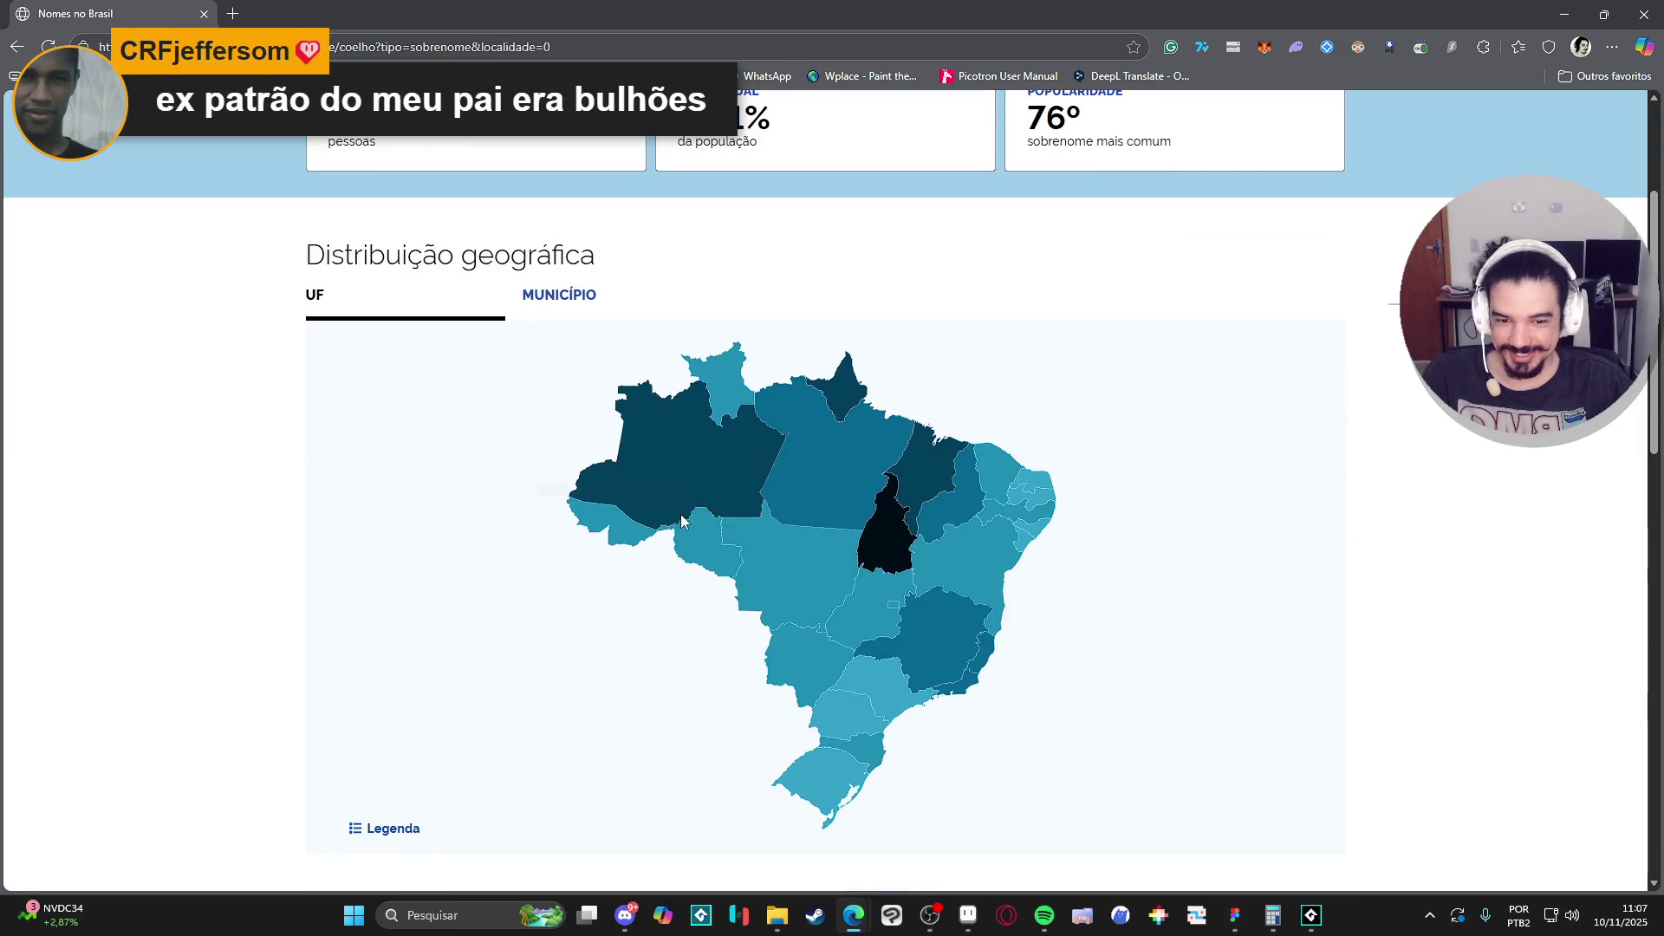
{"action": "left_click", "coordinate": [892, 537]}
Browse the Coelho state distribution map, then close the browser window.
{"action": "scroll", "coordinate": [1130, 646], "scroll_direction": "down", "scroll_amount": 3}
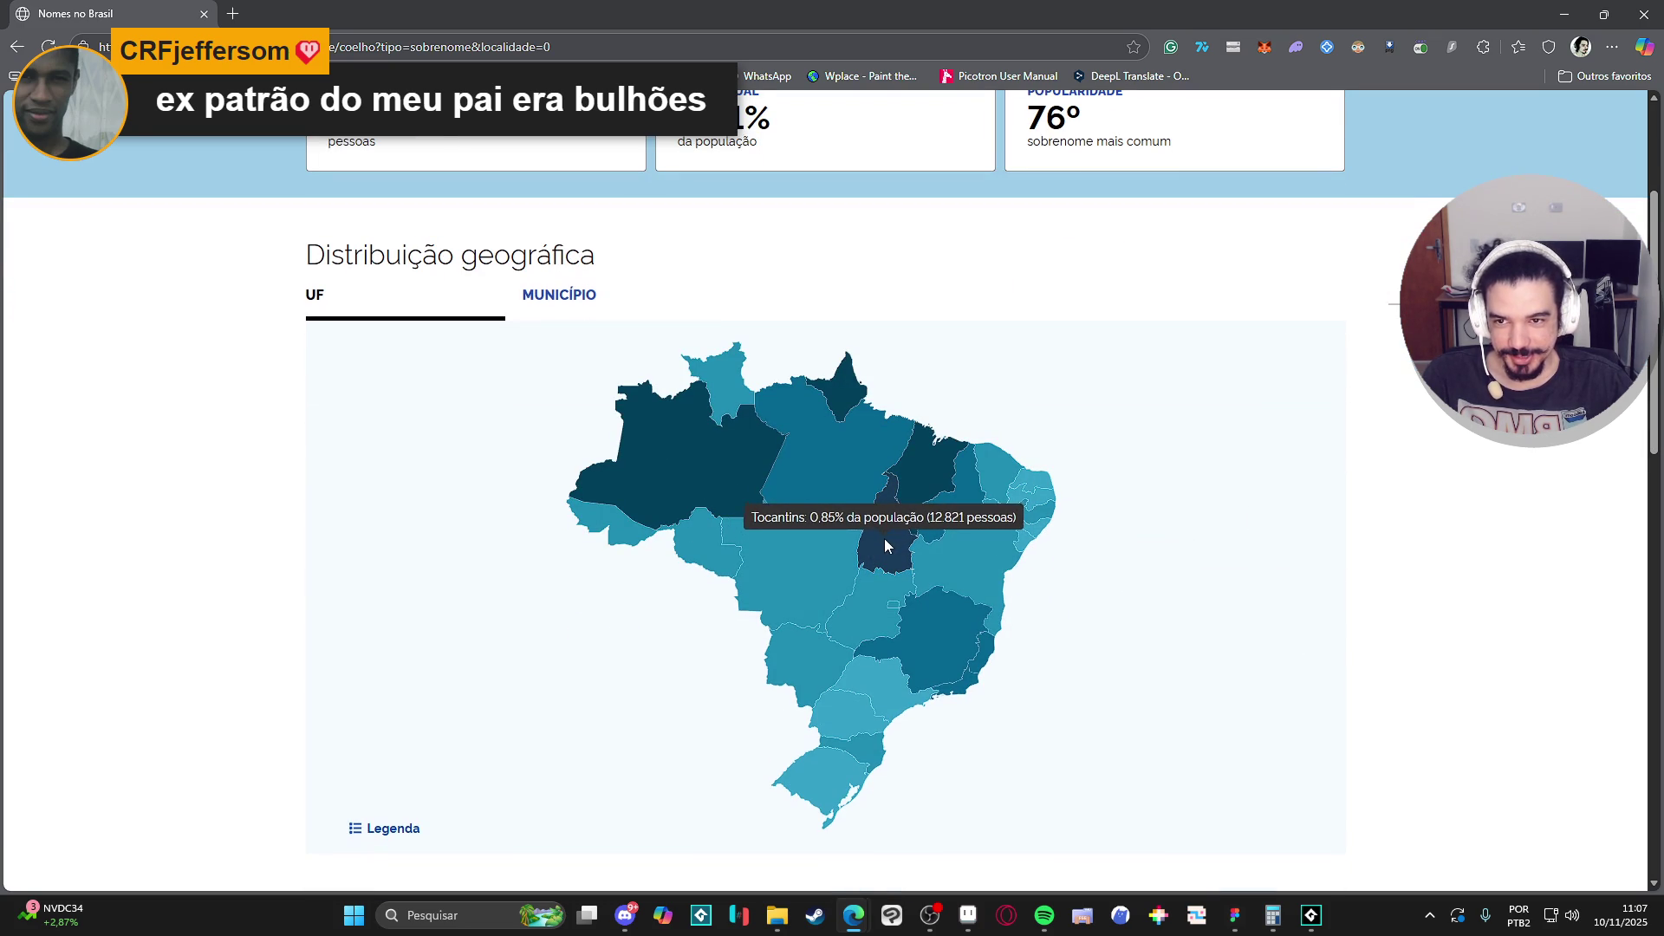
{"action": "scroll", "coordinate": [1229, 691], "scroll_direction": "up", "scroll_amount": 1}
{"action": "mouse_move", "coordinate": [882, 626]}
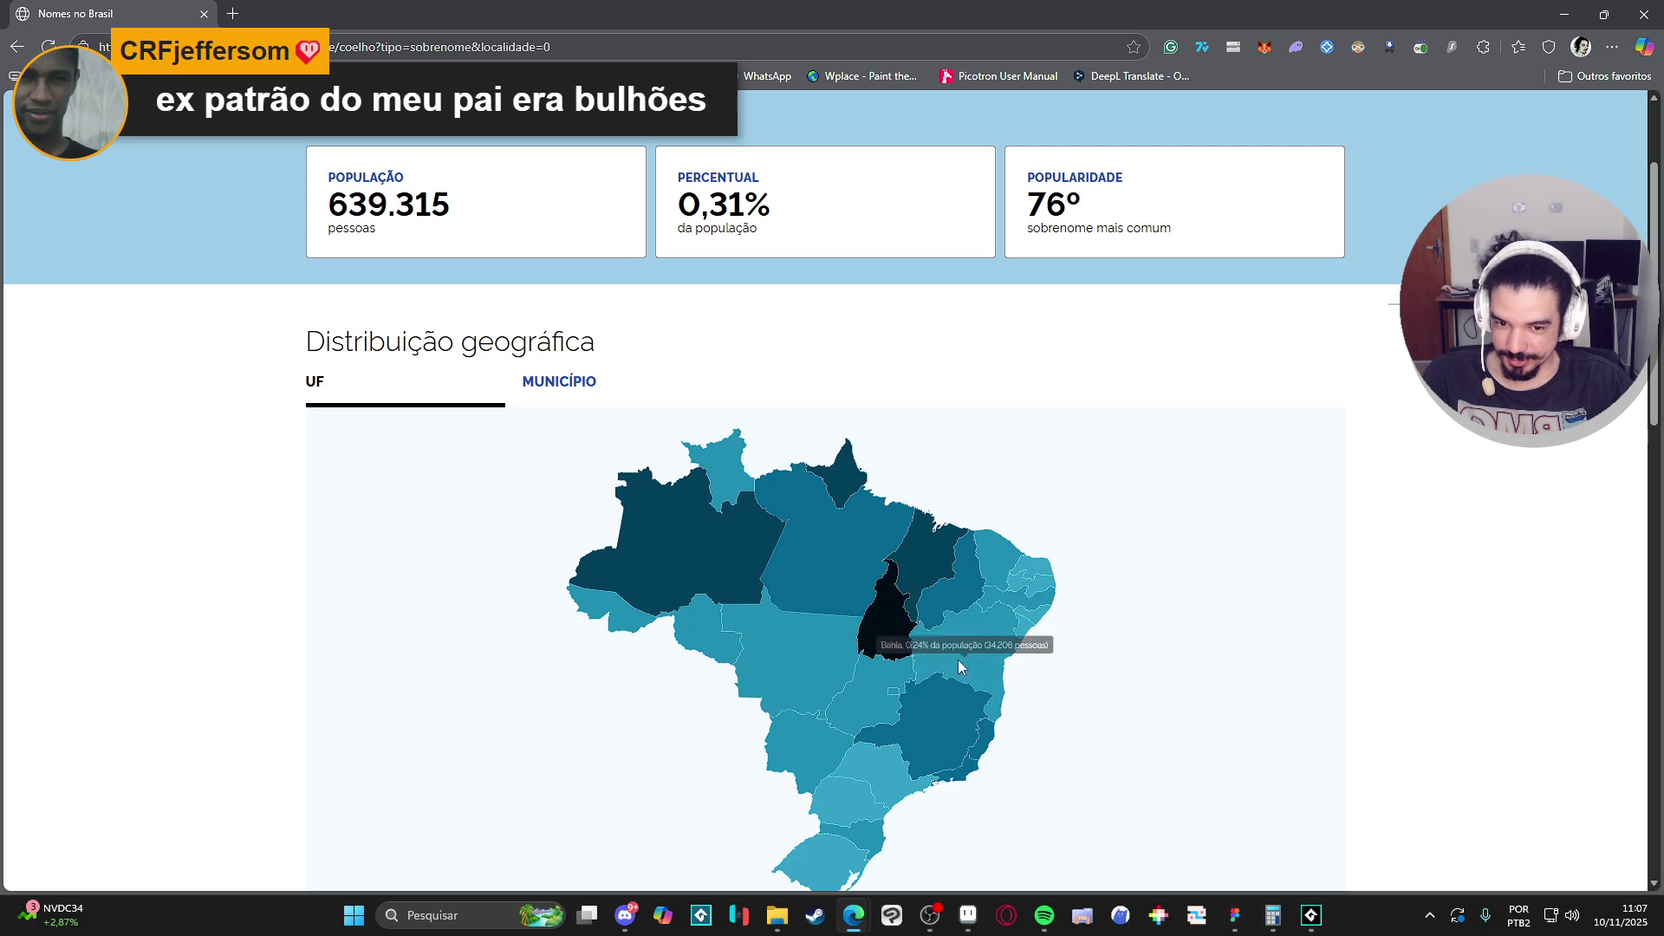
{"action": "scroll", "coordinate": [892, 627], "scroll_direction": "up", "scroll_amount": 1}
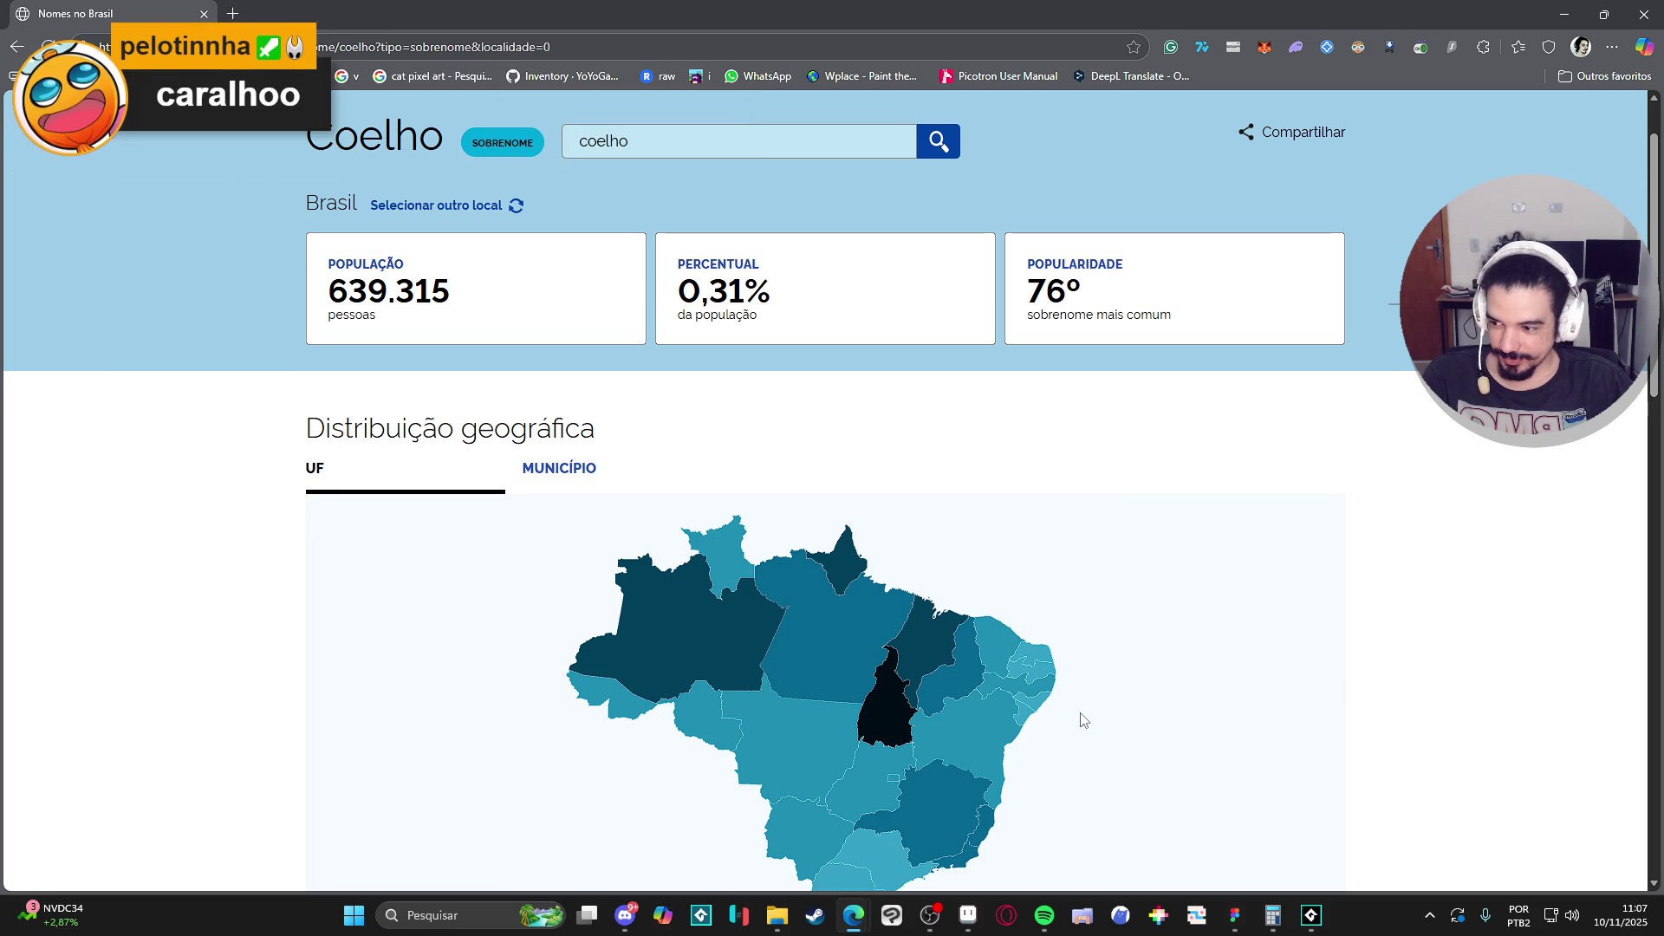
{"action": "scroll", "coordinate": [1107, 694], "scroll_direction": "down", "scroll_amount": 2}
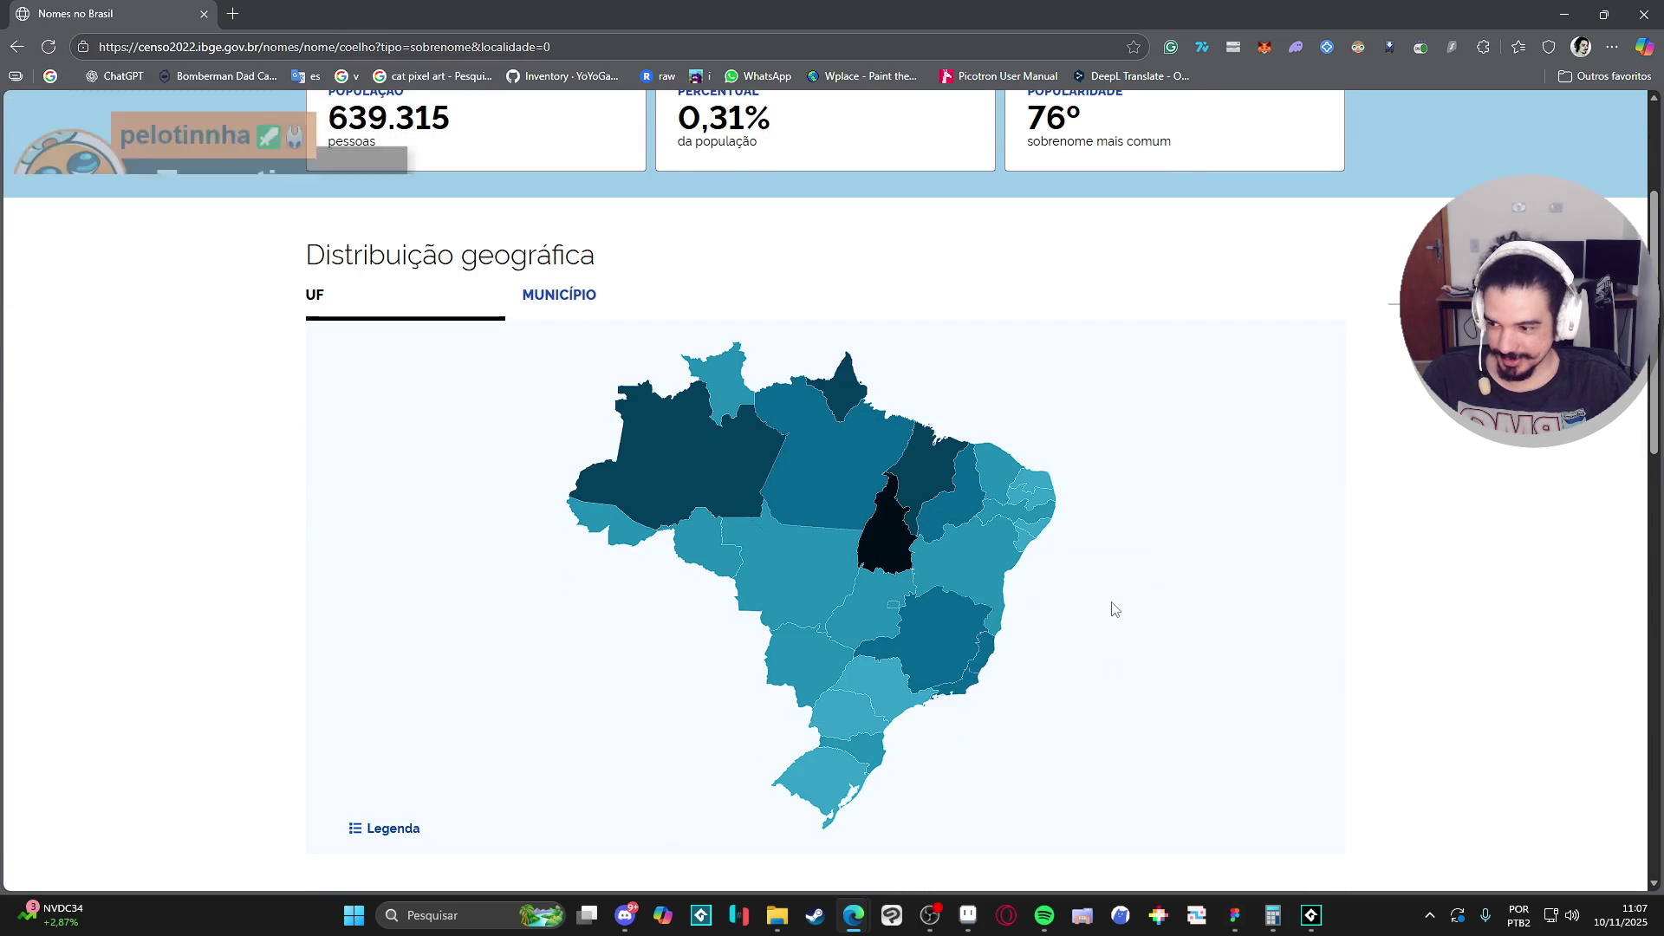
{"action": "mouse_move", "coordinate": [900, 550]}
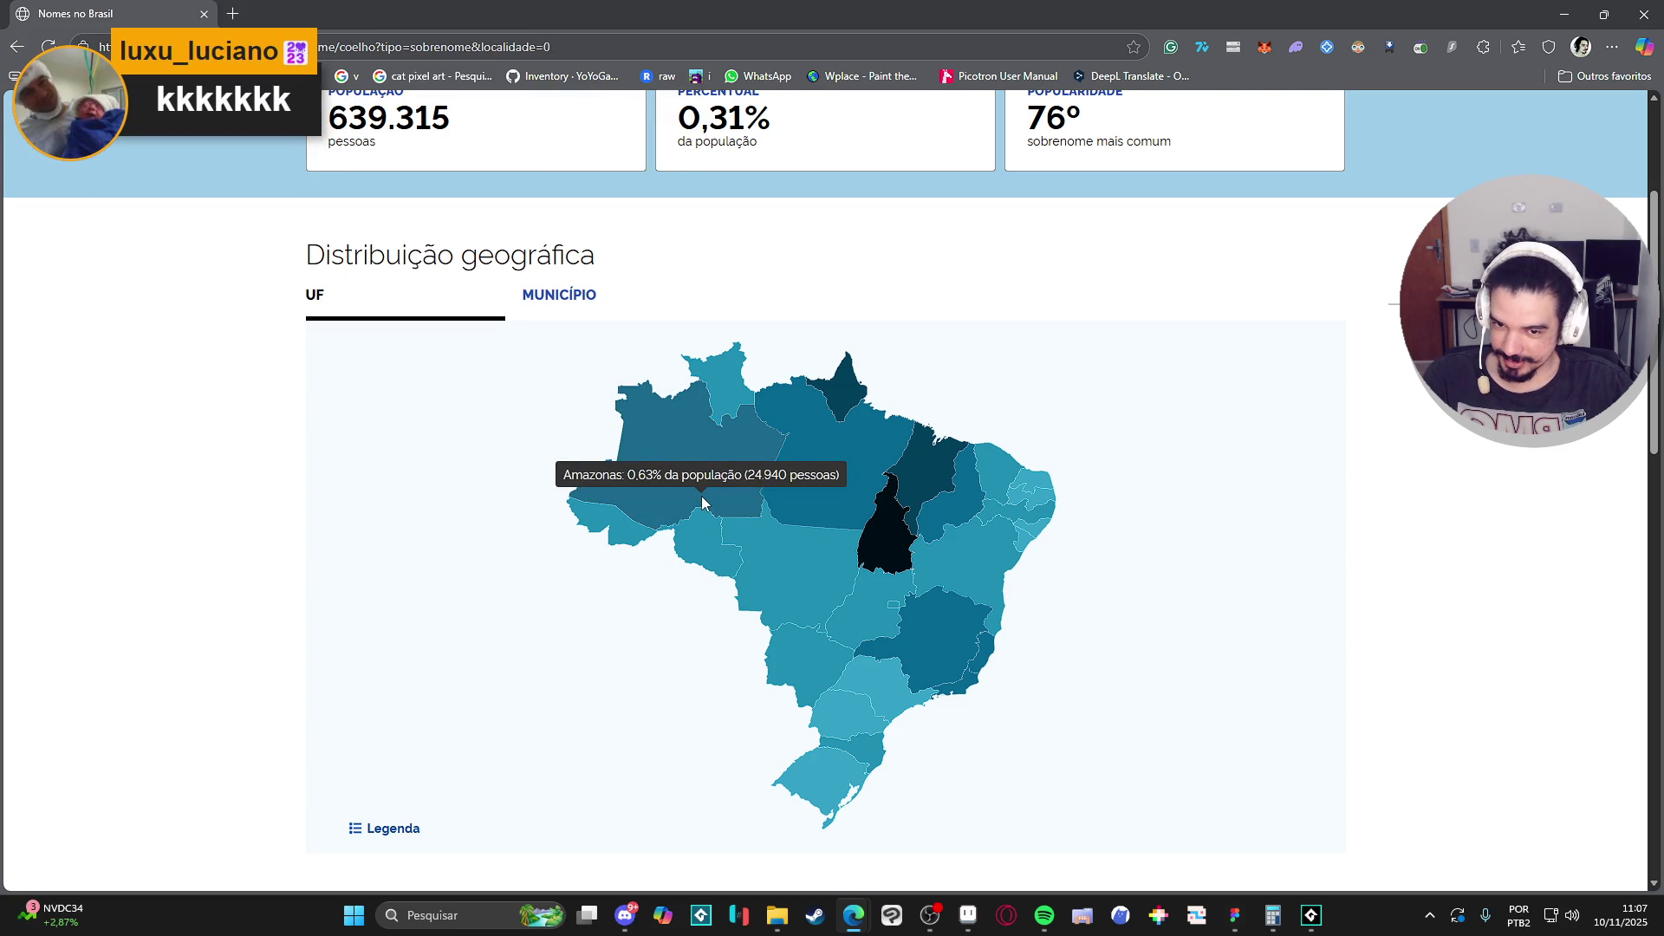
{"action": "scroll", "coordinate": [1186, 475], "scroll_direction": "up", "scroll_amount": 3}
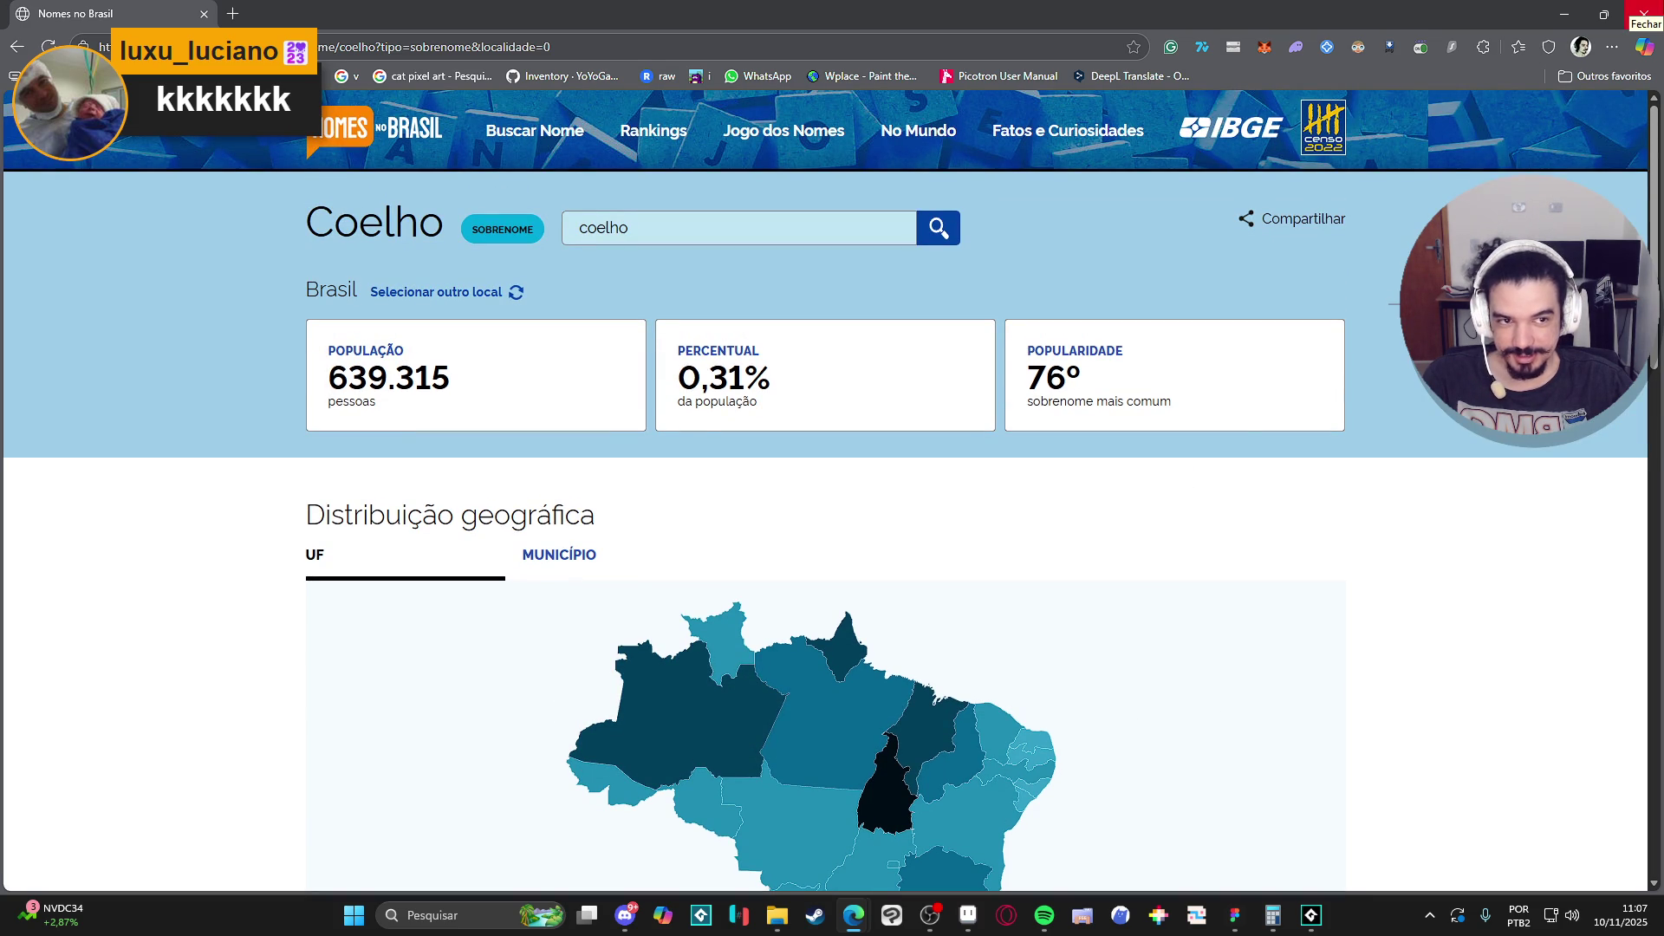
{"action": "left_click", "coordinate": [1644, 12]}
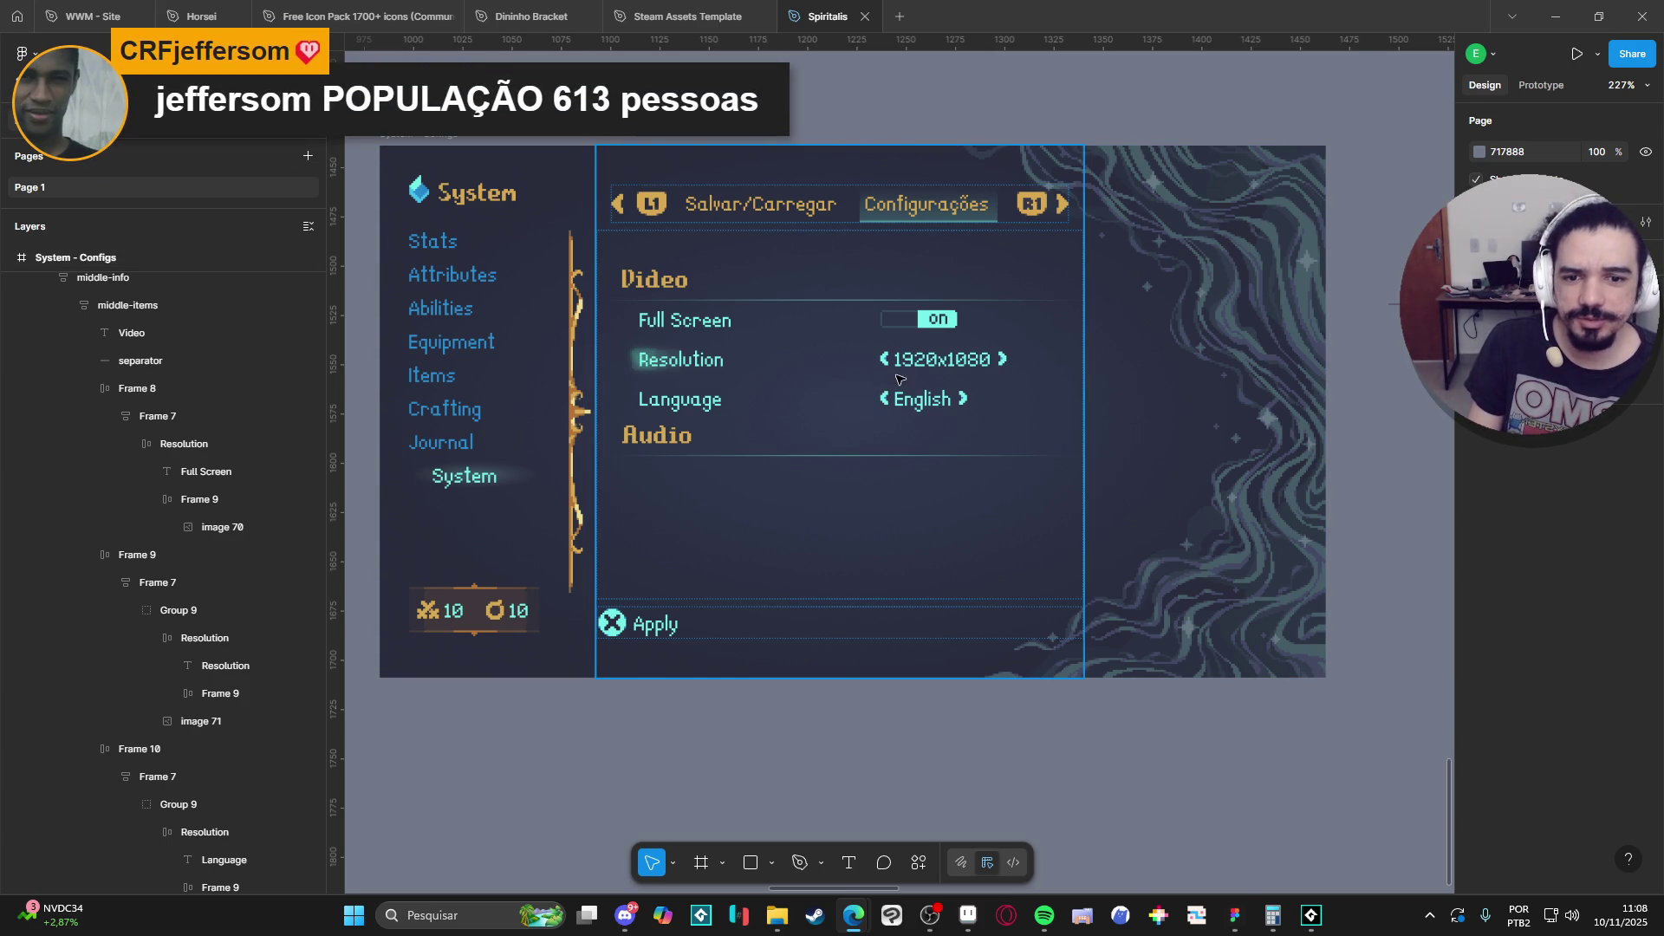
{"action": "left_click", "coordinate": [907, 370]}
{"action": "double_click", "coordinate": [908, 370]}
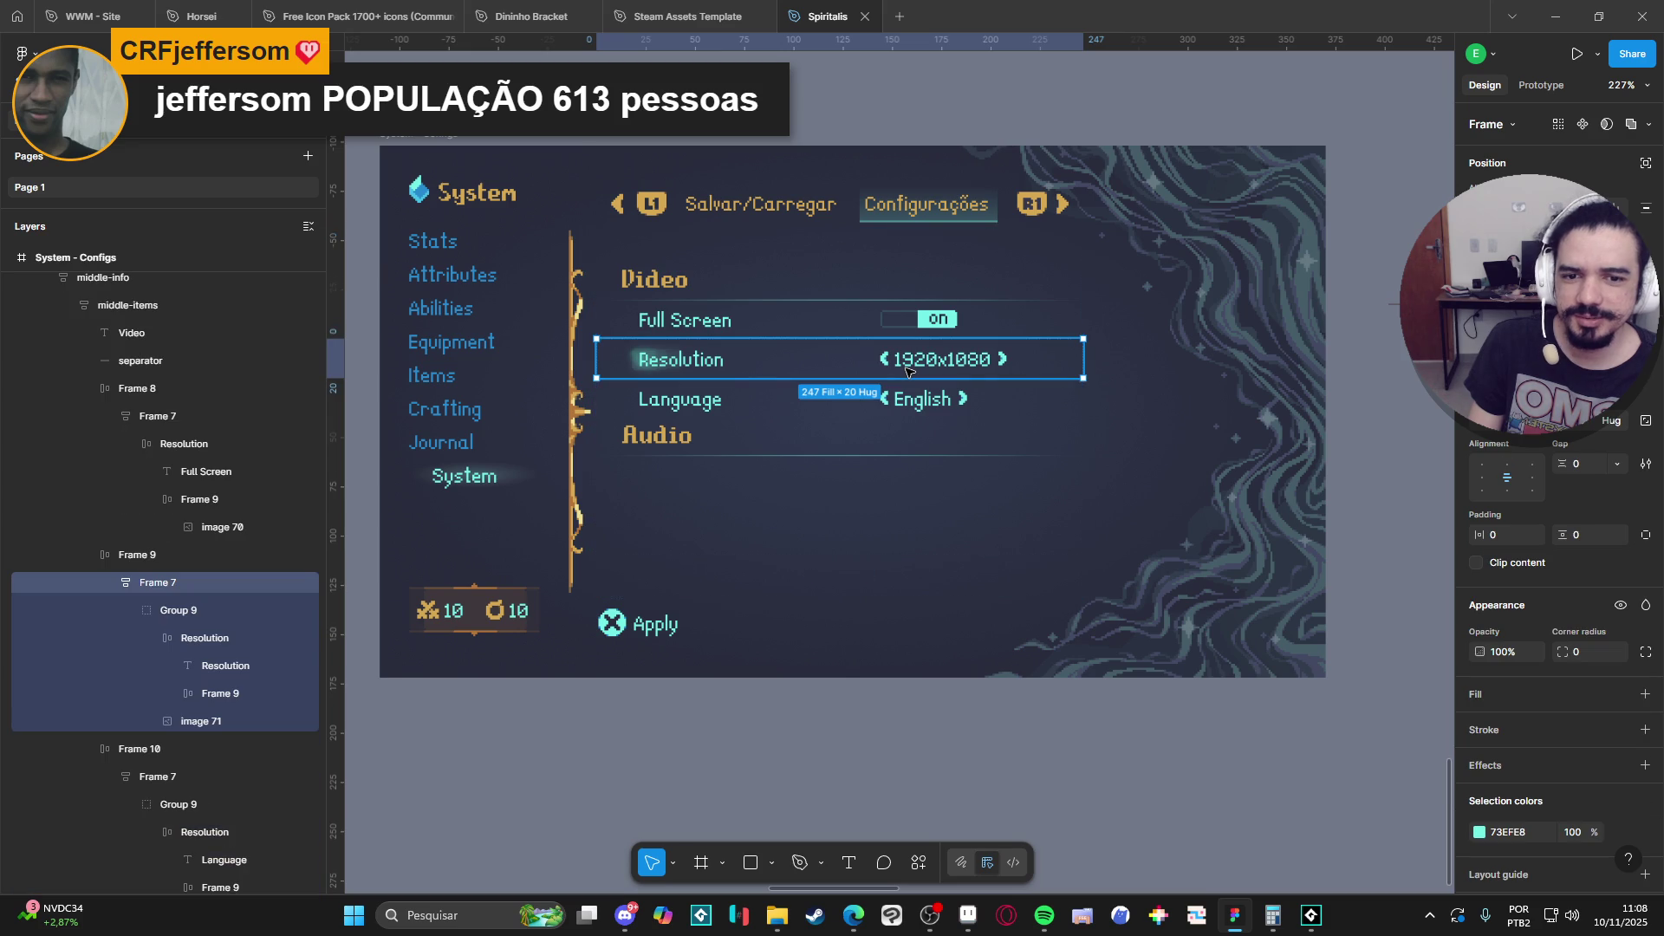
{"action": "left_click", "coordinate": [988, 748]}
{"action": "left_click", "coordinate": [735, 410]}
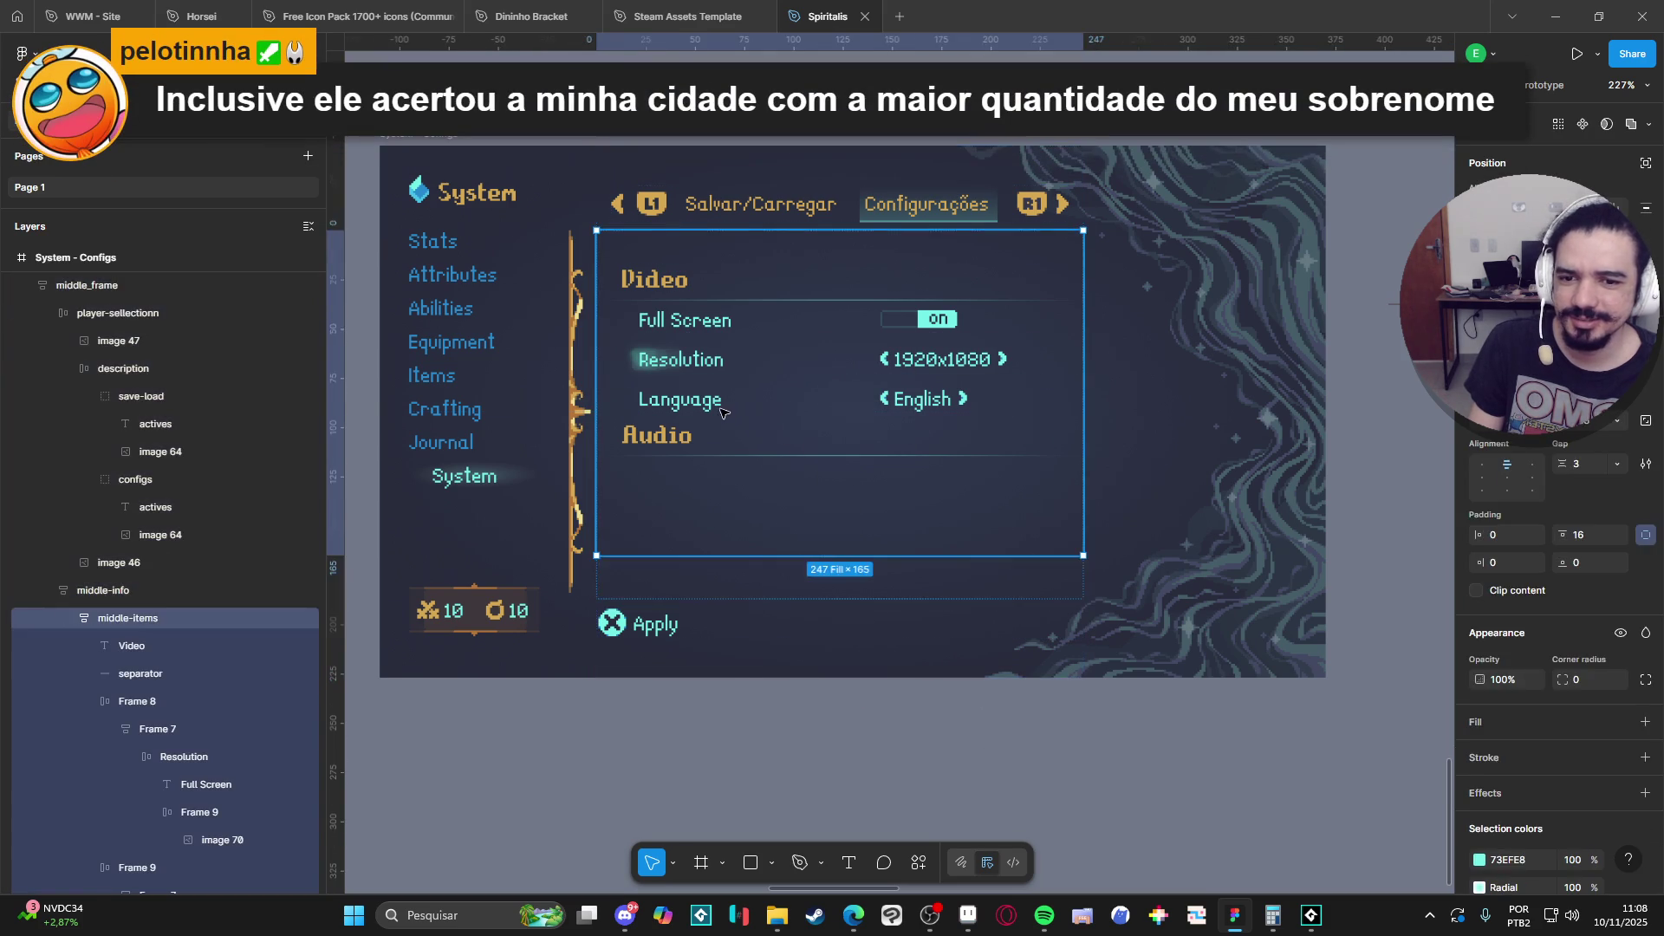
{"action": "left_click", "coordinate": [865, 766]}
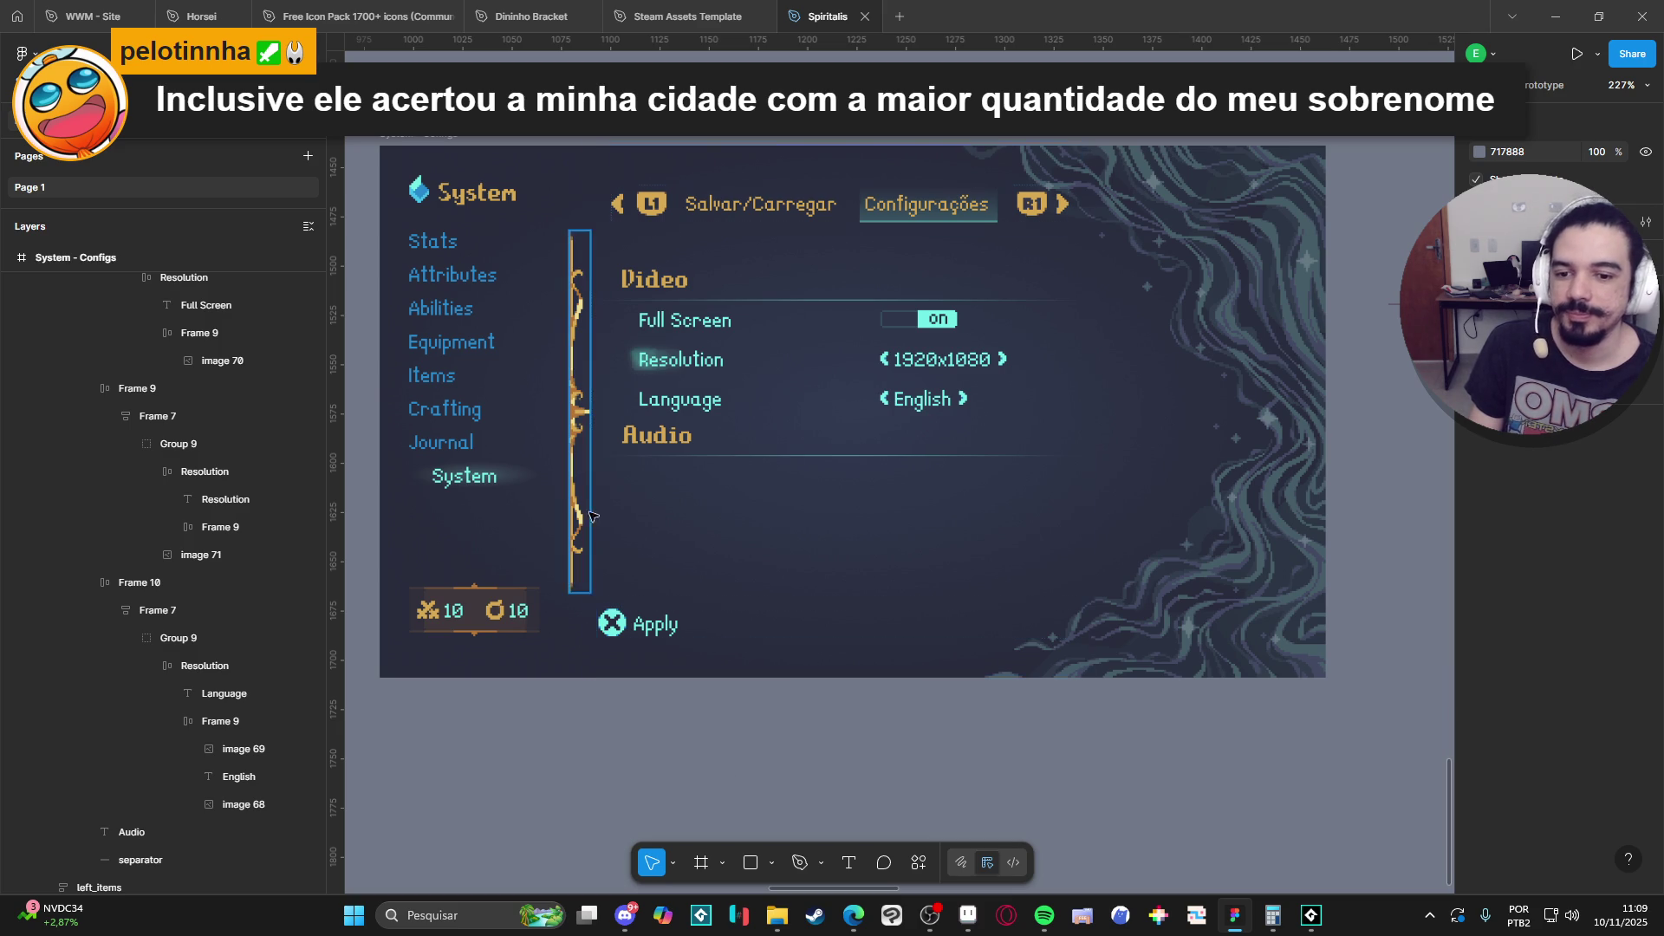
Duplicate the Language row and move the copy below the Audio heading in Layers.
{"action": "left_click", "coordinate": [659, 404]}
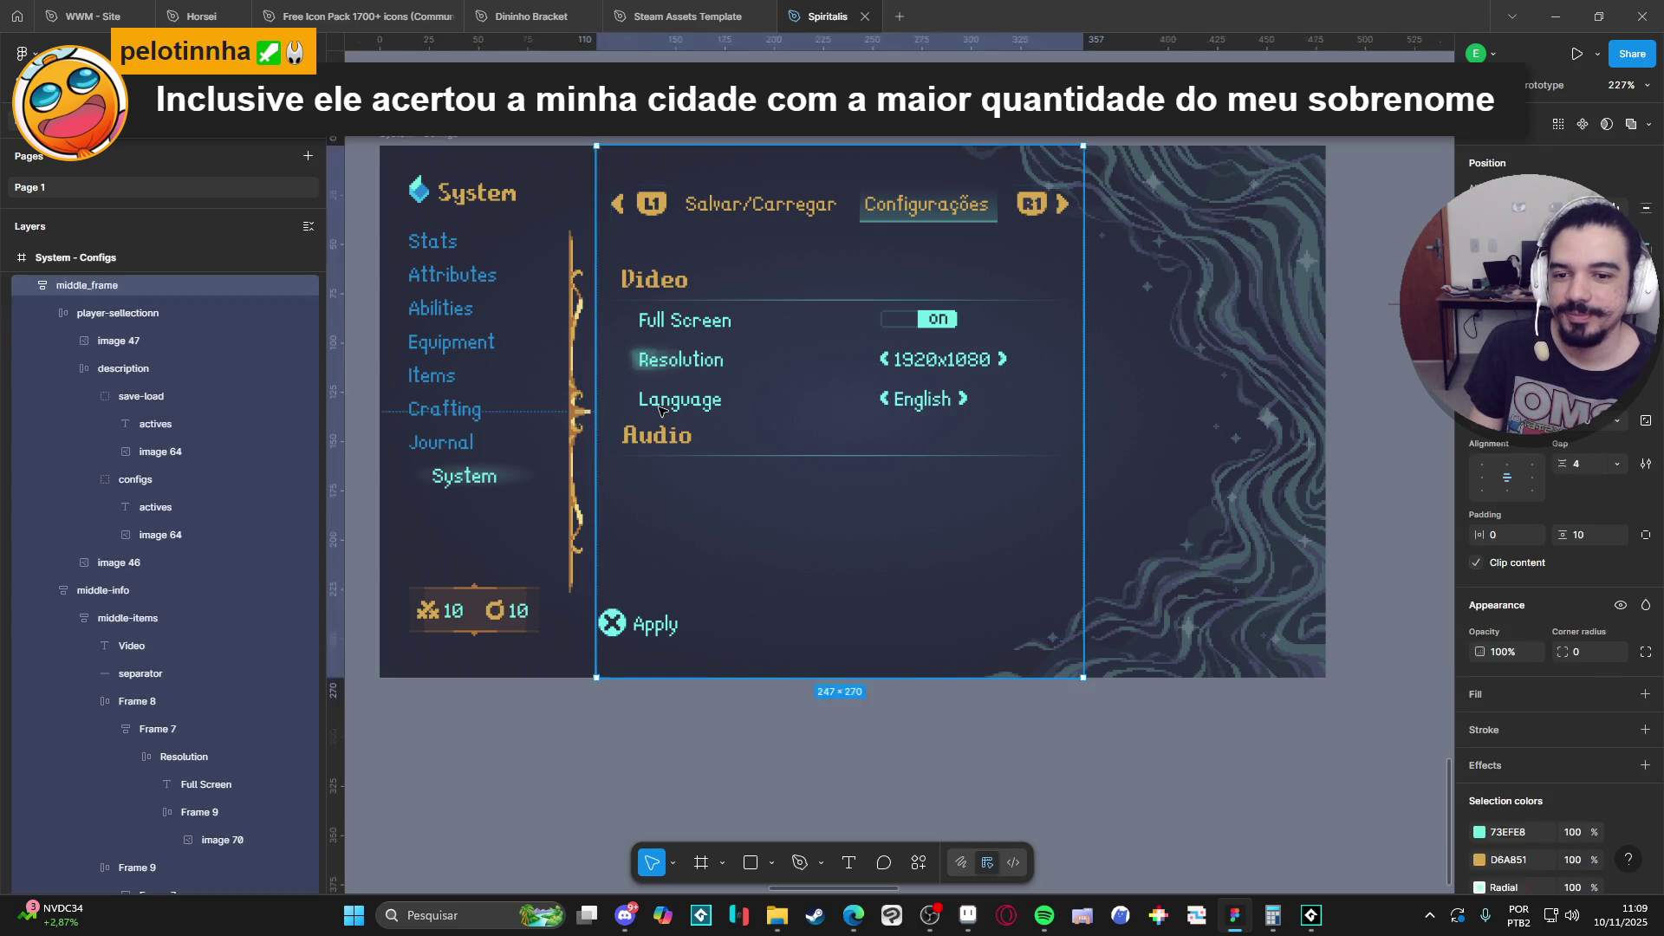
{"action": "double_click", "coordinate": [659, 404]}
{"action": "double_click", "coordinate": [659, 404]}
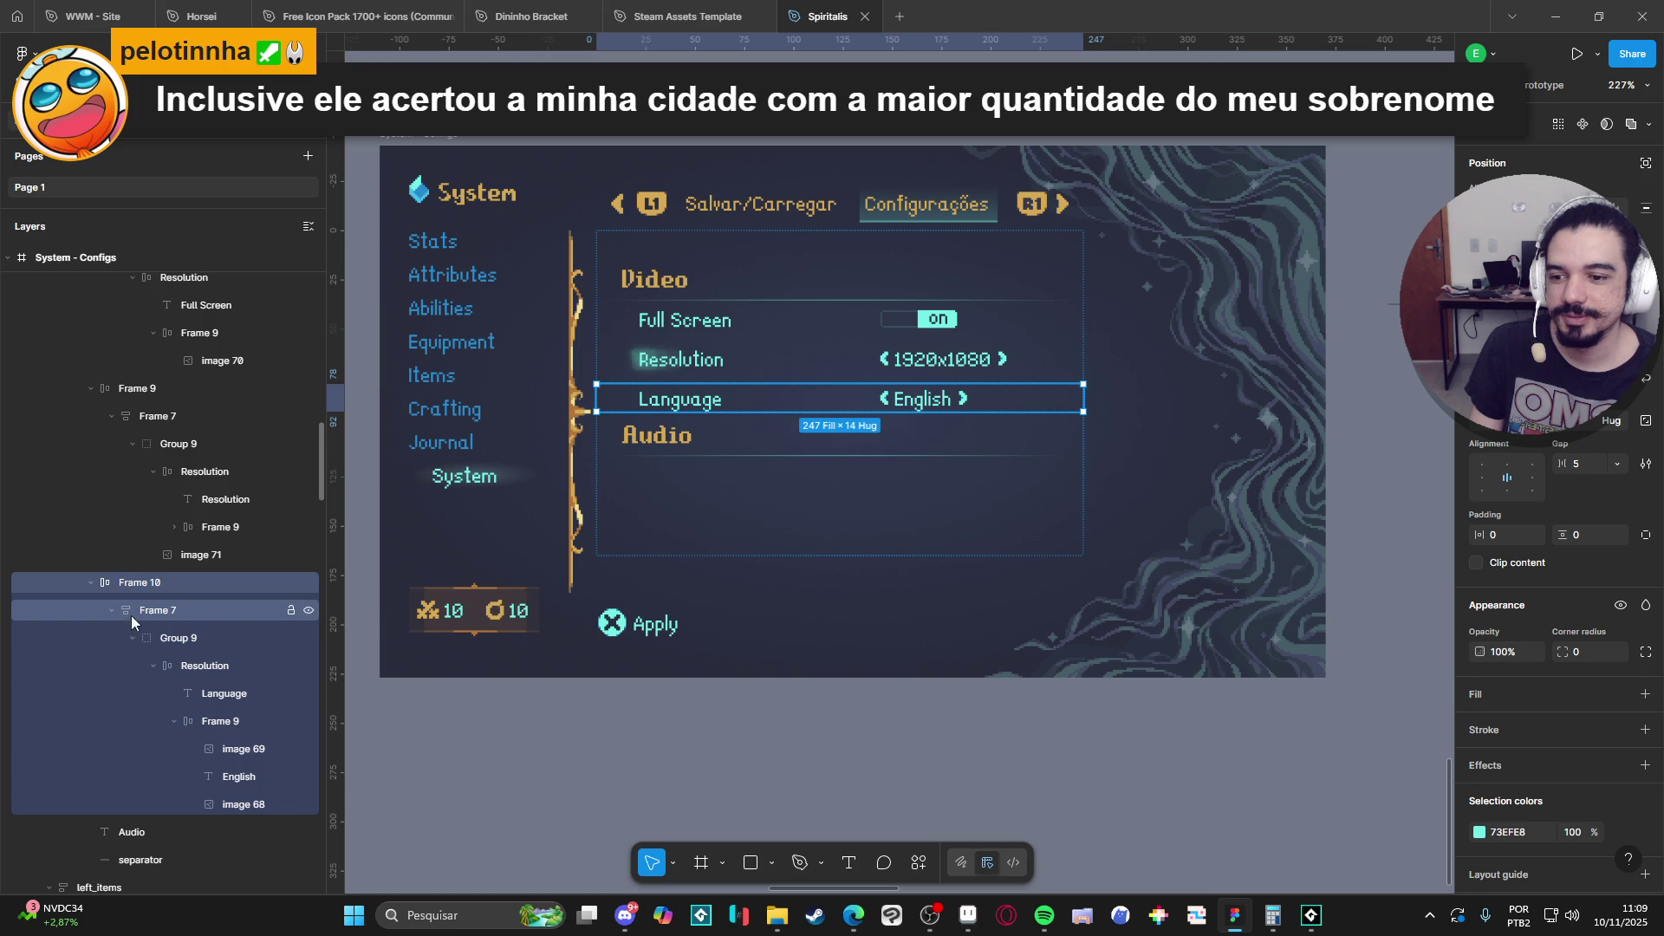
{"action": "left_click", "coordinate": [112, 609]}
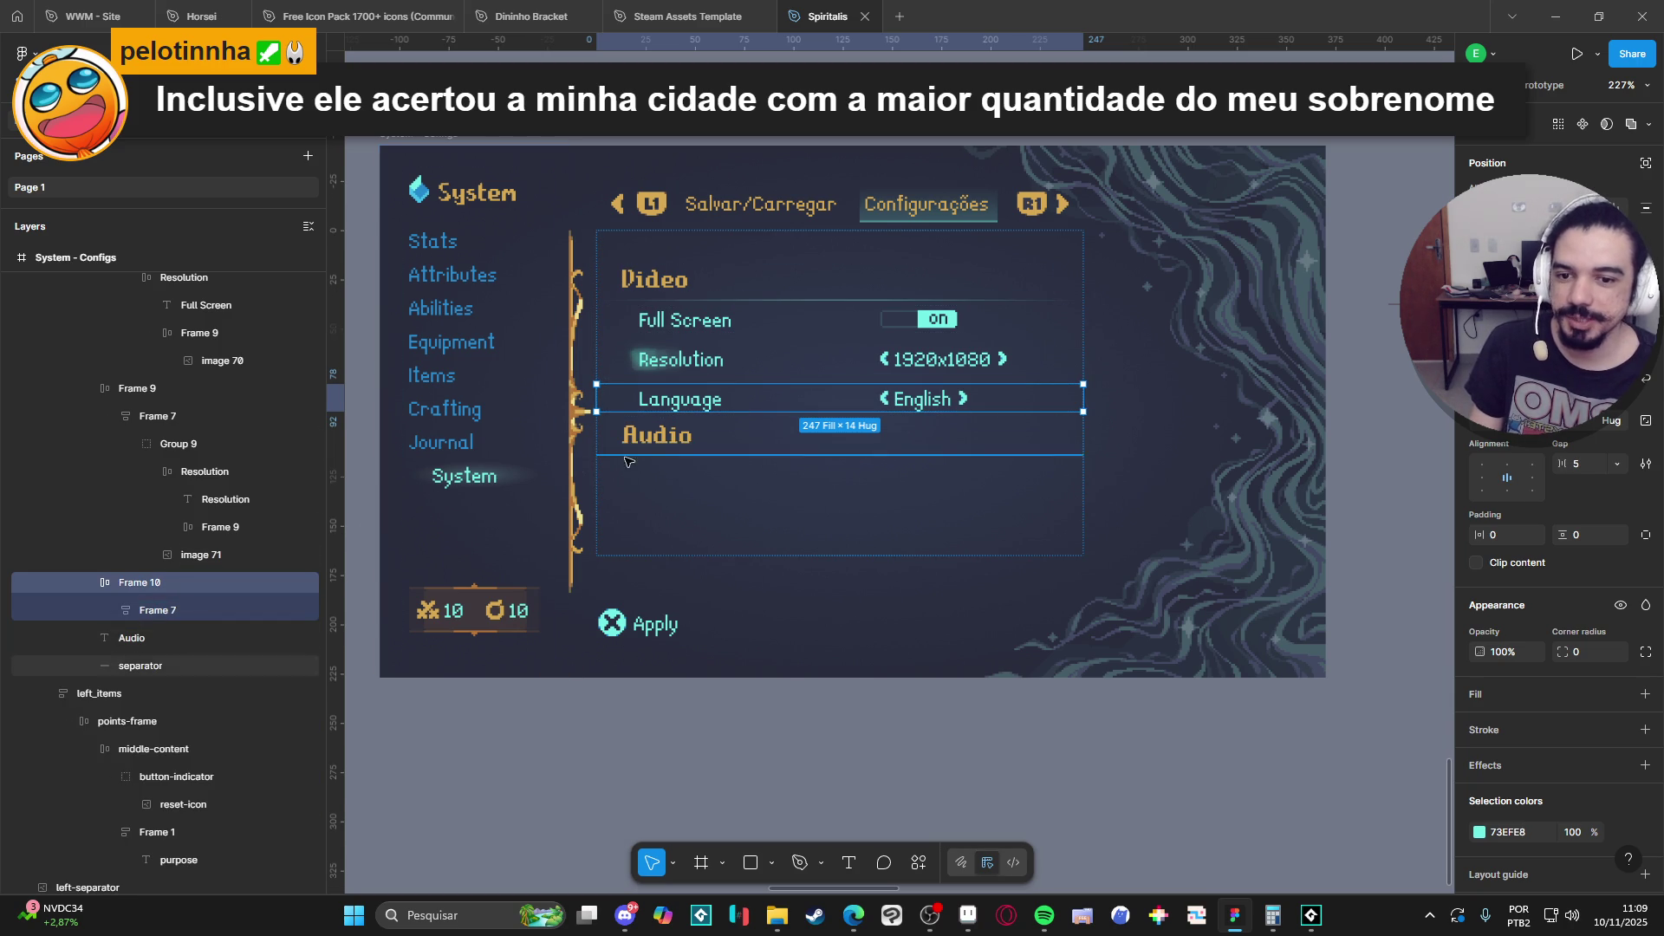
{"action": "key", "text": "ctrl+d"}
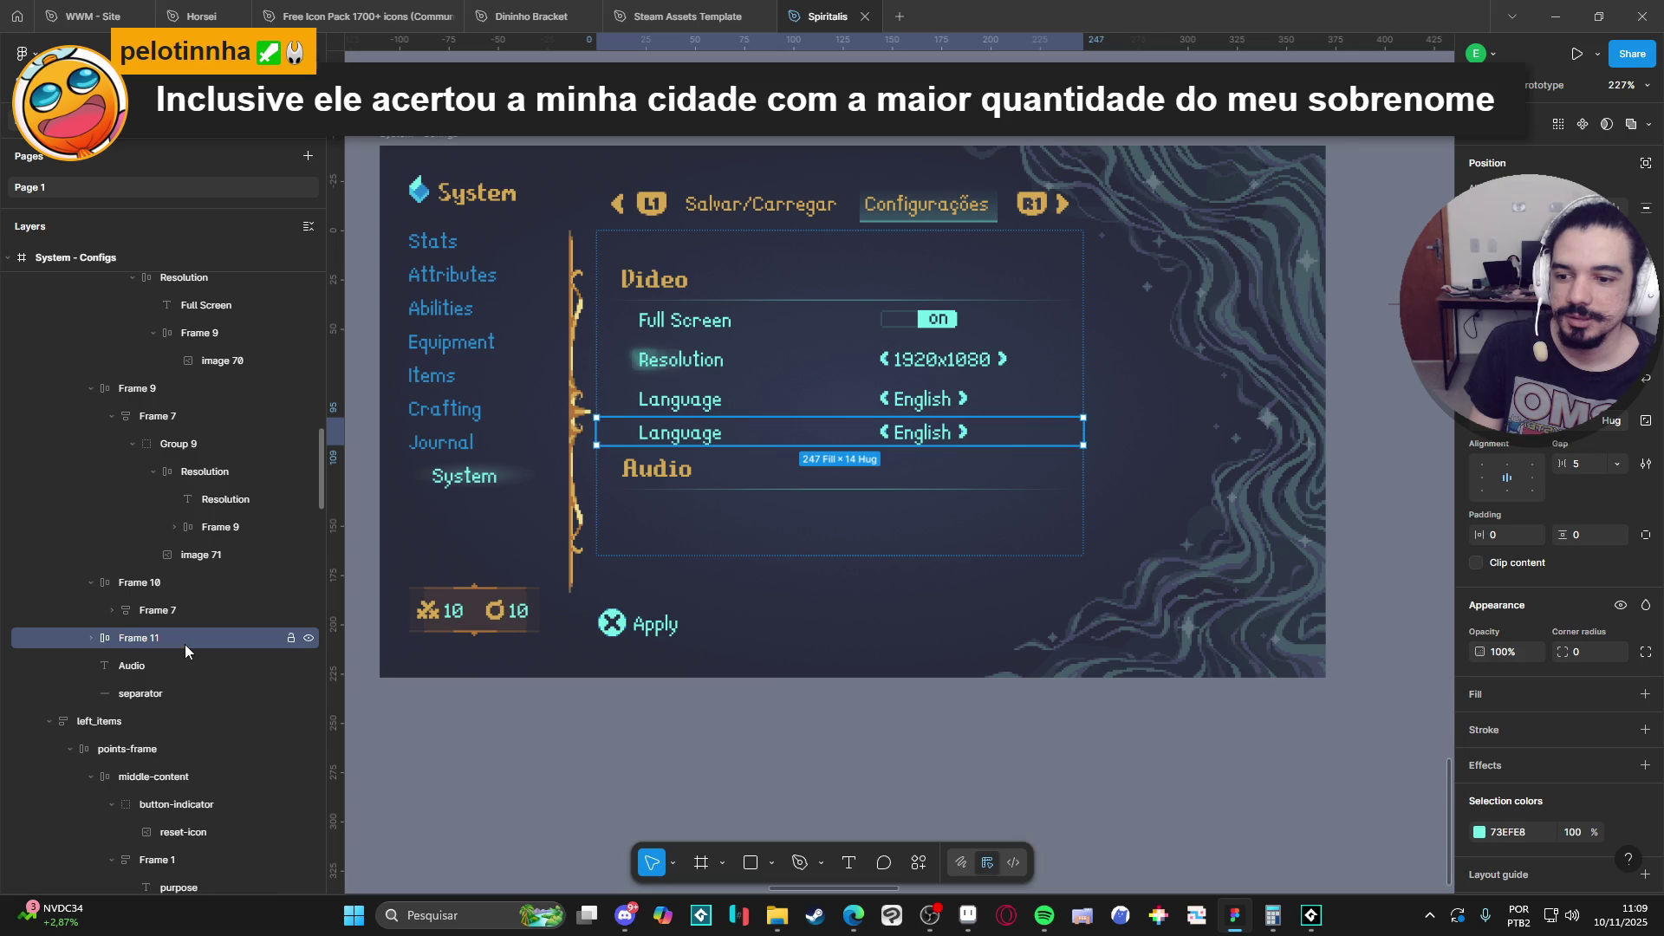
{"action": "left_click_drag", "start_coordinate": [185, 643], "coordinate": [173, 702]}
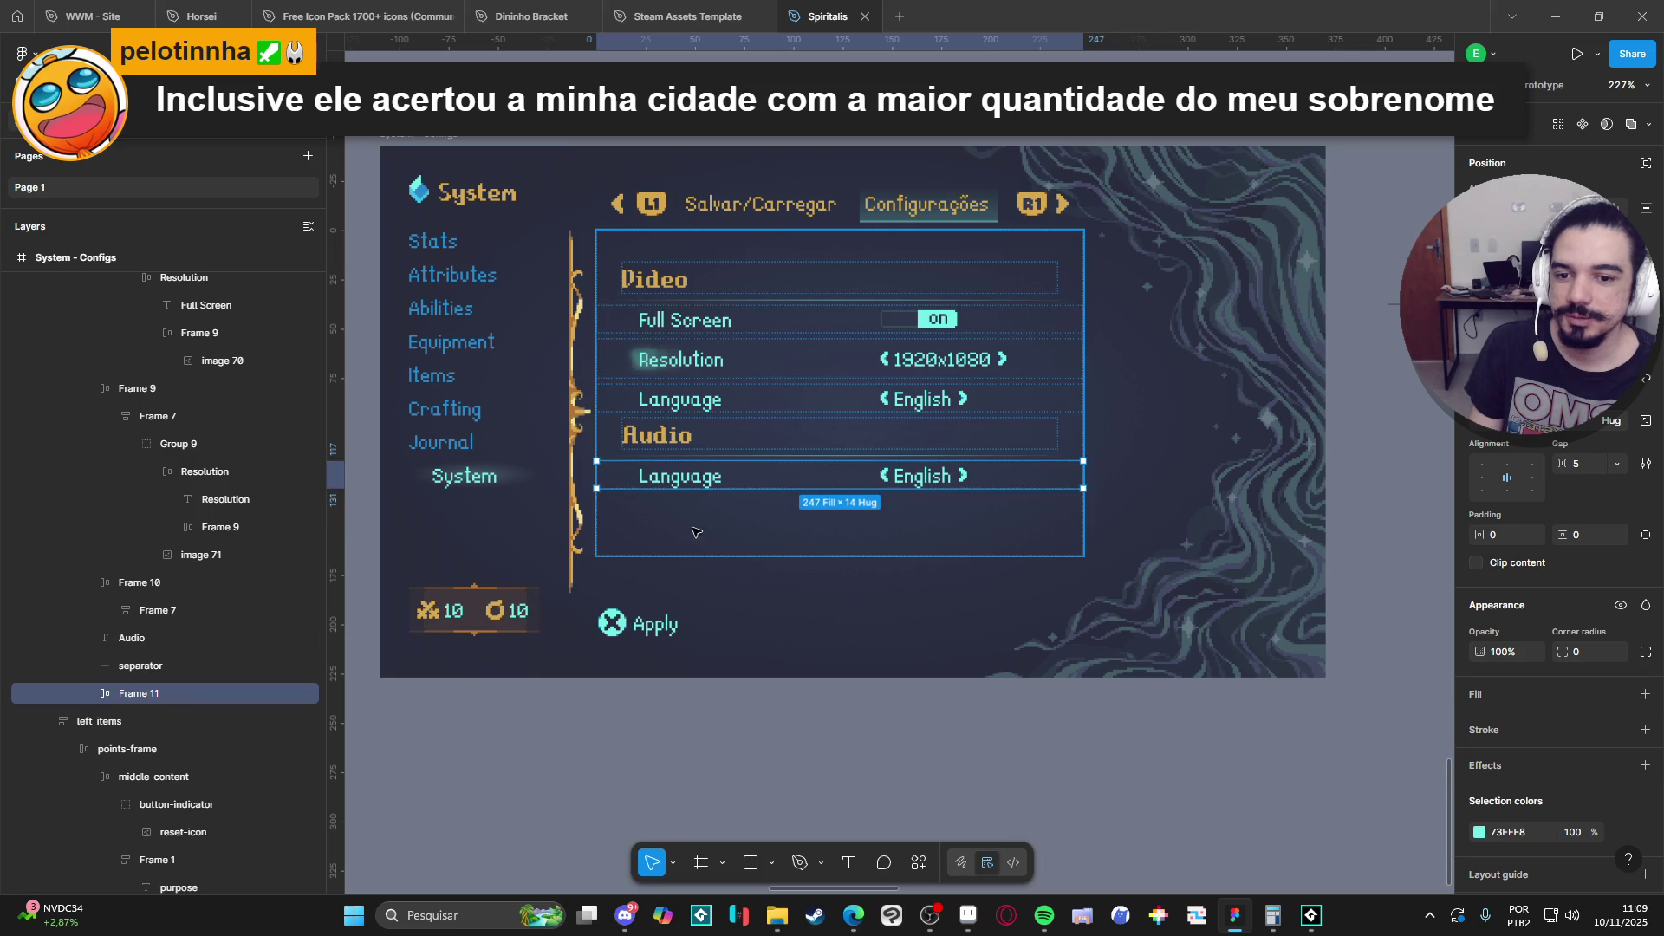
Rename the copied row's label from Language to 'SFX'.
{"action": "double_click", "coordinate": [704, 479]}
{"action": "double_click", "coordinate": [704, 479]}
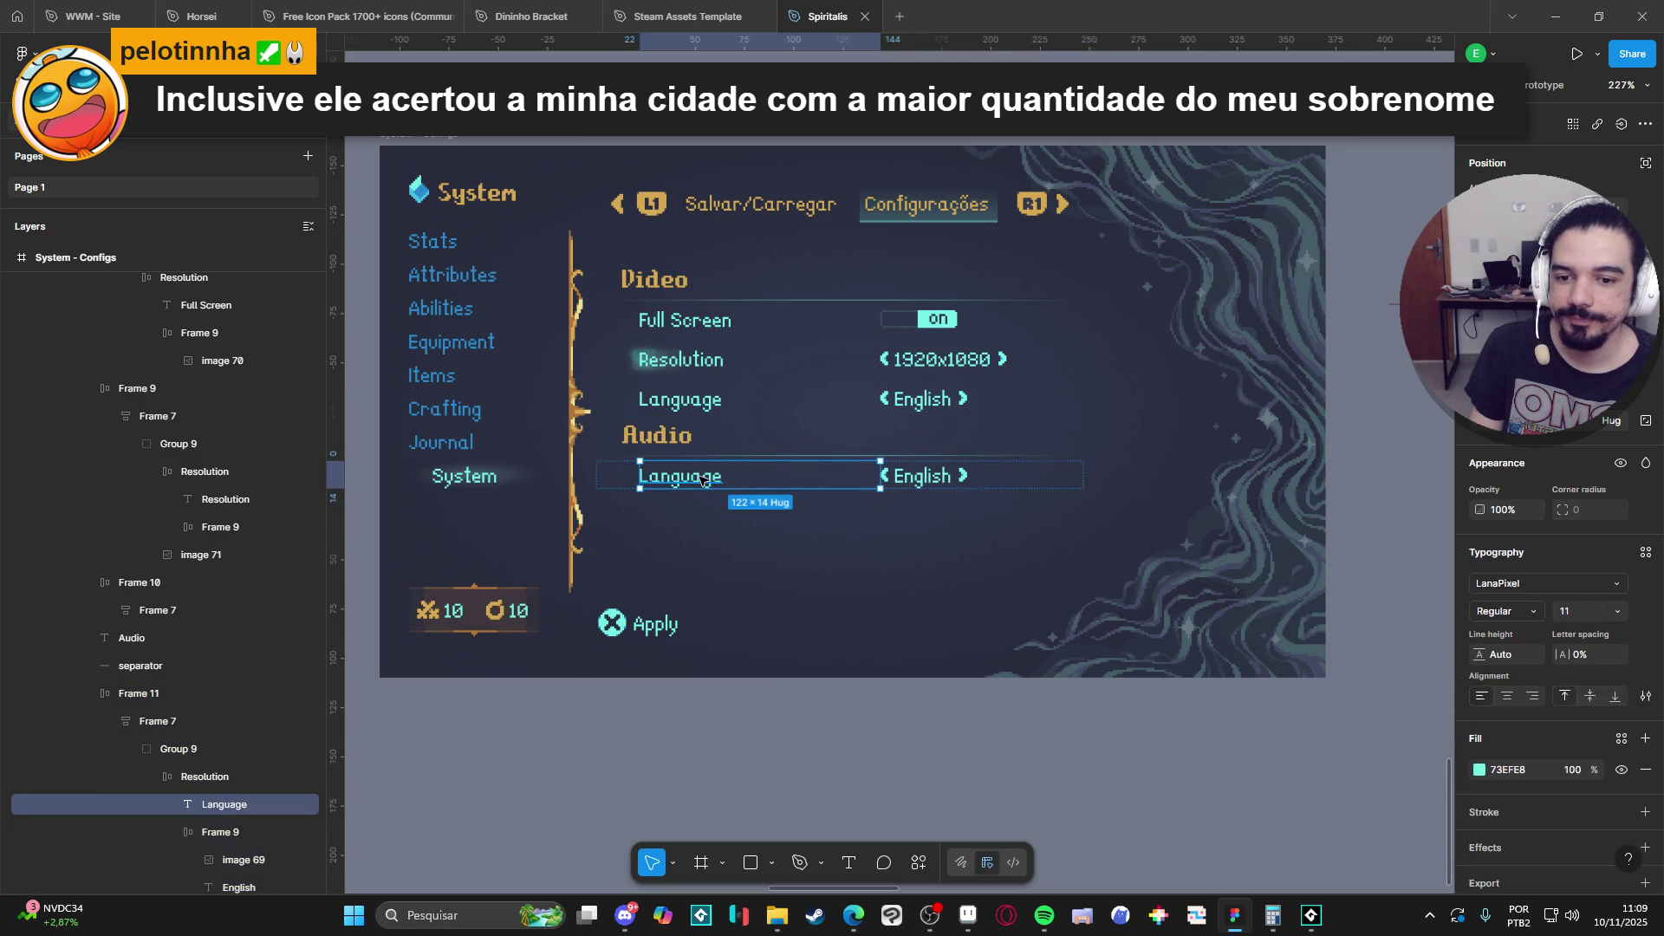
{"action": "double_click", "coordinate": [704, 479]}
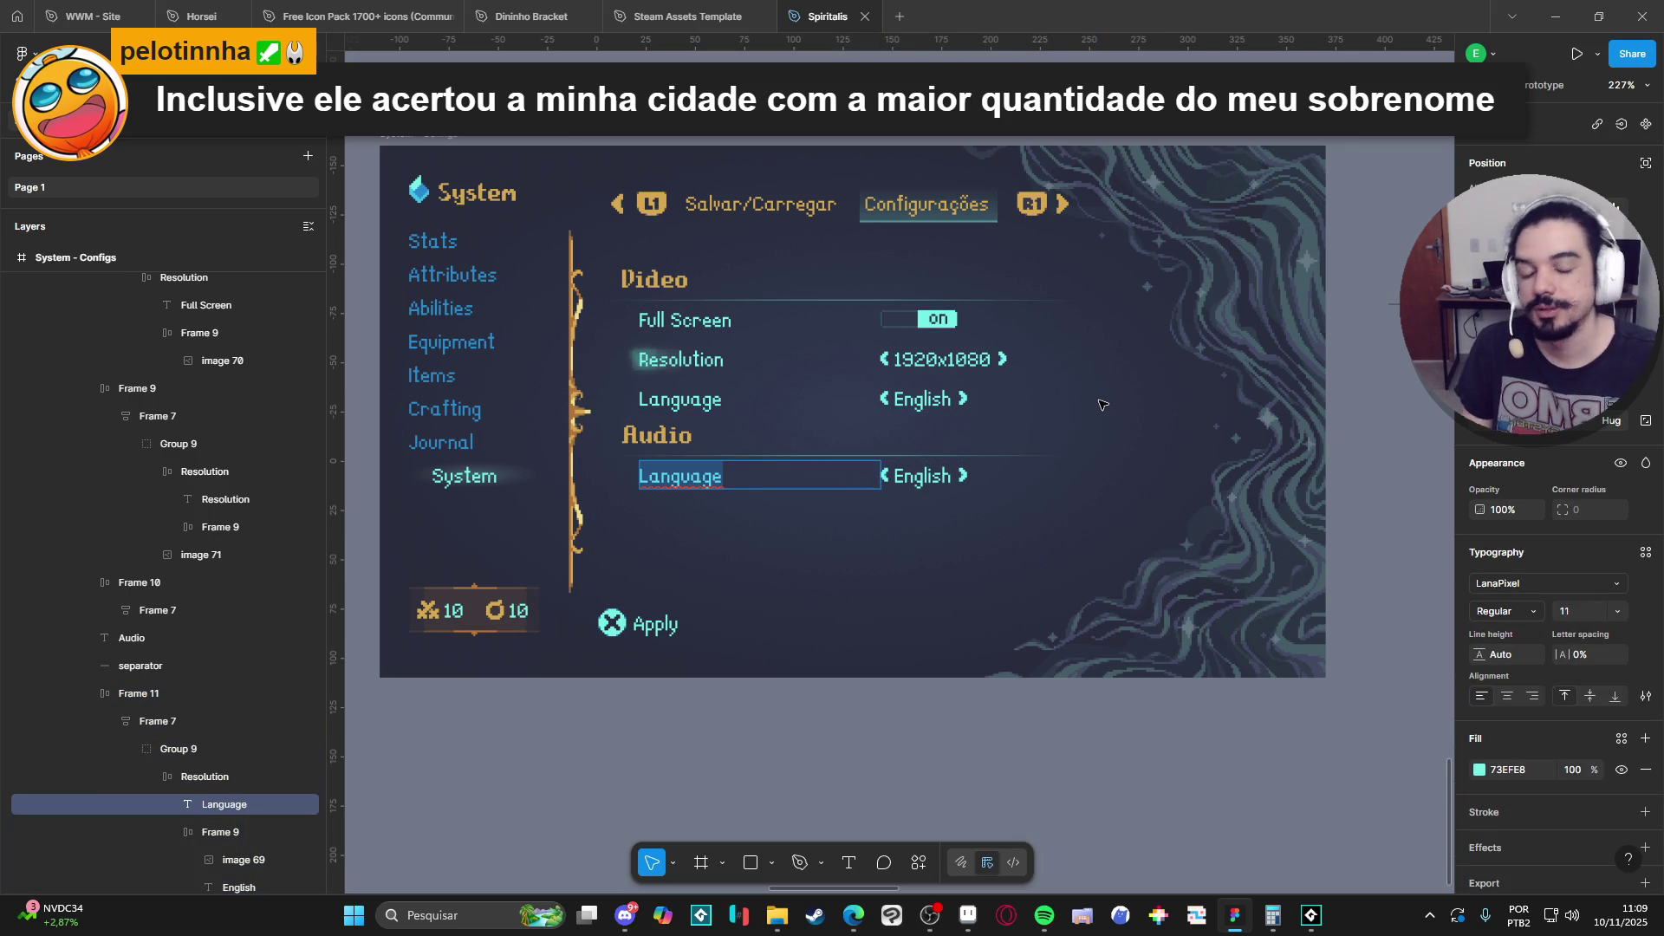
{"action": "type", "text": "SFX"}
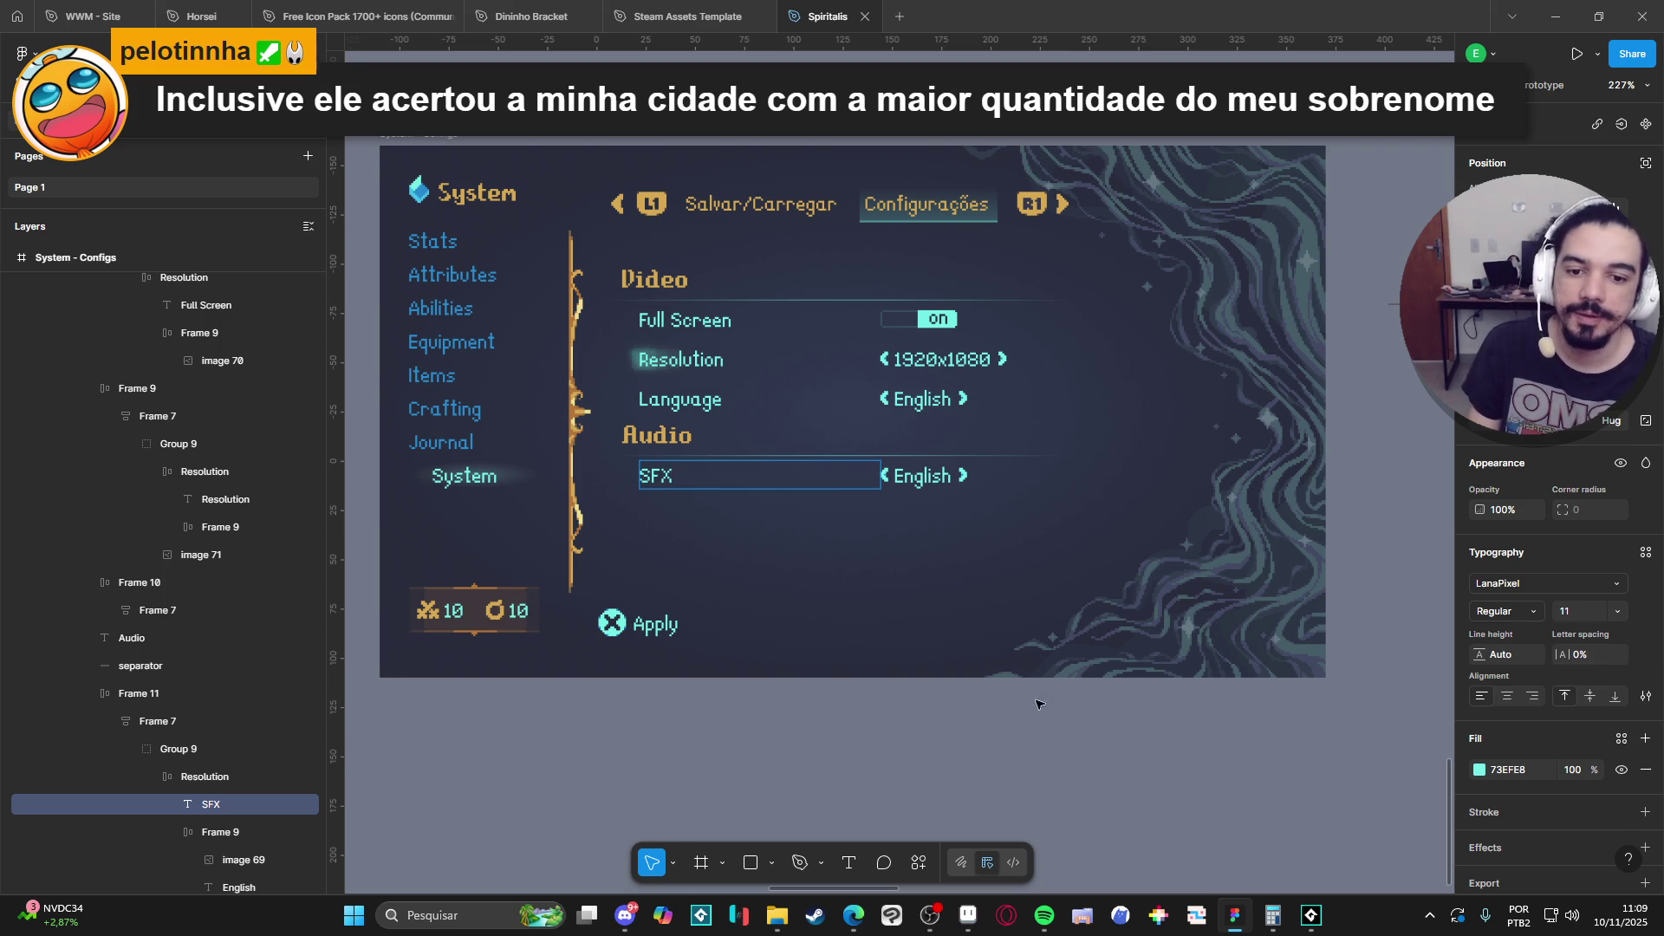
{"action": "key", "text": "Escape"}
{"action": "left_click", "coordinate": [1042, 732]}
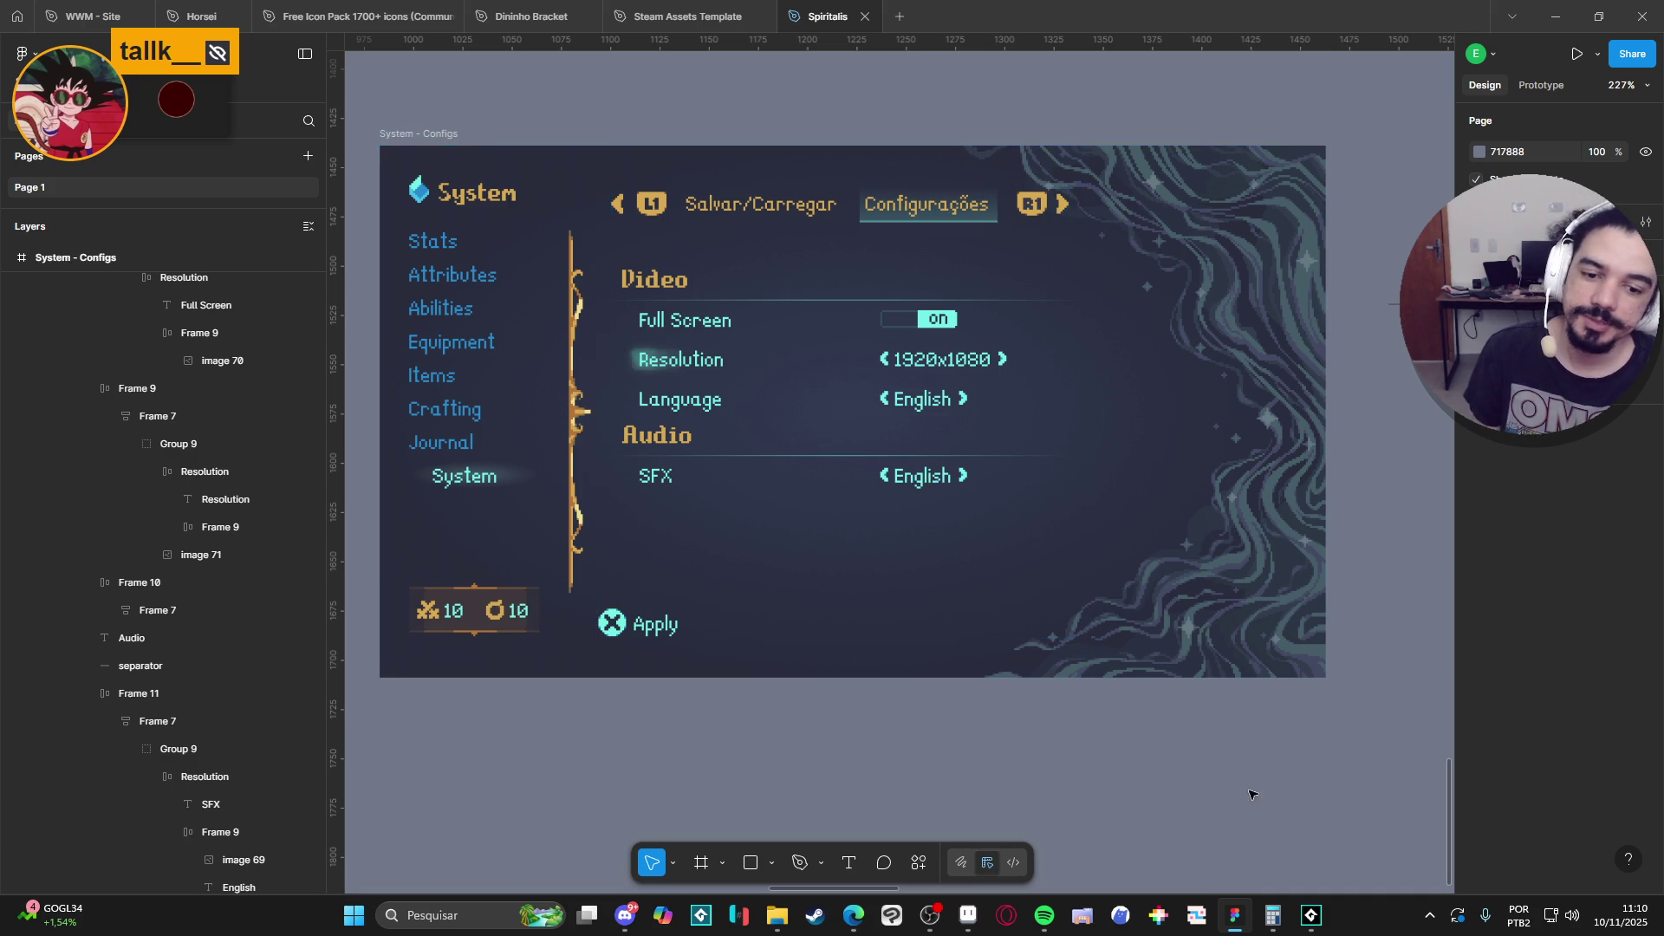
{"action": "scroll", "coordinate": [1248, 792], "scroll_direction": "down", "scroll_amount": 5}
{"action": "scroll", "coordinate": [1158, 804], "scroll_direction": "down", "scroll_amount": 4}
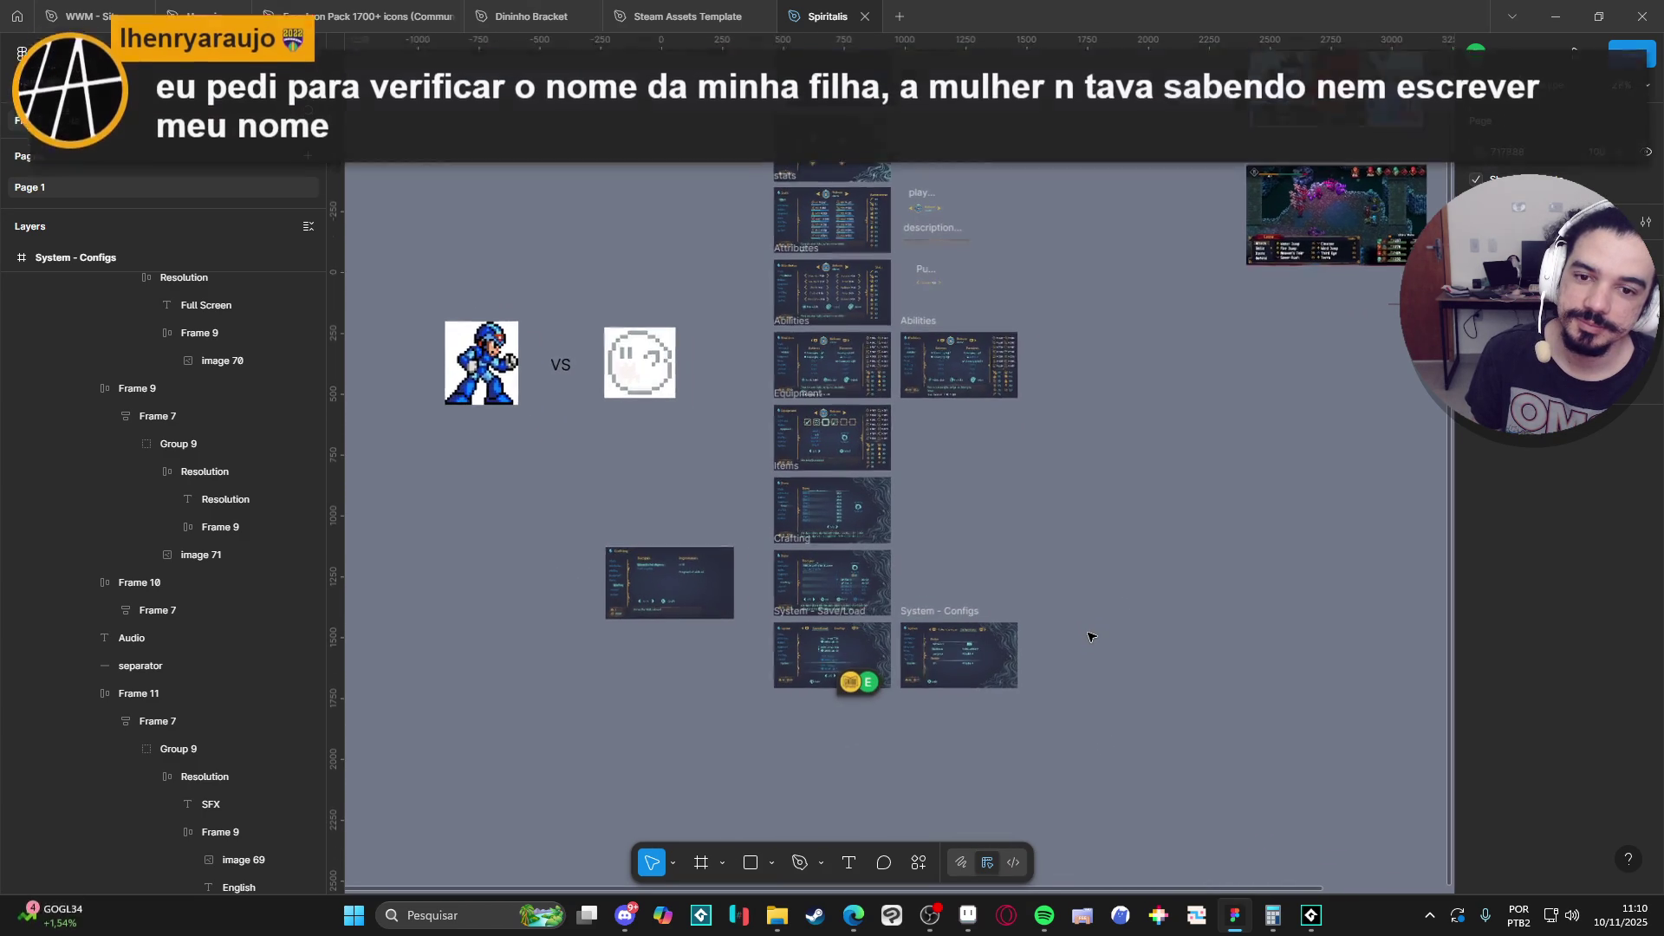
{"action": "scroll", "coordinate": [1092, 637], "scroll_direction": "up", "scroll_amount": 2}
{"action": "scroll", "coordinate": [1097, 676], "scroll_direction": "up", "scroll_amount": 1}
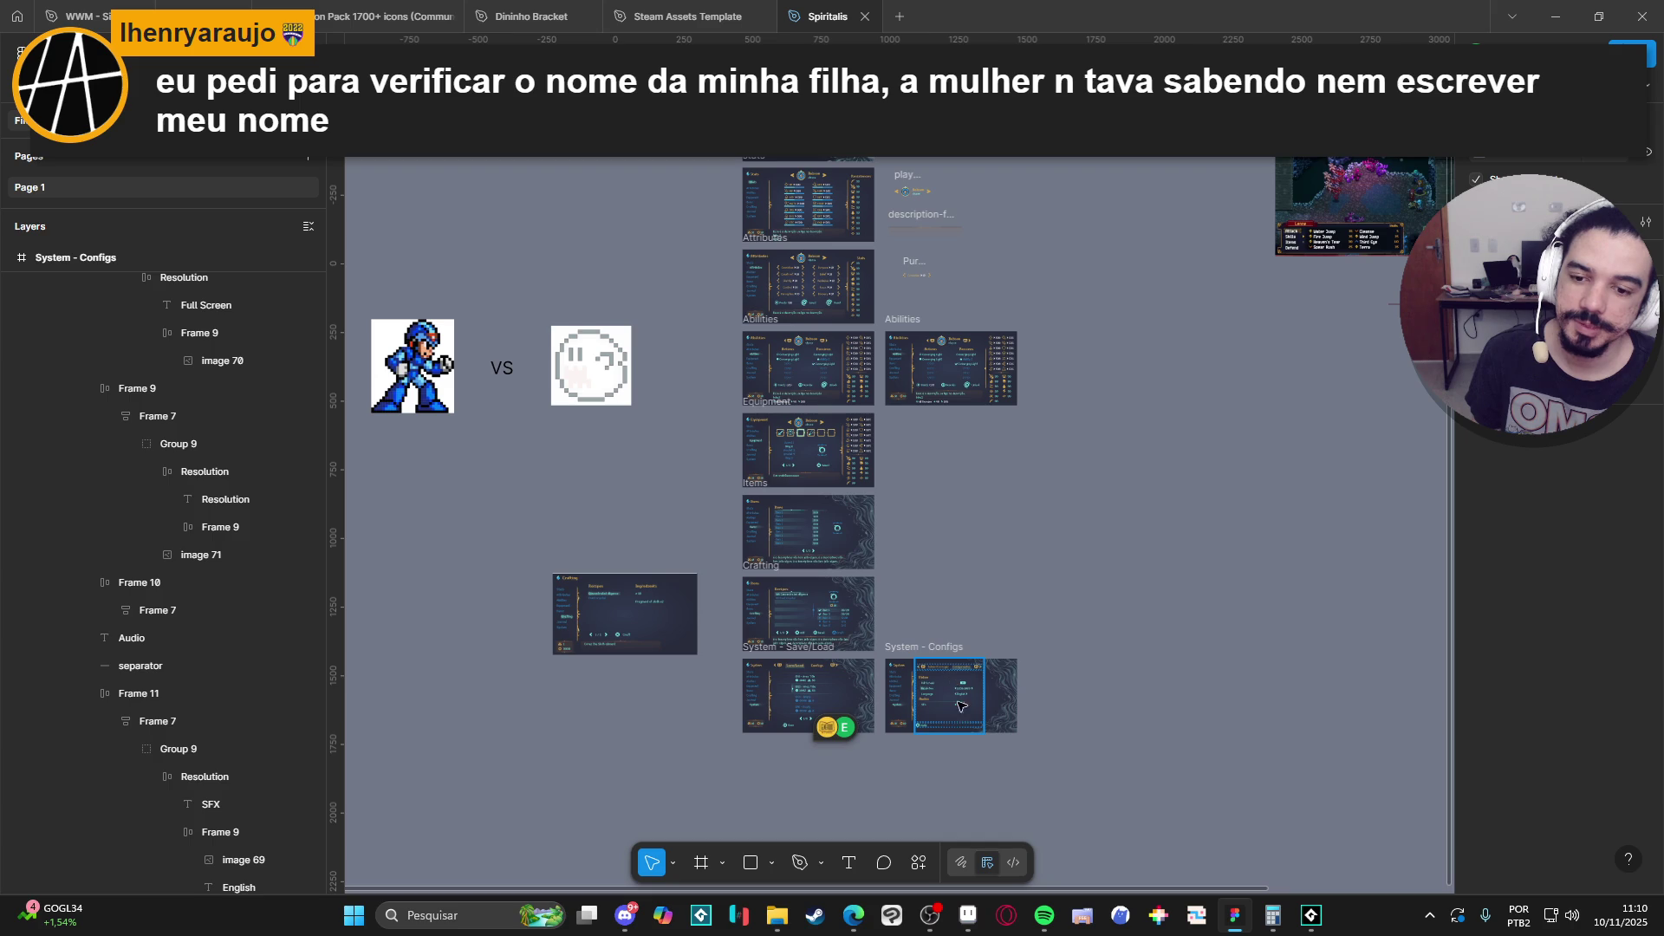
{"action": "scroll", "coordinate": [962, 693], "scroll_direction": "down", "scroll_amount": 1}
{"action": "scroll", "coordinate": [970, 658], "scroll_direction": "up", "scroll_amount": 1}
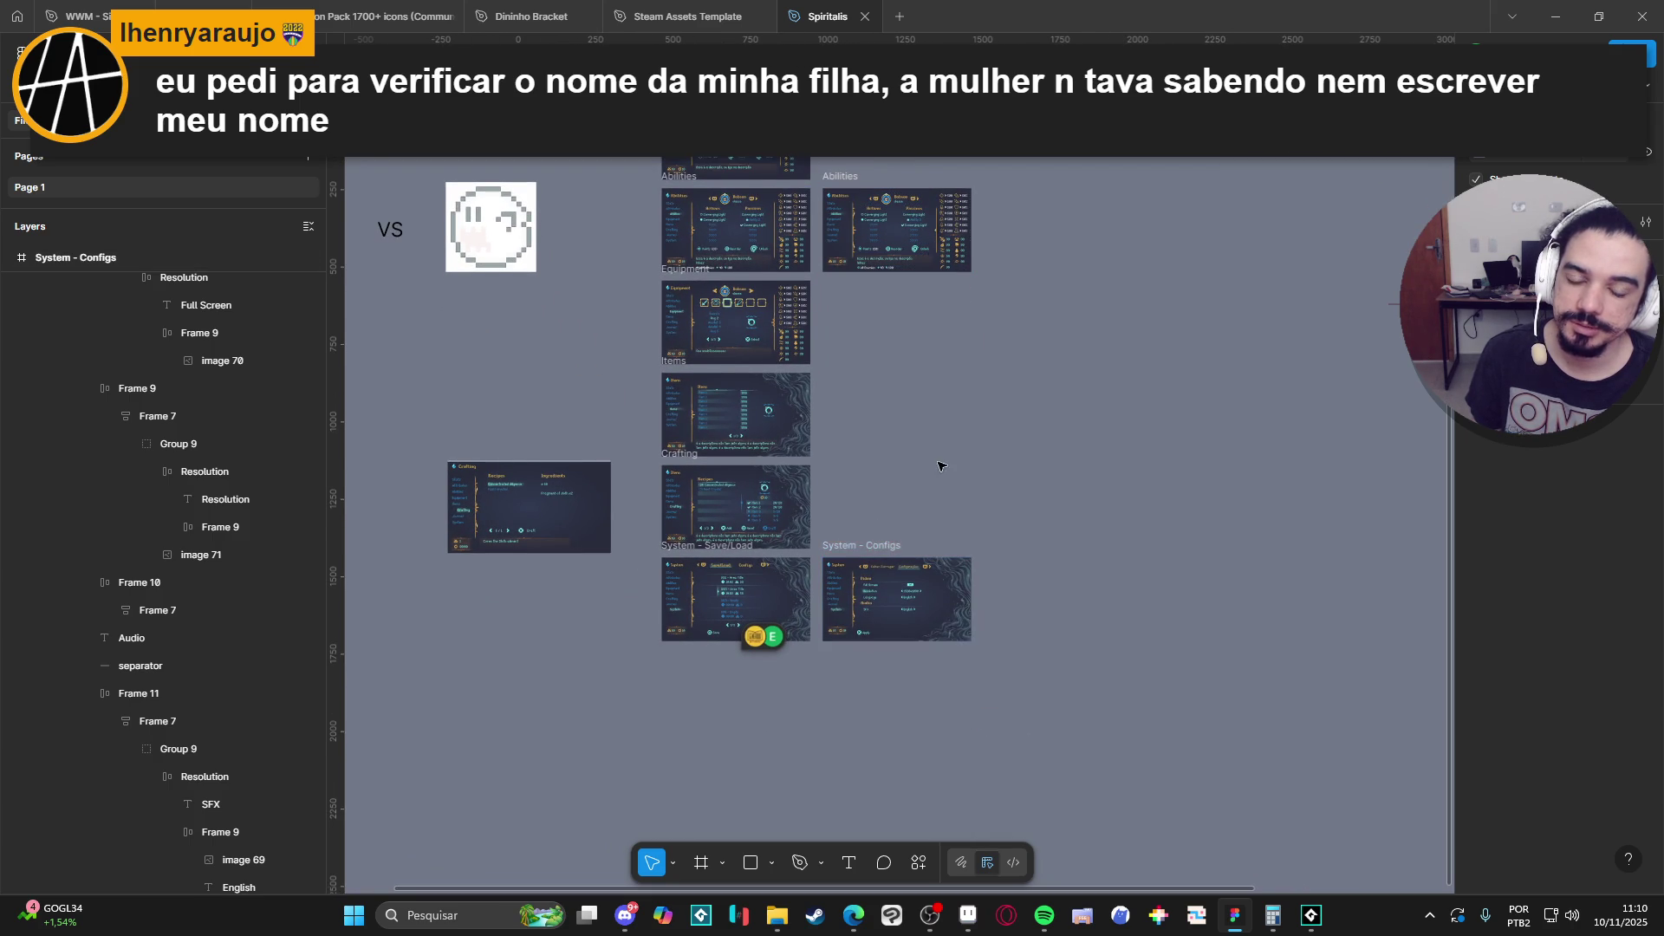
{"action": "scroll", "coordinate": [940, 465], "scroll_direction": "down", "scroll_amount": 2}
{"action": "scroll", "coordinate": [864, 488], "scroll_direction": "up", "scroll_amount": 2}
{"action": "scroll", "coordinate": [865, 488], "scroll_direction": "up", "scroll_amount": 5}
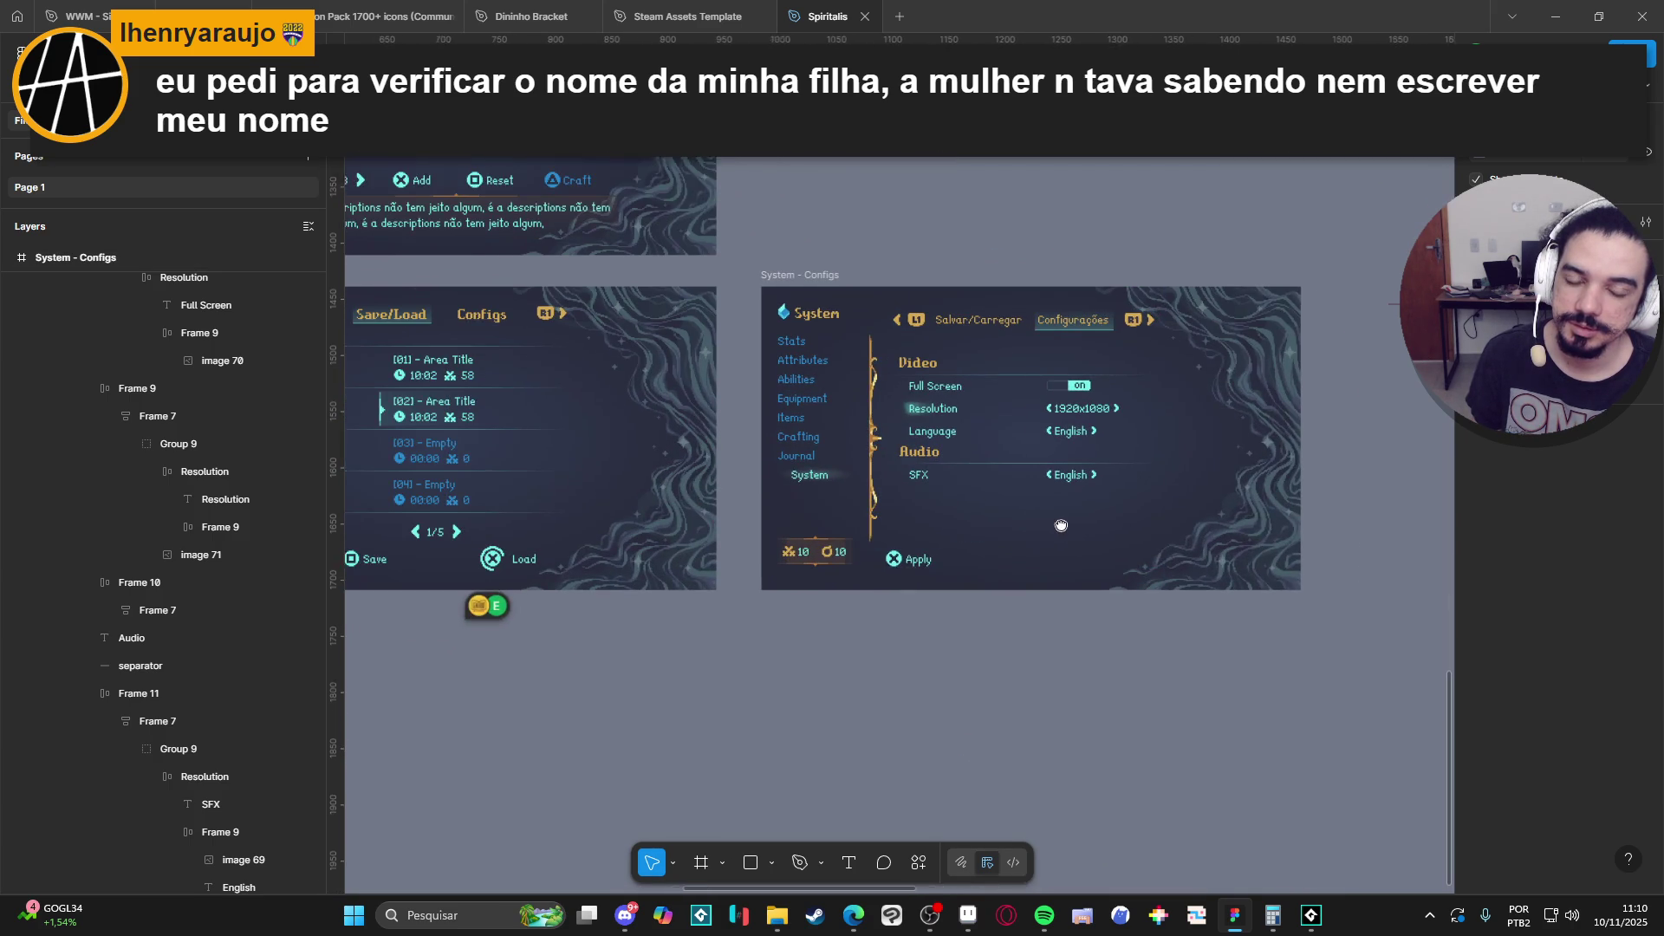
{"action": "scroll", "coordinate": [1163, 531], "scroll_direction": "up", "scroll_amount": 4}
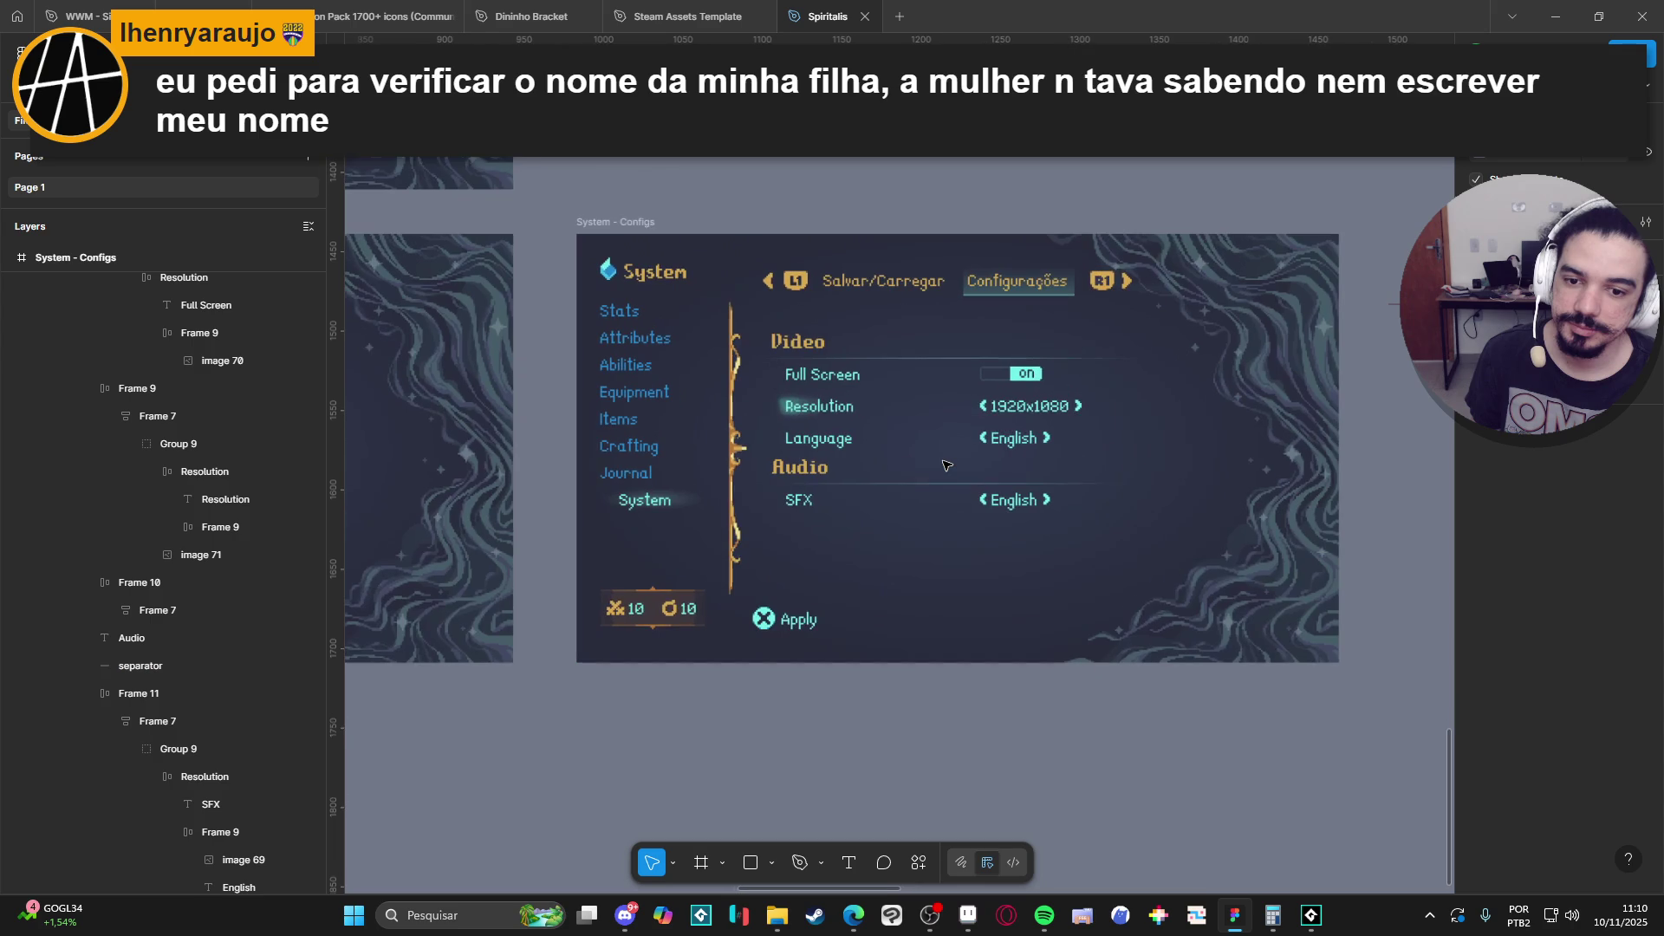
{"action": "scroll", "coordinate": [898, 469], "scroll_direction": "up", "scroll_amount": 1}
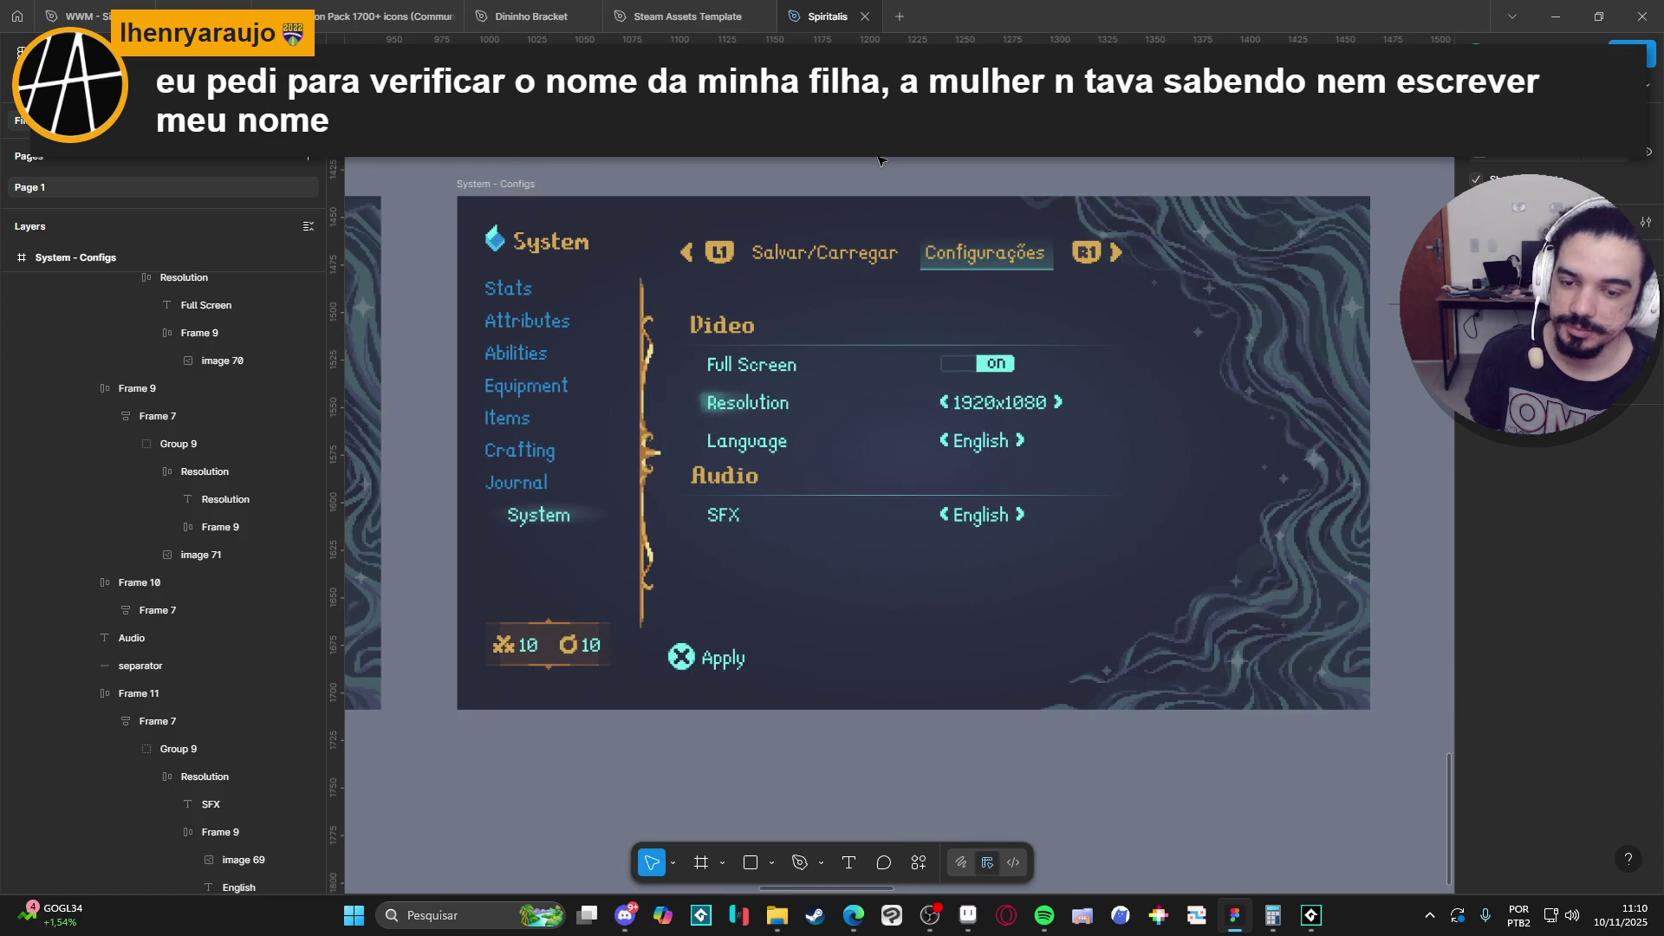
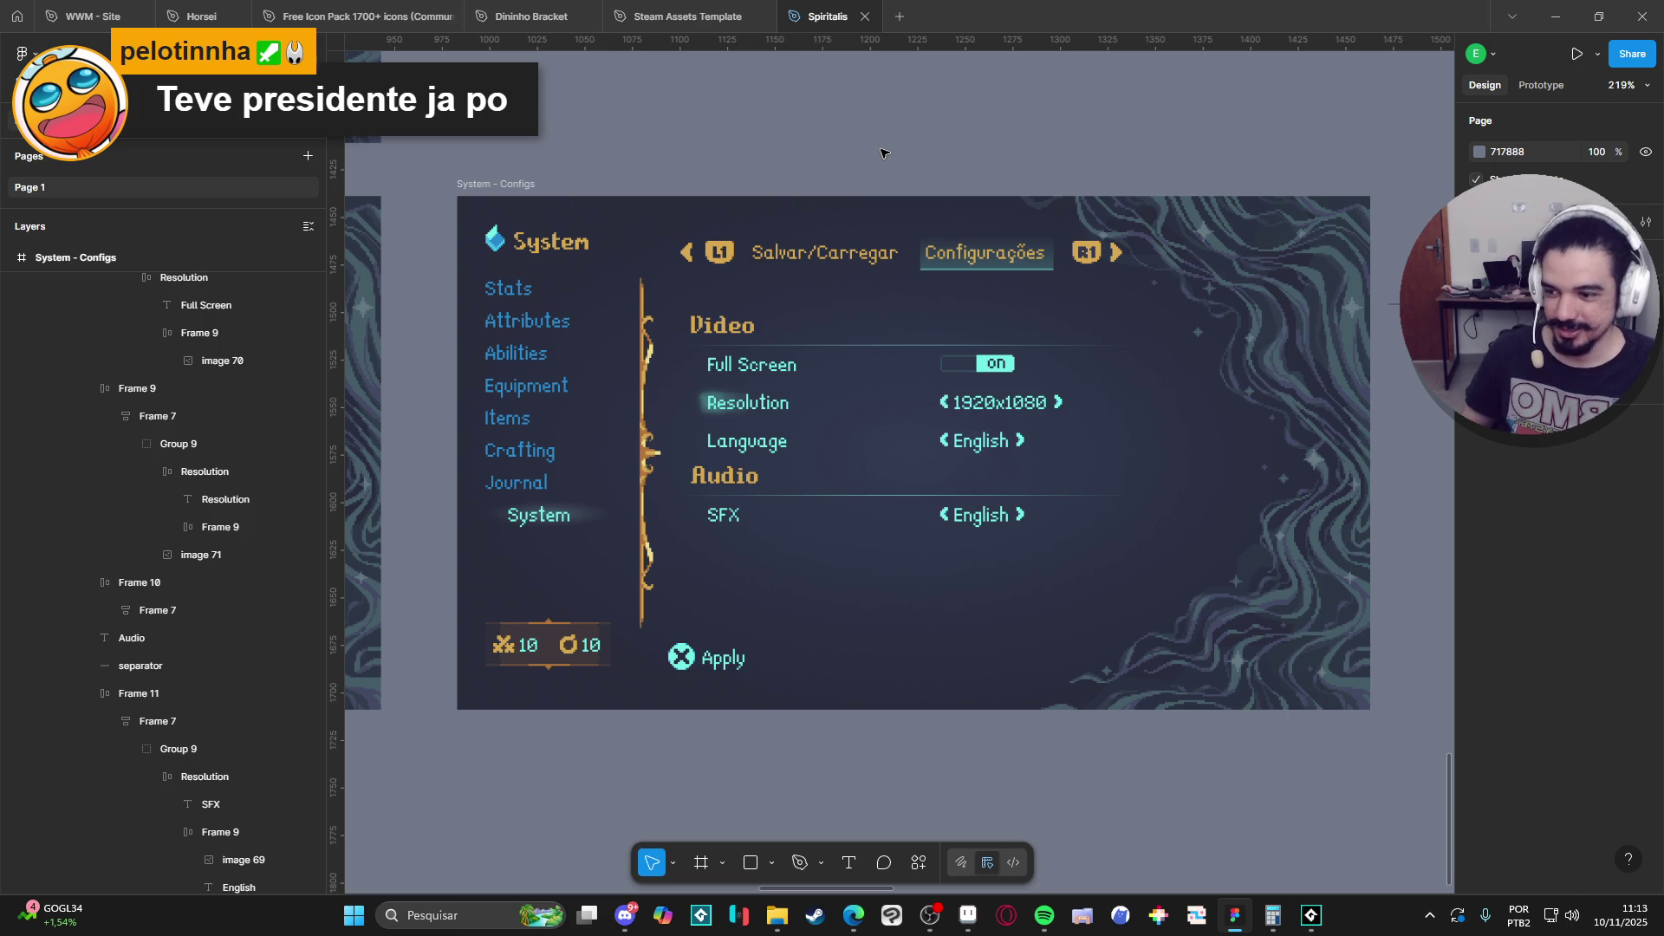
Search IBGE Nomes no Brasil in Edge for the surname Bolsonaro.
{"action": "mouse_move", "coordinate": [855, 925]}
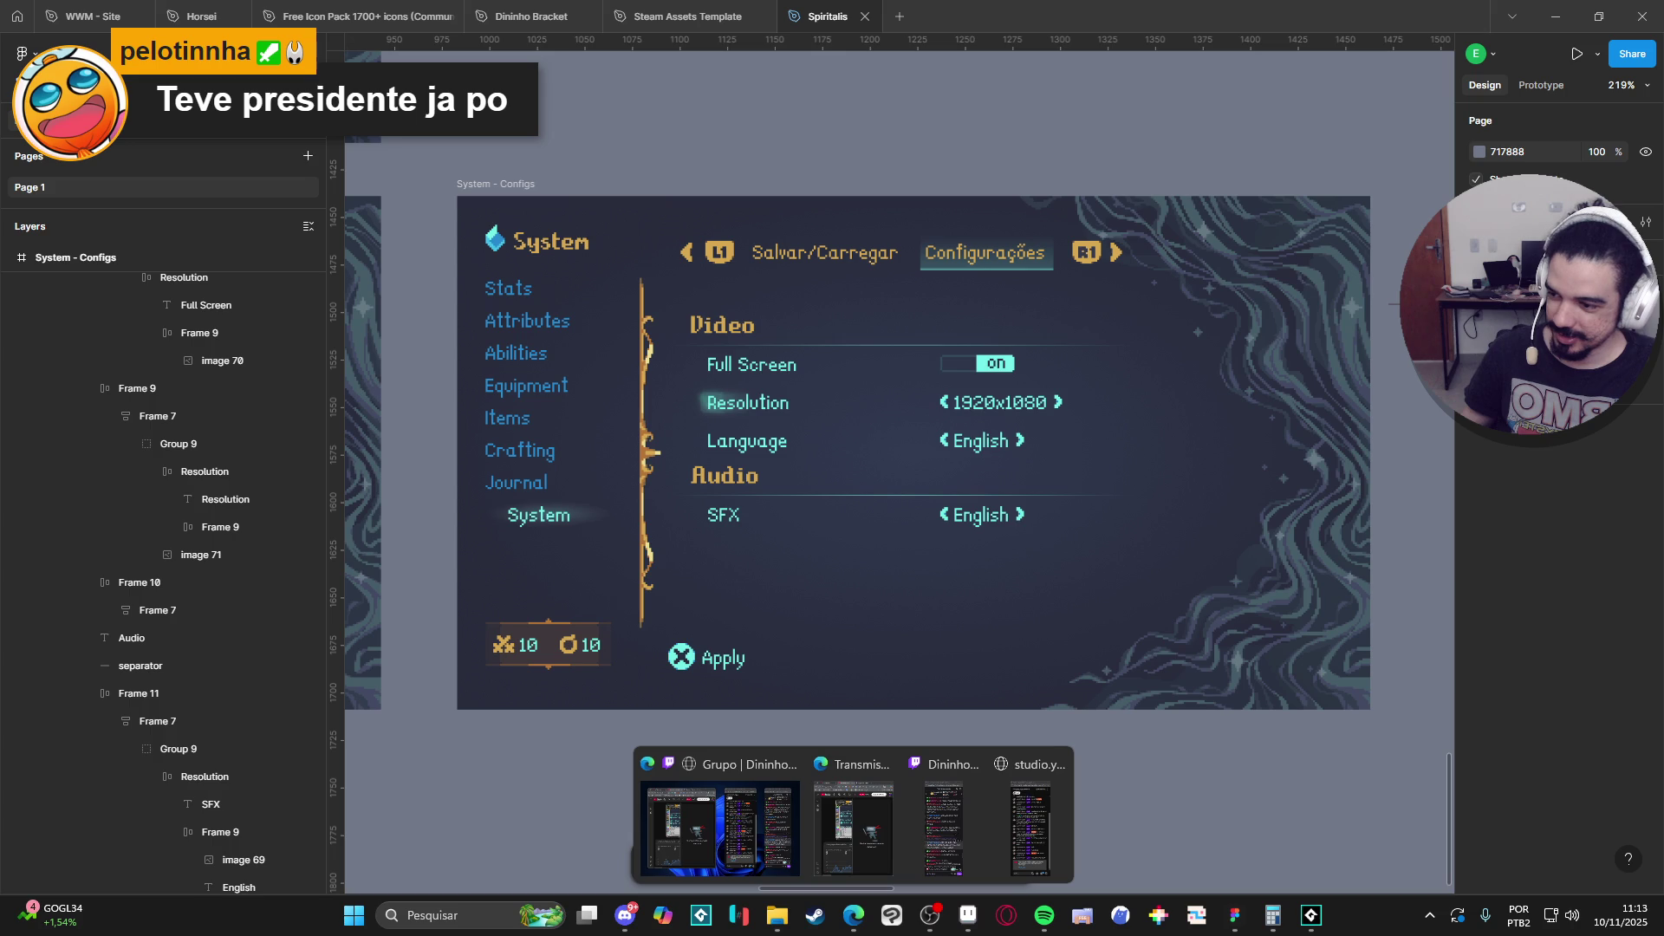
{"action": "key", "text": "alt+Tab"}
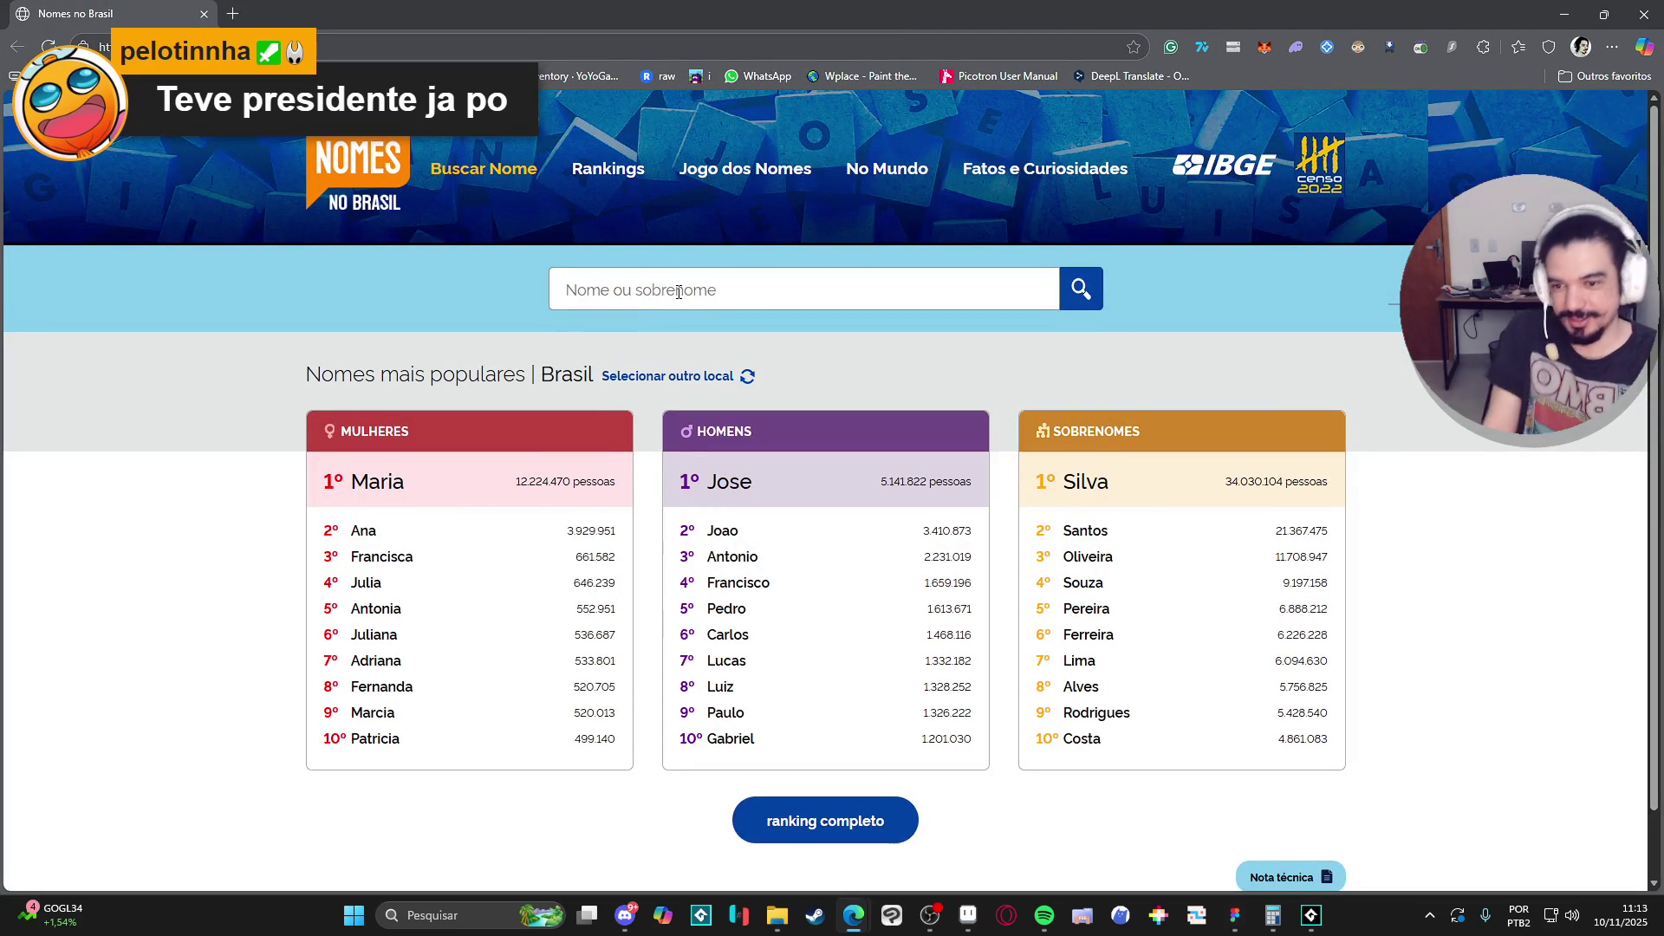
{"action": "type", "text": "bolsonaro"}
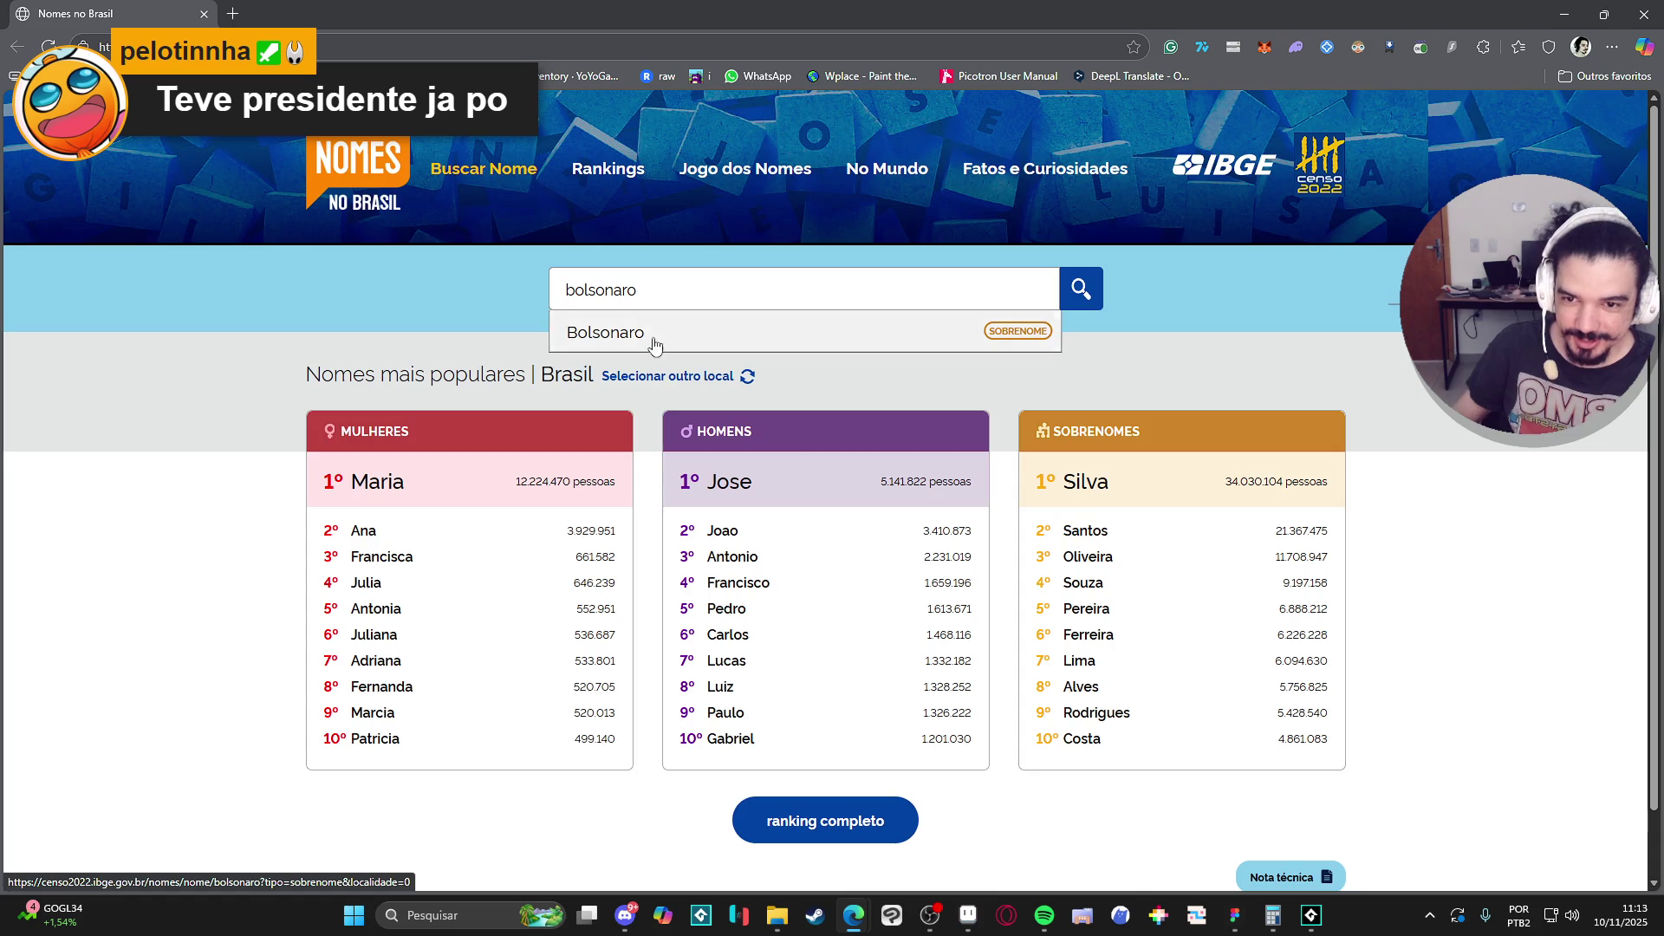
{"action": "left_click", "coordinate": [655, 346]}
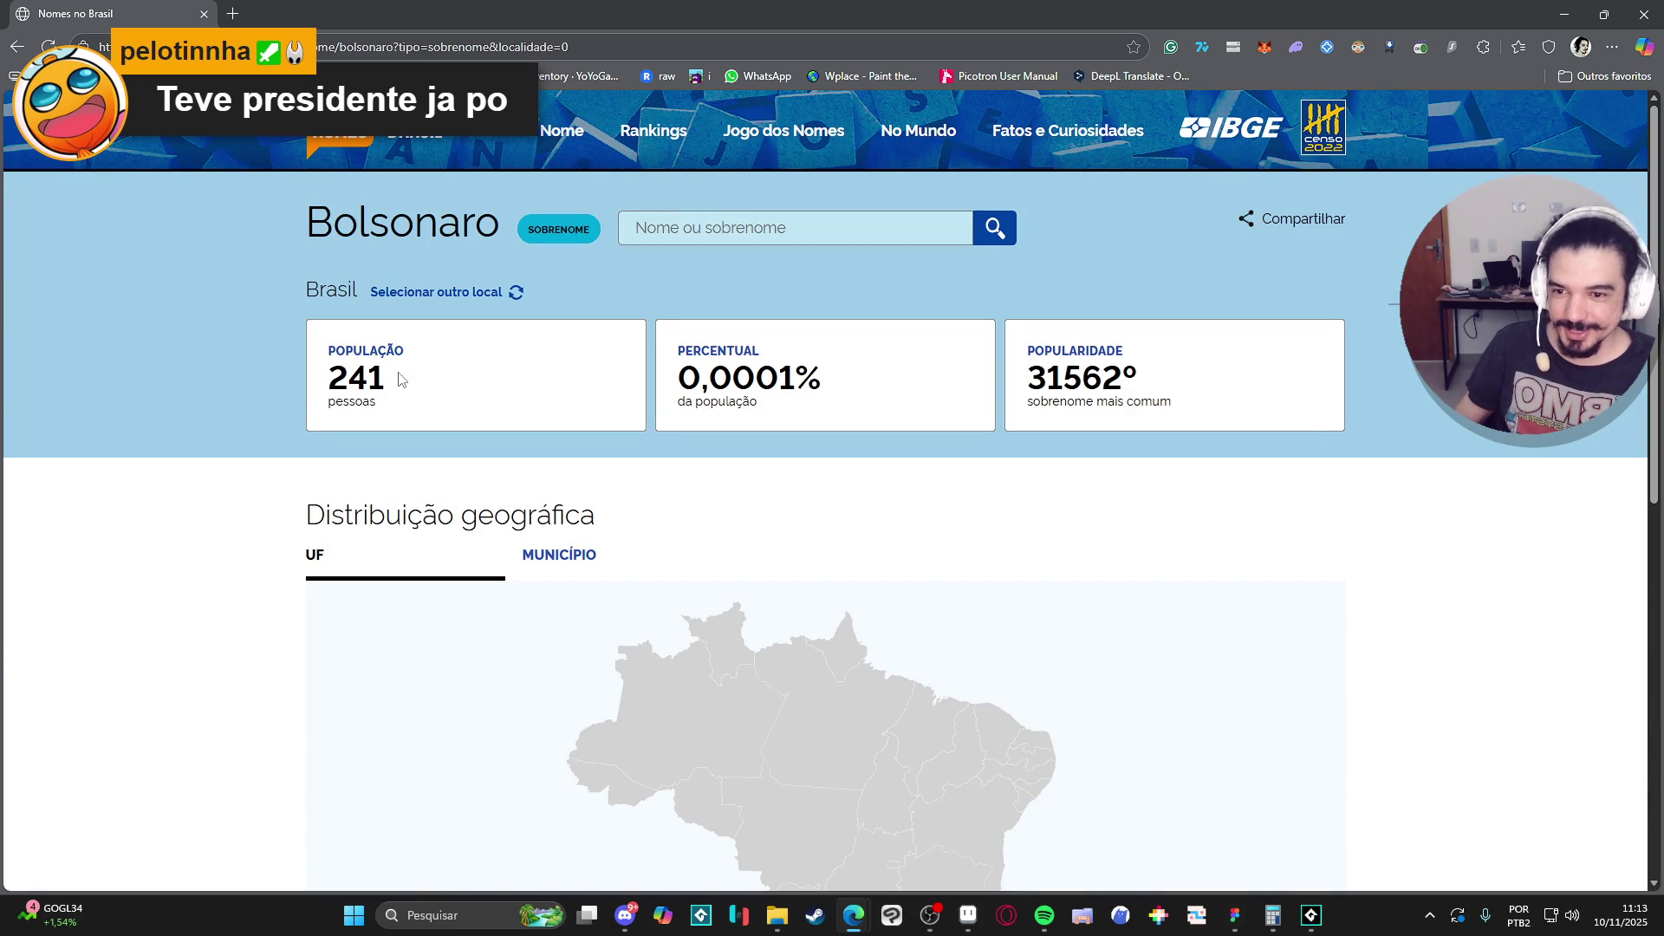
Check the 241-person total and highlight São Paulo on the distribution map.
{"action": "double_click", "coordinate": [364, 379]}
{"action": "left_click", "coordinate": [286, 388]}
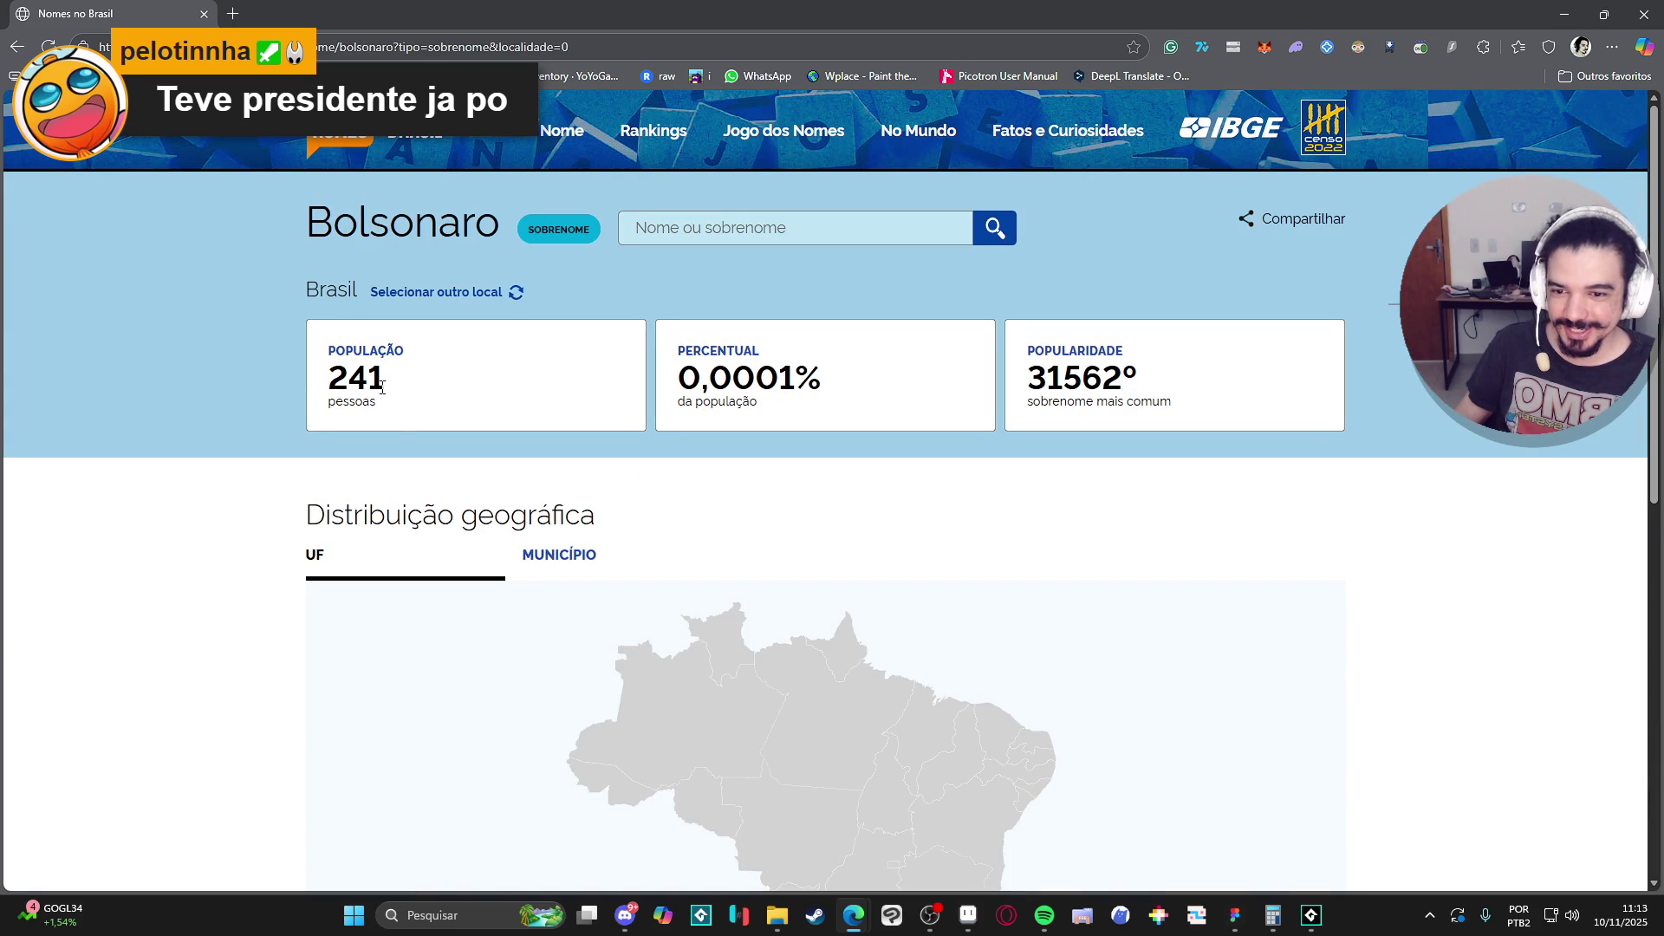
{"action": "scroll", "coordinate": [381, 388], "scroll_direction": "down", "scroll_amount": 3}
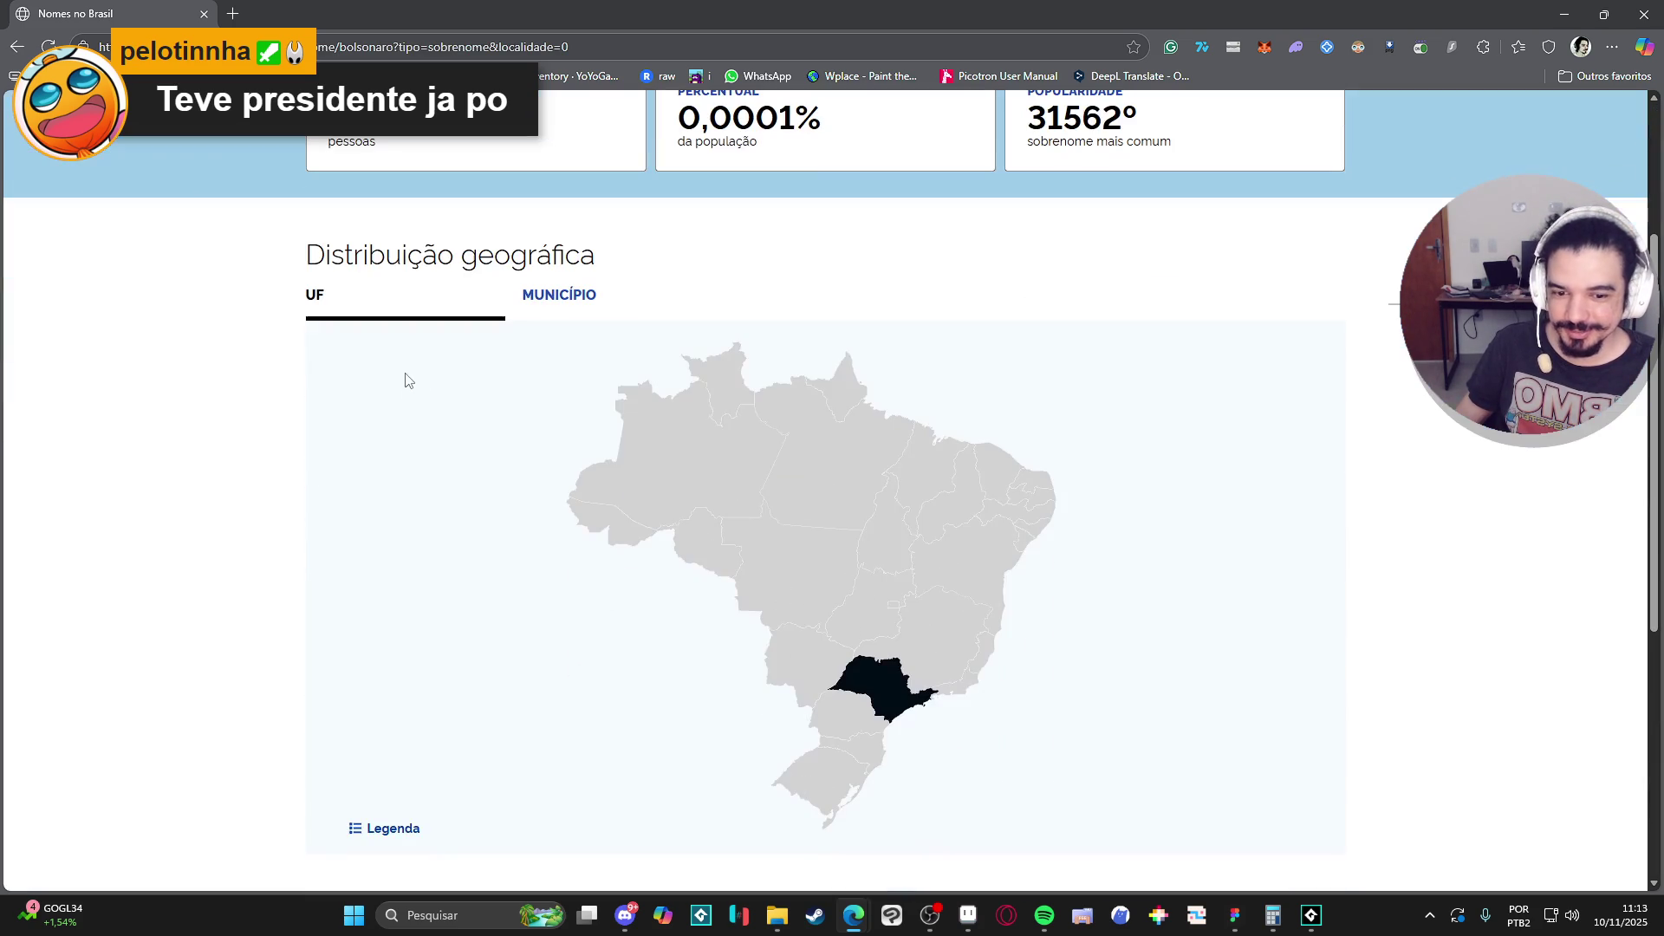
{"action": "left_click", "coordinate": [893, 705]}
{"action": "scroll", "coordinate": [355, 484], "scroll_direction": "down", "scroll_amount": 2}
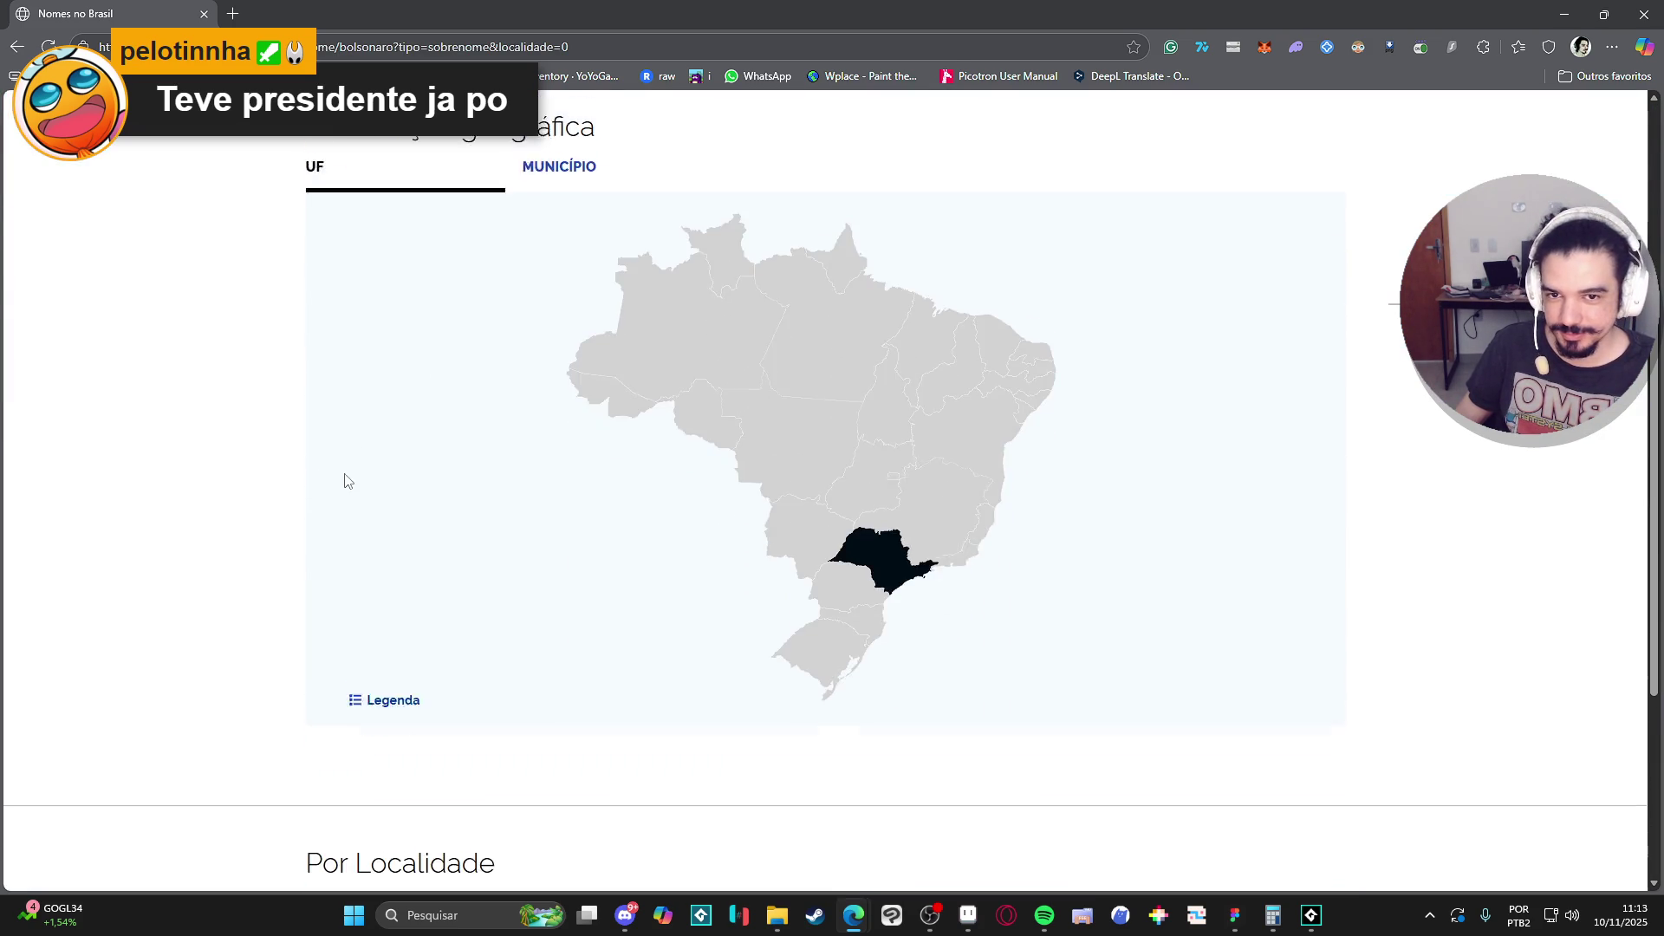
{"action": "scroll", "coordinate": [347, 482], "scroll_direction": "up", "scroll_amount": 3}
{"action": "scroll", "coordinate": [281, 477], "scroll_direction": "up", "scroll_amount": 1}
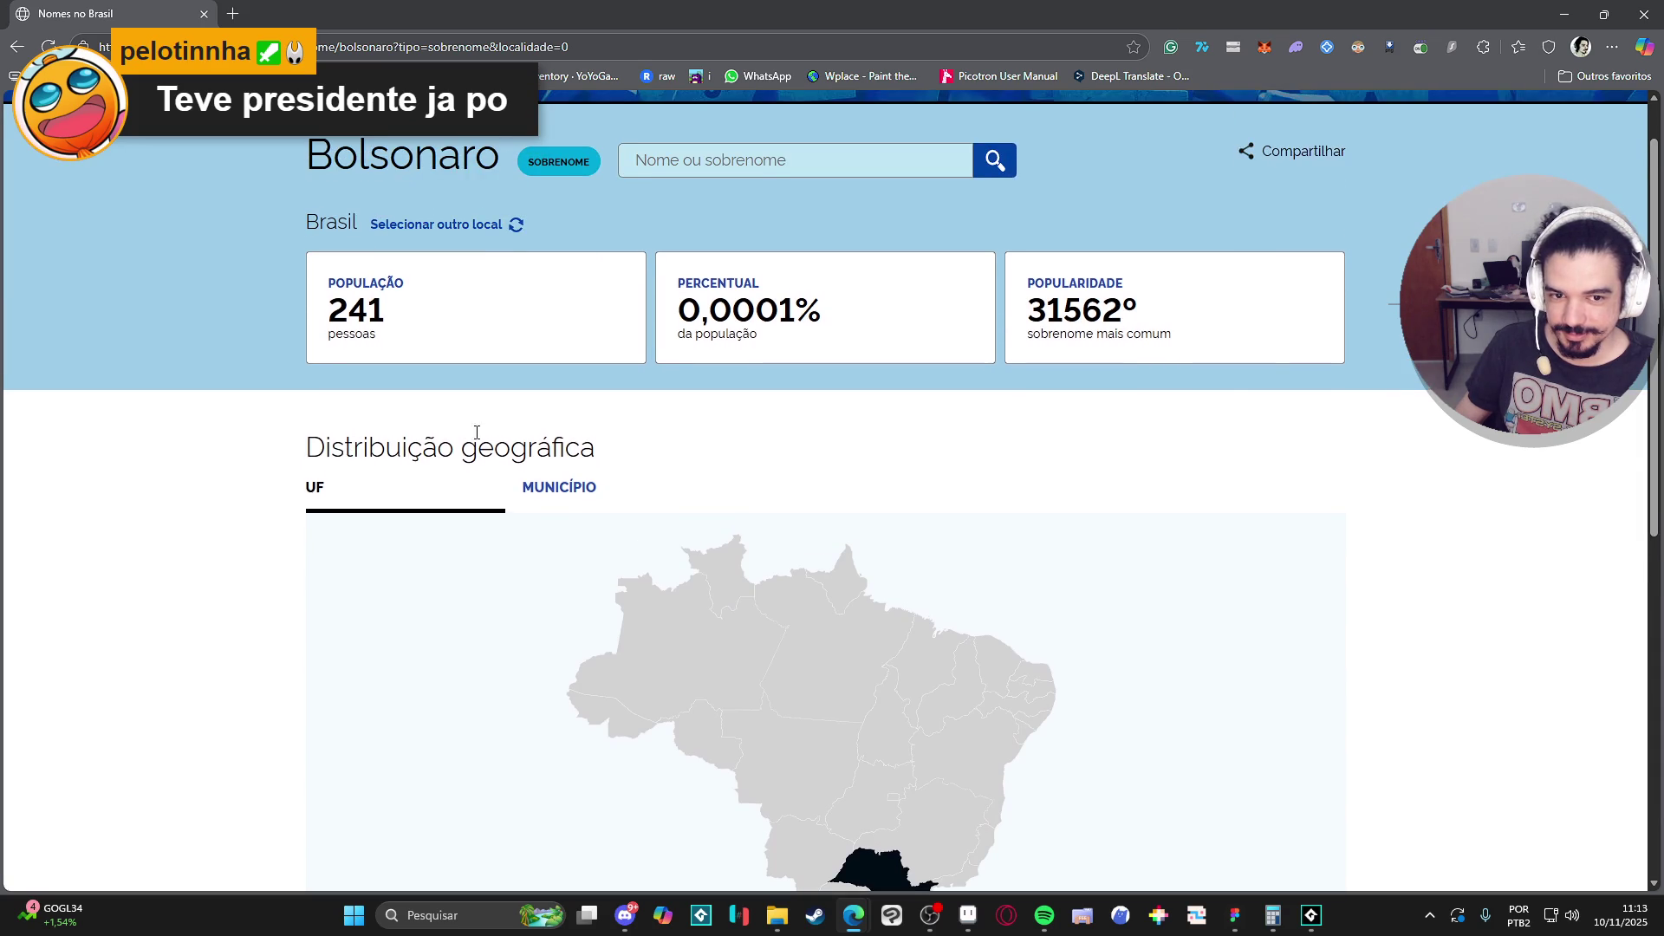
{"action": "scroll", "coordinate": [476, 432], "scroll_direction": "up", "scroll_amount": 1}
Review the Bolsonaro Por Localidade table, with São Paulo the only state listed.
{"action": "left_click", "coordinate": [726, 225]}
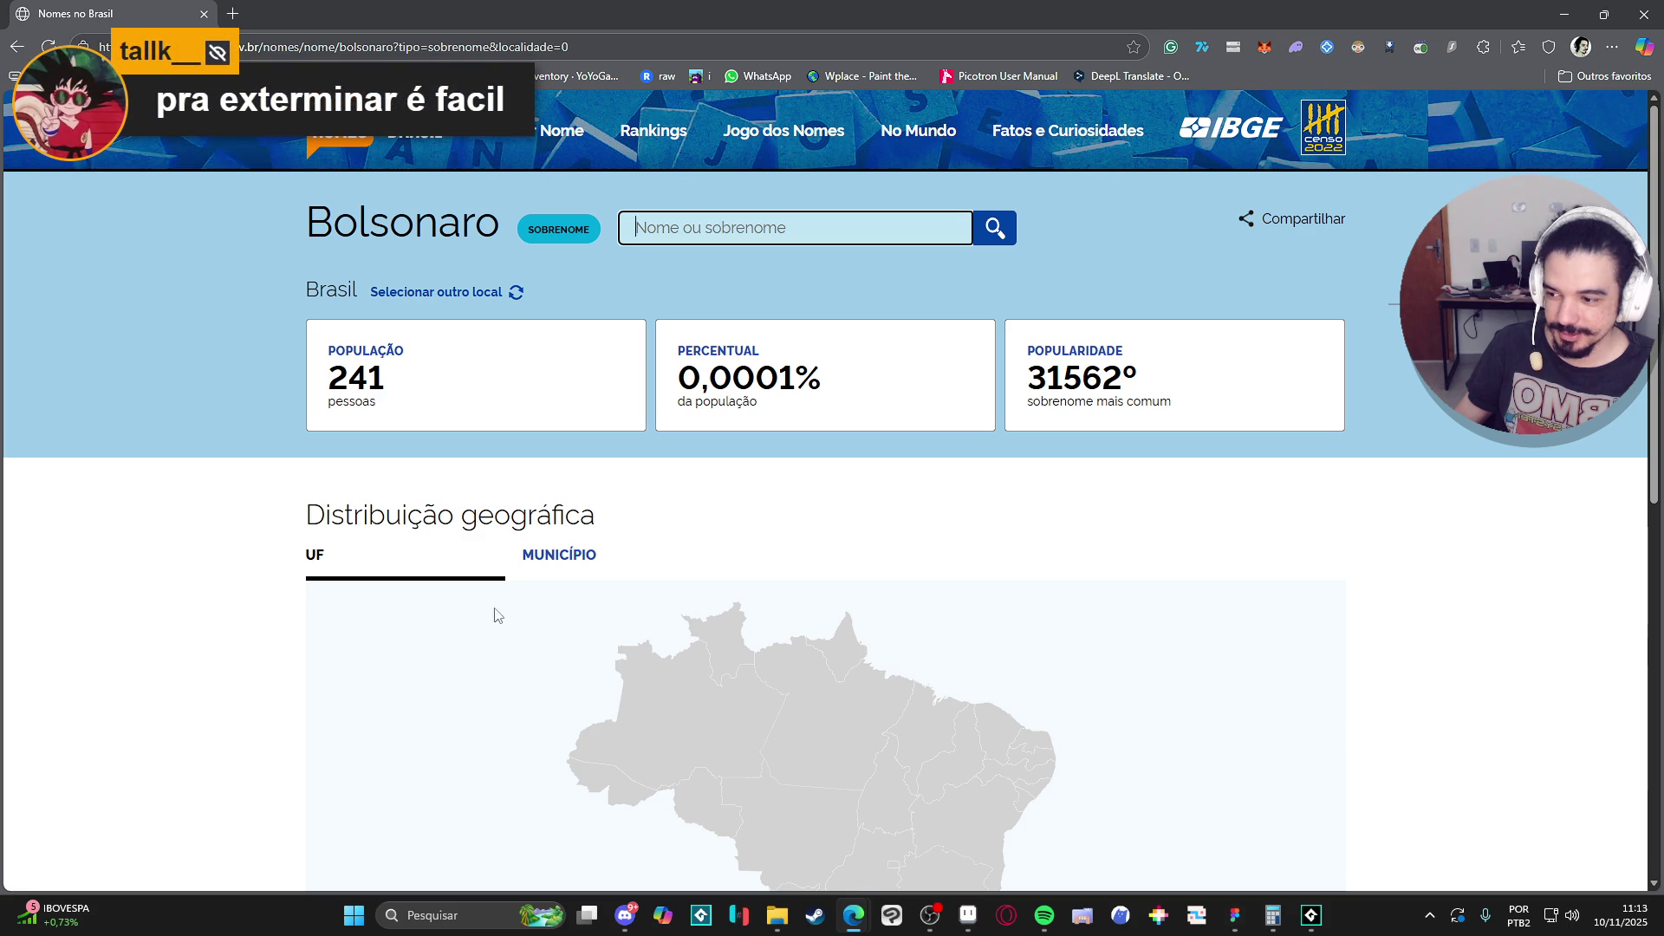
{"action": "scroll", "coordinate": [286, 621], "scroll_direction": "down", "scroll_amount": 3}
{"action": "scroll", "coordinate": [284, 619], "scroll_direction": "down", "scroll_amount": 2}
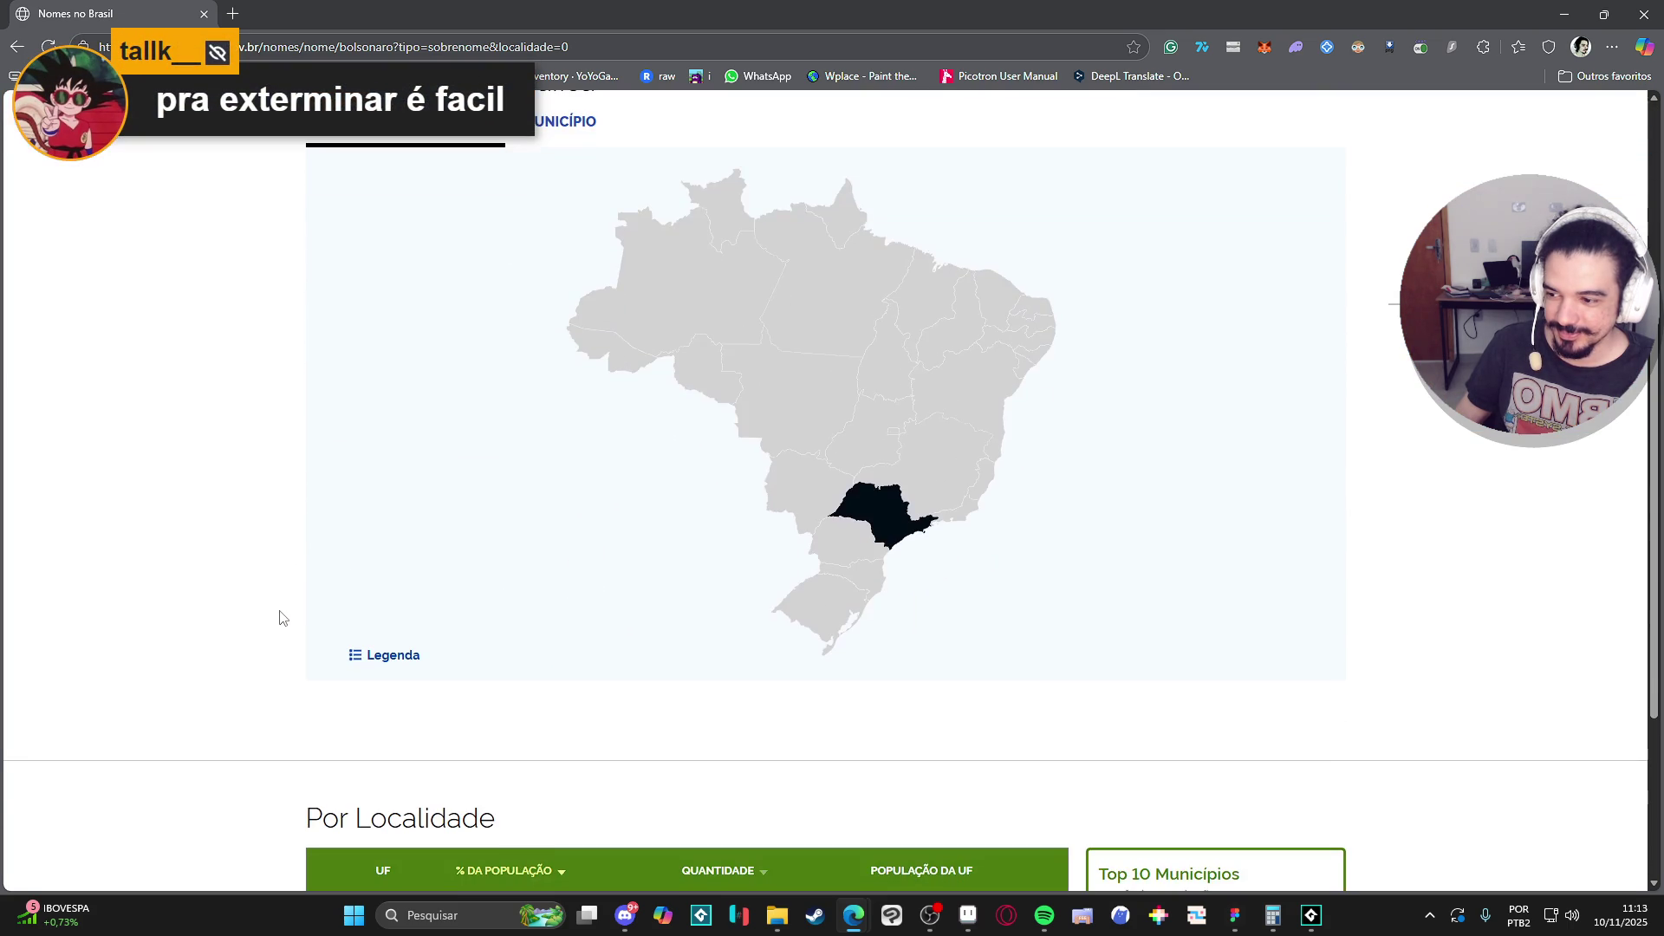
{"action": "scroll", "coordinate": [278, 608], "scroll_direction": "up", "scroll_amount": 5}
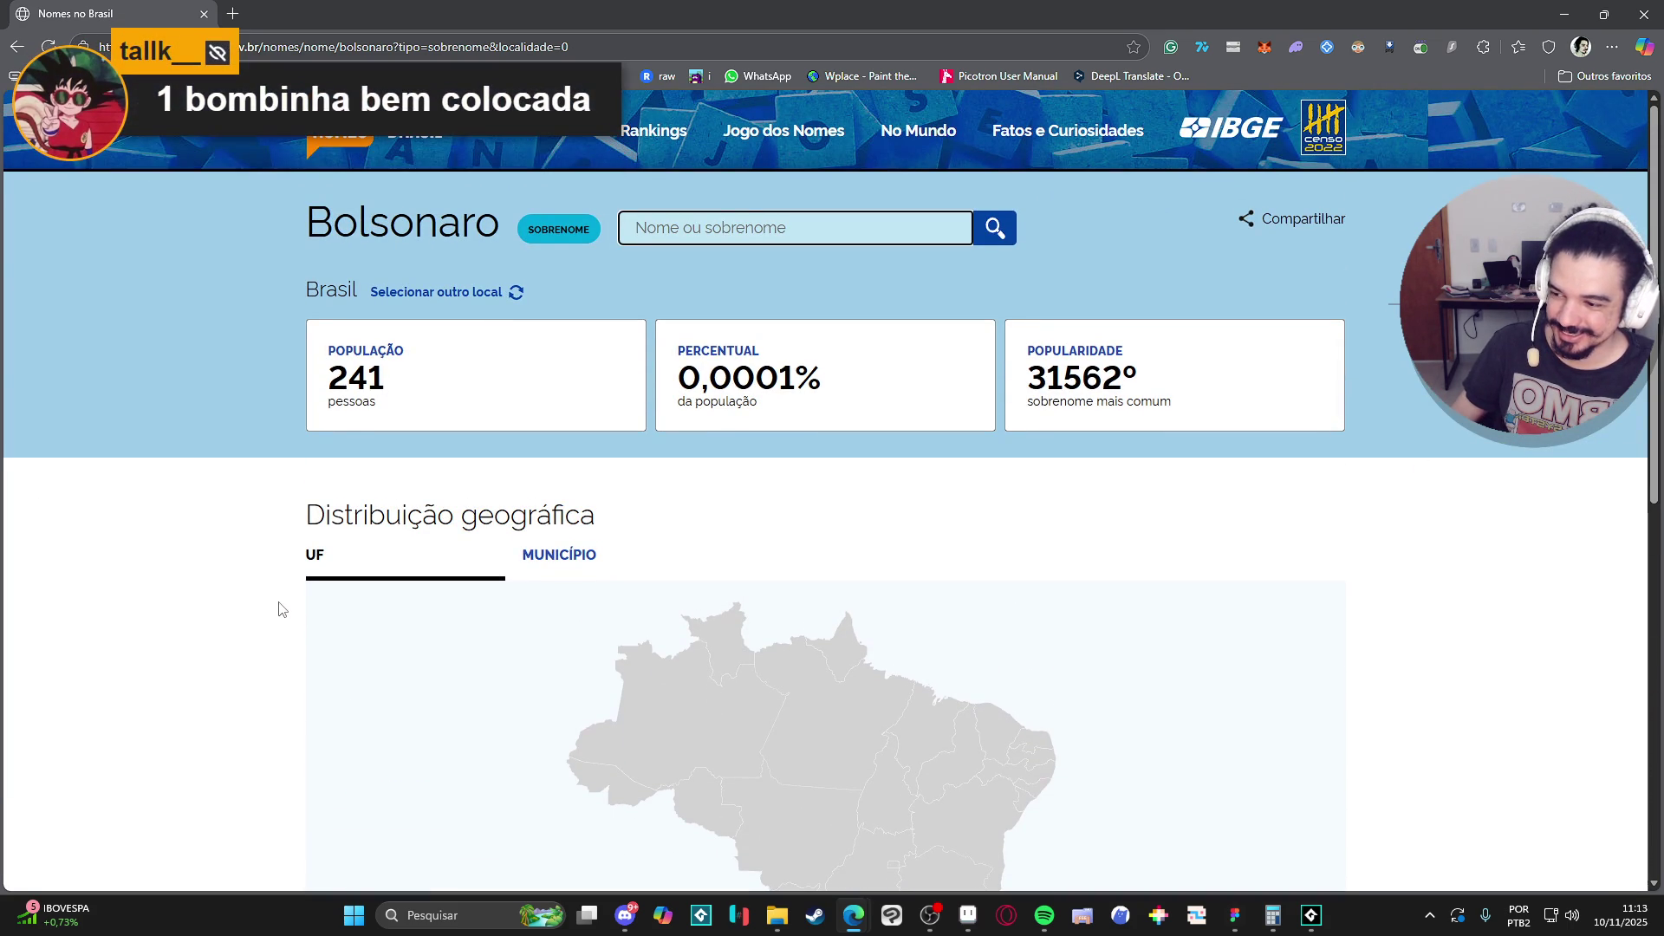
{"action": "scroll", "coordinate": [278, 609], "scroll_direction": "down", "scroll_amount": 4}
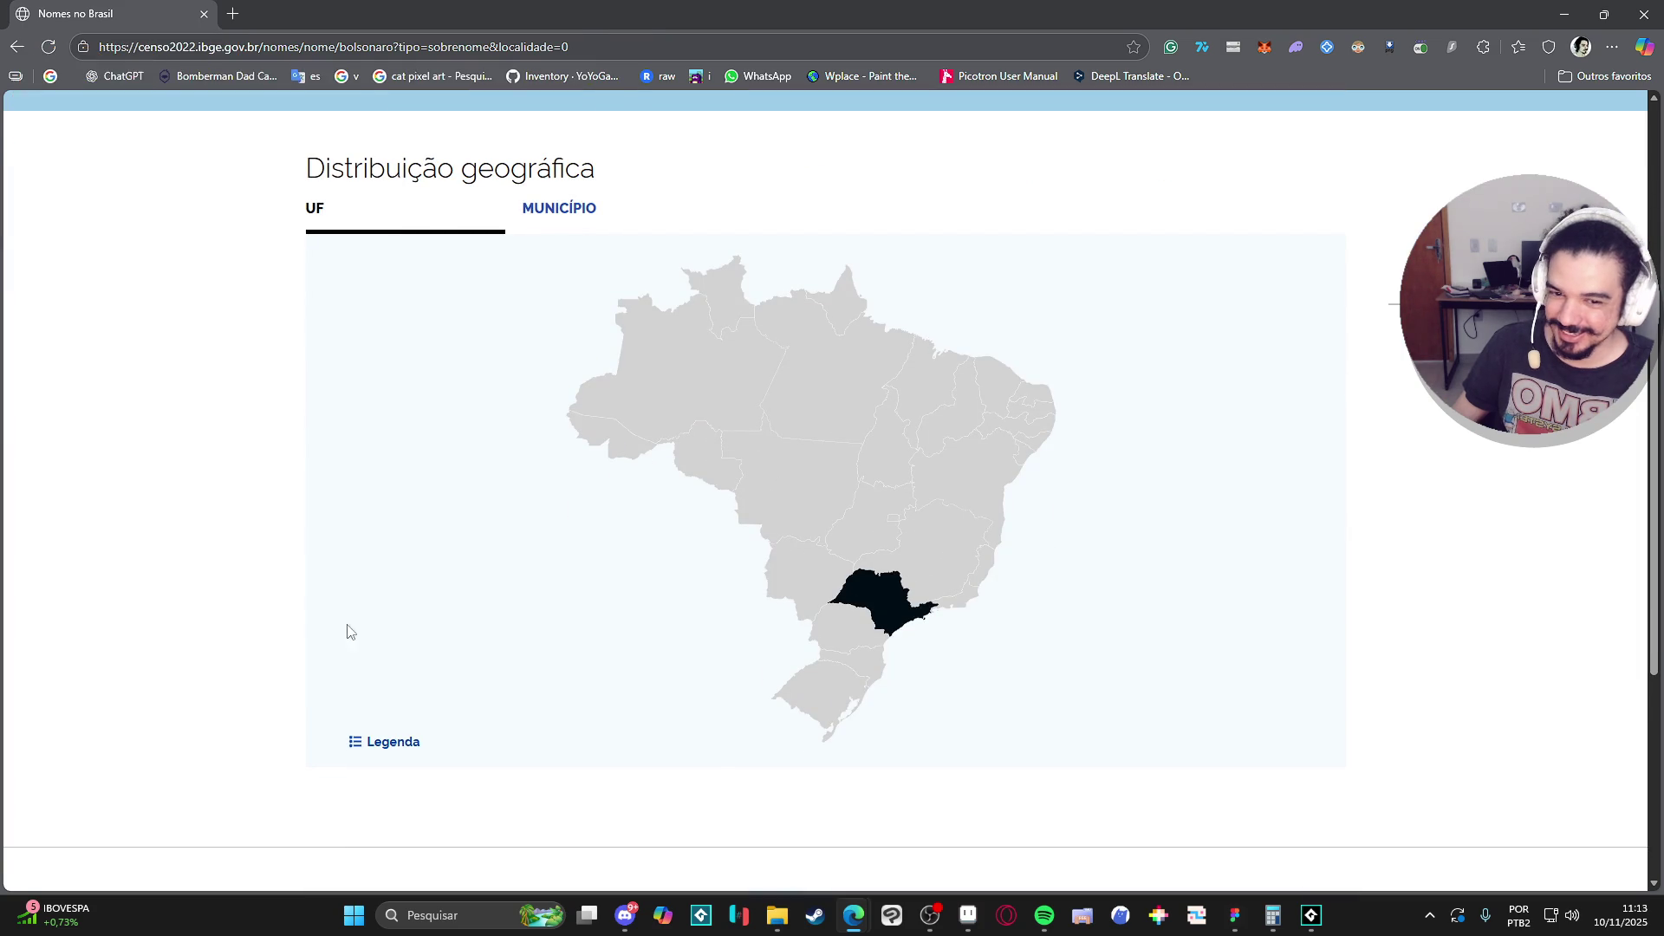
{"action": "mouse_move", "coordinate": [890, 598]}
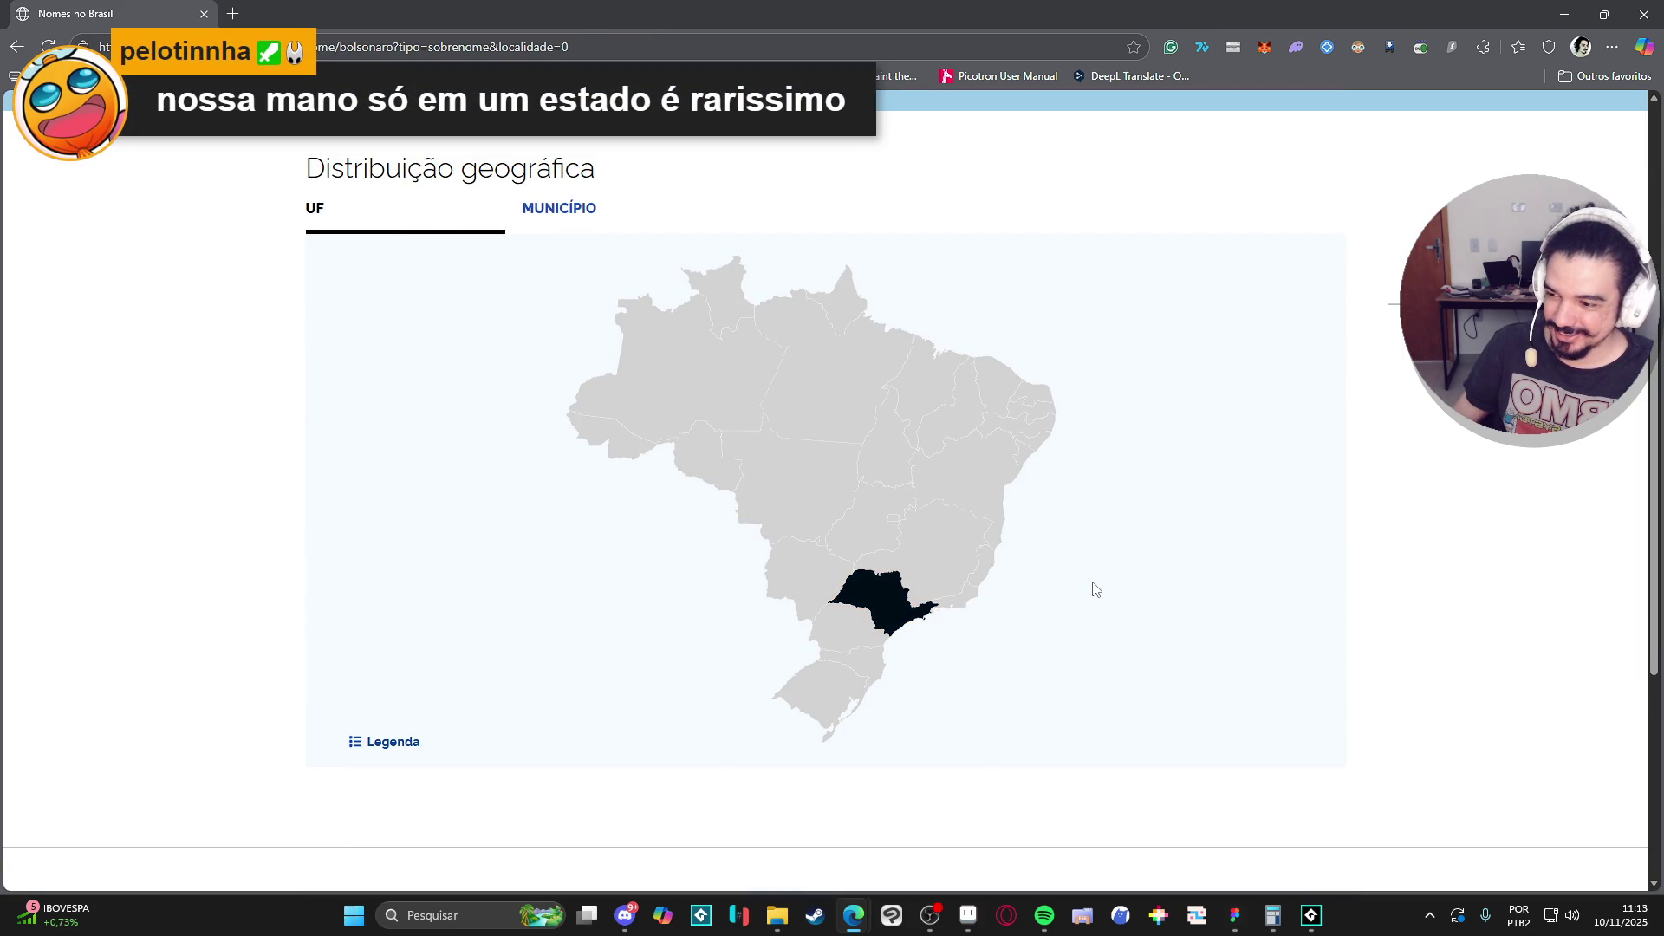
{"action": "scroll", "coordinate": [1101, 564], "scroll_direction": "up", "scroll_amount": 4}
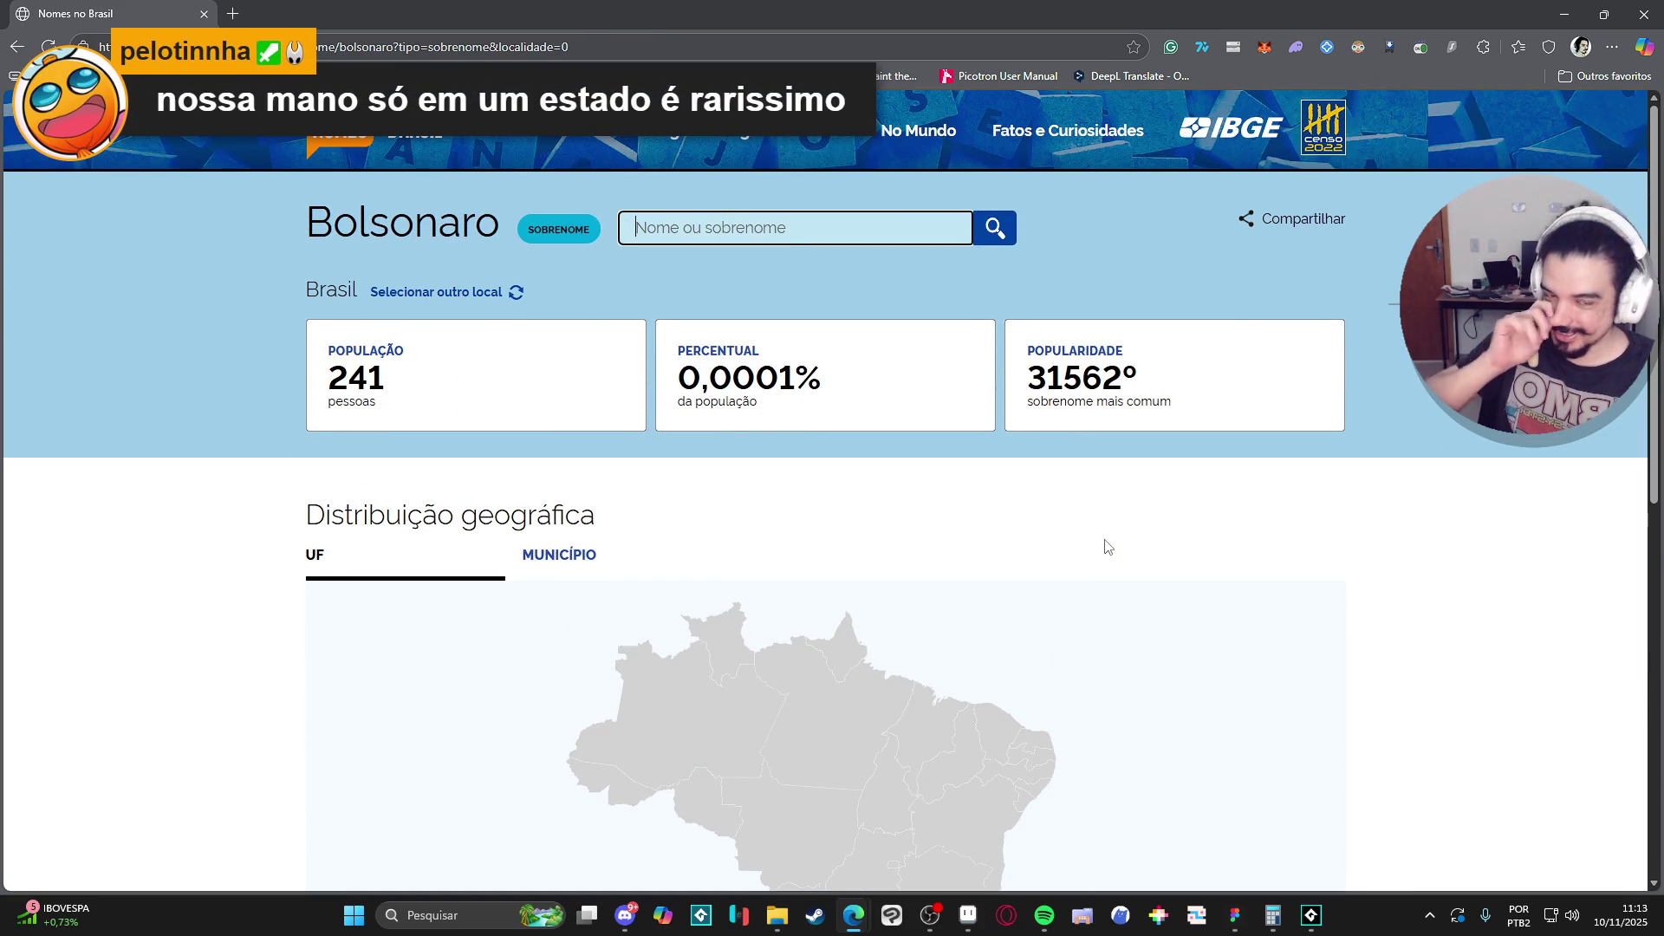
{"action": "scroll", "coordinate": [1105, 550], "scroll_direction": "down", "scroll_amount": 3}
{"action": "scroll", "coordinate": [1107, 548], "scroll_direction": "down", "scroll_amount": 5}
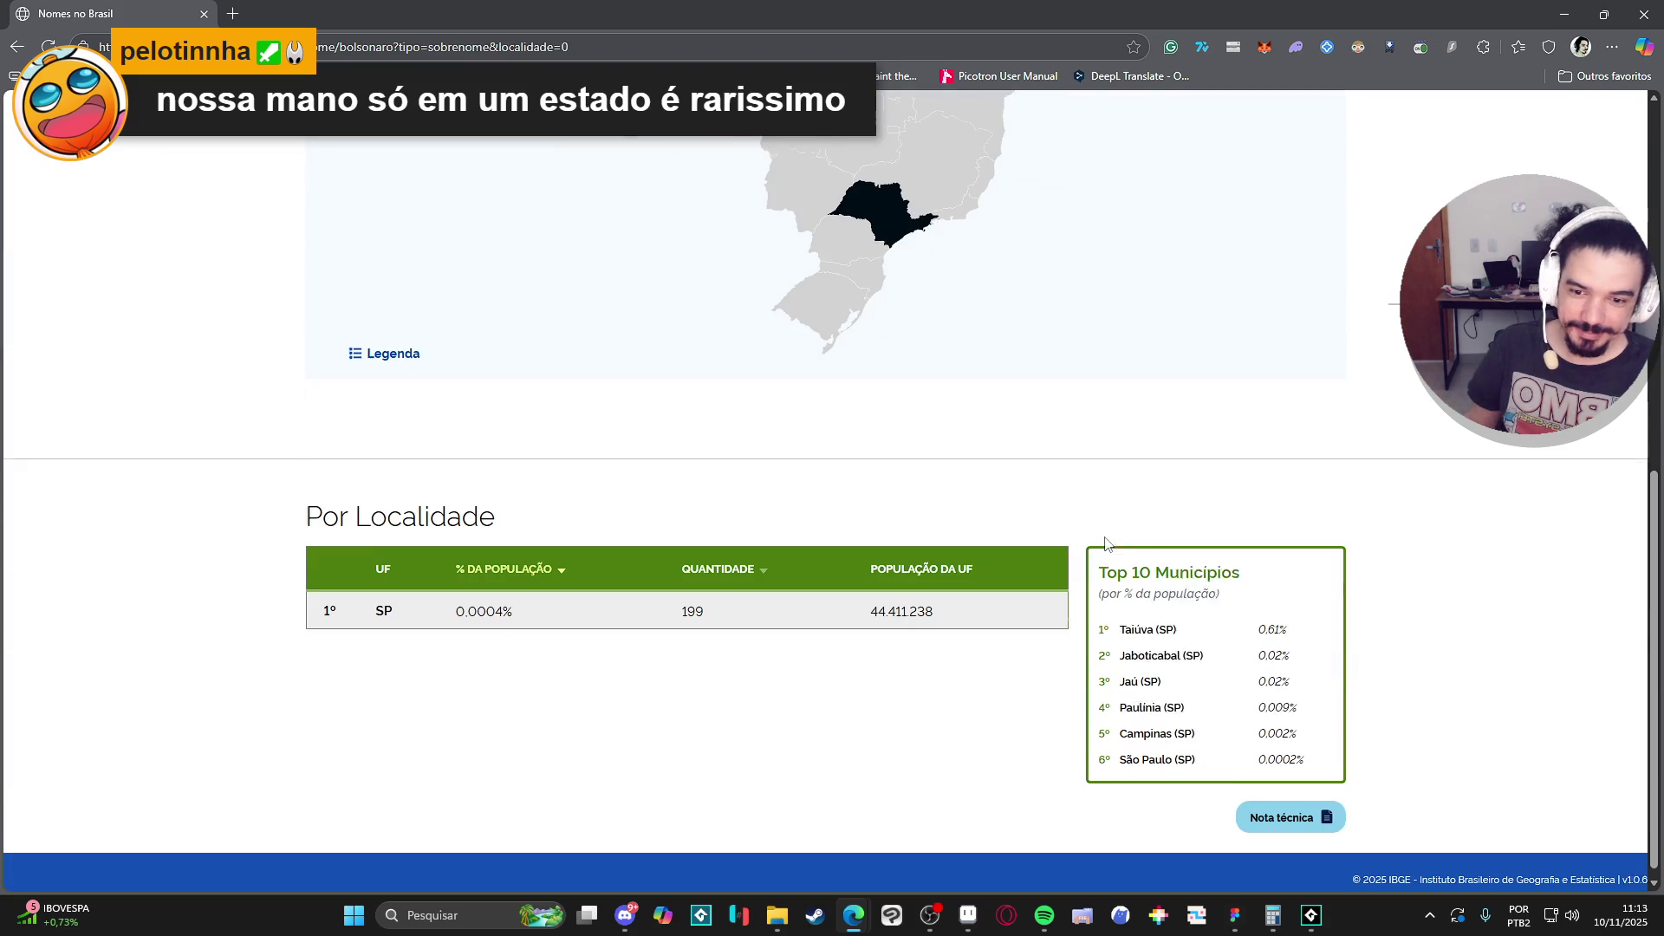
Look over the Bolsonaro results again, then focus the search box for a new surname.
{"action": "mouse_move", "coordinate": [934, 122]}
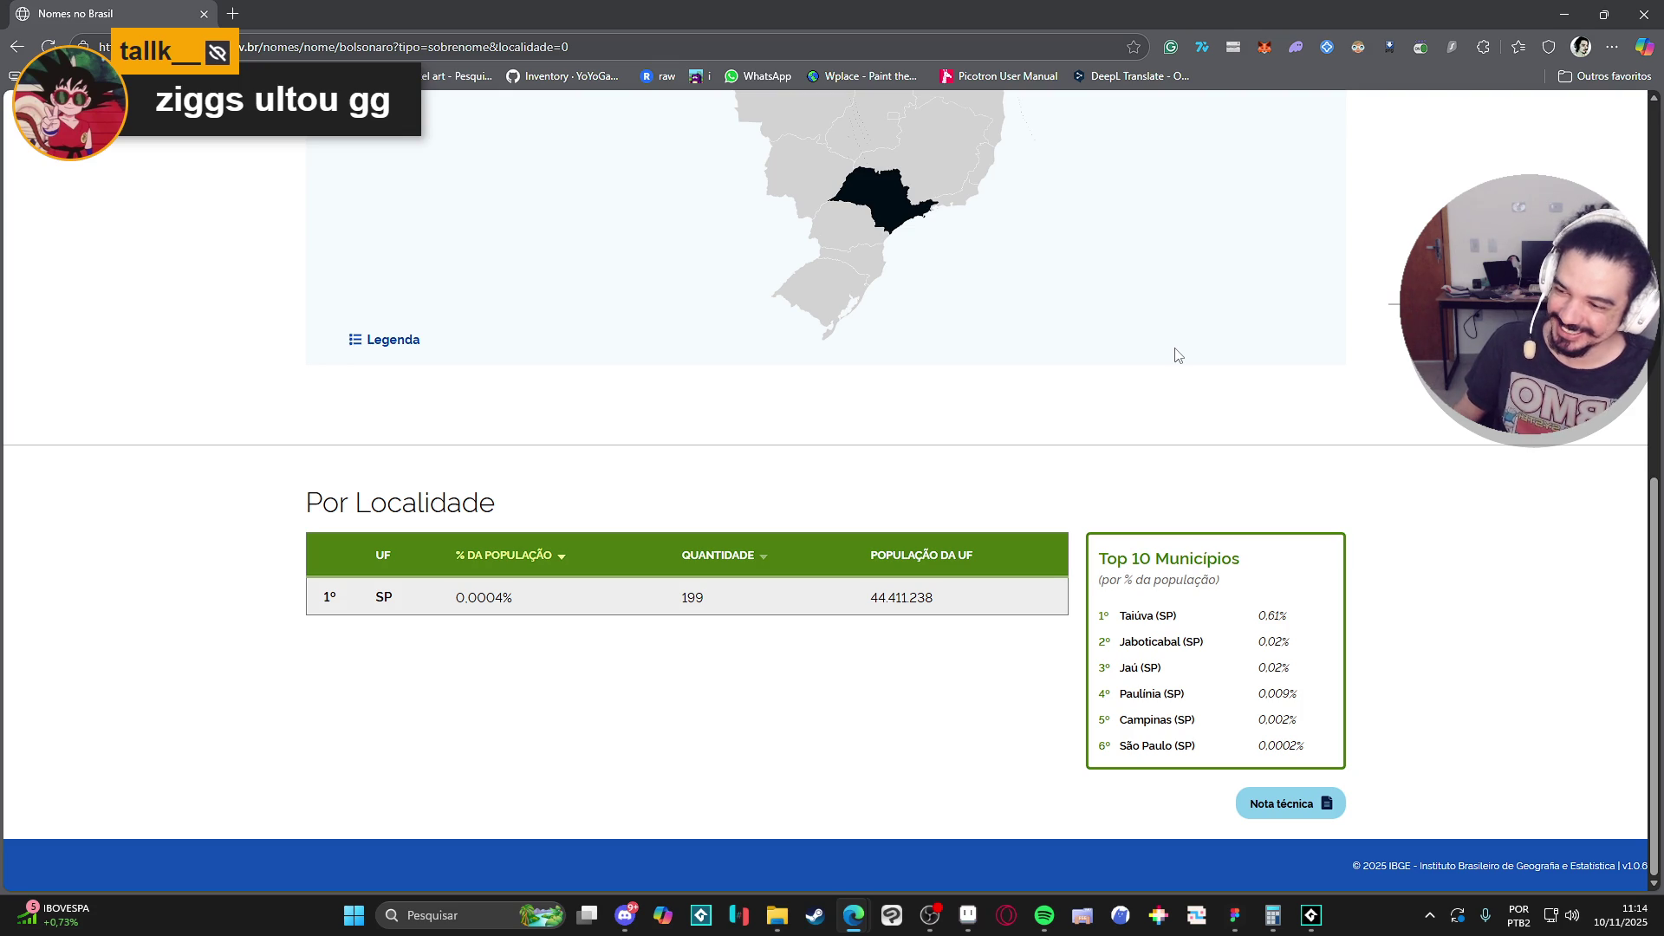
{"action": "scroll", "coordinate": [1177, 355], "scroll_direction": "up", "scroll_amount": 7}
{"action": "scroll", "coordinate": [1176, 354], "scroll_direction": "up", "scroll_amount": 2}
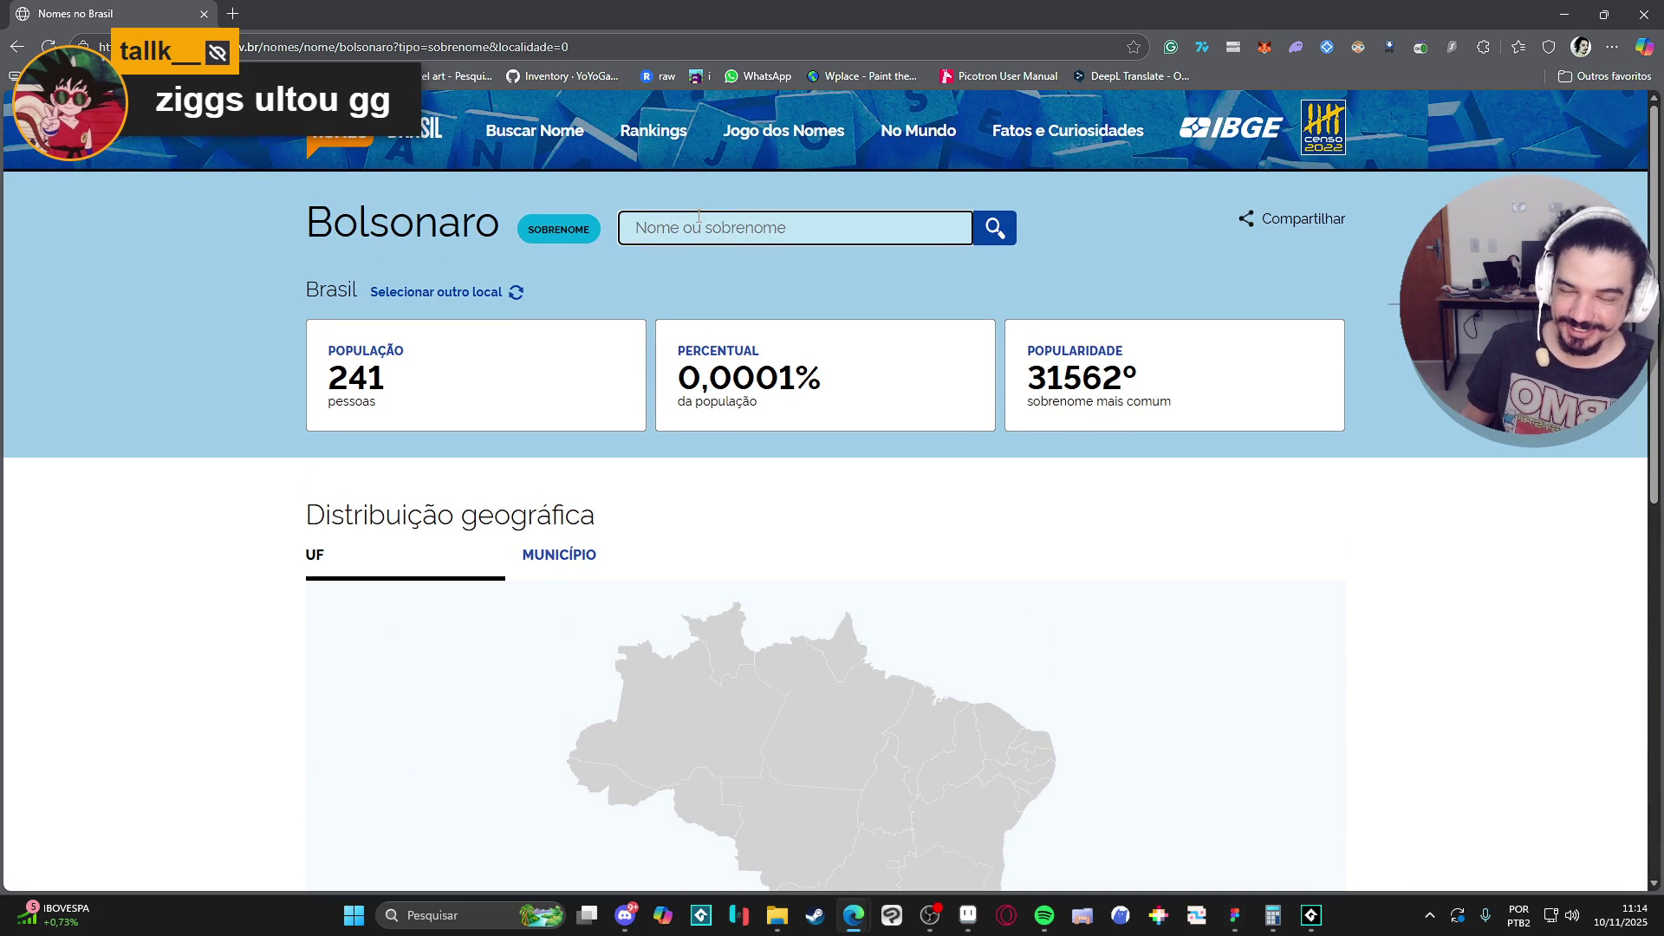
{"action": "left_click", "coordinate": [687, 221]}
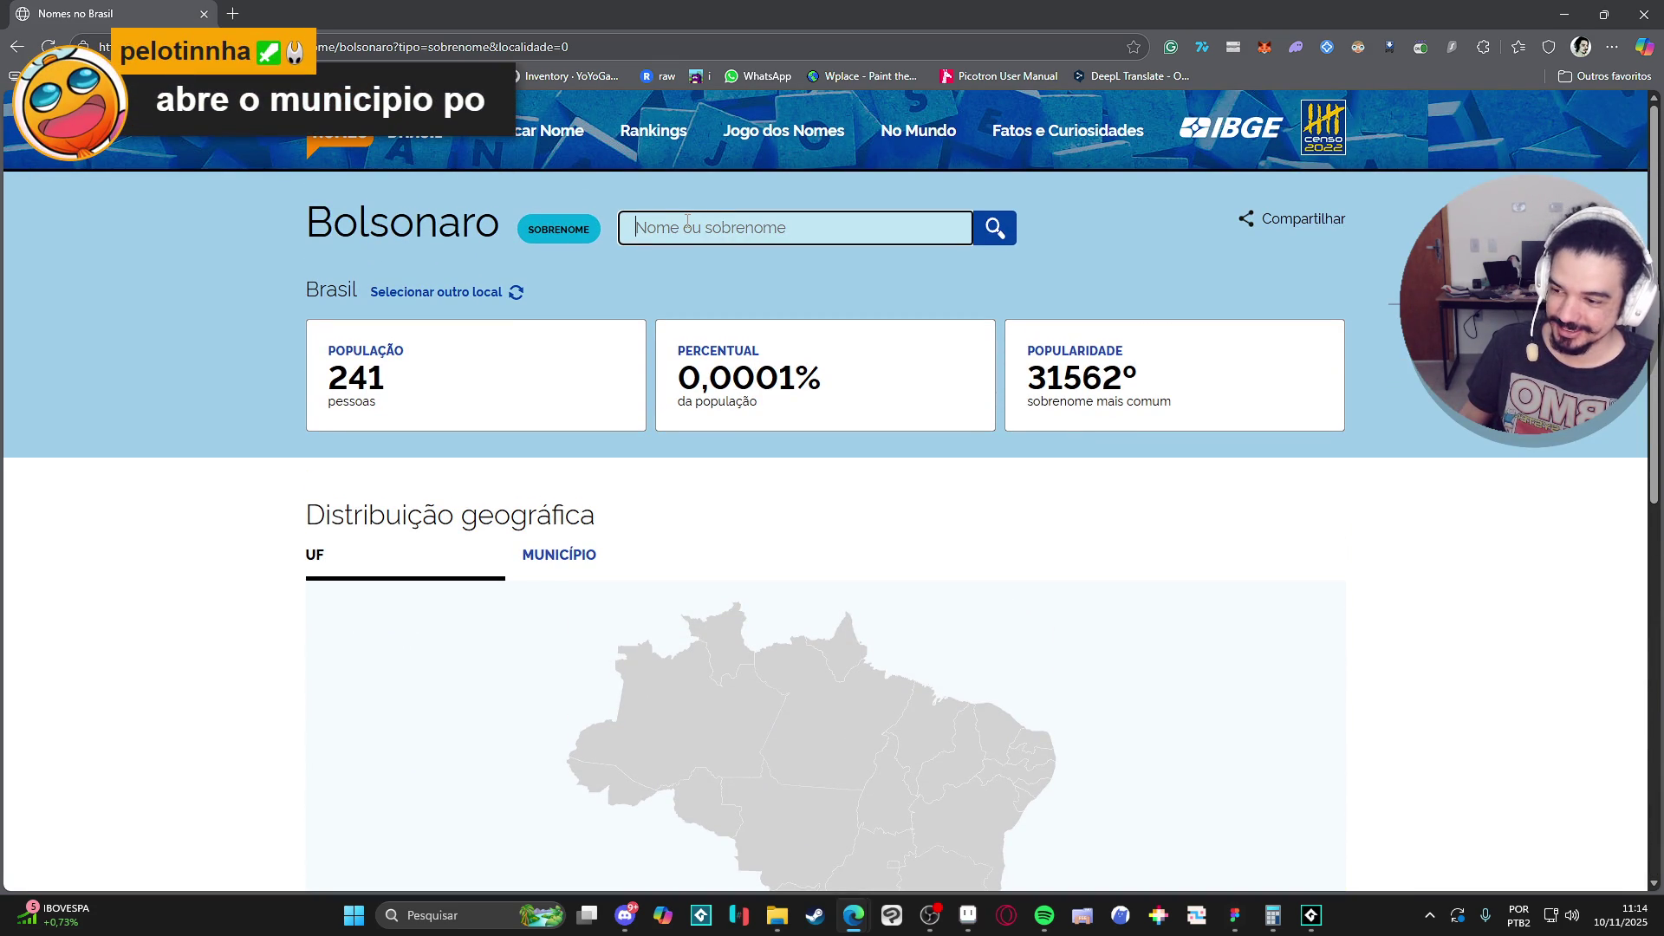
{"action": "scroll", "coordinate": [855, 327], "scroll_direction": "down", "scroll_amount": 7}
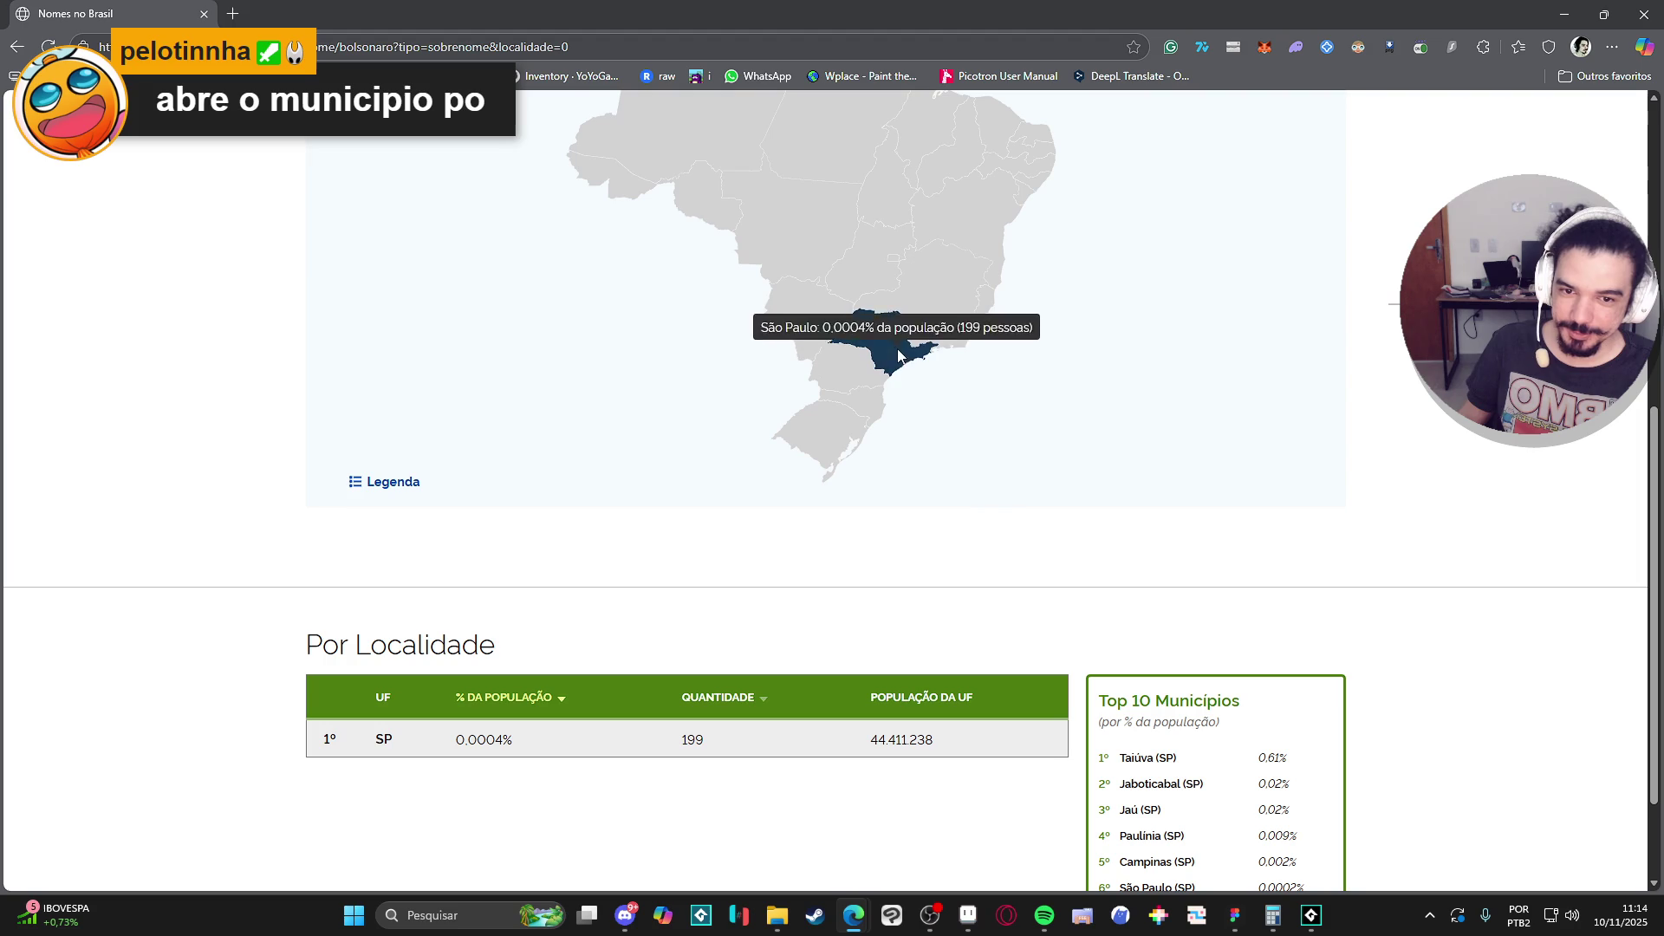
{"action": "scroll", "coordinate": [1155, 391], "scroll_direction": "up", "scroll_amount": 2}
{"action": "scroll", "coordinate": [1155, 391], "scroll_direction": "down", "scroll_amount": 3}
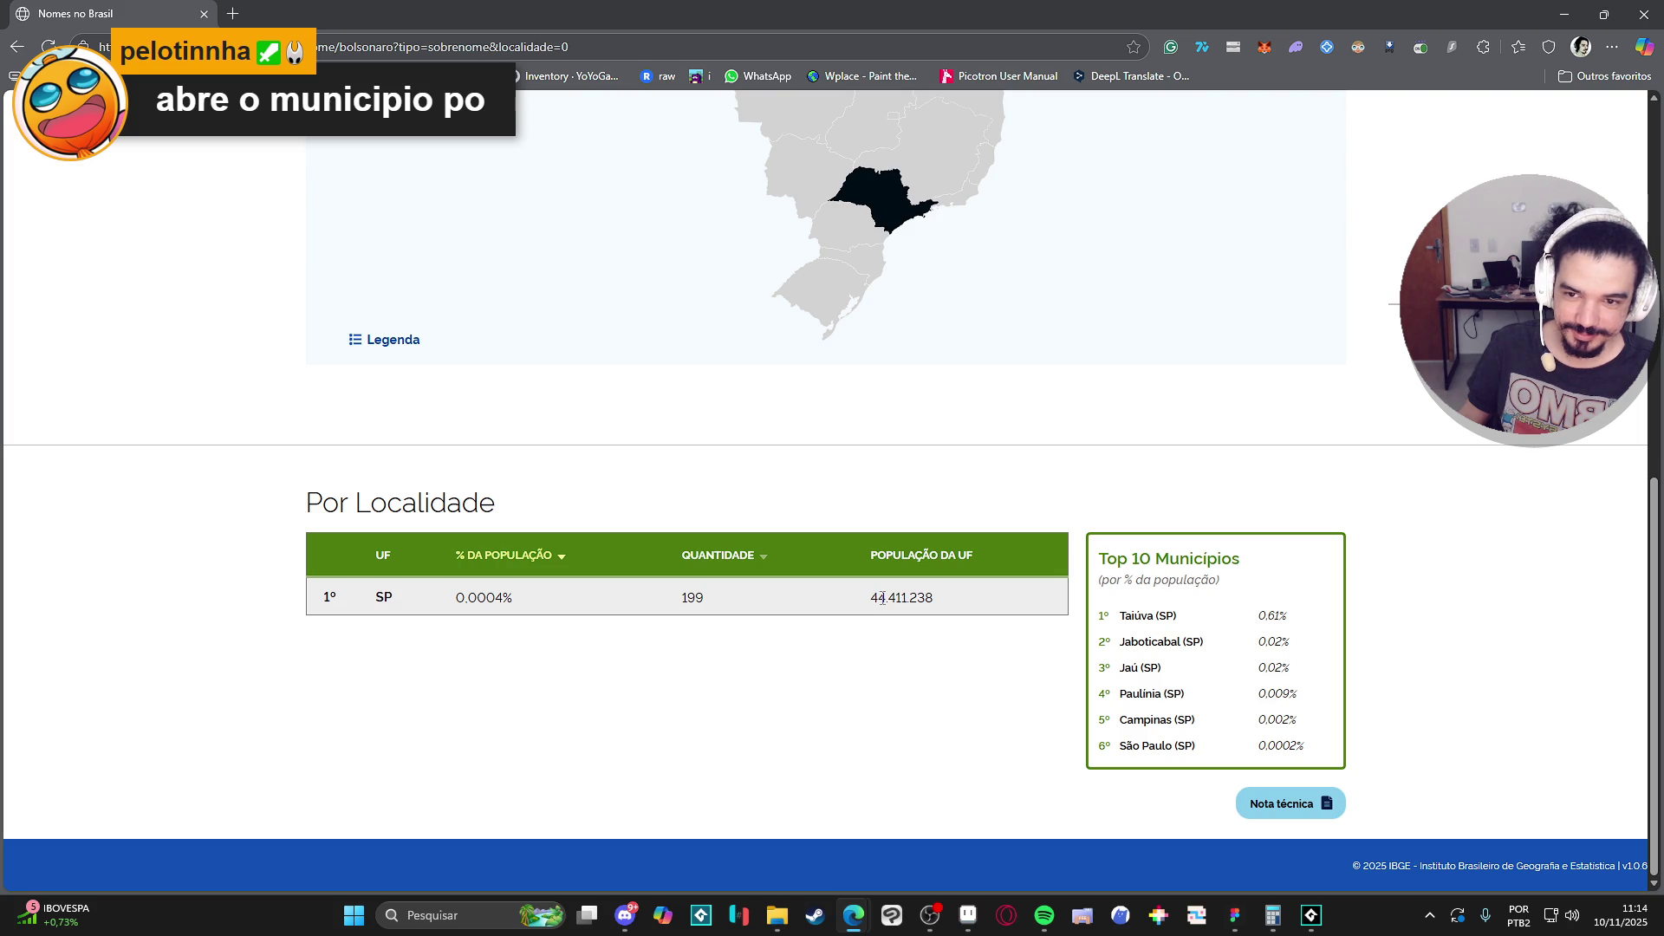
{"action": "scroll", "coordinate": [881, 598], "scroll_direction": "up", "scroll_amount": 8}
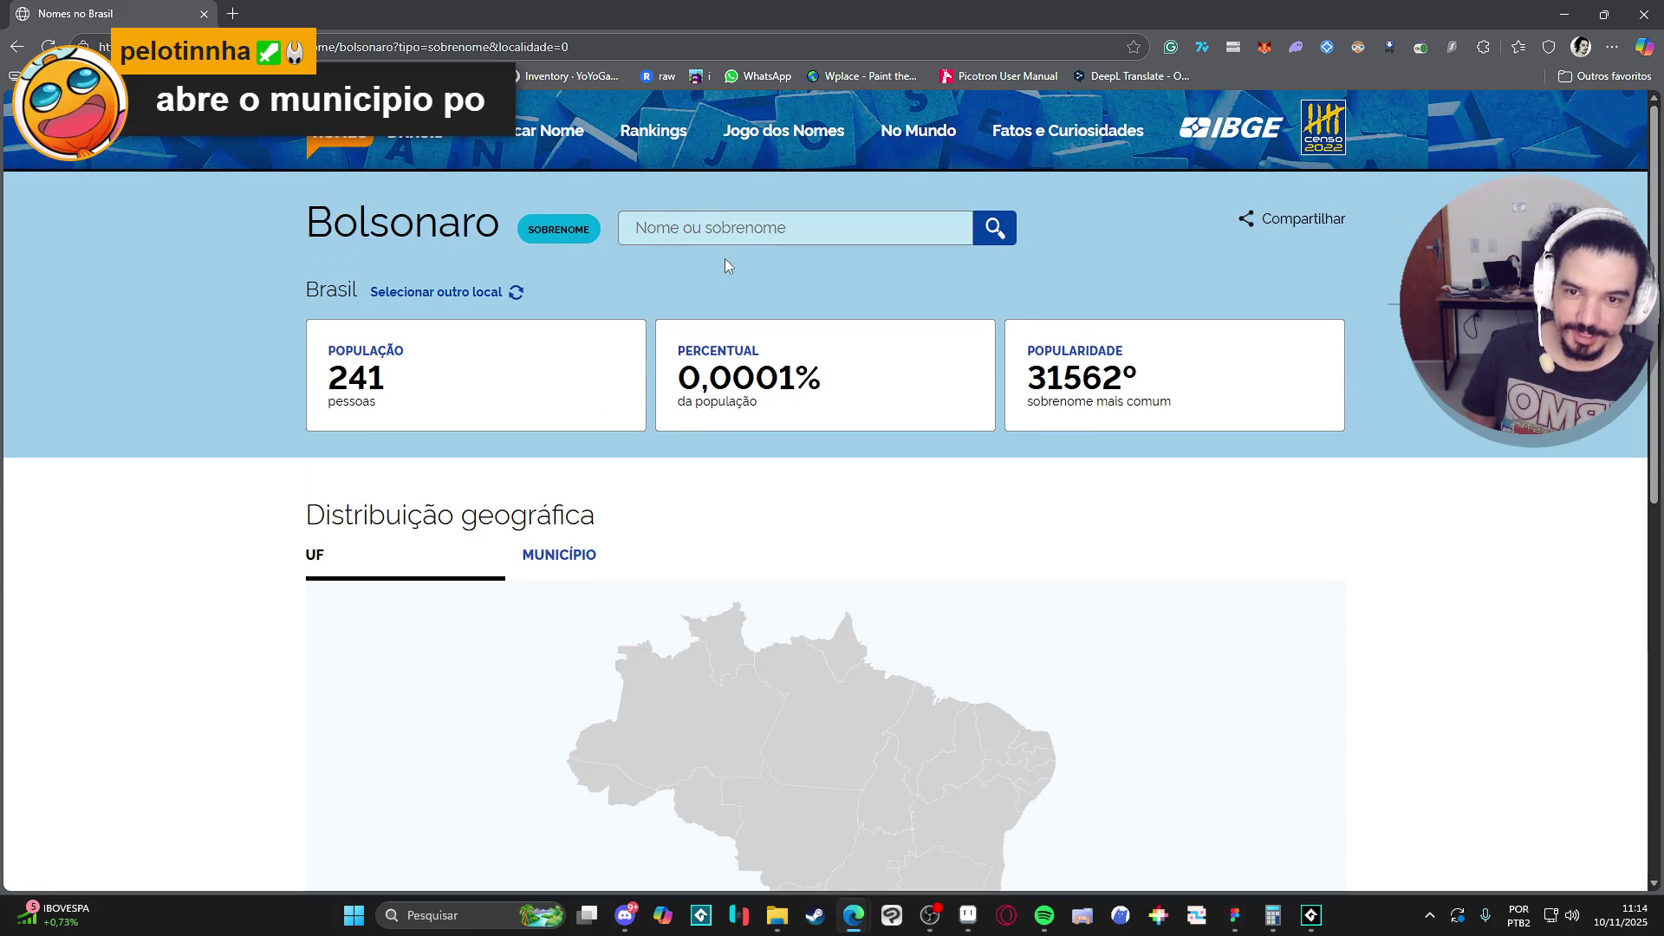
{"action": "left_click", "coordinate": [724, 230]}
{"action": "type", "text": "abravanel"}
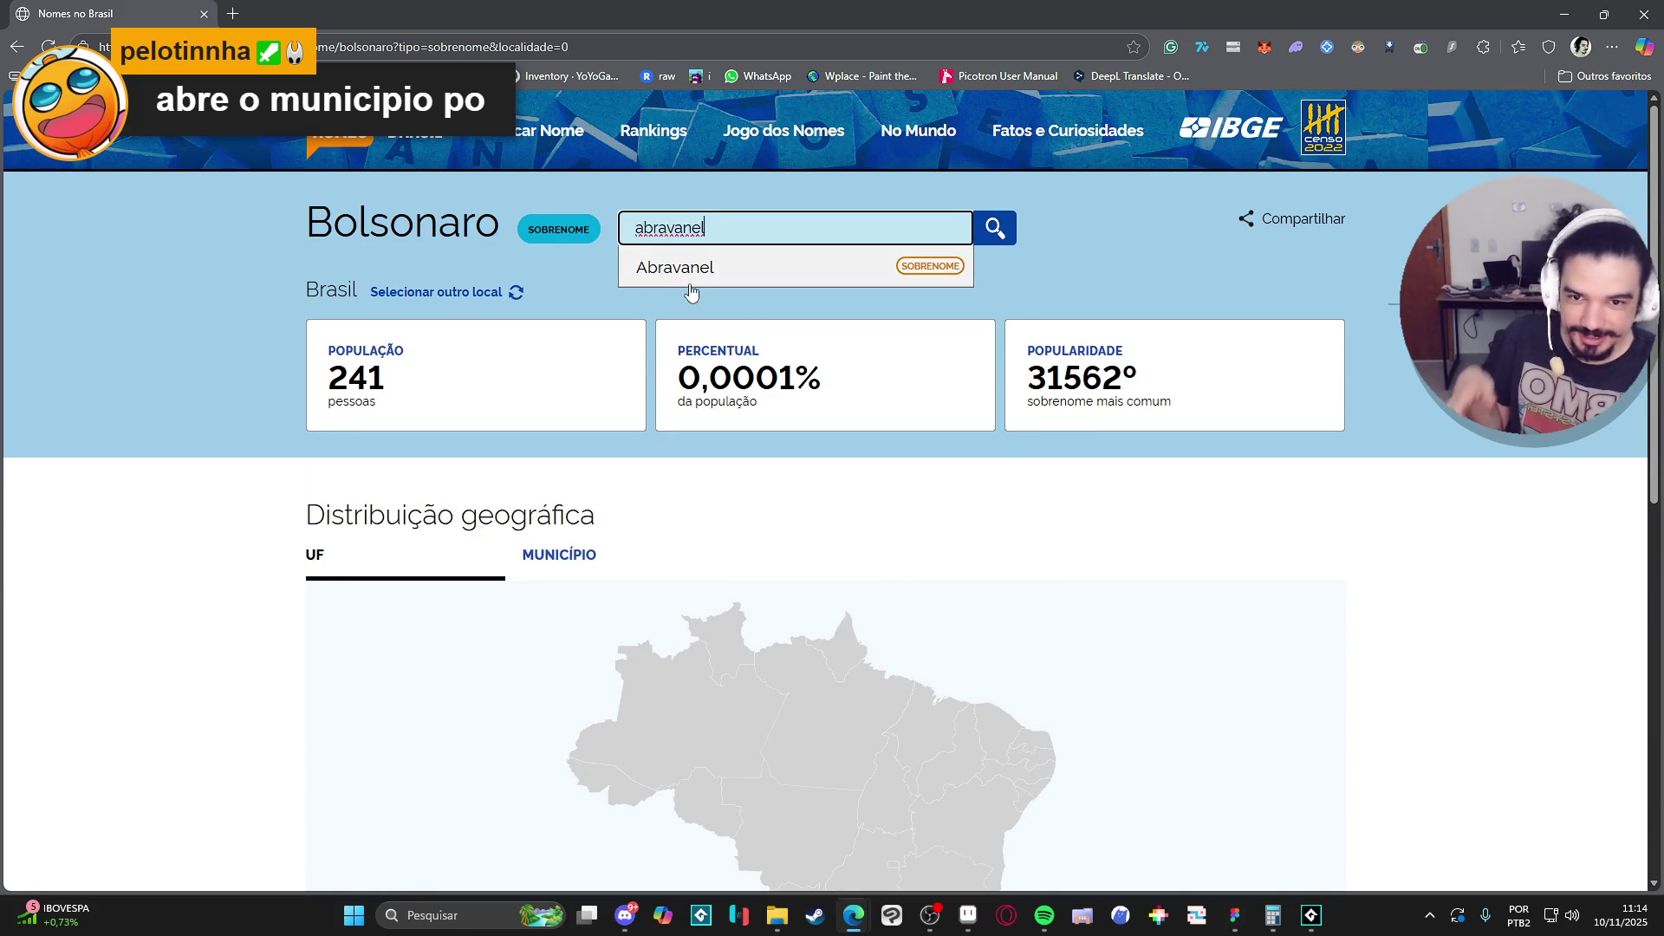
{"action": "left_click", "coordinate": [702, 275]}
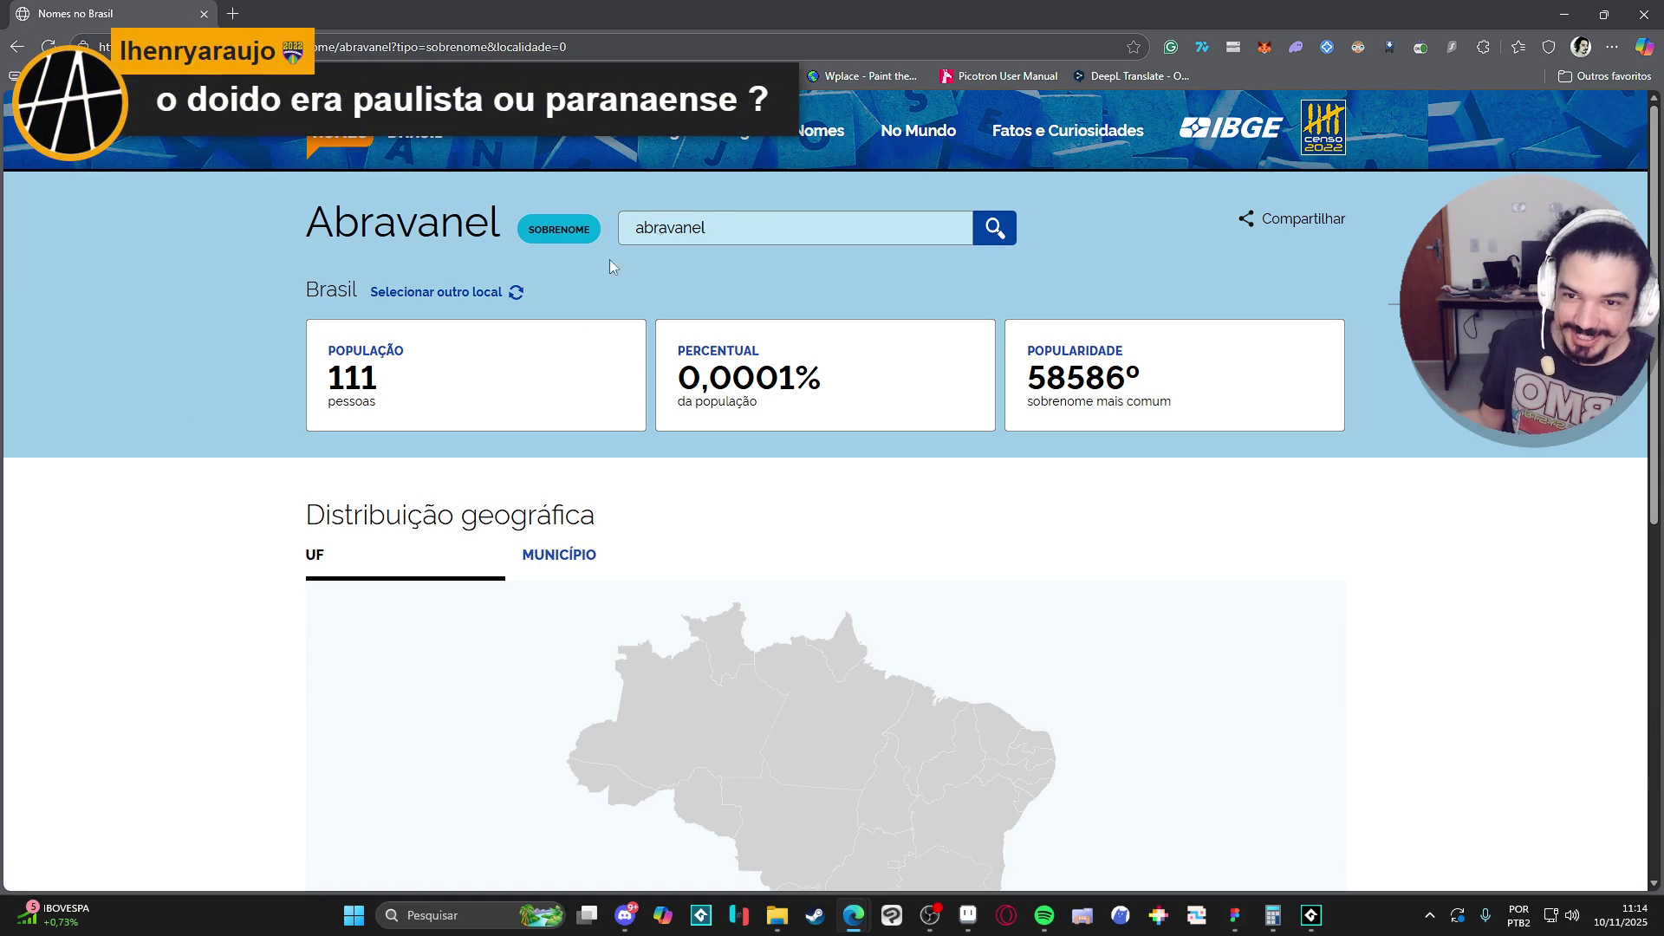
{"action": "left_click", "coordinate": [14, 50]}
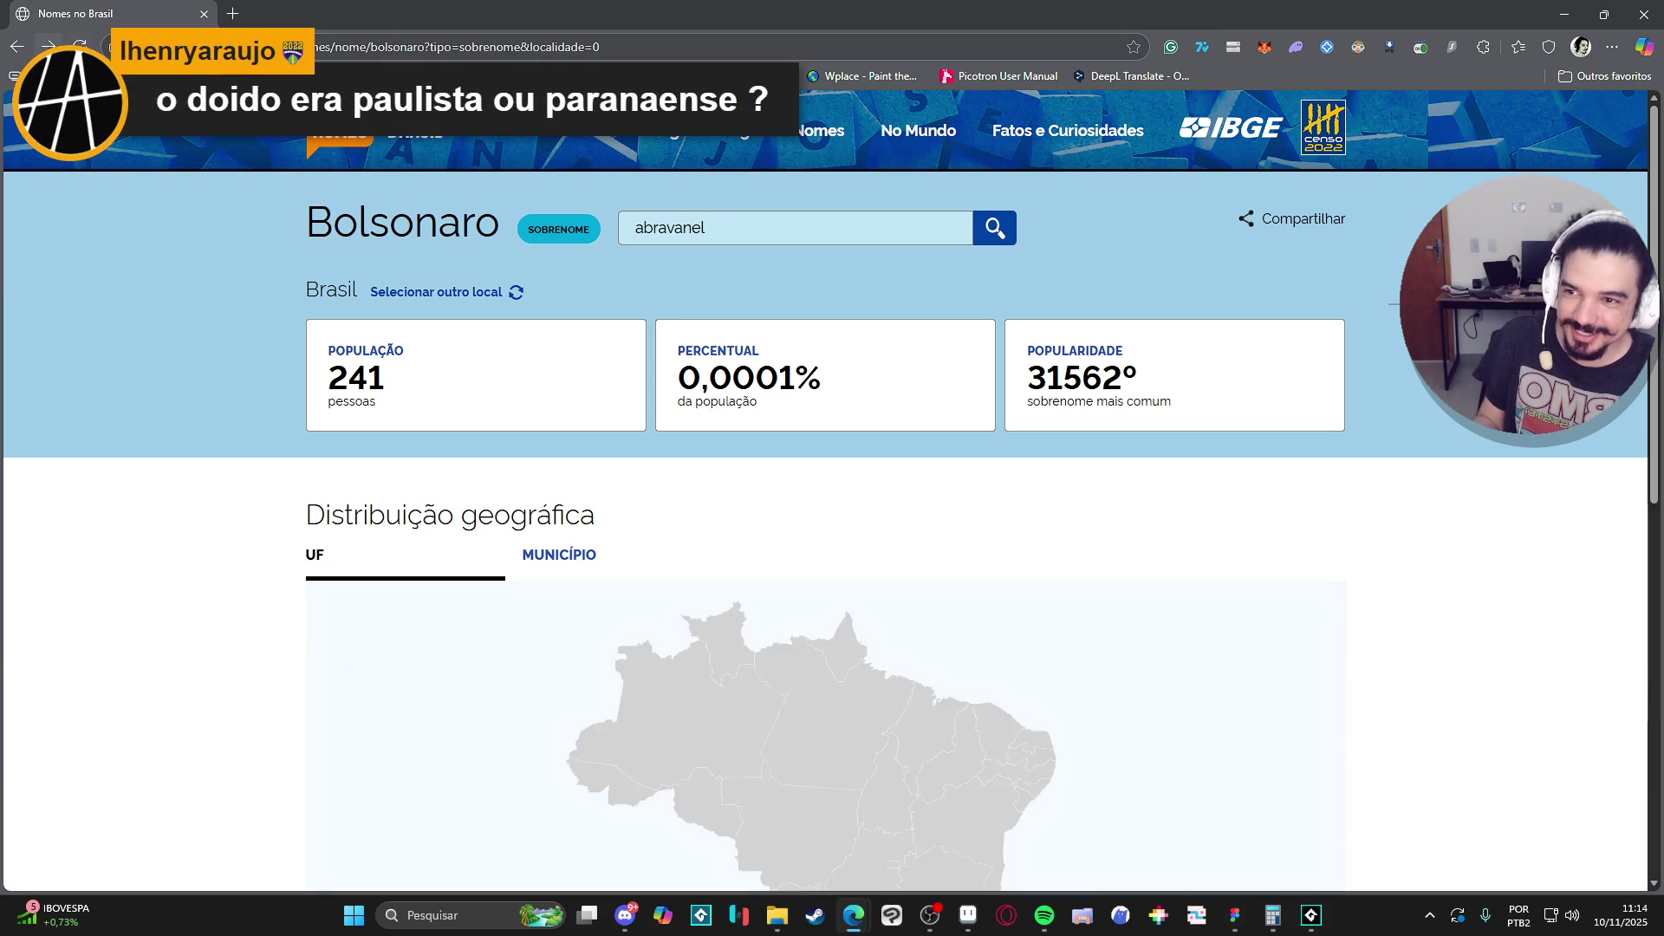
{"action": "left_click", "coordinate": [48, 45]}
{"action": "scroll", "coordinate": [249, 482], "scroll_direction": "down", "scroll_amount": 6}
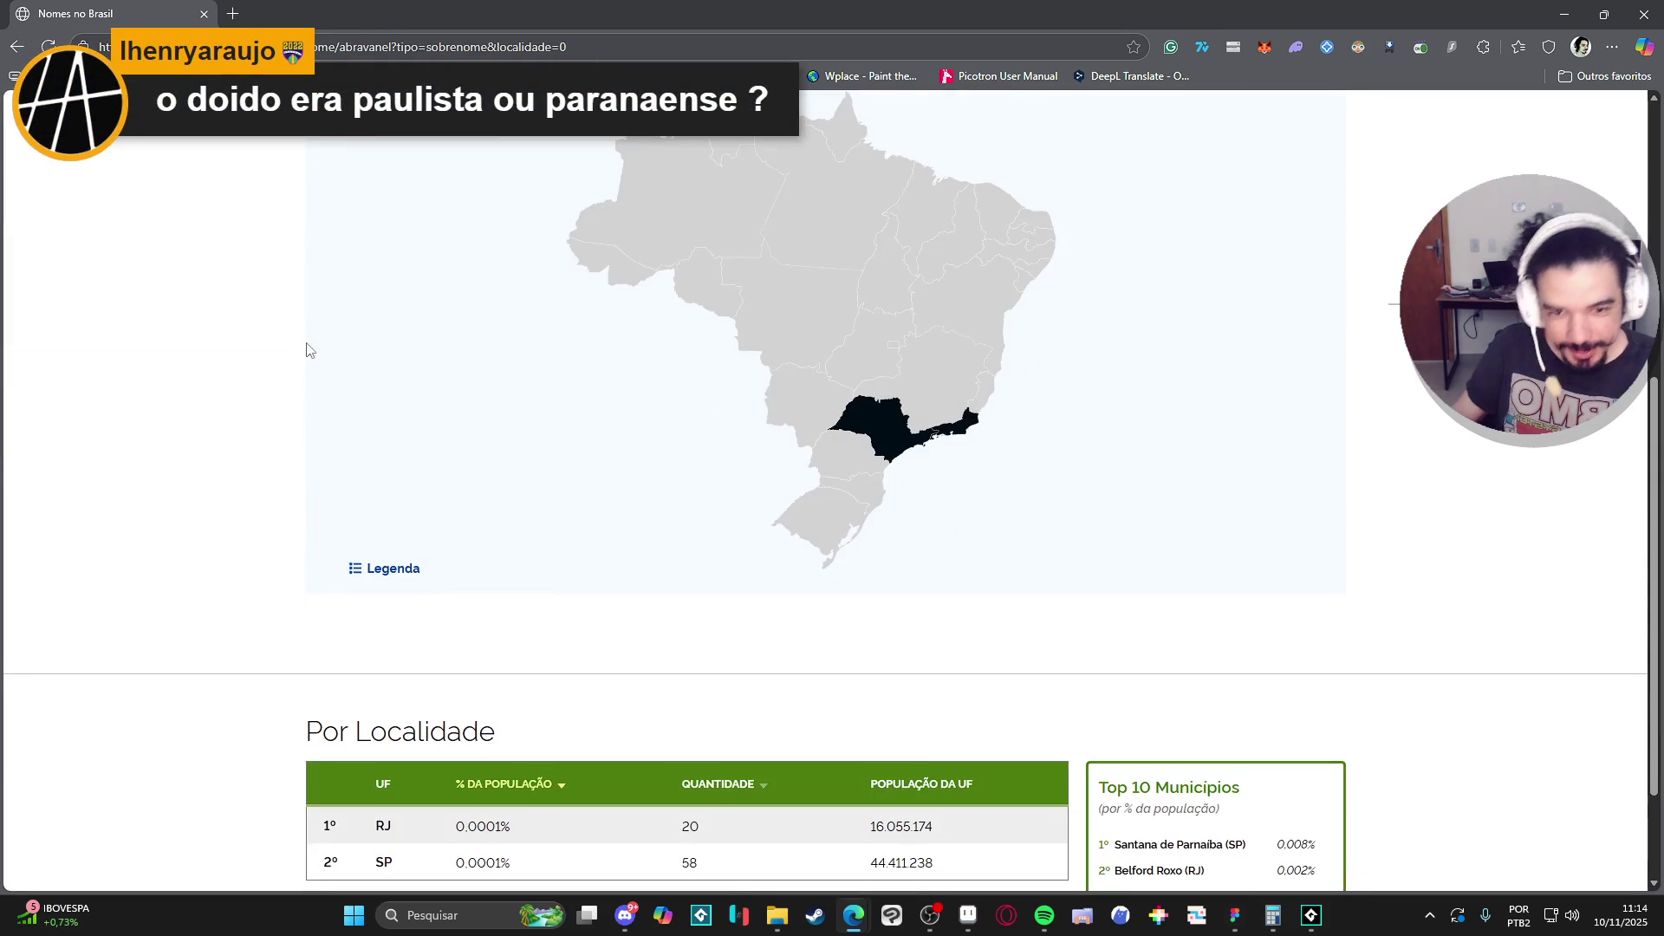
{"action": "mouse_move", "coordinate": [845, 437]}
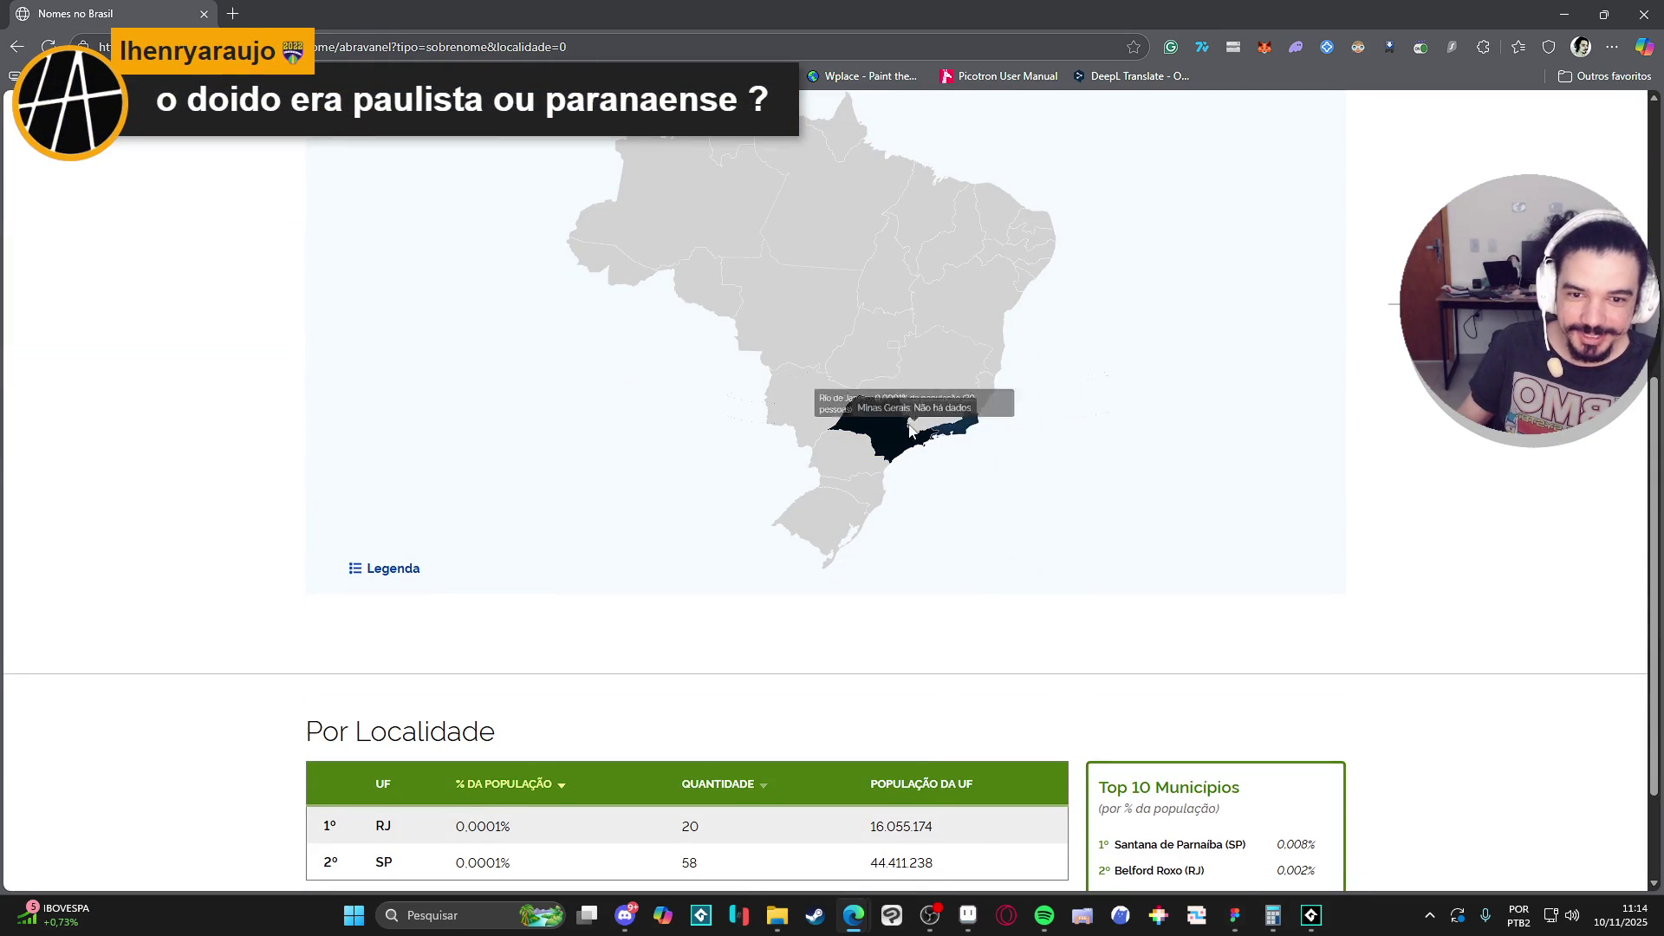
{"action": "scroll", "coordinate": [915, 460], "scroll_direction": "down", "scroll_amount": 2}
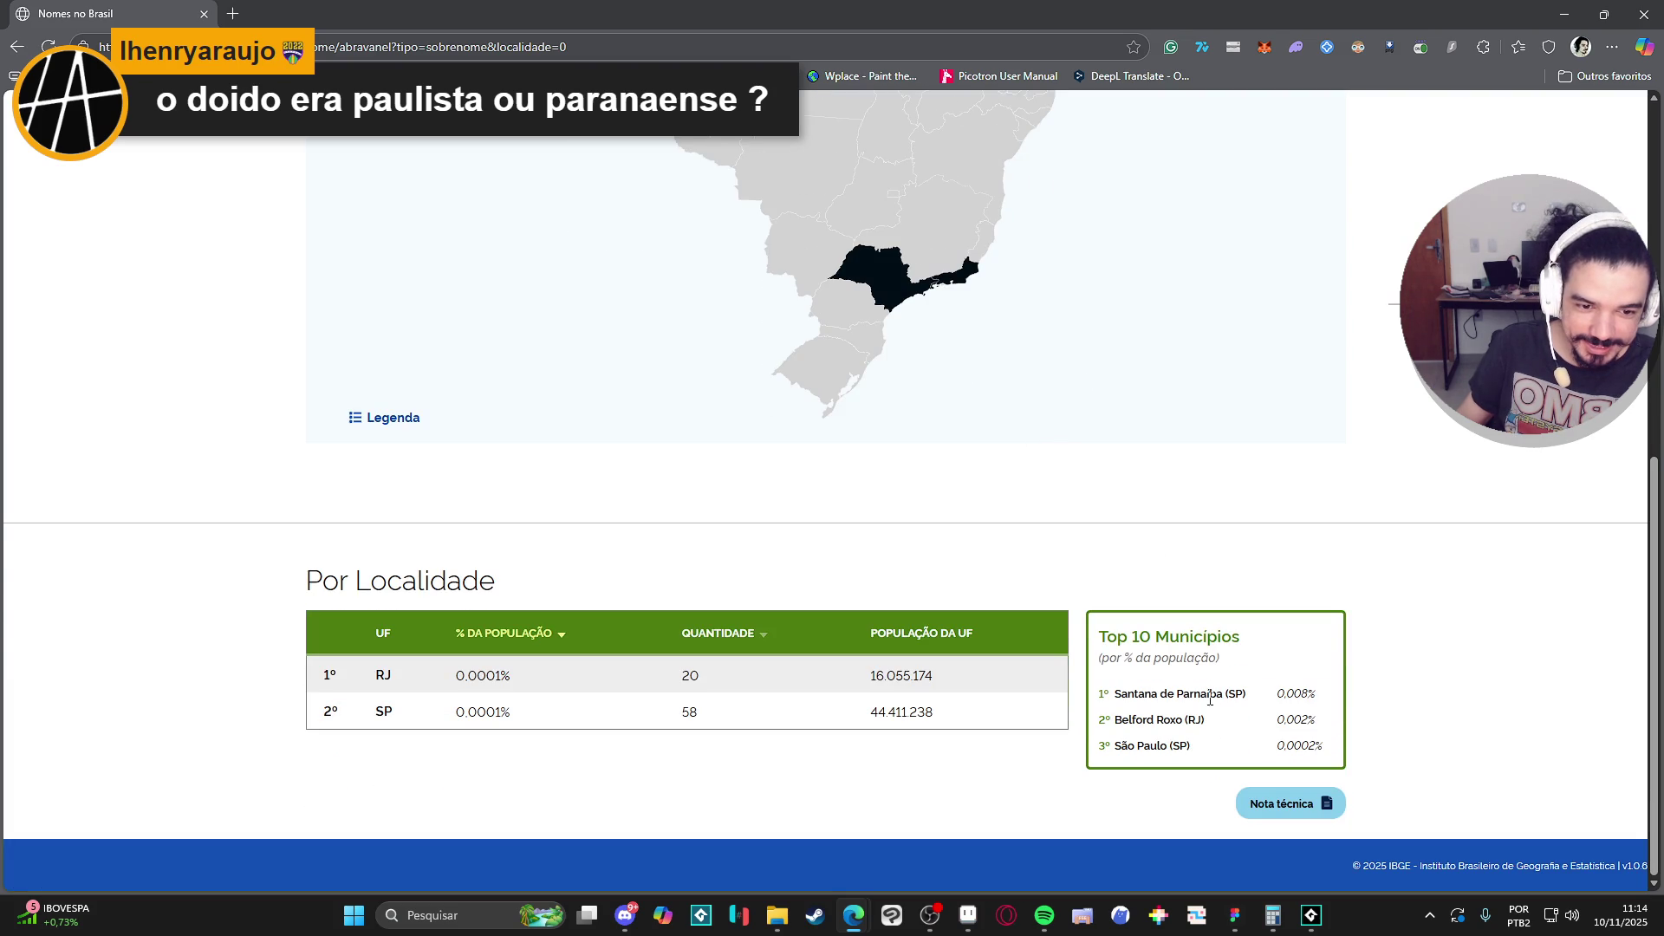
{"action": "left_click_drag", "start_coordinate": [1197, 719], "coordinate": [1121, 729]}
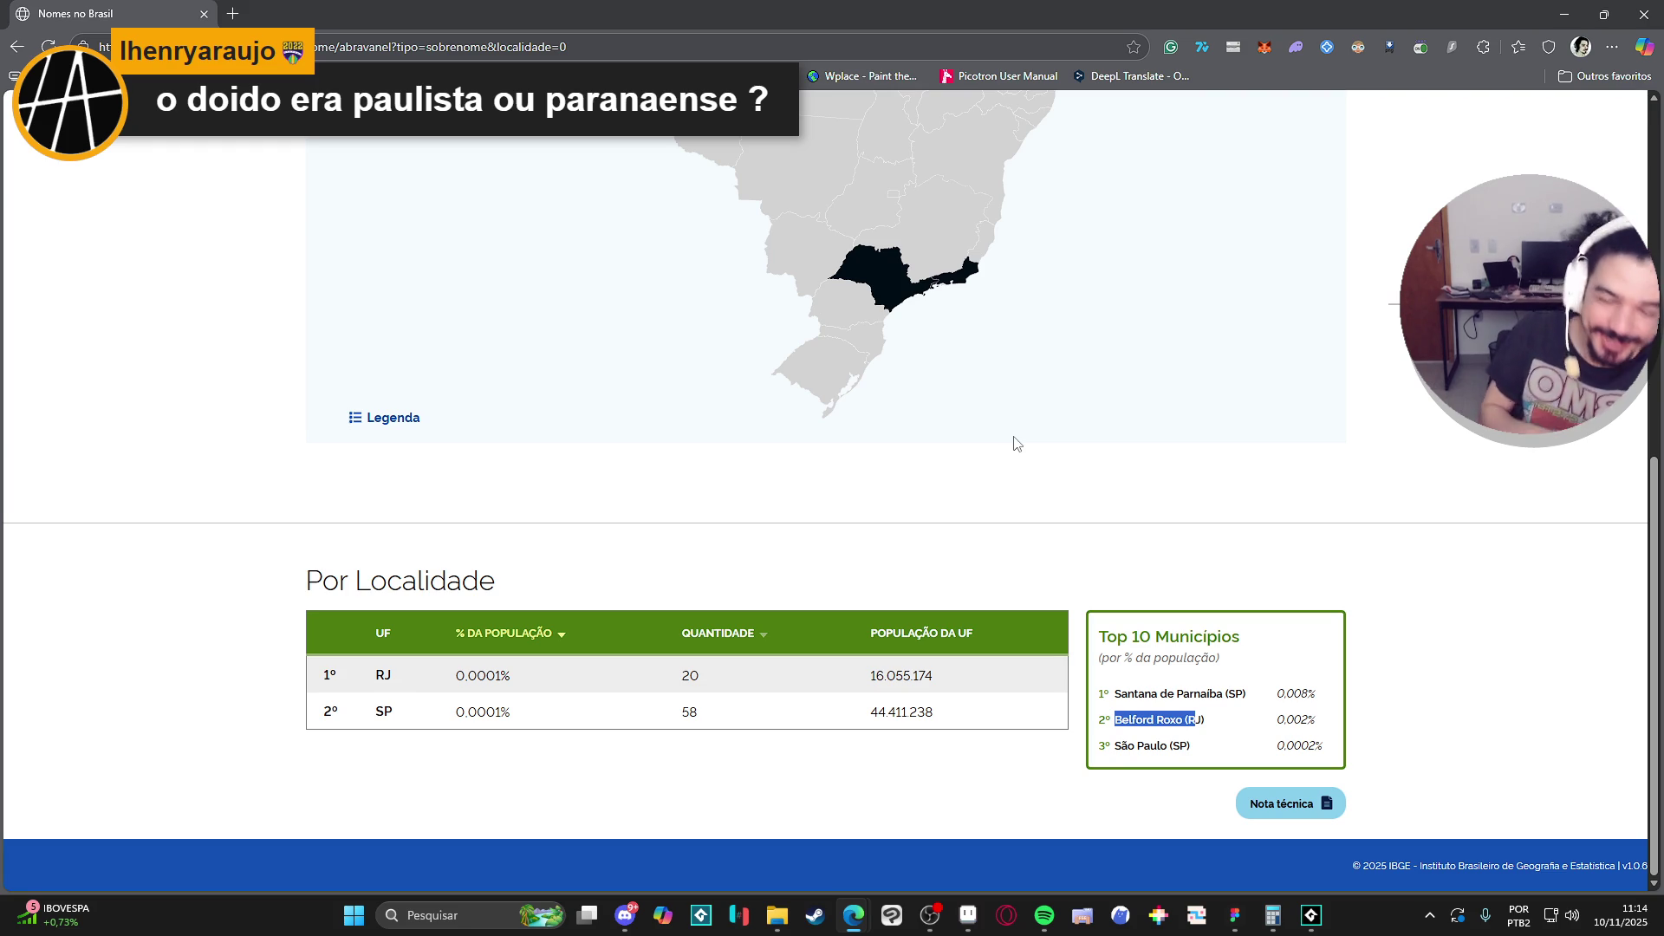
{"action": "left_click", "coordinate": [1210, 738]}
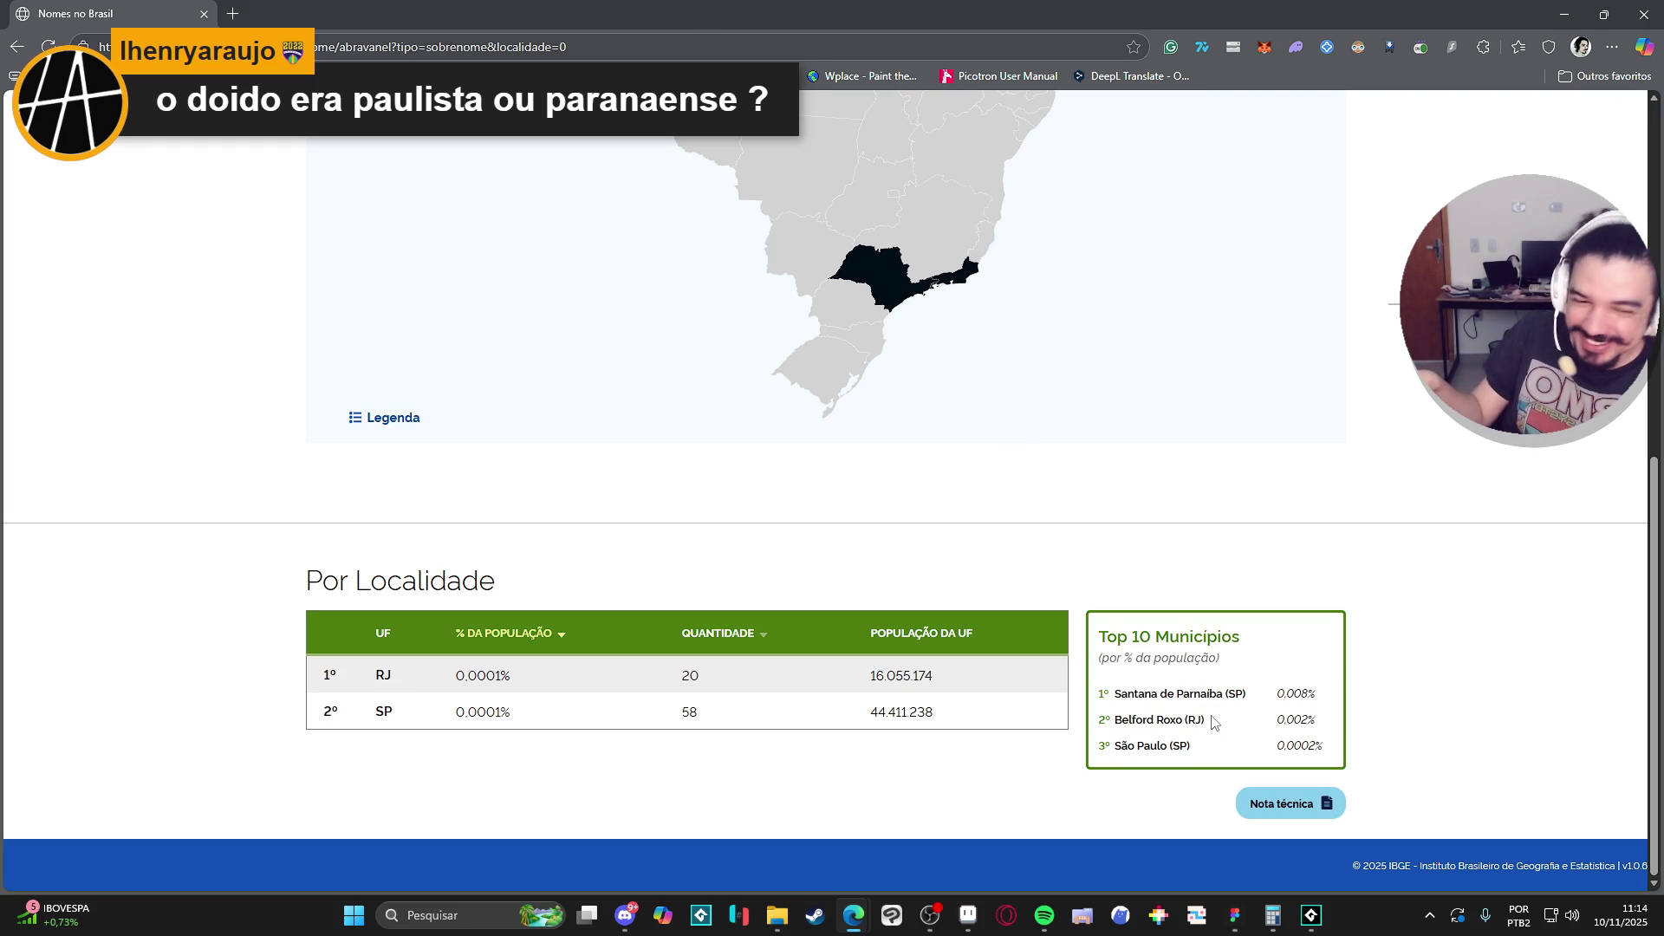
{"action": "left_click_drag", "start_coordinate": [1207, 720], "coordinate": [1082, 717]}
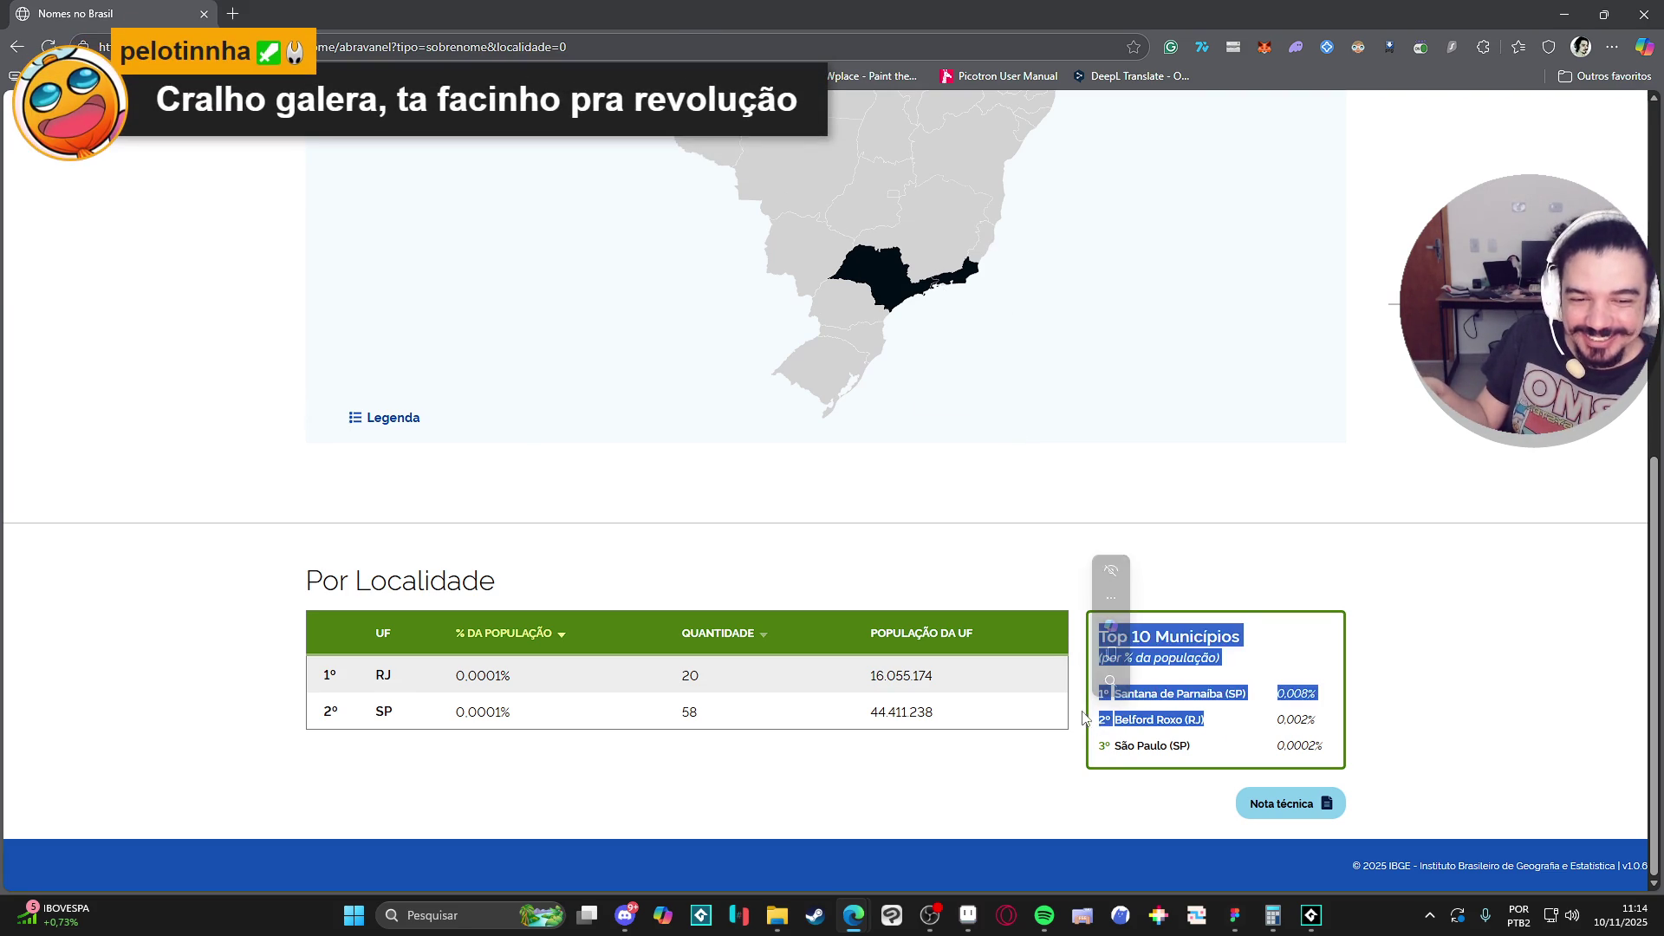
{"action": "left_click", "coordinate": [1129, 727]}
{"action": "double_click", "coordinate": [1166, 721]}
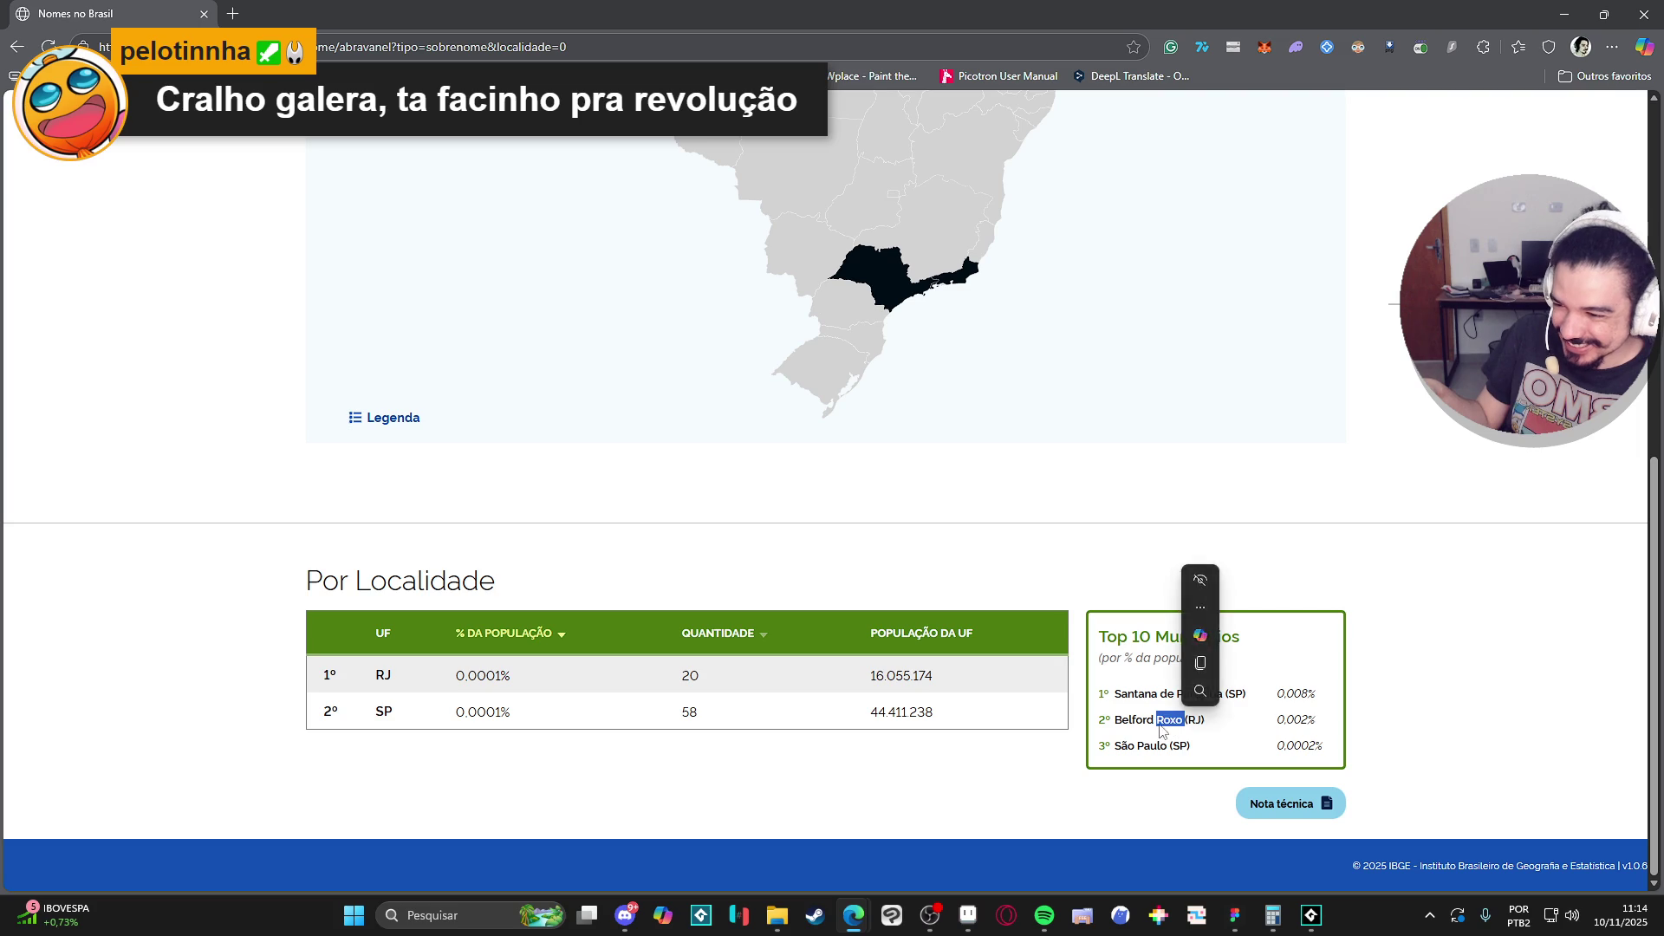
{"action": "left_click", "coordinate": [1147, 744]}
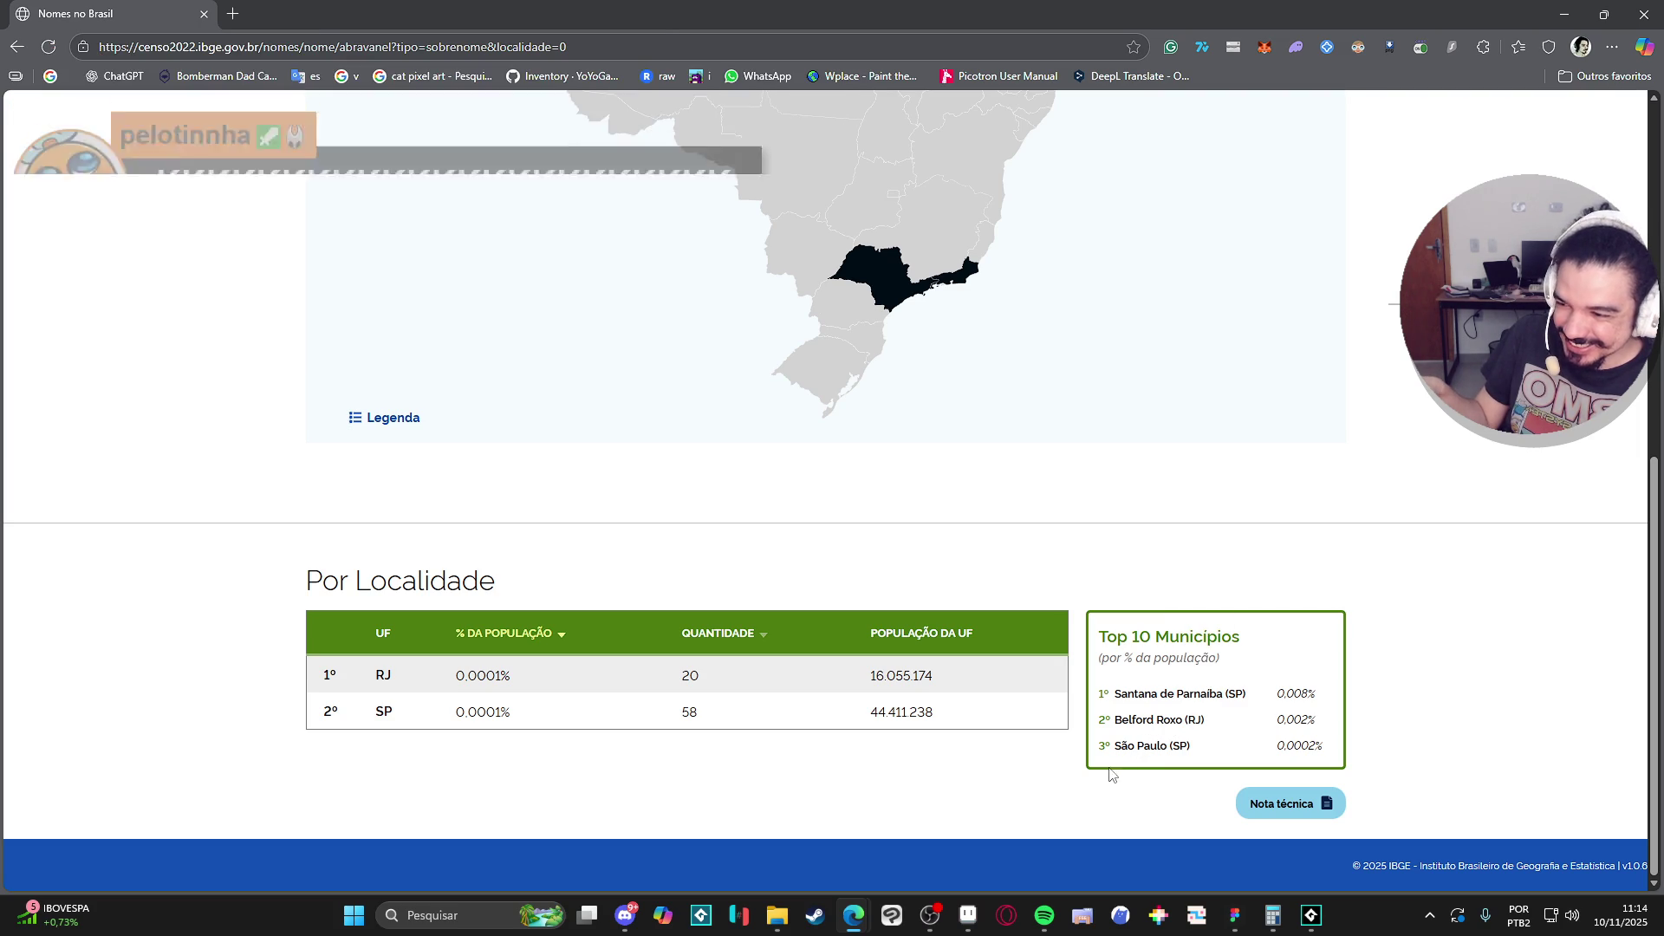
{"action": "left_click_drag", "start_coordinate": [1207, 728], "coordinate": [1117, 728]}
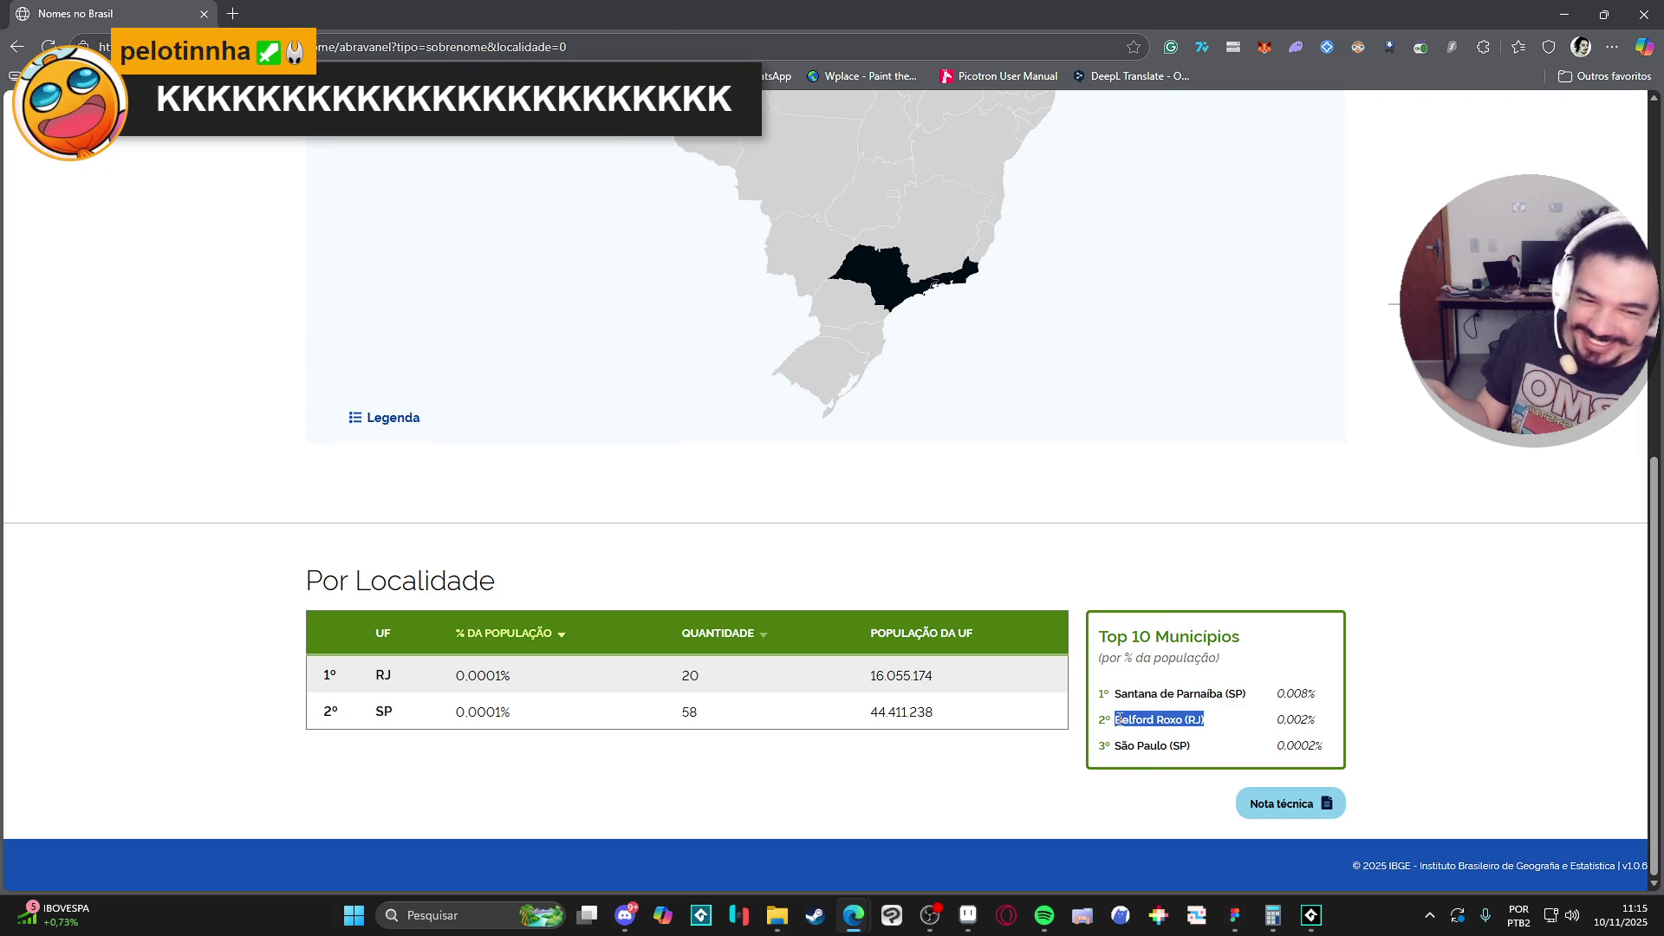
{"action": "left_click", "coordinate": [1113, 756]}
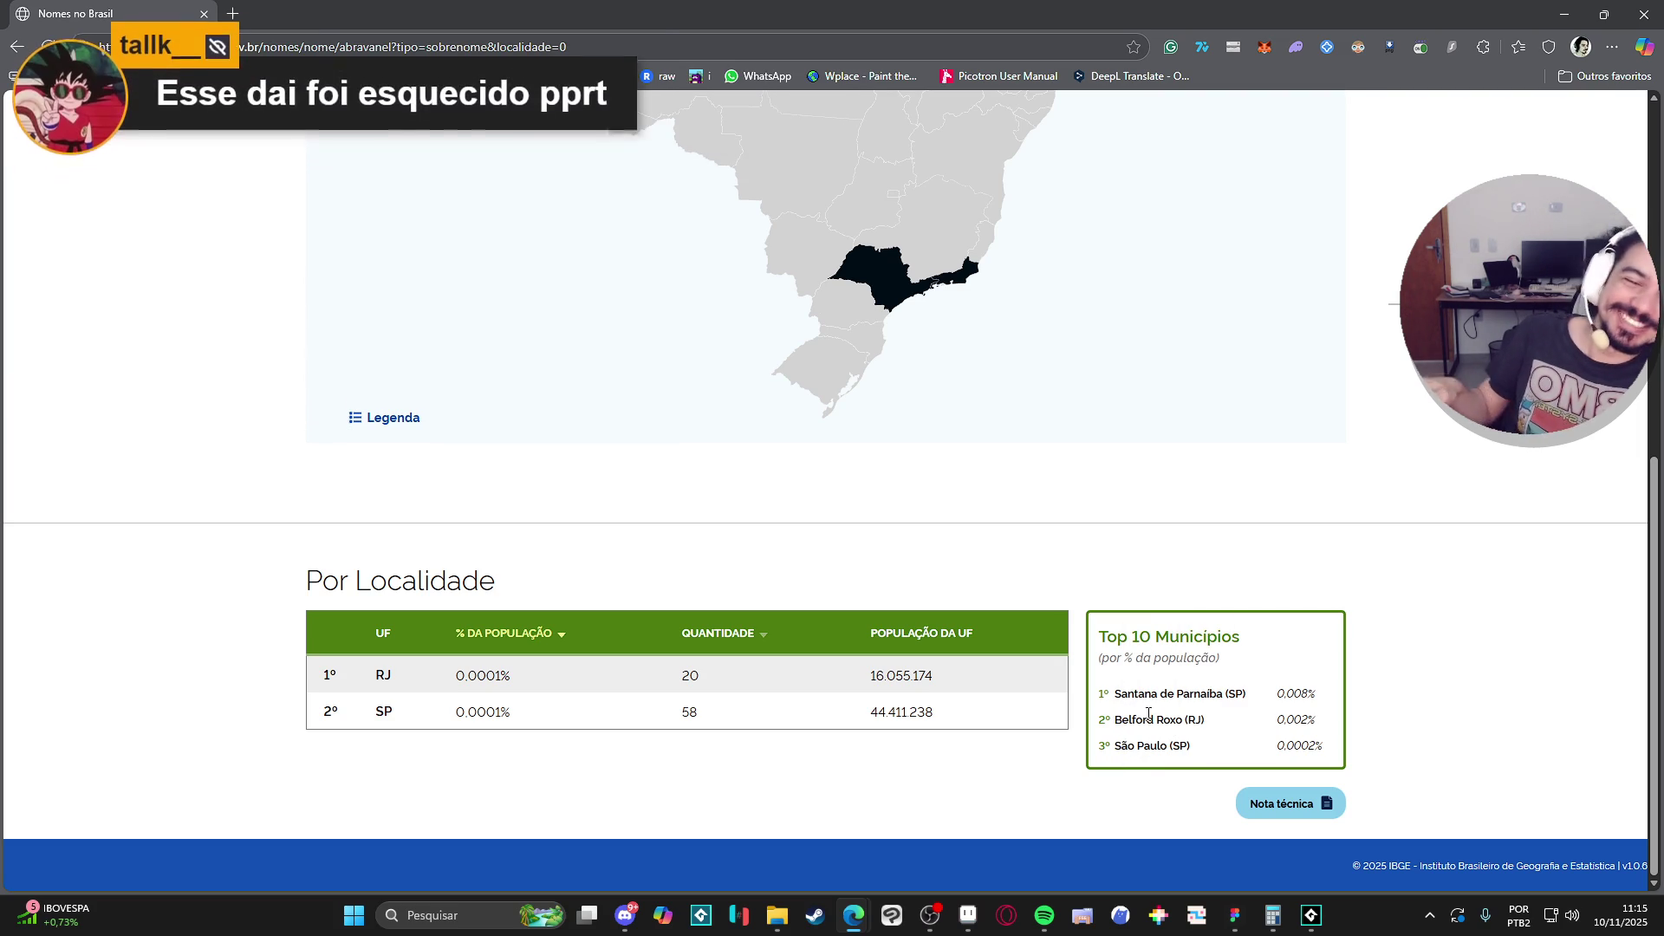
{"action": "left_click_drag", "start_coordinate": [1216, 727], "coordinate": [1114, 730]}
{"action": "left_click", "coordinate": [1141, 773]}
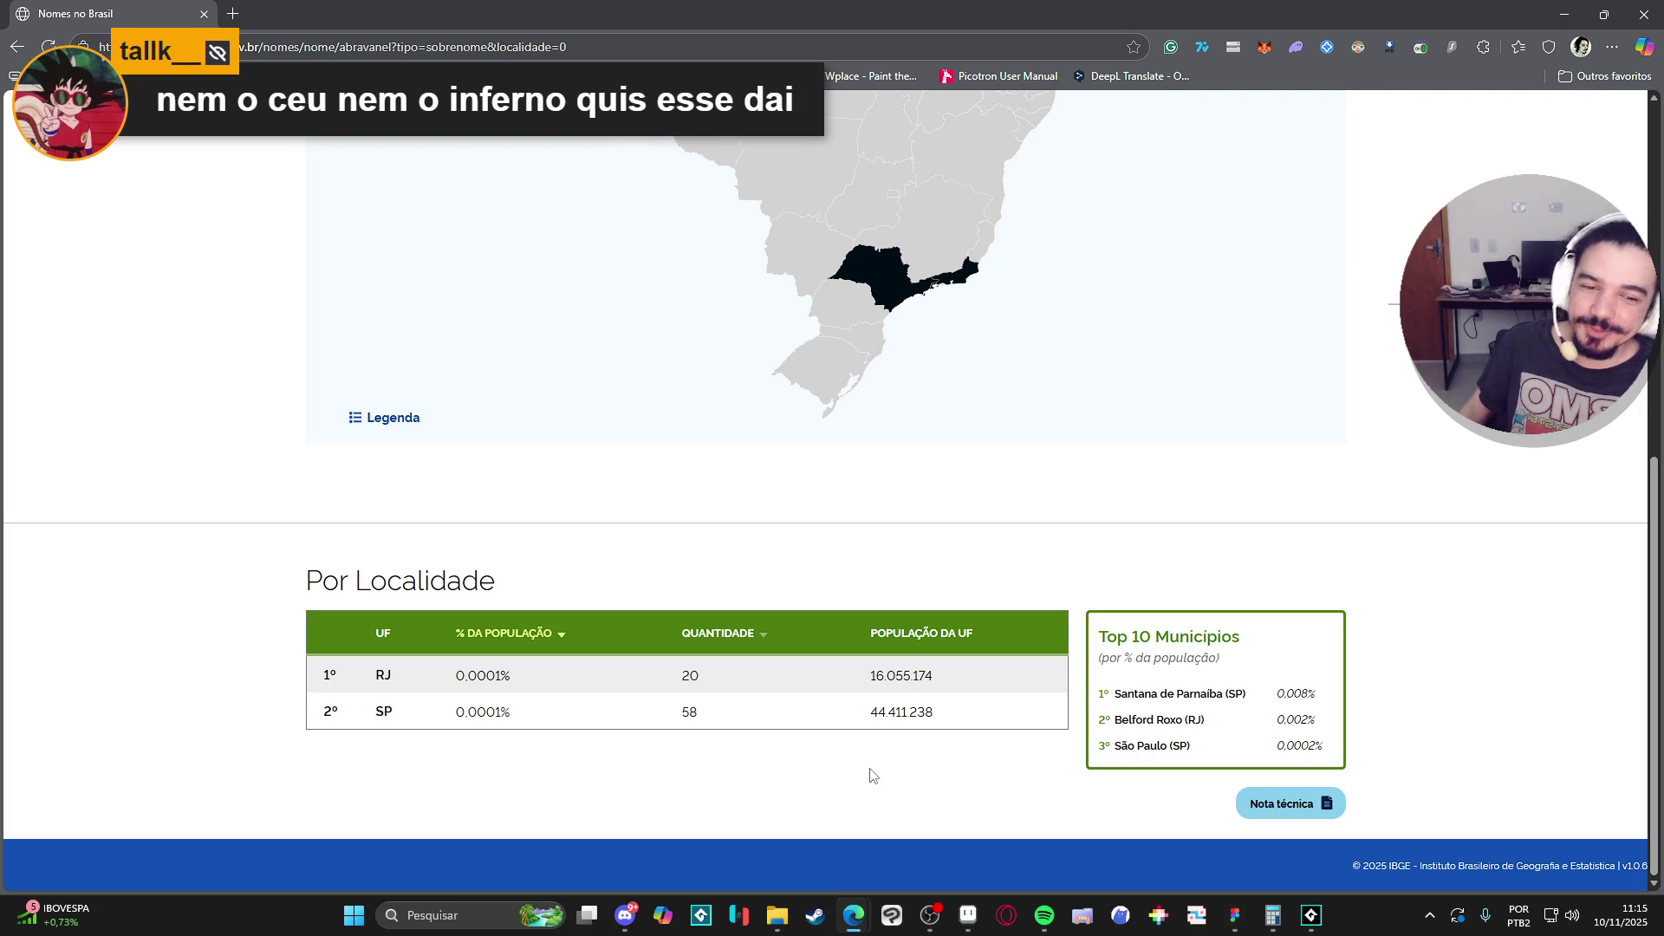
{"action": "scroll", "coordinate": [954, 772], "scroll_direction": "up", "scroll_amount": 2}
{"action": "scroll", "coordinate": [1004, 775], "scroll_direction": "down", "scroll_amount": 2}
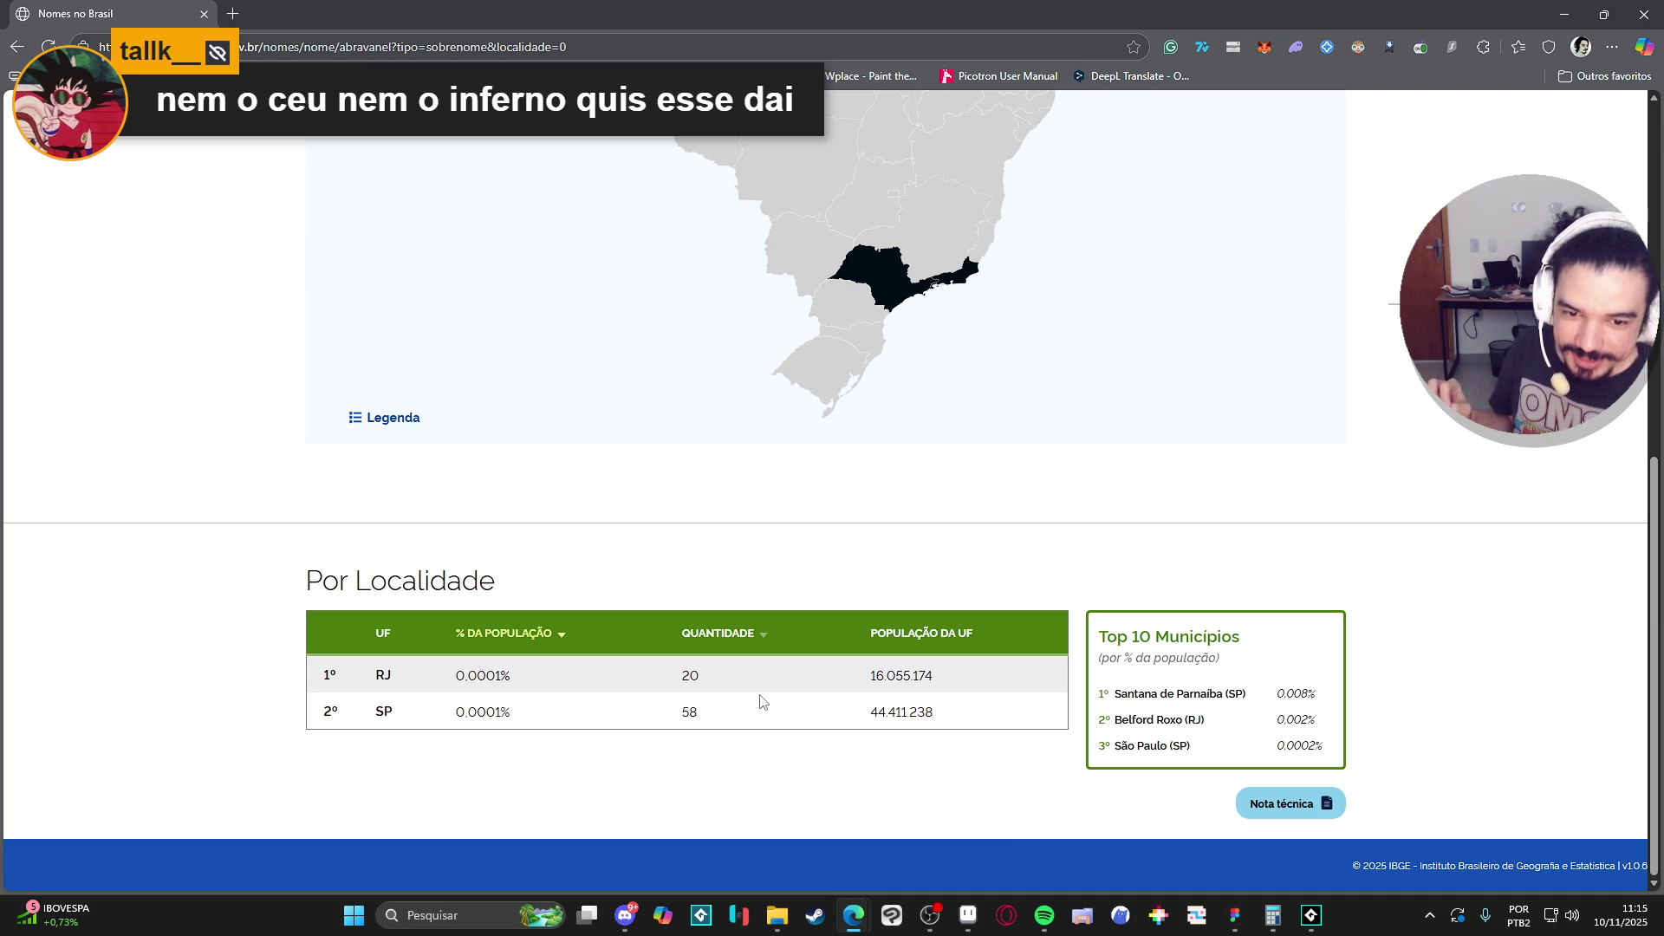
{"action": "scroll", "coordinate": [733, 693], "scroll_direction": "up", "scroll_amount": 8}
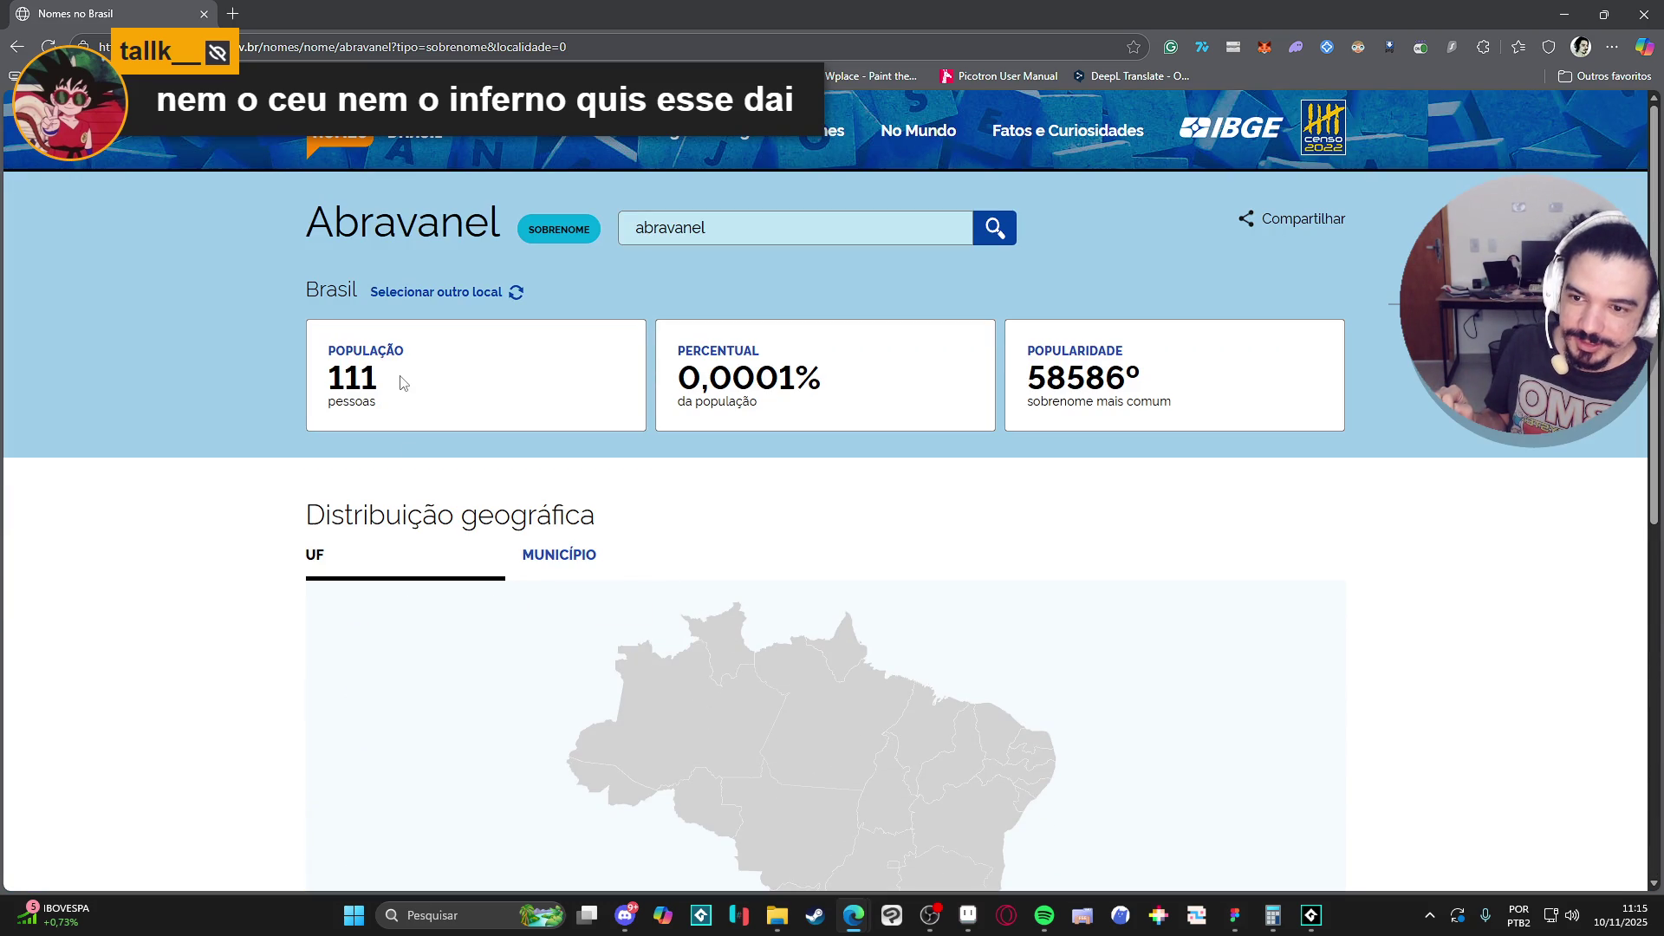
{"action": "left_click_drag", "start_coordinate": [382, 382], "coordinate": [314, 384]}
{"action": "left_click", "coordinate": [262, 435]}
{"action": "scroll", "coordinate": [261, 435], "scroll_direction": "down", "scroll_amount": 8}
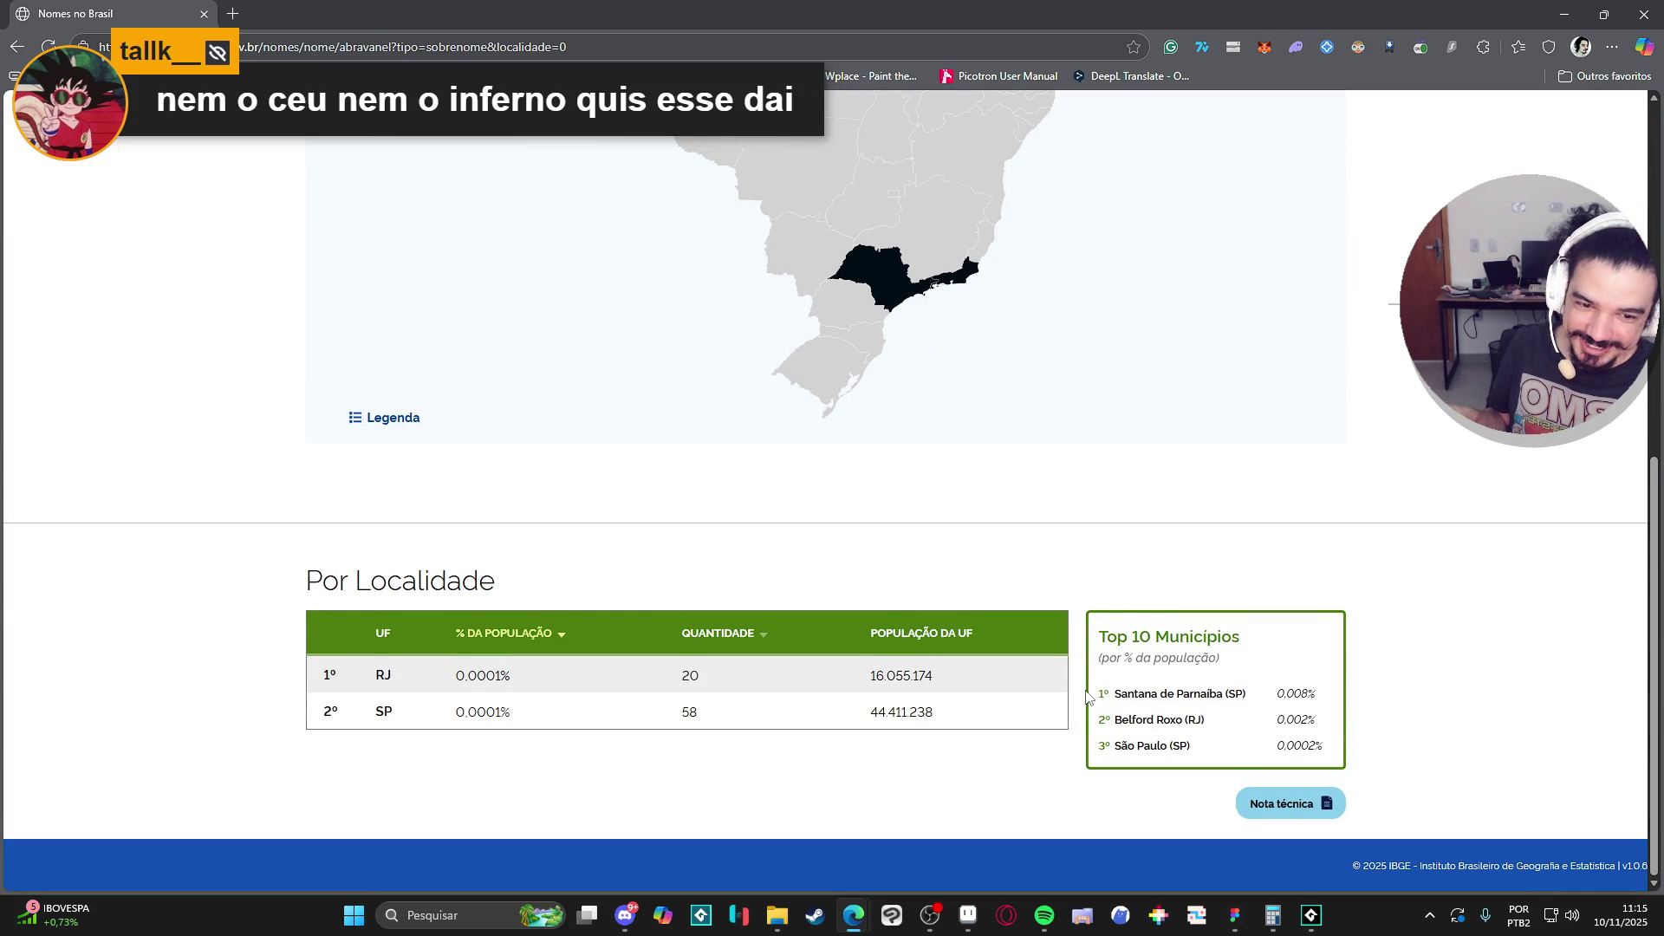
{"action": "scroll", "coordinate": [1088, 696], "scroll_direction": "up", "scroll_amount": 5}
{"action": "mouse_move", "coordinate": [967, 801]}
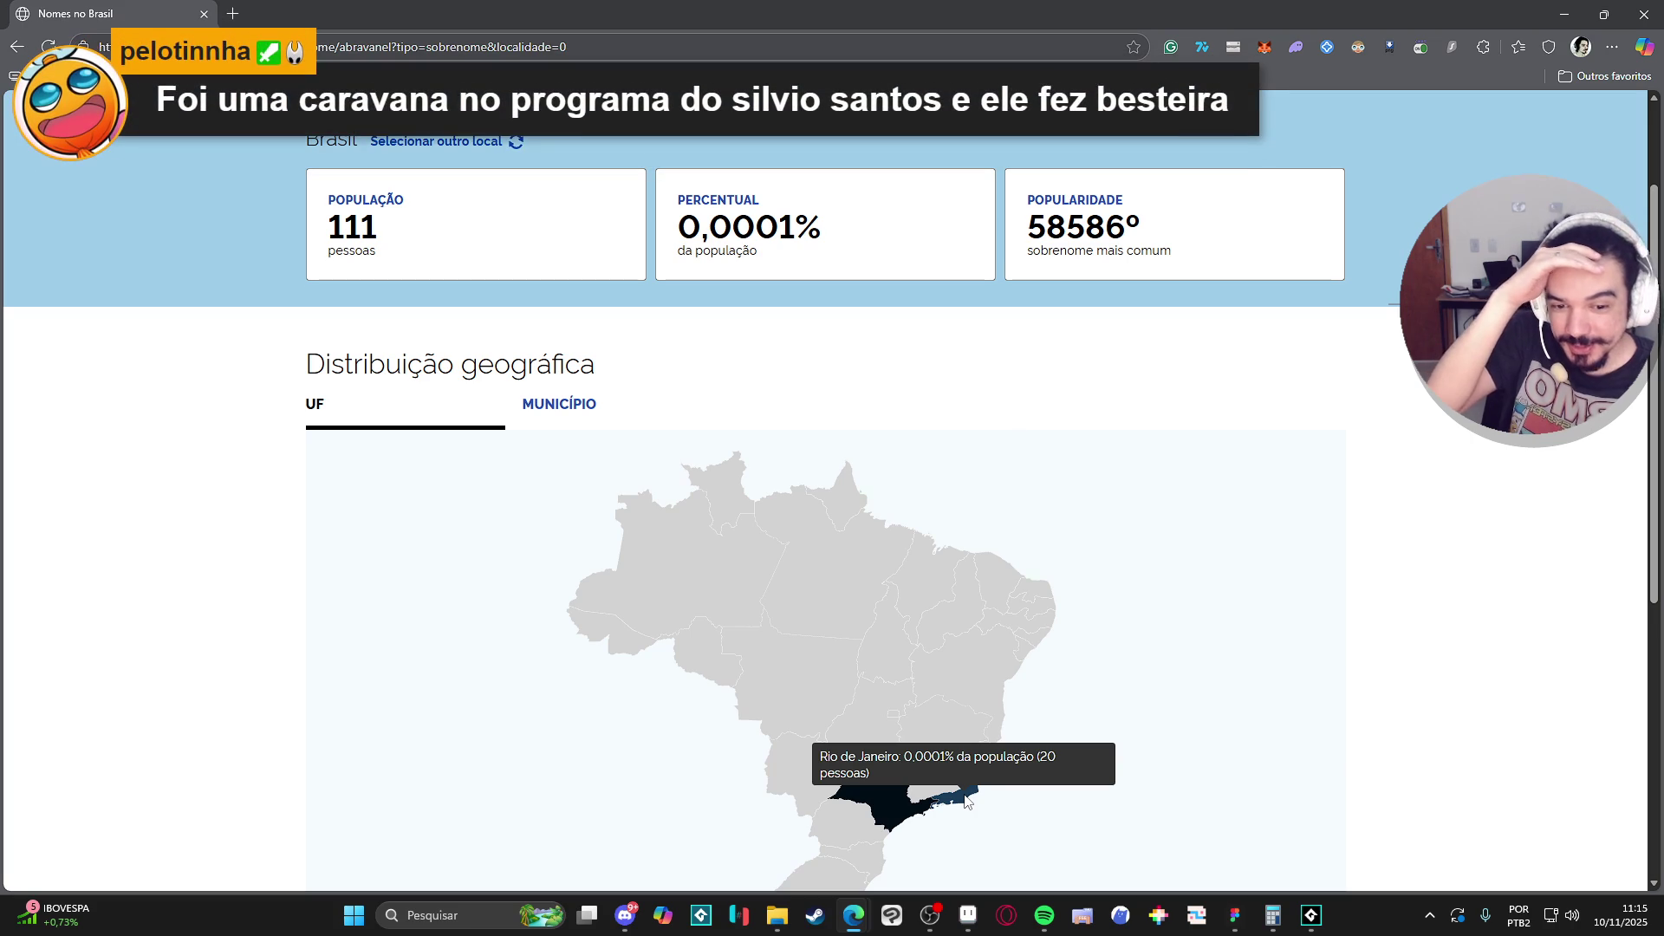
{"action": "scroll", "coordinate": [968, 801], "scroll_direction": "down", "scroll_amount": 5}
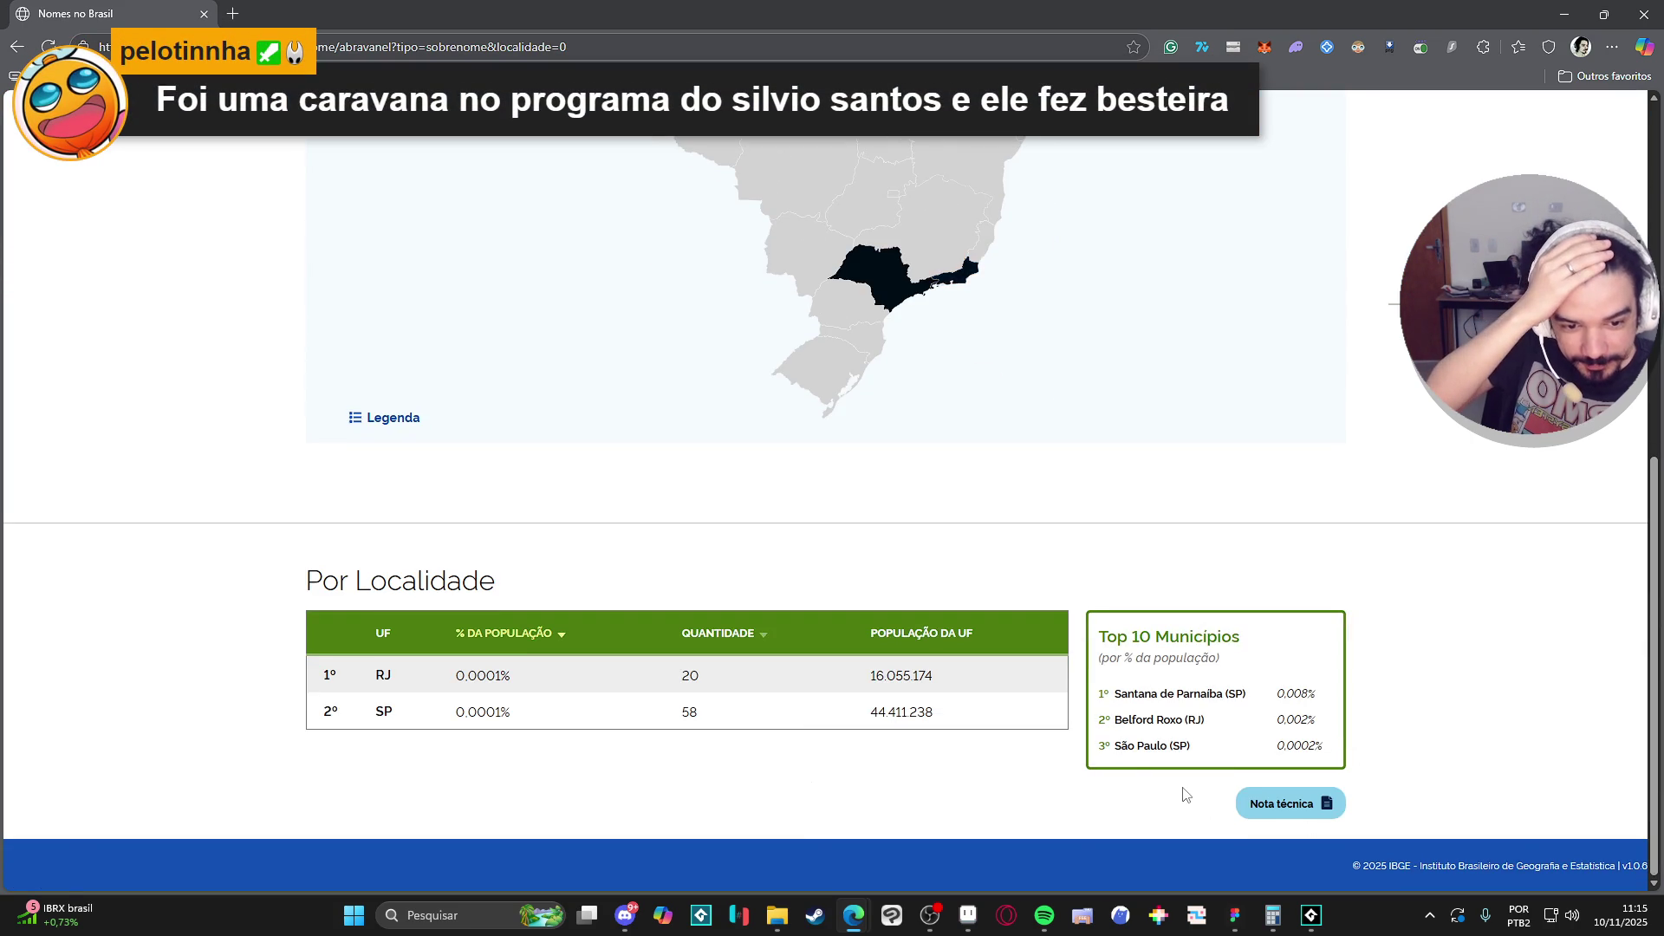
{"action": "scroll", "coordinate": [969, 496], "scroll_direction": "up", "scroll_amount": 2}
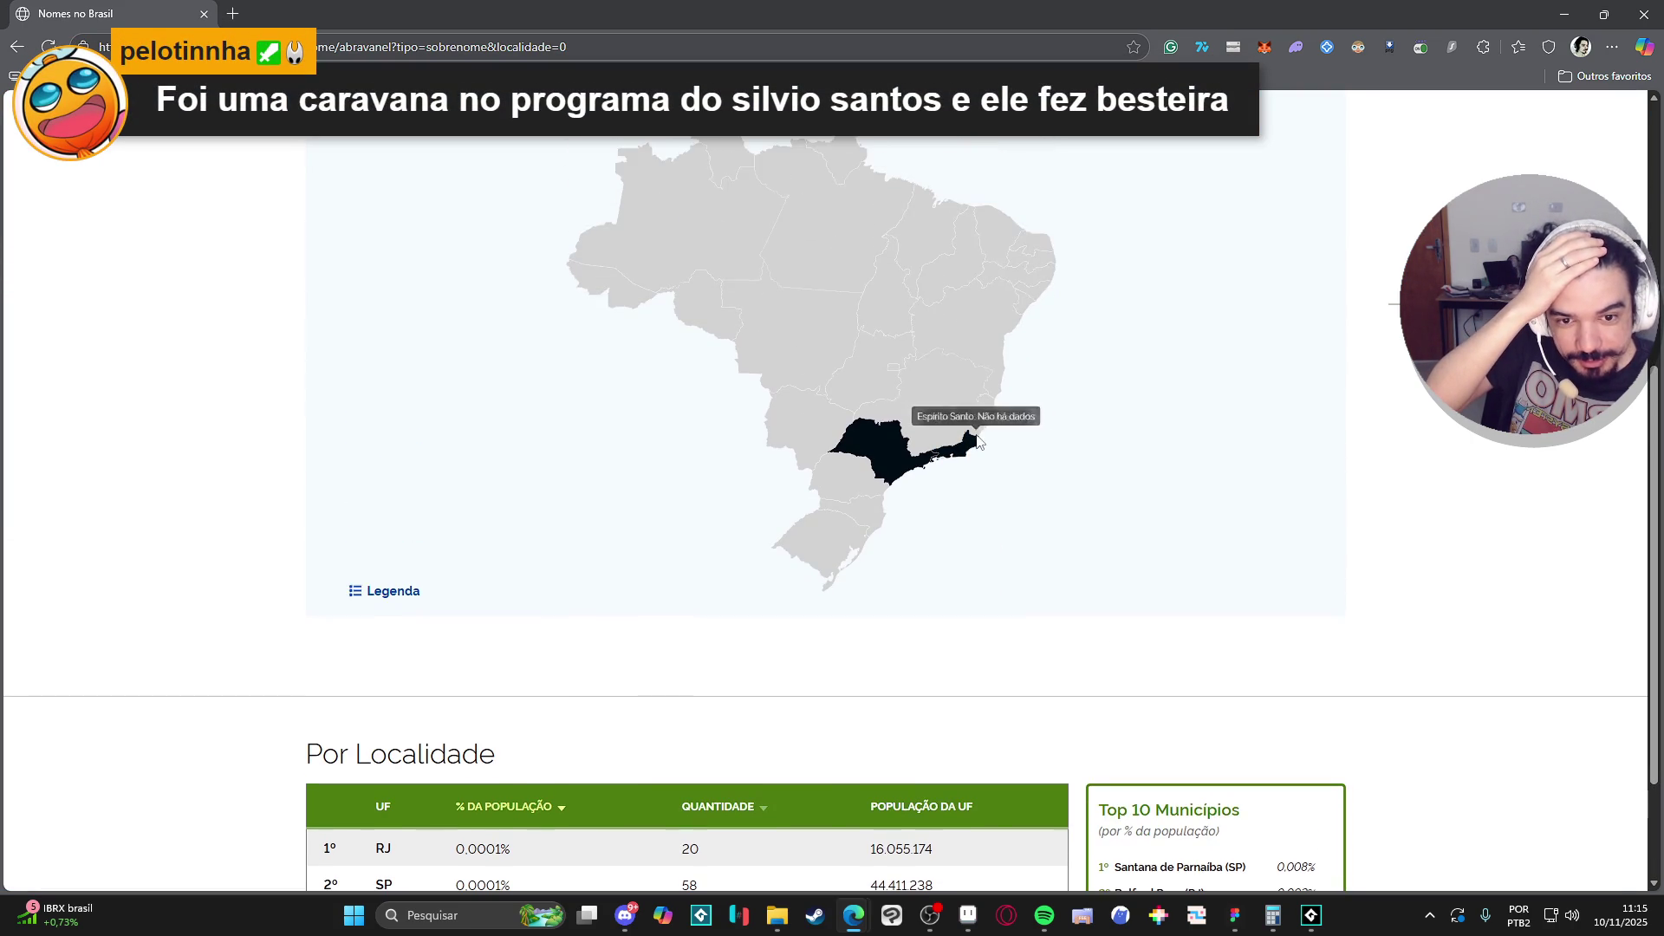
{"action": "scroll", "coordinate": [969, 497], "scroll_direction": "down", "scroll_amount": 2}
{"action": "scroll", "coordinate": [1040, 656], "scroll_direction": "up", "scroll_amount": 2}
{"action": "scroll", "coordinate": [940, 648], "scroll_direction": "down", "scroll_amount": 2}
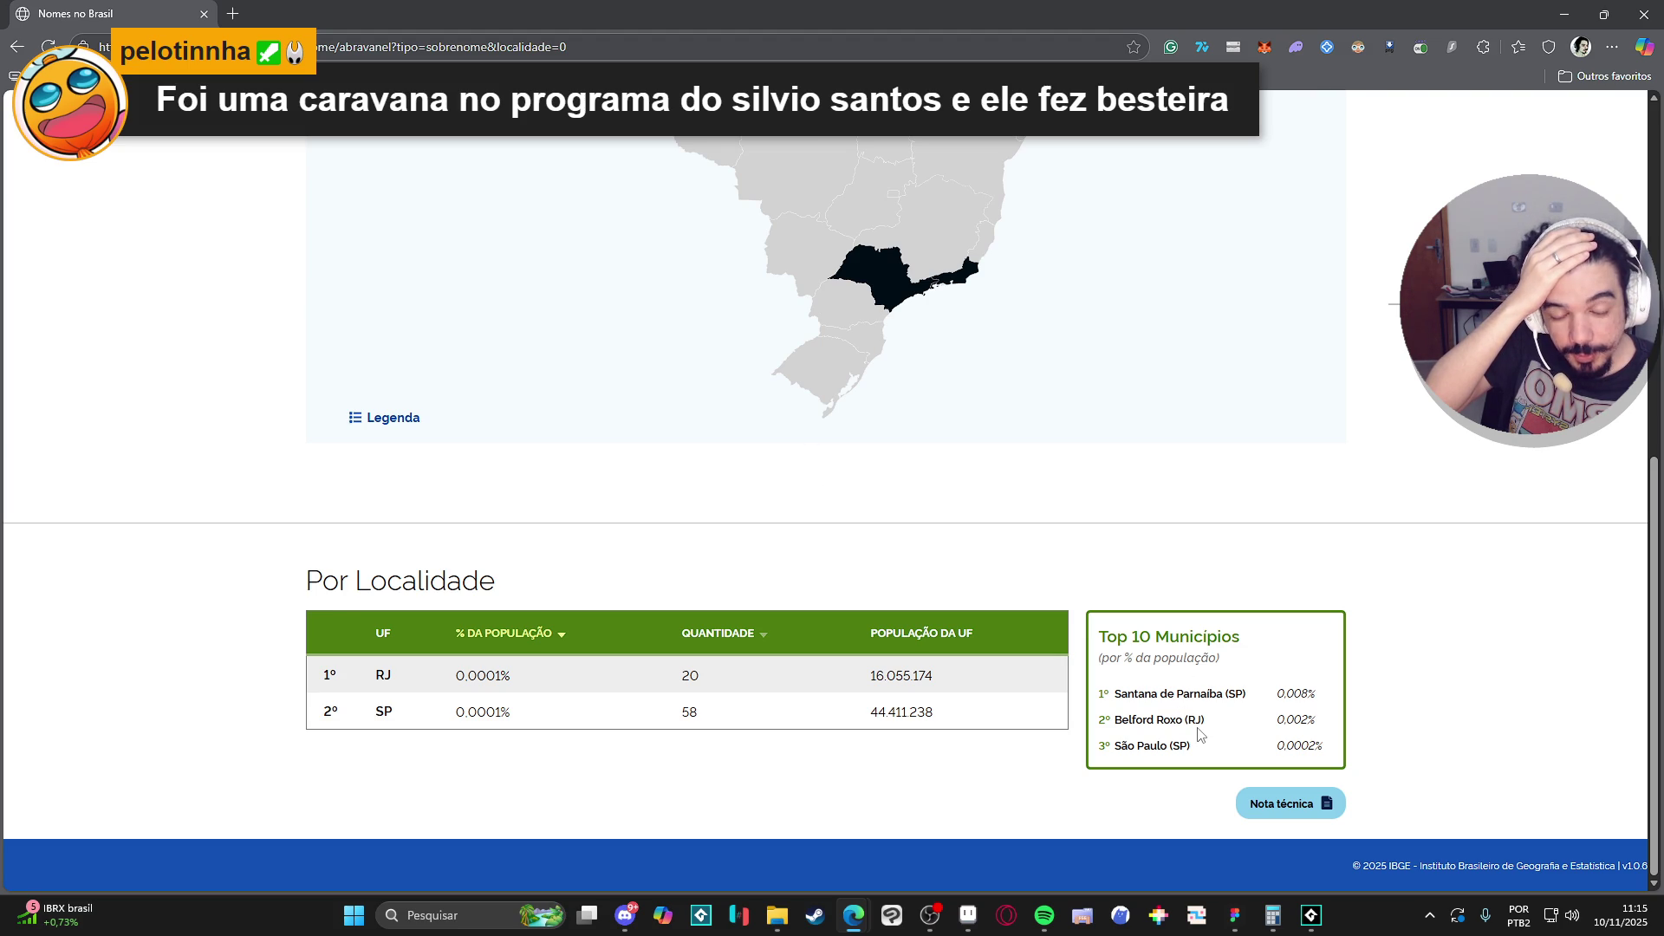
{"action": "left_click_drag", "start_coordinate": [1157, 721], "coordinate": [1206, 724]}
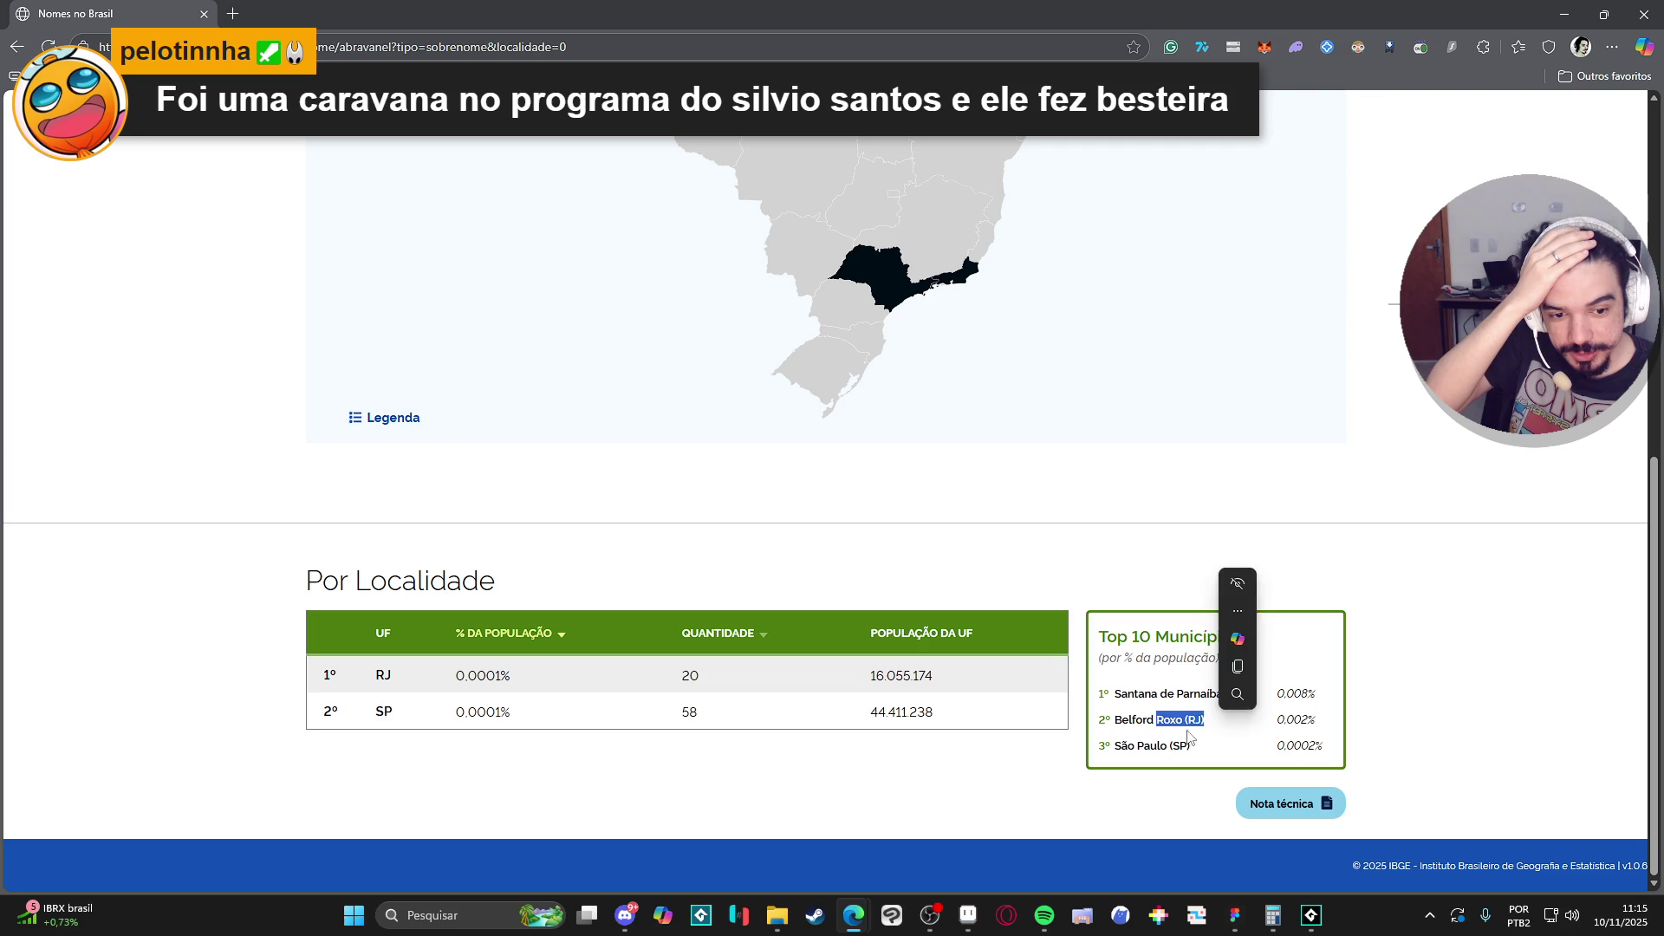
{"action": "left_click", "coordinate": [1180, 731]}
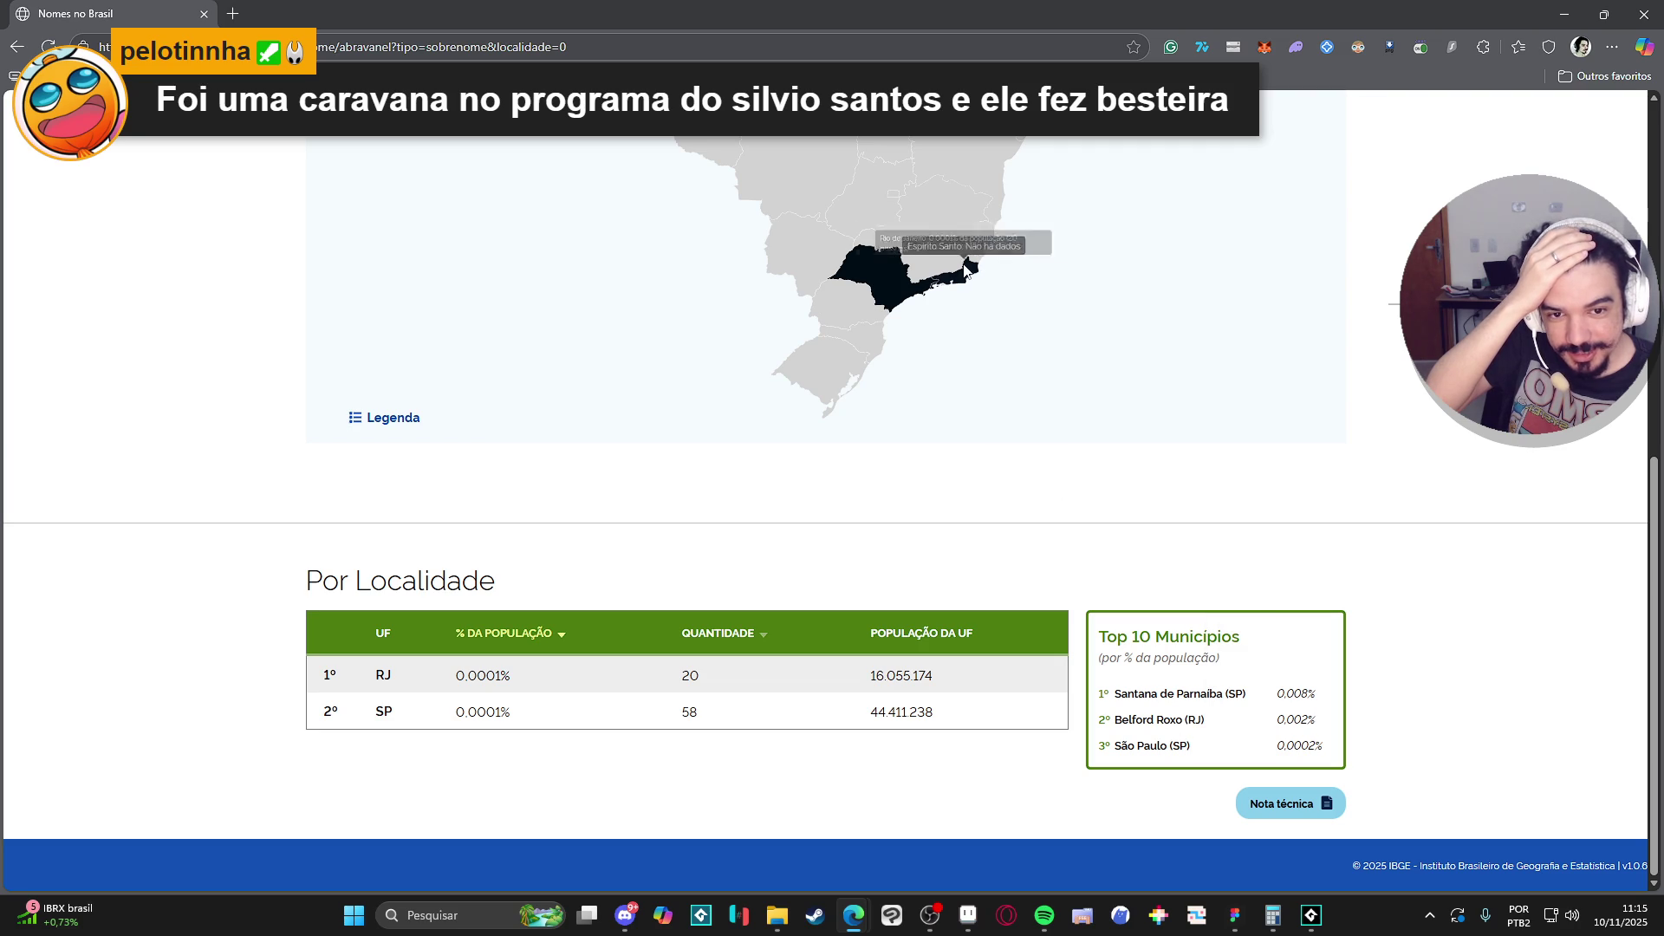
{"action": "mouse_move", "coordinate": [971, 274]}
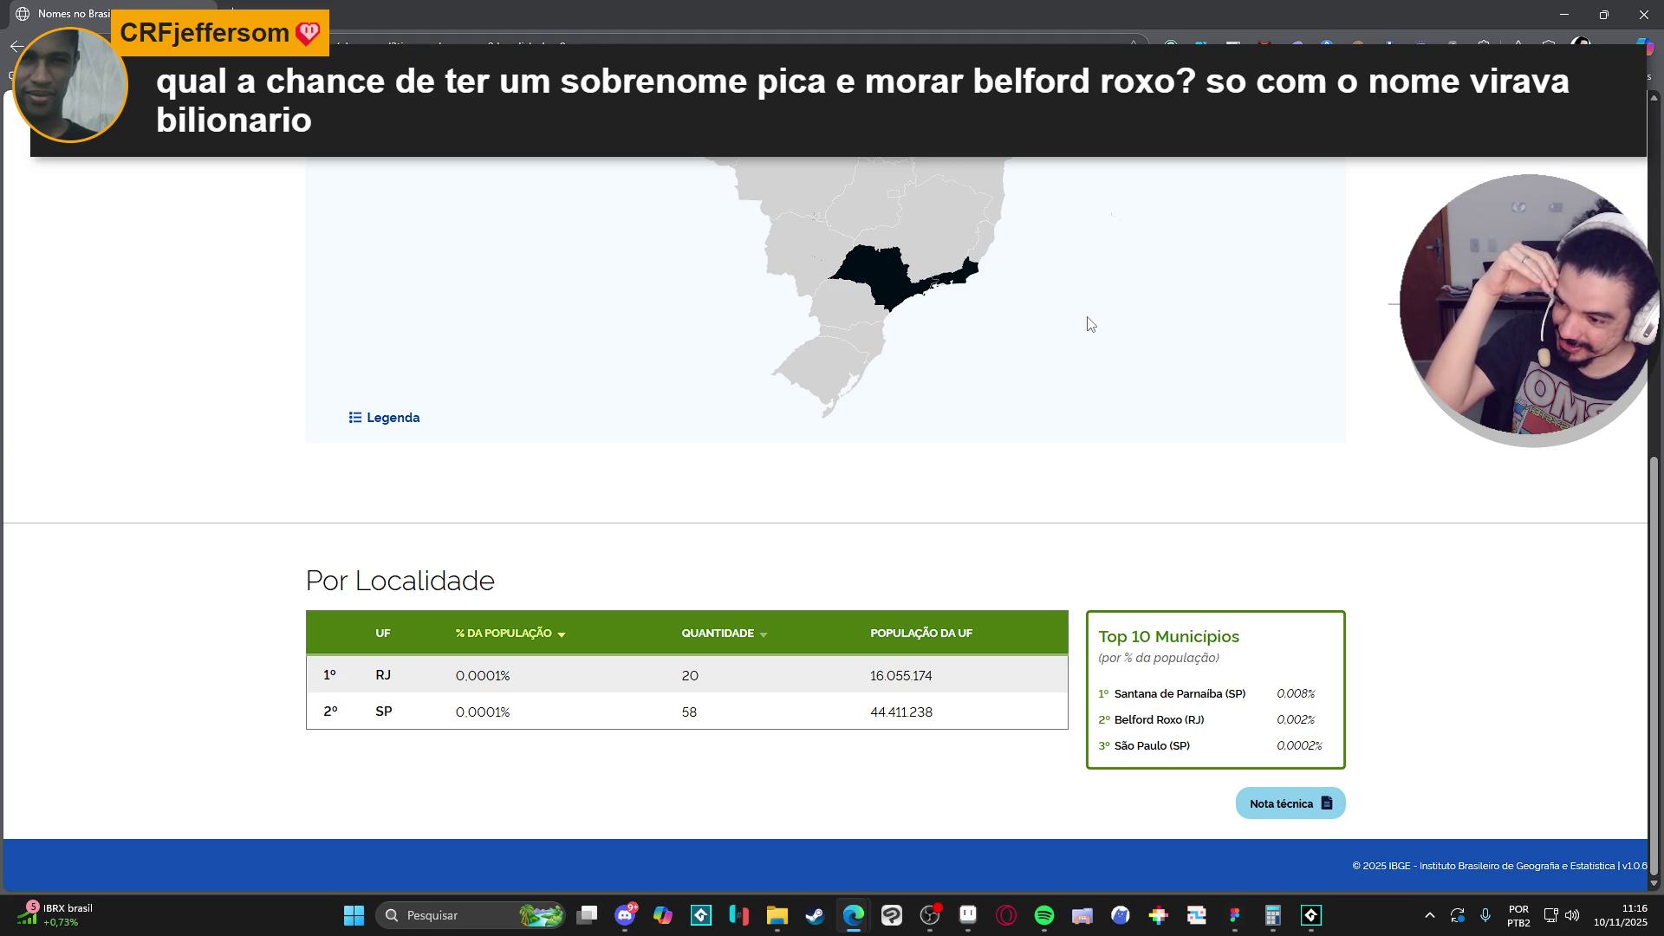
{"action": "scroll", "coordinate": [1123, 323], "scroll_direction": "up", "scroll_amount": 10}
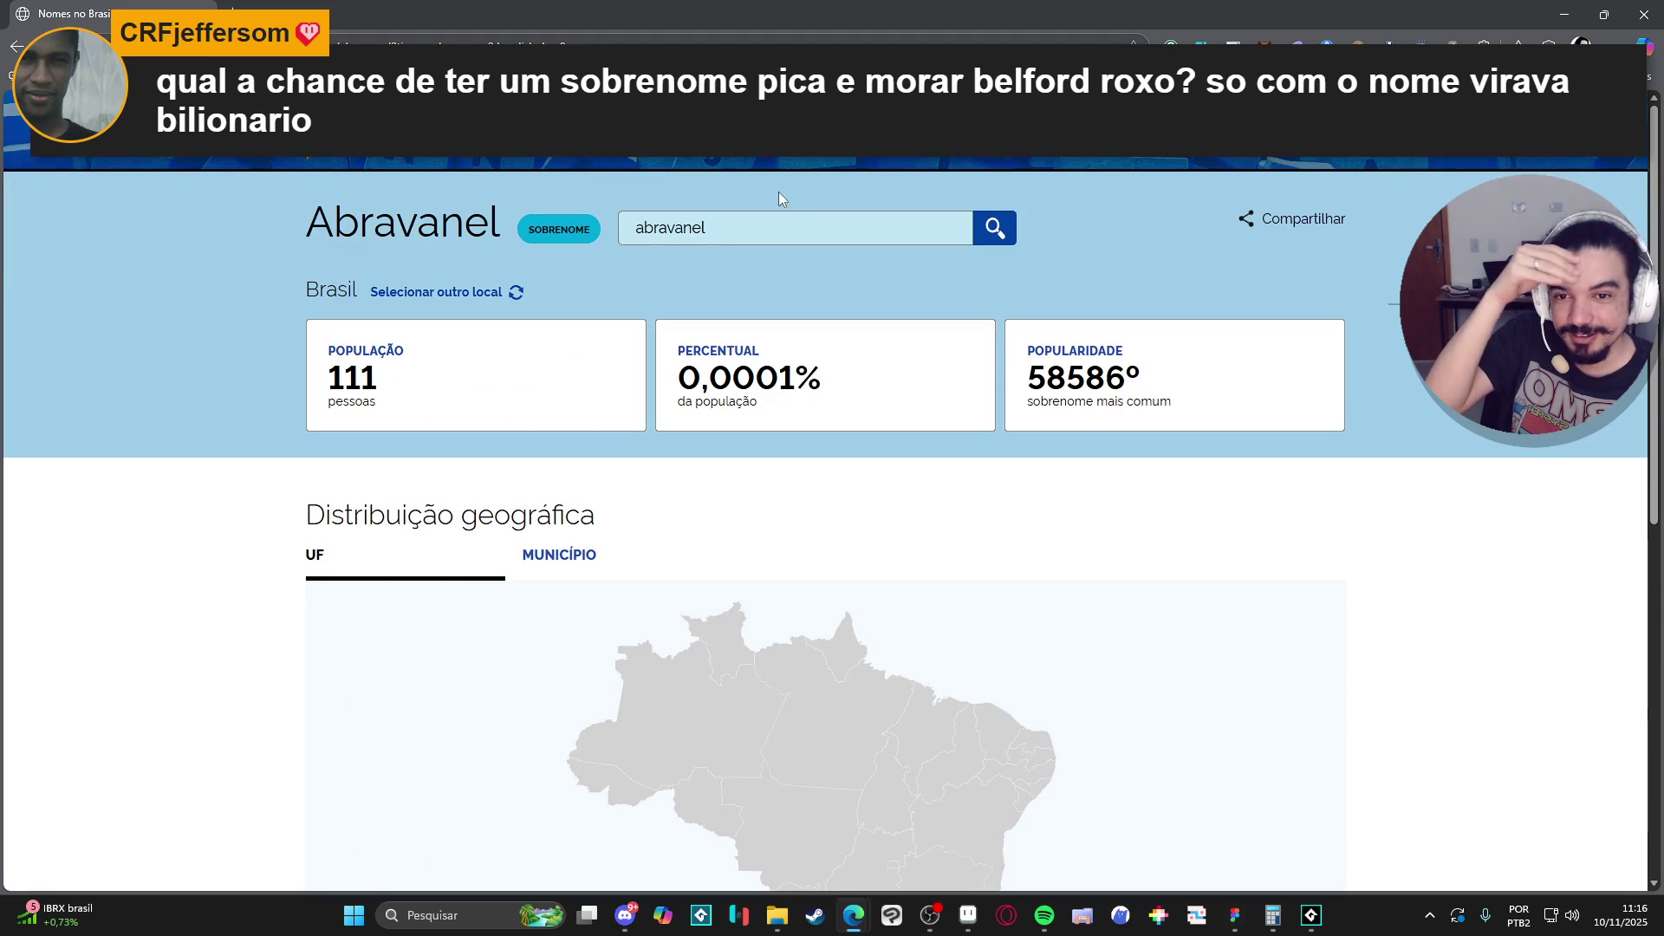
{"action": "left_click", "coordinate": [787, 218]}
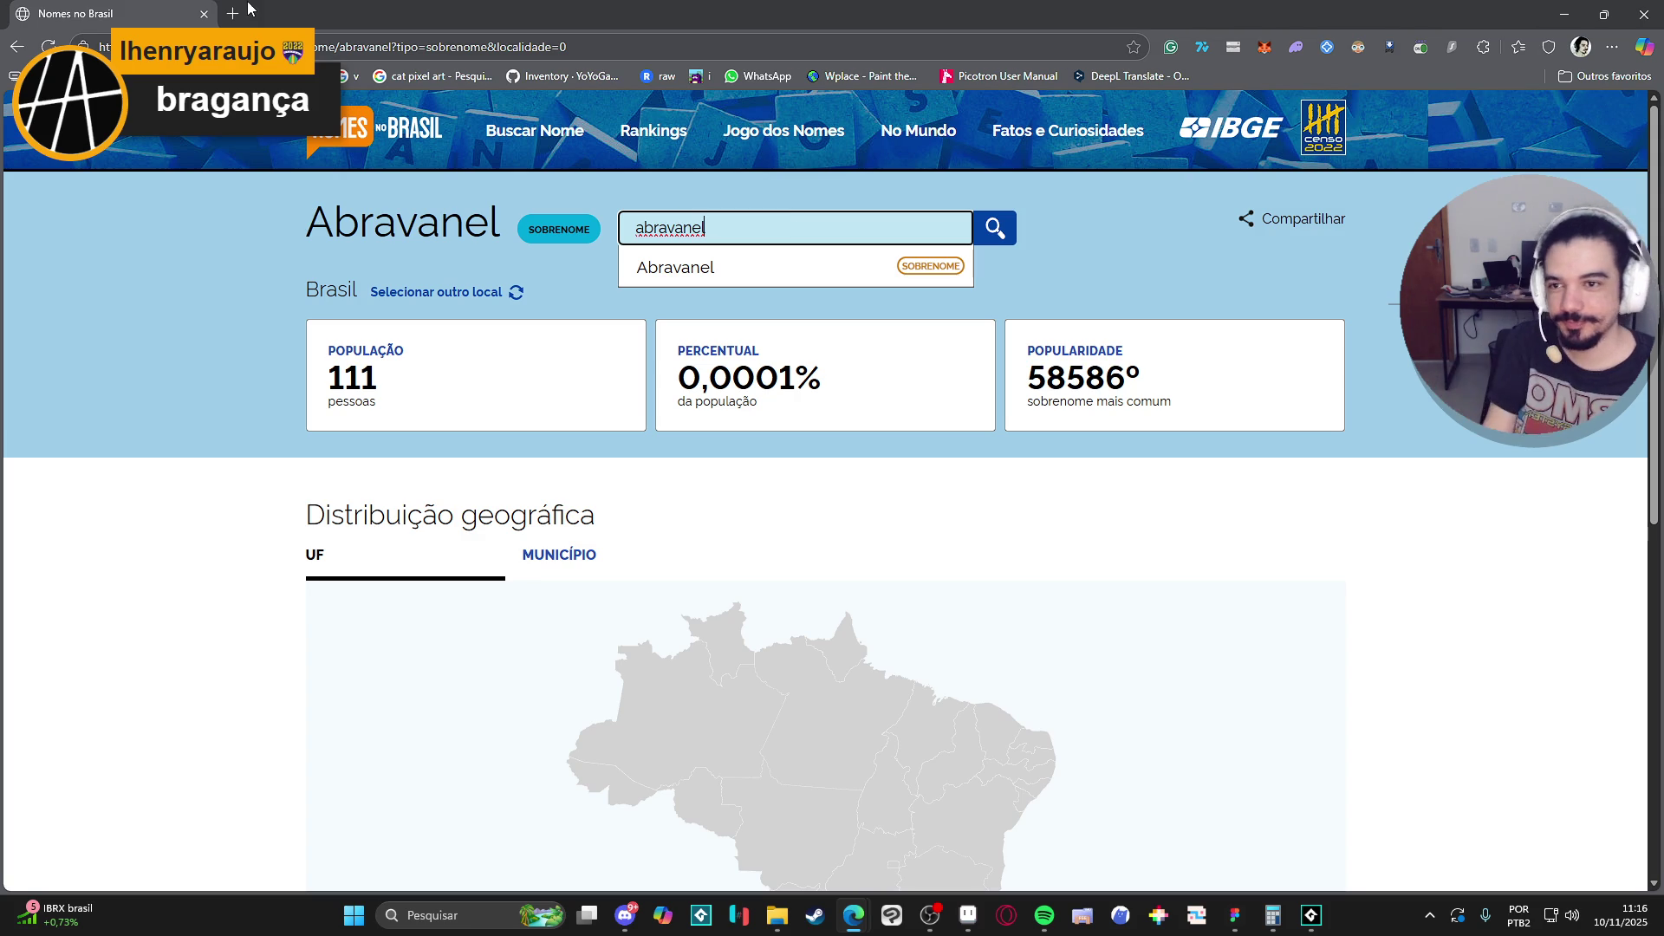
Google 'dono da americanas' in a new browser tab.
{"action": "left_click", "coordinate": [232, 13]}
{"action": "type", "text": "do"}
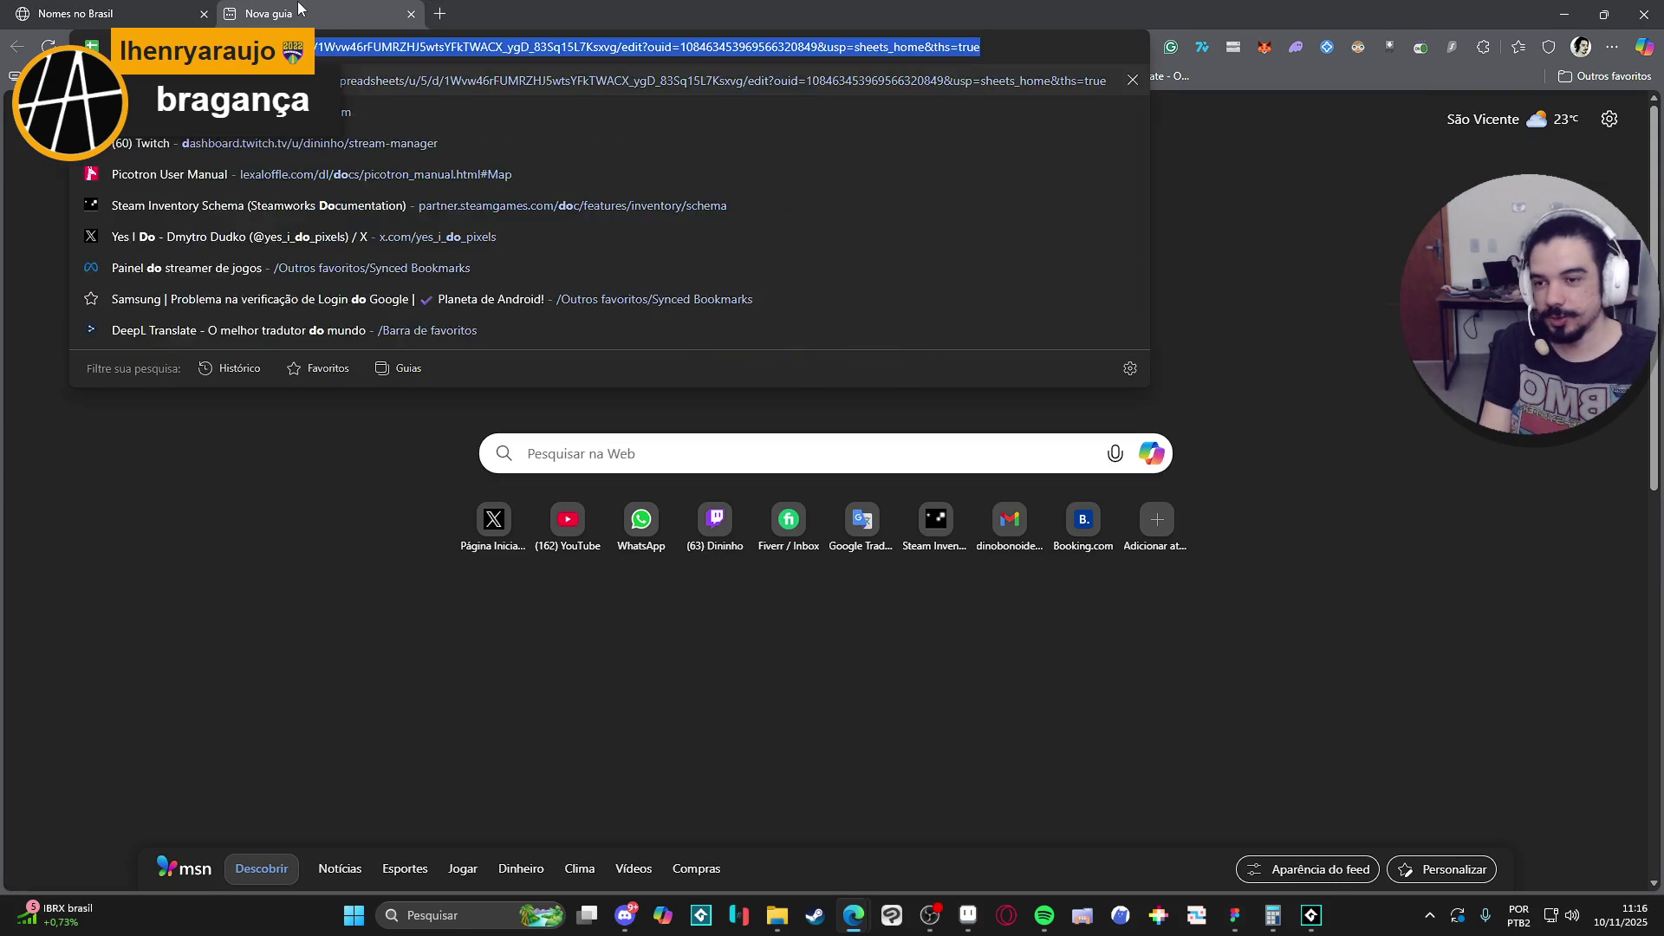
{"action": "type", "text": "no da americanas"}
{"action": "key", "text": "Return"}
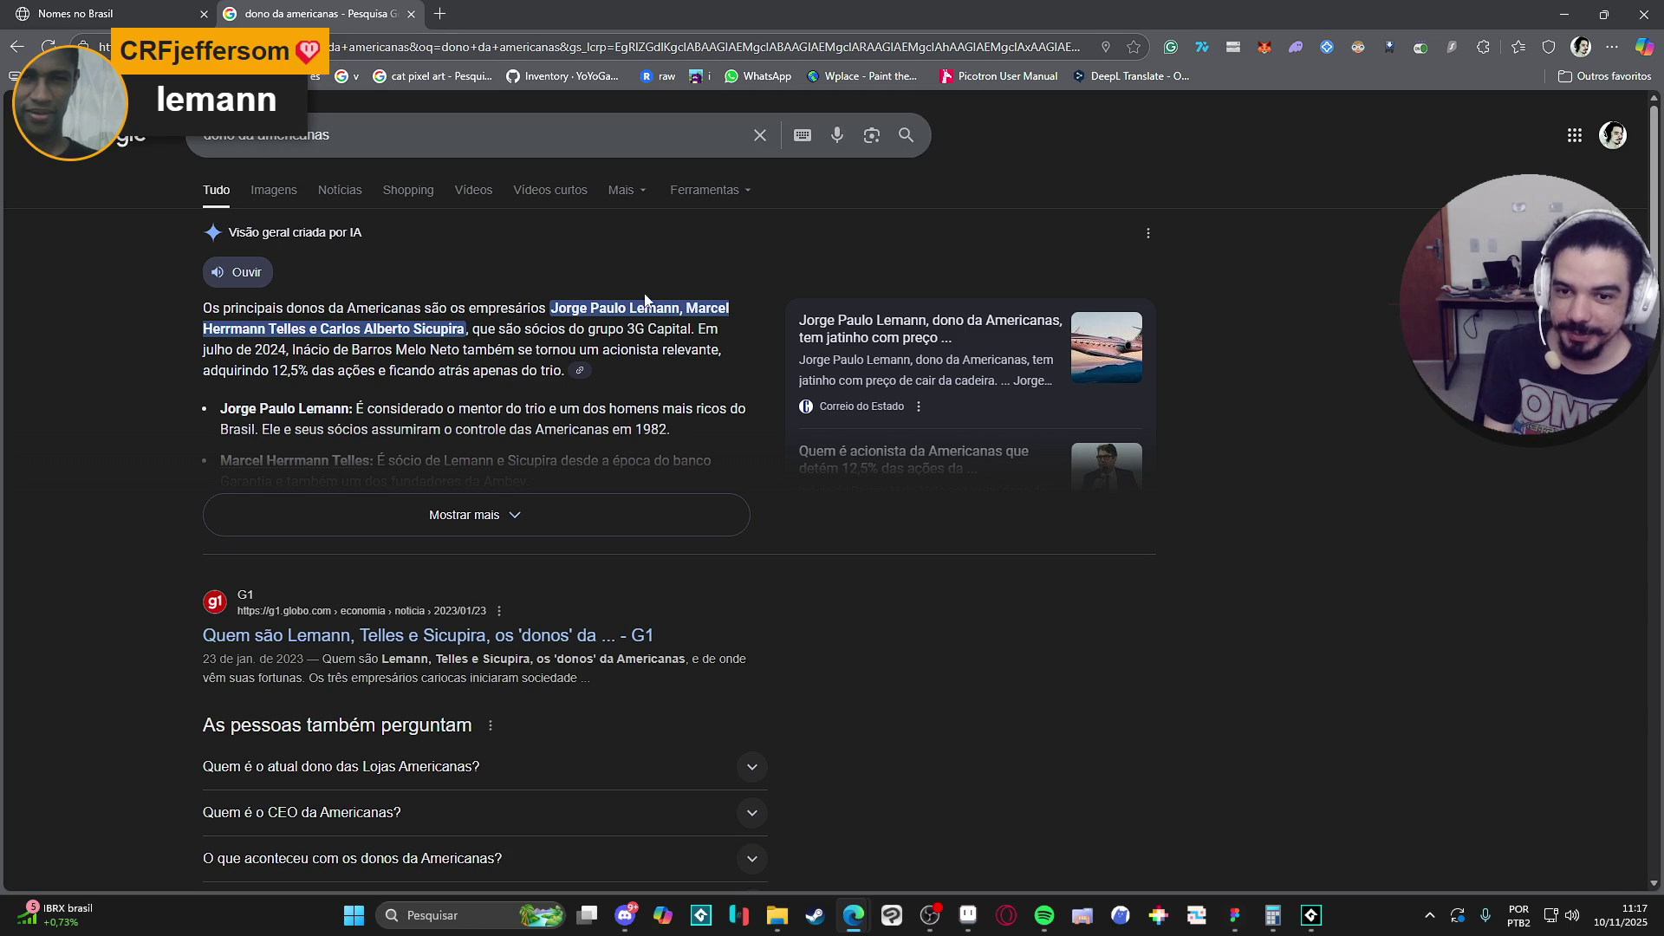
Back in Nomes no Brasil, search Lemann and review its 167 people in SC and RS.
{"action": "key", "text": "ctrl+Page_Up"}
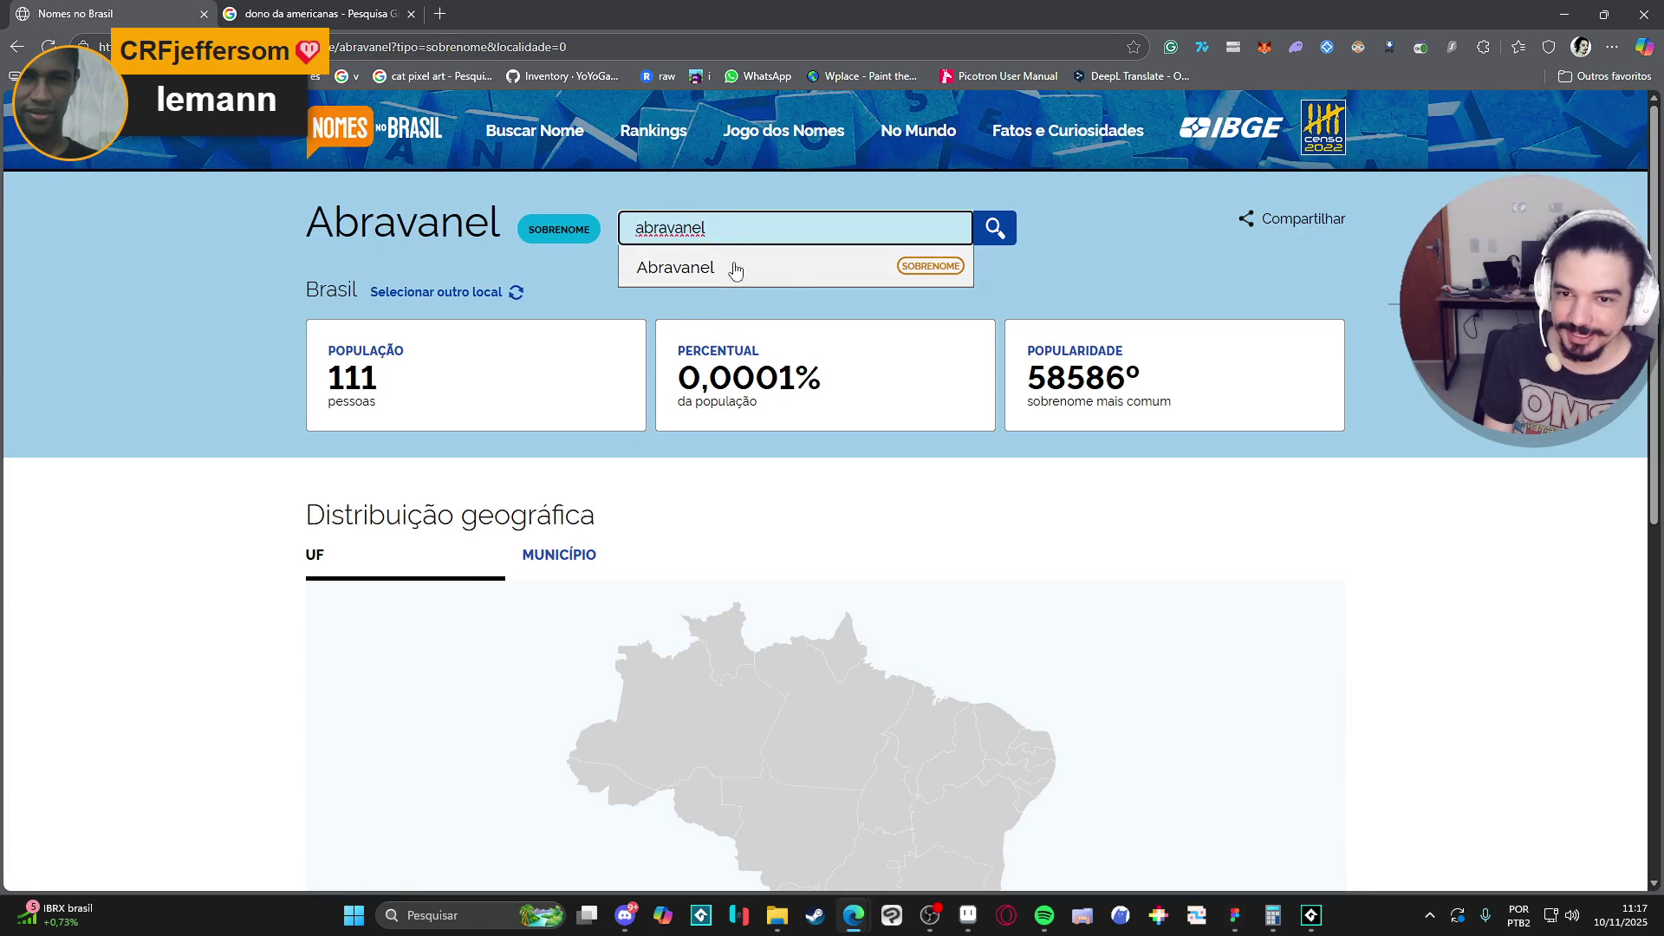
{"action": "type", "text": "Lemann"}
{"action": "key", "text": "Return"}
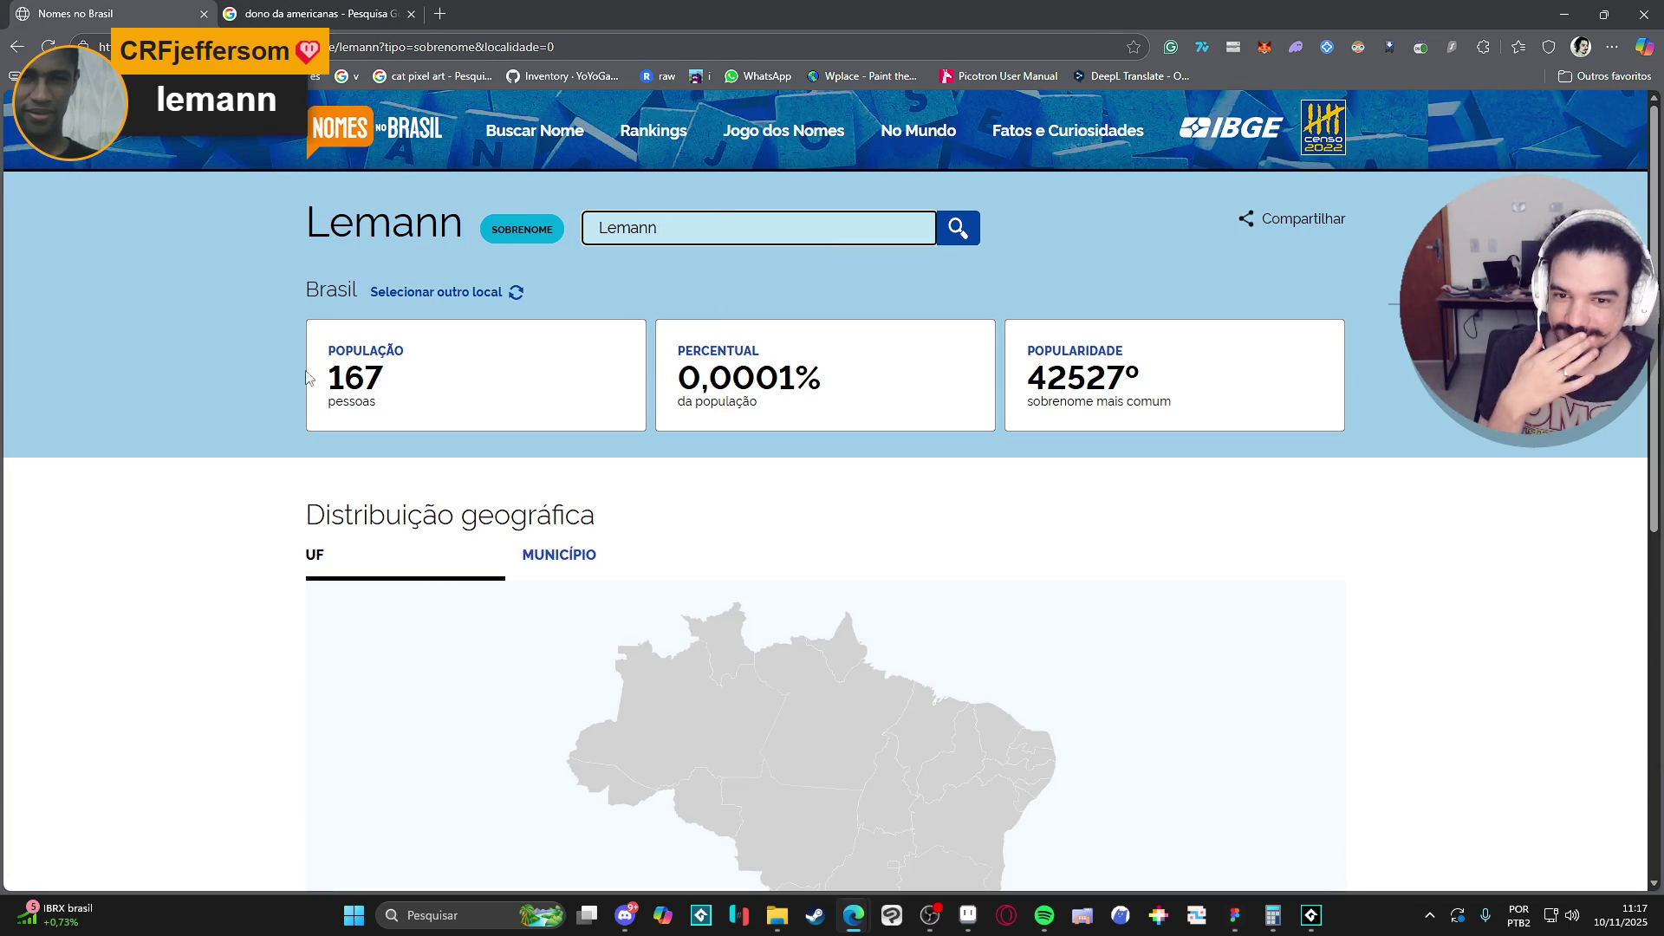
{"action": "scroll", "coordinate": [332, 332], "scroll_direction": "down", "scroll_amount": 1}
{"action": "scroll", "coordinate": [332, 332], "scroll_direction": "down", "scroll_amount": 4}
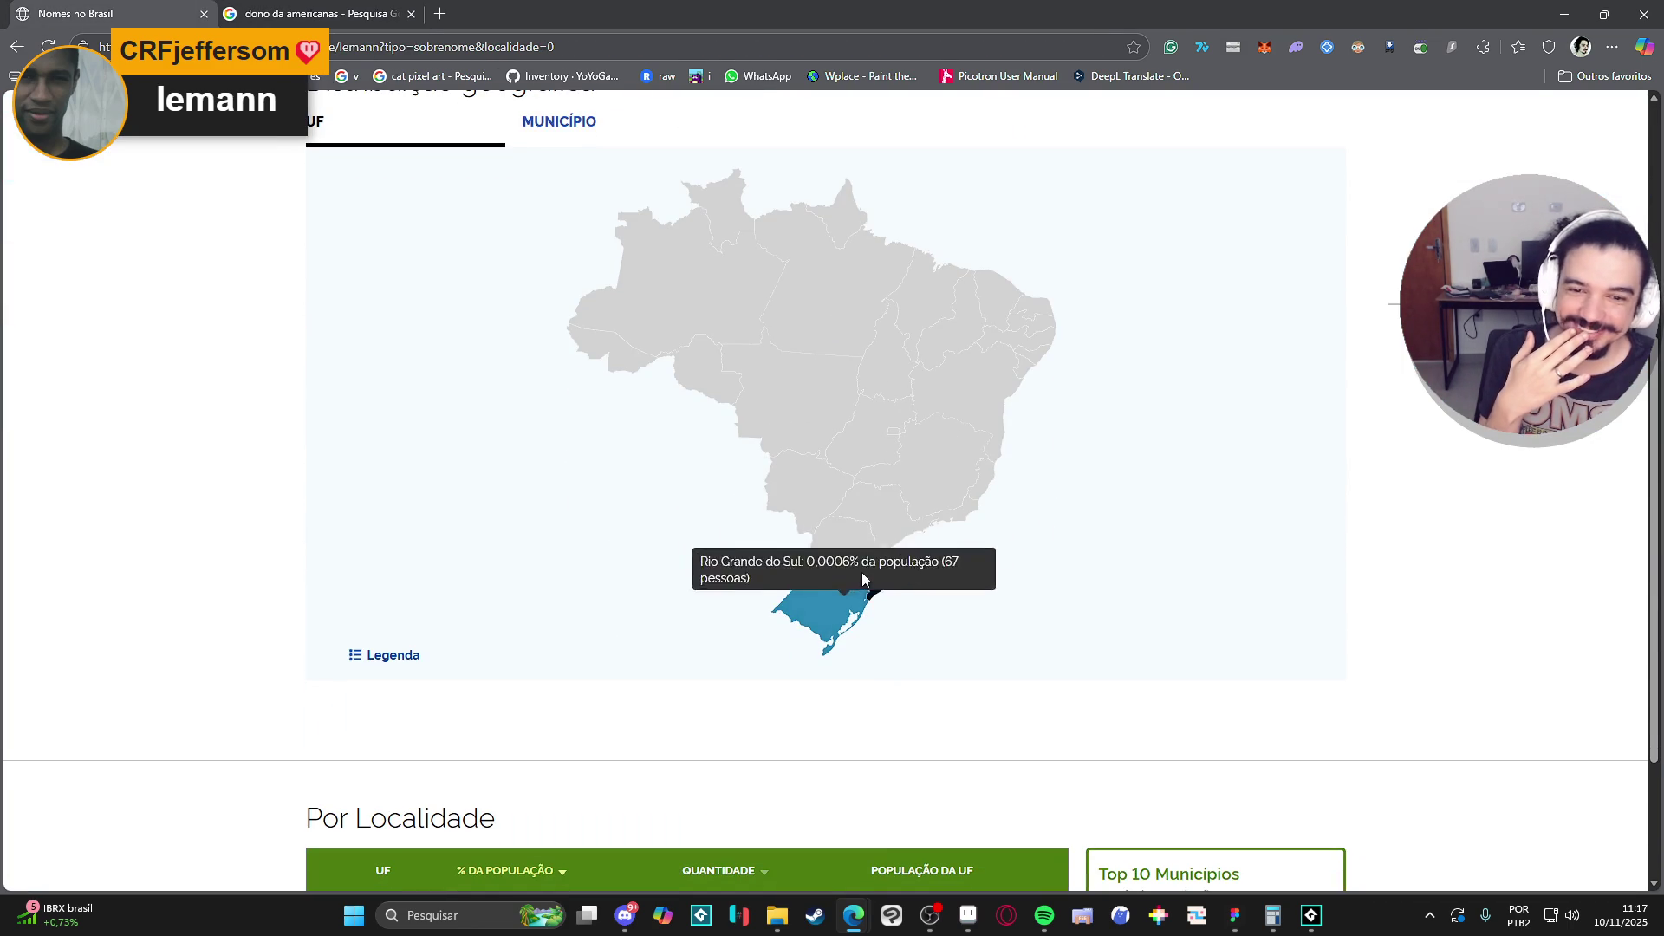
{"action": "mouse_move", "coordinate": [864, 590]}
{"action": "scroll", "coordinate": [862, 589], "scroll_direction": "down", "scroll_amount": 2}
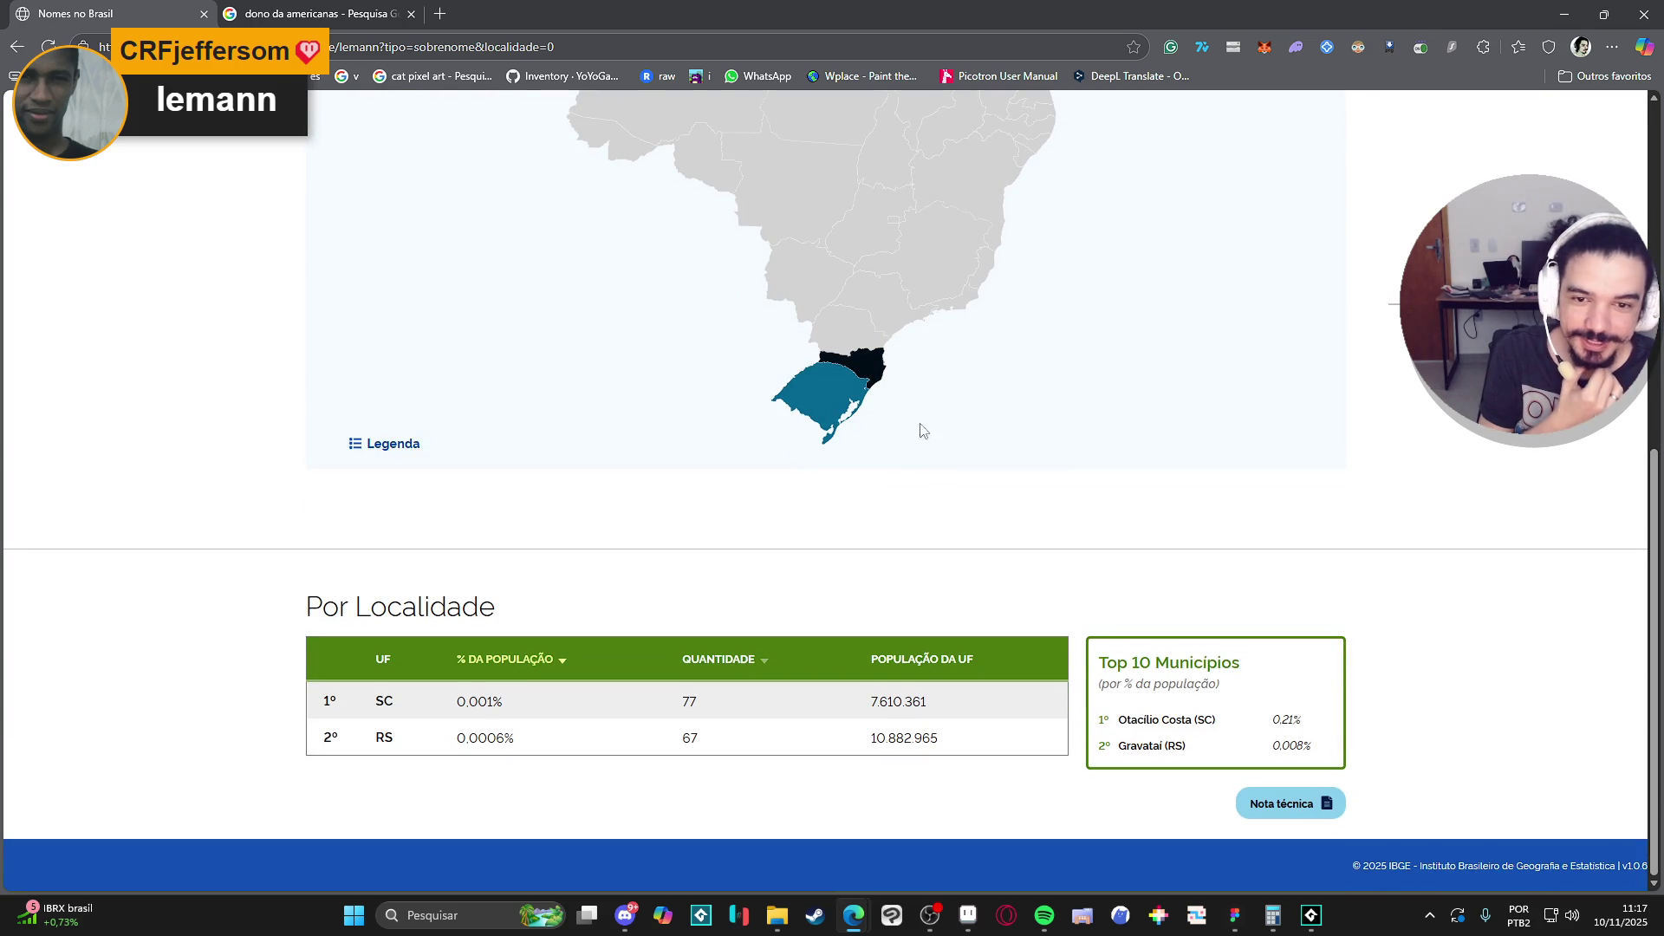
{"action": "mouse_move", "coordinate": [871, 371]}
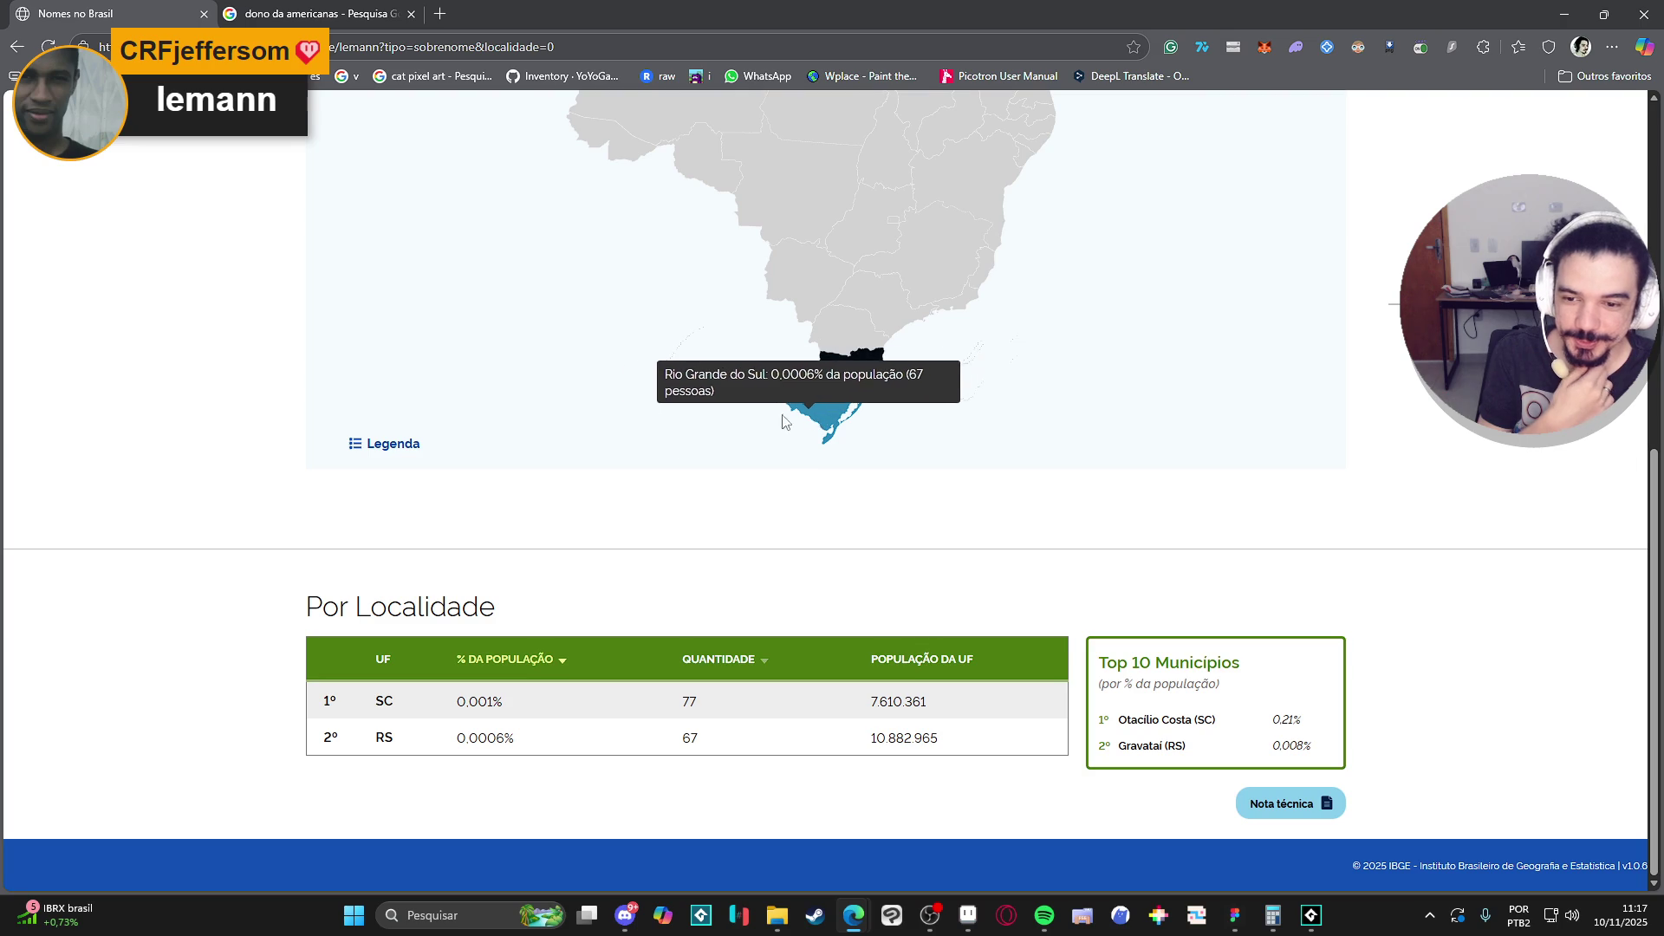
{"action": "scroll", "coordinate": [451, 477], "scroll_direction": "up", "scroll_amount": 5}
{"action": "scroll", "coordinate": [436, 474], "scroll_direction": "up", "scroll_amount": 3}
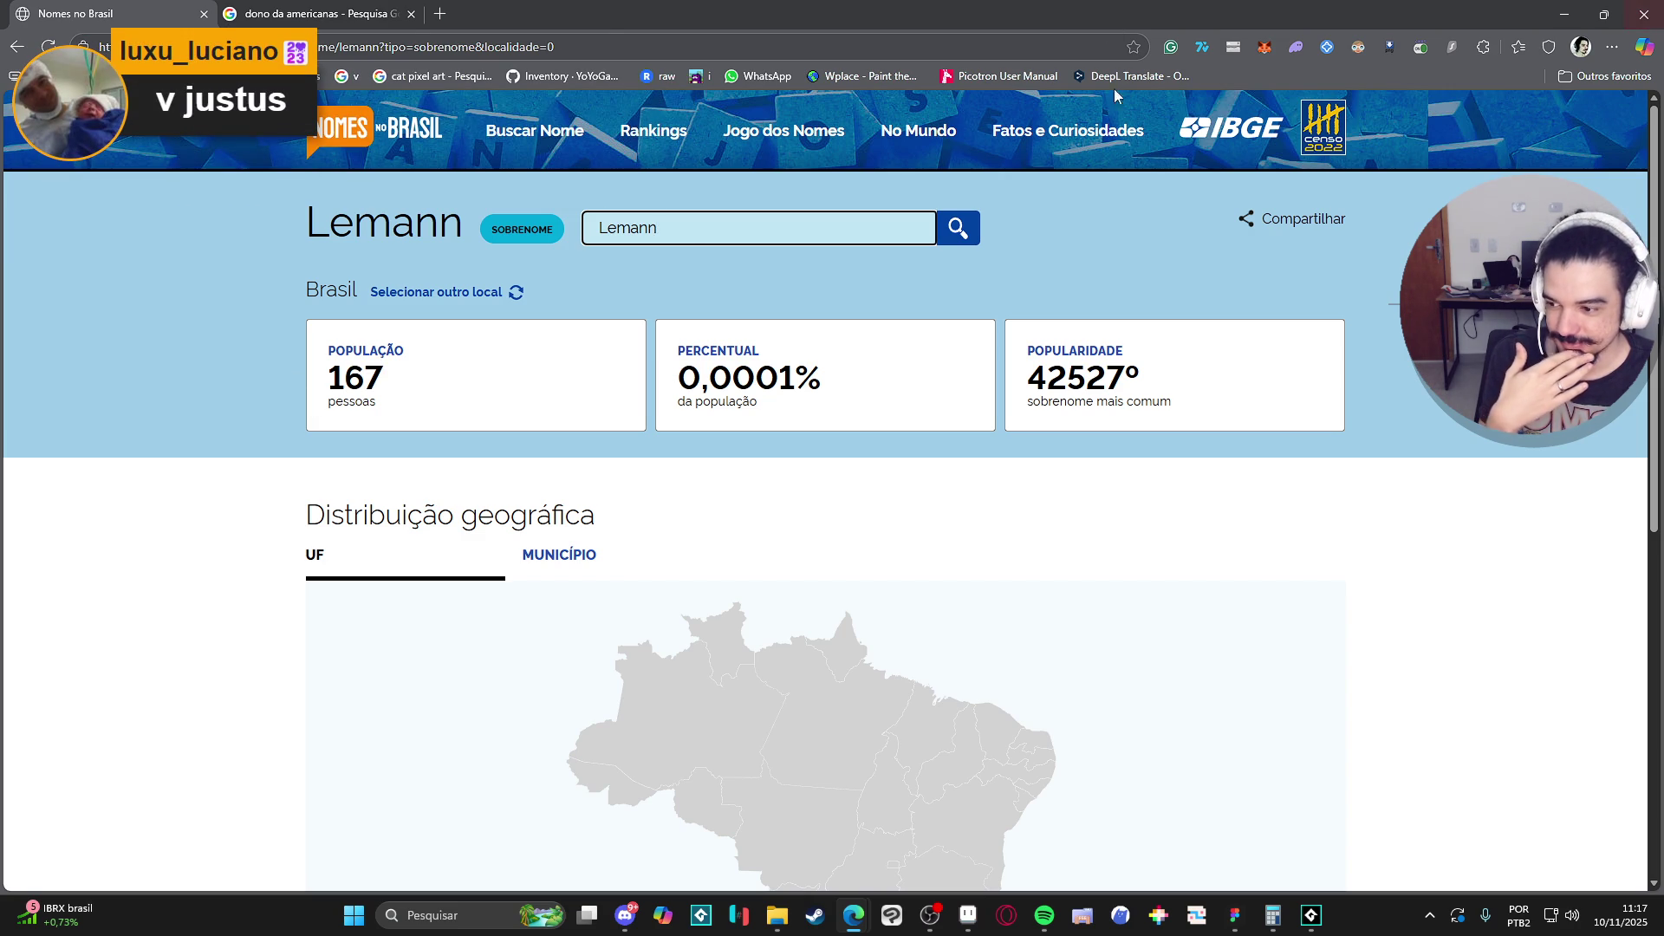
Search Justus and review its 1.195 people, ranked 7852nd, with 707 in PR.
{"action": "double_click", "coordinate": [686, 237]}
{"action": "type", "text": "justus"}
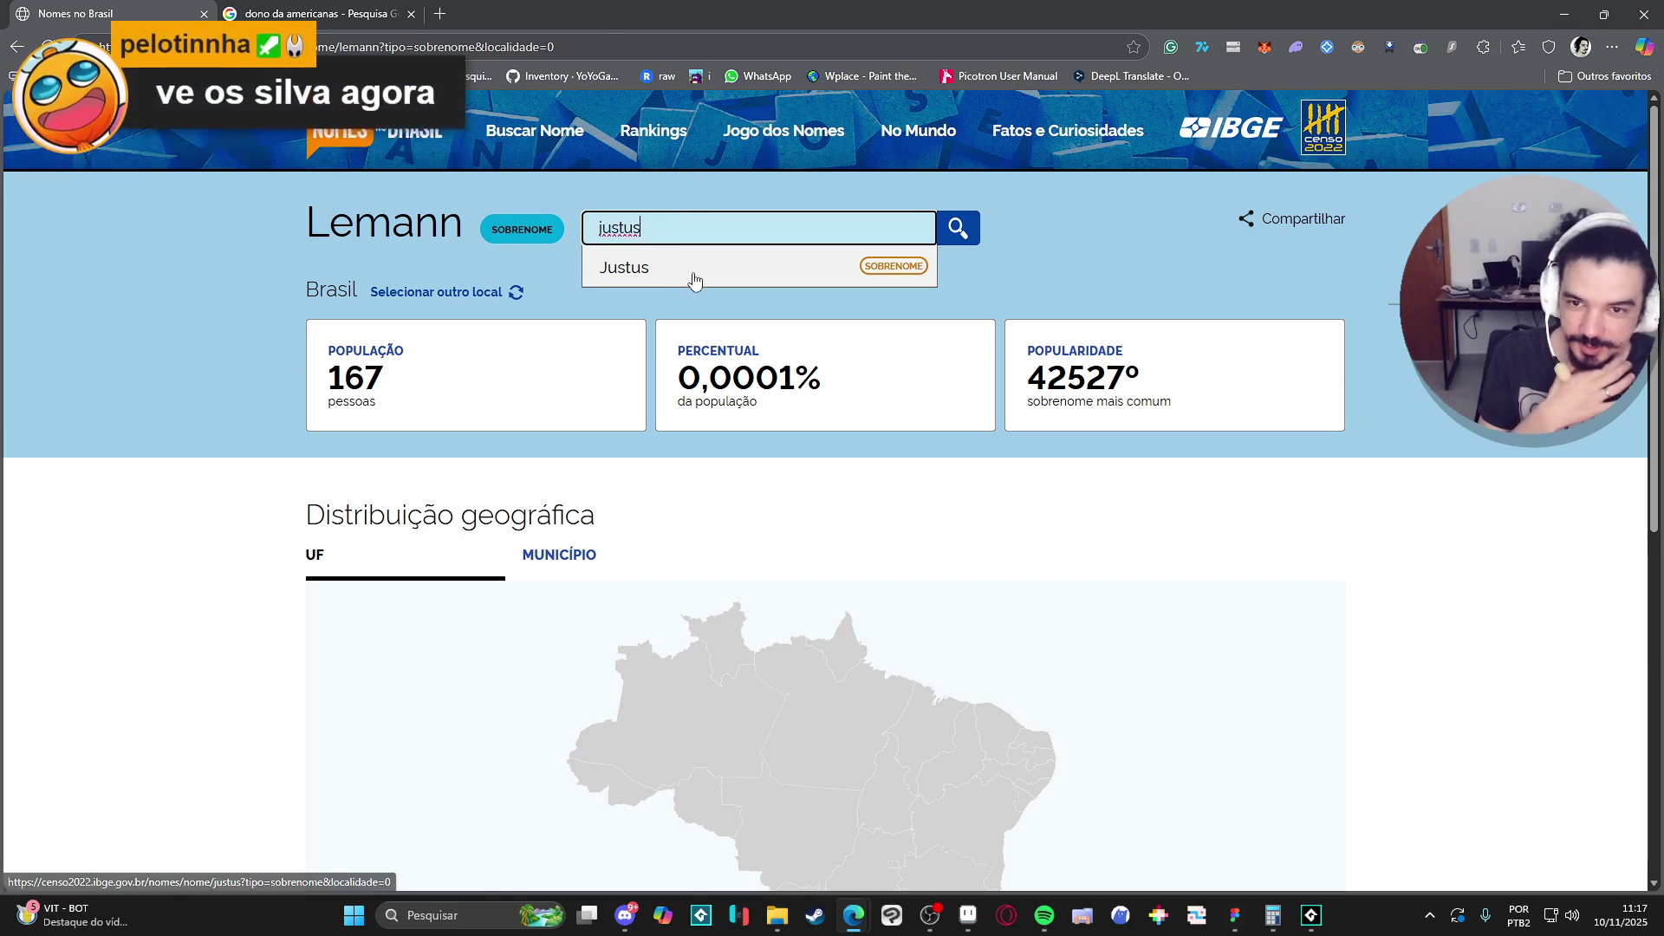
{"action": "left_click", "coordinate": [695, 276]}
{"action": "scroll", "coordinate": [234, 364], "scroll_direction": "down", "scroll_amount": 4}
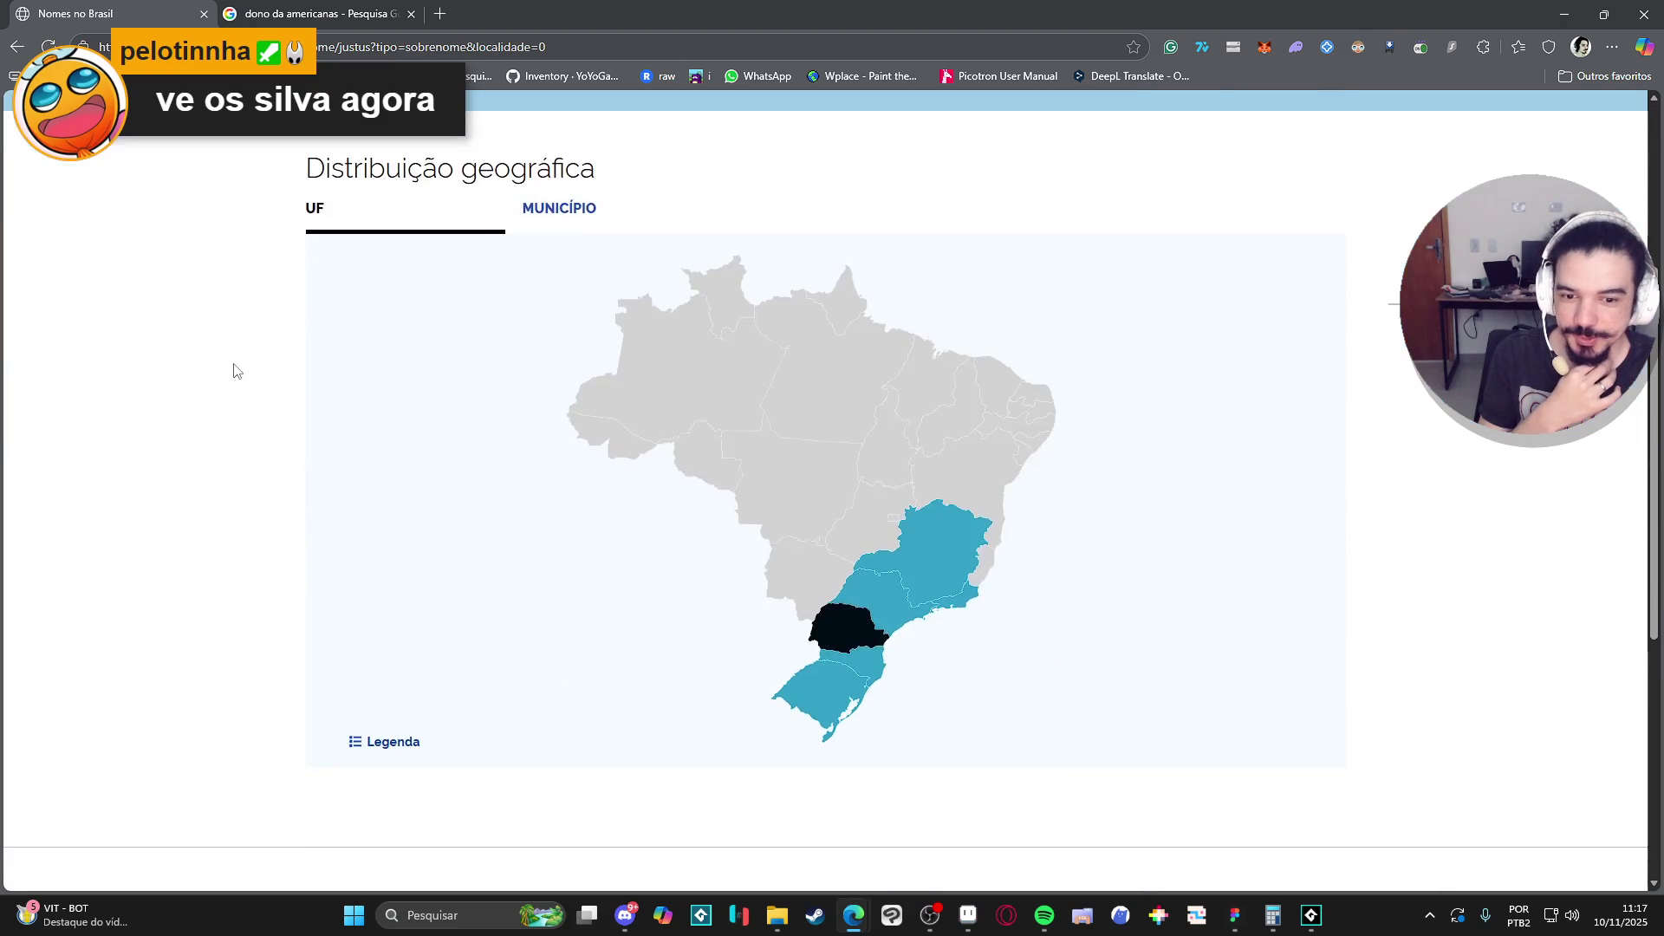
{"action": "scroll", "coordinate": [231, 368], "scroll_direction": "up", "scroll_amount": 3}
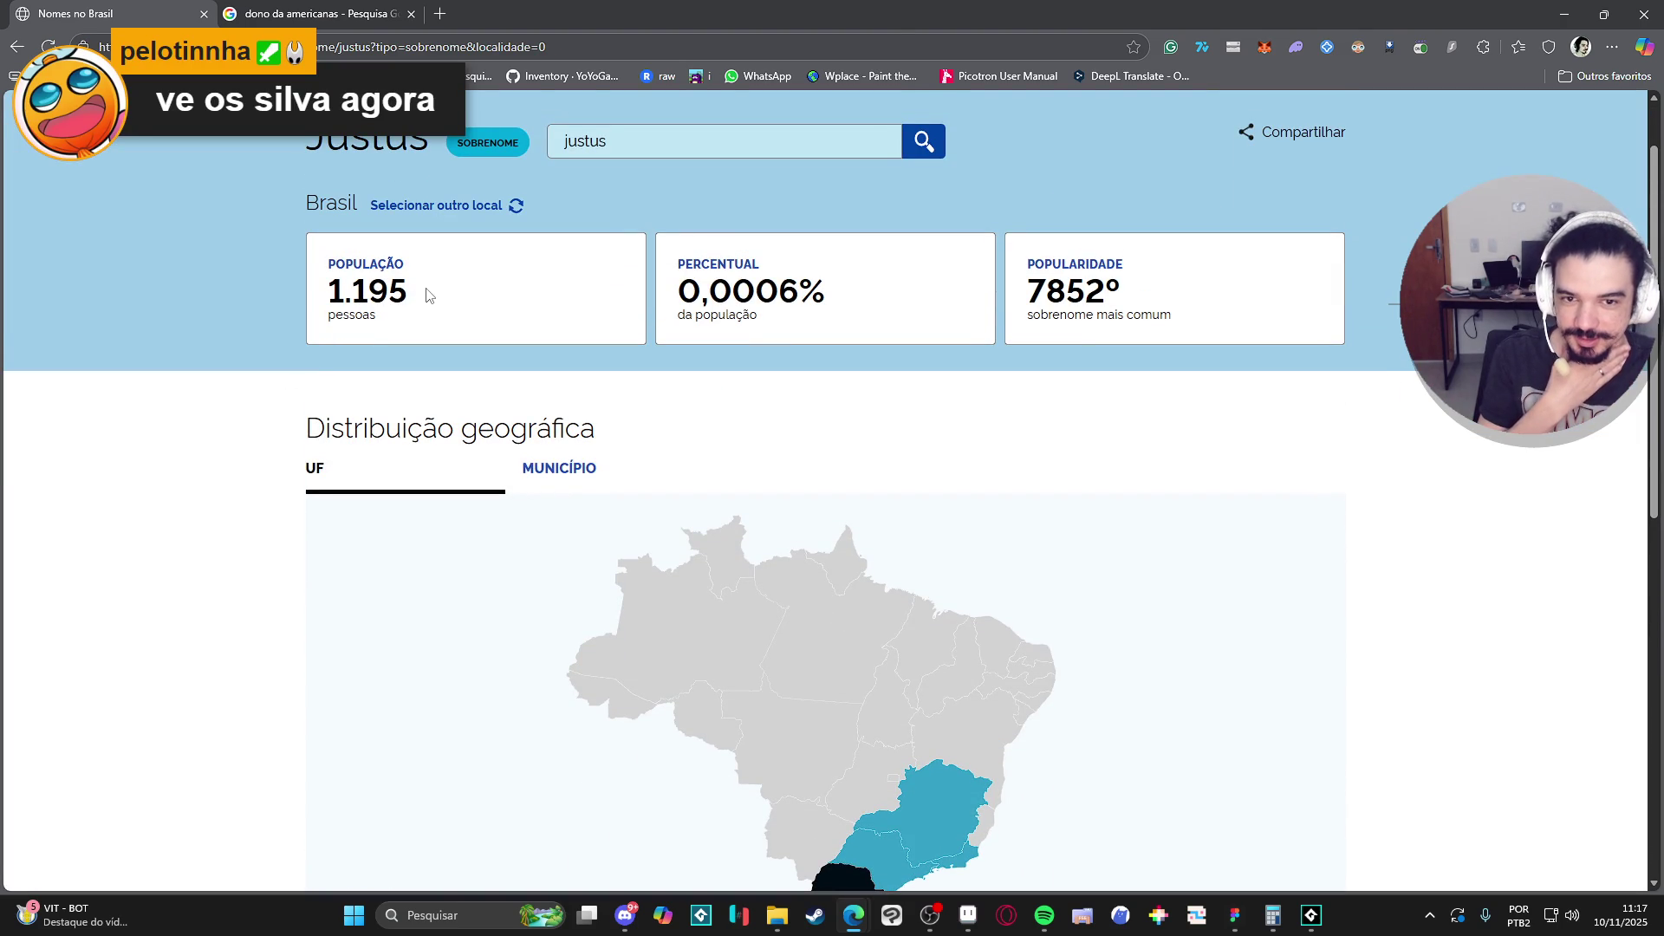
{"action": "scroll", "coordinate": [426, 295], "scroll_direction": "down", "scroll_amount": 1}
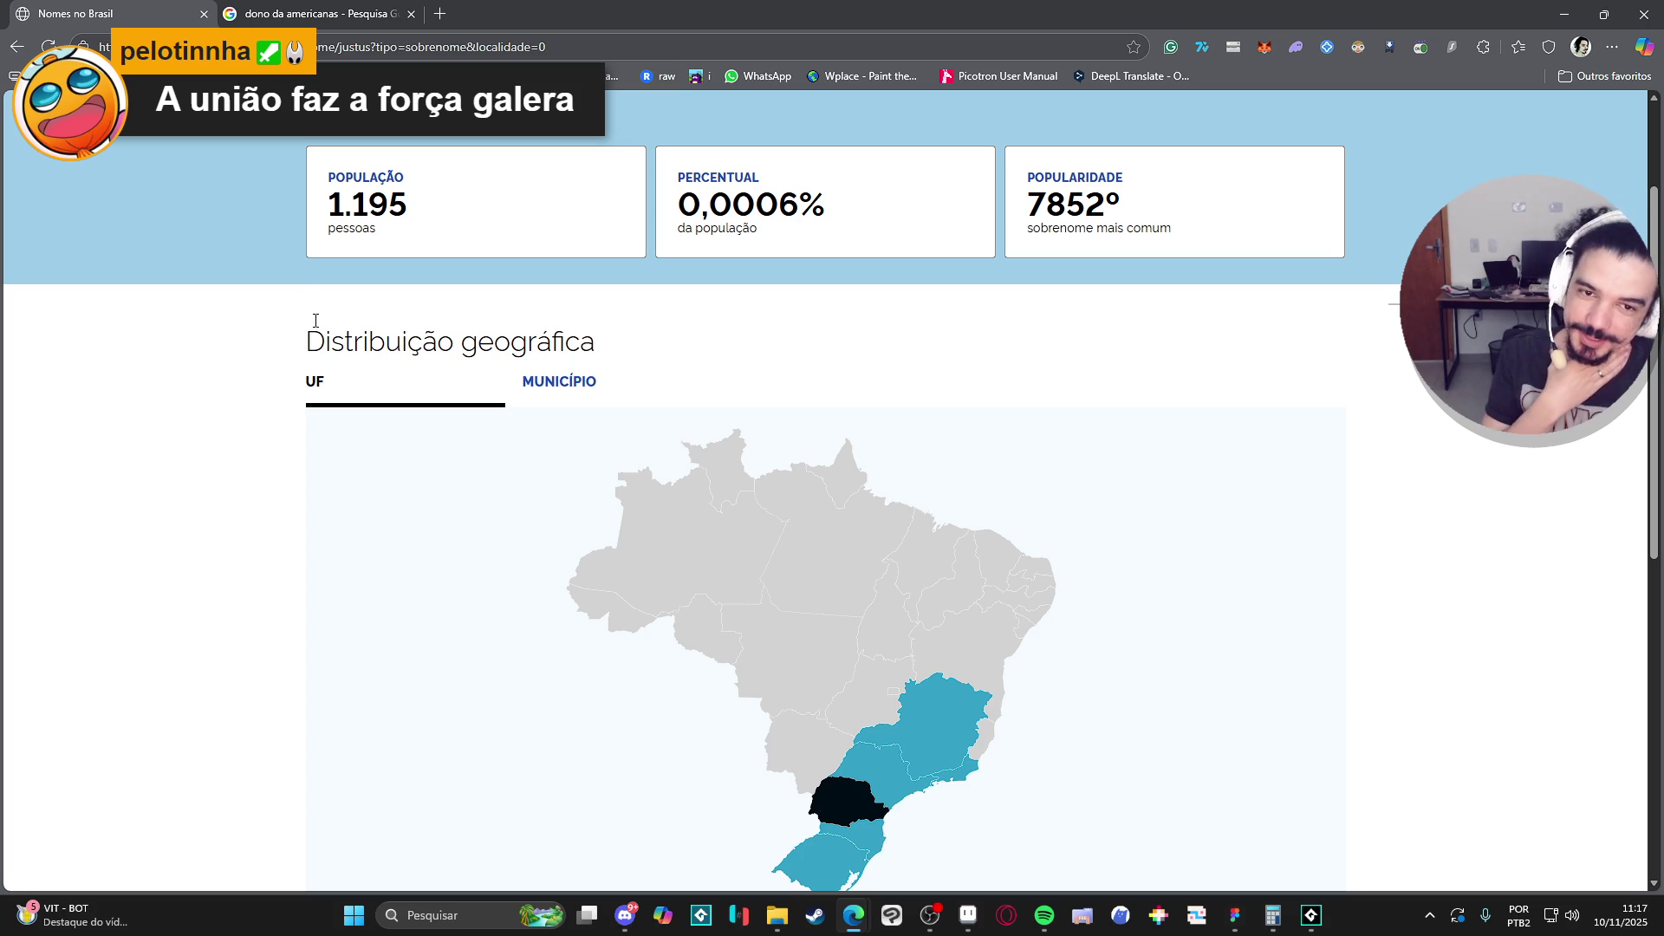
{"action": "scroll", "coordinate": [316, 322], "scroll_direction": "down", "scroll_amount": 4}
{"action": "mouse_move", "coordinate": [838, 469]}
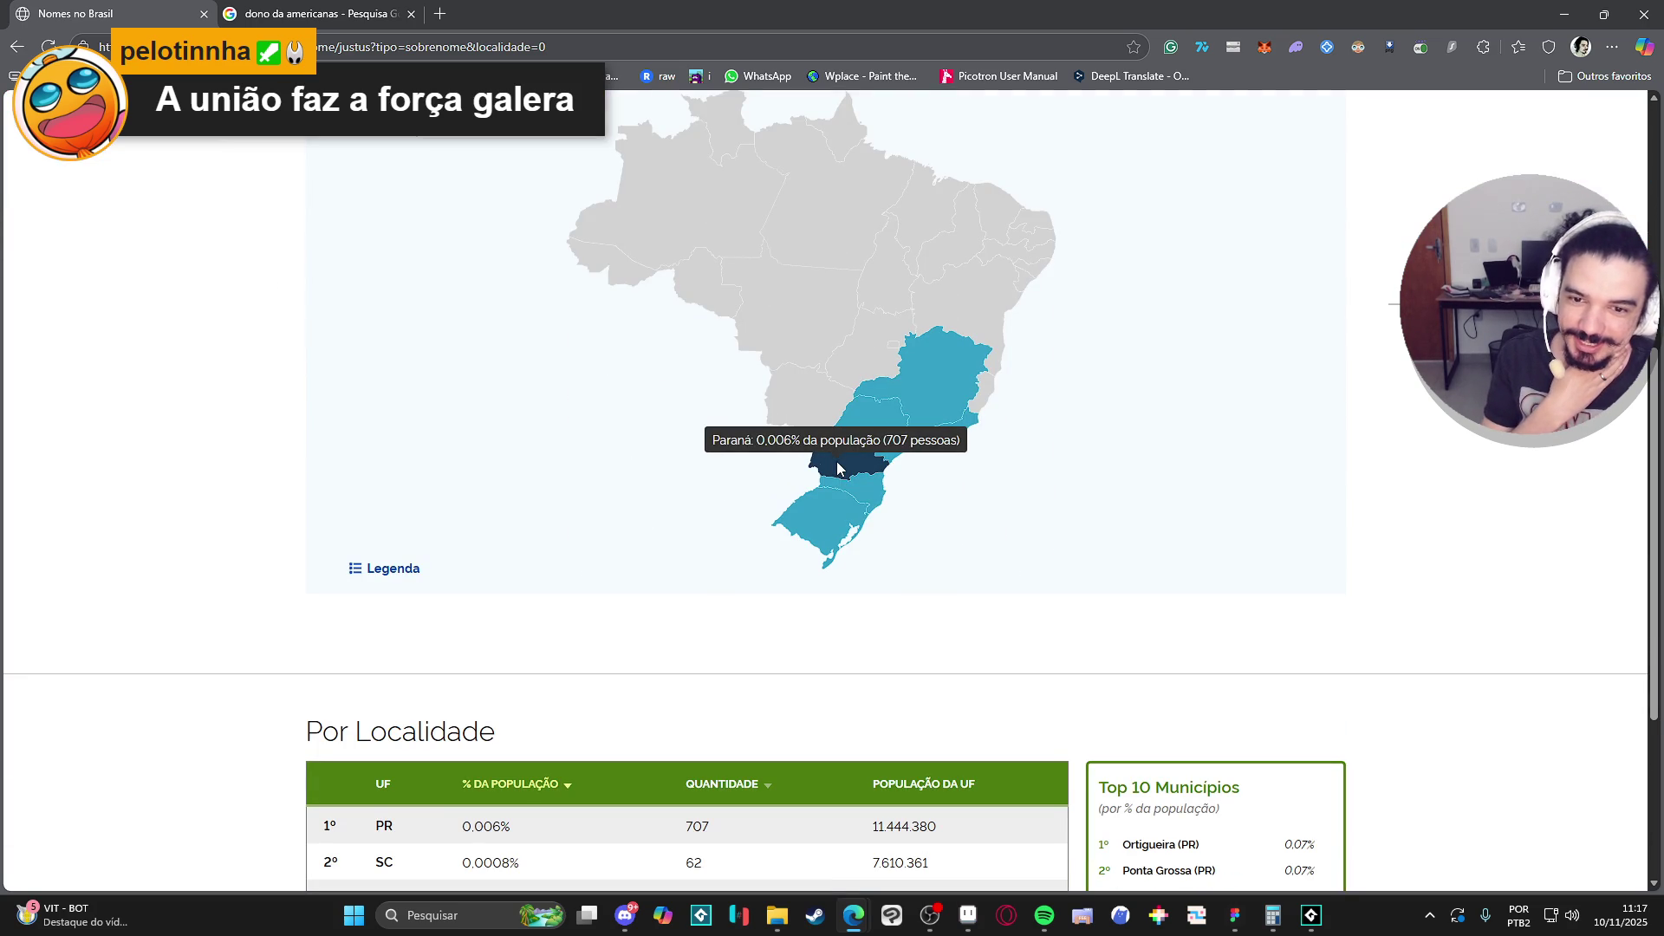
{"action": "scroll", "coordinate": [579, 483], "scroll_direction": "down", "scroll_amount": 4}
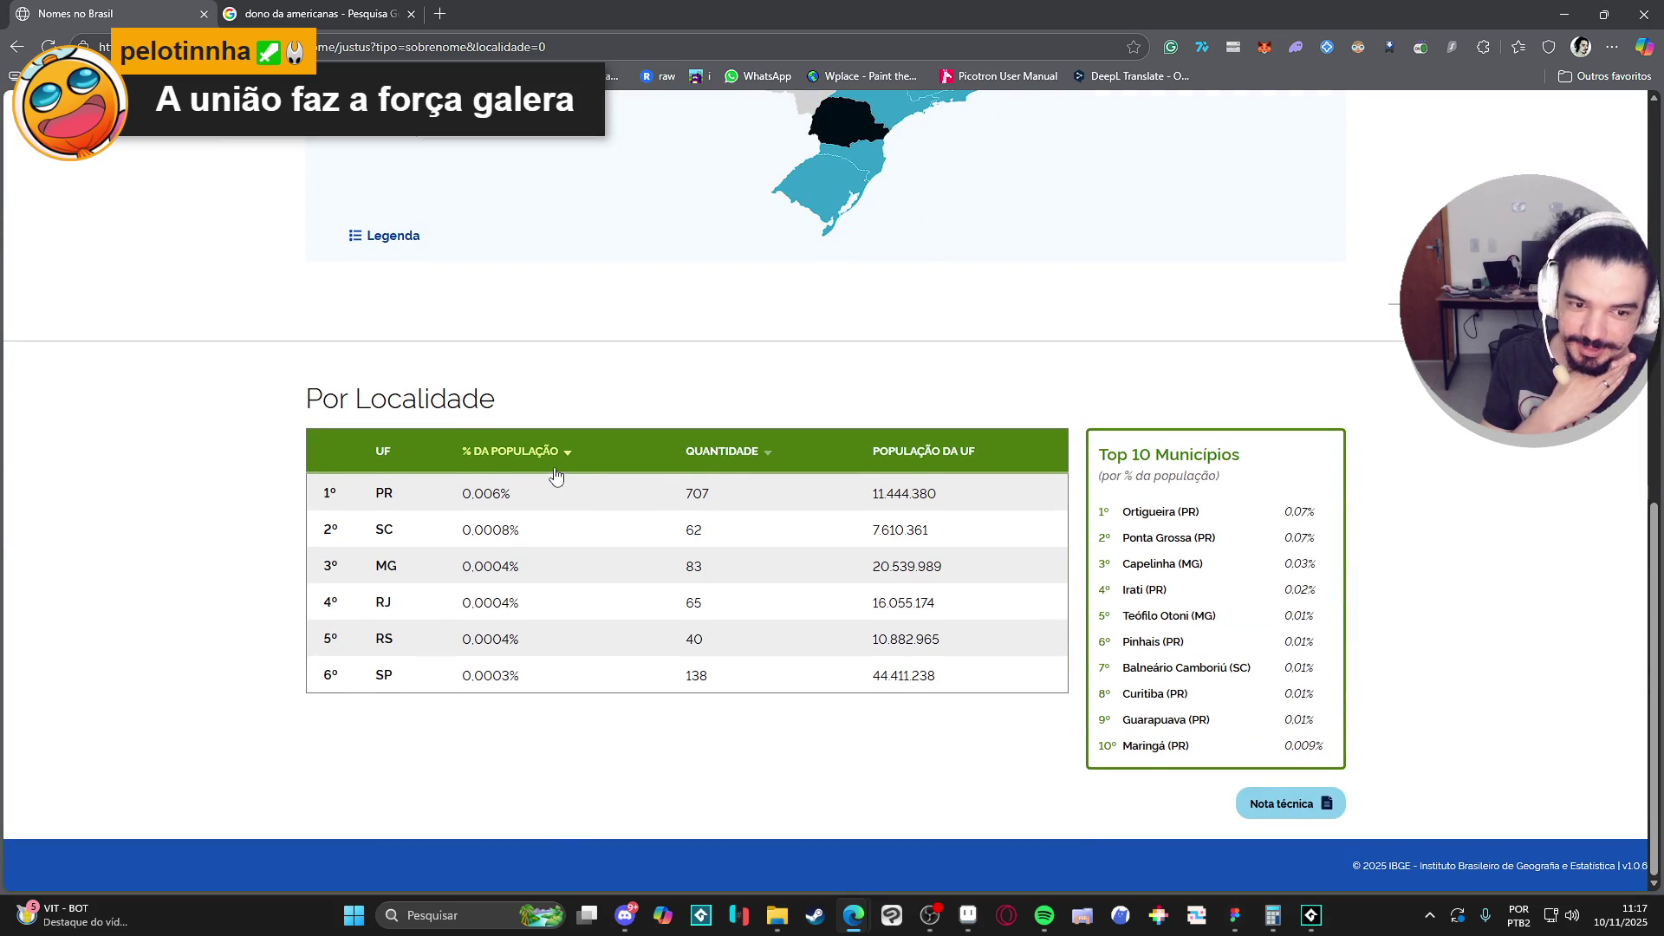
{"action": "scroll", "coordinate": [558, 473], "scroll_direction": "up", "scroll_amount": 5}
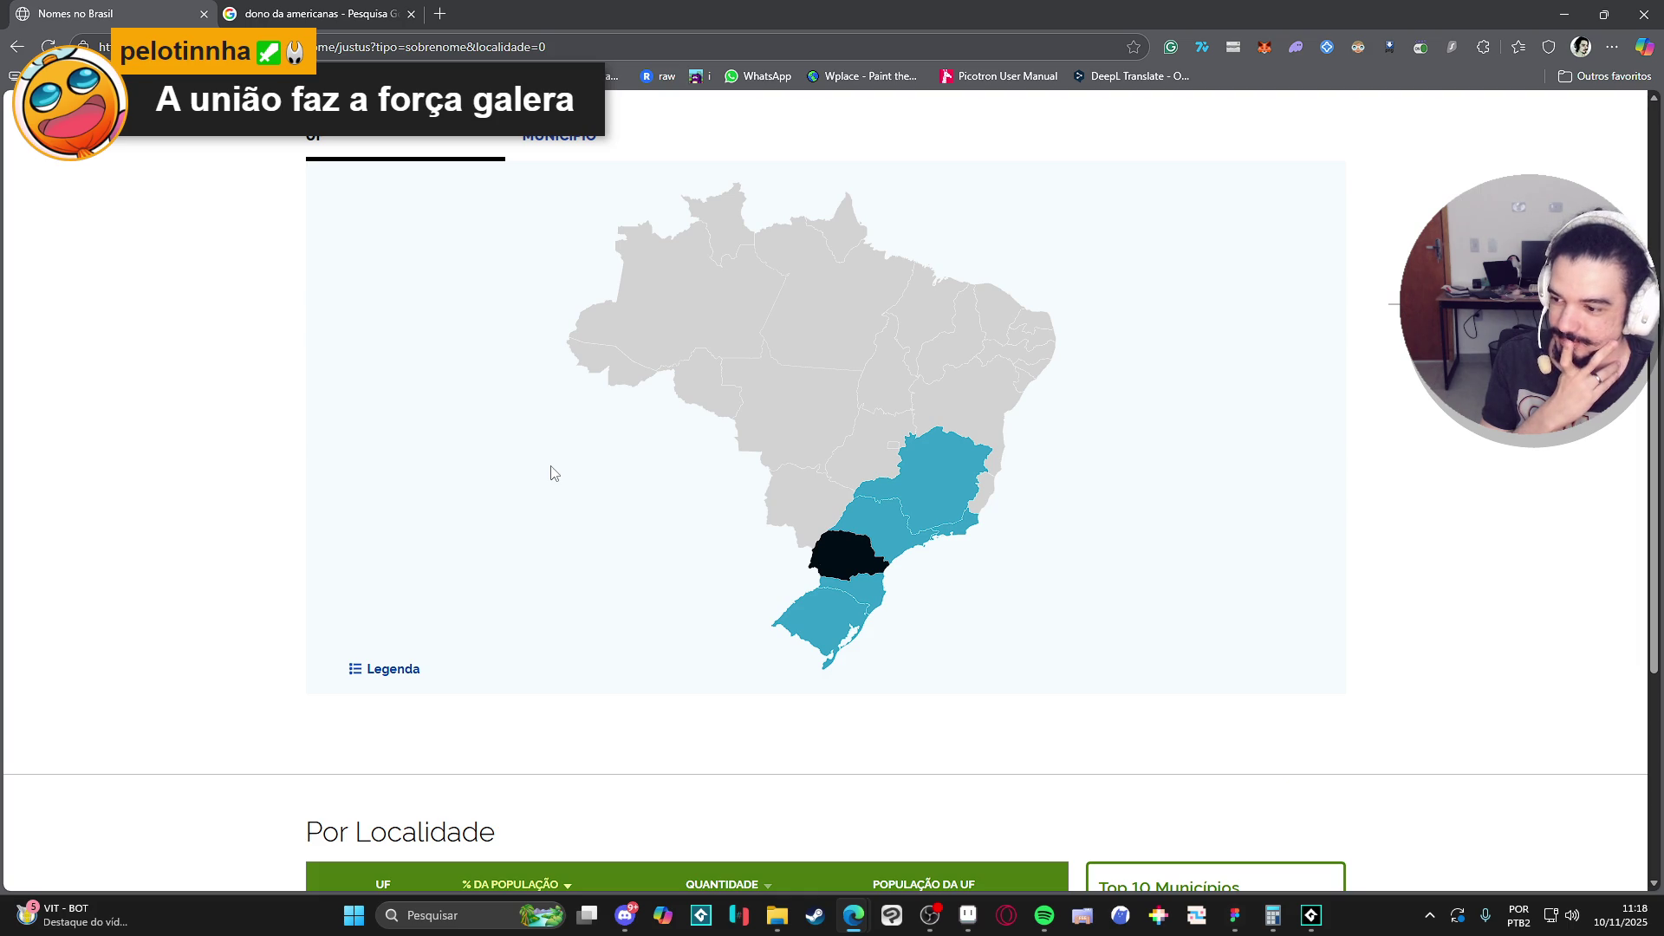
Search the surname Russomano and scroll through its map and table.
{"action": "scroll", "coordinate": [552, 472], "scroll_direction": "up", "scroll_amount": 4}
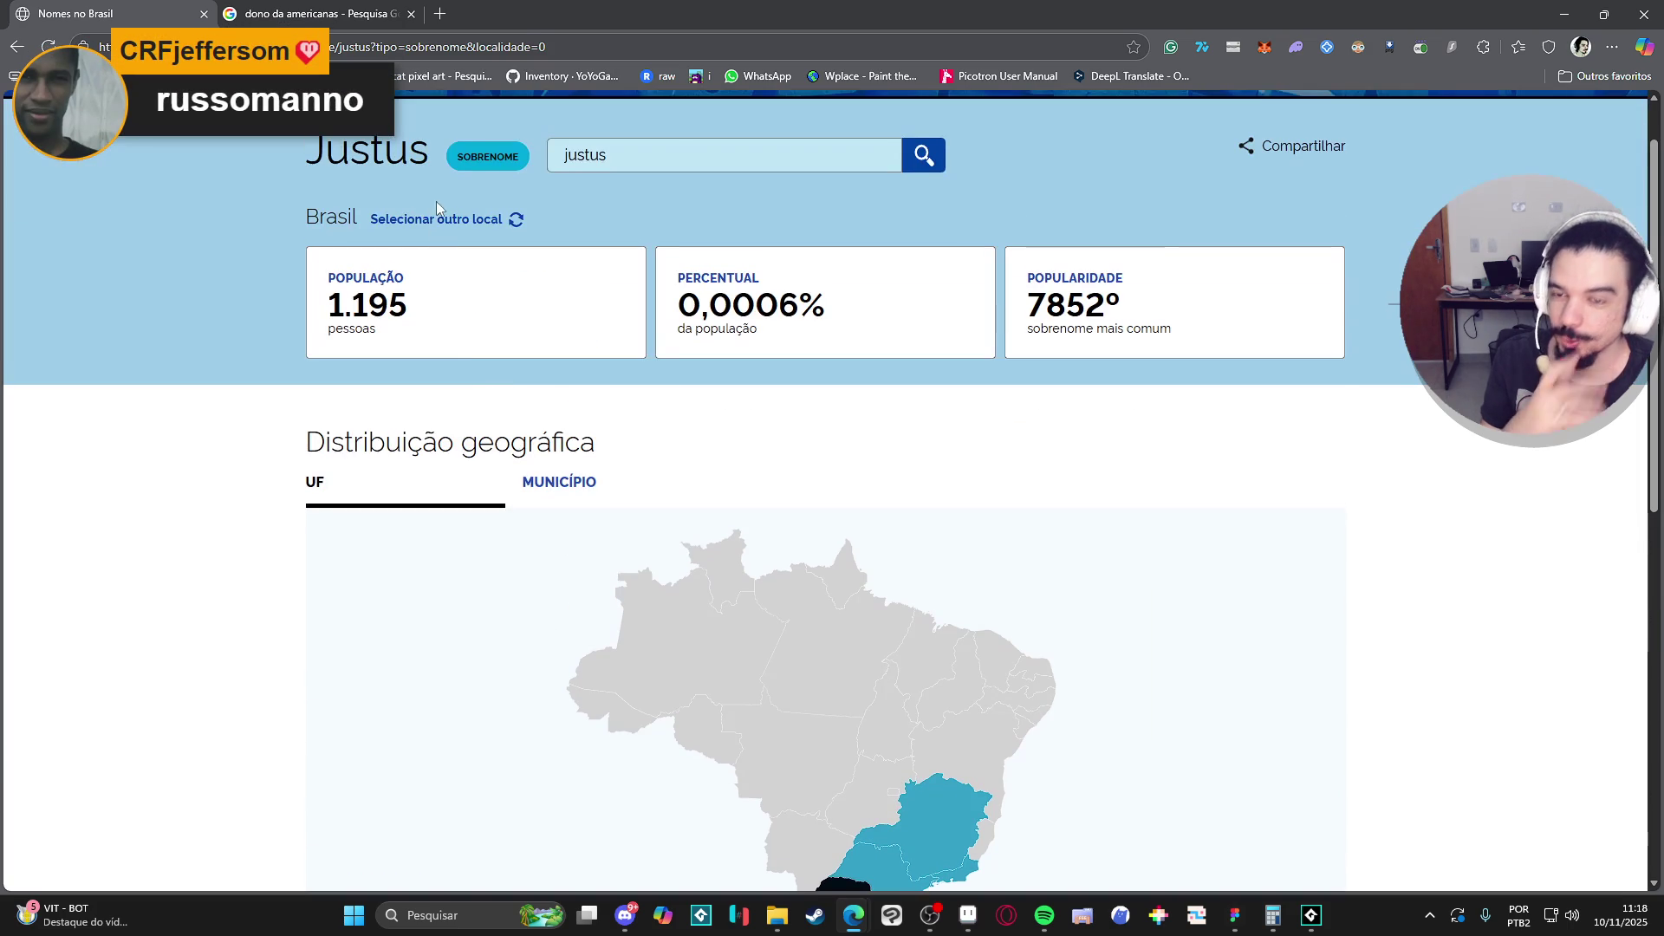
{"action": "left_click", "coordinate": [673, 142]}
{"action": "key", "text": "ctrl+a"}
{"action": "type", "text": "russ"}
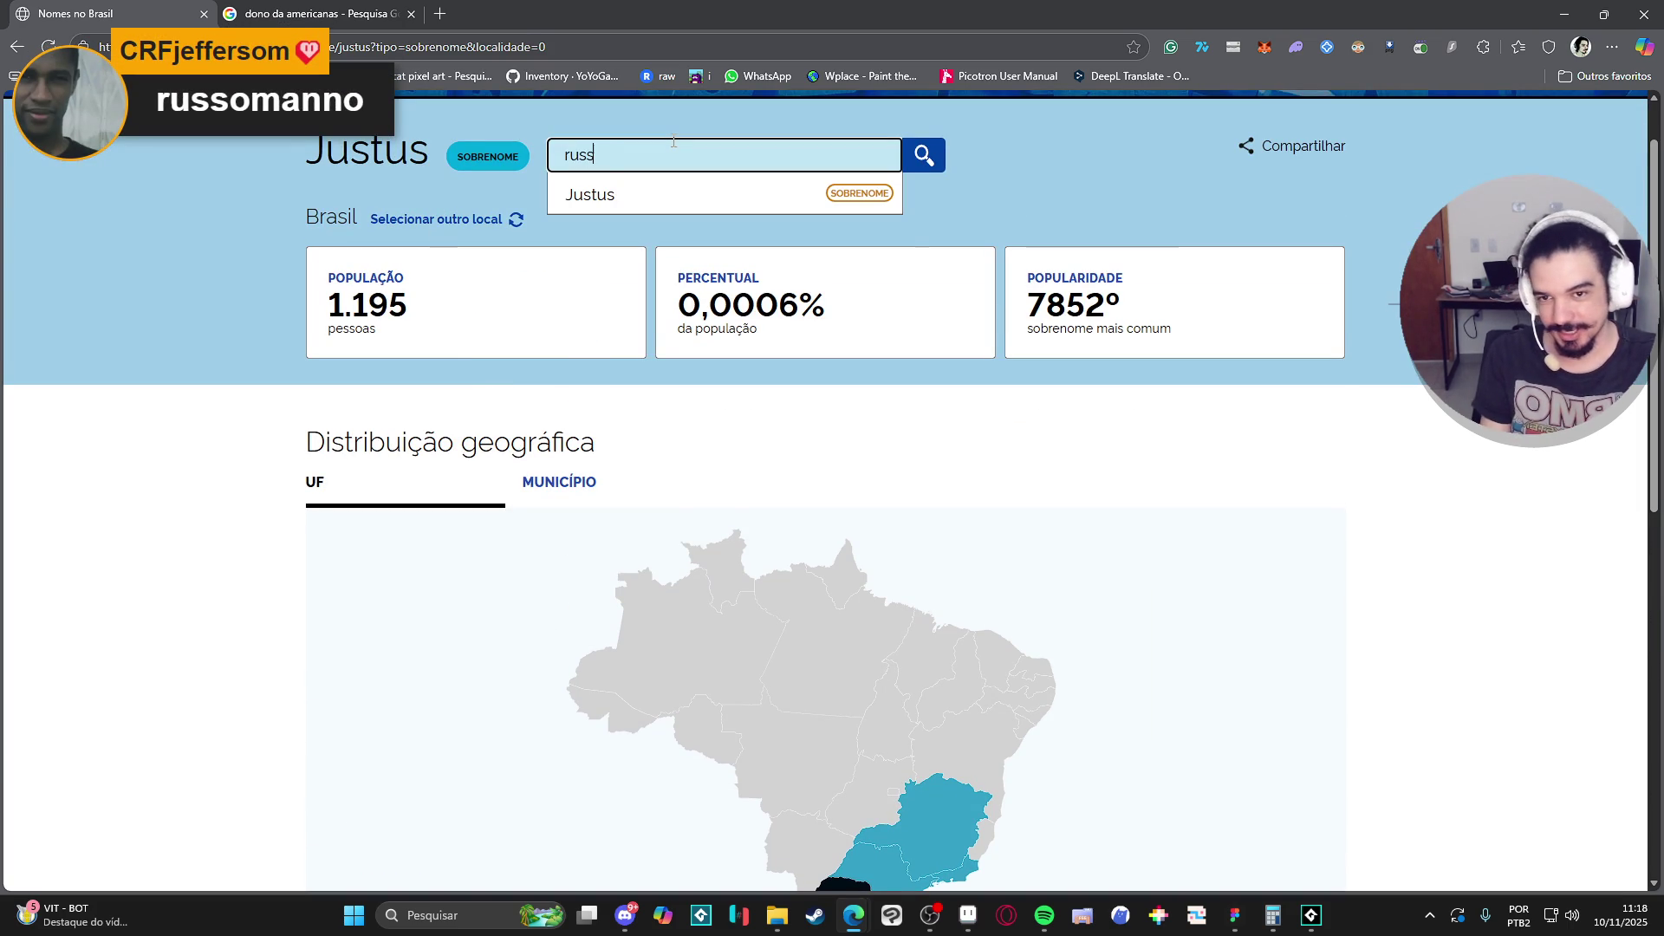
{"action": "type", "text": "a"}
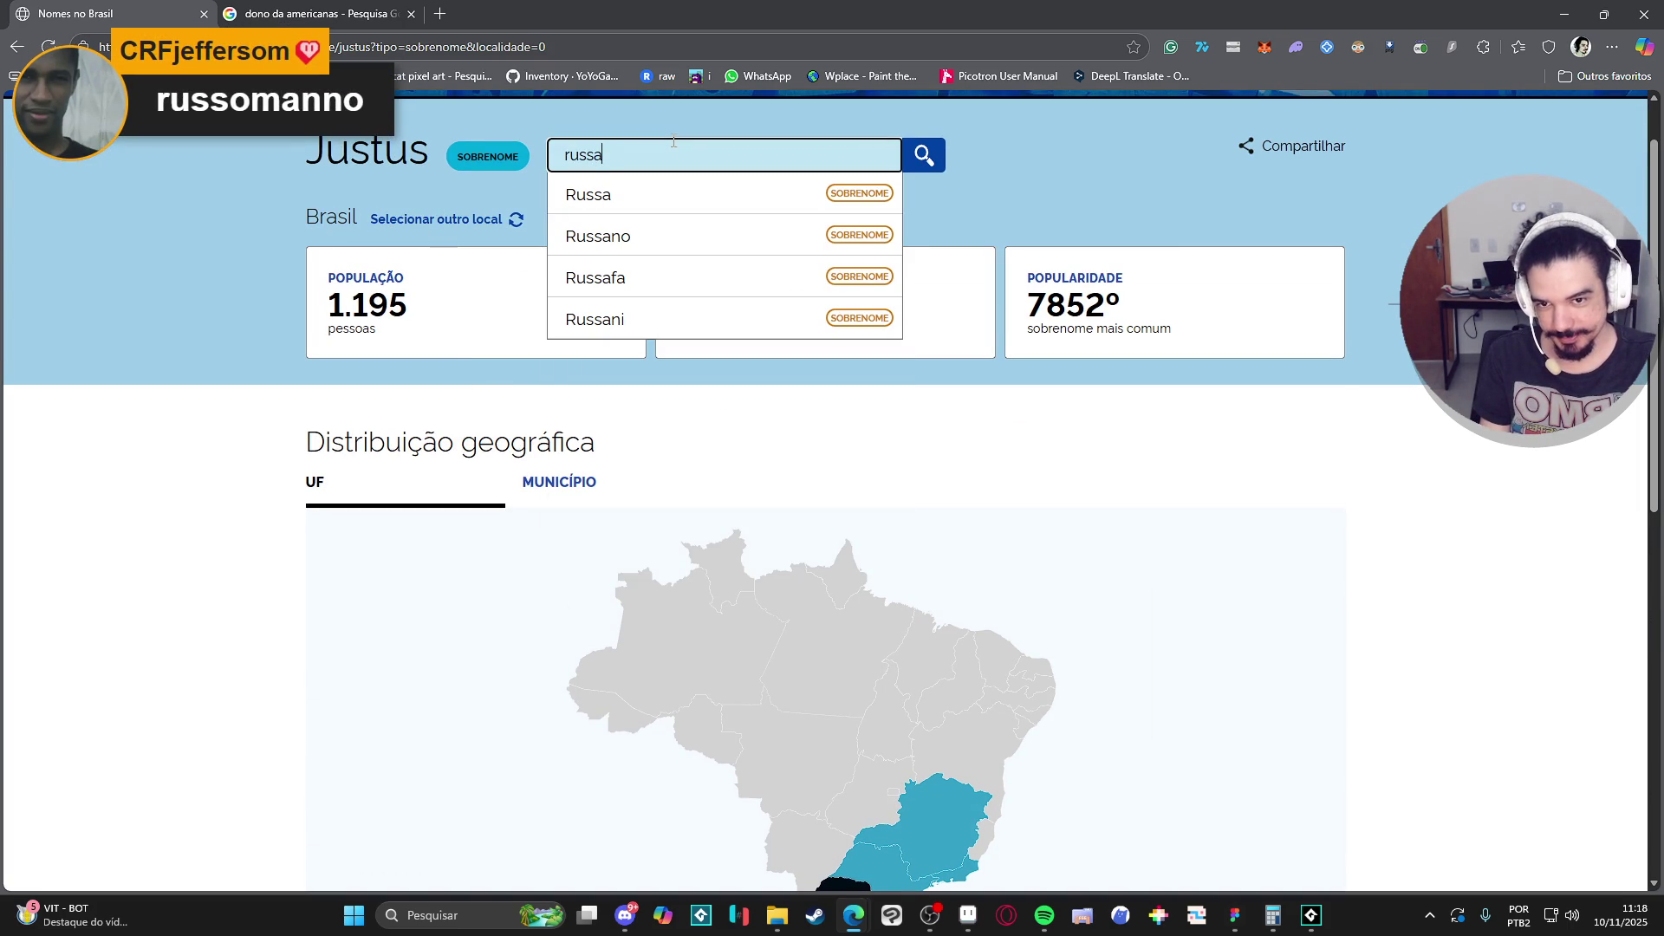
{"action": "key", "text": "BackSpace"}
{"action": "type", "text": "omano"}
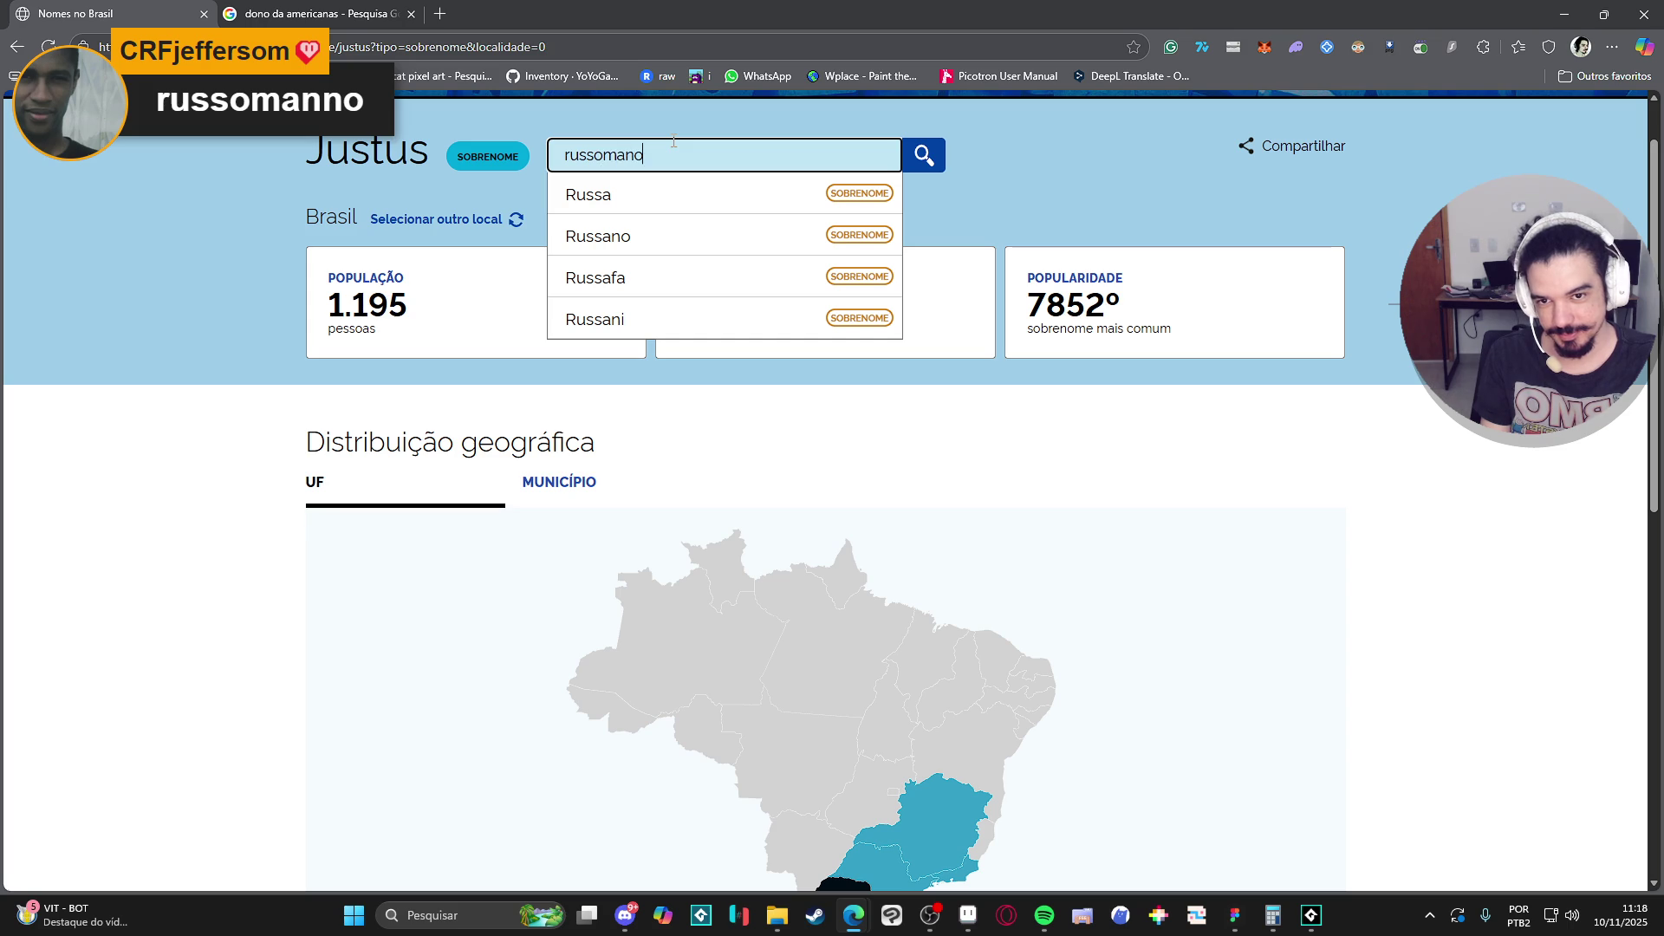
{"action": "left_click", "coordinate": [668, 201]}
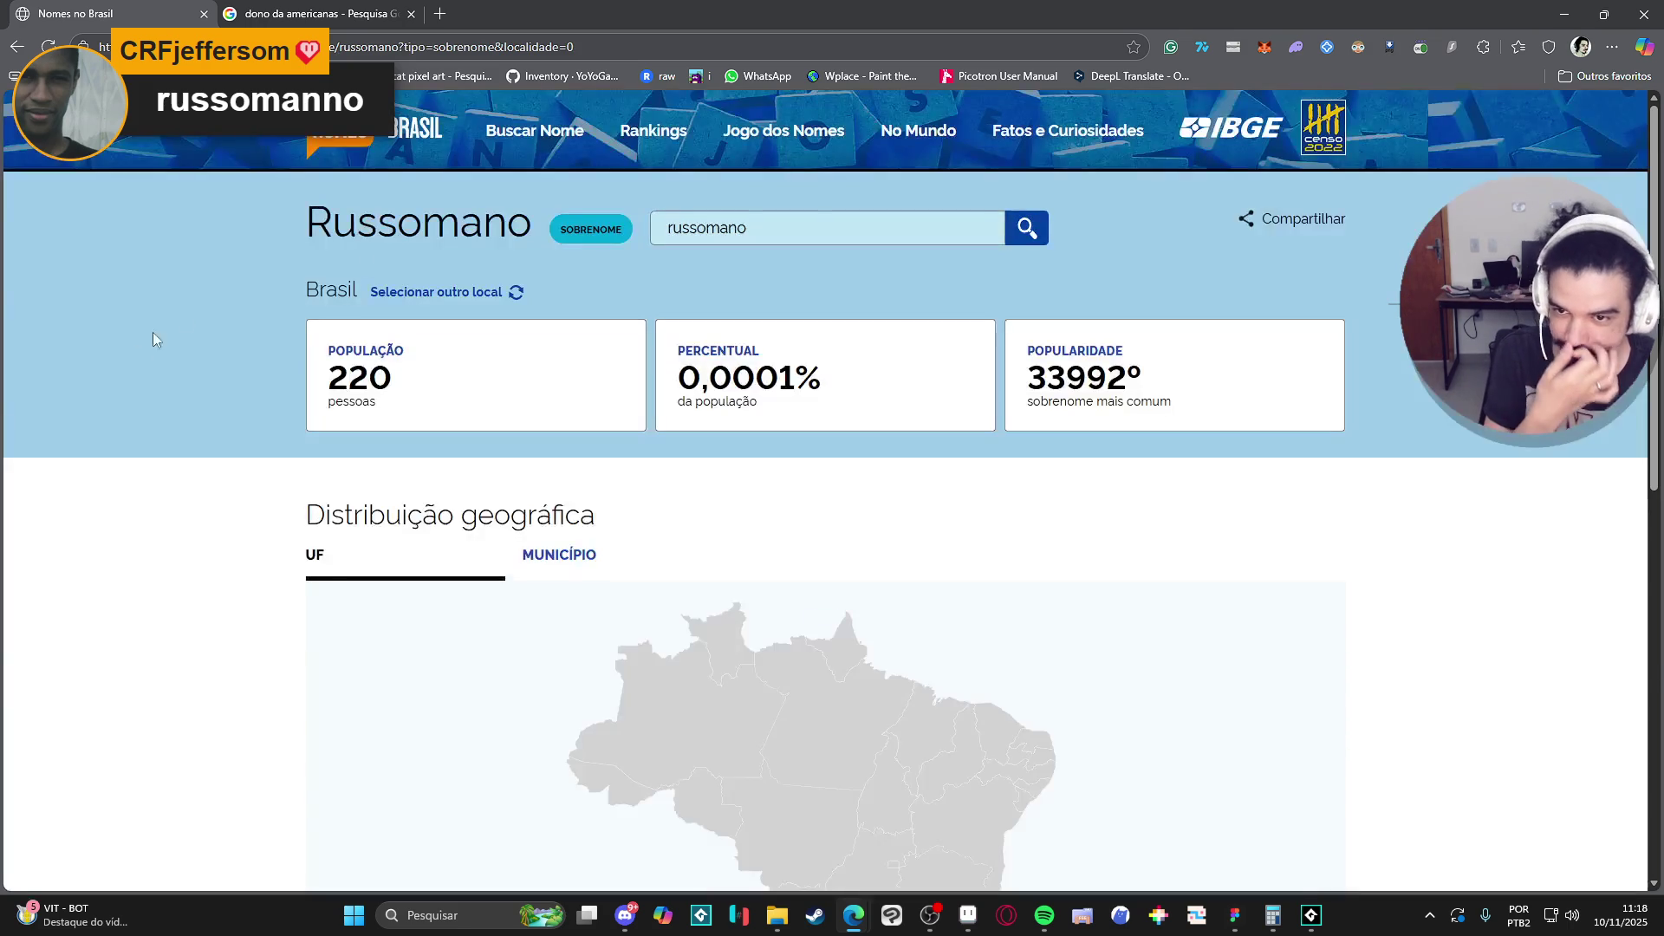
{"action": "scroll", "coordinate": [131, 360], "scroll_direction": "down", "scroll_amount": 4}
{"action": "mouse_move", "coordinate": [883, 503]}
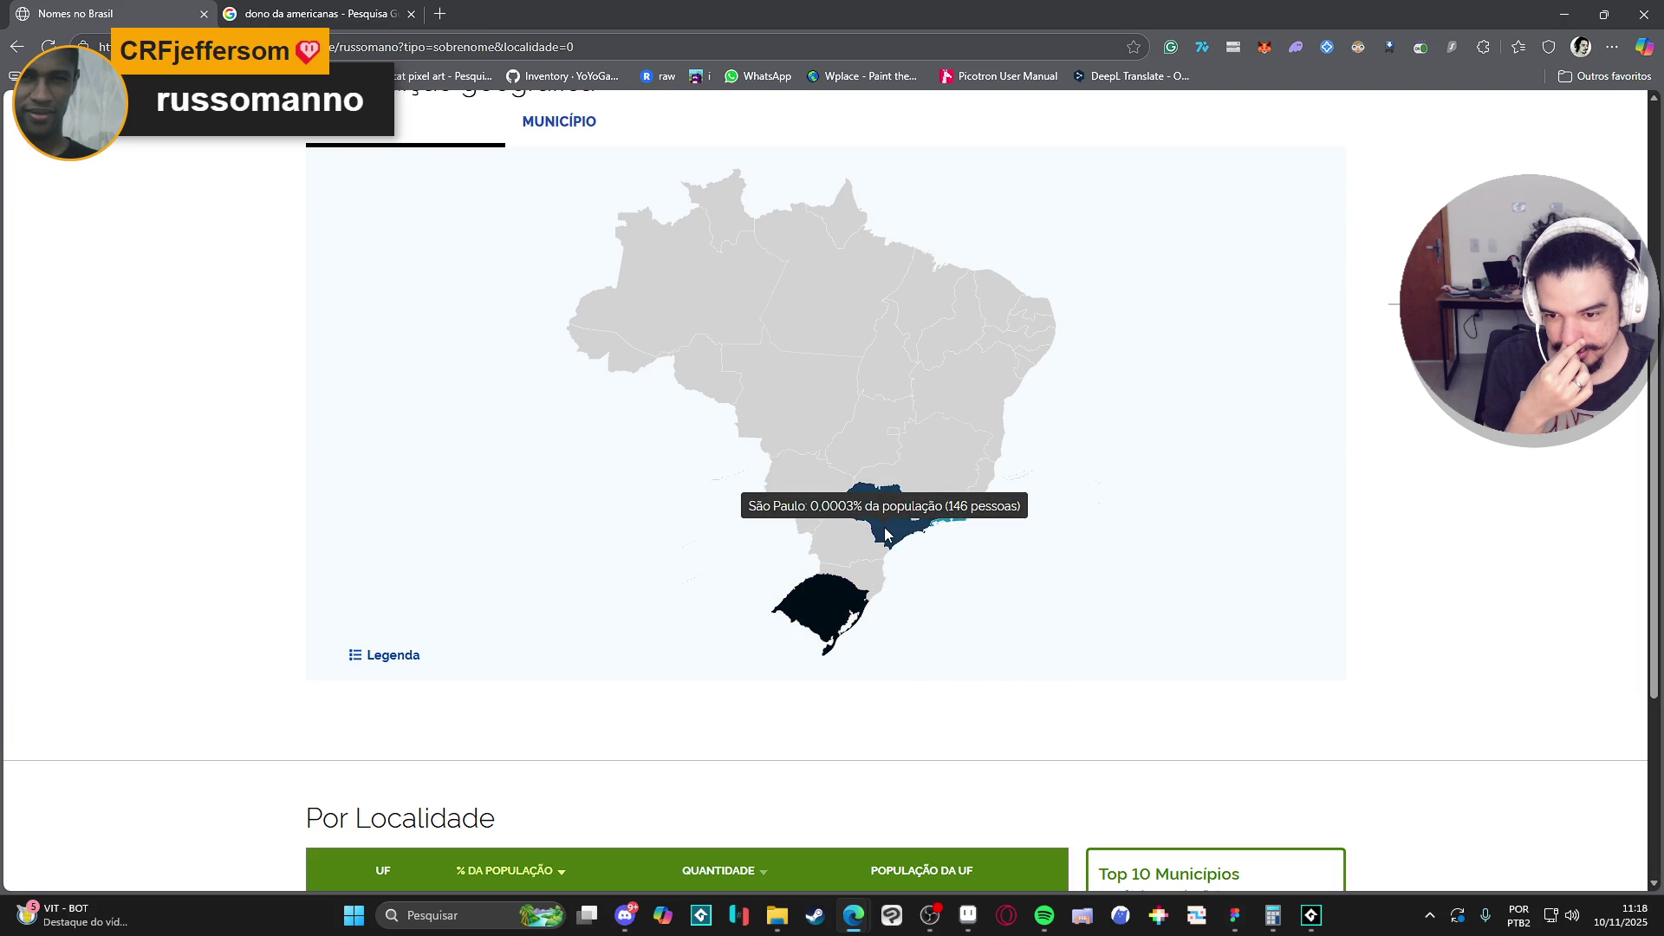
{"action": "scroll", "coordinate": [884, 527], "scroll_direction": "down", "scroll_amount": 4}
{"action": "scroll", "coordinate": [885, 527], "scroll_direction": "up", "scroll_amount": 10}
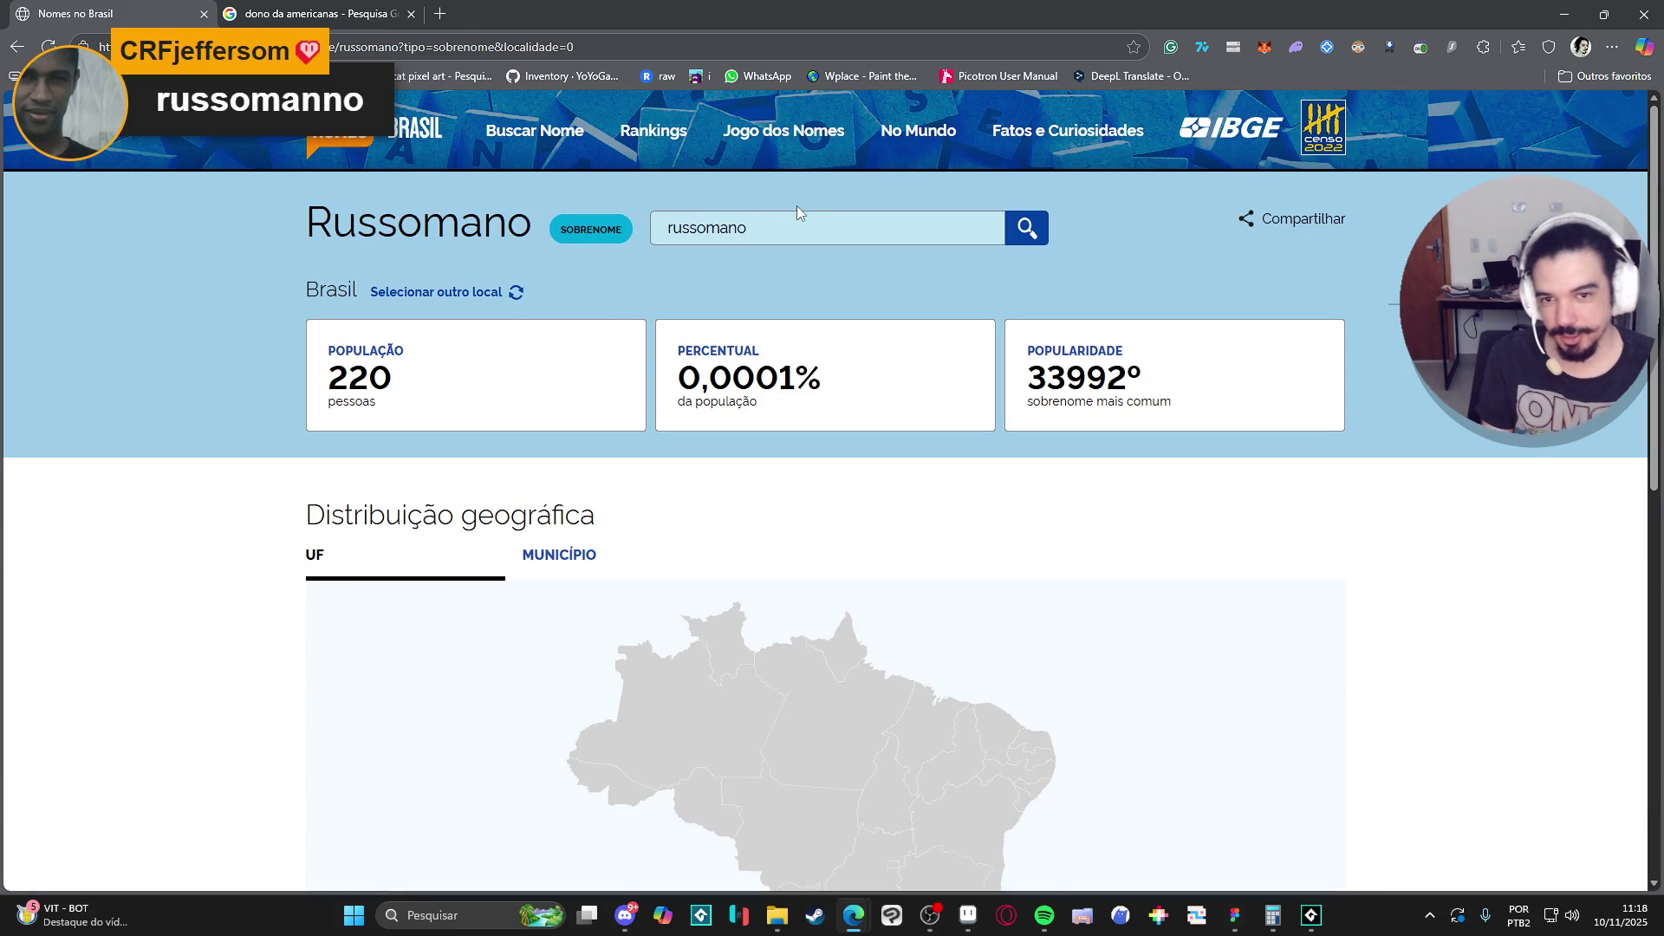
Replace it with Doria and review 15.146 people, 0,008%, ranked 996th.
{"action": "double_click", "coordinate": [788, 218]}
{"action": "type", "text": "doria"}
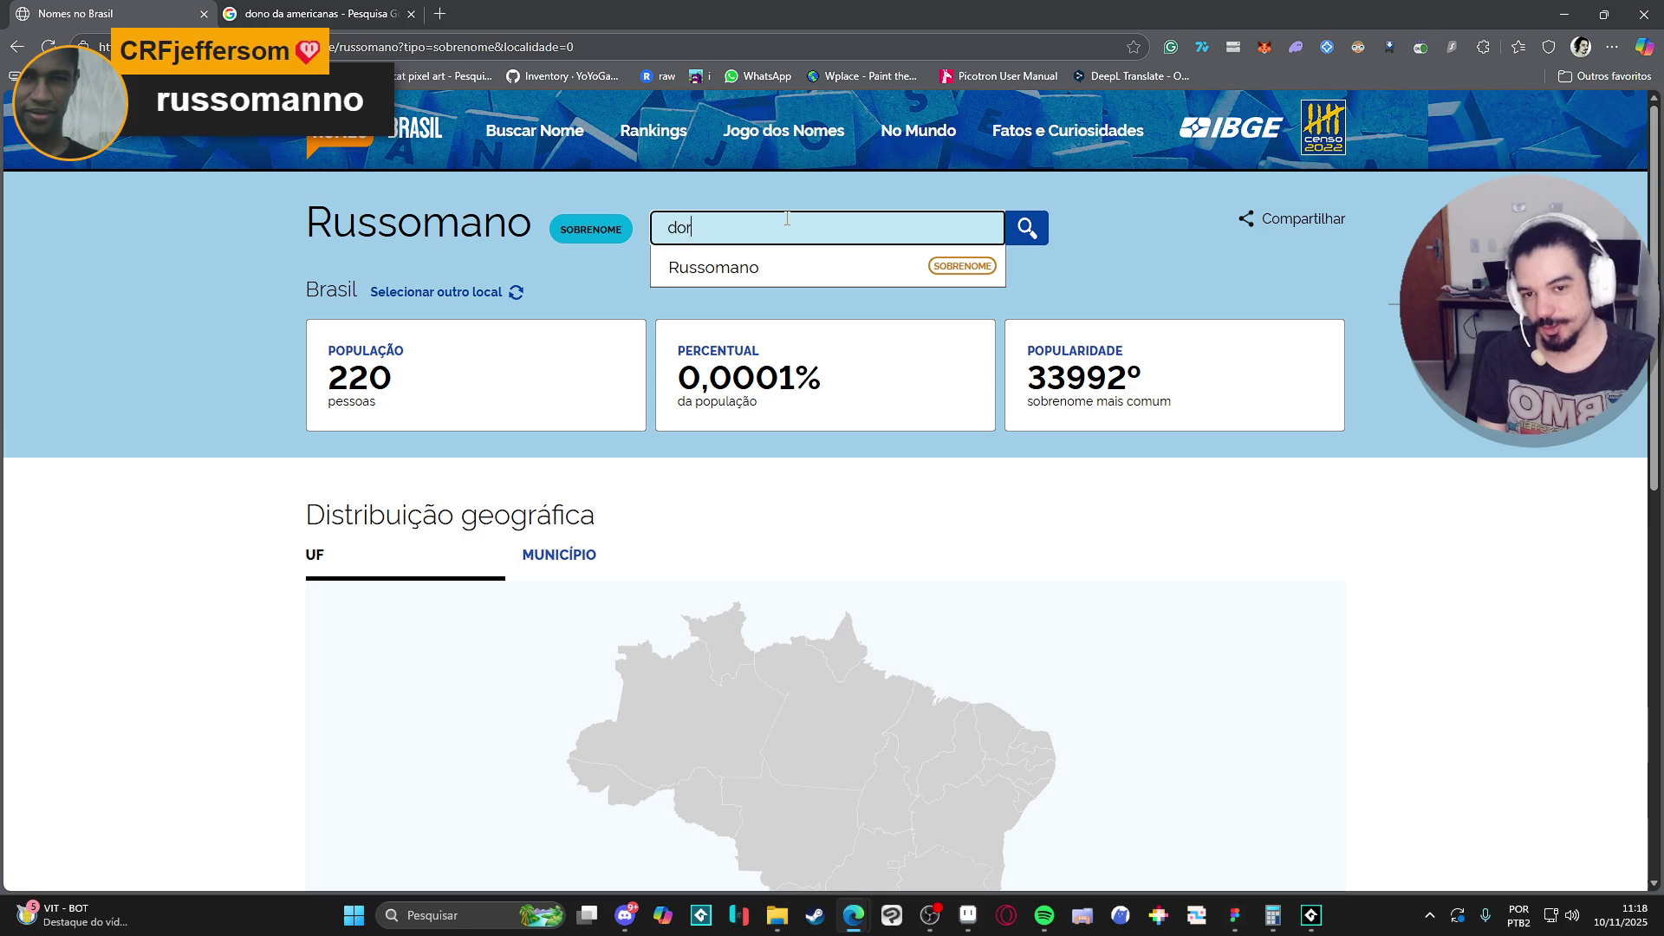
{"action": "left_click", "coordinate": [792, 263]}
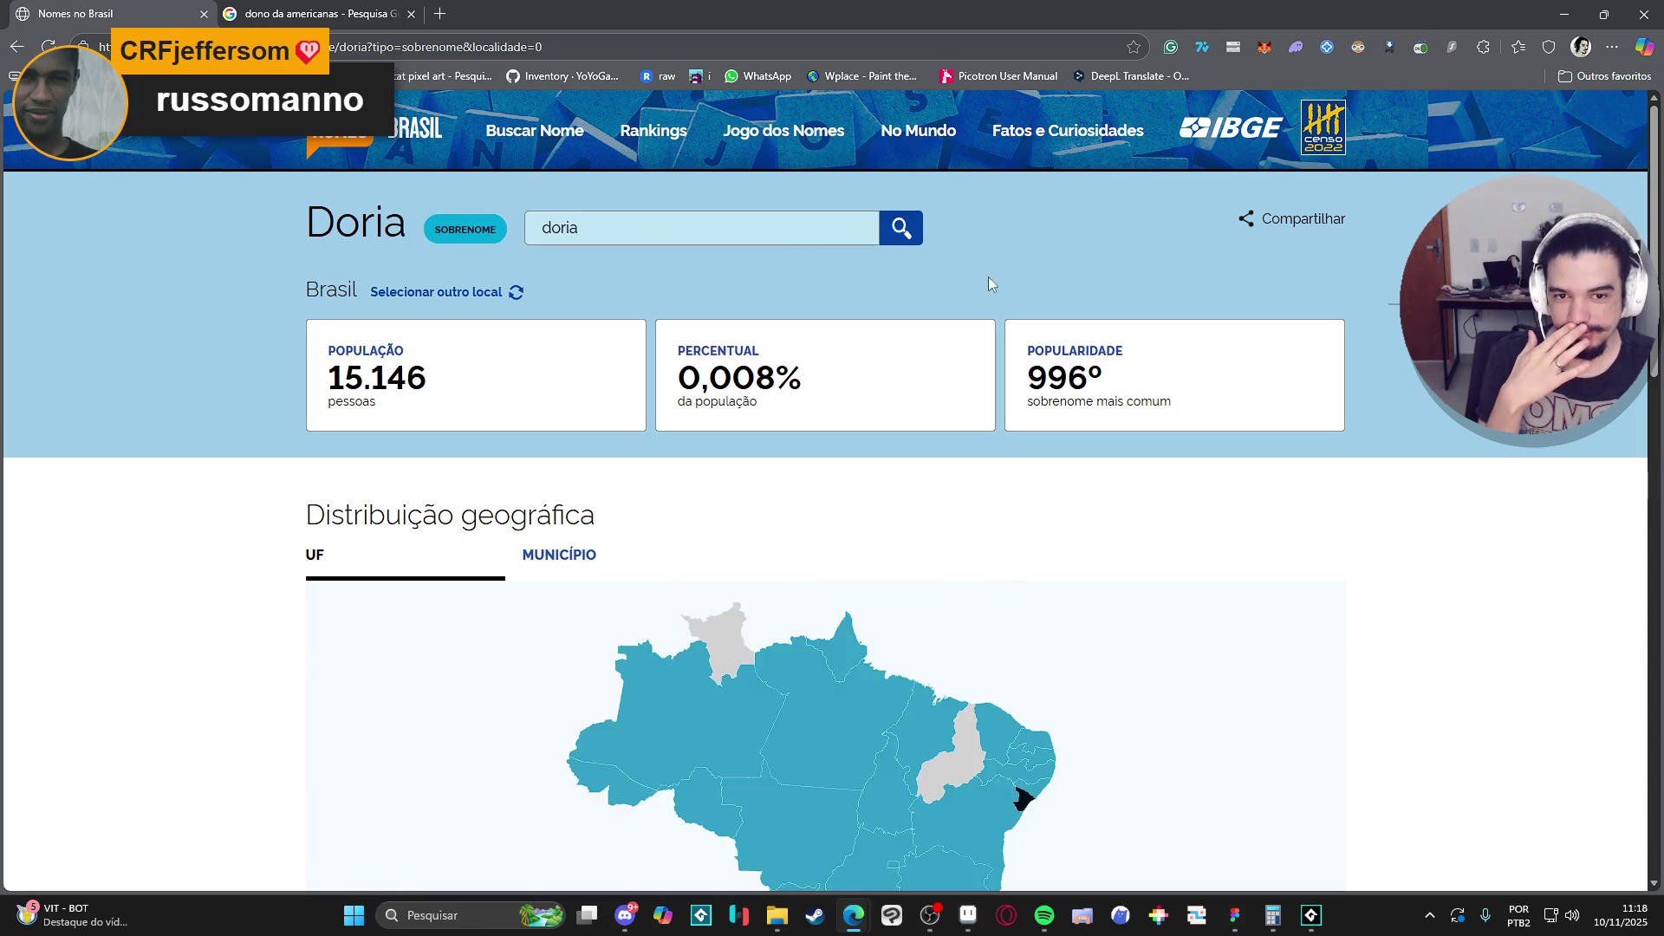
{"action": "scroll", "coordinate": [503, 372], "scroll_direction": "down", "scroll_amount": 5}
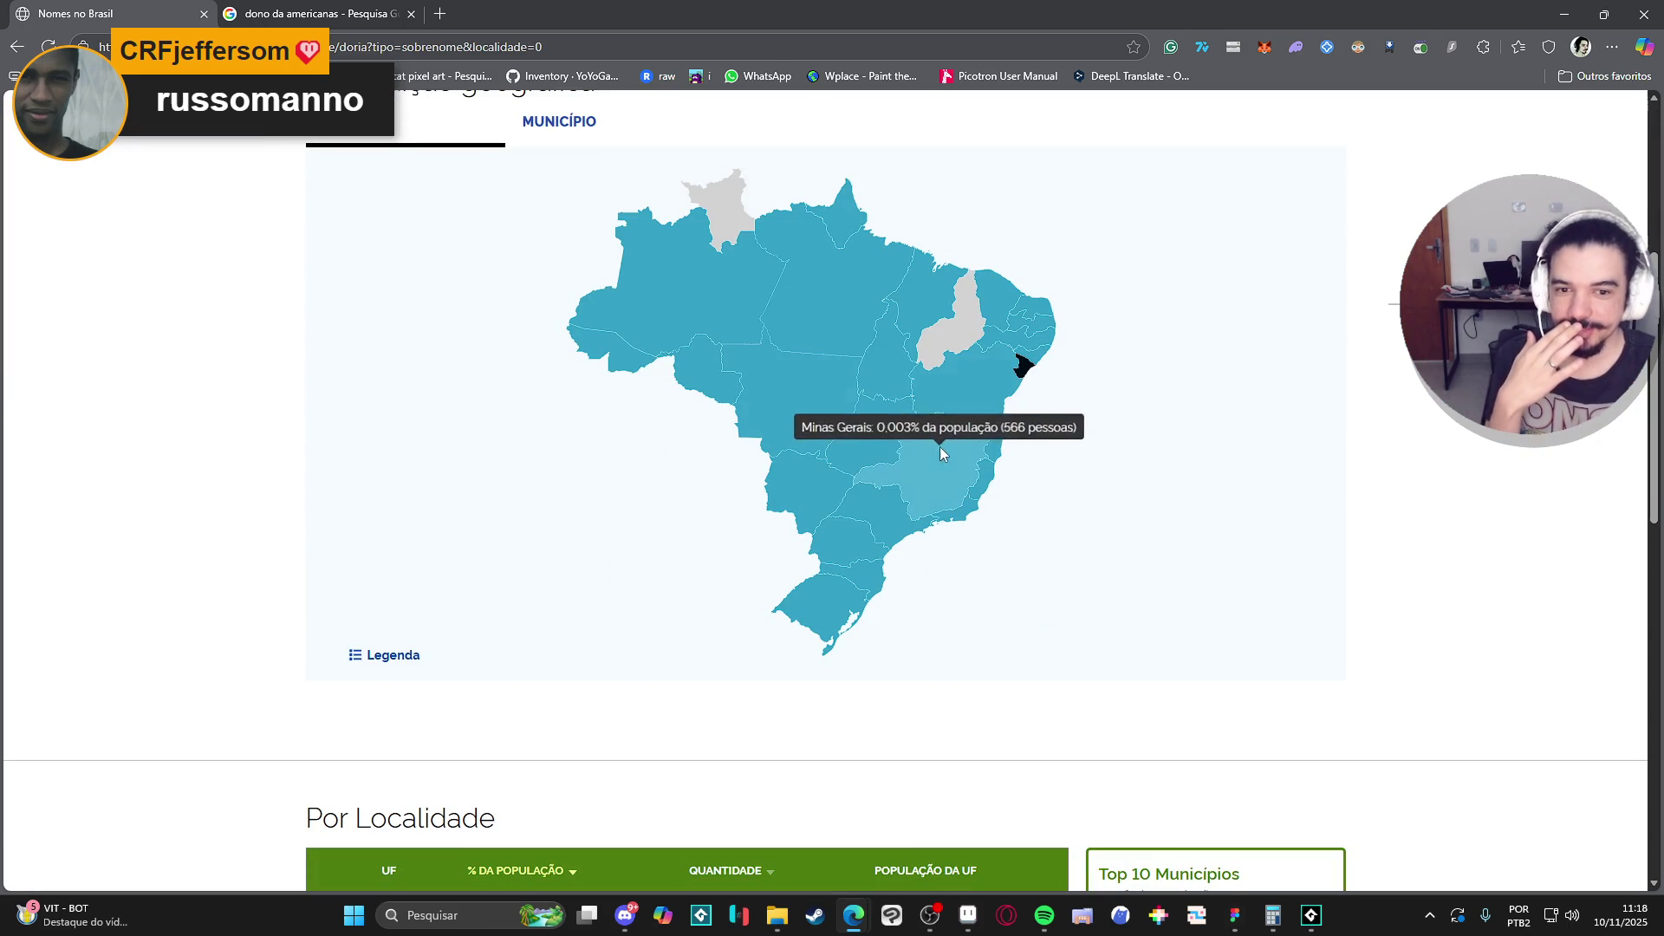
{"action": "mouse_move", "coordinate": [926, 422]}
{"action": "scroll", "coordinate": [926, 425], "scroll_direction": "down", "scroll_amount": 4}
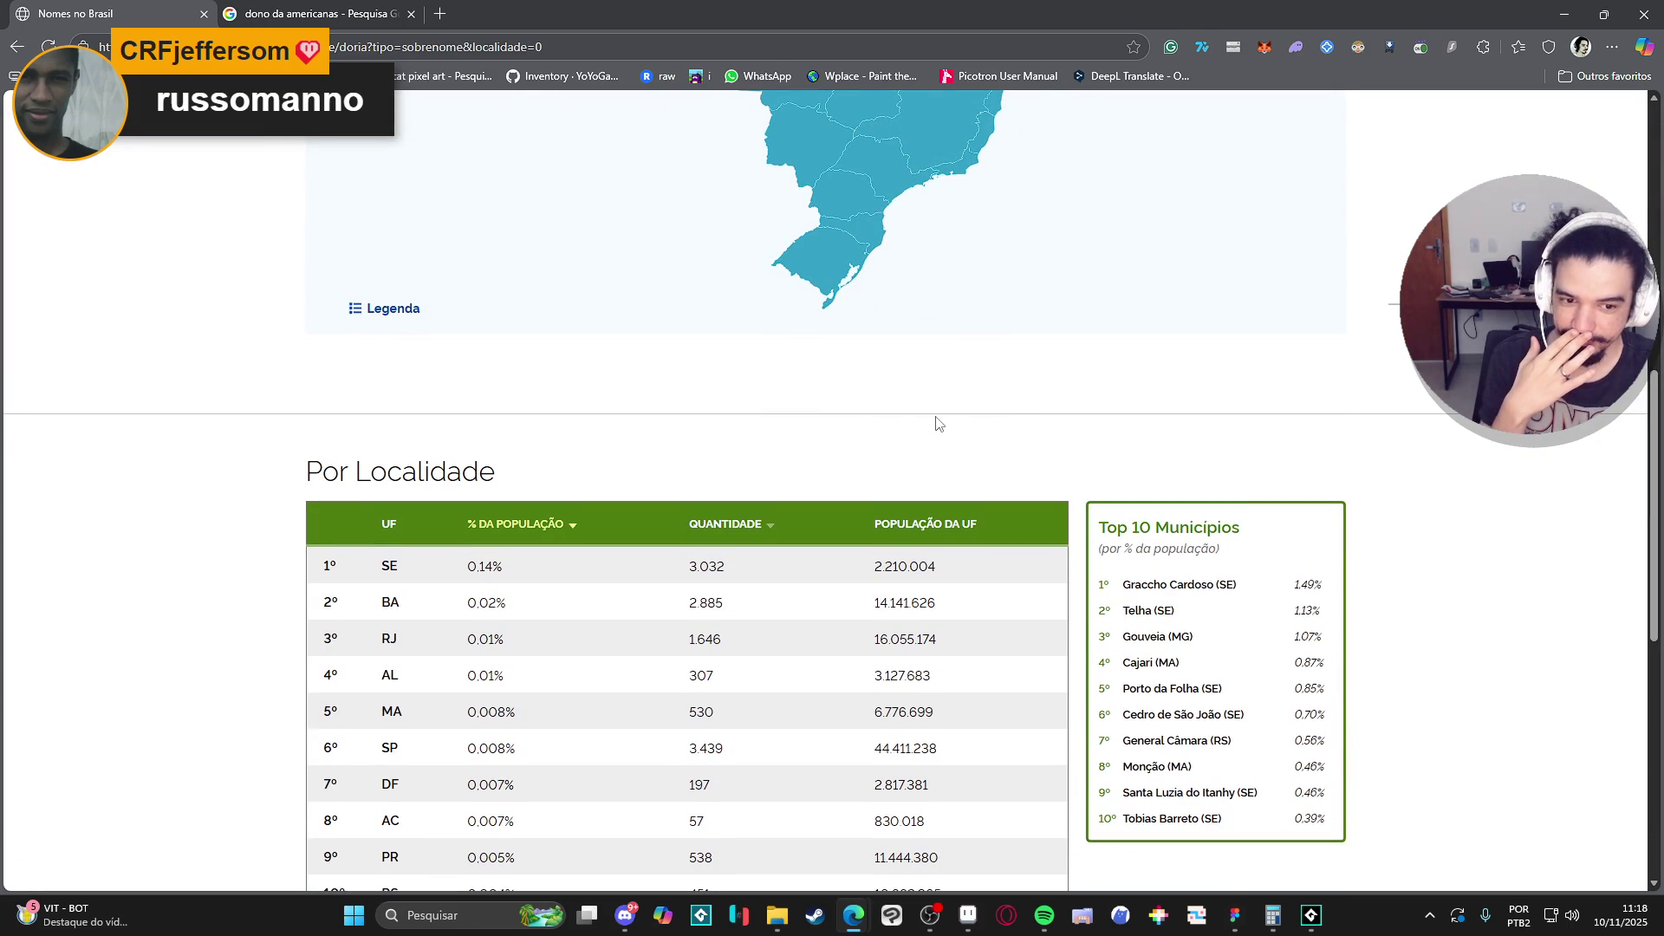
{"action": "scroll", "coordinate": [935, 423], "scroll_direction": "up", "scroll_amount": 3}
{"action": "scroll", "coordinate": [936, 423], "scroll_direction": "up", "scroll_amount": 5}
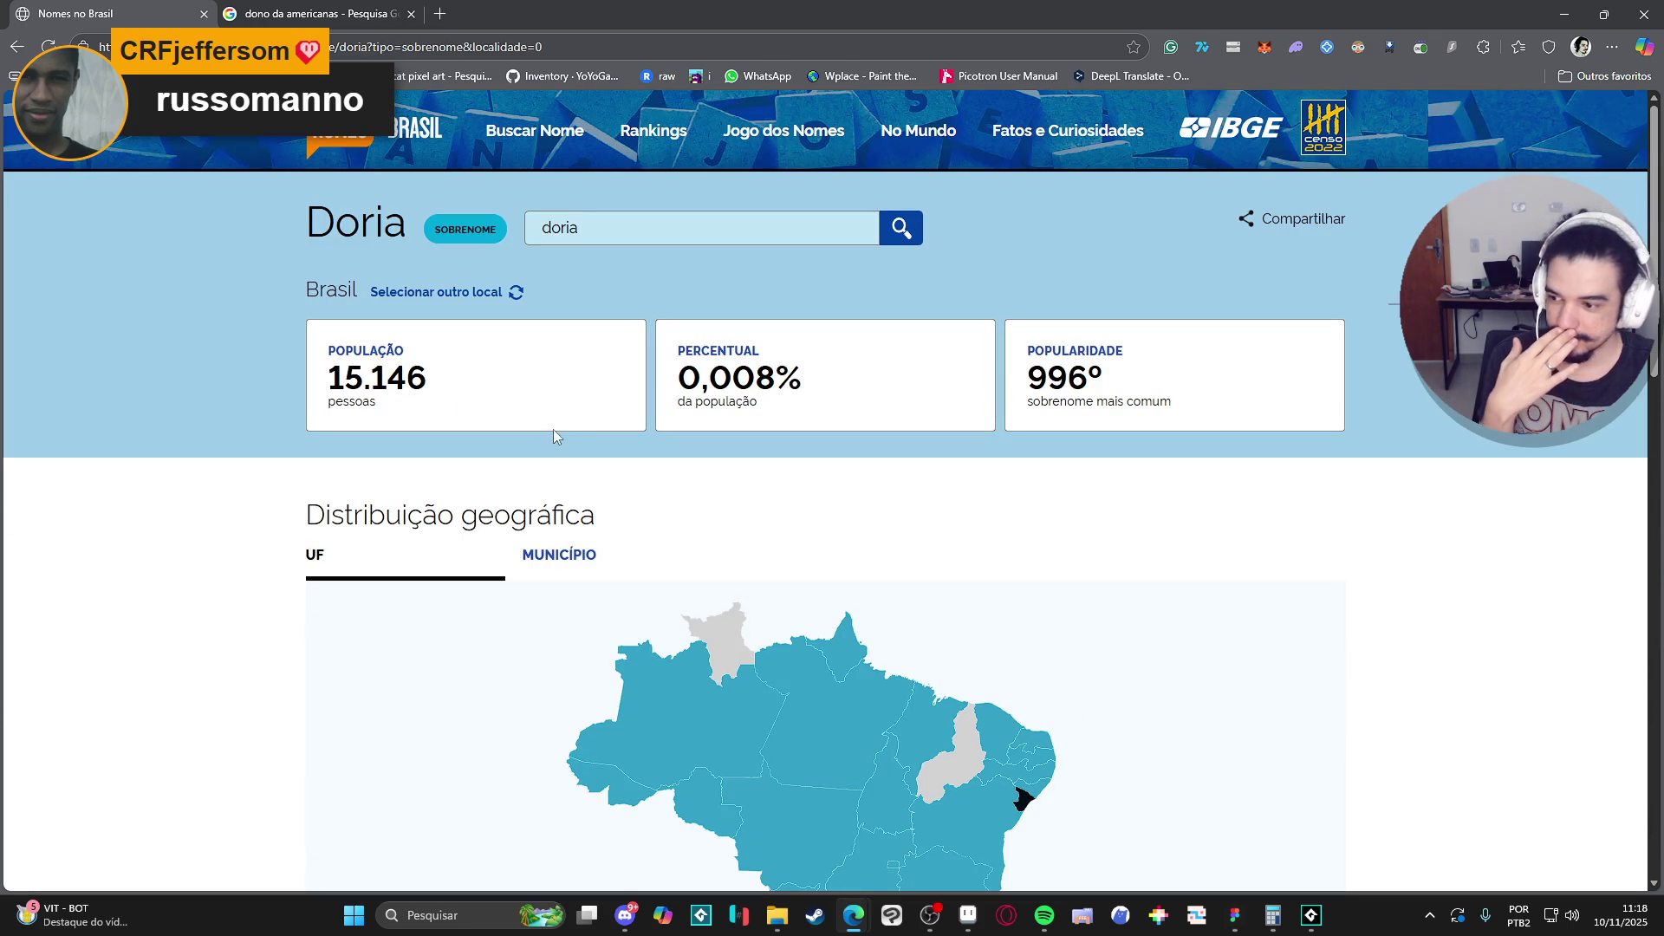
Google the former São Paulo governor's full name in a new tab, then close that tab.
{"action": "left_click", "coordinate": [442, 11]}
{"action": "type", "text": "nome"}
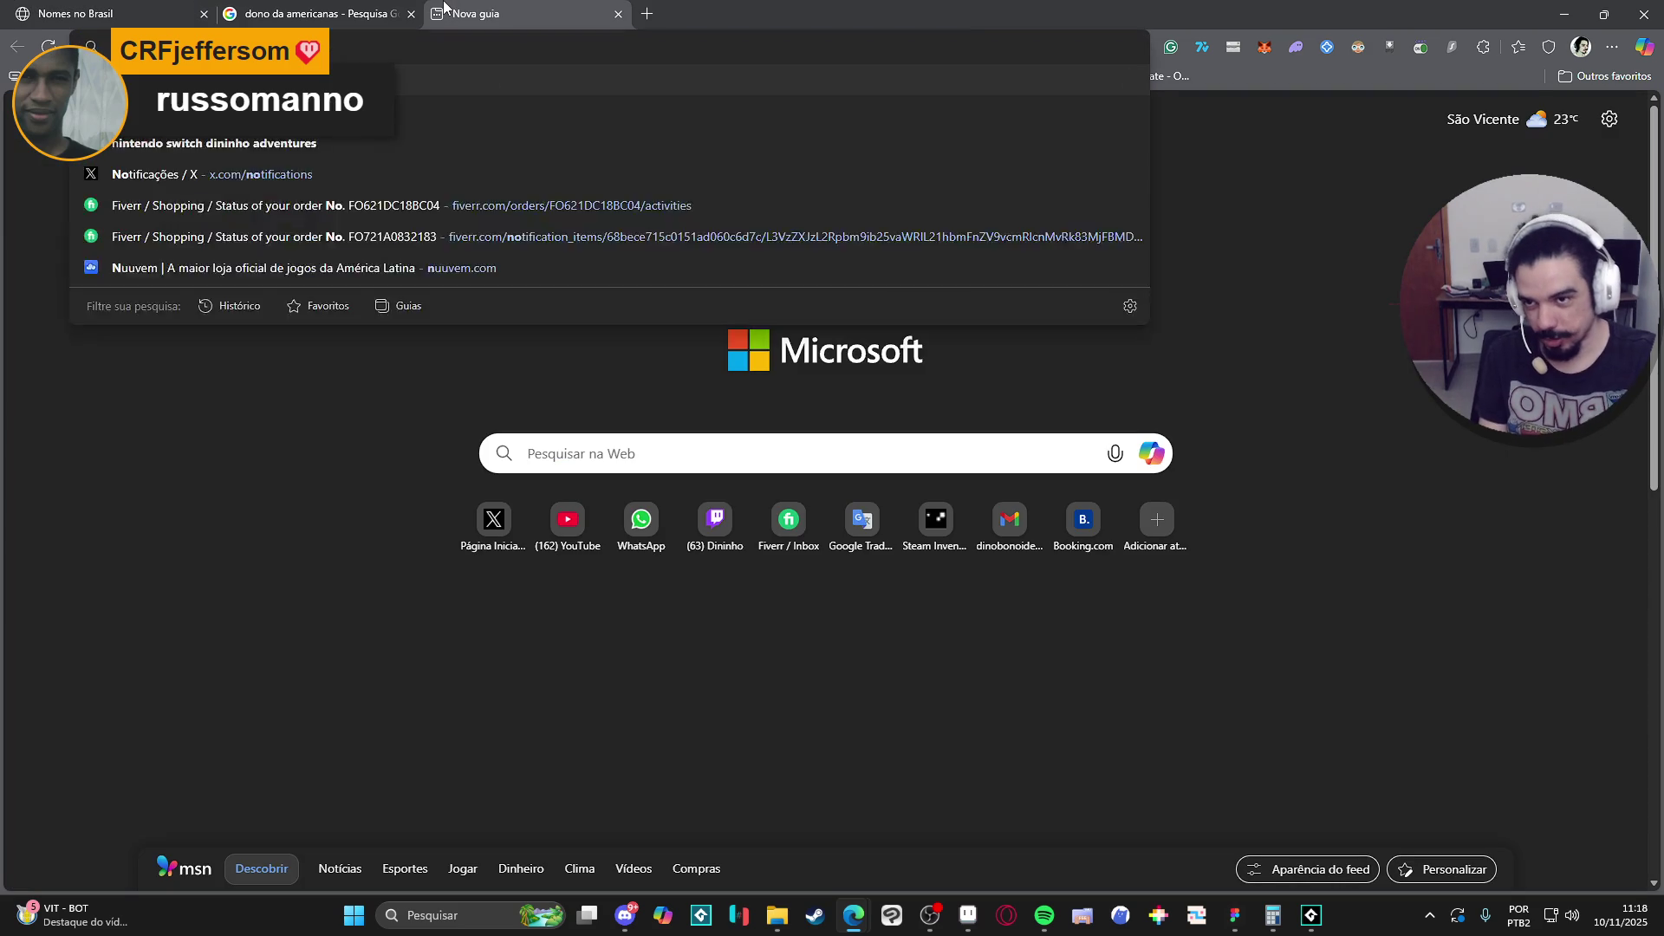
{"action": "type", "text": " completo jo"}
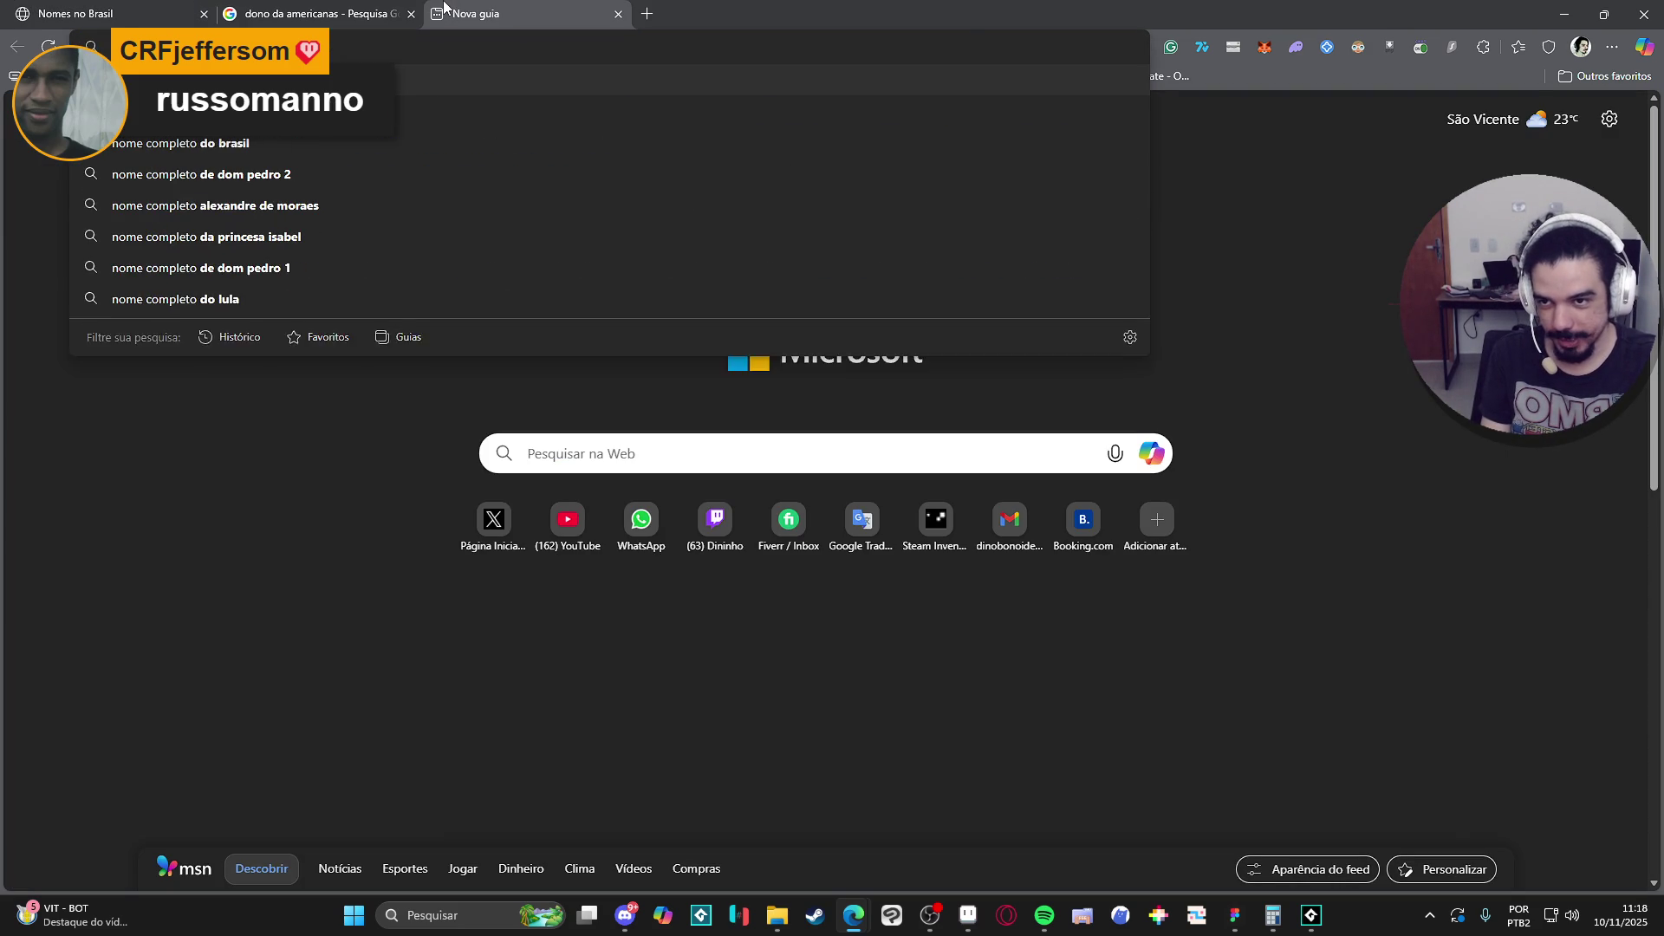
{"action": "type", "text": "ão dori"}
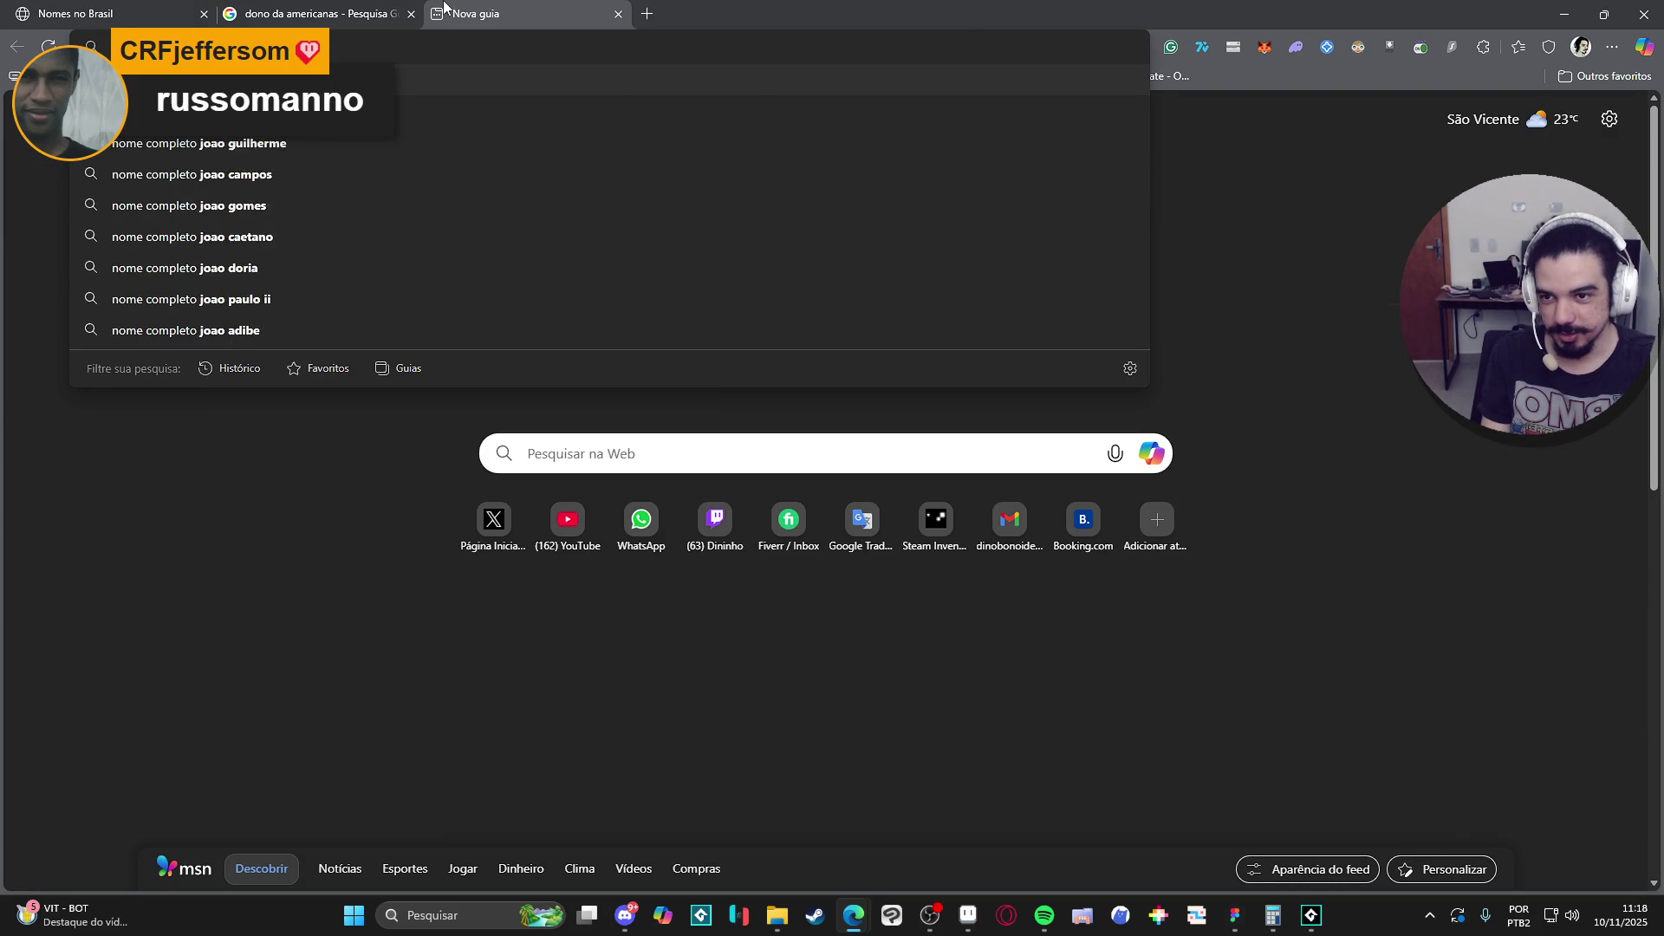
{"action": "key", "text": "Down"}
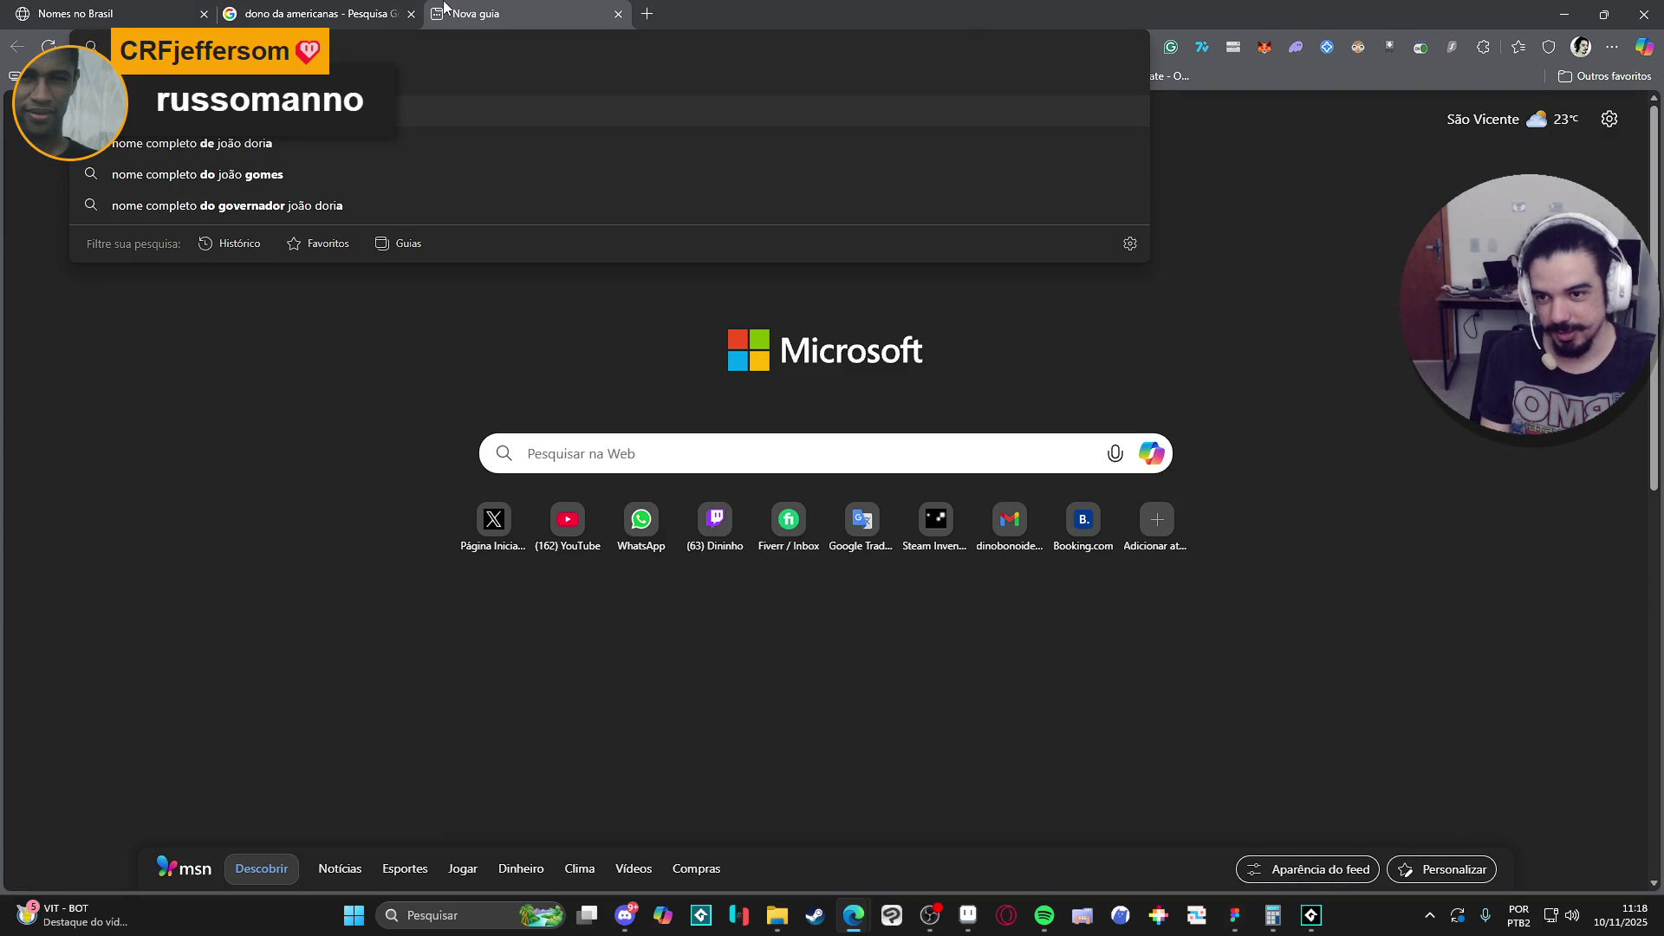
{"action": "key", "text": "Return"}
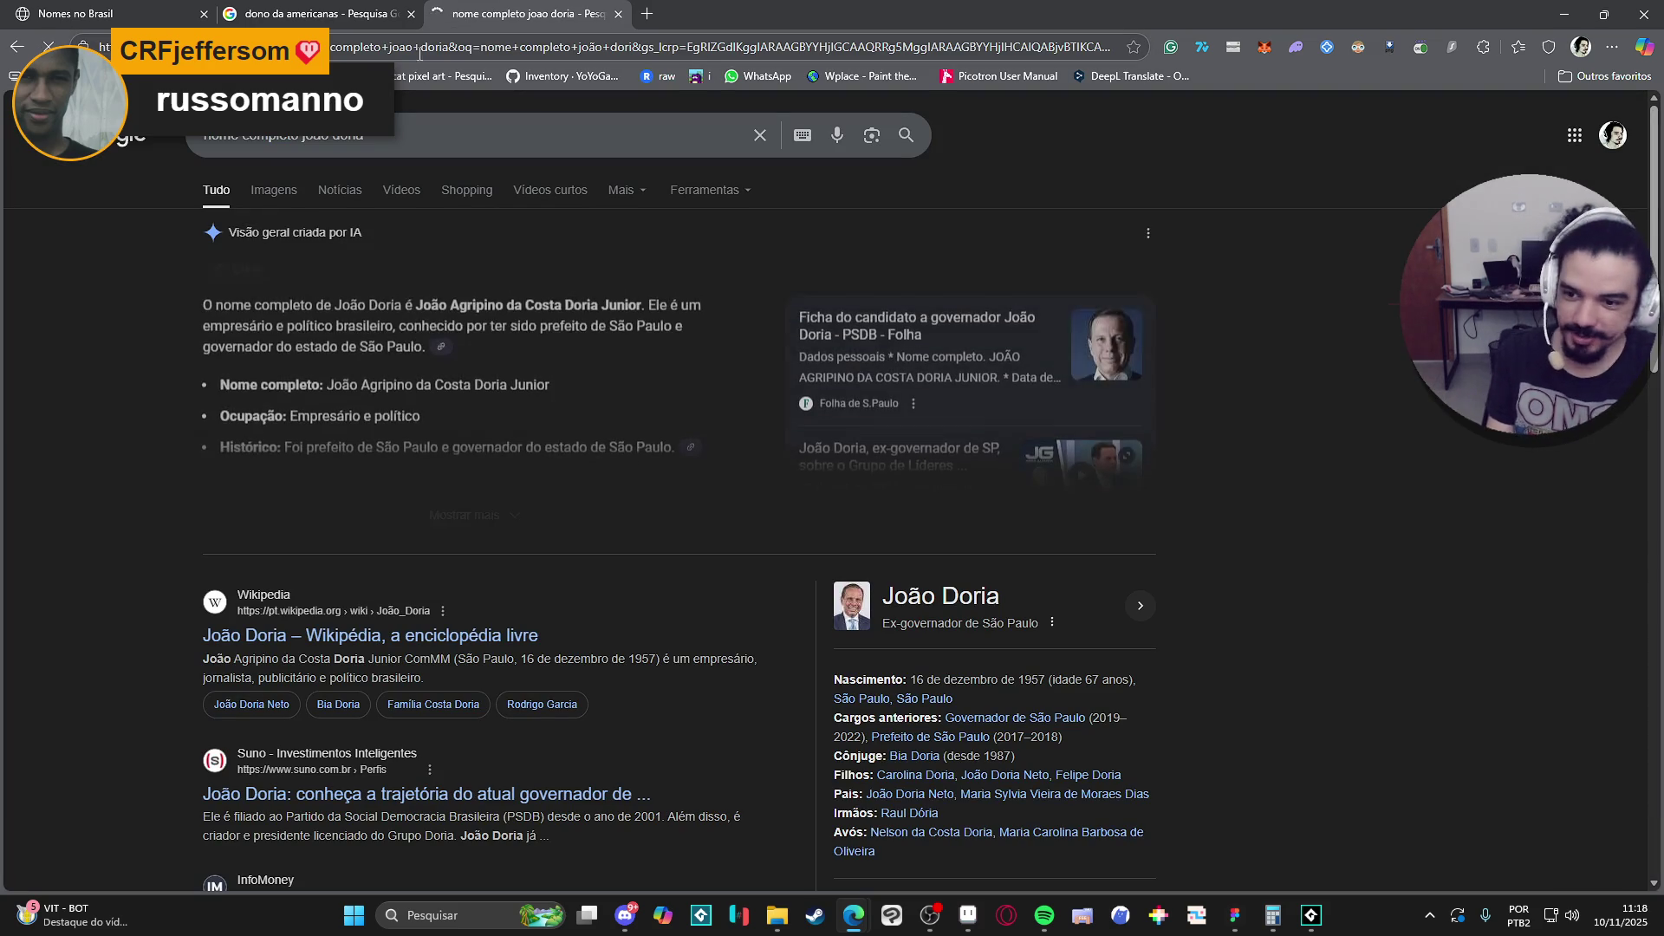
{"action": "scroll", "coordinate": [491, 468], "scroll_direction": "down", "scroll_amount": 1}
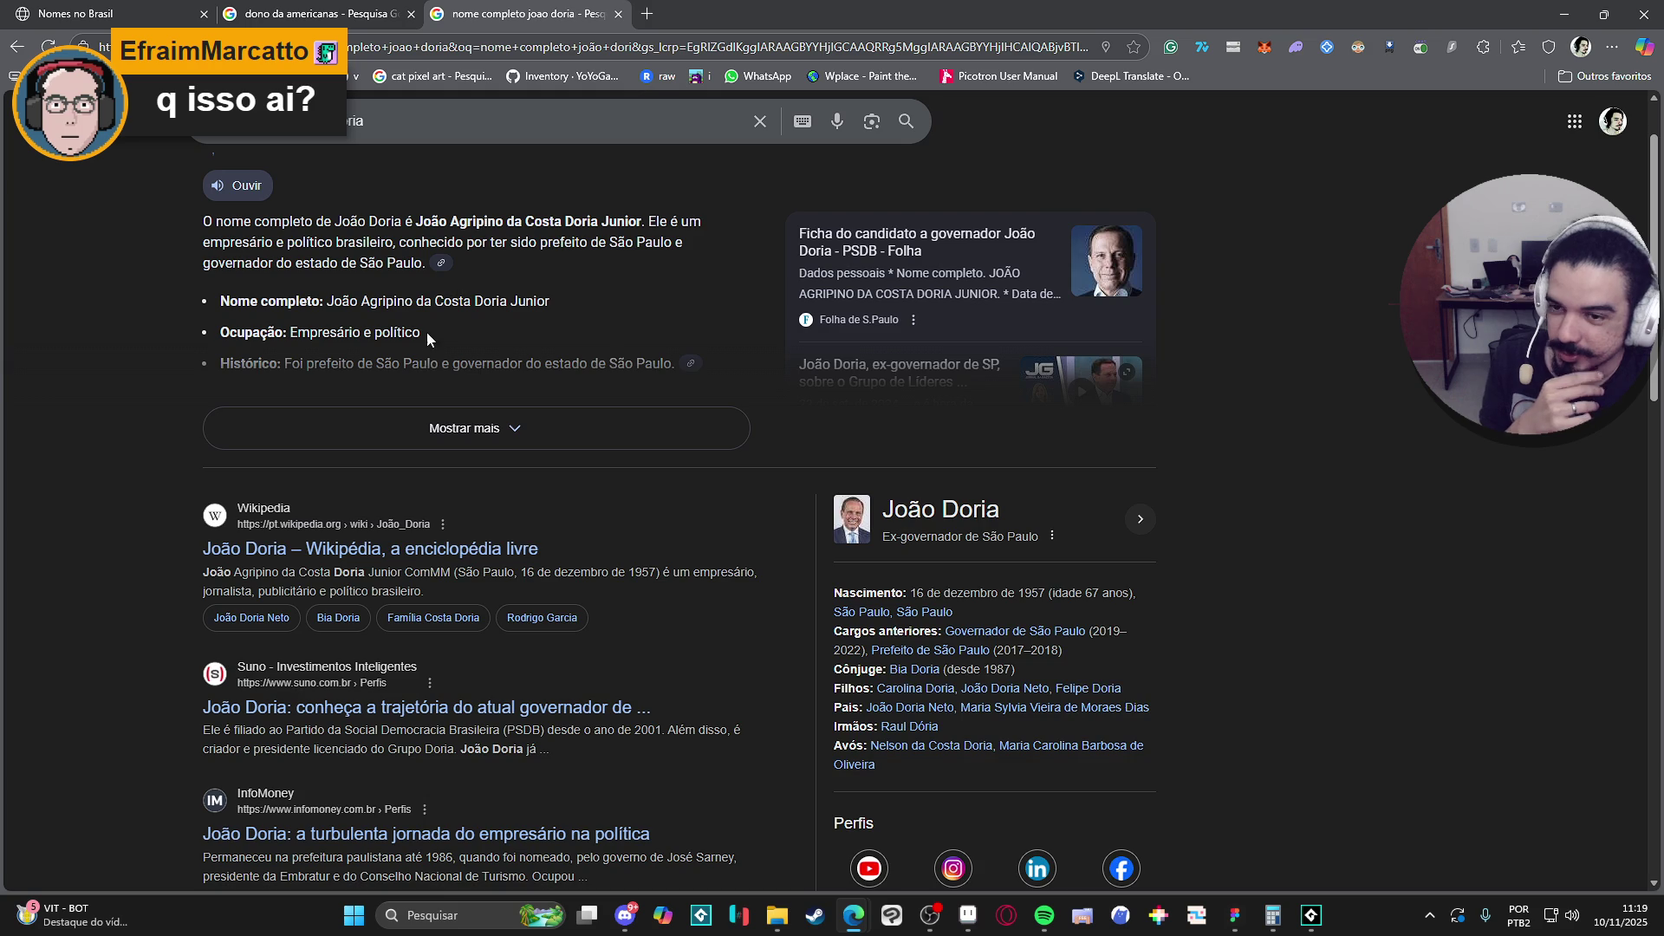
{"action": "scroll", "coordinate": [427, 331], "scroll_direction": "up", "scroll_amount": 1}
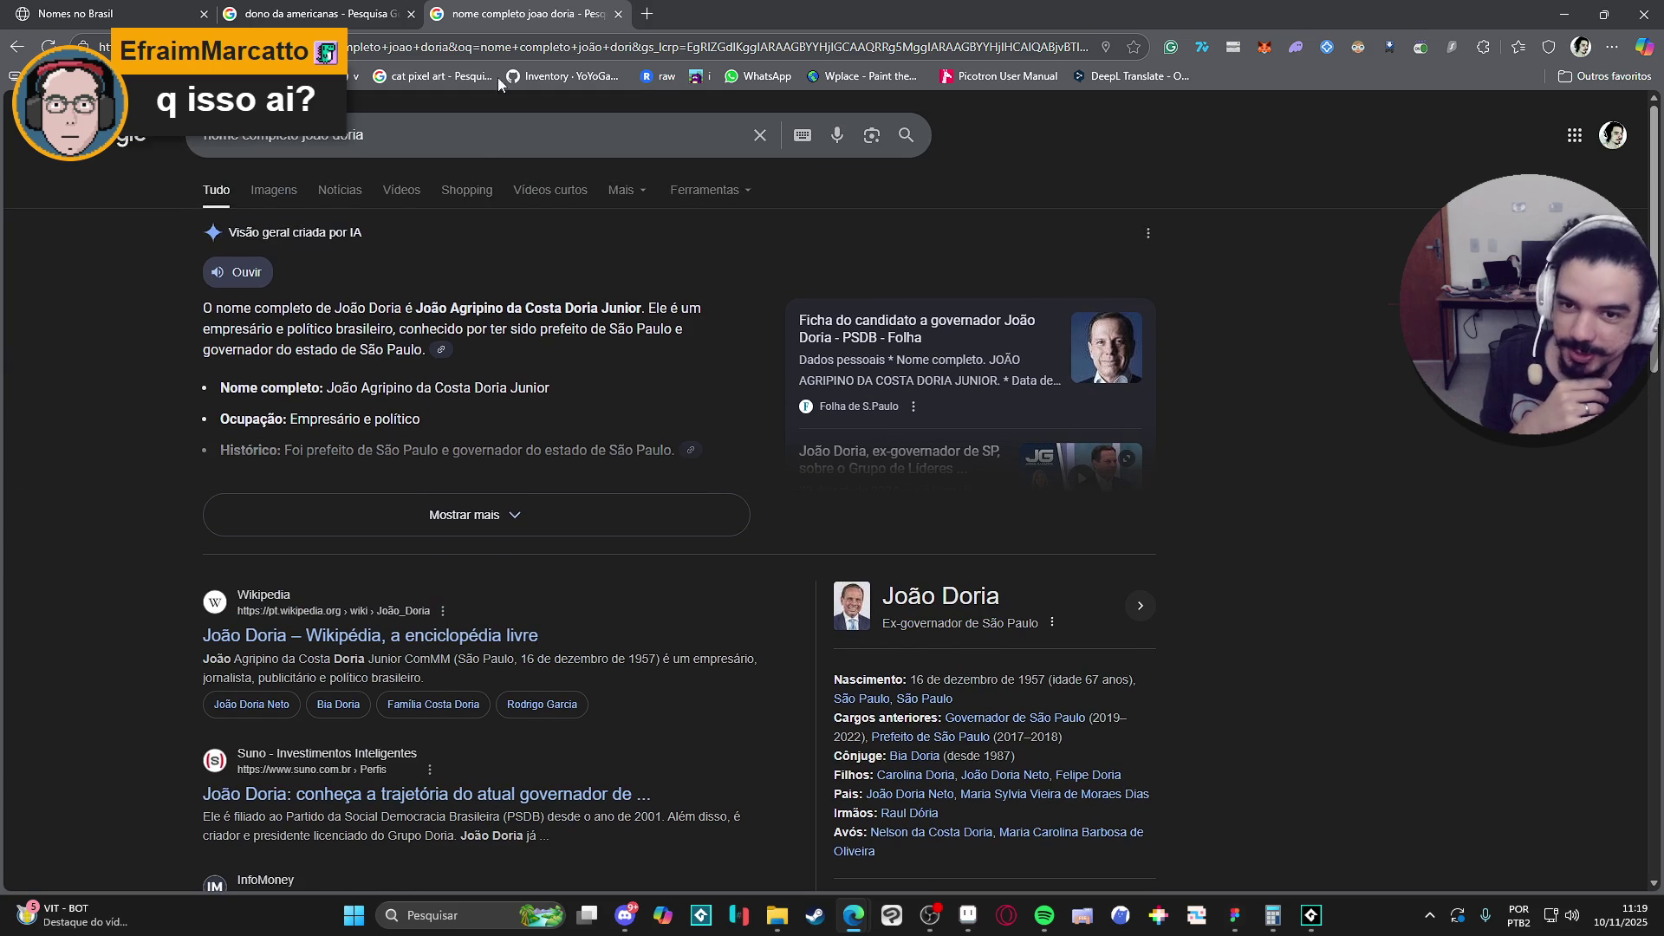
{"action": "left_click", "coordinate": [619, 15]}
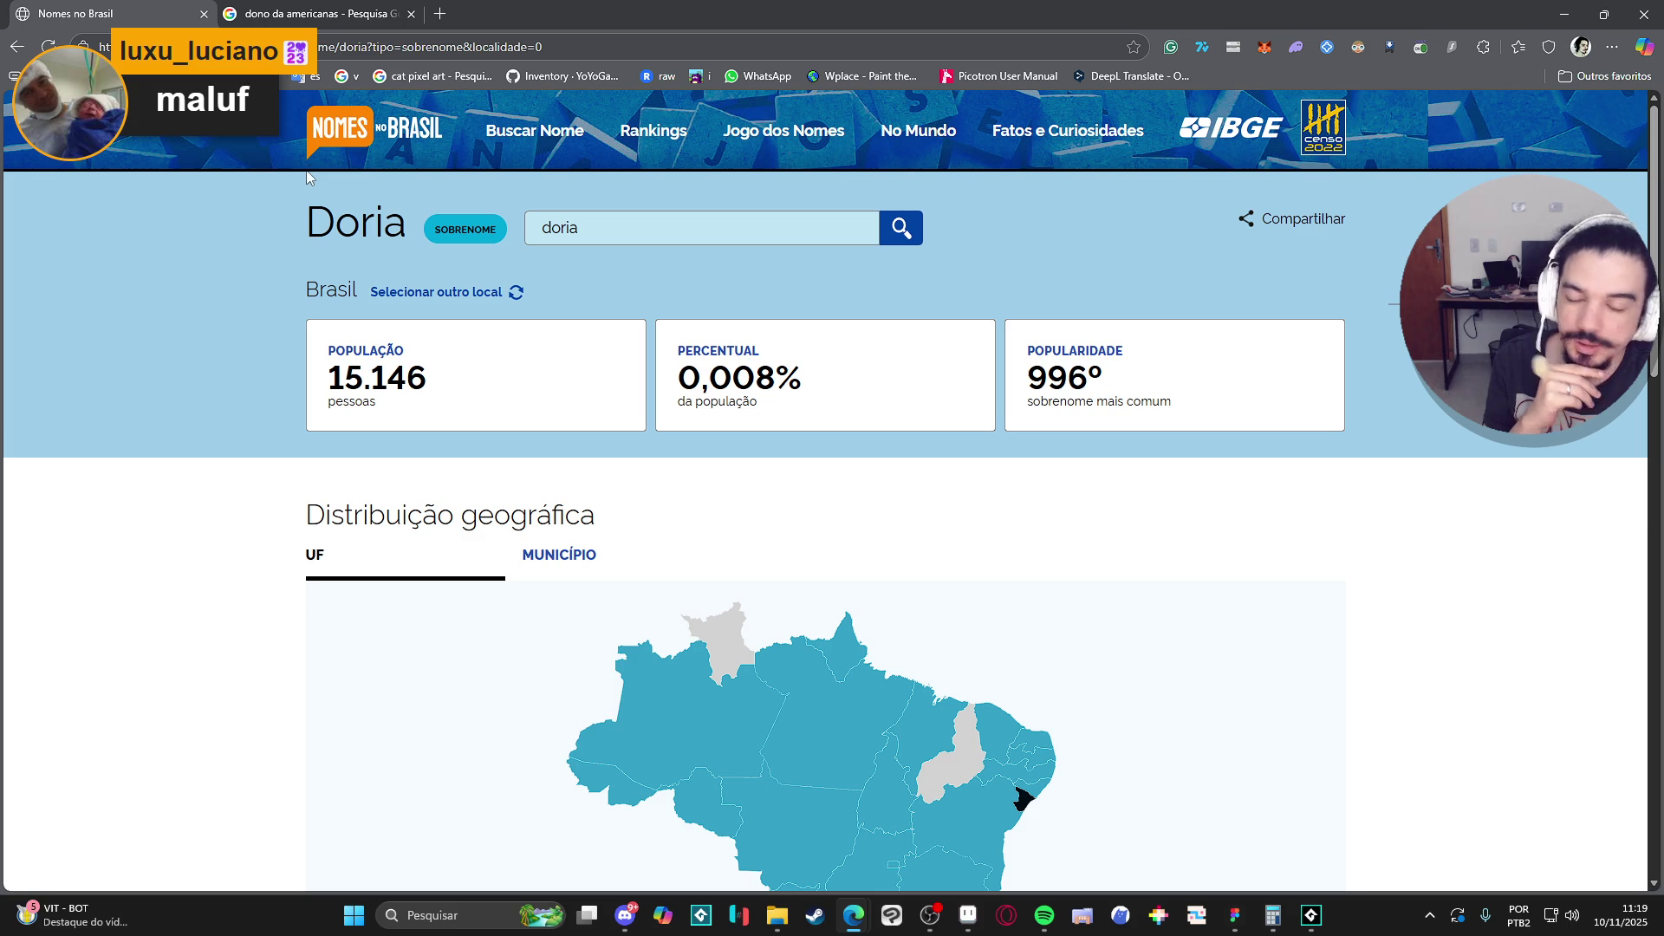
Type malu and browse the results for Maluf, Malufe, Malufi and Maluff.
{"action": "left_click", "coordinate": [628, 231]}
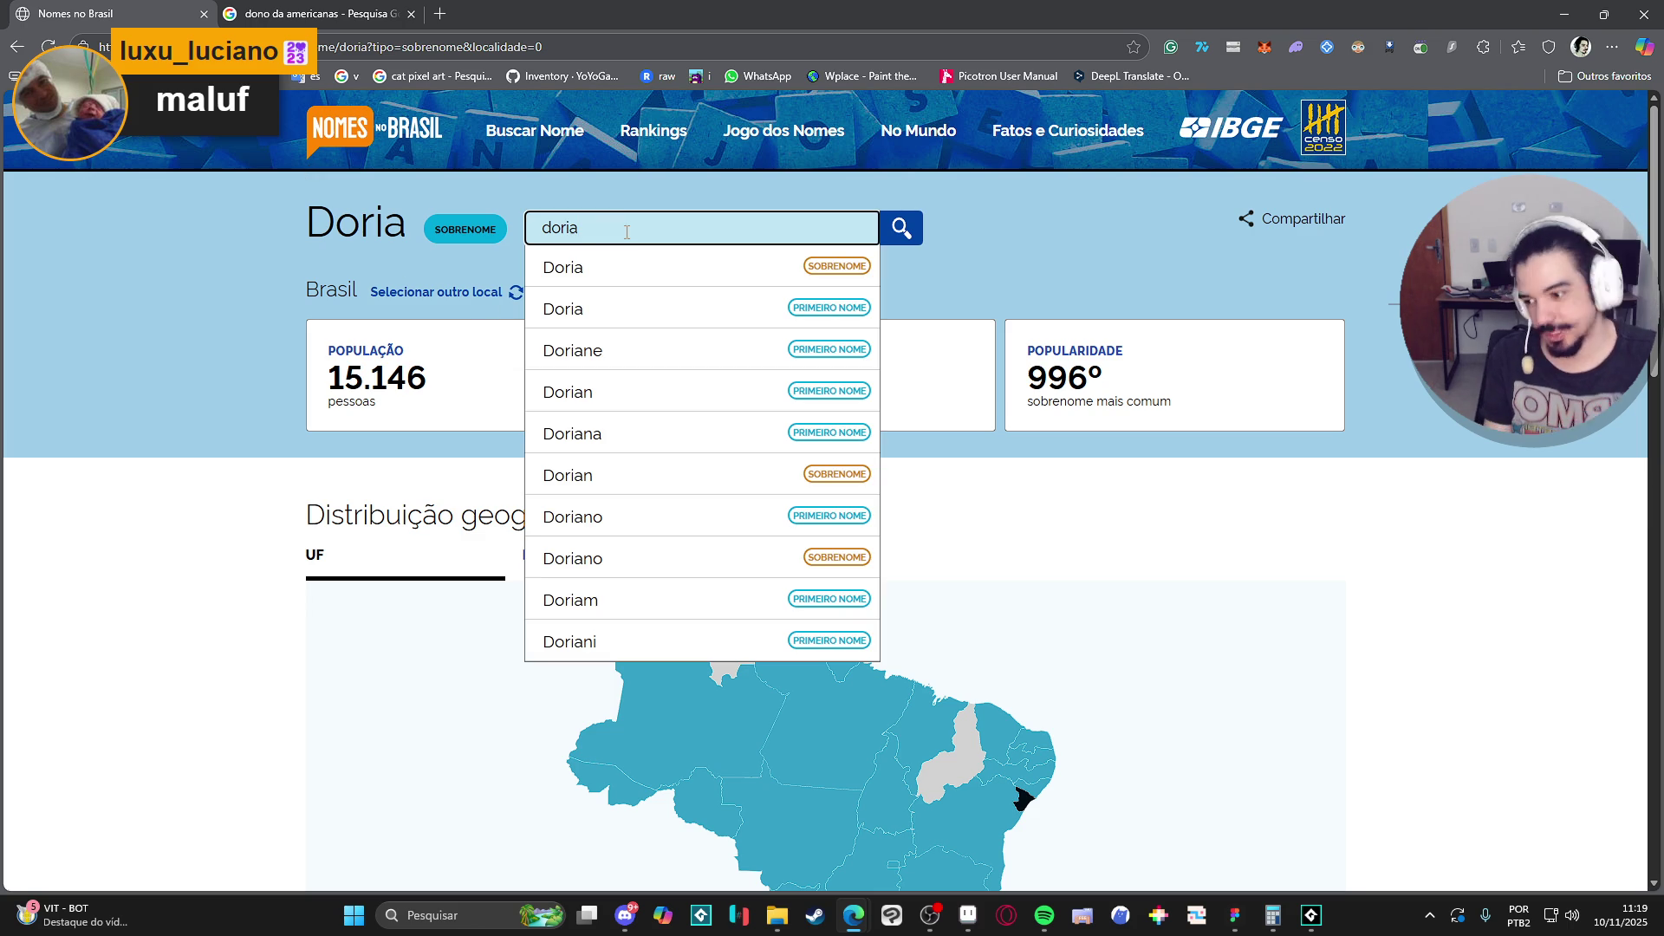
{"action": "key", "text": "ctrl+a"}
{"action": "type", "text": "malu"}
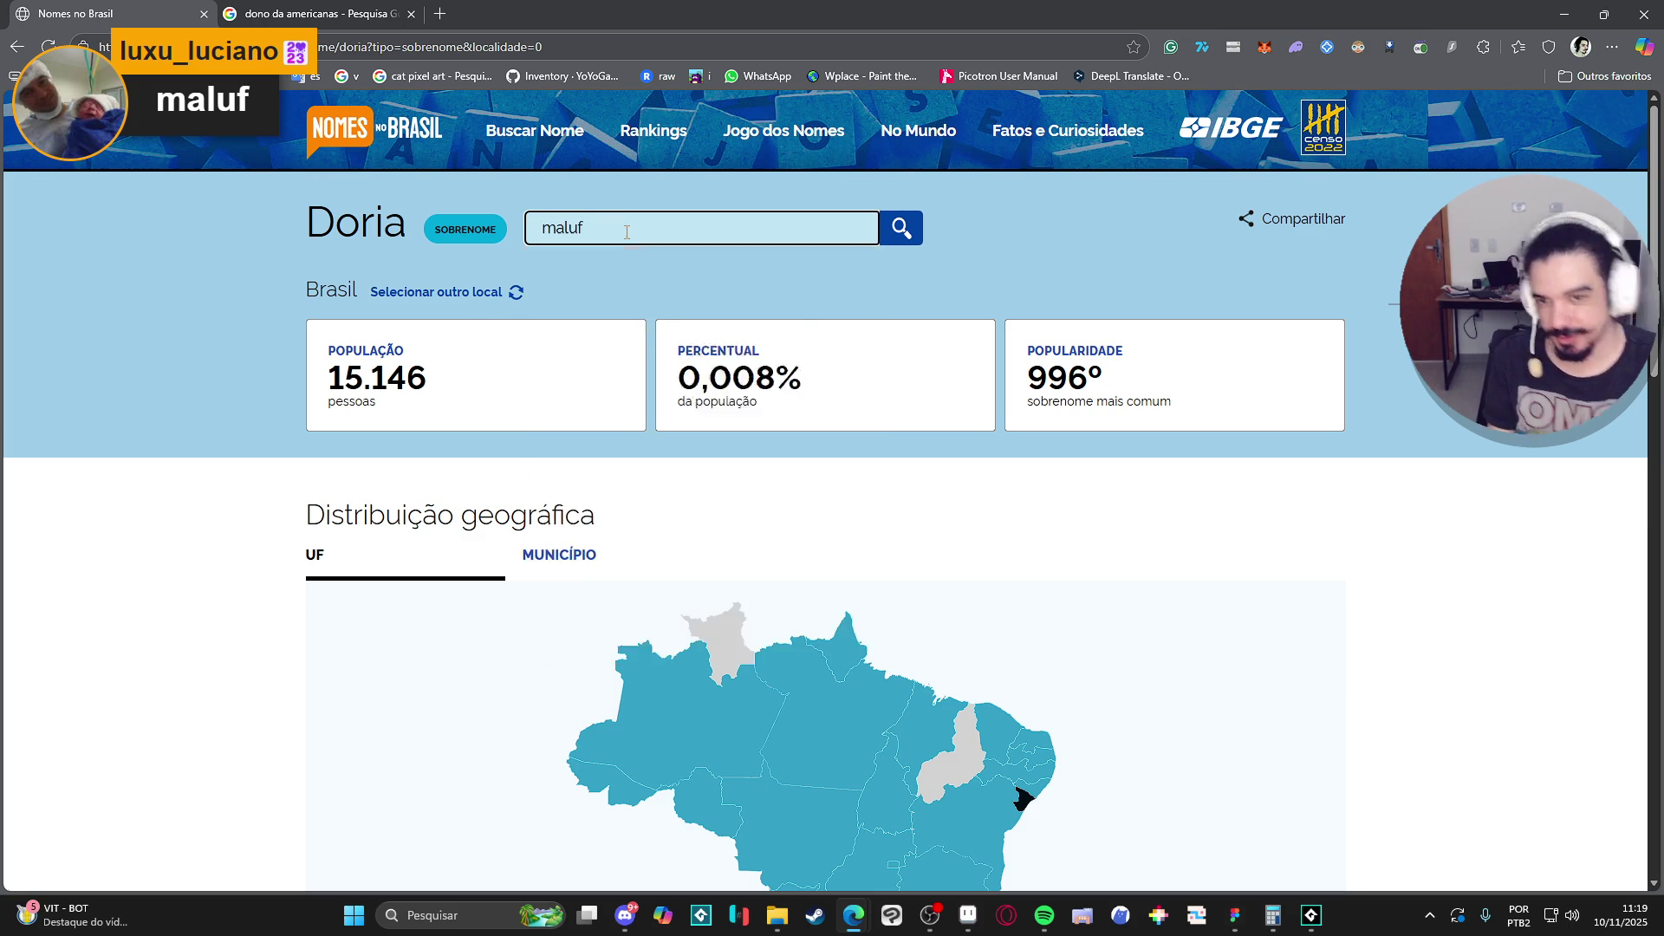
{"action": "left_click", "coordinate": [691, 271]}
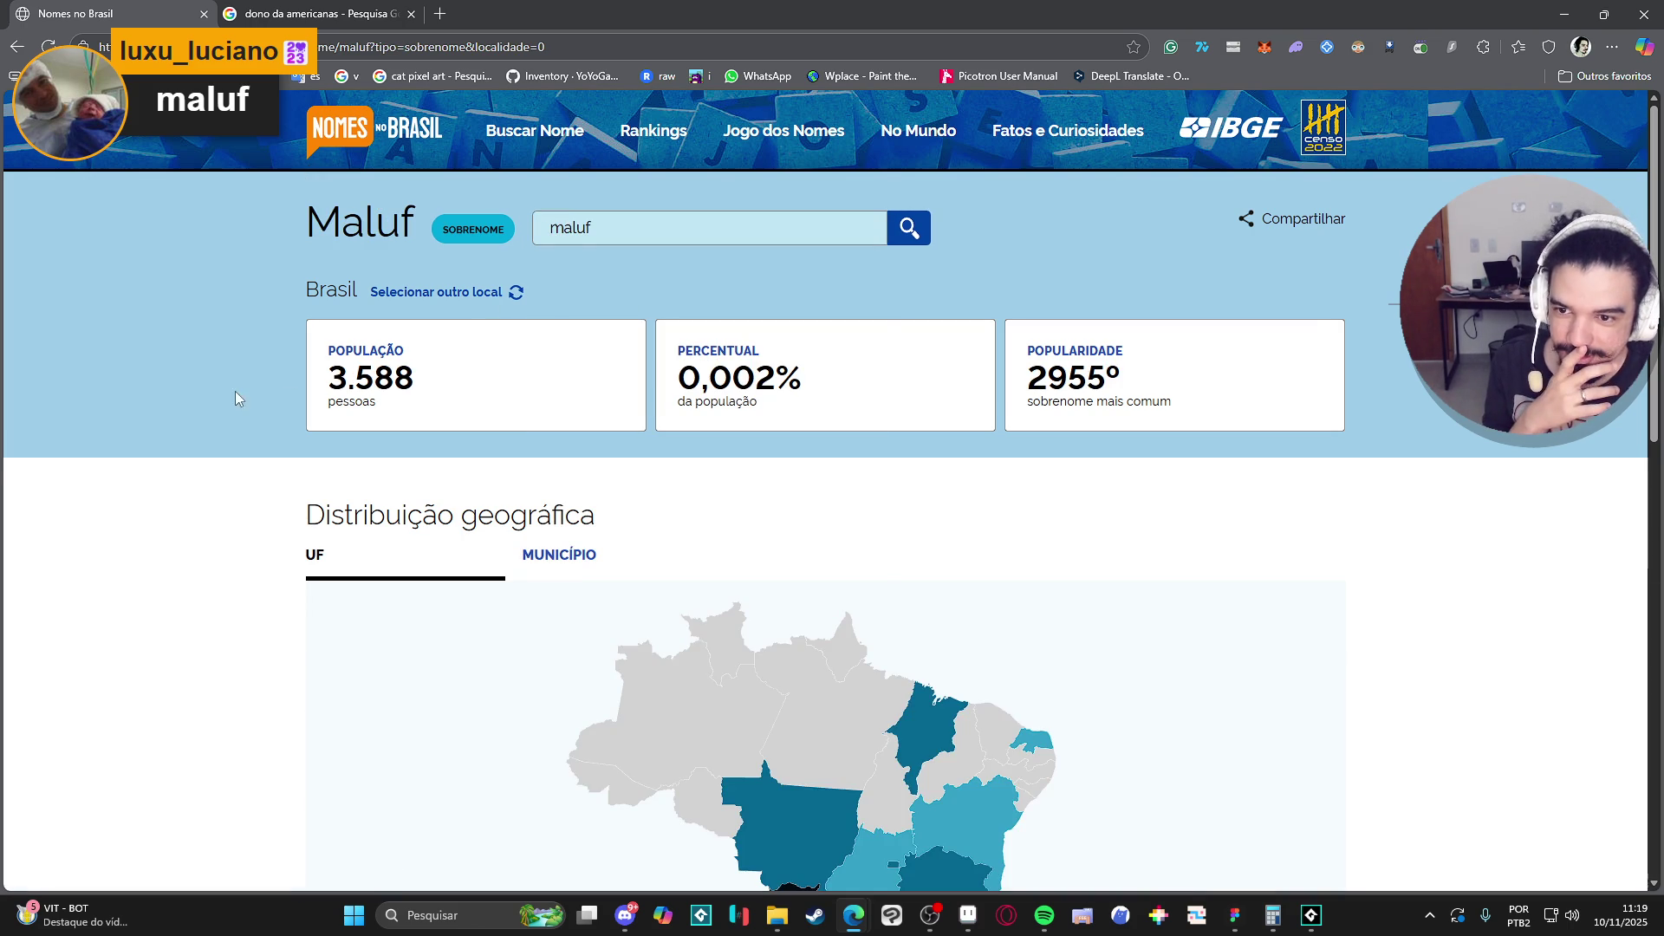
{"action": "left_click", "coordinate": [625, 228]}
{"action": "left_click", "coordinate": [596, 312]}
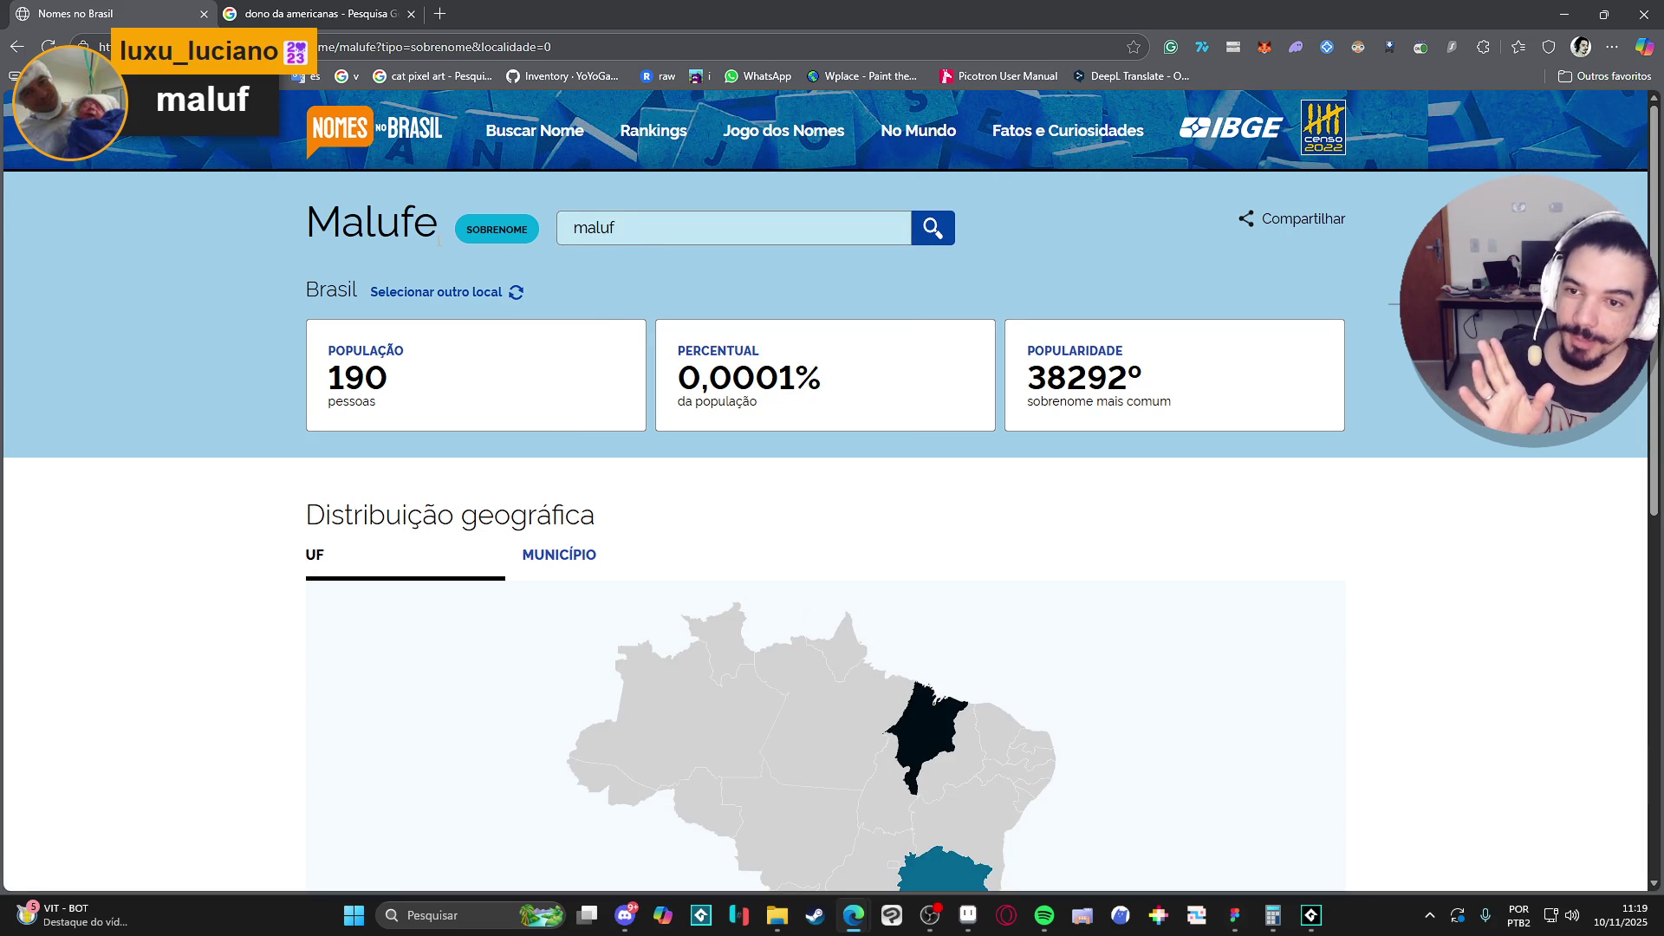
{"action": "left_click", "coordinate": [676, 226]}
{"action": "left_click", "coordinate": [638, 353]}
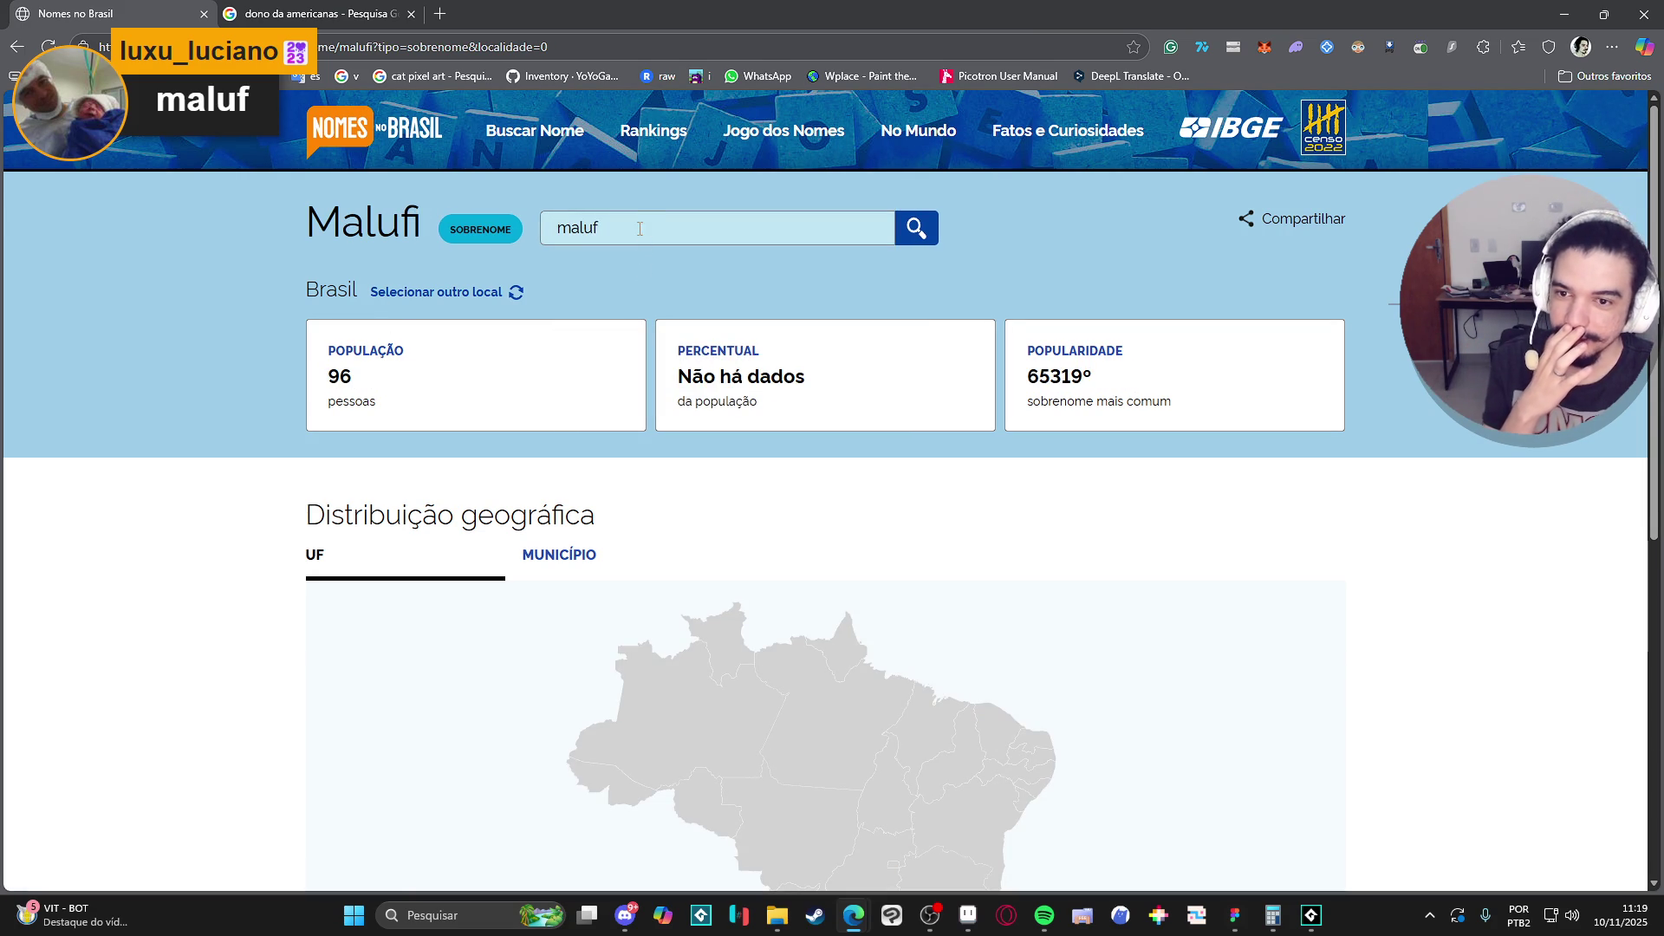
{"action": "left_click", "coordinate": [639, 227]}
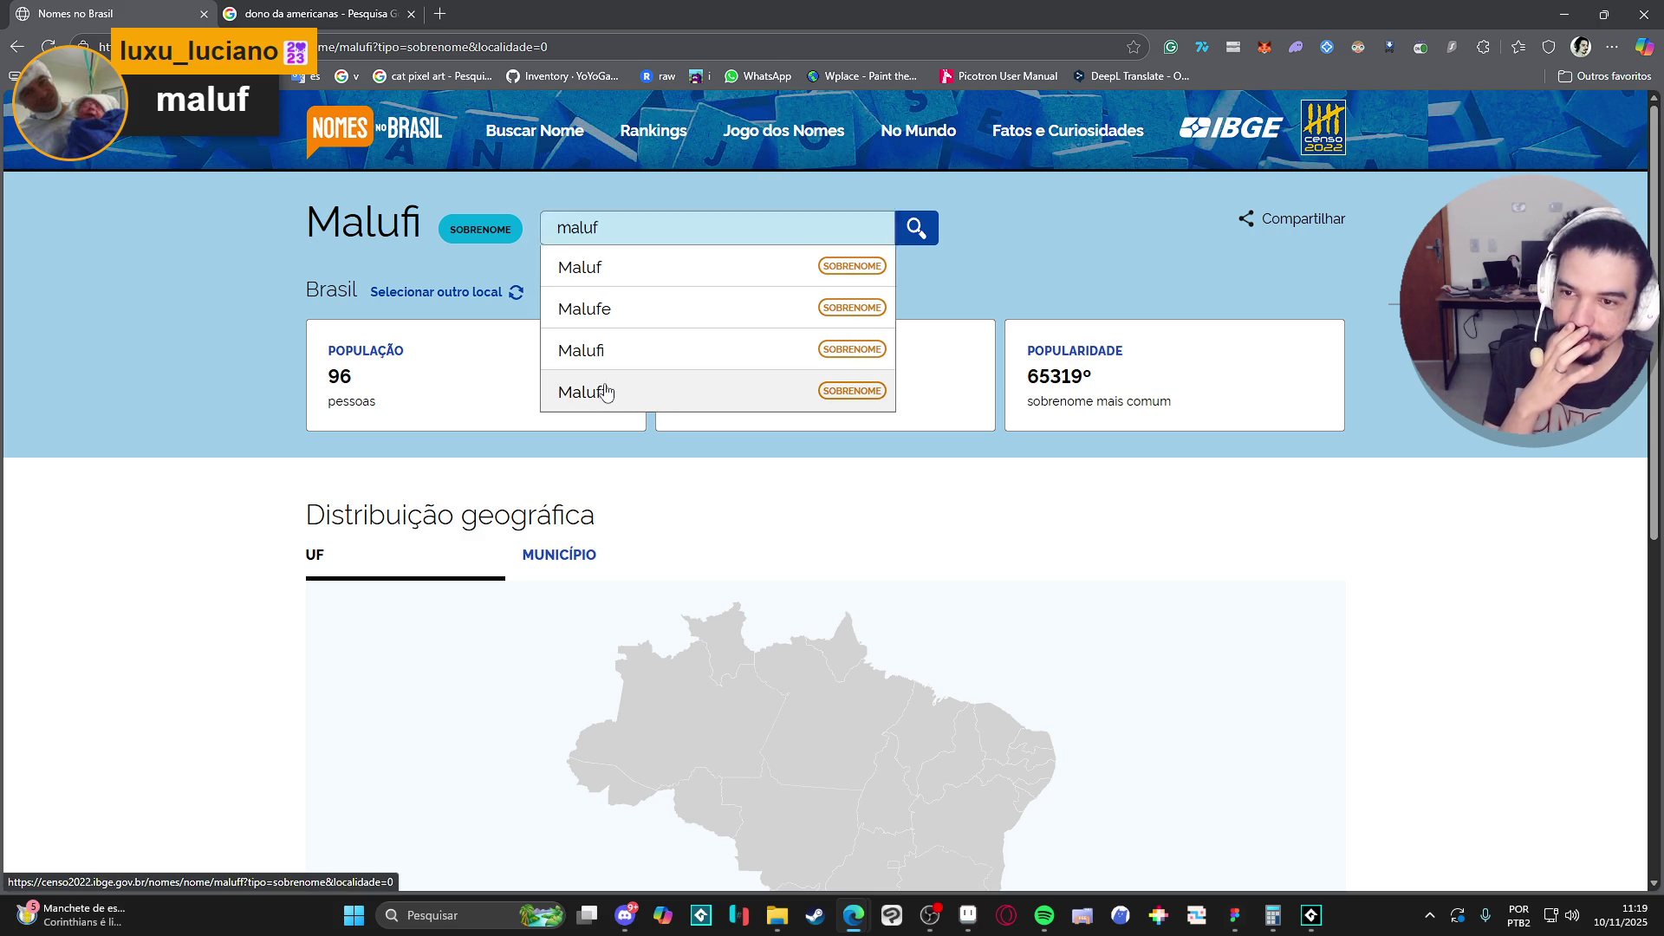
{"action": "left_click", "coordinate": [637, 392]}
{"action": "left_click", "coordinate": [613, 229]}
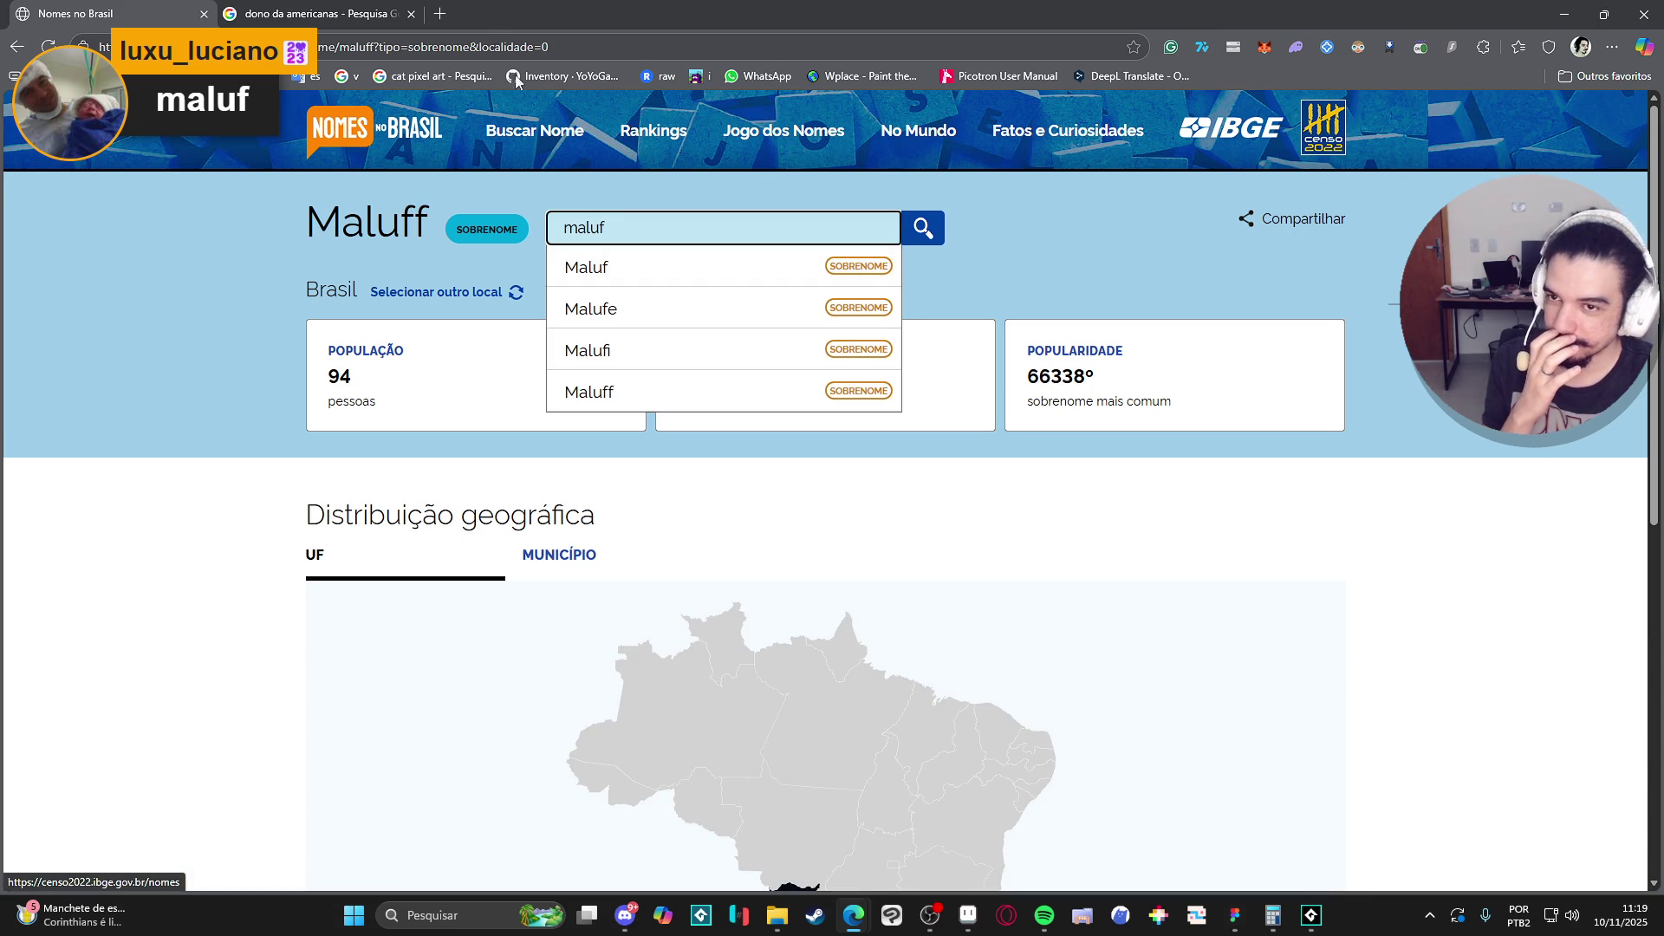
Change the Google query to 'maulo mal', then reload Maluf: 3.588 people, ranked 2955º.
{"action": "left_click", "coordinate": [380, 12]}
{"action": "left_click", "coordinate": [394, 138]}
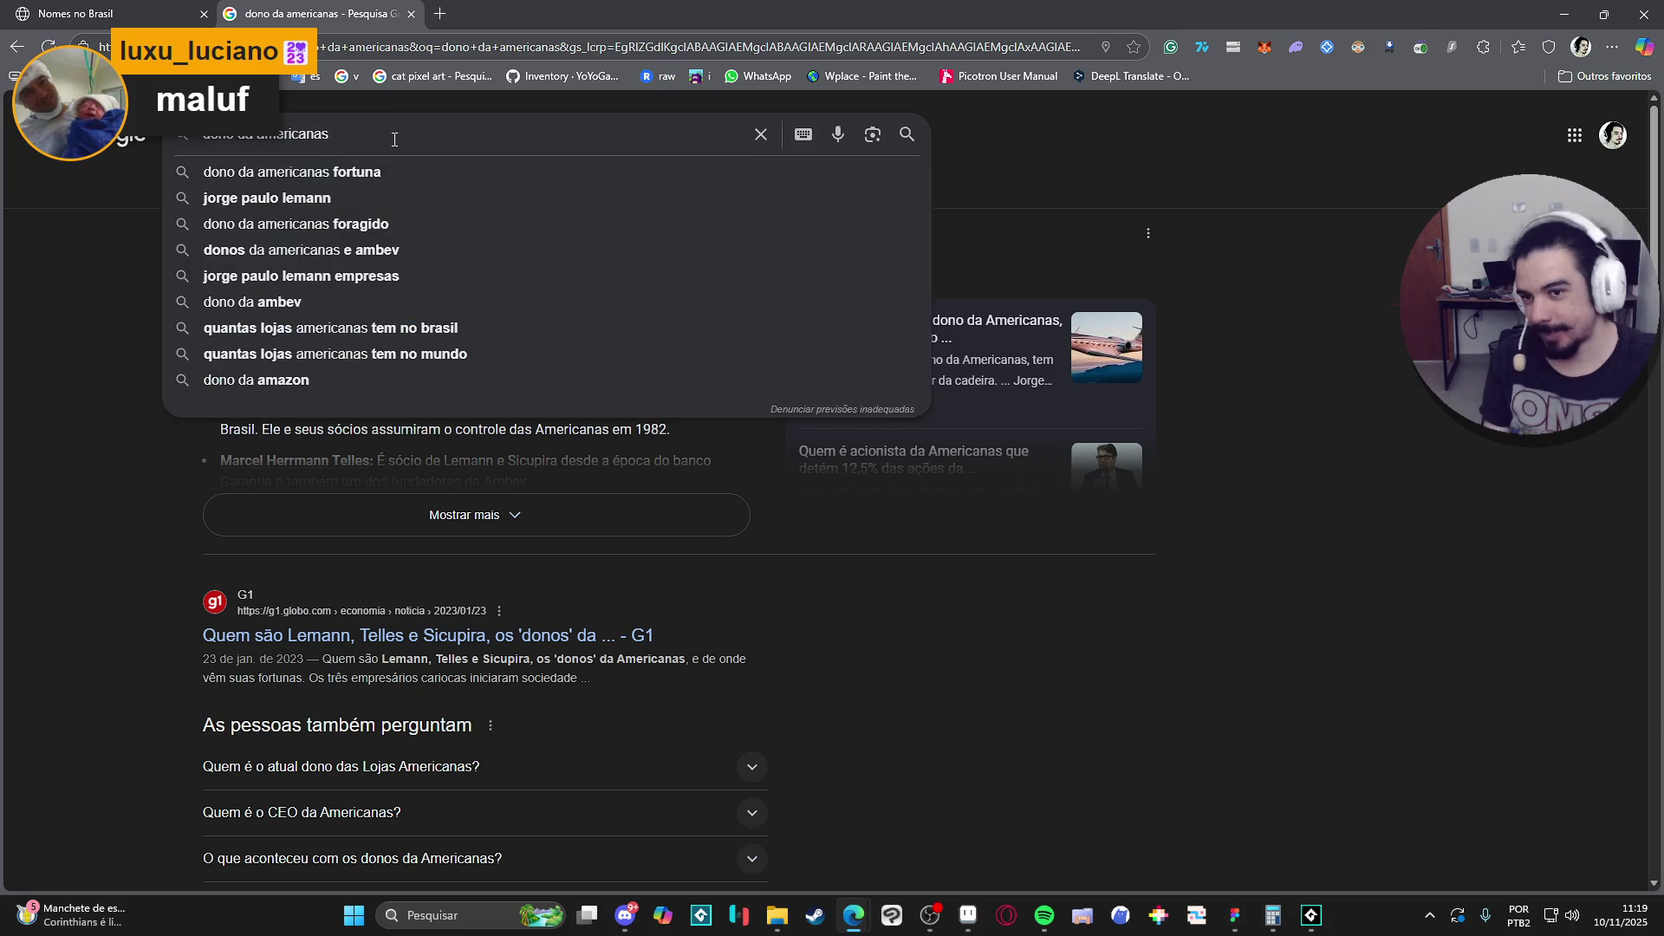
{"action": "key", "text": "ctrl+a"}
{"action": "type", "text": "maulo mal"}
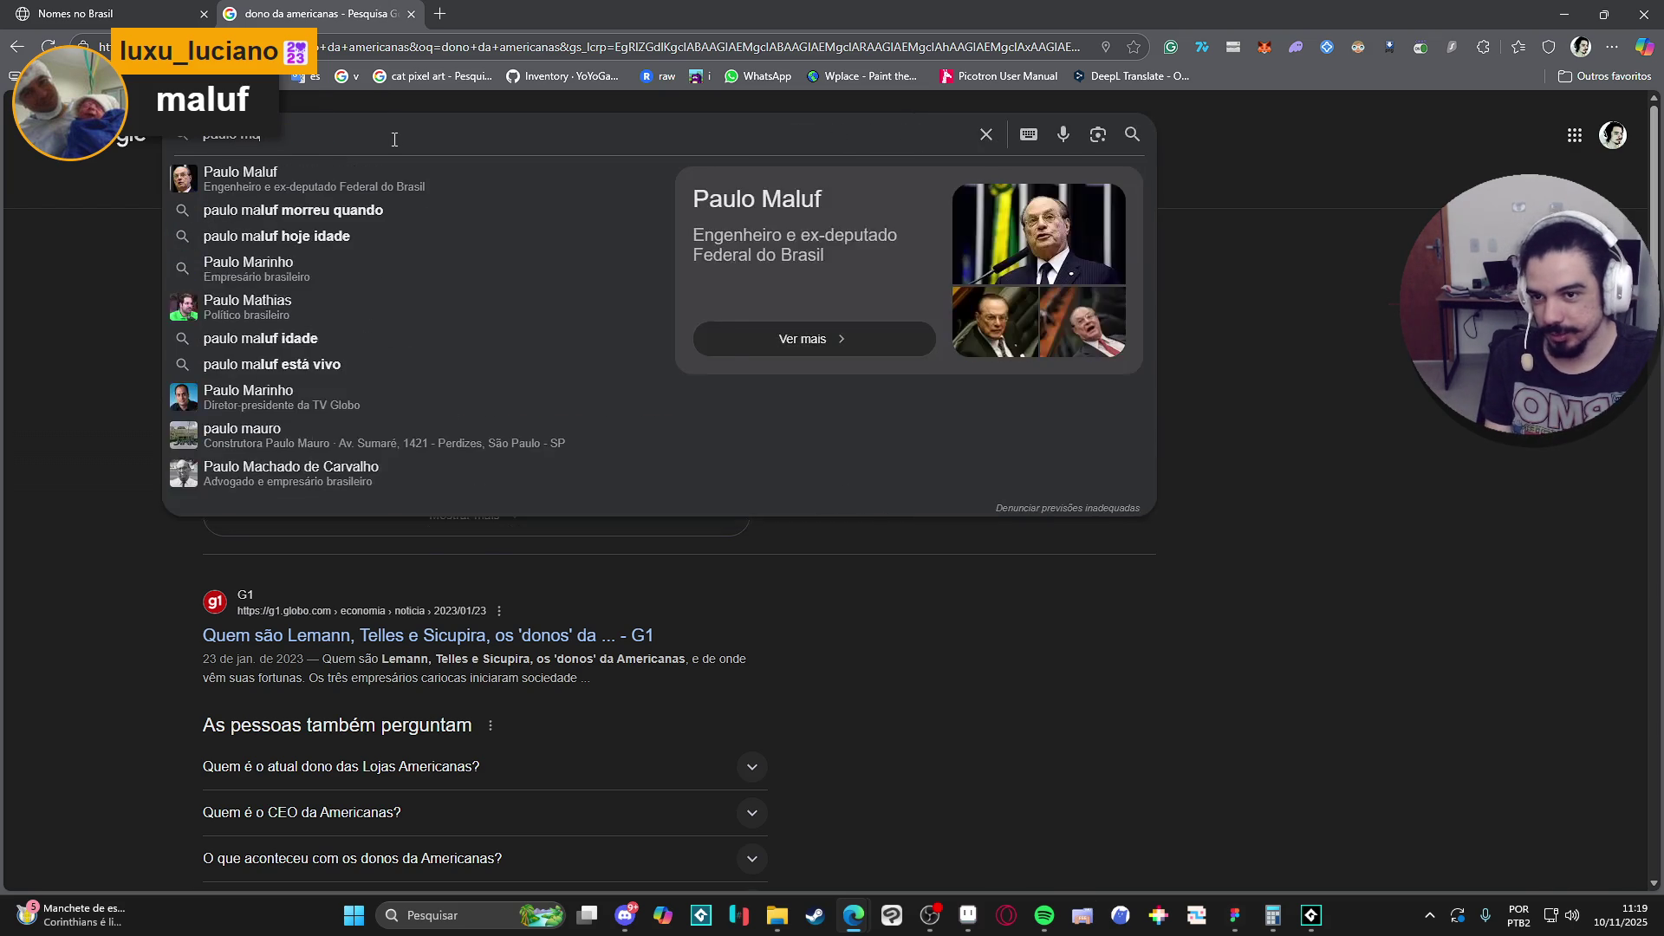
{"action": "key", "text": "ctrl+shift+Tab"}
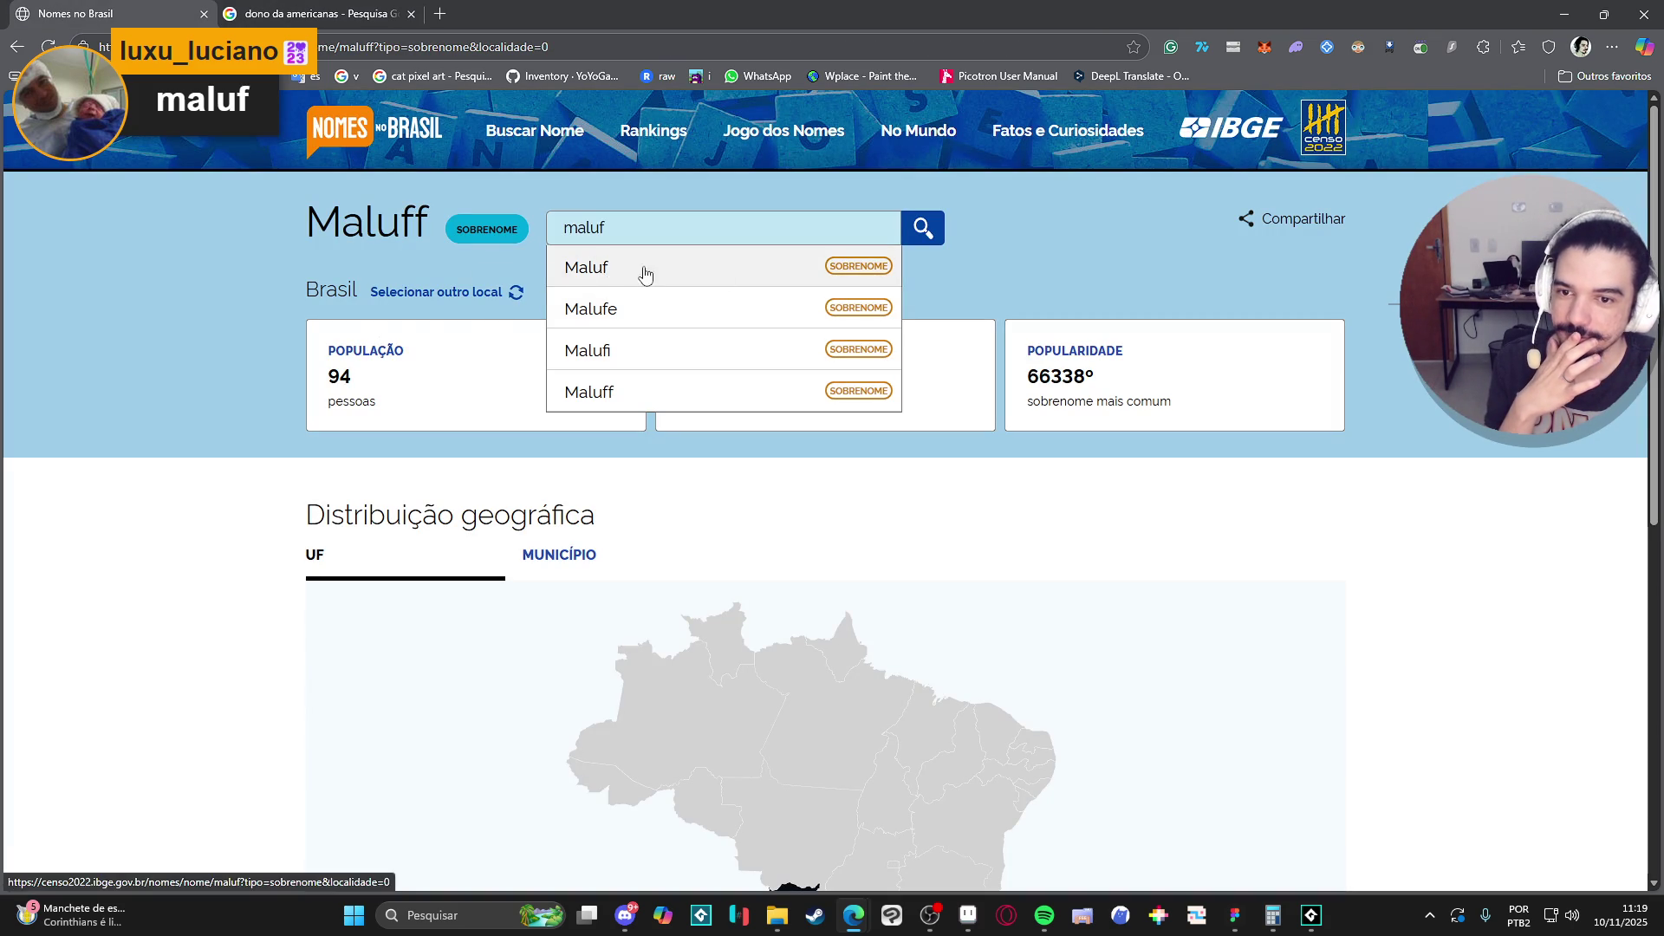
{"action": "left_click", "coordinate": [642, 272]}
{"action": "scroll", "coordinate": [277, 345], "scroll_direction": "down", "scroll_amount": 4}
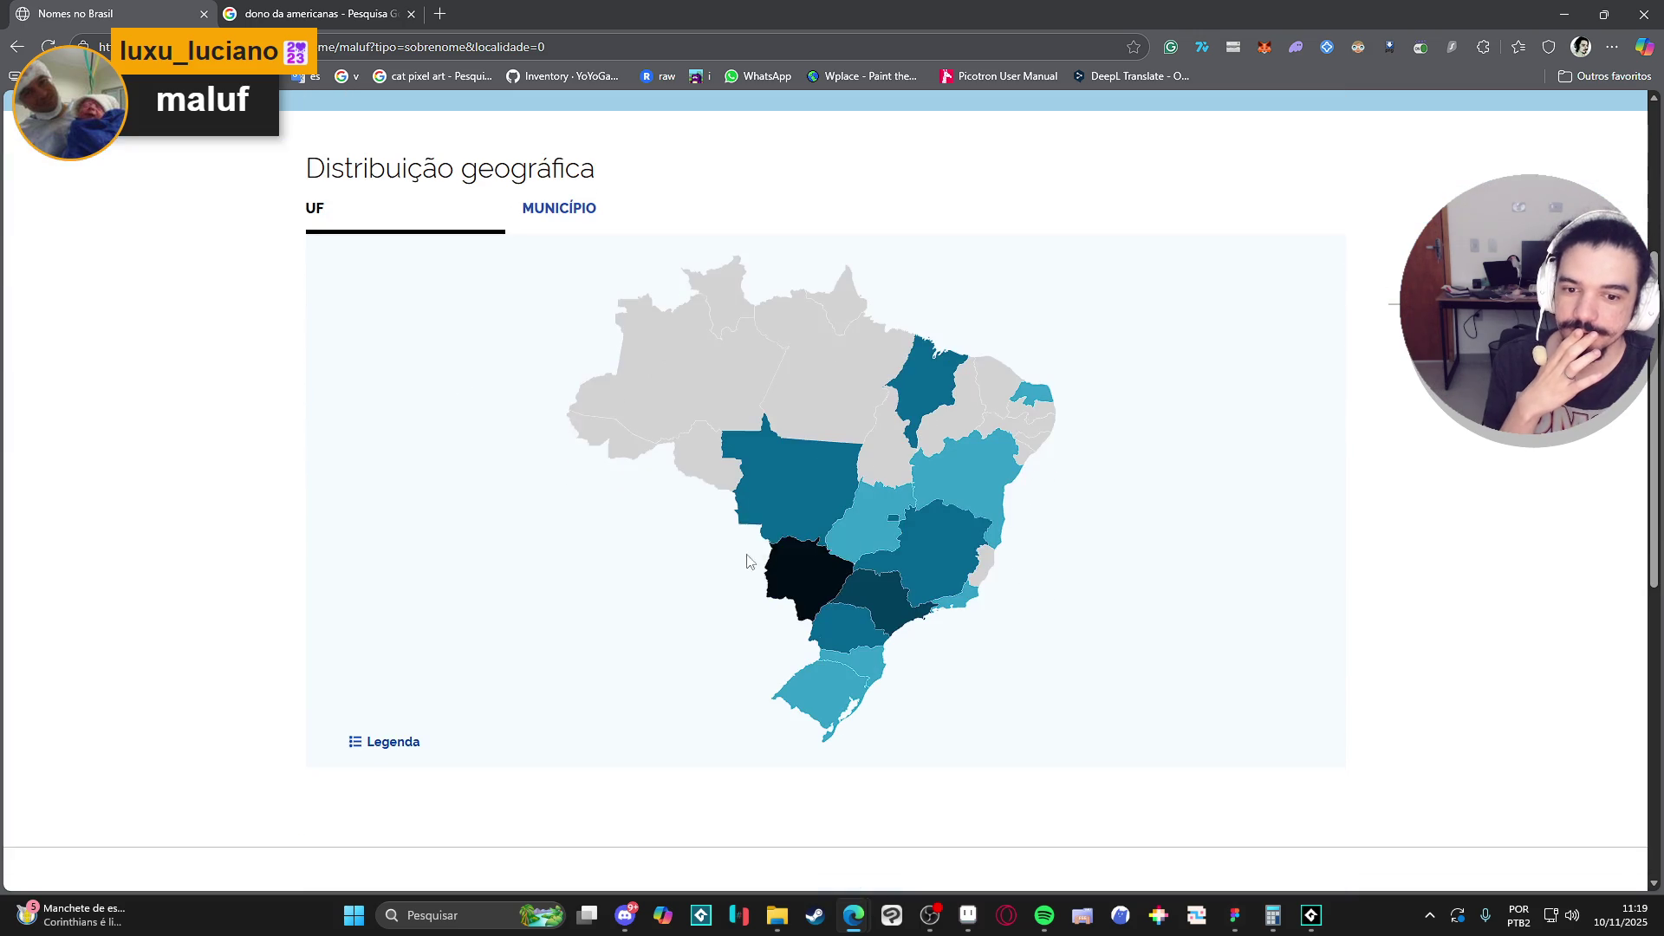
{"action": "mouse_move", "coordinate": [807, 579]}
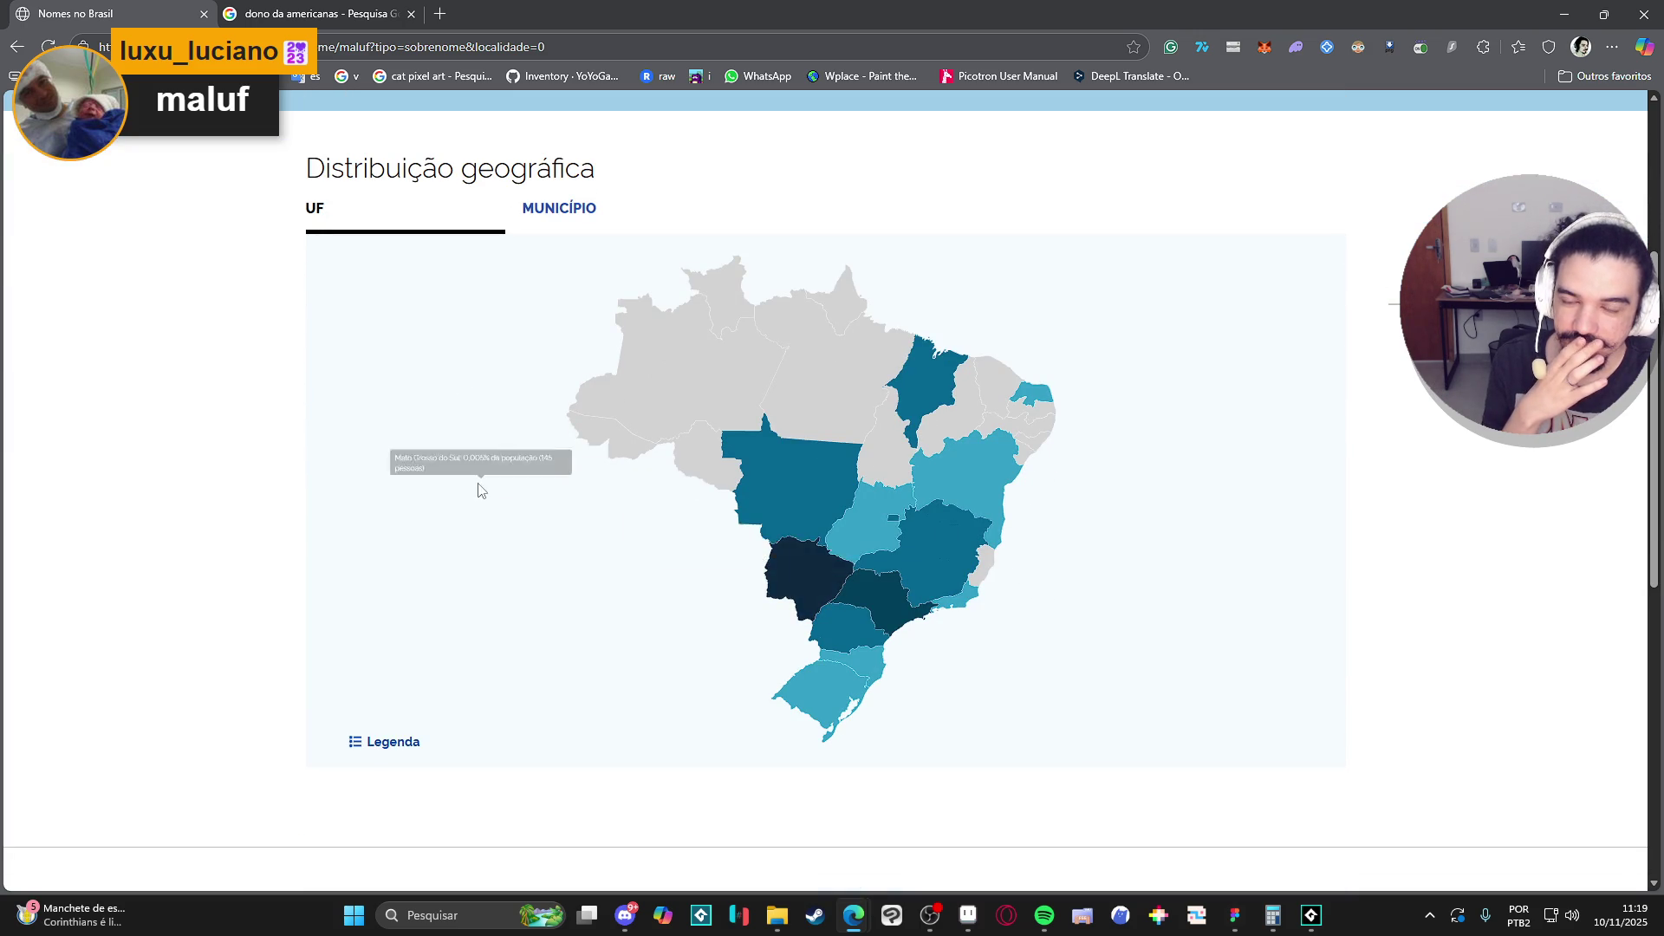
{"action": "scroll", "coordinate": [477, 484], "scroll_direction": "up", "scroll_amount": 3}
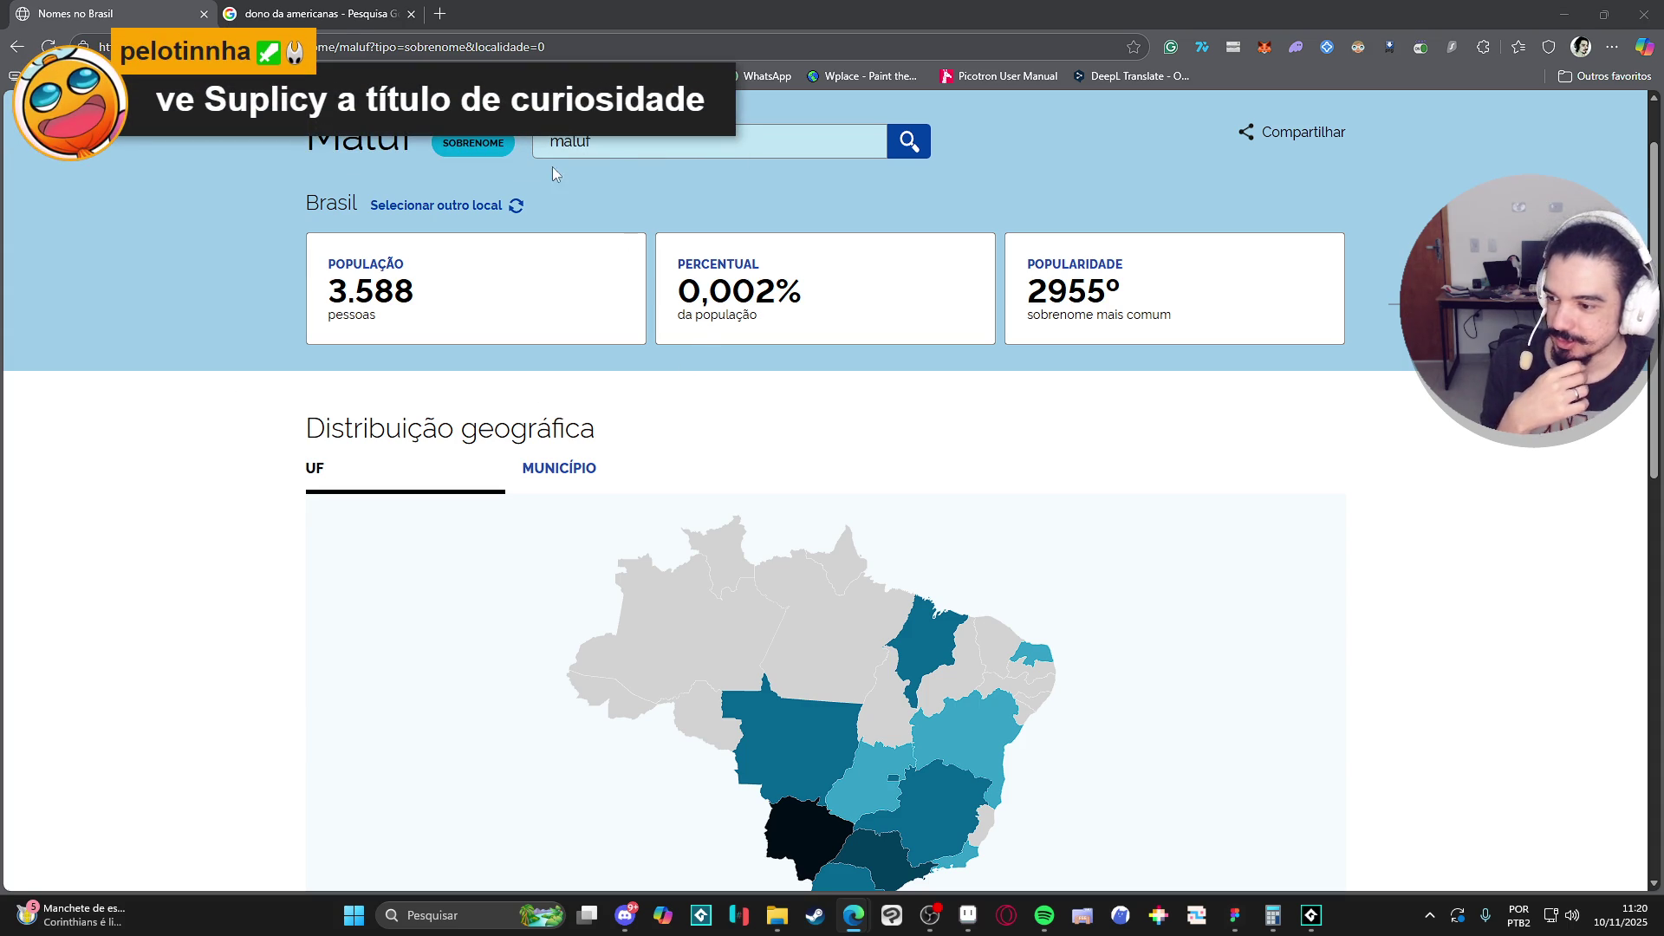
Search 'supli', pick Suplicy, and check its 180 people ranked 40060º on the map.
{"action": "left_click", "coordinate": [632, 146]}
{"action": "type", "text": "su"}
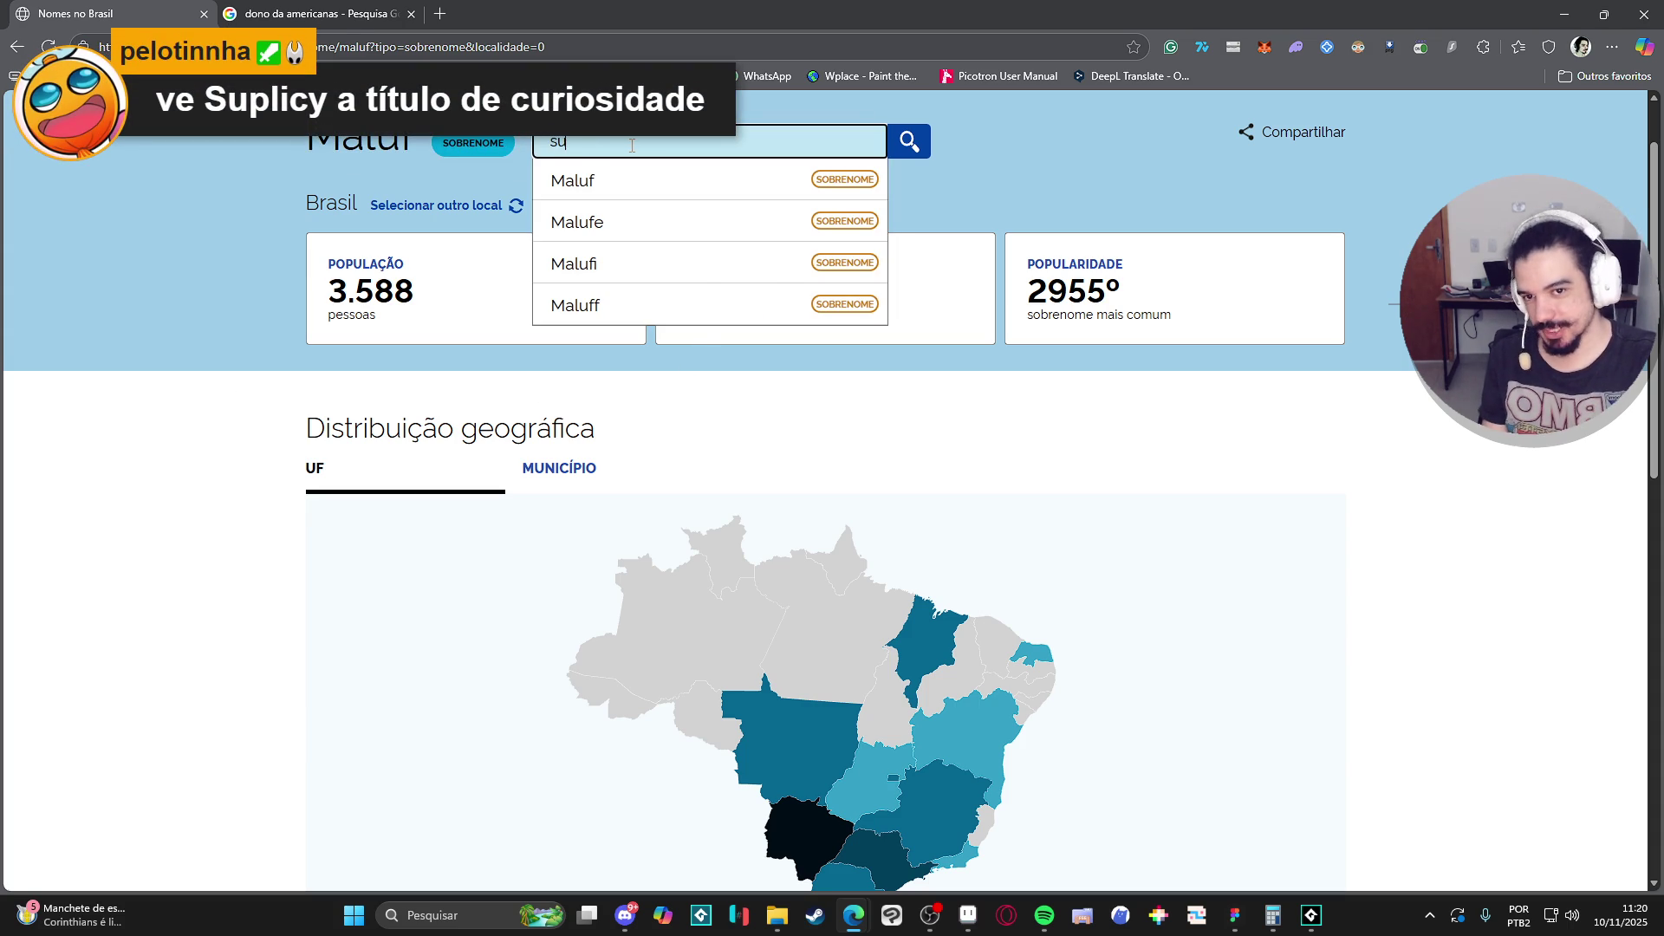
{"action": "type", "text": "pli"}
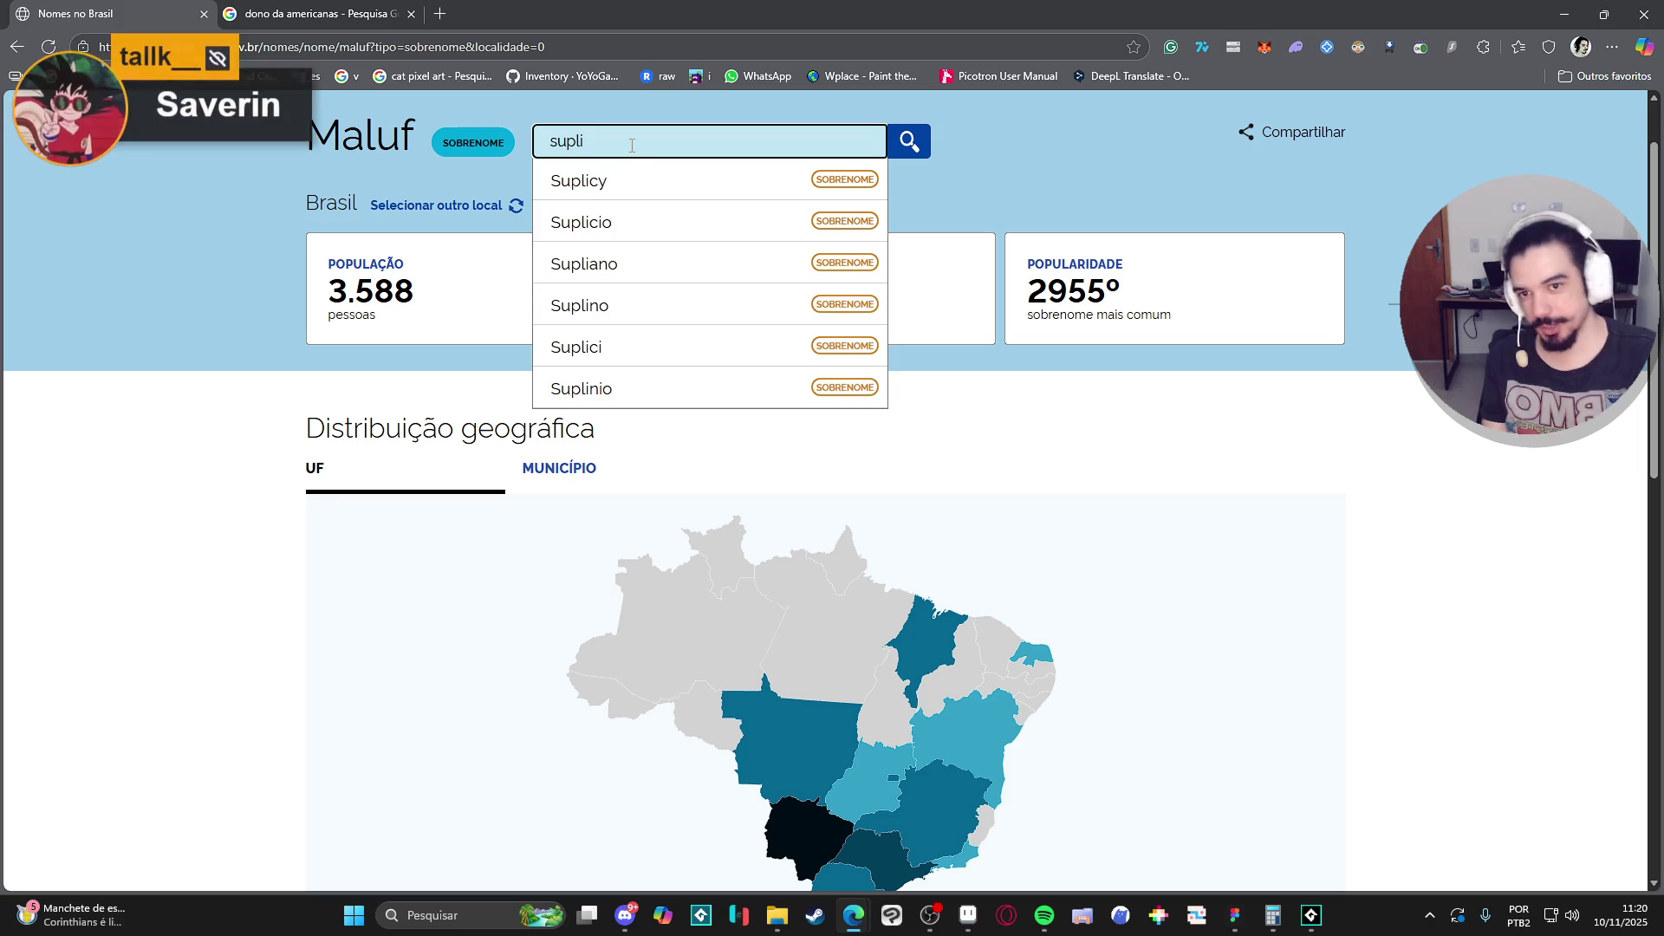
{"action": "left_click", "coordinate": [643, 198]}
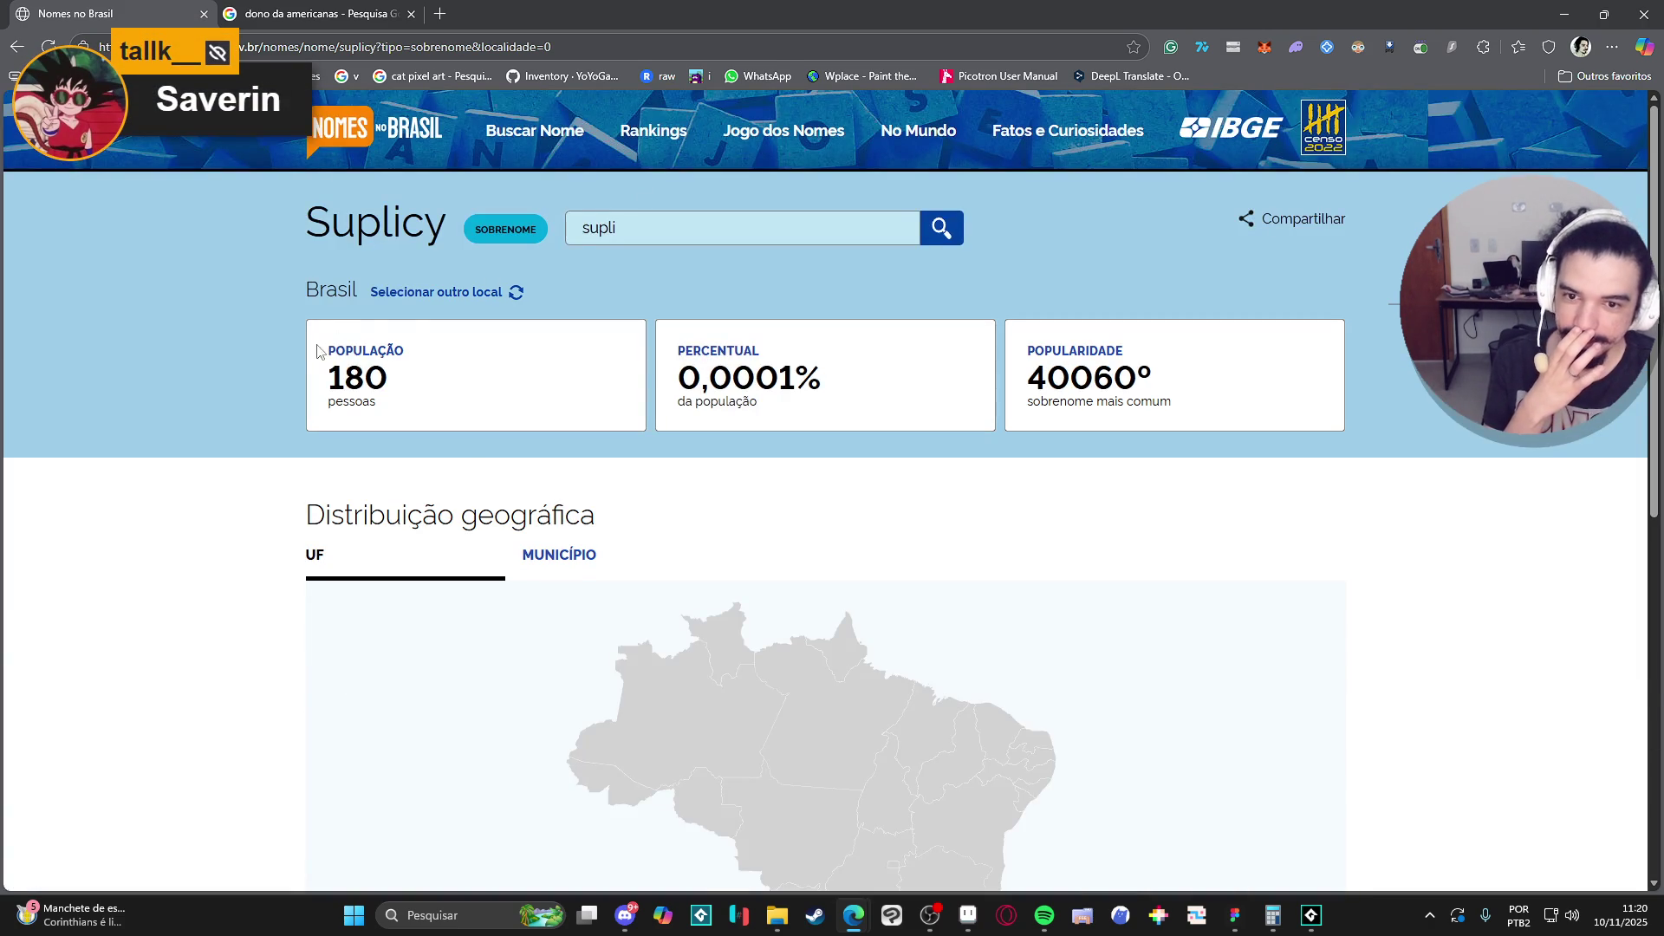
{"action": "scroll", "coordinate": [315, 351], "scroll_direction": "down", "scroll_amount": 4}
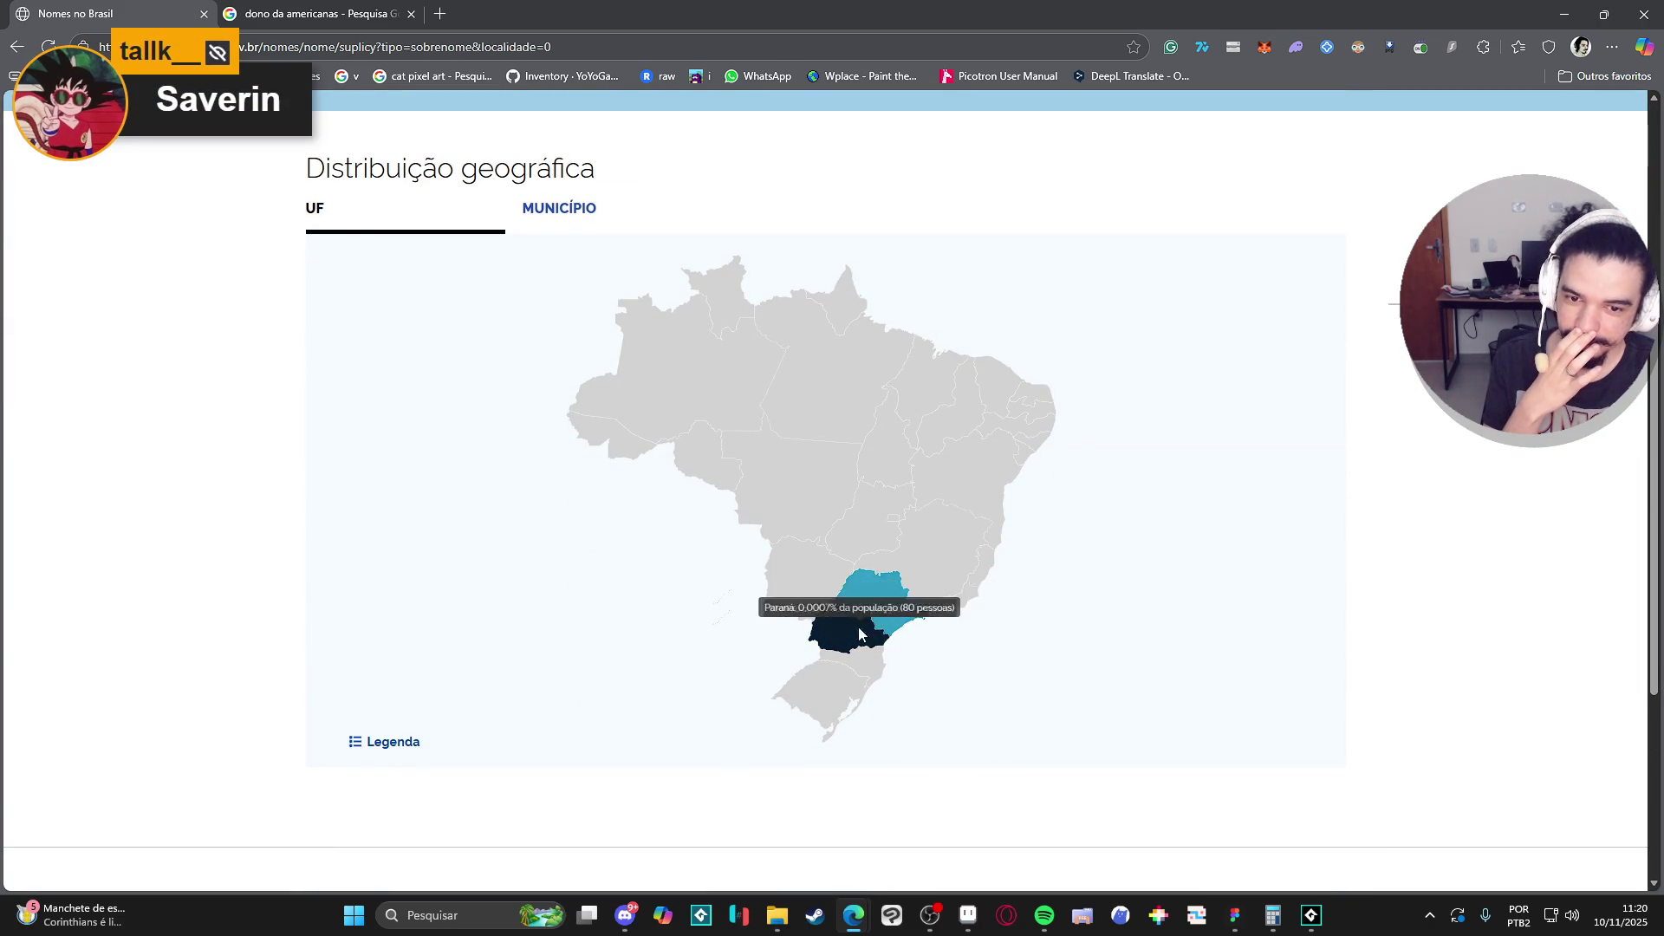
{"action": "scroll", "coordinate": [253, 508], "scroll_direction": "up", "scroll_amount": 2}
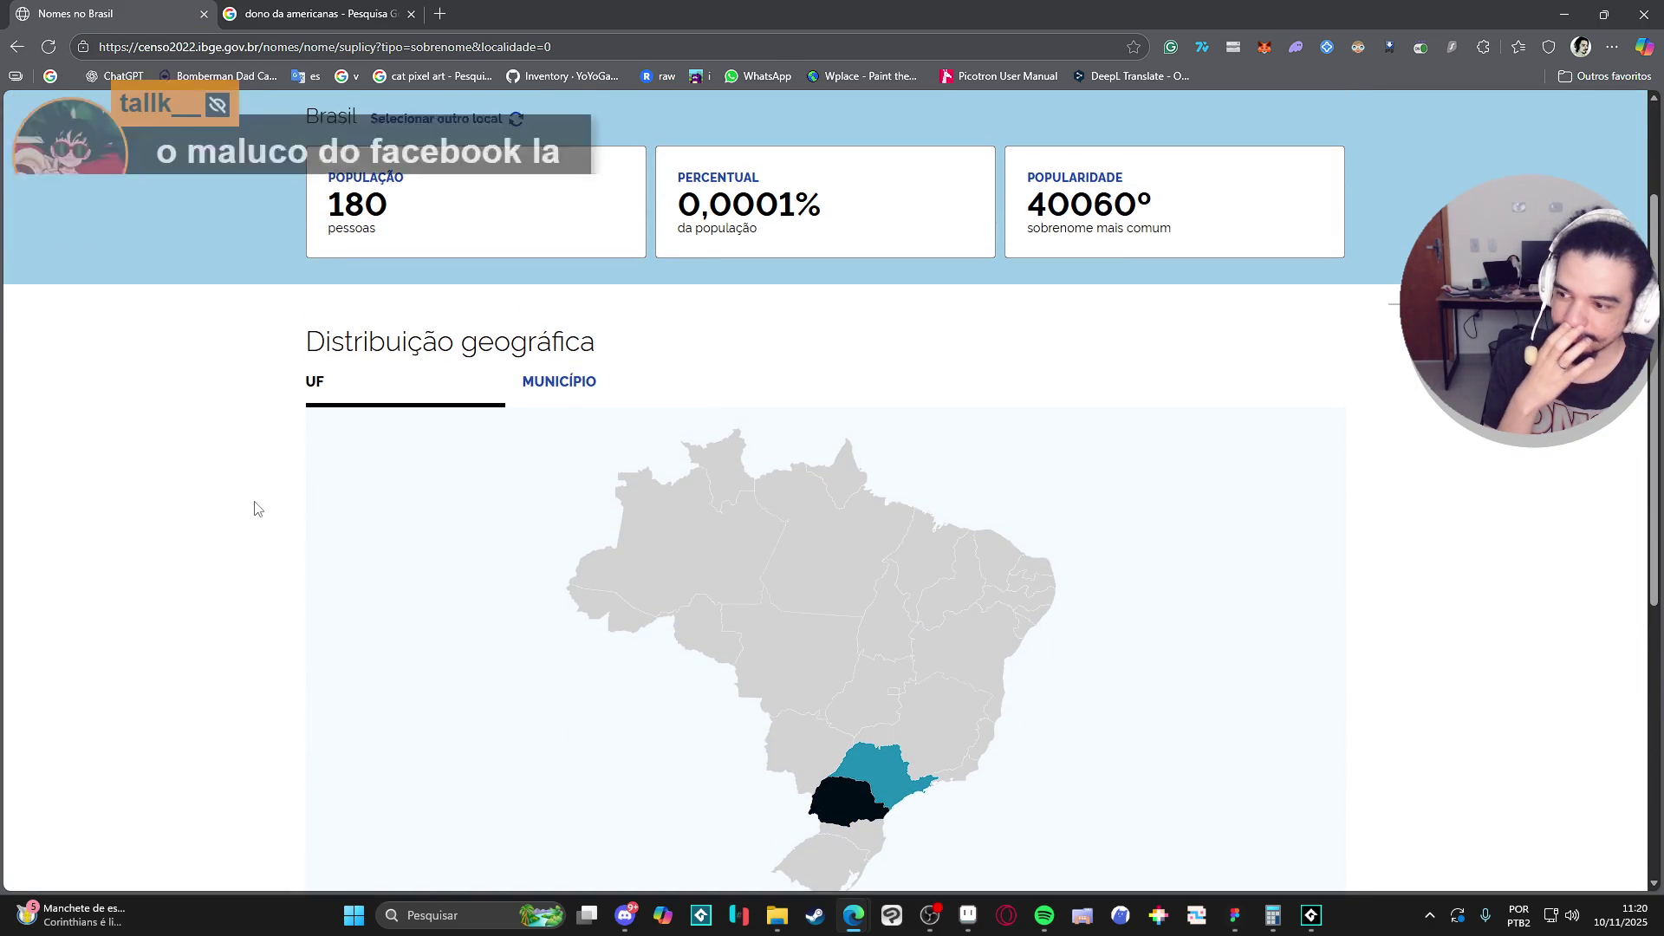
{"action": "scroll", "coordinate": [254, 509], "scroll_direction": "up", "scroll_amount": 2}
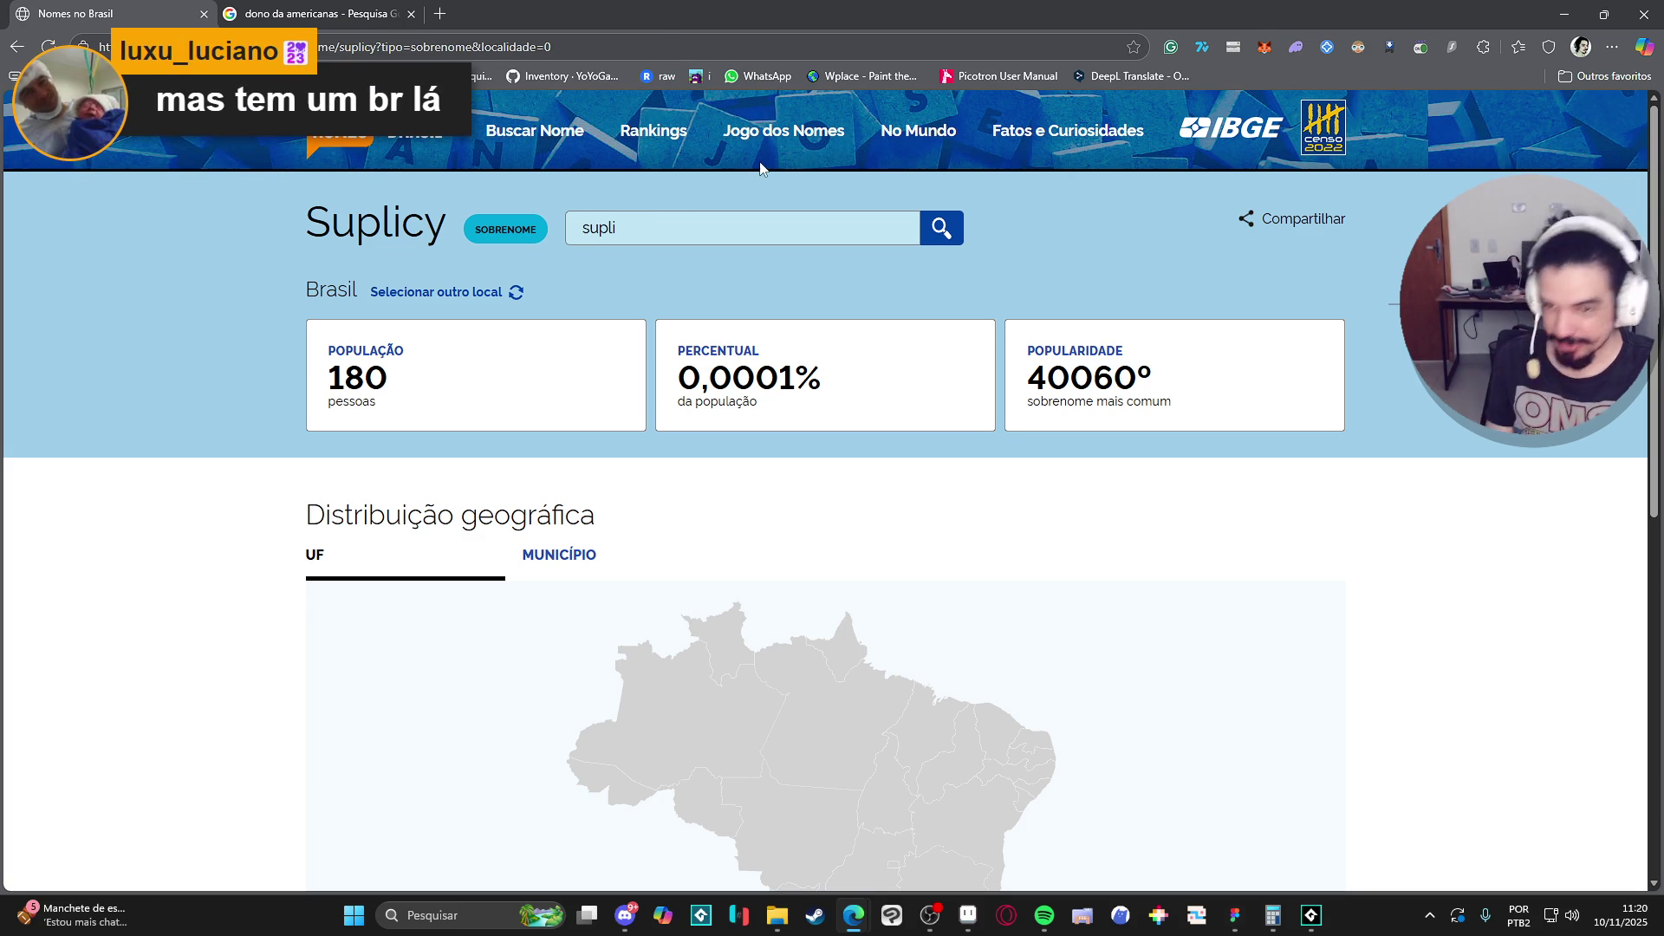
Search 'saverin', pick Saverino, and check its 51 people, found only in SP.
{"action": "left_click", "coordinate": [676, 218]}
{"action": "type", "text": "sav"}
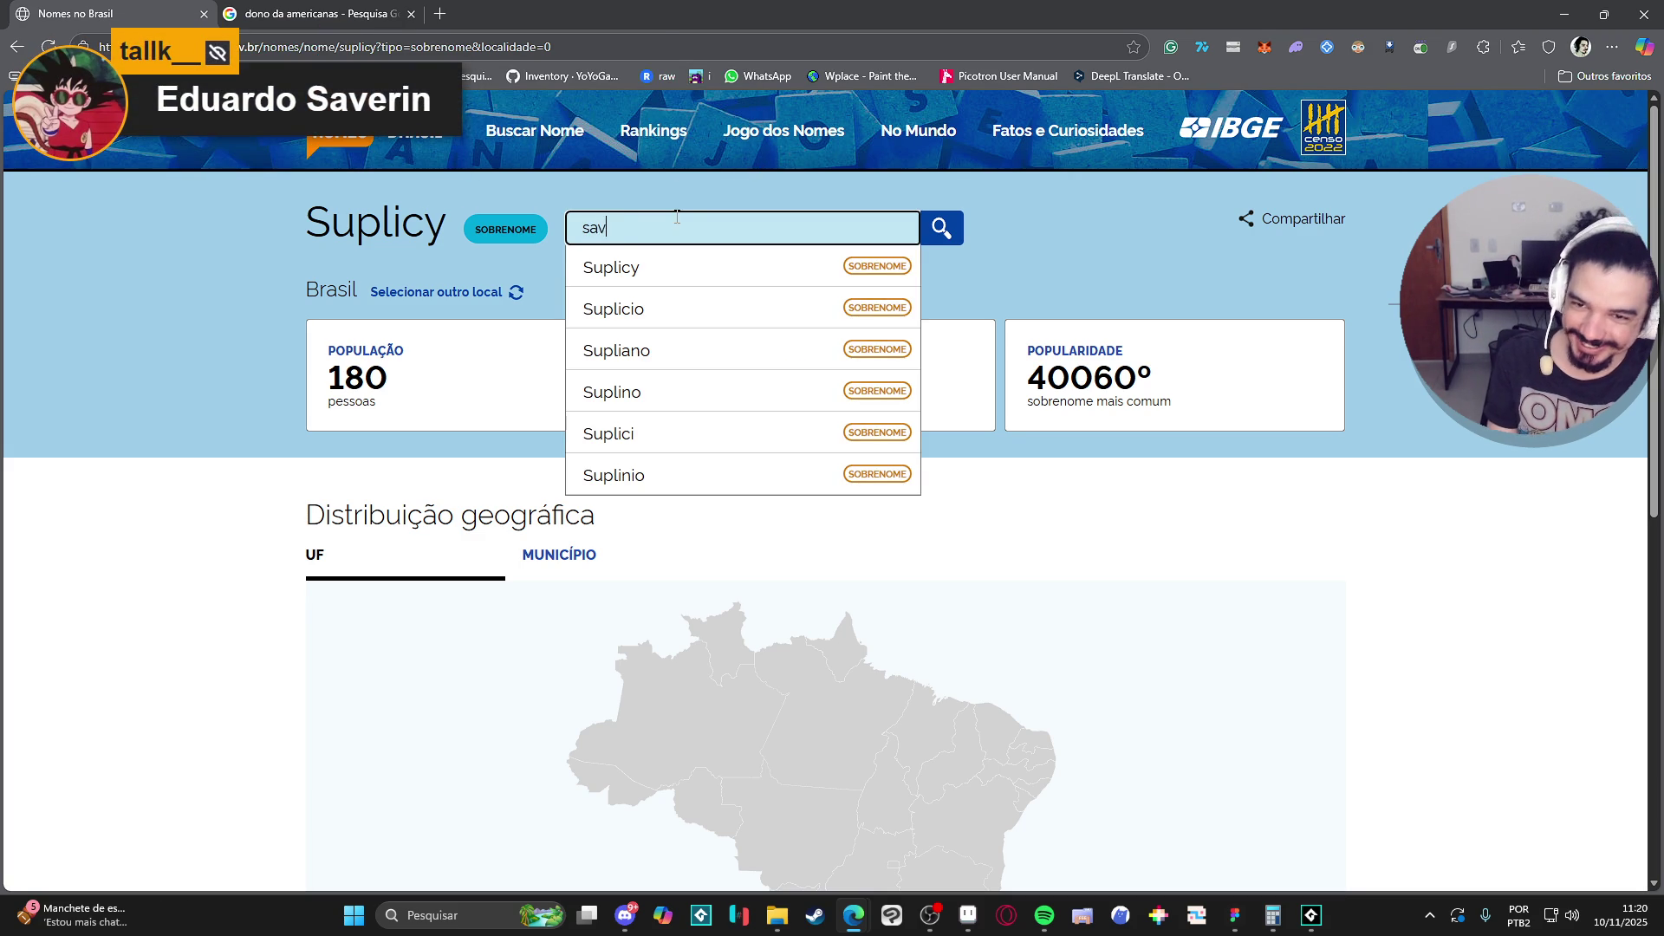
{"action": "type", "text": "erin"}
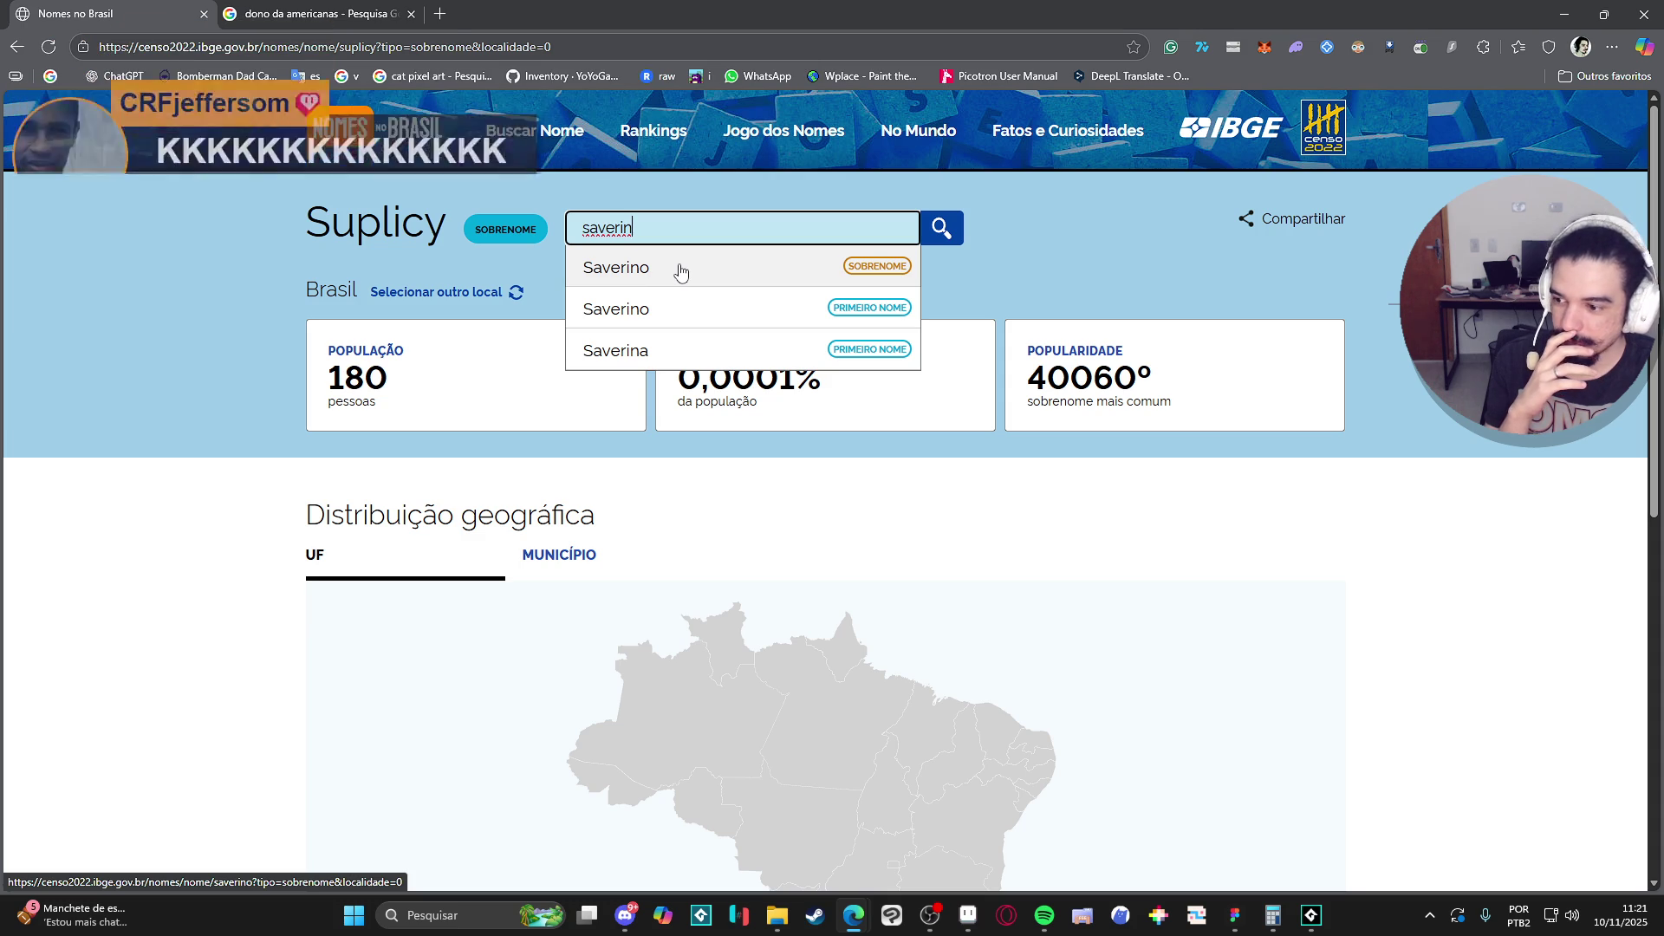
{"action": "left_click", "coordinate": [680, 271]}
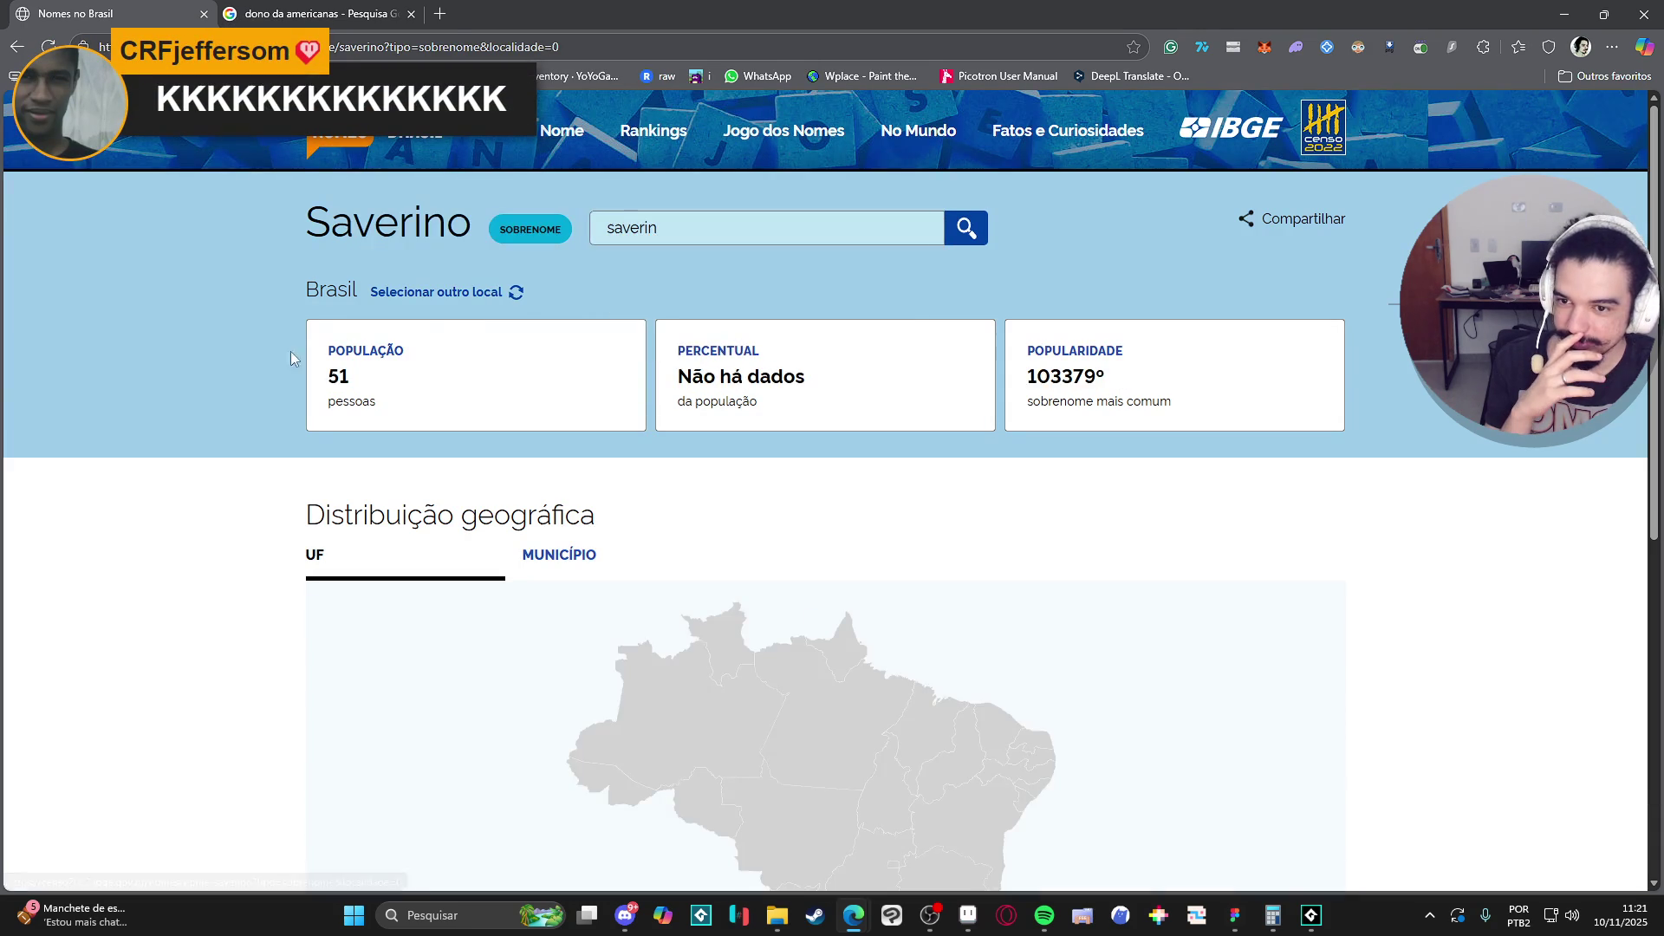
{"action": "scroll", "coordinate": [258, 338], "scroll_direction": "down", "scroll_amount": 5}
{"action": "scroll", "coordinate": [245, 338], "scroll_direction": "up", "scroll_amount": 4}
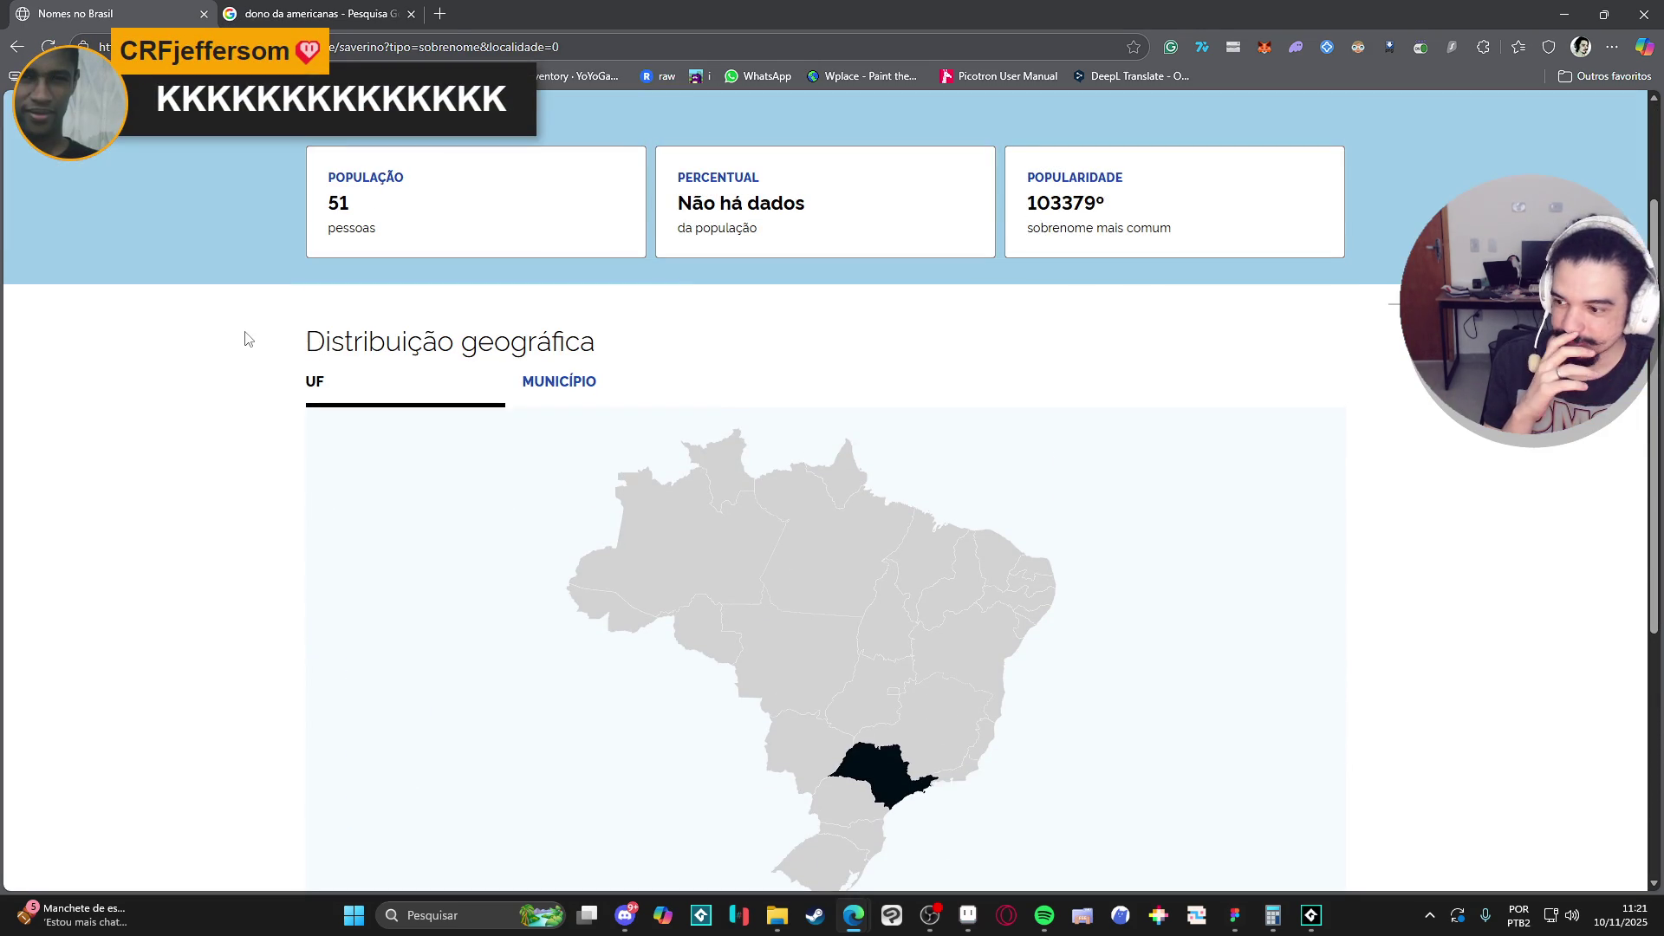
{"action": "scroll", "coordinate": [248, 338], "scroll_direction": "up", "scroll_amount": 2}
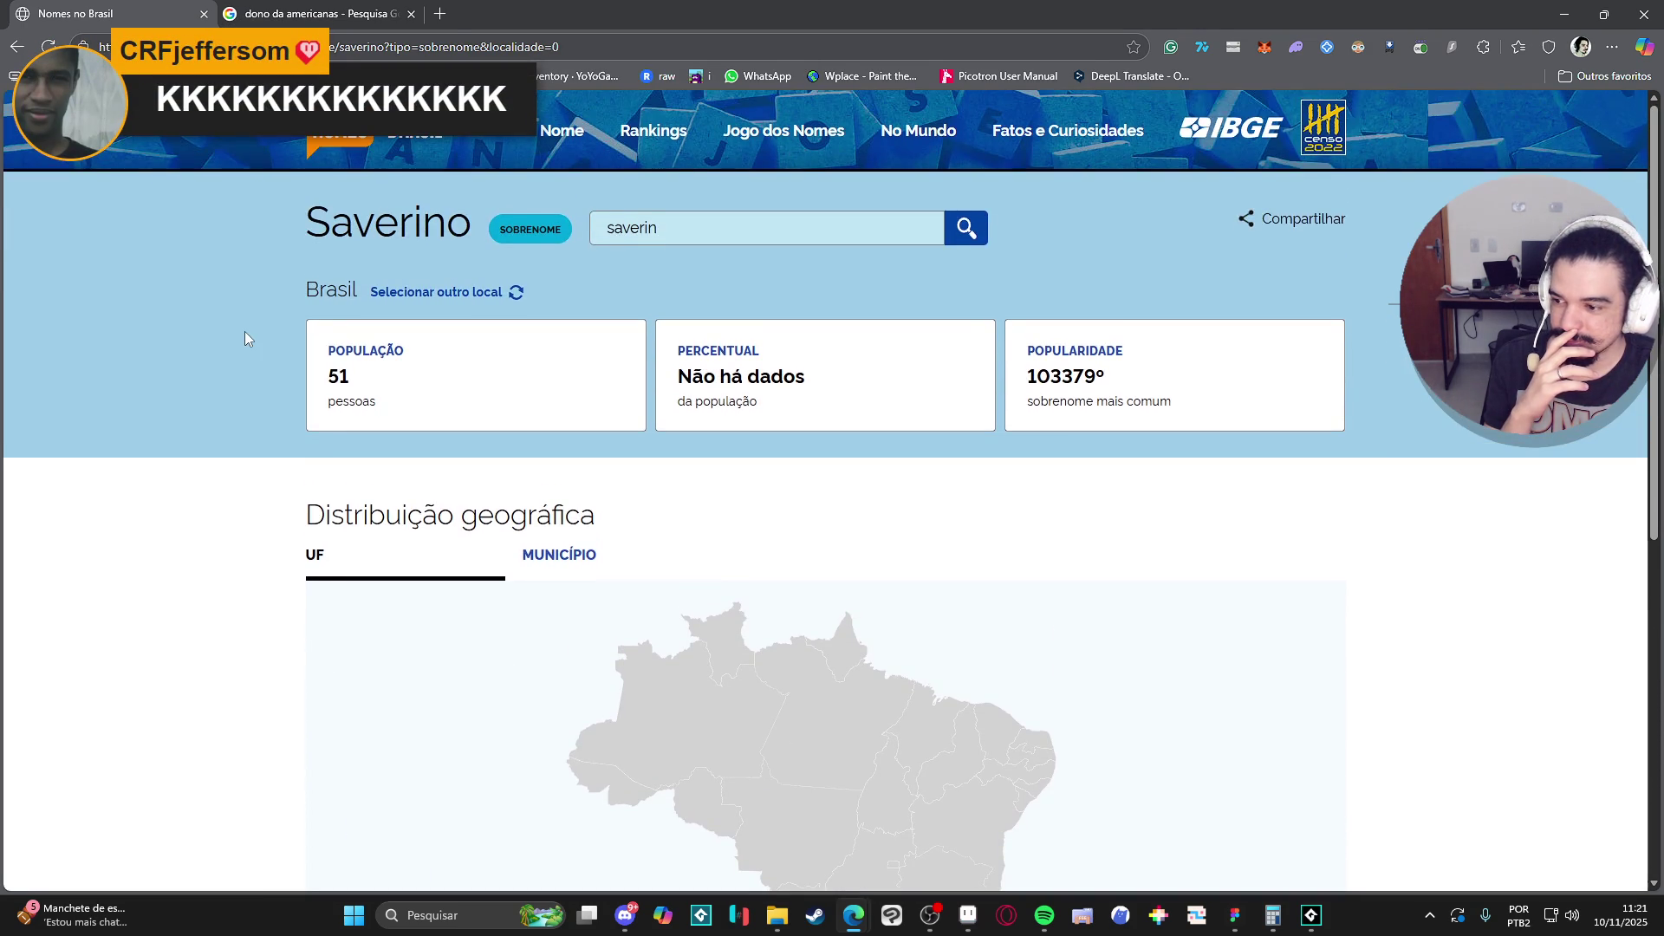
{"action": "scroll", "coordinate": [247, 338], "scroll_direction": "down", "scroll_amount": 4}
{"action": "scroll", "coordinate": [246, 339], "scroll_direction": "up", "scroll_amount": 2}
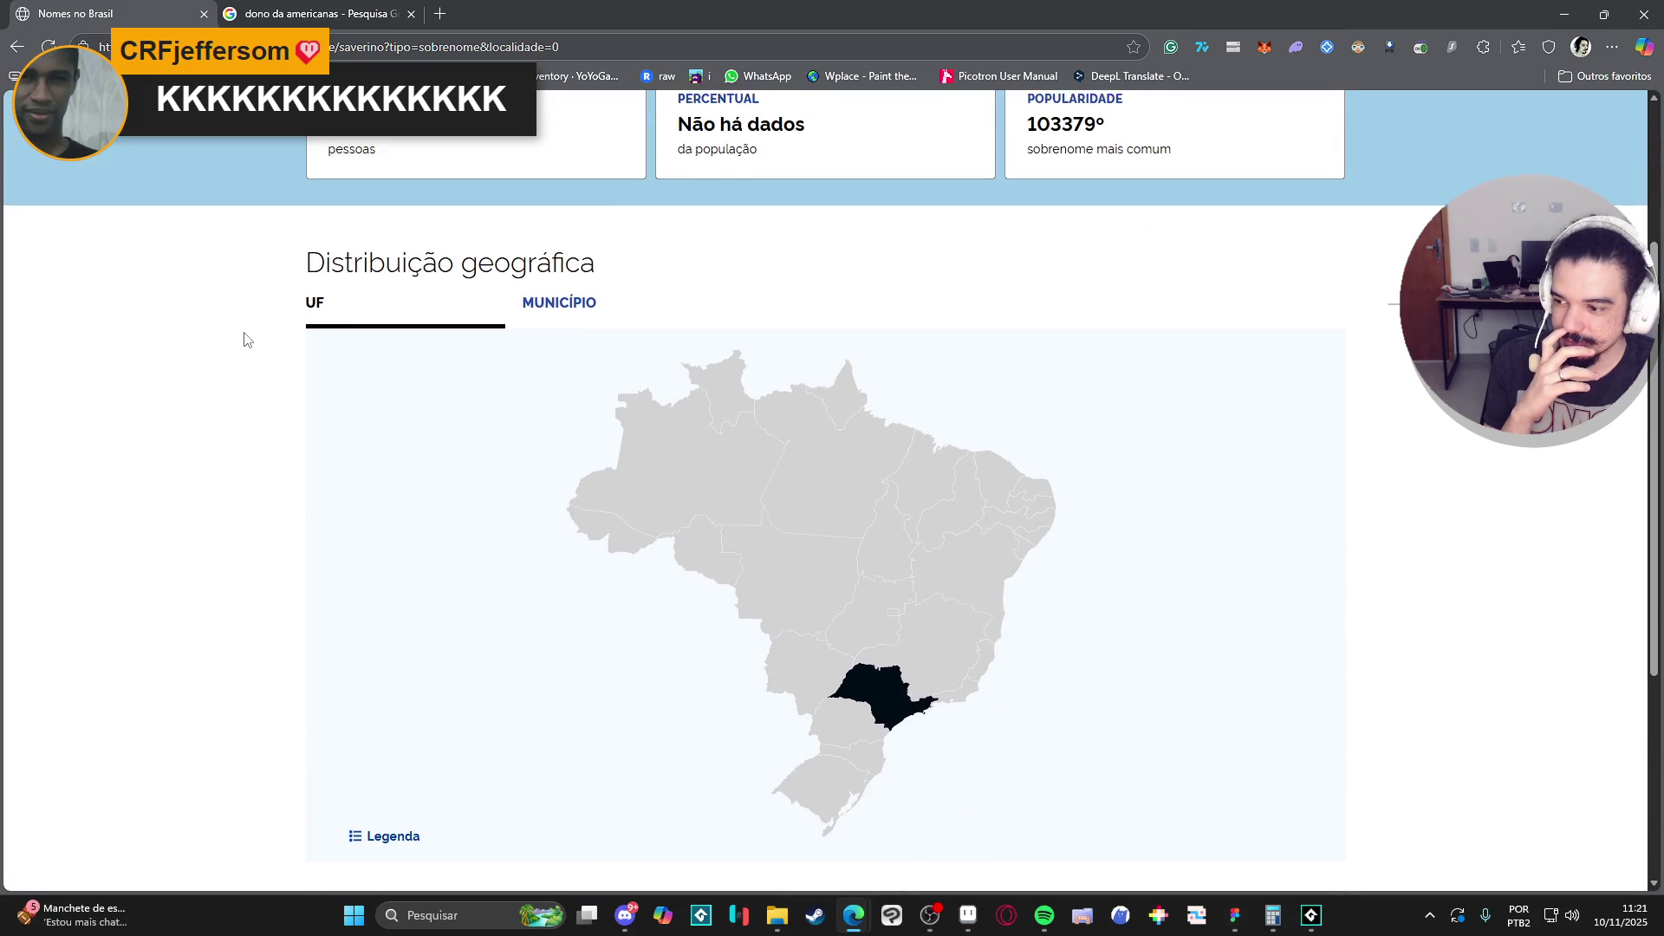
{"action": "scroll", "coordinate": [245, 341], "scroll_direction": "down", "scroll_amount": 3}
{"action": "scroll", "coordinate": [245, 341], "scroll_direction": "up", "scroll_amount": 4}
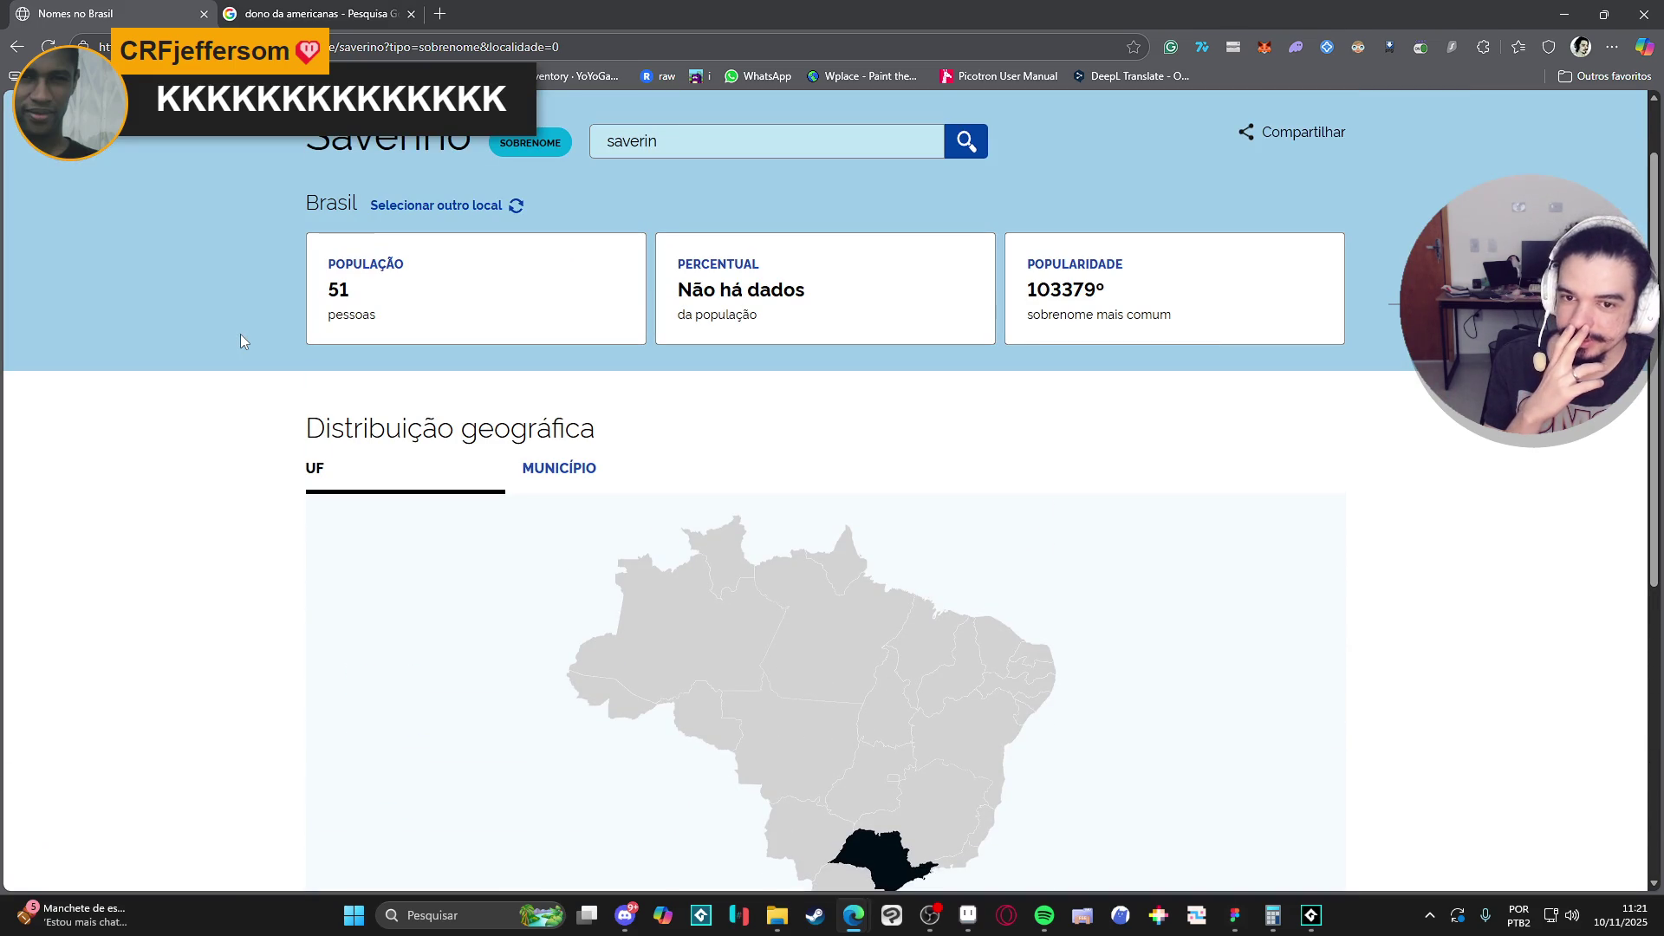